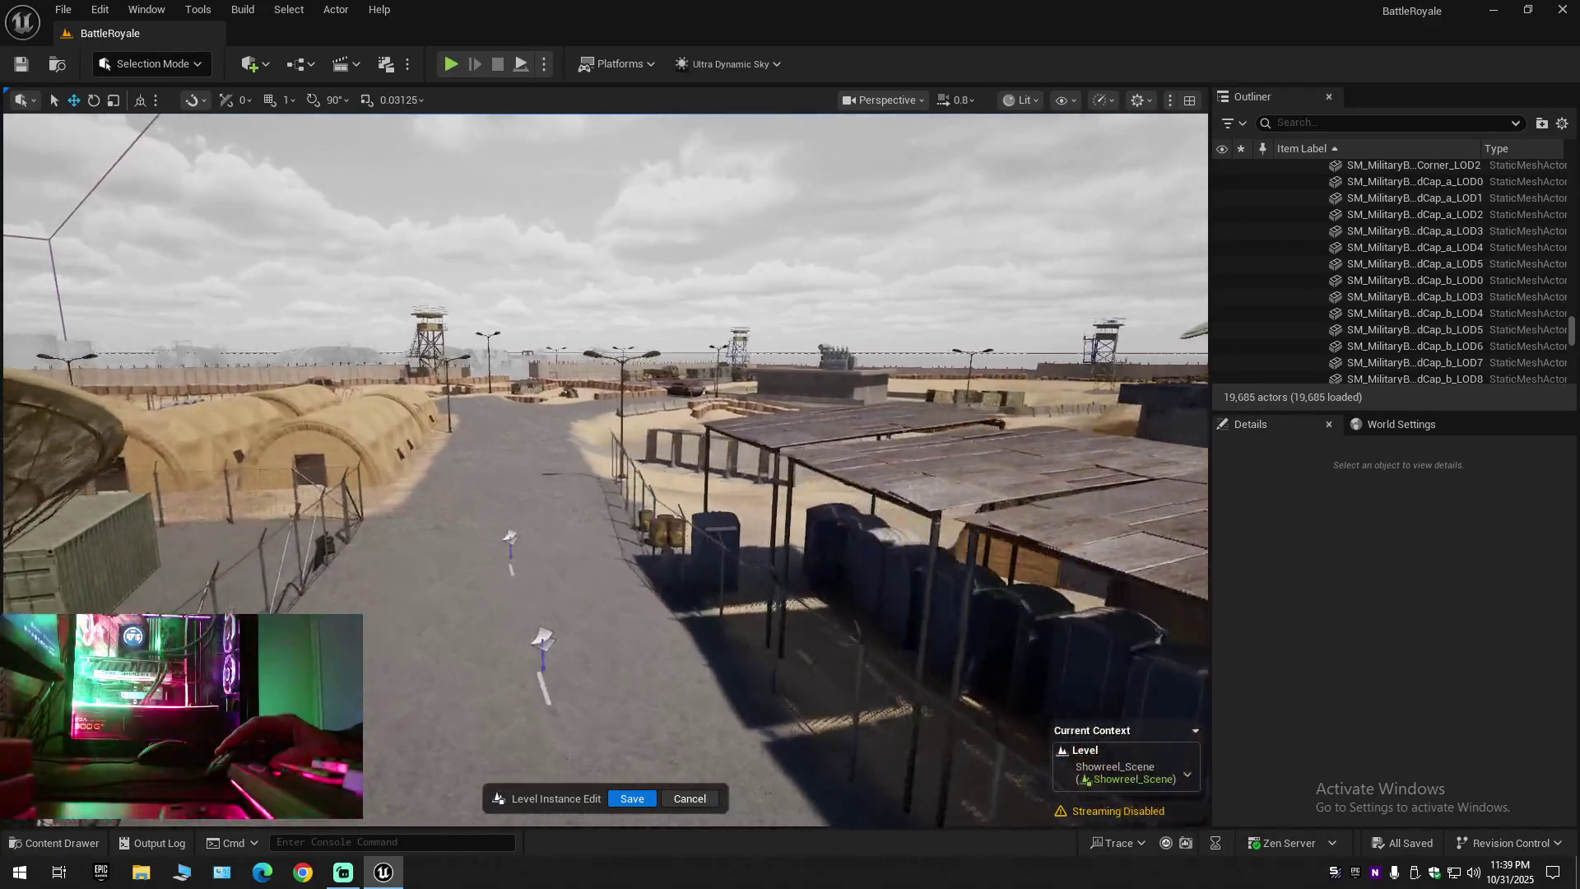
# Fly past the fence and shelters, rise above the base, then close in on the flat-roofed warehouse
pyautogui.press('w')
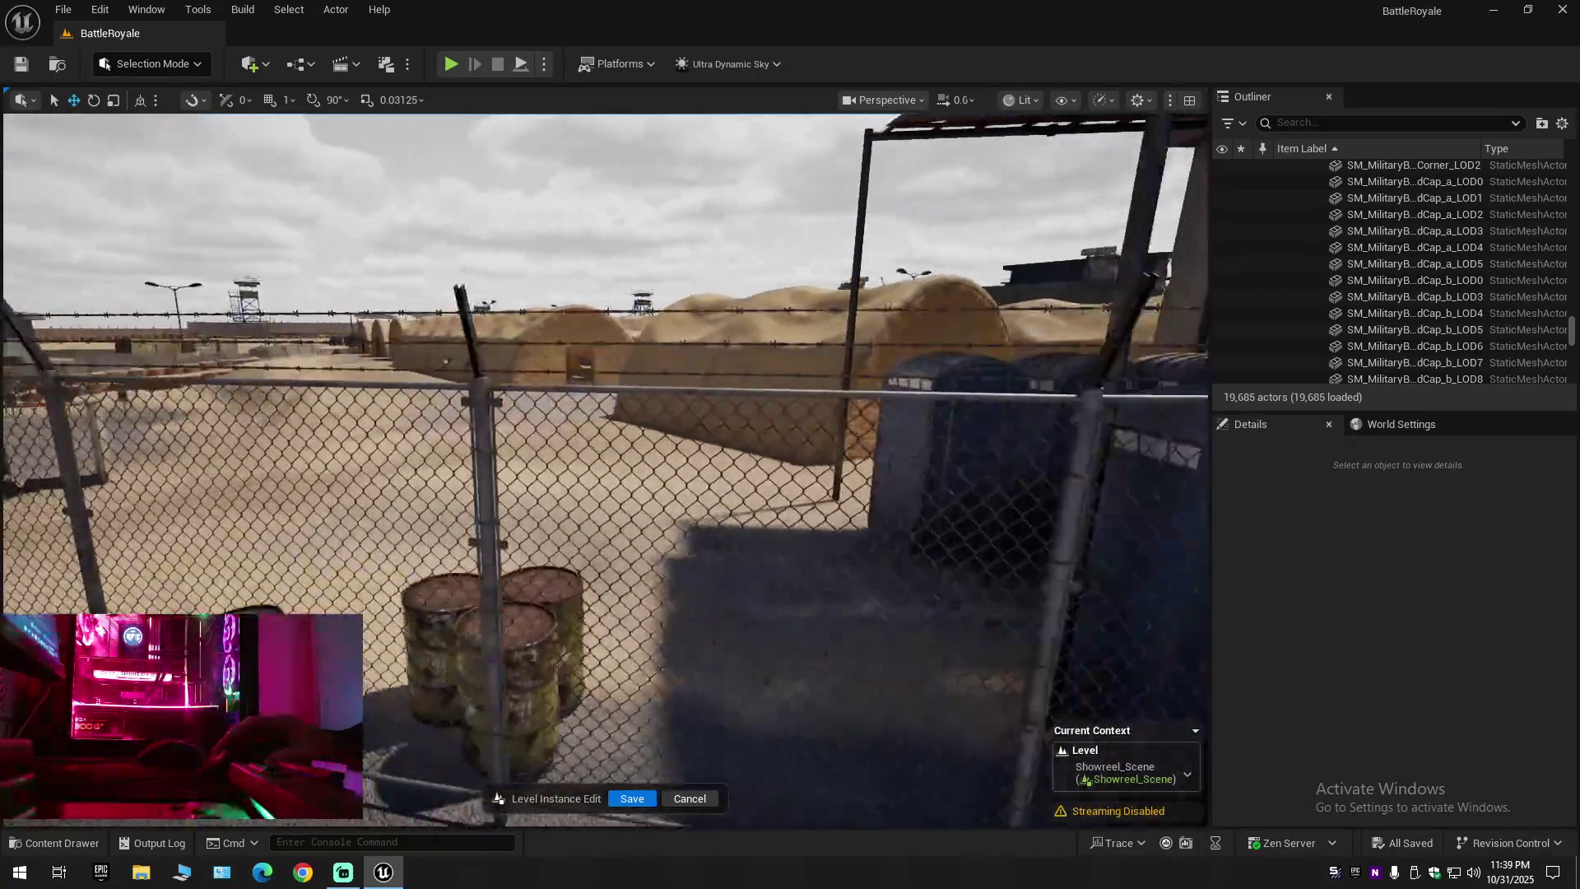
pyautogui.press('s')
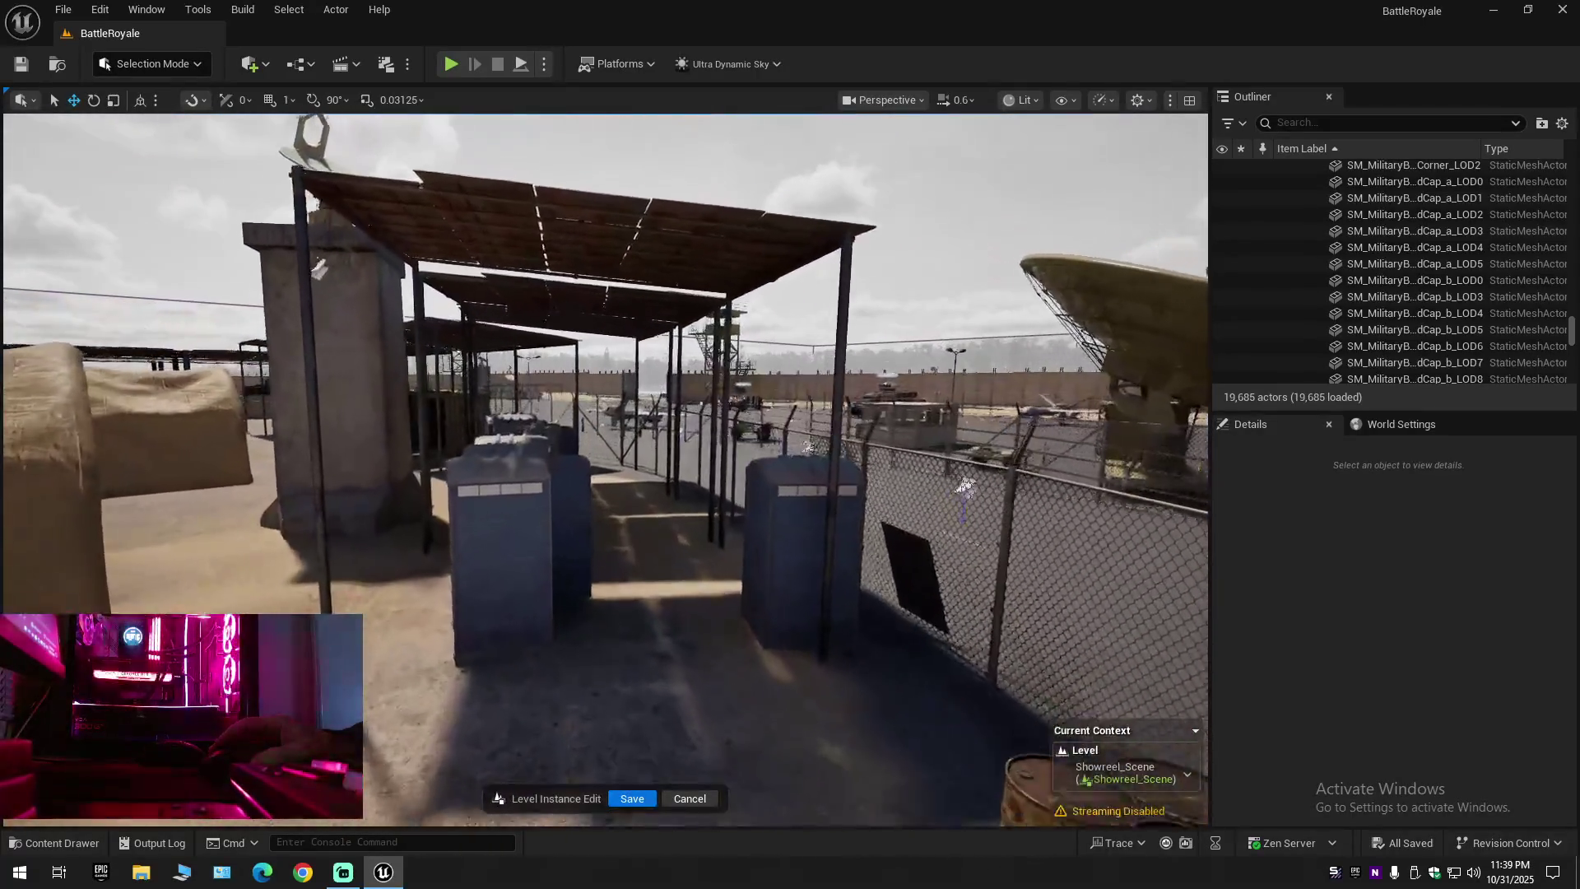
pyautogui.press('w')
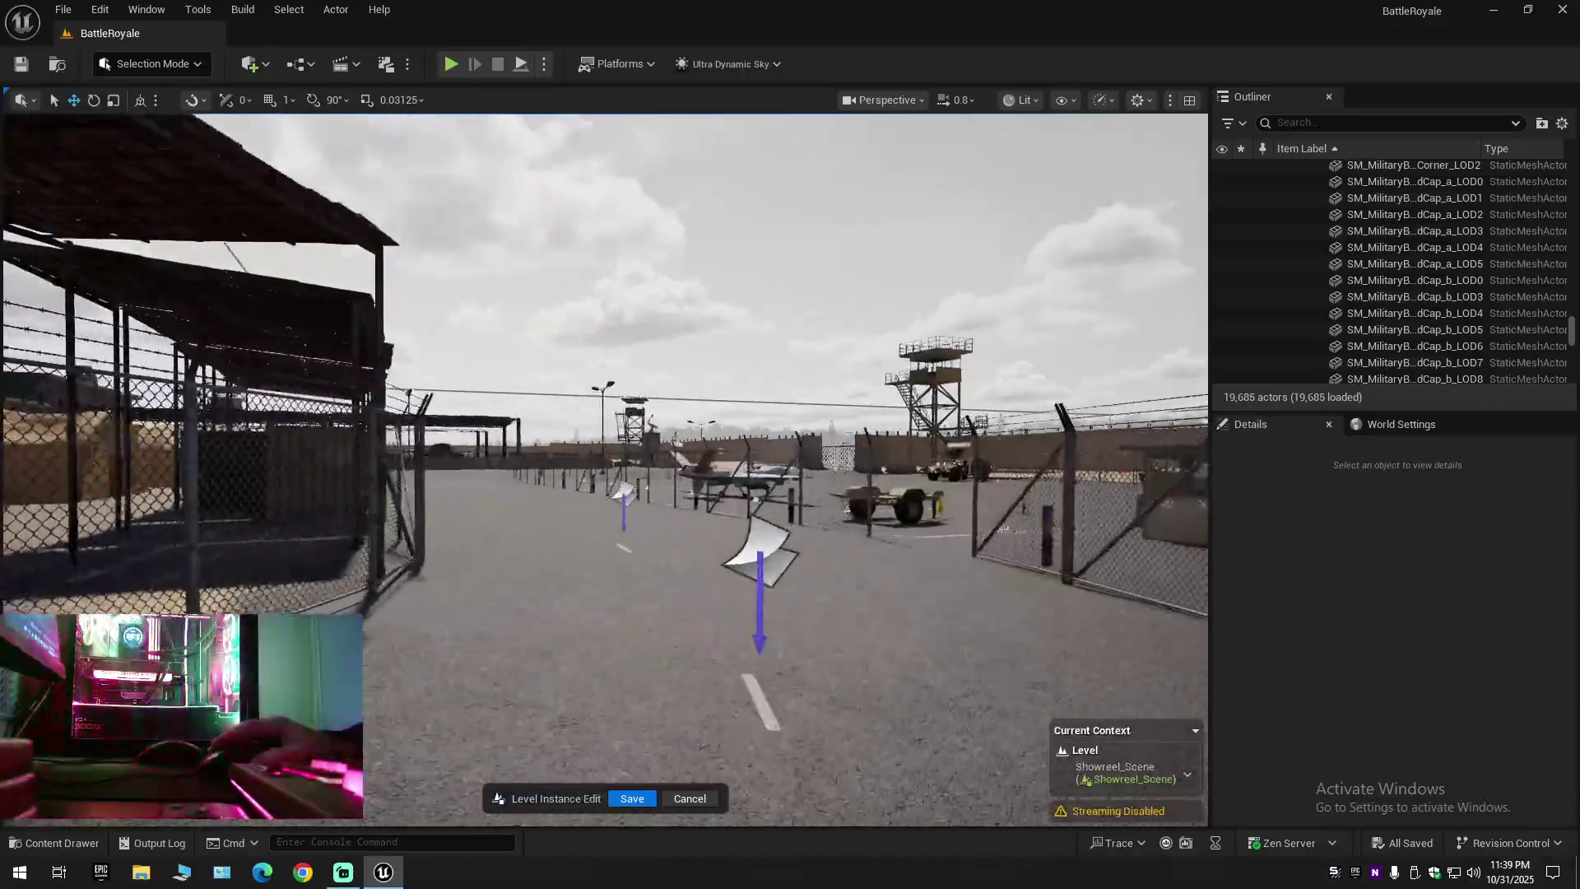
pyautogui.scroll(3, 605, 469)
pyautogui.press('e')
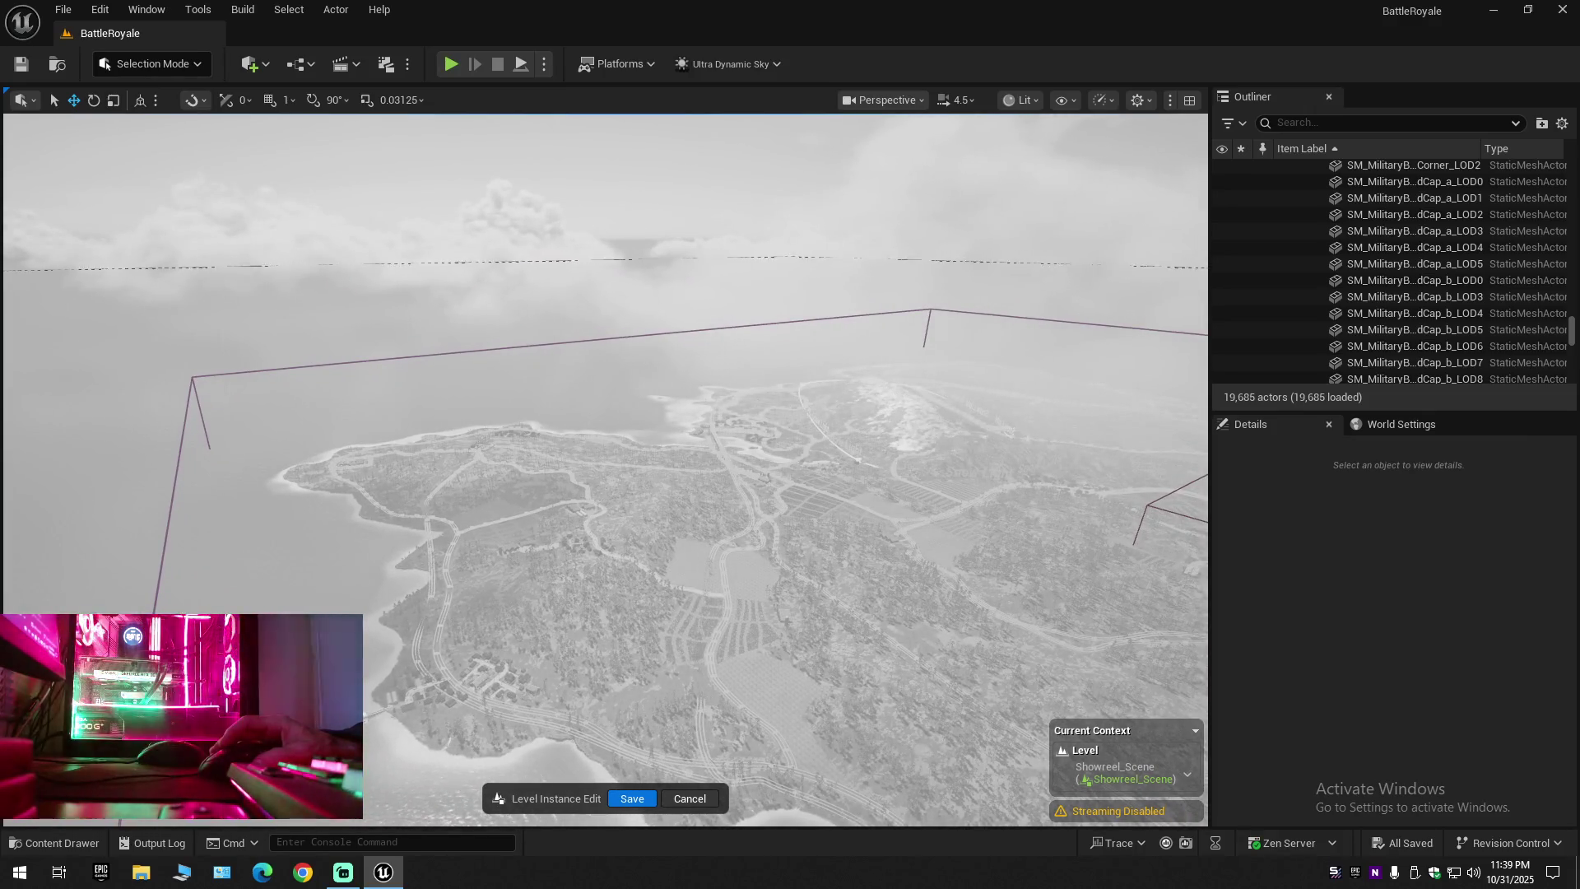
pyautogui.scroll(-5, 605, 469)
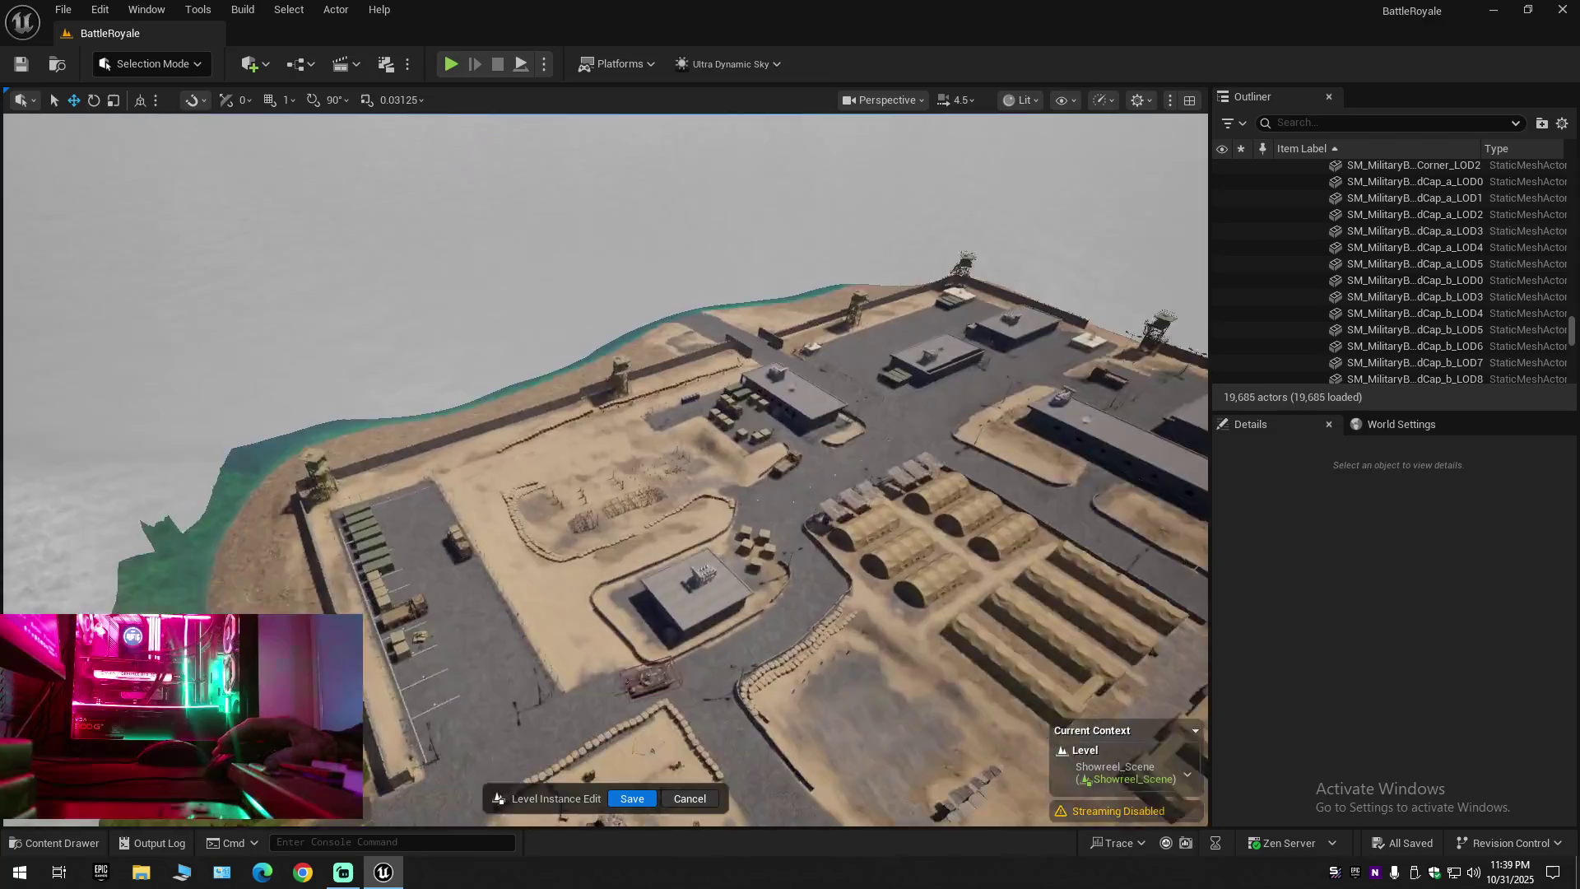
pyautogui.scroll(-3, 604, 469)
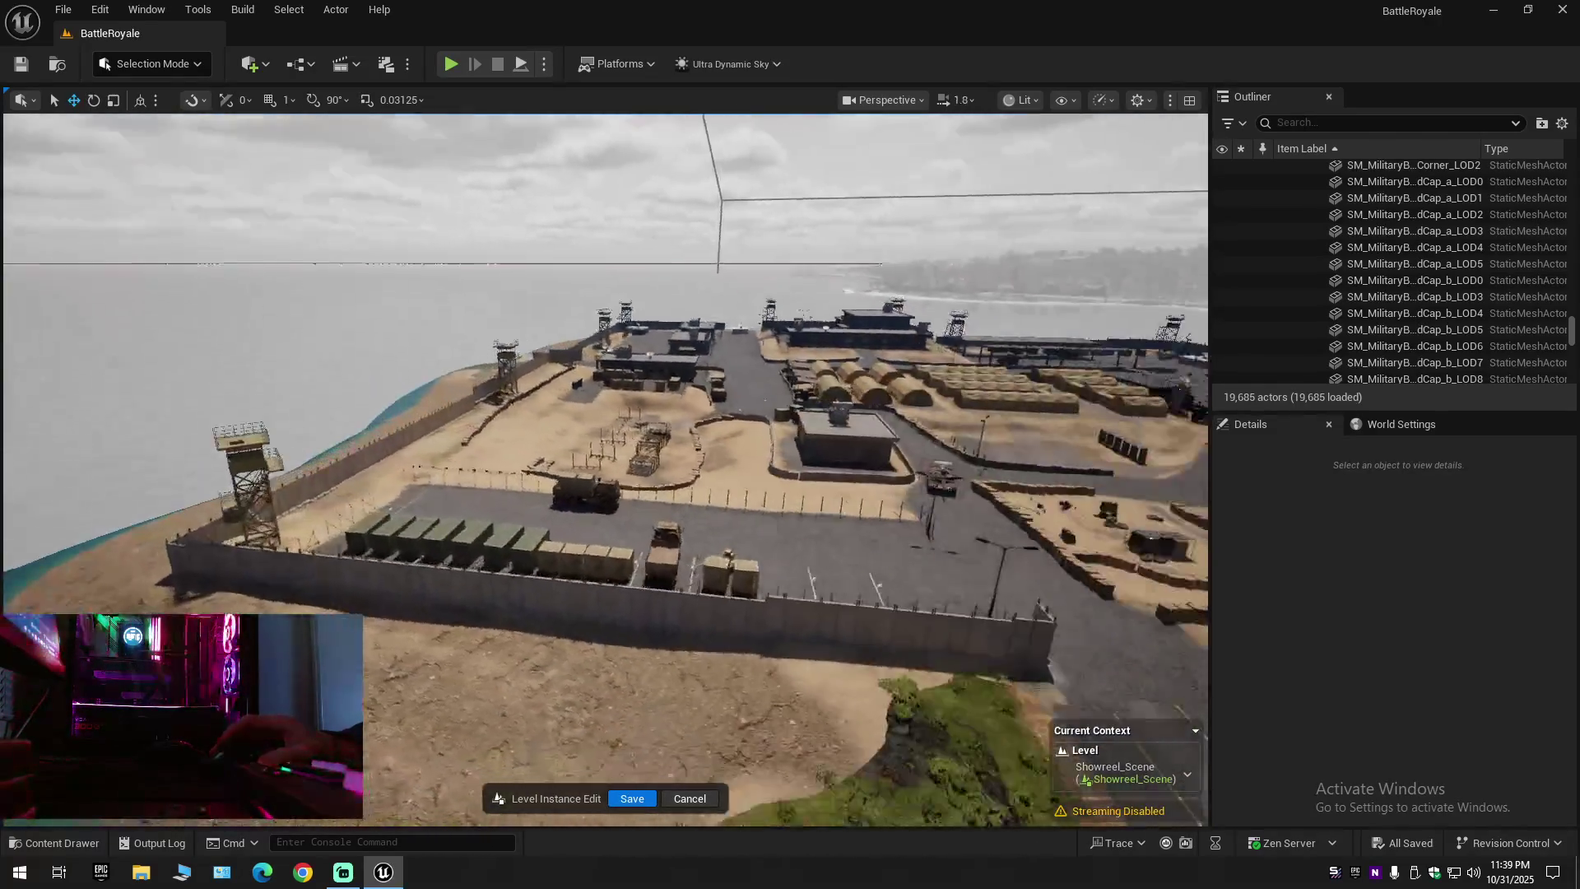
pyautogui.scroll(-5, 604, 469)
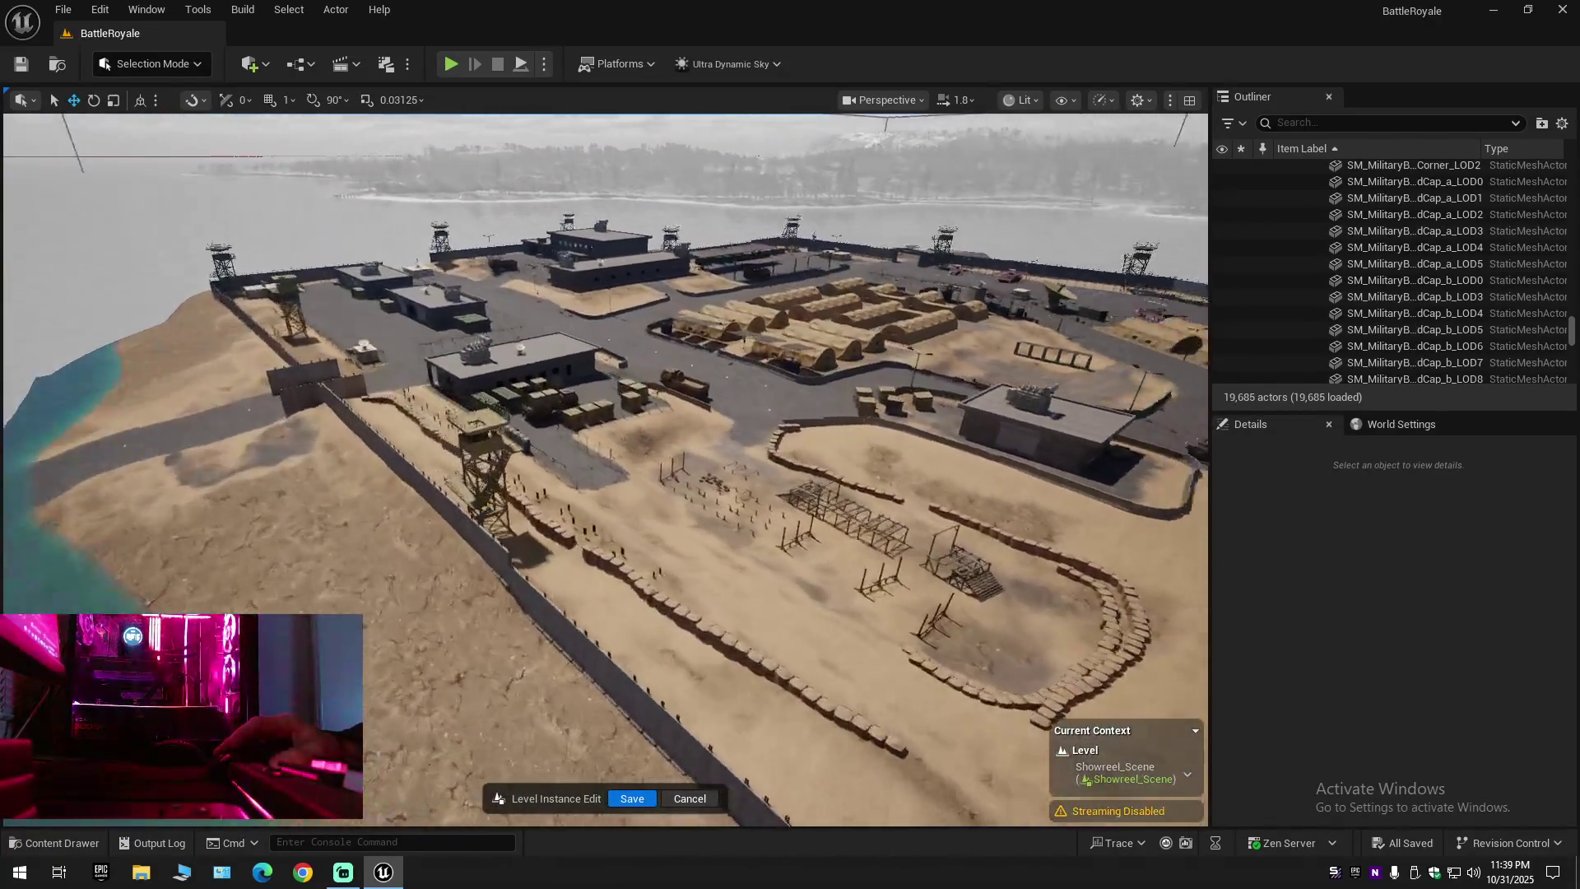
pyautogui.scroll(-5, 605, 469)
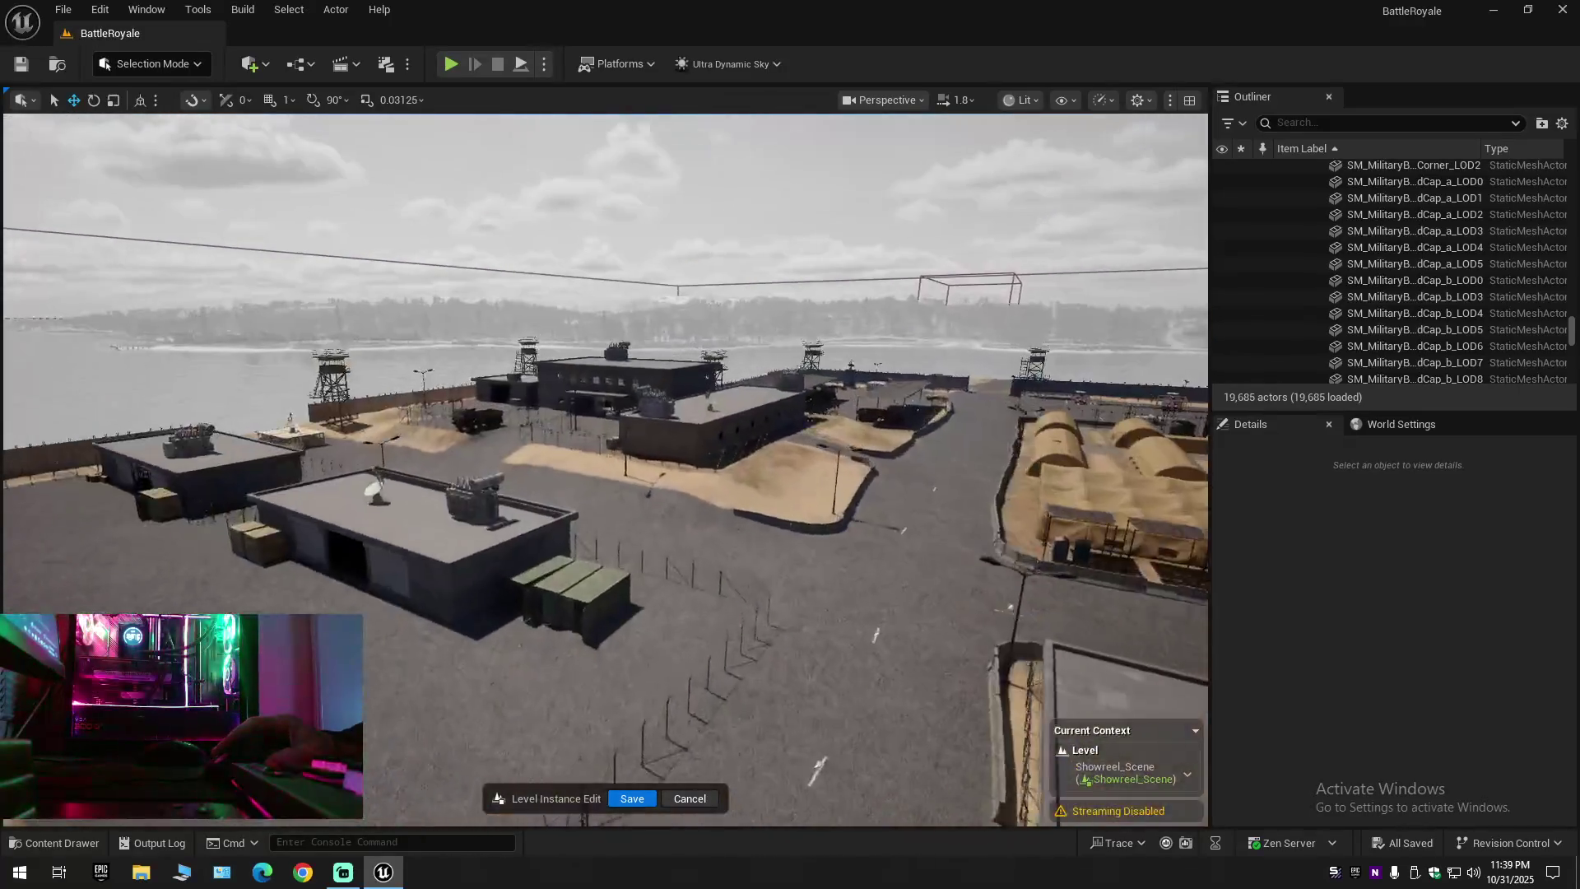
pyautogui.scroll(-3, 605, 469)
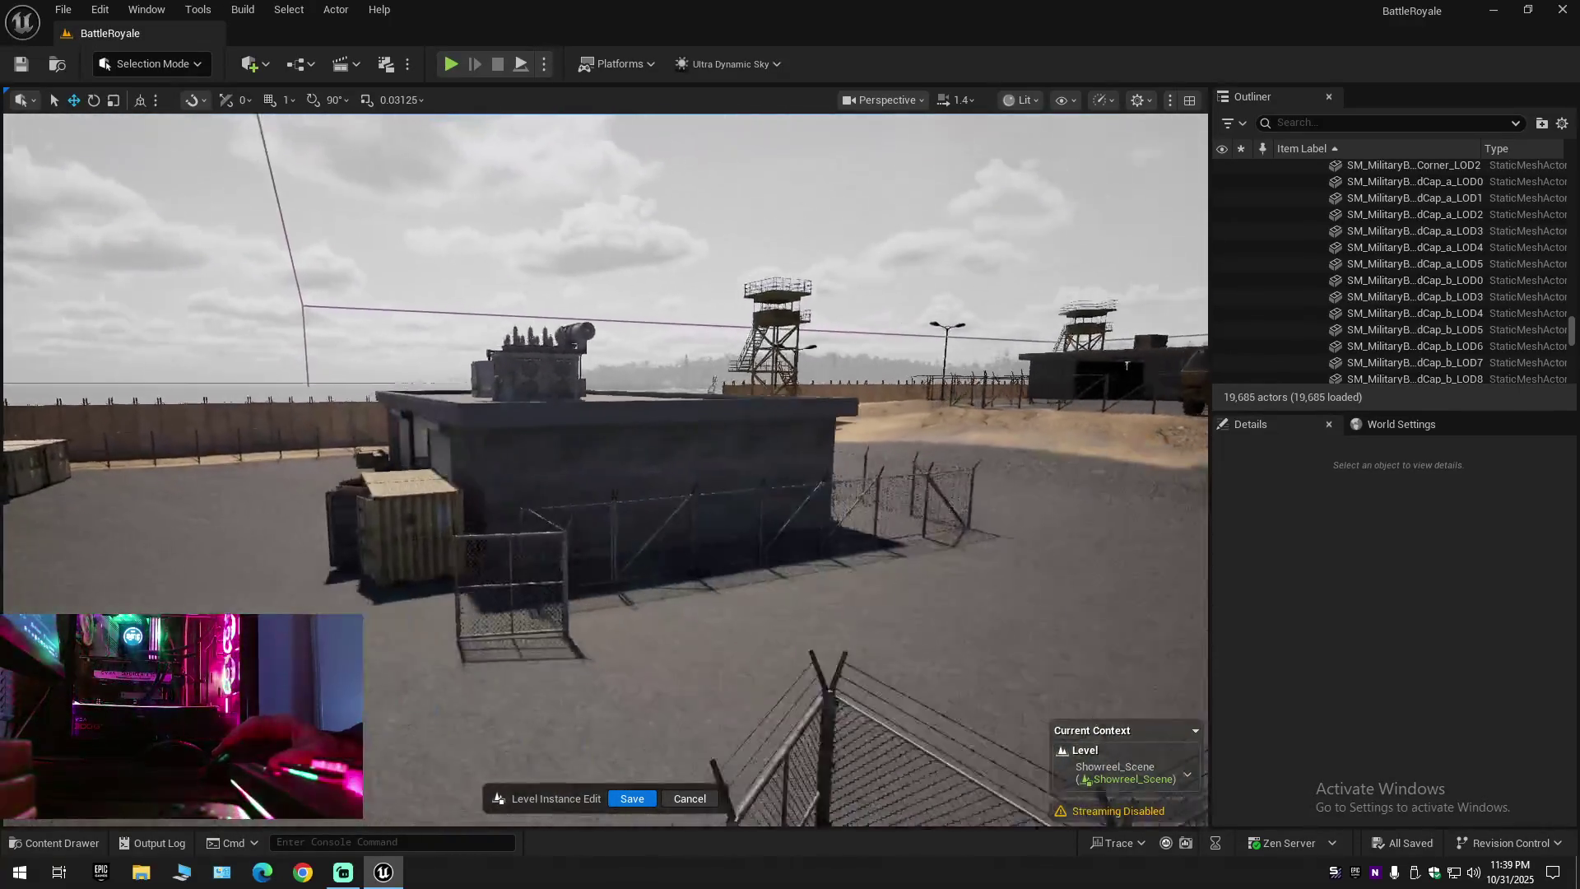
pyautogui.scroll(-2, 605, 469)
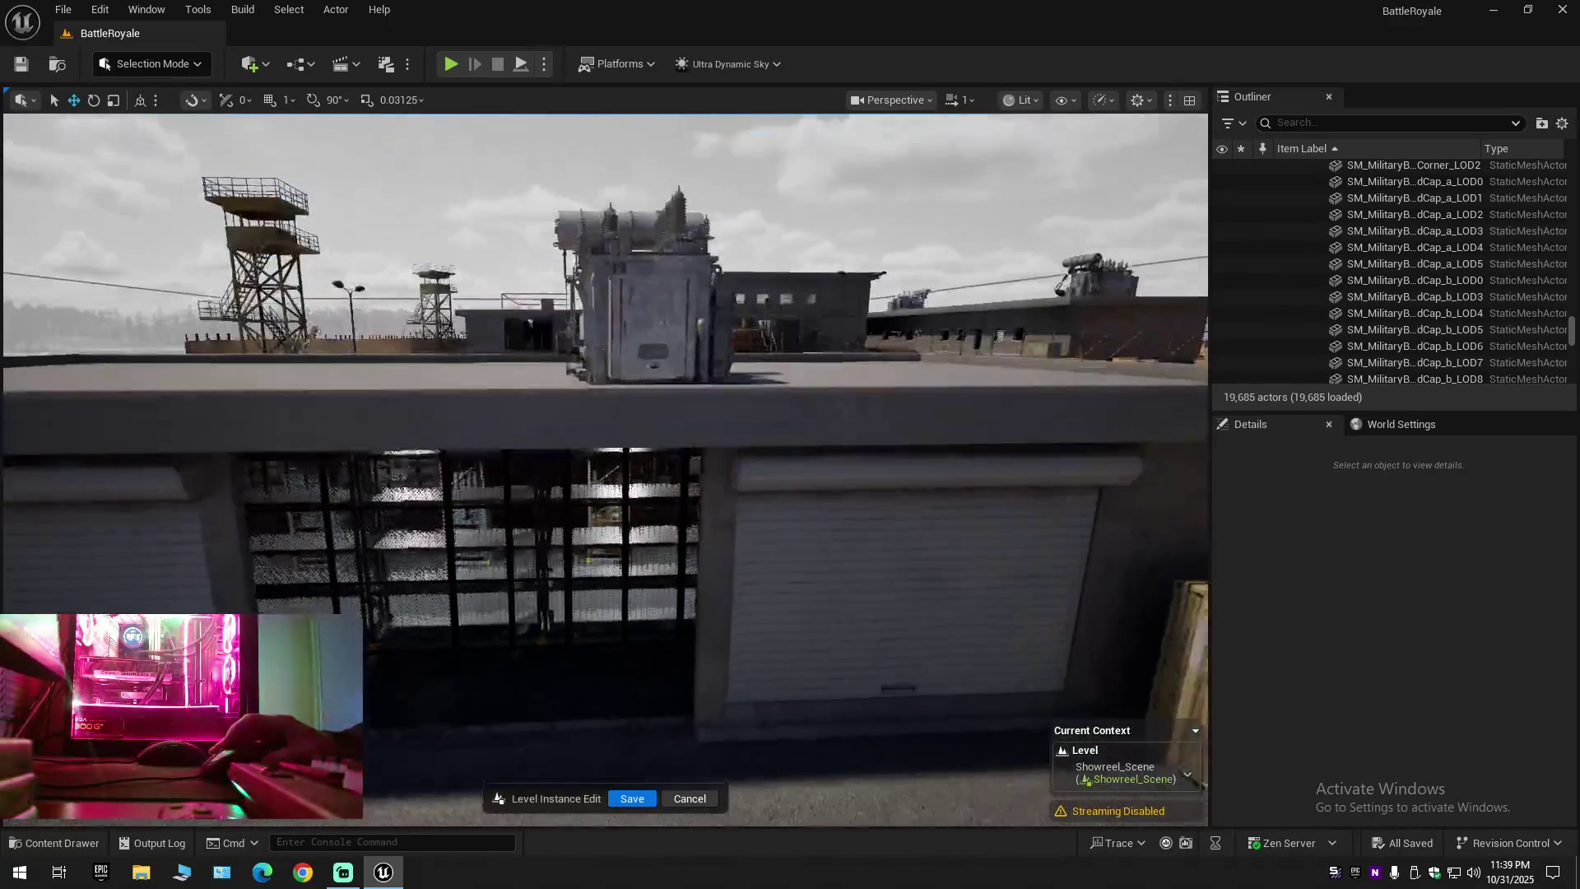
pyautogui.scroll(3, 730, 472)
# Select the six SM_MERGED_ConcreteRoof pieces and hide them
pyautogui.click(749, 432)
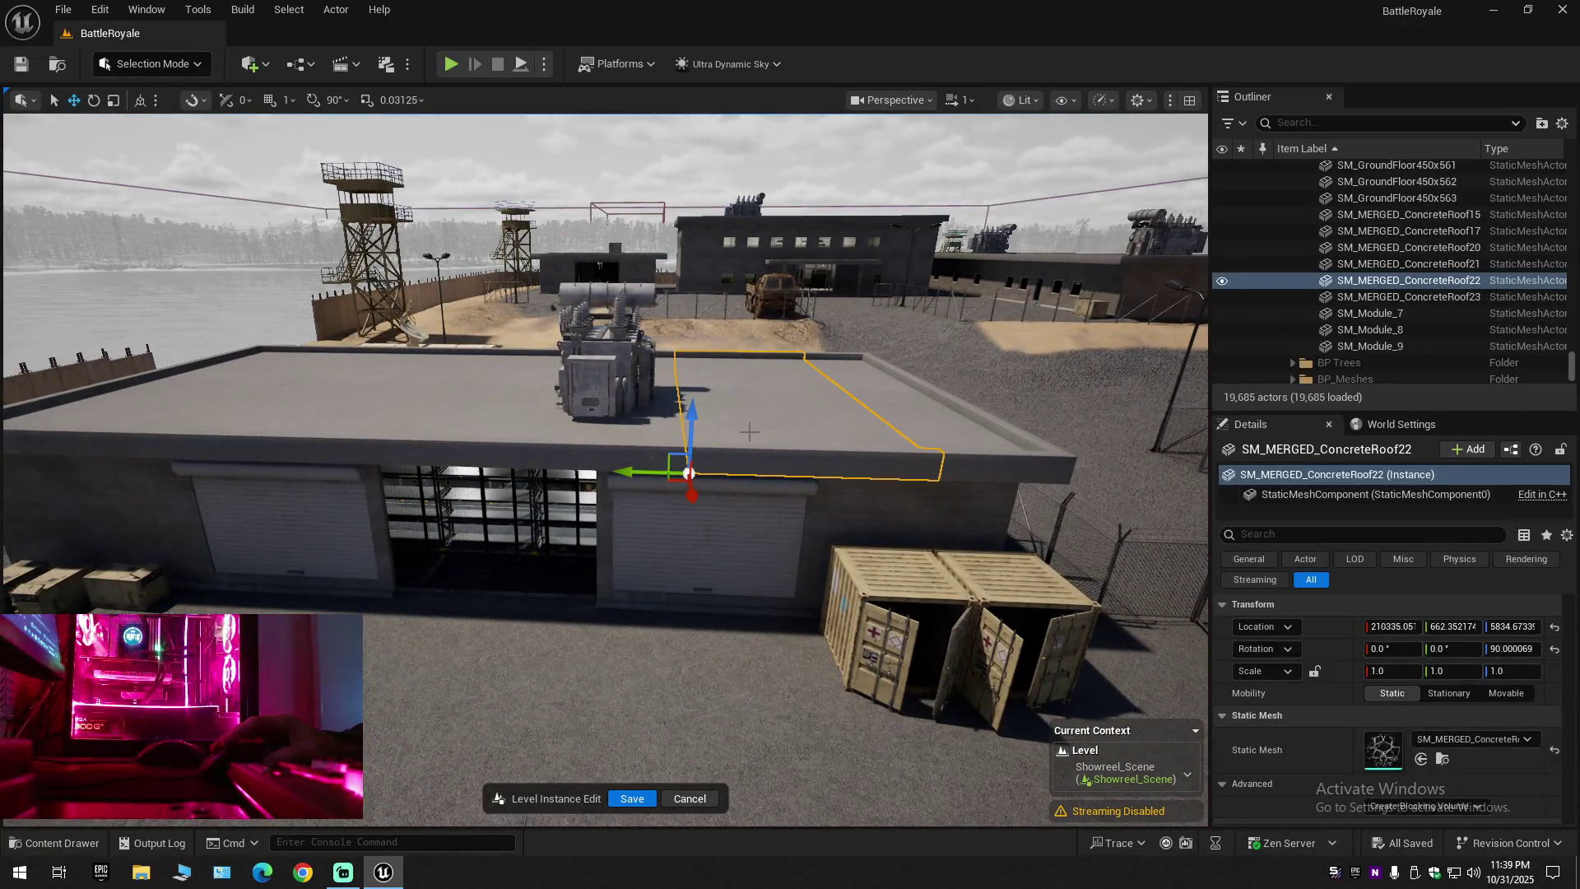
pyautogui.click(233, 394)
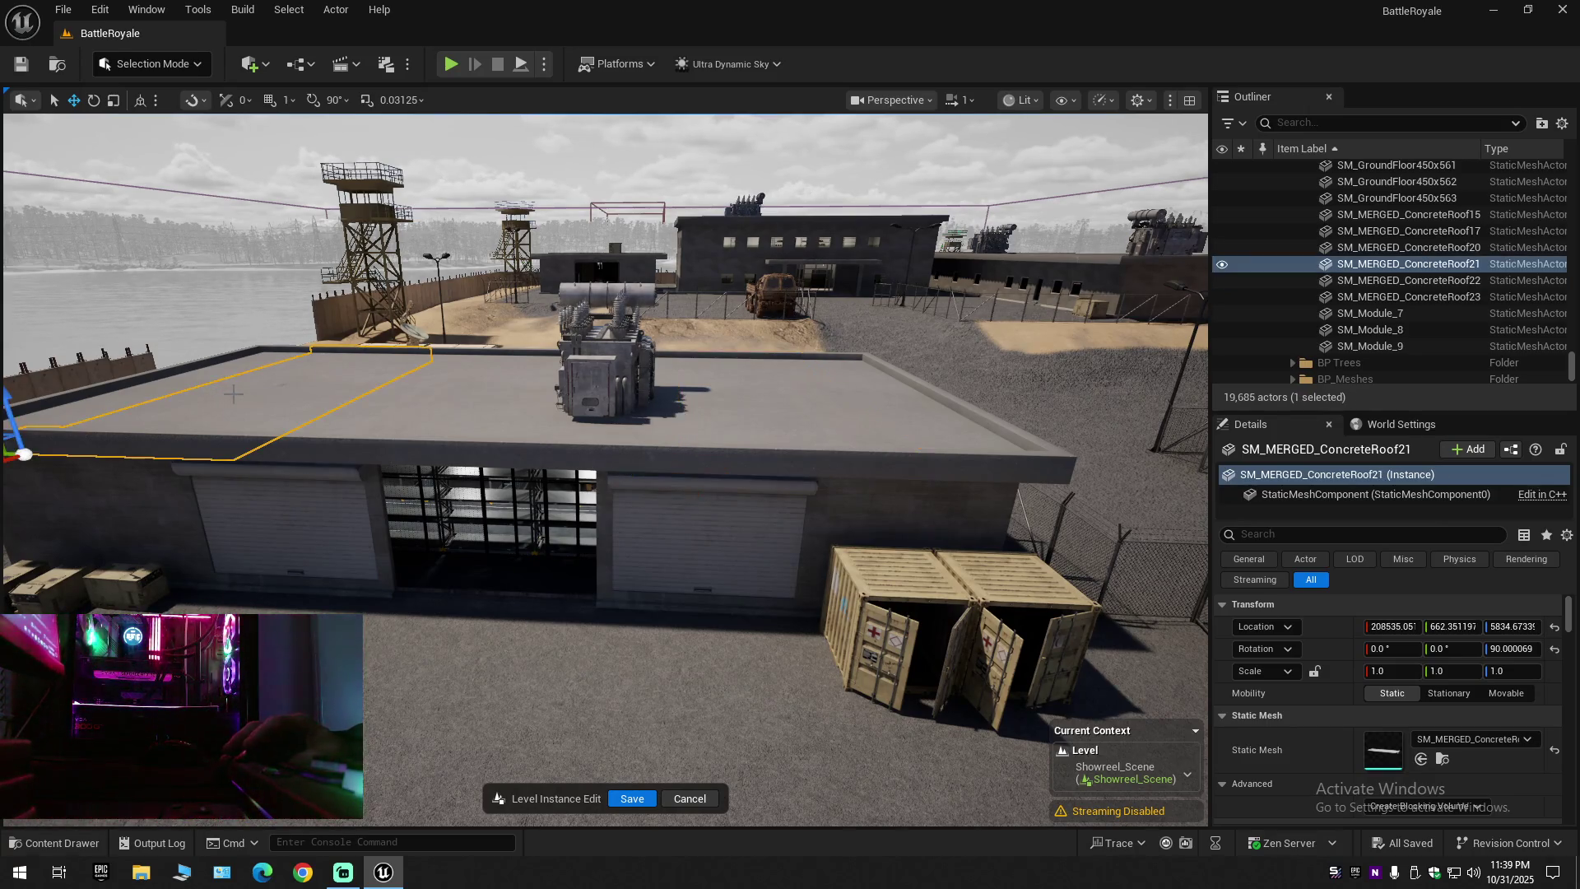
pyautogui.keyDown('ctrl'); pyautogui.click(189, 370); pyautogui.keyUp('ctrl')
pyautogui.keyDown('ctrl'); pyautogui.click(424, 405); pyautogui.keyUp('ctrl')
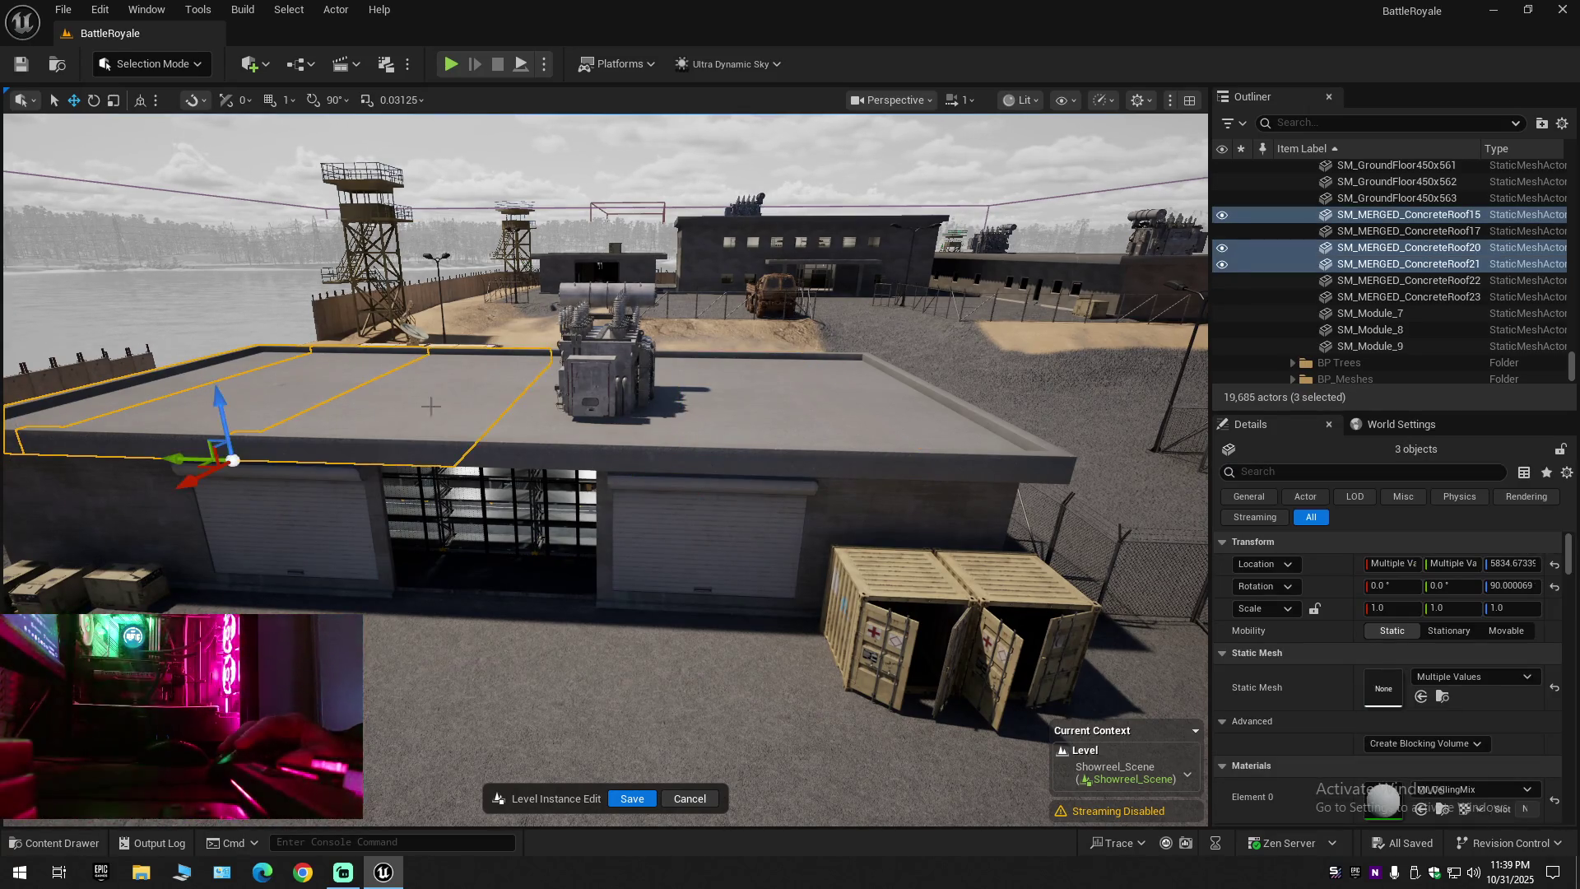
pyautogui.keyDown('ctrl'); pyautogui.click(510, 418); pyautogui.keyUp('ctrl')
pyautogui.keyDown('ctrl'); pyautogui.click(870, 428); pyautogui.keyUp('ctrl')
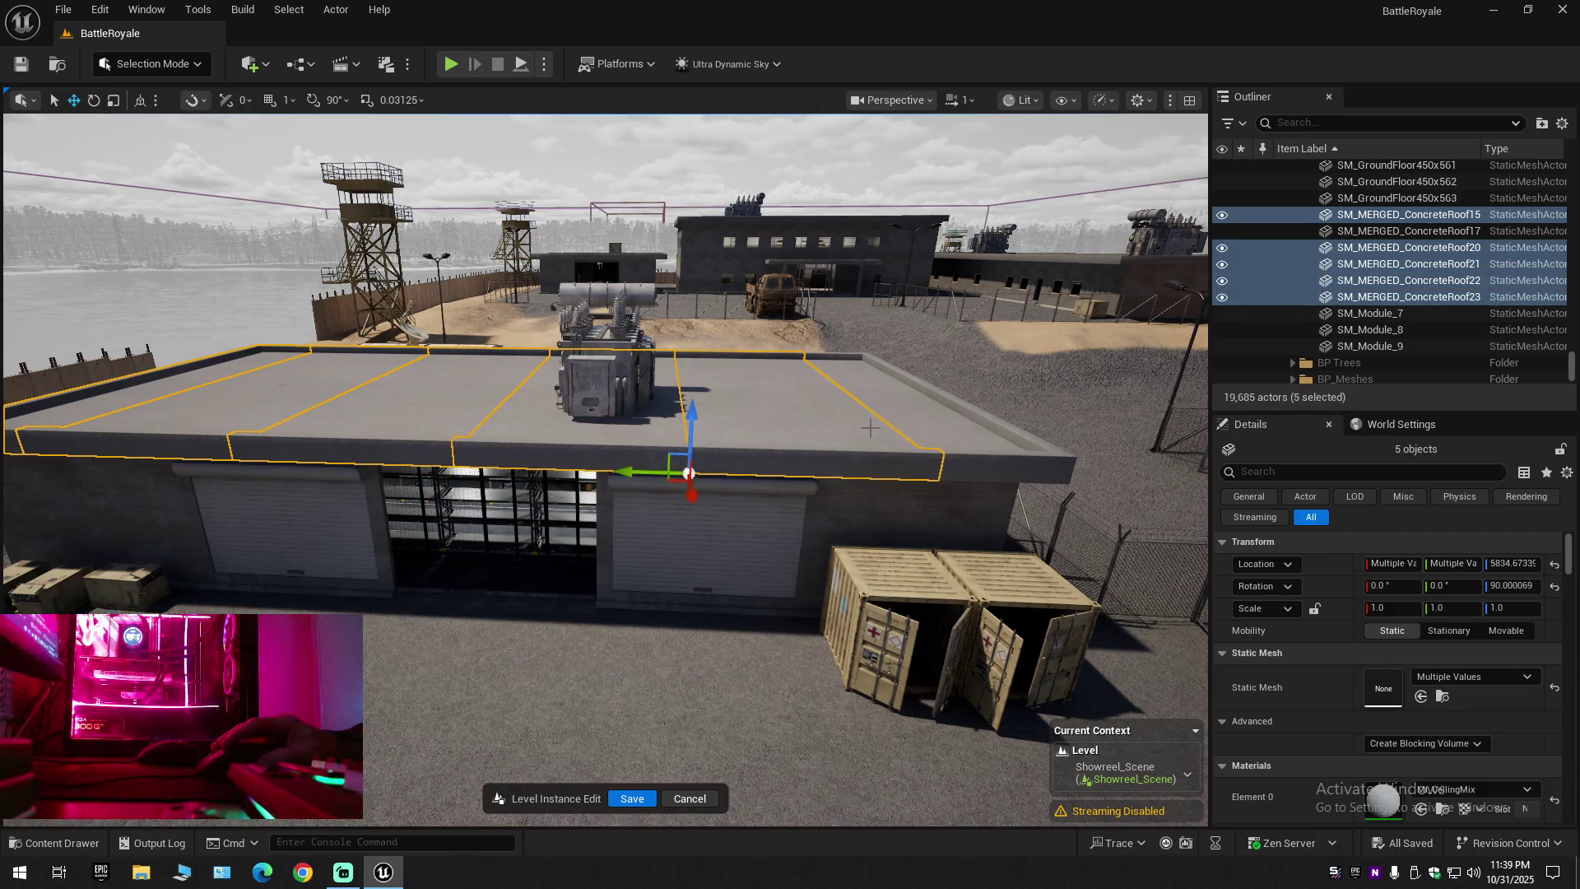
pyautogui.keyDown('ctrl'); pyautogui.click(928, 427); pyautogui.keyUp('ctrl')
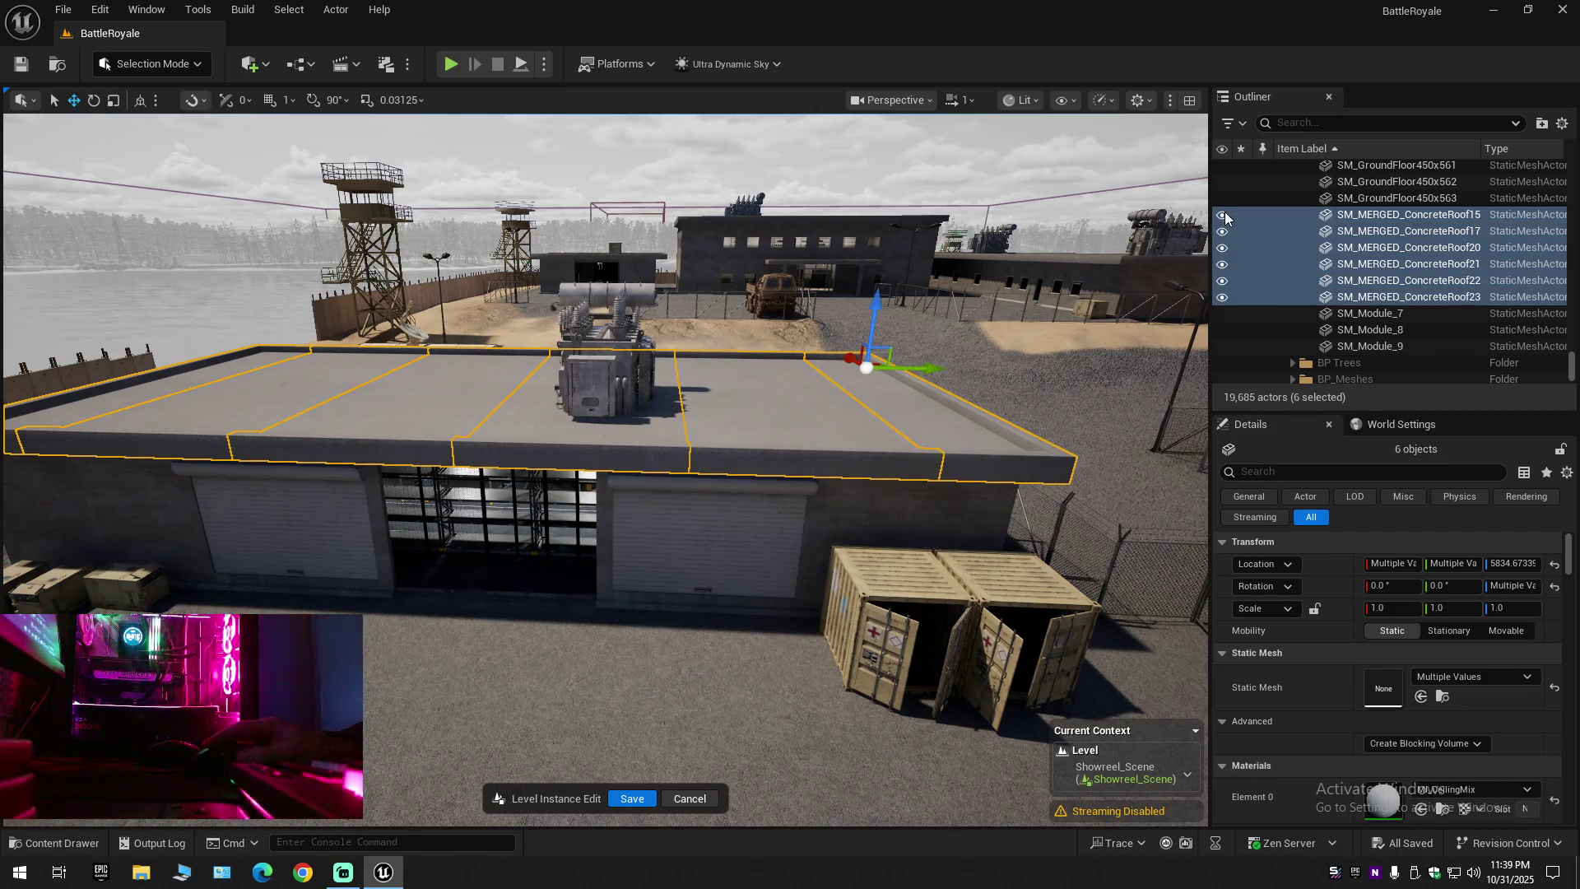
pyautogui.click(1222, 215)
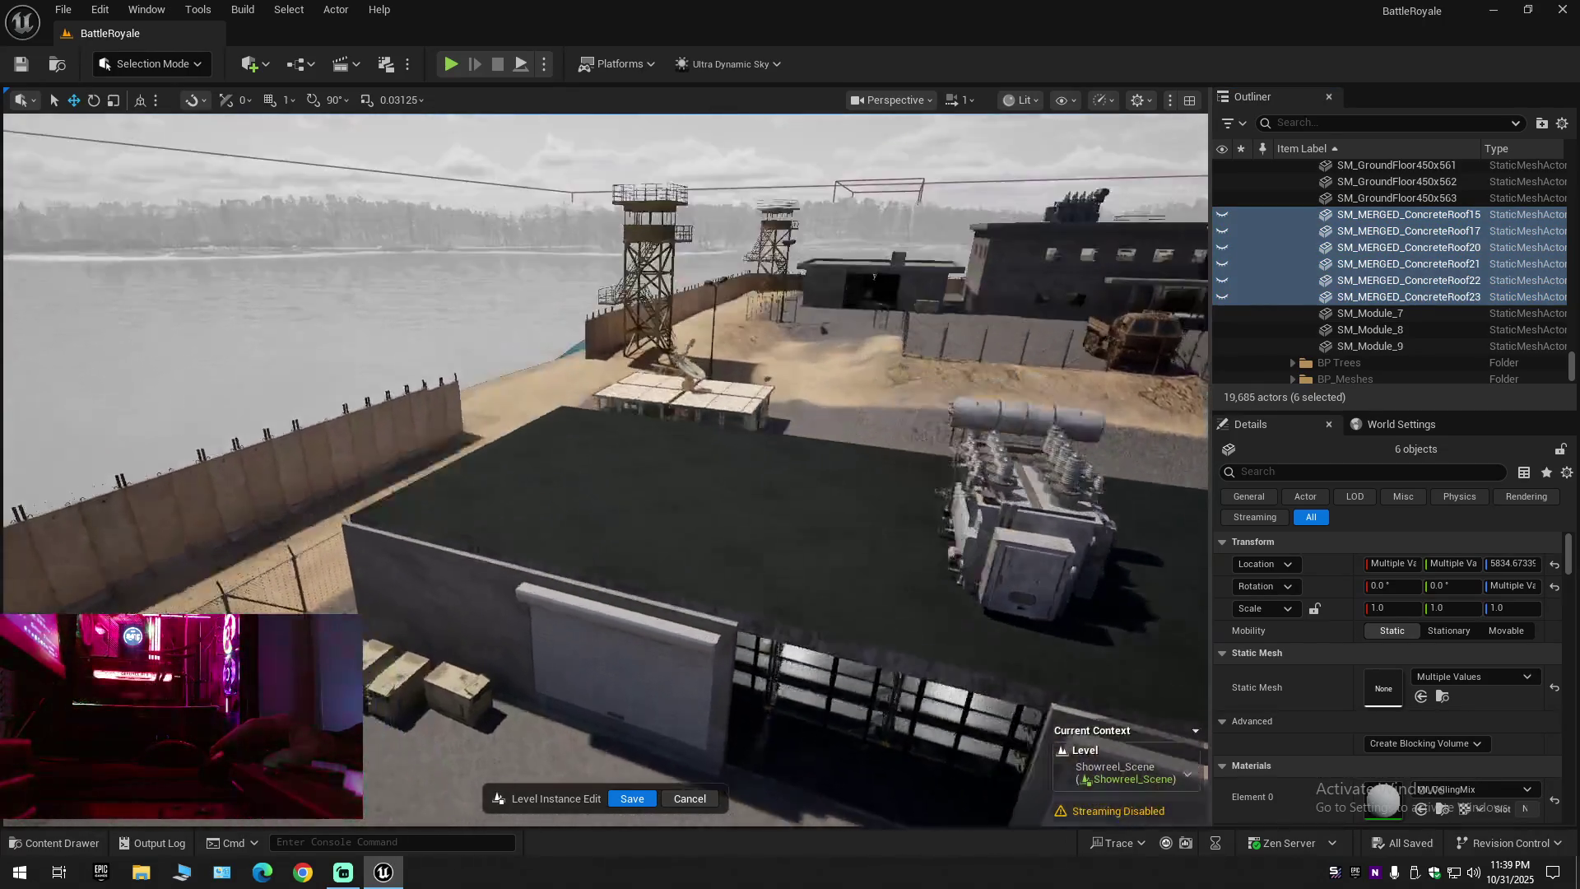
# Select the rooftop SM_GroundFloor450x tiles column by column across the left and middle
pyautogui.click(505, 455)
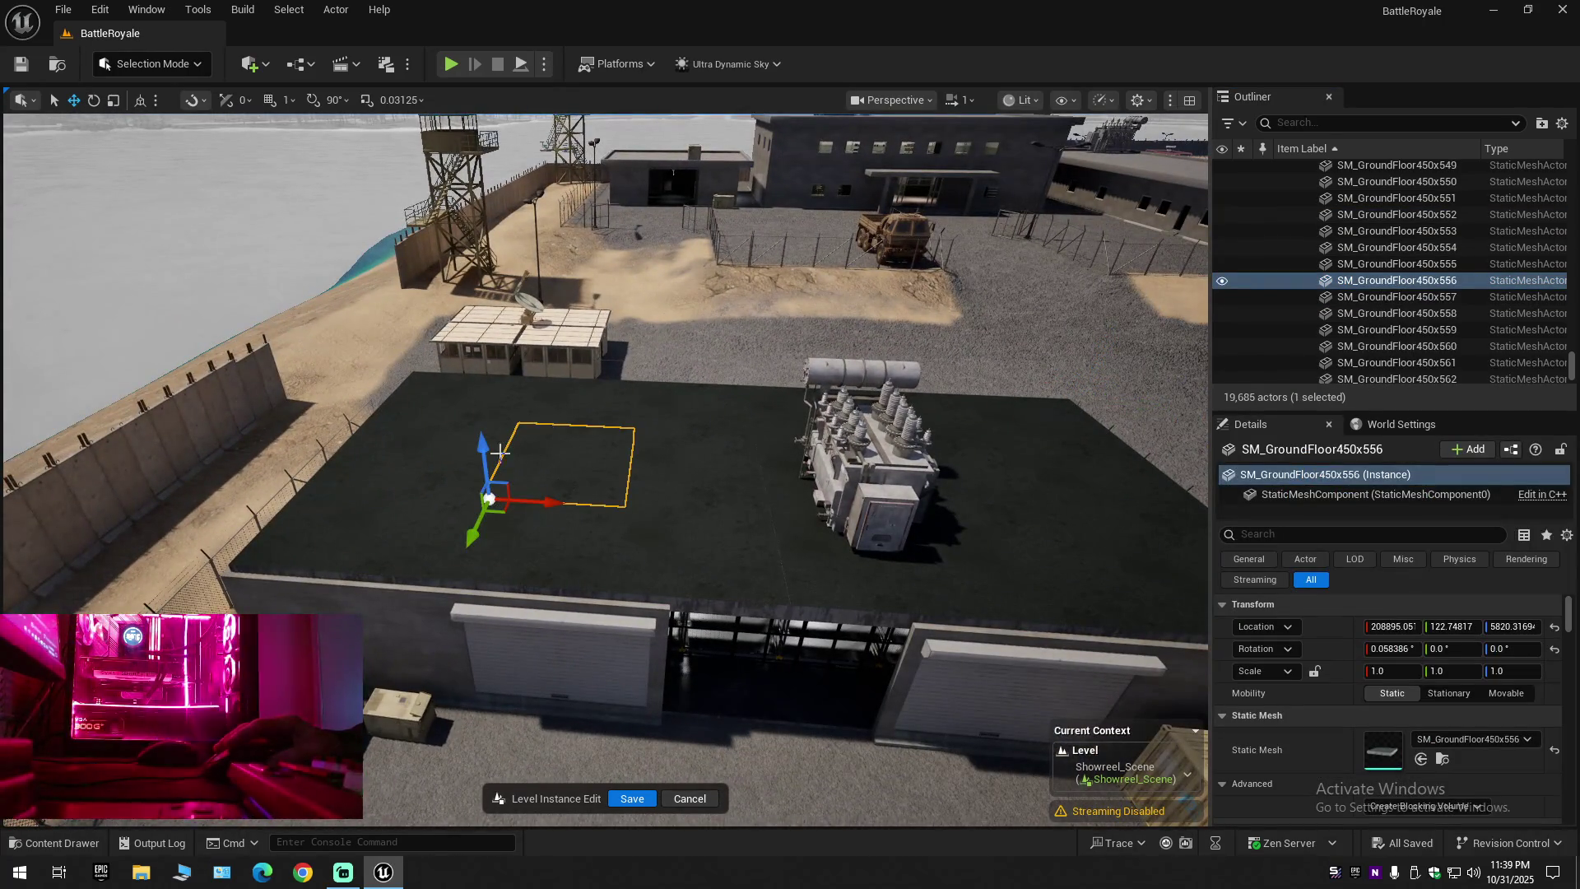
pyautogui.click(473, 403)
pyautogui.keyDown('ctrl'); pyautogui.click(410, 467); pyautogui.keyUp('ctrl')
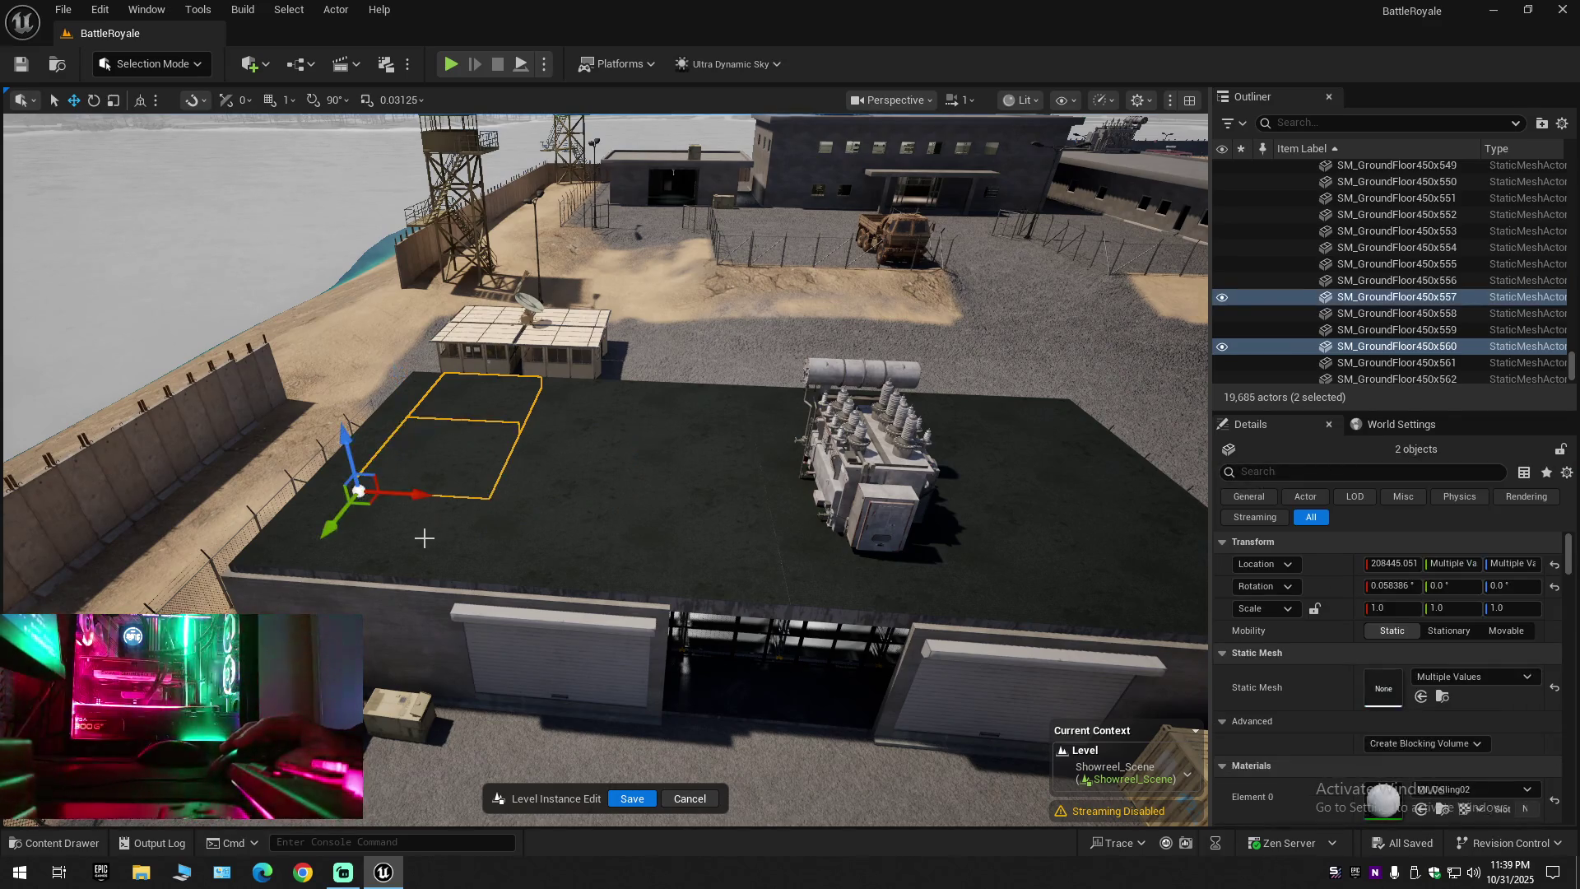
pyautogui.keyDown('ctrl'); pyautogui.click(444, 534); pyautogui.keyUp('ctrl')
pyautogui.keyDown('ctrl'); pyautogui.click(575, 412); pyautogui.keyUp('ctrl')
pyautogui.keyDown('ctrl'); pyautogui.click(574, 485); pyautogui.keyUp('ctrl')
pyautogui.keyDown('ctrl'); pyautogui.click(562, 565); pyautogui.keyUp('ctrl')
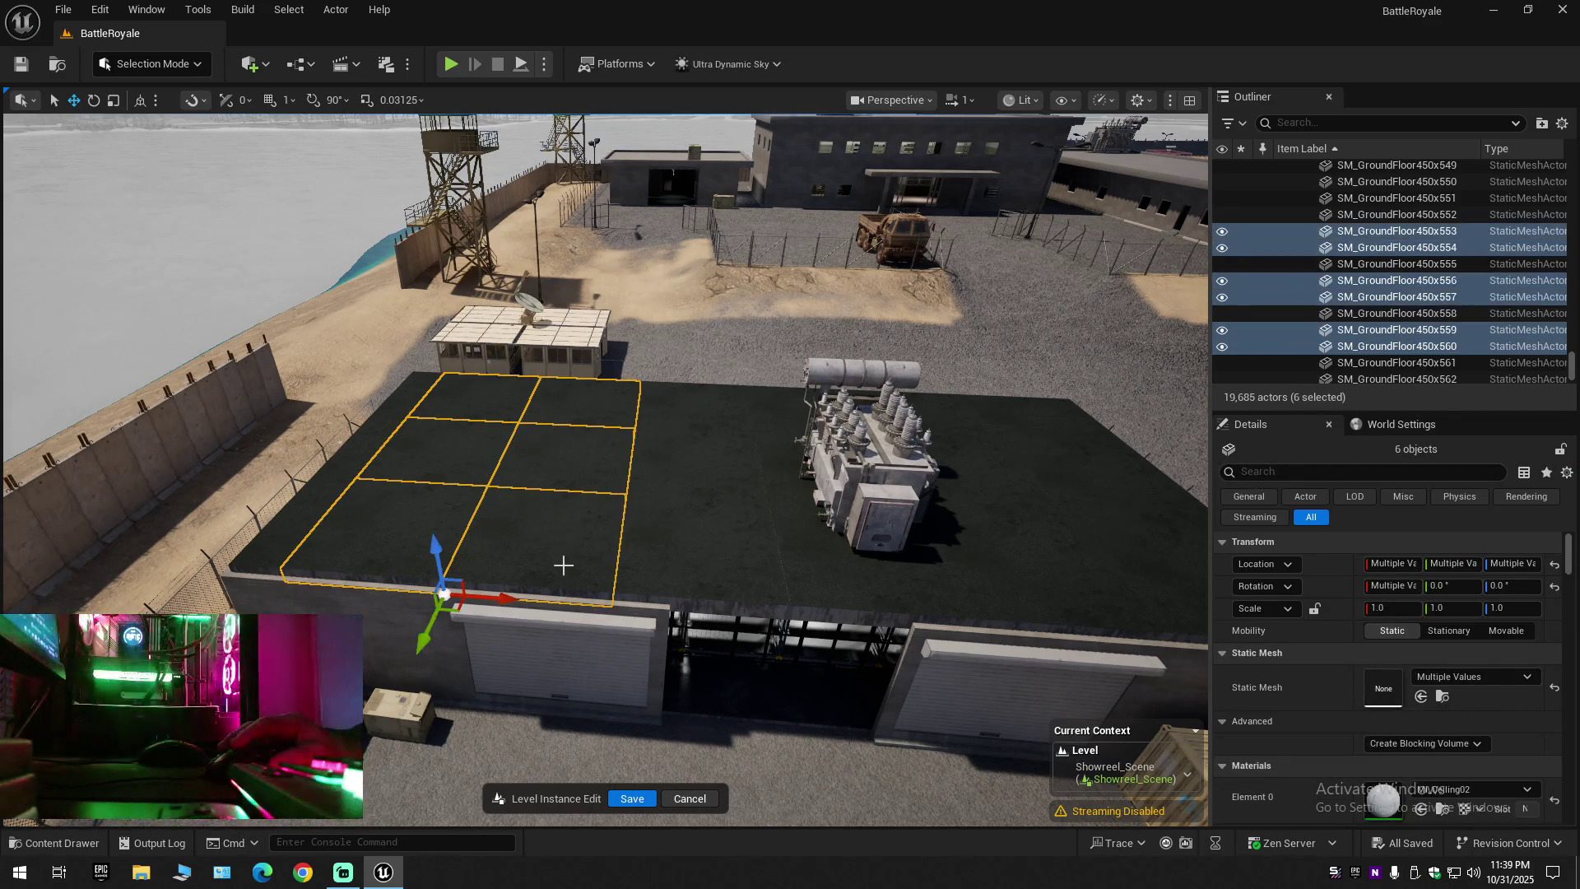
pyautogui.keyDown('ctrl'); pyautogui.click(672, 421); pyautogui.keyUp('ctrl')
pyautogui.keyDown('ctrl'); pyautogui.click(691, 465); pyautogui.keyUp('ctrl')
pyautogui.keyDown('ctrl'); pyautogui.click(700, 548); pyautogui.keyUp('ctrl')
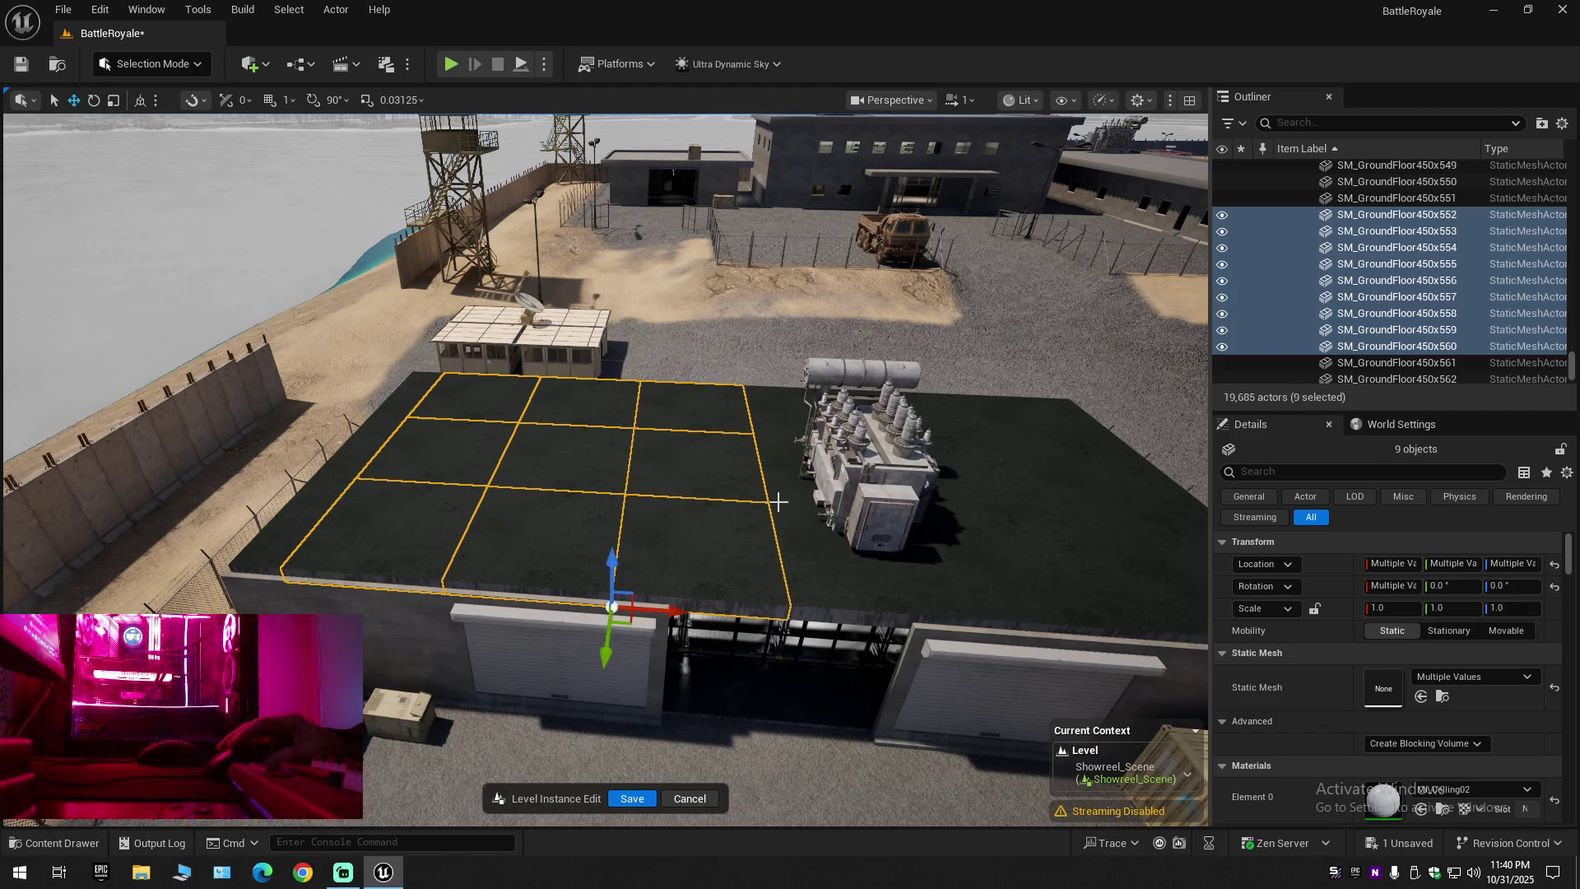
pyautogui.keyDown('ctrl'); pyautogui.click(795, 415); pyautogui.keyUp('ctrl')
pyautogui.keyDown('ctrl'); pyautogui.click(796, 506); pyautogui.keyUp('ctrl')
pyautogui.keyDown('ctrl'); pyautogui.click(921, 568); pyautogui.keyUp('ctrl')
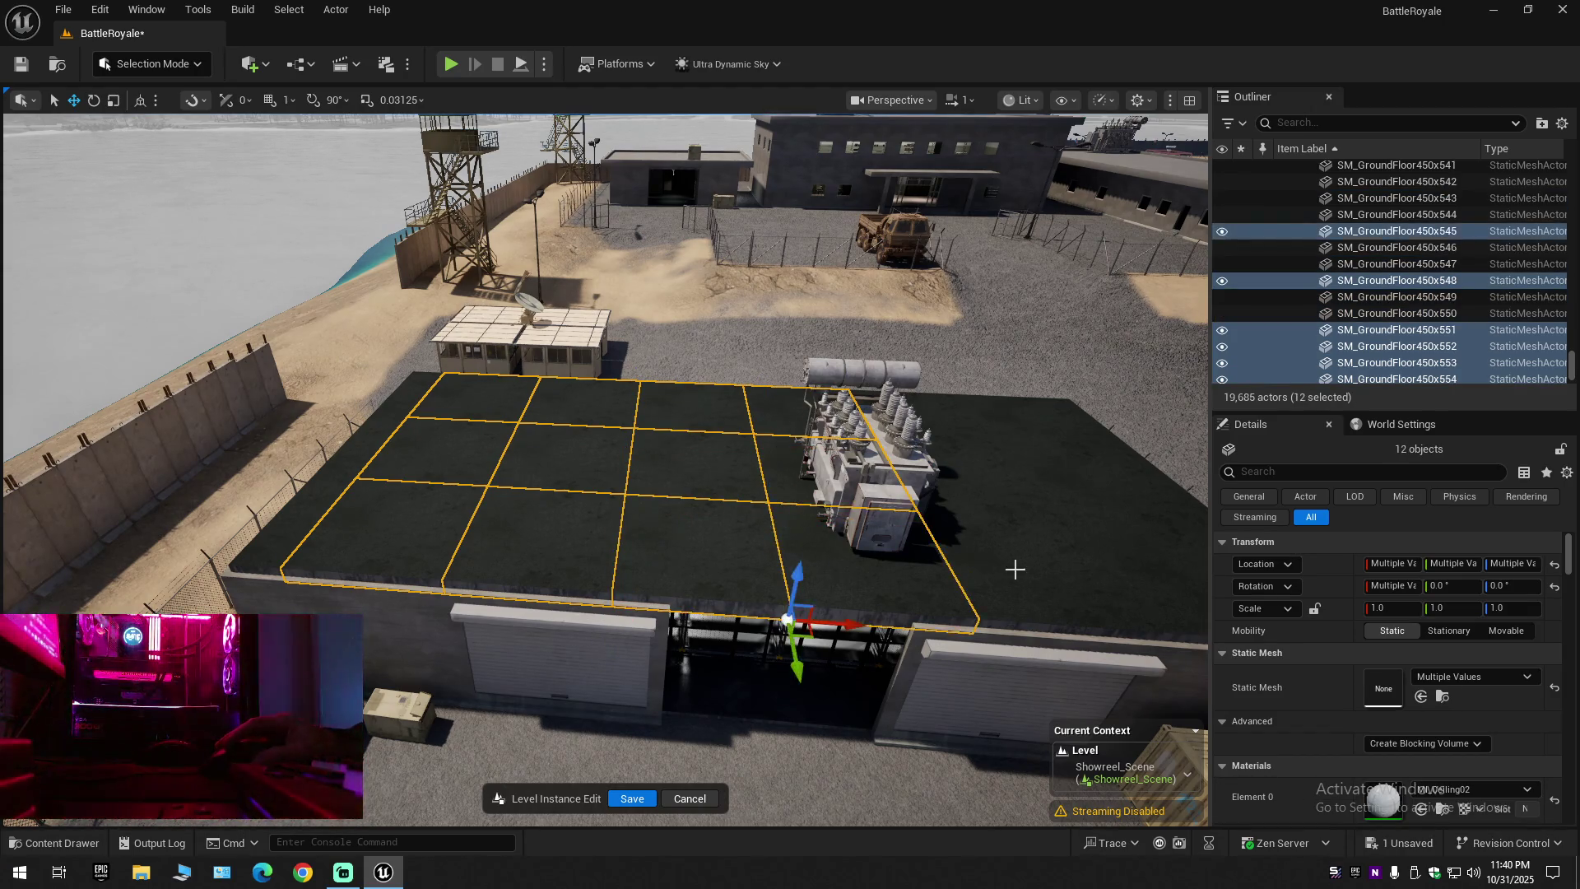
pyautogui.keyDown('ctrl'); pyautogui.click(990, 524); pyautogui.keyUp('ctrl')
pyautogui.keyDown('ctrl'); pyautogui.click(952, 426); pyautogui.keyUp('ctrl')
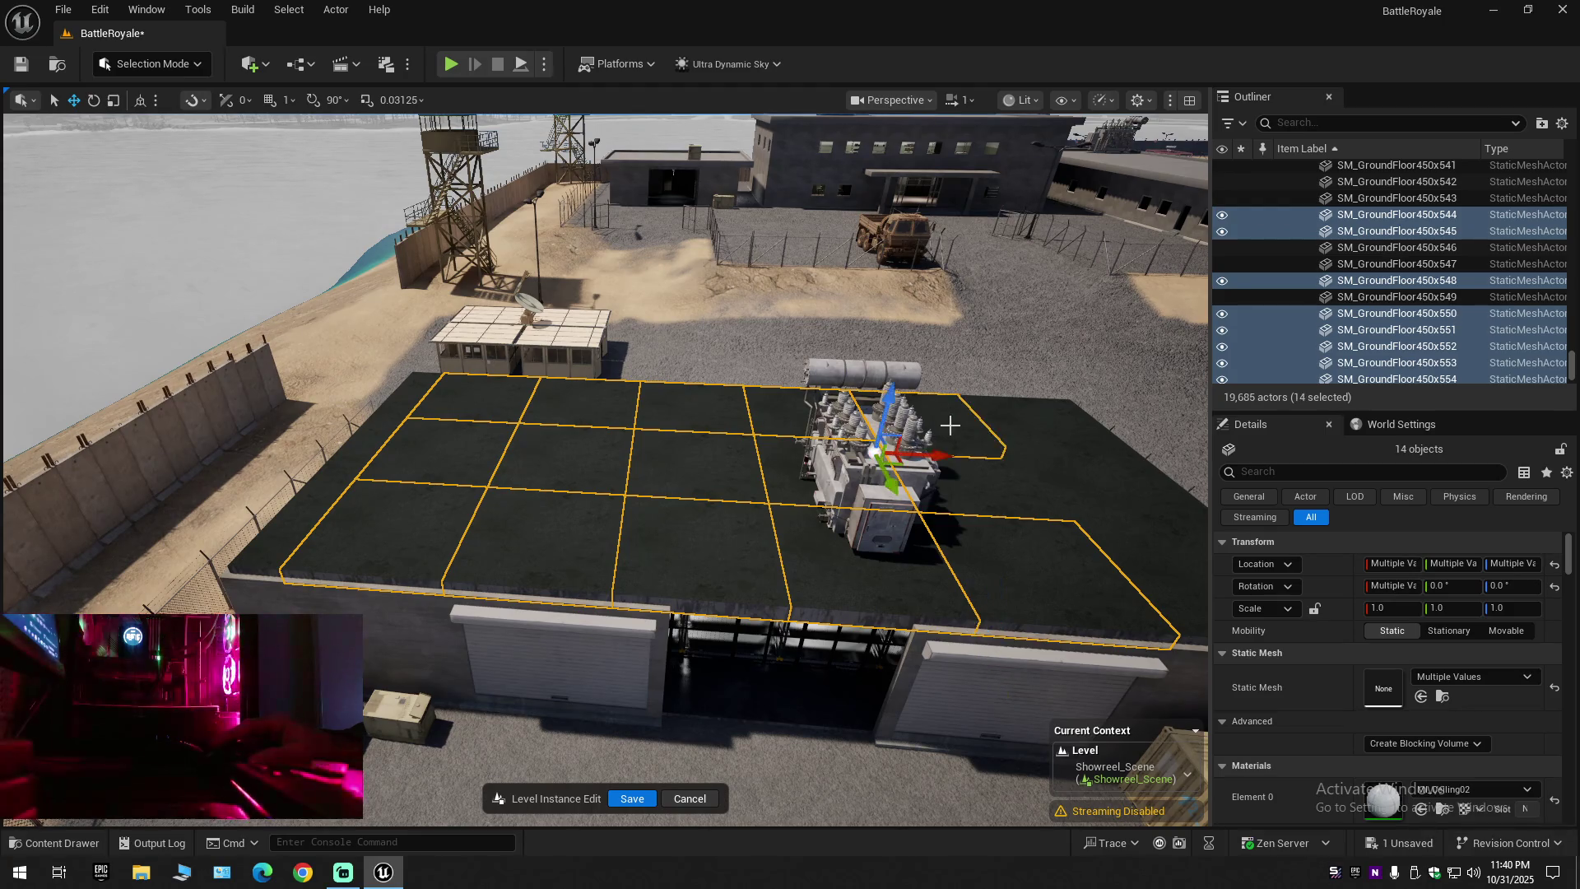
# Undo the stray tile picks, add the right-side tiles, hide all 18, and select the generator
pyautogui.hotkey('ctrl', 'z')
pyautogui.hotkey('ctrl', 'z')
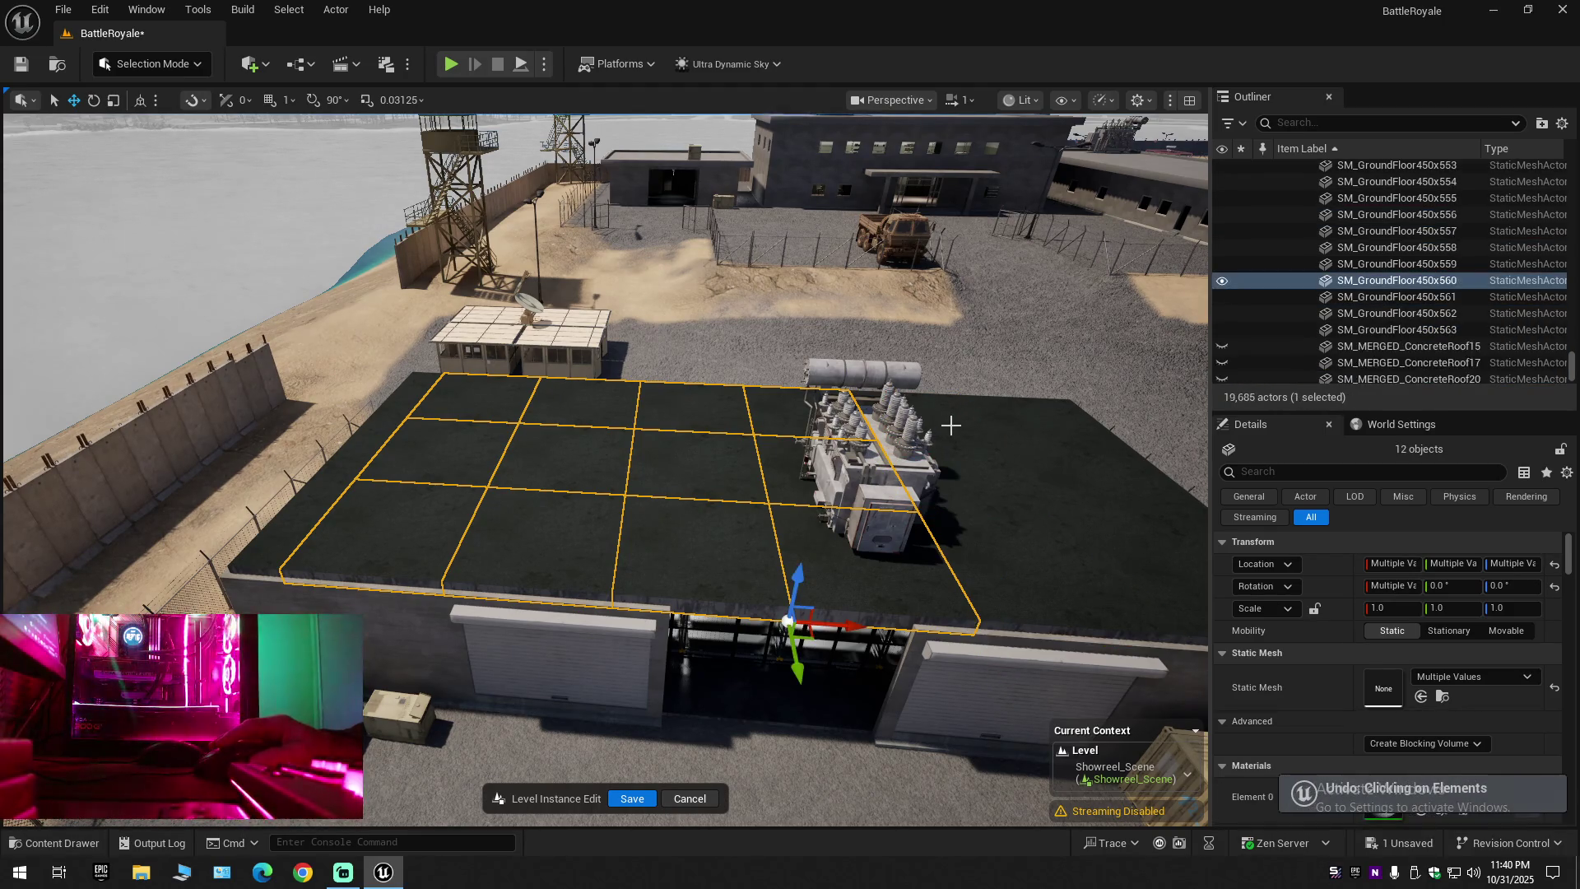
pyautogui.keyDown('ctrl'); pyautogui.click(950, 425); pyautogui.keyUp('ctrl')
pyautogui.keyDown('ctrl'); pyautogui.click(1029, 486); pyautogui.keyUp('ctrl')
pyautogui.keyDown('ctrl'); pyautogui.click(1045, 576); pyautogui.keyUp('ctrl')
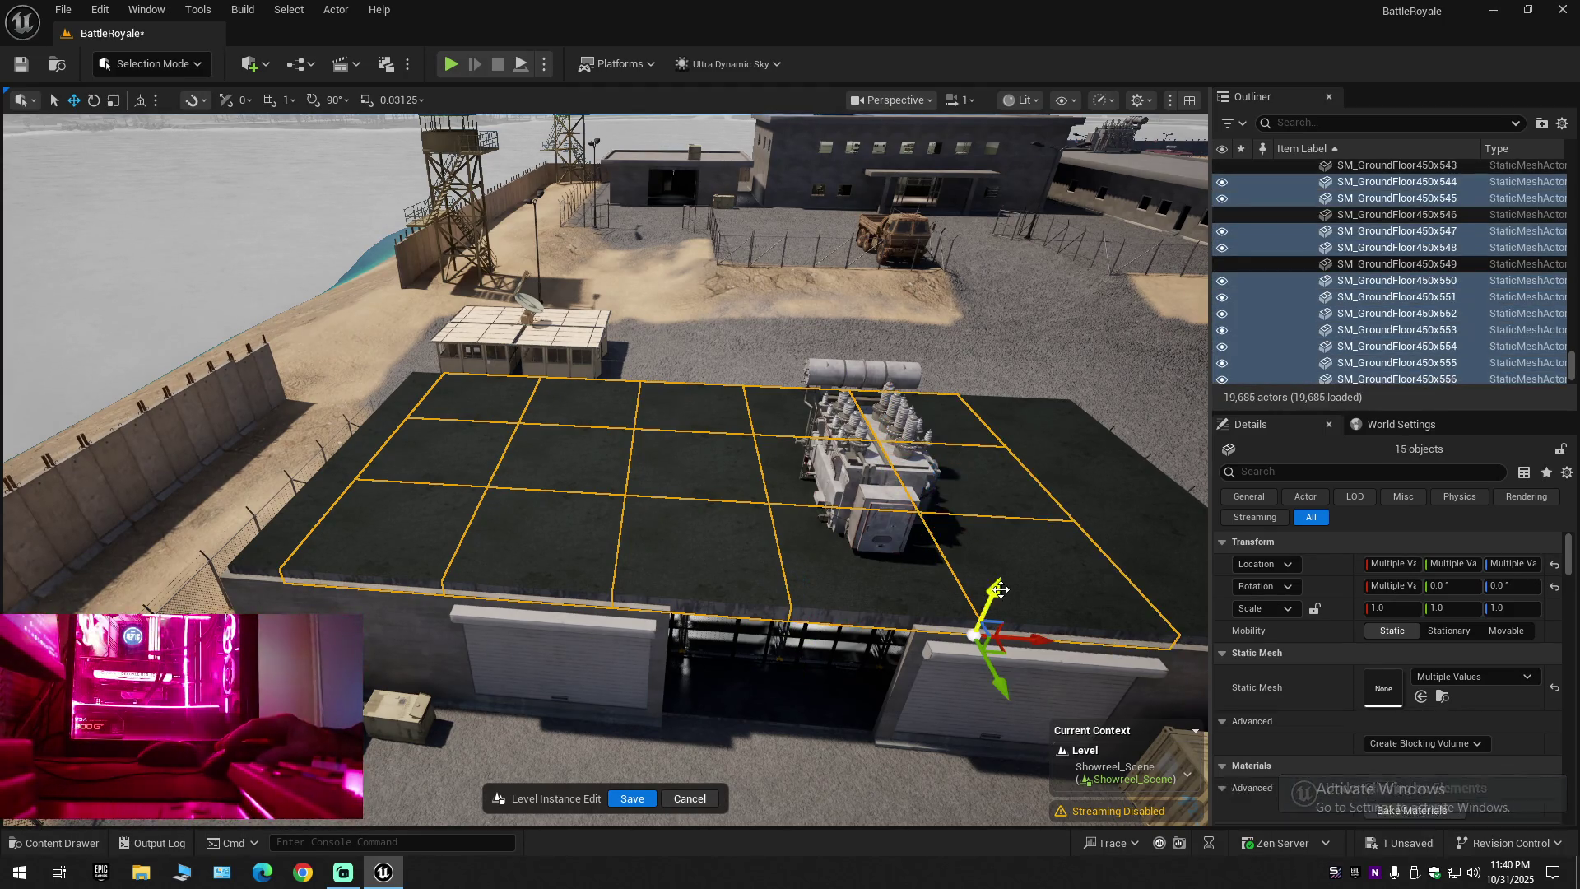
pyautogui.keyDown('ctrl'); pyautogui.click(1045, 427); pyautogui.keyUp('ctrl')
pyautogui.keyDown('ctrl'); pyautogui.click(1102, 487); pyautogui.keyUp('ctrl')
pyautogui.keyDown('ctrl'); pyautogui.click(1153, 574); pyautogui.keyUp('ctrl')
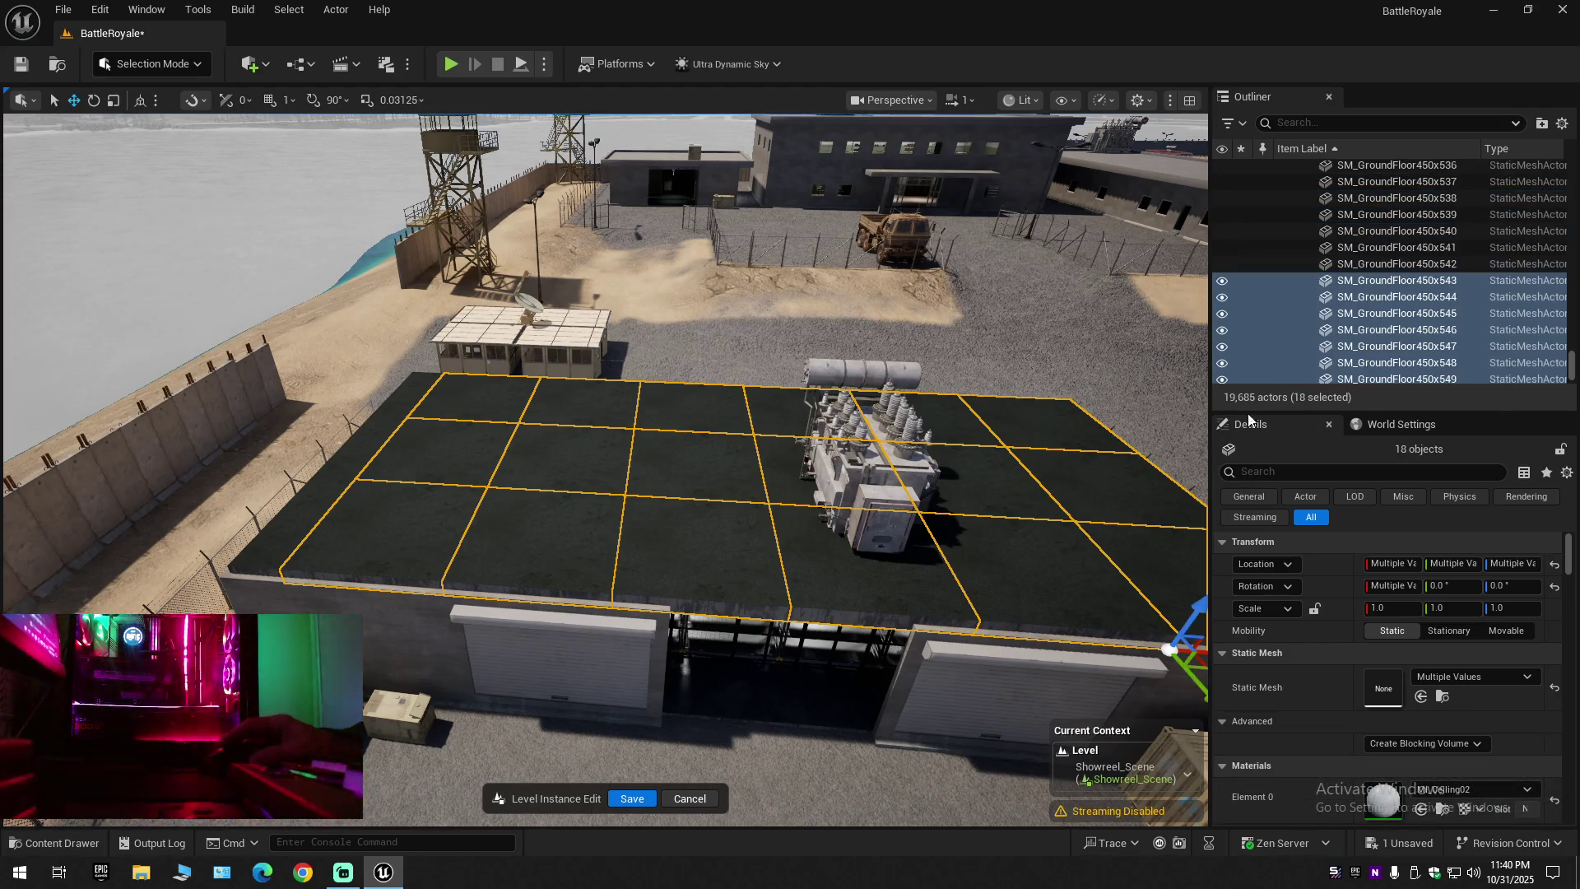
pyautogui.click(1224, 298)
pyautogui.click(868, 465)
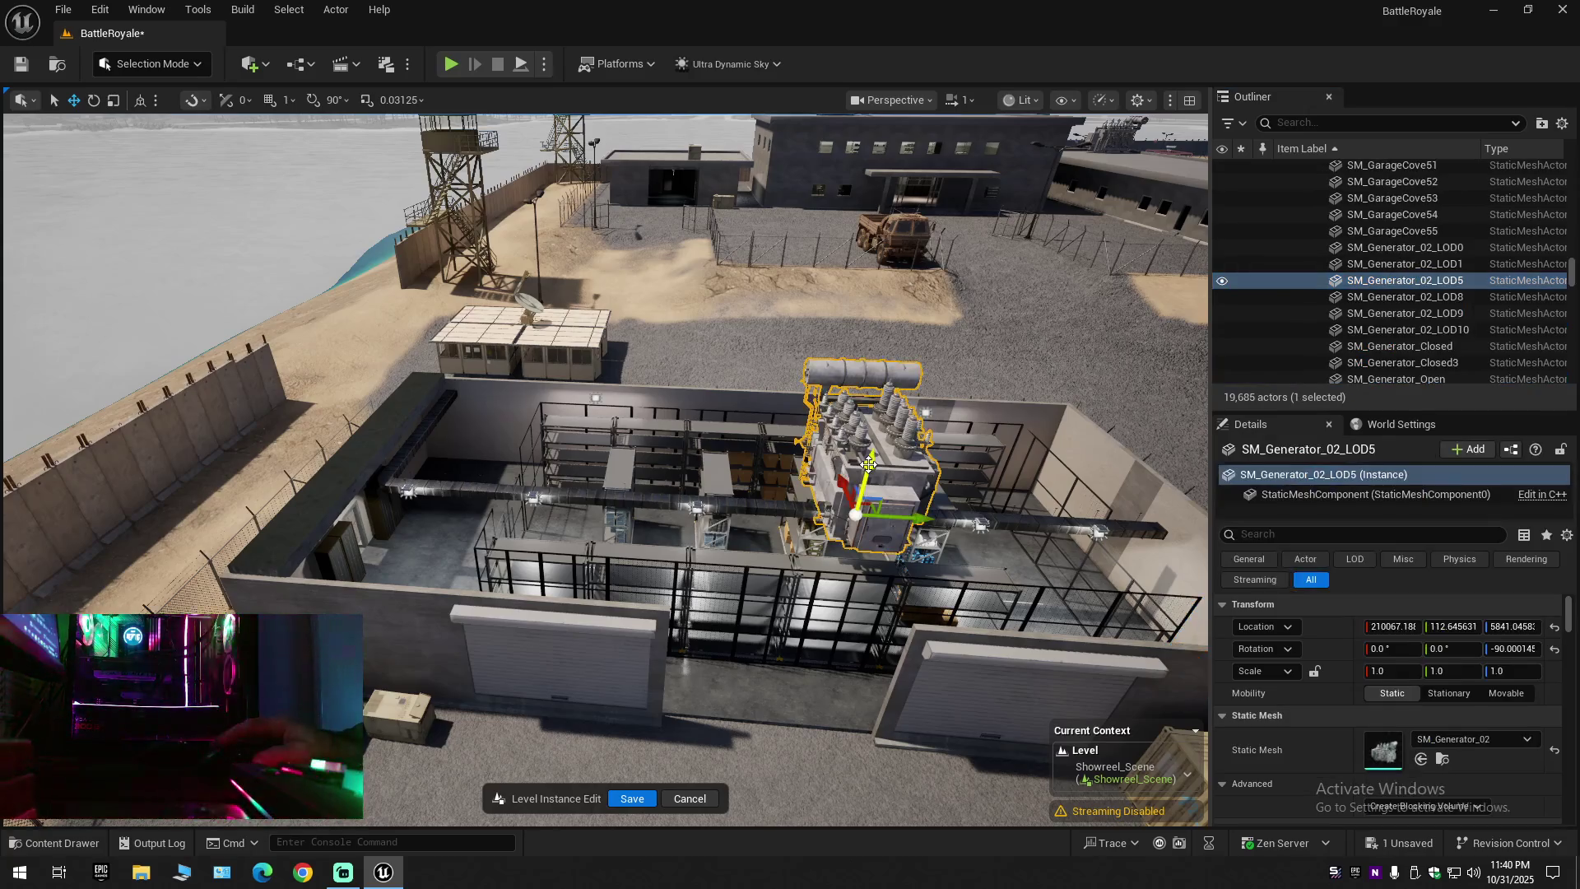
# Hide the SM_Generator_02_LOD5 generator
pyautogui.click(1222, 280)
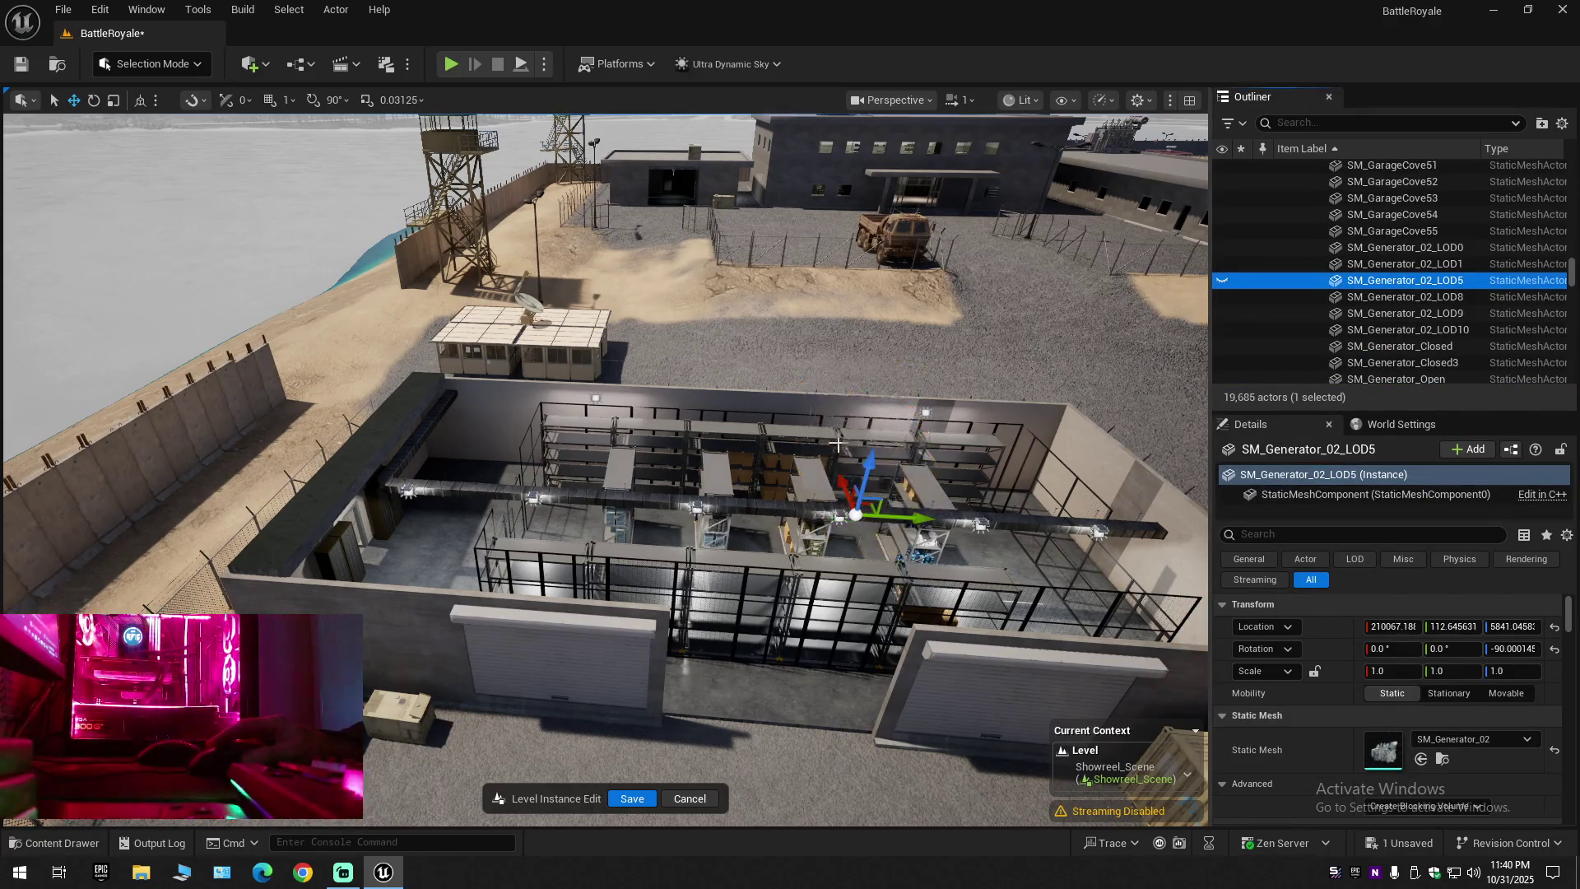
pyautogui.scroll(5, 836, 444)
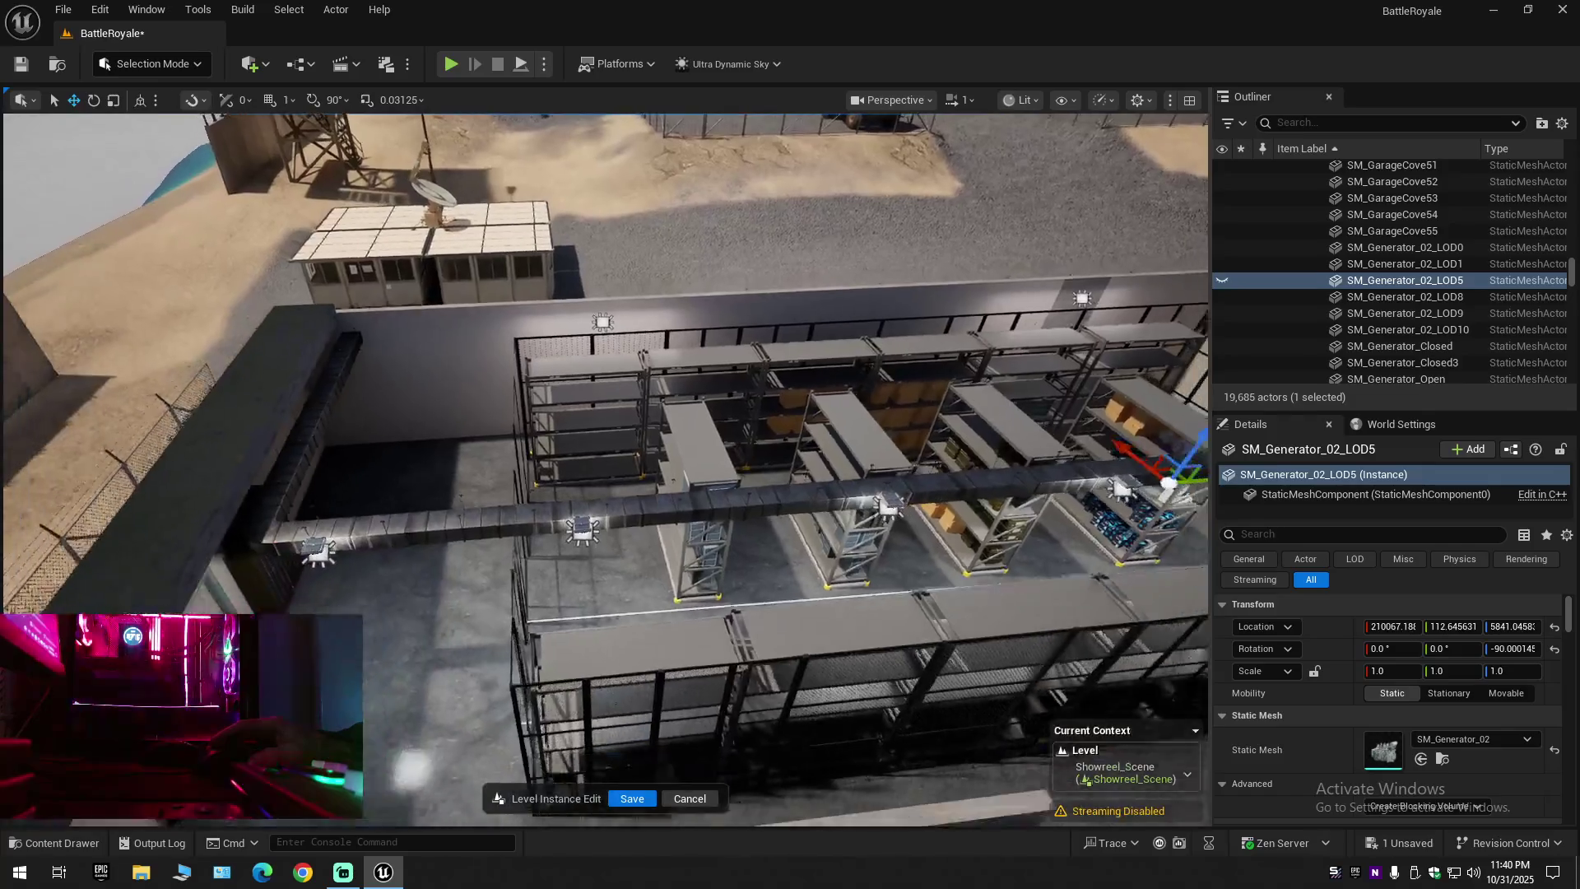
pyautogui.scroll(-5, 592, 483)
# Select the overhead air duct and hide its 14 SM_Vent meshes
pyautogui.click(593, 484)
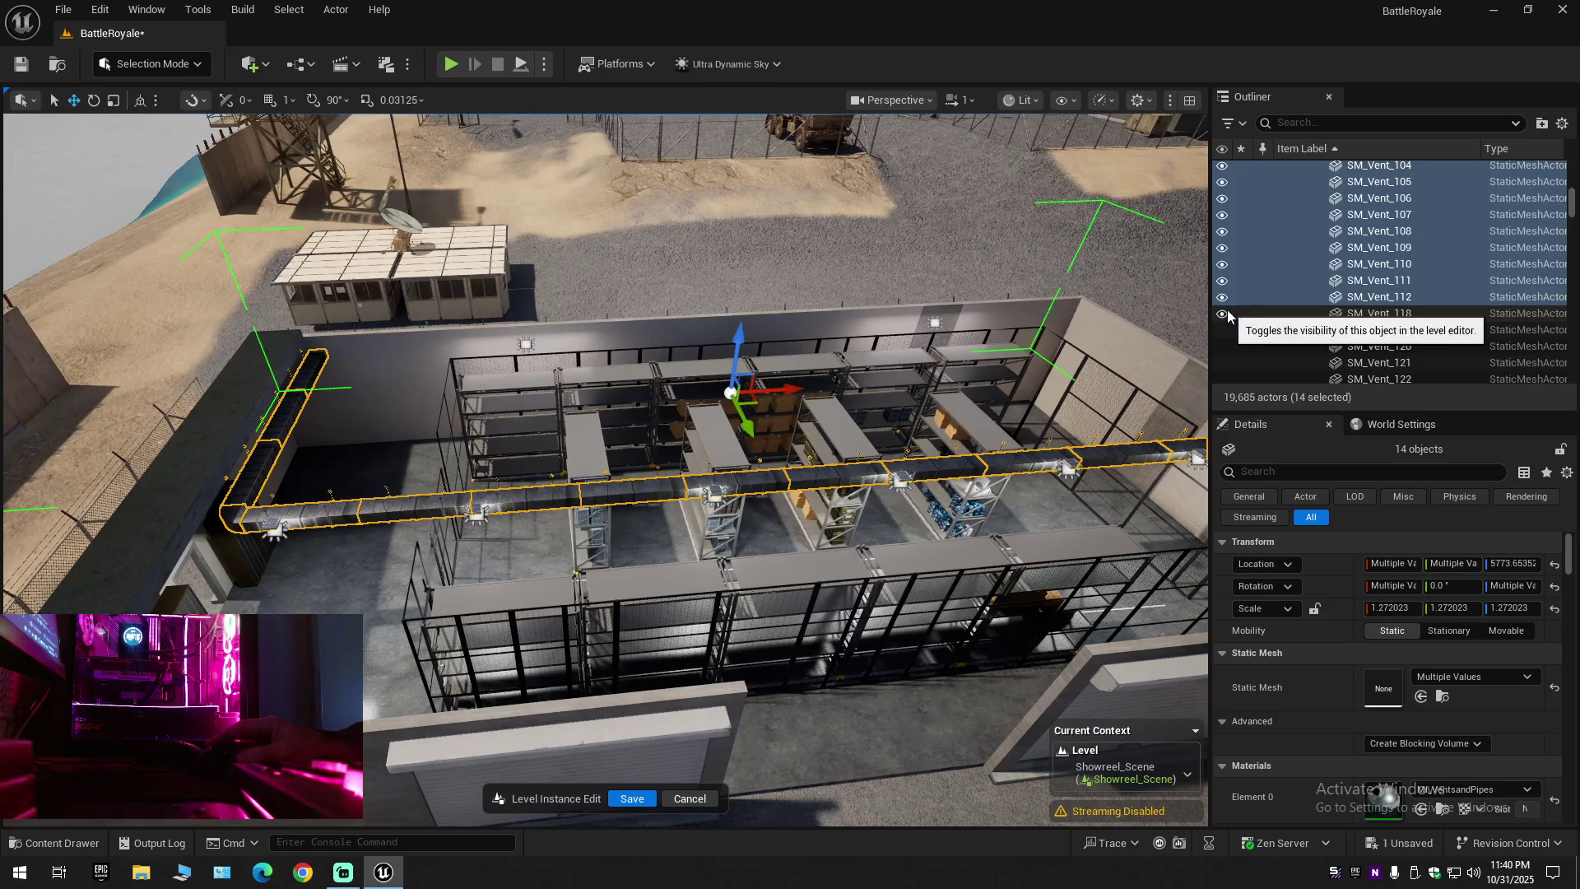
pyautogui.scroll(3, 1224, 302)
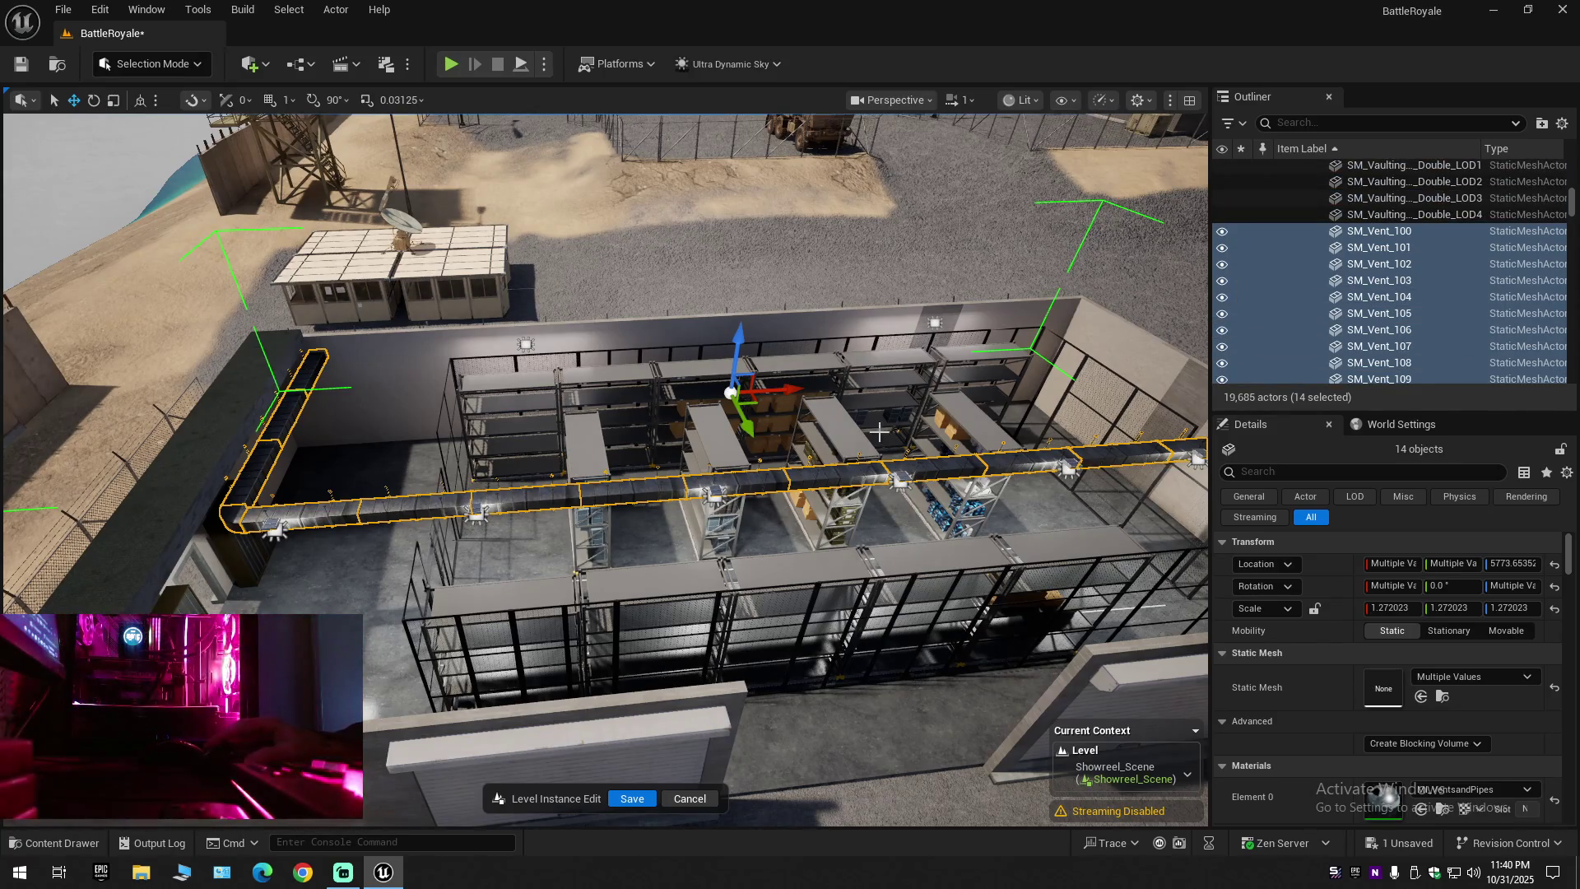
pyautogui.scroll(-3, 1391, 271)
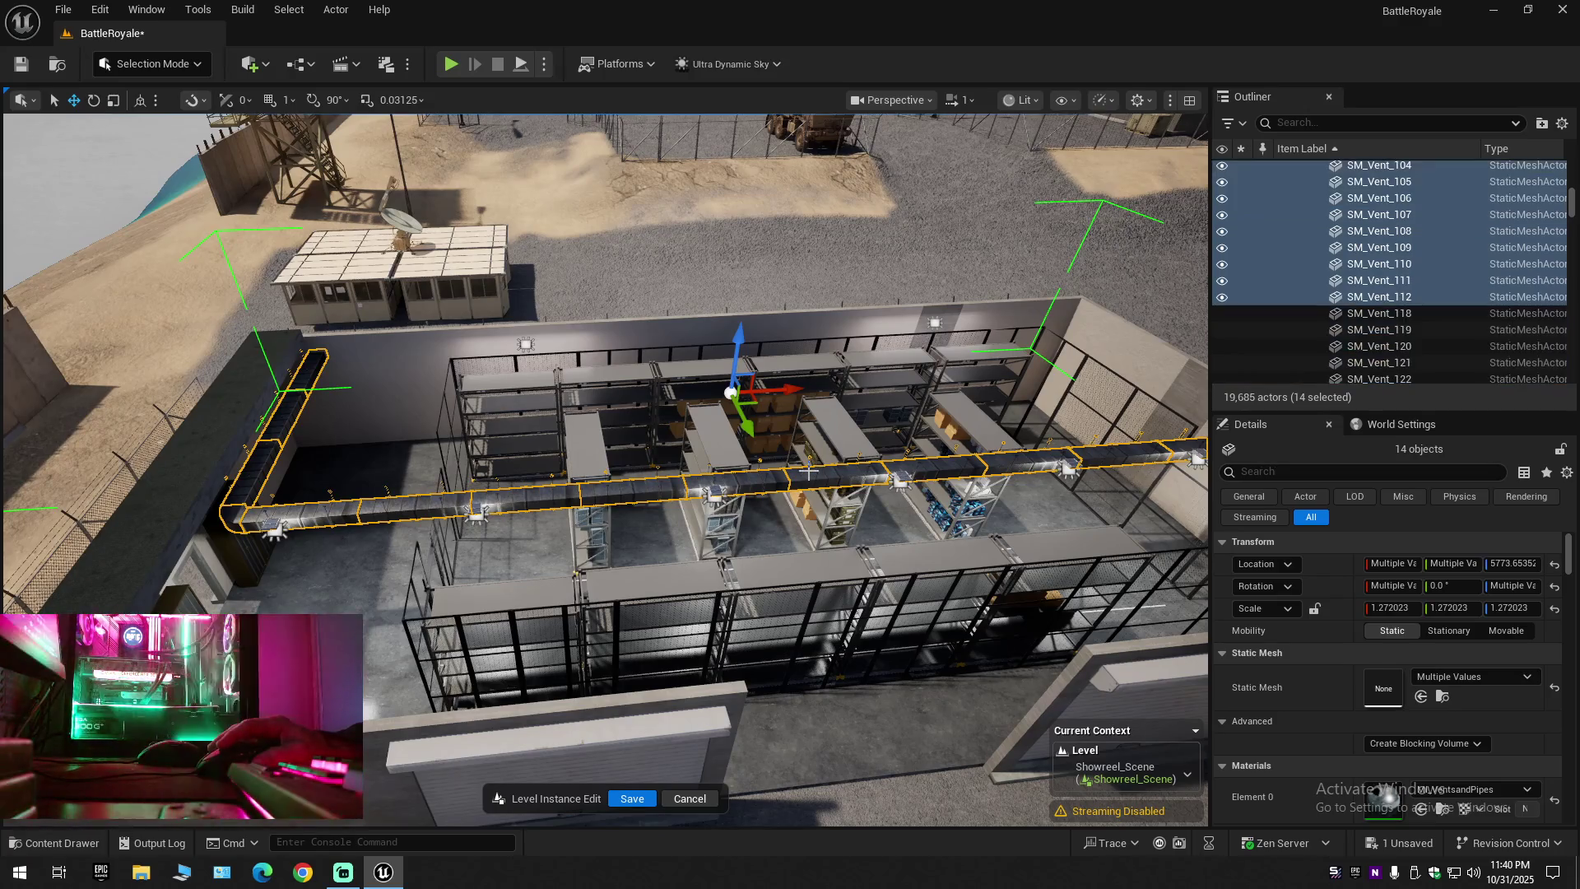
pyautogui.click(1223, 199)
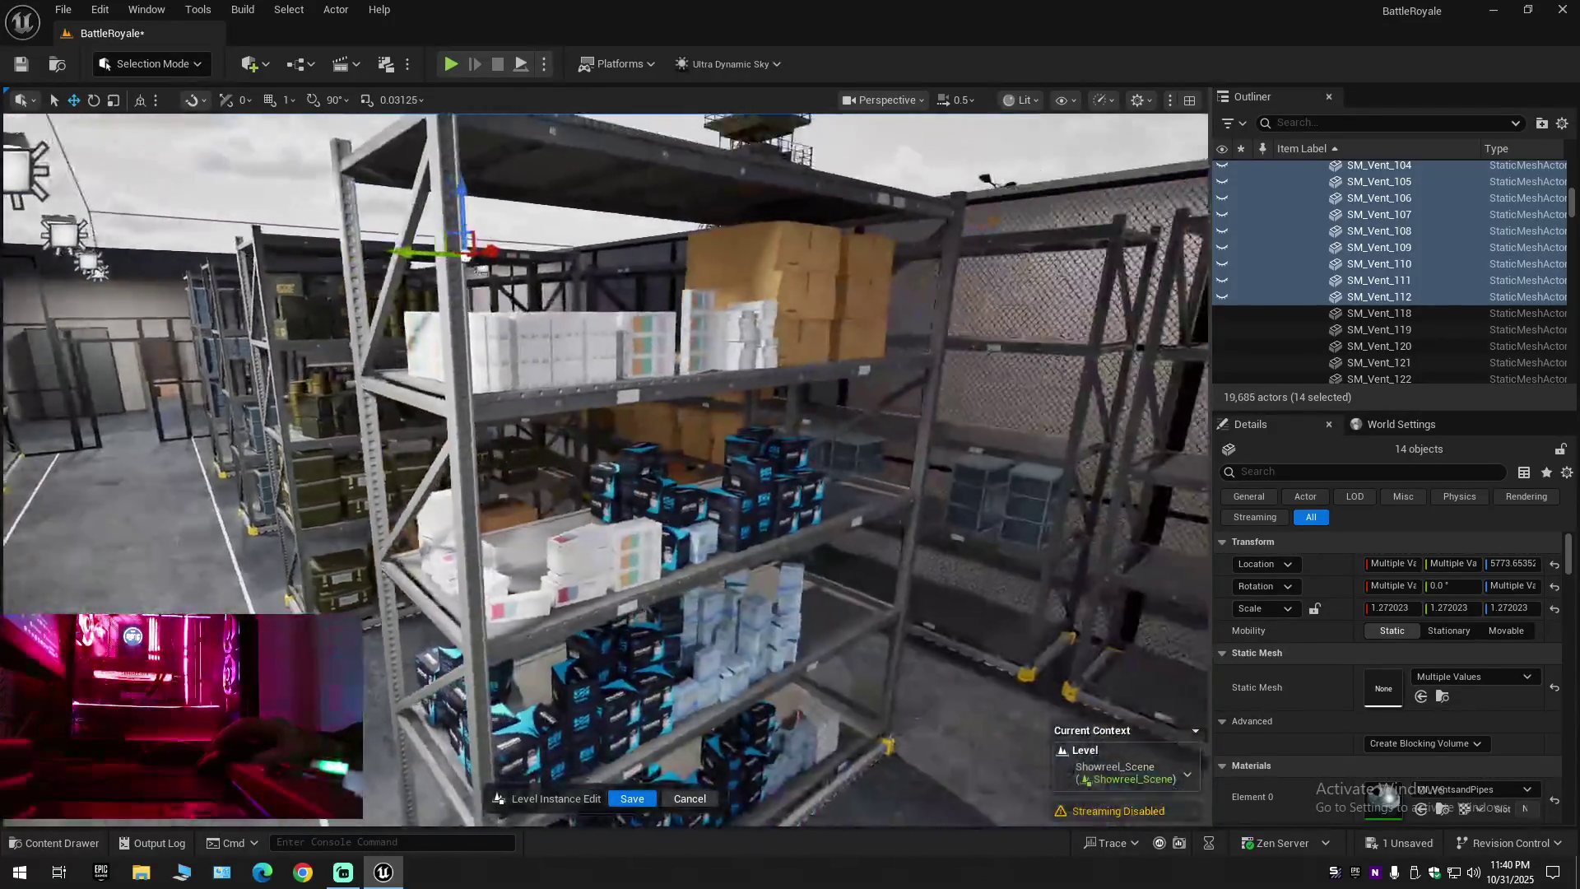
# Fly over the compound and through the dark doorway up to the olive shelving units
pyautogui.scroll(4, 605, 469)
pyautogui.press('w')
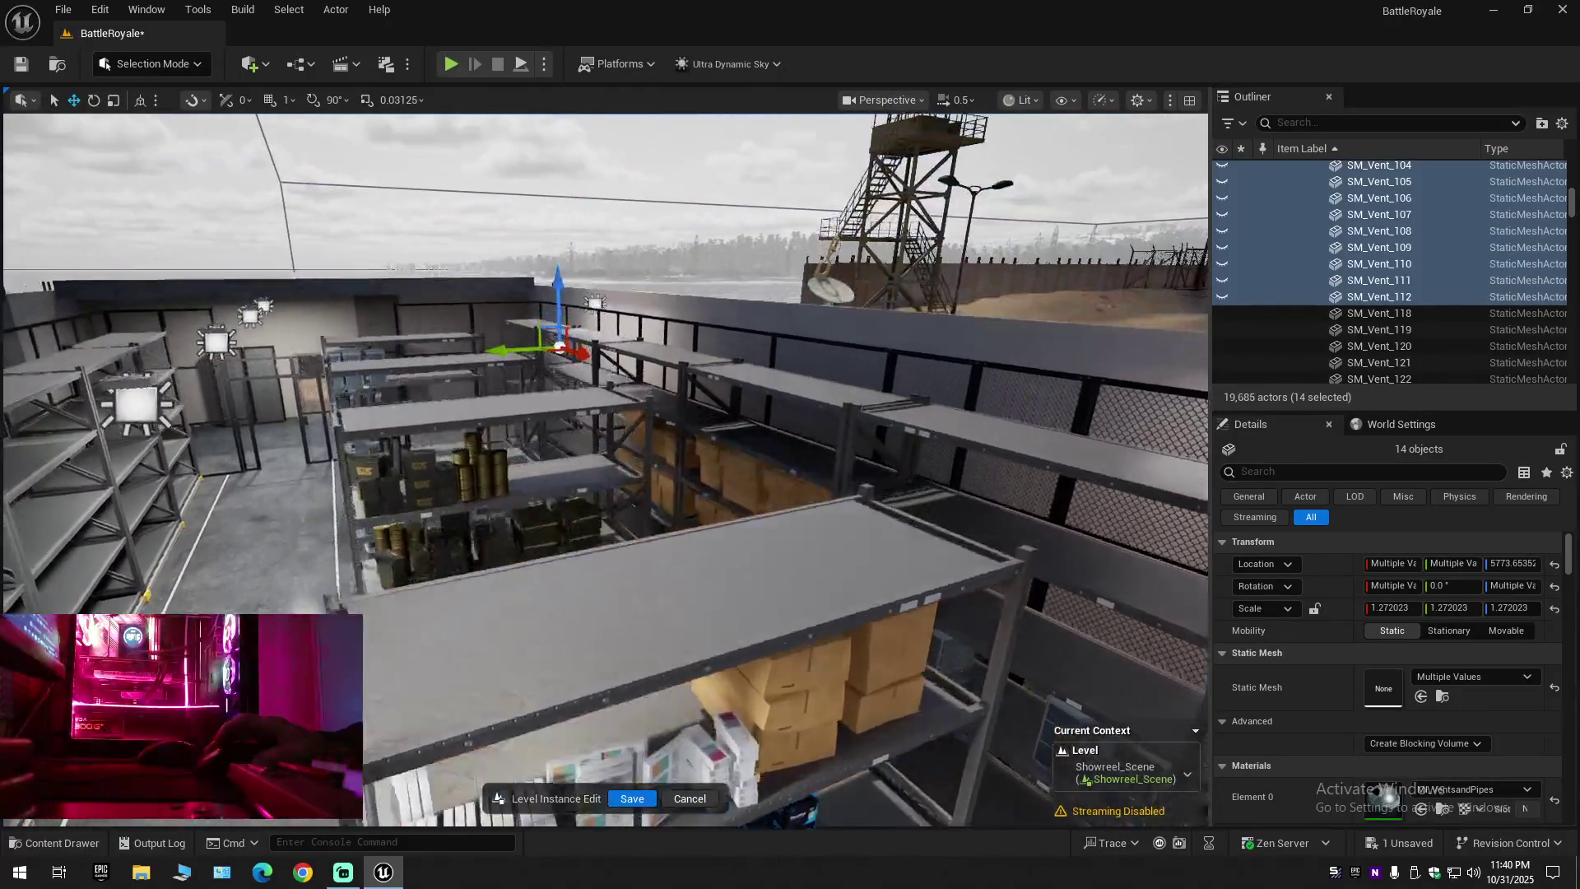
pyautogui.press('w')
pyautogui.scroll(1, 605, 469)
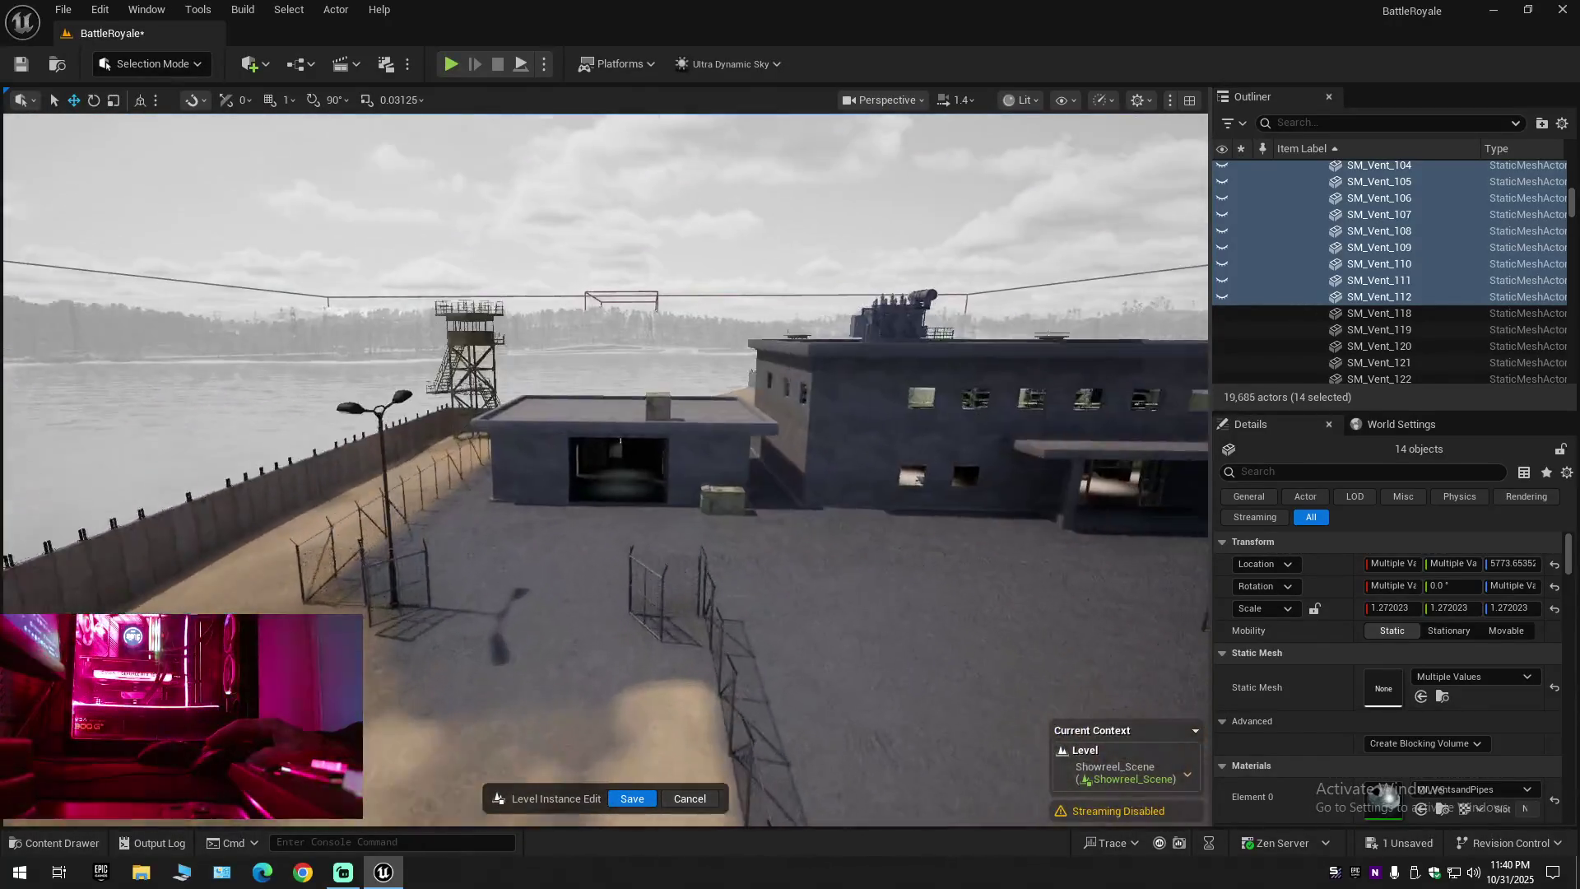
pyautogui.press('w')
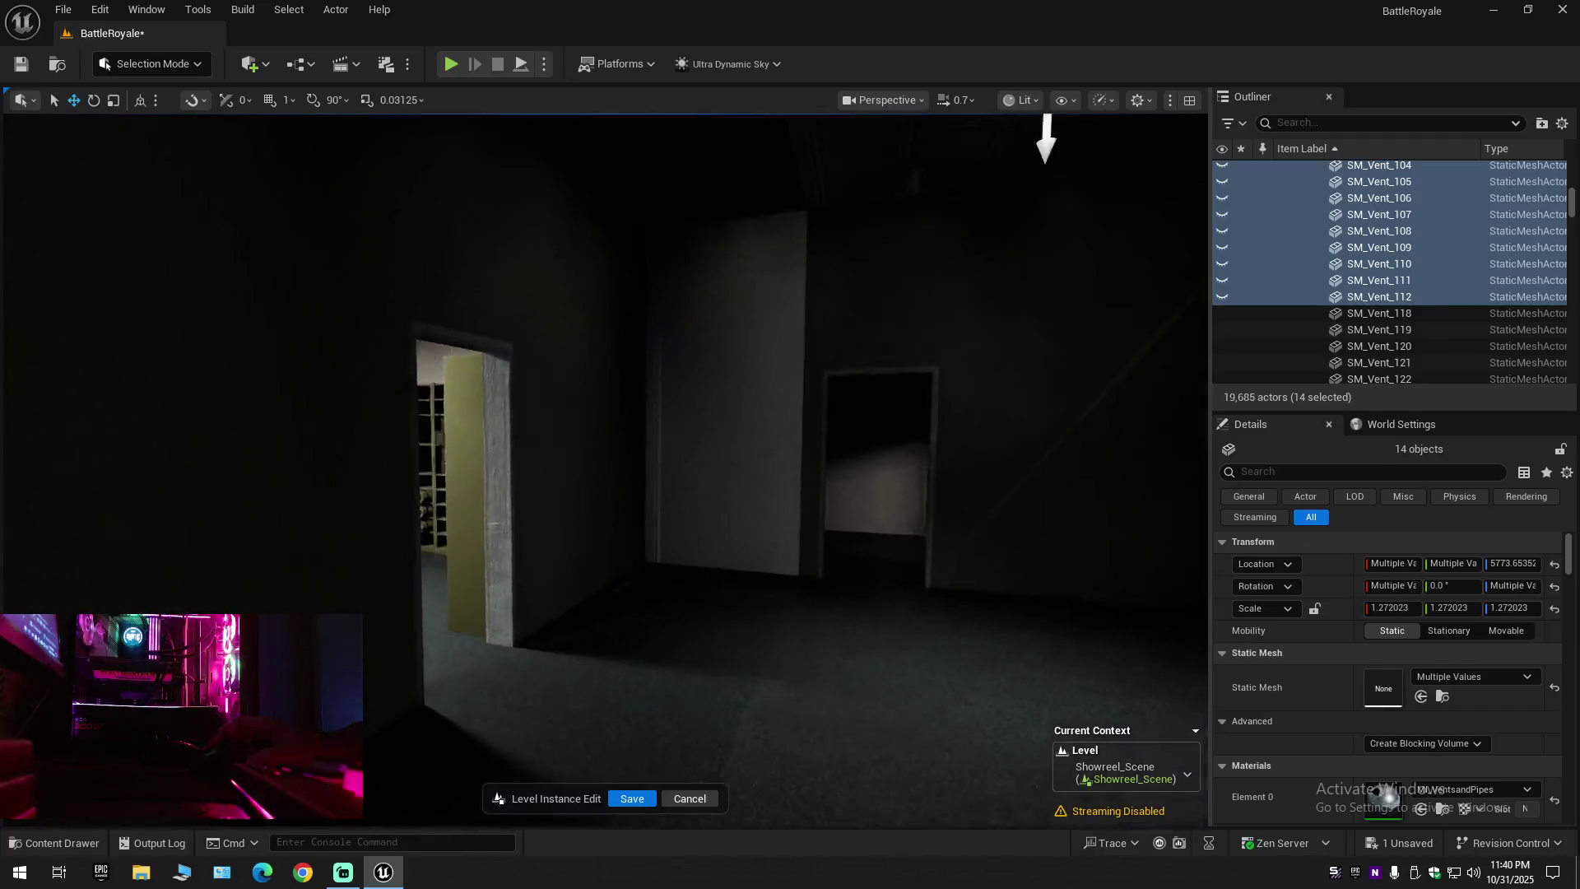
pyautogui.scroll(-5, 605, 469)
pyautogui.press('w')
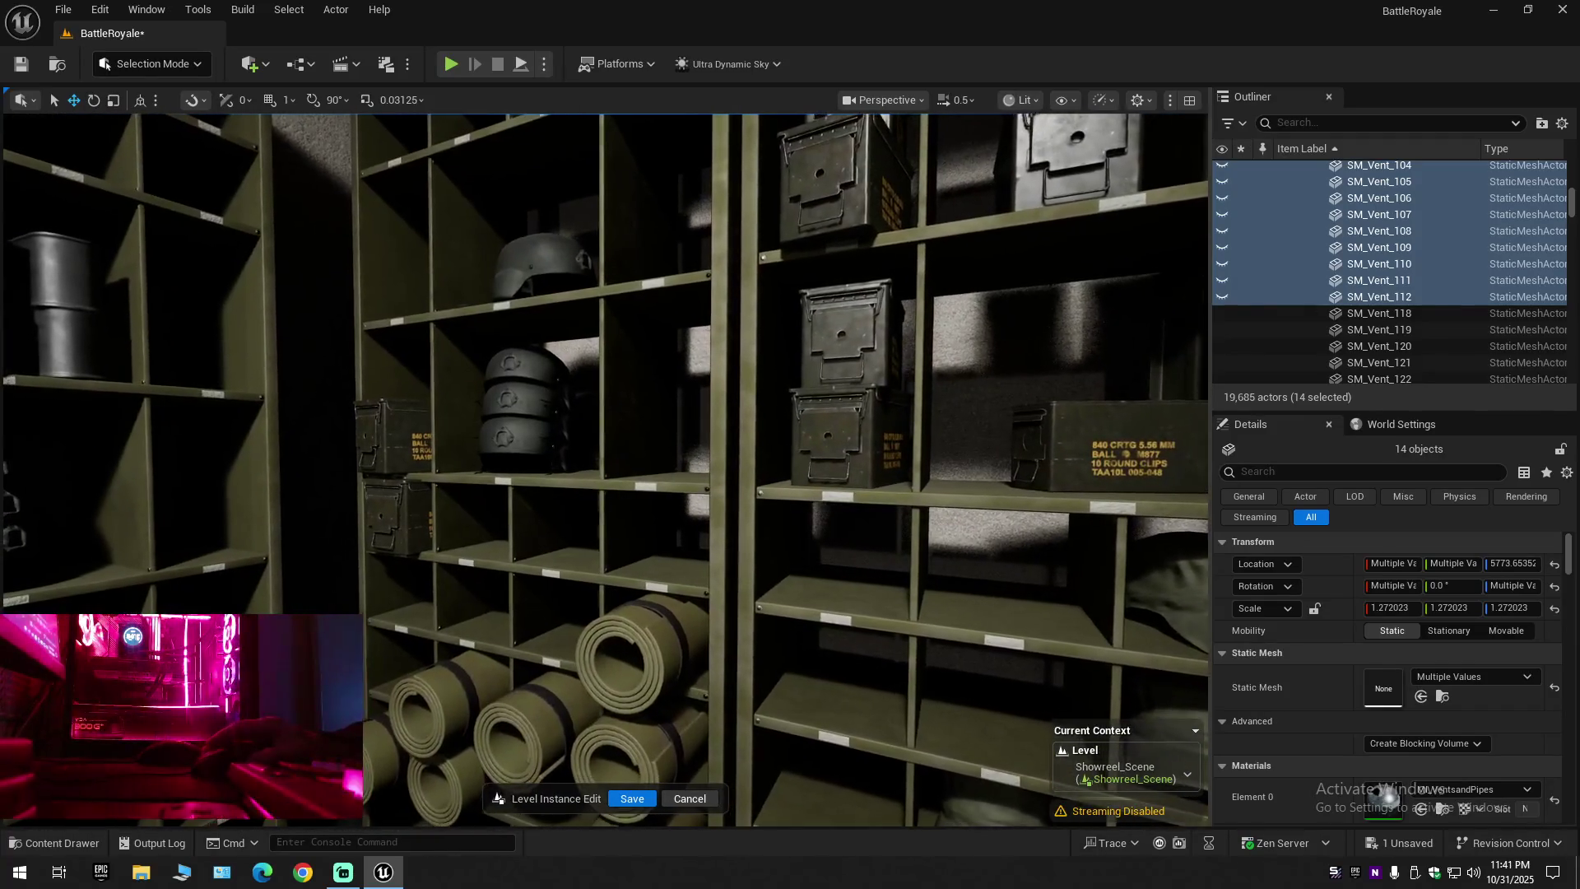
pyautogui.press('w')
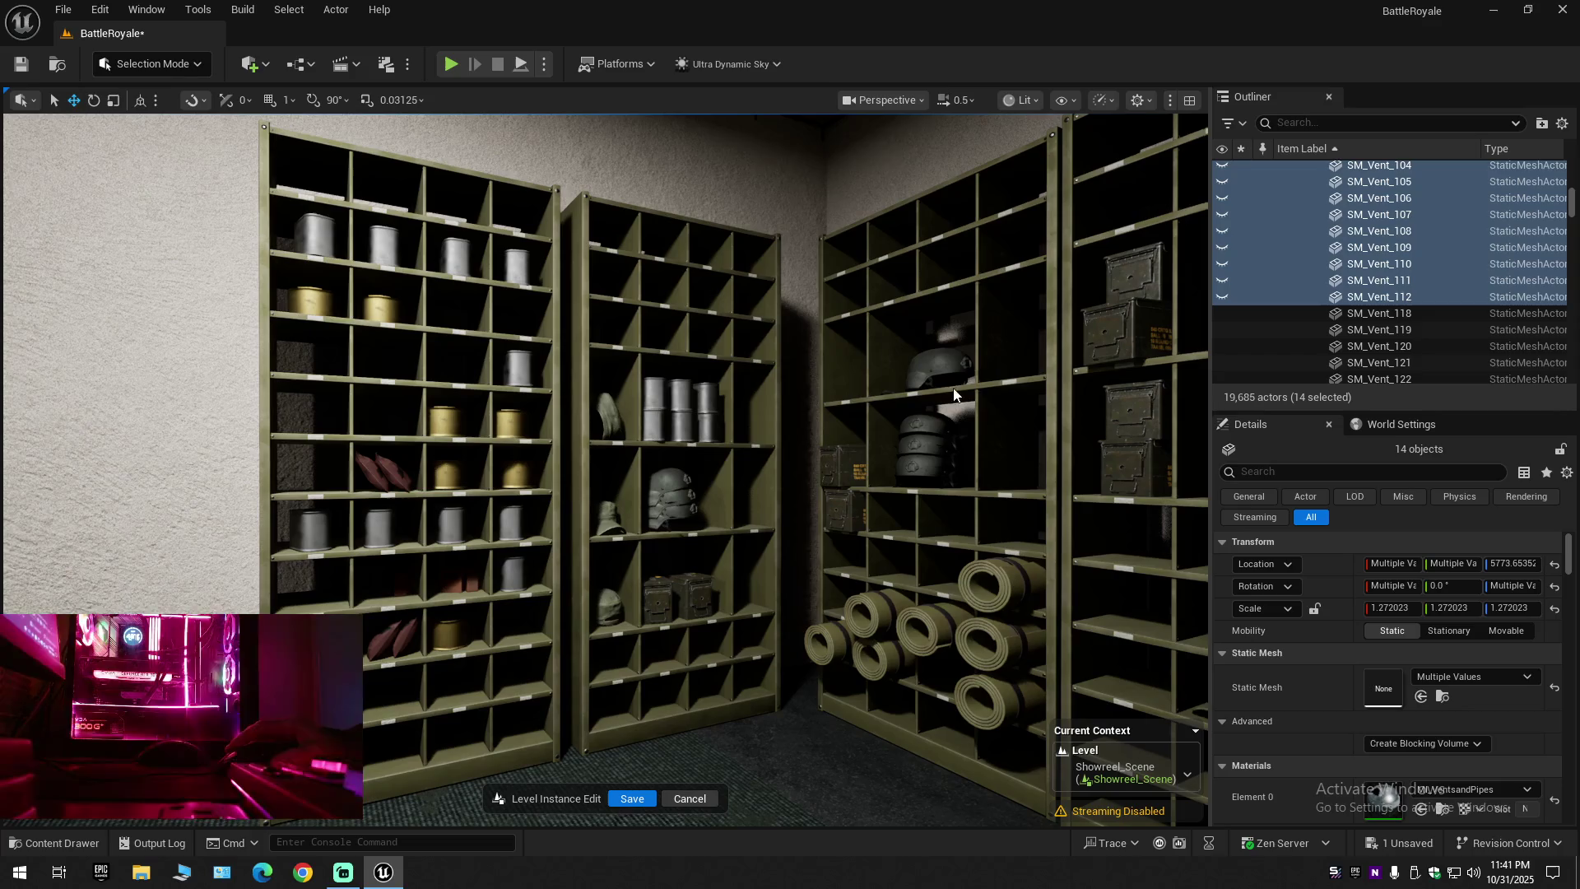
pyautogui.press('d')
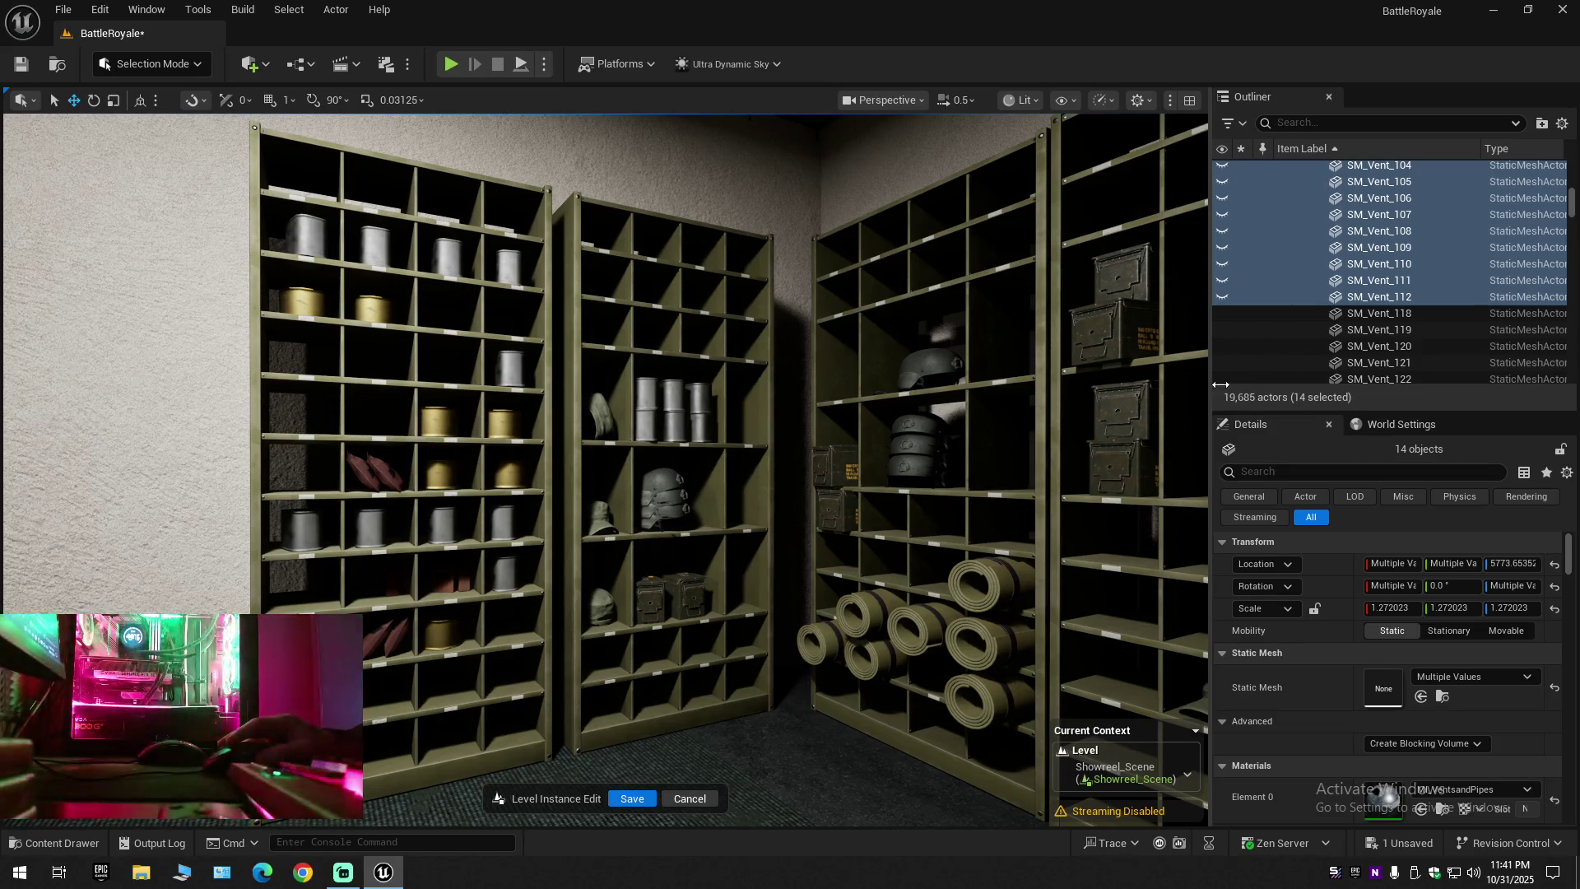
# Inspect the olive shelf, then select the 38 SM_GroundFloor pieces and frame them with F
pyautogui.rightClick(847, 387)
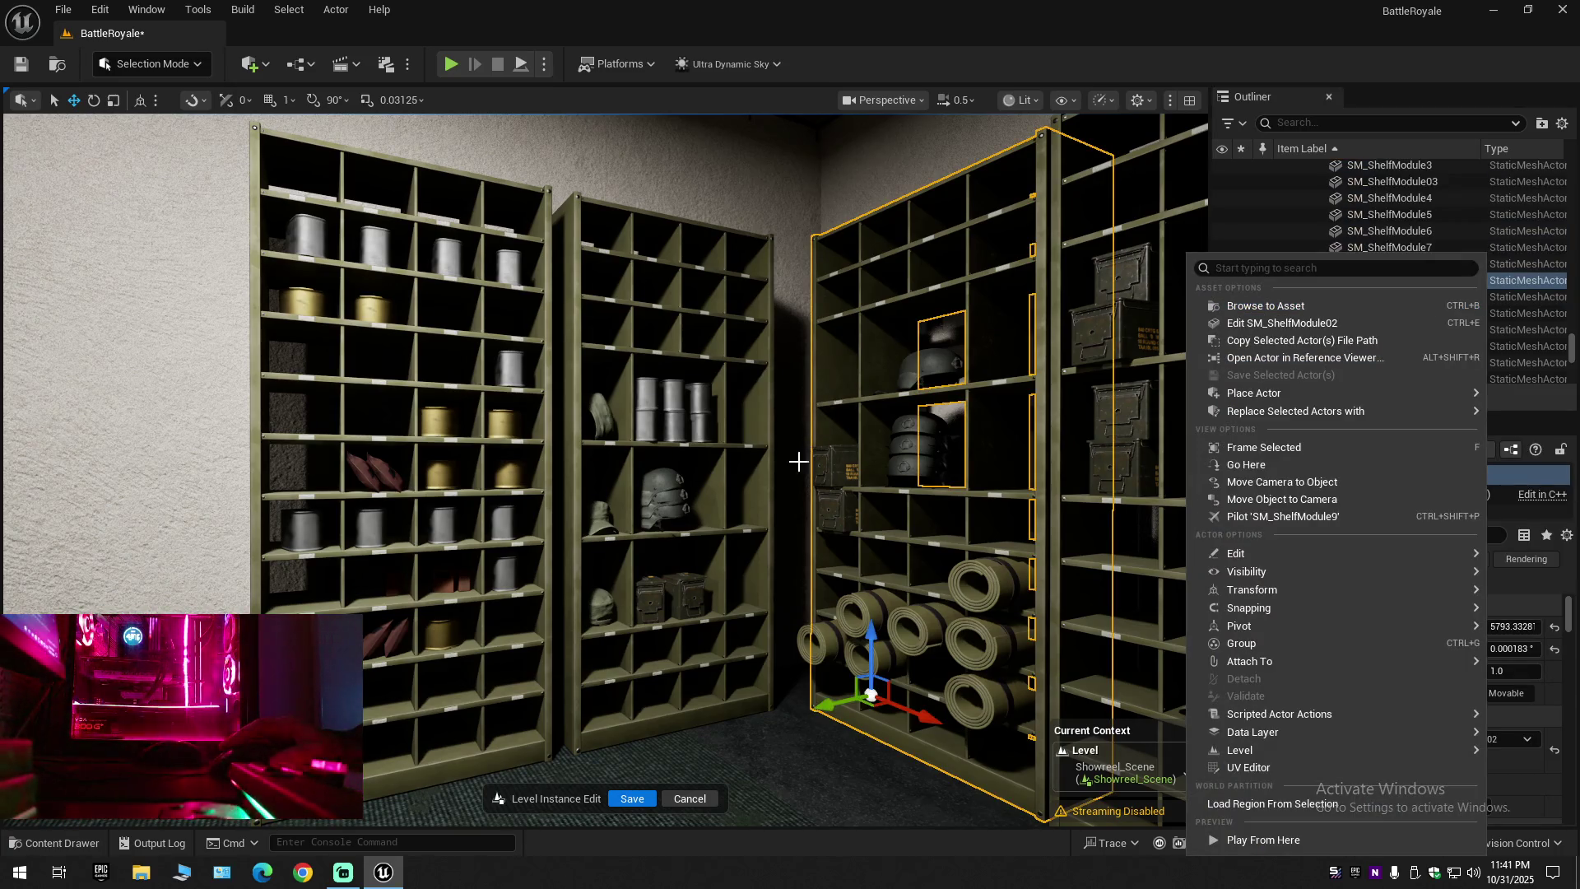
pyautogui.press('Escape')
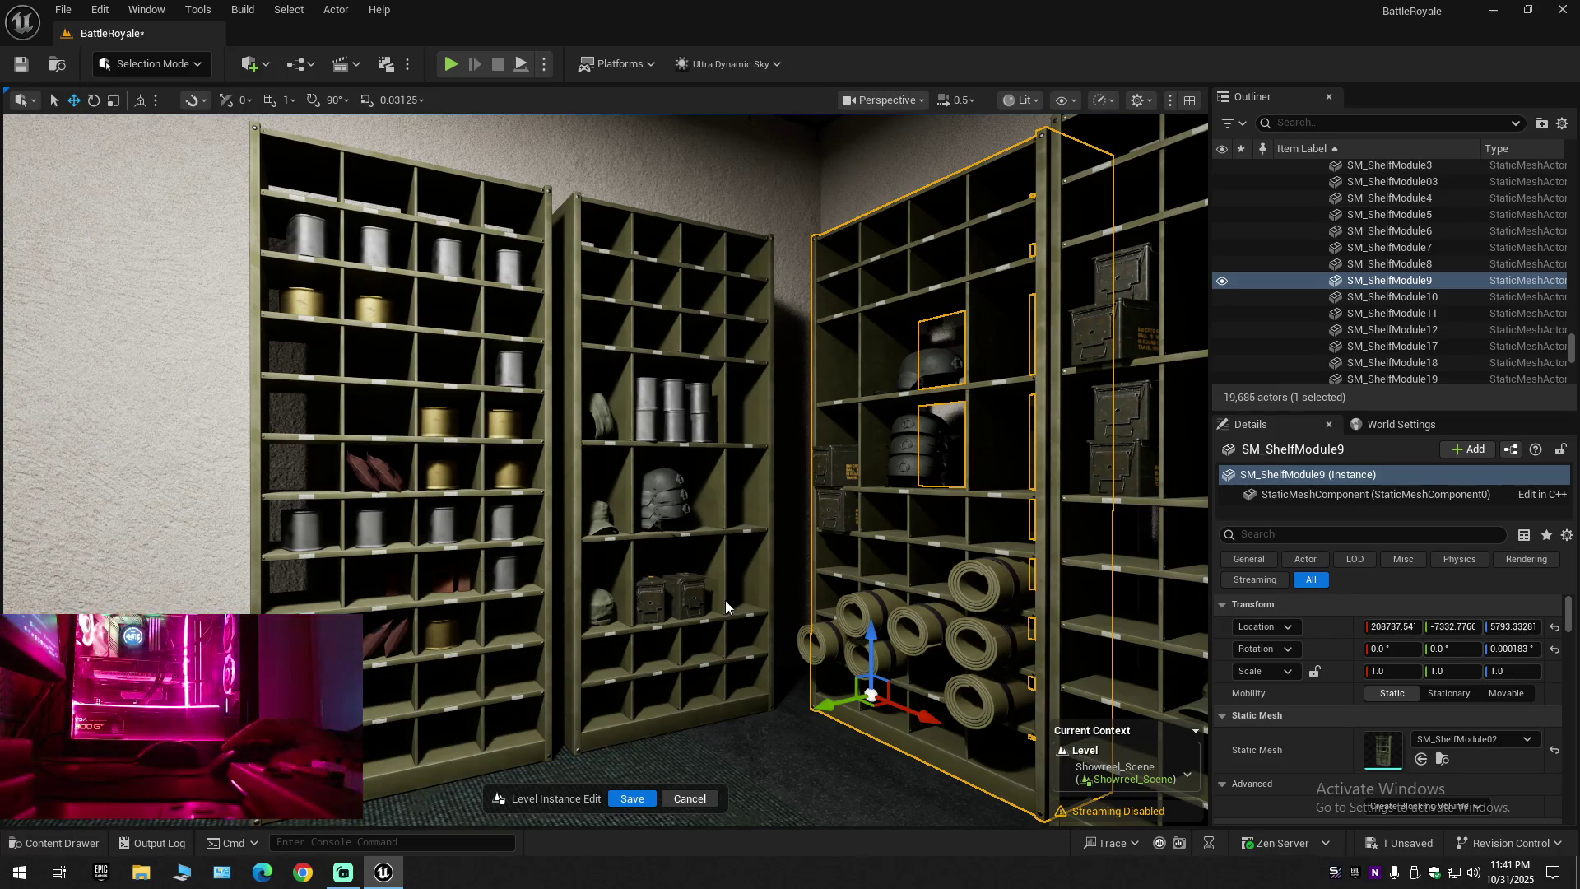
pyautogui.rightClick(1274, 270)
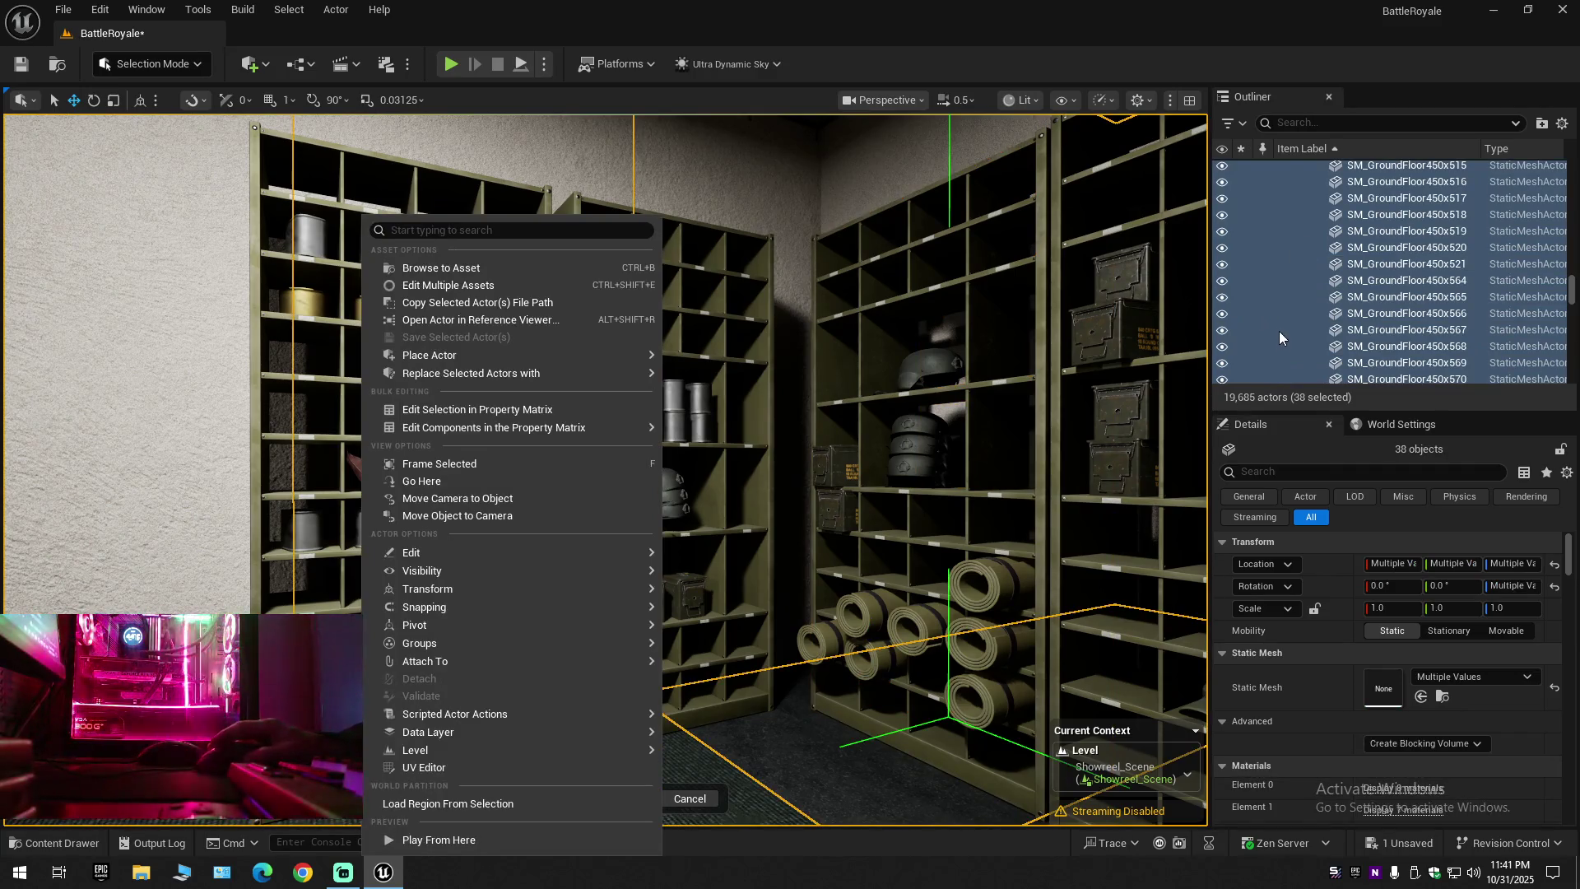
pyautogui.press('f')
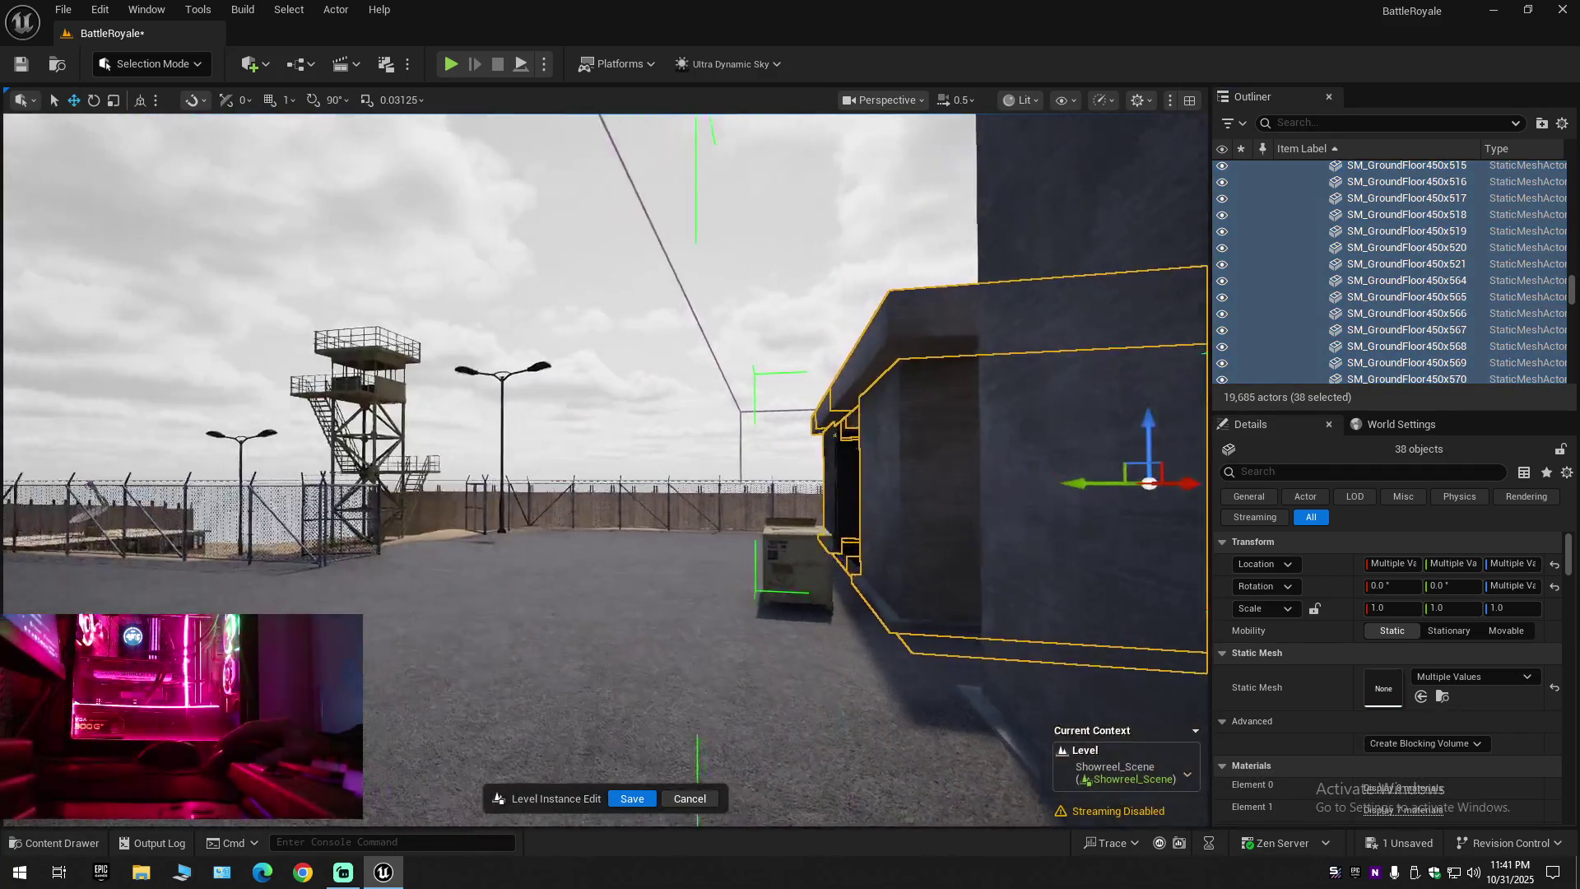
pyautogui.scroll(2, 605, 469)
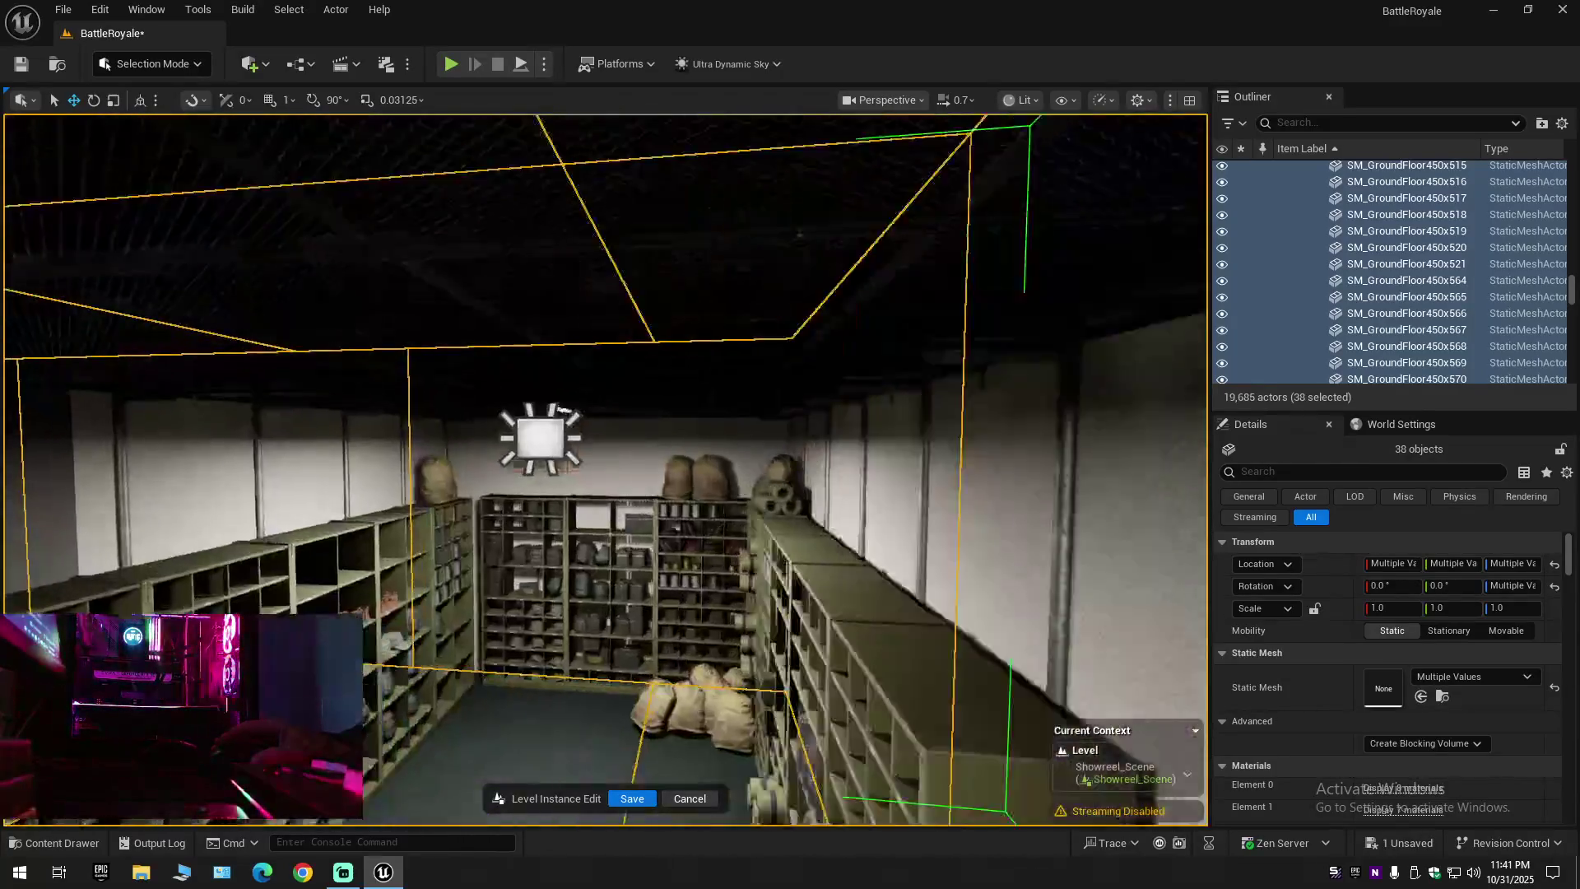
pyautogui.scroll(-1, 605, 469)
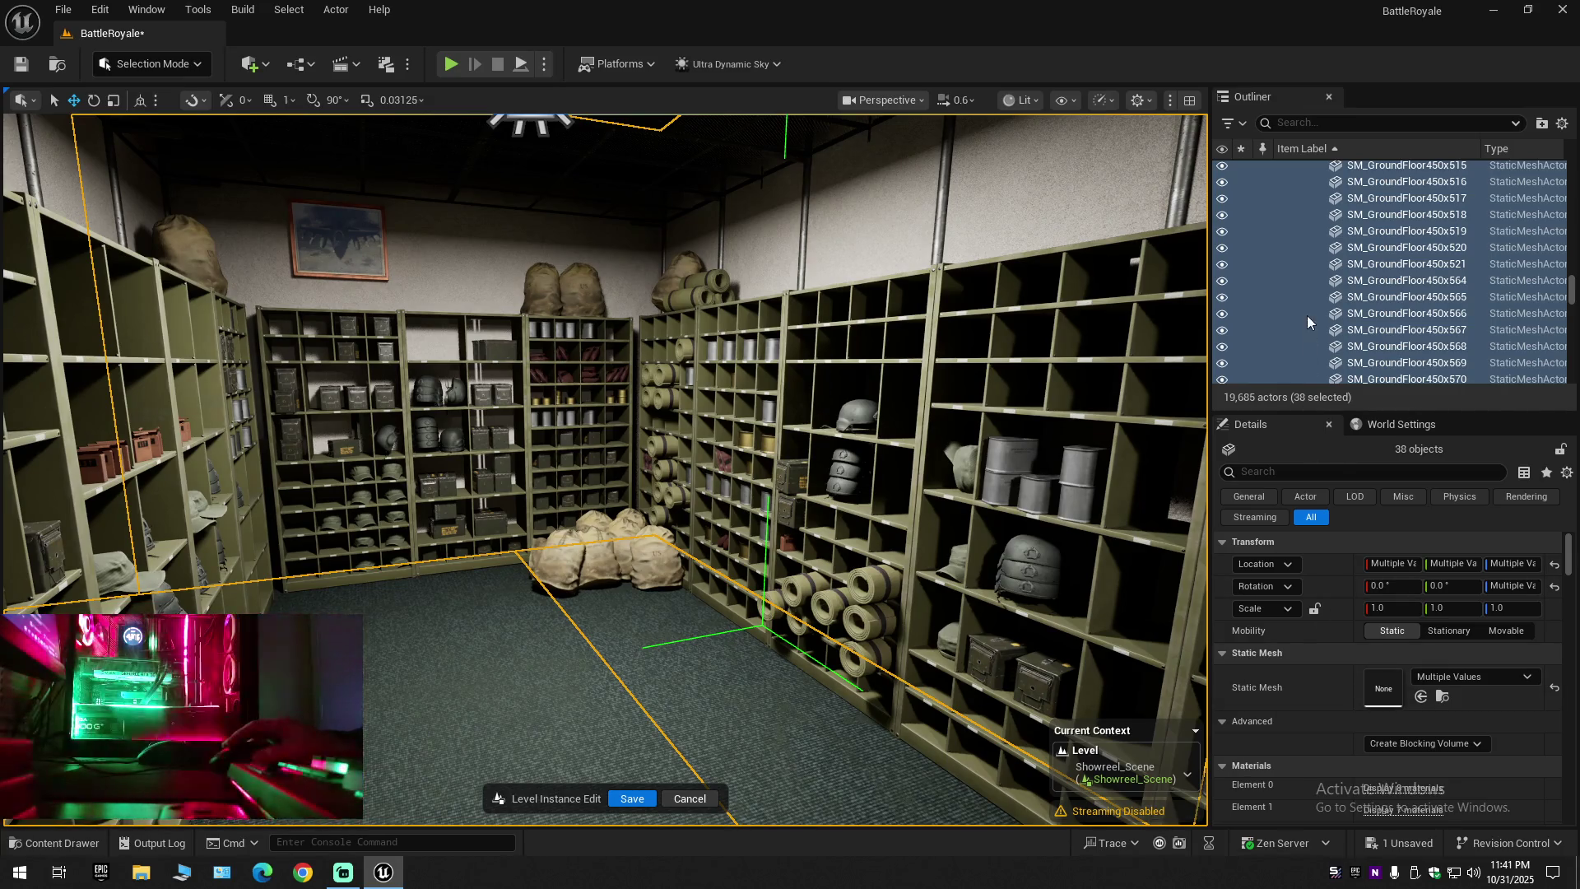
# Reframe the floor pieces, then fly over the compound back into the stocked warehouse aisle
pyautogui.press('f')
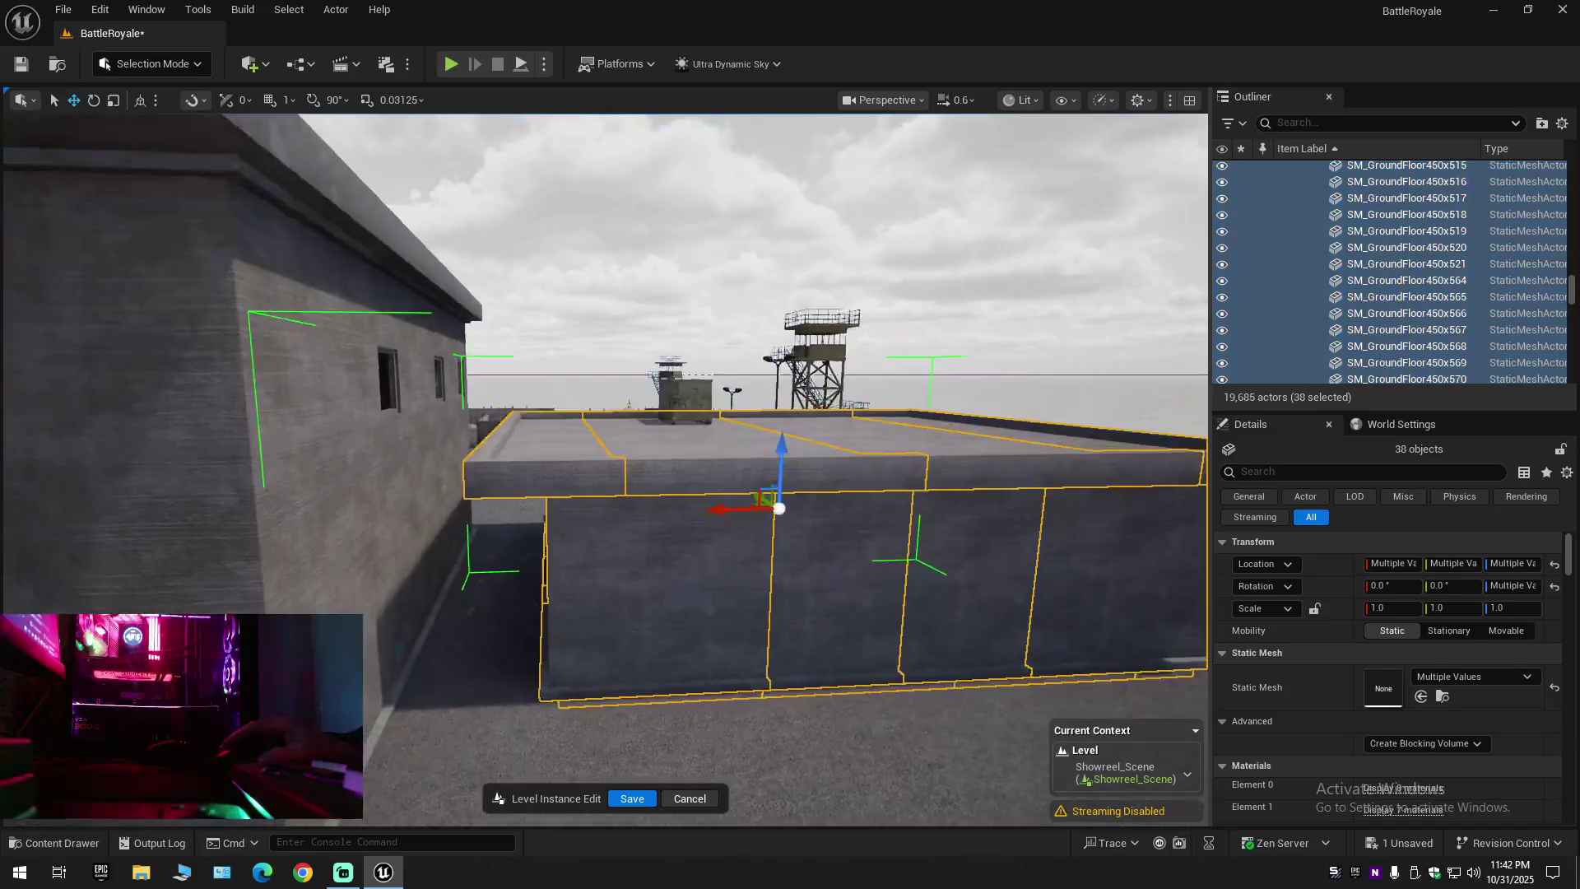
pyautogui.press('w')
pyautogui.scroll(1, 605, 469)
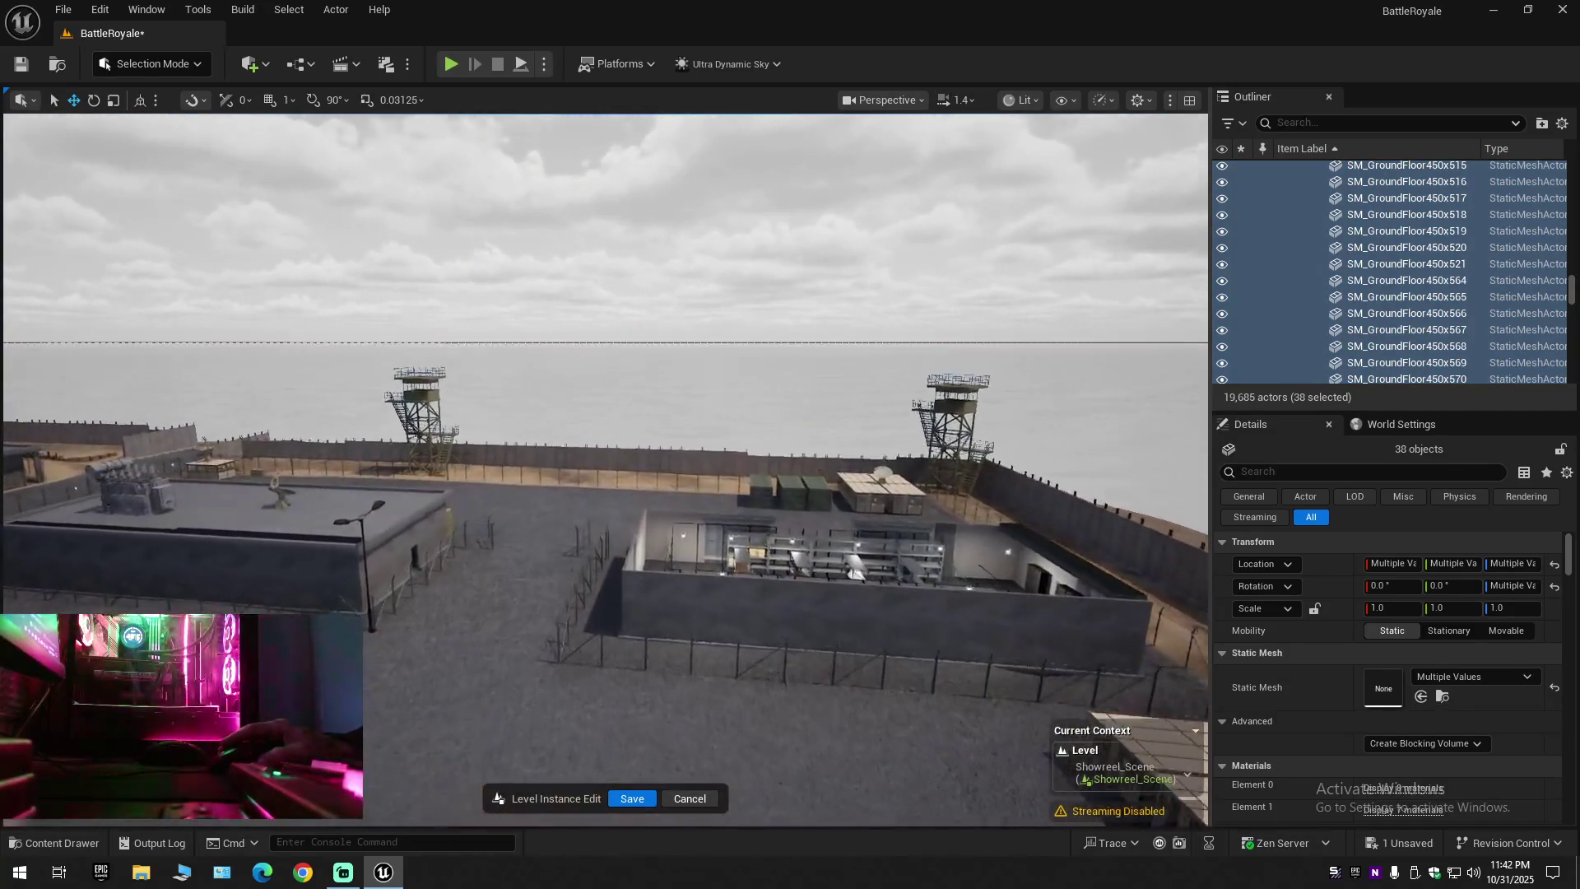
pyautogui.scroll(-1, 605, 469)
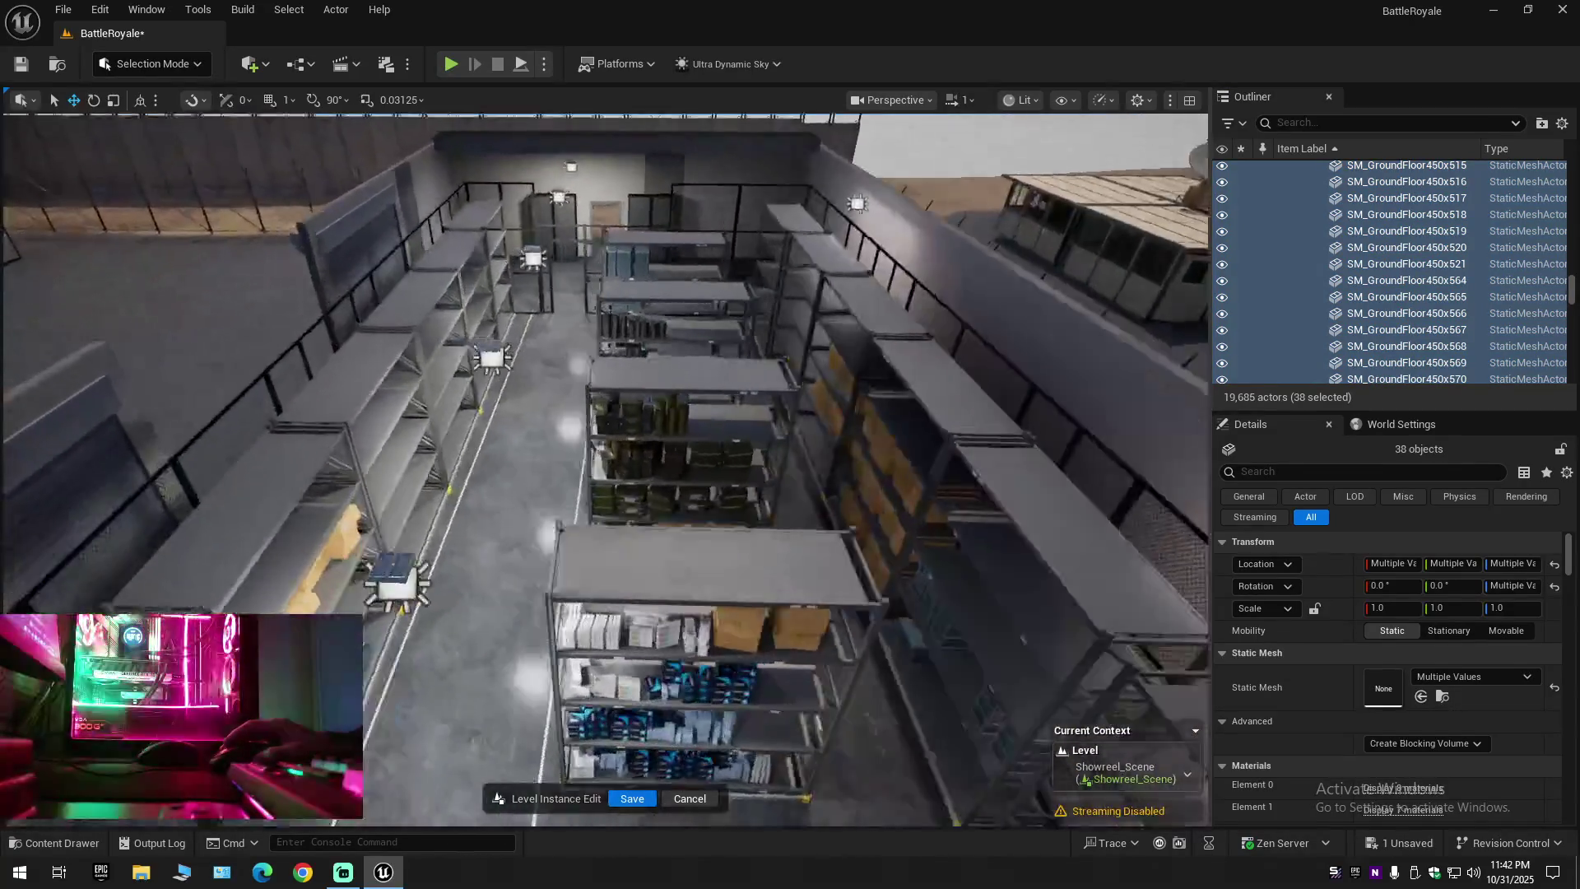
pyautogui.scroll(-1, 604, 469)
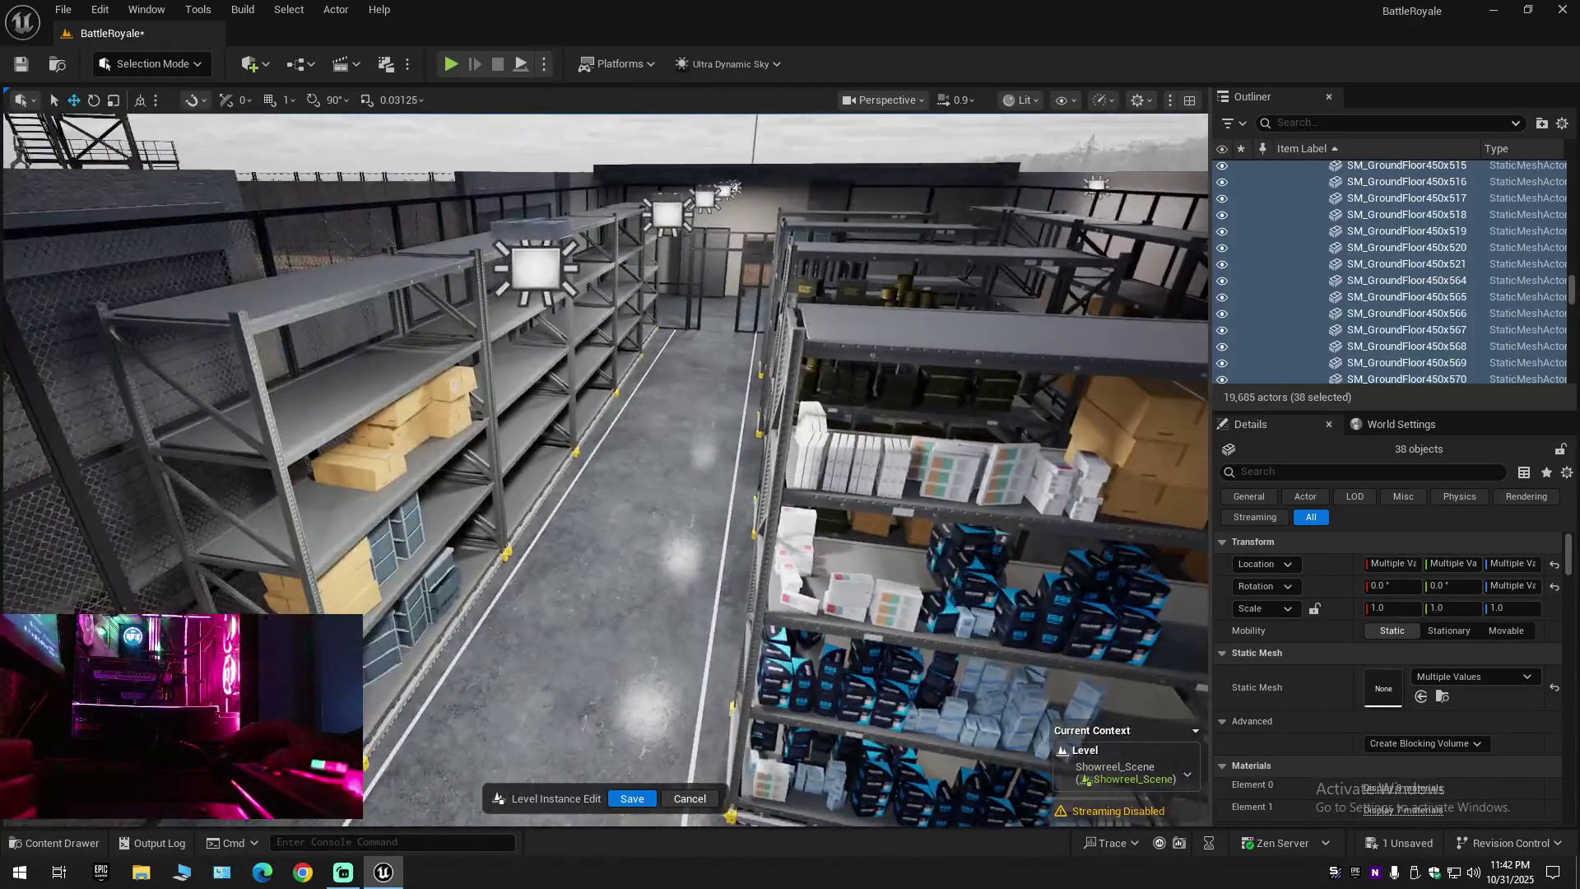
# Select the top cardboard box SM_CardboardBox53 on the rack
pyautogui.press('w')
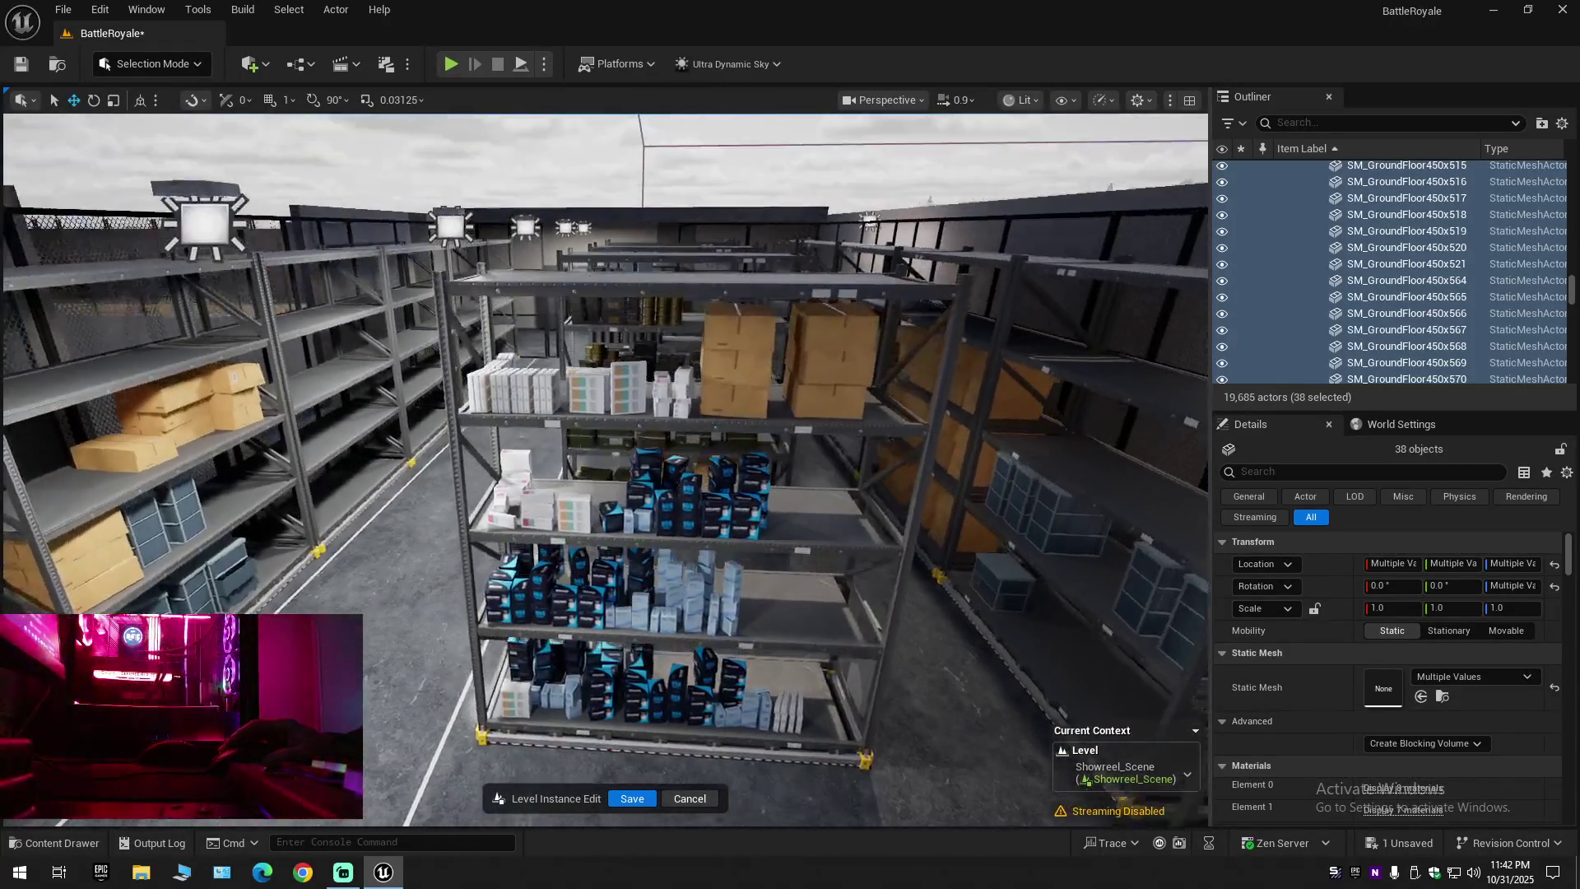
pyautogui.press('s')
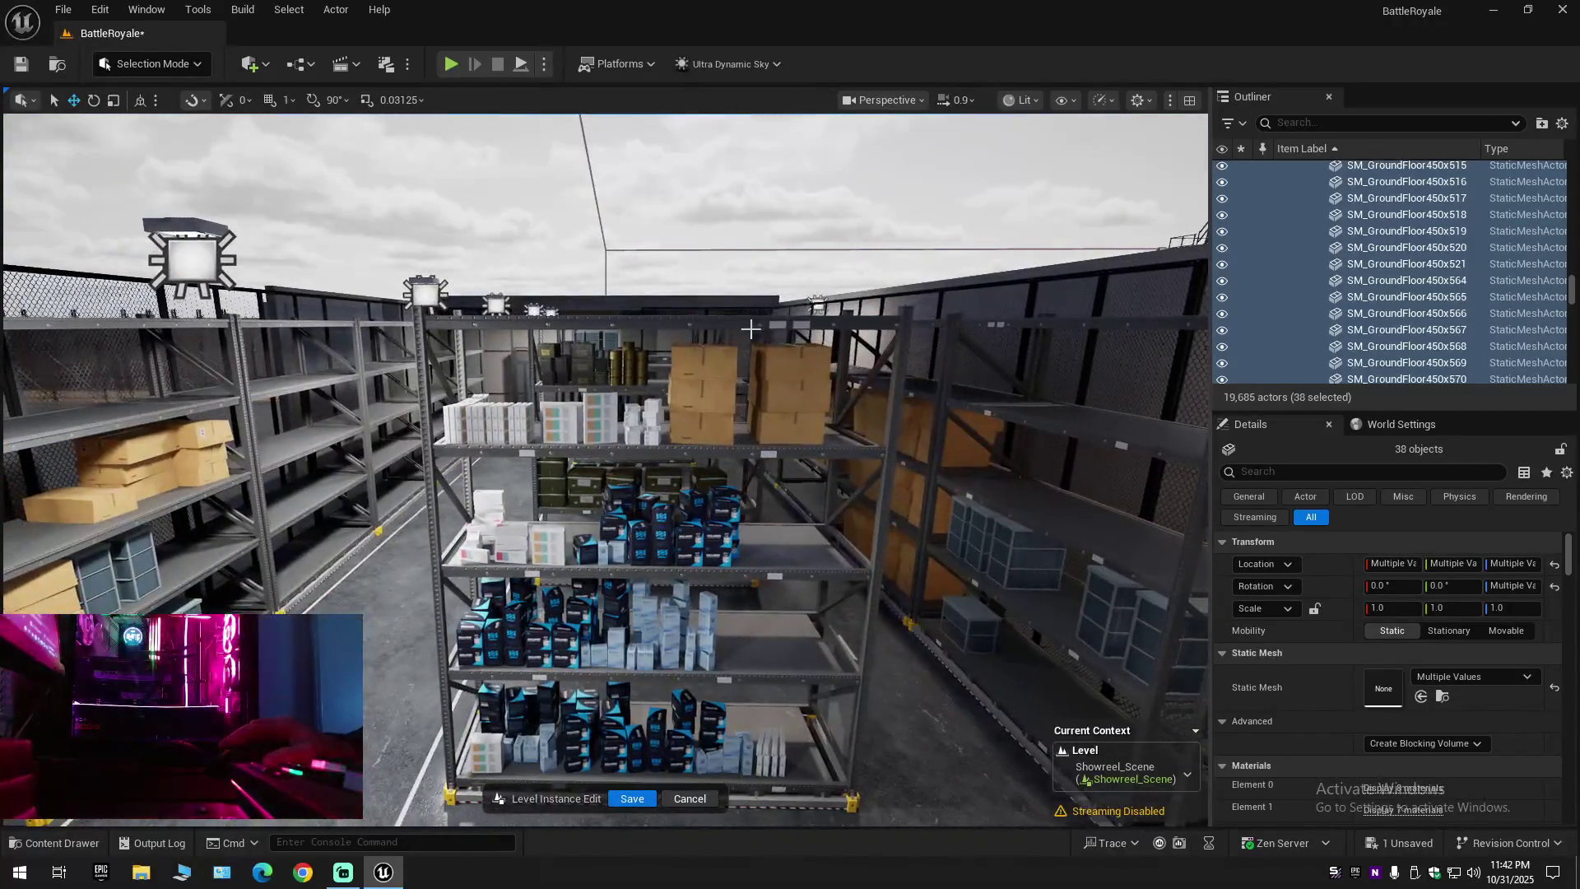
pyautogui.click(704, 362)
pyautogui.press('w')
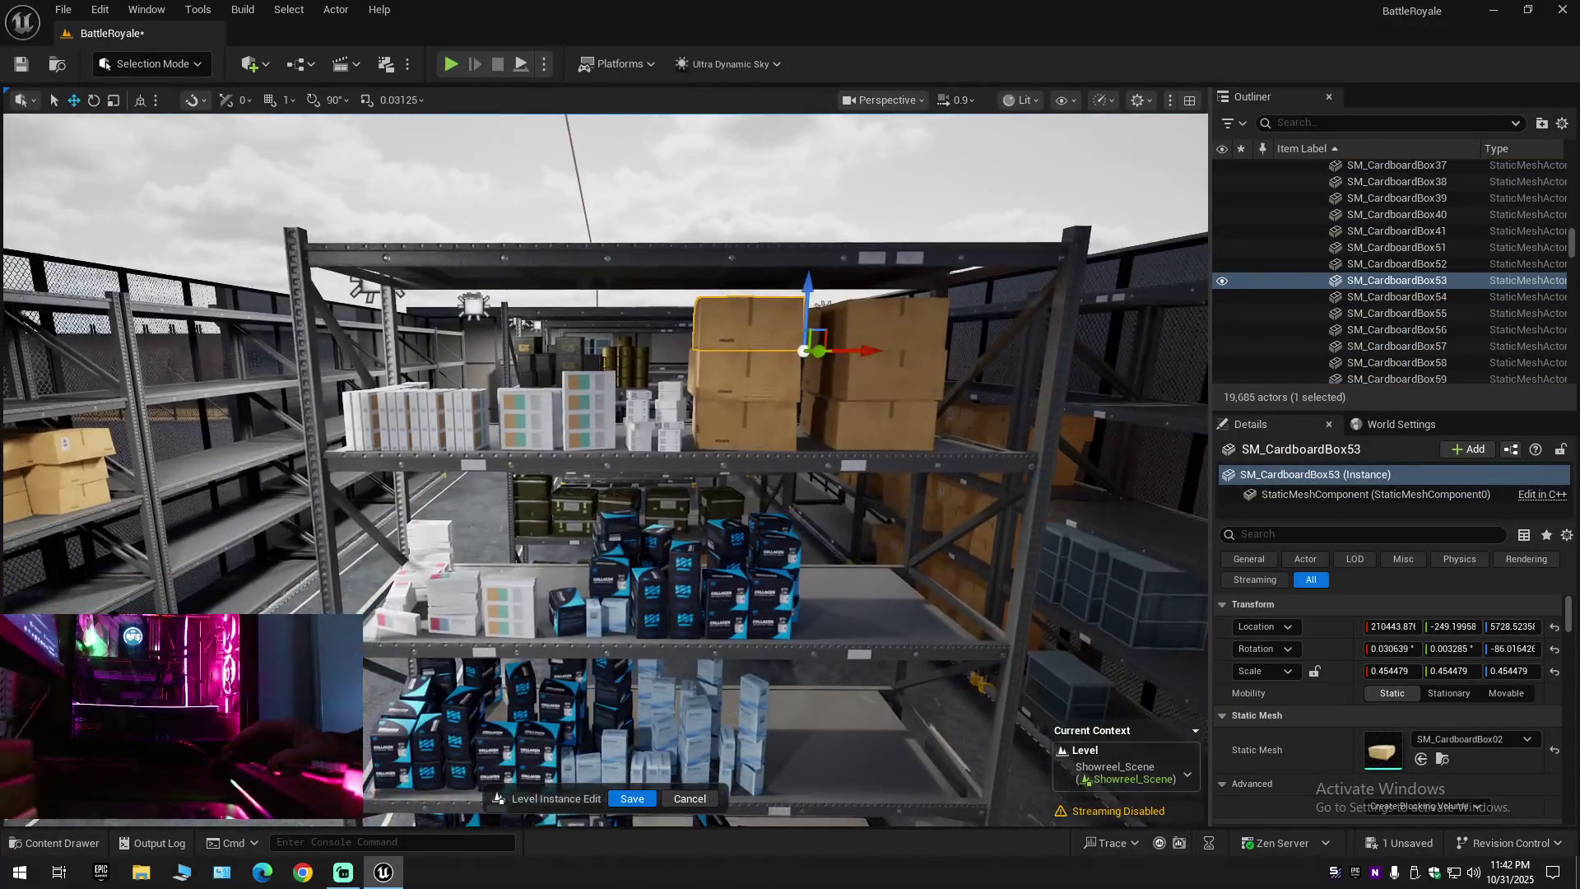
pyautogui.press('s')
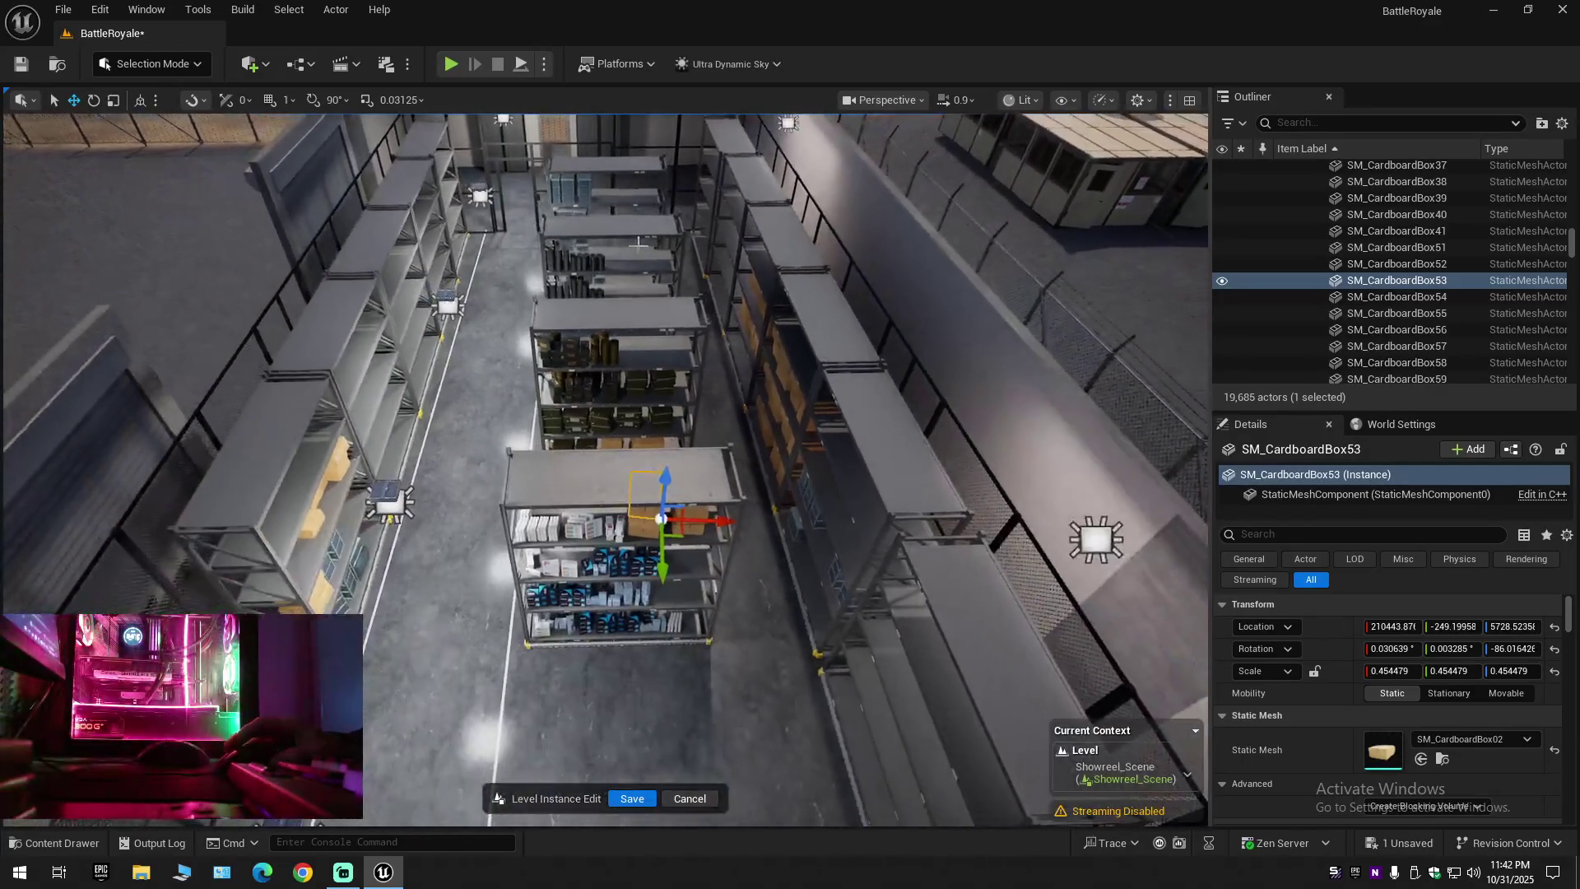
# Fly down through the fence gap and along the warehouse aisle to inspect the rack
pyautogui.scroll(-2, 619, 491)
pyautogui.press('w')
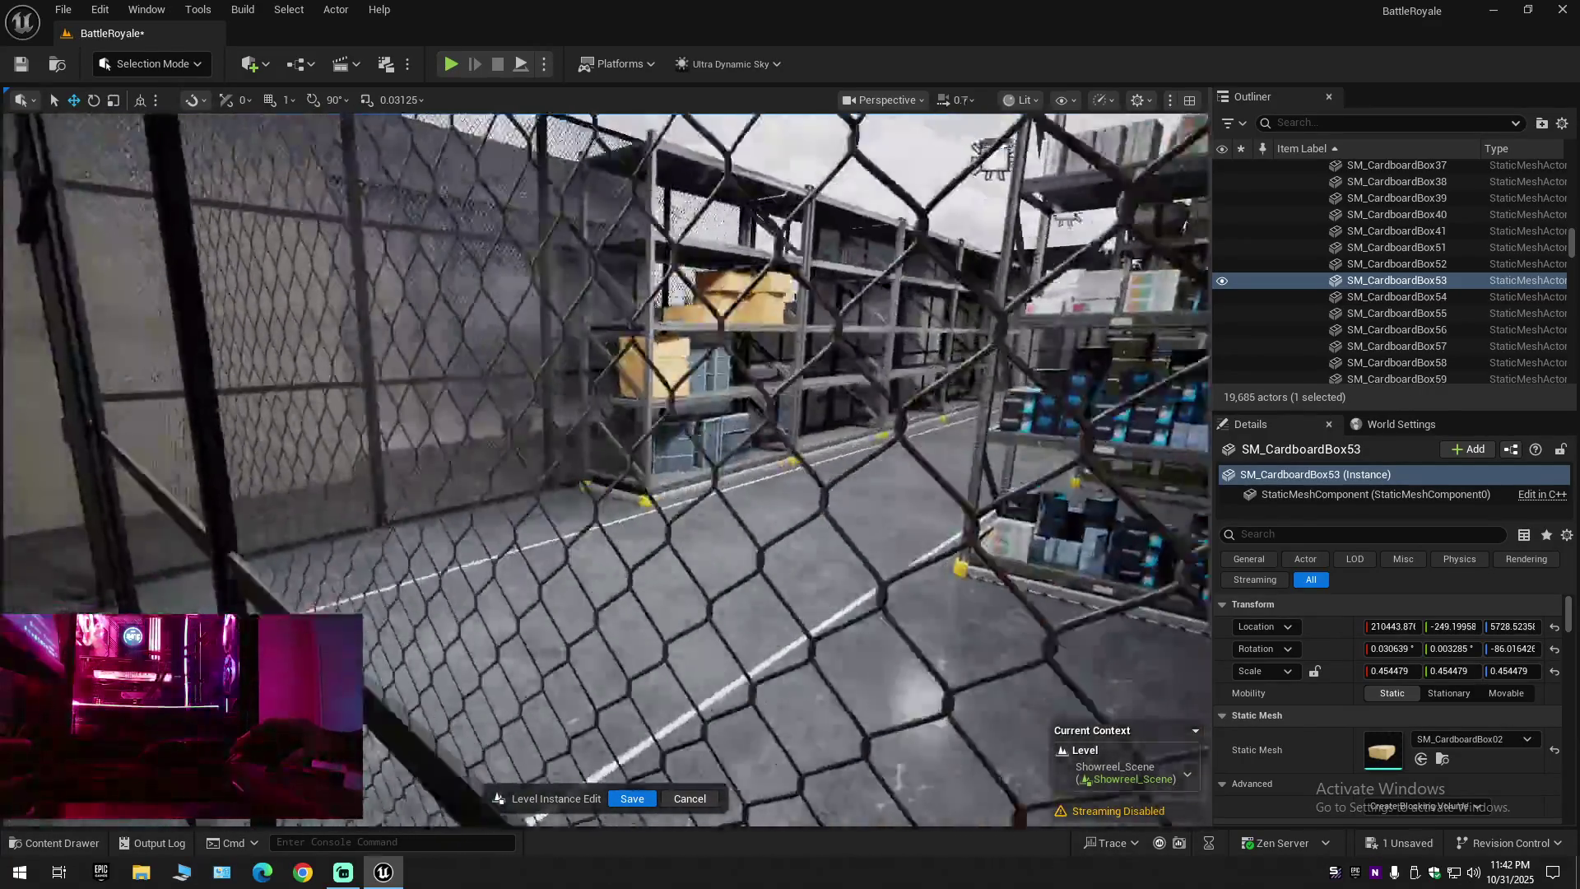
pyautogui.press('w')
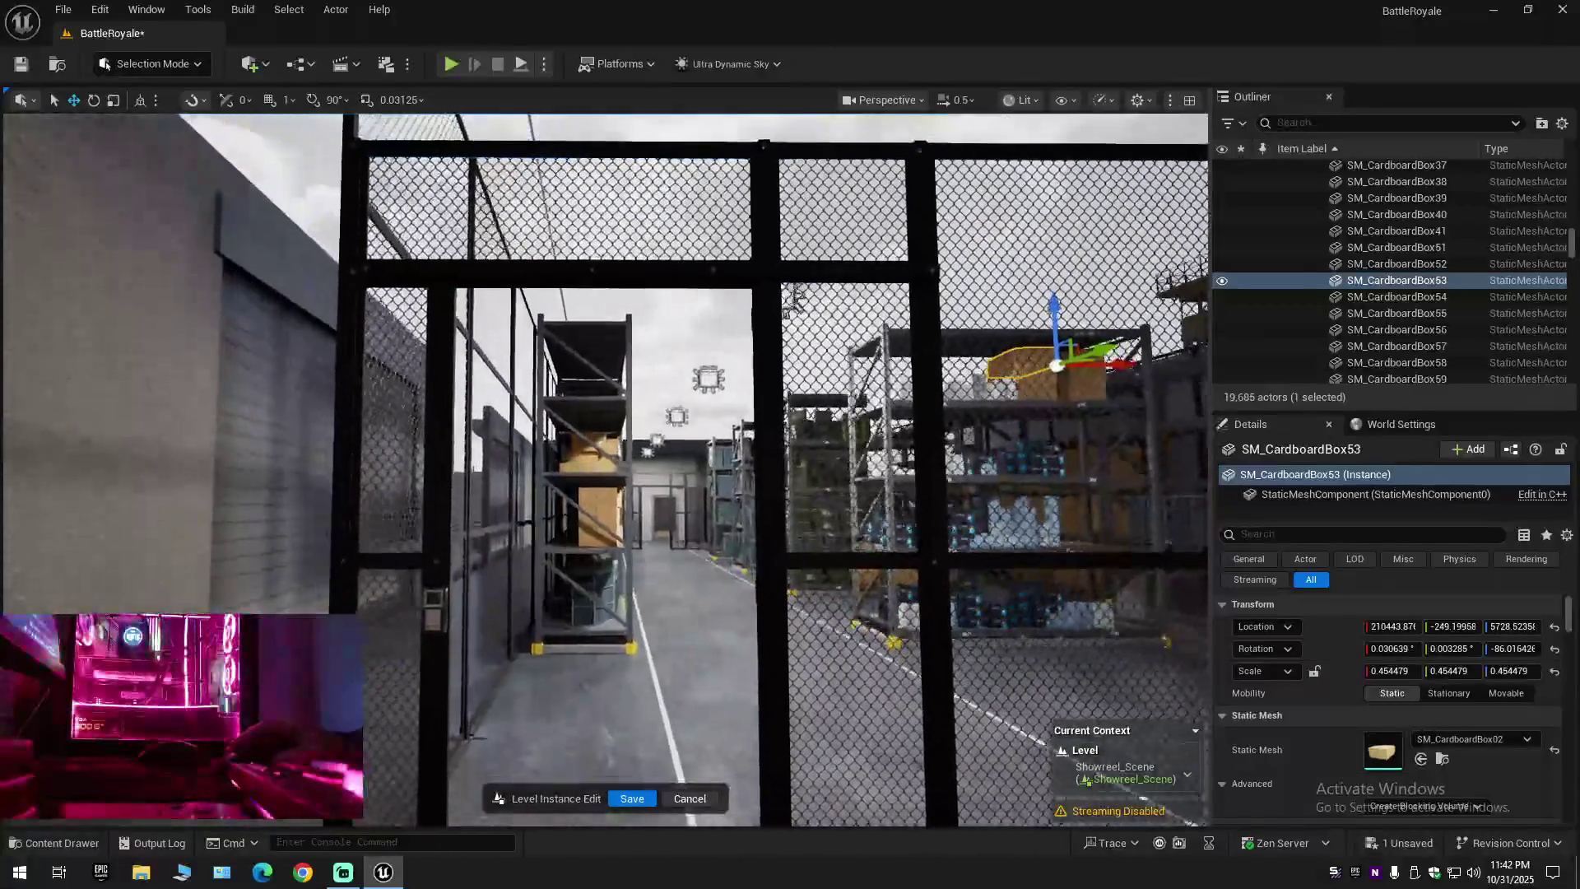
pyautogui.press('w')
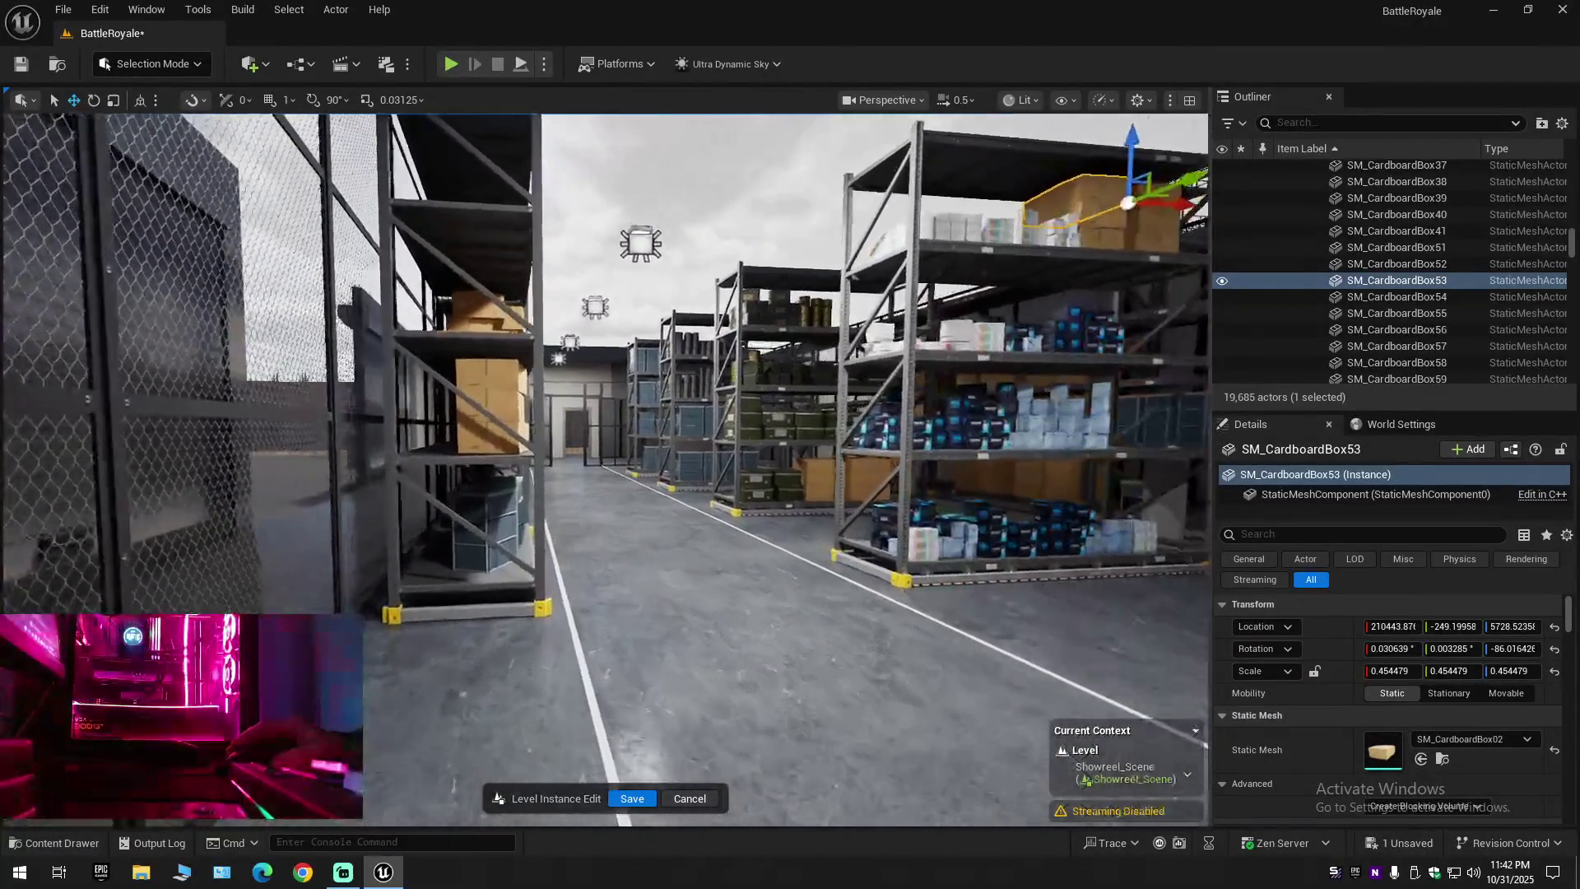
pyautogui.press('w')
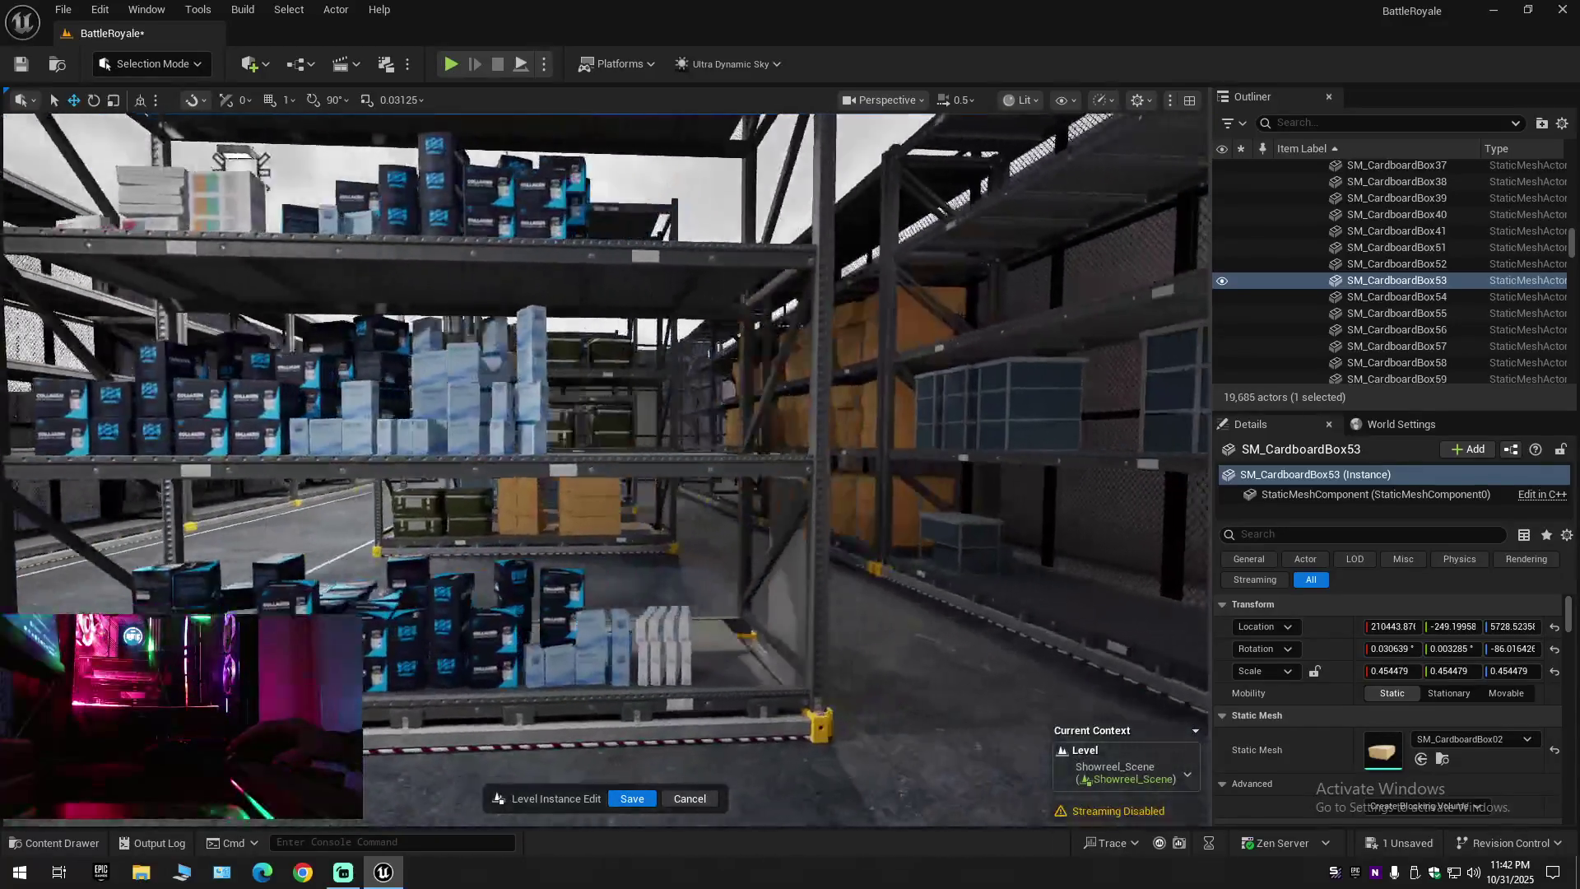
pyautogui.press('w')
pyautogui.scroll(2, 605, 469)
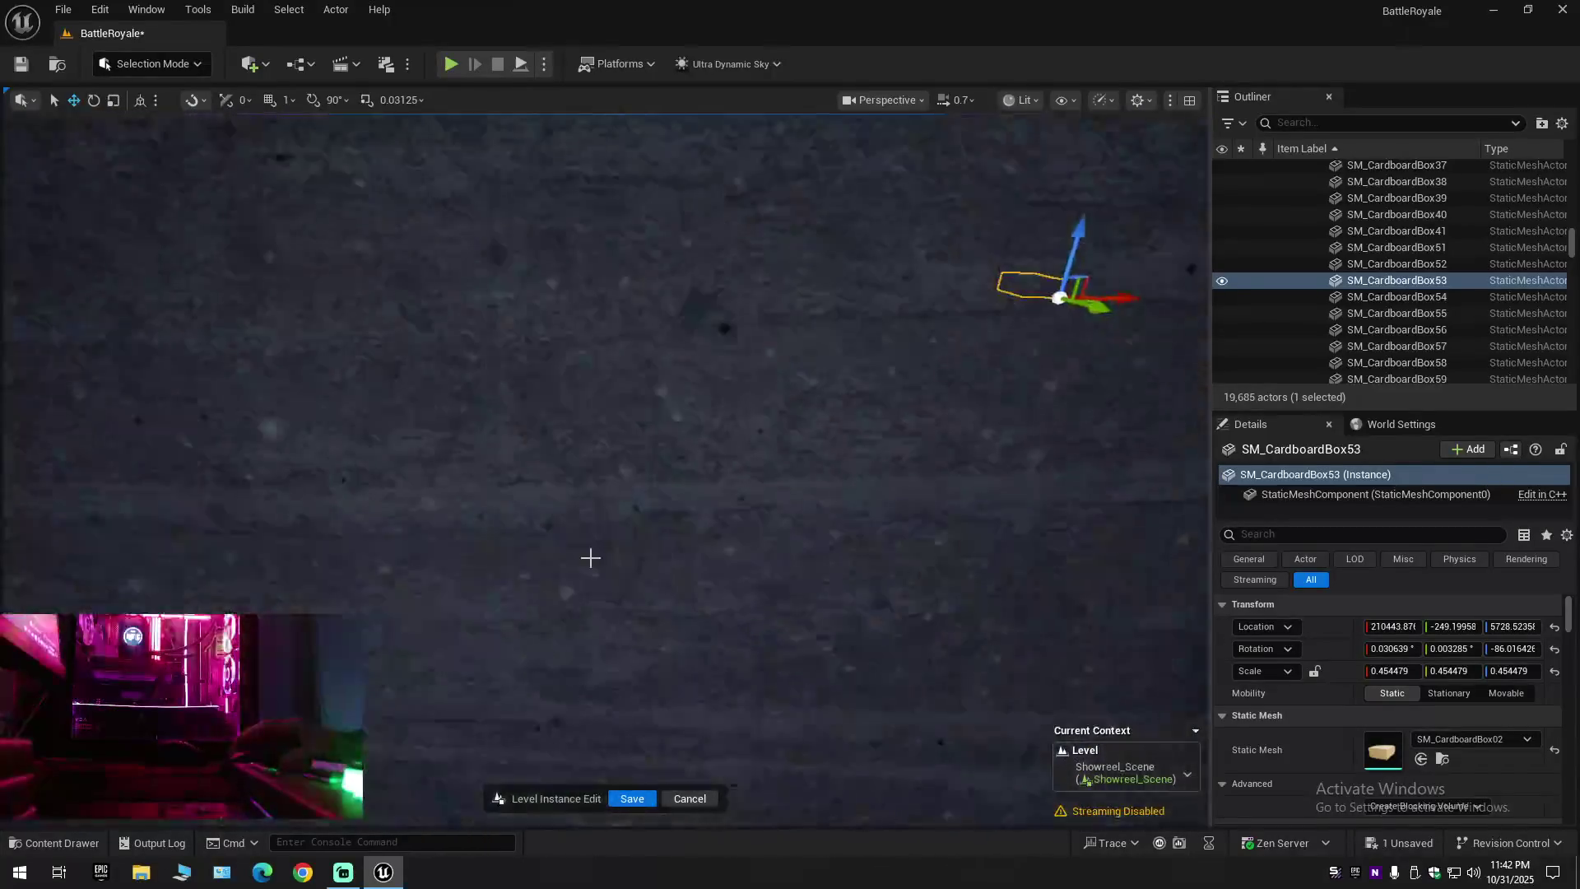
pyautogui.press('w')
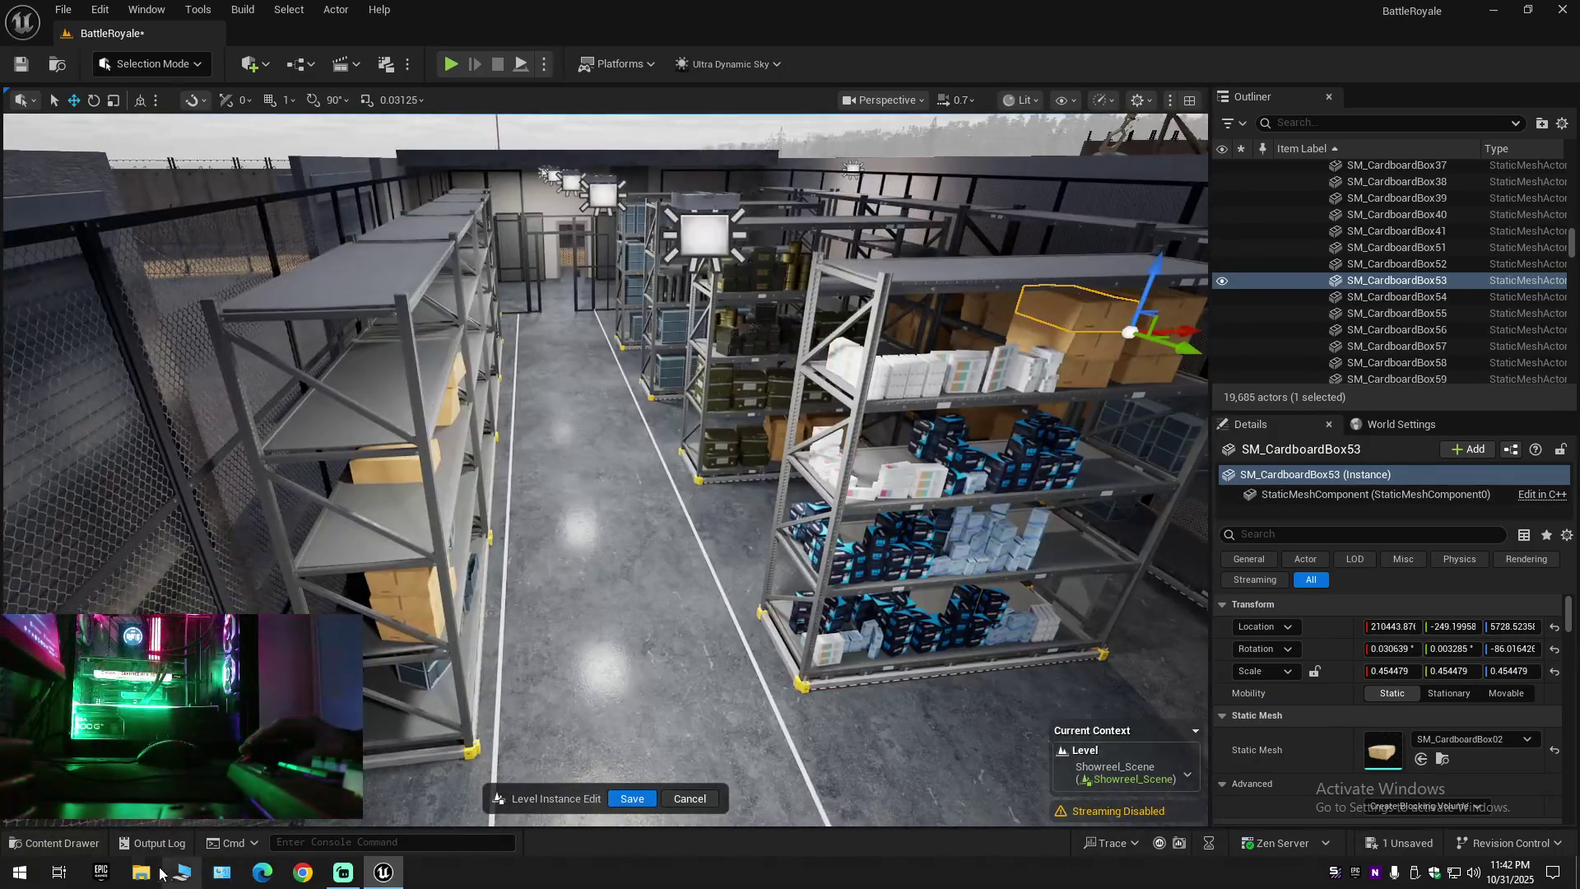
pyautogui.click(68, 846)
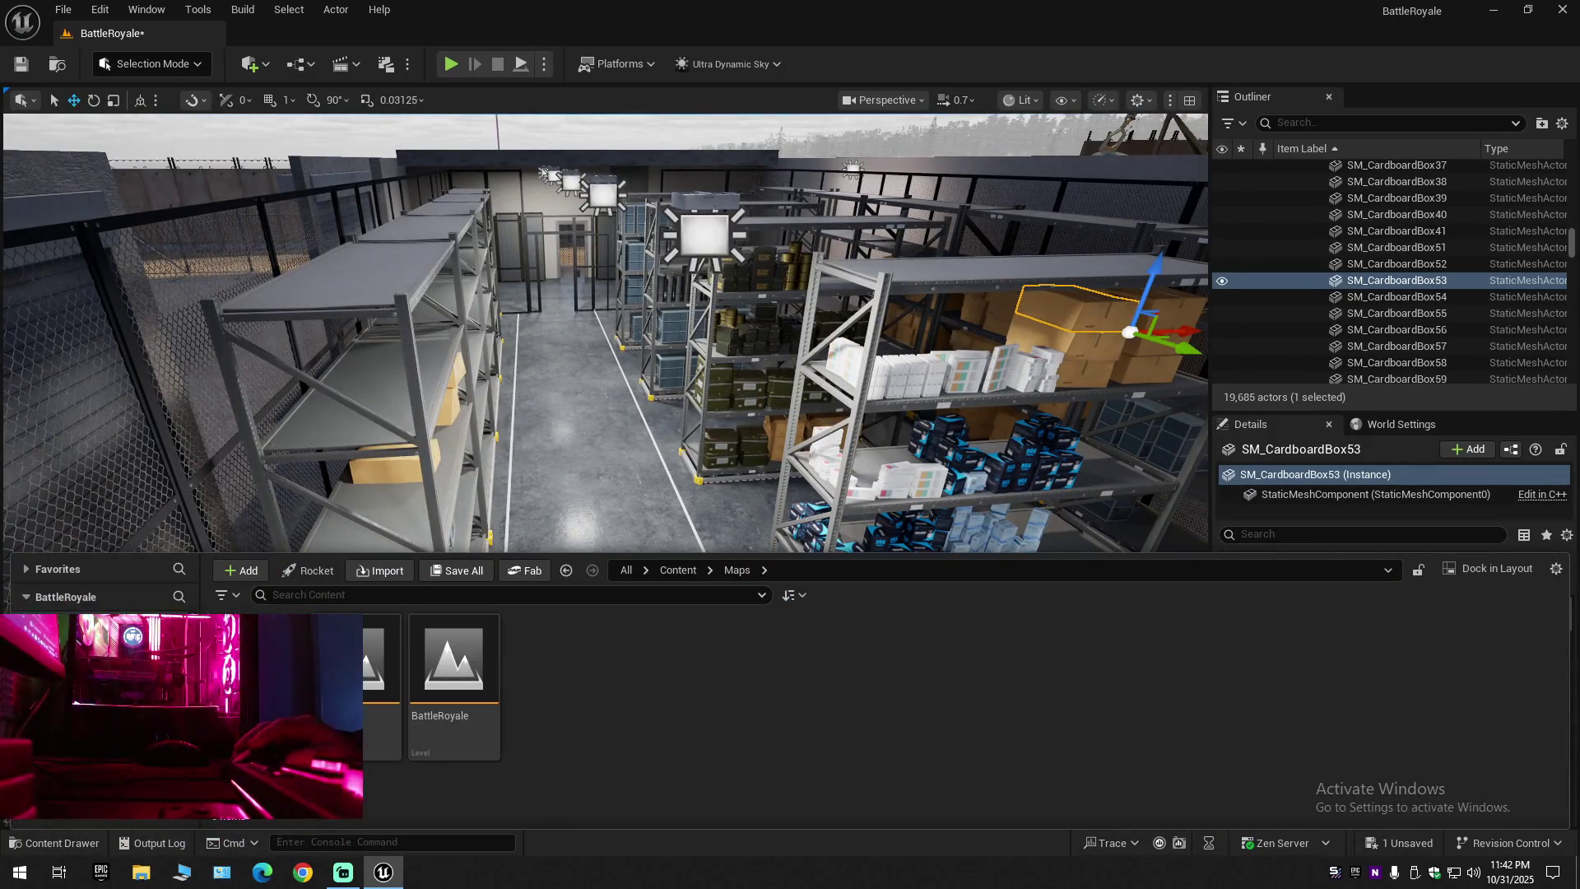
# Search Content for 'mann' and drag the ABP_Manny mannequin into the warehouse aisle
pyautogui.click(359, 595)
pyautogui.write('mann')
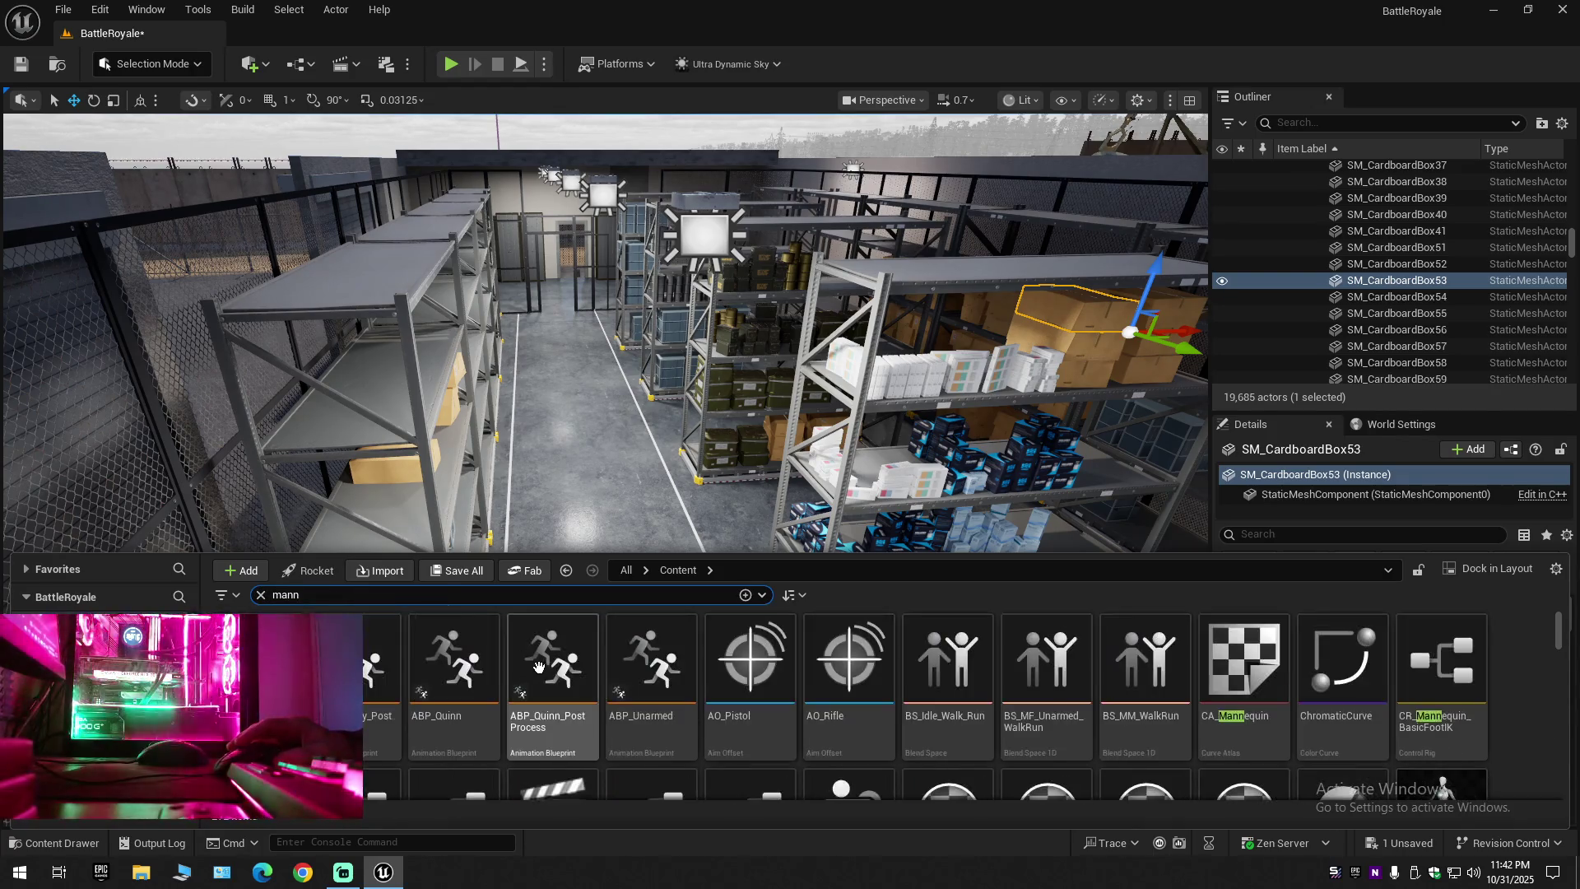
pyautogui.click(234, 596)
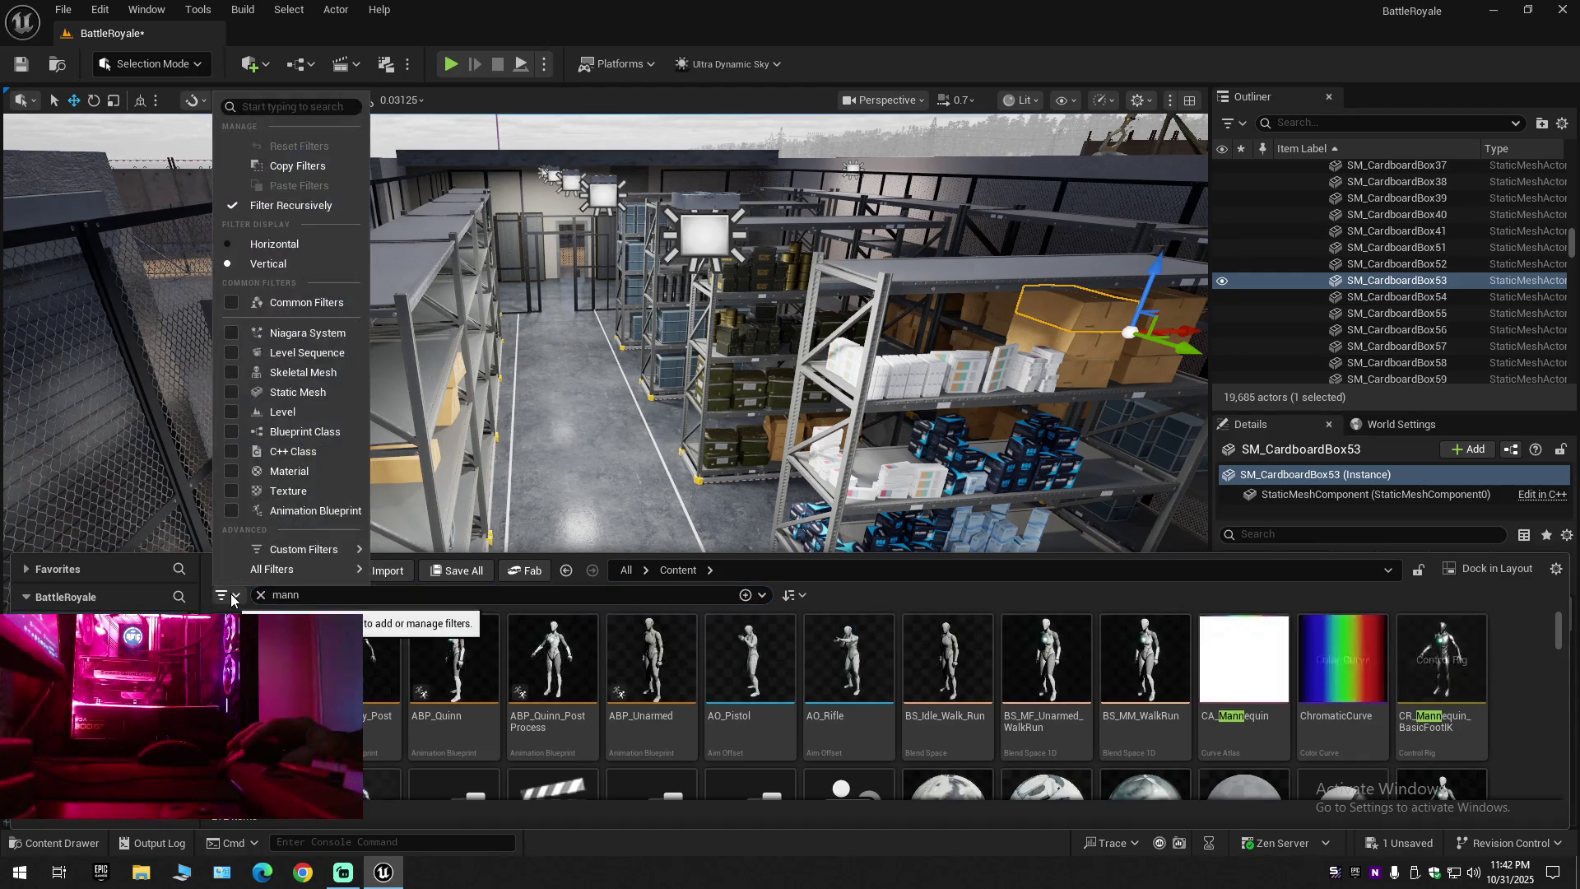
pyautogui.click(591, 538)
pyautogui.moveTo(650, 658)
pyautogui.mouseDown()
pyautogui.moveTo(576, 625)
pyautogui.moveTo(535, 650)
pyautogui.moveTo(636, 646)
pyautogui.mouseUp()
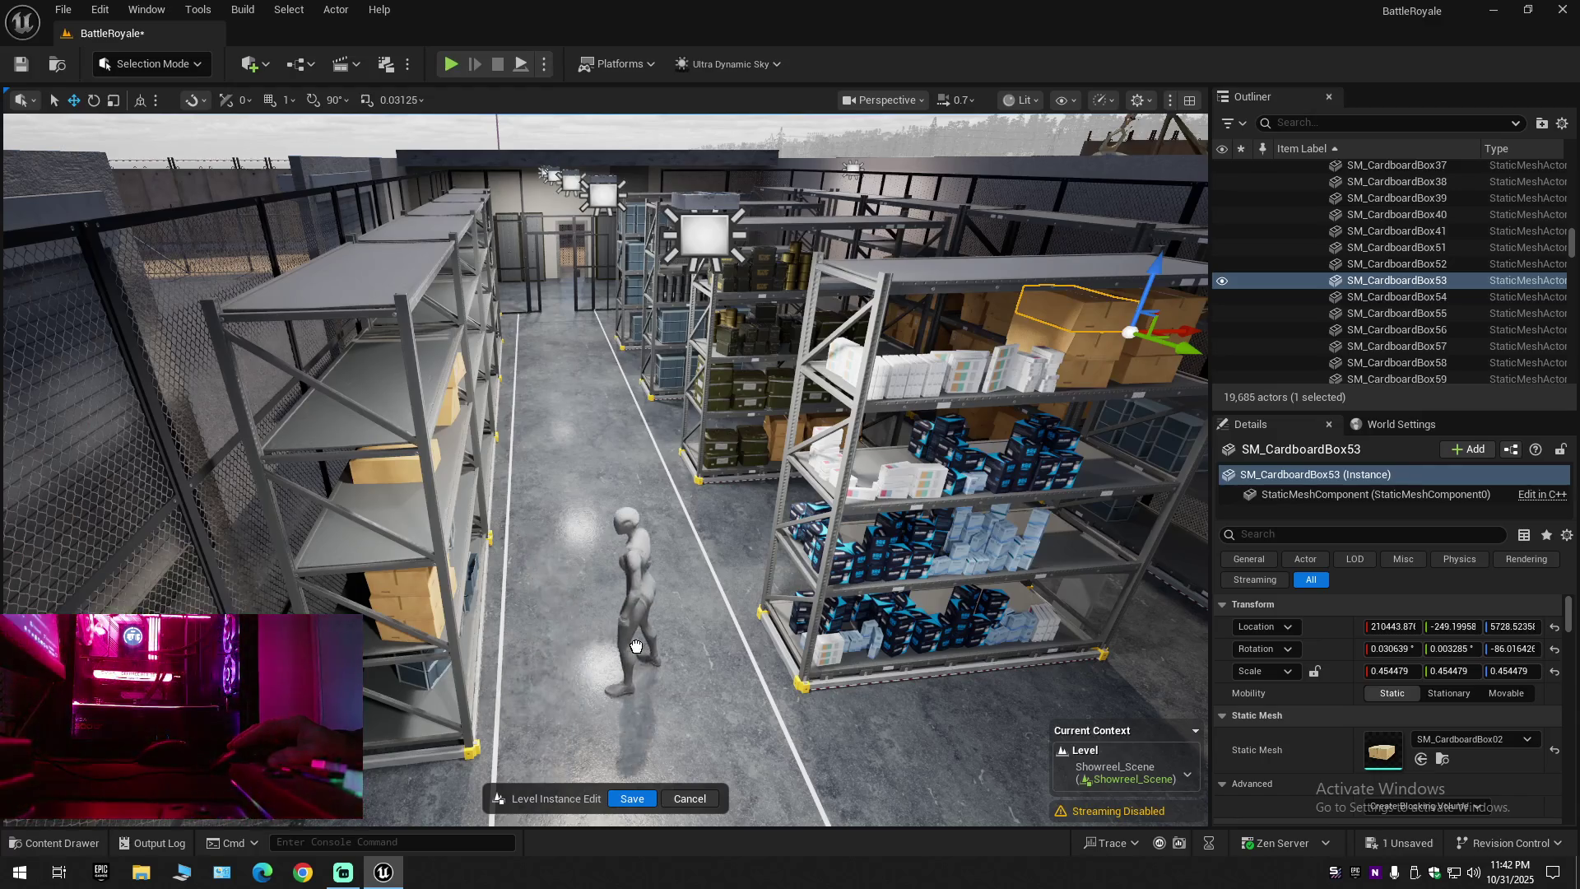
pyautogui.moveTo(668, 702); pyautogui.dragTo(668, 702)
# Frame the mannequin against the racks, delete it, then select the two floor decals
pyautogui.press('f')
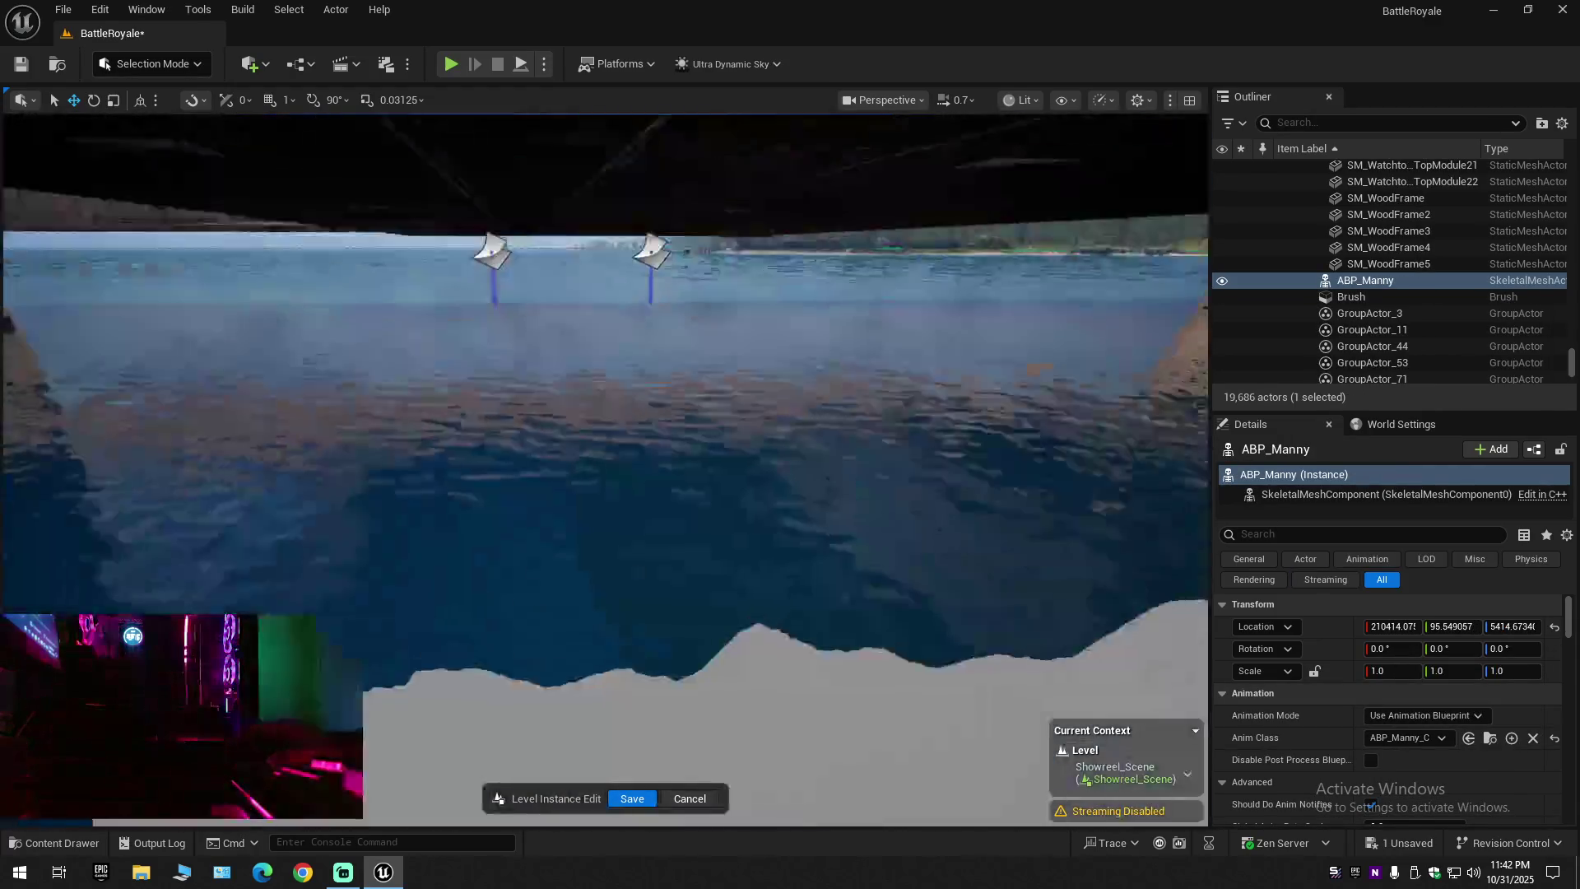
pyautogui.scroll(3, 605, 469)
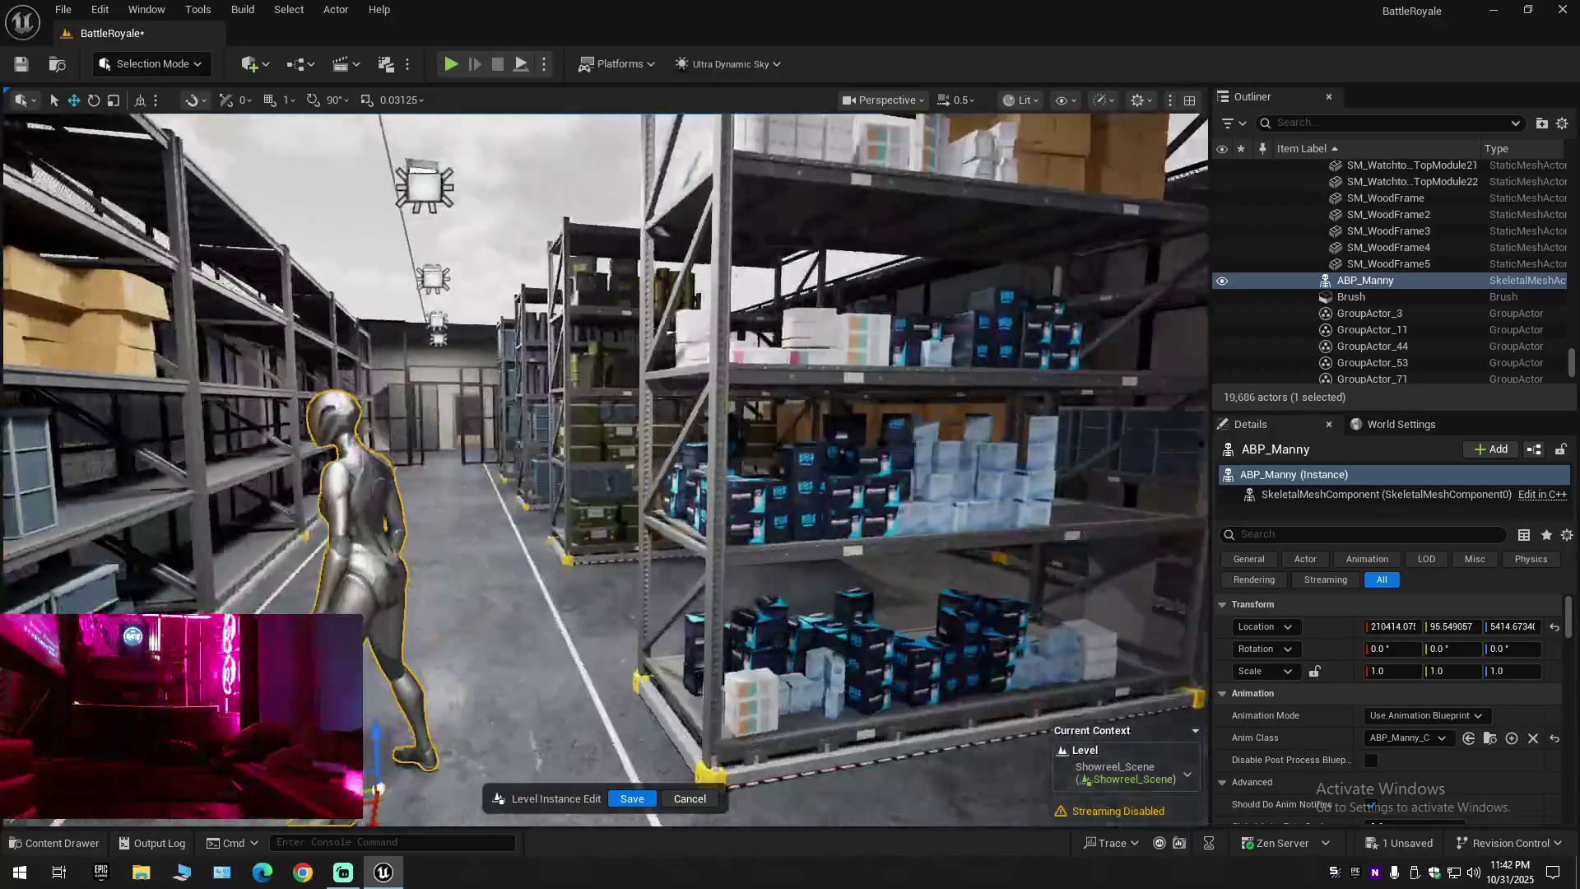
pyautogui.scroll(-5, 471, 643)
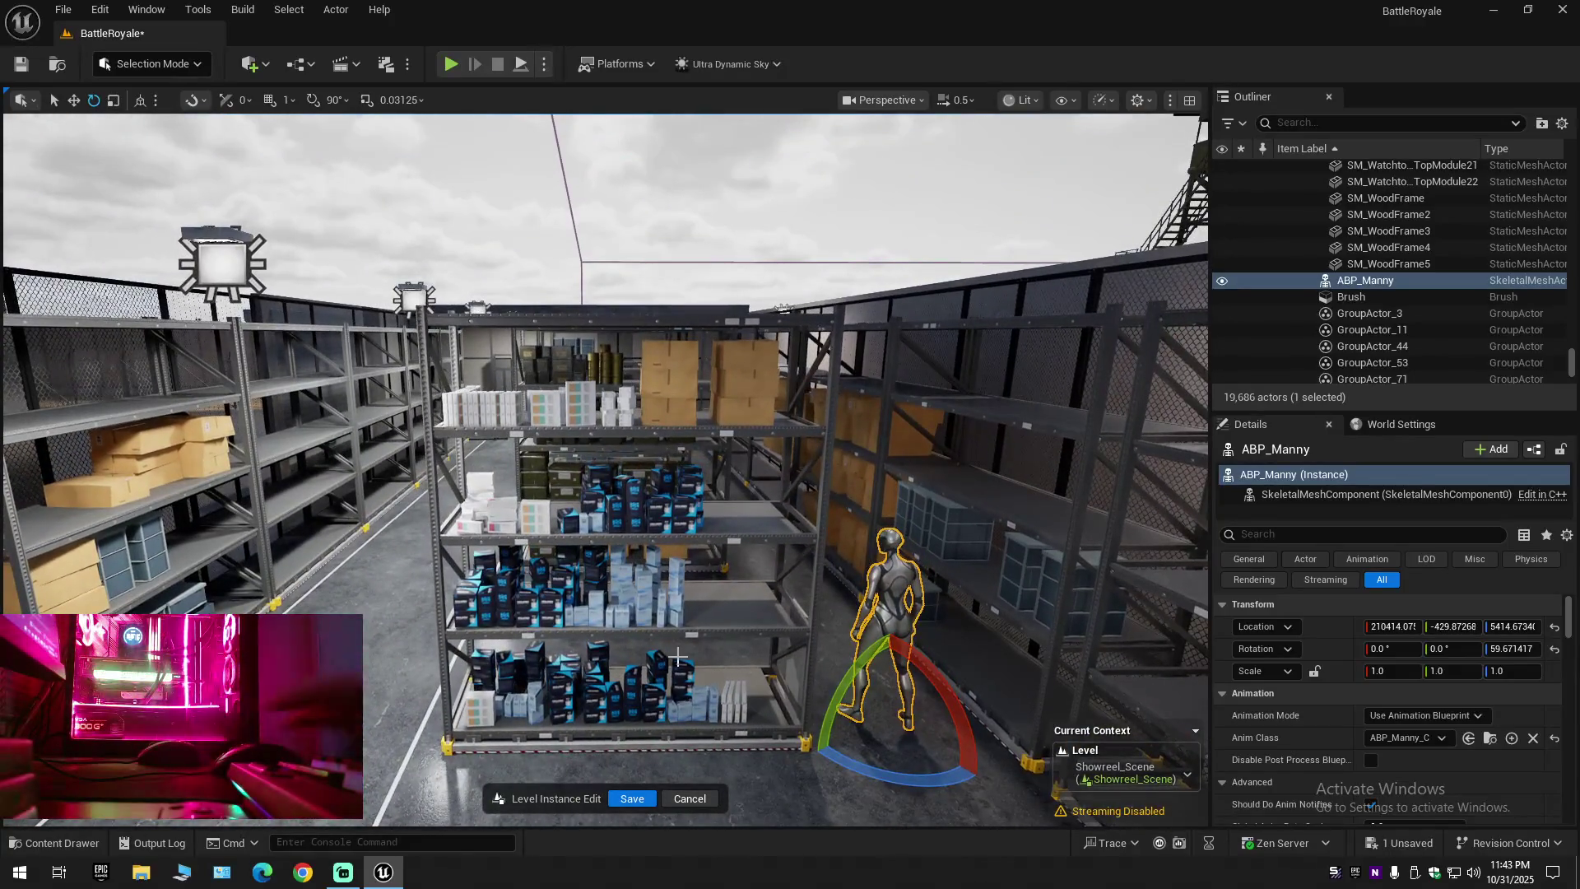
pyautogui.press('Delete')
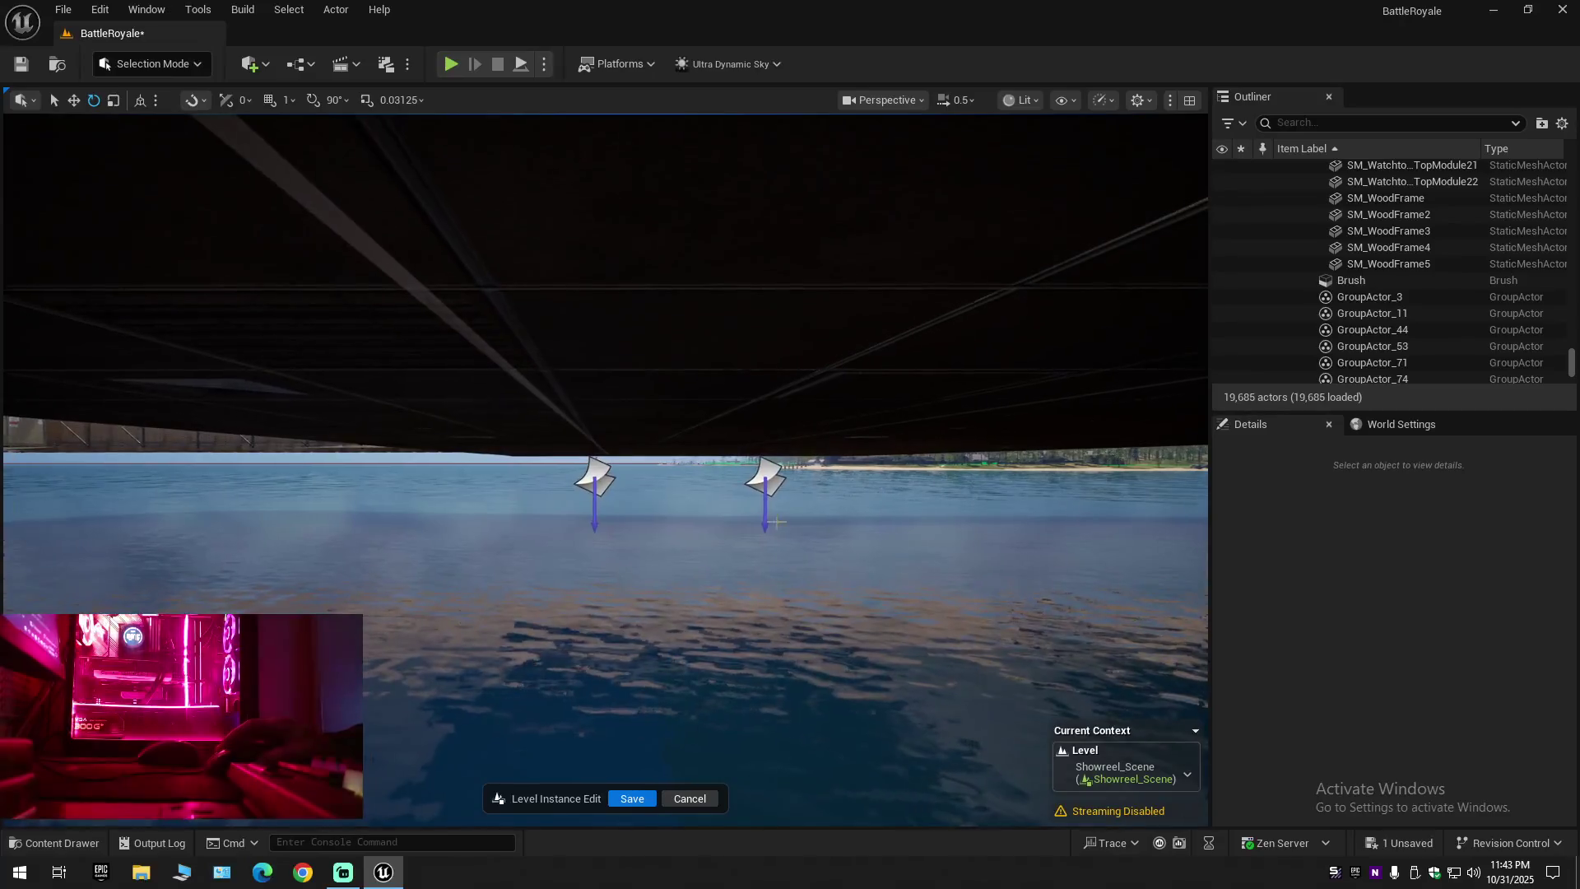
pyautogui.click(596, 477)
pyautogui.keyDown('ctrl'); pyautogui.click(766, 479); pyautogui.keyUp('ctrl')
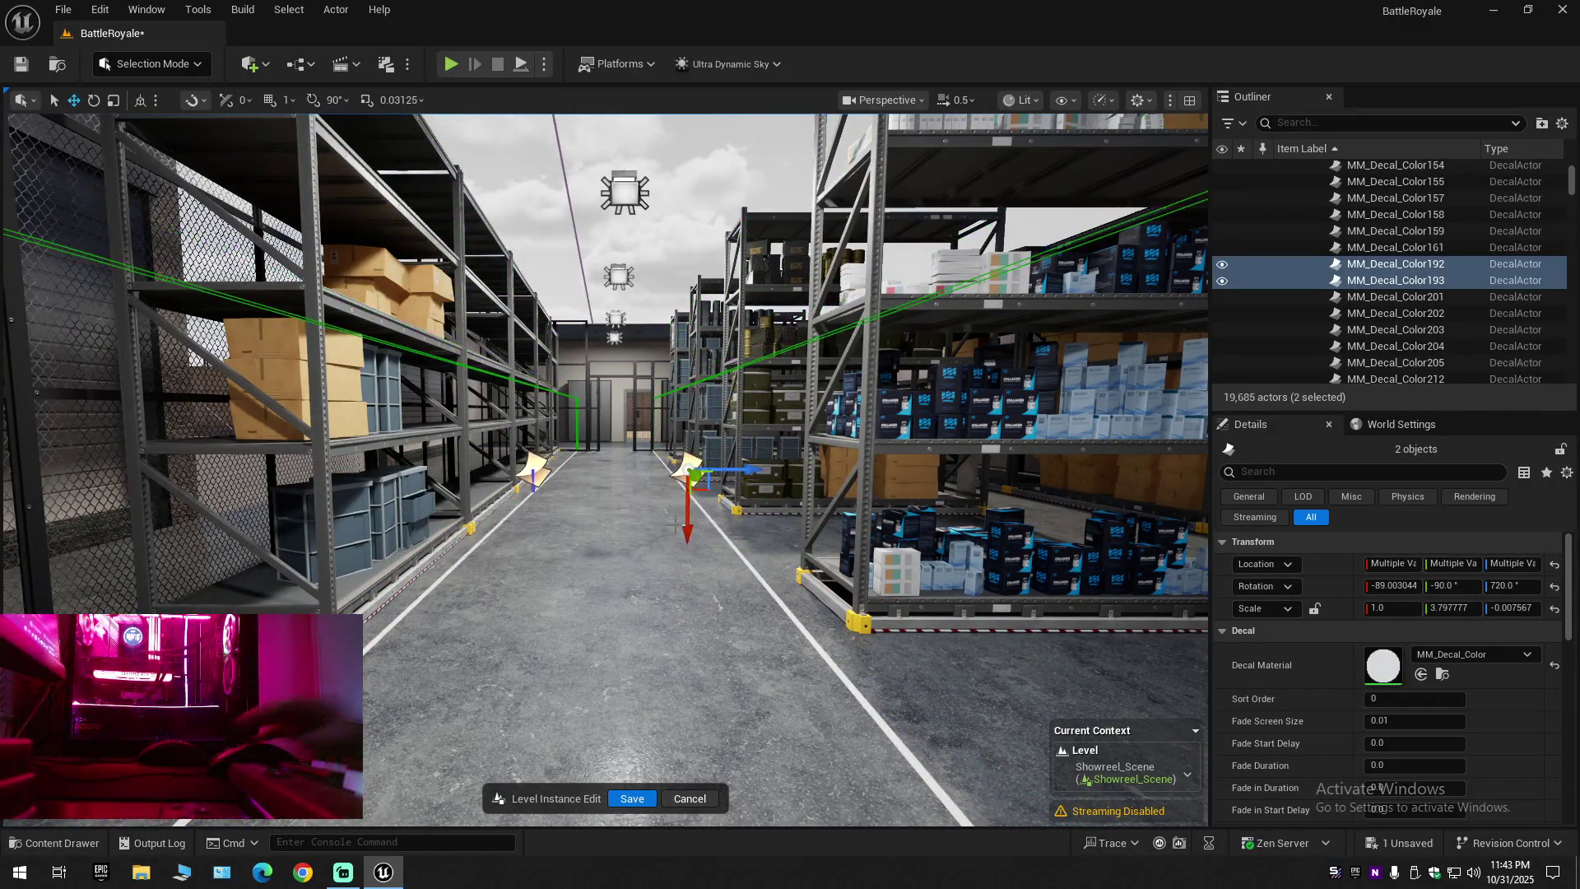
# Delete both MM_Decal_Color floor decals, then fly to the middle shelf and select a white box
pyautogui.press('Delete')
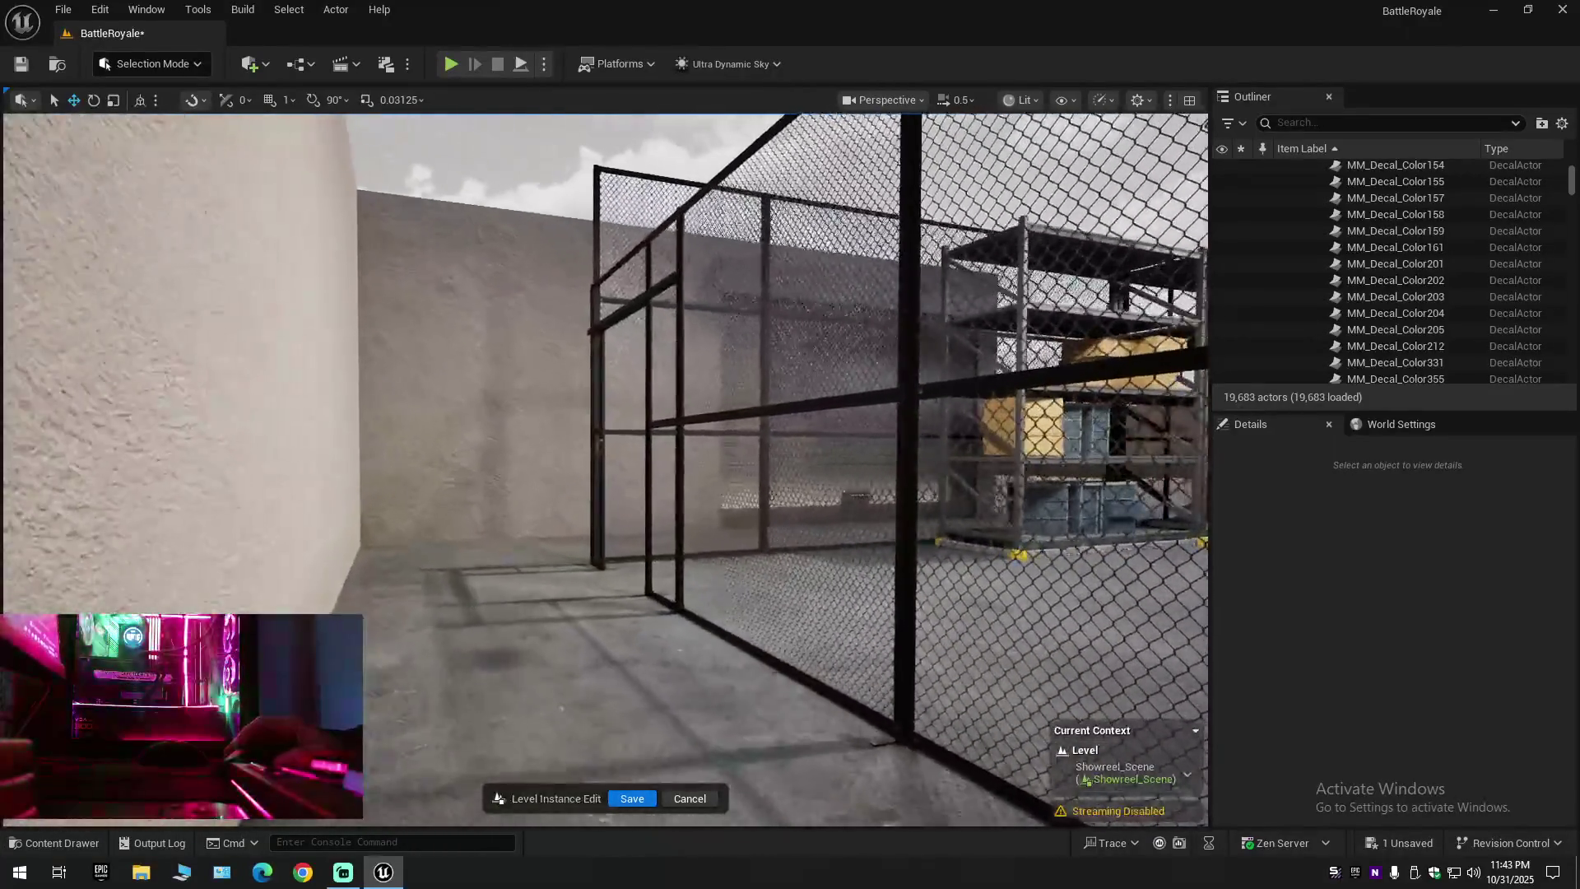
pyautogui.press('w')
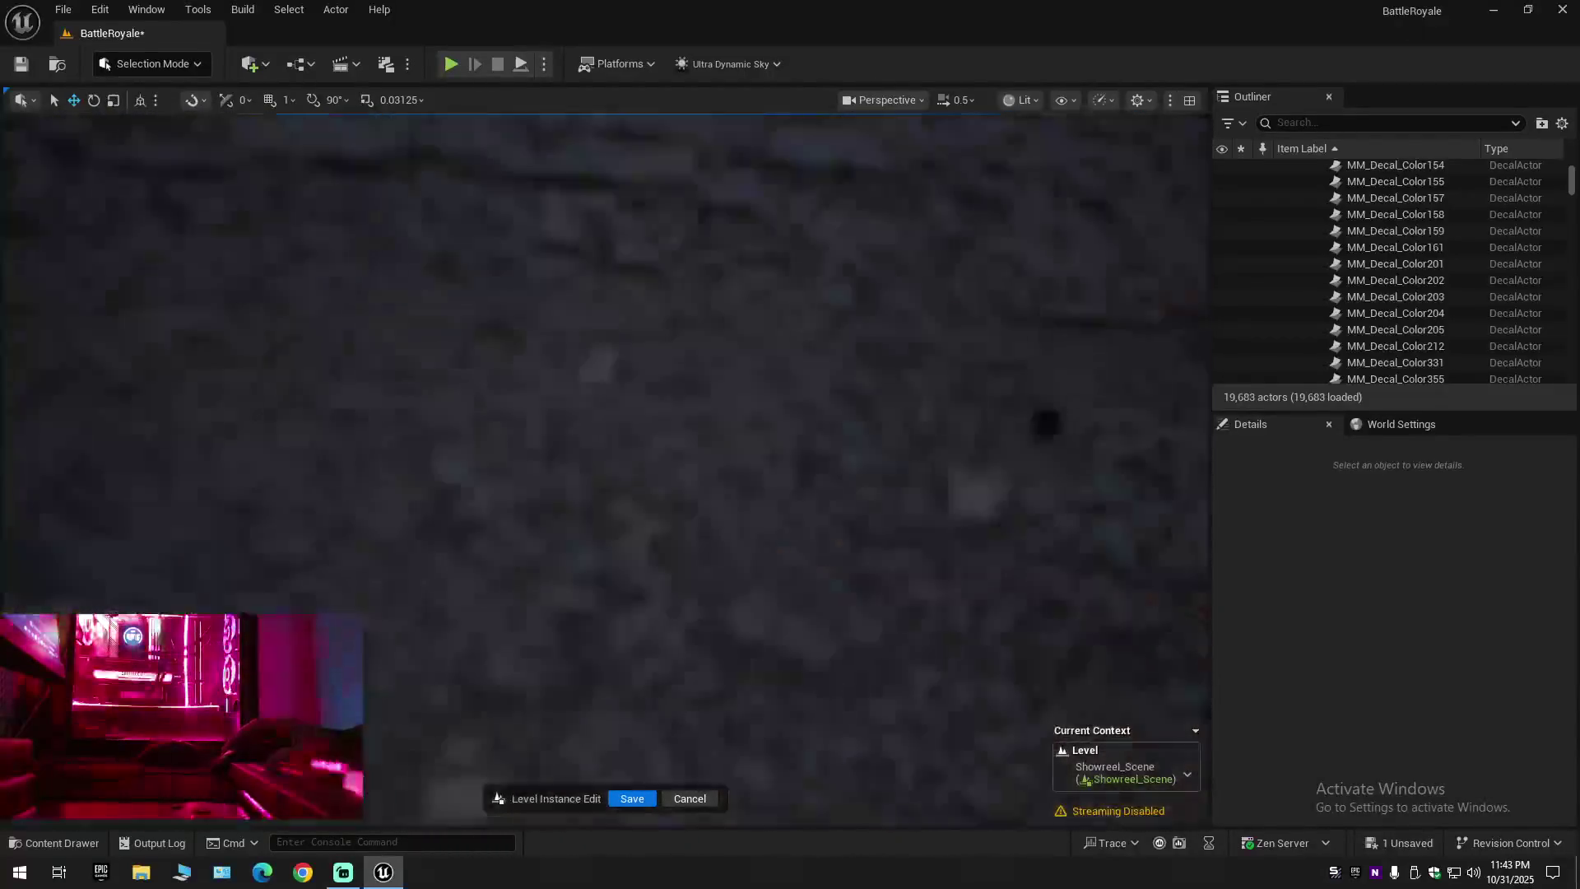
pyautogui.press('w')
pyautogui.scroll(-1, 605, 469)
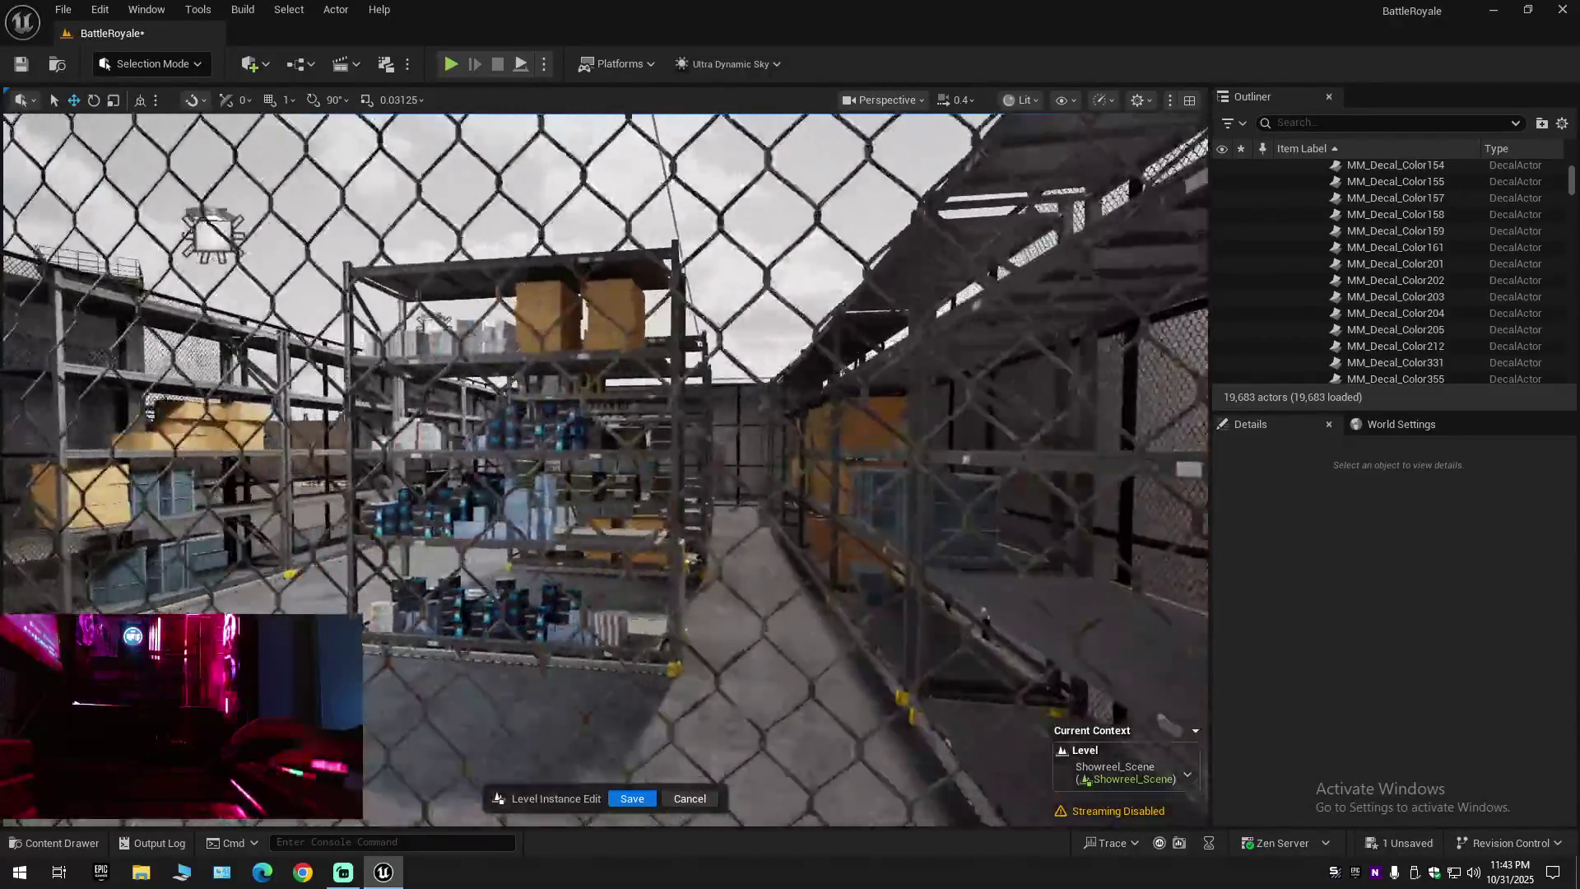
pyautogui.press('w')
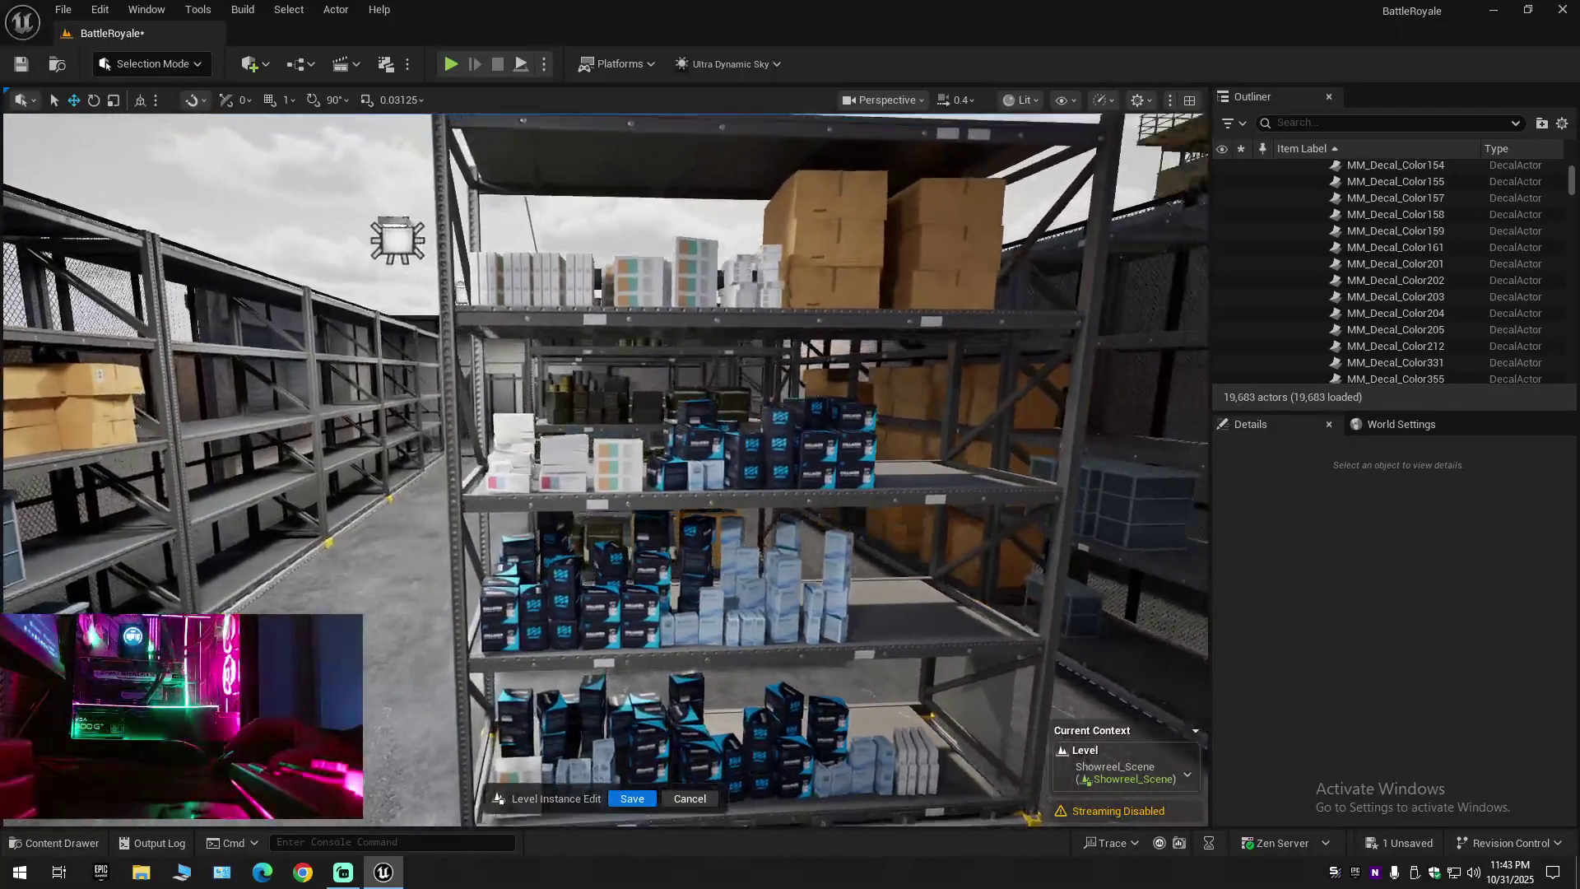
pyautogui.press('w')
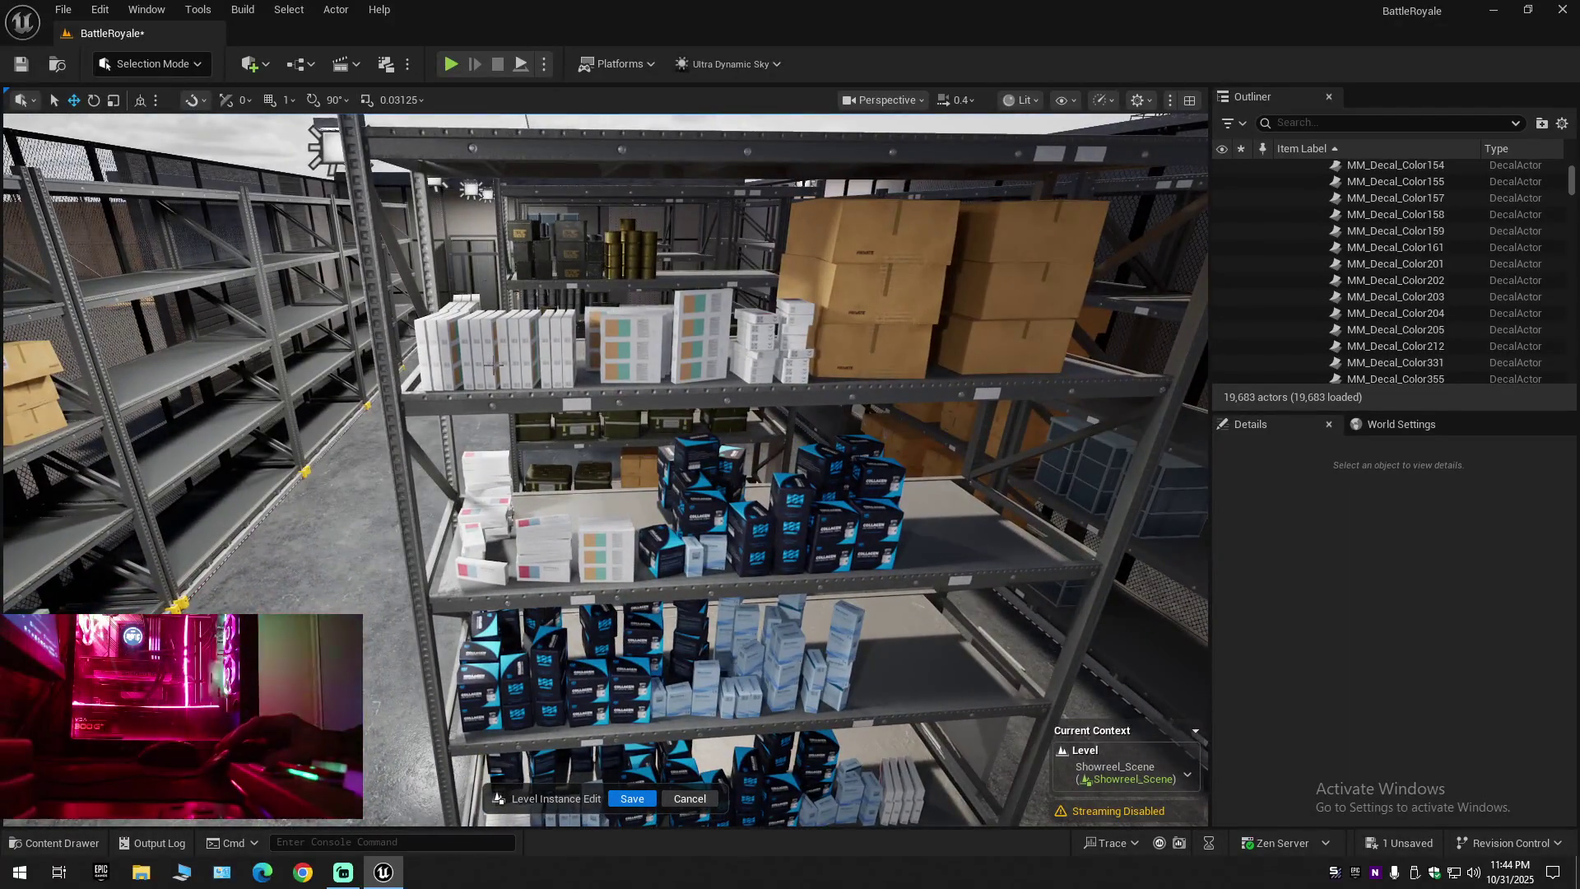
pyautogui.click(436, 346)
pyautogui.press('w')
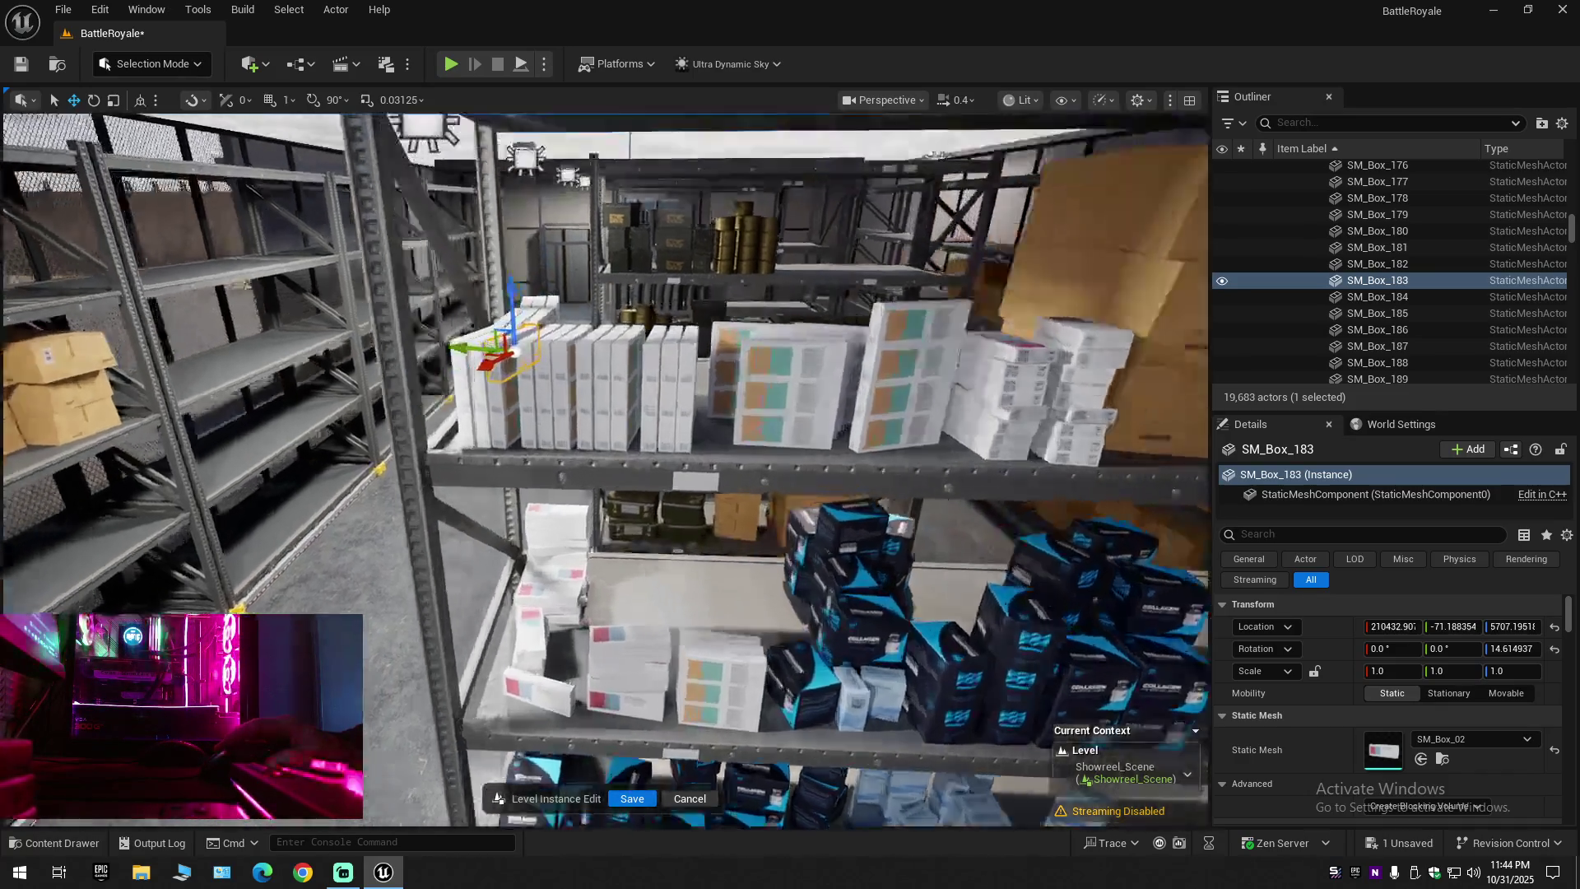
pyautogui.press('s')
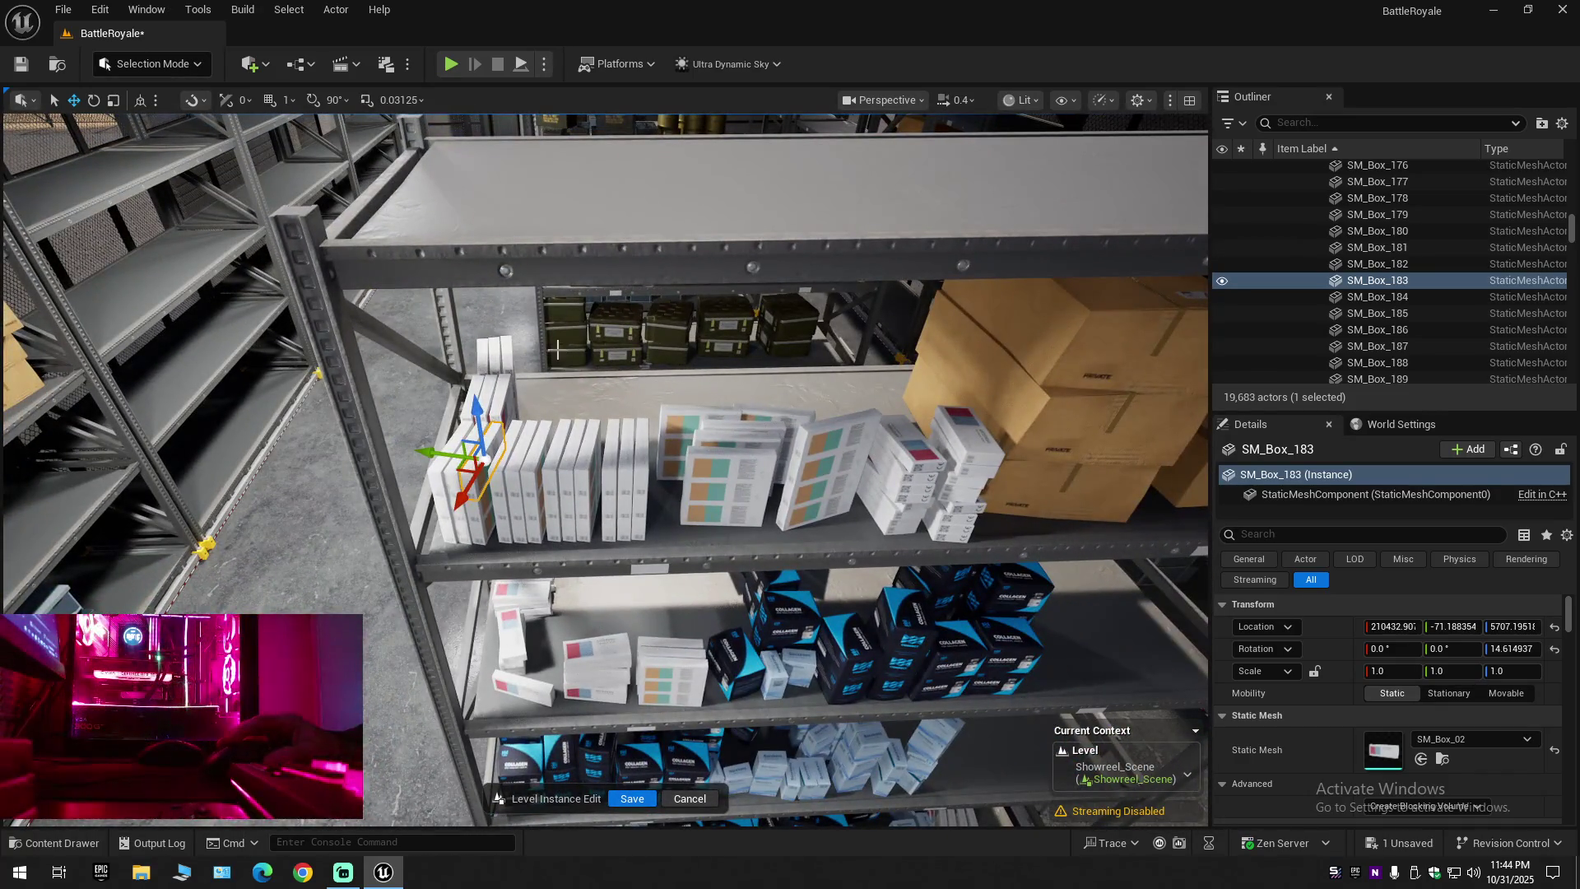
# Ctrl-select the white SM_Box props one by one along the rack shelf, starting with SM_Box_228
pyautogui.click(485, 356)
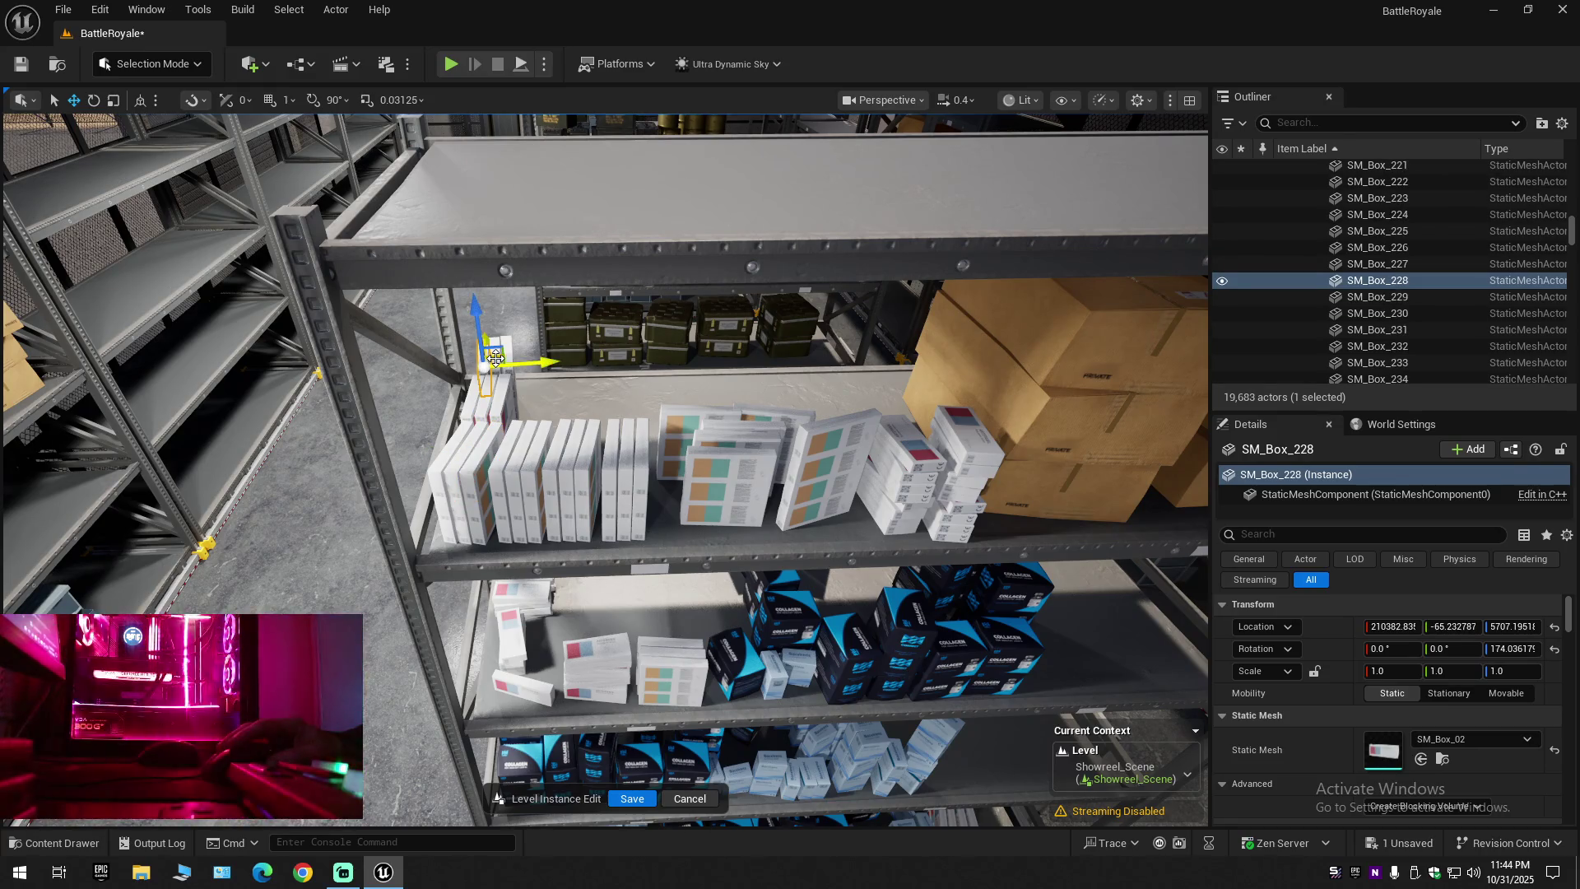
pyautogui.keyDown('ctrl'); pyautogui.click(494, 362); pyautogui.keyUp('ctrl')
pyautogui.keyDown('ctrl'); pyautogui.click(498, 390); pyautogui.keyUp('ctrl')
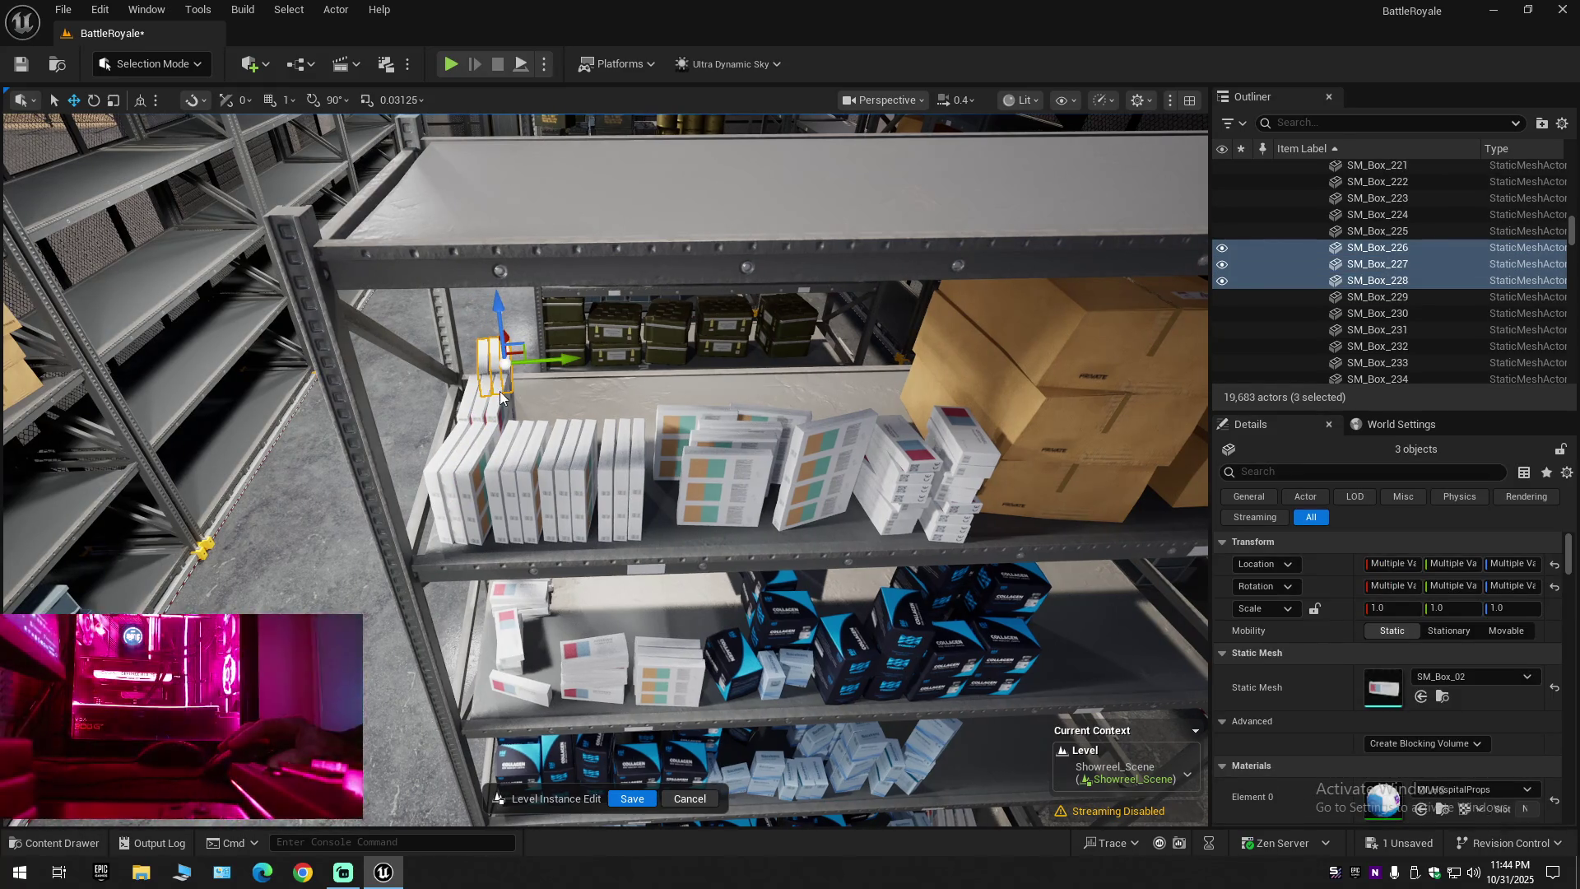
pyautogui.keyDown('ctrl'); pyautogui.click(486, 400); pyautogui.keyUp('ctrl')
pyautogui.keyDown('ctrl'); pyautogui.click(473, 416); pyautogui.keyUp('ctrl')
pyautogui.keyDown('ctrl'); pyautogui.click(460, 435); pyautogui.keyUp('ctrl')
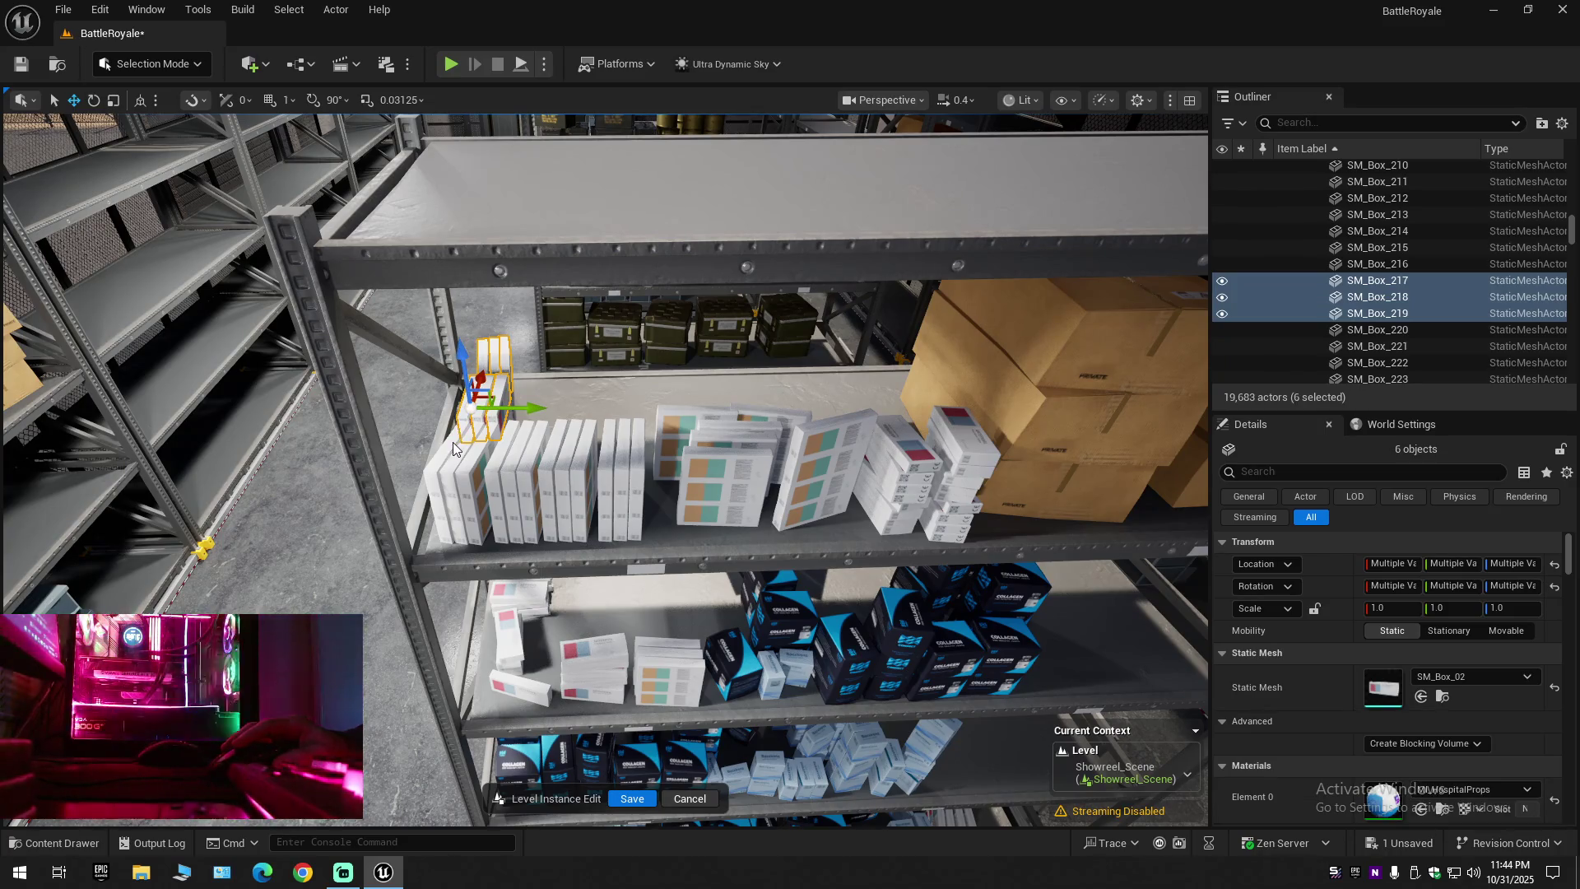
pyautogui.keyDown('ctrl'); pyautogui.click(455, 448); pyautogui.keyUp('ctrl')
pyautogui.keyDown('ctrl'); pyautogui.click(473, 449); pyautogui.keyUp('ctrl')
pyautogui.keyDown('ctrl'); pyautogui.click(498, 449); pyautogui.keyUp('ctrl')
pyautogui.keyDown('ctrl'); pyautogui.click(512, 448); pyautogui.keyUp('ctrl')
pyautogui.keyDown('ctrl'); pyautogui.click(528, 450); pyautogui.keyUp('ctrl')
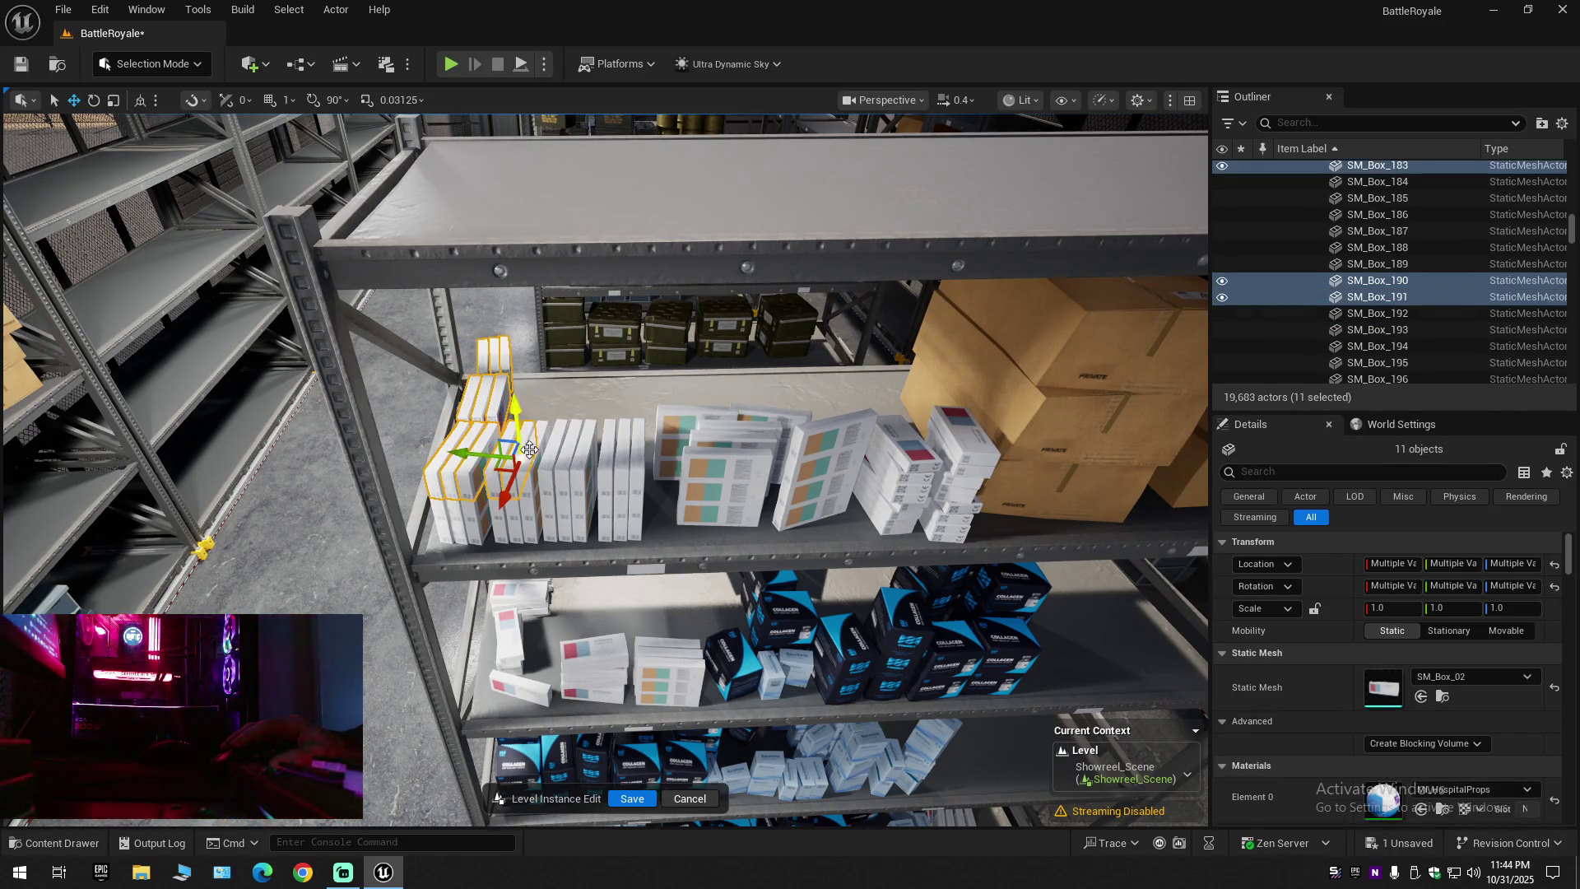
pyautogui.keyDown('ctrl'); pyautogui.click(541, 449); pyautogui.keyUp('ctrl')
pyautogui.keyDown('ctrl'); pyautogui.click(556, 449); pyautogui.keyUp('ctrl')
pyautogui.keyDown('ctrl'); pyautogui.click(572, 450); pyautogui.keyUp('ctrl')
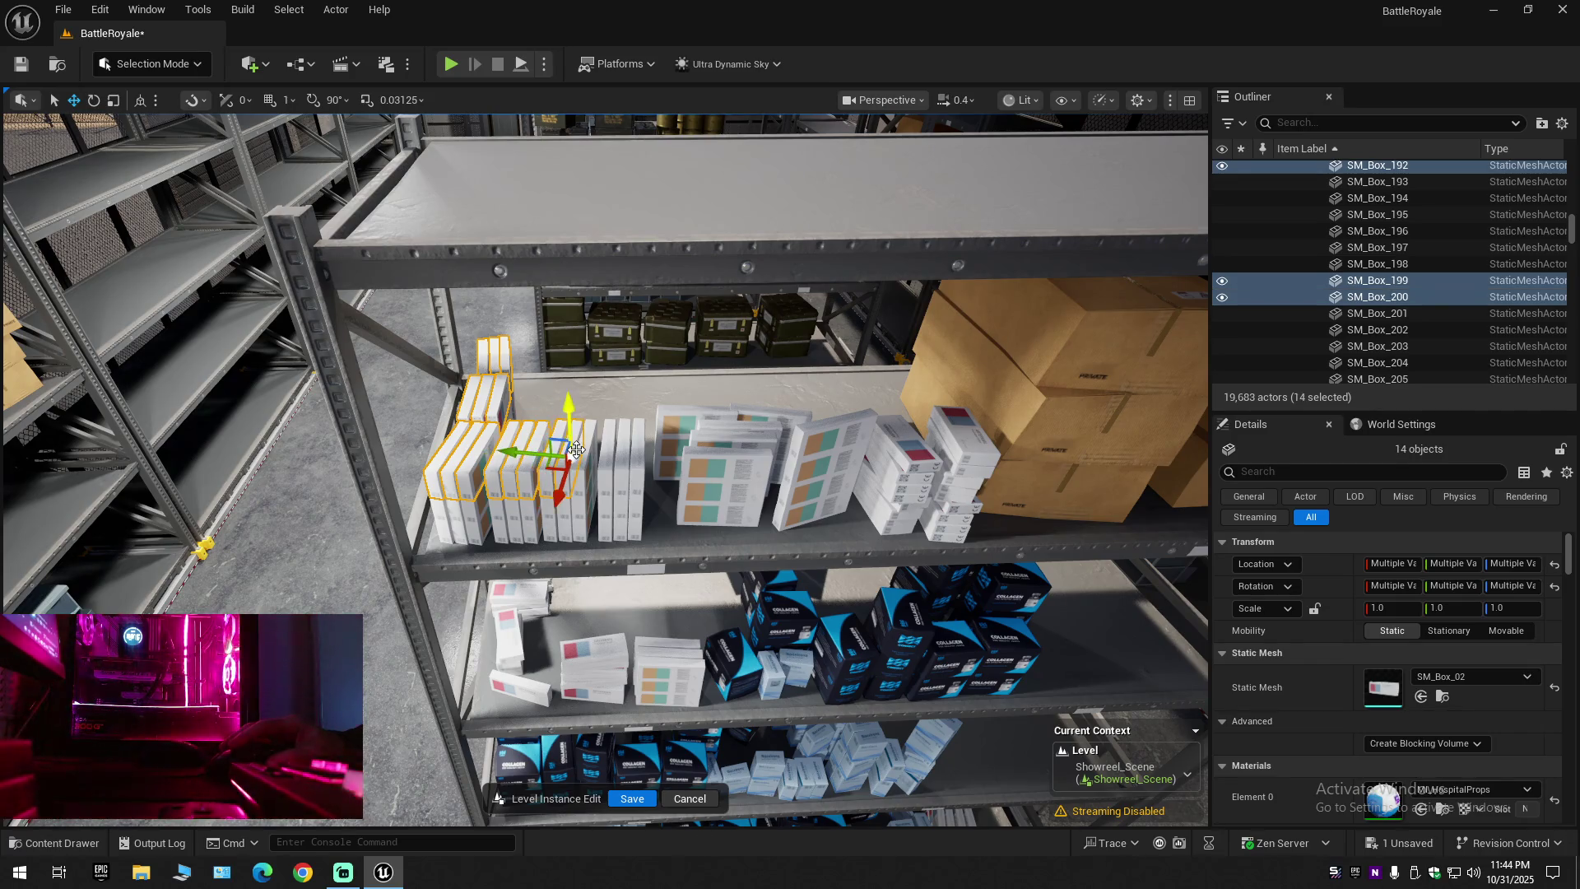
pyautogui.keyDown('ctrl'); pyautogui.click(587, 449); pyautogui.keyUp('ctrl')
pyautogui.keyDown('ctrl'); pyautogui.click(608, 449); pyautogui.keyUp('ctrl')
pyautogui.keyDown('ctrl'); pyautogui.click(624, 448); pyautogui.keyUp('ctrl')
pyautogui.keyDown('ctrl'); pyautogui.click(639, 447); pyautogui.keyUp('ctrl')
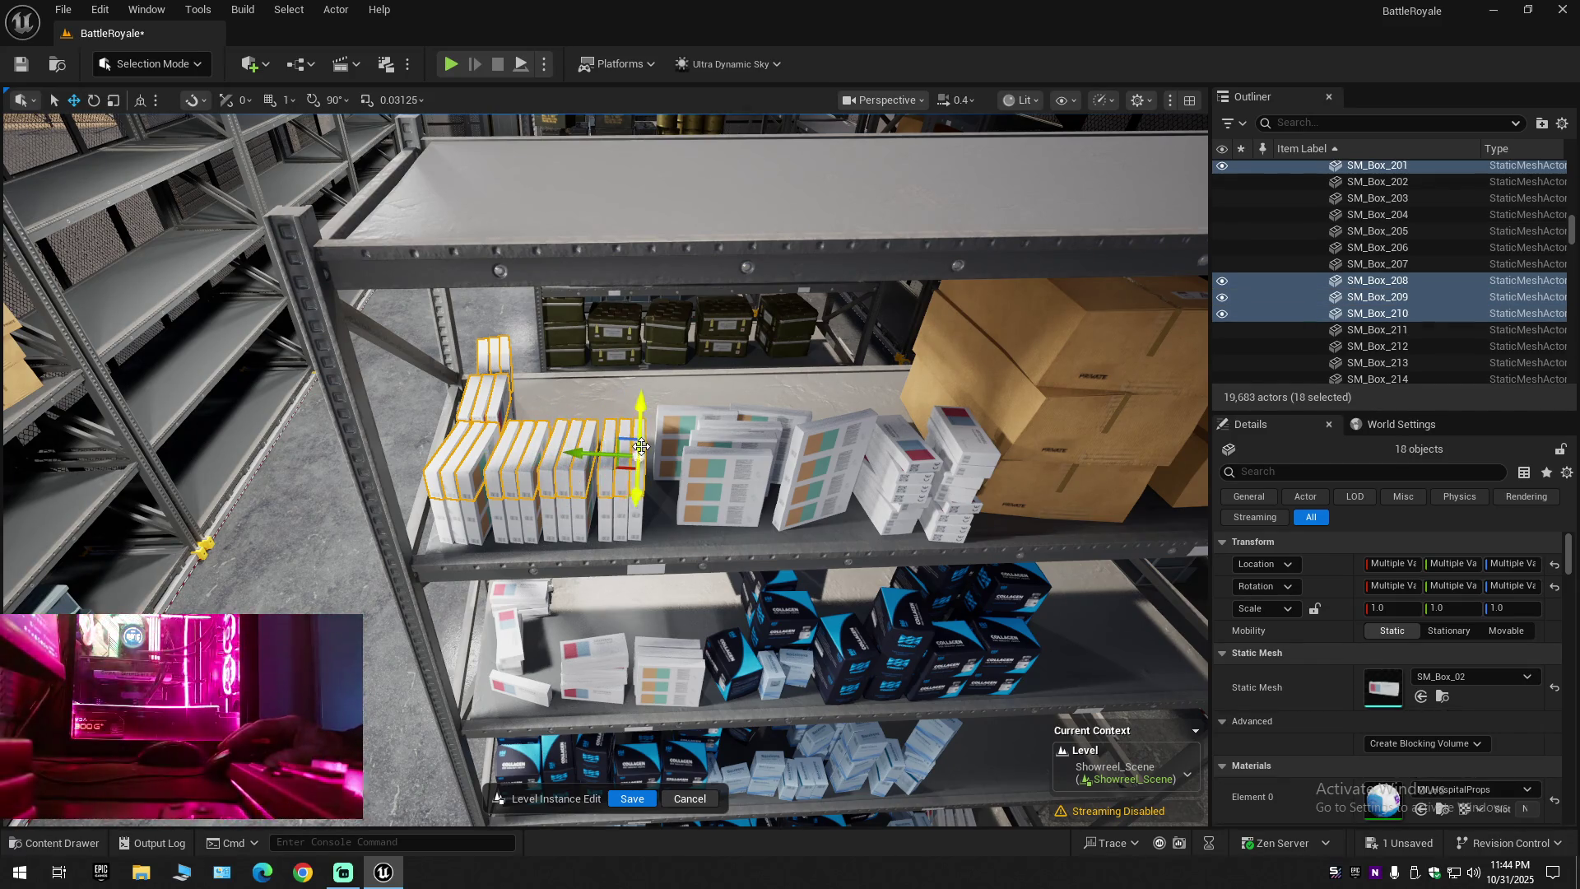
# Add a run of boxes from the Outliner to reach 30 selected, and frame them with F
pyautogui.scroll(3, 1398, 350)
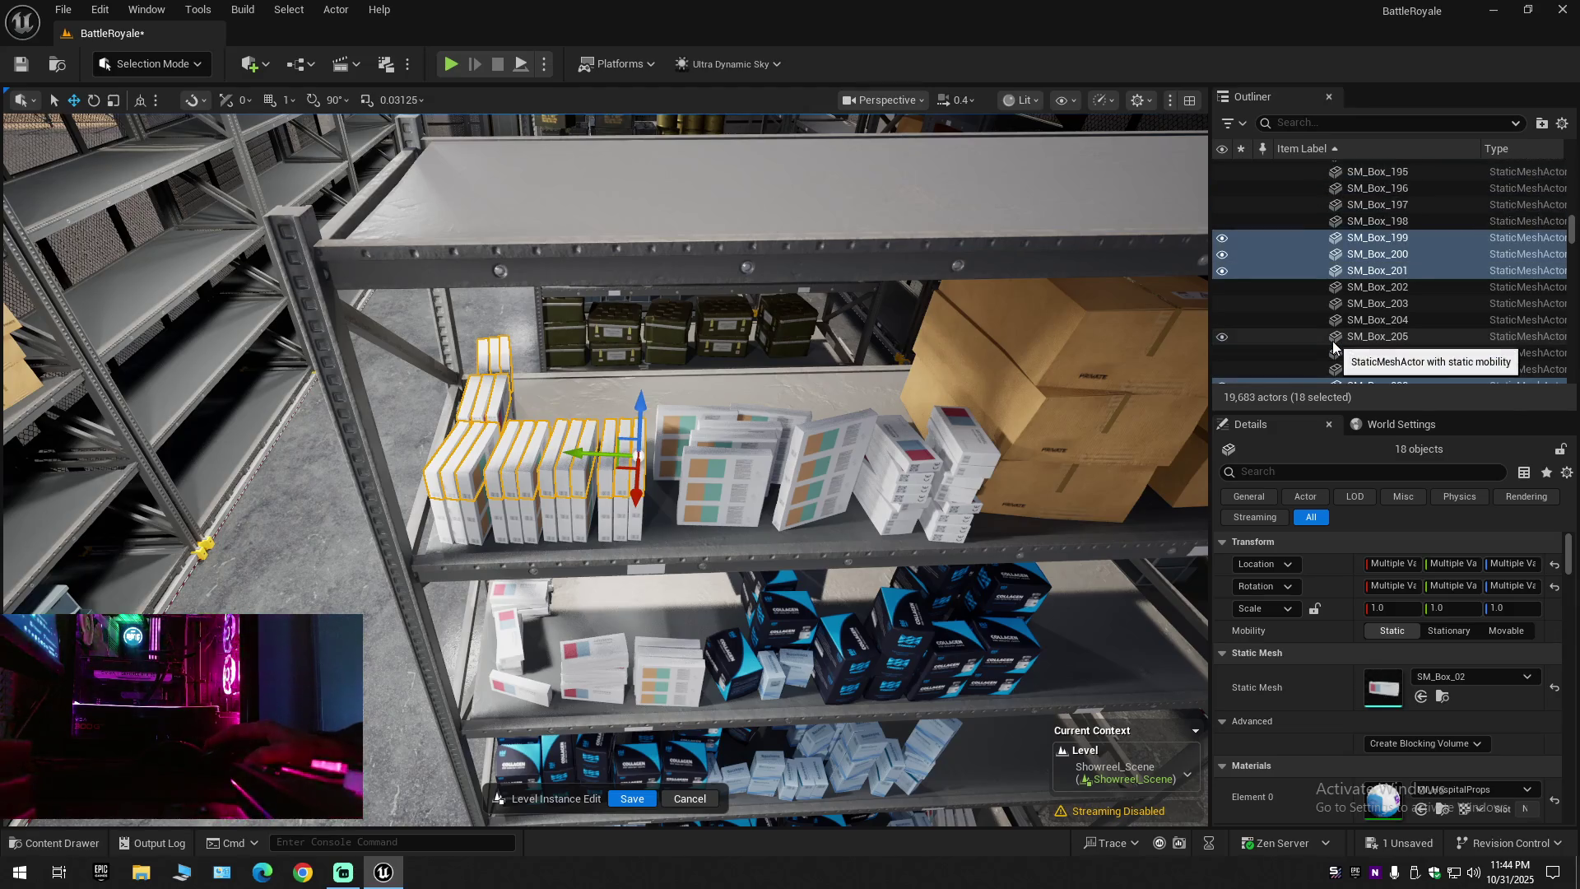
pyautogui.scroll(1, 1399, 350)
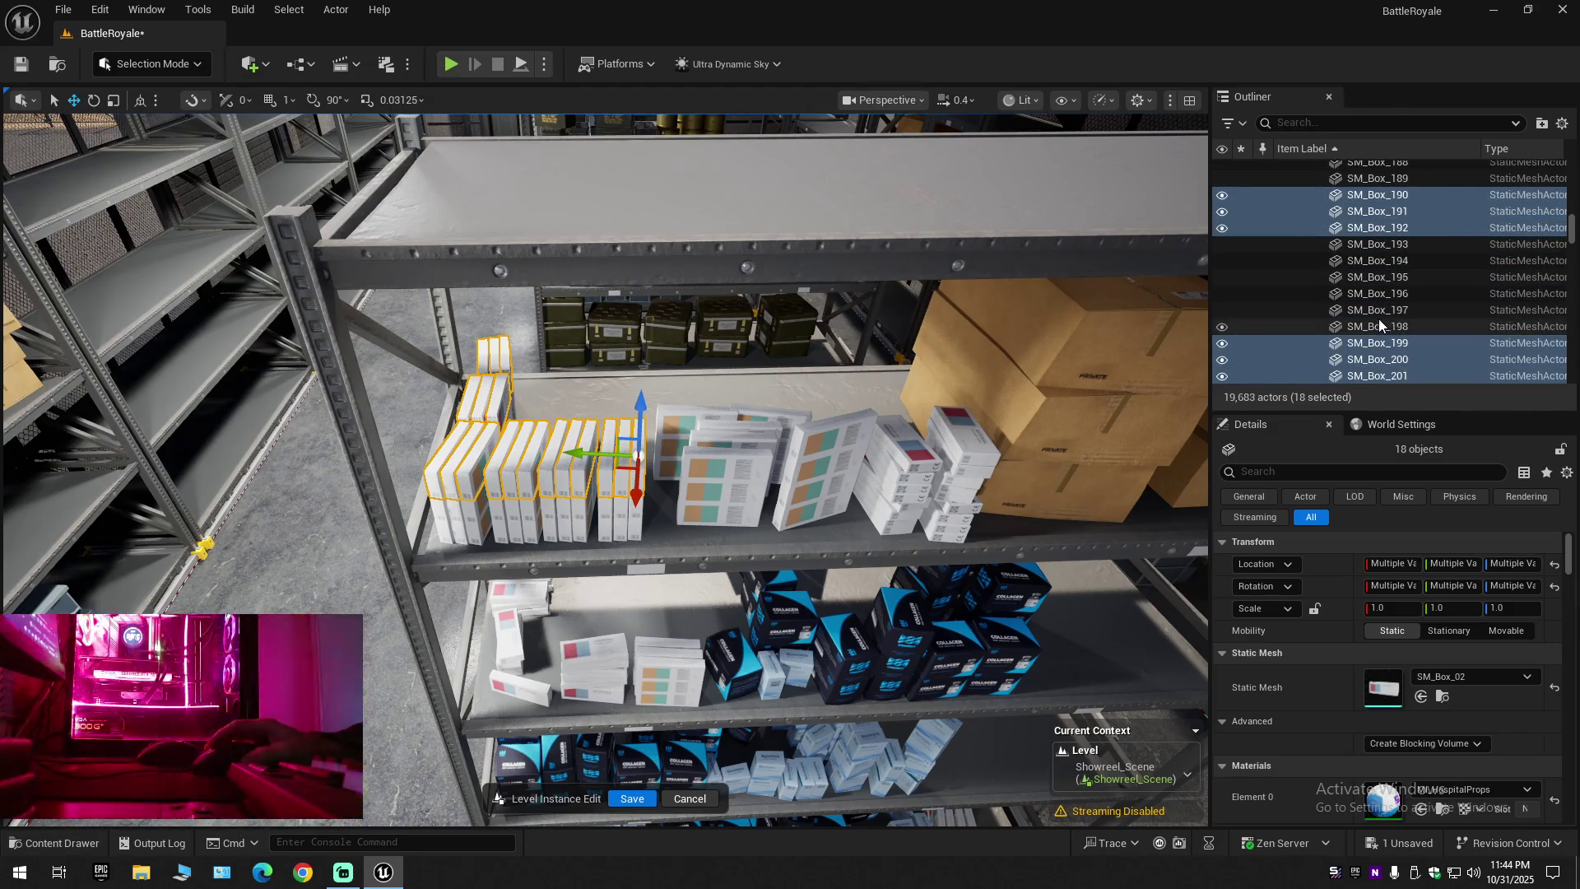
pyautogui.scroll(1, 1379, 321)
pyautogui.keyDown('shift'); pyautogui.click(1379, 323); pyautogui.keyUp('shift')
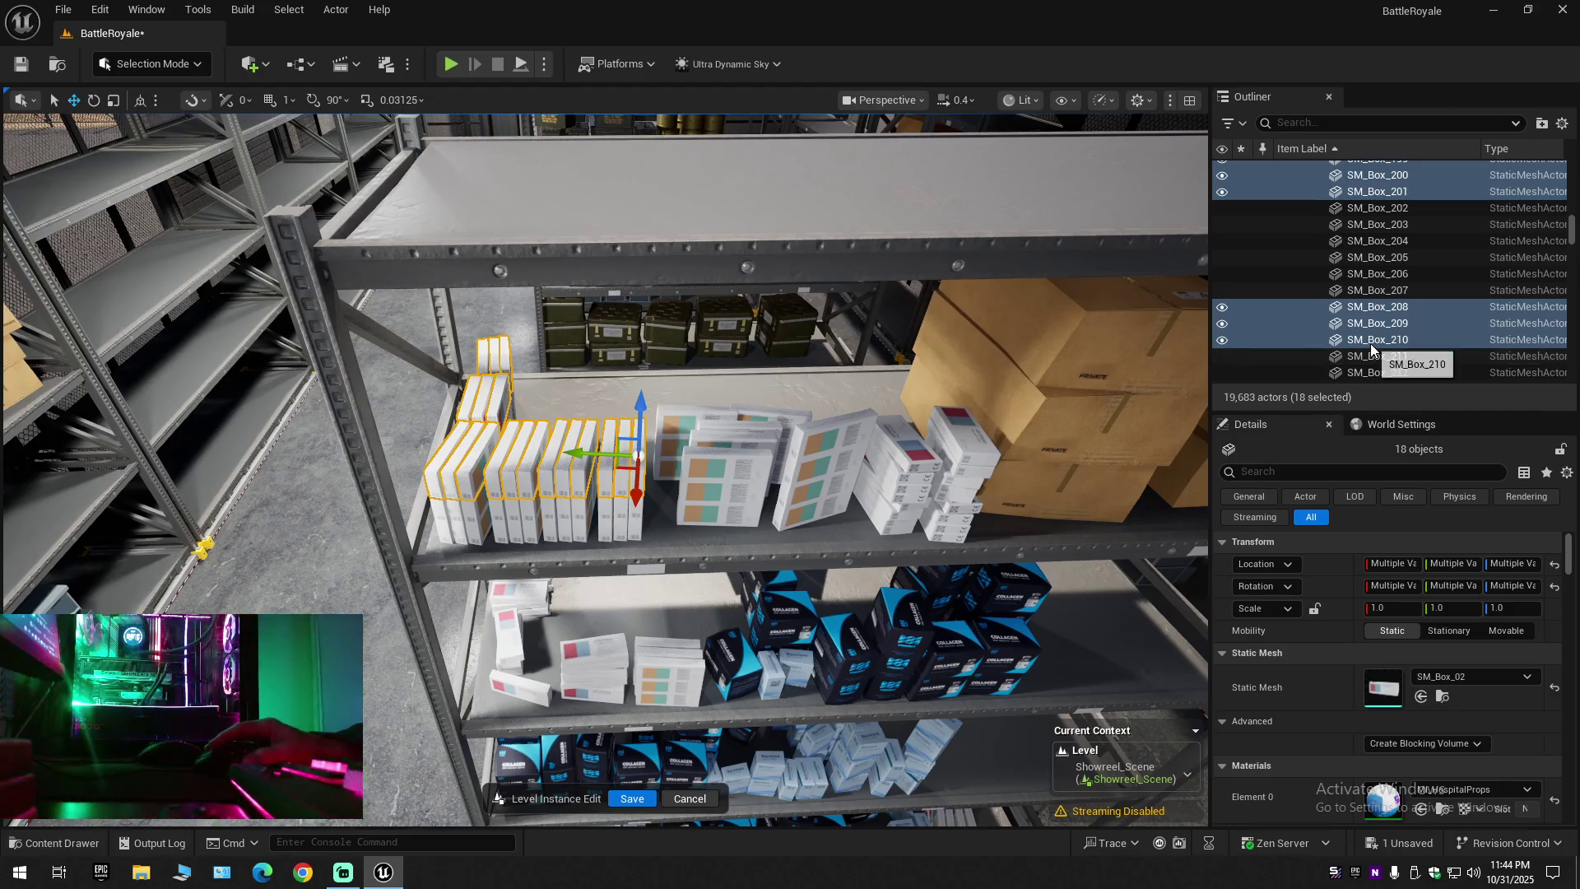
pyautogui.scroll(-4, 1370, 343)
pyautogui.press('f')
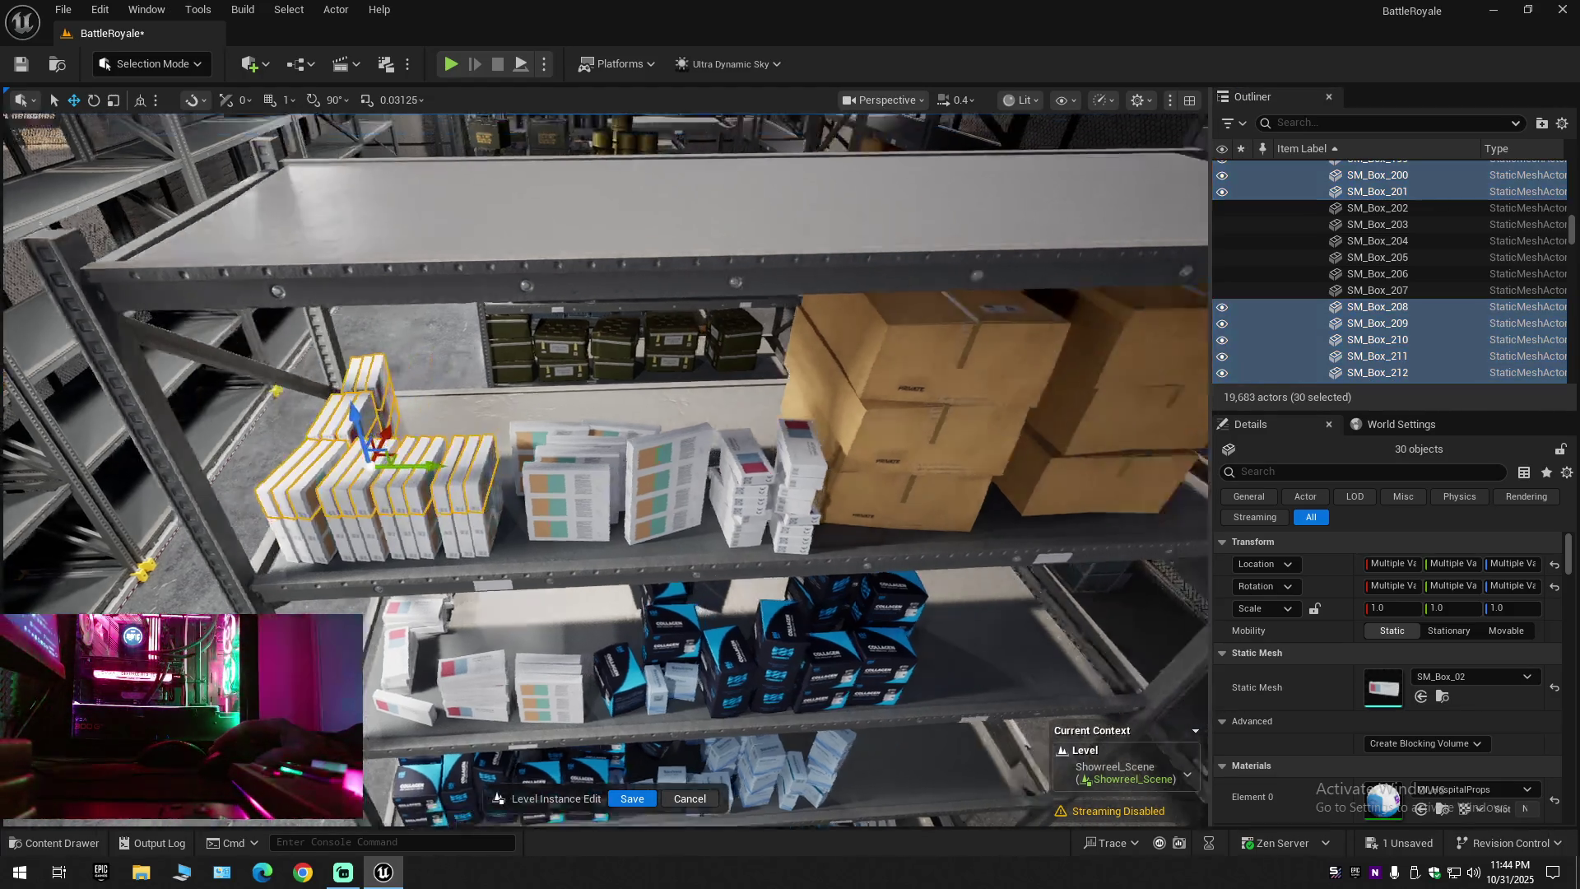
pyautogui.scroll(3, 606, 469)
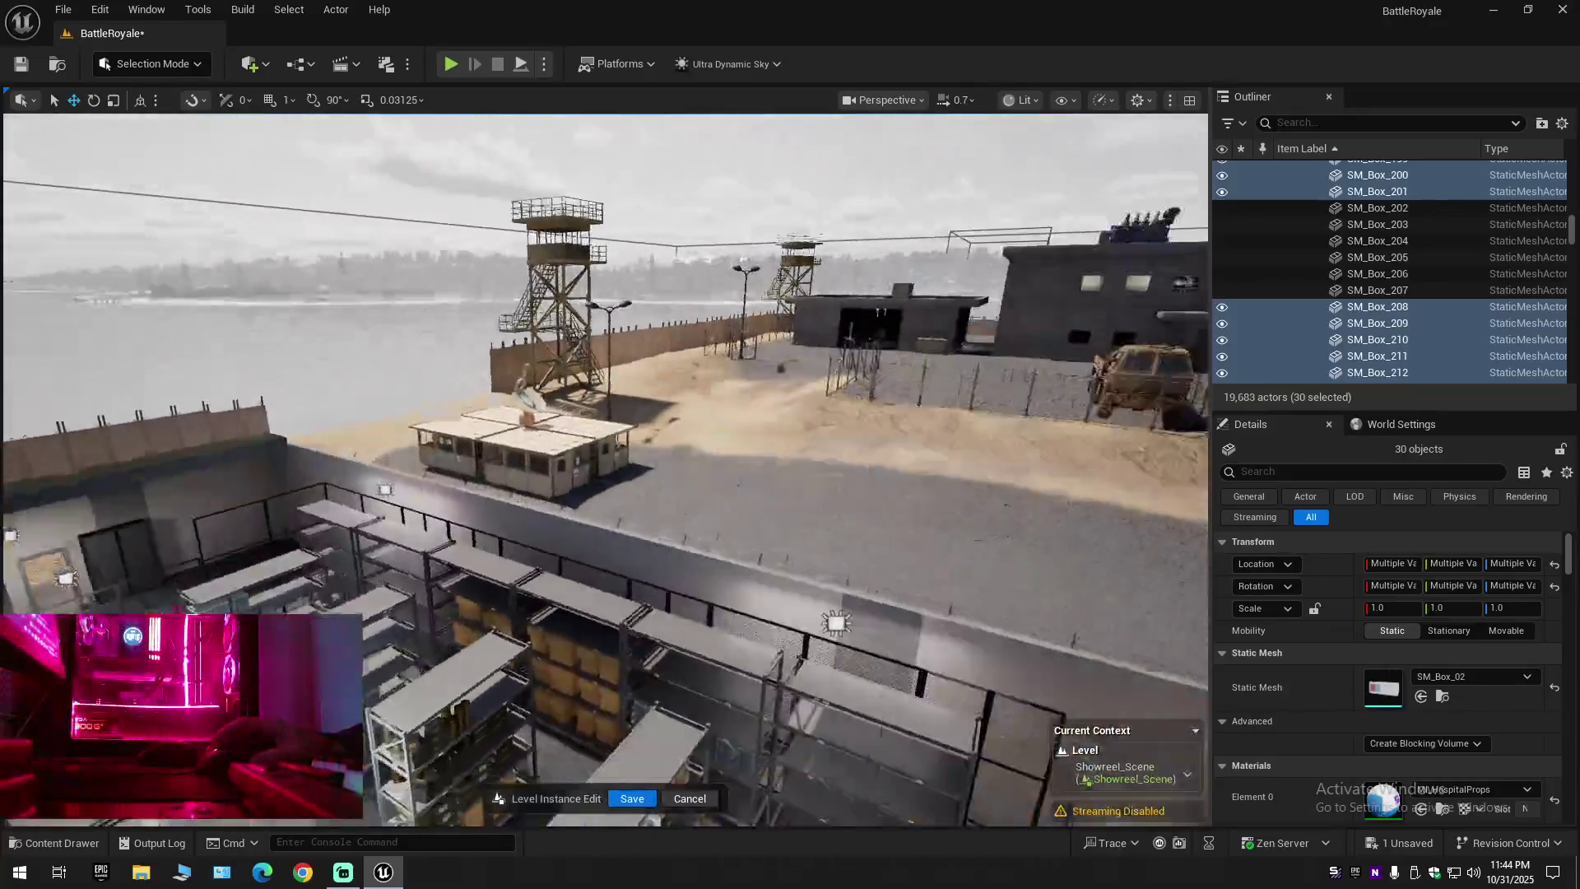
# Select SM_Box_01 alone in the Outliner and fly the view to it in the tent
pyautogui.moveTo(606, 469)
pyautogui.mouseDown()
pyautogui.moveTo(457, 465)
pyautogui.moveTo(457, 387)
pyautogui.mouseUp()
pyautogui.scroll(5, 1378, 321)
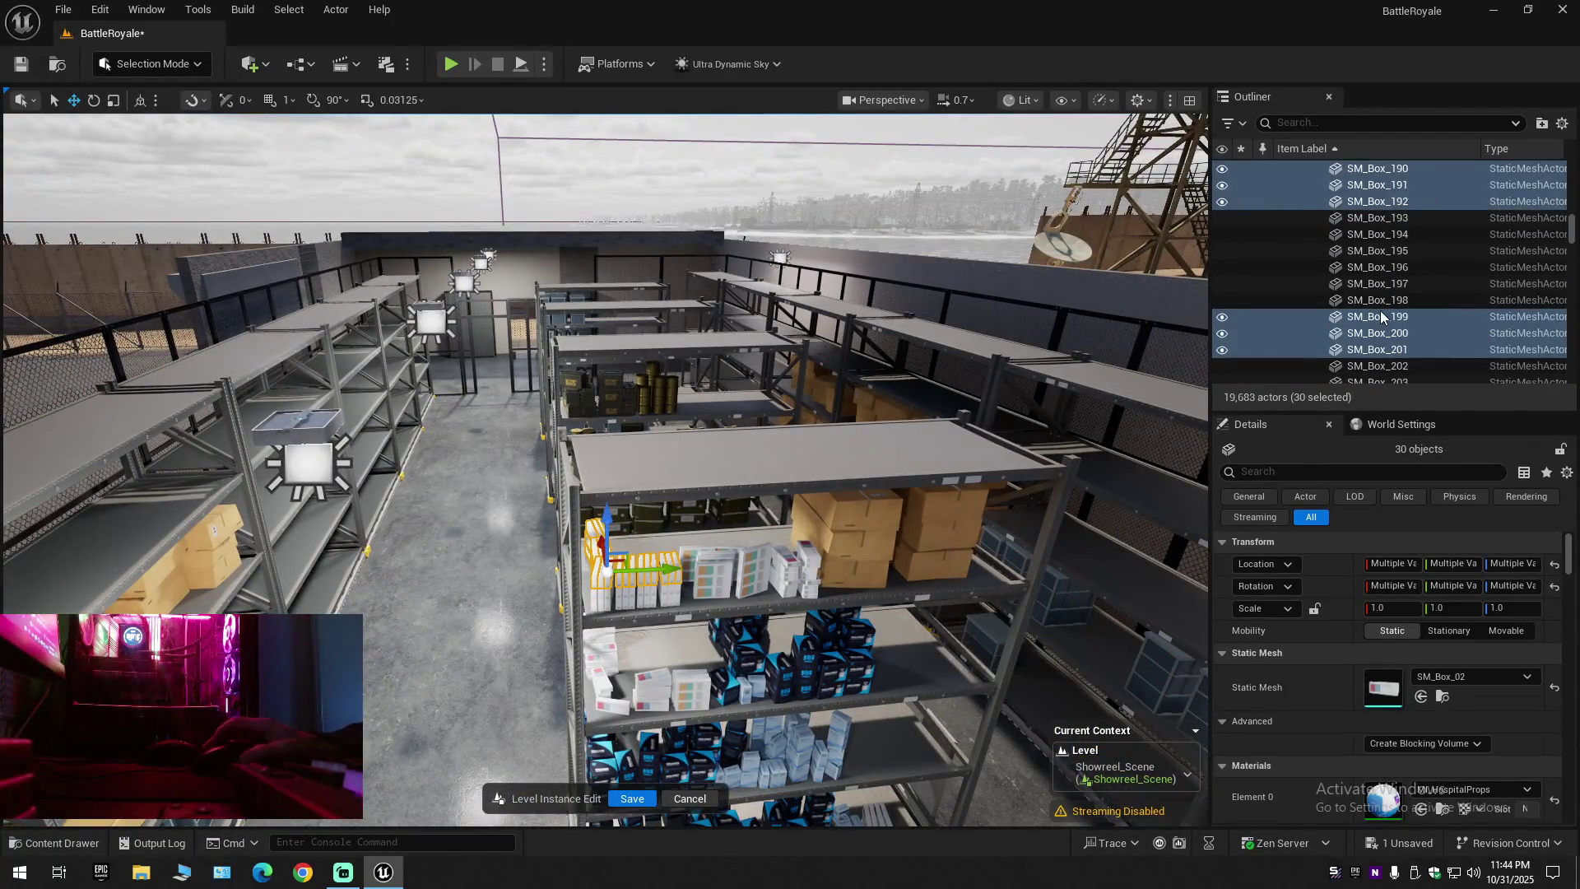
pyautogui.scroll(13, 1376, 301)
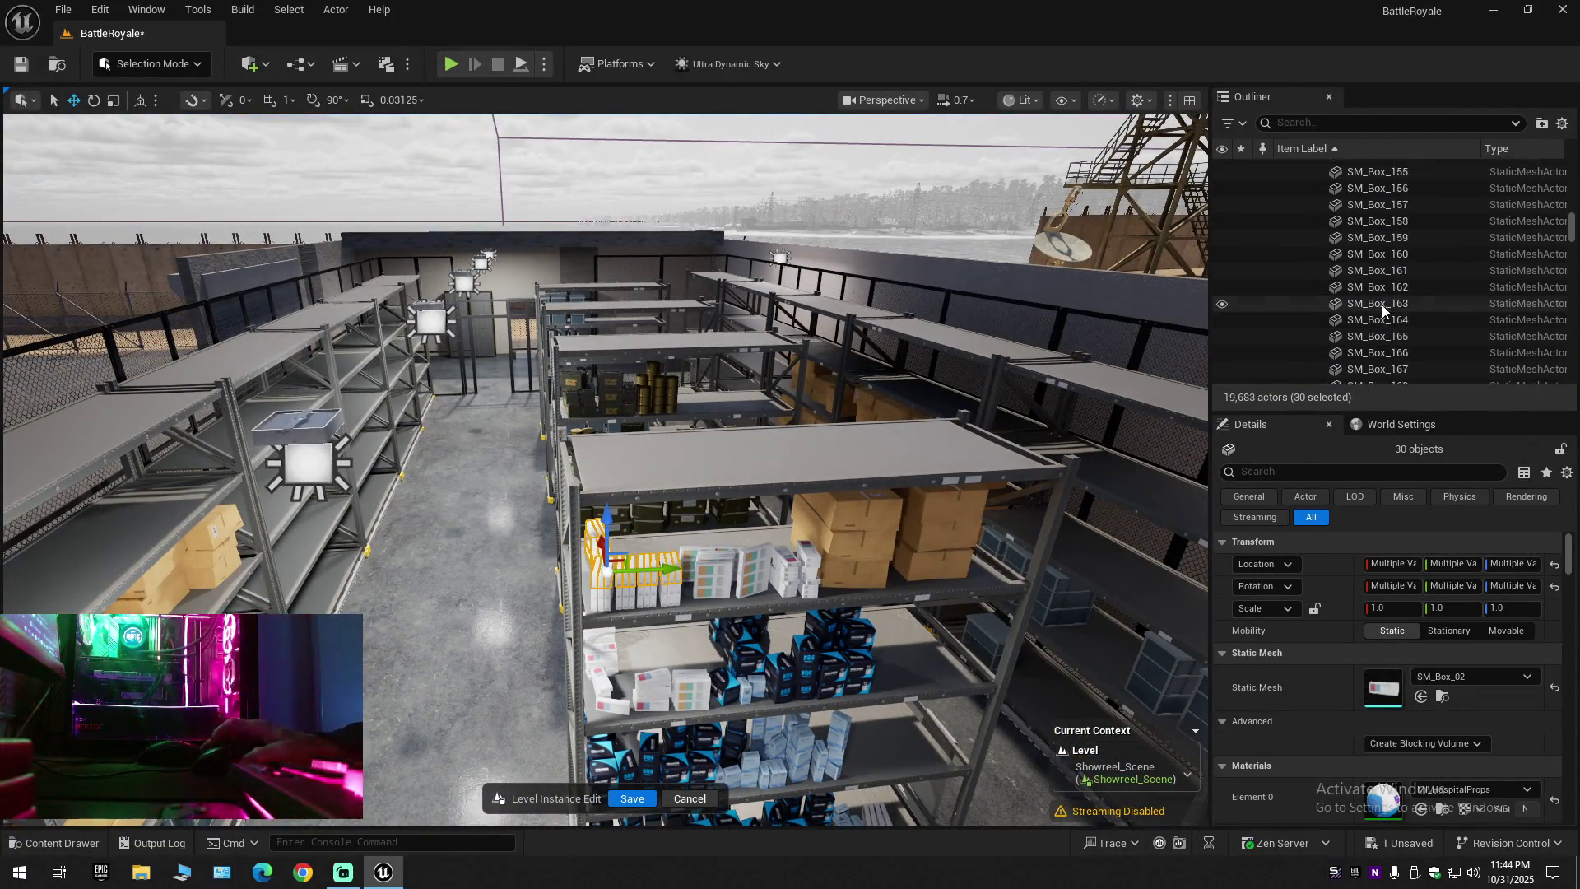
pyautogui.scroll(13, 1382, 309)
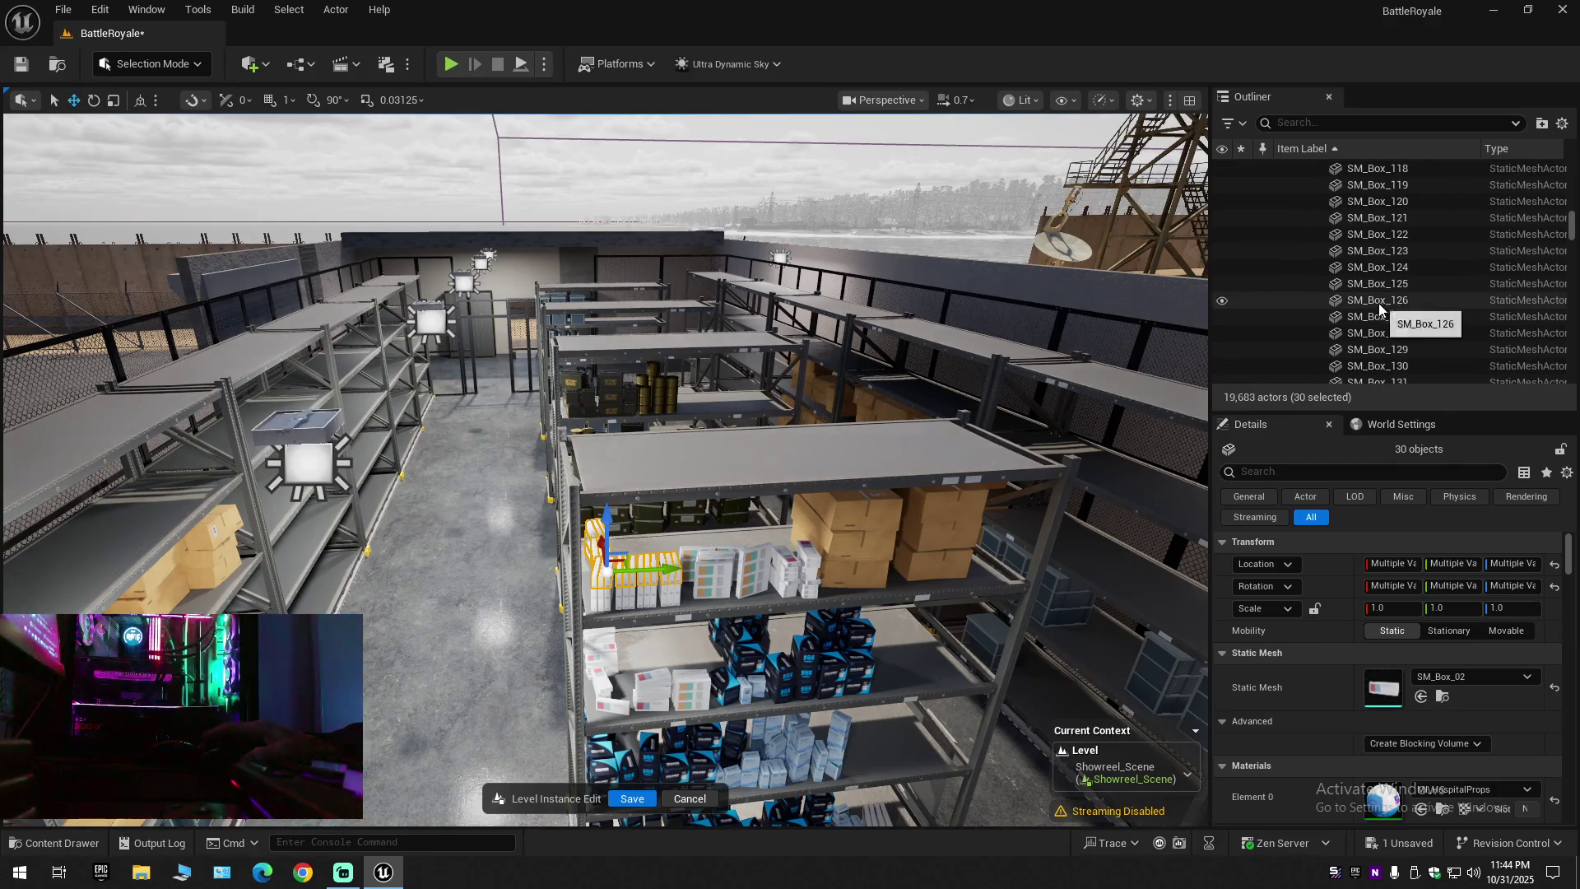
pyautogui.scroll(16, 1376, 293)
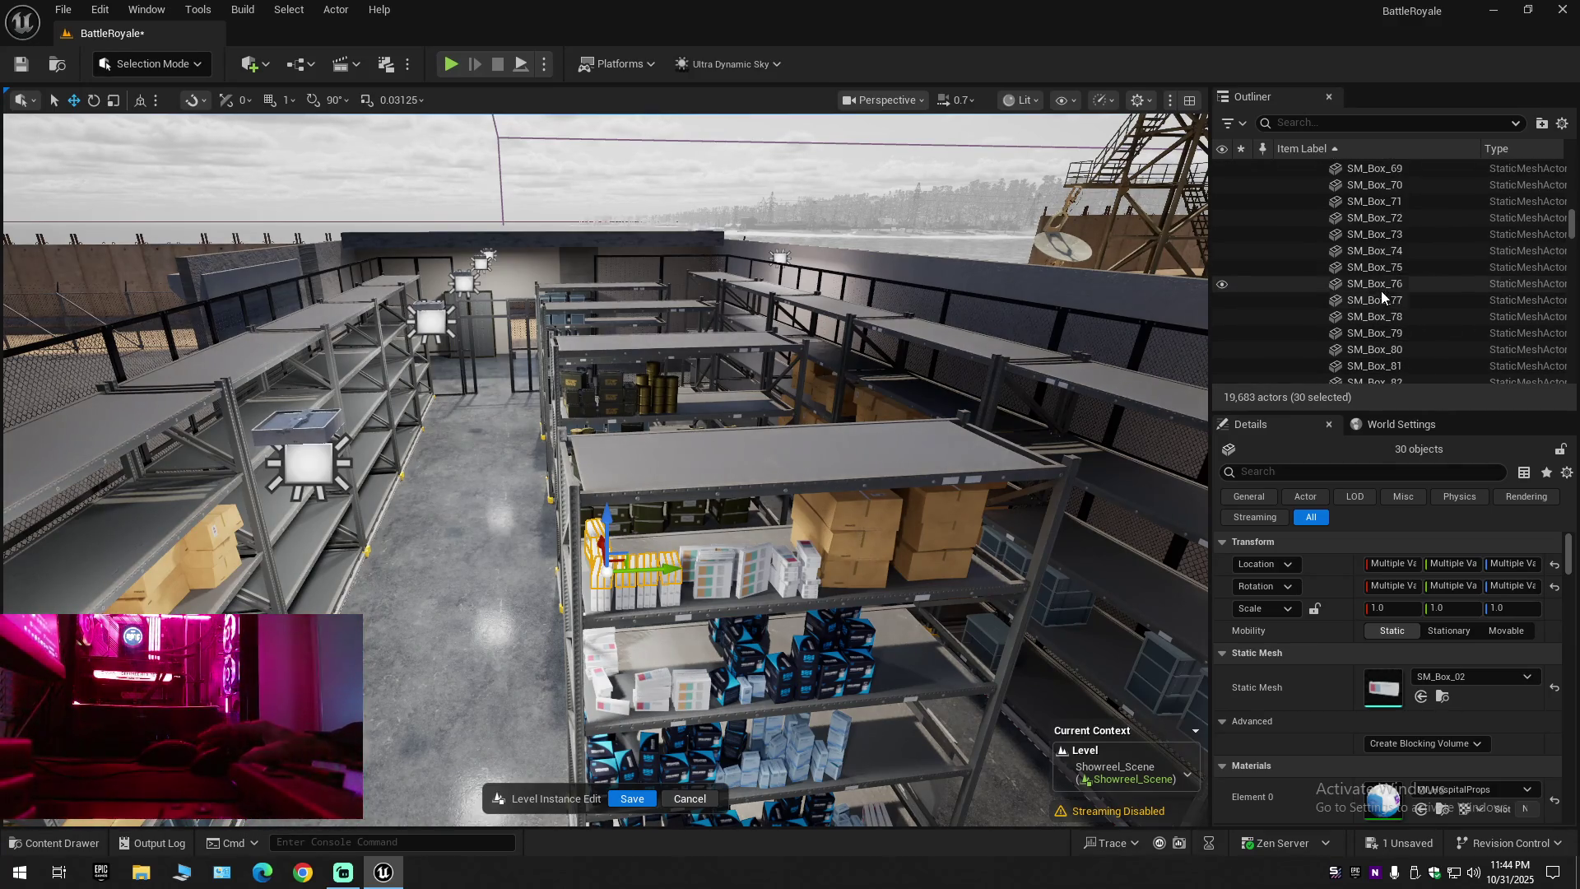
pyautogui.scroll(17, 1380, 292)
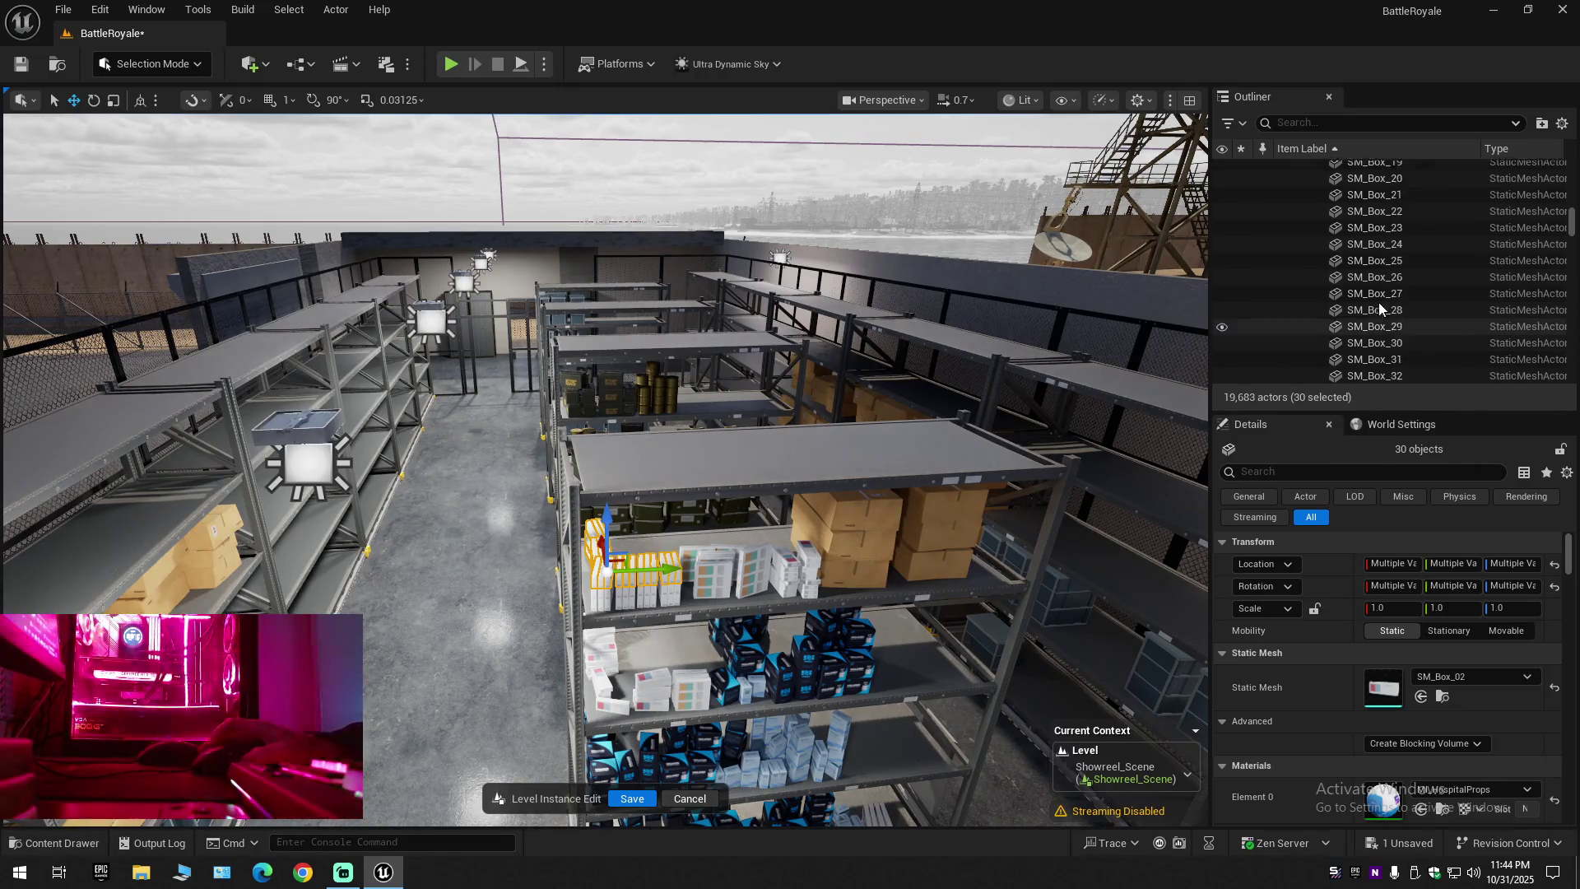
pyautogui.scroll(3, 1379, 328)
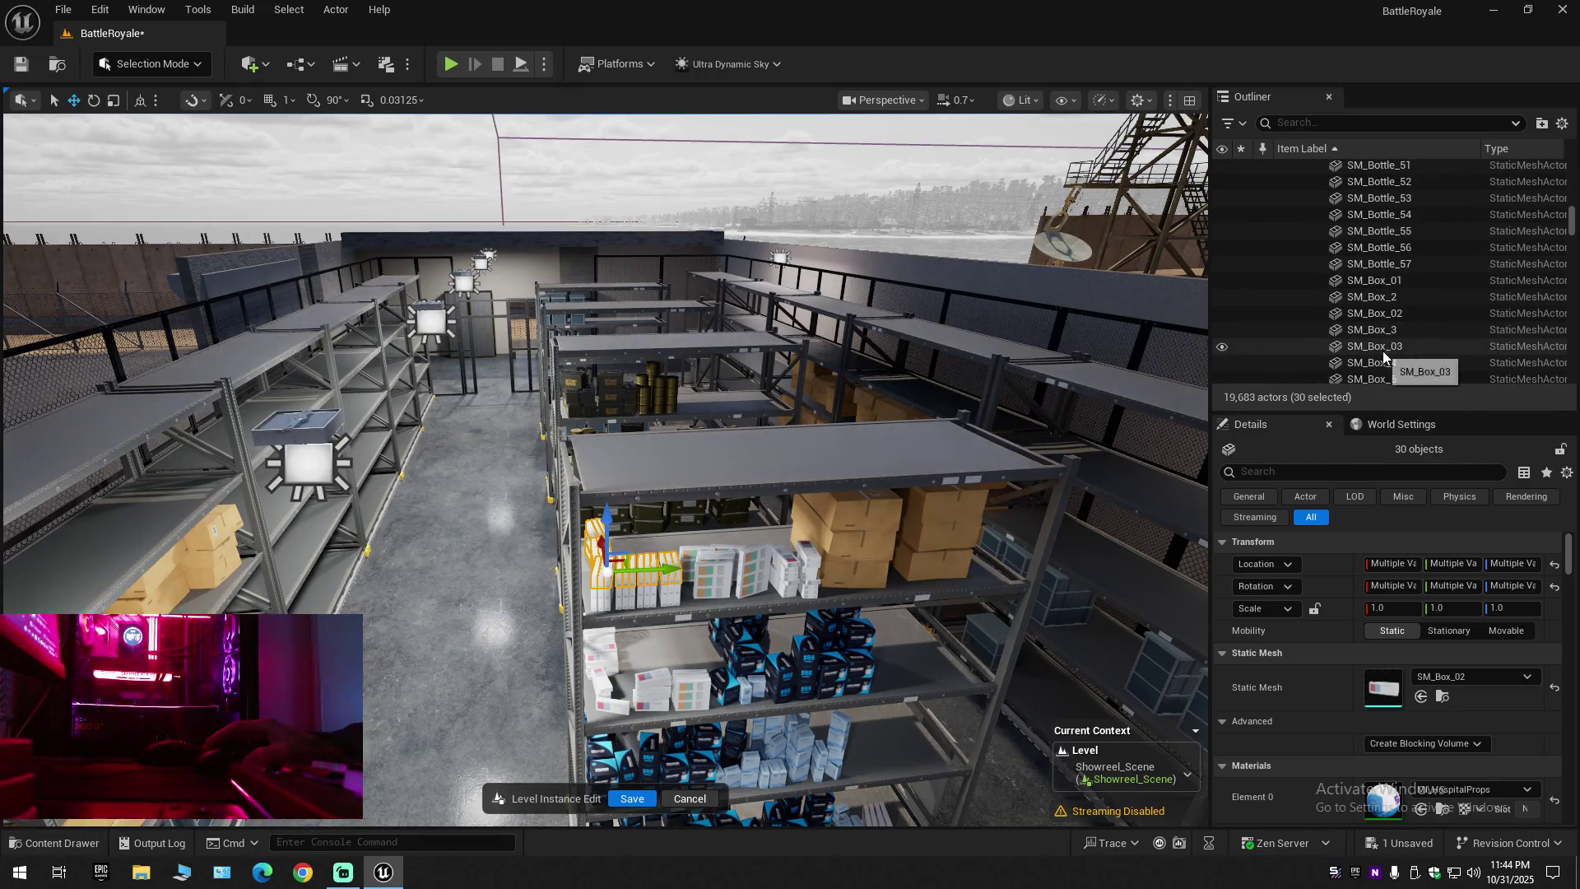
pyautogui.click(1374, 281)
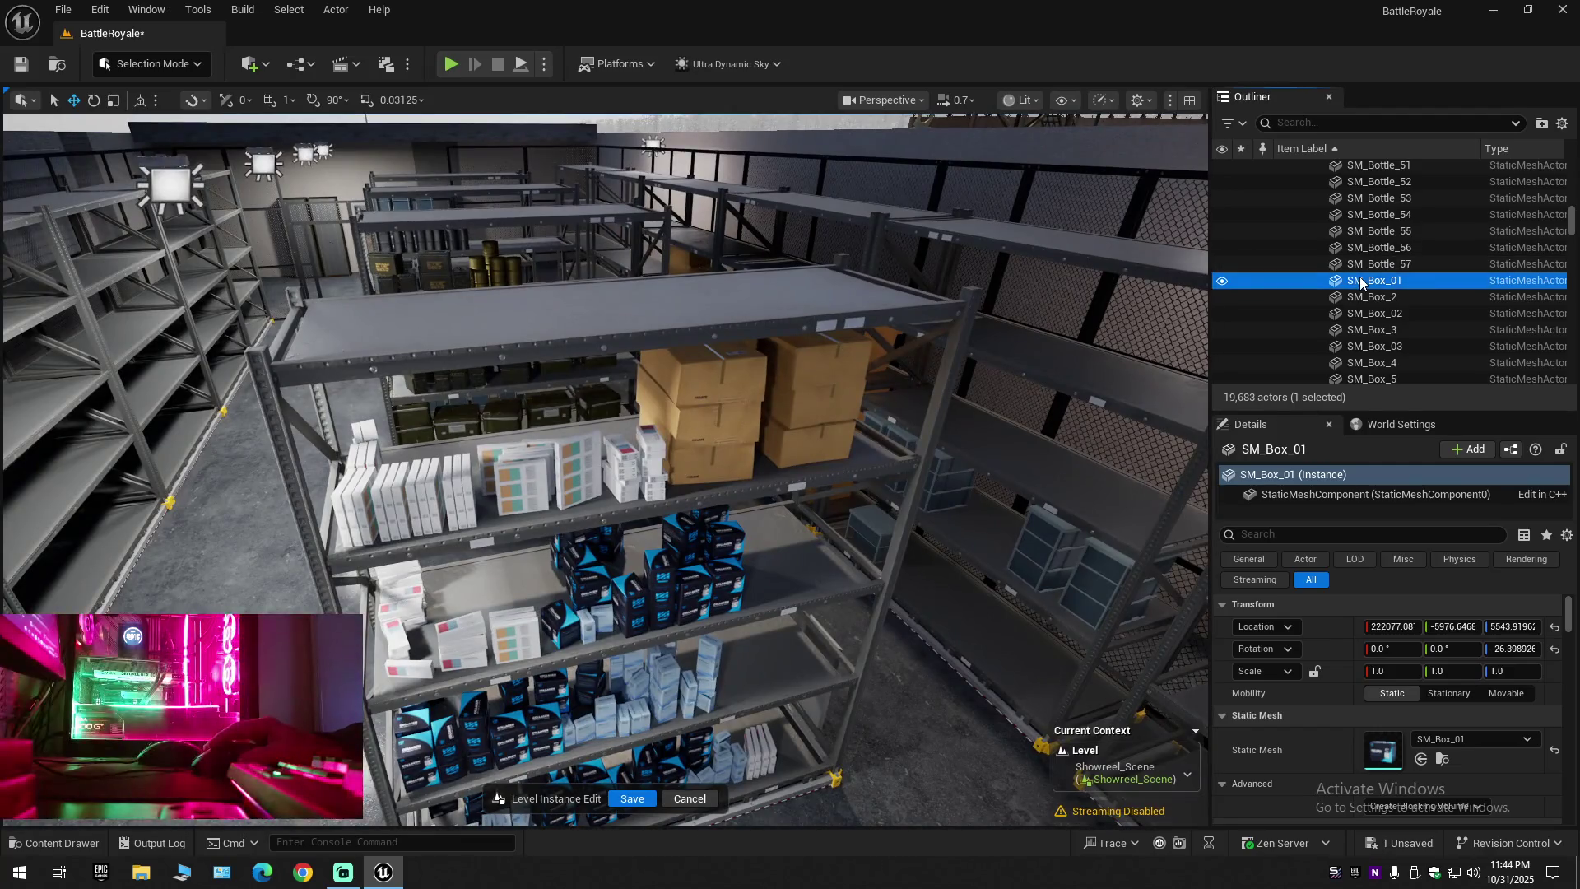
pyautogui.doubleClick(1374, 280)
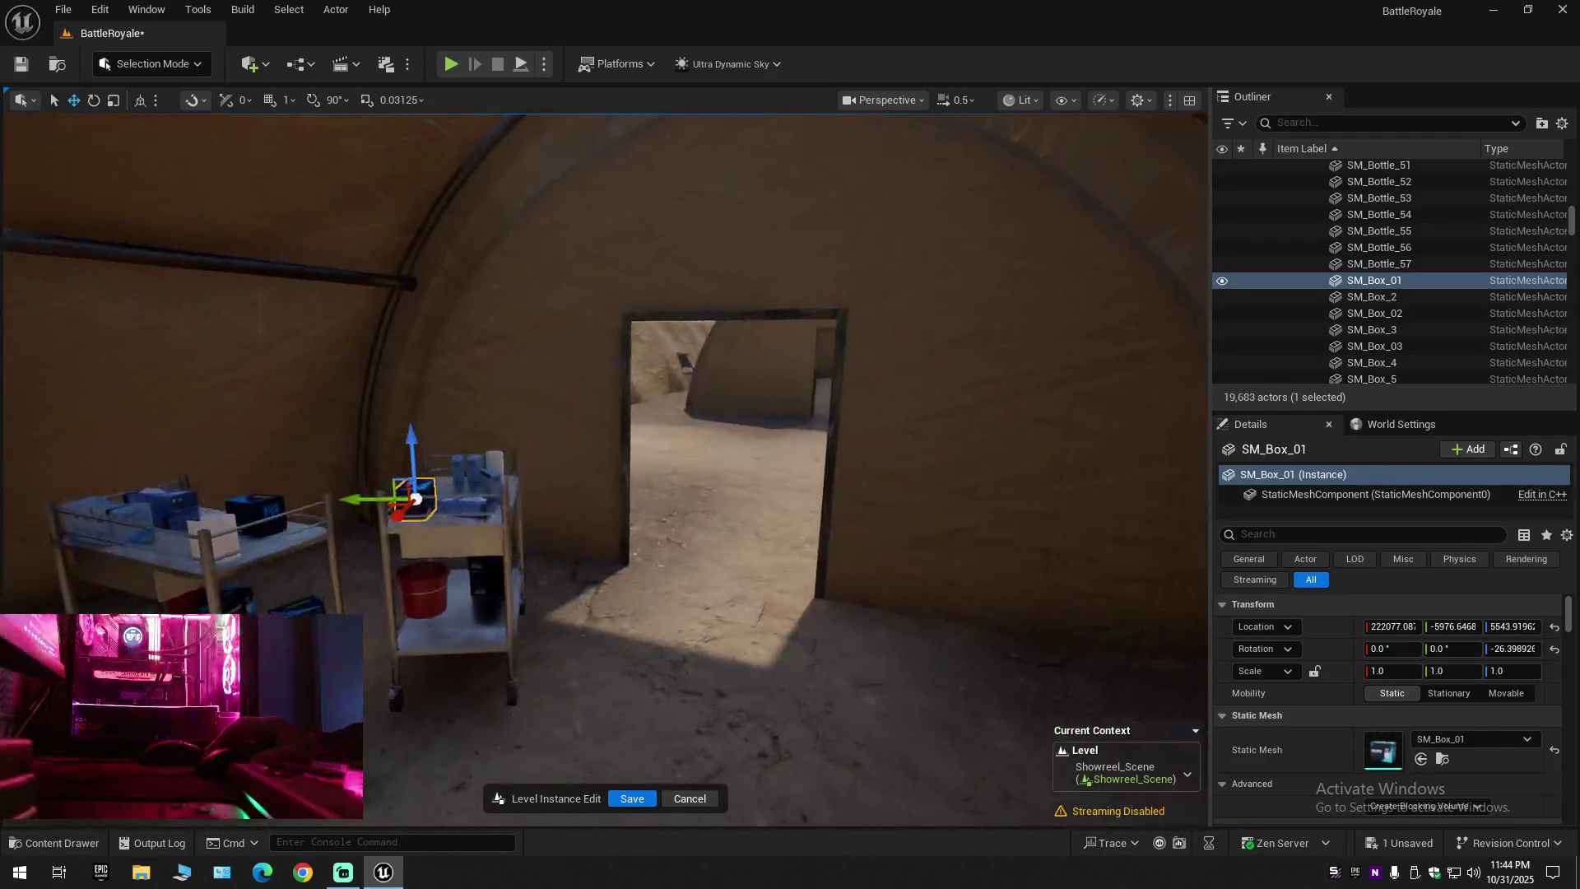
# Select SM_Box_01 through SM_Box_16 in the Outliner and frame them in the view
pyautogui.click(1363, 281)
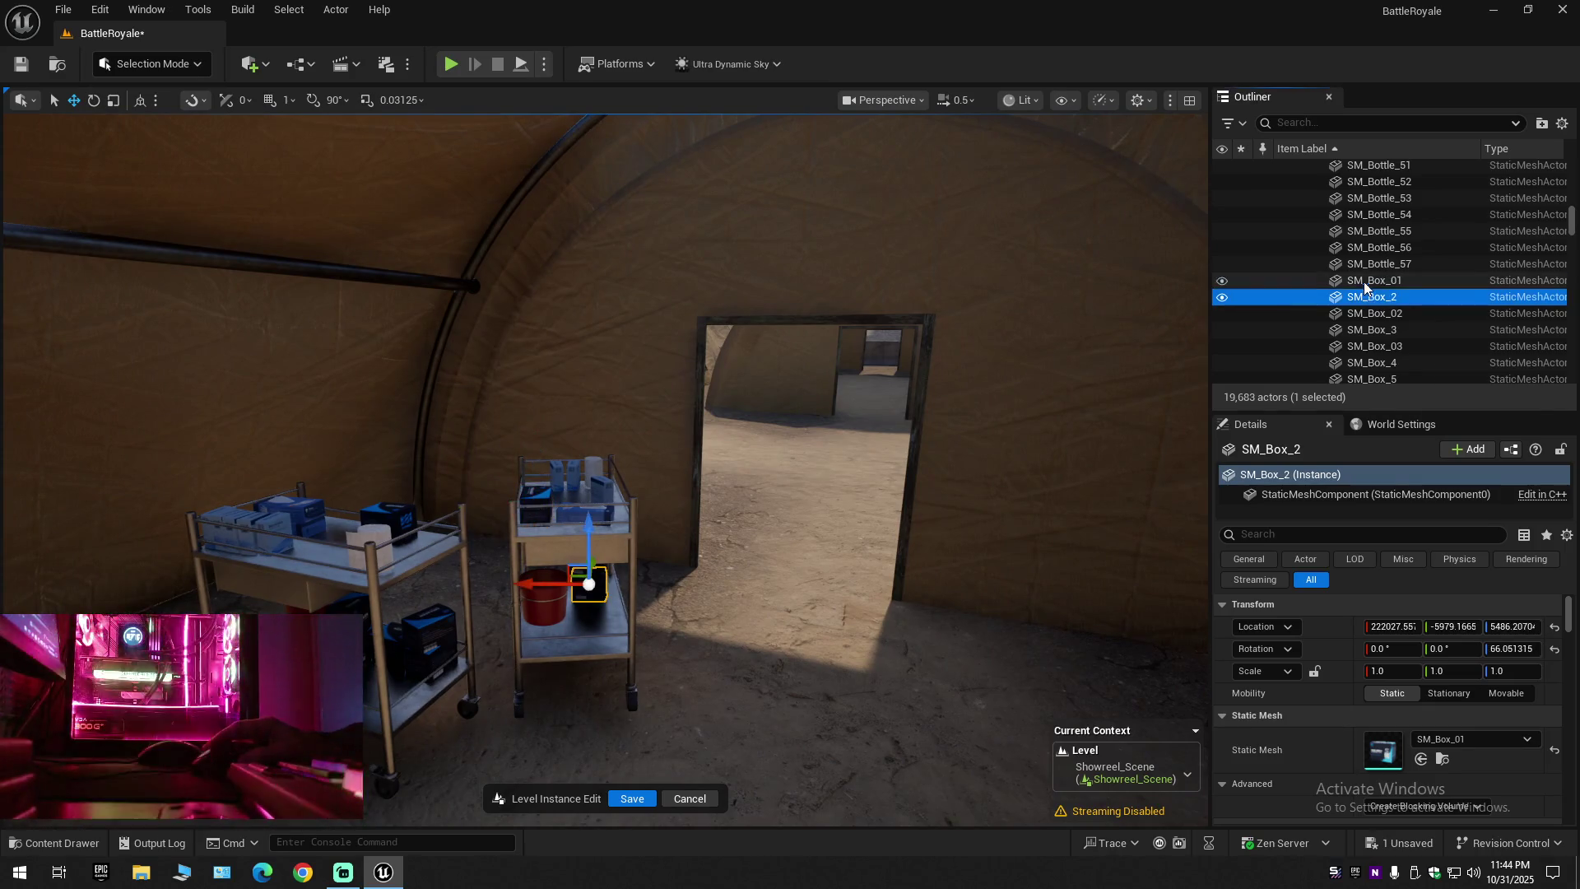
pyautogui.keyDown('shift'); pyautogui.click(1369, 346); pyautogui.keyUp('shift')
pyautogui.scroll(-4, 1369, 348)
pyautogui.keyDown('shift'); pyautogui.click(1323, 348); pyautogui.keyUp('shift')
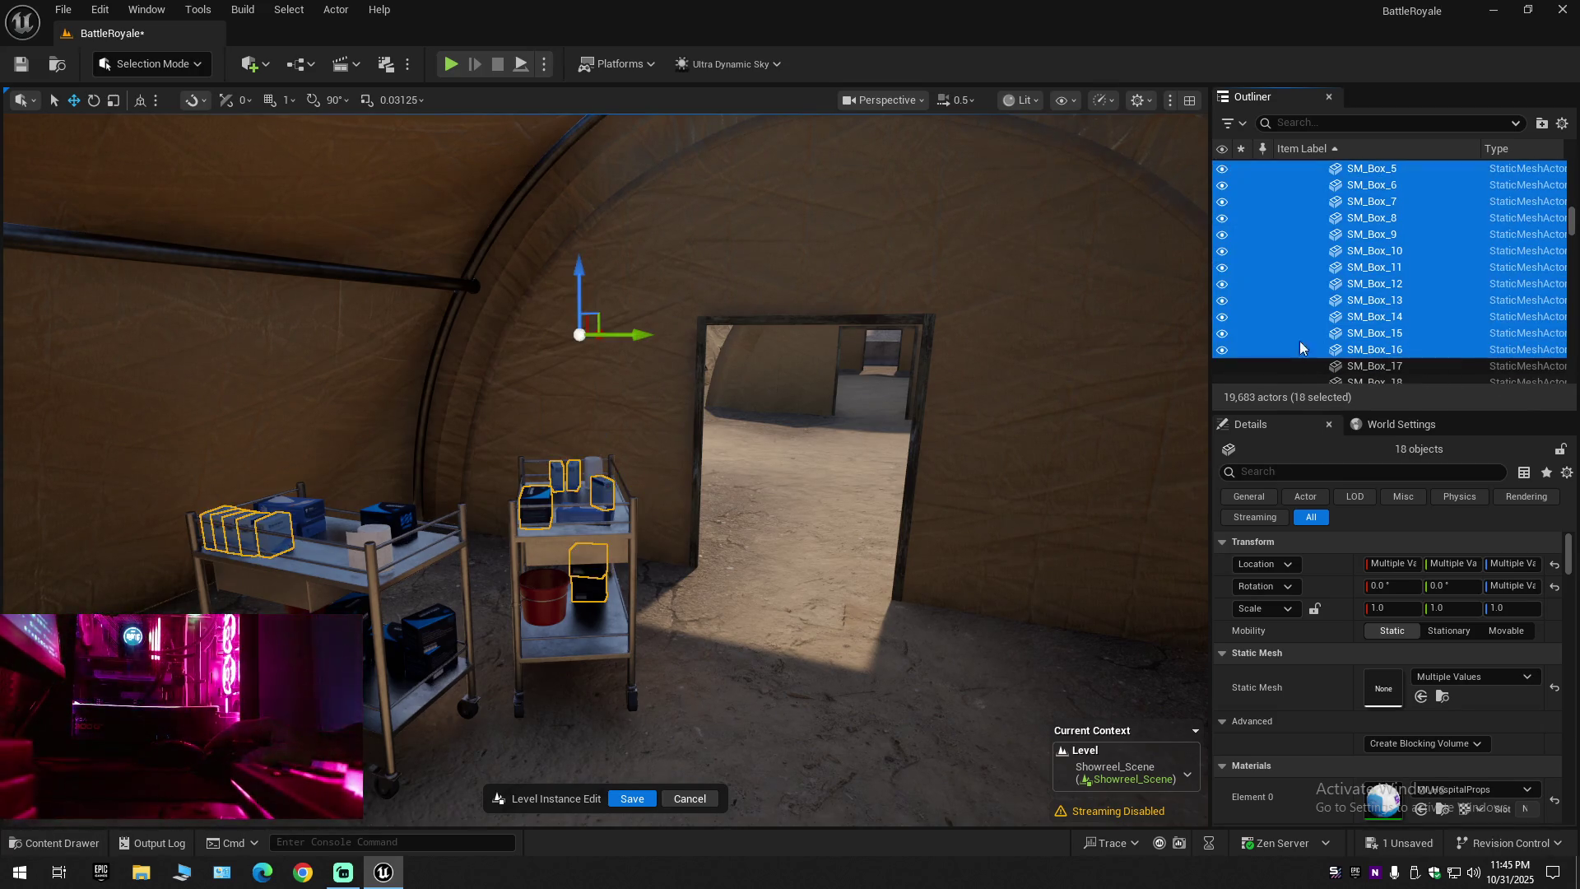
pyautogui.scroll(-15, 220, 502)
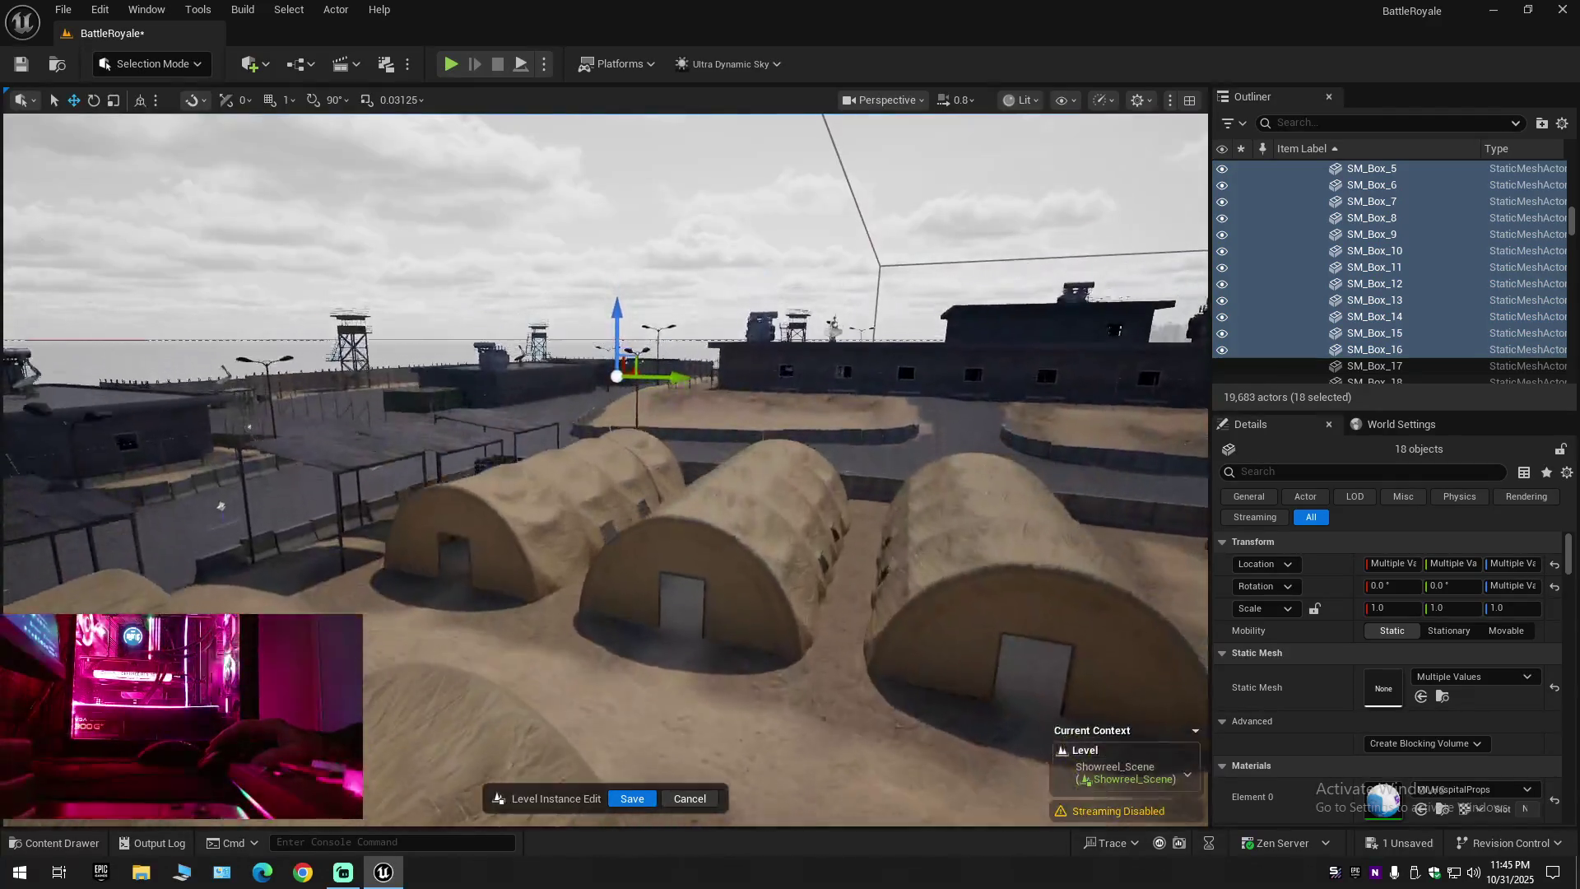
pyautogui.scroll(-10, 220, 502)
pyautogui.scroll(-2, 605, 469)
pyautogui.press('f')
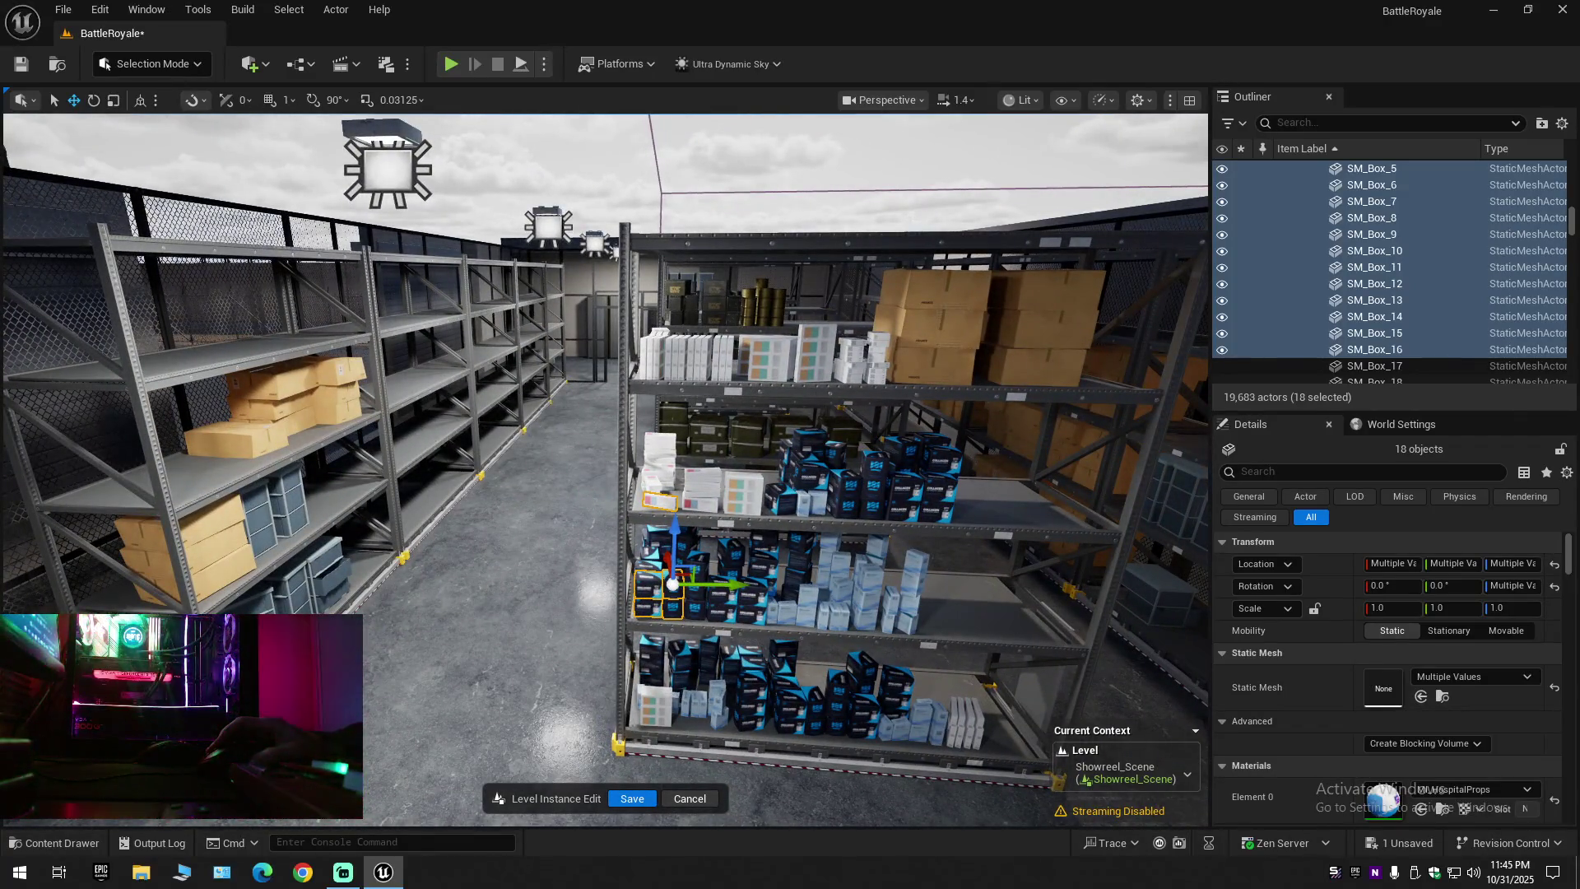
# Select the range SM_Box_01 through SM_Box_542 in the Outliner, 535 boxes in total
pyautogui.scroll(5, 247, 155)
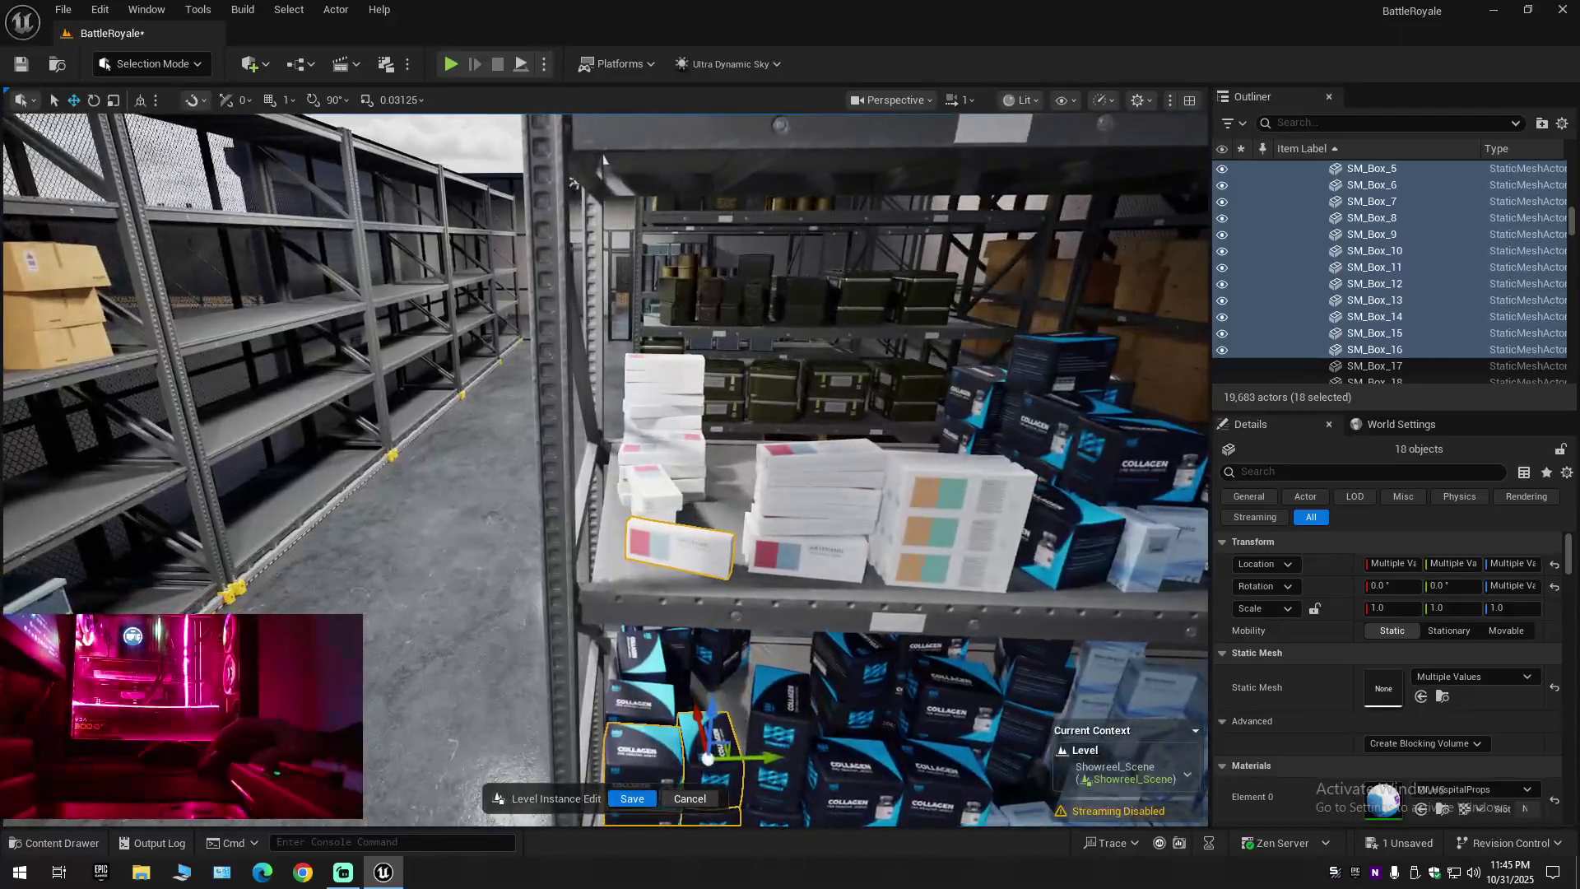
pyautogui.scroll(-5, 247, 155)
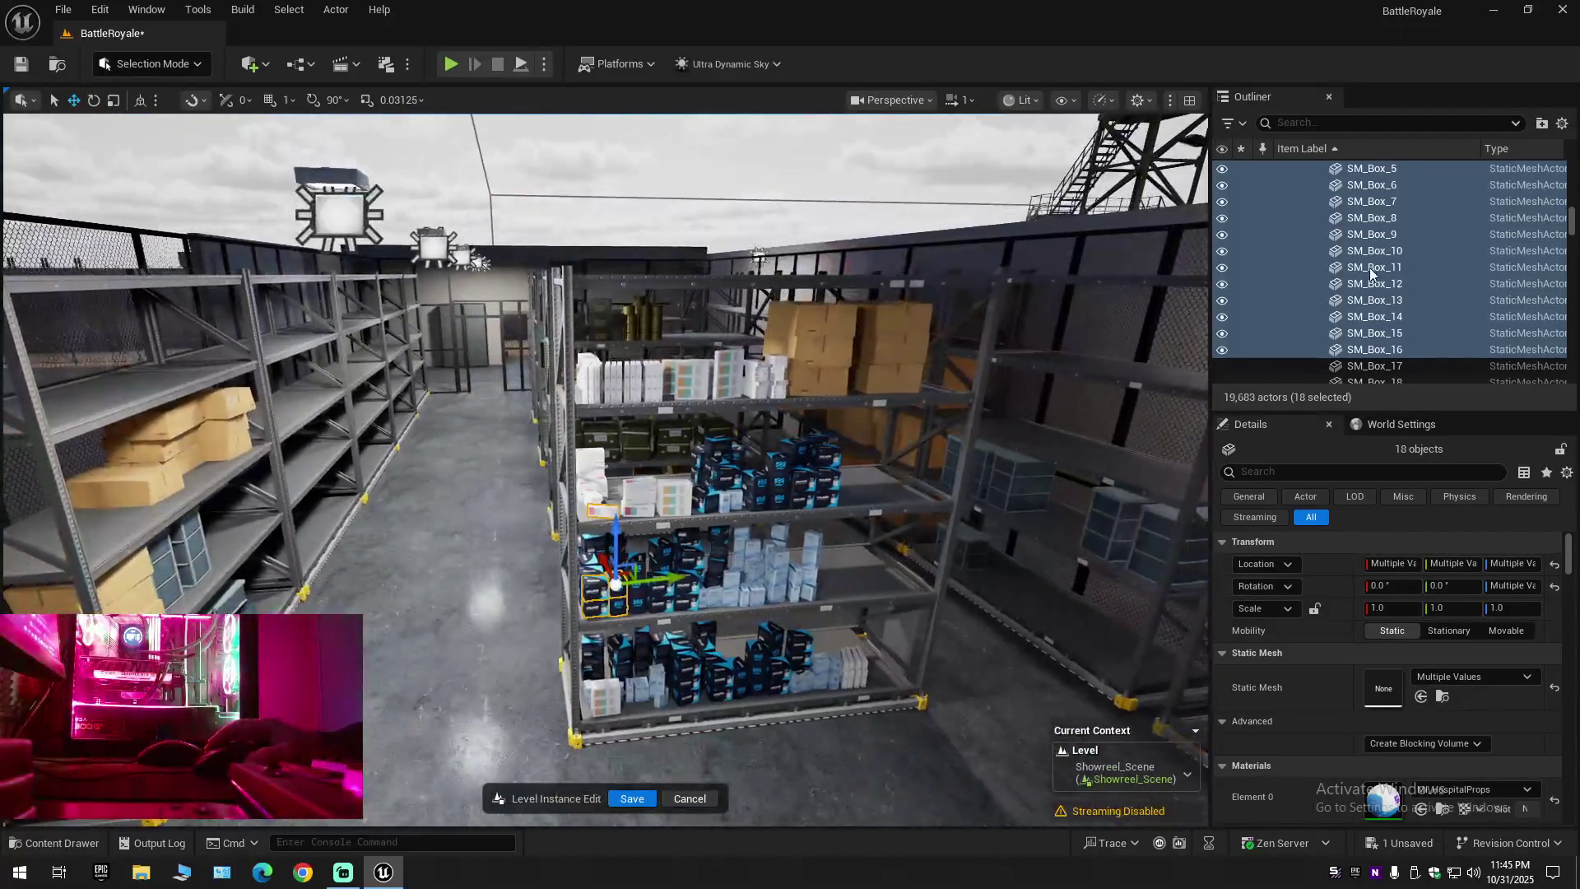
pyautogui.scroll(3, 1373, 268)
pyautogui.click(1376, 228)
pyautogui.scroll(-4, 1372, 280)
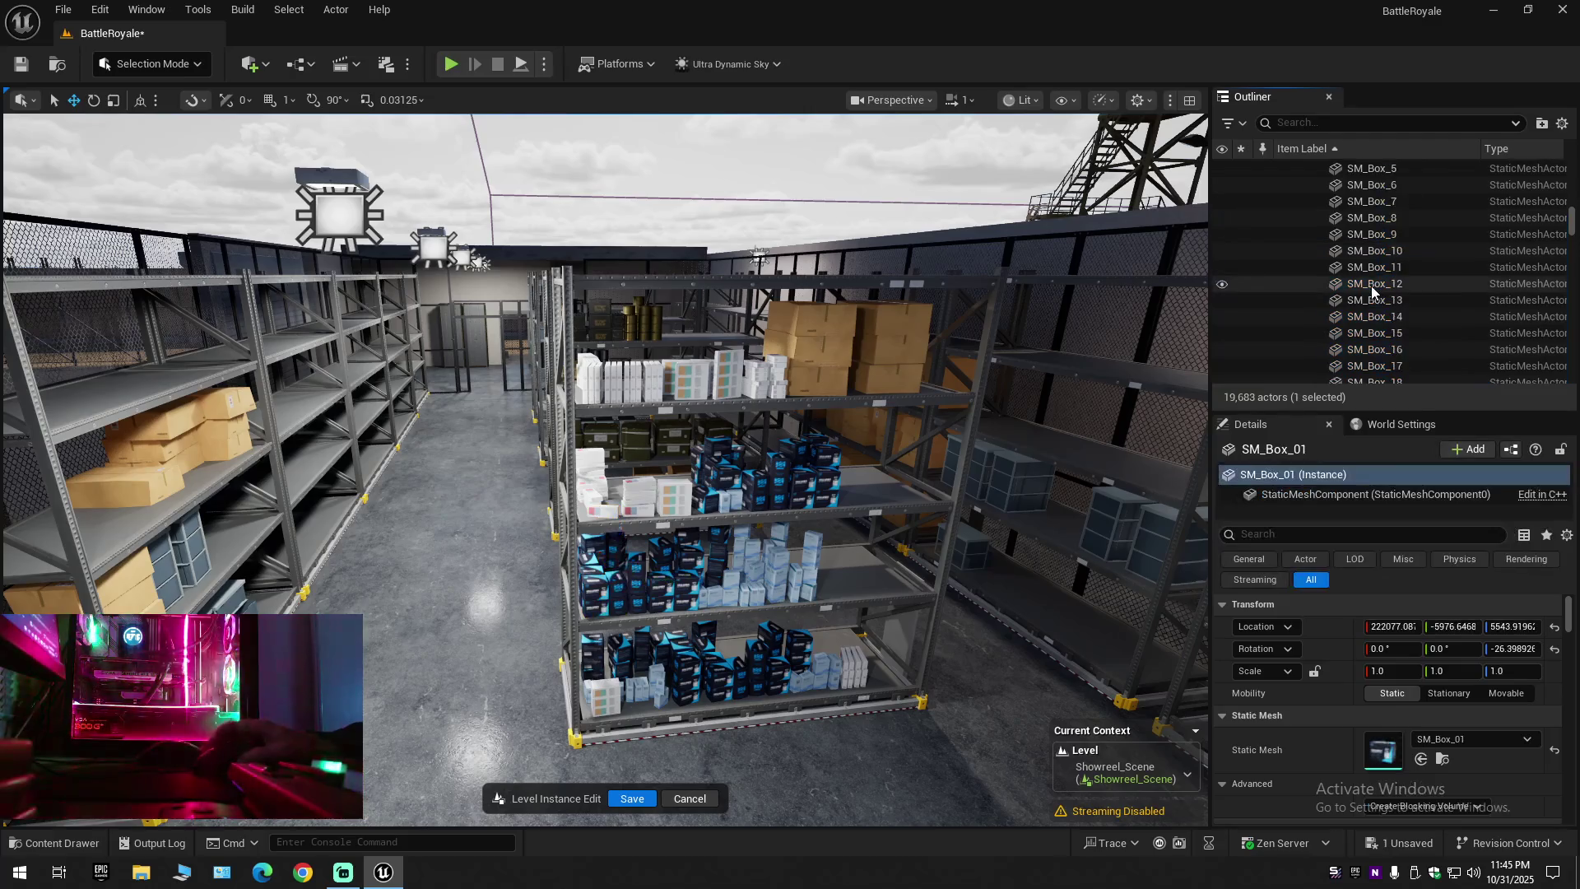
pyautogui.moveTo(1572, 227); pyautogui.dragTo(1575, 248)
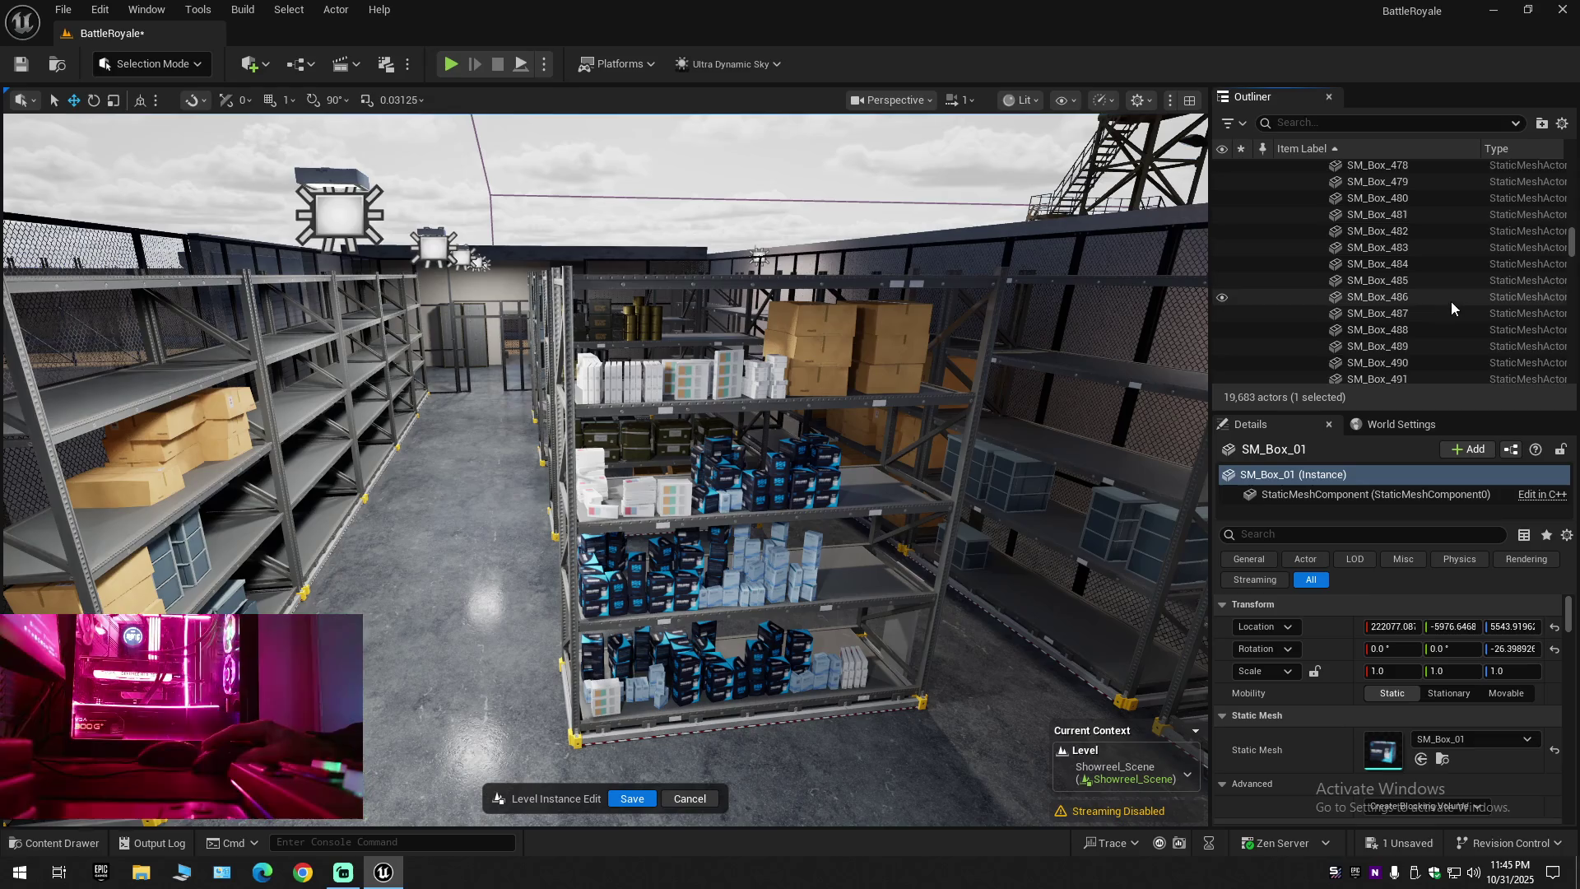
pyautogui.scroll(-5, 1450, 303)
pyautogui.scroll(-5, 1447, 306)
pyautogui.scroll(-3, 1445, 308)
pyautogui.scroll(-3, 1443, 309)
pyautogui.scroll(-3, 1443, 309)
pyautogui.scroll(-3, 1440, 309)
pyautogui.keyDown('shift'); pyautogui.click(1391, 244); pyautogui.keyUp('shift')
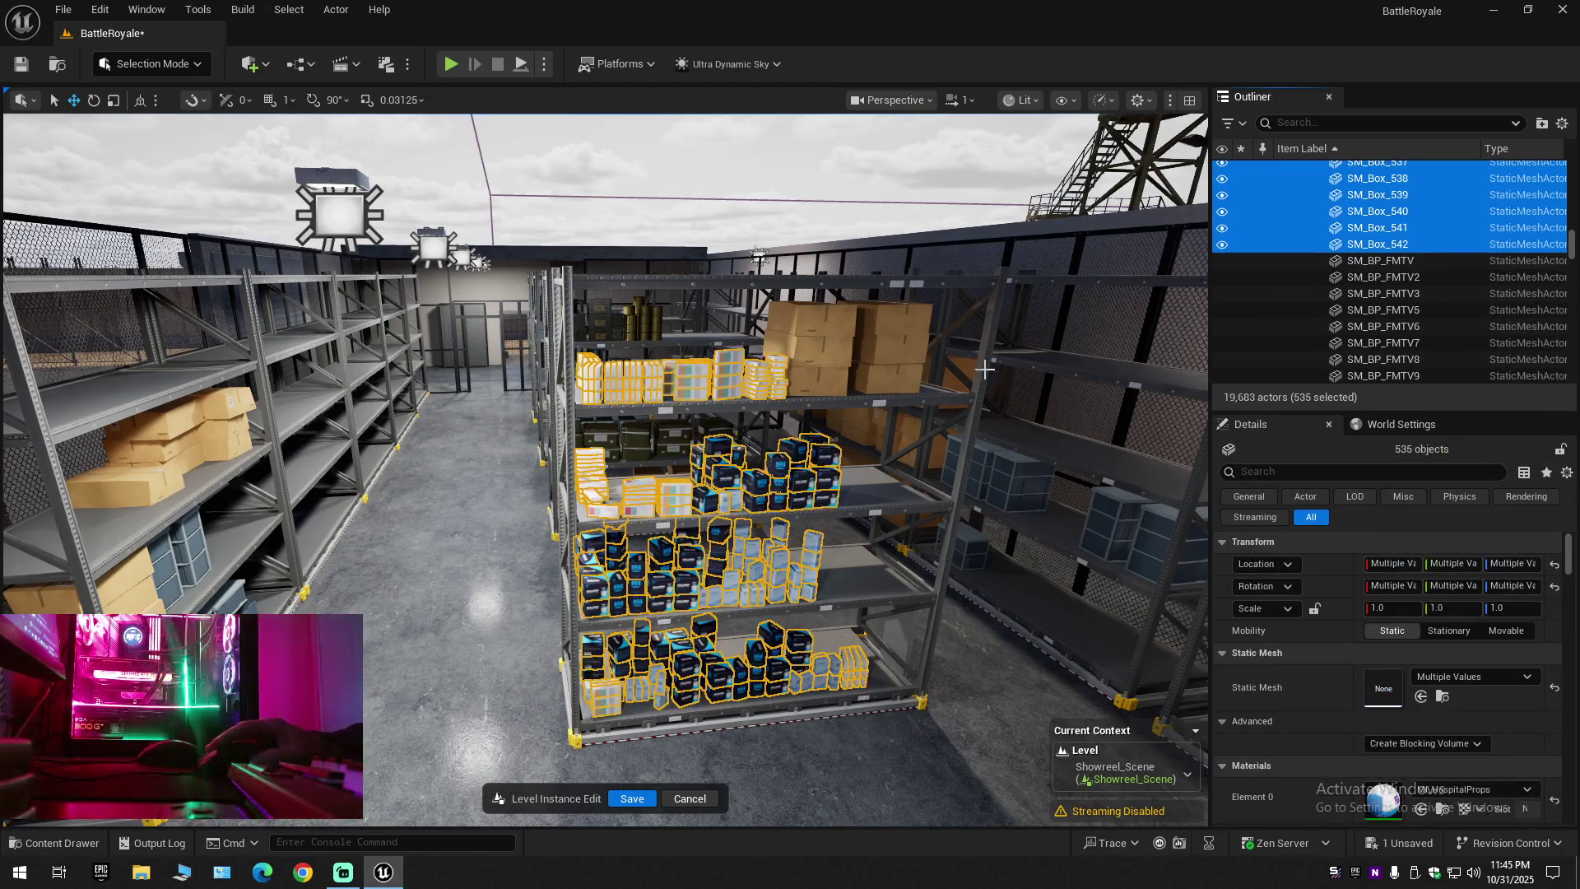
pyautogui.scroll(-10, 998, 365)
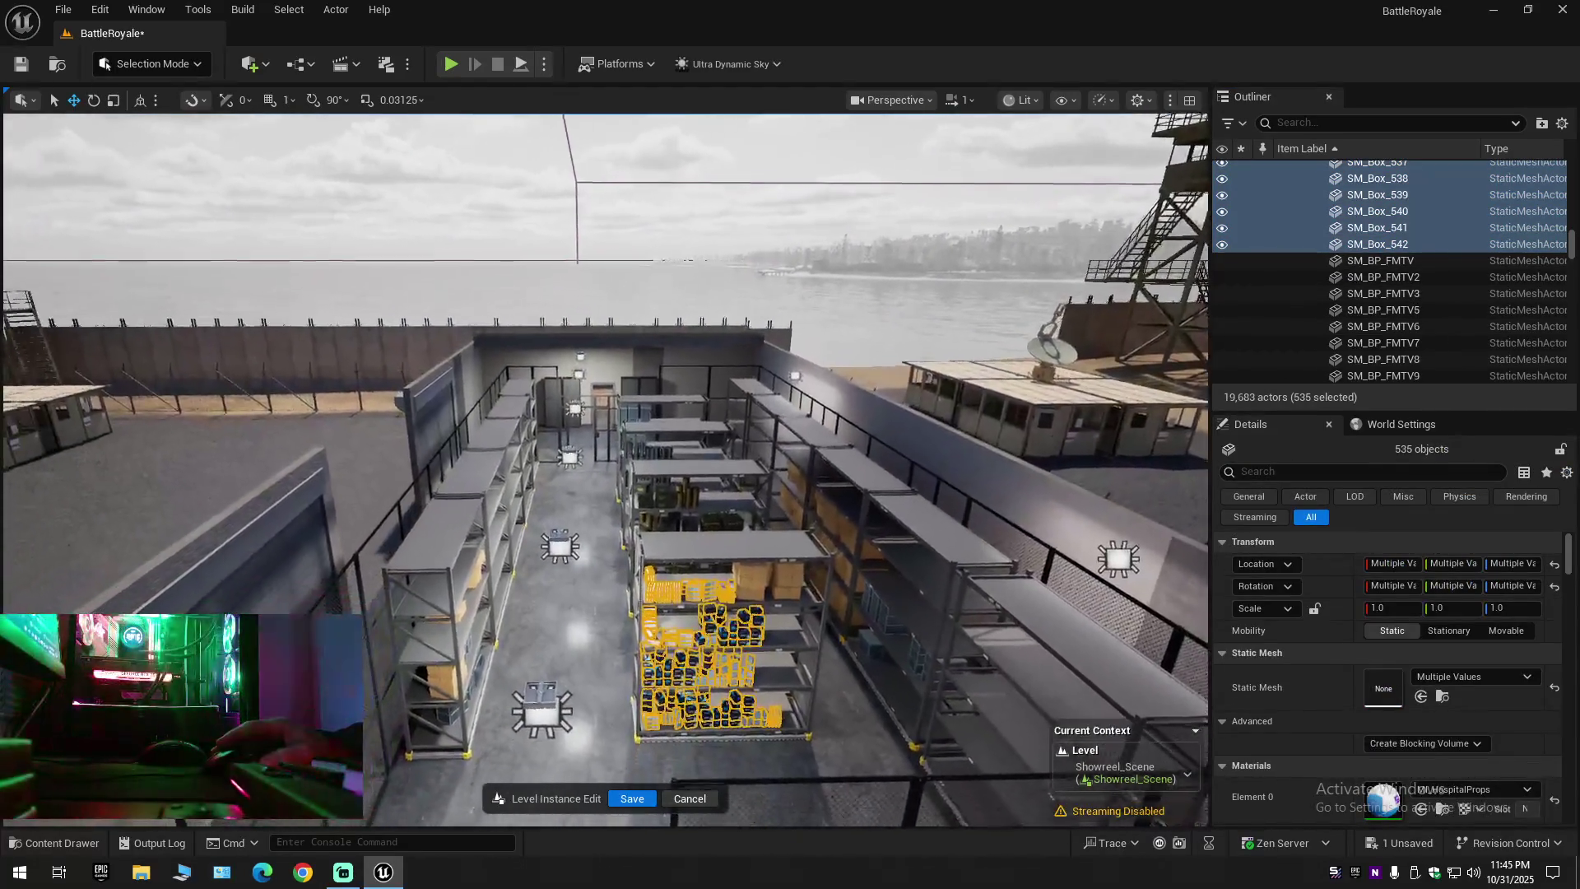
pyautogui.scroll(10, 605, 469)
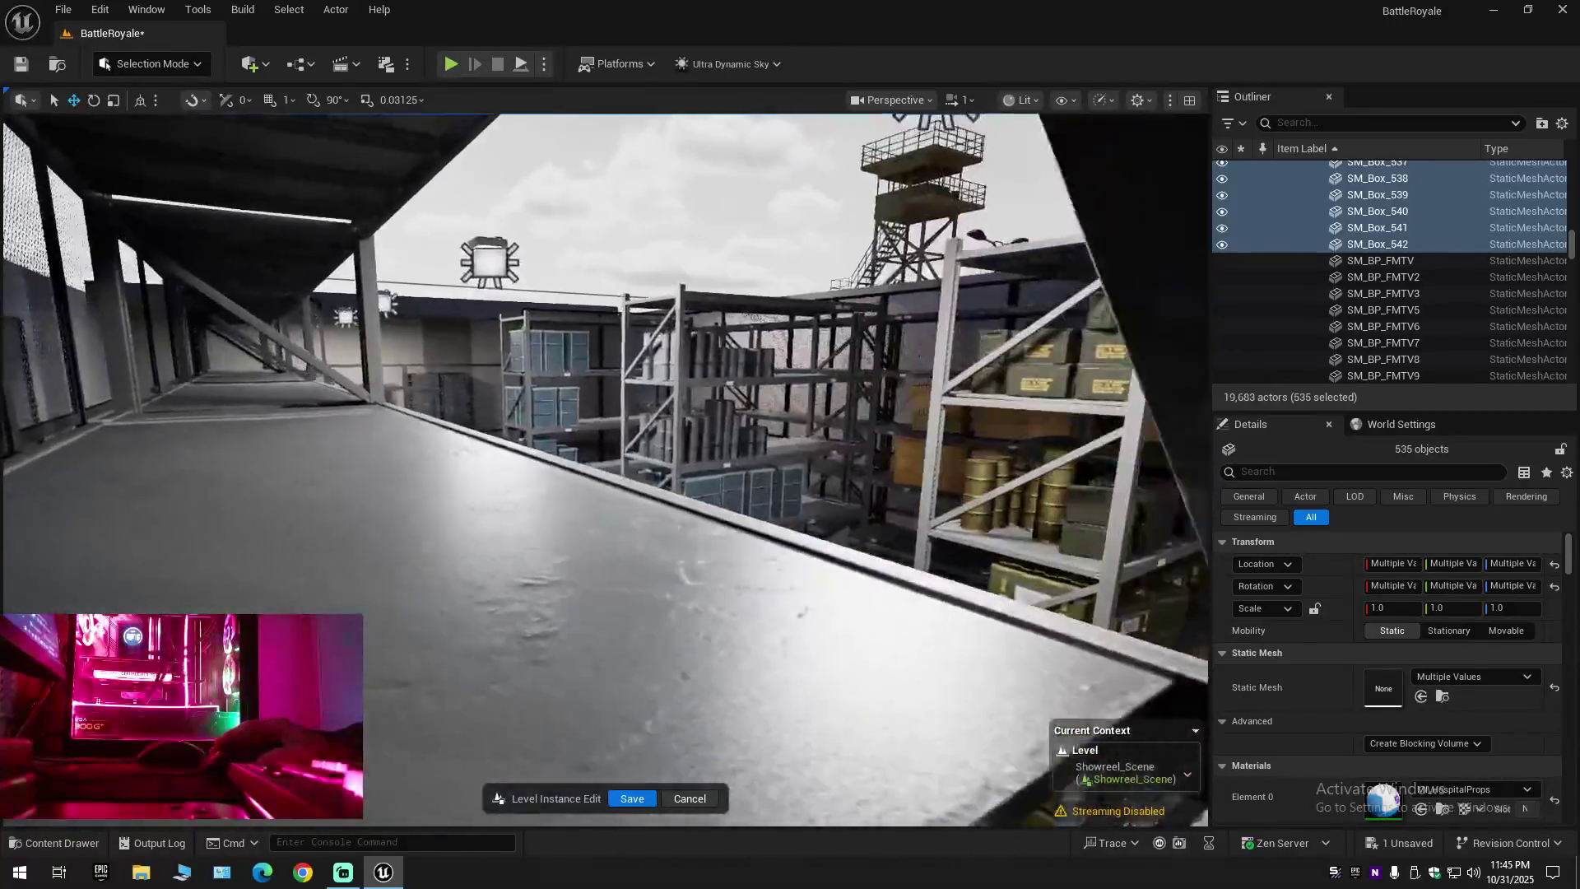
pyautogui.press('f')
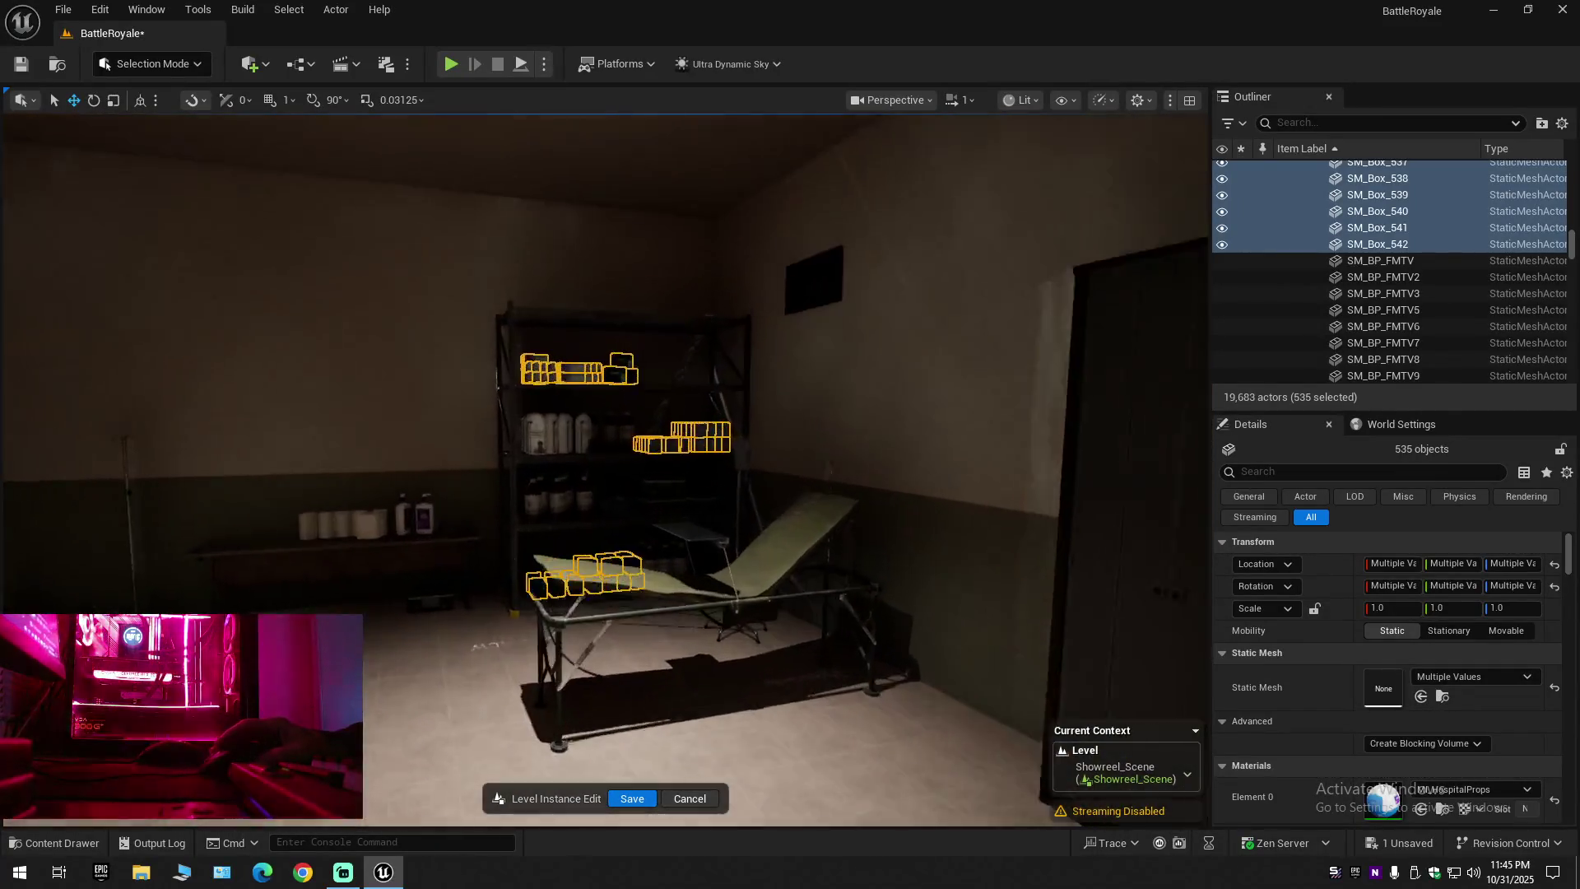
pyautogui.press('f')
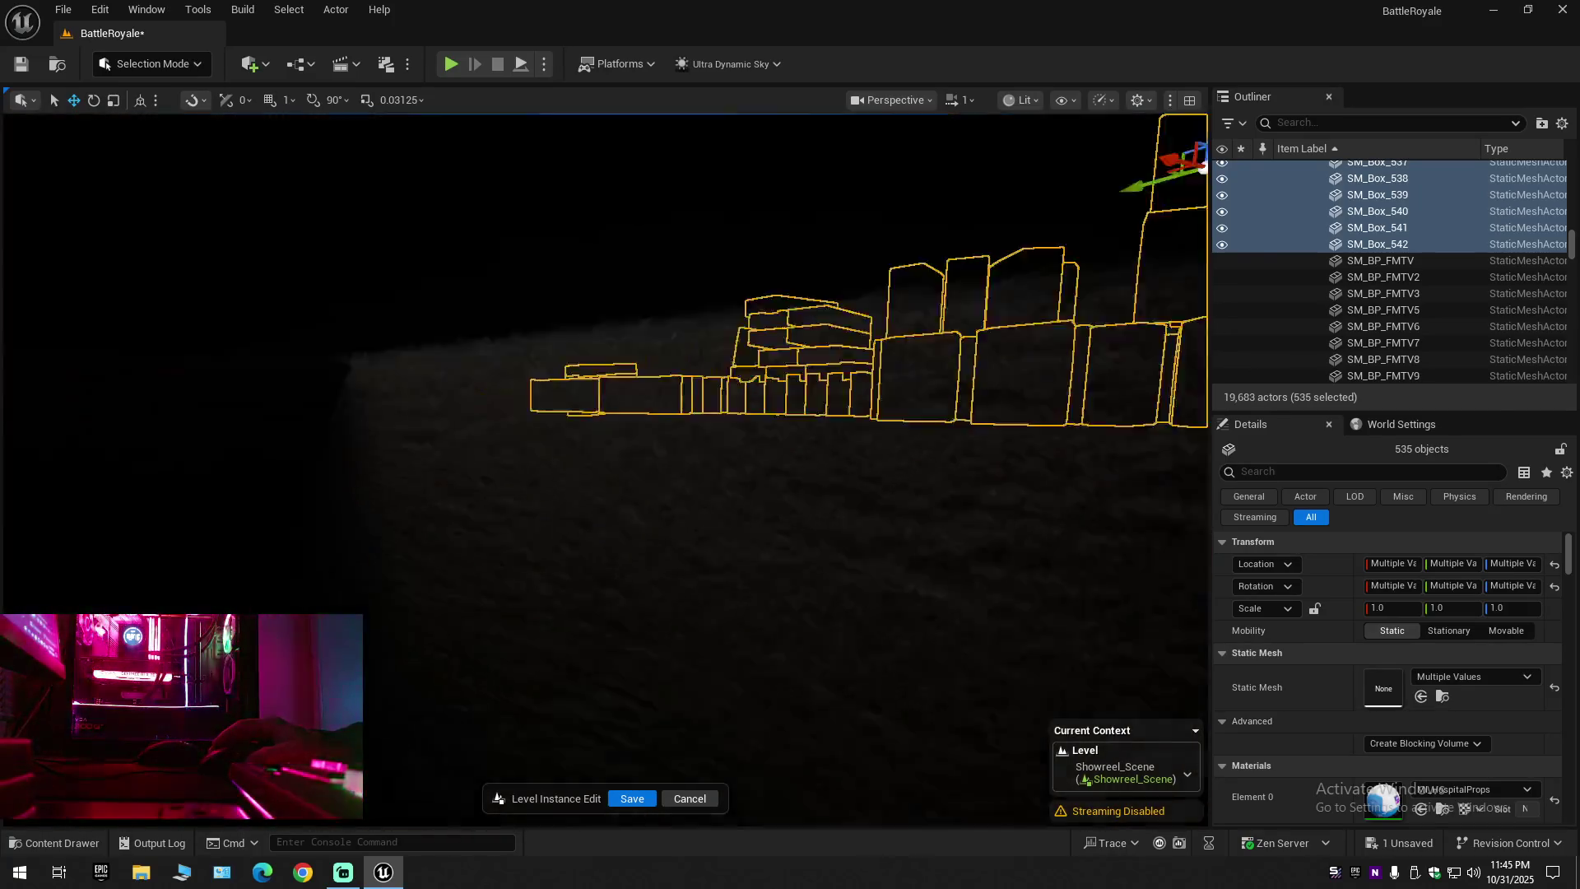
pyautogui.press('s')
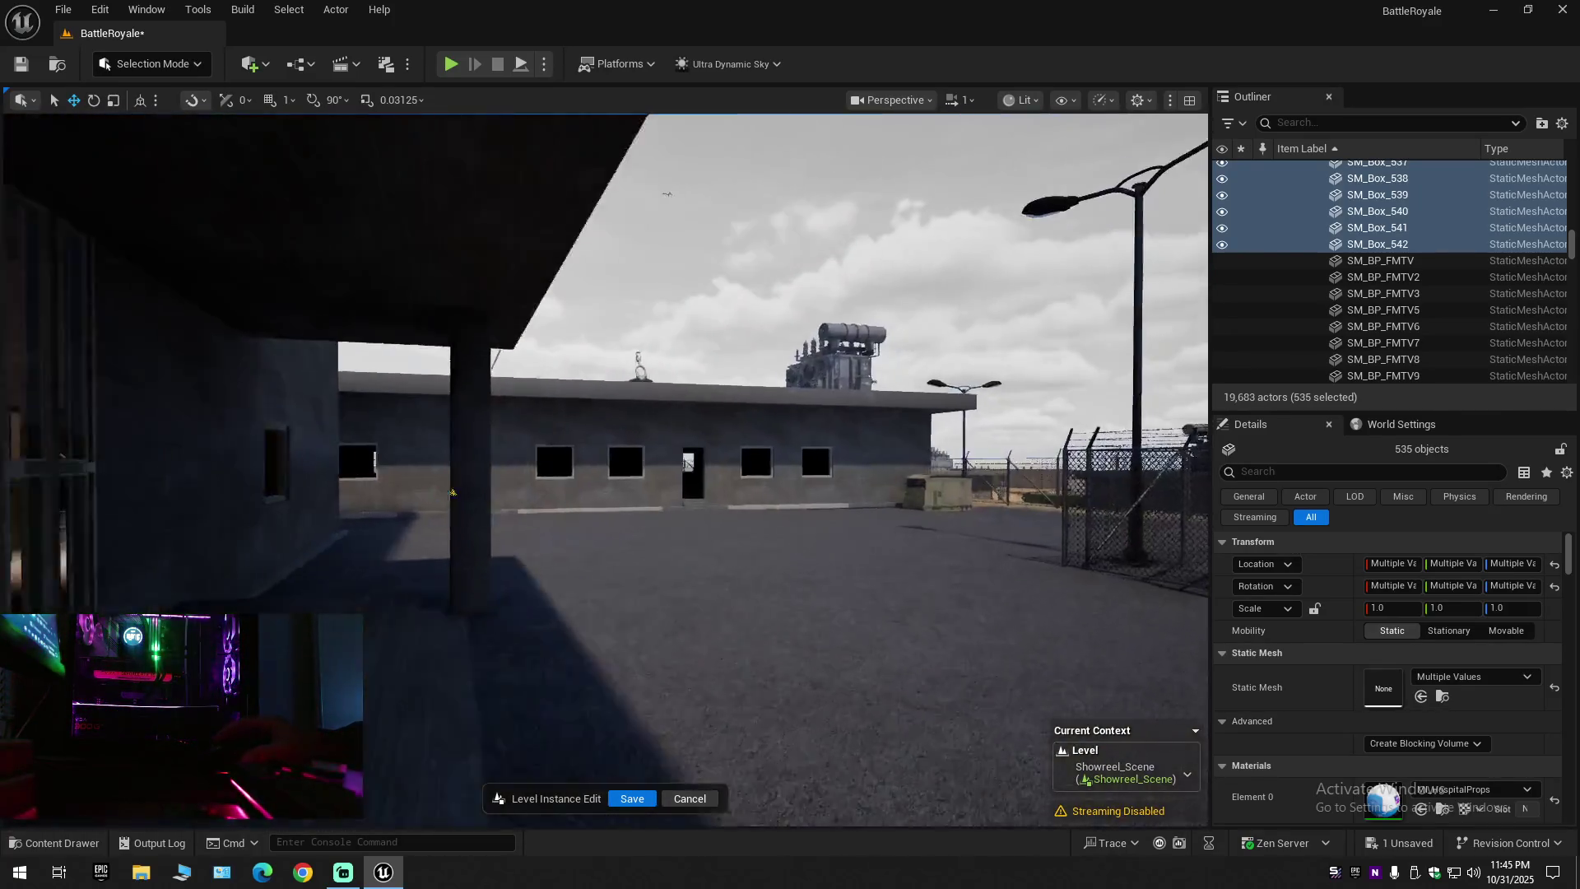
pyautogui.press('w')
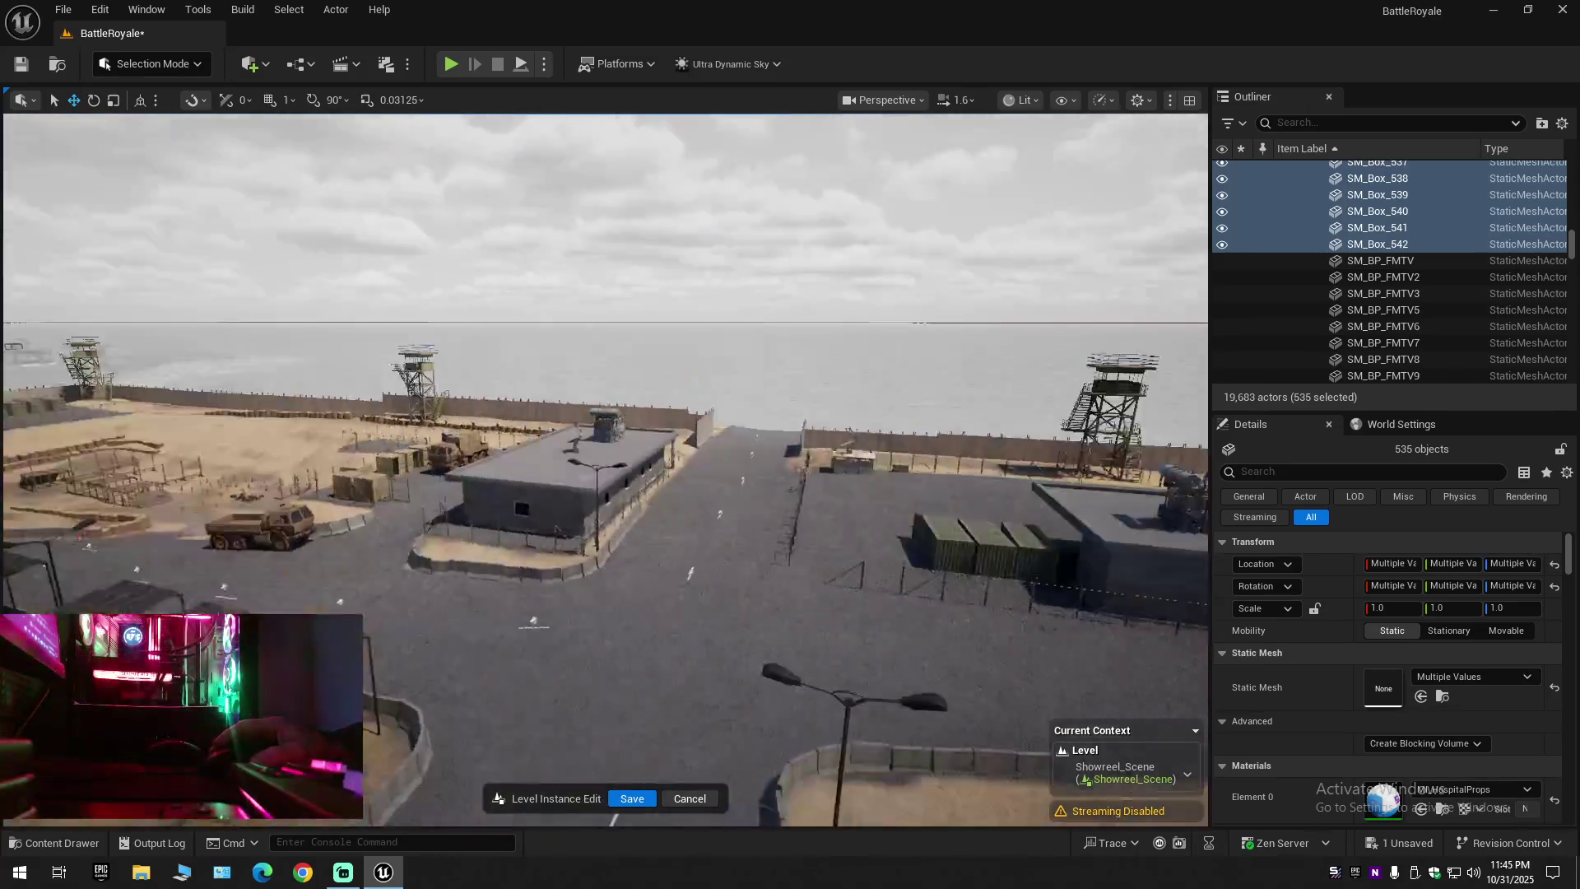
pyautogui.press('w')
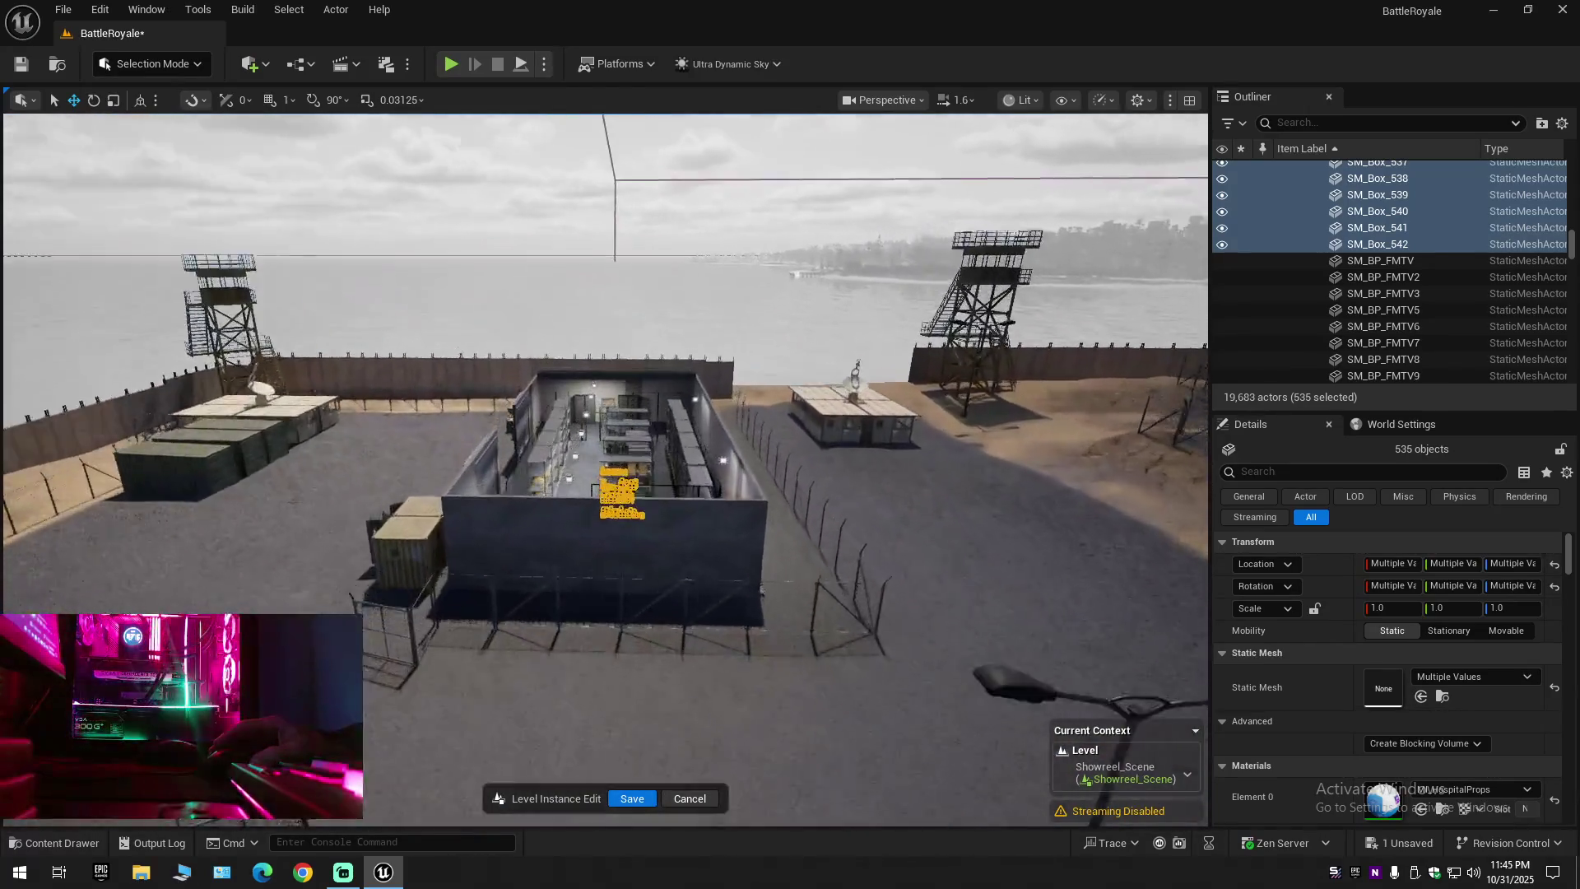
pyautogui.press('q')
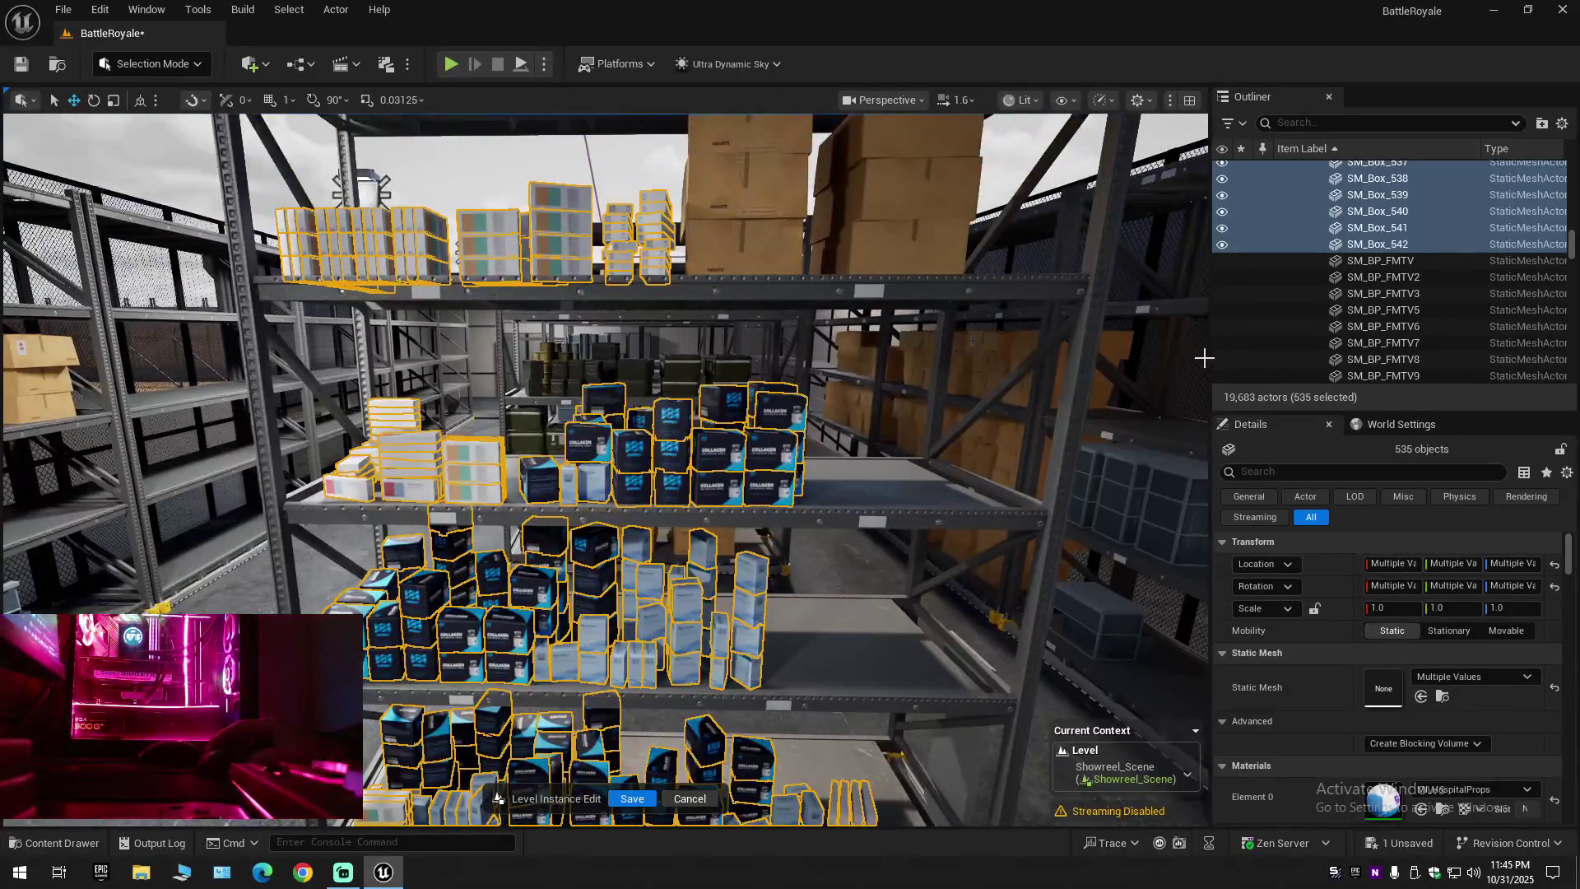
# Try successive box ranges from SM_Box_542 up to SM_Box_486 in the Outliner
pyautogui.click(1384, 246)
pyautogui.scroll(3, 1375, 280)
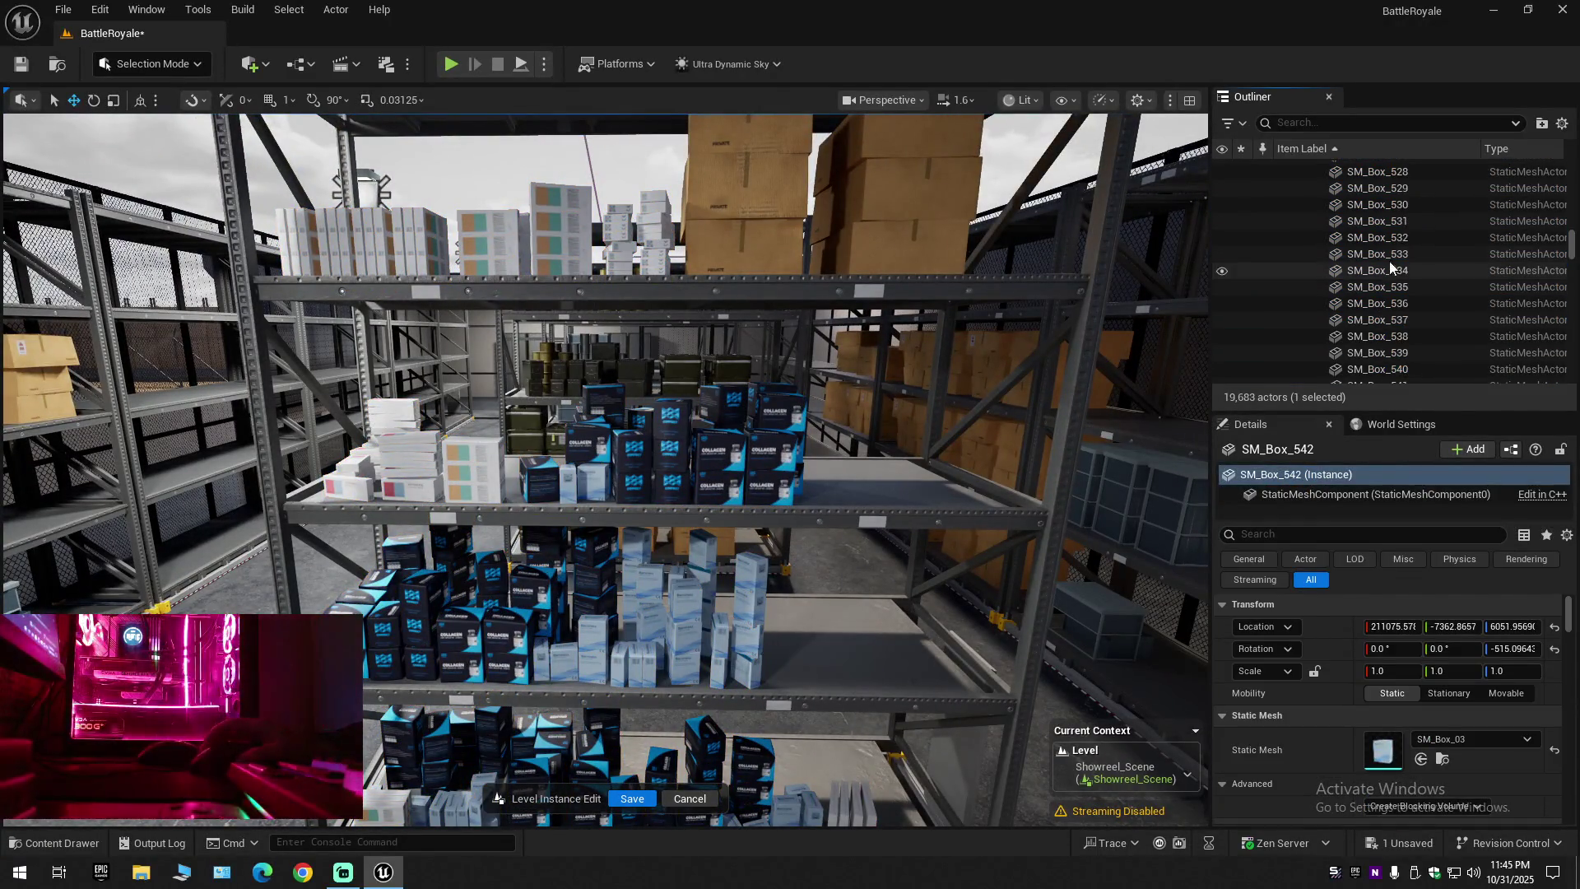
pyautogui.scroll(-1, 1385, 245)
pyautogui.keyDown('shift'); pyautogui.click(1386, 246); pyautogui.keyUp('shift')
pyautogui.moveTo(1012, 409); pyautogui.dragTo(1113, 370)
pyautogui.click(1350, 228)
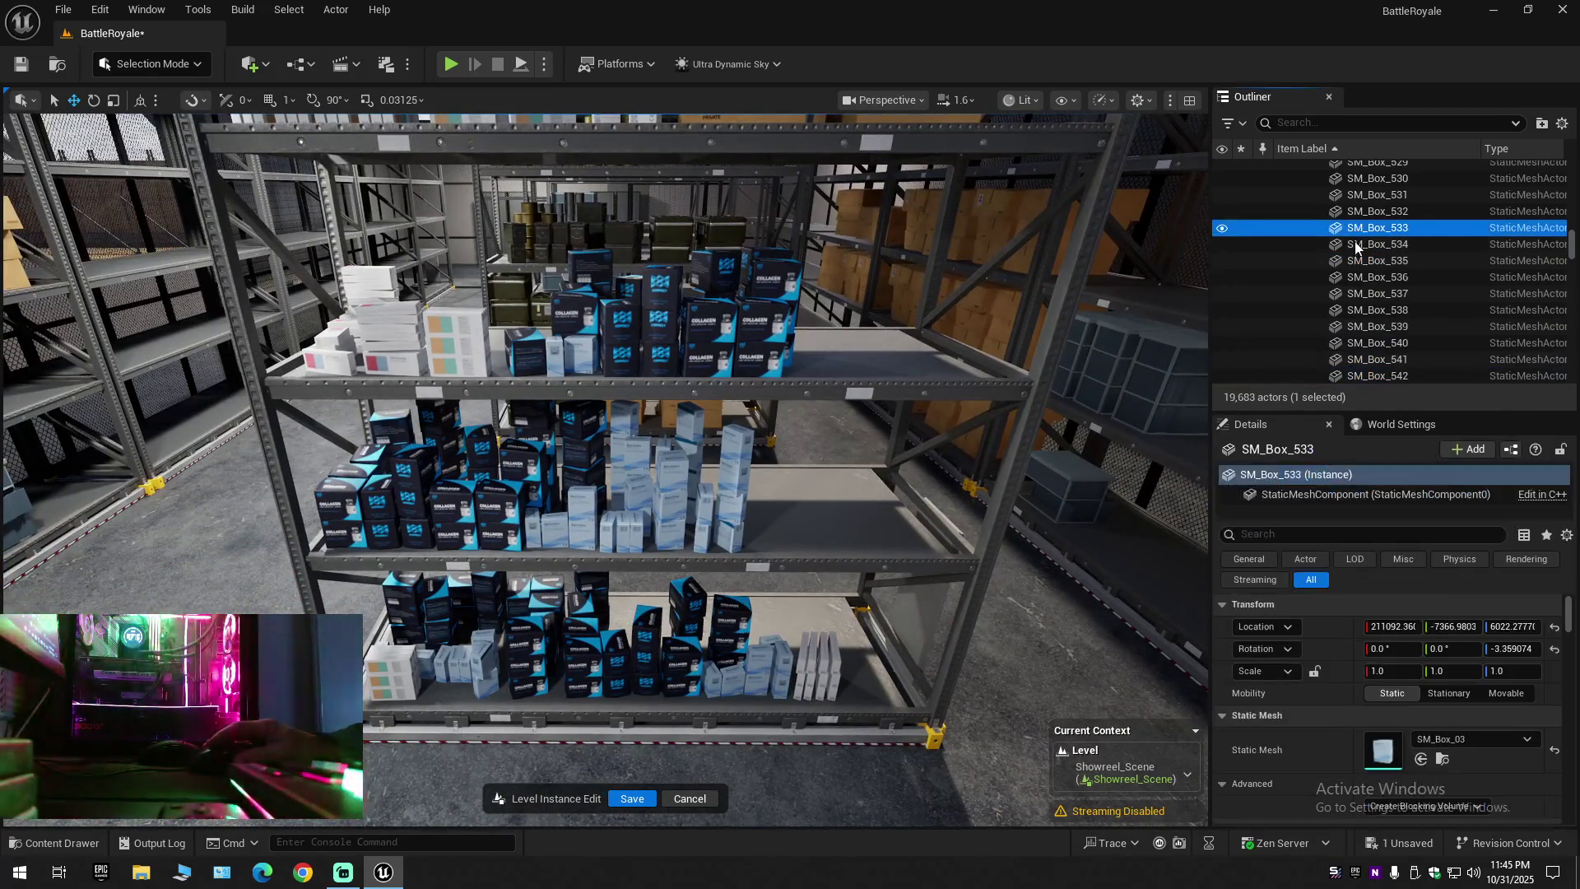
pyautogui.scroll(4, 1356, 274)
pyautogui.keyDown('shift'); pyautogui.click(1373, 199); pyautogui.keyUp('shift')
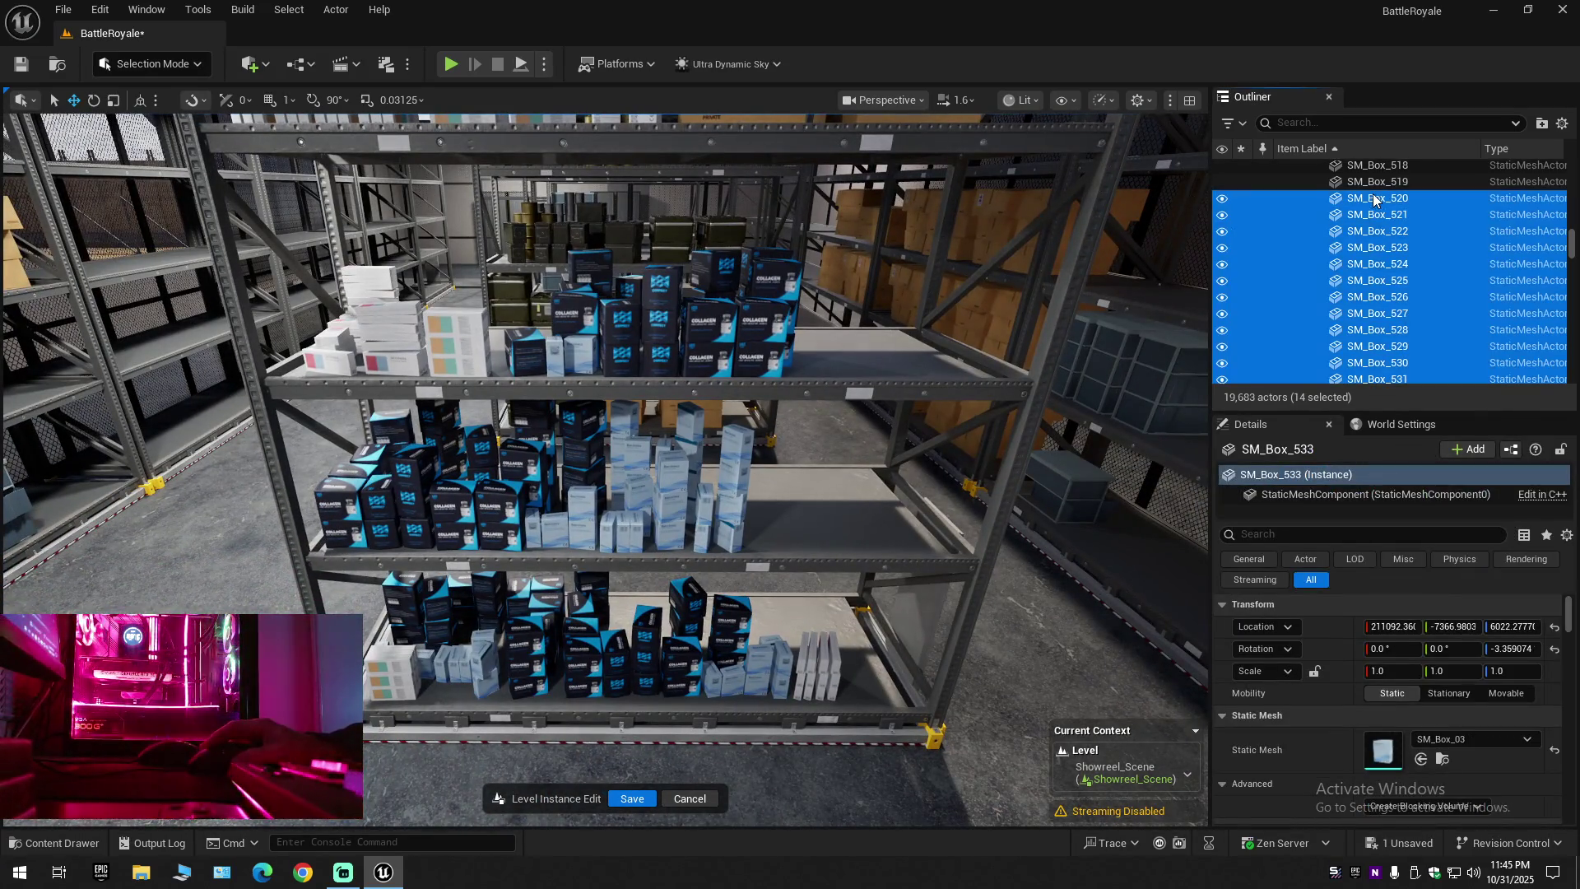
pyautogui.scroll(2, 1366, 238)
pyautogui.click(1362, 262)
pyautogui.scroll(5, 1350, 272)
pyautogui.scroll(3, 1338, 235)
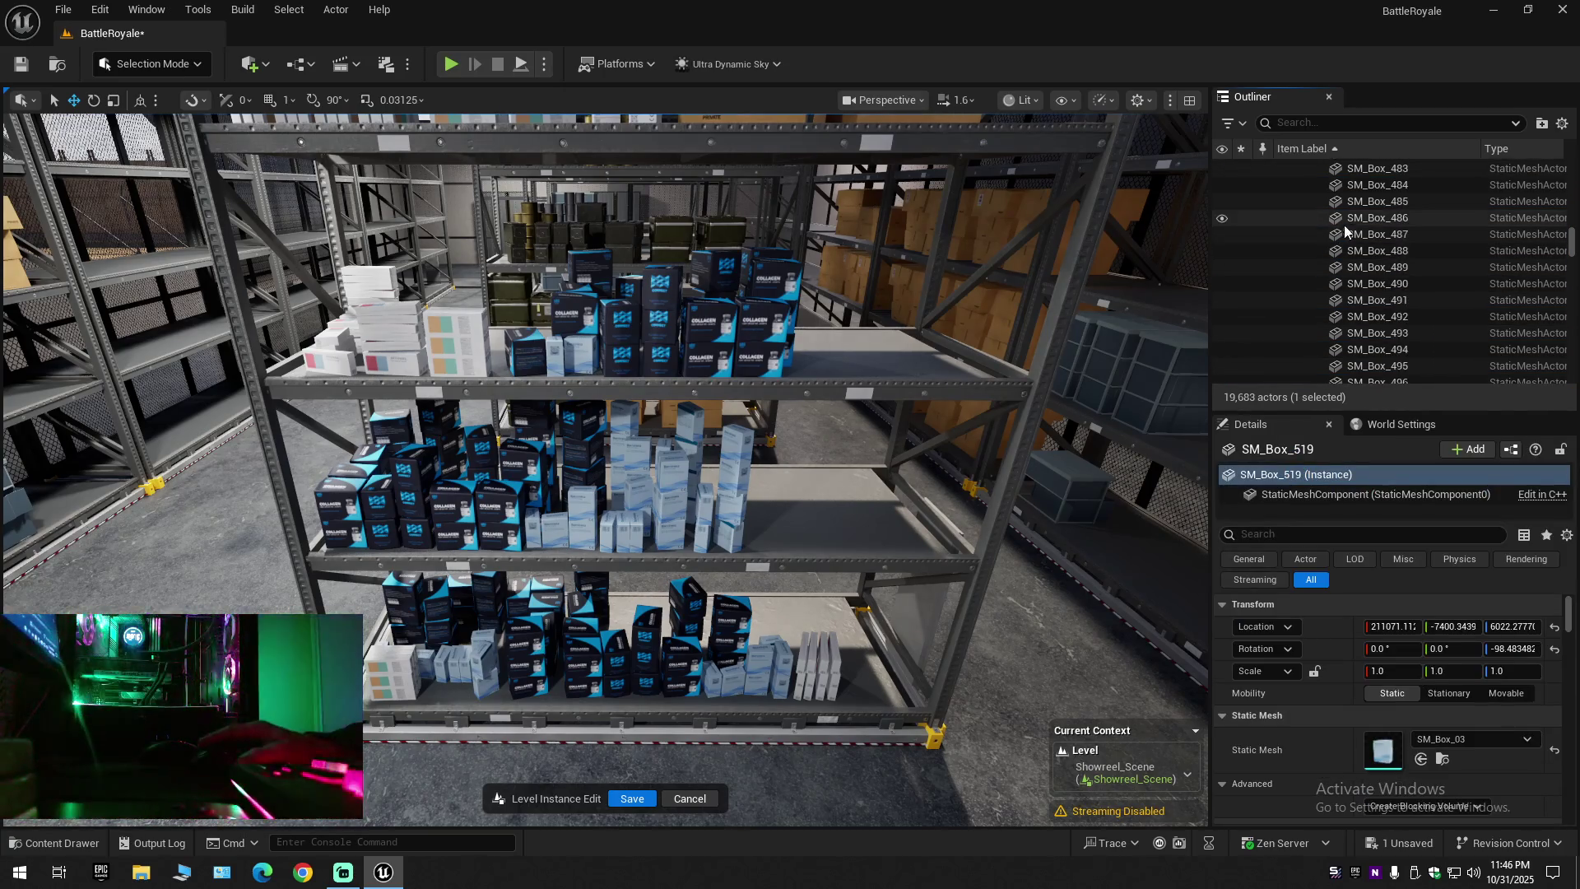
pyautogui.keyDown('shift'); pyautogui.click(1377, 221); pyautogui.keyUp('shift')
# Select SM_Box_457–485, then settle on SM_Box_425 through 456 and fly into the aisles
pyautogui.click(1387, 204)
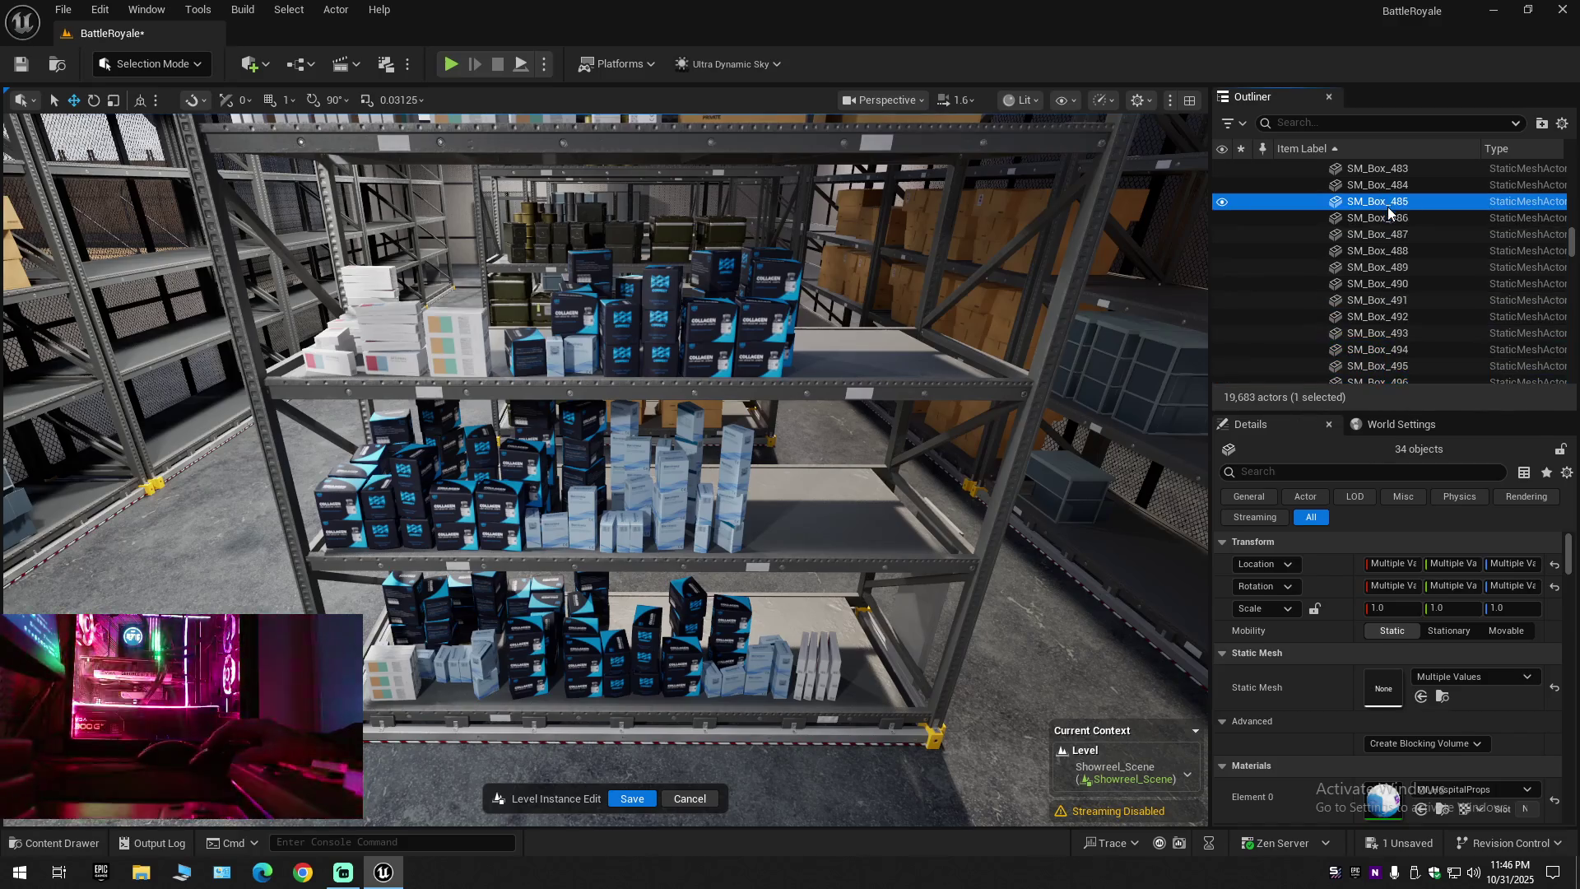
pyautogui.scroll(8, 1366, 279)
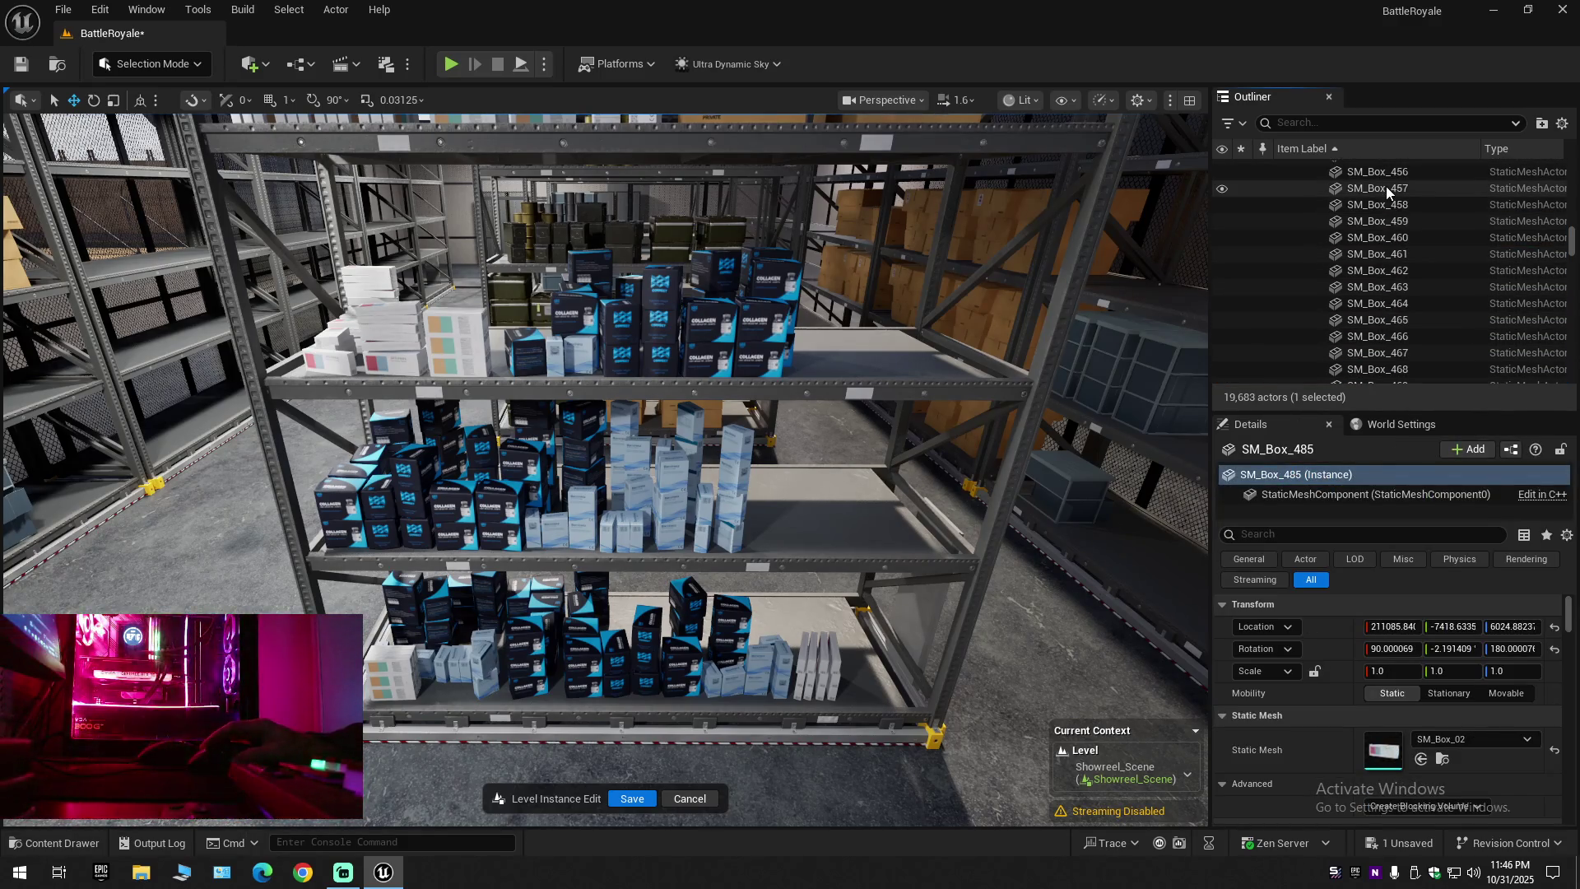
pyautogui.keyDown('shift'); pyautogui.click(1386, 188); pyautogui.keyUp('shift')
pyautogui.scroll(1, 1389, 198)
pyautogui.click(1389, 199)
pyautogui.scroll(10, 1381, 265)
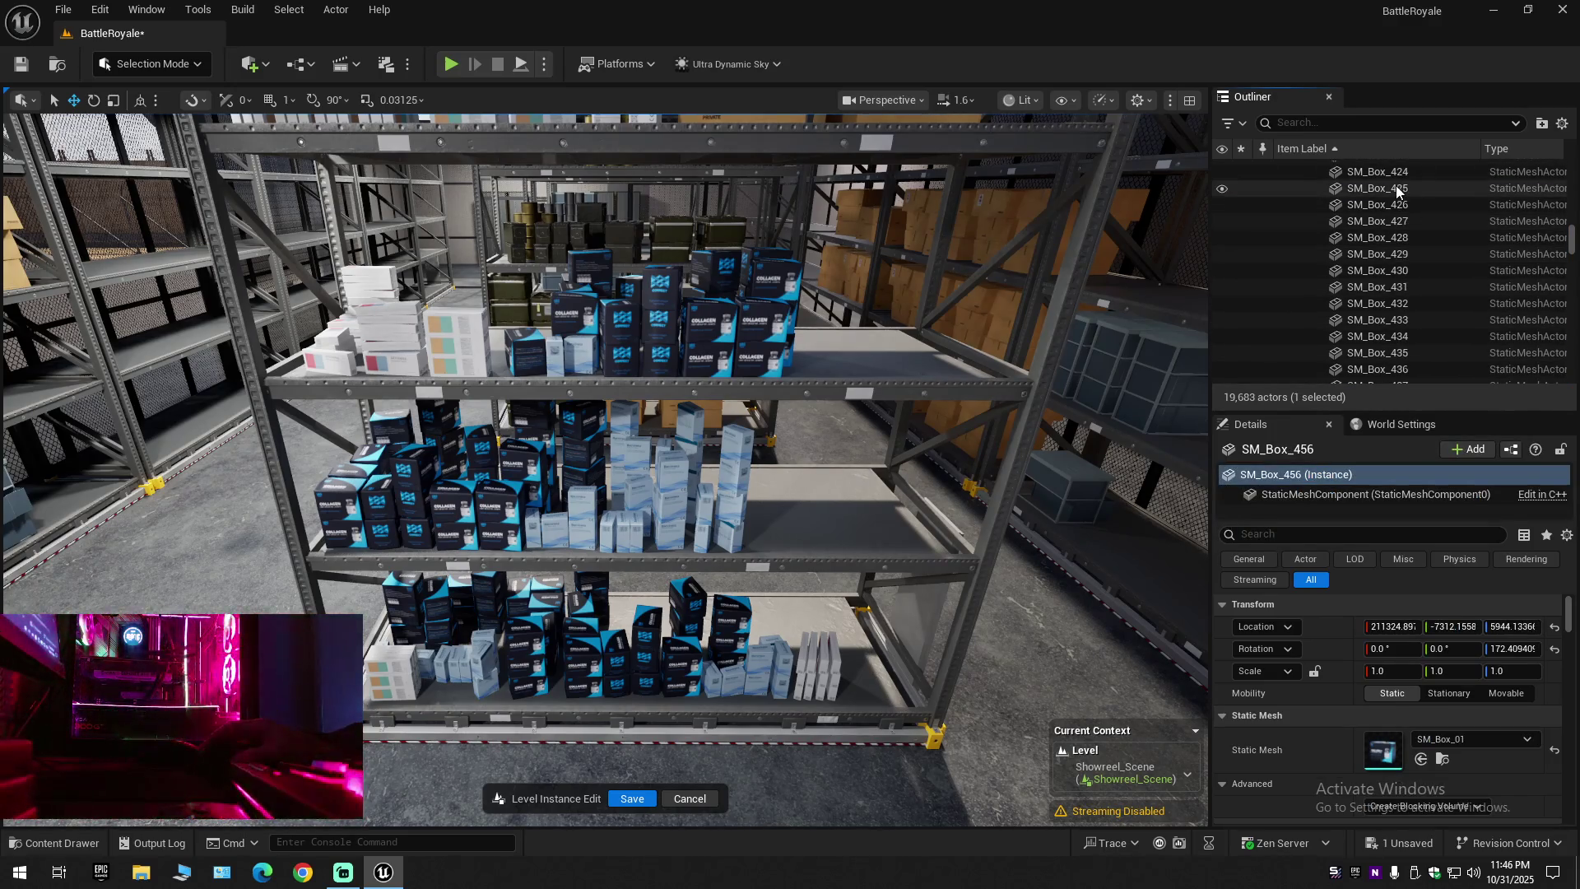
pyautogui.keyDown('shift'); pyautogui.click(1396, 189); pyautogui.keyUp('shift')
pyautogui.scroll(2, 1389, 280)
pyautogui.moveTo(904, 289); pyautogui.dragTo(905, 391)
pyautogui.moveTo(1121, 280); pyautogui.dragTo(1122, 250)
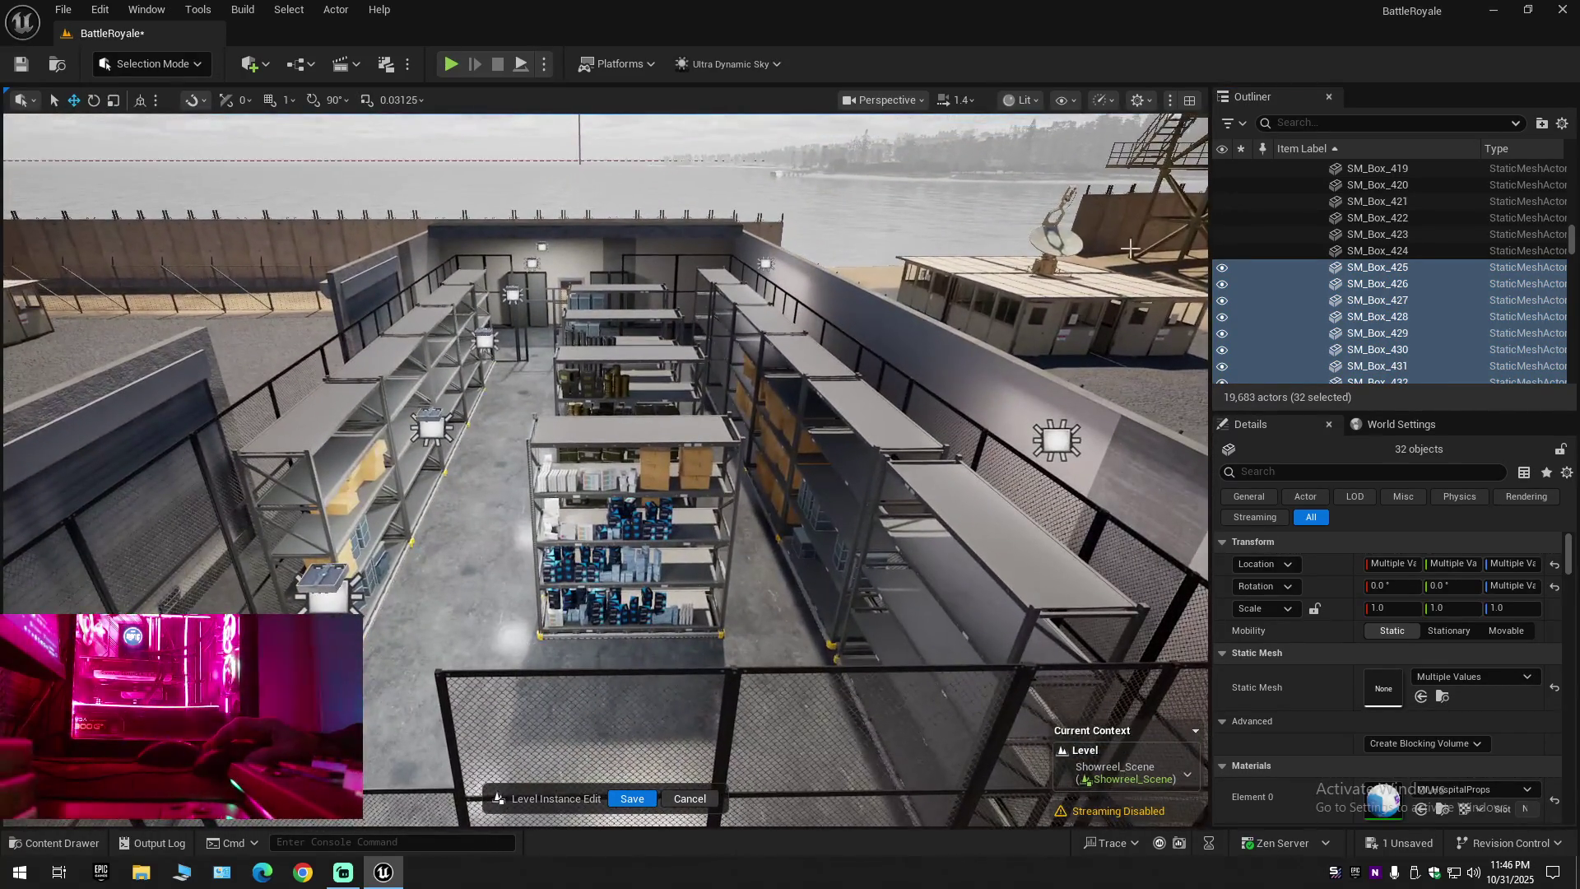
# Select box ranges SM_Box_370–424, then SM_Box_290–368 in the Outliner
pyautogui.click(1359, 252)
pyautogui.scroll(10, 1369, 303)
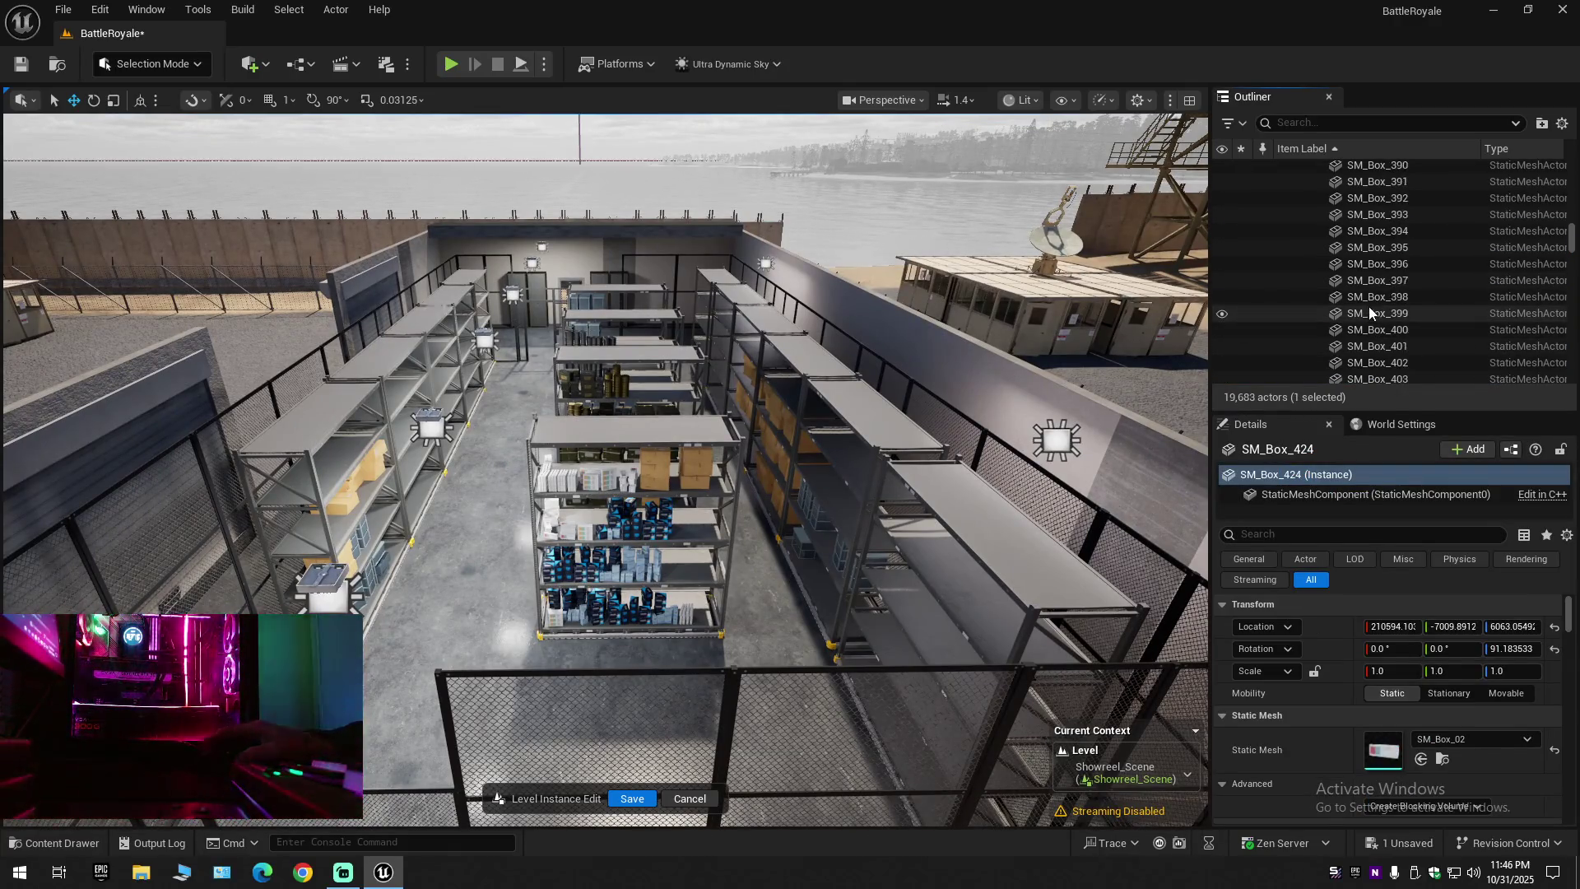
pyautogui.scroll(3, 1367, 295)
pyautogui.keyDown('shift'); pyautogui.click(1385, 181); pyautogui.keyUp('shift')
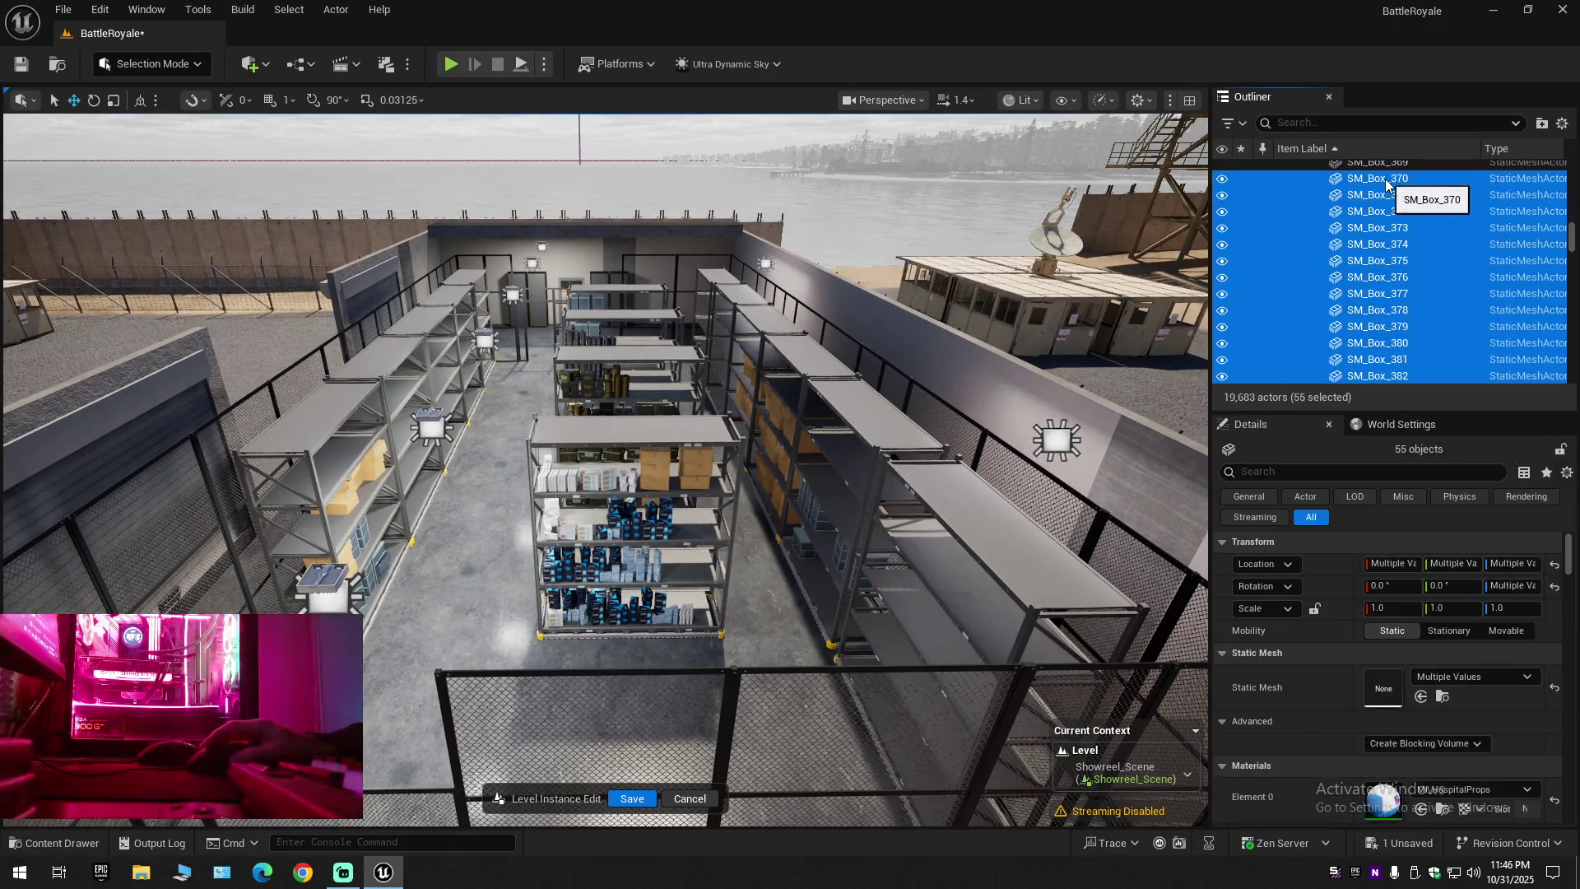
pyautogui.click(1399, 172)
pyautogui.scroll(3, 1386, 285)
pyautogui.click(1394, 199)
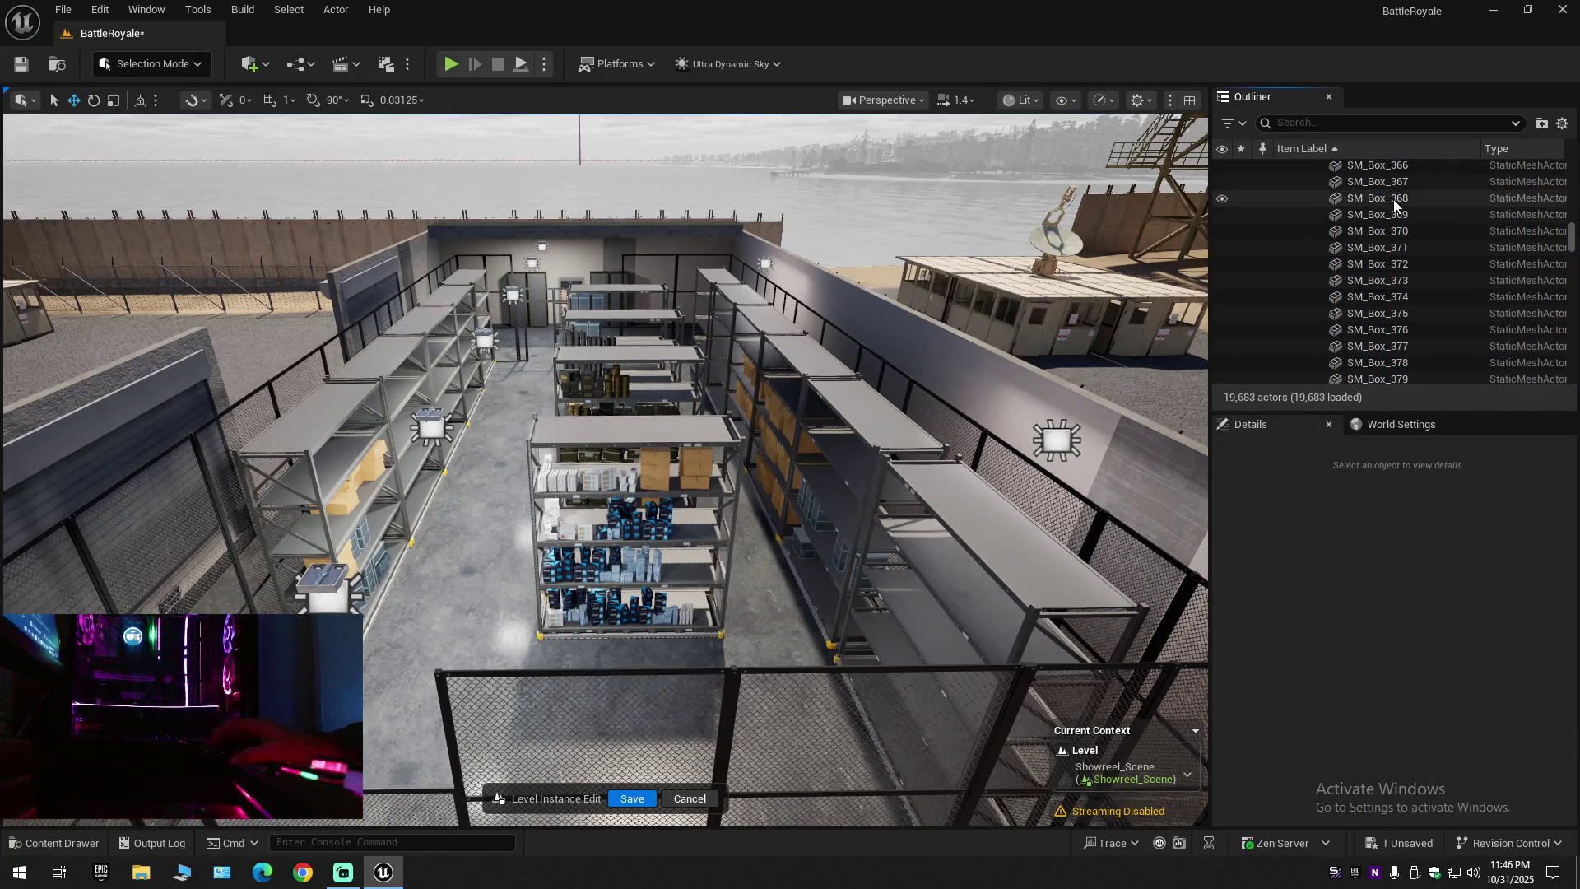
pyautogui.scroll(15, 1382, 316)
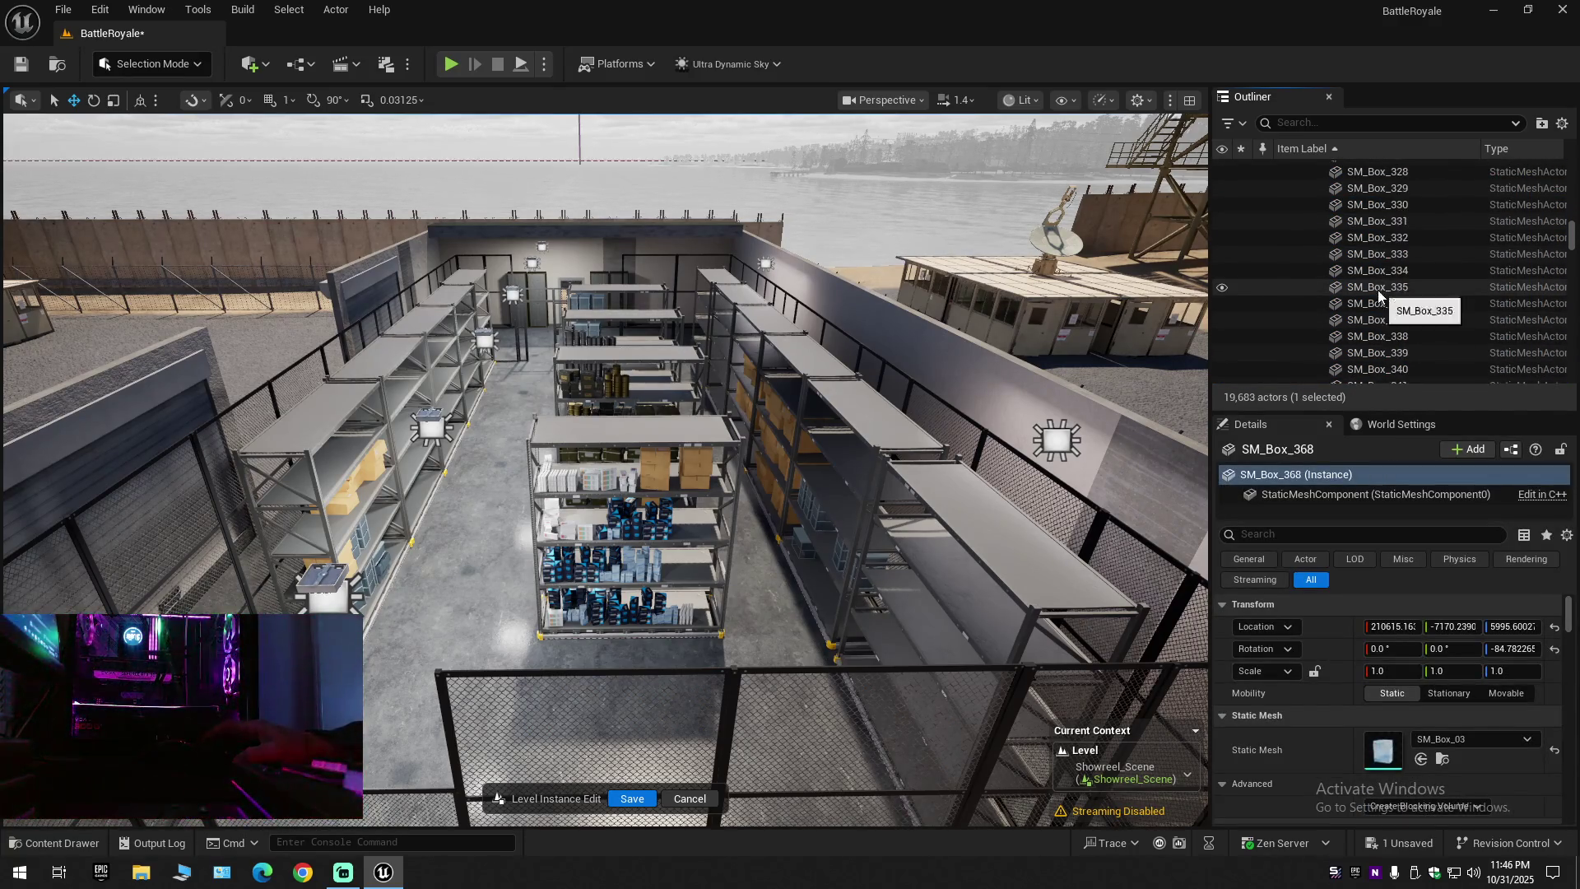
pyautogui.scroll(5, 1379, 295)
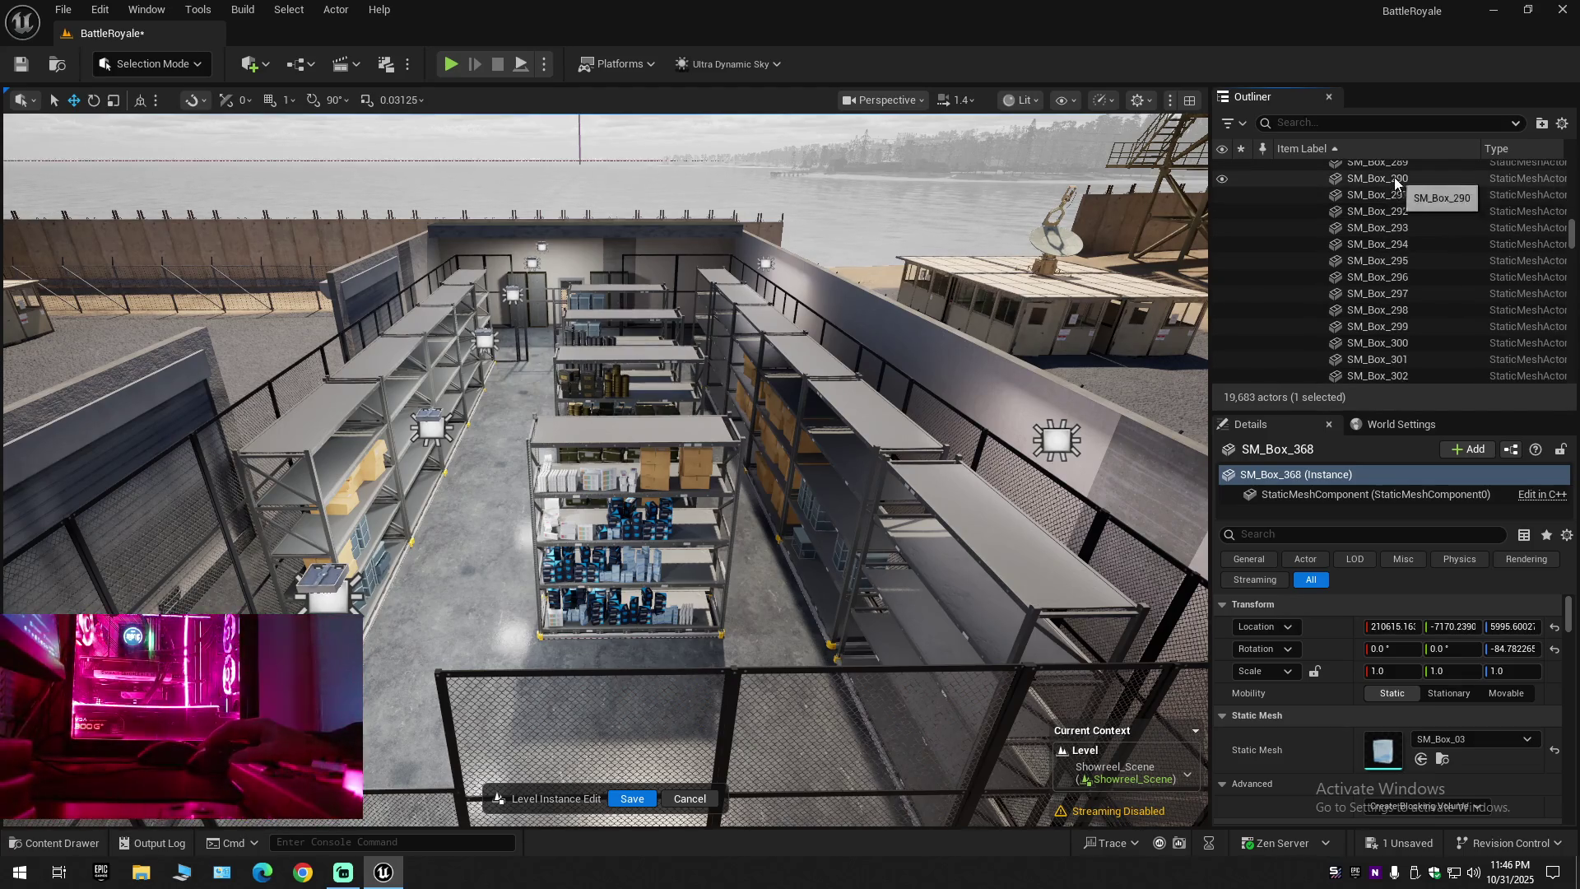
pyautogui.keyDown('shift'); pyautogui.click(1393, 179); pyautogui.keyUp('shift')
# Reorient the view and select boxes SM_Box_360–366, then SM_Box_344–359
pyautogui.moveTo(930, 289)
pyautogui.mouseDown()
pyautogui.moveTo(823, 284)
pyautogui.moveTo(1021, 305)
pyautogui.mouseUp()
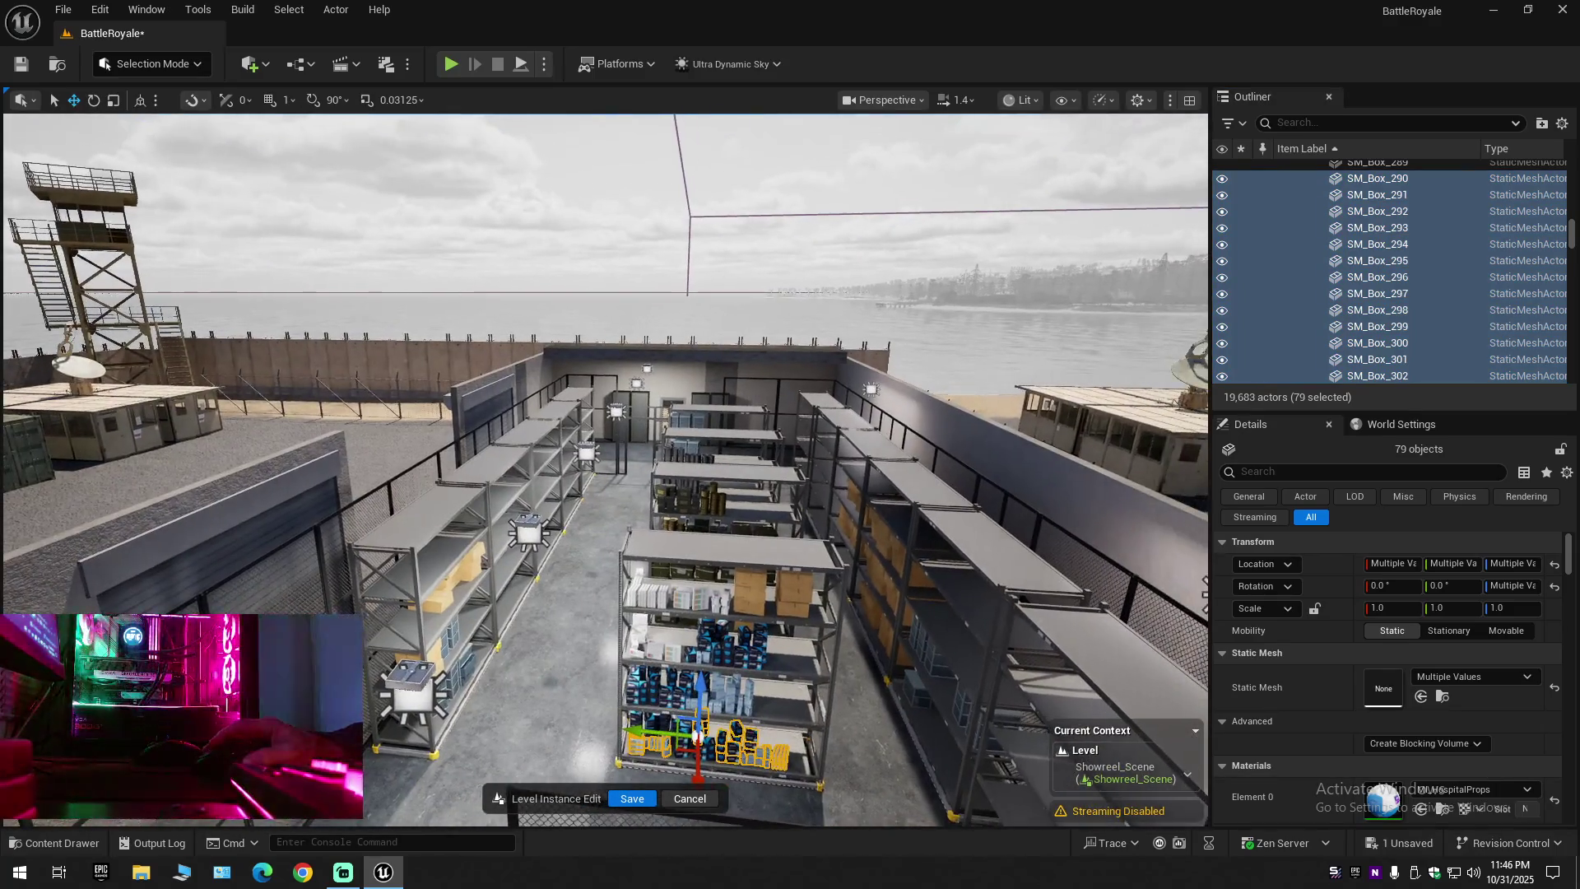
pyautogui.scroll(-2, 1370, 328)
pyautogui.moveTo(1572, 240); pyautogui.dragTo(1576, 240)
pyautogui.scroll(-7, 1429, 311)
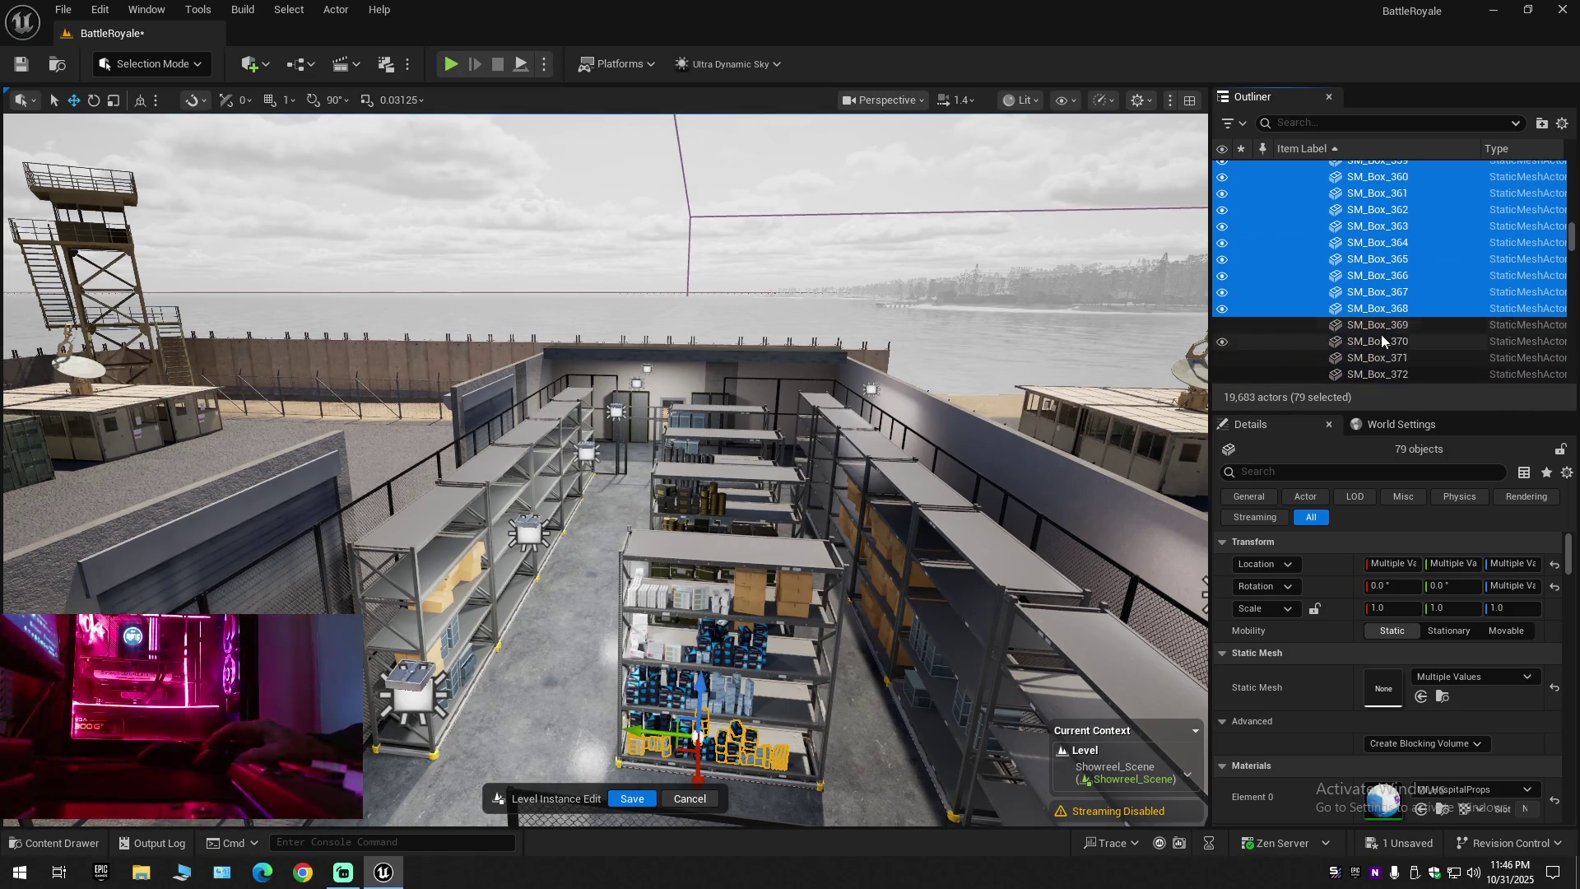
pyautogui.click(1374, 309)
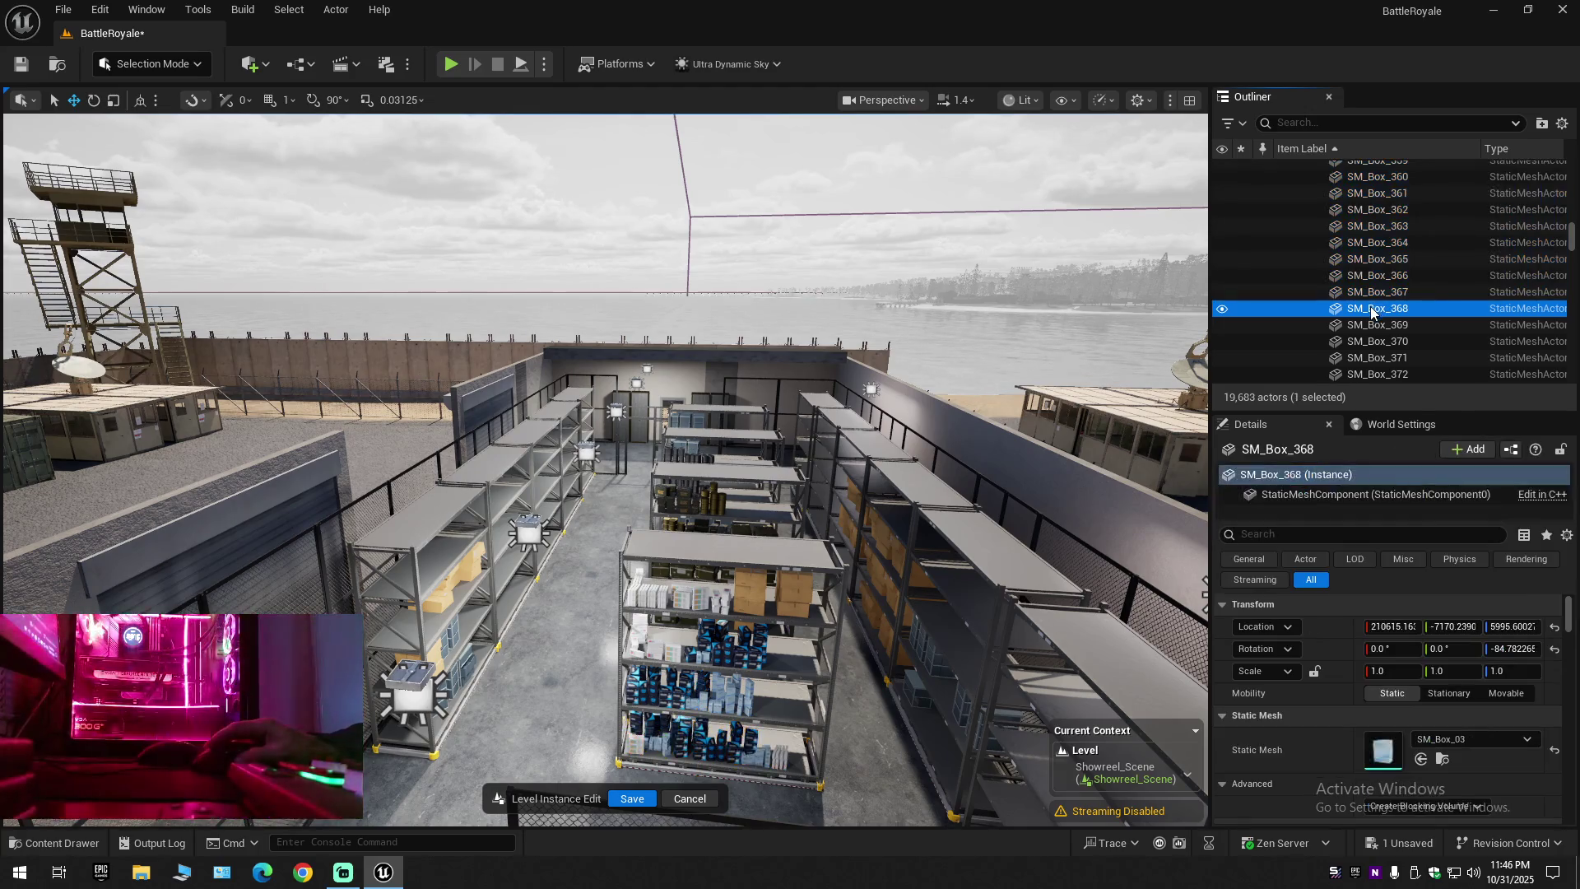
pyautogui.click(1369, 280)
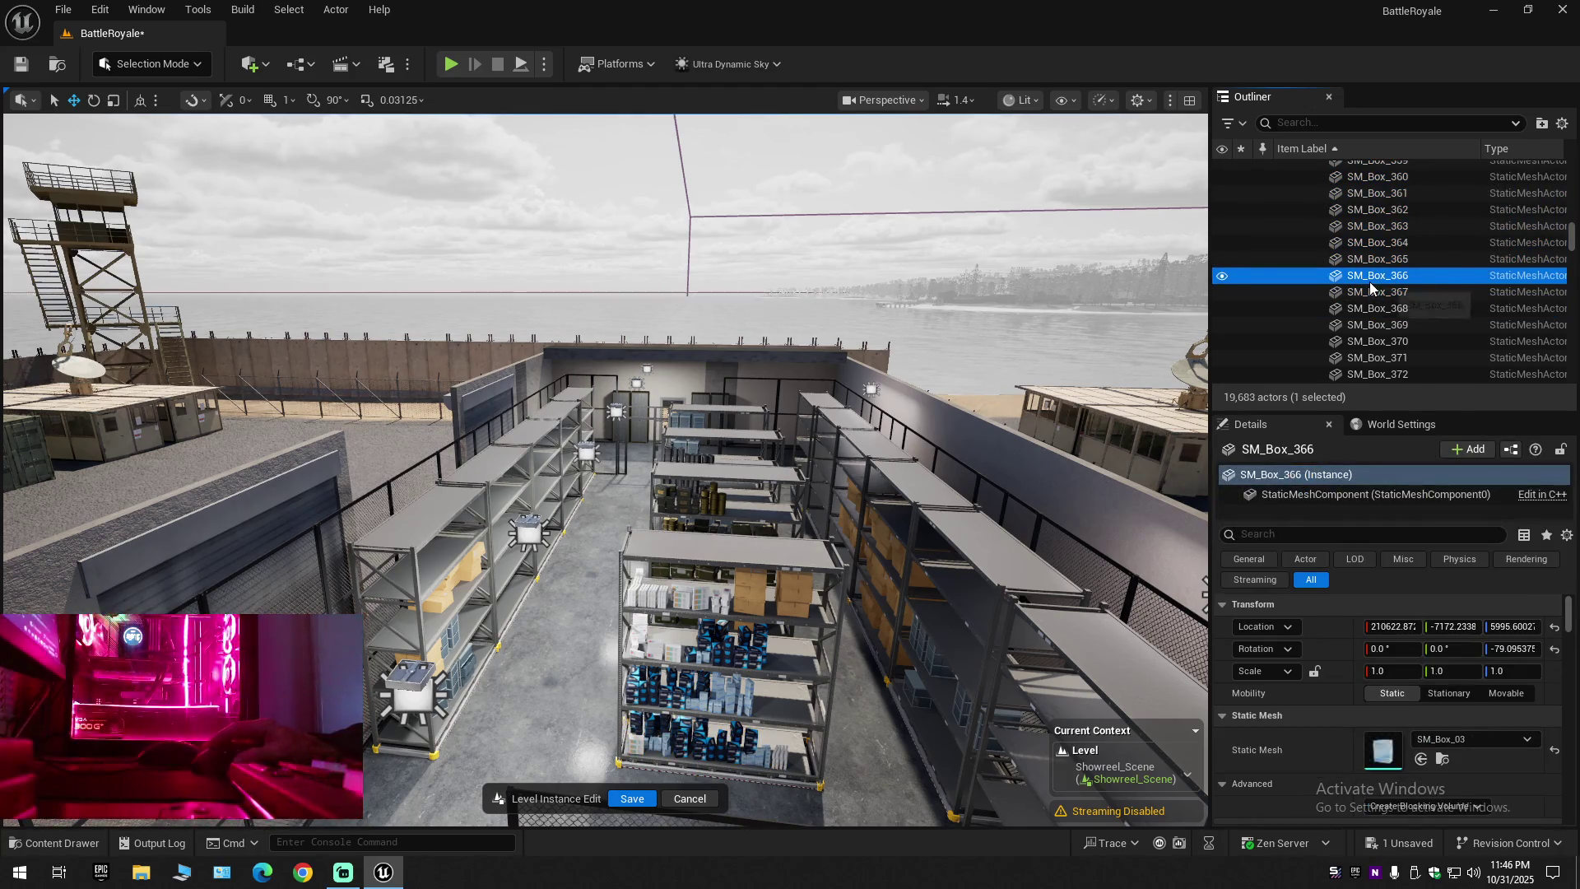
pyautogui.keyDown('shift'); pyautogui.click(1384, 175); pyautogui.keyUp('shift')
pyautogui.scroll(2, 1374, 276)
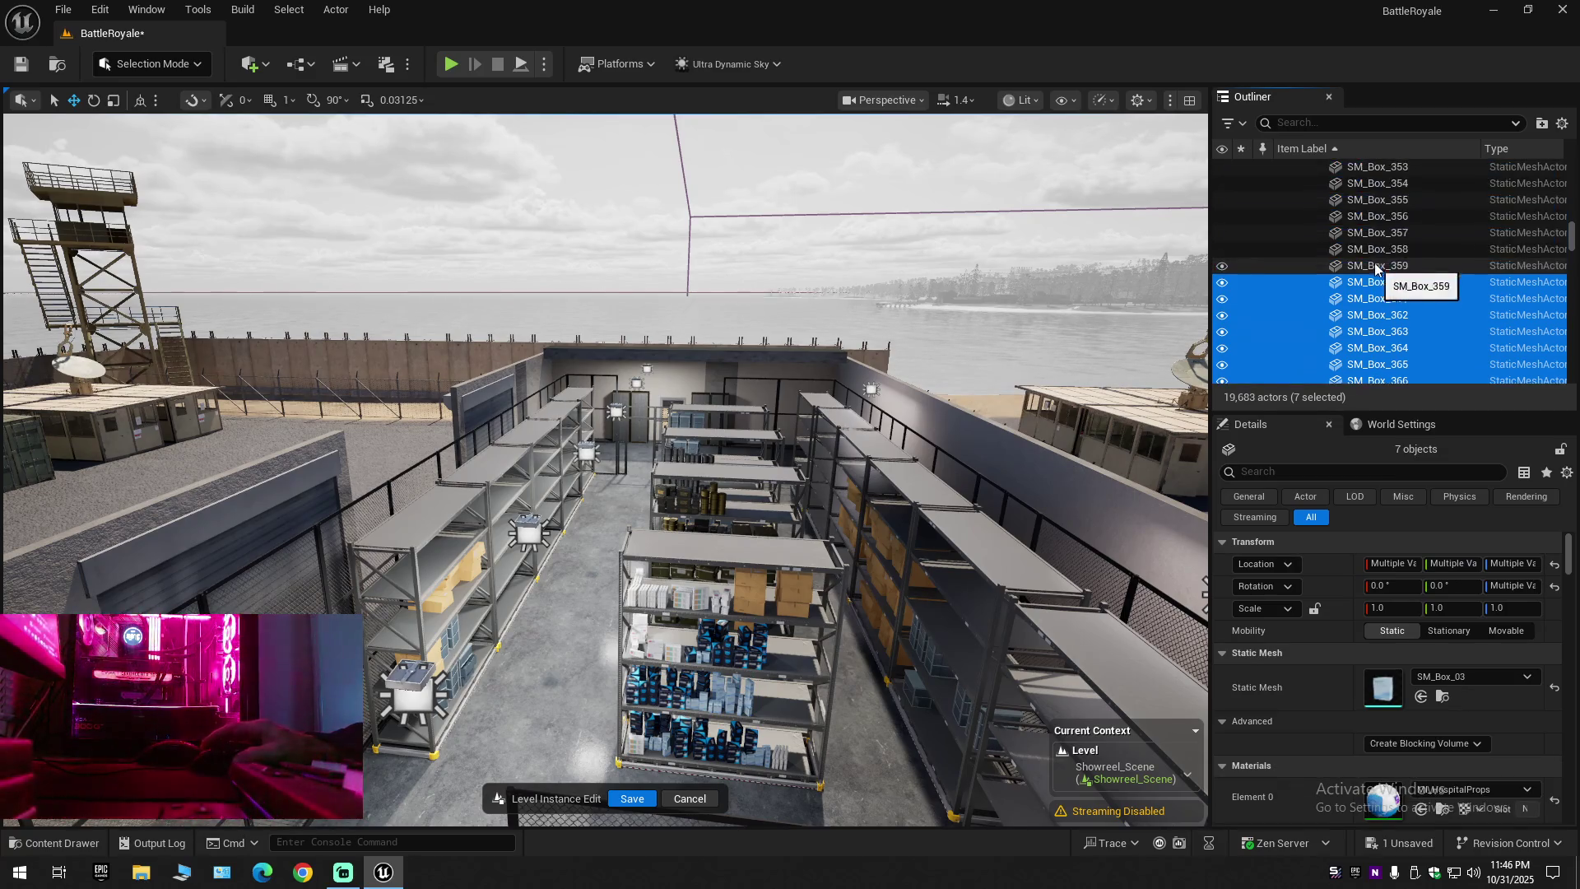
pyautogui.click(1370, 266)
pyautogui.scroll(3, 1374, 246)
pyautogui.keyDown('shift'); pyautogui.click(1380, 181); pyautogui.keyUp('shift')
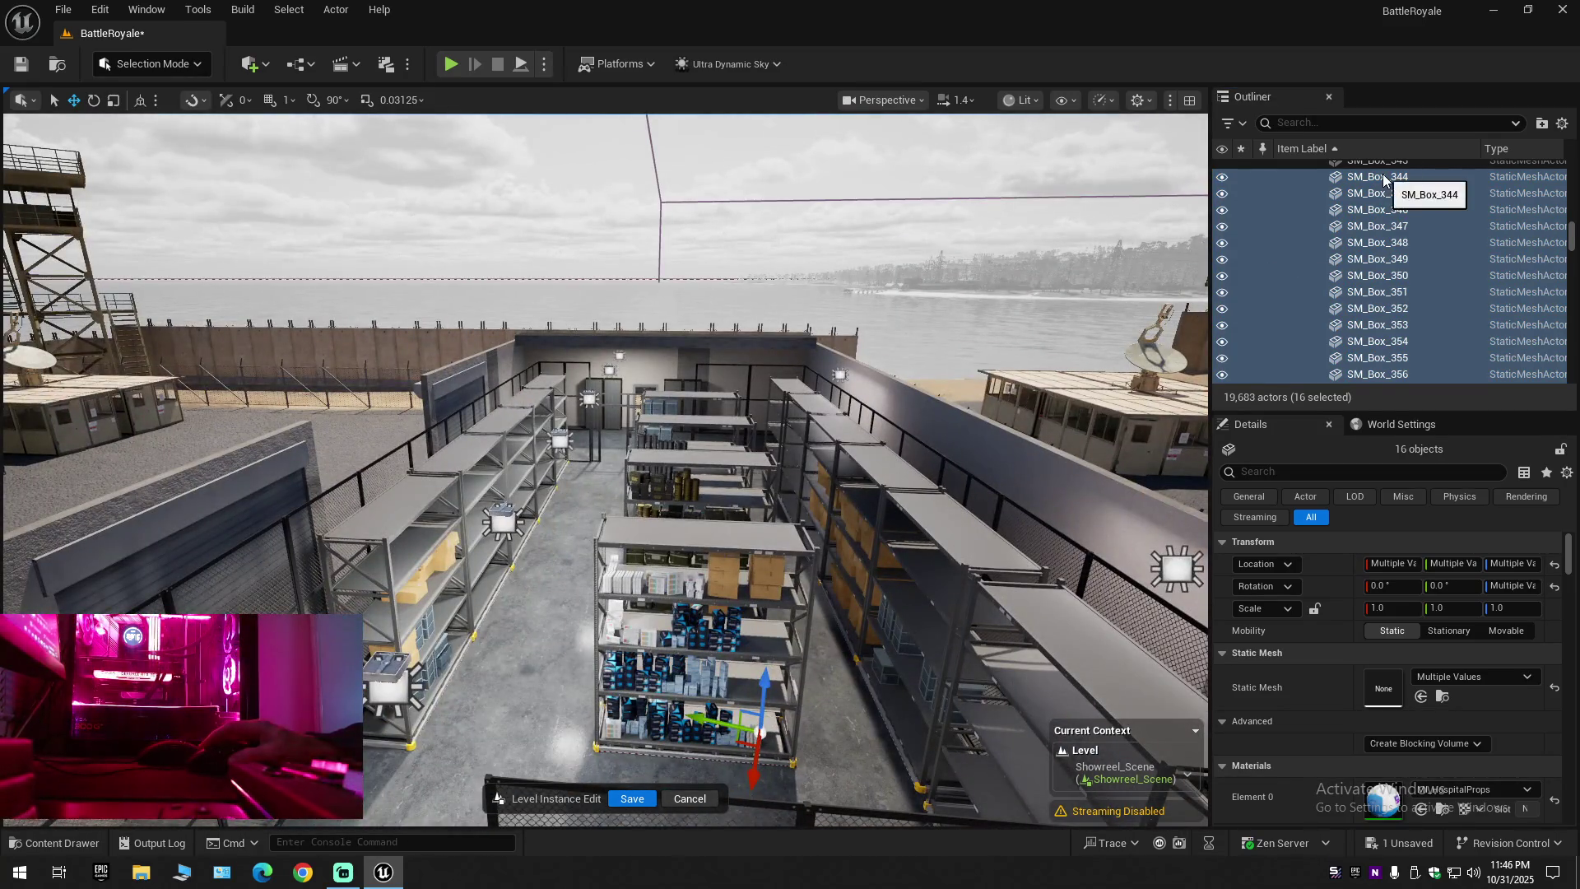
# Select the 57 boxes SM_Box_288 through SM_Box_344 from the Outliner
pyautogui.click(1383, 178)
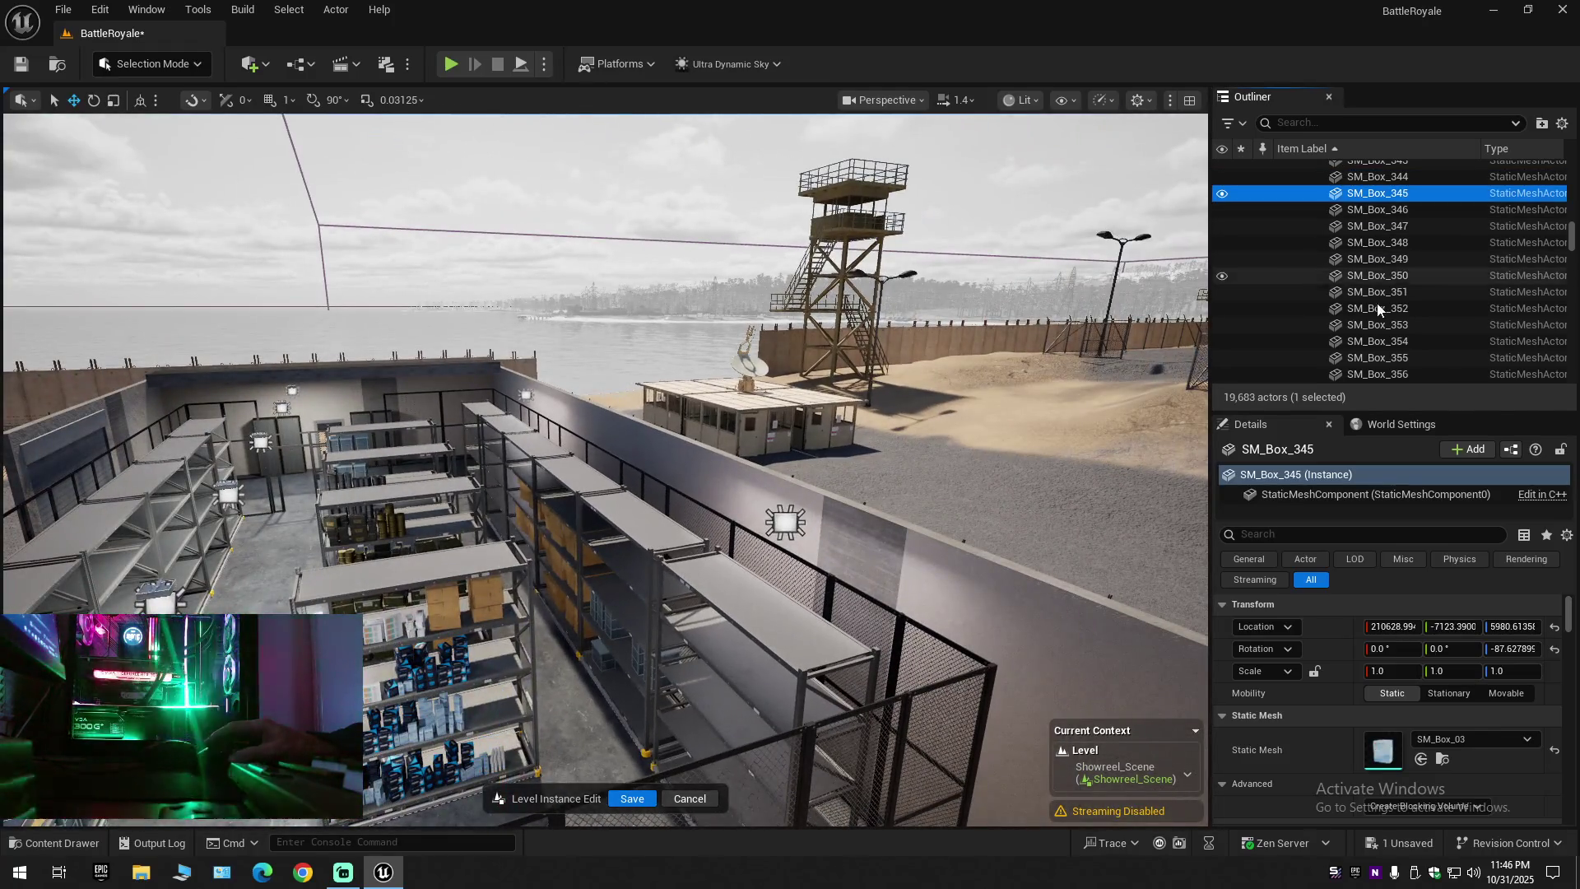
pyautogui.keyDown('shift'); pyautogui.click(1377, 357); pyautogui.keyUp('shift')
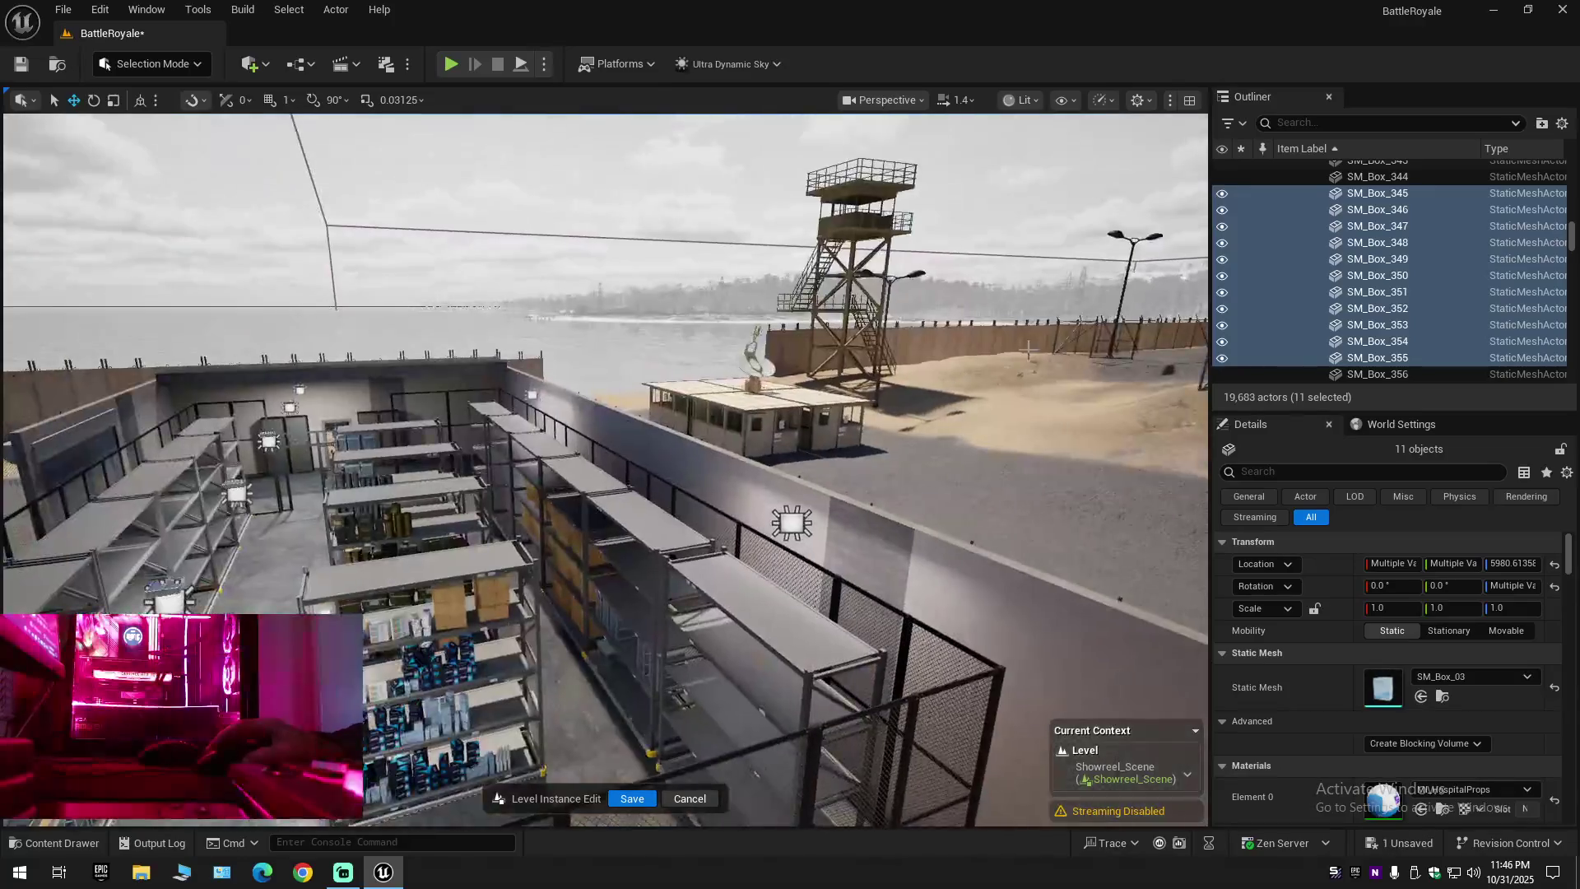
pyautogui.click(1363, 178)
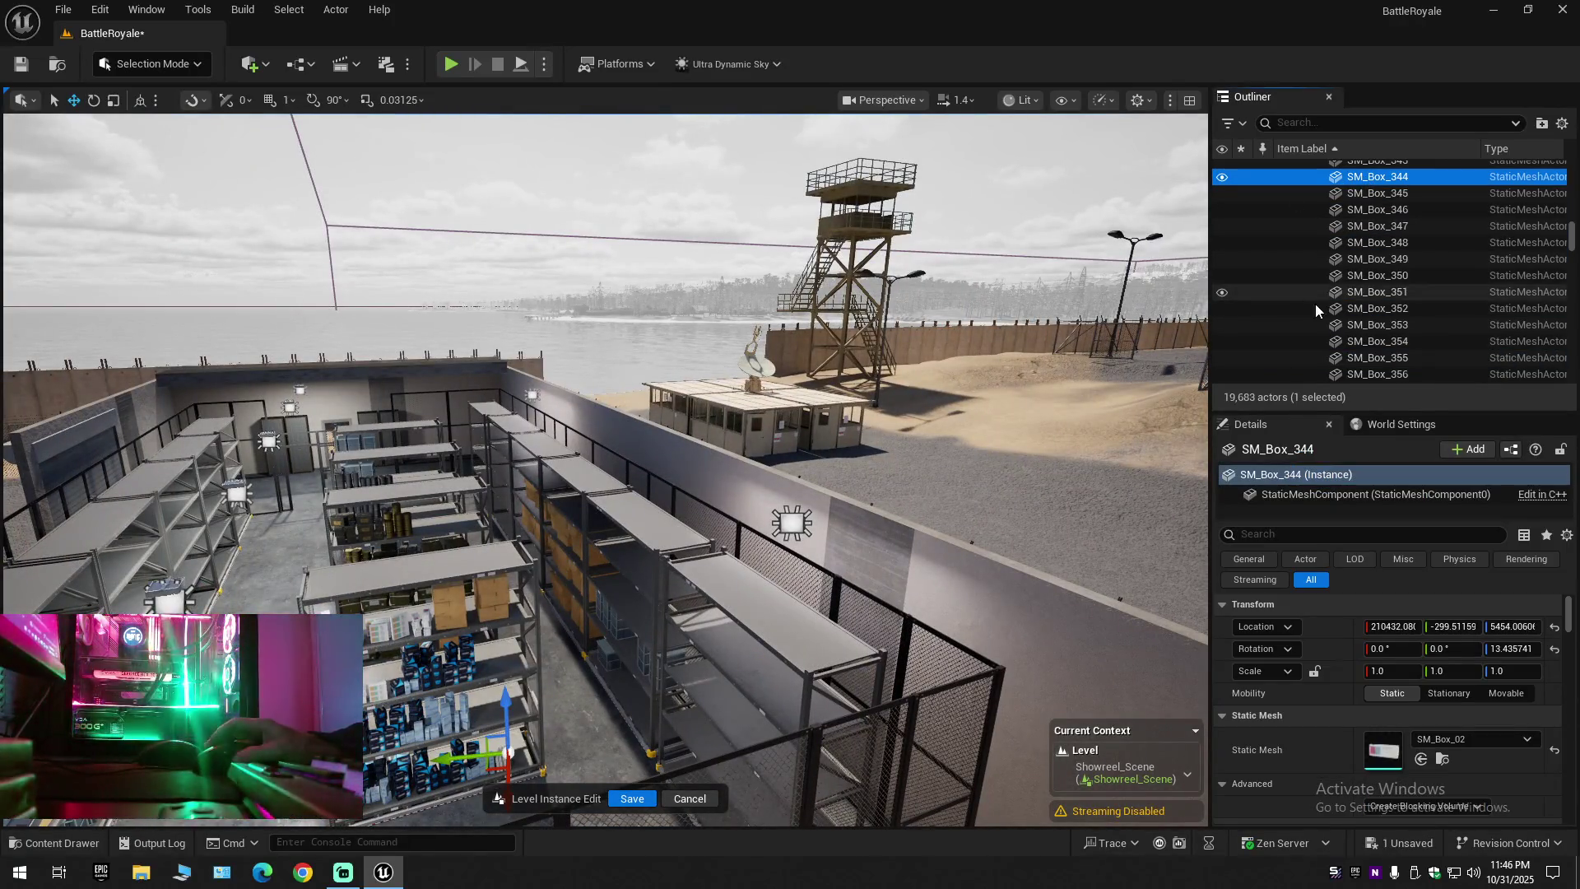
pyautogui.scroll(18, 1333, 311)
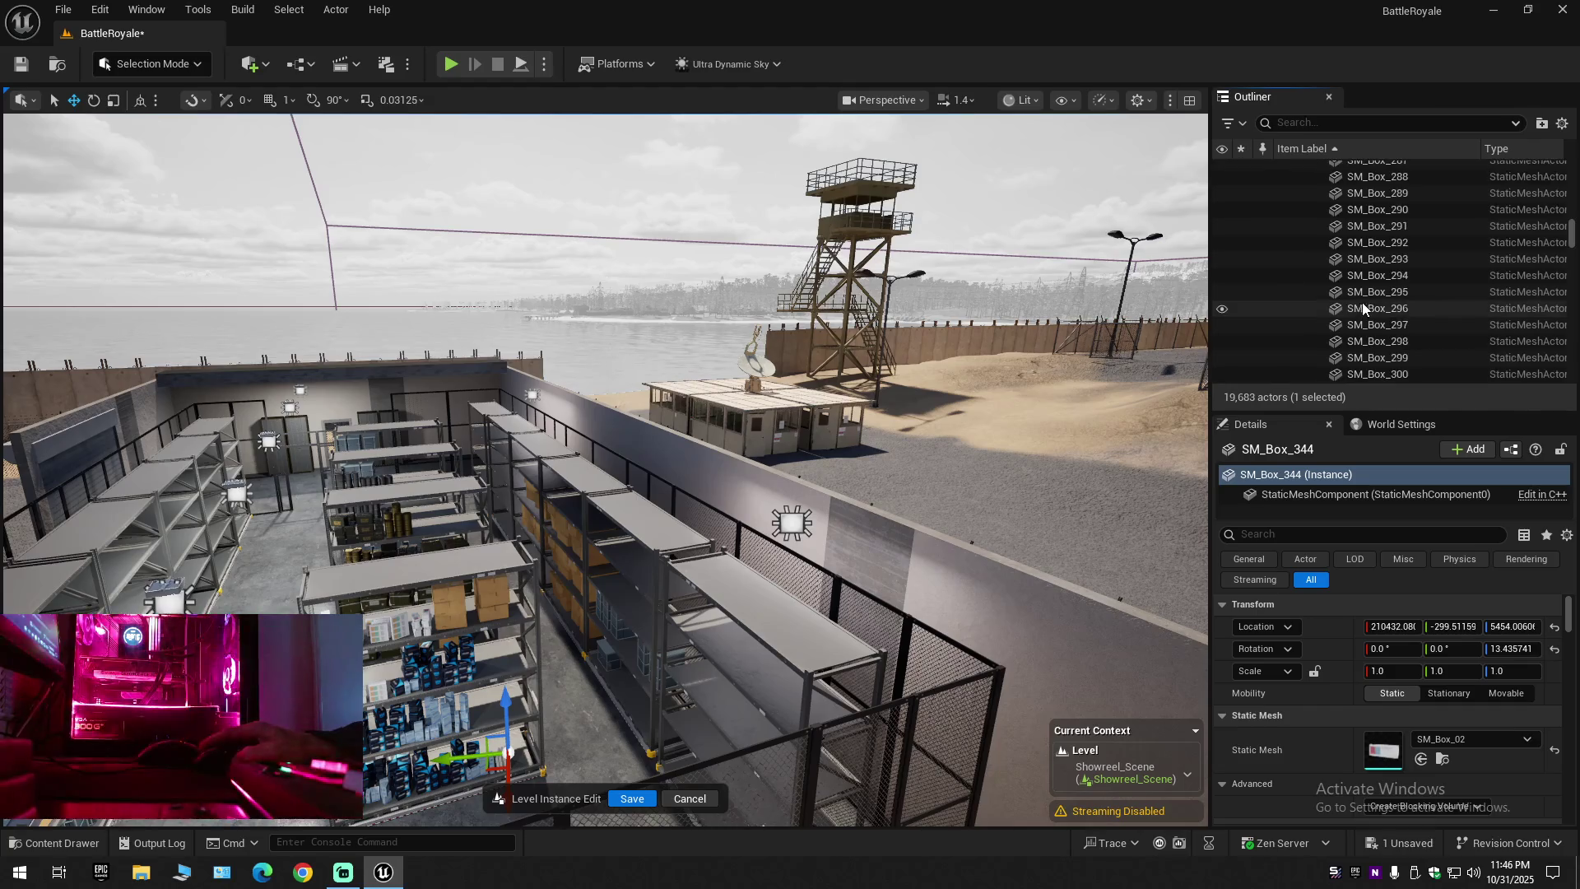
pyautogui.keyDown('shift'); pyautogui.click(1388, 178); pyautogui.keyUp('shift')
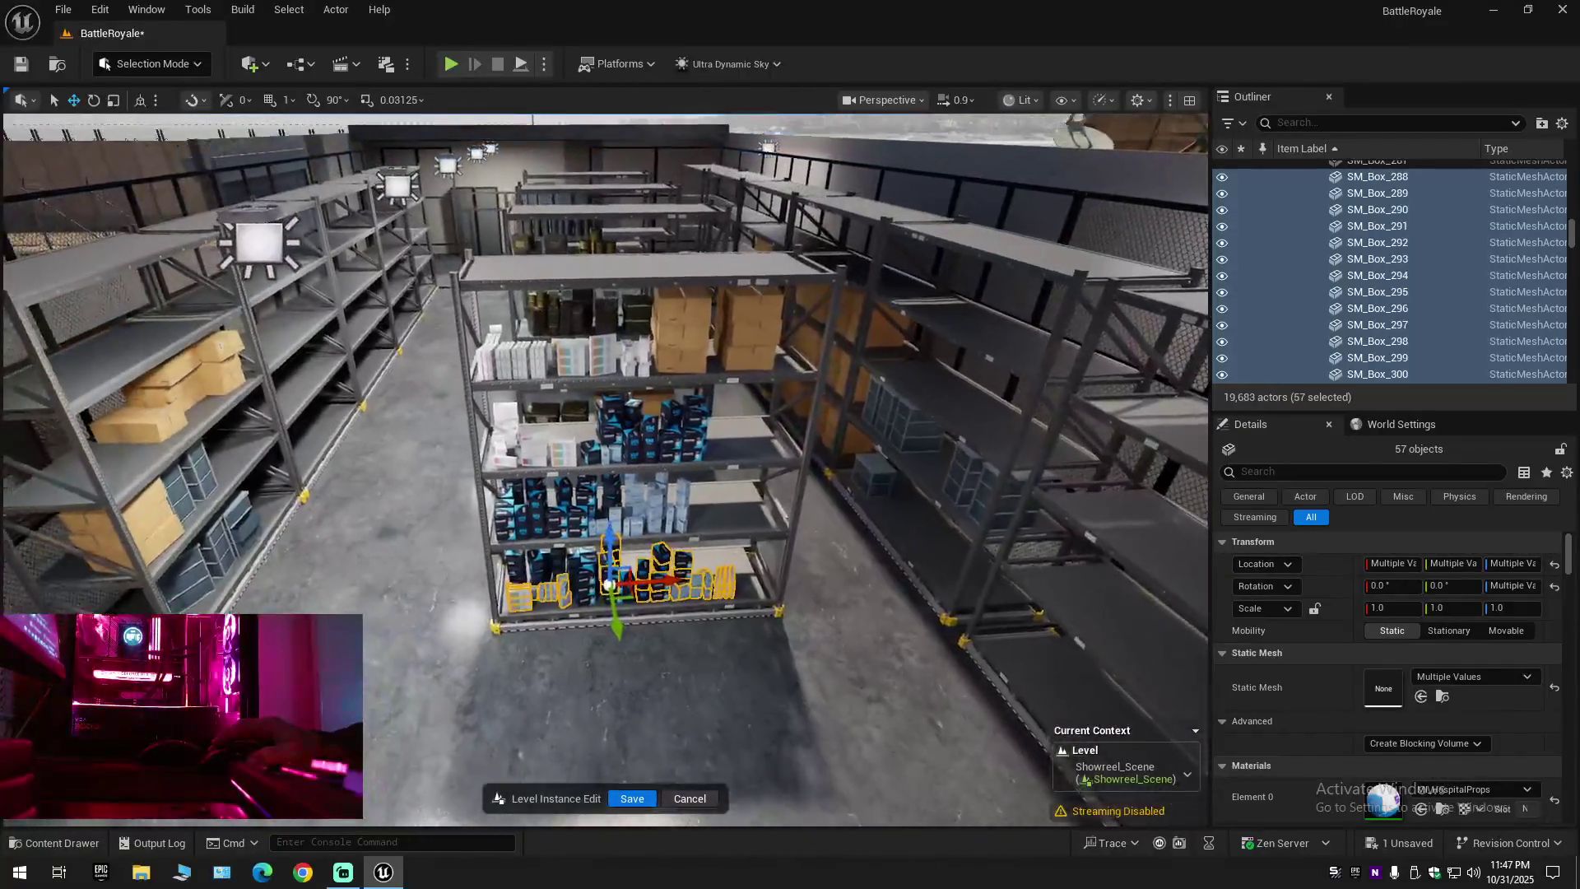
# Extend the box selection to SM_Box_259, then SM_Box_227, and finally SM_Box_173
pyautogui.scroll(10, 1288, 315)
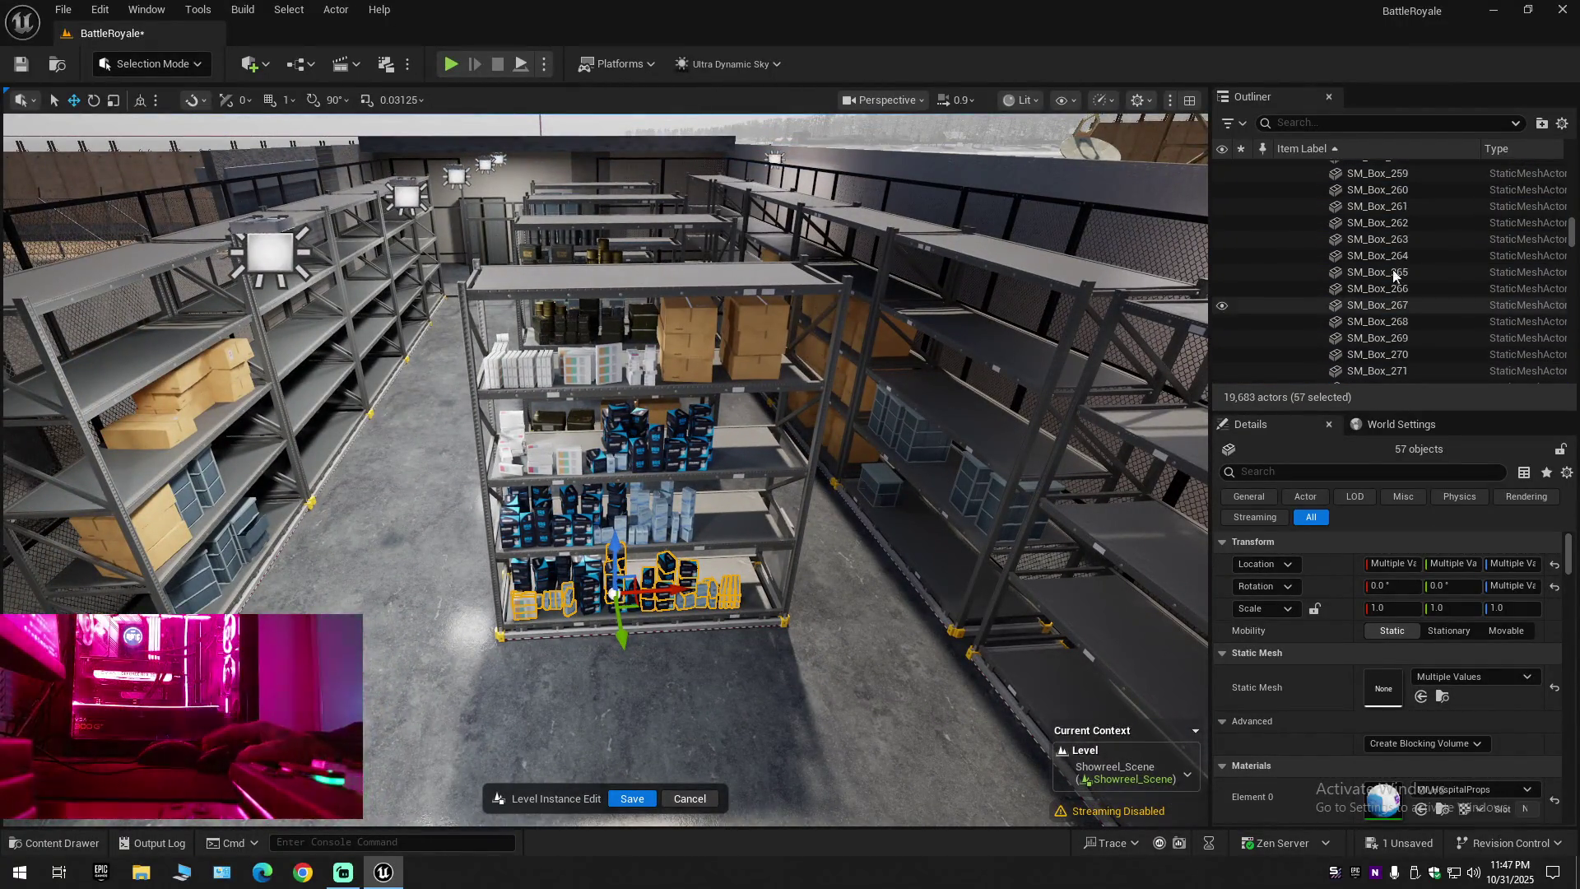
pyautogui.keyDown('shift'); pyautogui.click(1394, 180); pyautogui.keyUp('shift')
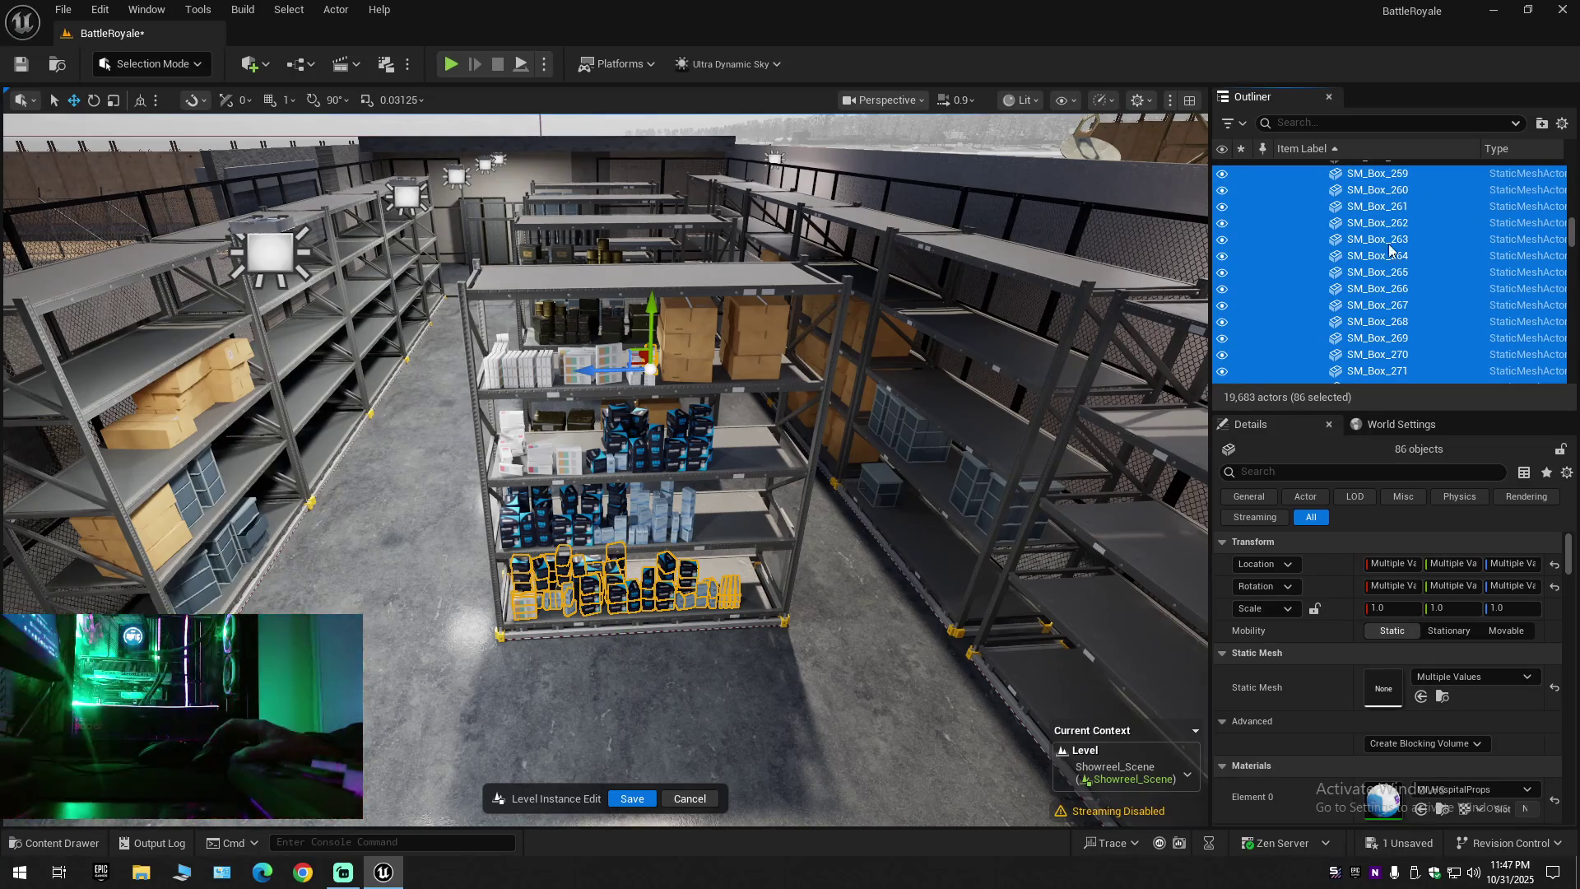
pyautogui.scroll(10, 1376, 292)
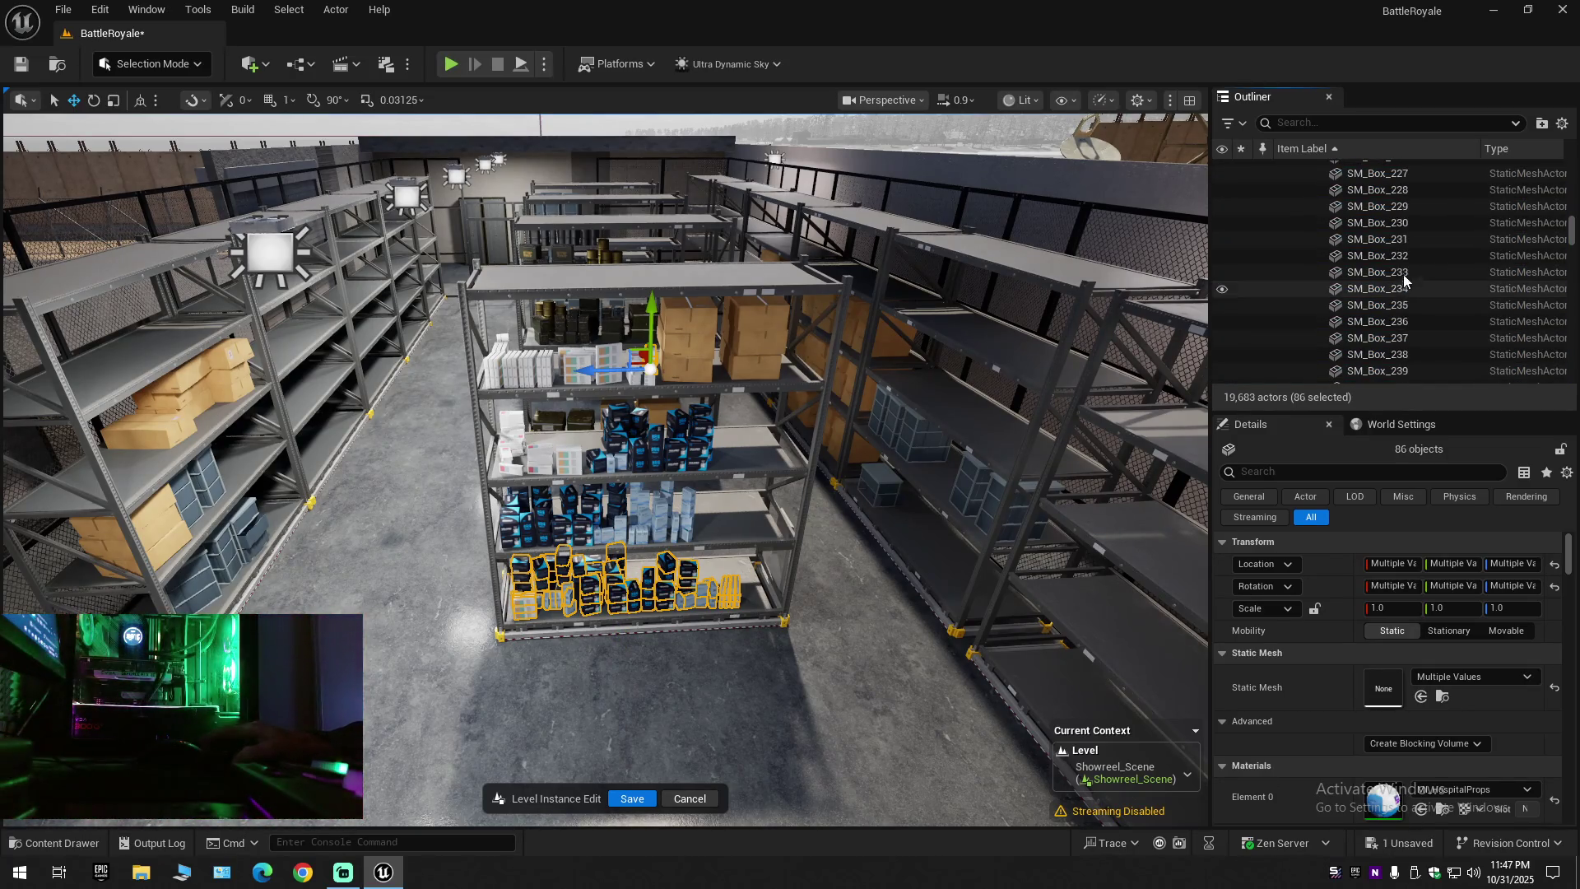
pyautogui.keyDown('shift'); pyautogui.click(1395, 180); pyautogui.keyUp('shift')
pyautogui.press('f')
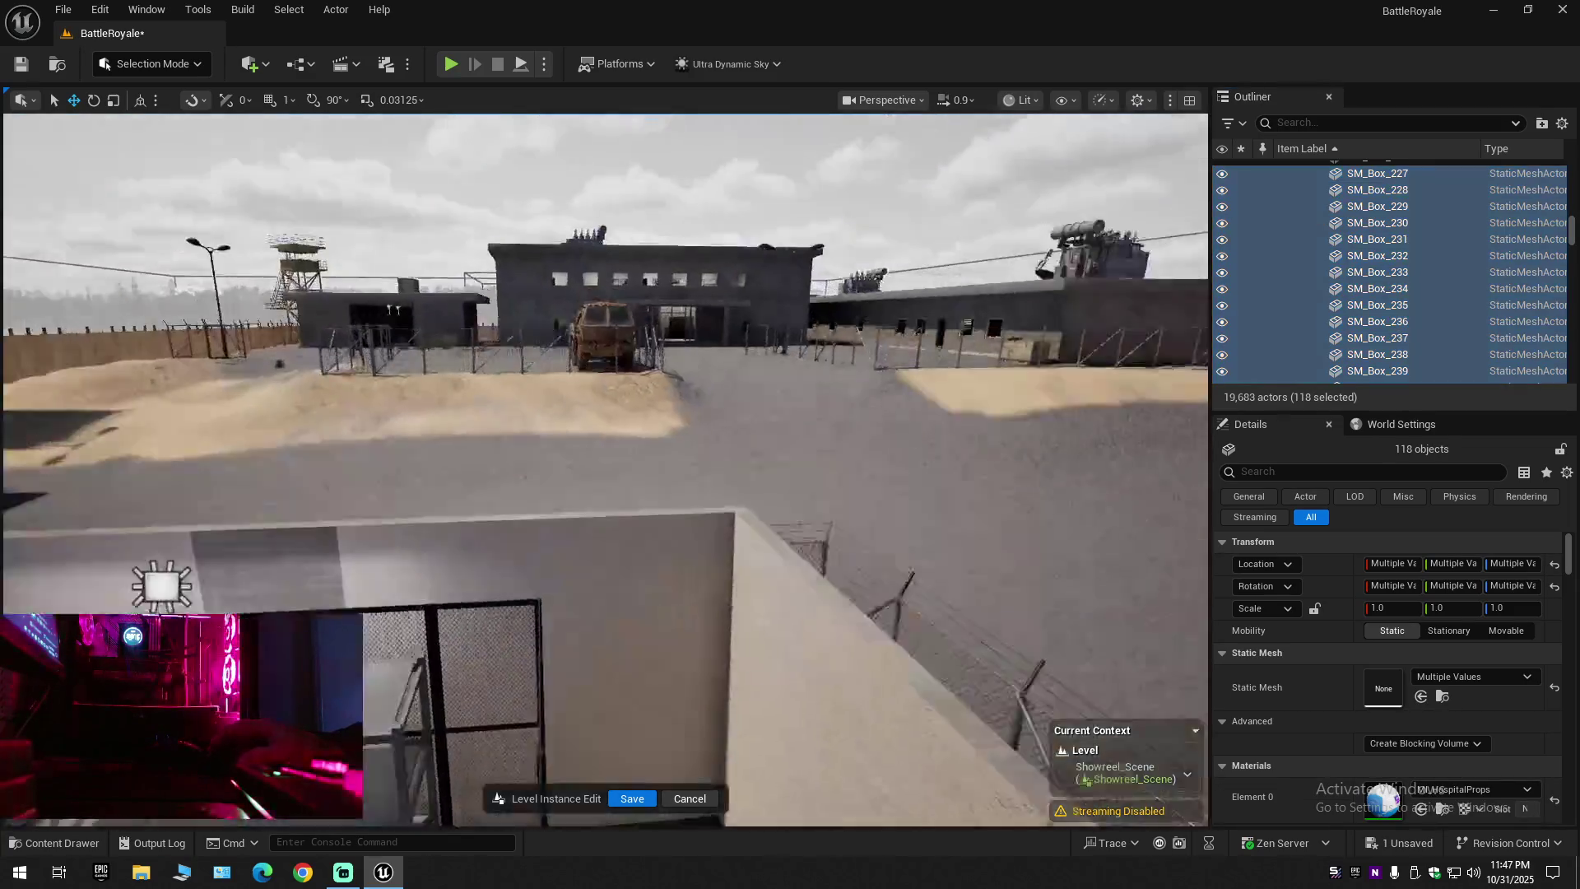
pyautogui.press('f')
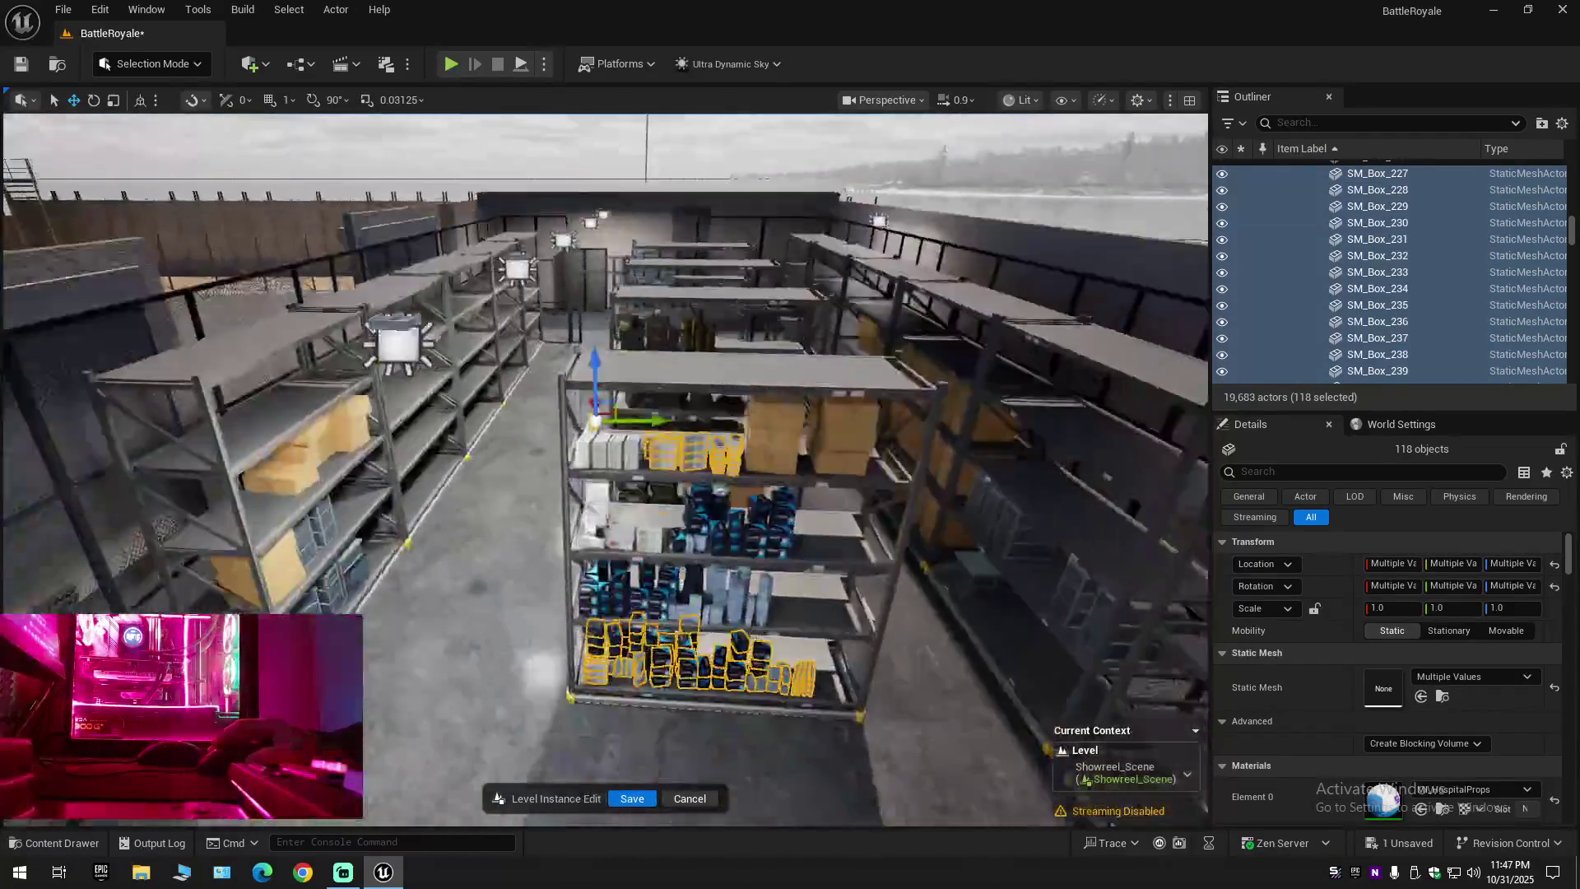
pyautogui.scroll(10, 1388, 325)
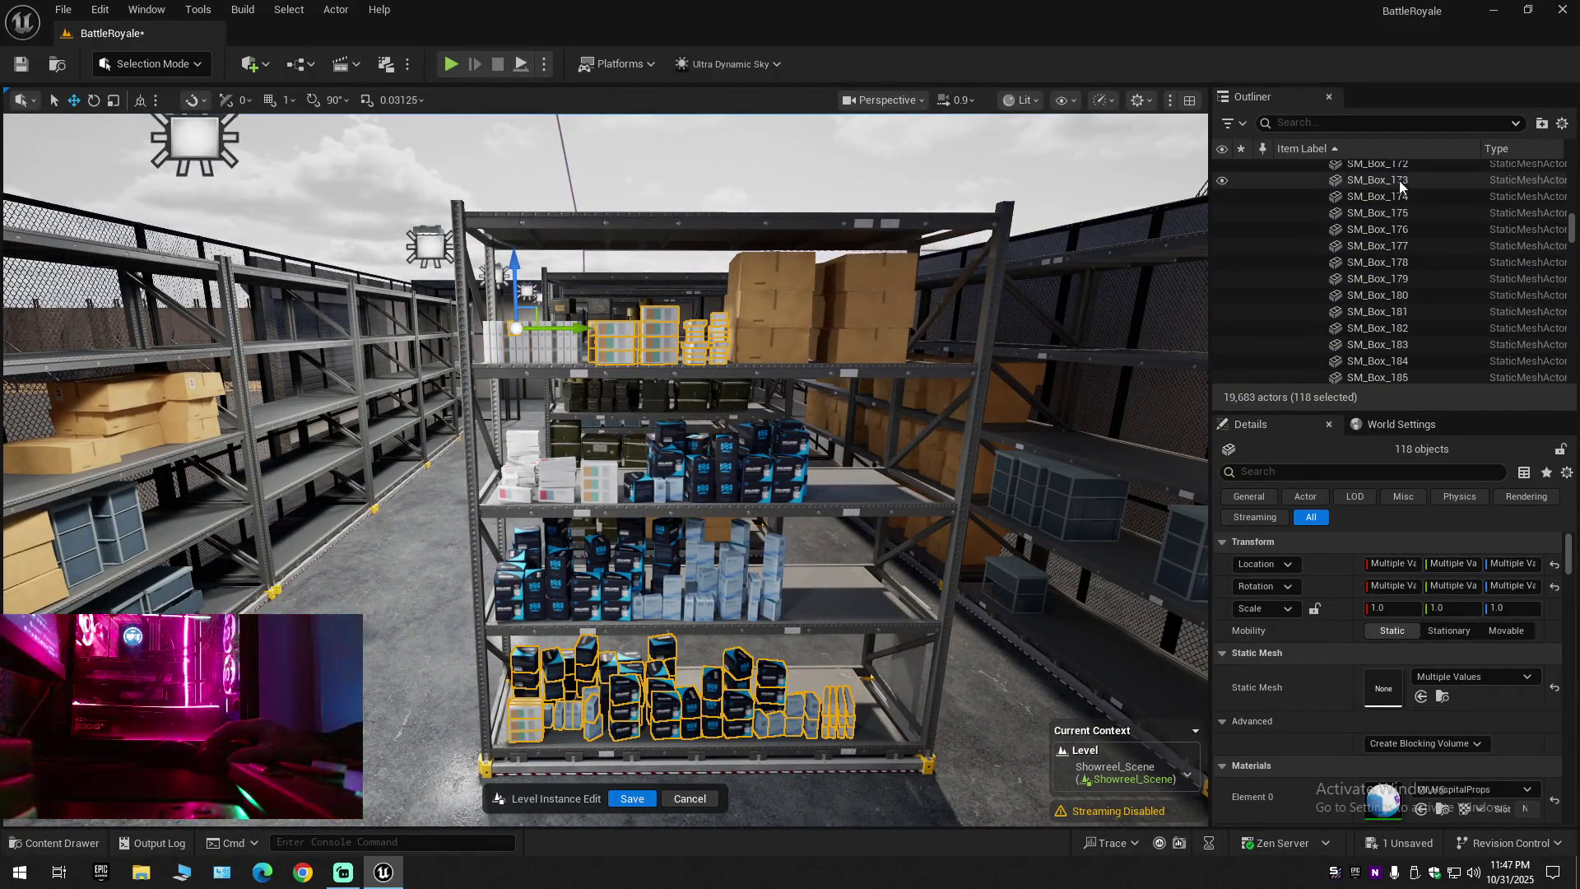
pyautogui.keyDown('shift'); pyautogui.click(1399, 179); pyautogui.keyUp('shift')
pyautogui.rightClick(967, 333)
pyautogui.scroll(2, 967, 332)
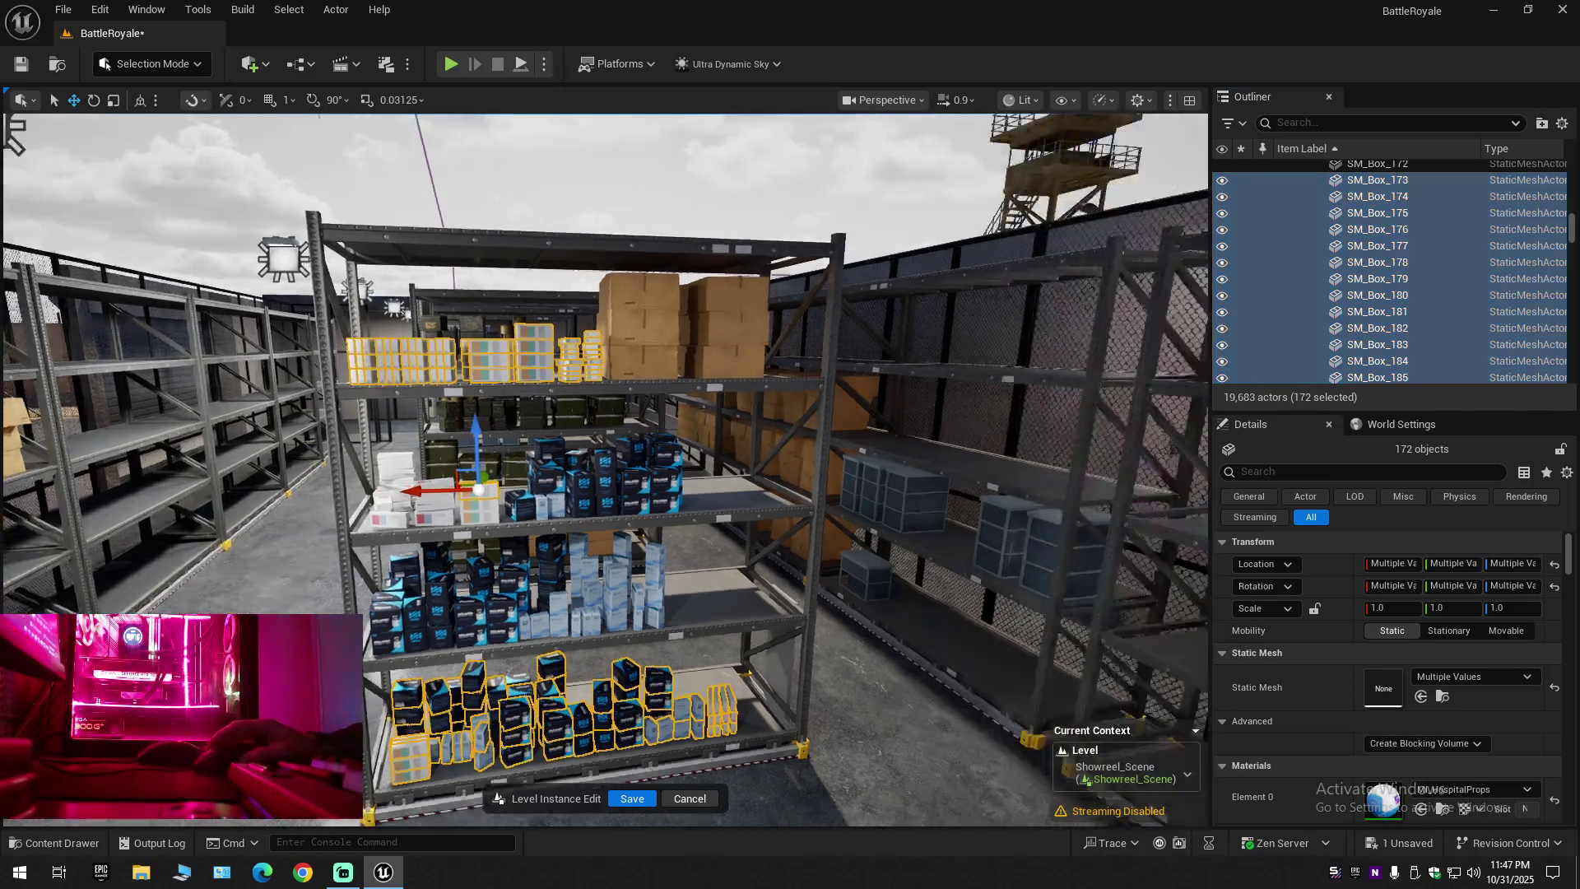
pyautogui.scroll(2, 571, 530)
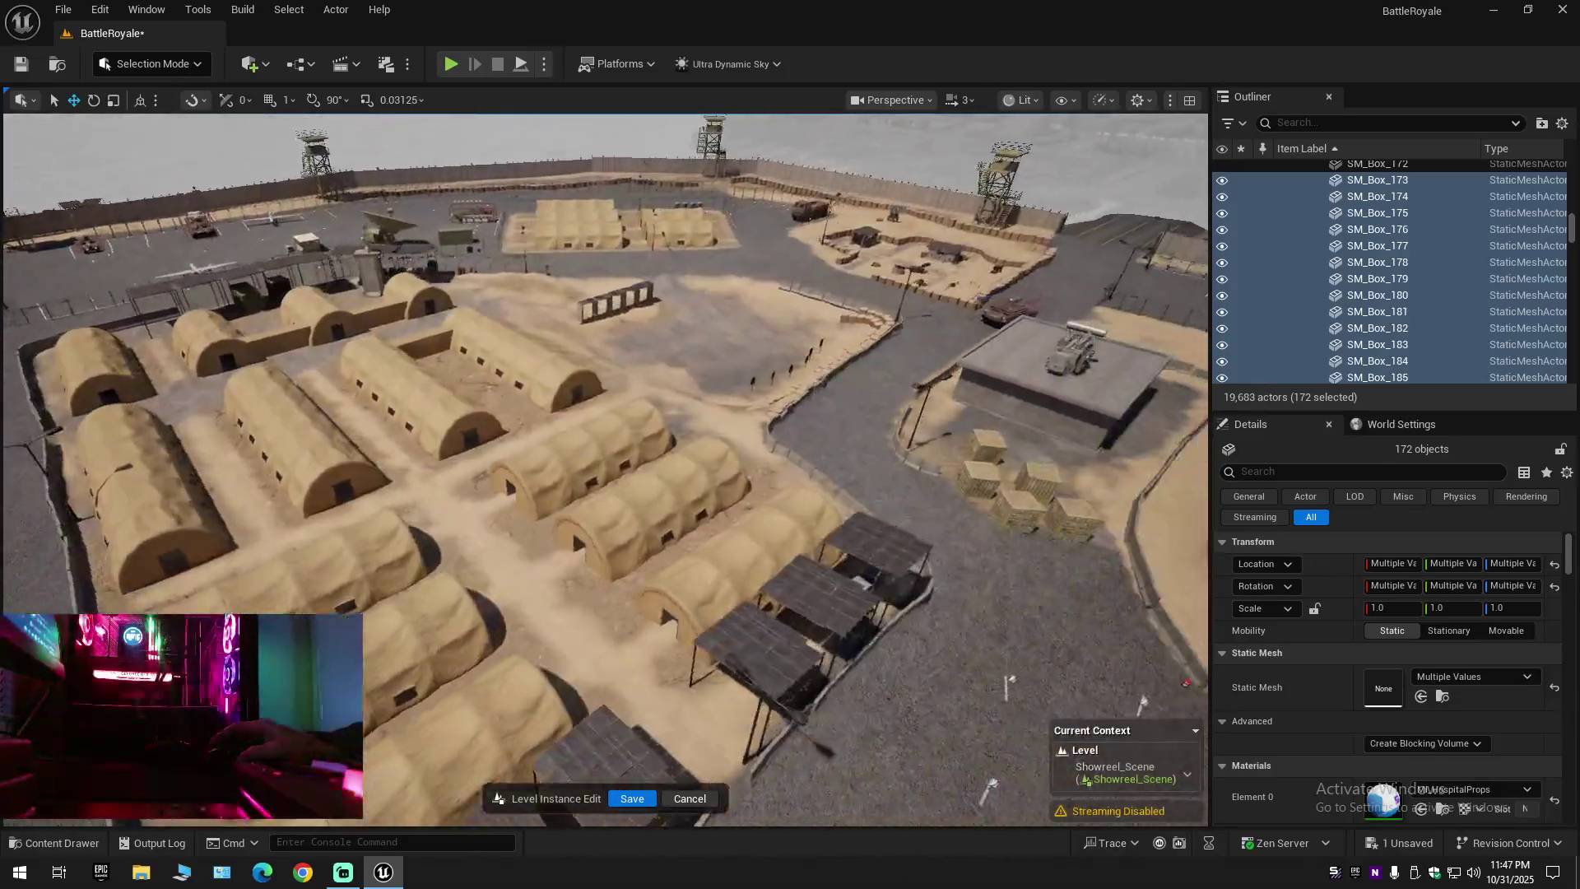
# Tilt the view up and orbit around the shelf to see it from the left
pyautogui.rightClick(571, 530)
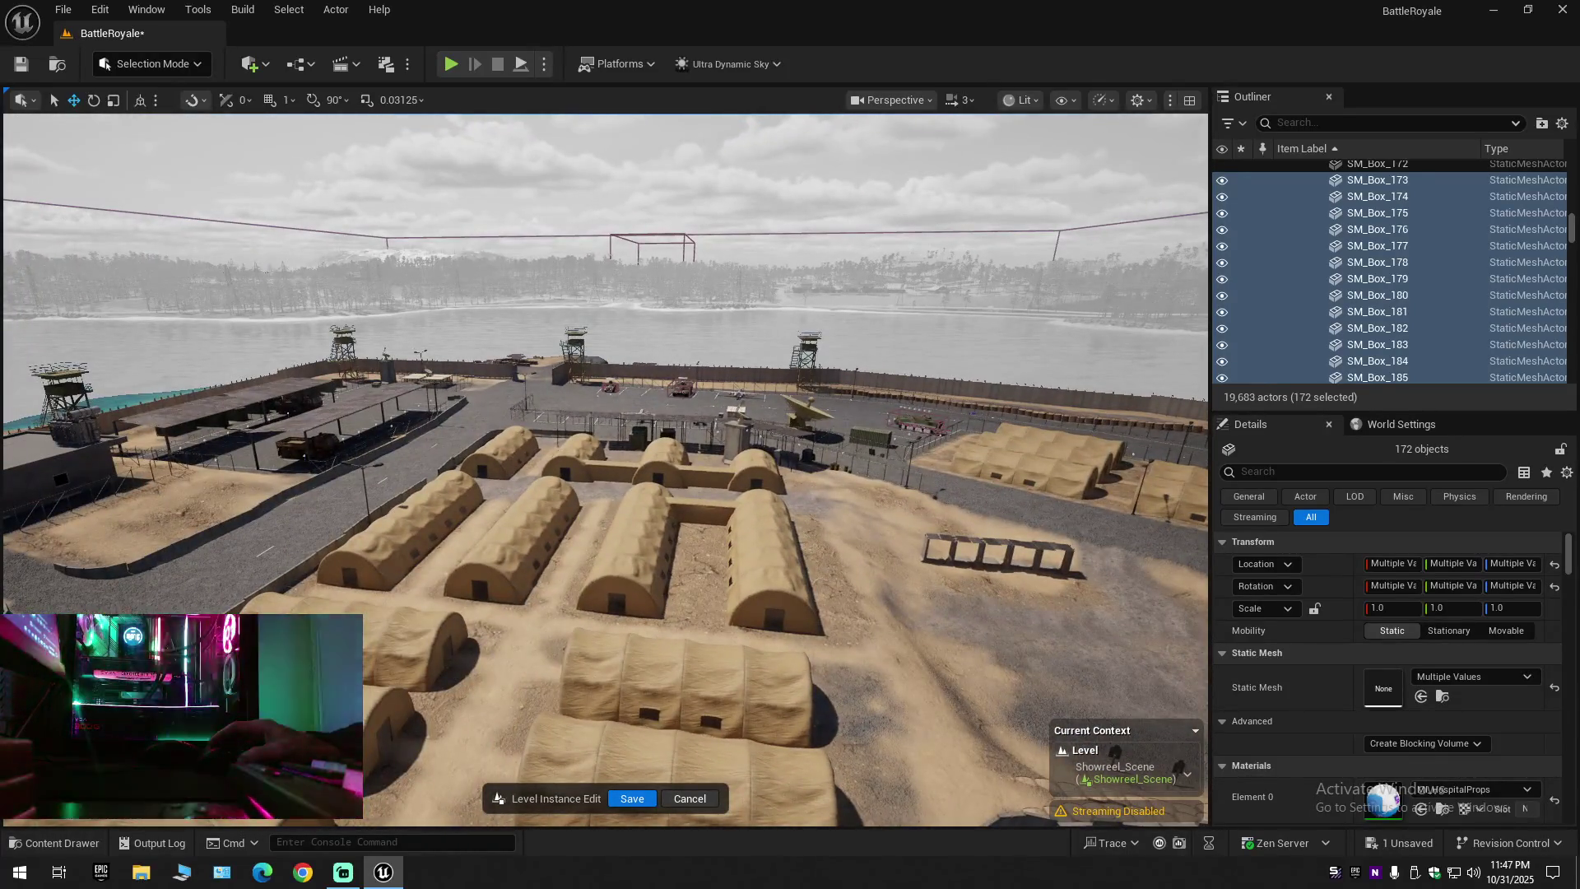
pyautogui.scroll(-2, 571, 530)
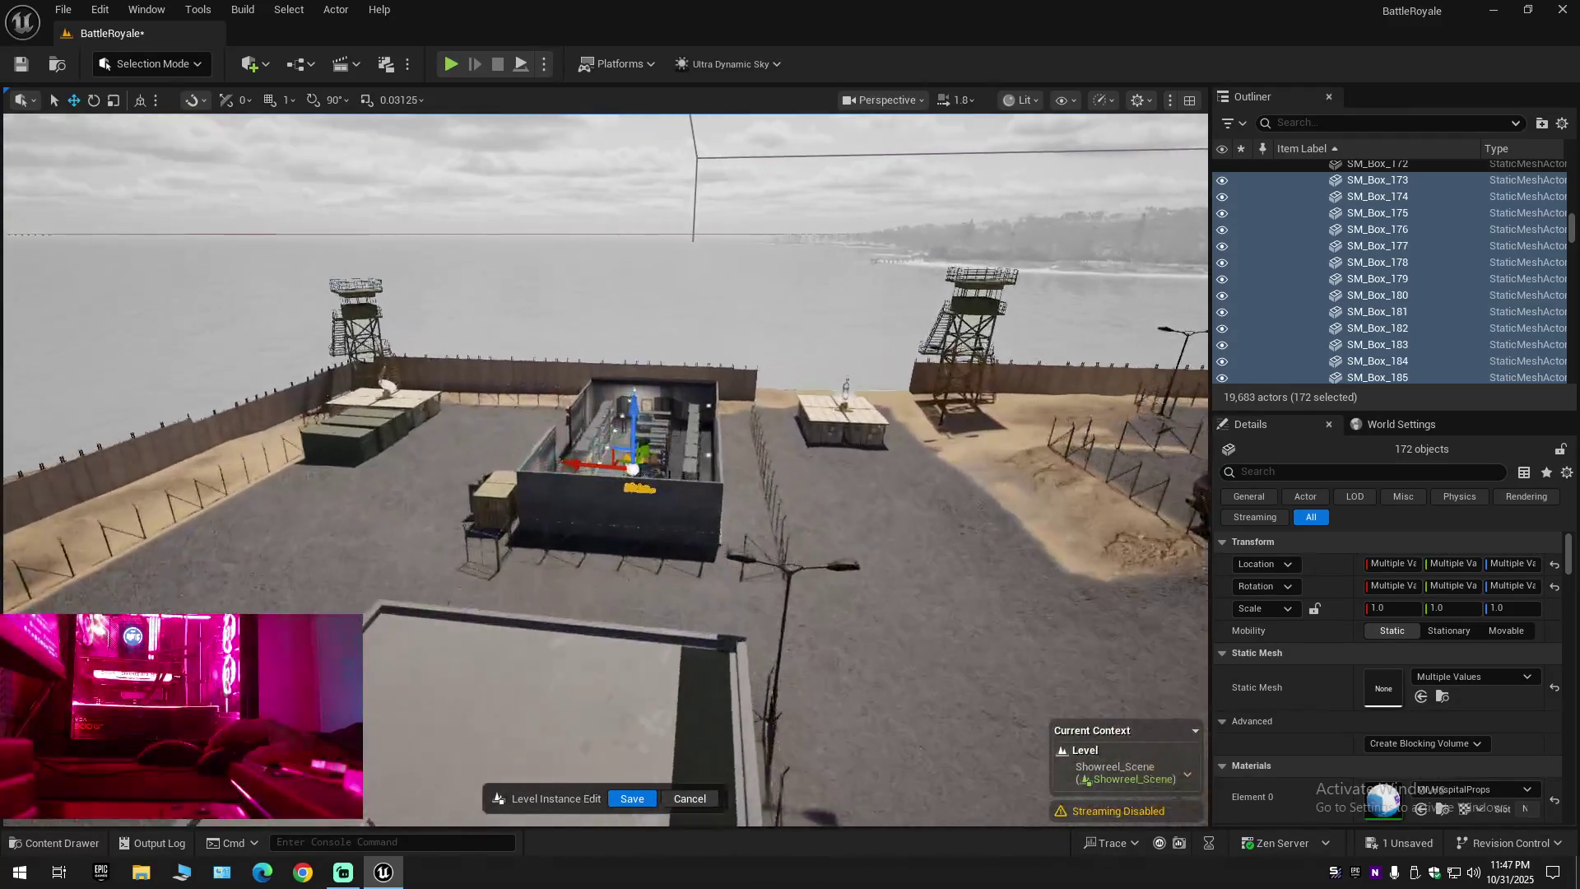
pyautogui.scroll(-2, 604, 469)
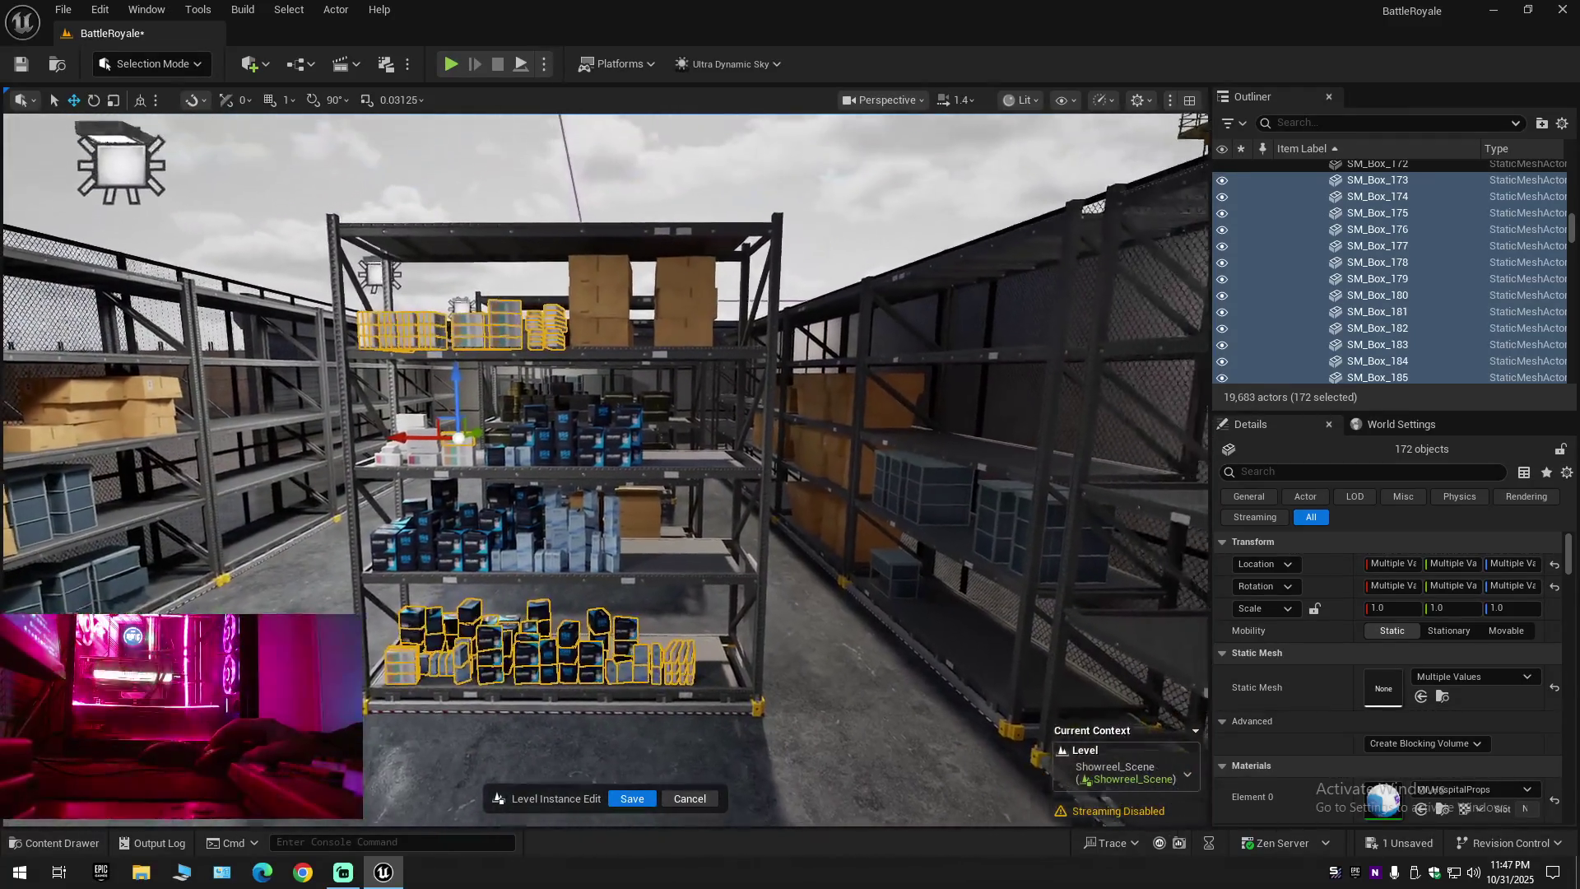
pyautogui.moveTo(605, 469)
pyautogui.mouseDown()
pyautogui.moveTo(538, 469)
pyautogui.moveTo(539, 518)
pyautogui.moveTo(539, 486)
pyautogui.moveTo(580, 494)
pyautogui.mouseUp()
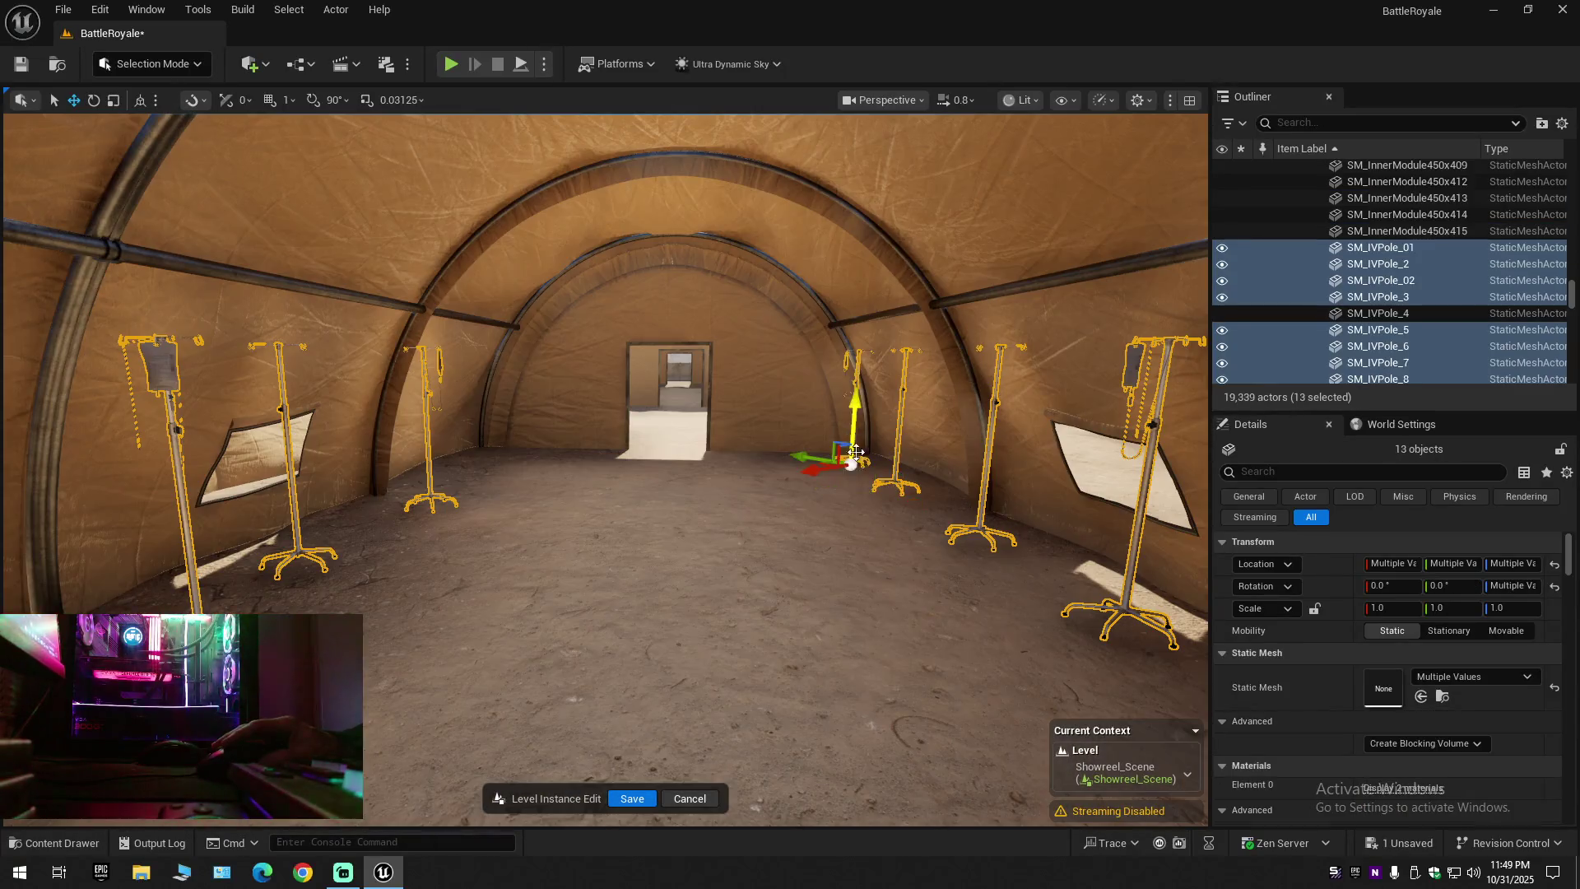
# Add the remaining IV pole to the selection and delete all the tent's IV poles
pyautogui.moveTo(855, 446); pyautogui.dragTo(872, 448)
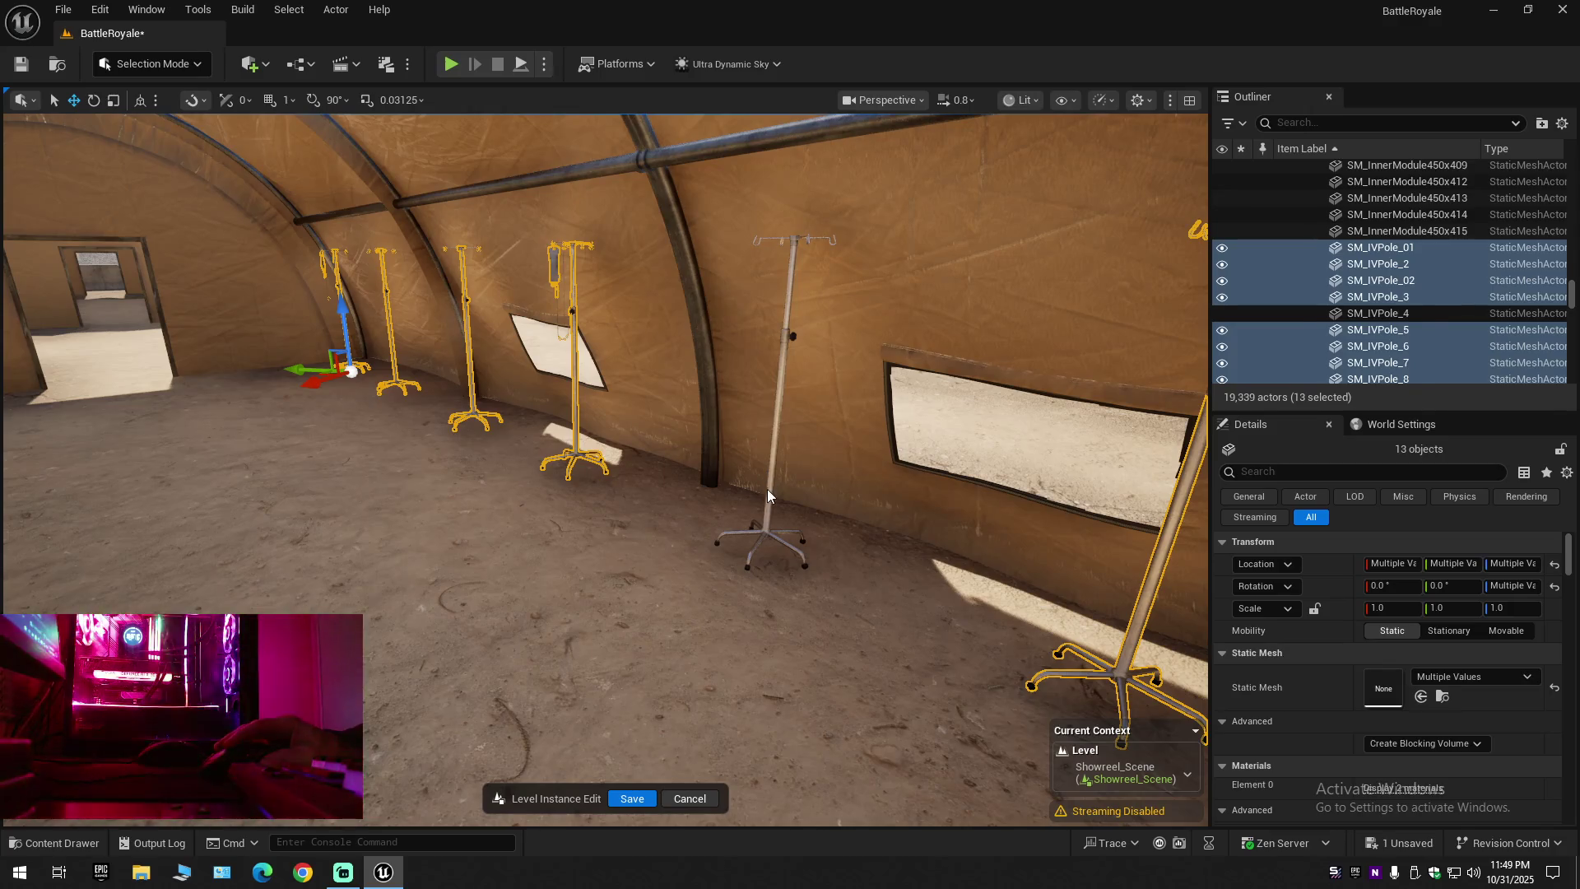
pyautogui.keyDown('ctrl'); pyautogui.click(767, 491); pyautogui.keyUp('ctrl')
pyautogui.keyDown('ctrl'); pyautogui.click(783, 476); pyautogui.keyUp('ctrl')
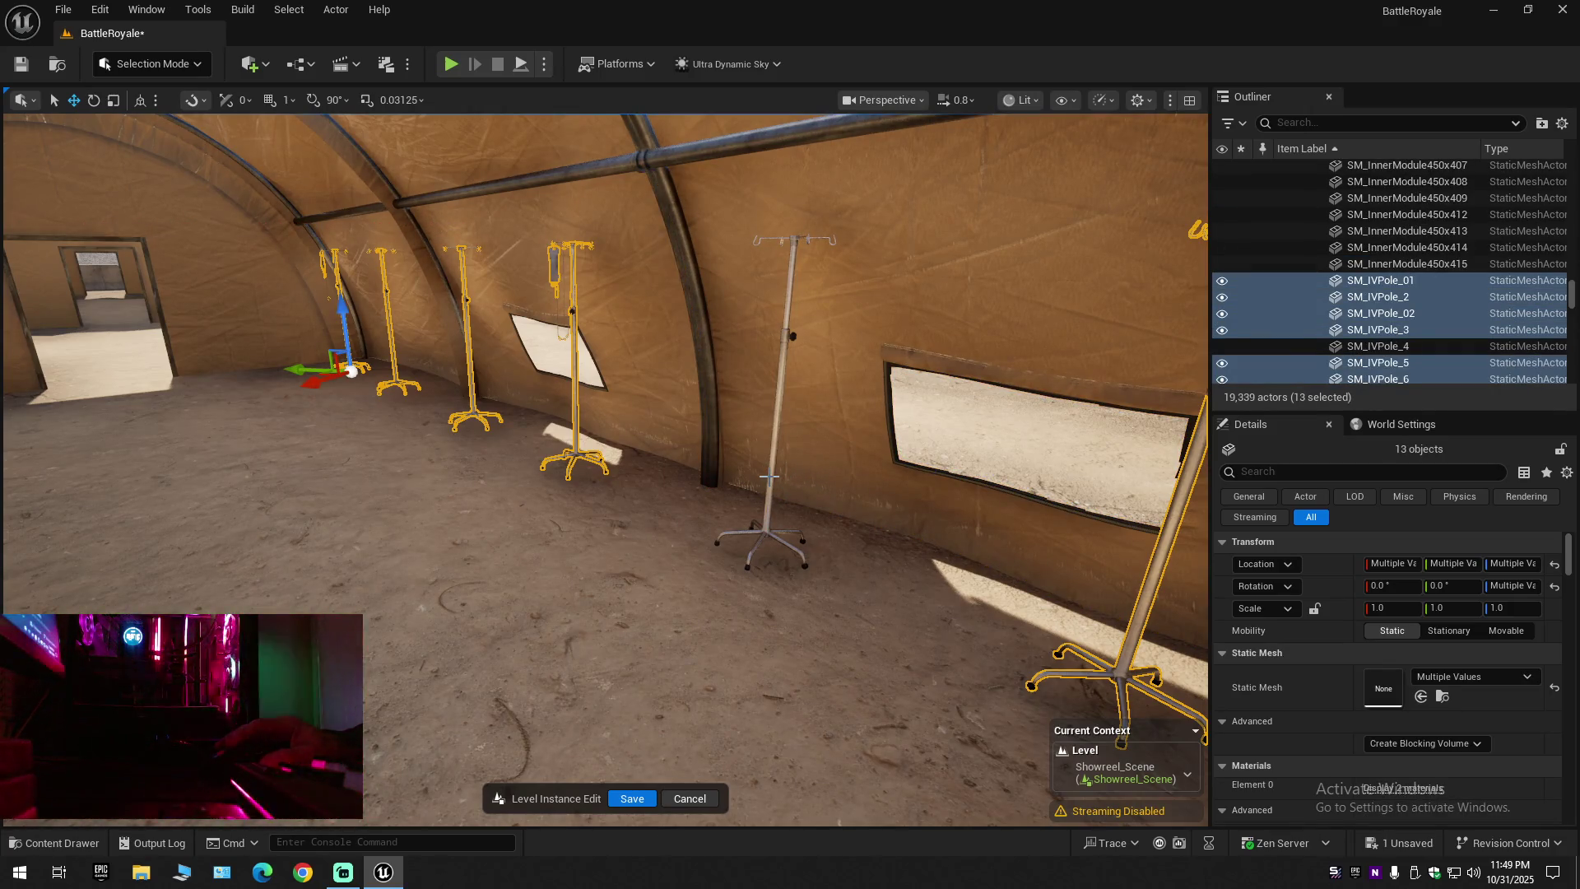
pyautogui.keyDown('ctrl'); pyautogui.click(770, 486); pyautogui.keyUp('ctrl')
pyautogui.moveTo(770, 486); pyautogui.dragTo(691, 485)
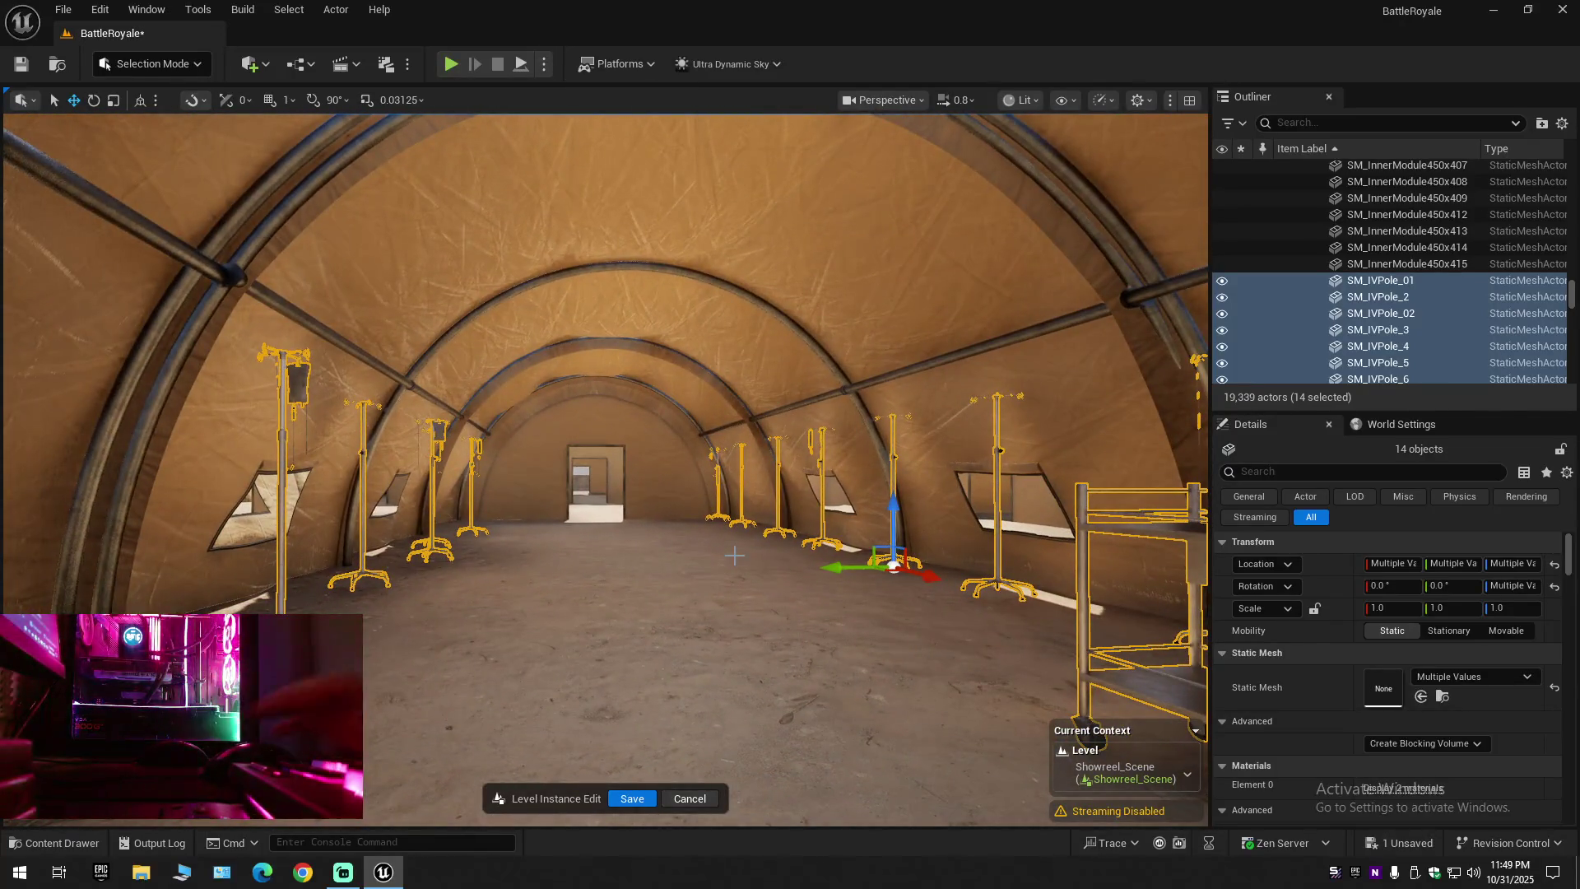
pyautogui.press('Delete')
# Fly to the warehouse shelf and select its stacked cardboard boxes
pyautogui.moveTo(691, 486)
pyautogui.mouseDown()
pyautogui.moveTo(625, 486)
pyautogui.moveTo(691, 485)
pyautogui.moveTo(691, 428)
pyautogui.moveTo(691, 535)
pyautogui.moveTo(823, 494)
pyautogui.moveTo(1107, 477)
pyautogui.moveTo(1107, 543)
pyautogui.moveTo(1107, 511)
pyautogui.mouseUp()
pyautogui.scroll(3, 740, 510)
pyautogui.scroll(1, 1107, 510)
pyautogui.scroll(-2, 1108, 526)
pyautogui.moveTo(724, 460); pyautogui.dragTo(724, 483)
pyautogui.click(688, 407)
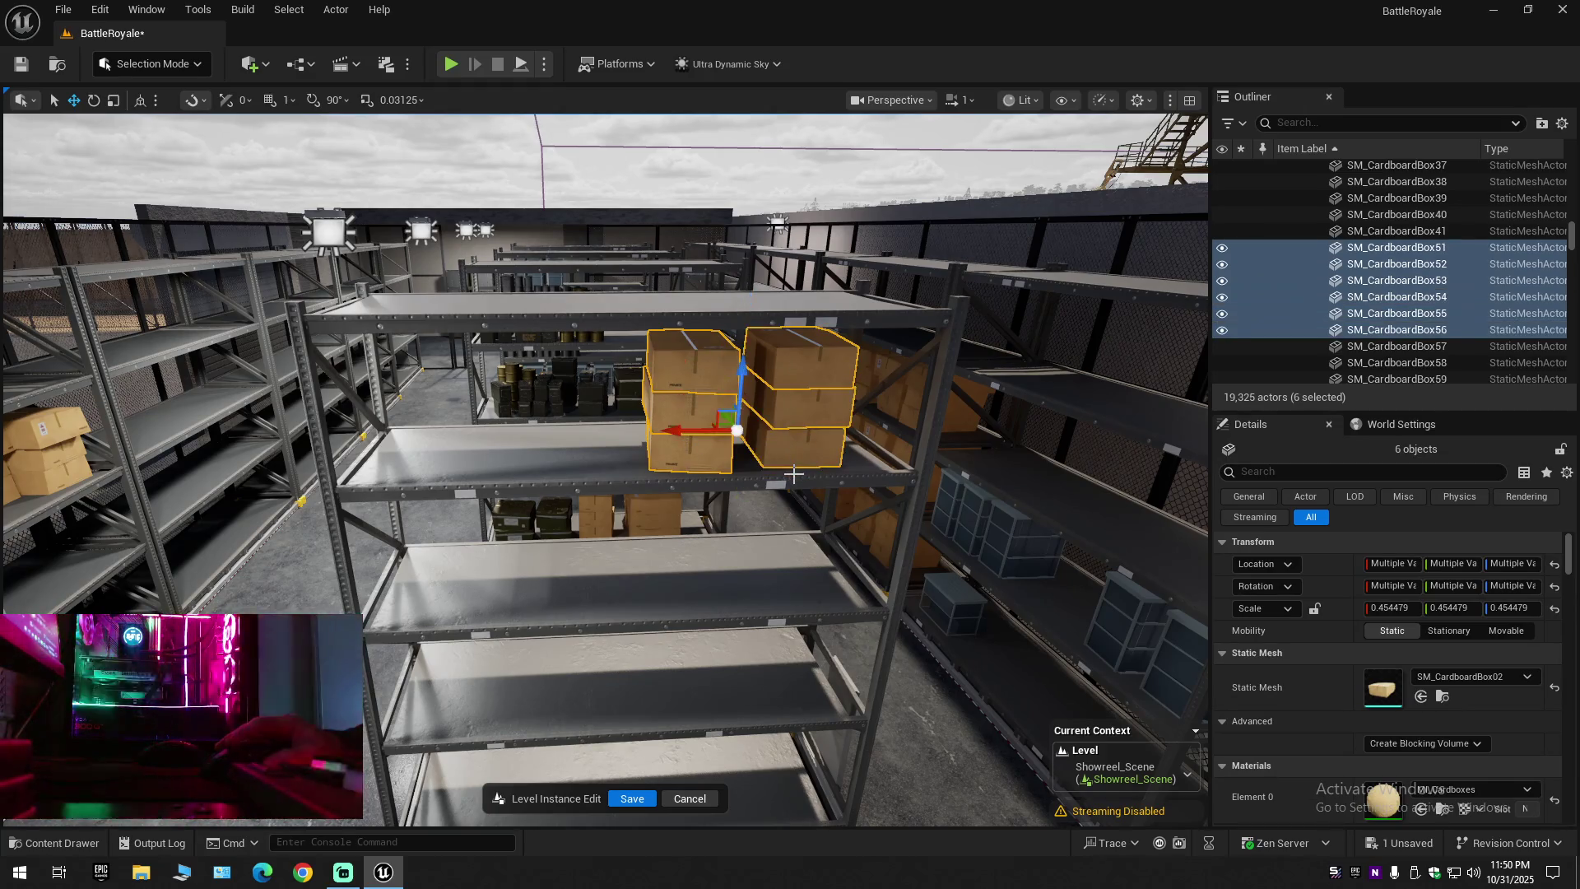
# Delete the six cardboard boxes, then delete the empty SM_Storage_RackModule13 rack
pyautogui.press('Delete')
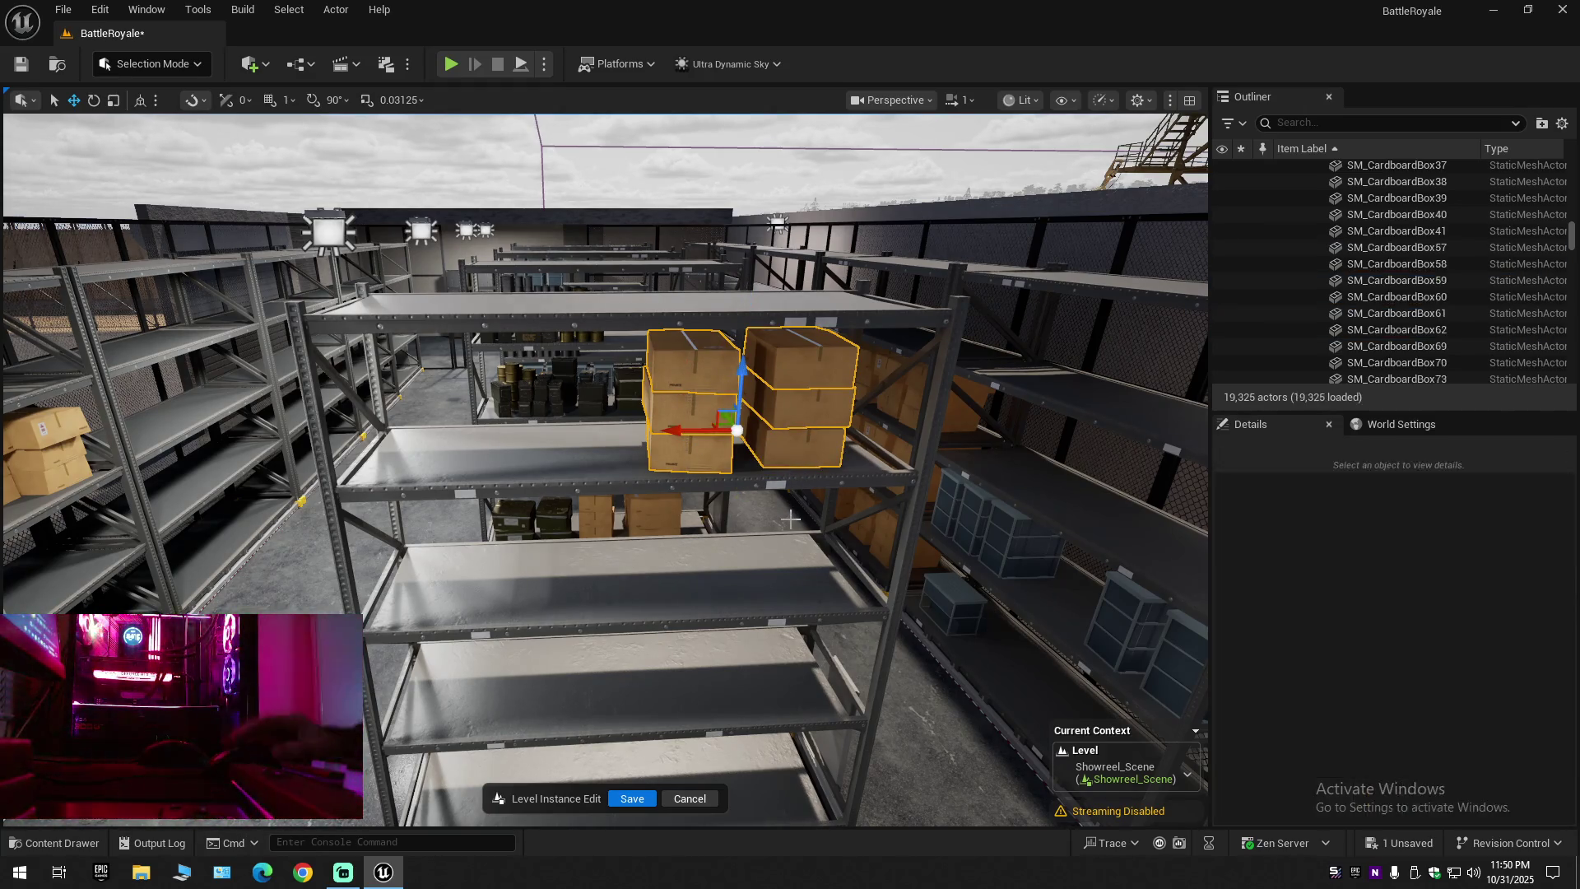
pyautogui.moveTo(737, 448)
pyautogui.mouseDown()
pyautogui.moveTo(701, 575)
pyautogui.moveTo(678, 576)
pyautogui.moveTo(642, 642)
pyautogui.mouseUp()
pyautogui.click(678, 535)
pyautogui.press('e')
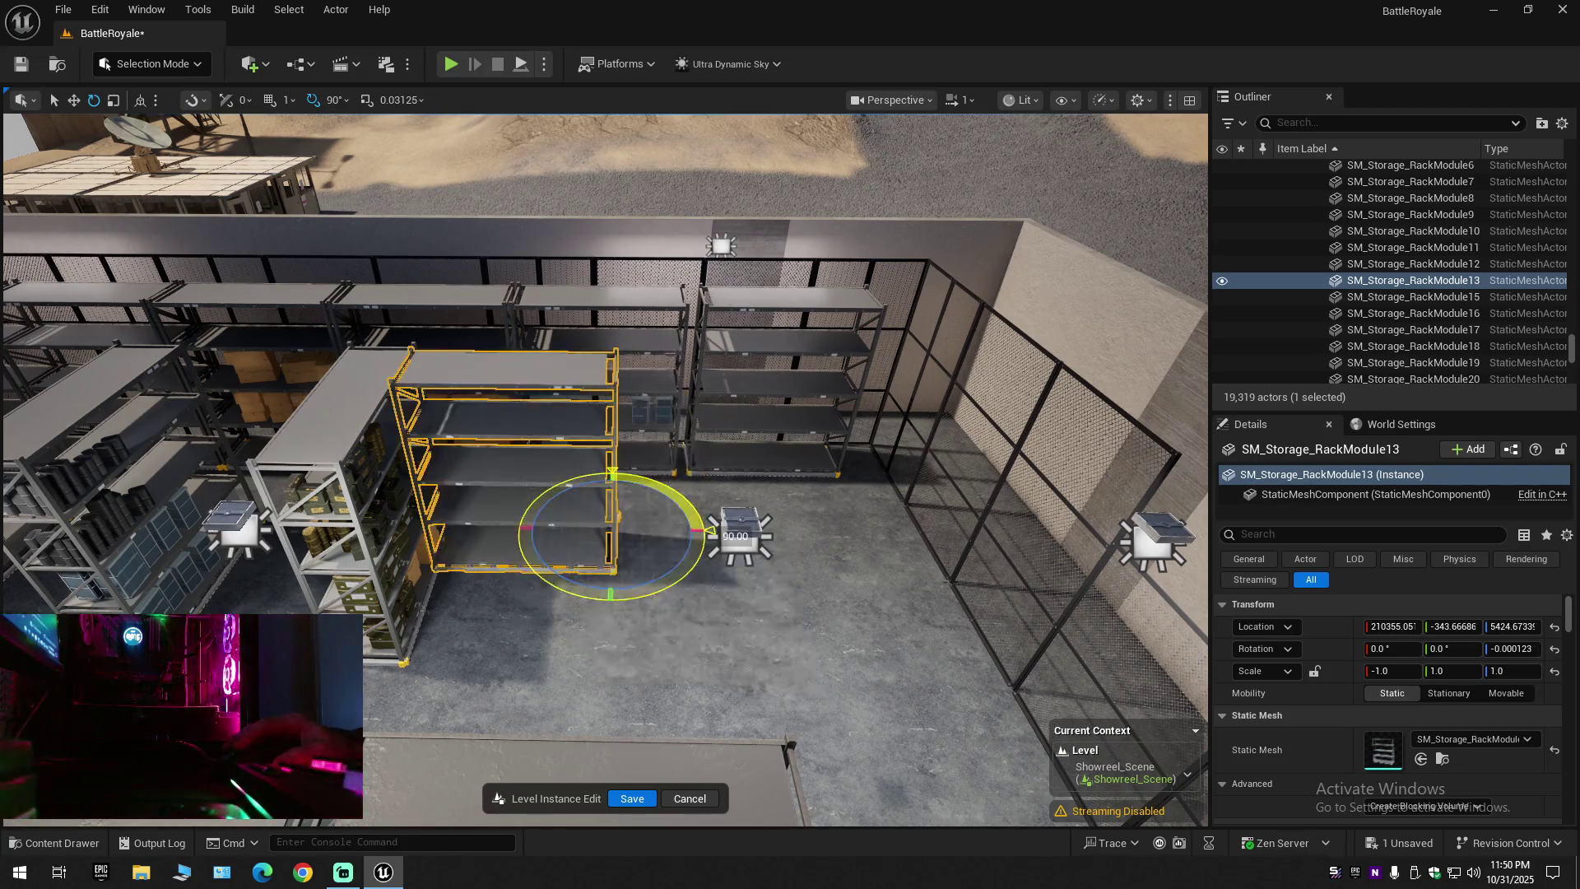
pyautogui.moveTo(642, 641)
pyautogui.mouseDown()
pyautogui.moveTo(724, 543)
pyautogui.moveTo(810, 484)
pyautogui.mouseUp()
pyautogui.press('w')
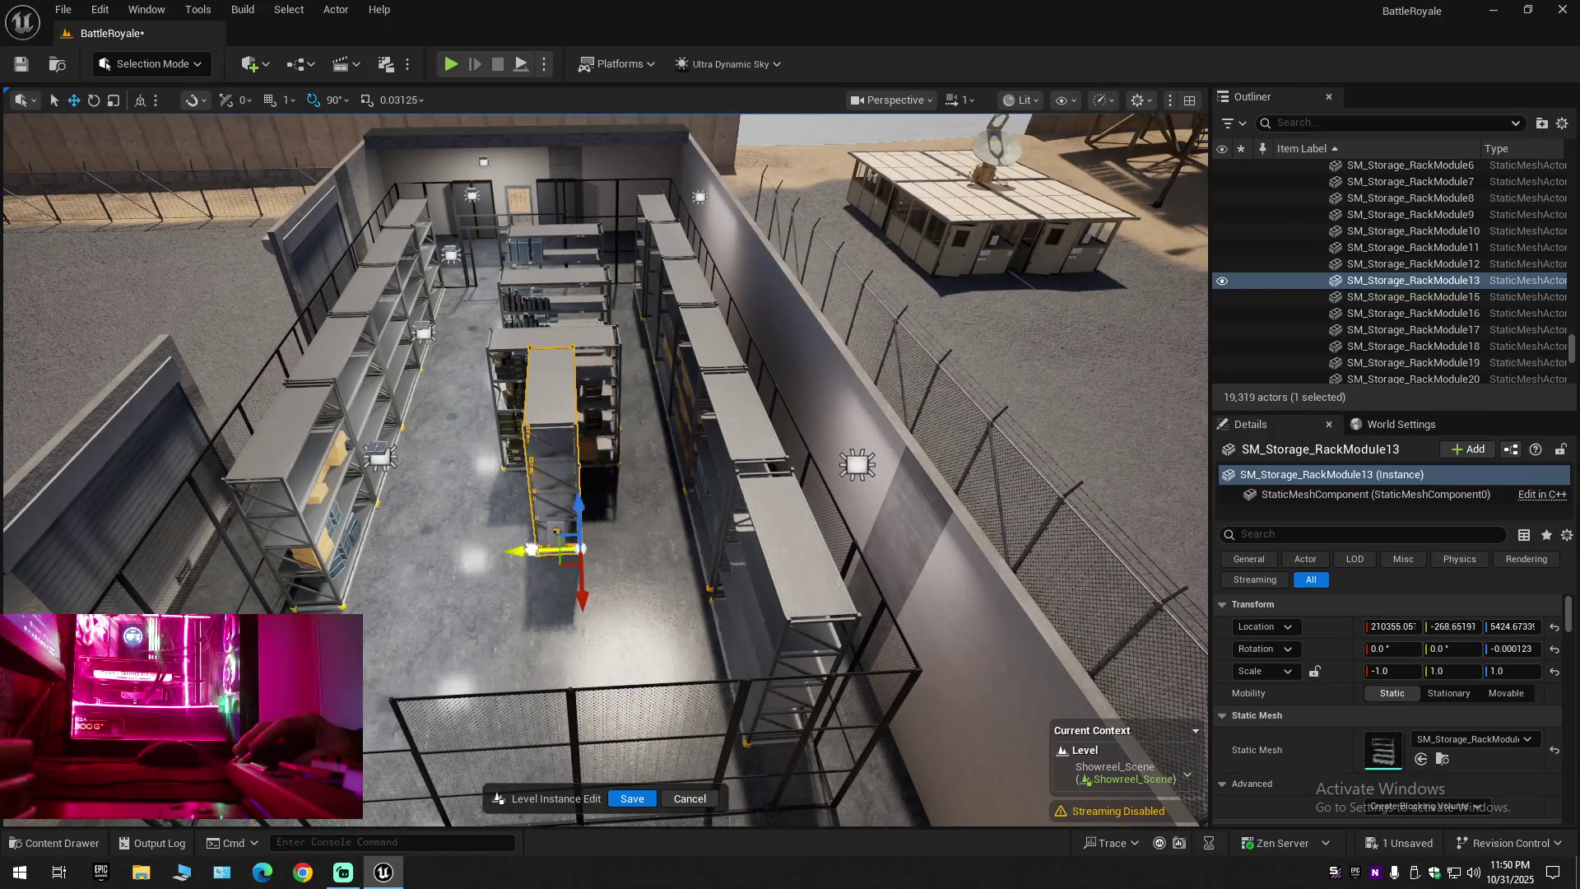
pyautogui.moveTo(810, 484); pyautogui.dragTo(662, 490)
pyautogui.moveTo(623, 593)
pyautogui.mouseDown()
pyautogui.moveTo(626, 493)
pyautogui.moveTo(647, 460)
pyautogui.mouseUp()
pyautogui.press('Delete')
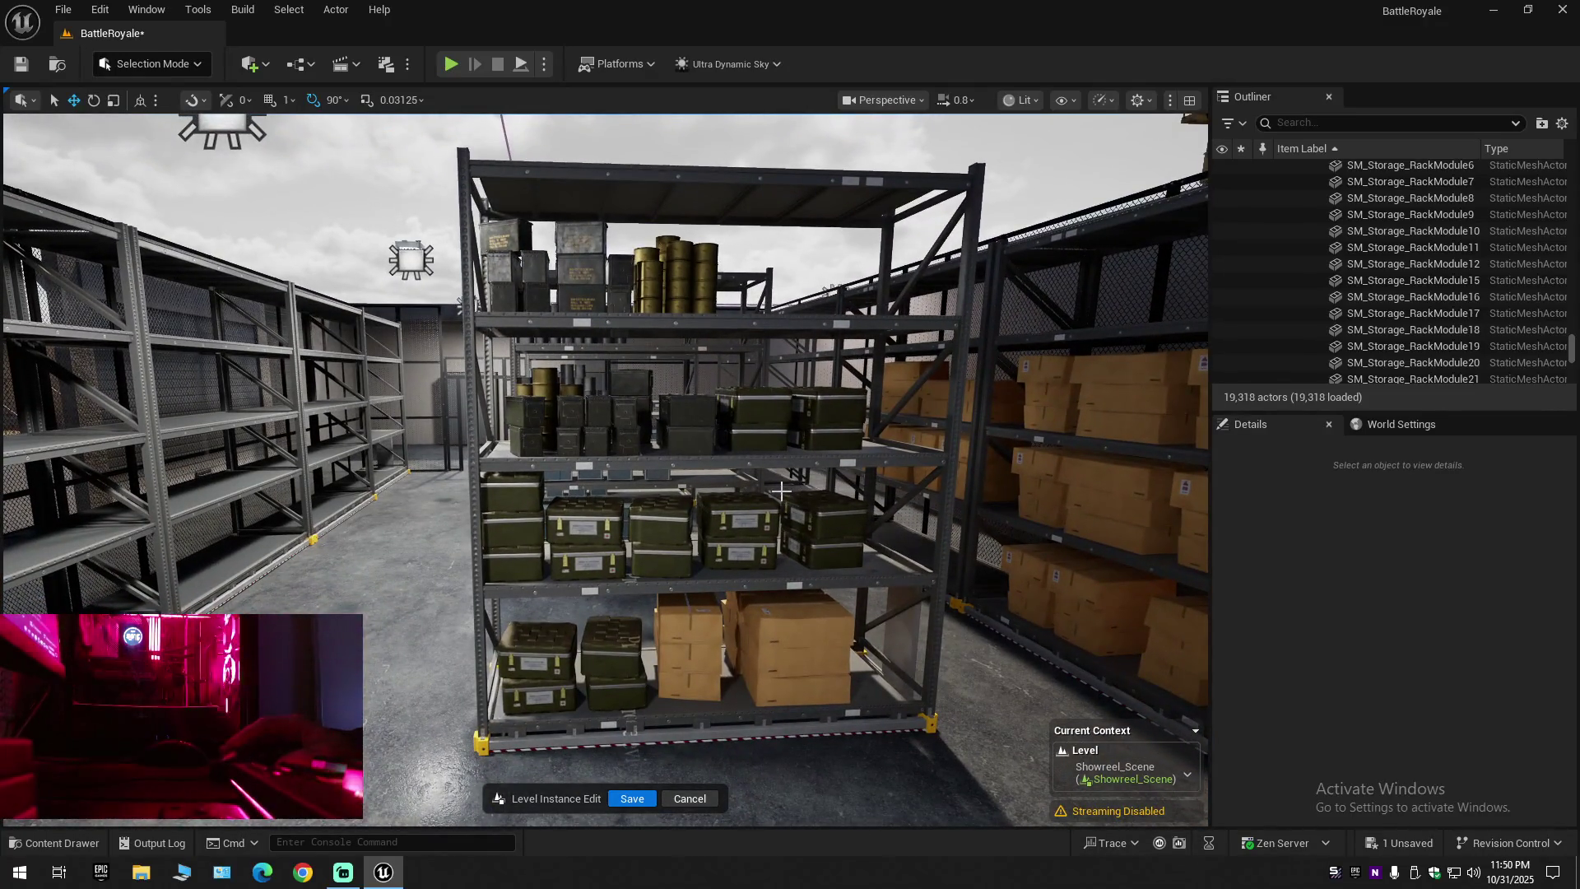
# Collapse the Outliner and expand only BattleRoyale (Editor) to show its top-level folders
pyautogui.click(1562, 123)
pyautogui.click(1417, 210)
pyautogui.click(1282, 168)
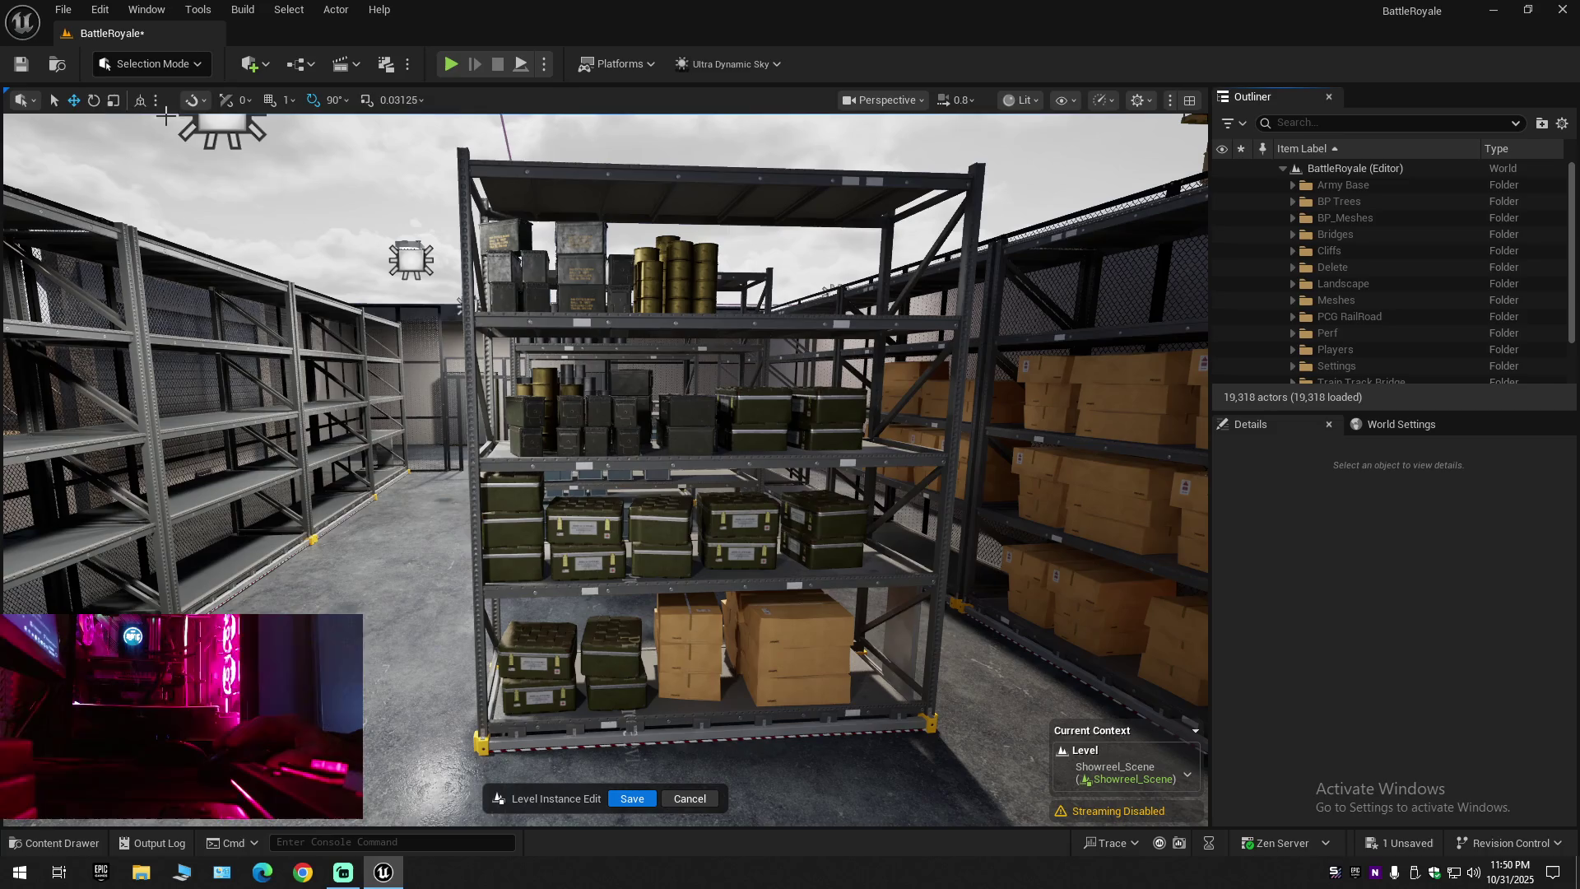
# Save the current level, then Save All modified levels and assets
pyautogui.click(25, 66)
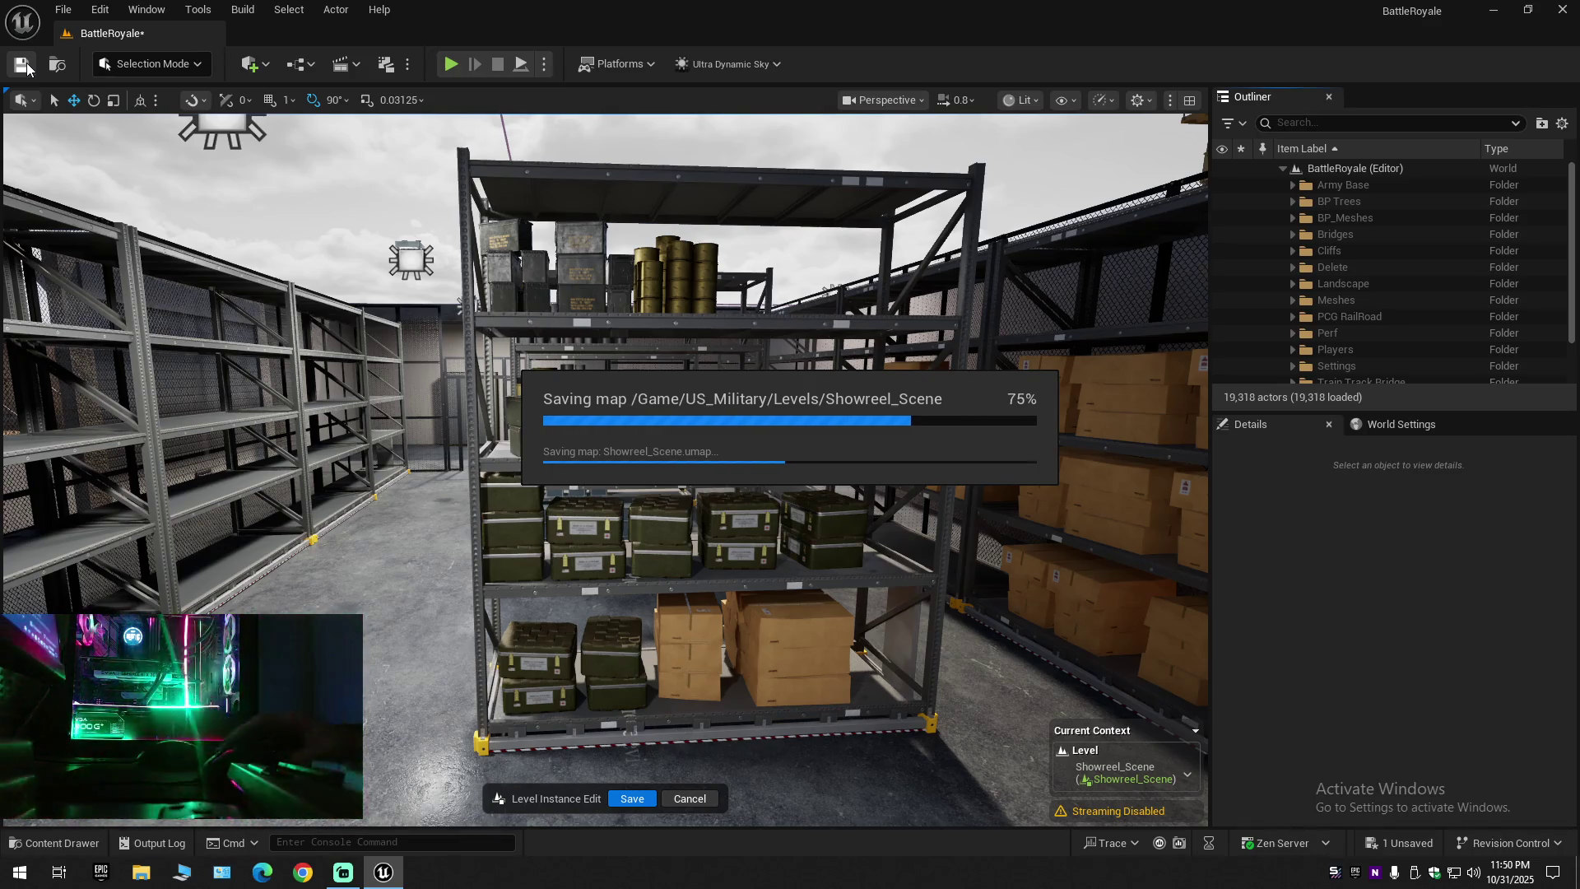
pyautogui.click(69, 10)
pyautogui.click(133, 211)
pyautogui.click(74, 12)
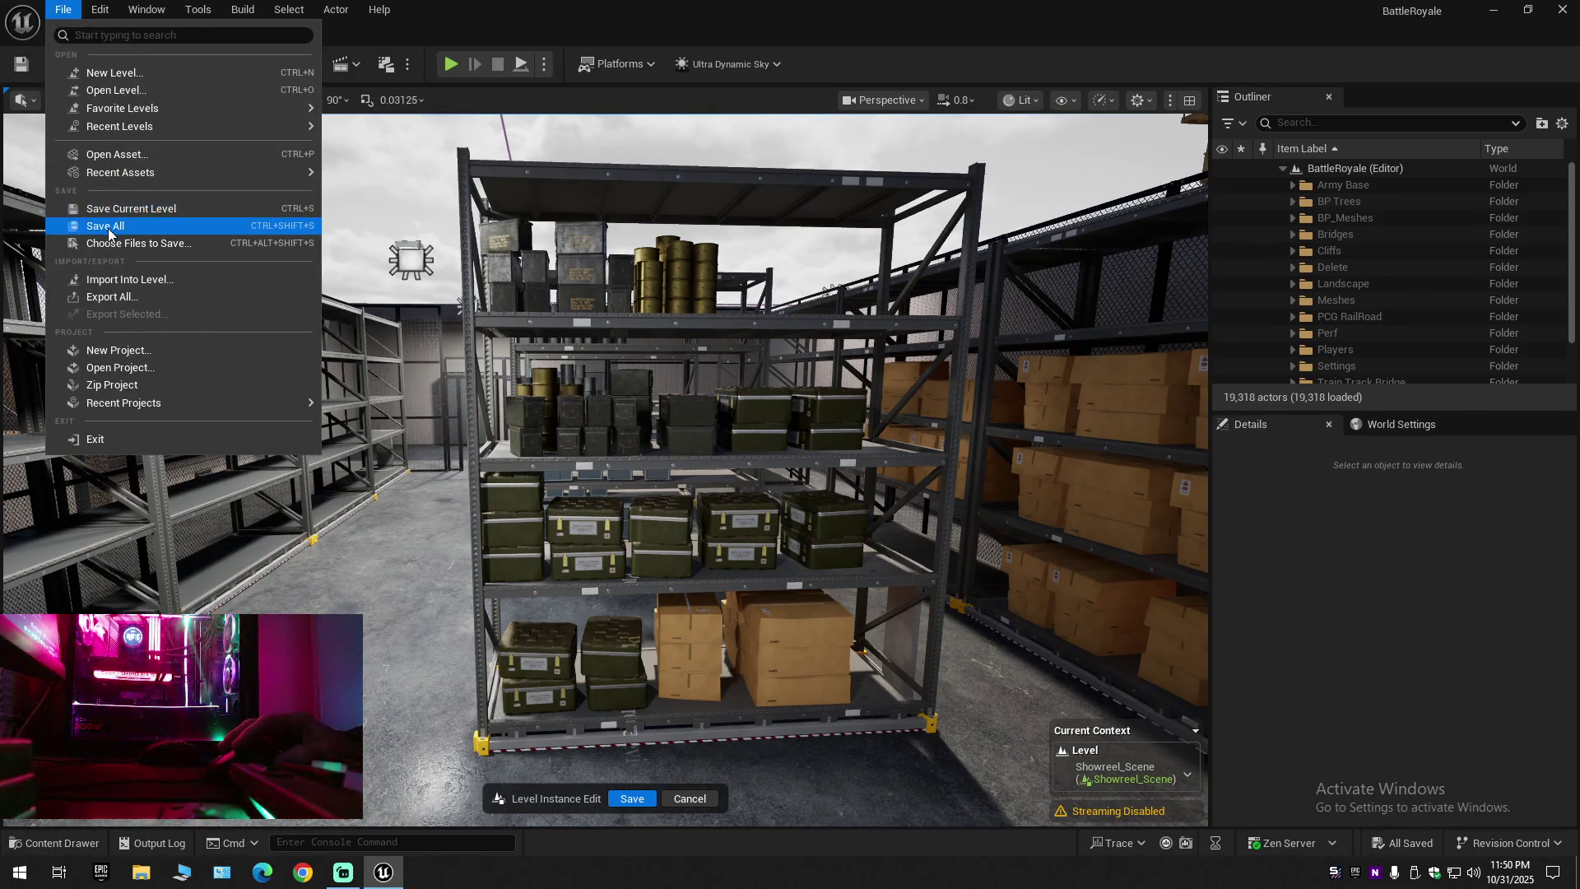
pyautogui.click(108, 227)
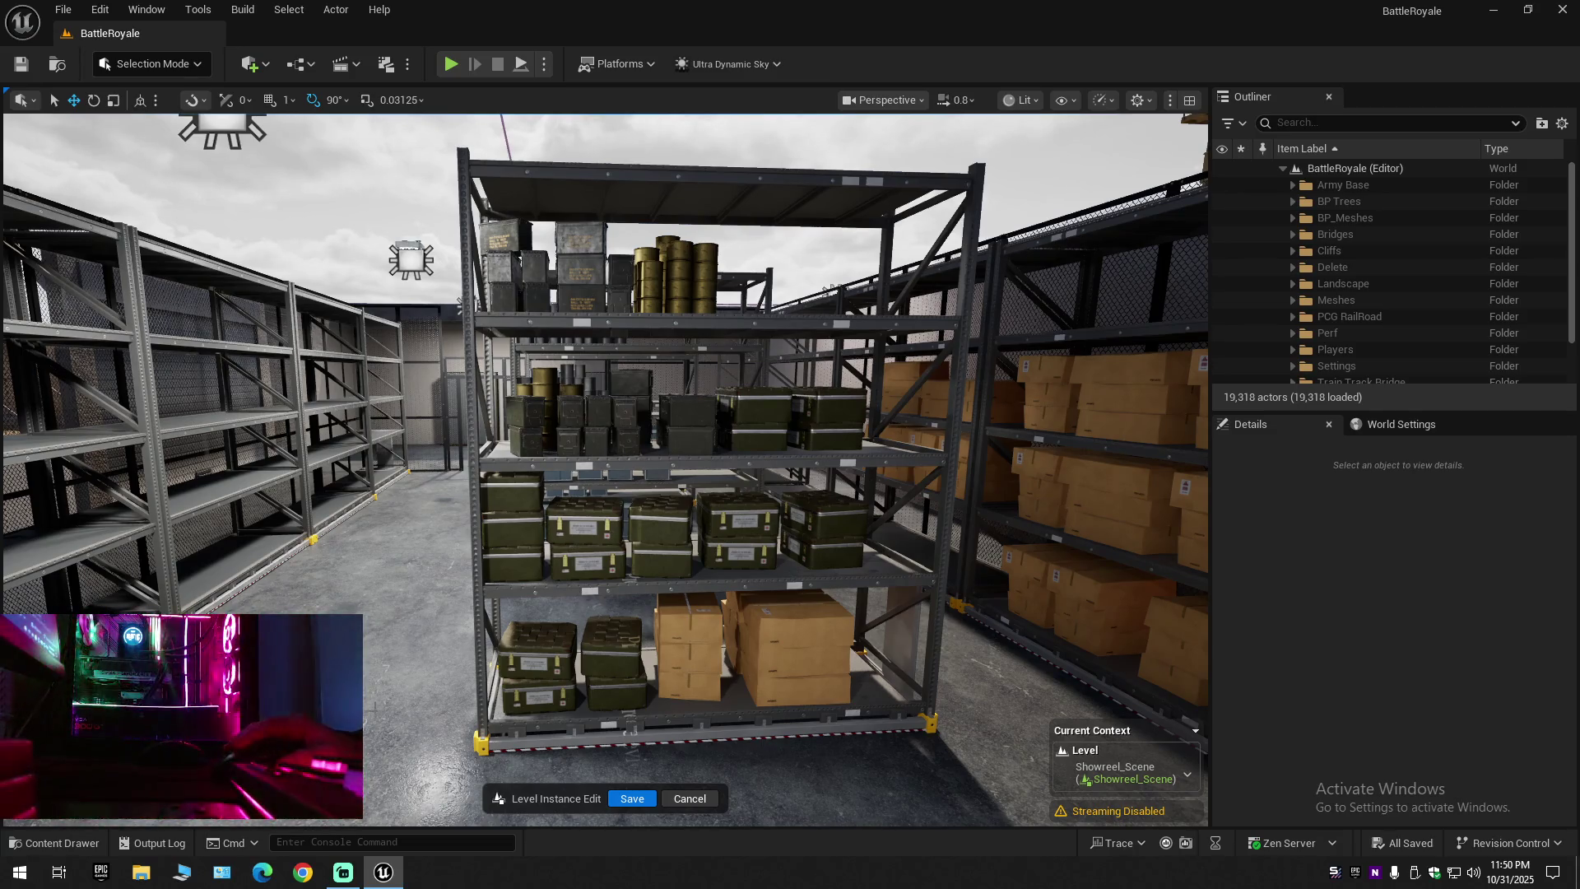
pyautogui.scroll(10, 549, 627)
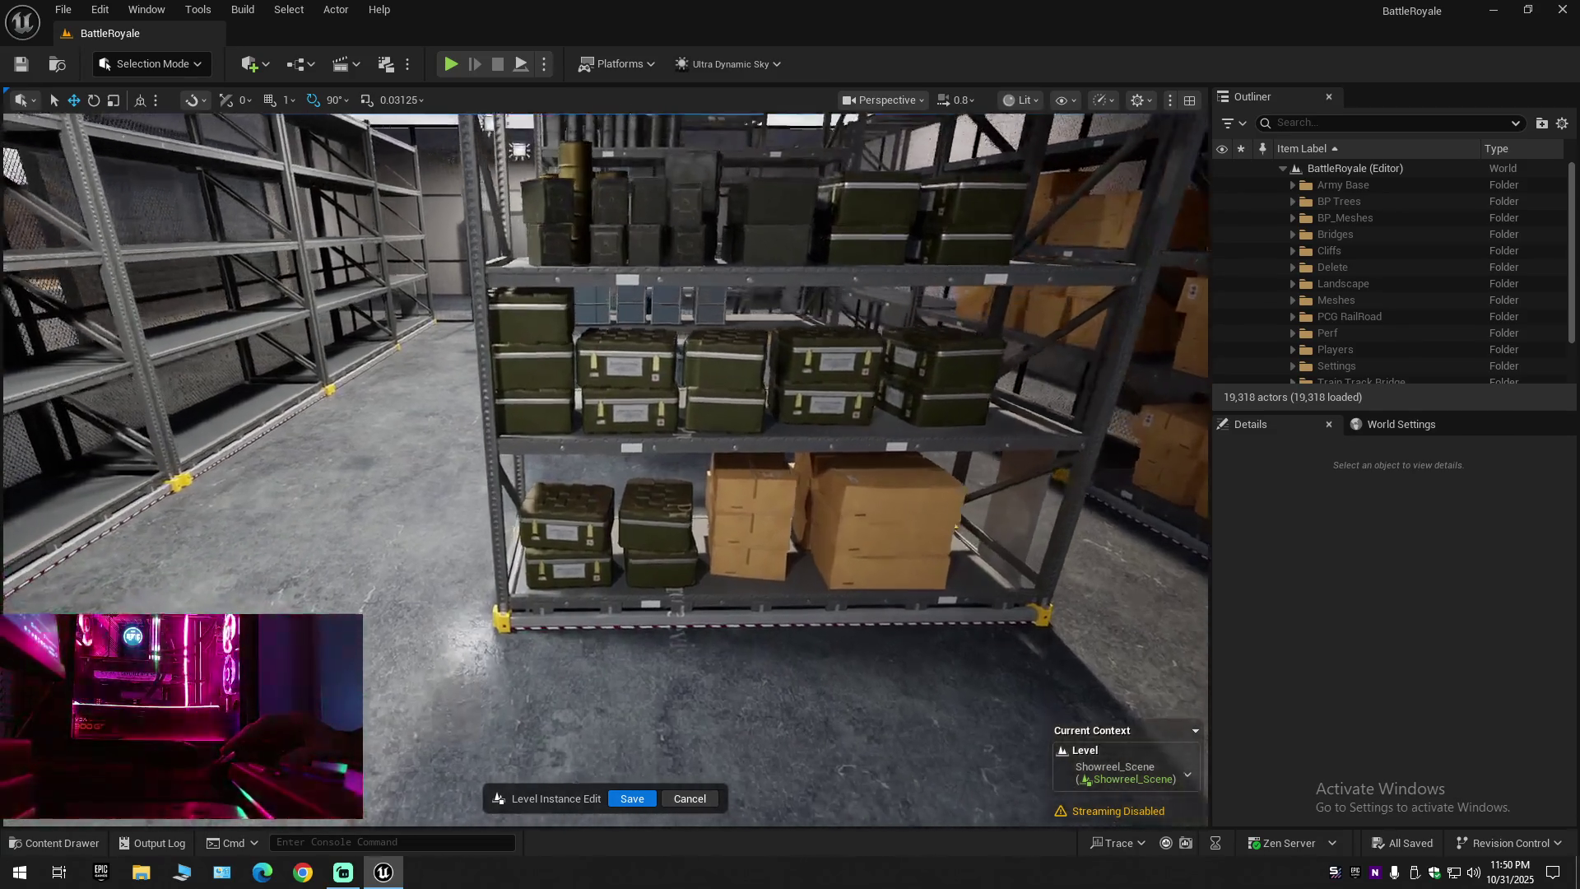
# Select the bottom-shelf medical crates and cardboard boxes on the rack together
pyautogui.click(591, 575)
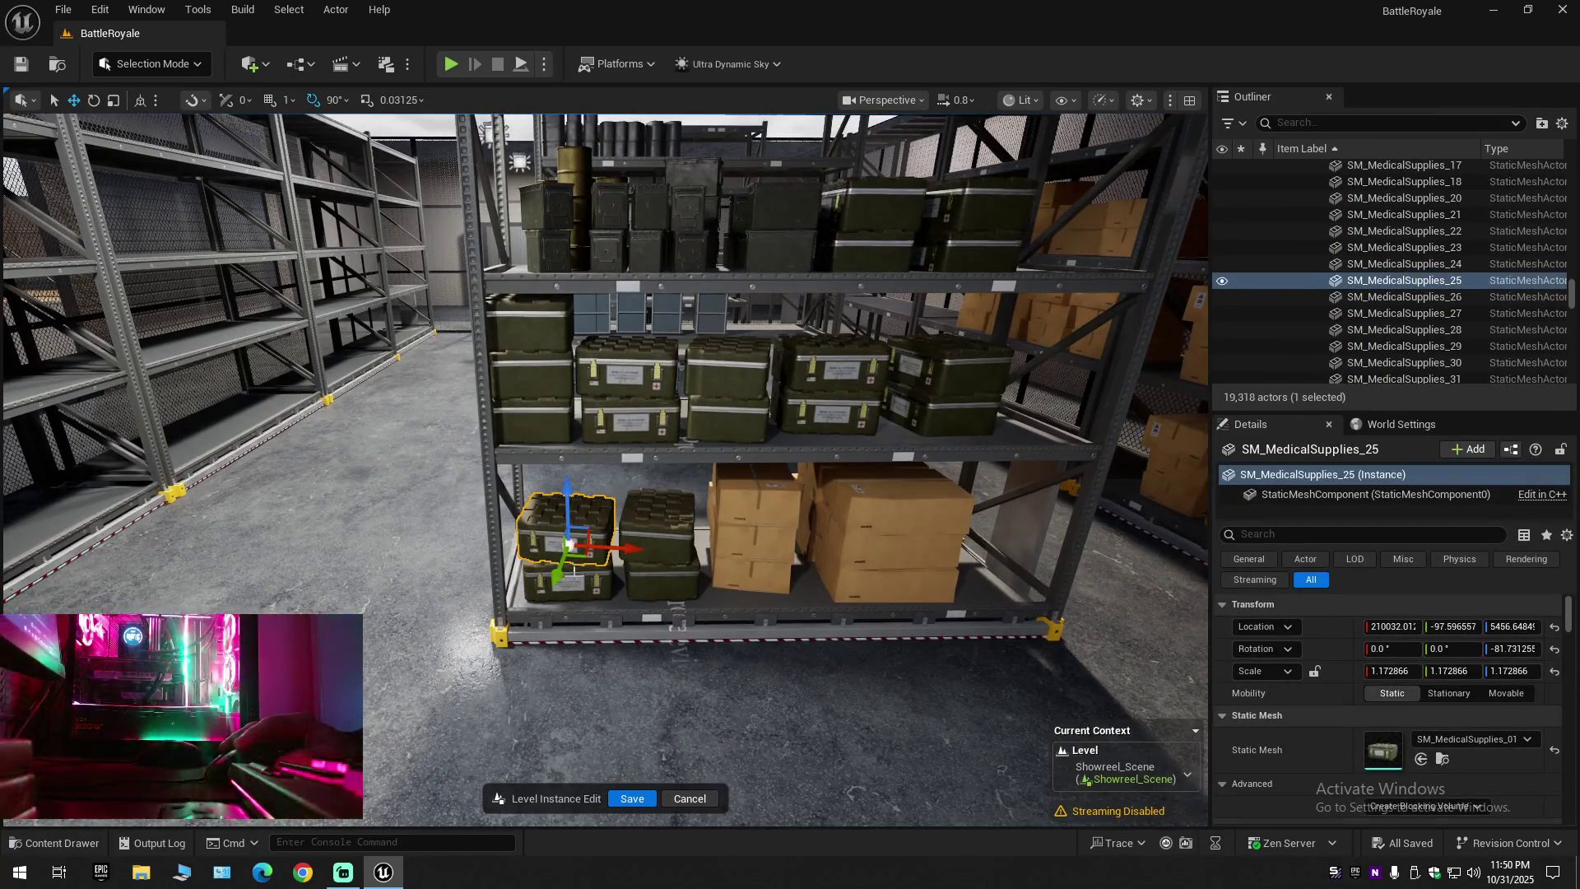
pyautogui.keyDown('ctrl'); pyautogui.click(567, 535); pyautogui.keyUp('ctrl')
pyautogui.keyDown('ctrl'); pyautogui.click(643, 567); pyautogui.keyUp('ctrl')
pyautogui.keyDown('ctrl'); pyautogui.click(644, 576); pyautogui.keyUp('ctrl')
pyautogui.keyDown('ctrl'); pyautogui.click(753, 494); pyautogui.keyUp('ctrl')
pyautogui.keyDown('ctrl'); pyautogui.click(753, 539); pyautogui.keyUp('ctrl')
pyautogui.keyDown('ctrl'); pyautogui.click(739, 565); pyautogui.keyUp('ctrl')
pyautogui.keyDown('ctrl'); pyautogui.click(850, 493); pyautogui.keyUp('ctrl')
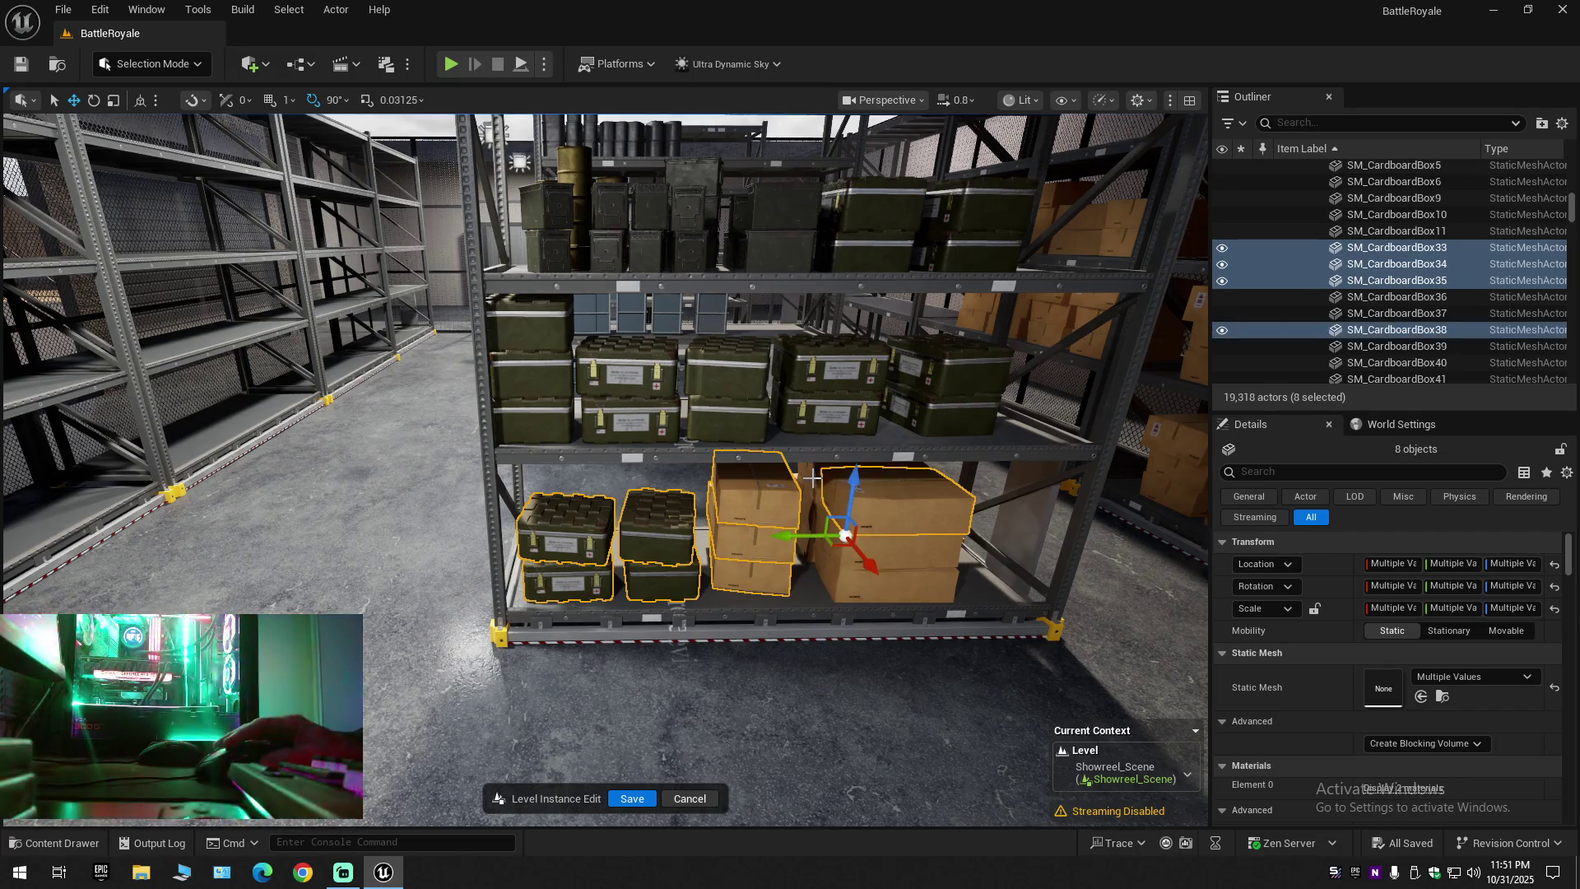
pyautogui.keyDown('ctrl'); pyautogui.click(866, 572); pyautogui.keyUp('ctrl')
pyautogui.keyDown('ctrl'); pyautogui.click(872, 588); pyautogui.keyUp('ctrl')
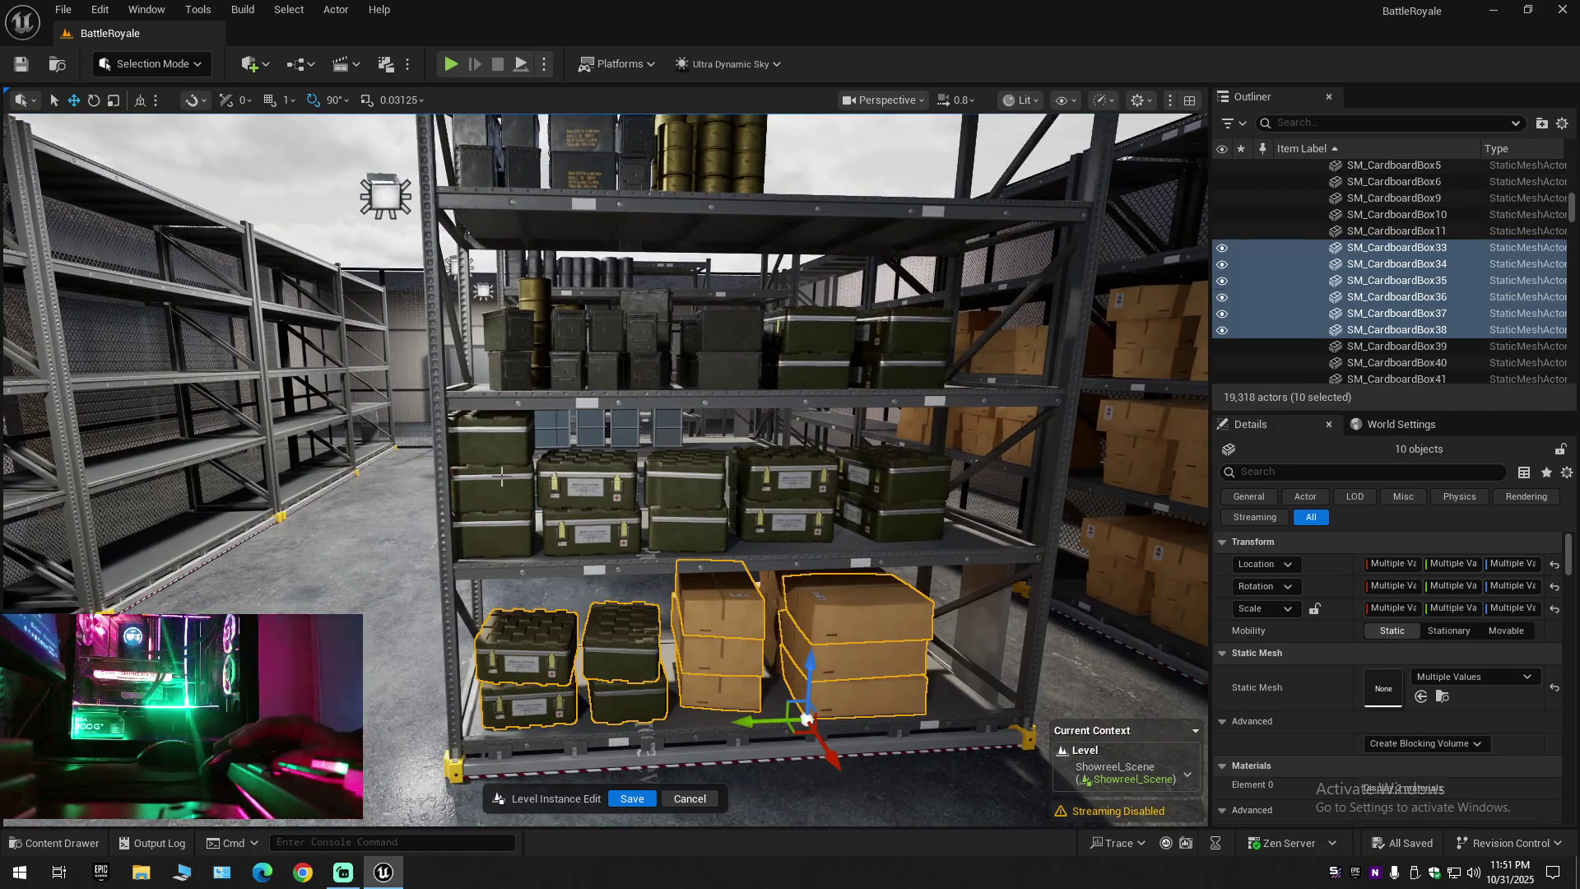
# Add the left, centre and right middle-shelf medical crates to the selection
pyautogui.keyDown('ctrl'); pyautogui.click(489, 436); pyautogui.keyUp('ctrl')
pyautogui.keyDown('ctrl'); pyautogui.click(494, 489); pyautogui.keyUp('ctrl')
pyautogui.keyDown('ctrl'); pyautogui.click(496, 539); pyautogui.keyUp('ctrl')
pyautogui.keyDown('ctrl'); pyautogui.click(576, 485); pyautogui.keyUp('ctrl')
pyautogui.keyDown('ctrl'); pyautogui.click(589, 531); pyautogui.keyUp('ctrl')
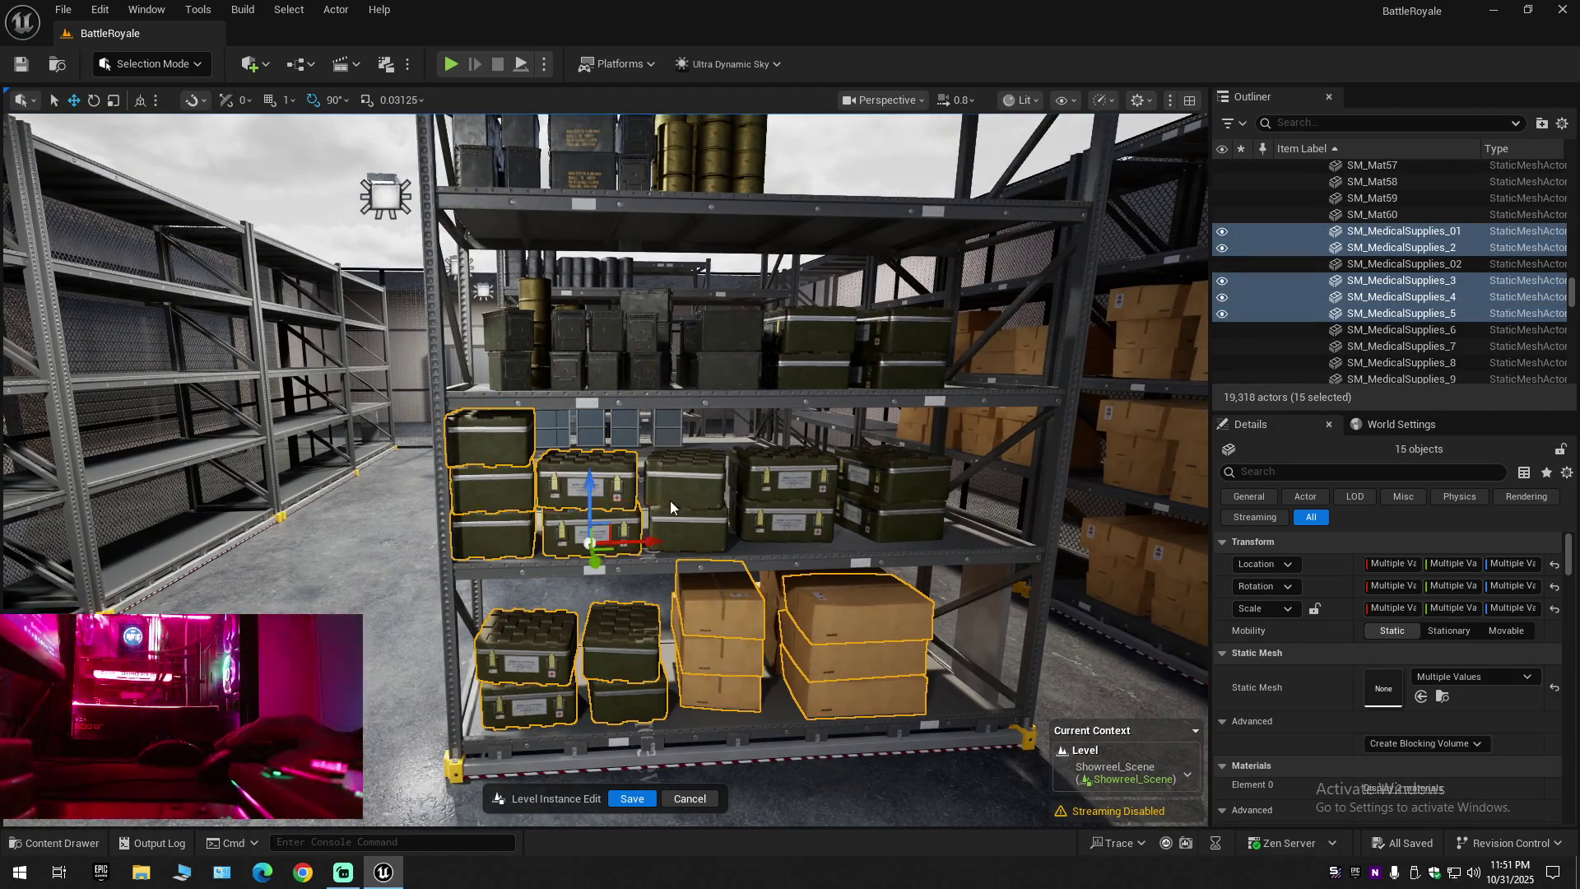
pyautogui.keyDown('ctrl'); pyautogui.click(687, 531); pyautogui.keyUp('ctrl')
pyautogui.keyDown('ctrl'); pyautogui.click(687, 481); pyautogui.keyUp('ctrl')
pyautogui.keyDown('ctrl'); pyautogui.click(769, 485); pyautogui.keyUp('ctrl')
pyautogui.keyDown('ctrl'); pyautogui.click(779, 517); pyautogui.keyUp('ctrl')
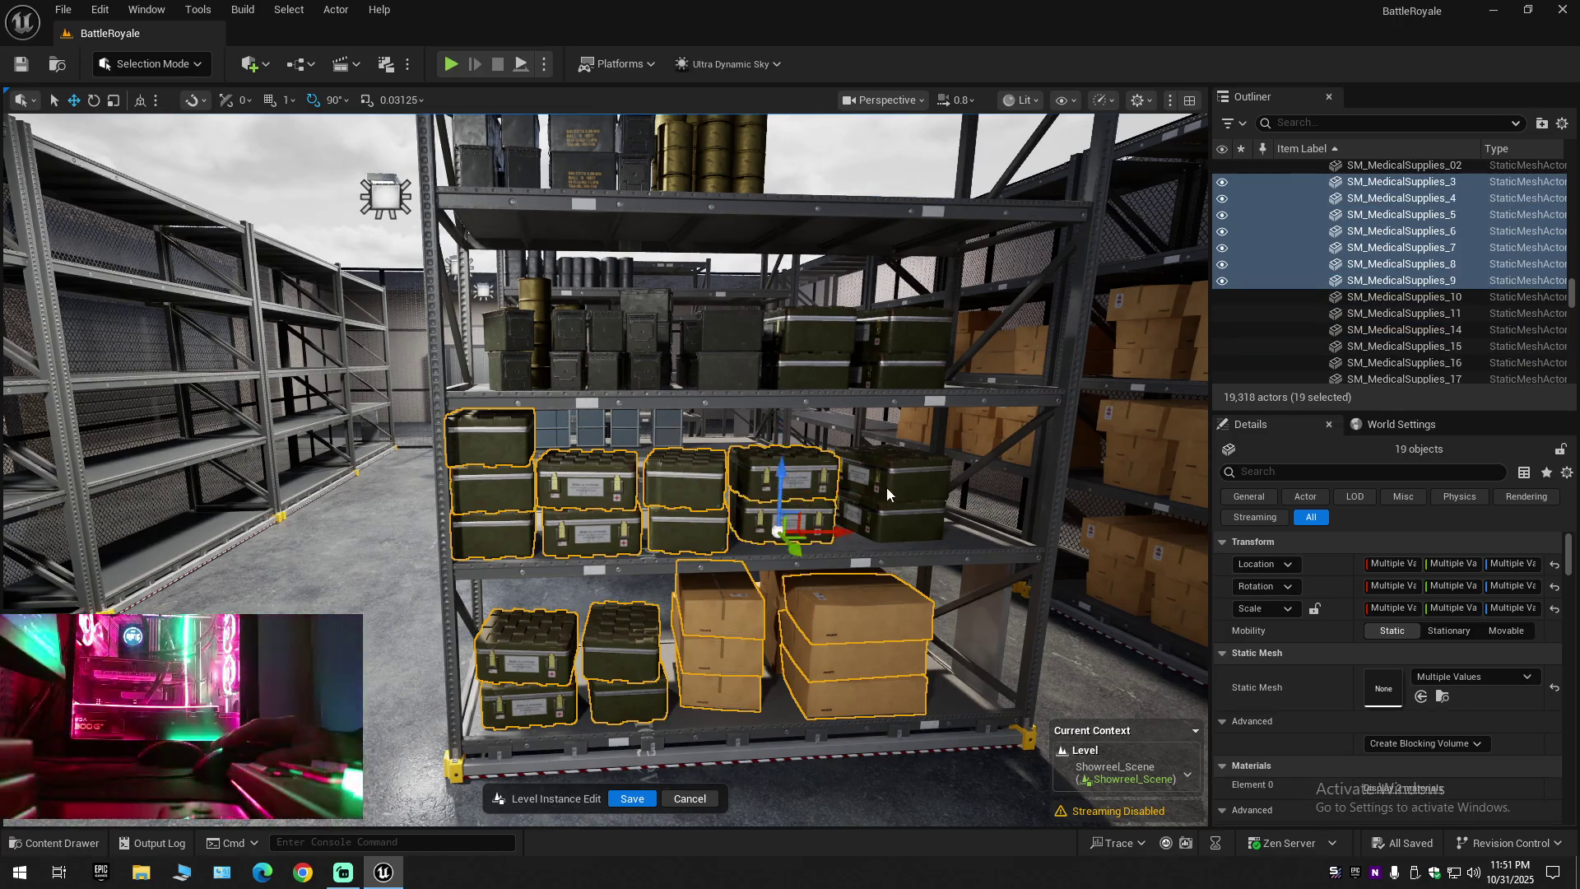
pyautogui.keyDown('ctrl'); pyautogui.click(886, 483); pyautogui.keyUp('ctrl')
pyautogui.keyDown('ctrl'); pyautogui.click(893, 519); pyautogui.keyUp('ctrl')
# Add the four upper-shelf crates to the selection
pyautogui.keyDown('ctrl'); pyautogui.click(893, 333); pyautogui.keyUp('ctrl')
pyautogui.keyDown('ctrl'); pyautogui.click(897, 372); pyautogui.keyUp('ctrl')
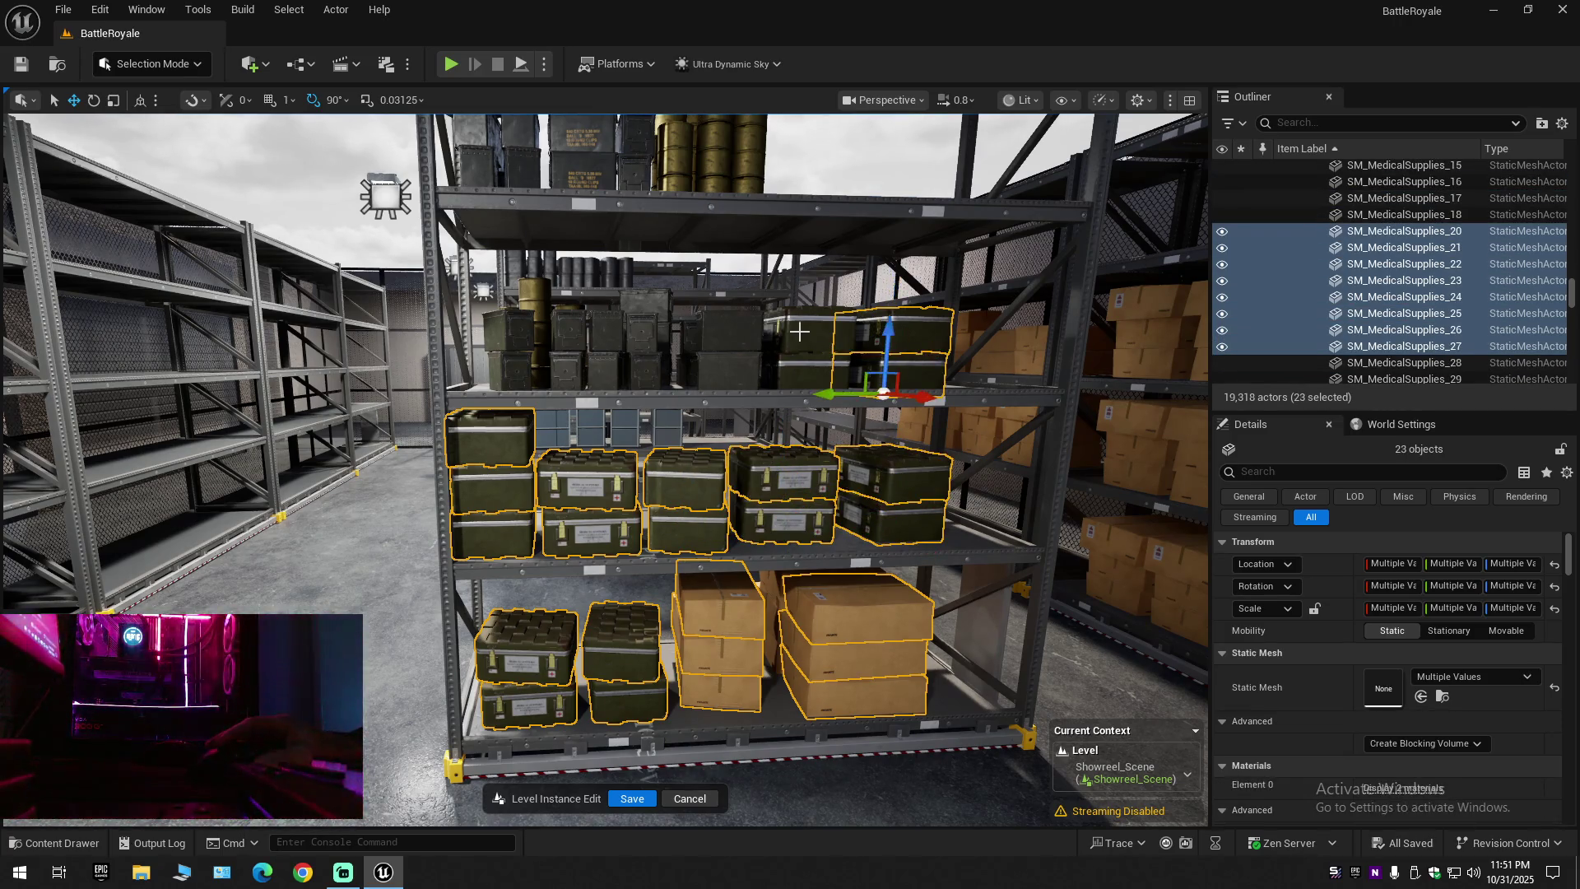
pyautogui.keyDown('ctrl'); pyautogui.click(804, 334); pyautogui.keyUp('ctrl')
pyautogui.keyDown('ctrl'); pyautogui.click(793, 371); pyautogui.keyUp('ctrl')
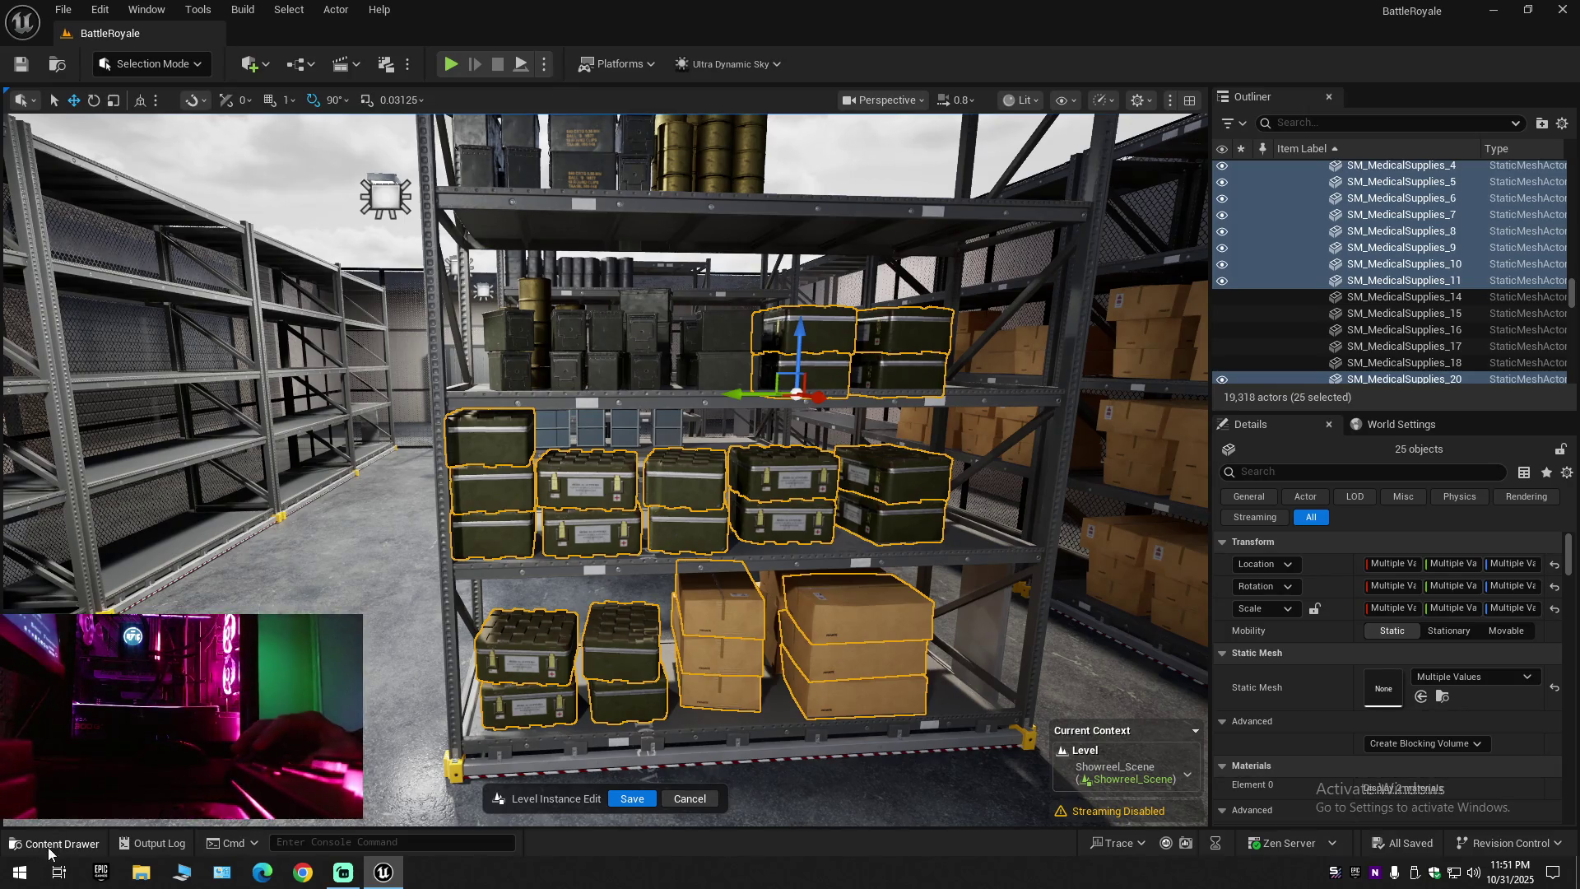
# Open the Content Drawer with Ctrl+Space and clear its asset search
pyautogui.hotkey('ctrl', 'space')
pyautogui.click(261, 595)
pyautogui.click(220, 594)
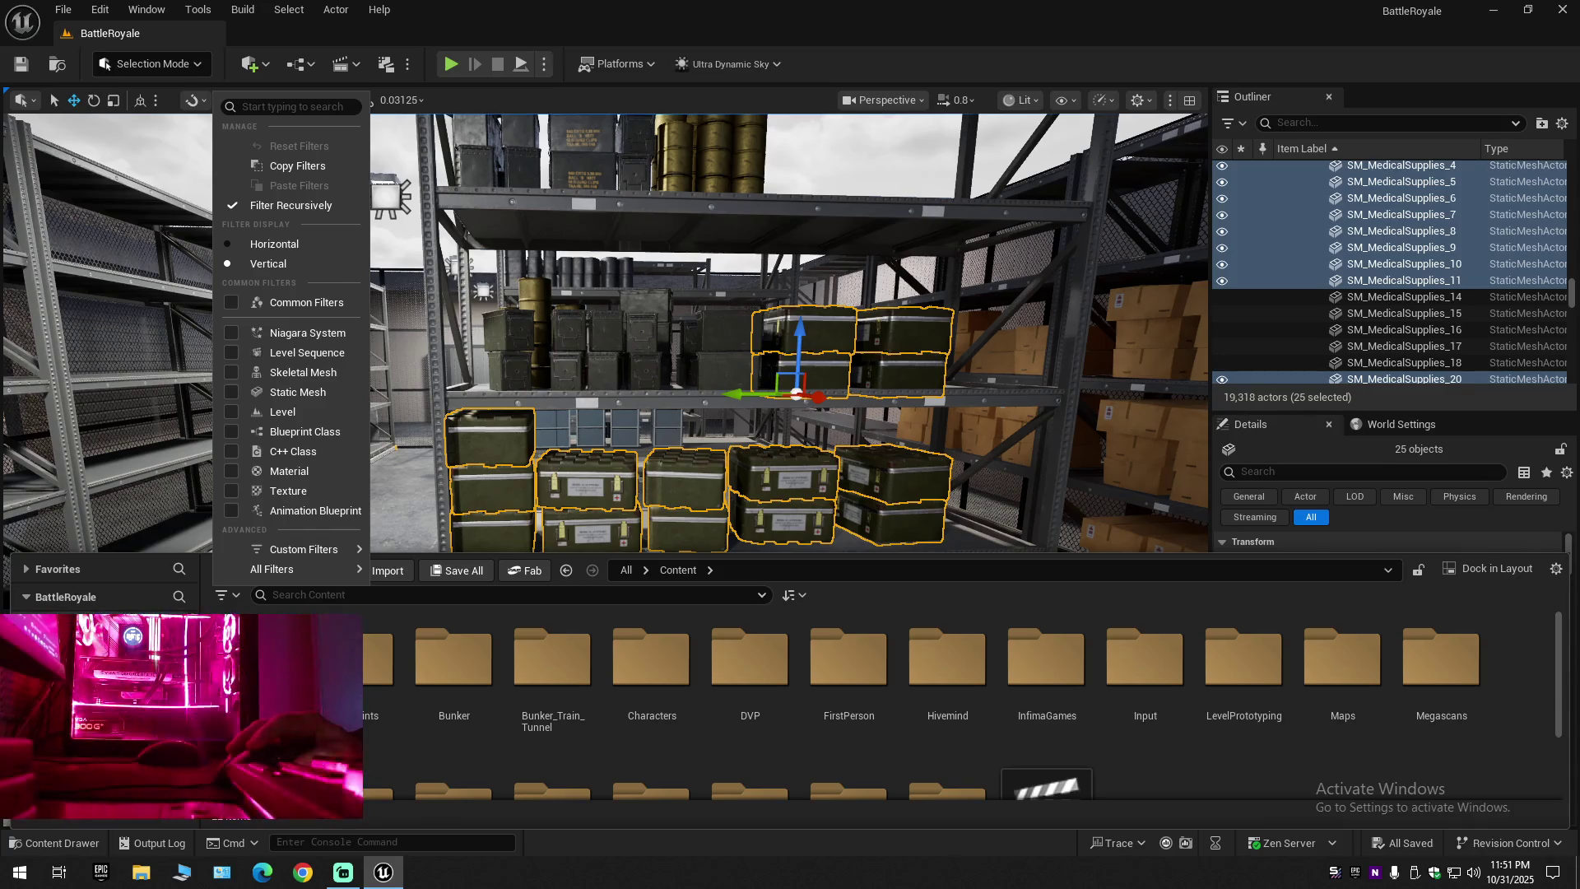
# Browse the Content Drawer to Content > Maps, close it, and add an upper-left ammo box
pyautogui.click(205, 423)
pyautogui.doubleClick(377, 658)
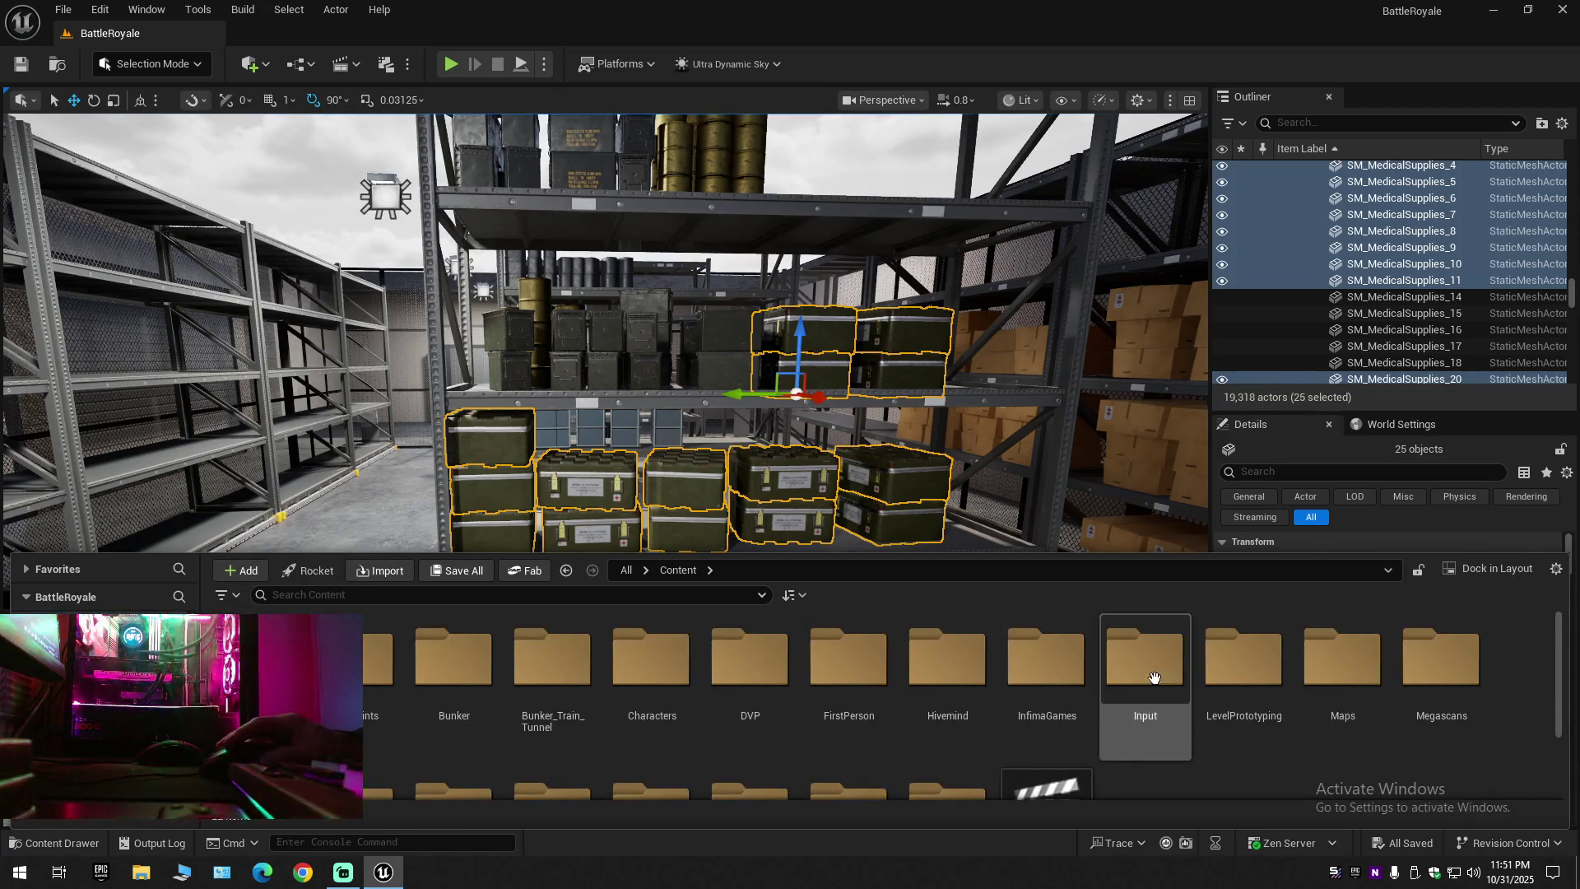
pyautogui.doubleClick(1340, 654)
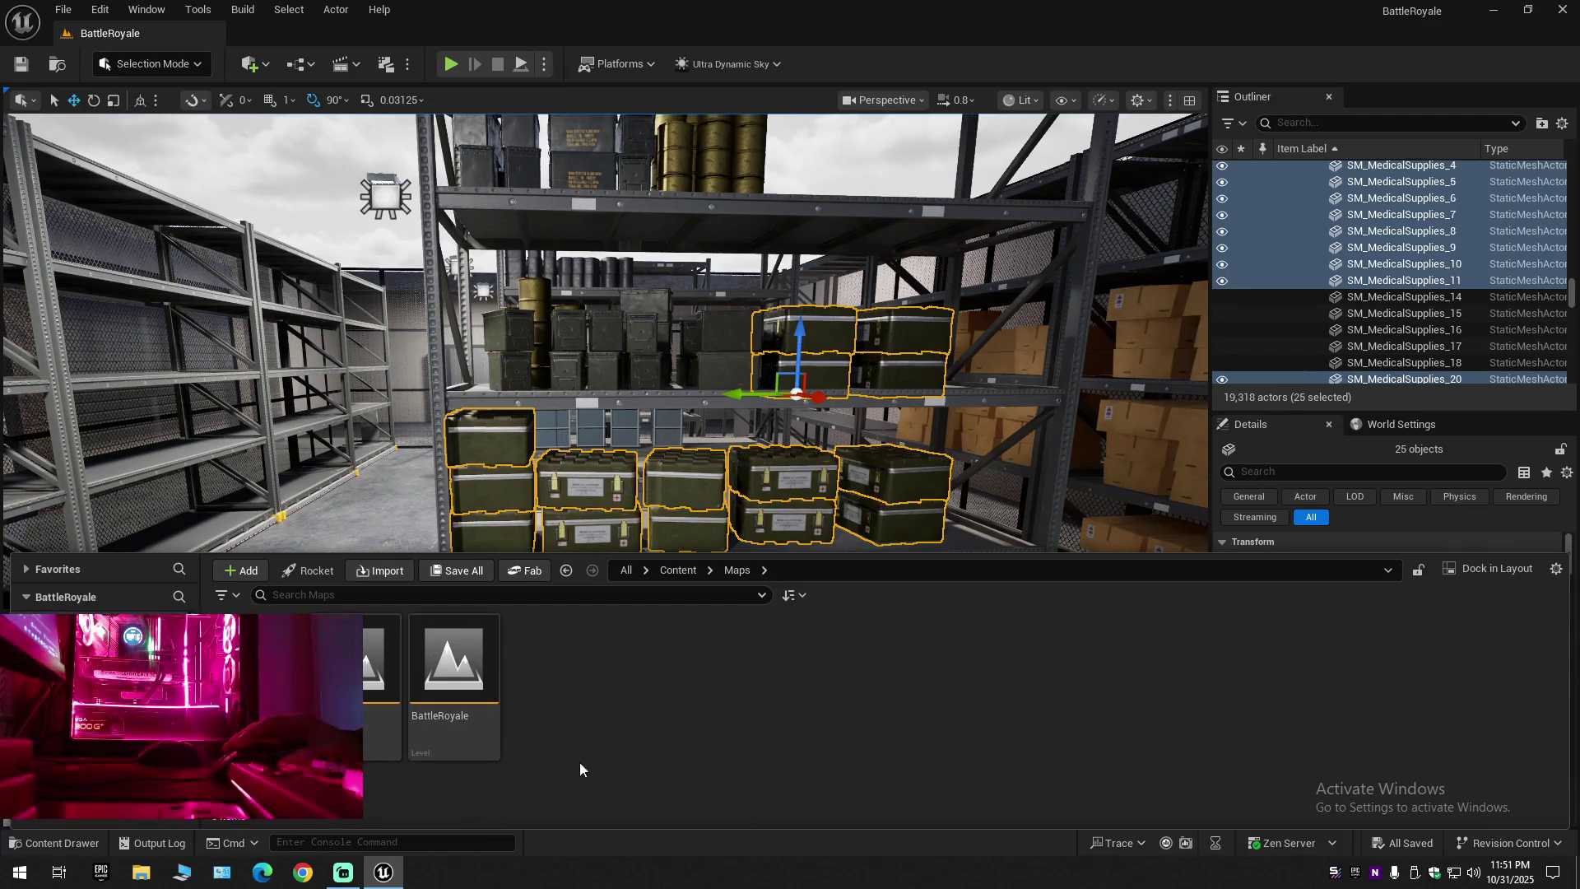
pyautogui.moveTo(642, 384)
pyautogui.mouseDown()
pyautogui.moveTo(576, 366)
pyautogui.moveTo(650, 353)
pyautogui.moveTo(643, 384)
pyautogui.mouseUp()
pyautogui.keyDown('ctrl'); pyautogui.click(523, 370); pyautogui.keyUp('ctrl')
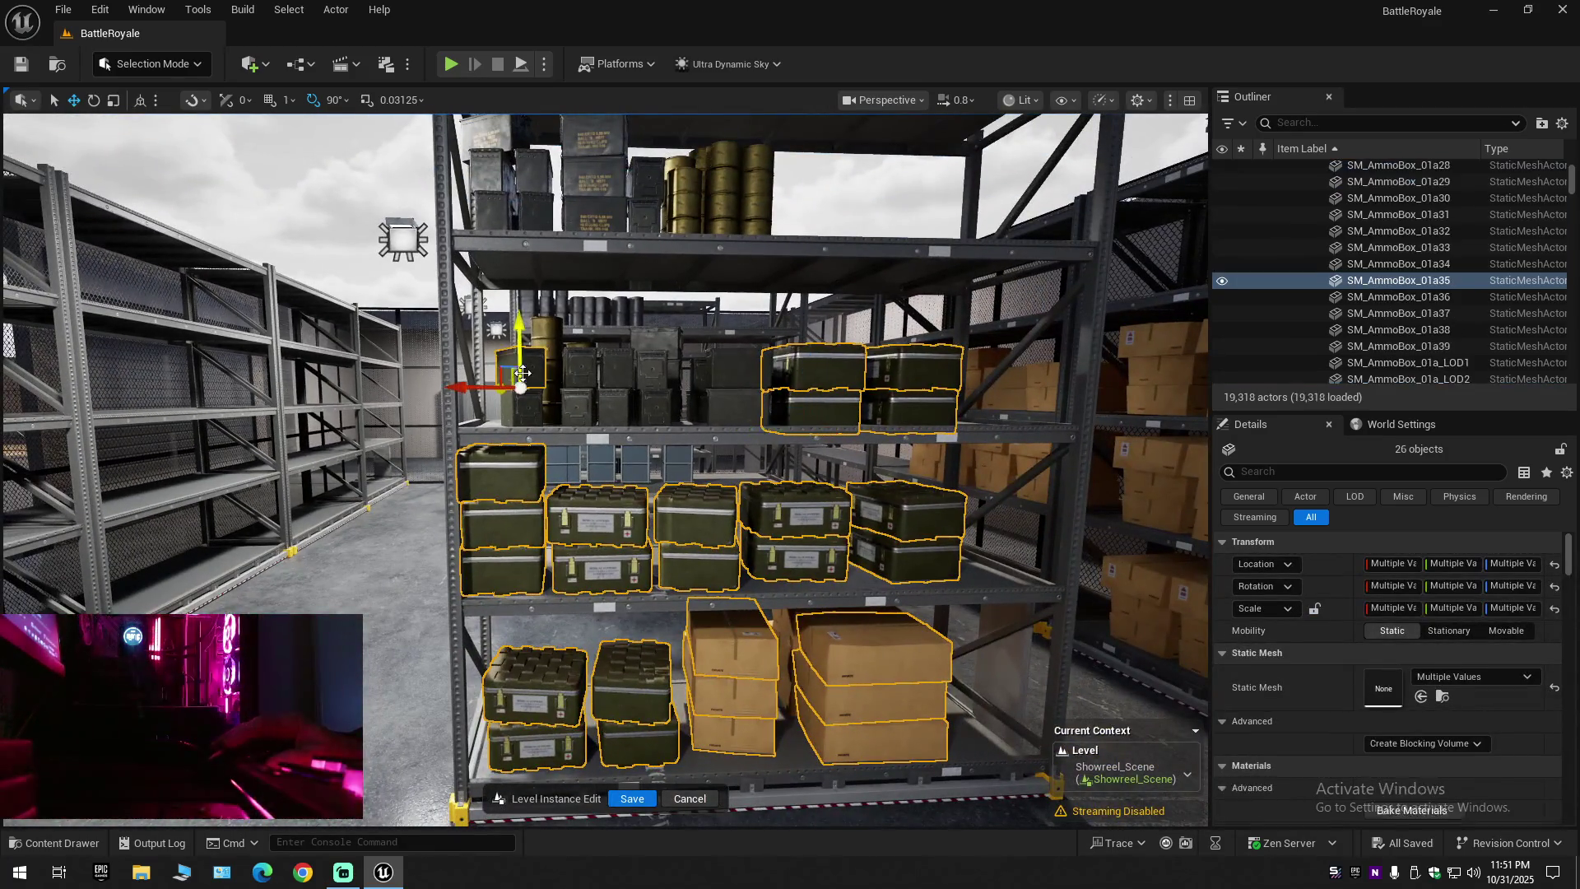
# Add the row of upper-shelf ammo boxes to the selection
pyautogui.keyDown('ctrl'); pyautogui.click(524, 403); pyautogui.keyUp('ctrl')
pyautogui.keyDown('ctrl'); pyautogui.click(580, 370); pyautogui.keyUp('ctrl')
pyautogui.keyDown('ctrl'); pyautogui.click(579, 405); pyautogui.keyUp('ctrl')
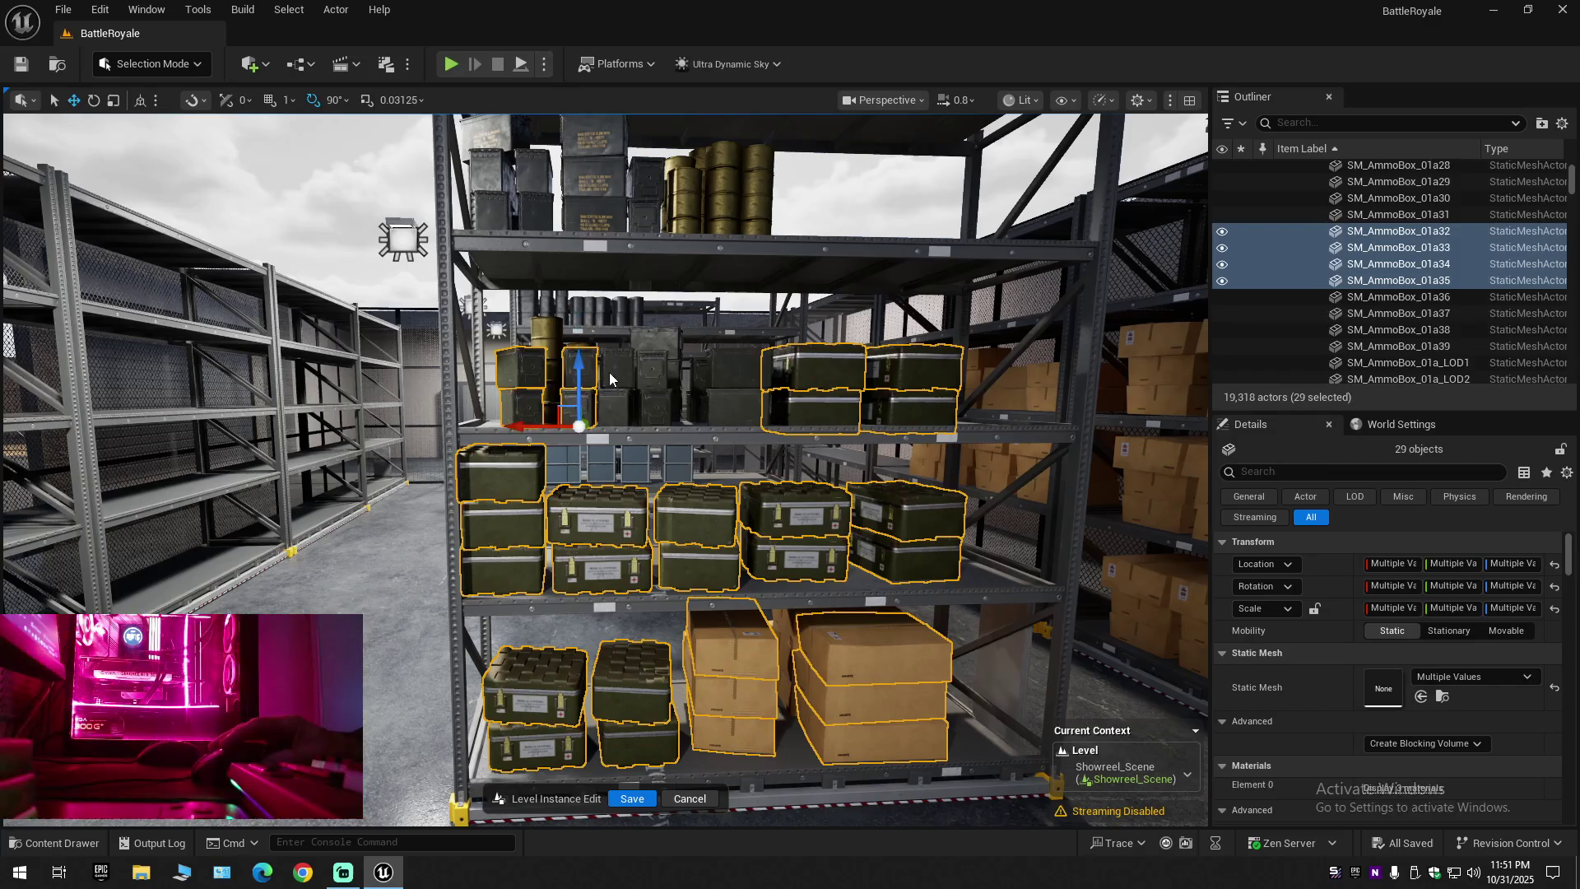
pyautogui.keyDown('ctrl'); pyautogui.click(617, 371); pyautogui.keyUp('ctrl')
pyautogui.keyDown('ctrl'); pyautogui.click(617, 405); pyautogui.keyUp('ctrl')
pyautogui.keyDown('ctrl'); pyautogui.click(652, 370); pyautogui.keyUp('ctrl')
pyautogui.keyDown('ctrl'); pyautogui.click(653, 405); pyautogui.keyUp('ctrl')
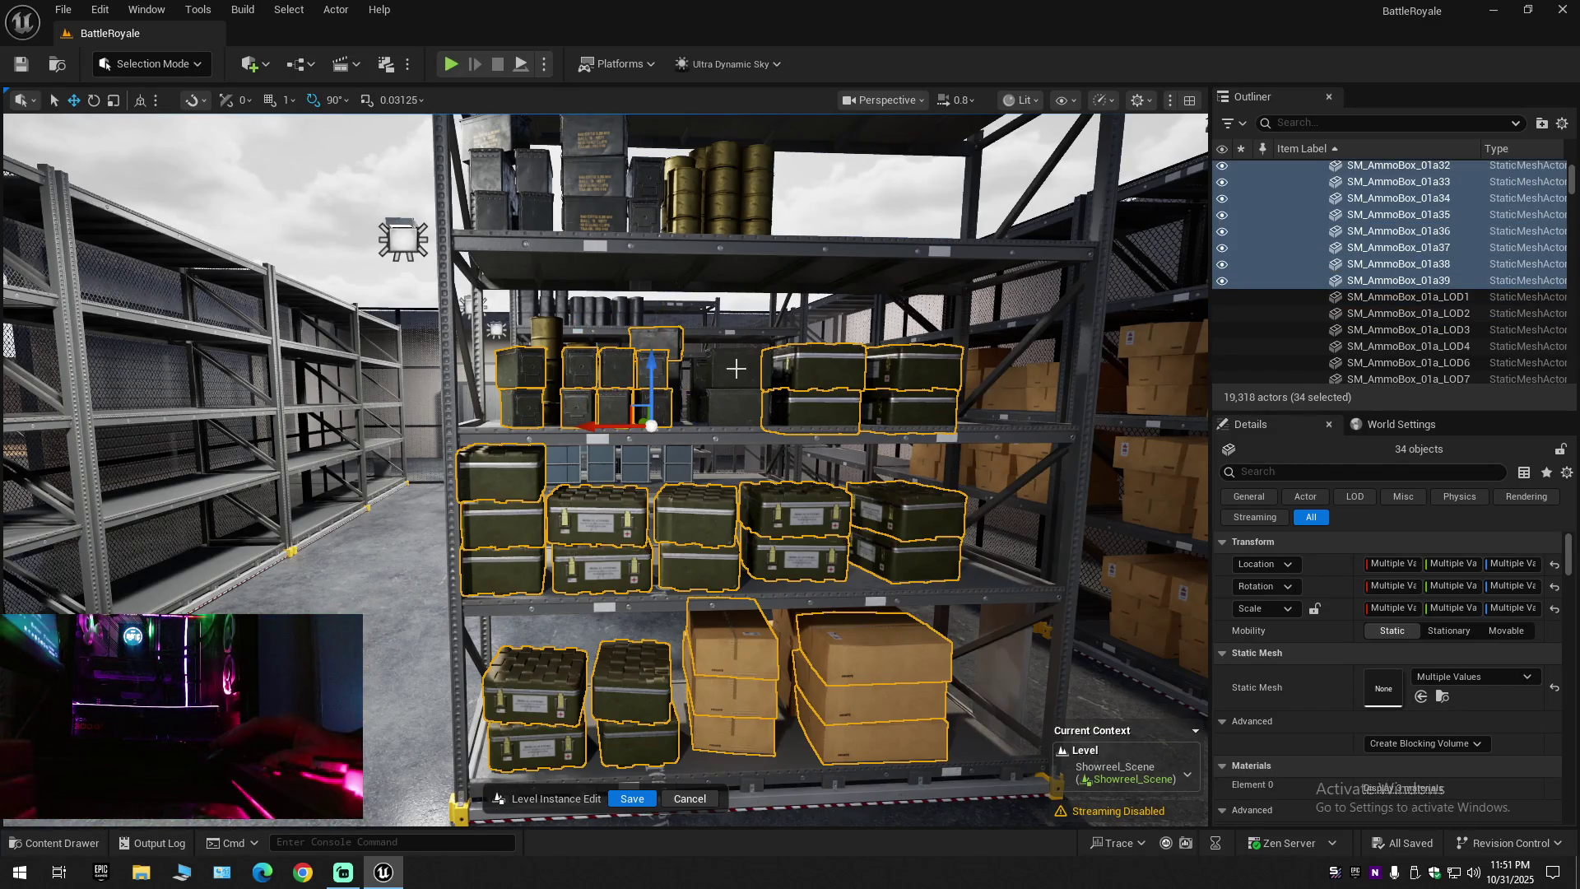
pyautogui.keyDown('ctrl'); pyautogui.click(655, 339); pyautogui.keyUp('ctrl')
pyautogui.keyDown('ctrl'); pyautogui.click(738, 372); pyautogui.keyUp('ctrl')
pyautogui.keyDown('ctrl'); pyautogui.click(739, 406); pyautogui.keyUp('ctrl')
# Move closer and add the food-ration cans to the selection
pyautogui.moveTo(706, 513); pyautogui.dragTo(699, 456)
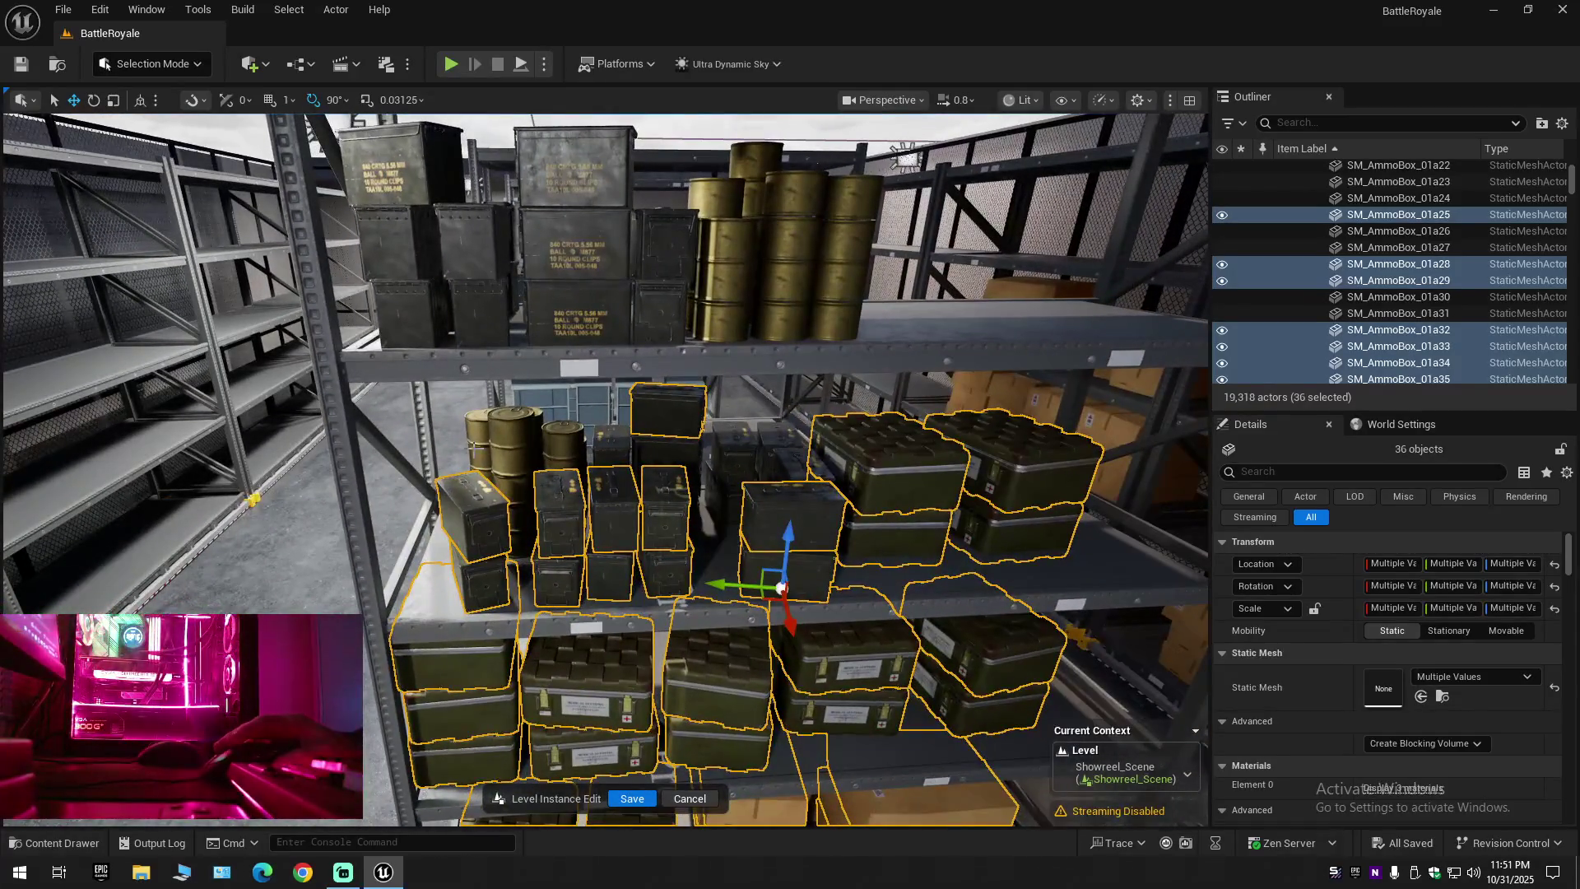
pyautogui.keyDown('ctrl'); pyautogui.click(480, 442); pyautogui.keyUp('ctrl')
pyautogui.keyDown('ctrl'); pyautogui.click(482, 459); pyautogui.keyUp('ctrl')
pyautogui.keyDown('ctrl'); pyautogui.click(516, 430); pyautogui.keyUp('ctrl')
pyautogui.keyDown('ctrl'); pyautogui.click(563, 440); pyautogui.keyUp('ctrl')
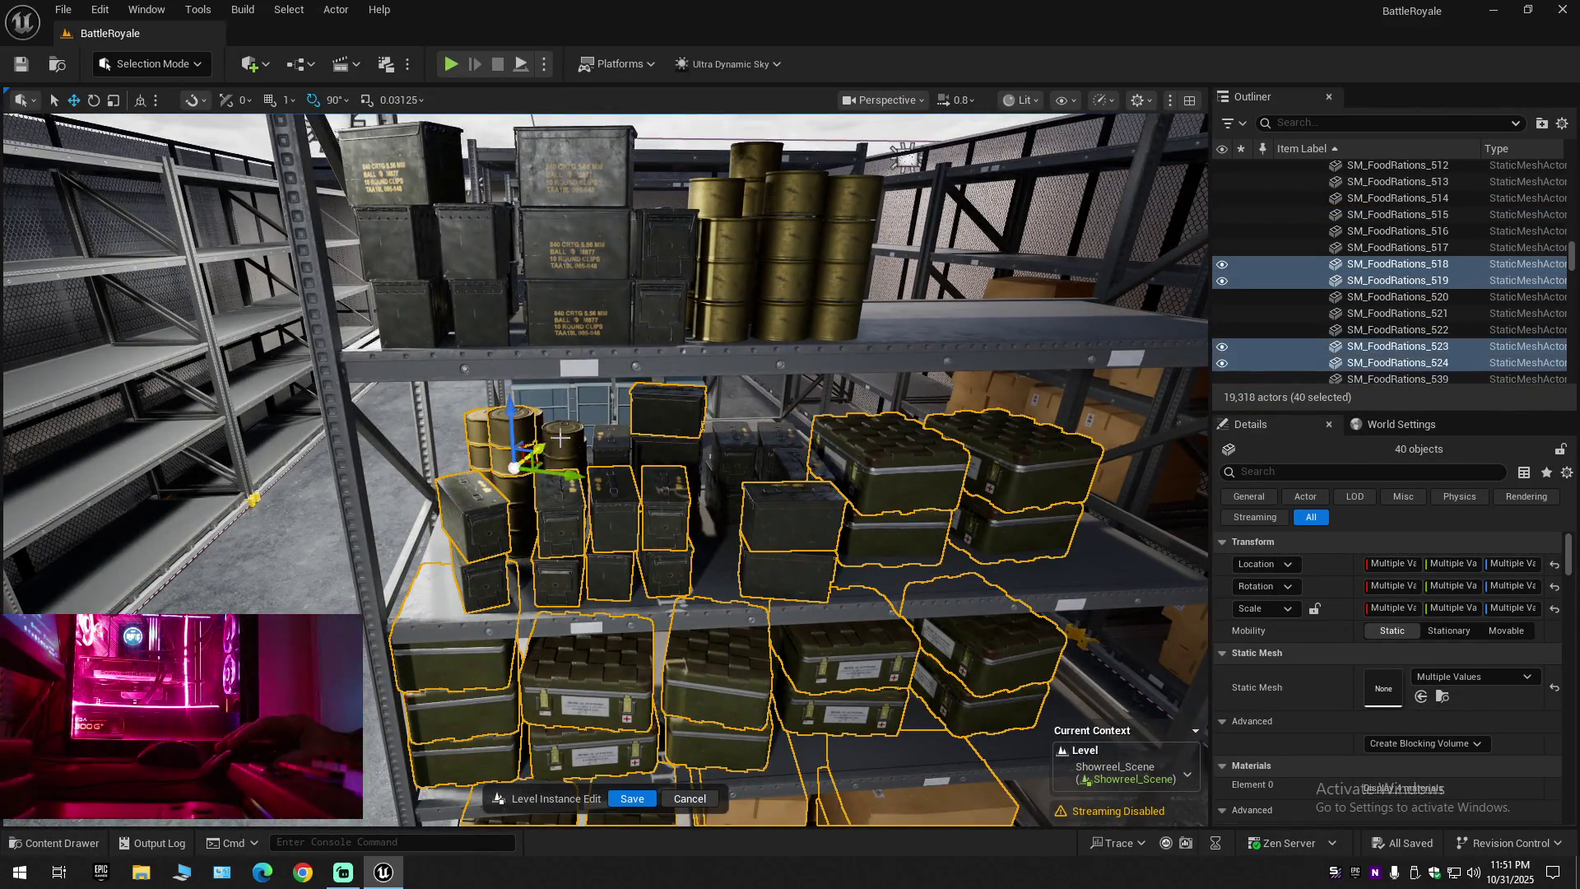
pyautogui.keyDown('ctrl'); pyautogui.click(517, 471); pyautogui.keyUp('ctrl')
pyautogui.keyDown('ctrl'); pyautogui.click(516, 490); pyautogui.keyUp('ctrl')
pyautogui.keyDown('ctrl'); pyautogui.click(515, 520); pyautogui.keyUp('ctrl')
pyautogui.keyDown('ctrl'); pyautogui.click(521, 546); pyautogui.keyUp('ctrl')
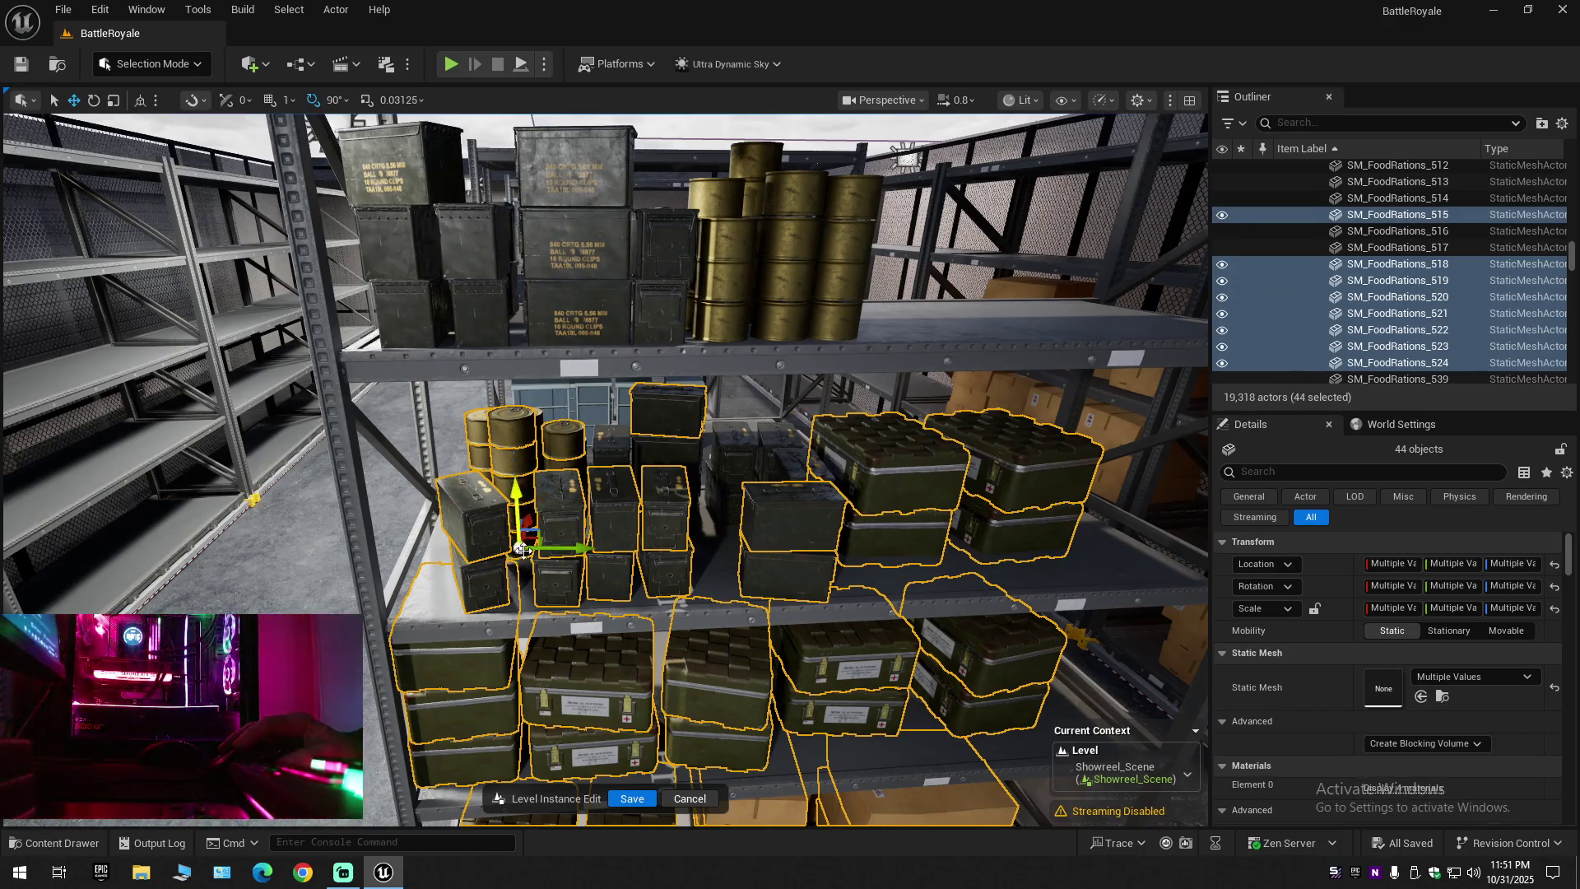
# Add four more ammo boxes to the selection
pyautogui.keyDown('ctrl'); pyautogui.click(610, 445); pyautogui.keyUp('ctrl')
pyautogui.keyDown('ctrl'); pyautogui.click(729, 444); pyautogui.keyUp('ctrl')
pyautogui.keyDown('ctrl'); pyautogui.click(749, 449); pyautogui.keyUp('ctrl')
pyautogui.keyDown('ctrl'); pyautogui.click(797, 469); pyautogui.keyUp('ctrl')
# Add all the top-shelf brass cans, including the left column and topmost can
pyautogui.keyDown('ctrl'); pyautogui.click(835, 239); pyautogui.keyUp('ctrl')
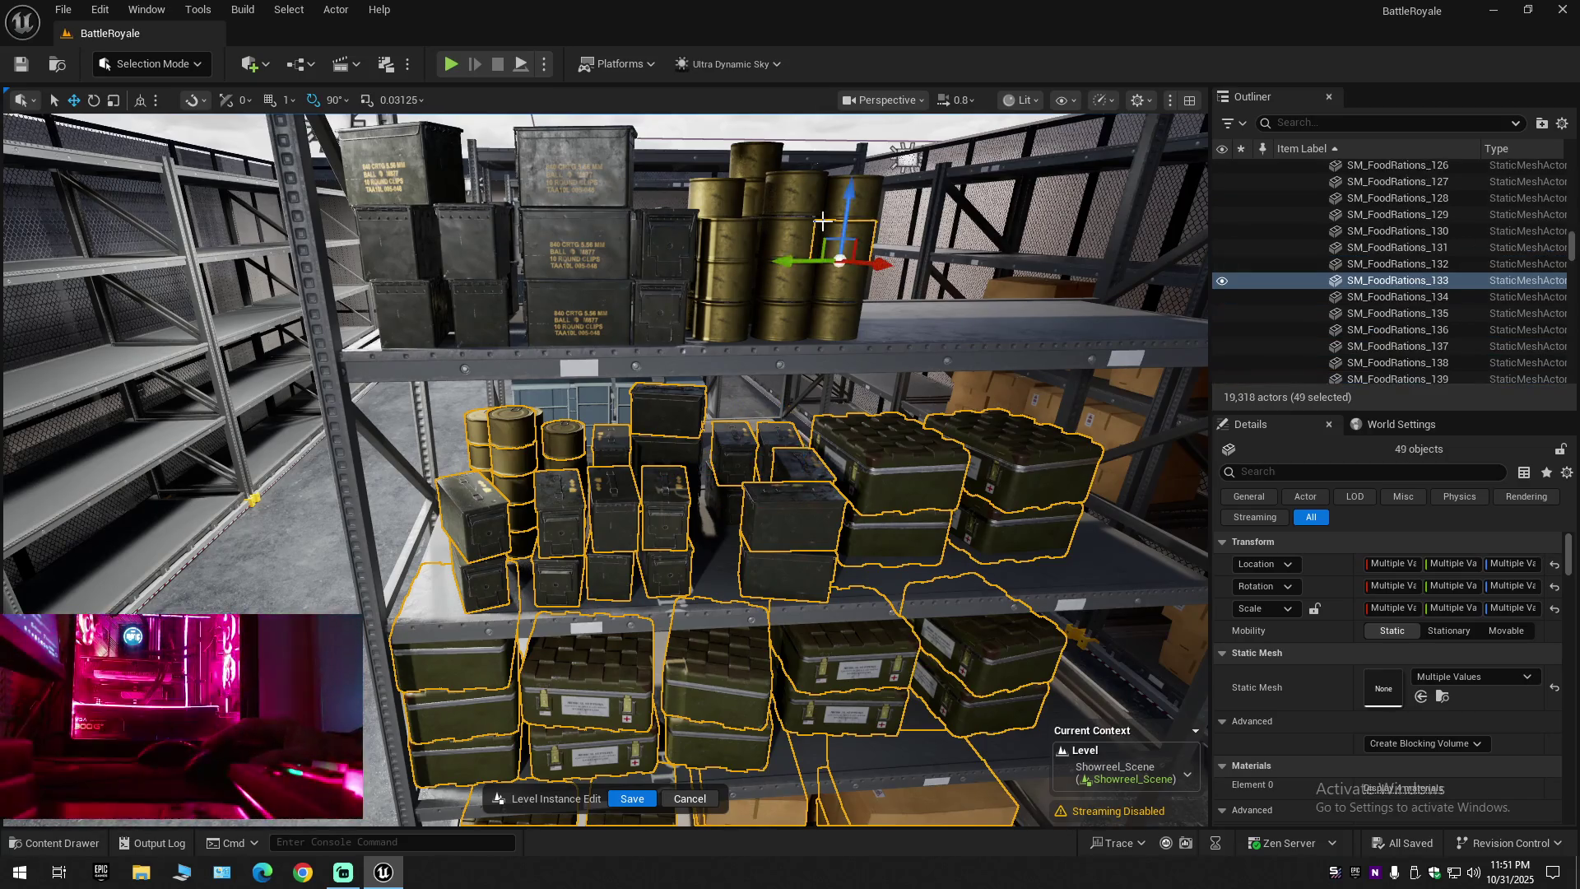
pyautogui.keyDown('ctrl'); pyautogui.click(794, 191); pyautogui.keyUp('ctrl')
pyautogui.keyDown('ctrl'); pyautogui.click(851, 197); pyautogui.keyUp('ctrl')
pyautogui.keyDown('ctrl'); pyautogui.click(835, 283); pyautogui.keyUp('ctrl')
pyautogui.keyDown('ctrl'); pyautogui.click(835, 317); pyautogui.keyUp('ctrl')
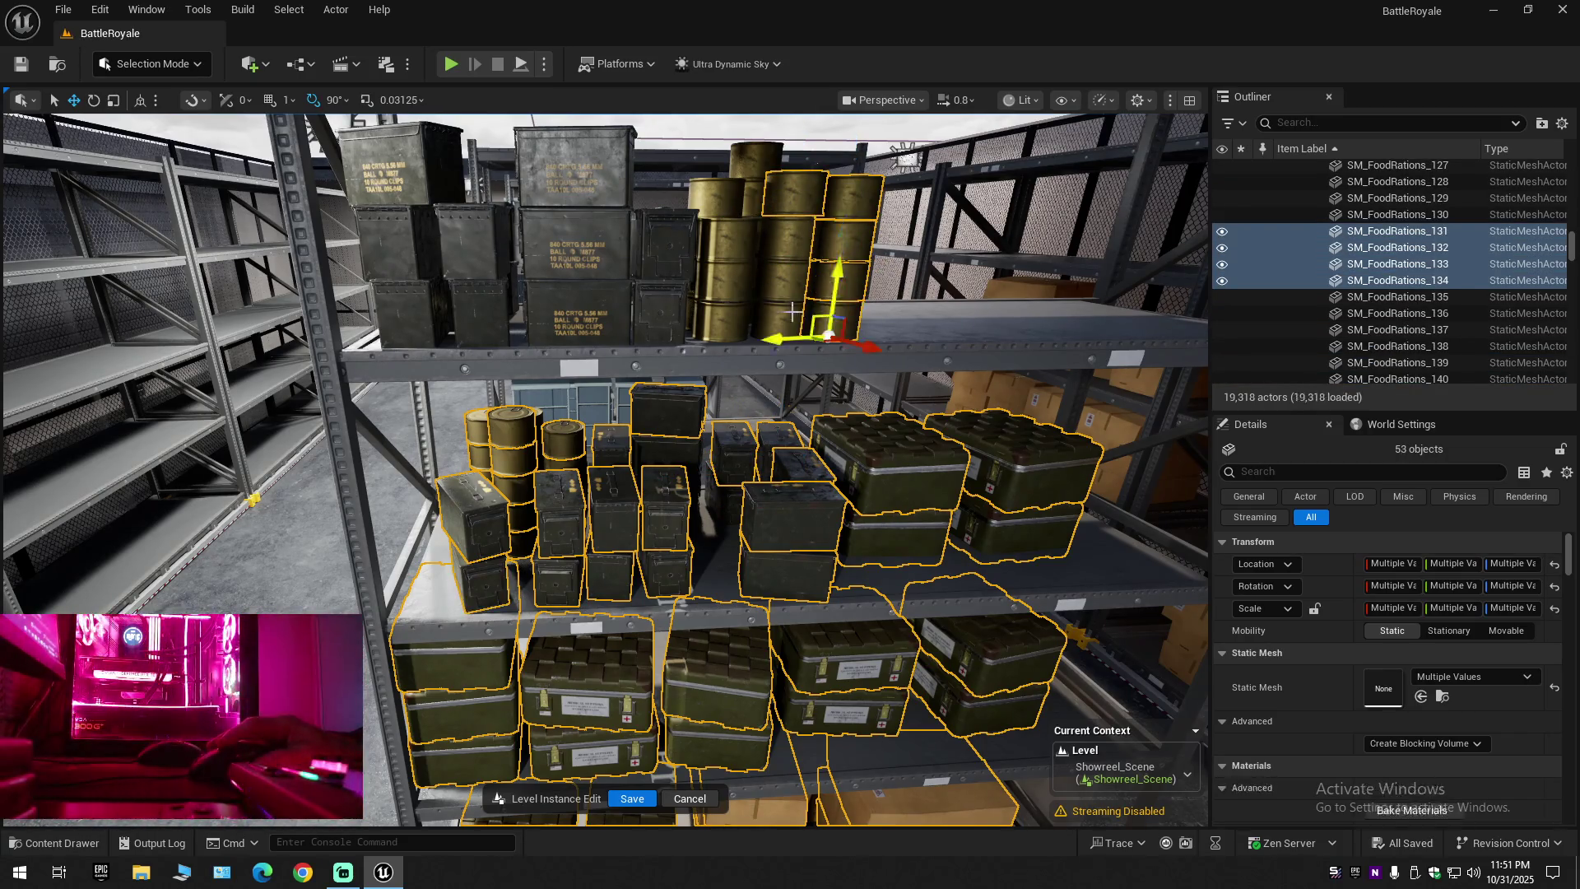
pyautogui.keyDown('ctrl'); pyautogui.click(786, 313); pyautogui.keyUp('ctrl')
pyautogui.keyDown('ctrl'); pyautogui.click(781, 280); pyautogui.keyUp('ctrl')
pyautogui.keyDown('ctrl'); pyautogui.click(782, 243); pyautogui.keyUp('ctrl')
pyautogui.keyDown('ctrl'); pyautogui.click(741, 246); pyautogui.keyUp('ctrl')
pyautogui.keyDown('ctrl'); pyautogui.click(722, 317); pyautogui.keyUp('ctrl')
pyautogui.keyDown('ctrl'); pyautogui.click(720, 272); pyautogui.keyUp('ctrl')
pyautogui.keyDown('ctrl'); pyautogui.click(712, 214); pyautogui.keyUp('ctrl')
pyautogui.keyDown('ctrl'); pyautogui.click(749, 188); pyautogui.keyUp('ctrl')
pyautogui.keyDown('ctrl'); pyautogui.click(759, 161); pyautogui.keyUp('ctrl')
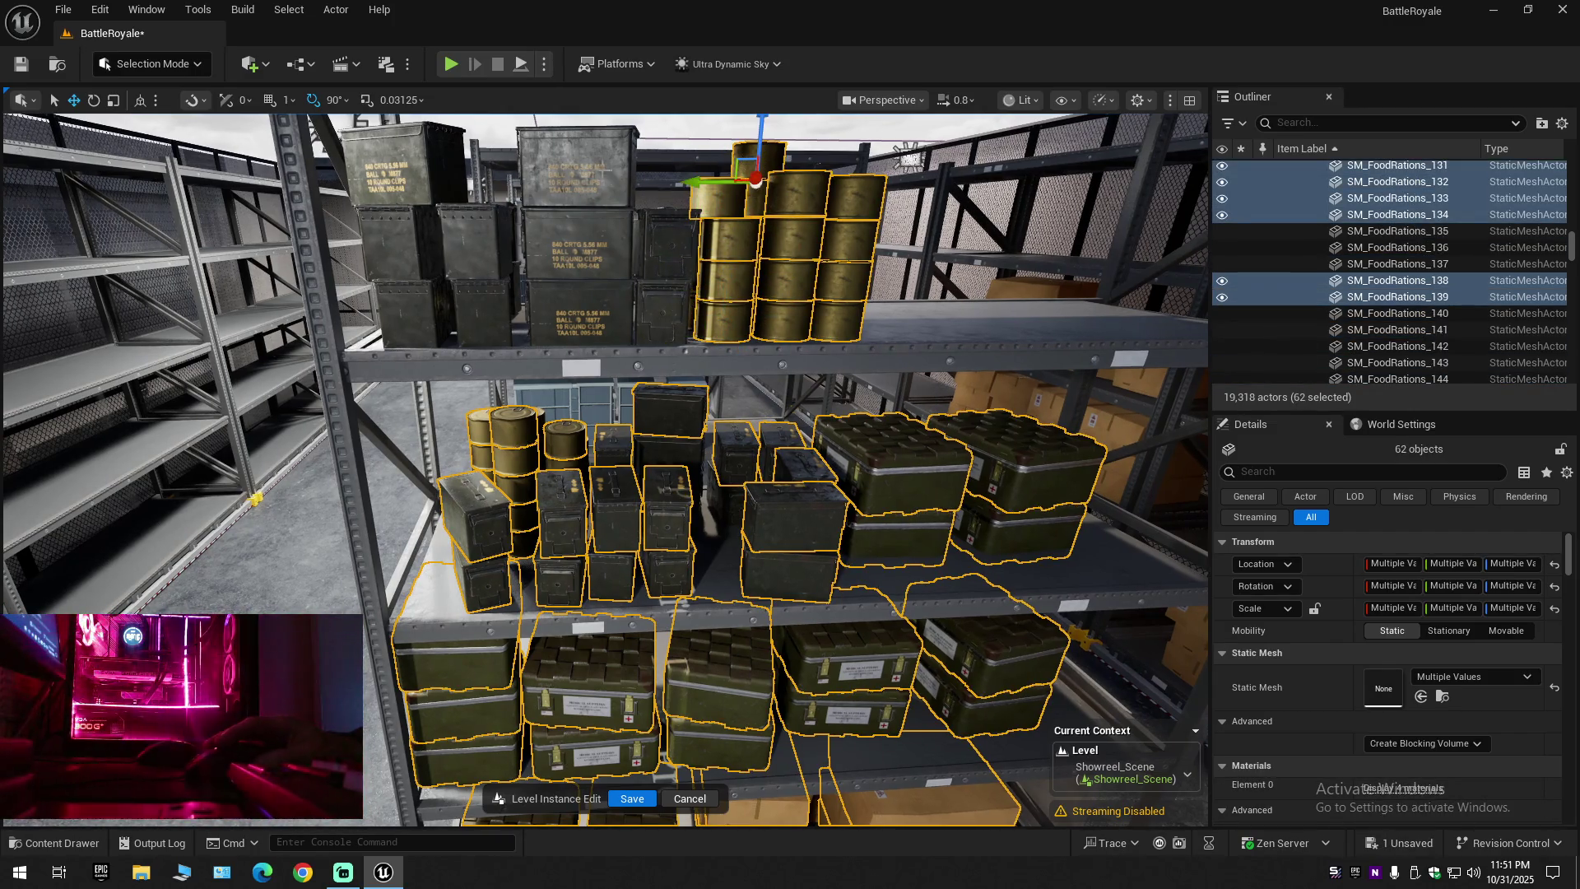
# Add the stacked top-shelf ammo boxes and the SM_Storage_RackModule12 rack frame
pyautogui.keyDown('ctrl'); pyautogui.click(576, 165); pyautogui.keyUp('ctrl')
pyautogui.keyDown('ctrl'); pyautogui.click(576, 238); pyautogui.keyUp('ctrl')
pyautogui.keyDown('ctrl'); pyautogui.click(581, 313); pyautogui.keyUp('ctrl')
pyautogui.keyDown('ctrl'); pyautogui.click(666, 242); pyautogui.keyUp('ctrl')
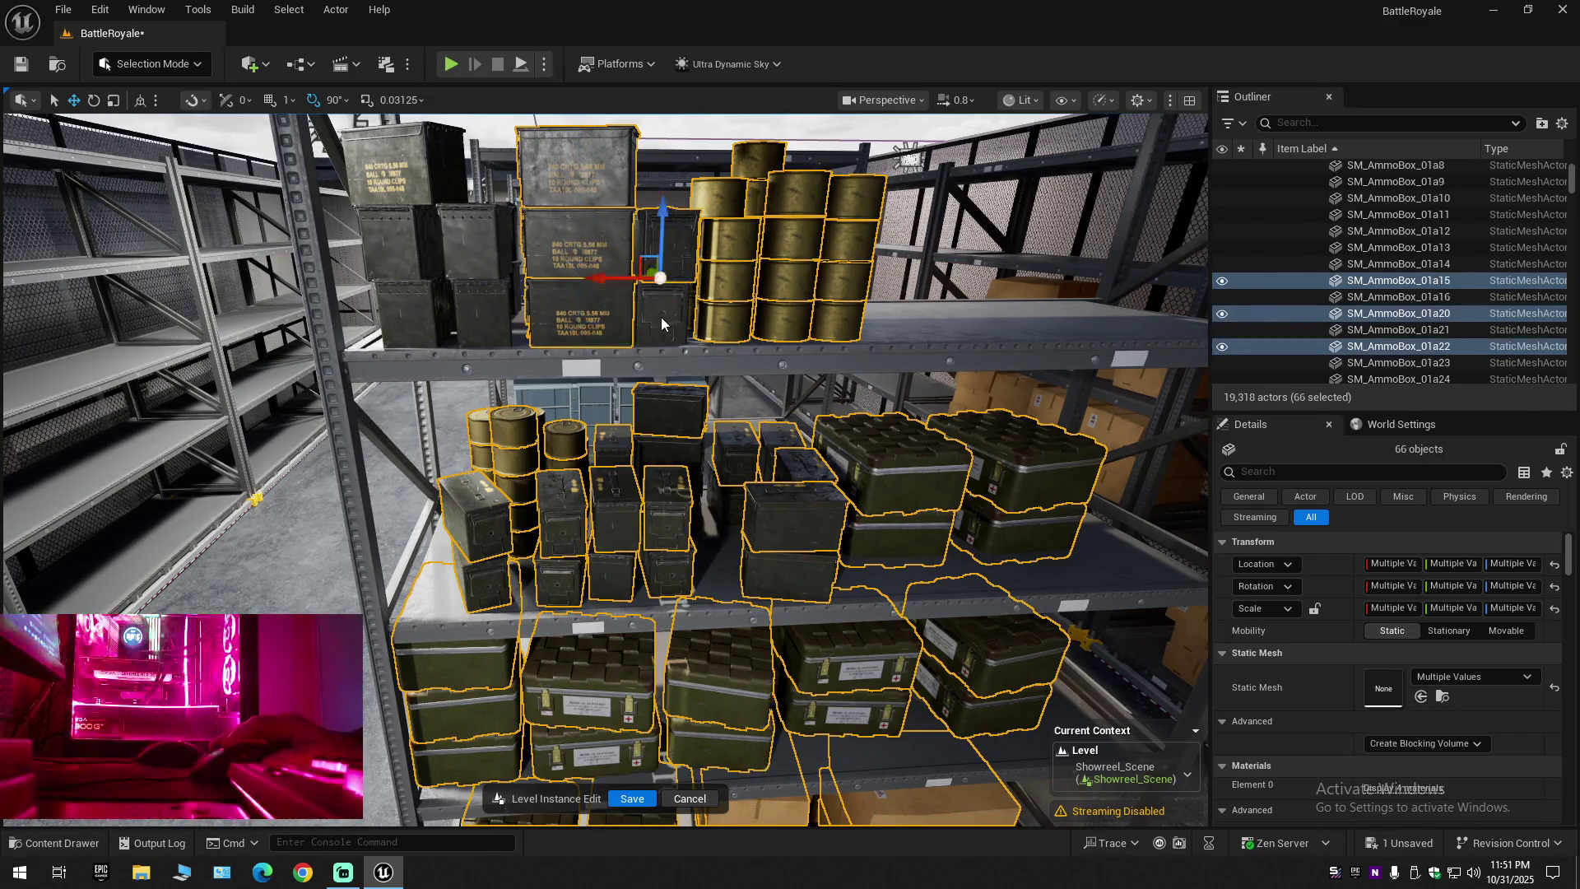
pyautogui.keyDown('ctrl'); pyautogui.click(665, 311); pyautogui.keyUp('ctrl')
pyautogui.keyDown('ctrl'); pyautogui.click(488, 247); pyautogui.keyUp('ctrl')
pyautogui.keyDown('ctrl'); pyautogui.click(481, 317); pyautogui.keyUp('ctrl')
pyautogui.keyDown('ctrl'); pyautogui.click(411, 316); pyautogui.keyUp('ctrl')
pyautogui.keyDown('ctrl'); pyautogui.click(403, 243); pyautogui.keyUp('ctrl')
pyautogui.keyDown('ctrl'); pyautogui.click(403, 164); pyautogui.keyUp('ctrl')
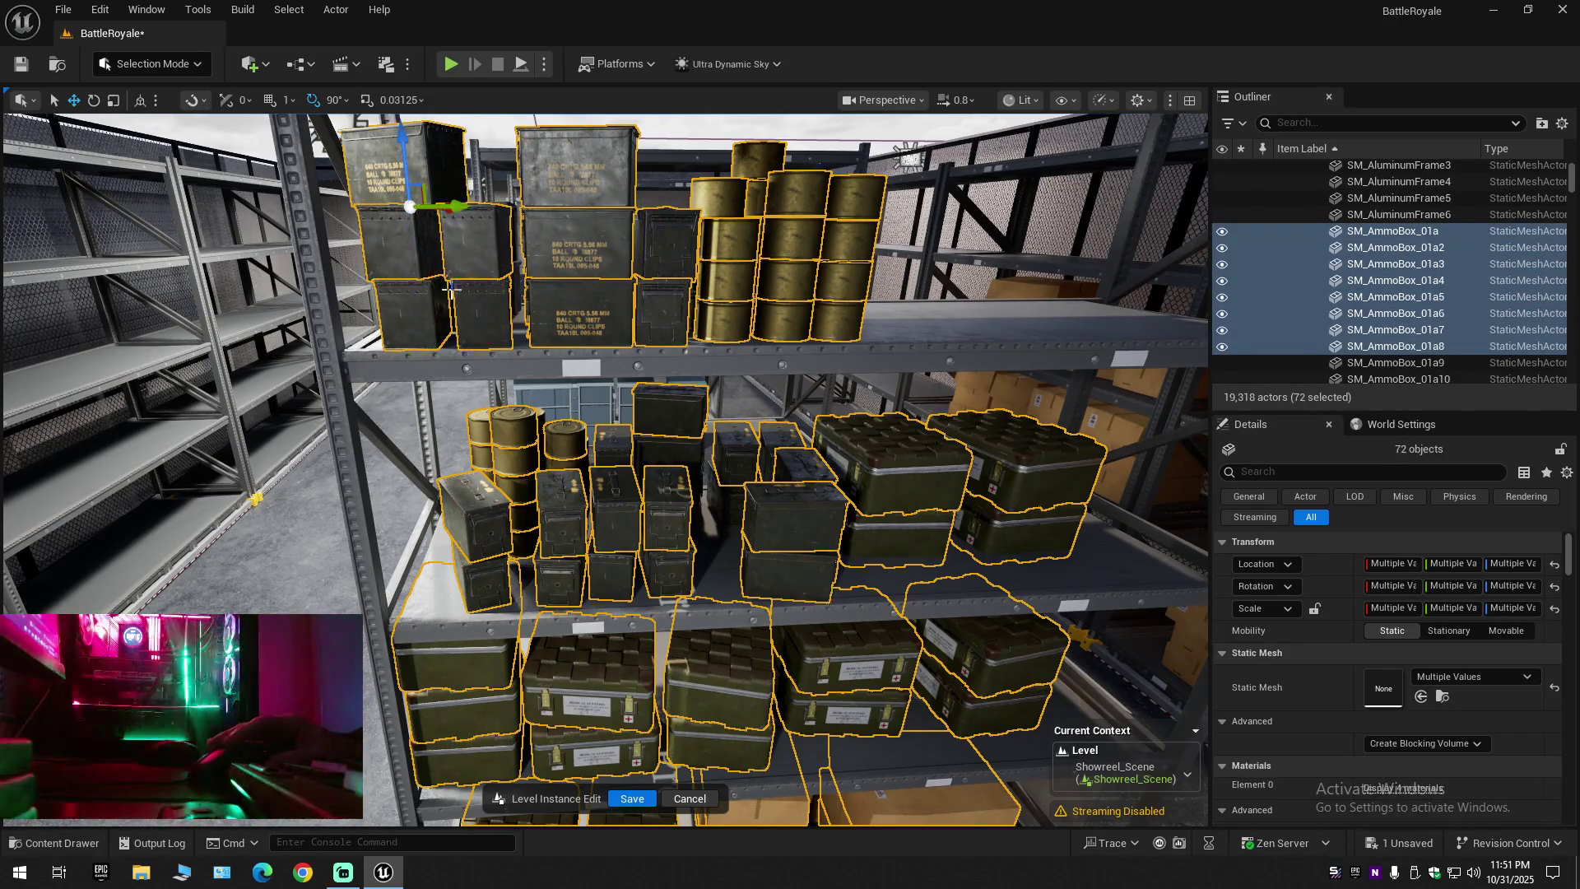
pyautogui.keyDown('ctrl'); pyautogui.click(440, 368); pyautogui.keyUp('ctrl')
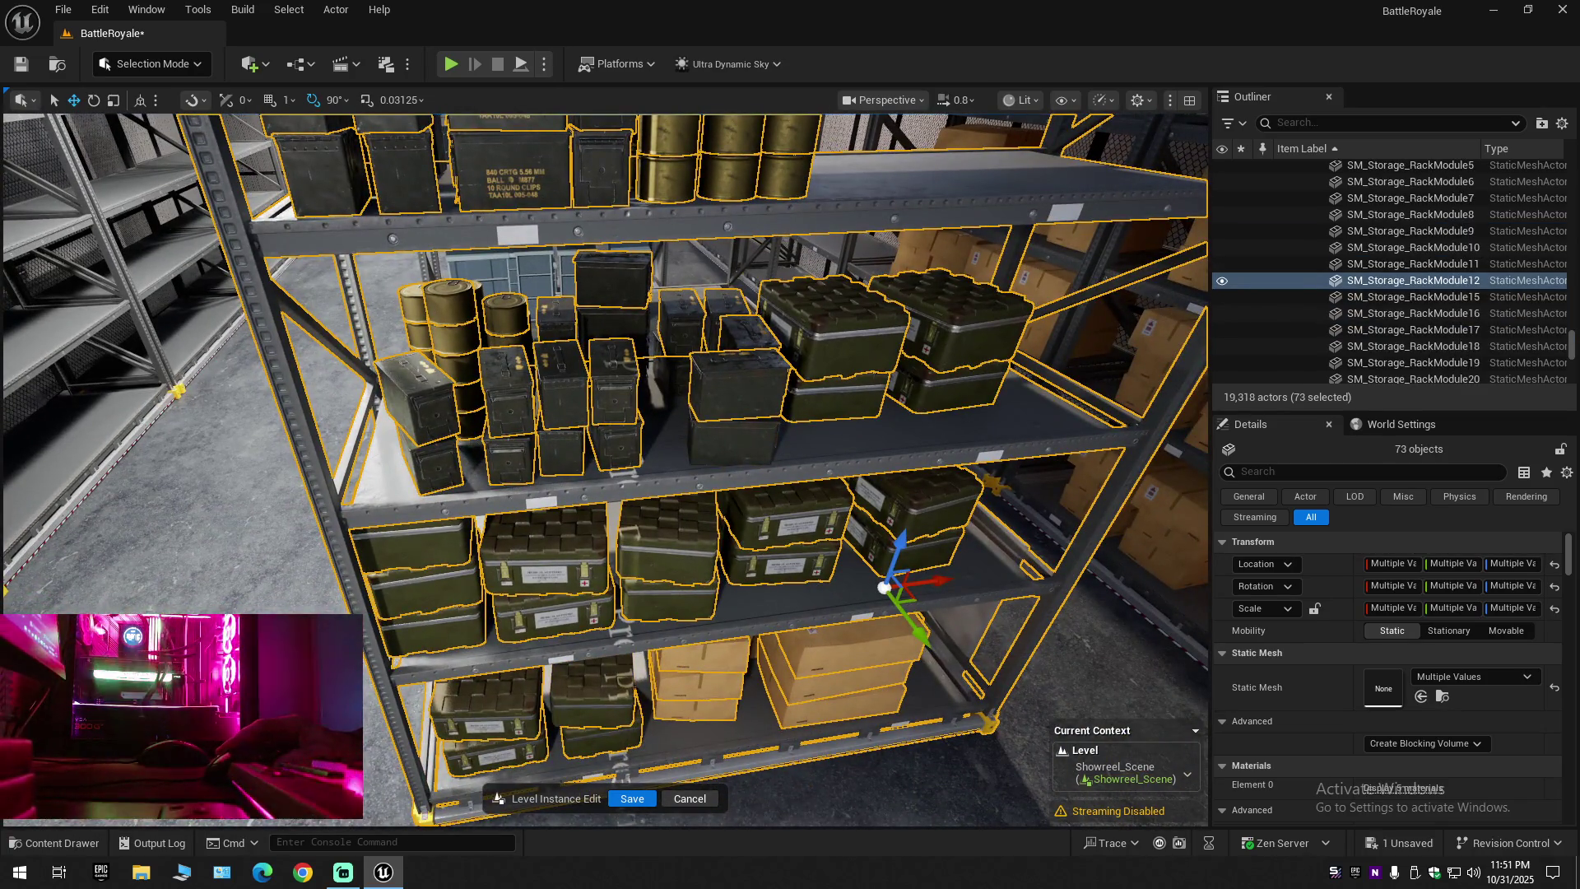
# Pull back to view the rack and add five middle-shelf ammo boxes
pyautogui.scroll(-2, 606, 469)
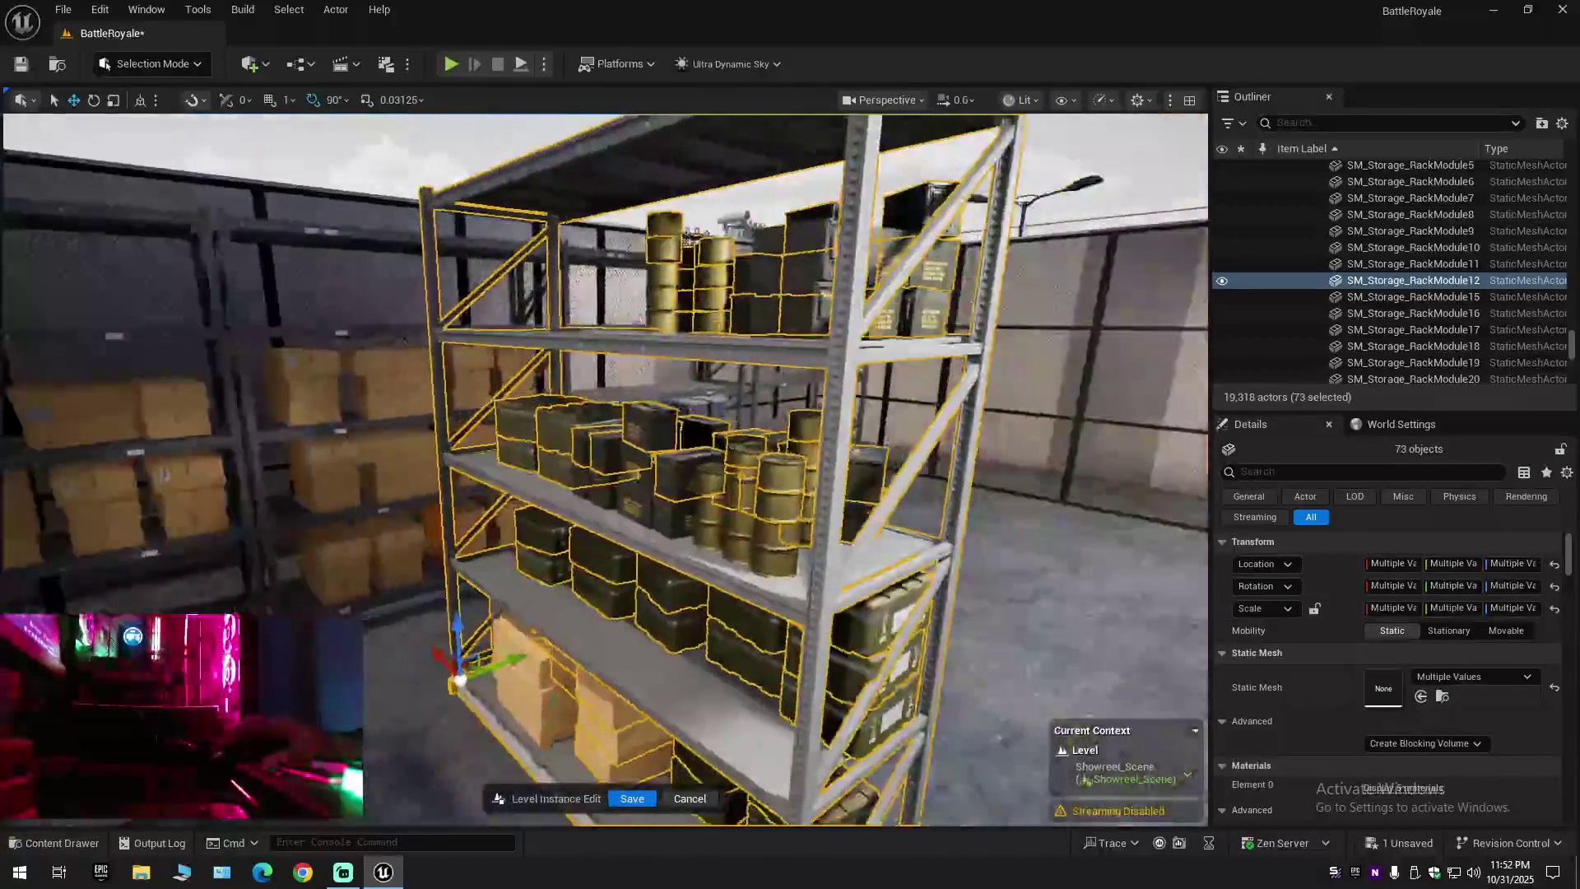
pyautogui.press('s')
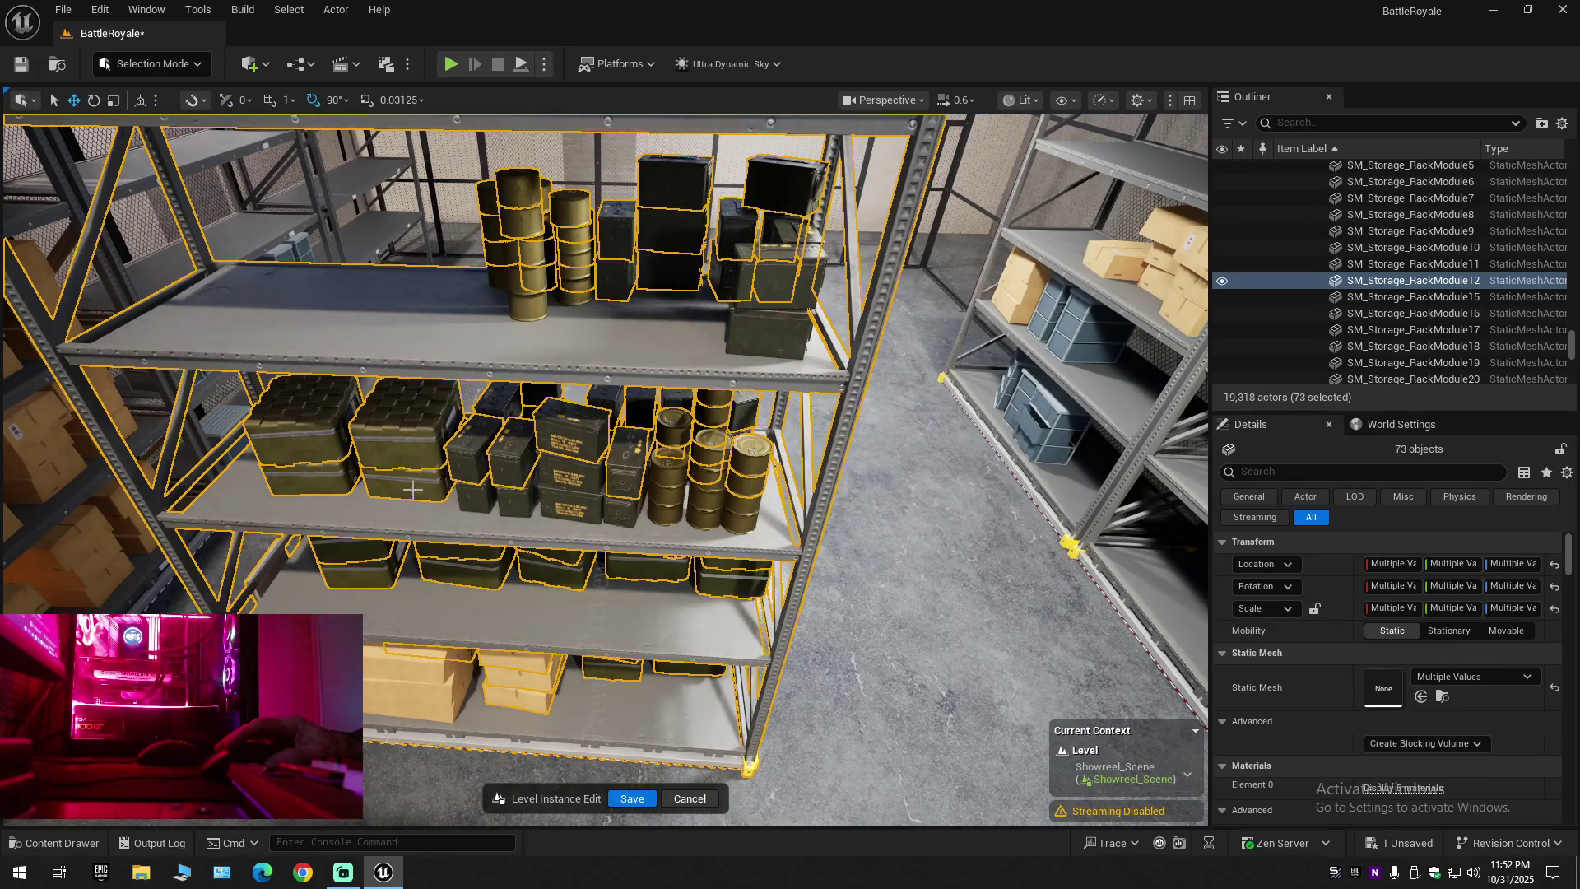
pyautogui.keyDown('ctrl'); pyautogui.click(473, 473); pyautogui.keyUp('ctrl')
pyautogui.keyDown('ctrl'); pyautogui.click(519, 465); pyautogui.keyUp('ctrl')
pyautogui.keyDown('ctrl'); pyautogui.click(572, 436); pyautogui.keyUp('ctrl')
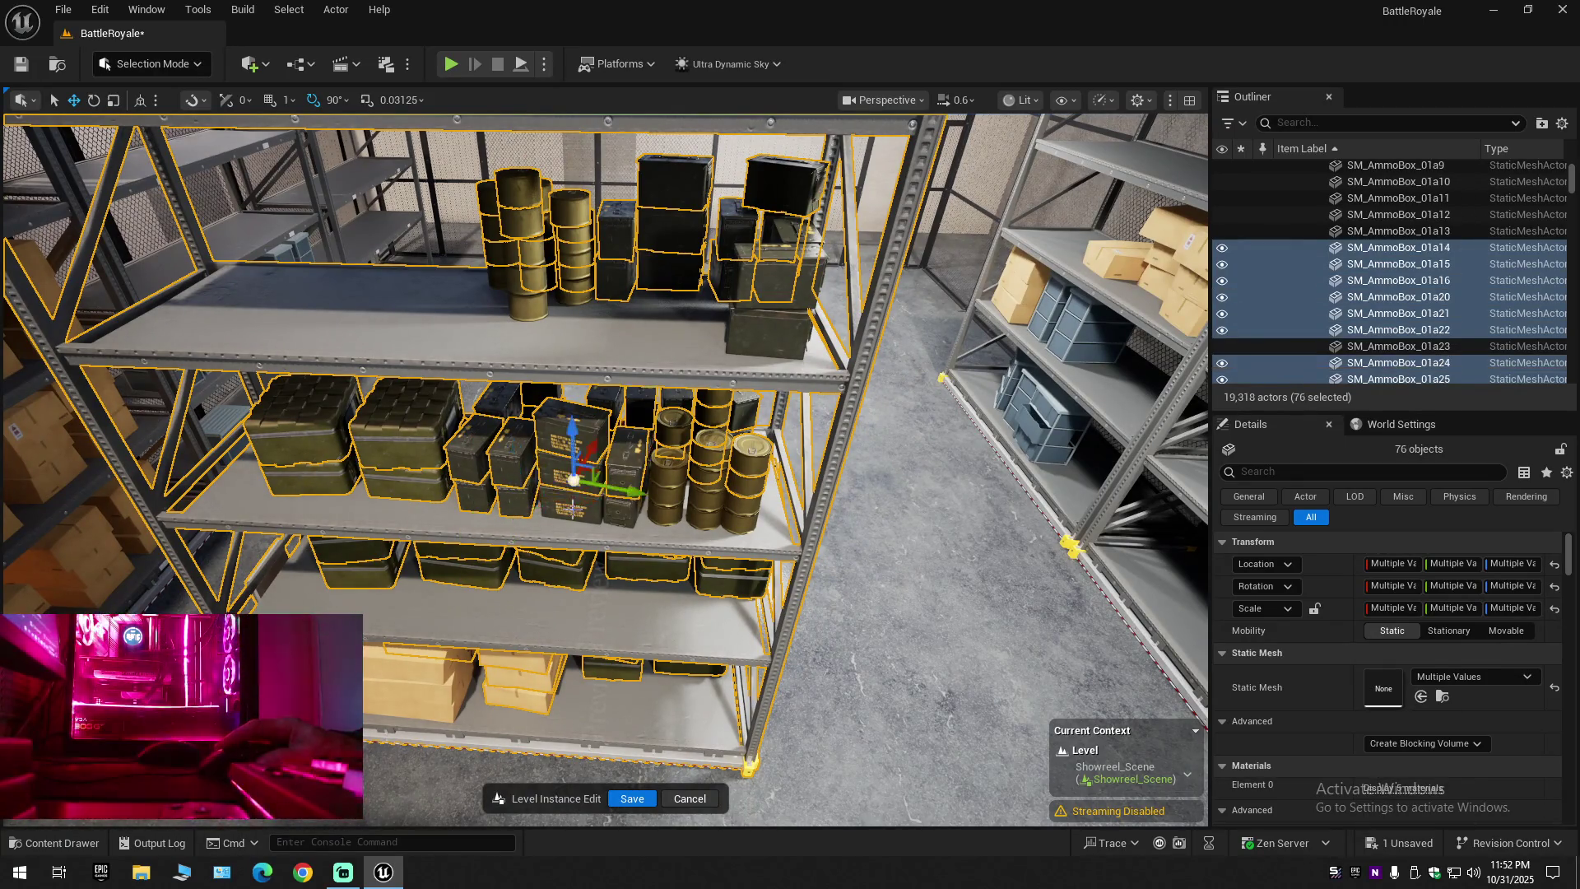
pyautogui.keyDown('ctrl'); pyautogui.click(605, 506); pyautogui.keyUp('ctrl')
pyautogui.keyDown('ctrl'); pyautogui.click(621, 502); pyautogui.keyUp('ctrl')
# Add the middle-shelf brass cans, including the lower ones, to the selection
pyautogui.keyDown('ctrl'); pyautogui.click(662, 477); pyautogui.keyUp('ctrl')
pyautogui.keyDown('ctrl'); pyautogui.click(670, 494); pyautogui.keyUp('ctrl')
pyautogui.keyDown('ctrl'); pyautogui.click(708, 493); pyautogui.keyUp('ctrl')
pyautogui.keyDown('ctrl'); pyautogui.click(708, 477); pyautogui.keyUp('ctrl')
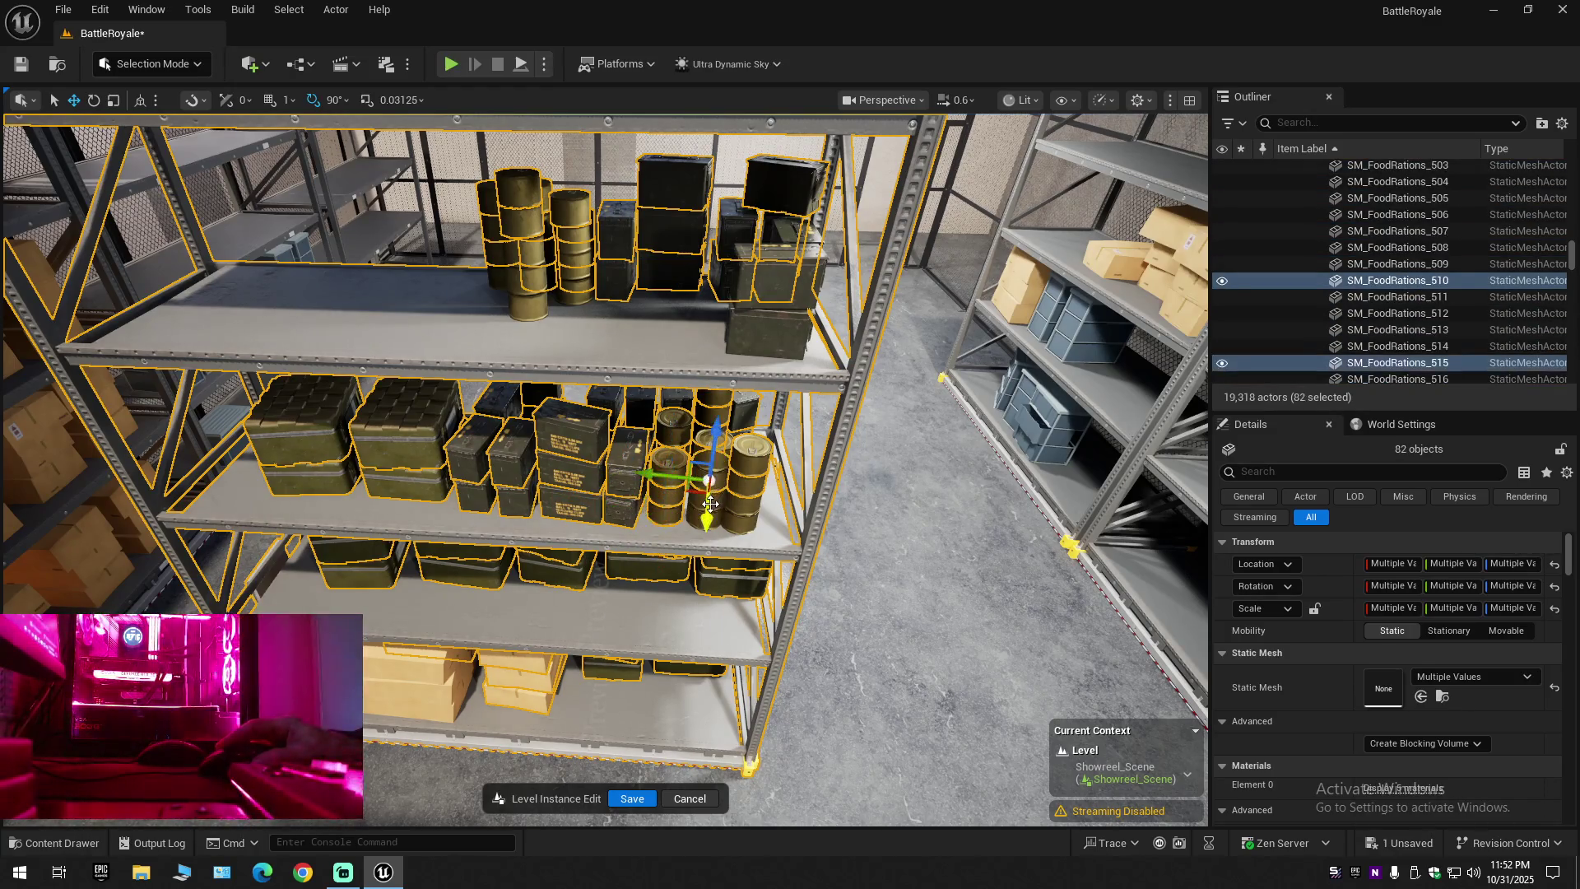
pyautogui.keyDown('ctrl'); pyautogui.click(703, 501); pyautogui.keyUp('ctrl')
pyautogui.keyDown('ctrl'); pyautogui.click(707, 449); pyautogui.keyUp('ctrl')
pyautogui.keyDown('ctrl'); pyautogui.click(740, 461); pyautogui.keyUp('ctrl')
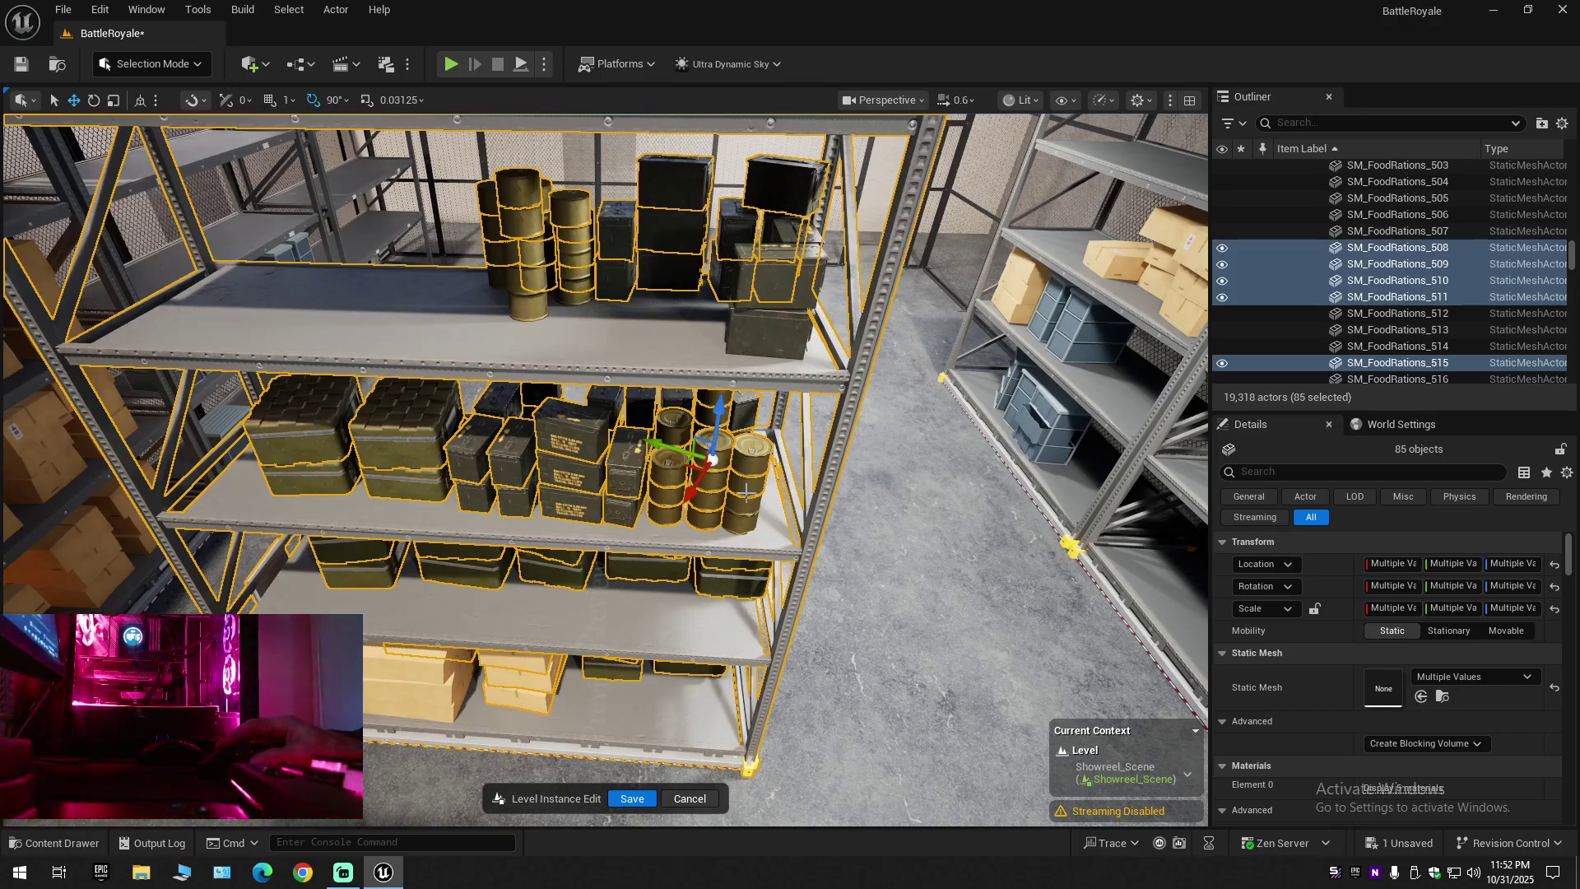
pyautogui.keyDown('ctrl'); pyautogui.click(745, 516); pyautogui.keyUp('ctrl')
pyautogui.keyDown('ctrl'); pyautogui.click(742, 495); pyautogui.keyUp('ctrl')
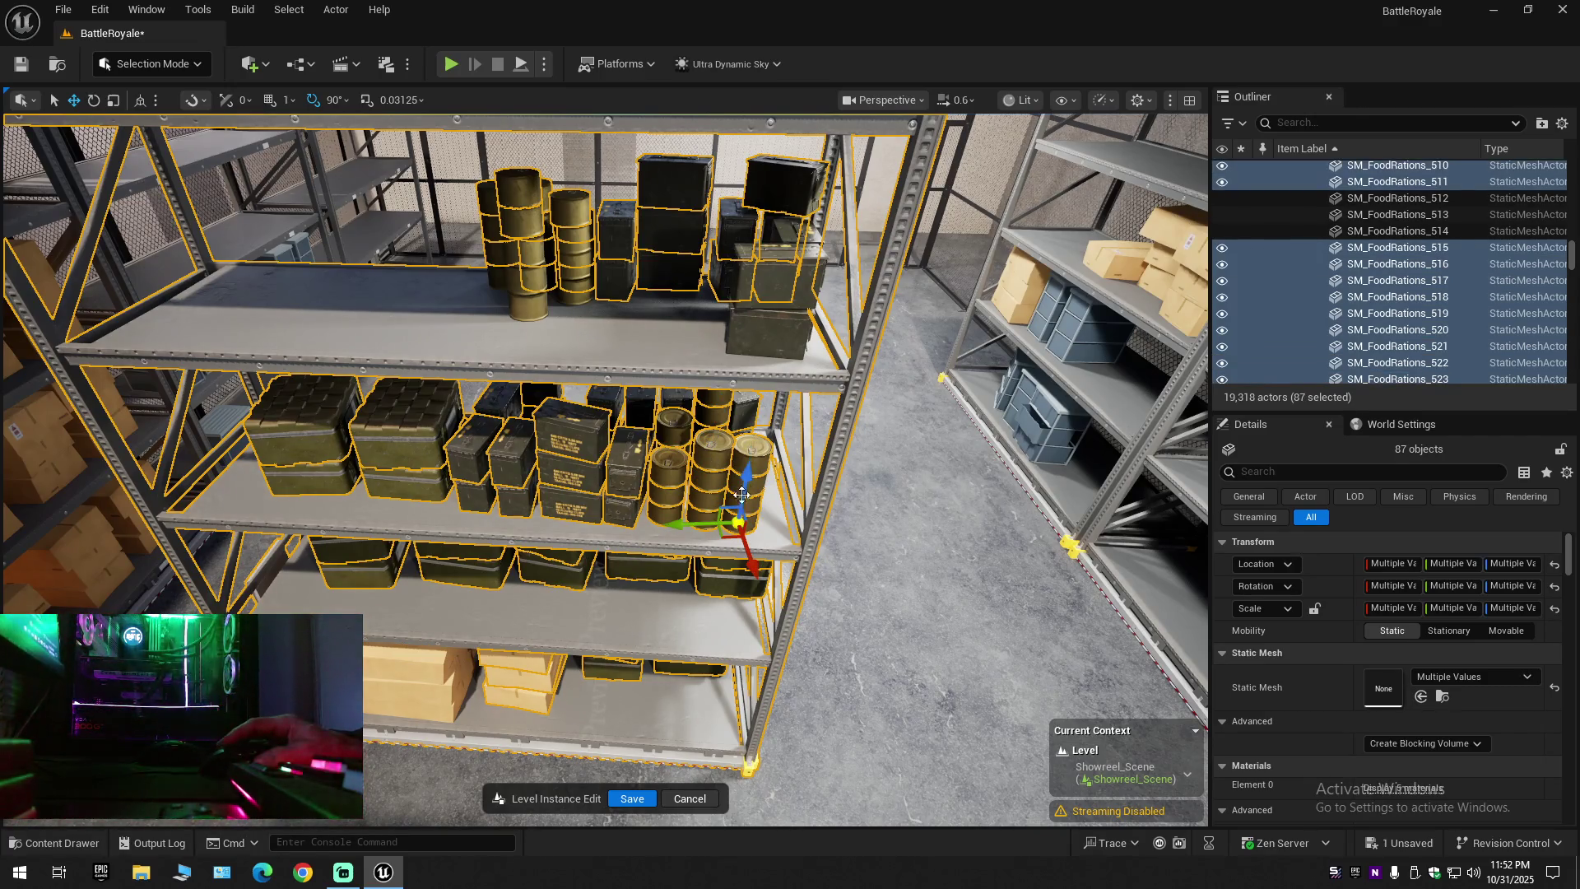
# Add the right-hand top-shelf ammo boxes to the selection
pyautogui.keyDown('ctrl'); pyautogui.click(762, 323); pyautogui.keyUp('ctrl')
pyautogui.keyDown('ctrl'); pyautogui.click(769, 276); pyautogui.keyUp('ctrl')
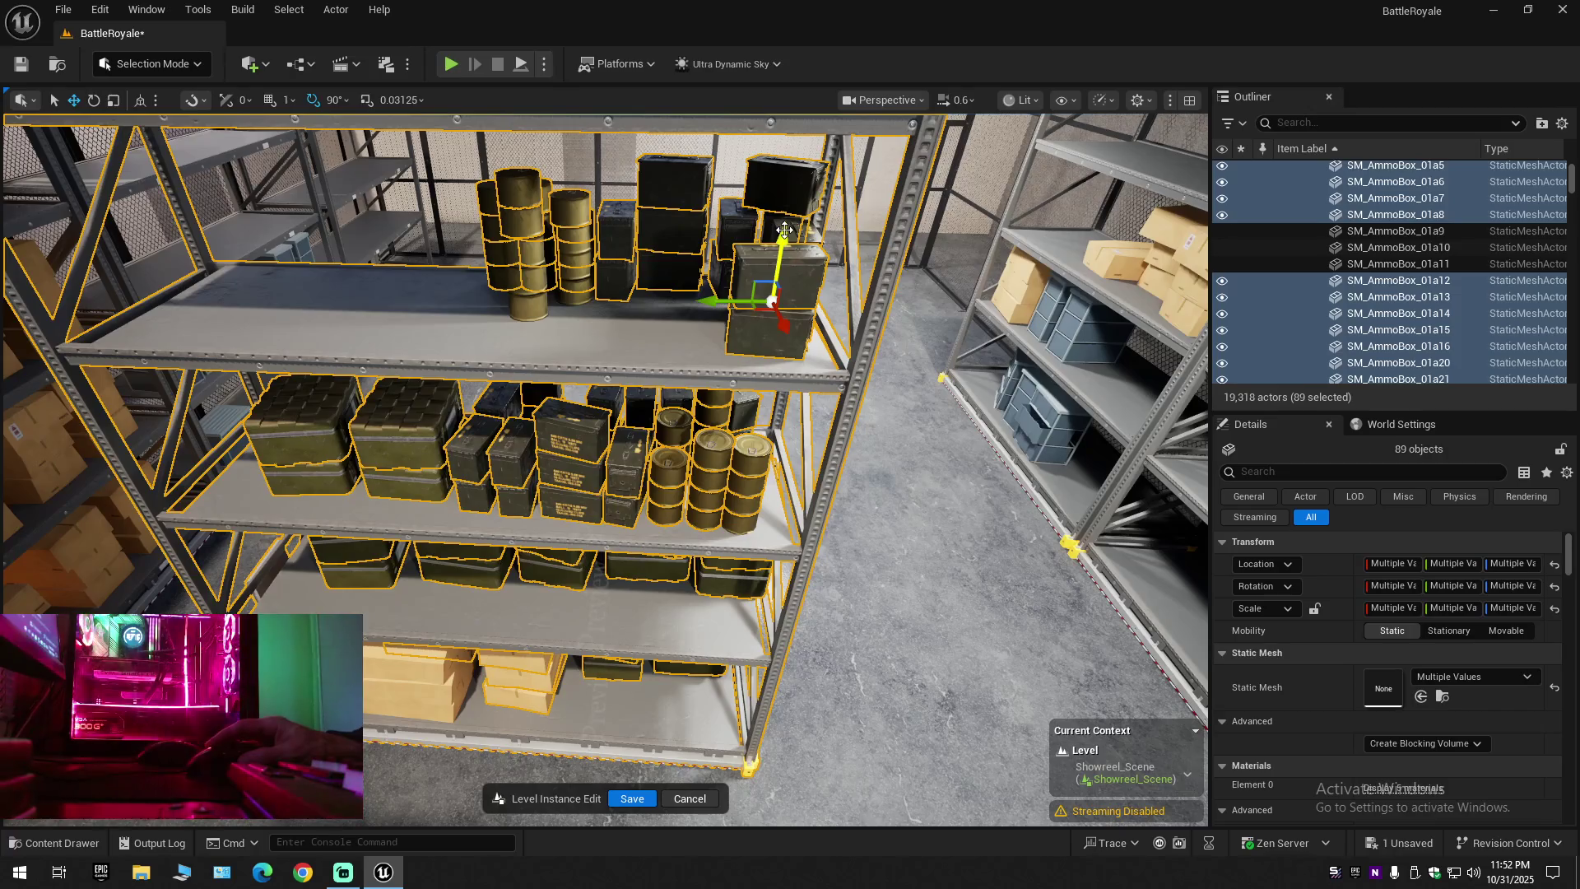
pyautogui.keyDown('ctrl'); pyautogui.click(772, 233); pyautogui.keyUp('ctrl')
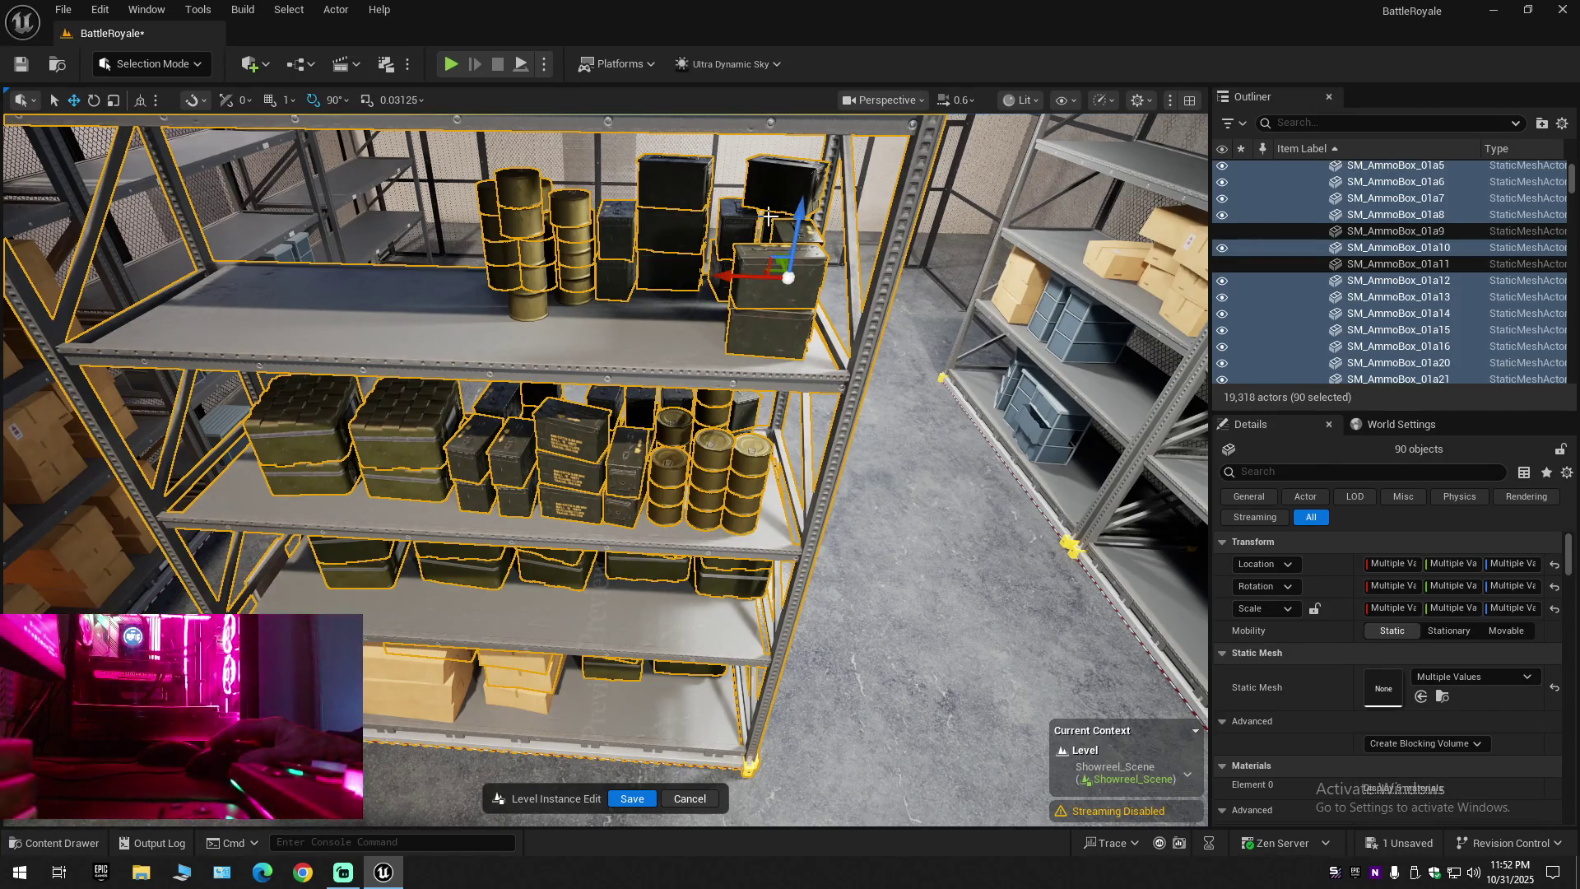
# Bring the bottom shelf into view and add its cardboard boxes
pyautogui.moveTo(729, 233)
pyautogui.mouseDown()
pyautogui.moveTo(691, 263)
pyautogui.moveTo(724, 239)
pyautogui.moveTo(724, 148)
pyautogui.mouseUp()
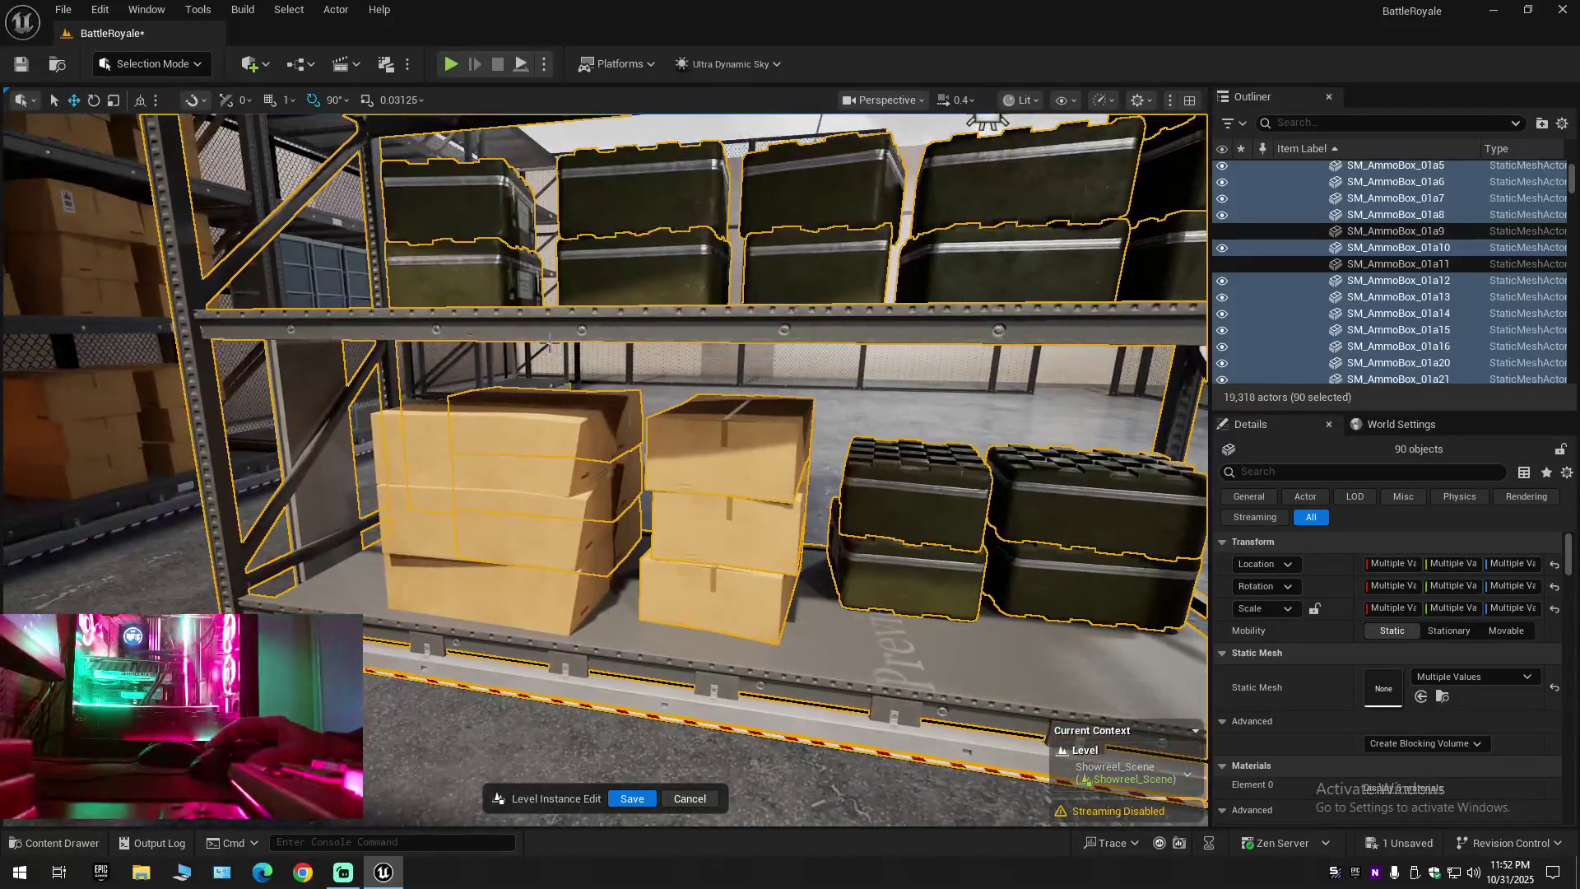
pyautogui.keyDown('ctrl'); pyautogui.click(518, 443); pyautogui.keyUp('ctrl')
pyautogui.keyDown('ctrl'); pyautogui.click(525, 516); pyautogui.keyUp('ctrl')
pyautogui.keyDown('ctrl'); pyautogui.click(530, 580); pyautogui.keyUp('ctrl')
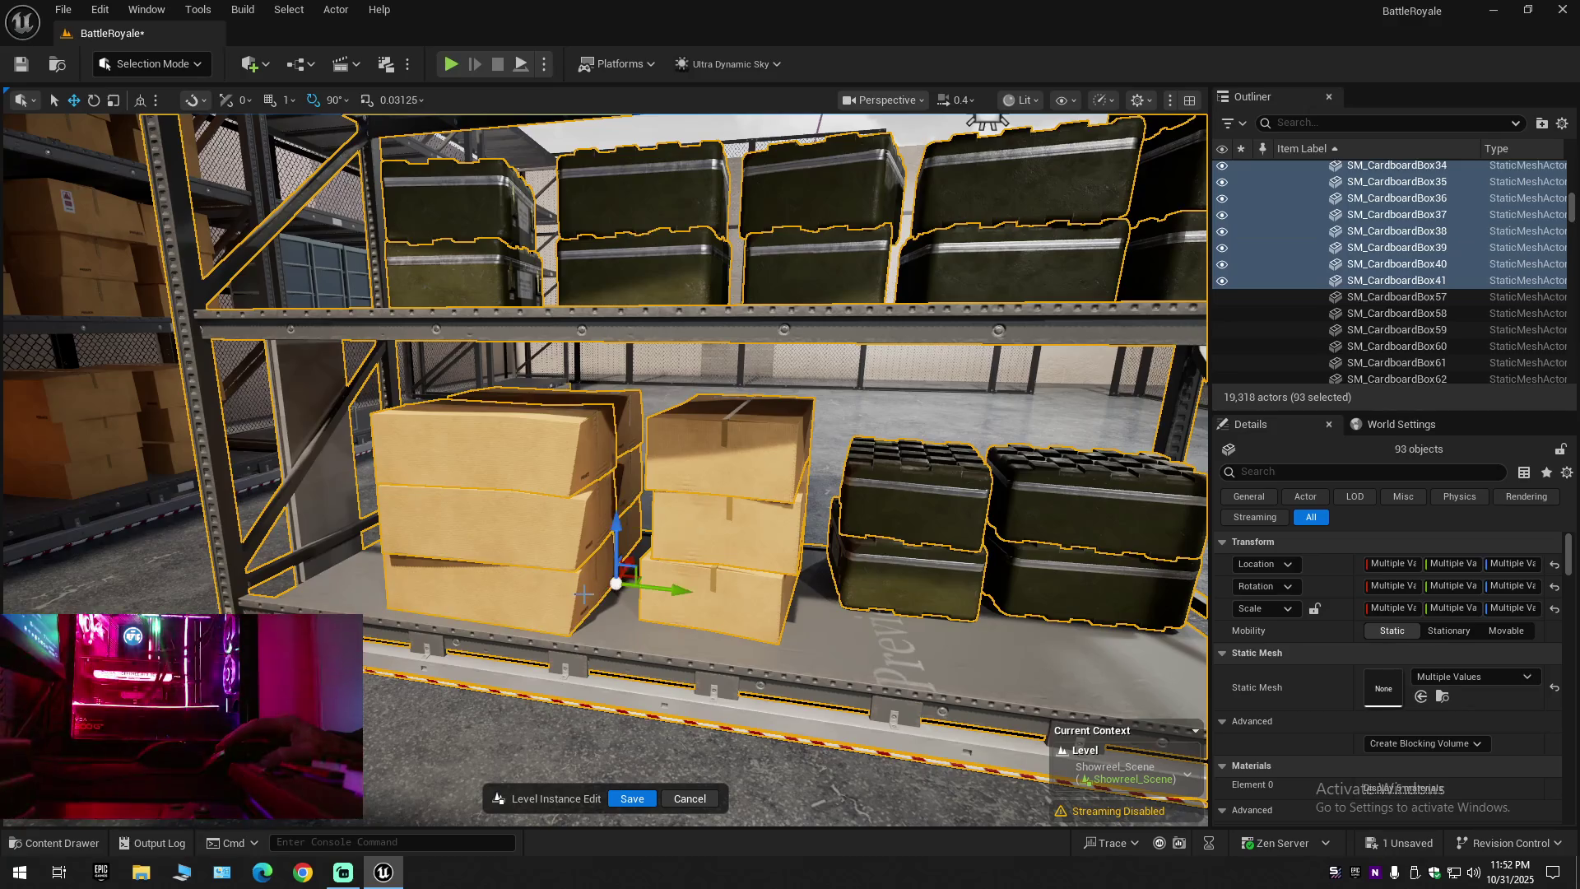
# Undo the accidental move of the selected shelf unit
pyautogui.moveTo(625, 461); pyautogui.dragTo(568, 514)
pyautogui.moveTo(743, 568)
pyautogui.mouseDown()
pyautogui.moveTo(739, 588)
pyautogui.moveTo(743, 568)
pyautogui.moveTo(936, 541)
pyautogui.mouseUp()
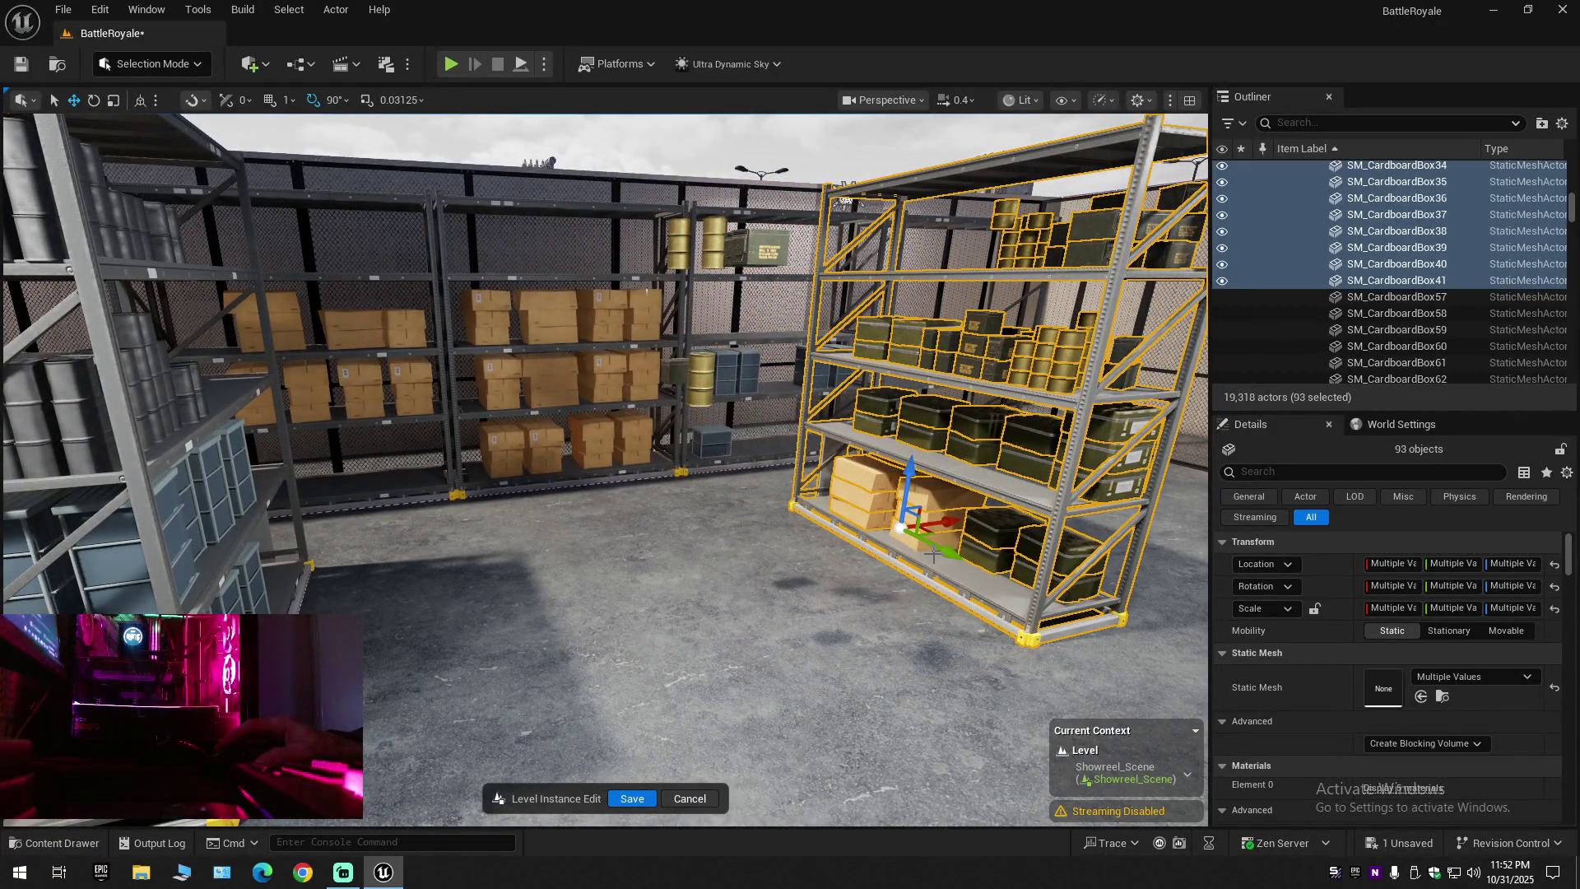
pyautogui.hotkey('ctrl', 'z')
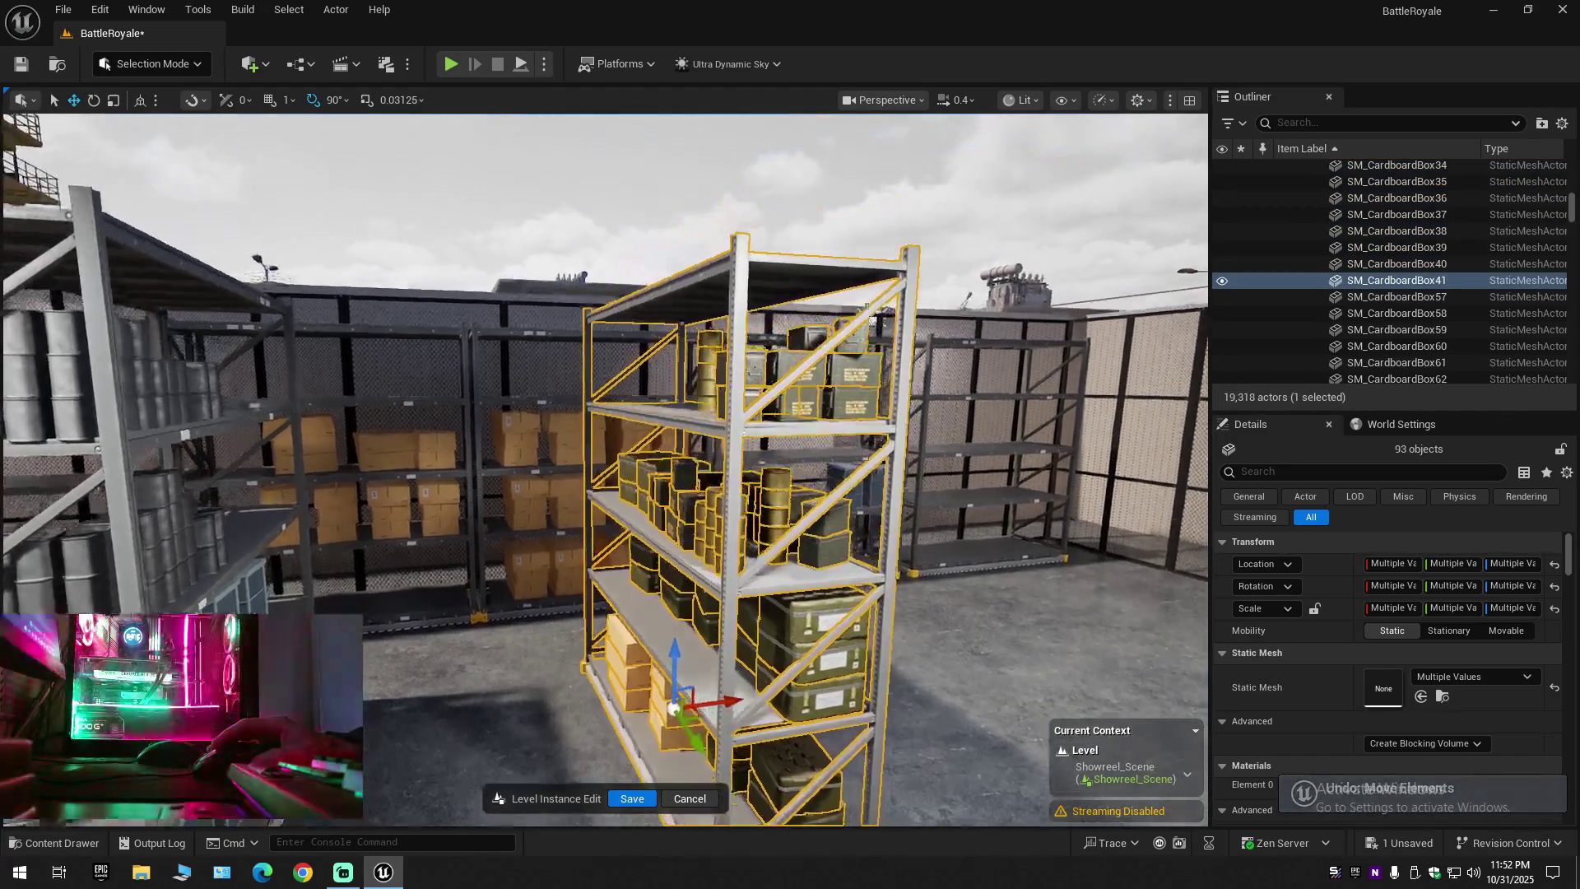
# Move close to the upper shelf and add its barrels to the selection
pyautogui.moveTo(741, 576)
pyautogui.mouseDown()
pyautogui.moveTo(724, 510)
pyautogui.moveTo(682, 500)
pyautogui.moveTo(683, 527)
pyautogui.moveTo(711, 522)
pyautogui.moveTo(712, 493)
pyautogui.mouseUp()
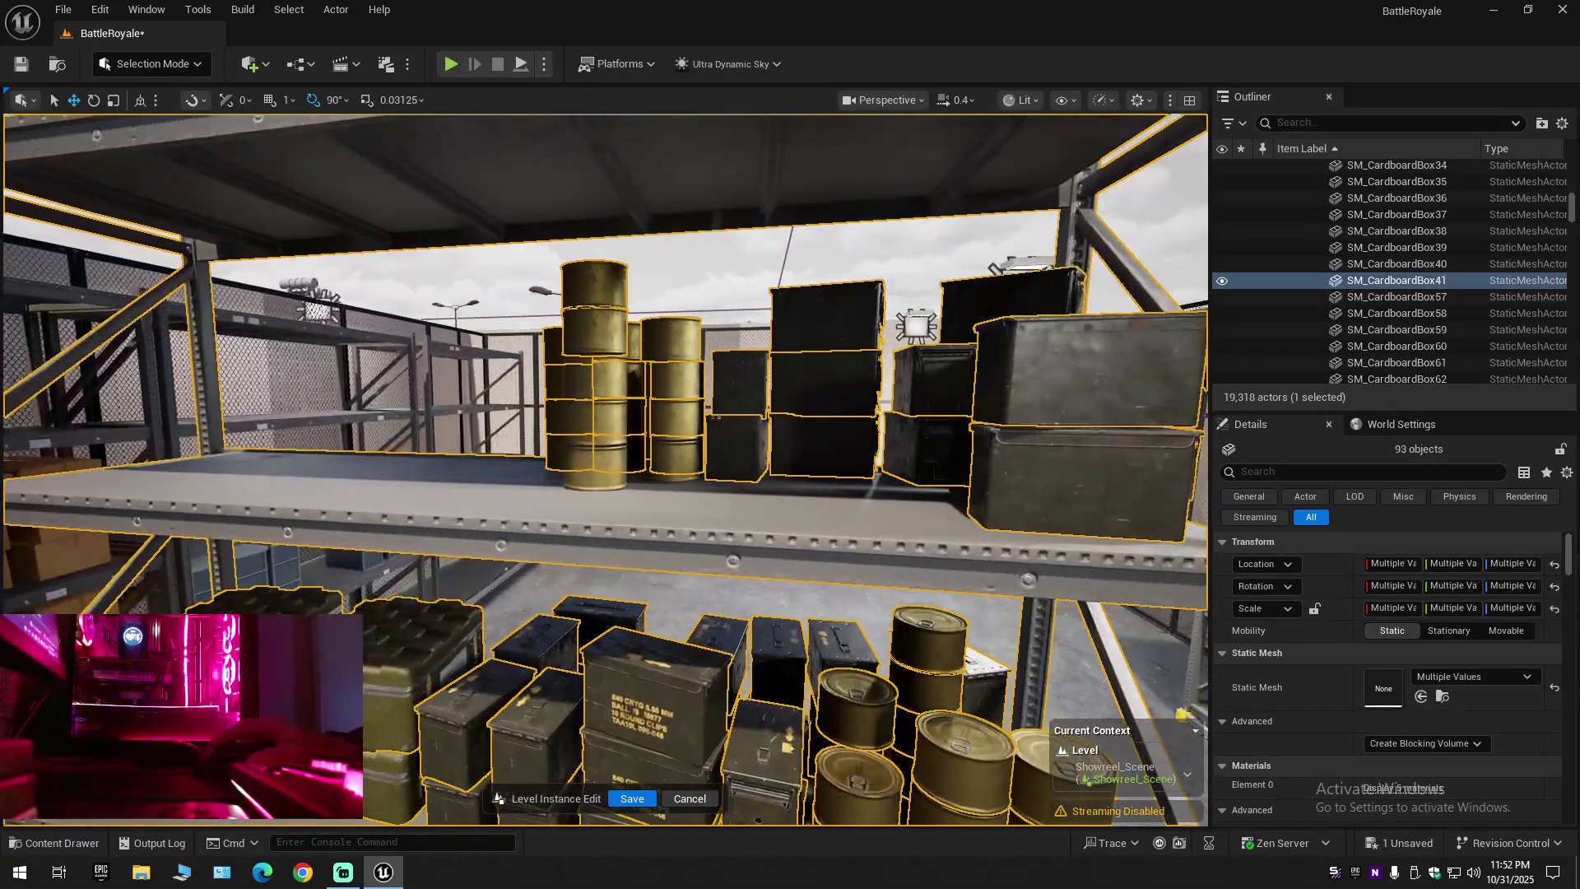
pyautogui.keyDown('ctrl'); pyautogui.click(587, 447); pyautogui.keyUp('ctrl')
pyautogui.keyDown('ctrl'); pyautogui.click(594, 411); pyautogui.keyUp('ctrl')
pyautogui.keyDown('ctrl'); pyautogui.click(609, 387); pyautogui.keyUp('ctrl')
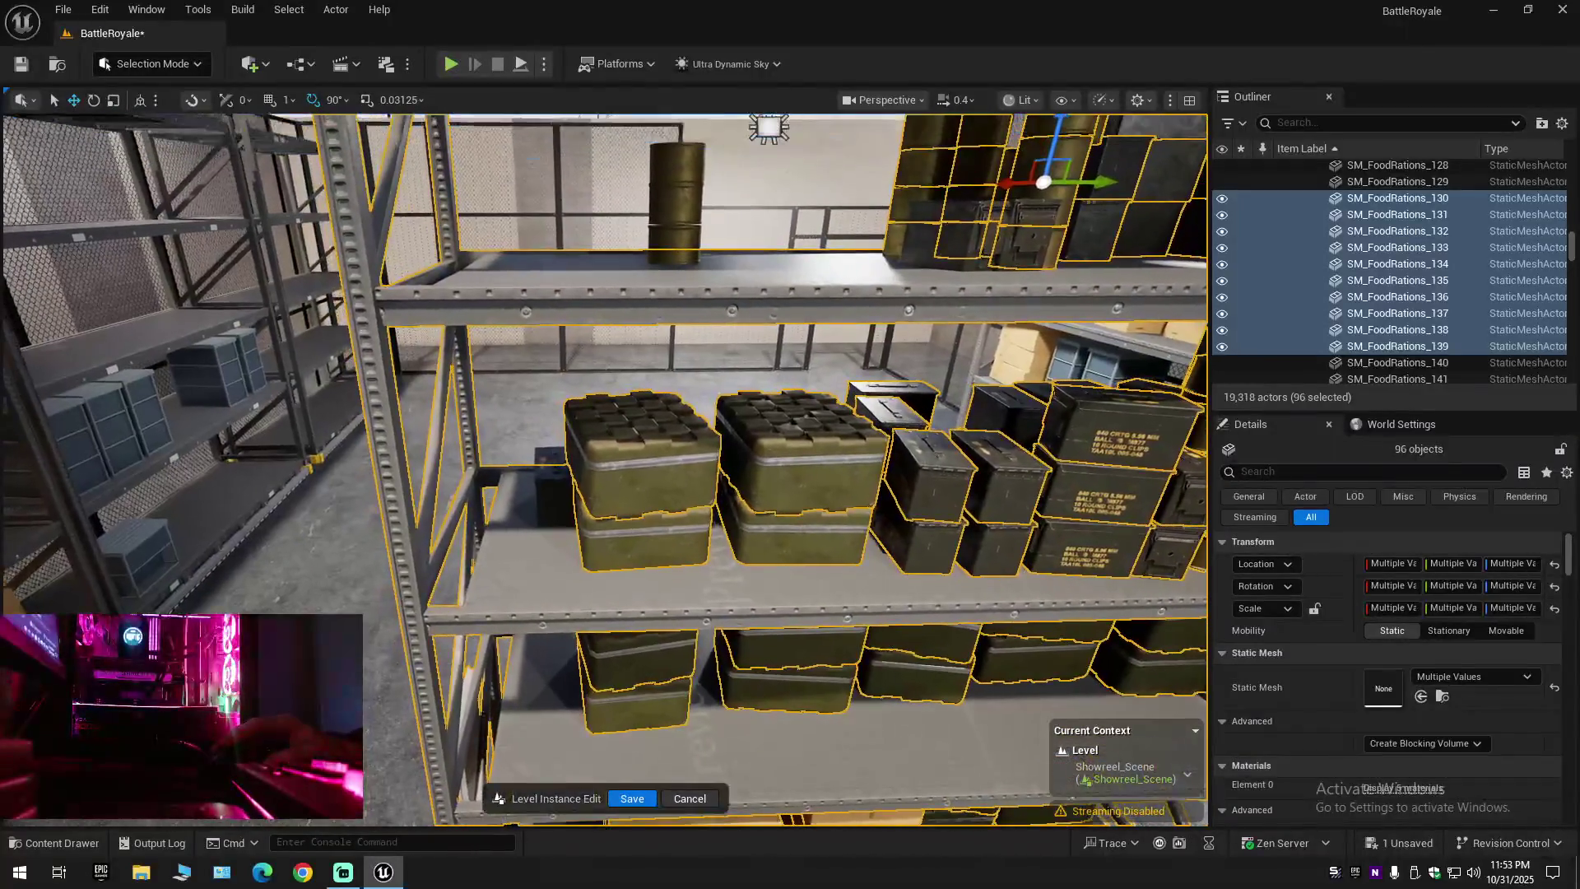
# Undo the stray move of the shelf props and add a black ammo can to the selection
pyautogui.hotkey('ctrl', 'z')
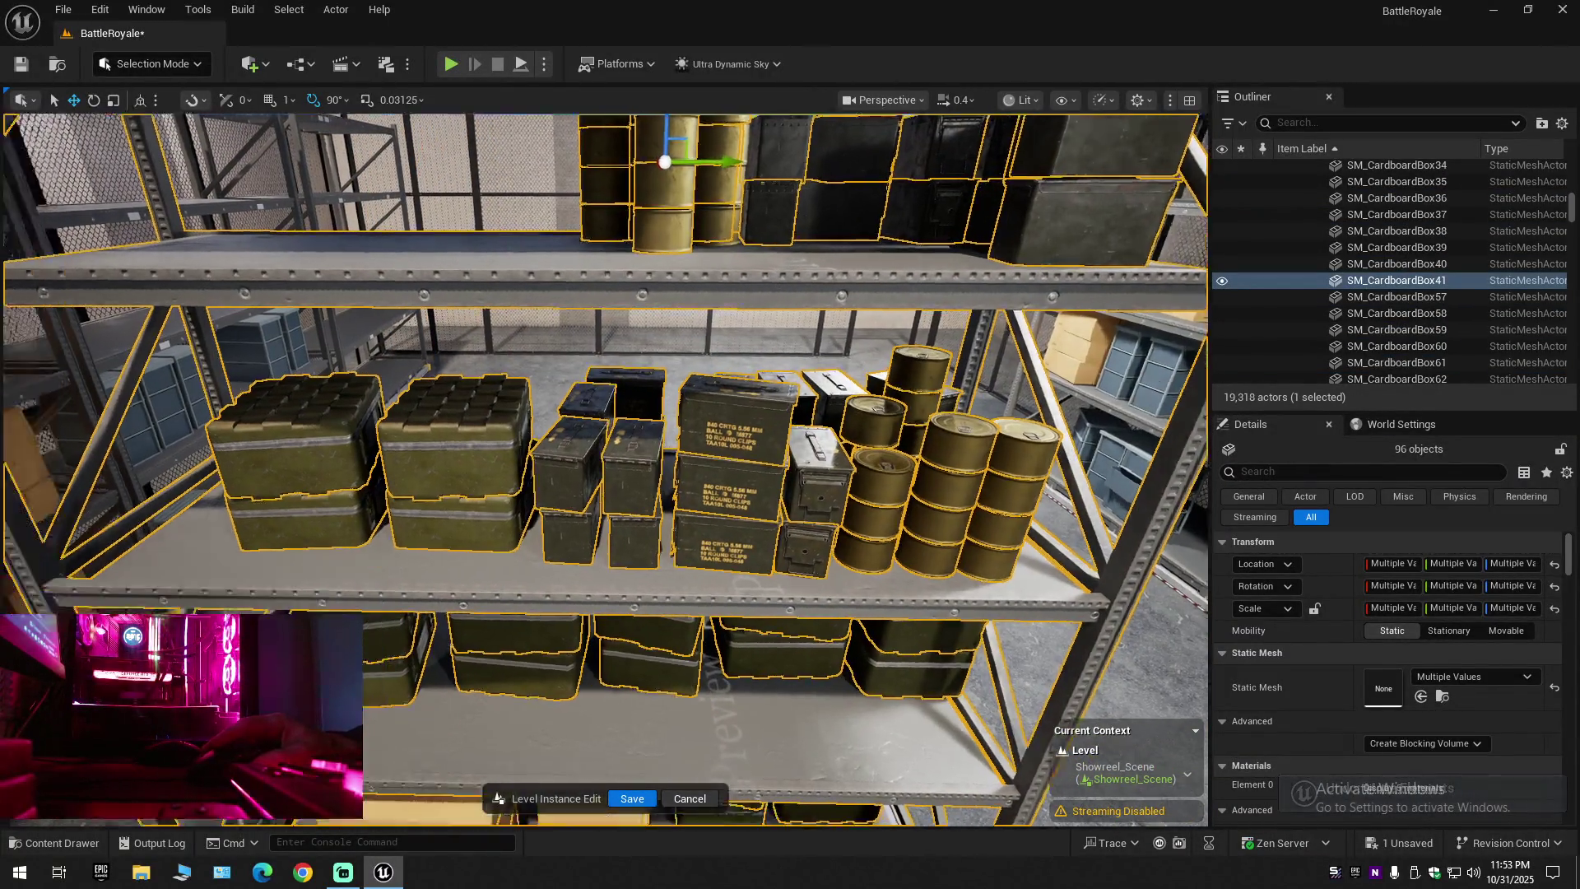
pyautogui.moveTo(605, 469); pyautogui.dragTo(493, 527)
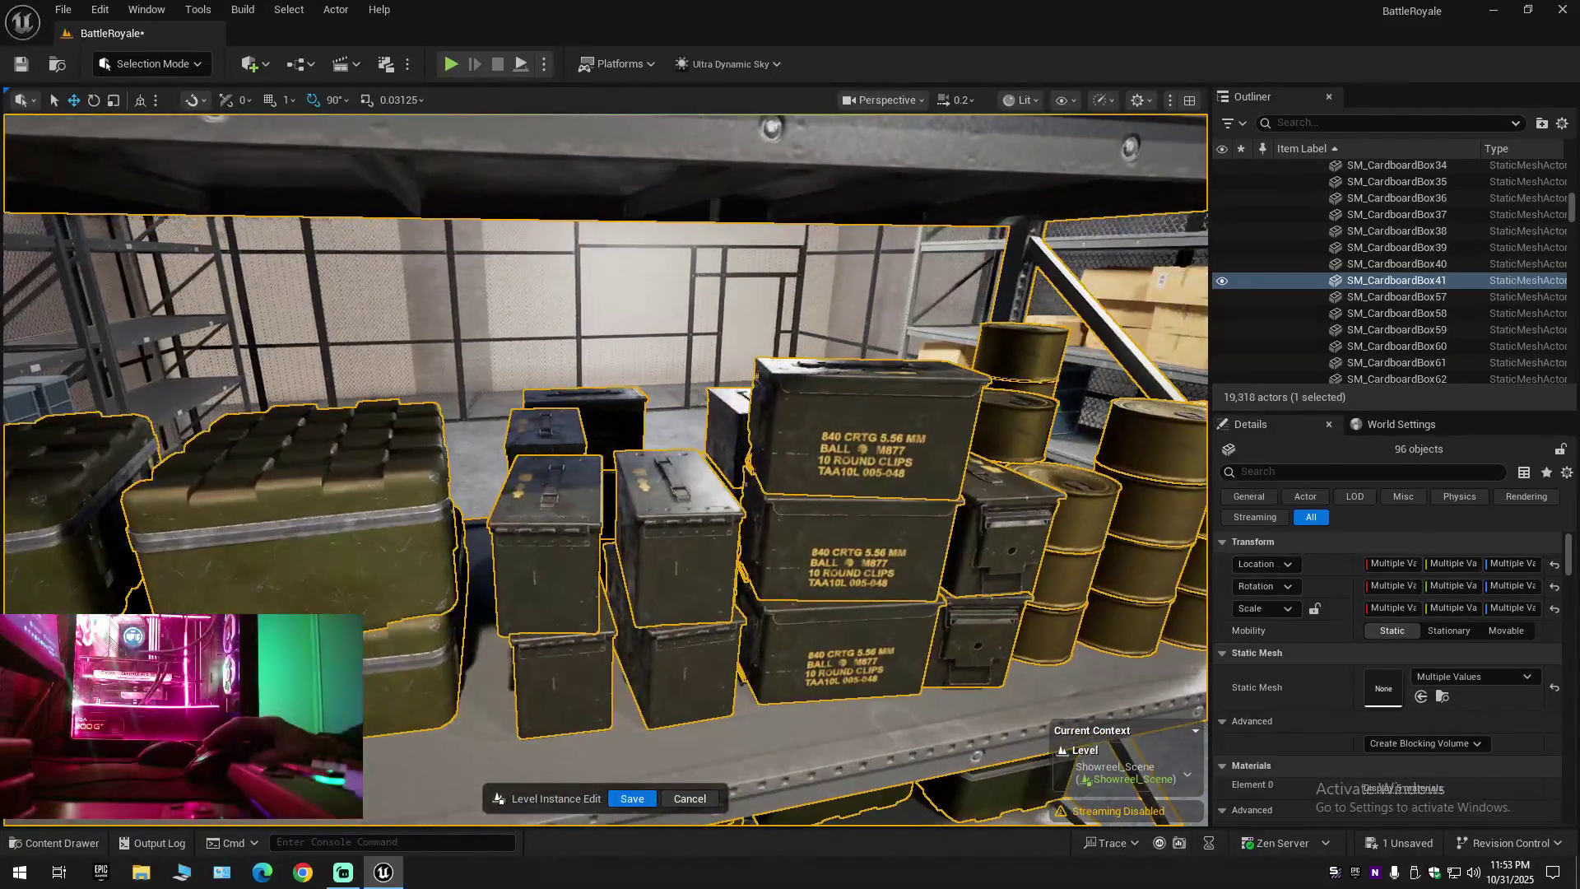
pyautogui.scroll(5, 604, 469)
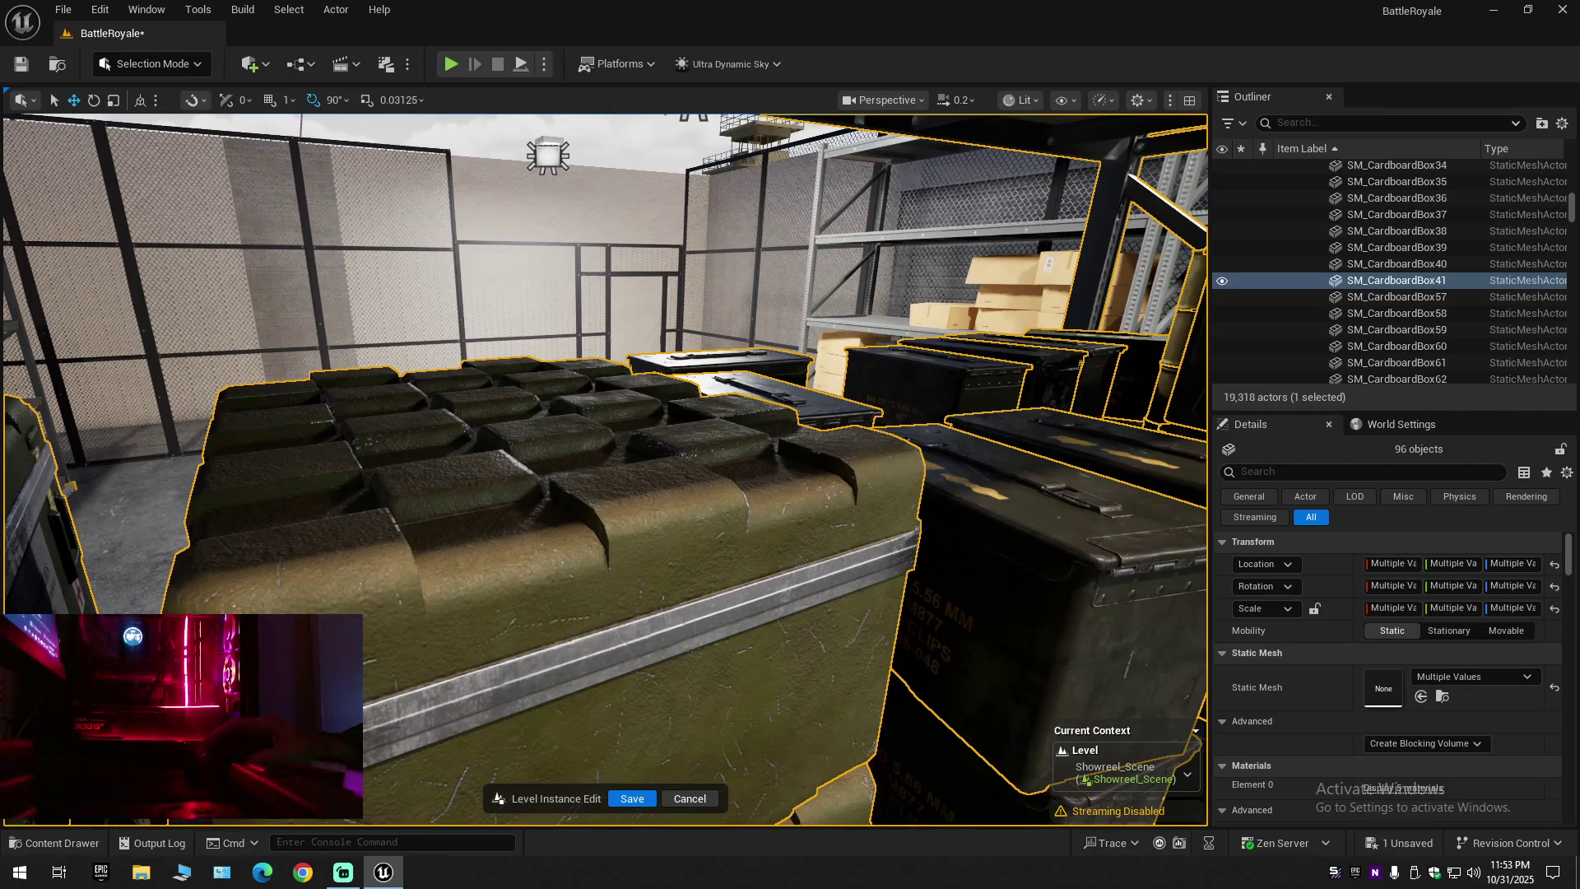
pyautogui.moveTo(605, 469); pyautogui.dragTo(687, 469)
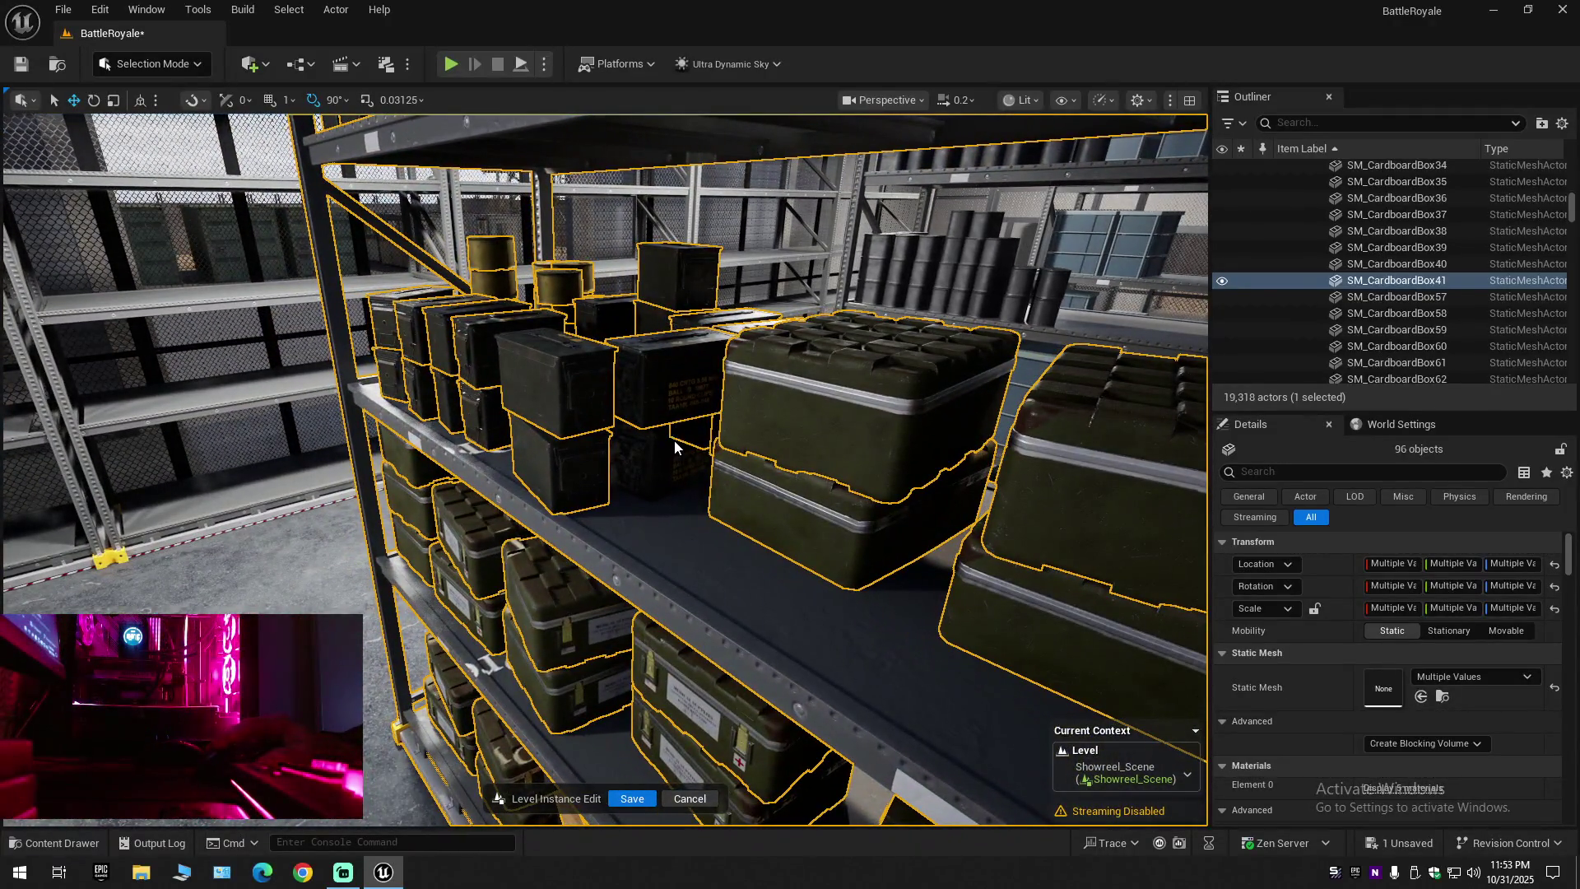
pyautogui.keyDown('ctrl'); pyautogui.click(674, 446); pyautogui.keyUp('ctrl')
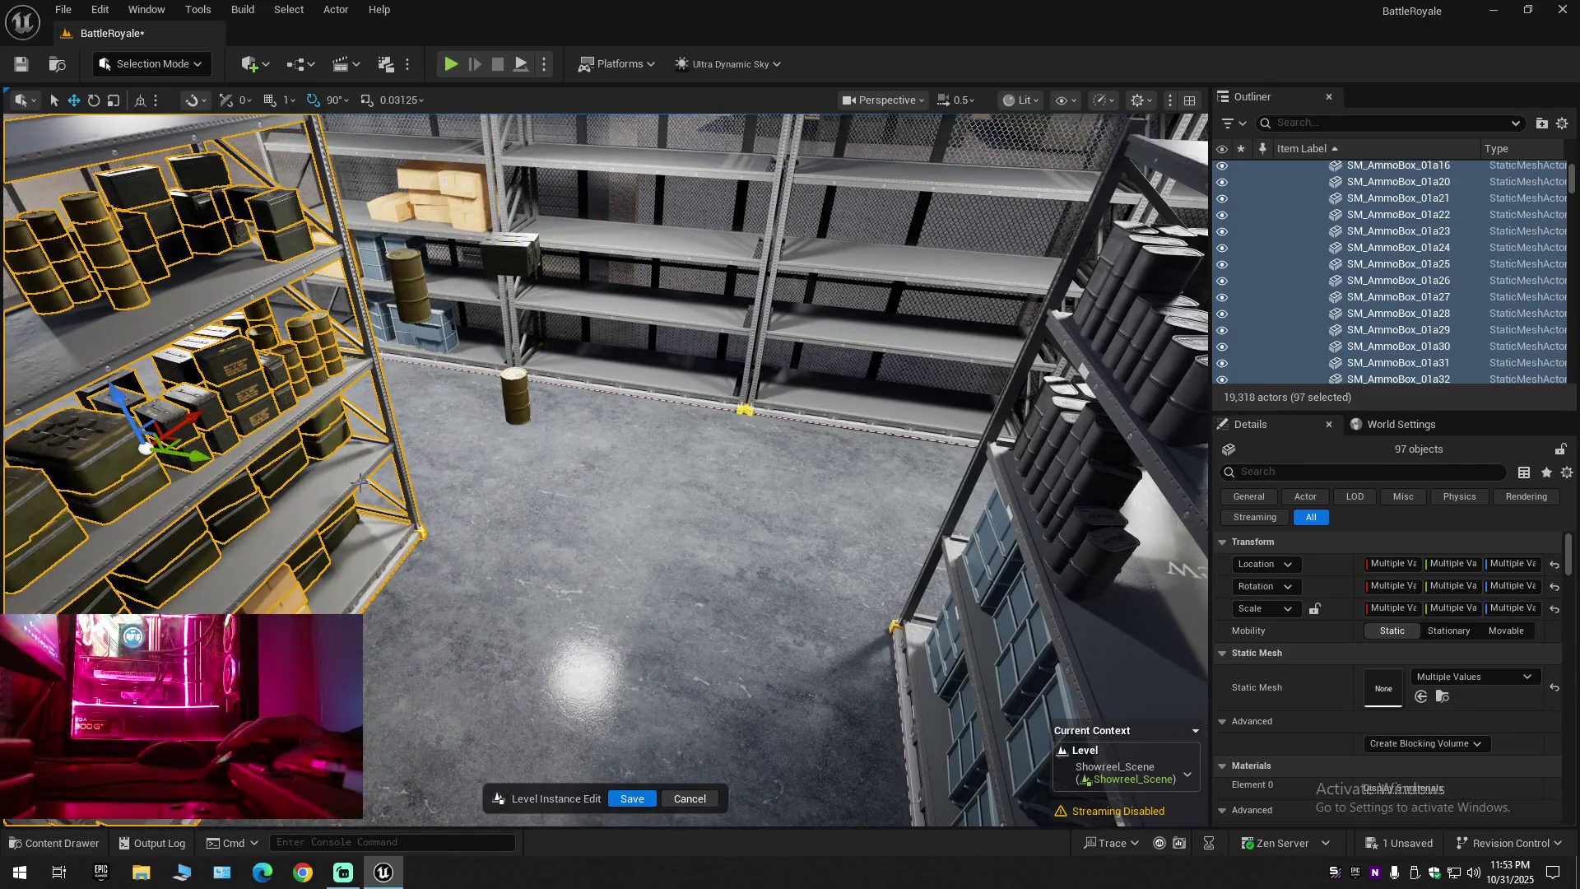
# Undo another prop move and add the brass food-ration cans on the ammo shelf
pyautogui.hotkey('ctrl', 'z')
pyautogui.press('w')
pyautogui.scroll(-1, 604, 469)
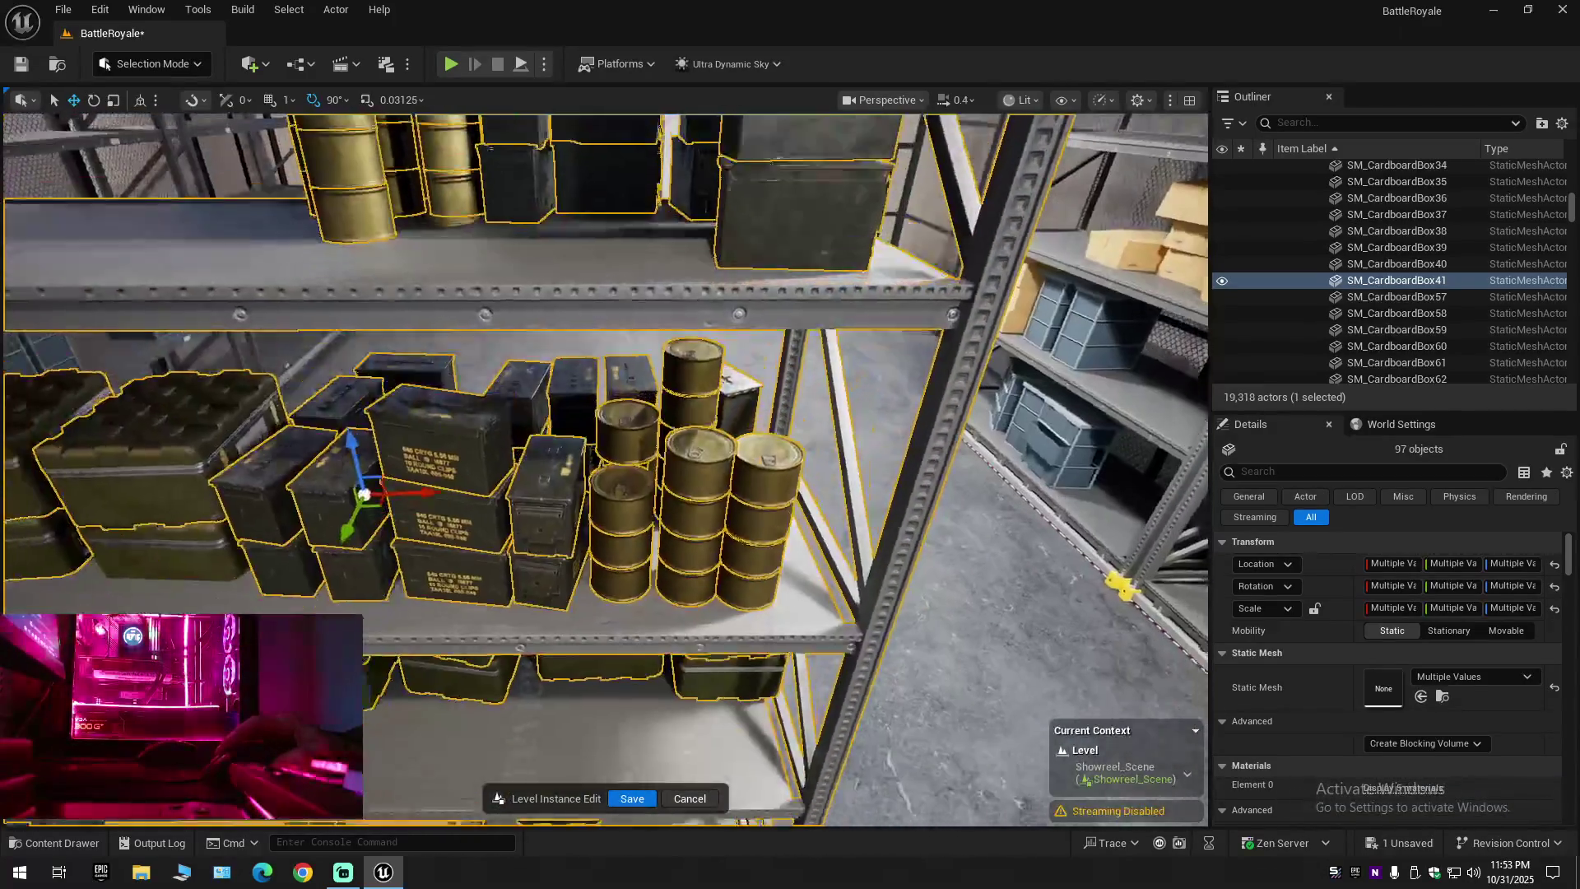
pyautogui.press('a')
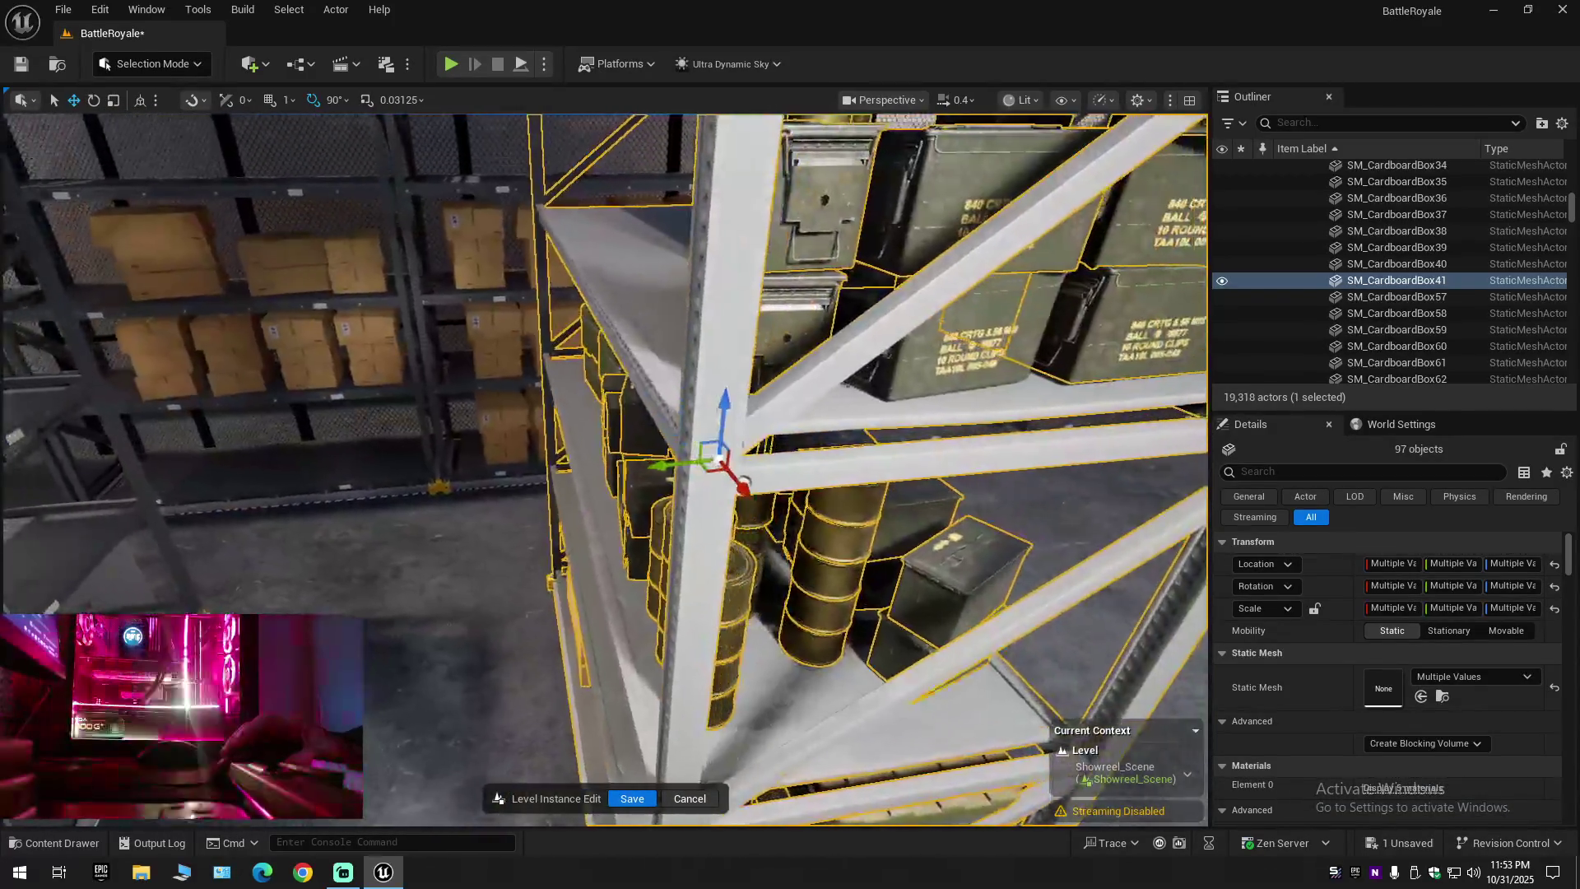
pyautogui.press('d')
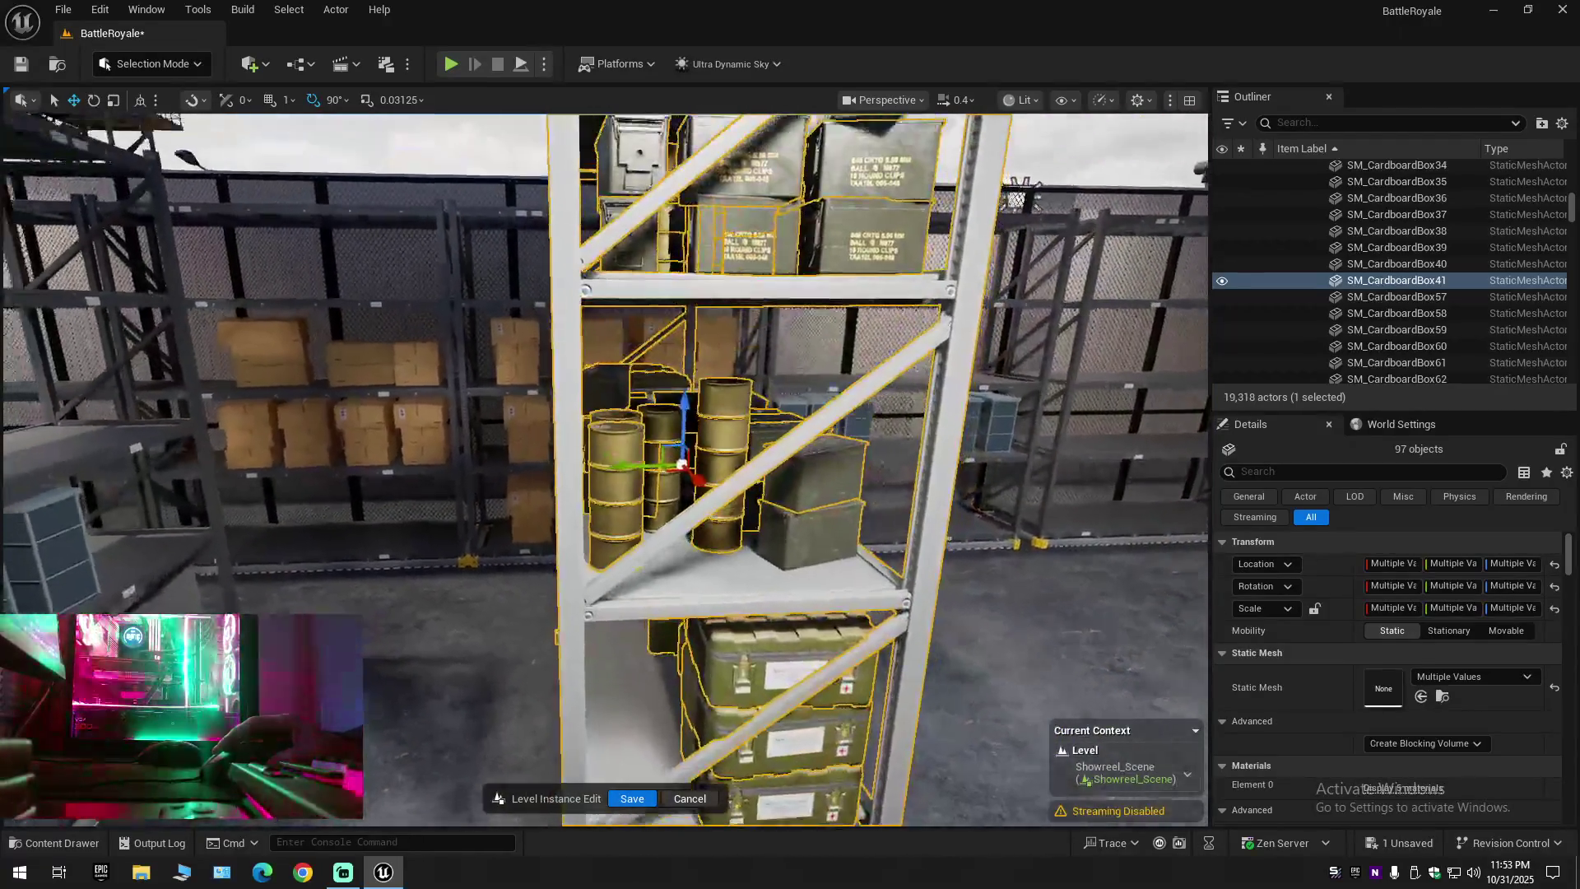
pyautogui.press('d')
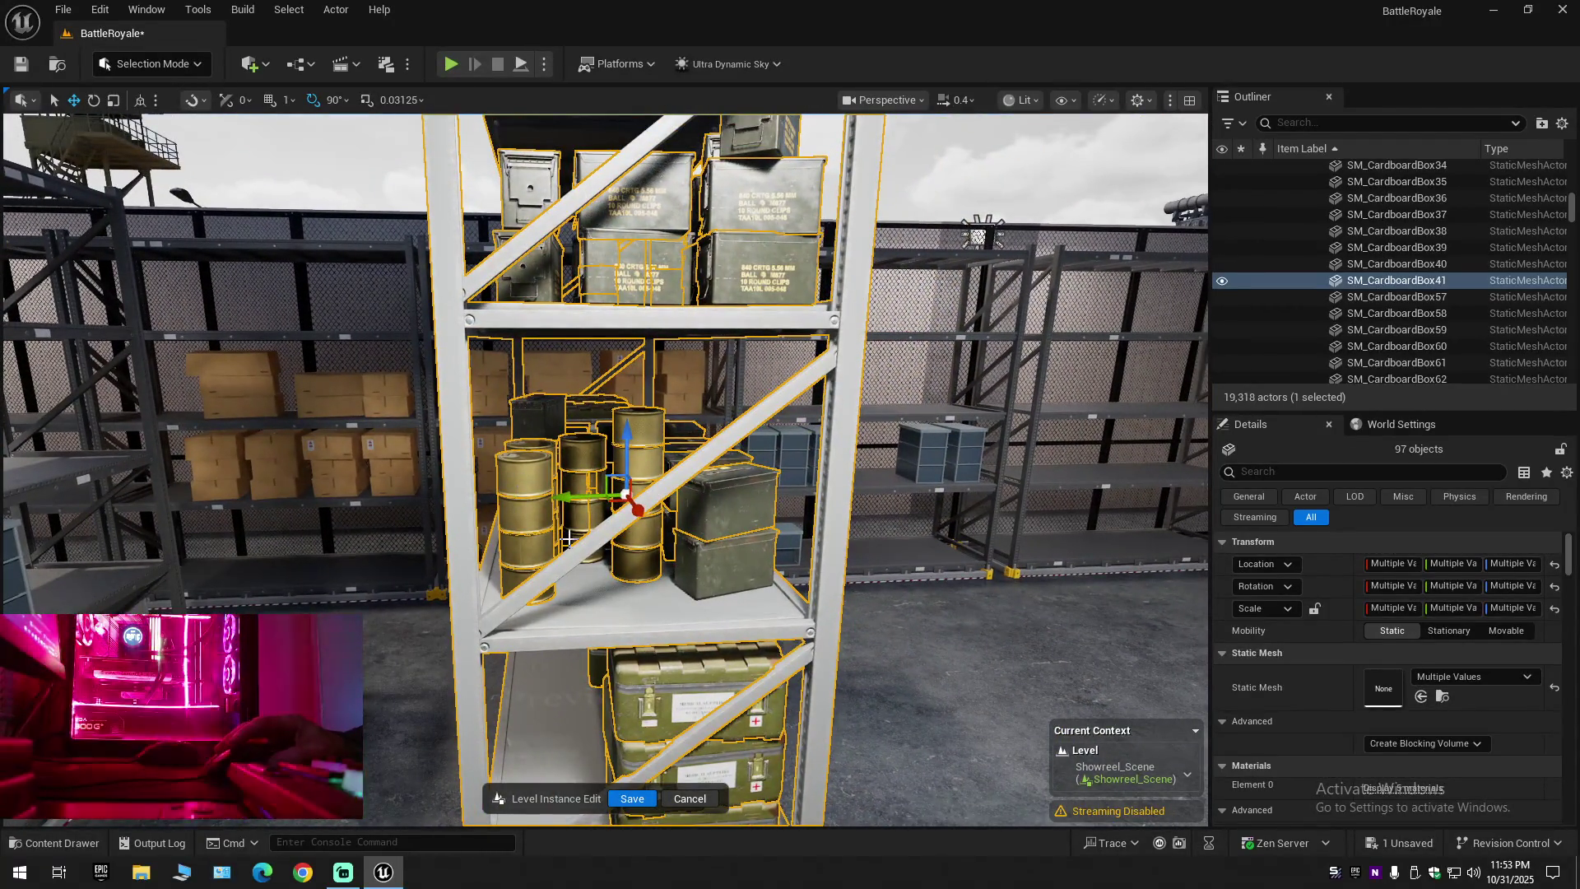
pyautogui.click(586, 536)
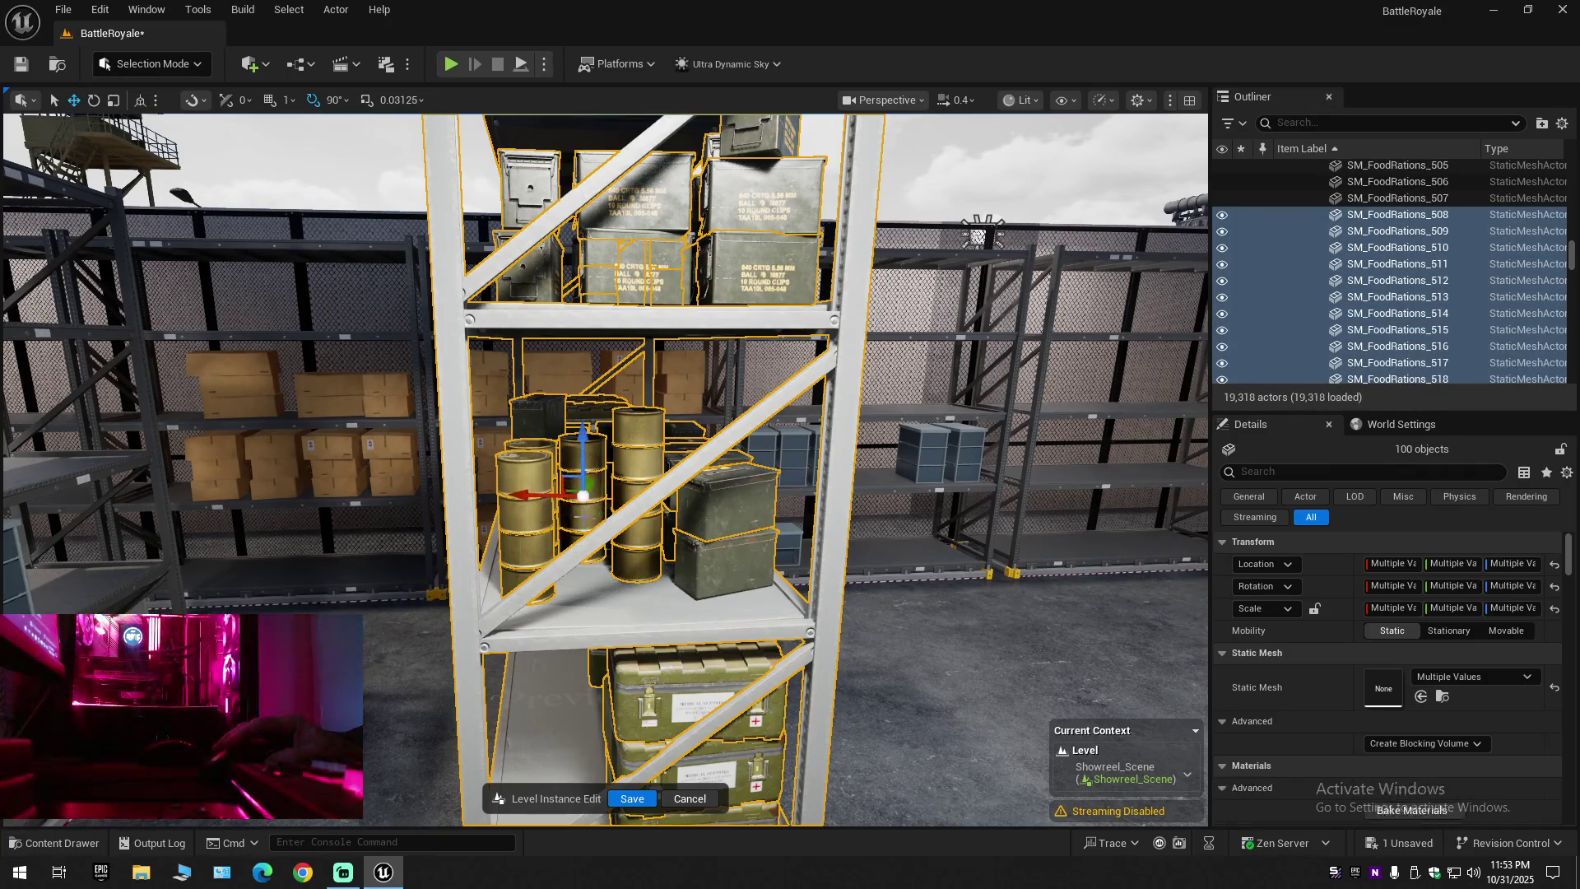
# Add the loose ammo box to the selection, undoing two accidental shelf moves
pyautogui.press('s')
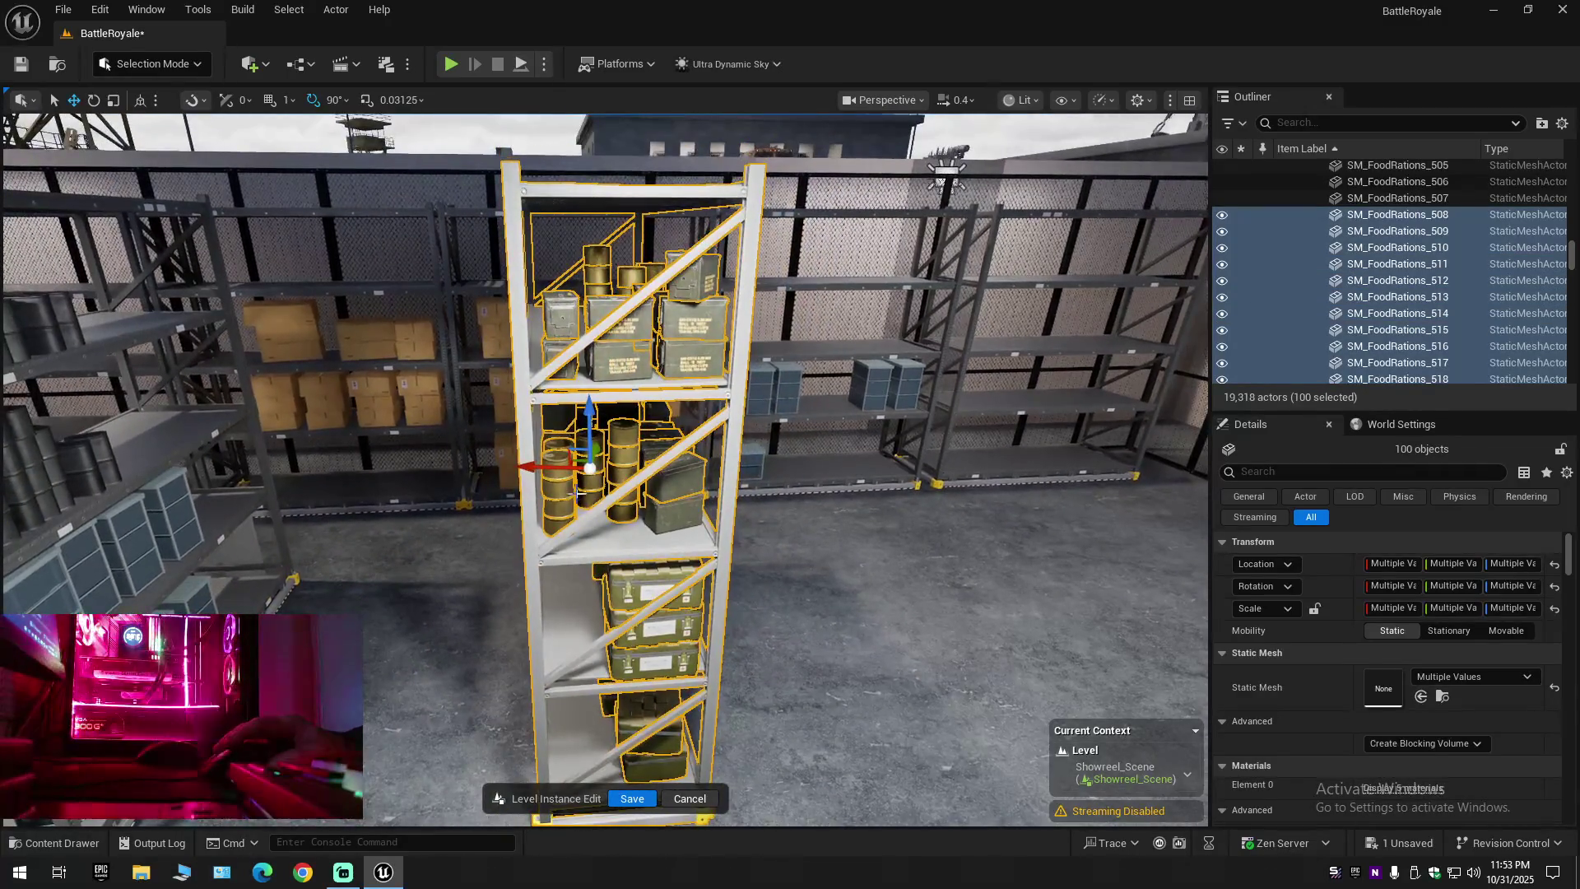
pyautogui.moveTo(528, 466); pyautogui.dragTo(809, 483)
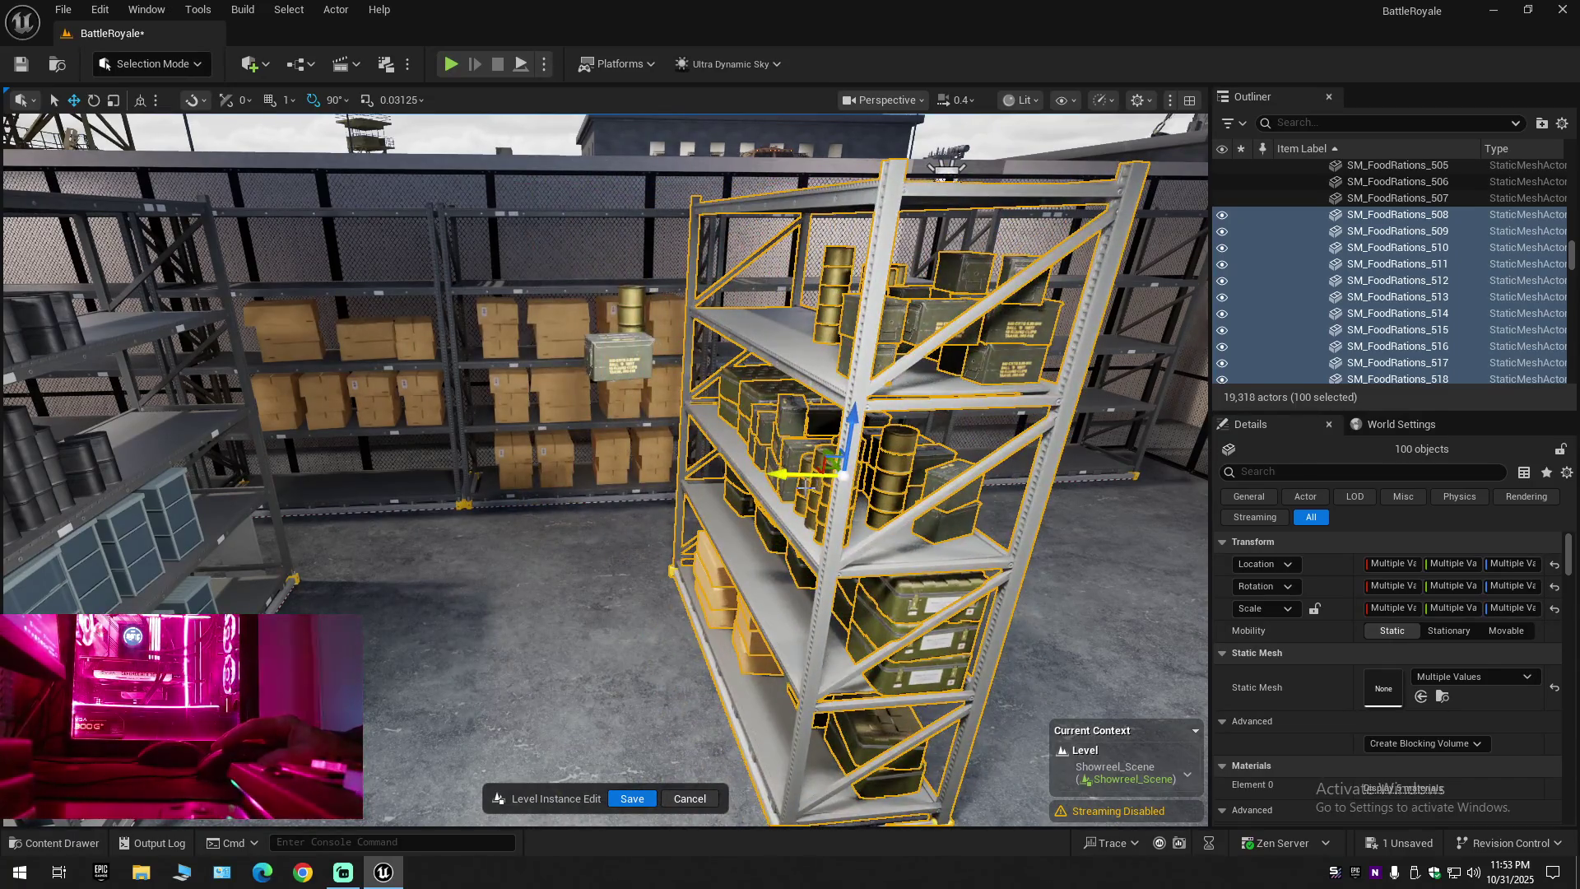
pyautogui.hotkey('ctrl', 'z')
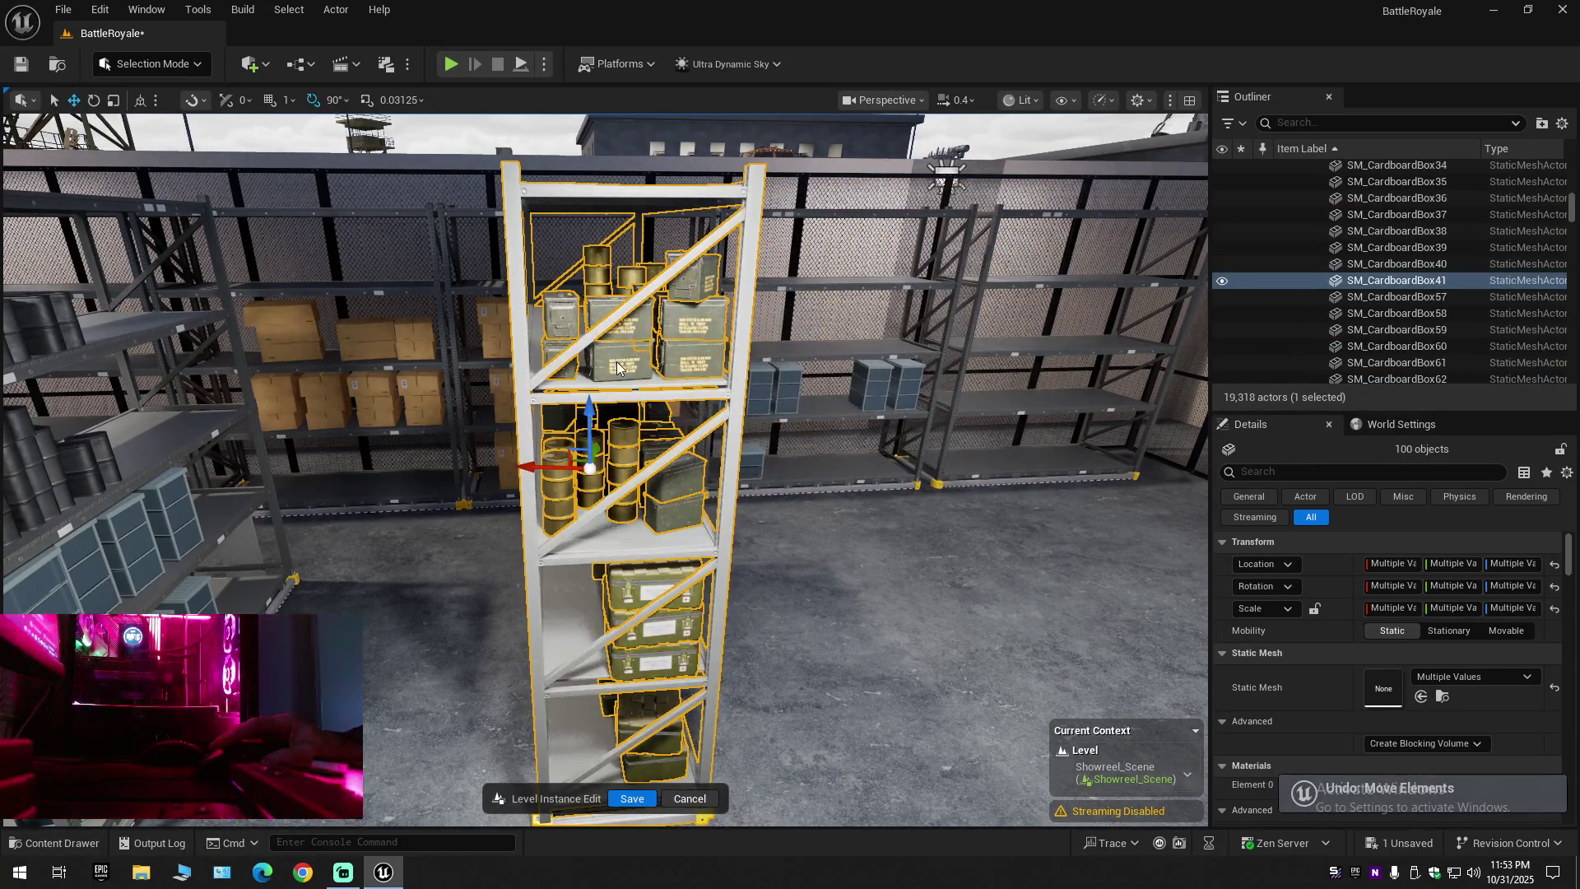
pyautogui.keyDown('ctrl'); pyautogui.click(617, 367); pyautogui.keyUp('ctrl')
pyautogui.moveTo(647, 372); pyautogui.dragTo(805, 443)
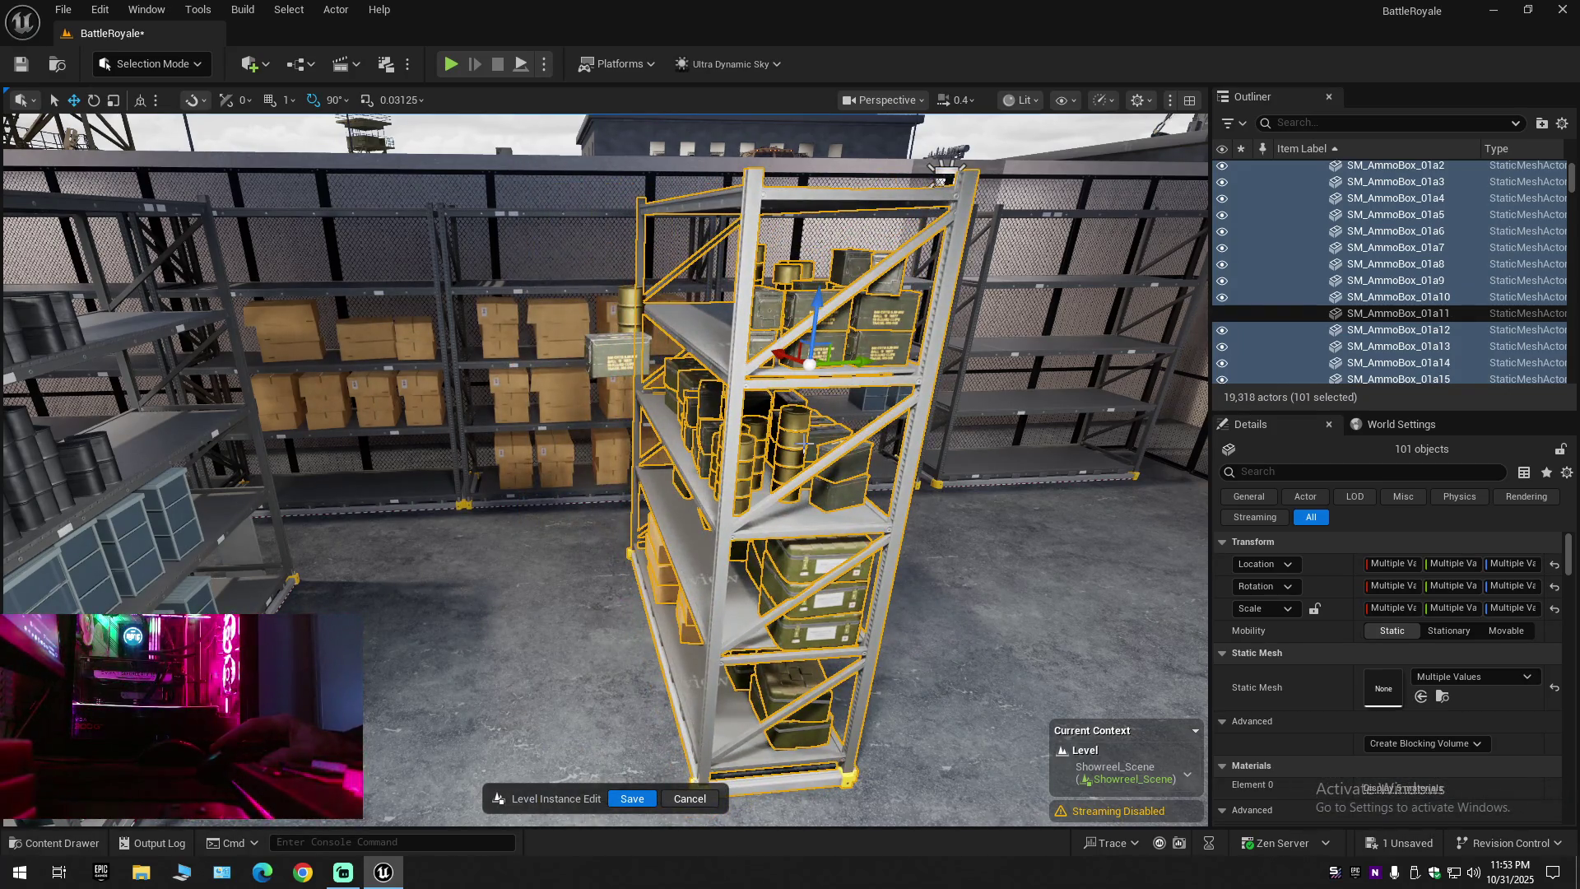
pyautogui.hotkey('ctrl', 'z')
# Add the can stack and two more shelf props, undoing the latest stray shelf move
pyautogui.scroll(5, 804, 442)
pyautogui.moveTo(776, 511)
pyautogui.mouseDown()
pyautogui.moveTo(741, 506)
pyautogui.moveTo(776, 511)
pyautogui.mouseUp()
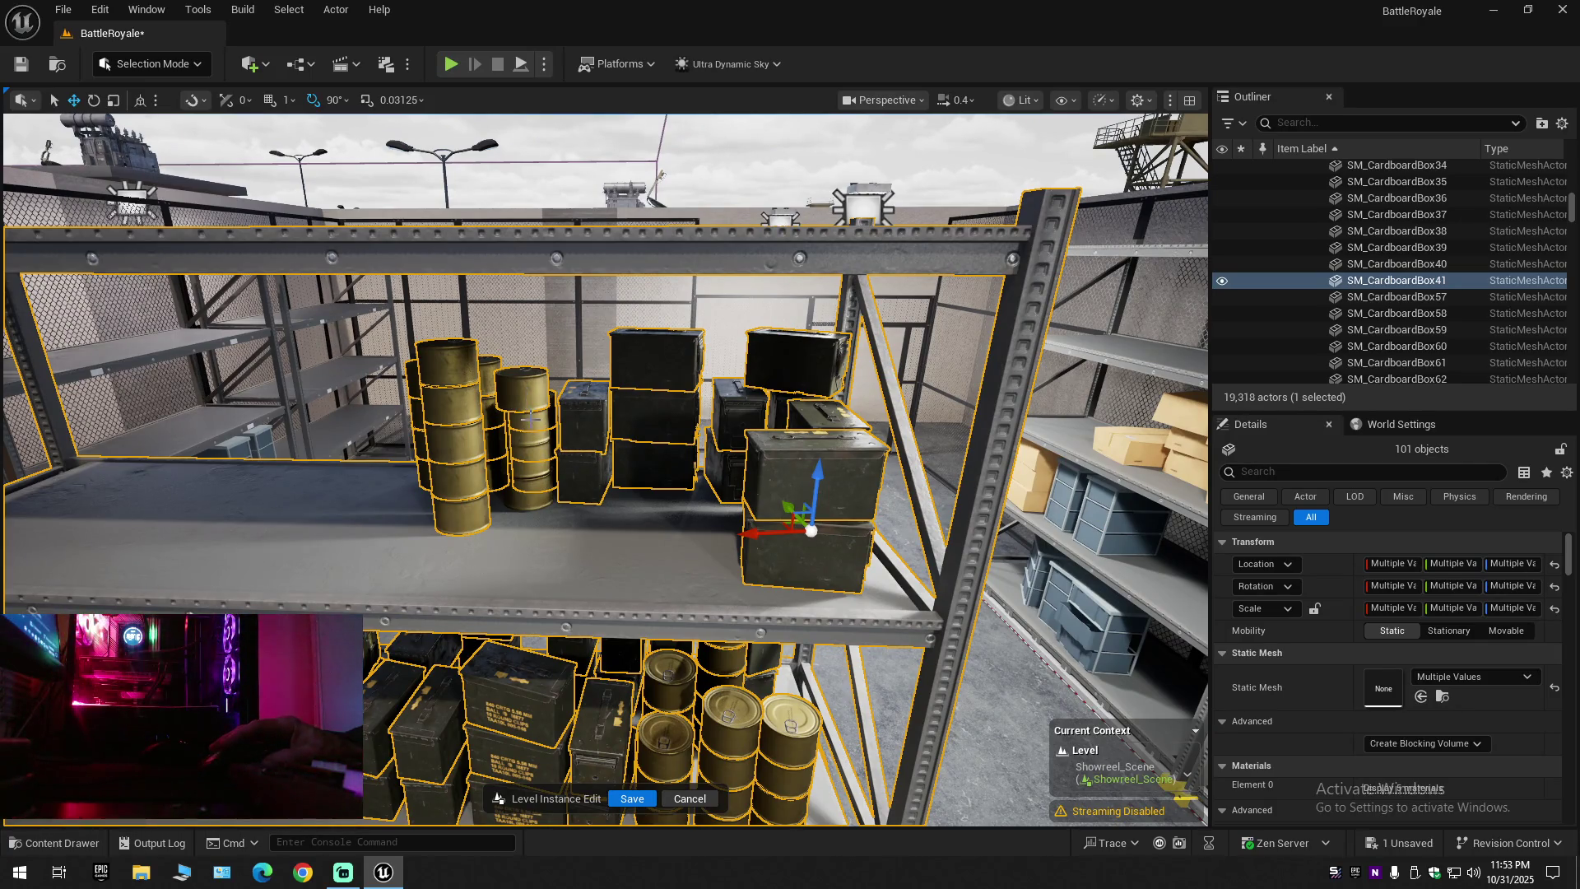
pyautogui.keyDown('ctrl'); pyautogui.click(531, 438); pyautogui.keyUp('ctrl')
pyautogui.keyDown('ctrl'); pyautogui.click(517, 464); pyautogui.keyUp('ctrl')
pyautogui.keyDown('ctrl'); pyautogui.click(493, 448); pyautogui.keyUp('ctrl')
pyautogui.moveTo(502, 461); pyautogui.dragTo(576, 469)
pyautogui.moveTo(677, 413)
pyautogui.mouseDown()
pyautogui.moveTo(642, 424)
pyautogui.moveTo(1111, 374)
pyautogui.mouseUp()
pyautogui.hotkey('ctrl', 'z')
pyautogui.hotkey('ctrl', 'z')
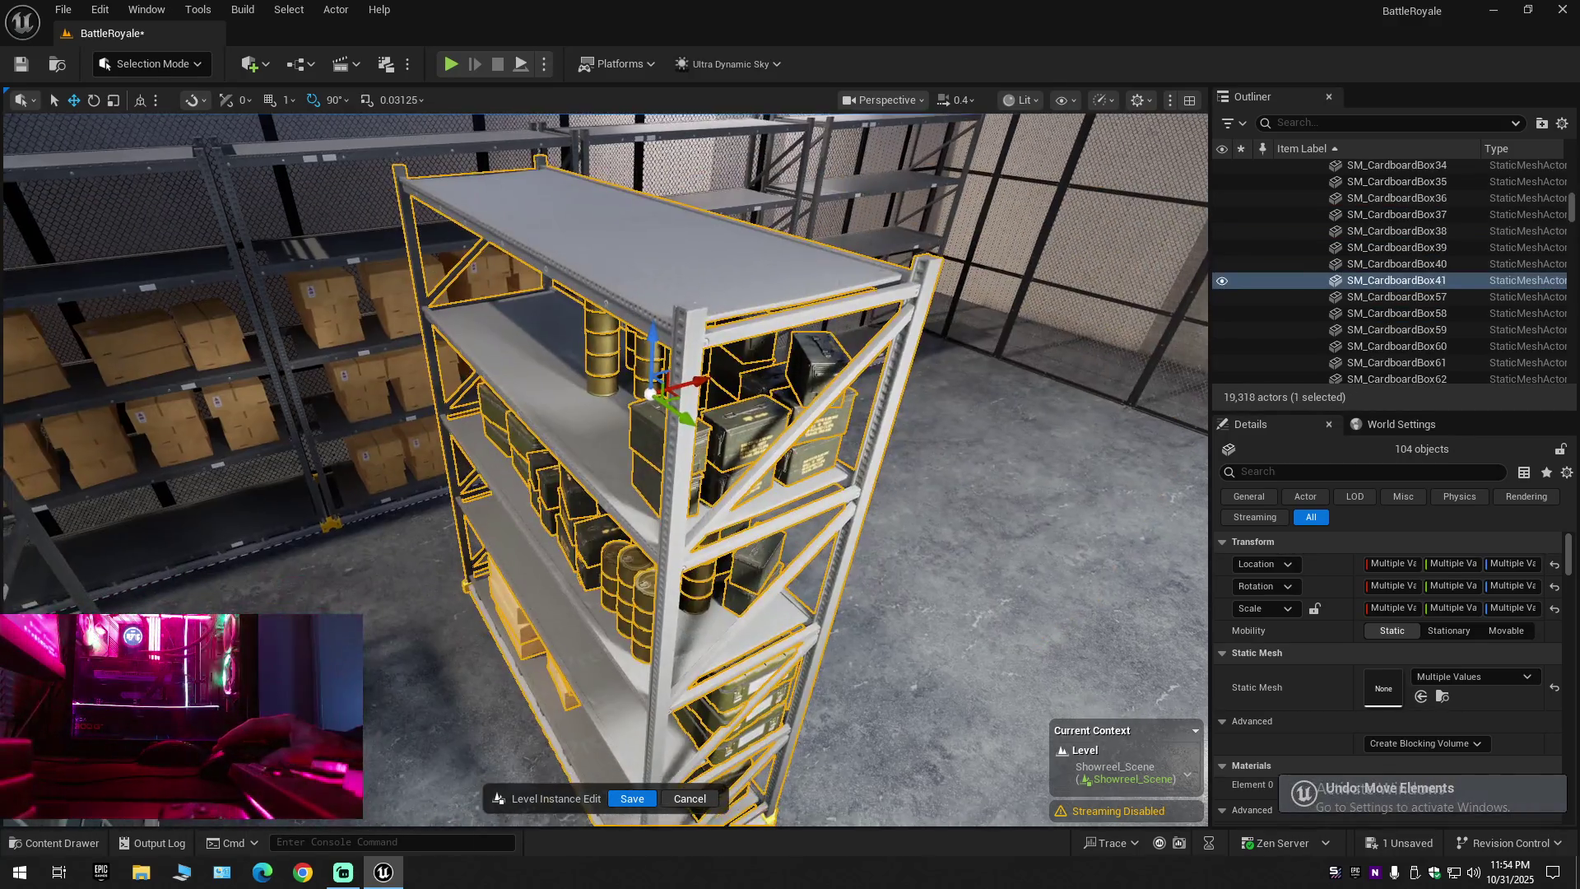
# Add the last ammo box, bringing the selection to 105 actors
pyautogui.moveTo(625, 494); pyautogui.dragTo(617, 371)
pyautogui.moveTo(642, 460); pyautogui.dragTo(652, 451)
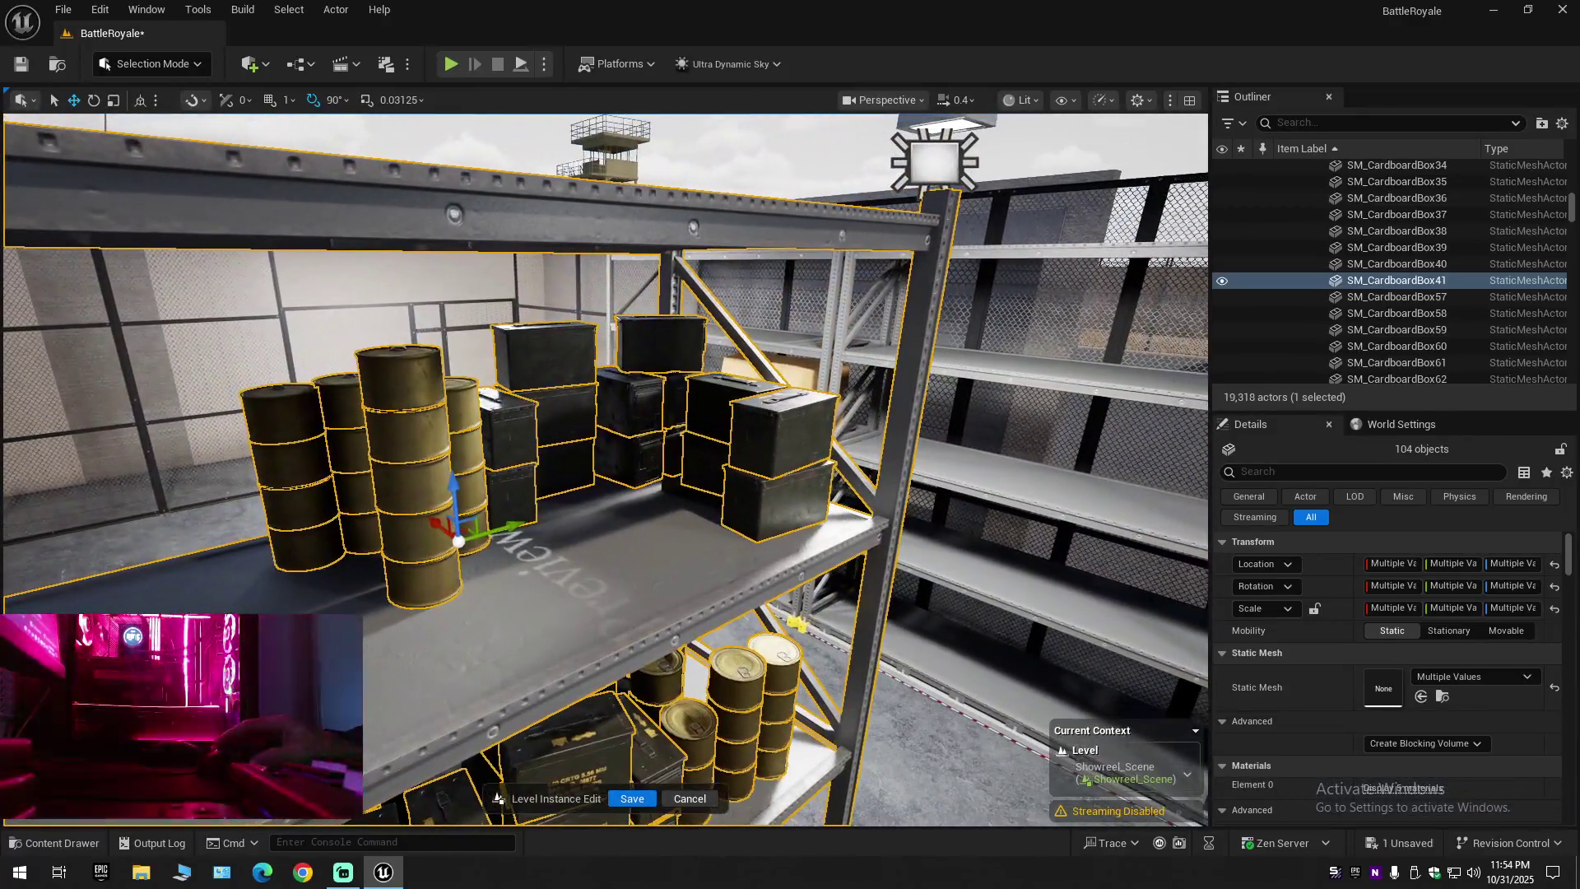
pyautogui.keyDown('ctrl'); pyautogui.click(671, 448); pyautogui.keyUp('ctrl')
pyautogui.moveTo(671, 449)
pyautogui.mouseDown()
pyautogui.moveTo(672, 518)
pyautogui.moveTo(768, 442)
pyautogui.mouseUp()
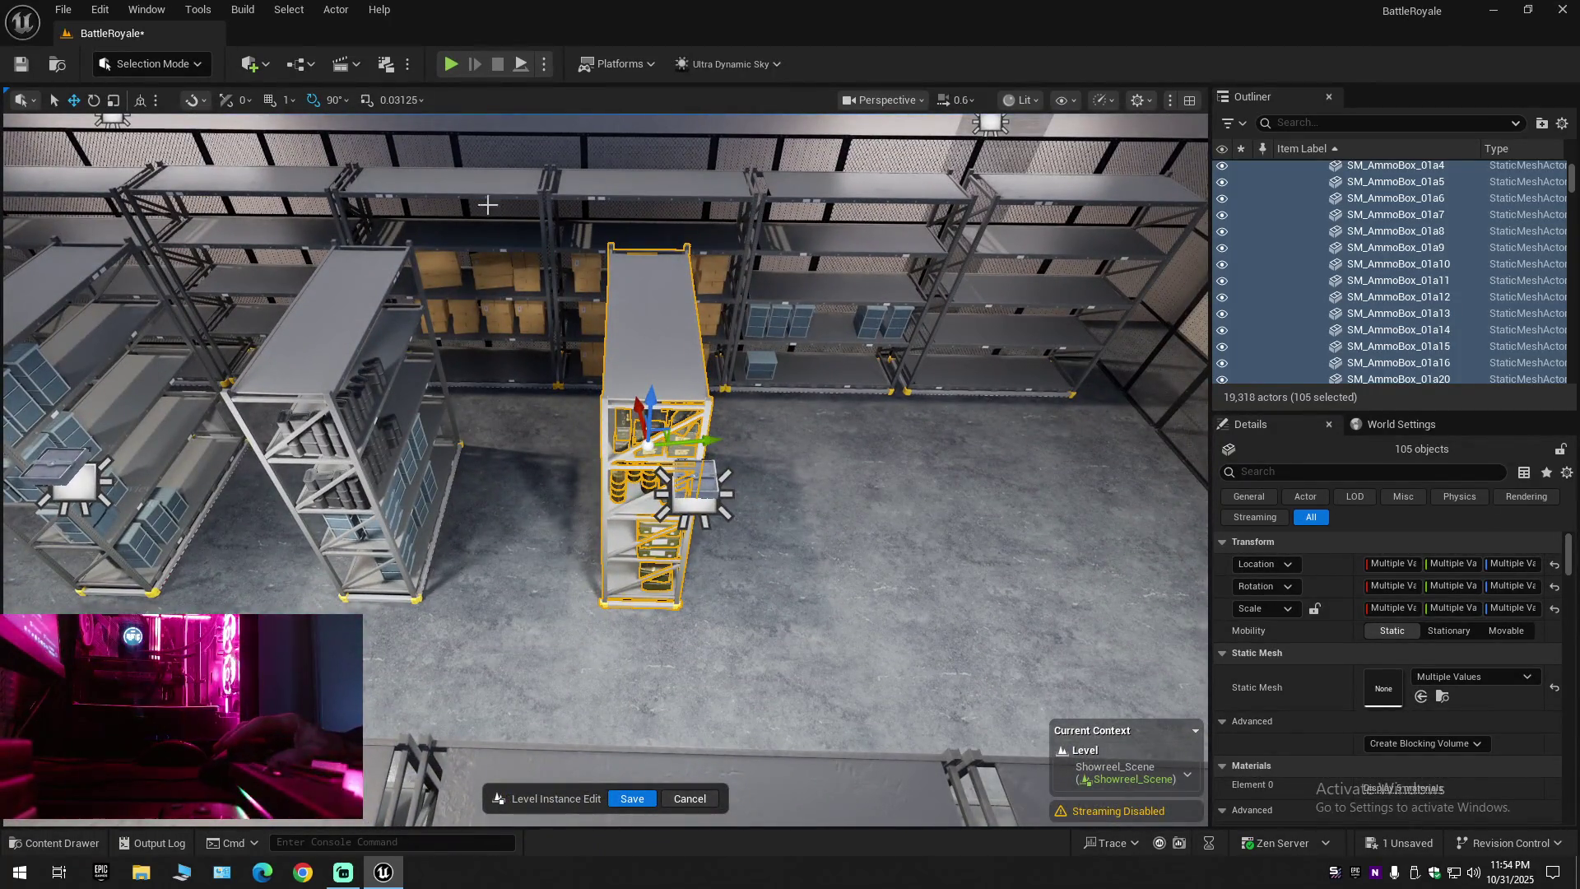
# Rotate the stocked rack 90° about Z and slide it sideways onto the open floor
pyautogui.keyDown('shift'); pyautogui.click(659, 341); pyautogui.keyUp('shift')
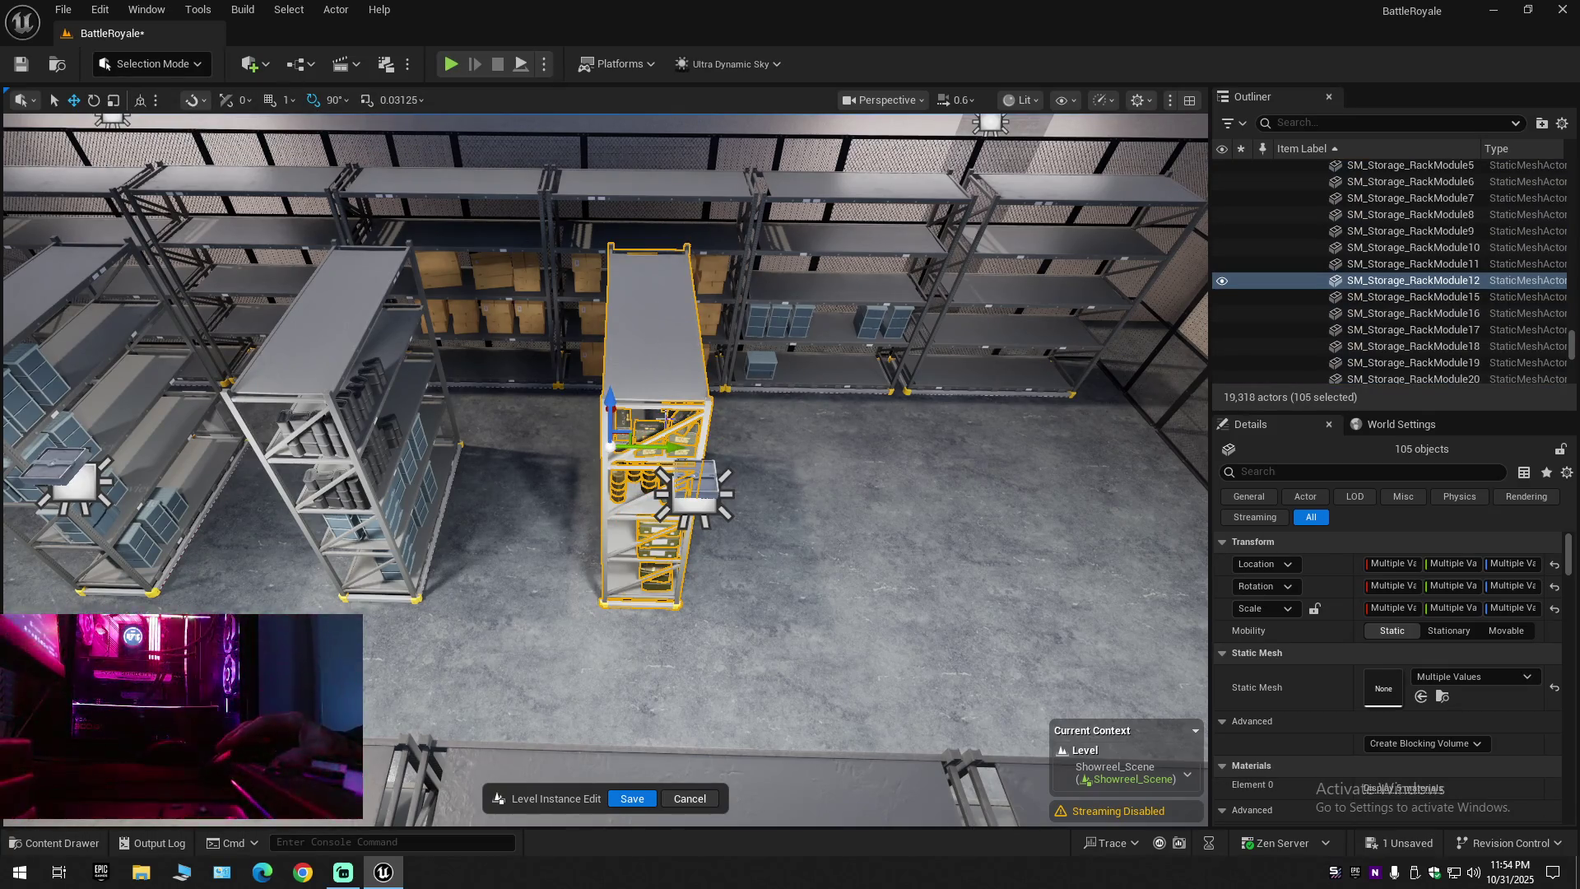
pyautogui.moveTo(667, 432); pyautogui.dragTo(881, 463)
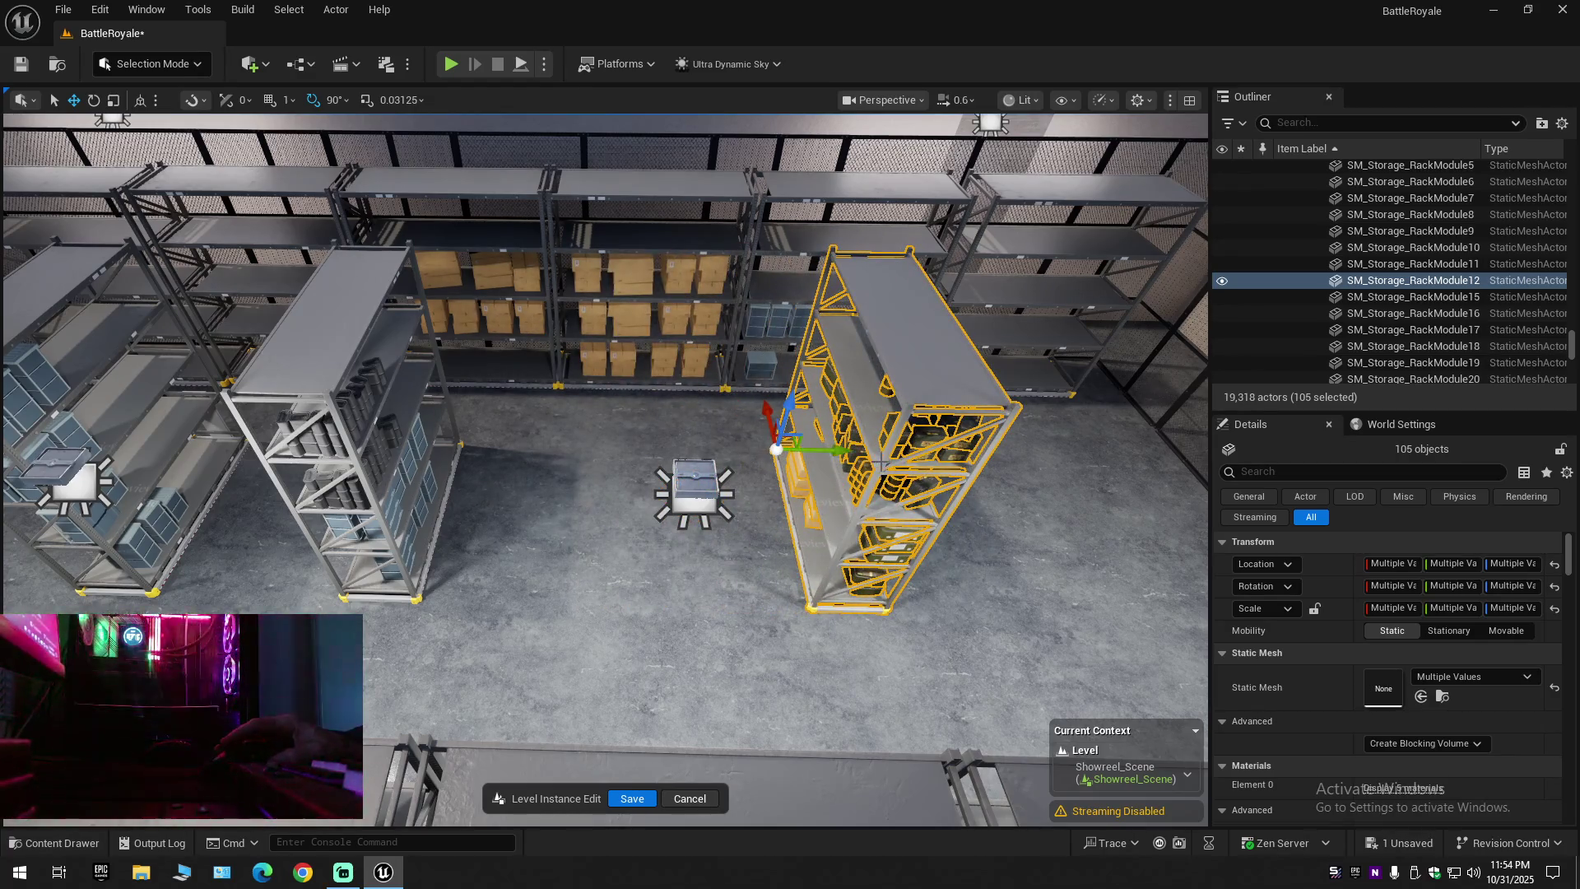
pyautogui.hotkey('ctrl', 'z')
pyautogui.press('e')
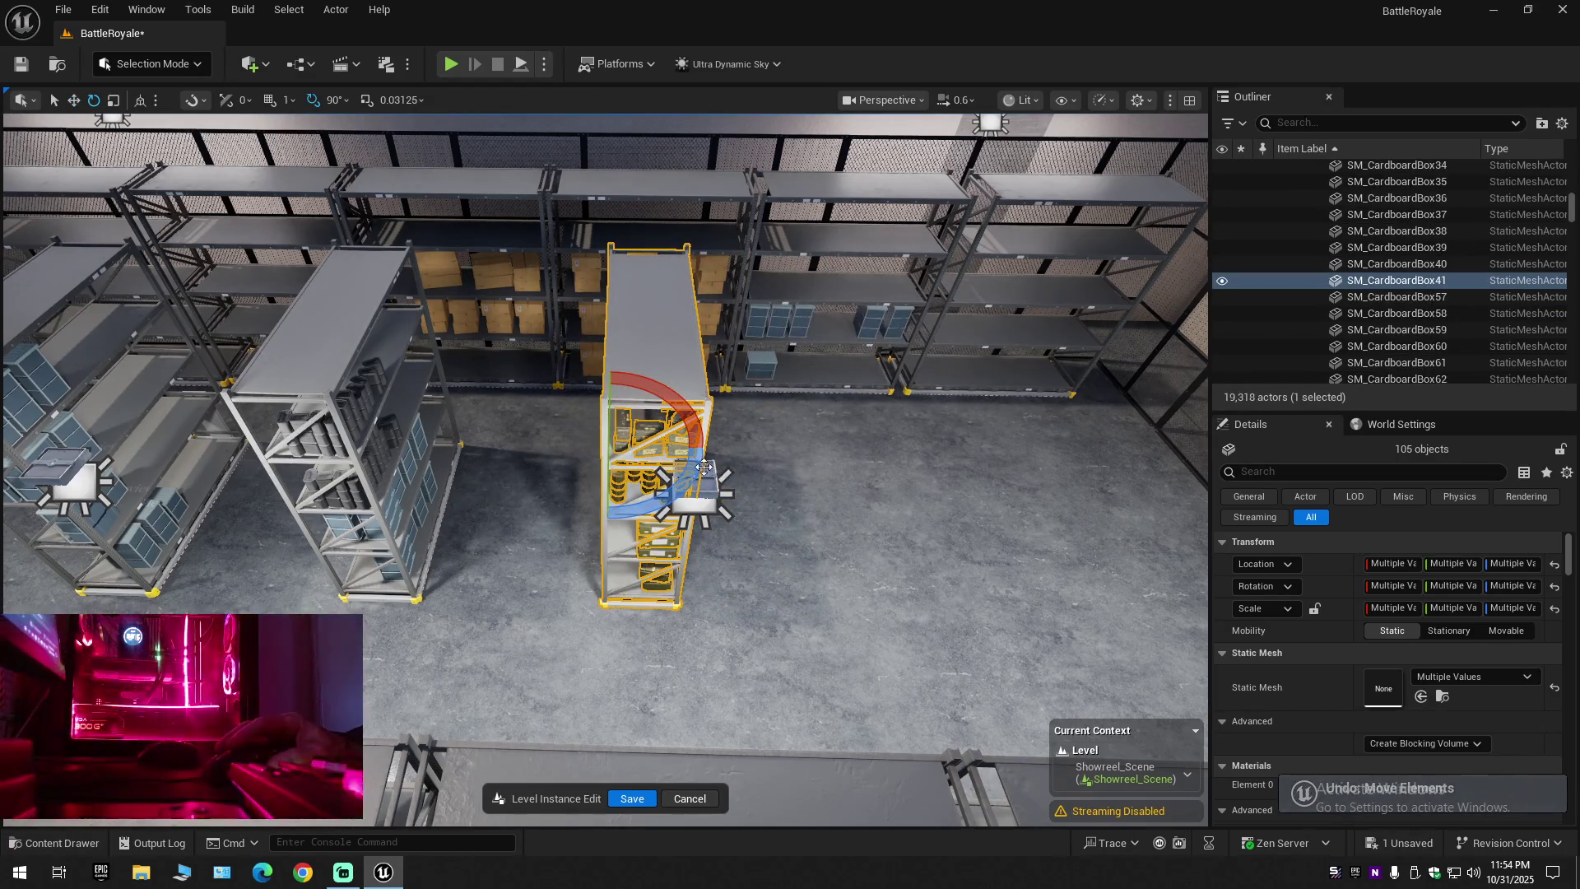
pyautogui.moveTo(662, 494)
pyautogui.mouseDown()
pyautogui.moveTo(625, 461)
pyautogui.moveTo(486, 412)
pyautogui.mouseUp()
pyautogui.press('w')
pyautogui.moveTo(594, 477)
pyautogui.mouseDown()
pyautogui.moveTo(535, 481)
pyautogui.moveTo(490, 436)
pyautogui.mouseUp()
# Look down on the warehouse and switch the viewport to immersive full-window mode with F11
pyautogui.scroll(3, 522, 469)
pyautogui.moveTo(551, 500); pyautogui.dragTo(524, 481)
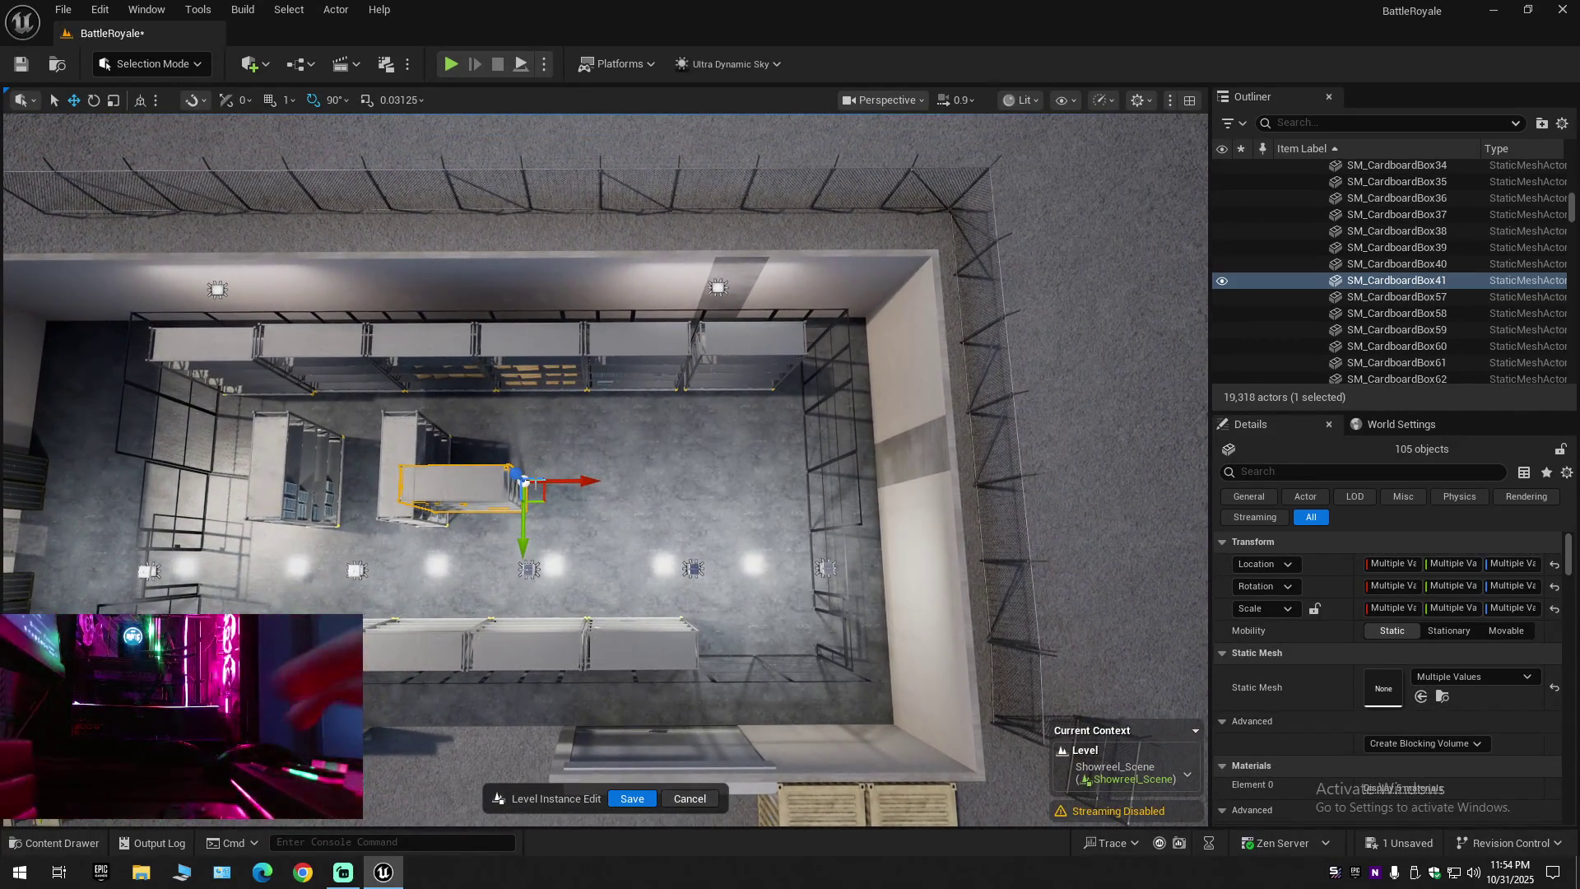
pyautogui.press('F11')
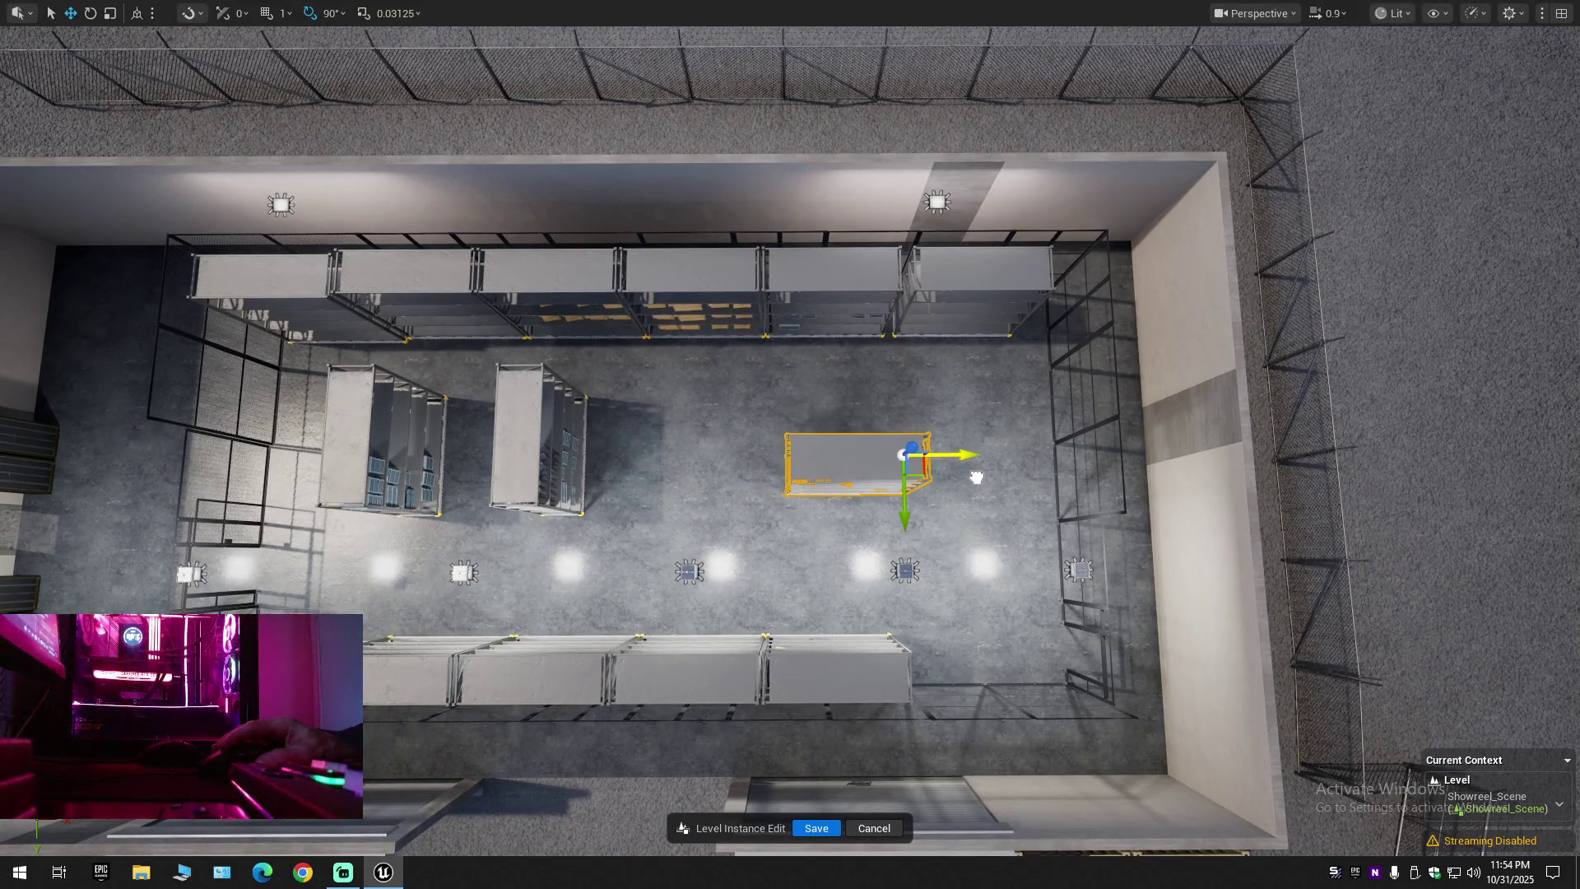
pyautogui.moveTo(978, 477)
pyautogui.mouseDown()
pyautogui.moveTo(889, 494)
pyautogui.moveTo(872, 543)
pyautogui.moveTo(769, 532)
pyautogui.mouseUp()
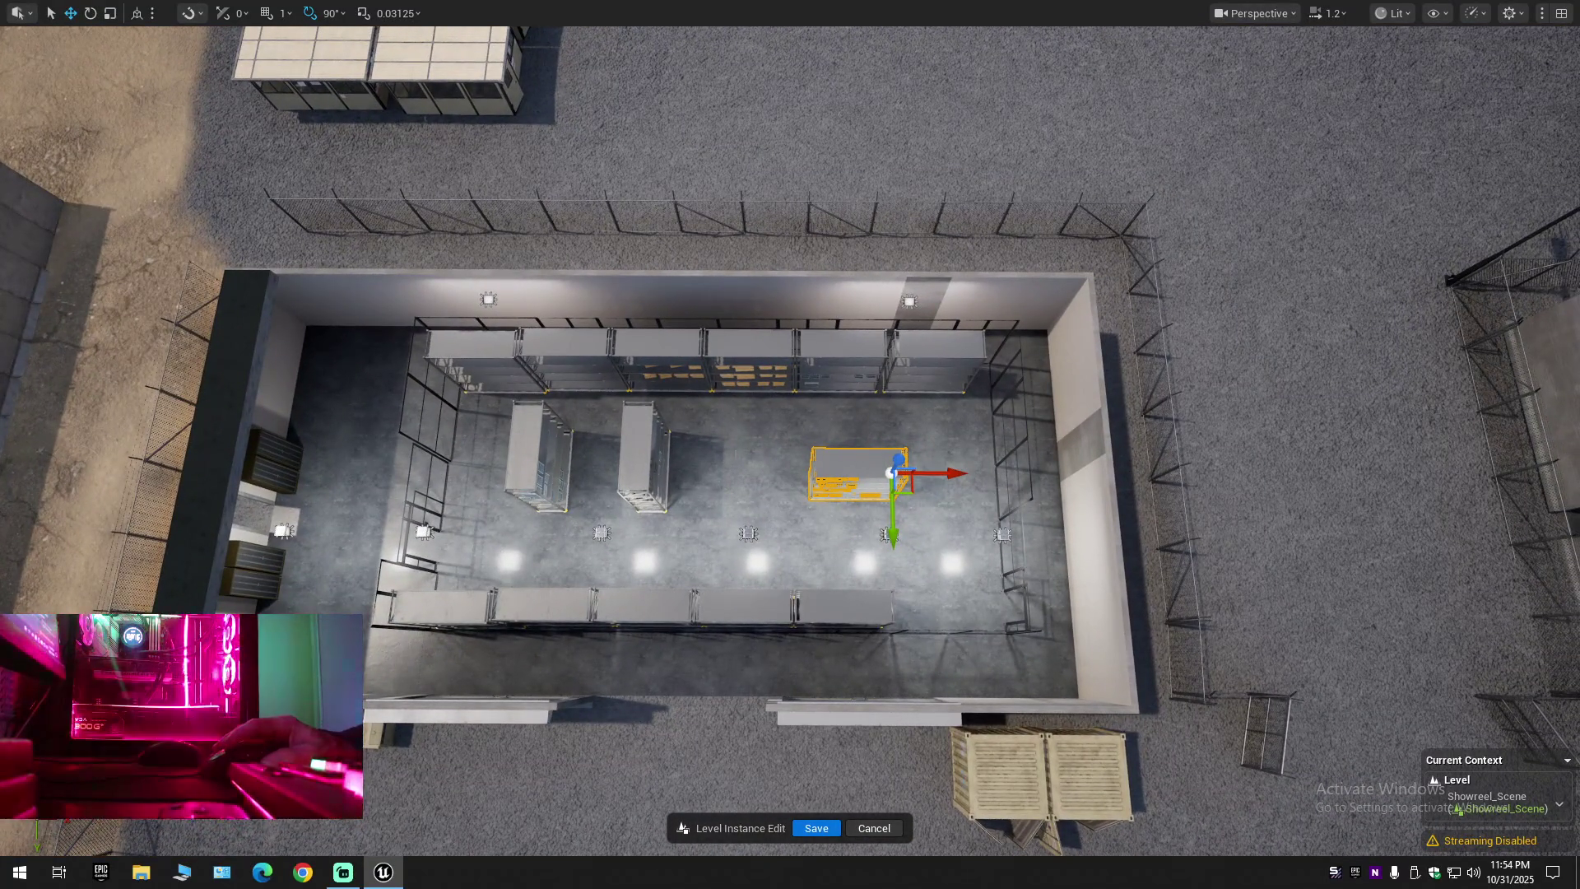
pyautogui.moveTo(770, 532); pyautogui.dragTo(732, 506)
pyautogui.scroll(-5, 790, 445)
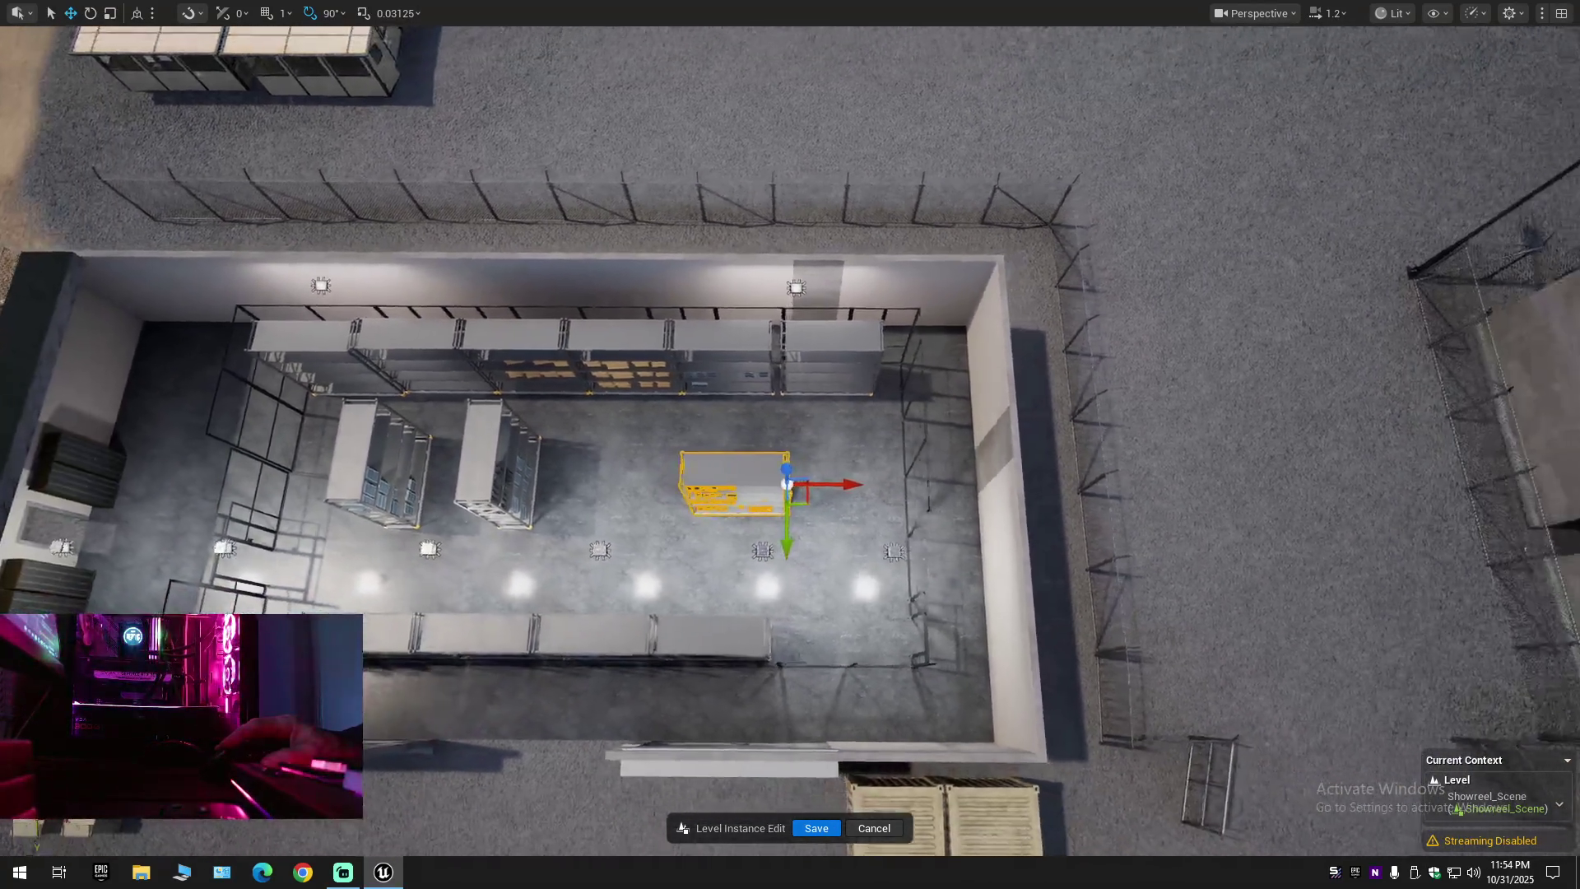
pyautogui.scroll(5, 789, 444)
pyautogui.moveTo(640, 489); pyautogui.dragTo(743, 489)
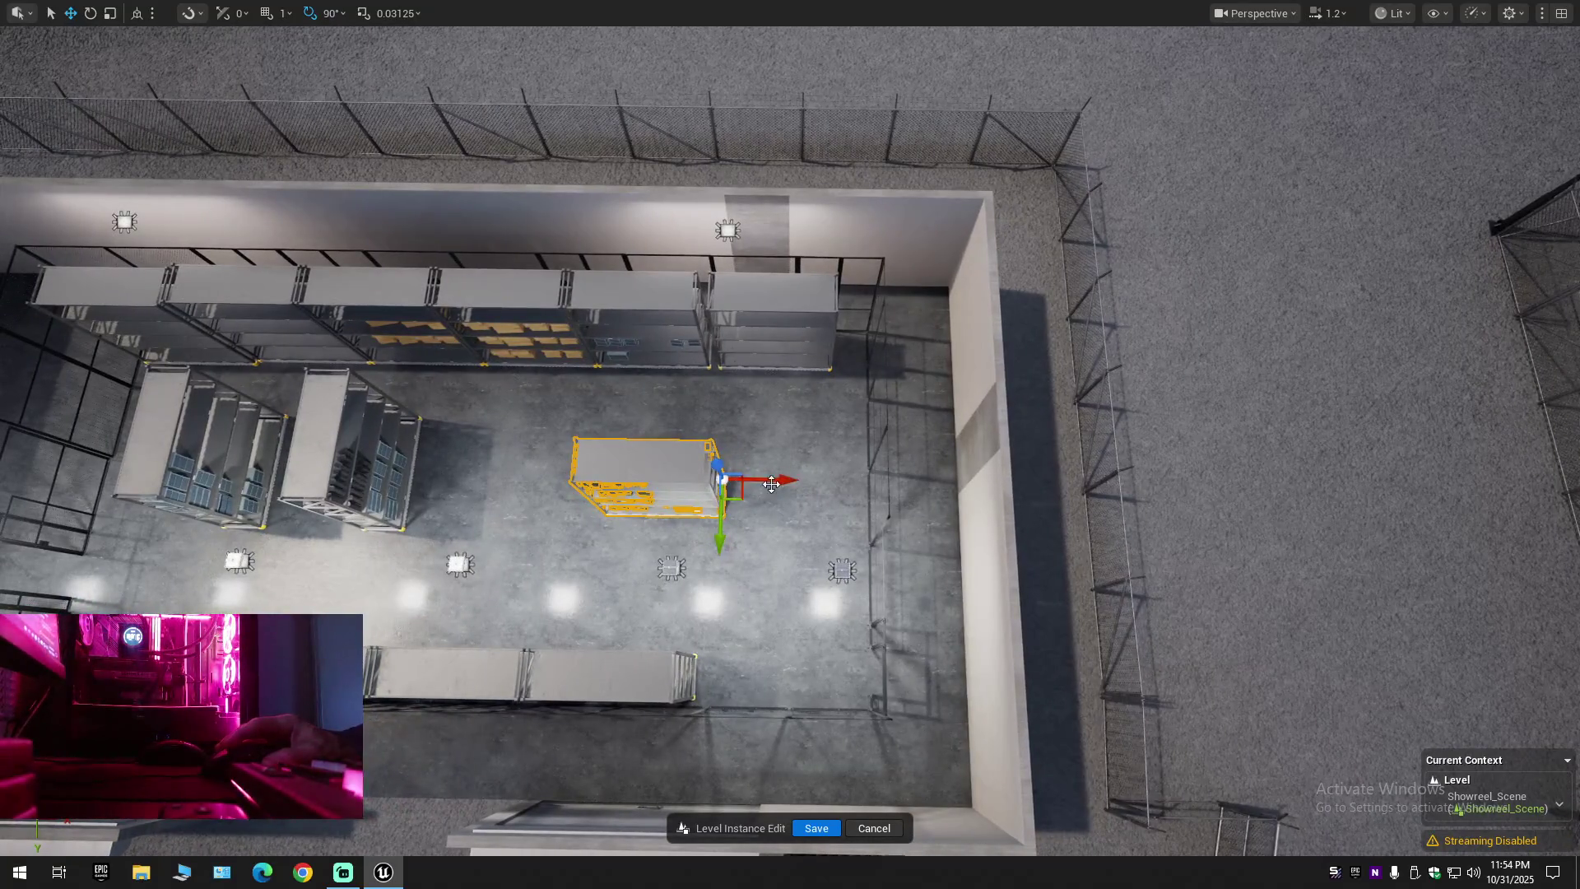
pyautogui.moveTo(820, 484); pyautogui.dragTo(1062, 515)
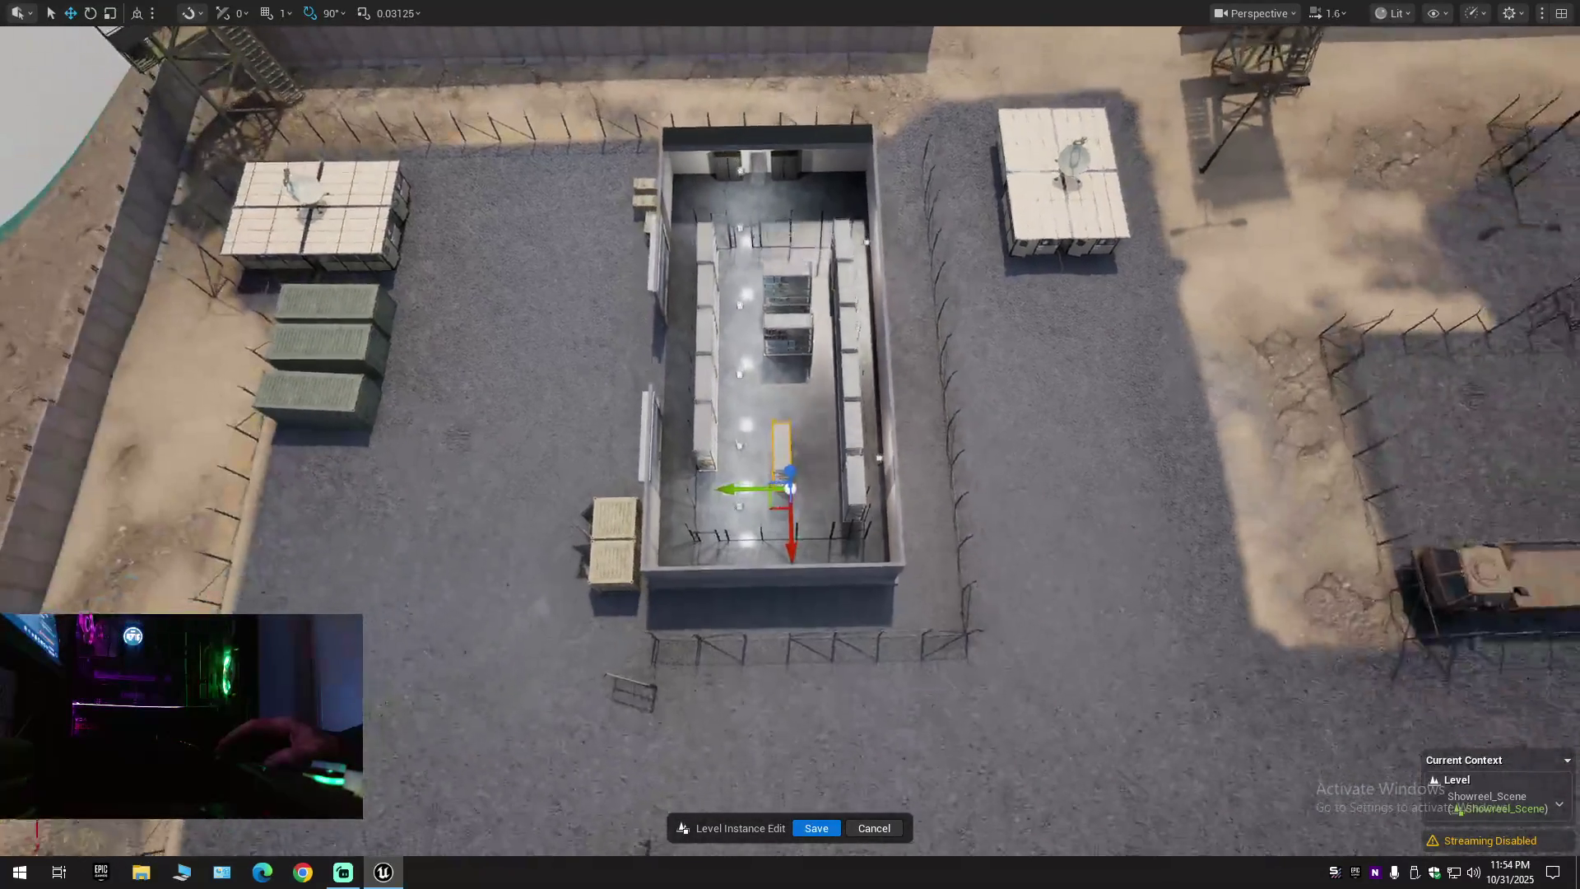
pyautogui.scroll(5, 790, 491)
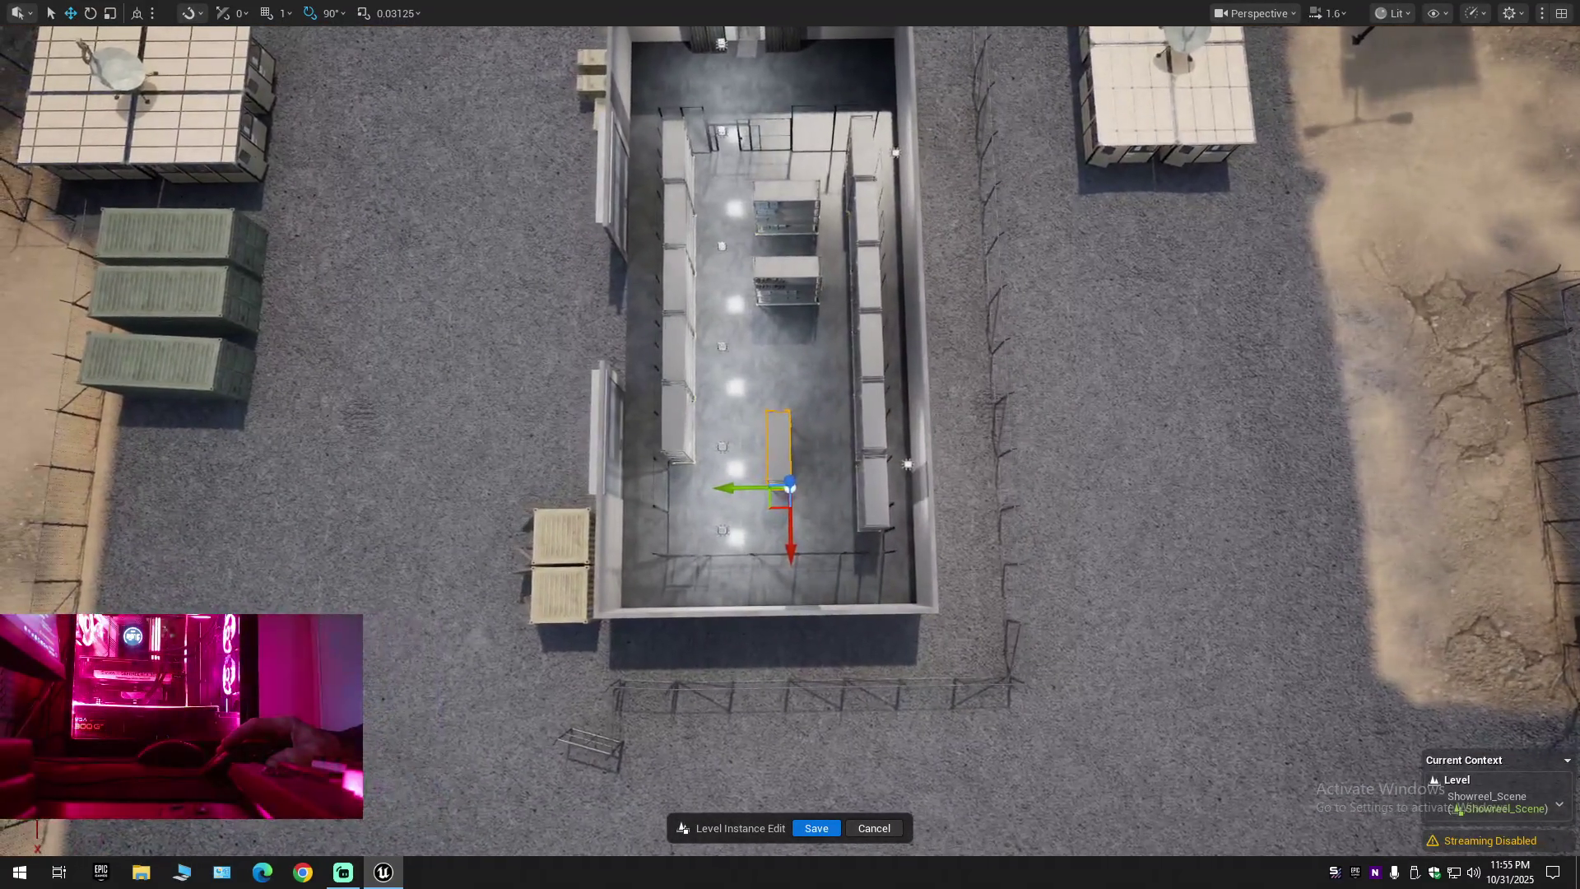
pyautogui.scroll(2, 790, 494)
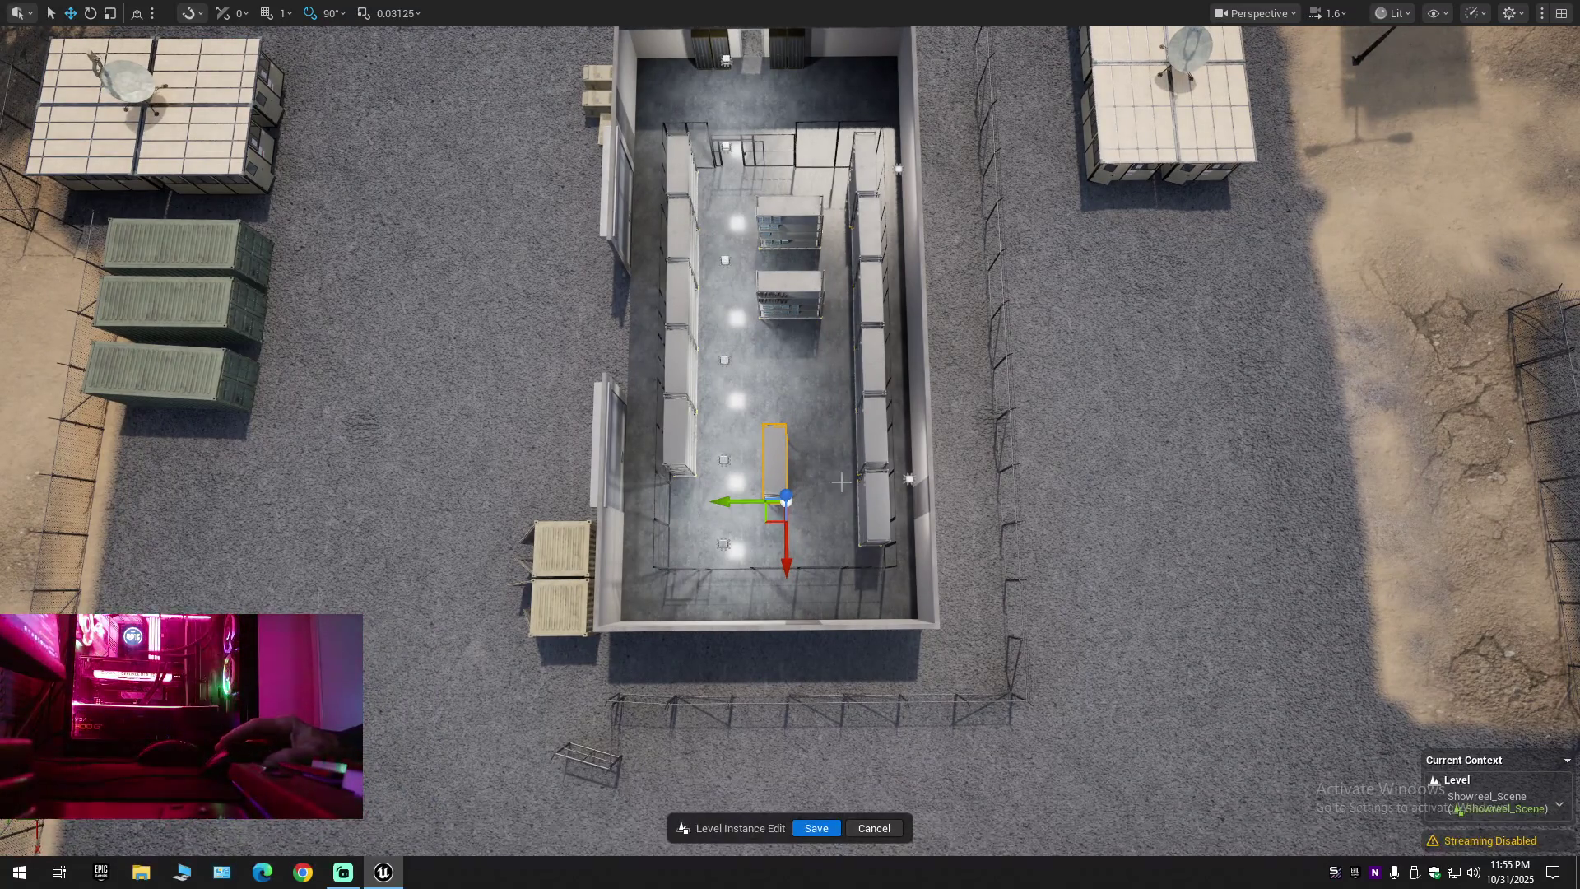
pyautogui.scroll(3, 790, 493)
pyautogui.keyDown('alt'); pyautogui.moveTo(790, 494); pyautogui.dragTo(803, 420); pyautogui.keyUp('alt')
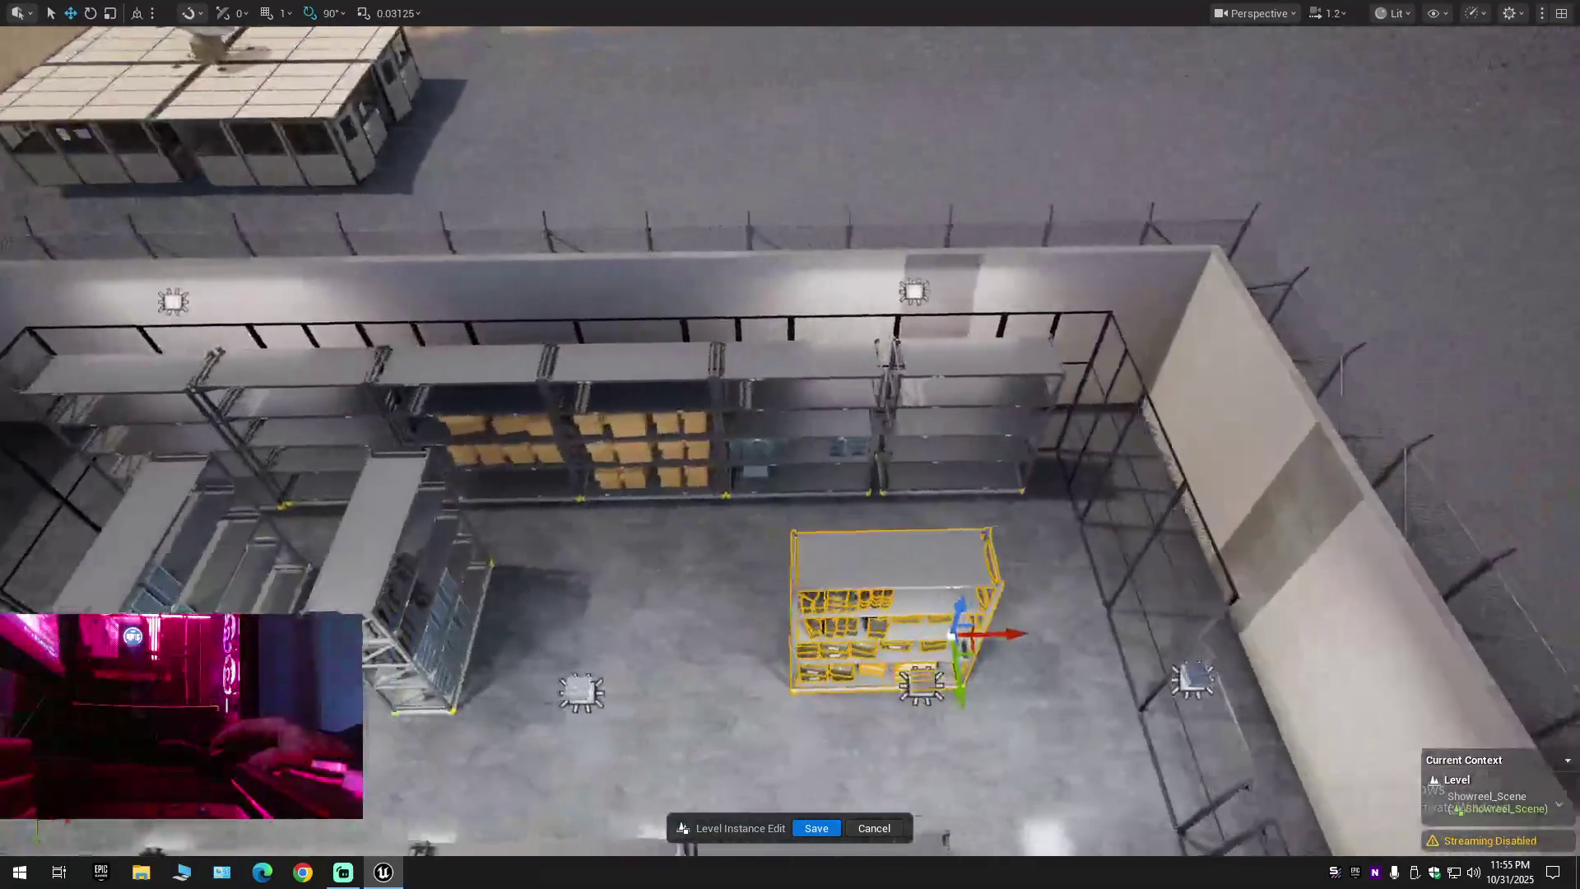
pyautogui.scroll(-5, 790, 494)
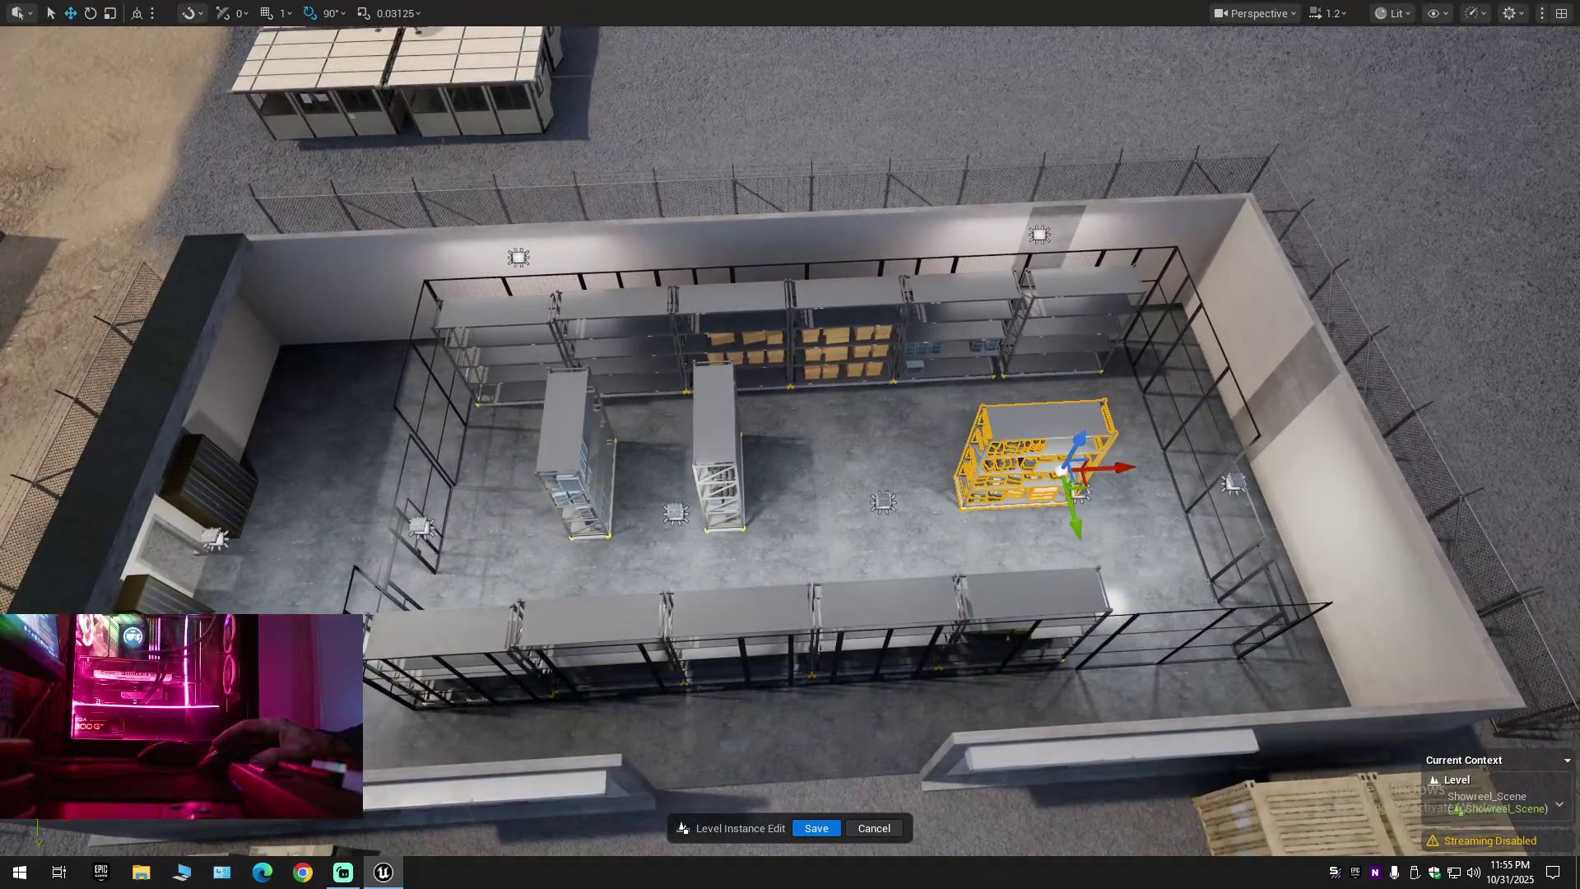
pyautogui.scroll(5, 790, 493)
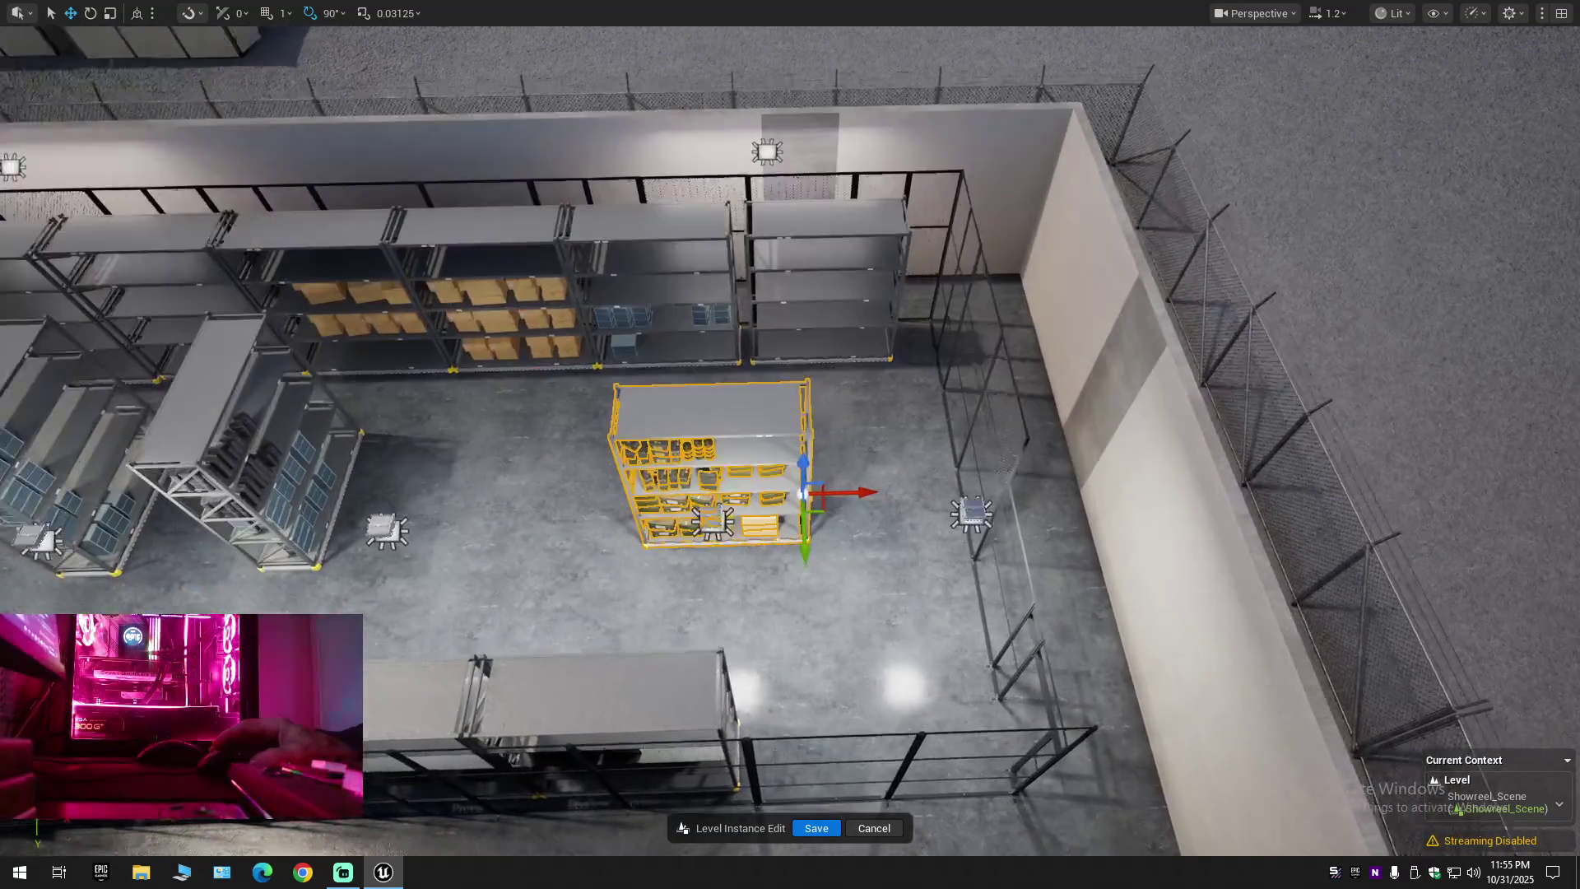
pyautogui.scroll(-6, 790, 494)
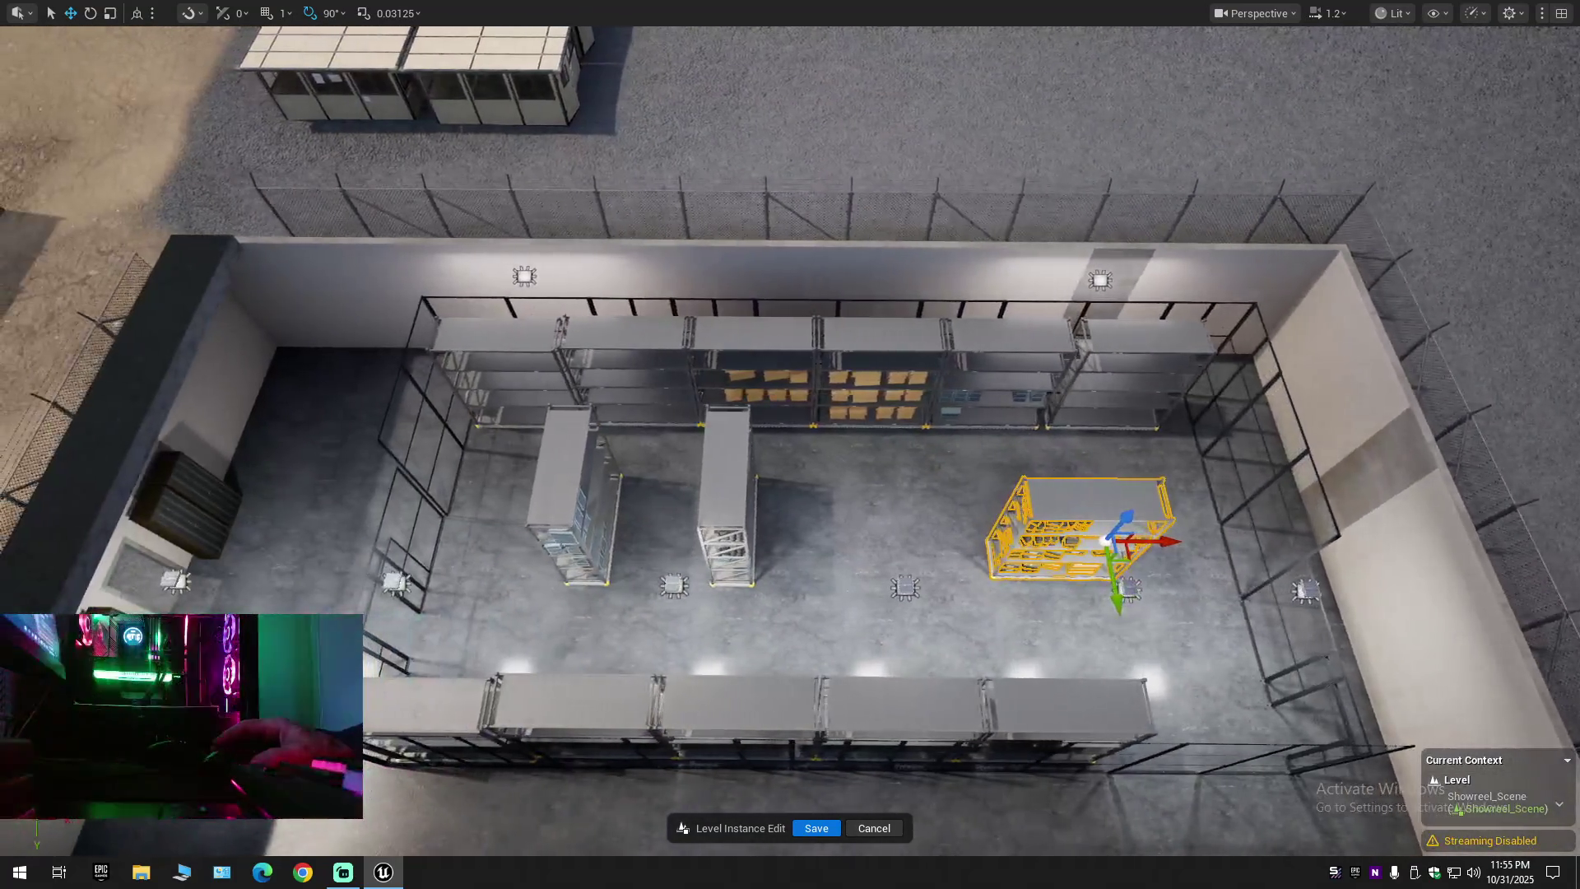
pyautogui.scroll(6, 790, 493)
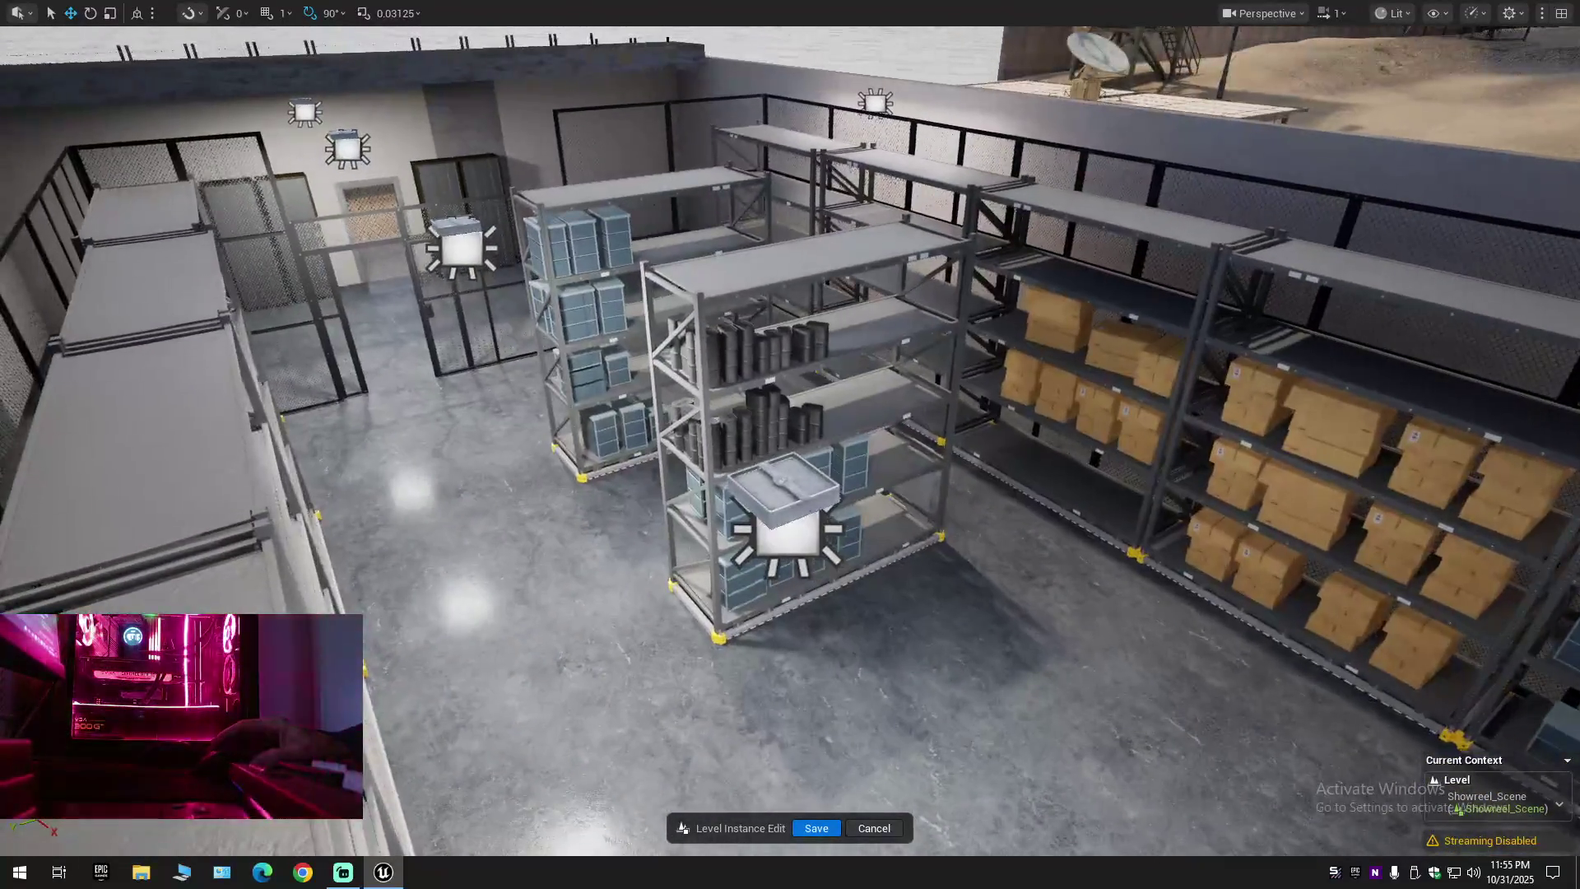
pyautogui.scroll(-6, 790, 494)
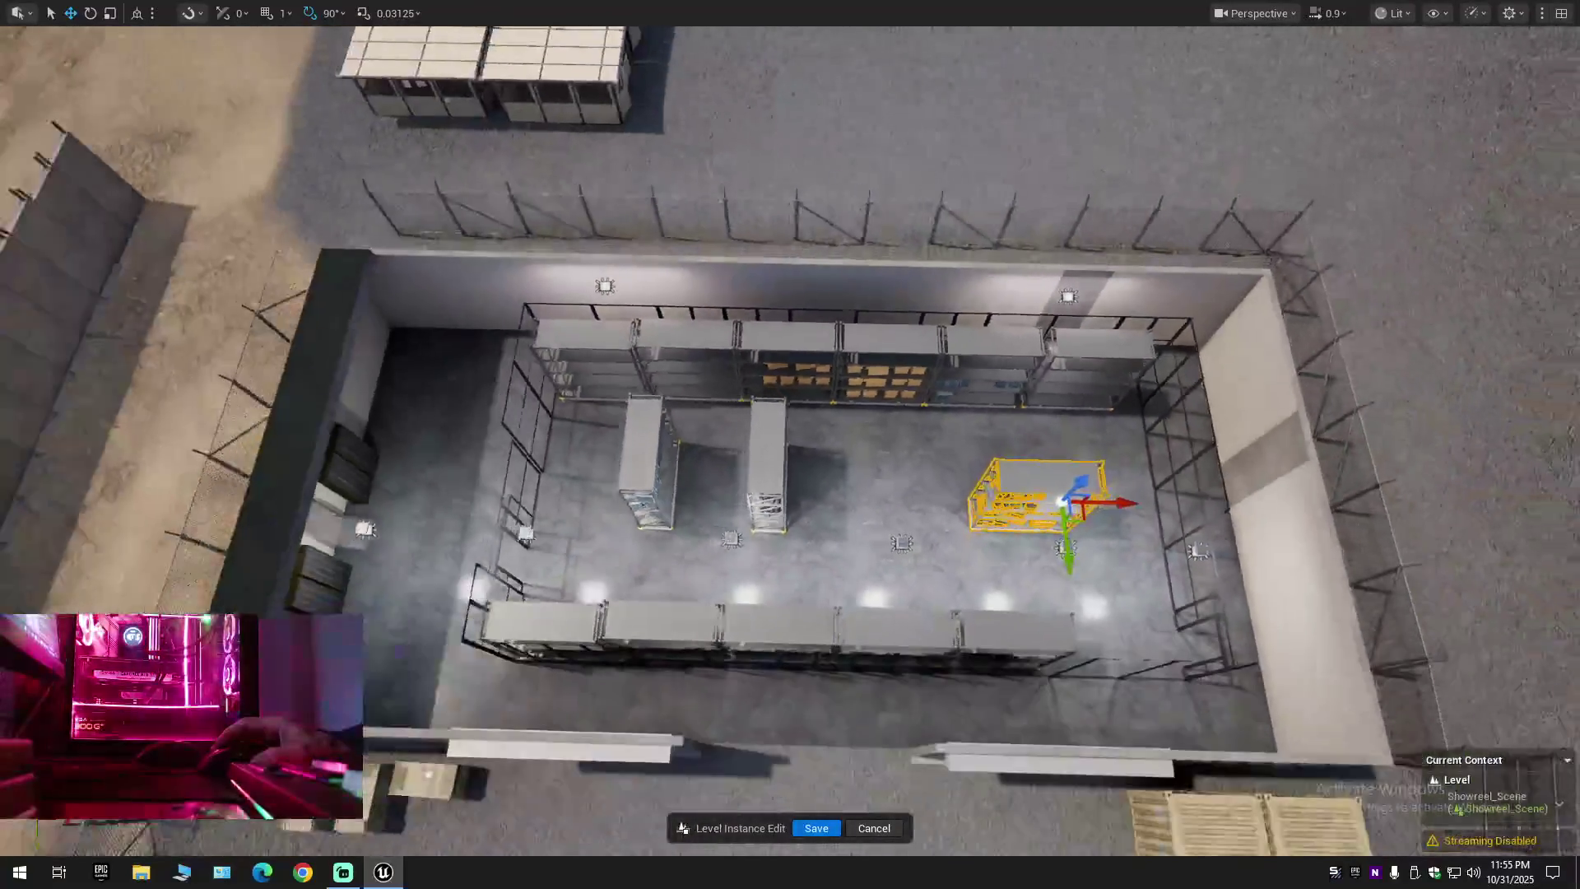
pyautogui.scroll(-3, 771, 461)
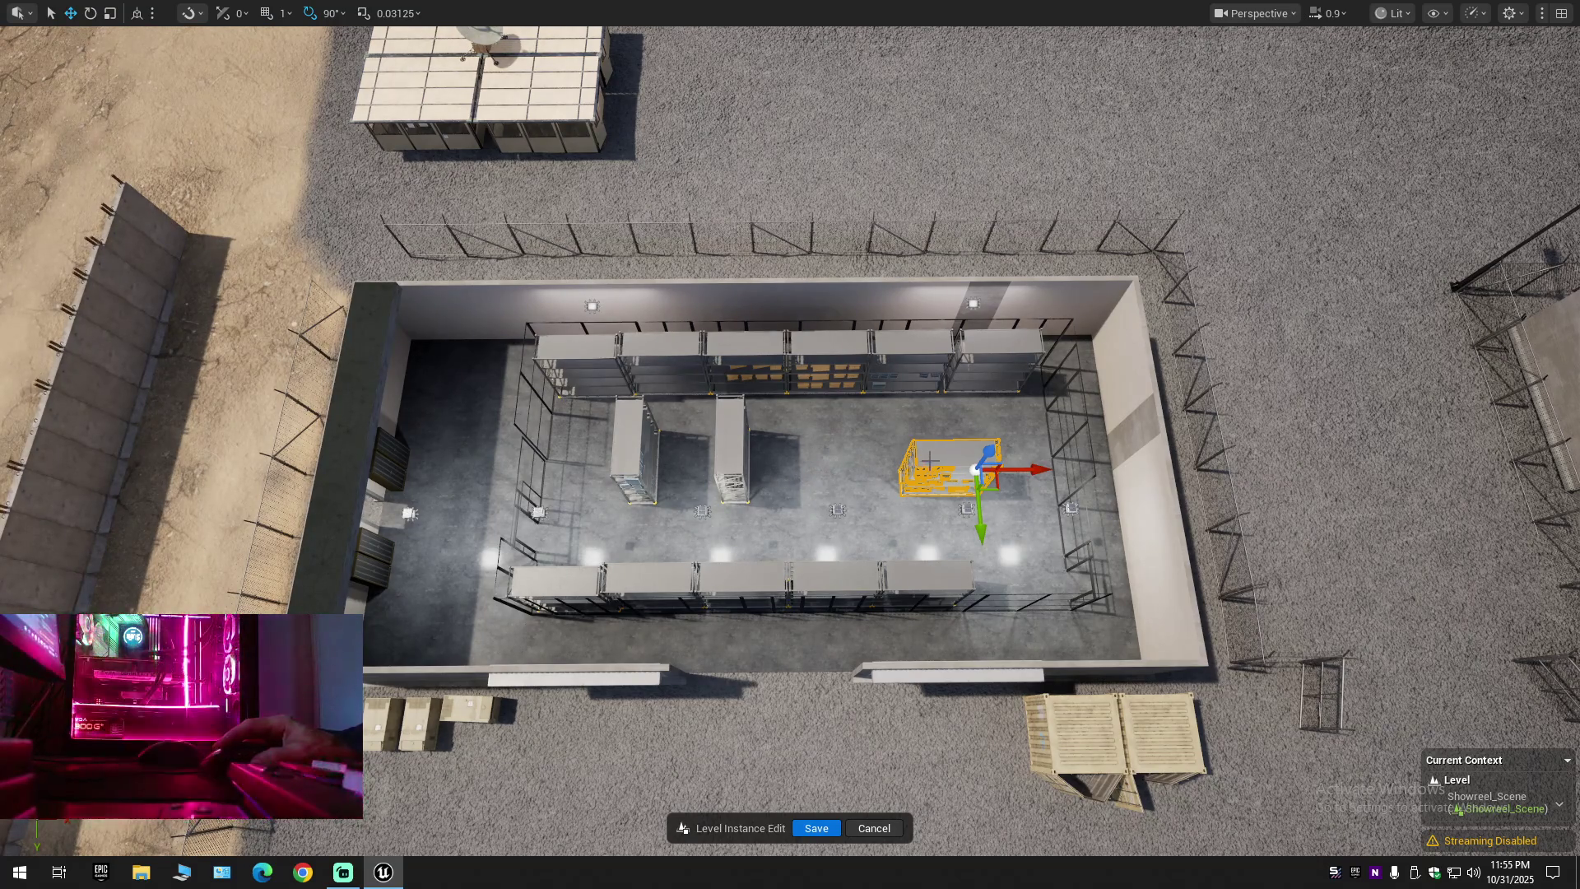
pyautogui.scroll(3, 758, 477)
pyautogui.scroll(3, 790, 477)
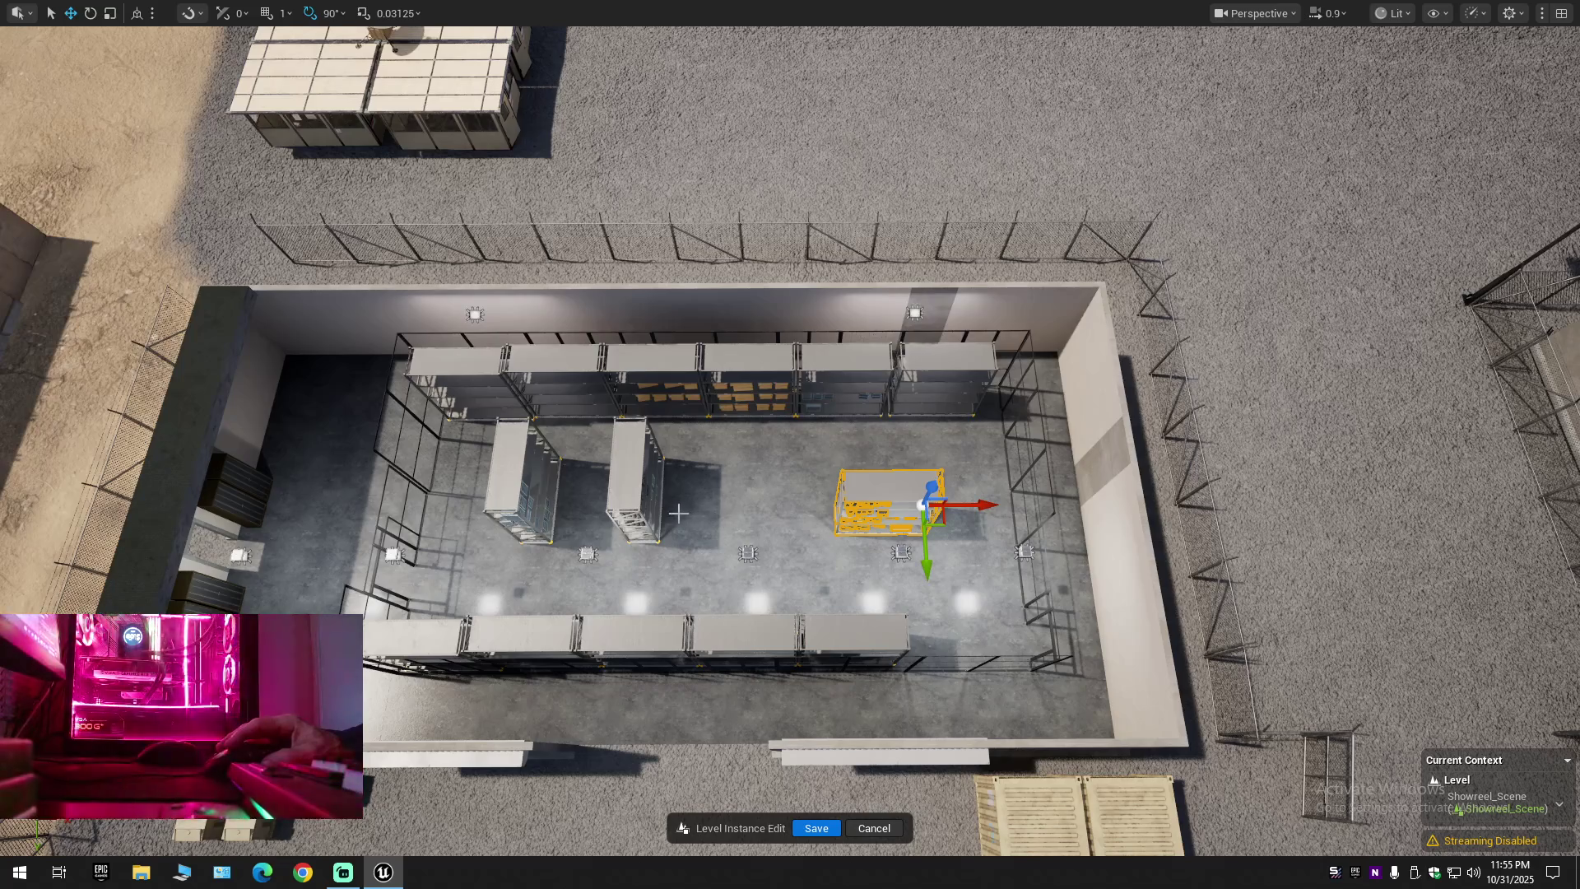
pyautogui.moveTo(678, 513)
pyautogui.mouseDown()
pyautogui.moveTo(888, 513)
pyautogui.moveTo(732, 512)
pyautogui.moveTo(802, 374)
pyautogui.moveTo(699, 374)
pyautogui.moveTo(675, 358)
pyautogui.moveTo(834, 445)
pyautogui.mouseUp()
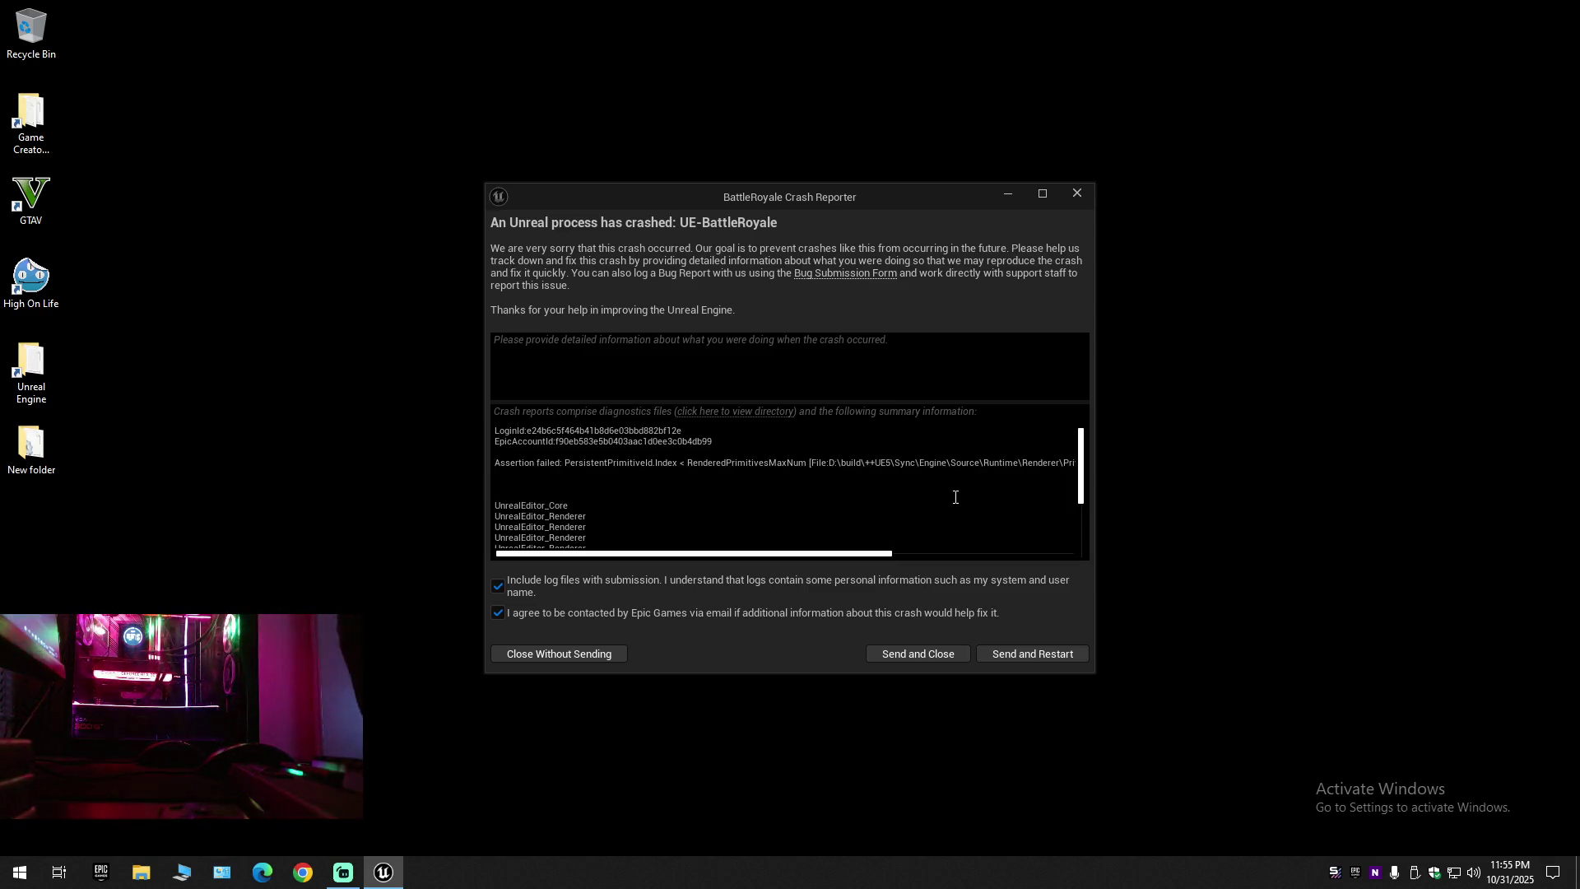
# Send the crash report and restart the editor with Send and Restart
pyautogui.click(1027, 650)
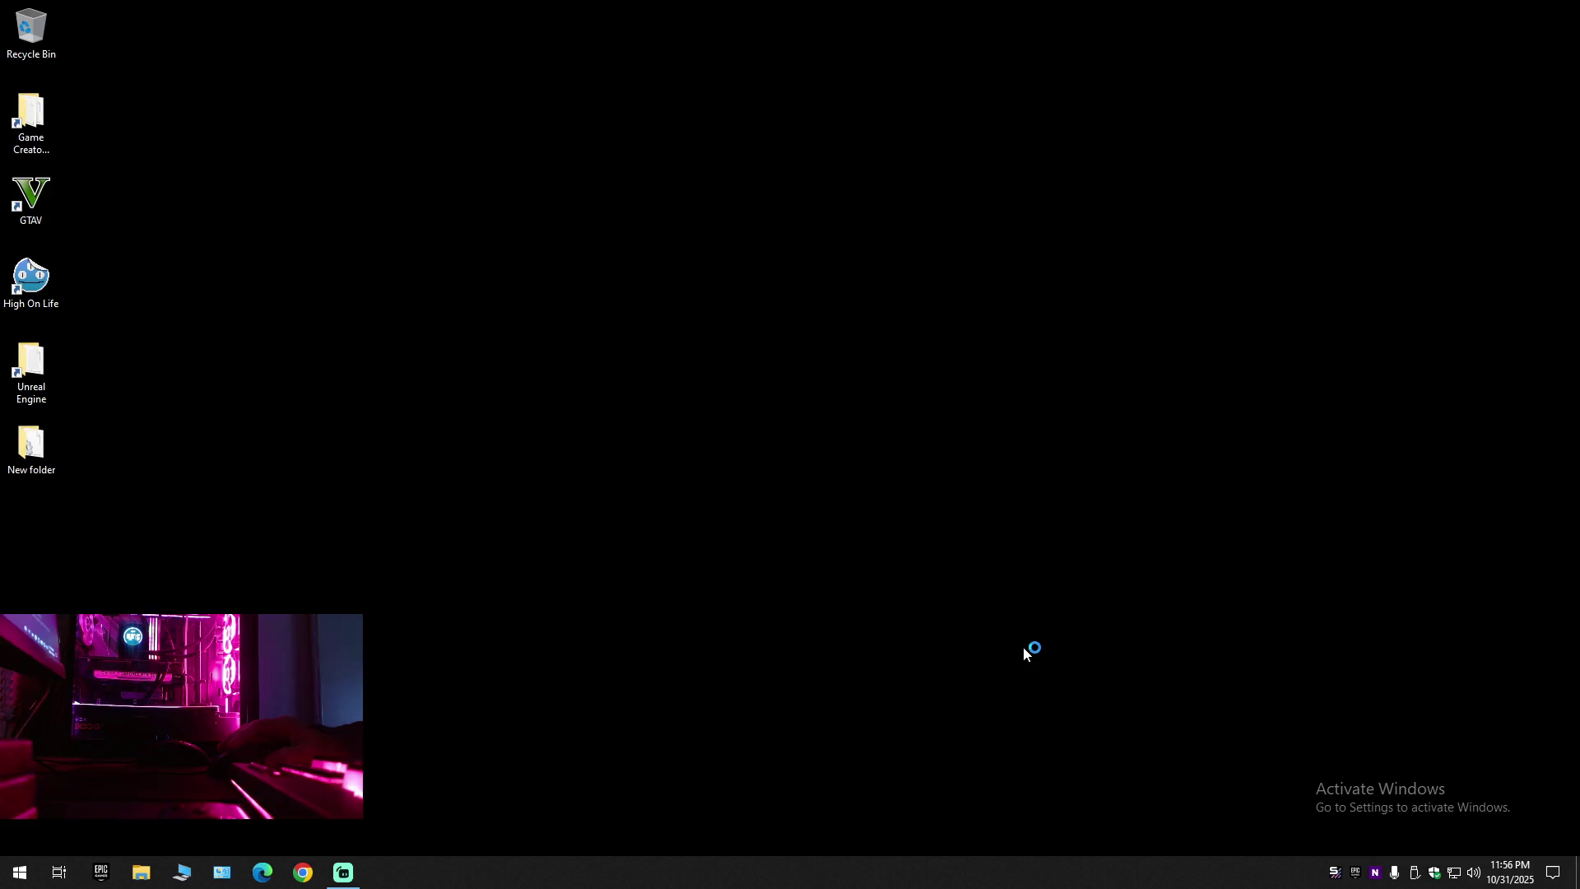
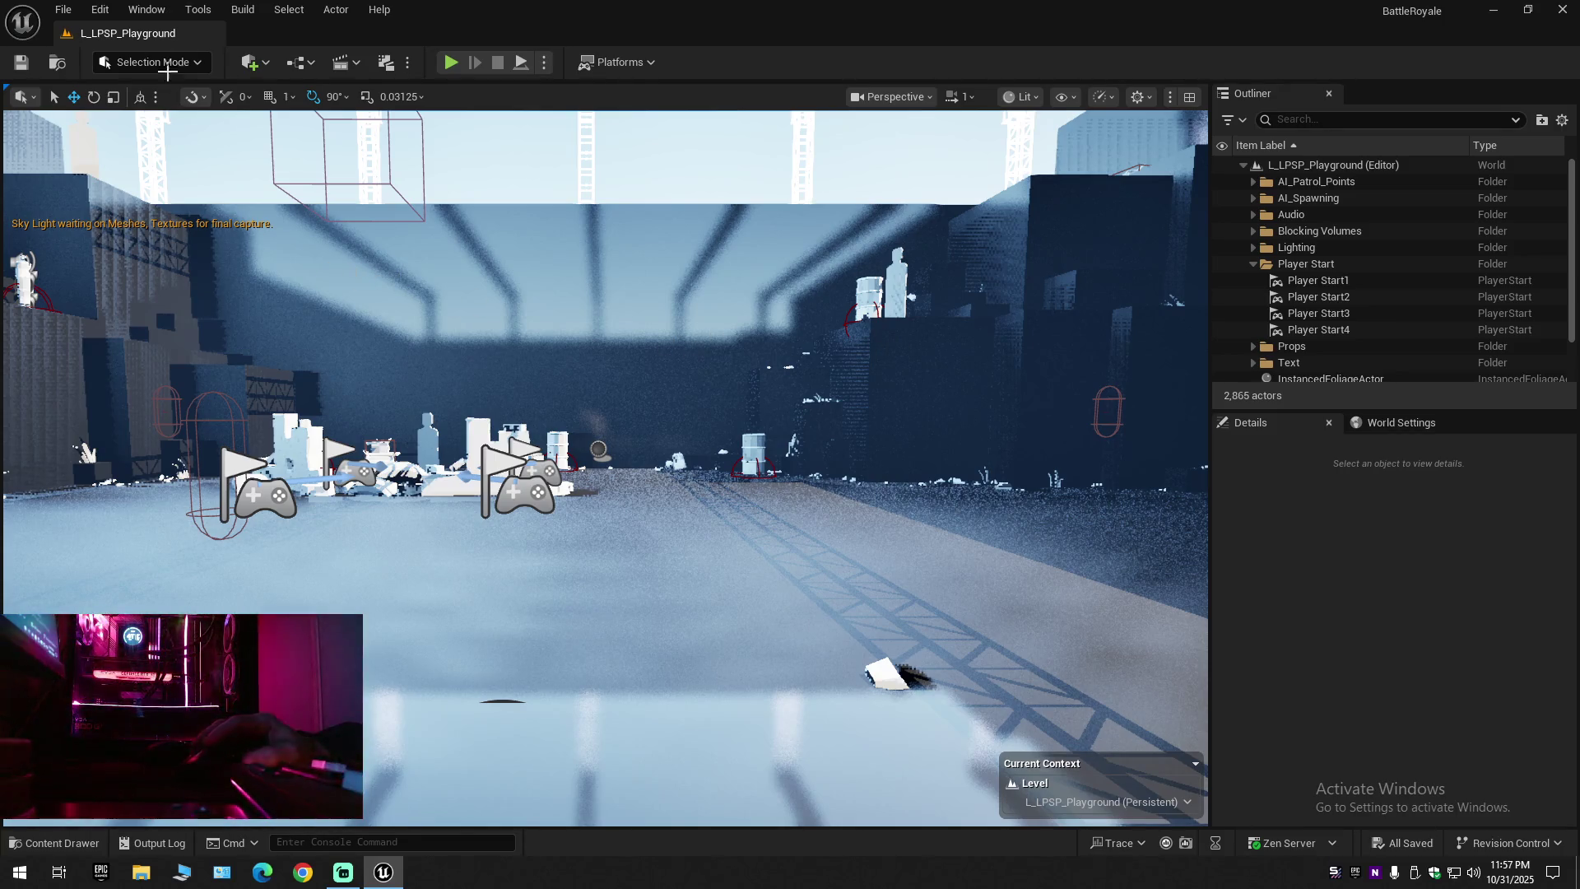
# Check the Maps & Modes page in Project Settings, then close it
pyautogui.click(102, 10)
pyautogui.click(140, 260)
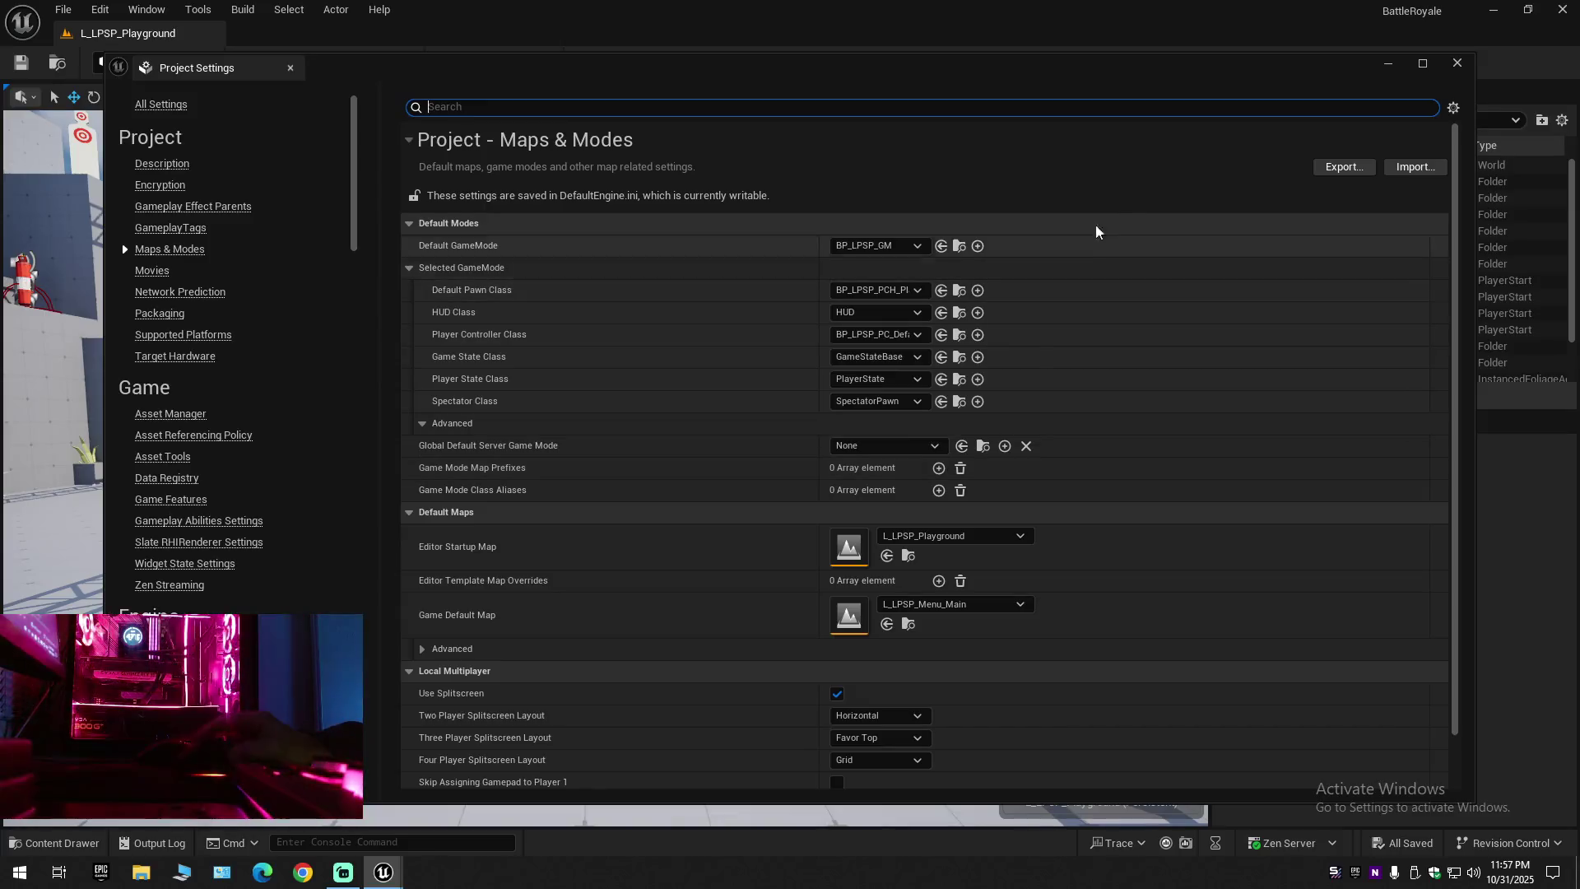
pyautogui.click(1457, 63)
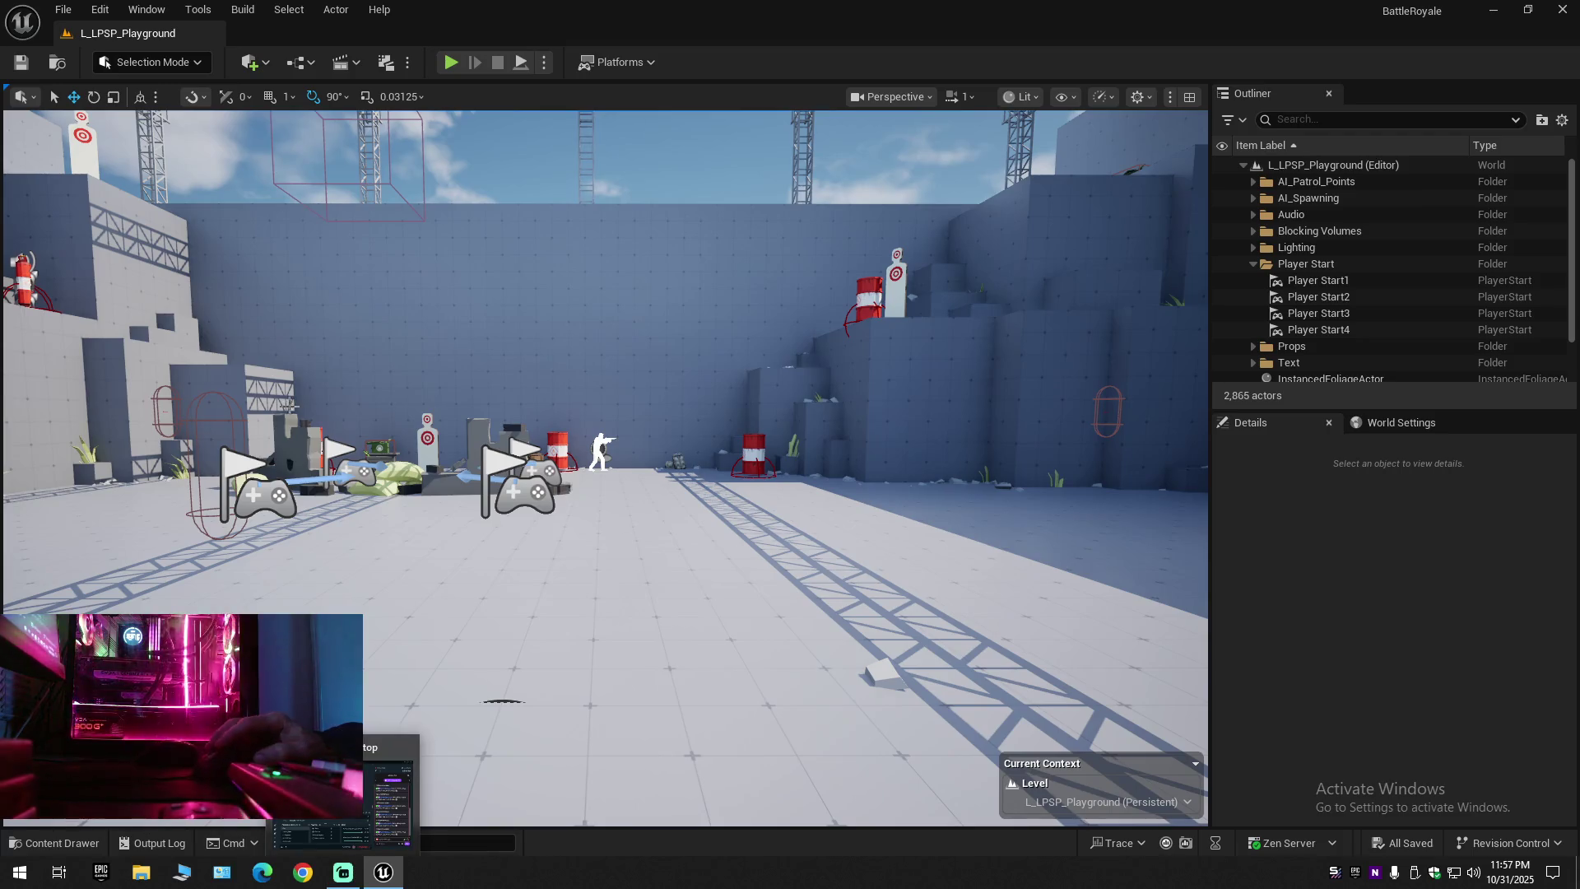
# Open the BattleRoyale level from the Content > Maps folder in the Content Drawer
pyautogui.click(80, 843)
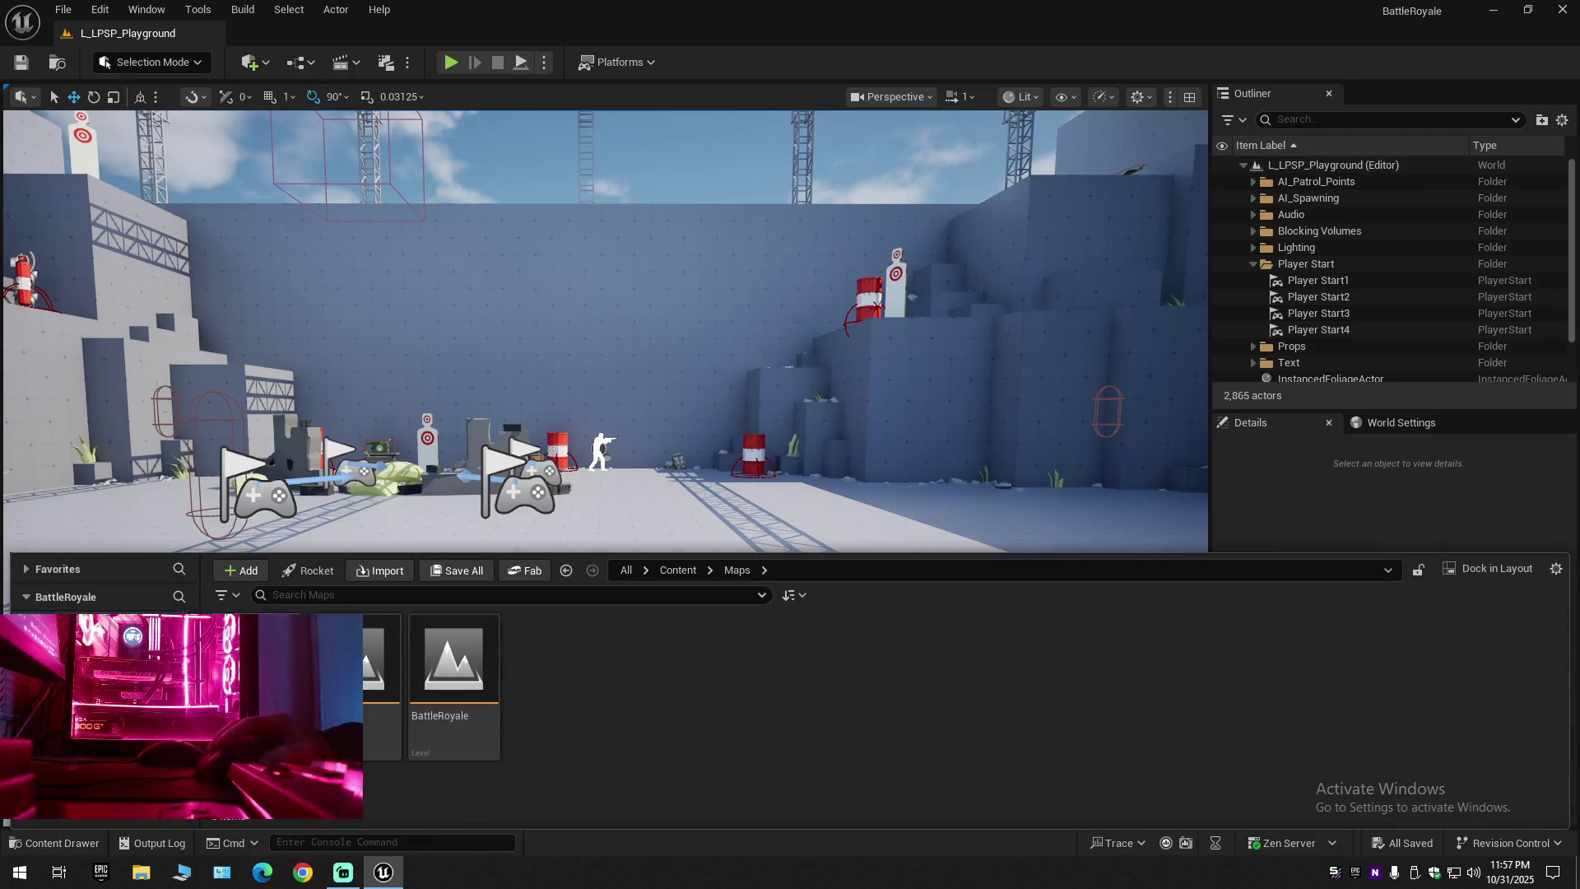
pyautogui.hotkey('alt', 'Left')
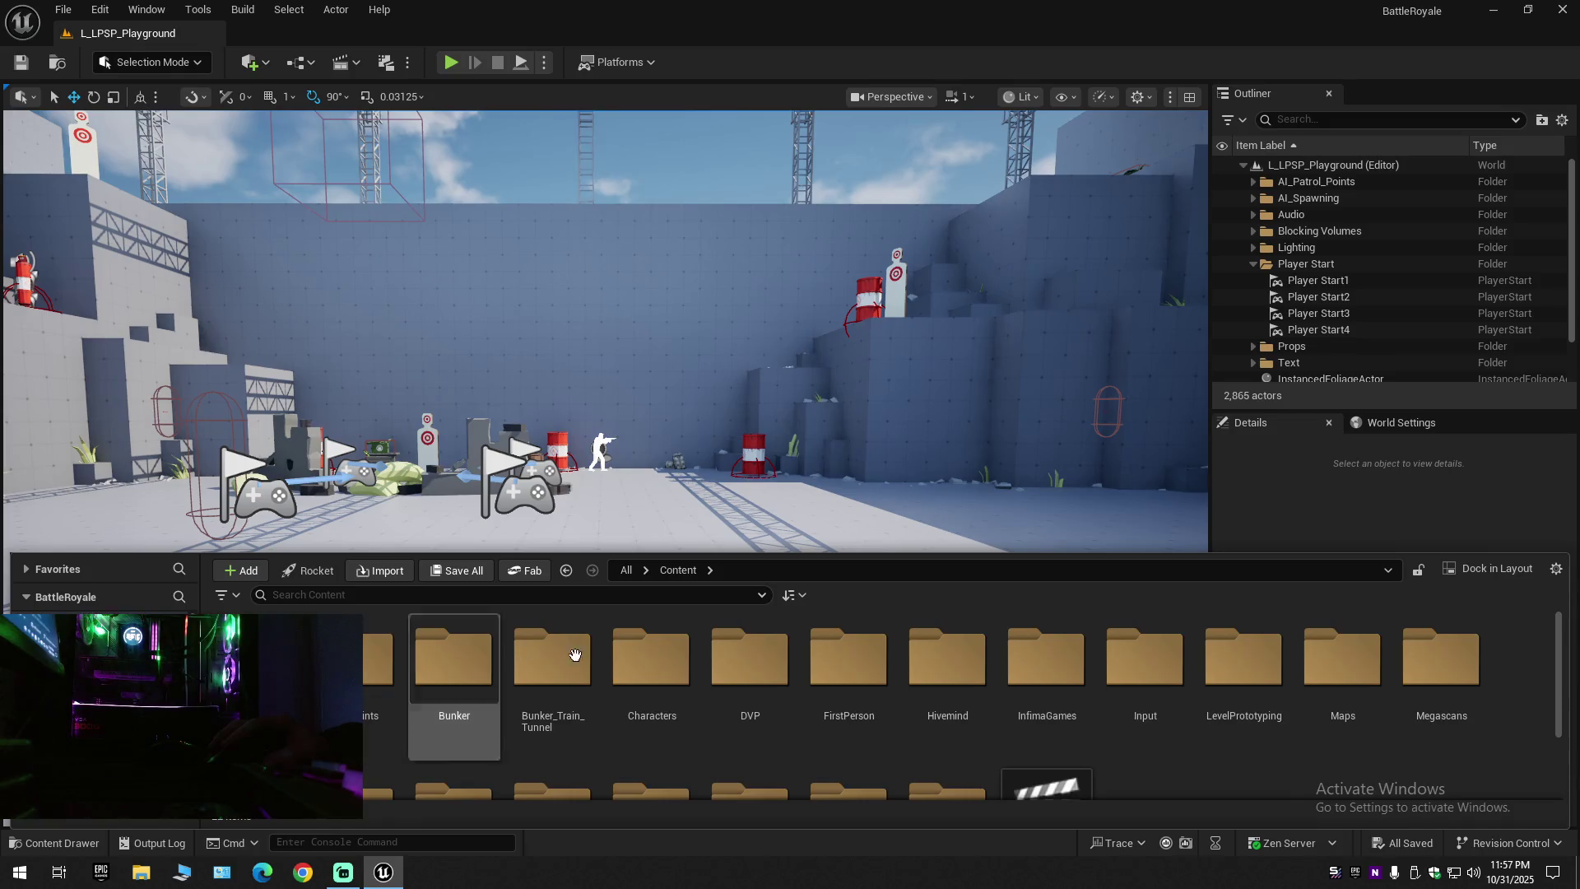
pyautogui.click(1322, 676)
pyautogui.doubleClick(1322, 677)
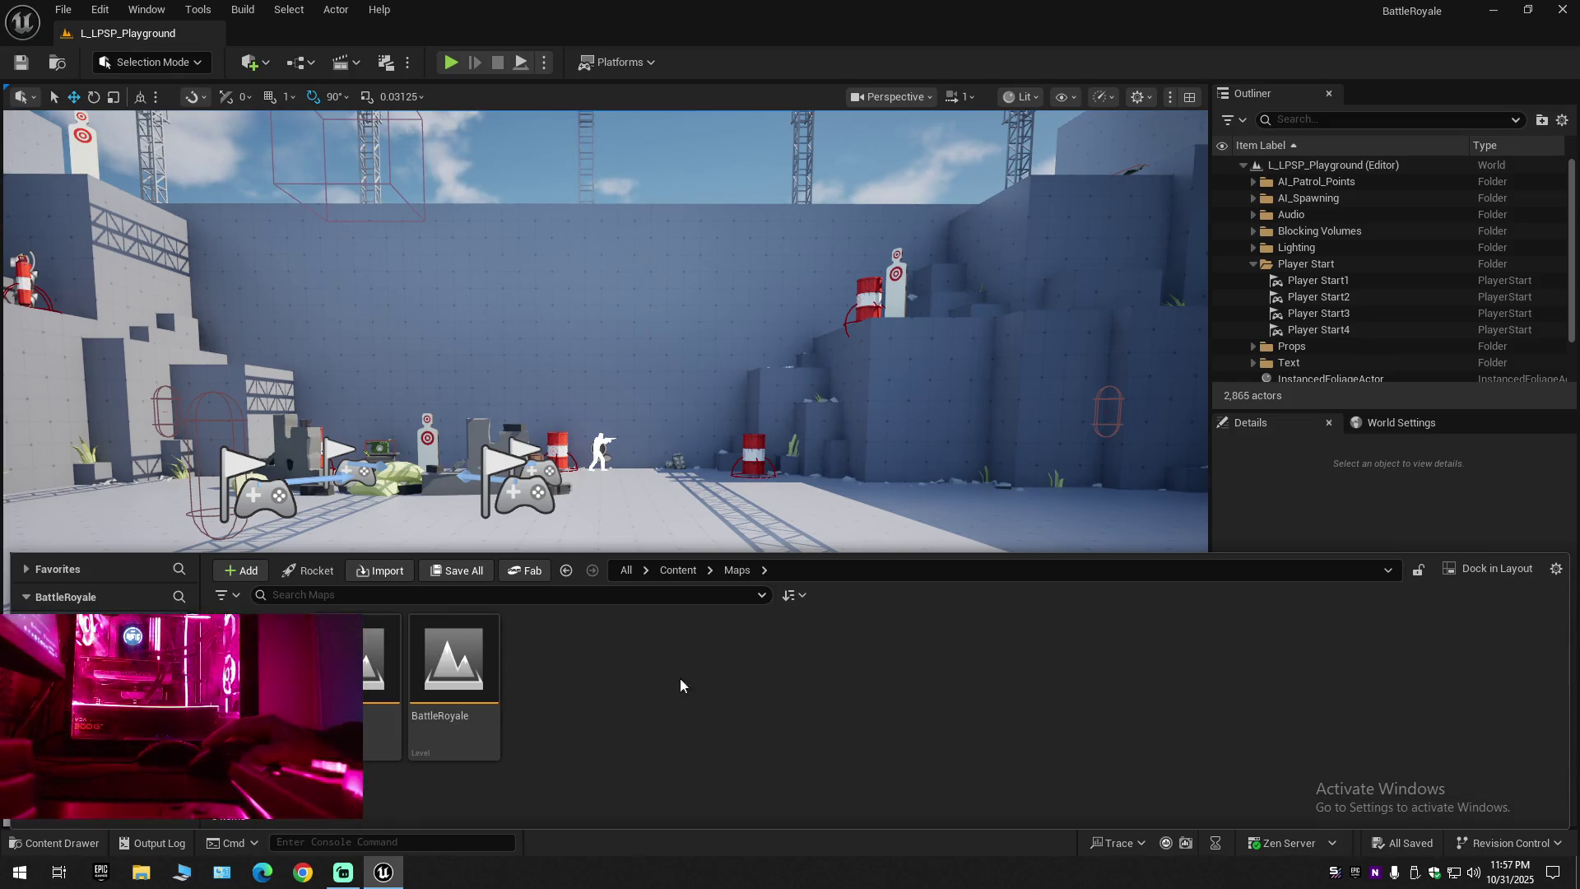
pyautogui.click(492, 669)
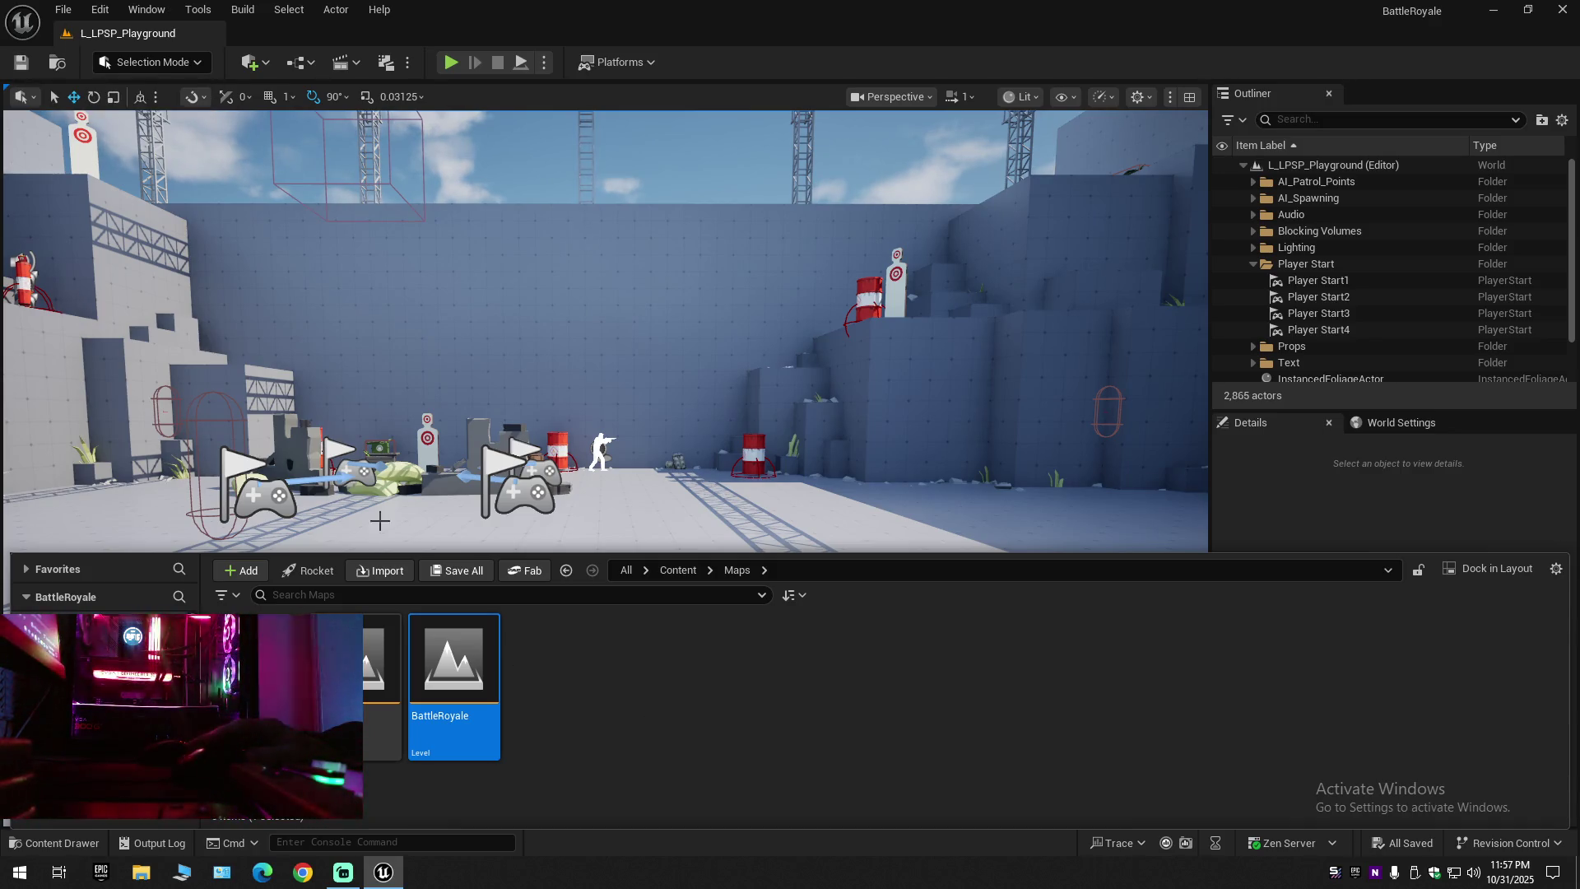
pyautogui.moveTo(480, 686)
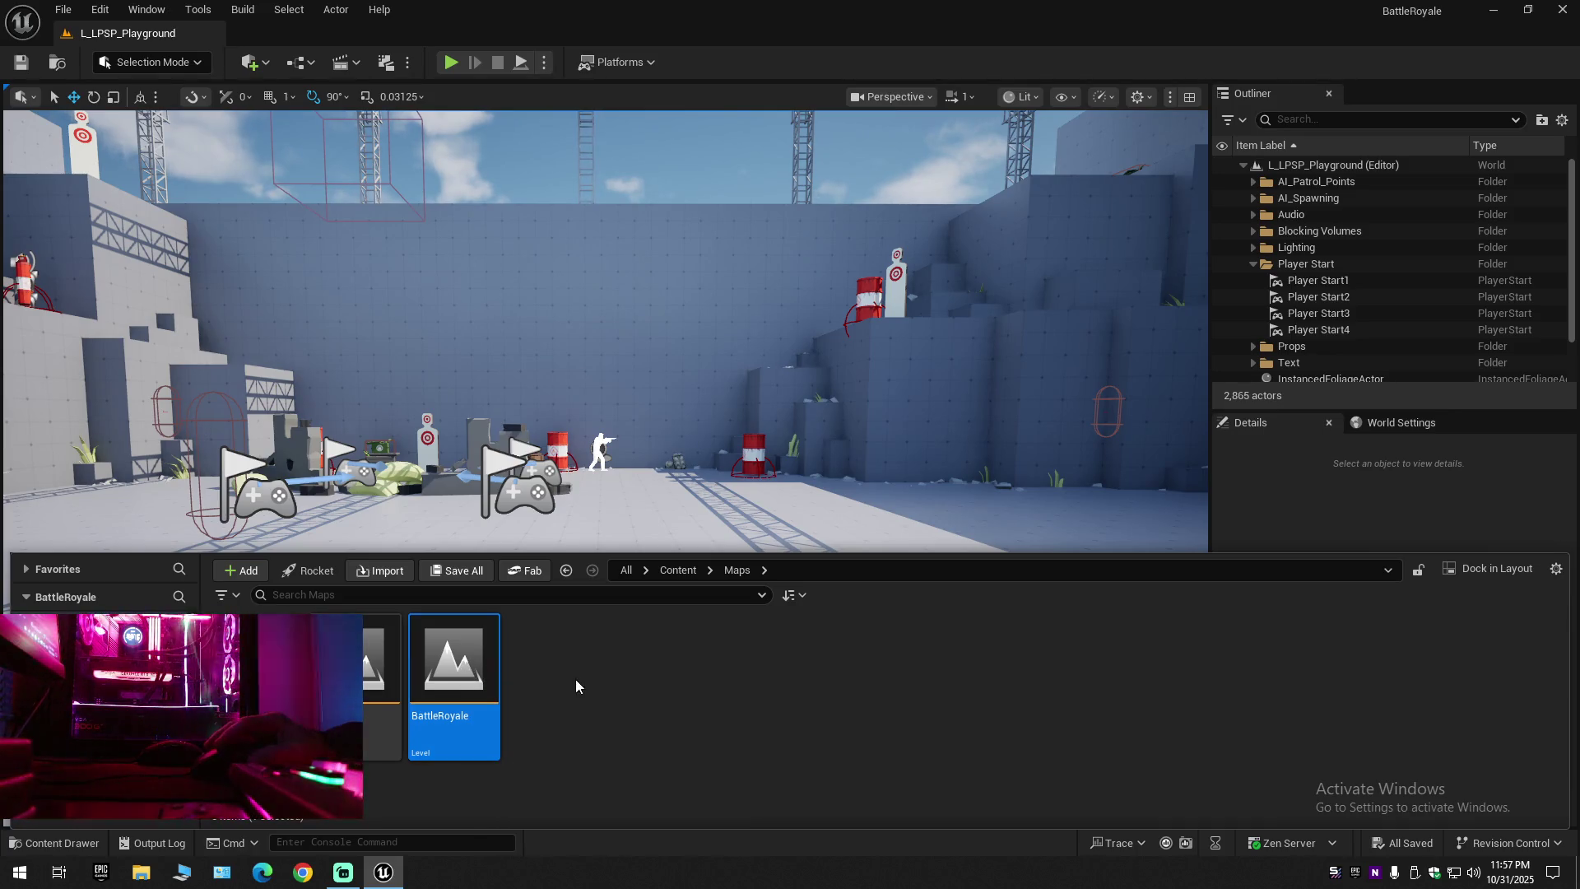
pyautogui.doubleClick(481, 676)
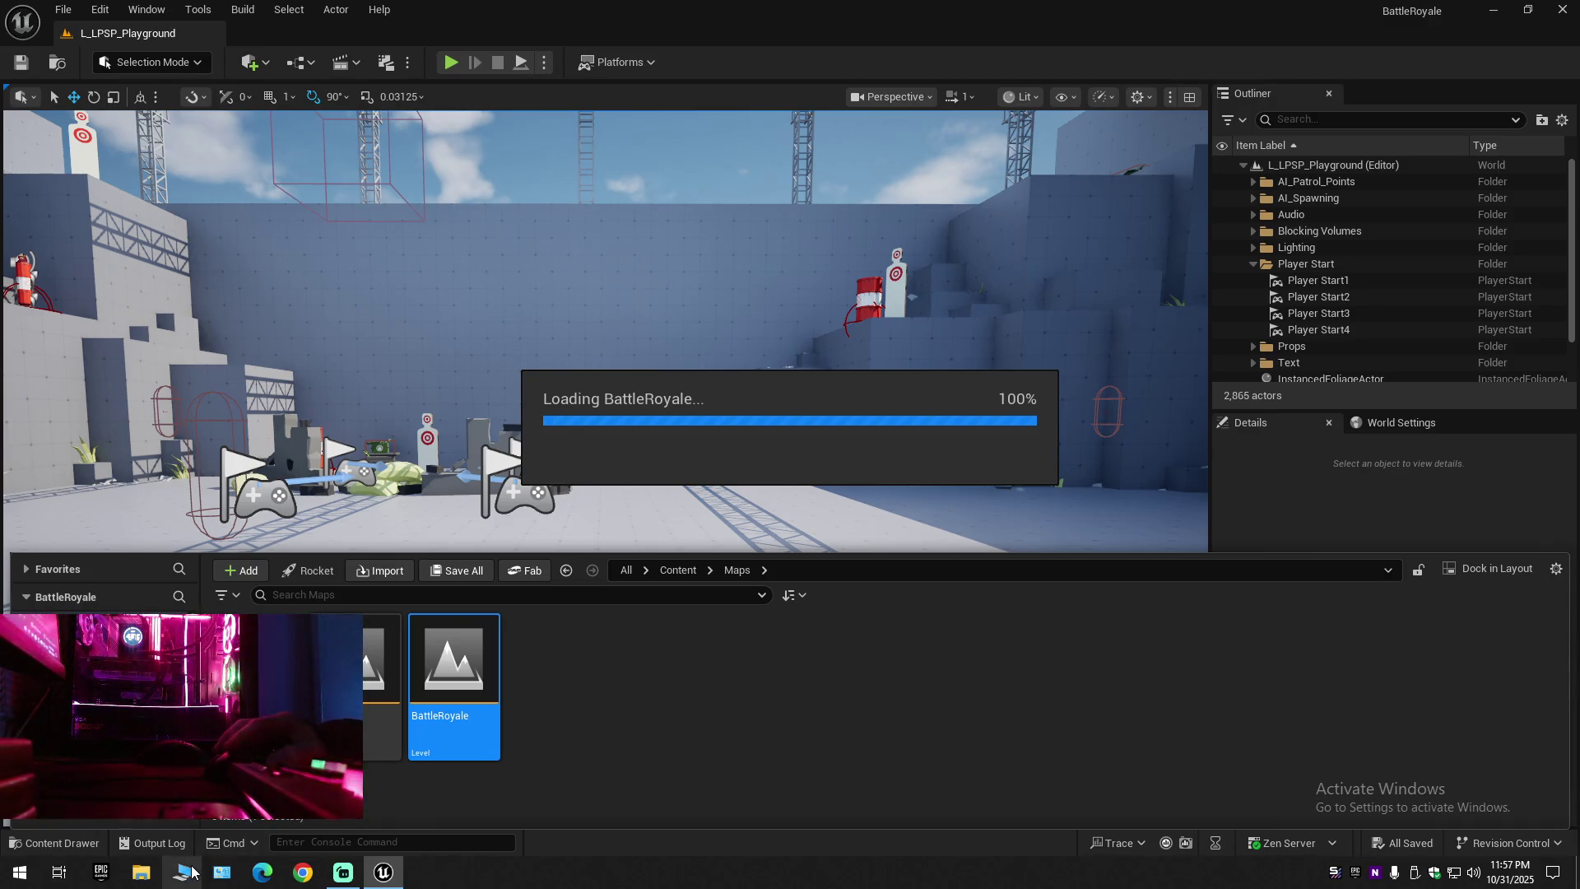
# Open DefaultEngine from D:\Unreal Engine\Projects\BattleRoyale\Config in Notepad
pyautogui.click(141, 872)
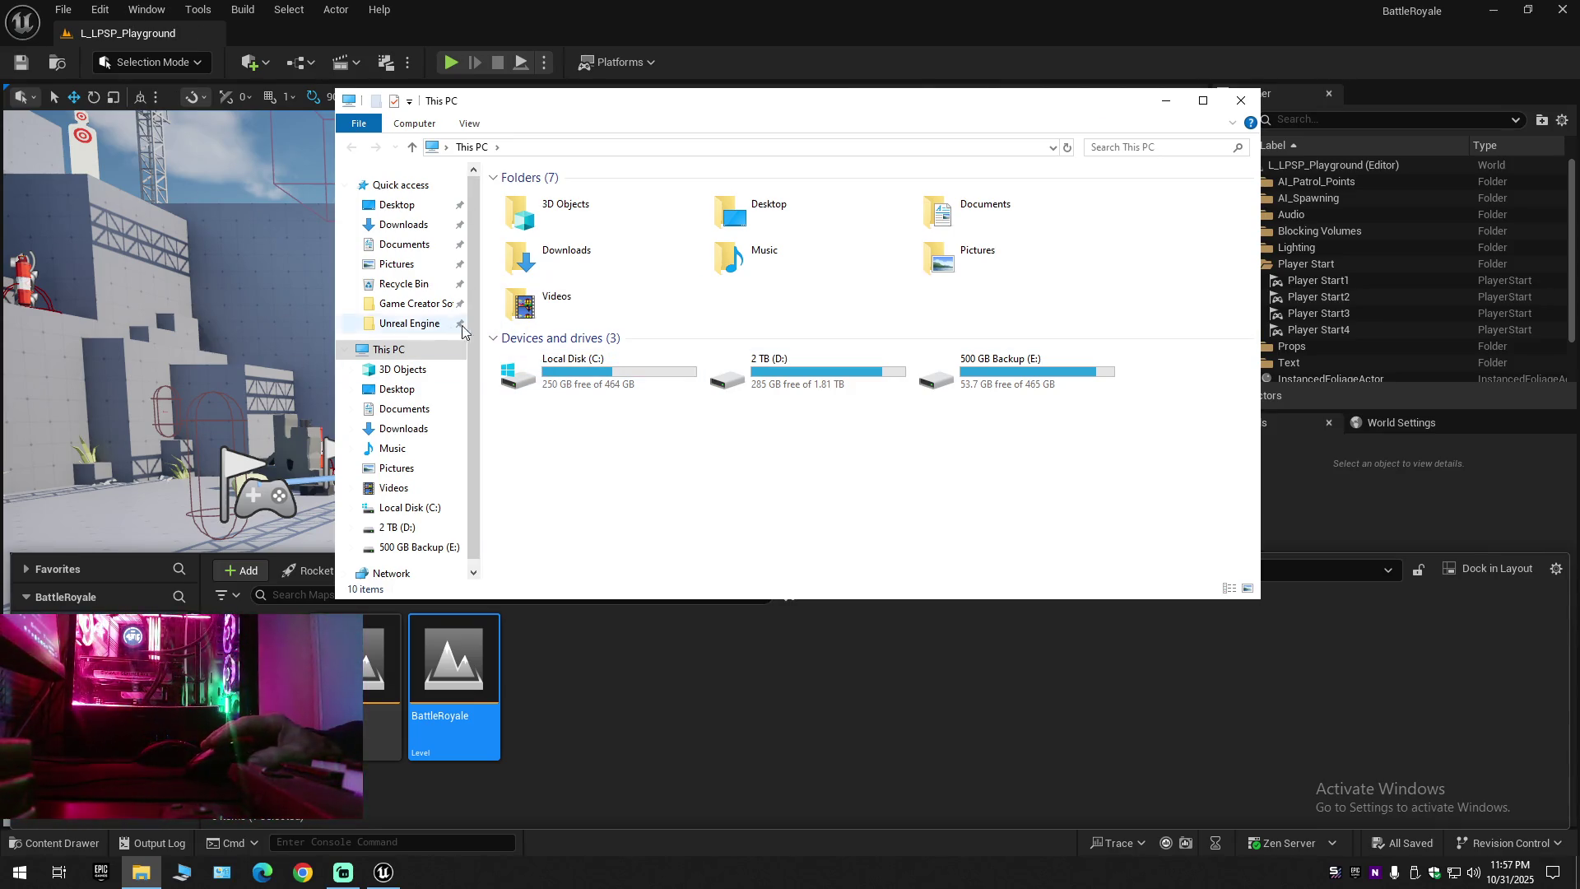
pyautogui.click(409, 324)
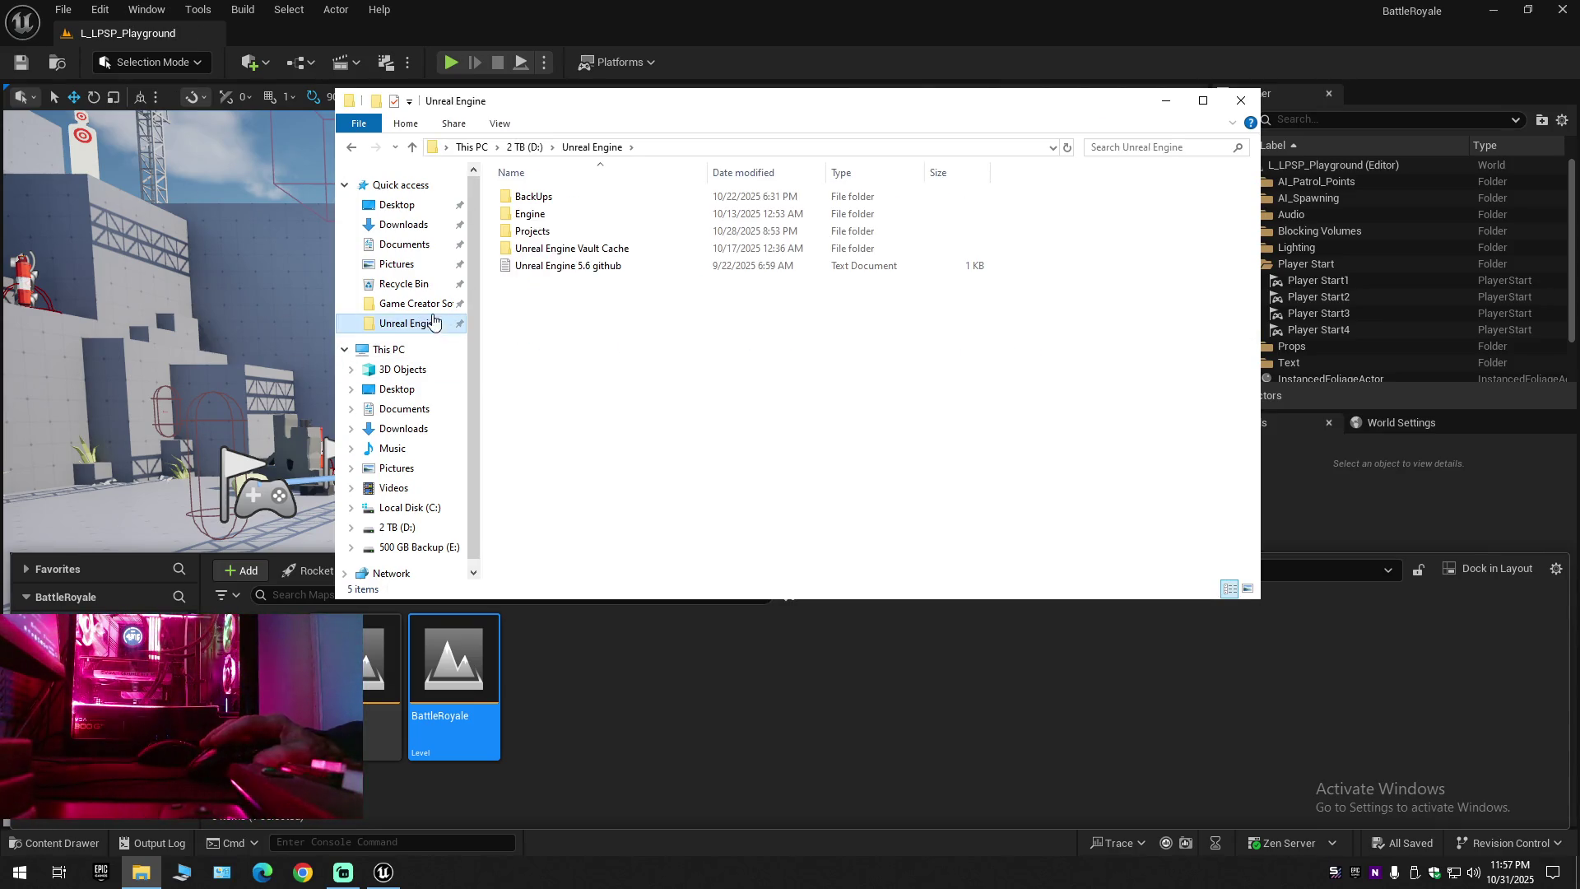
pyautogui.doubleClick(553, 233)
pyautogui.doubleClick(551, 211)
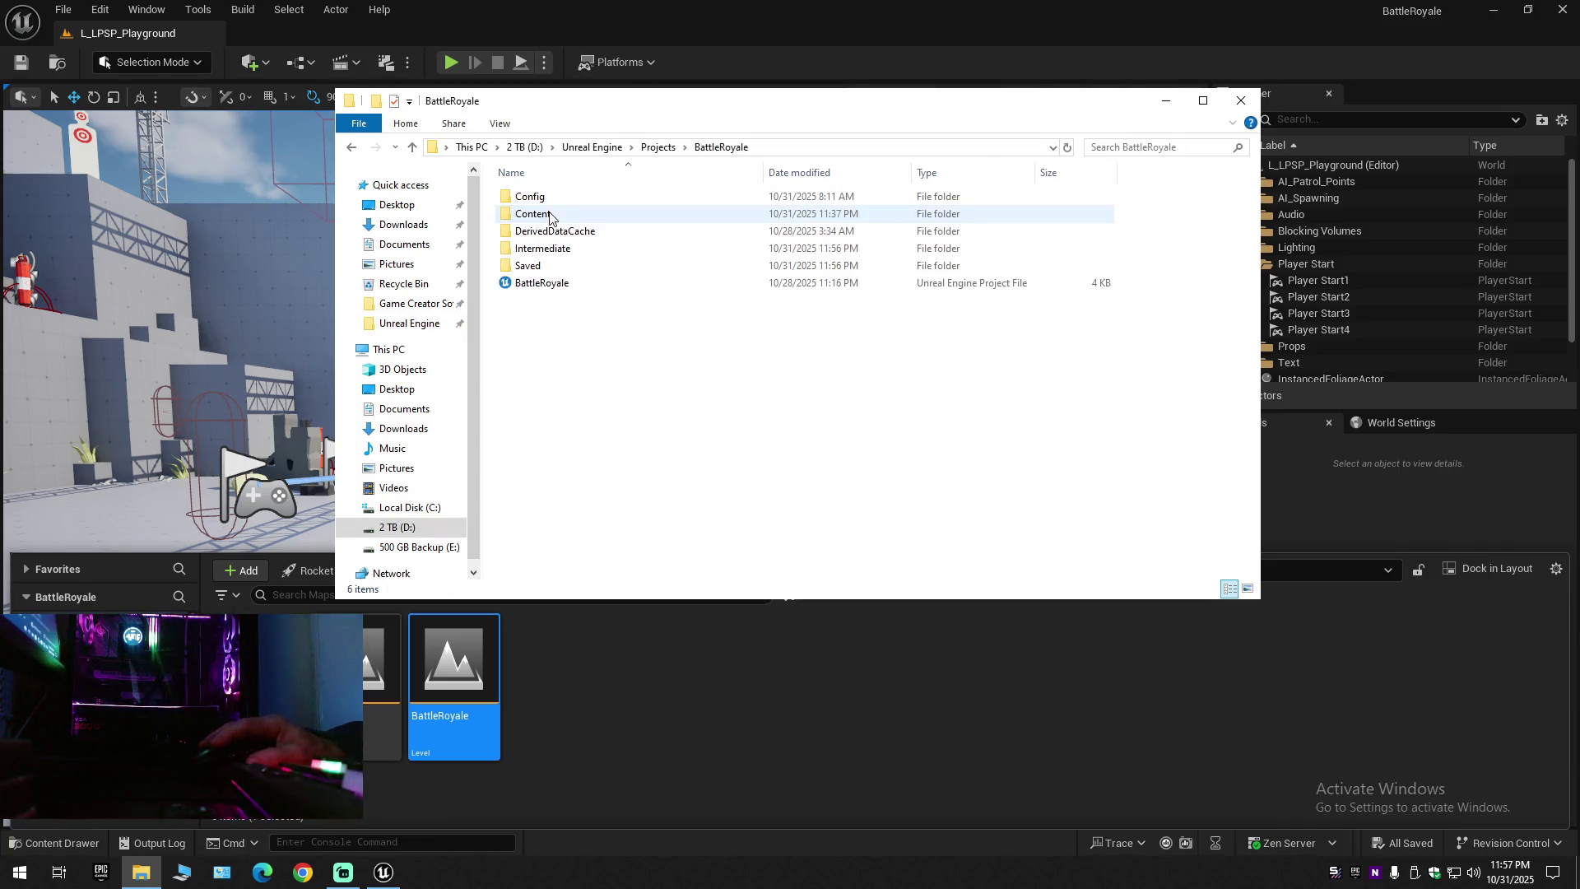
pyautogui.doubleClick(544, 200)
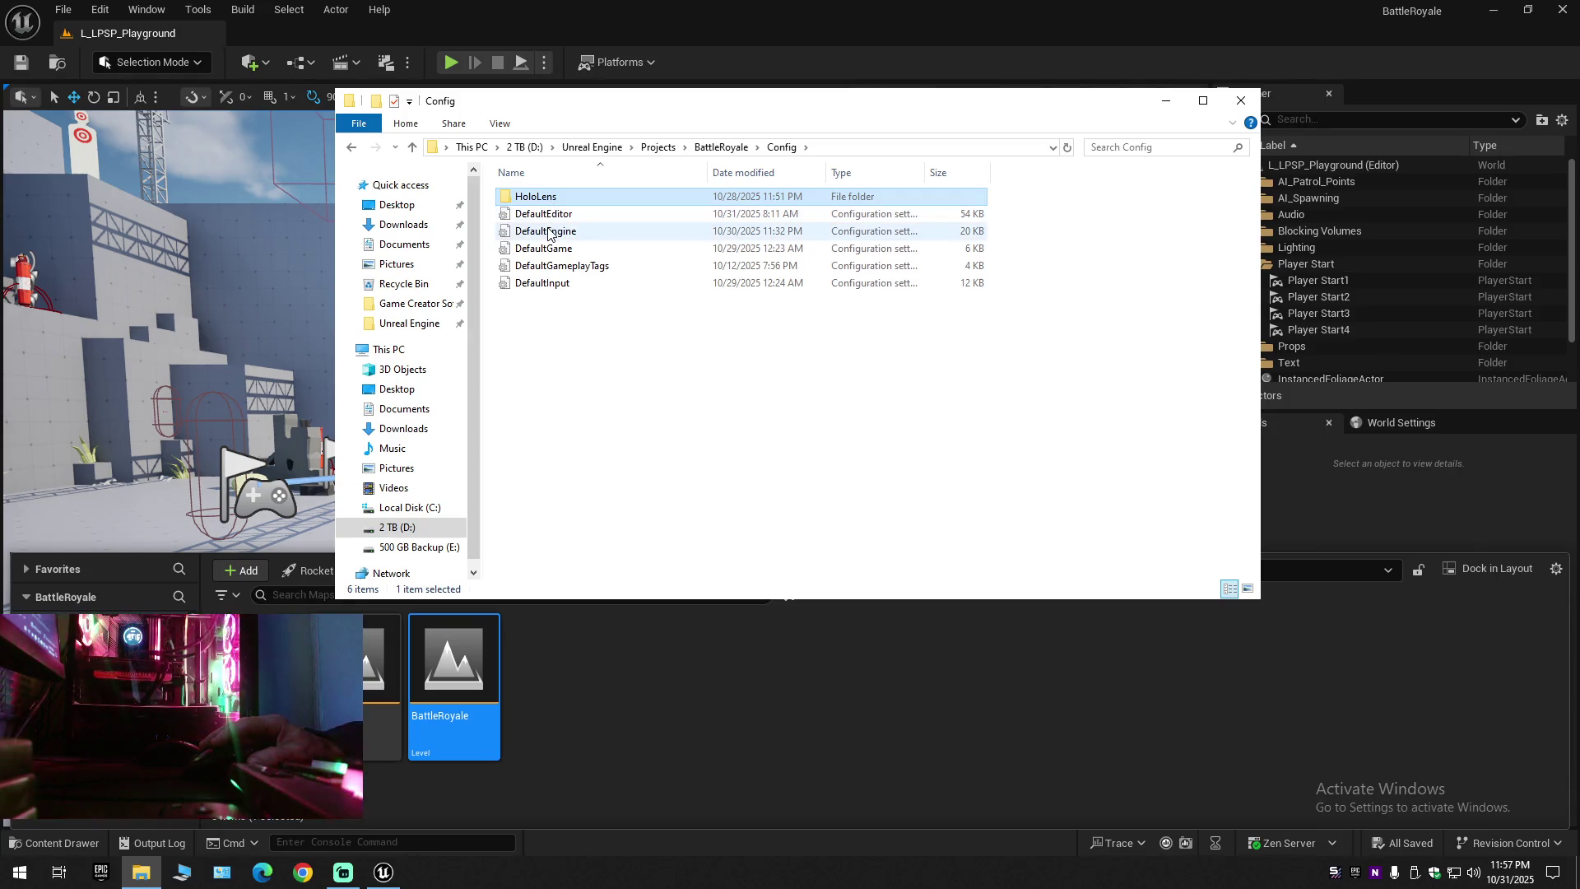
pyautogui.doubleClick(546, 231)
# Open the LowPolyShooter project's Config\DefaultEngine file in Notepad as well
pyautogui.click(539, 378)
pyautogui.press('BackSpace')
pyautogui.press('BackSpace')
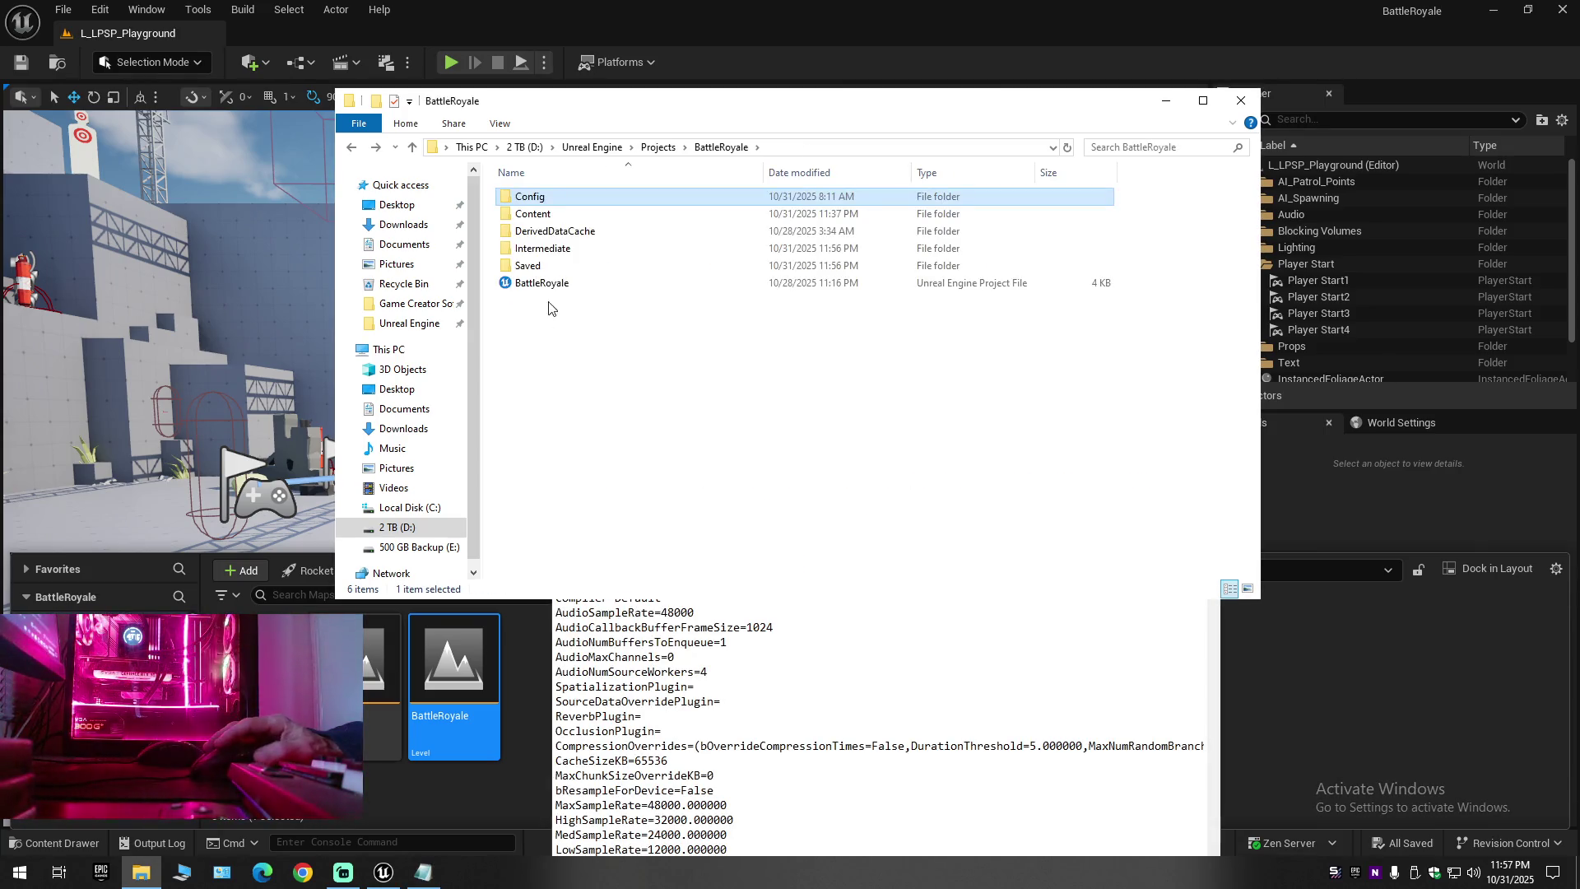
pyautogui.doubleClick(555, 280)
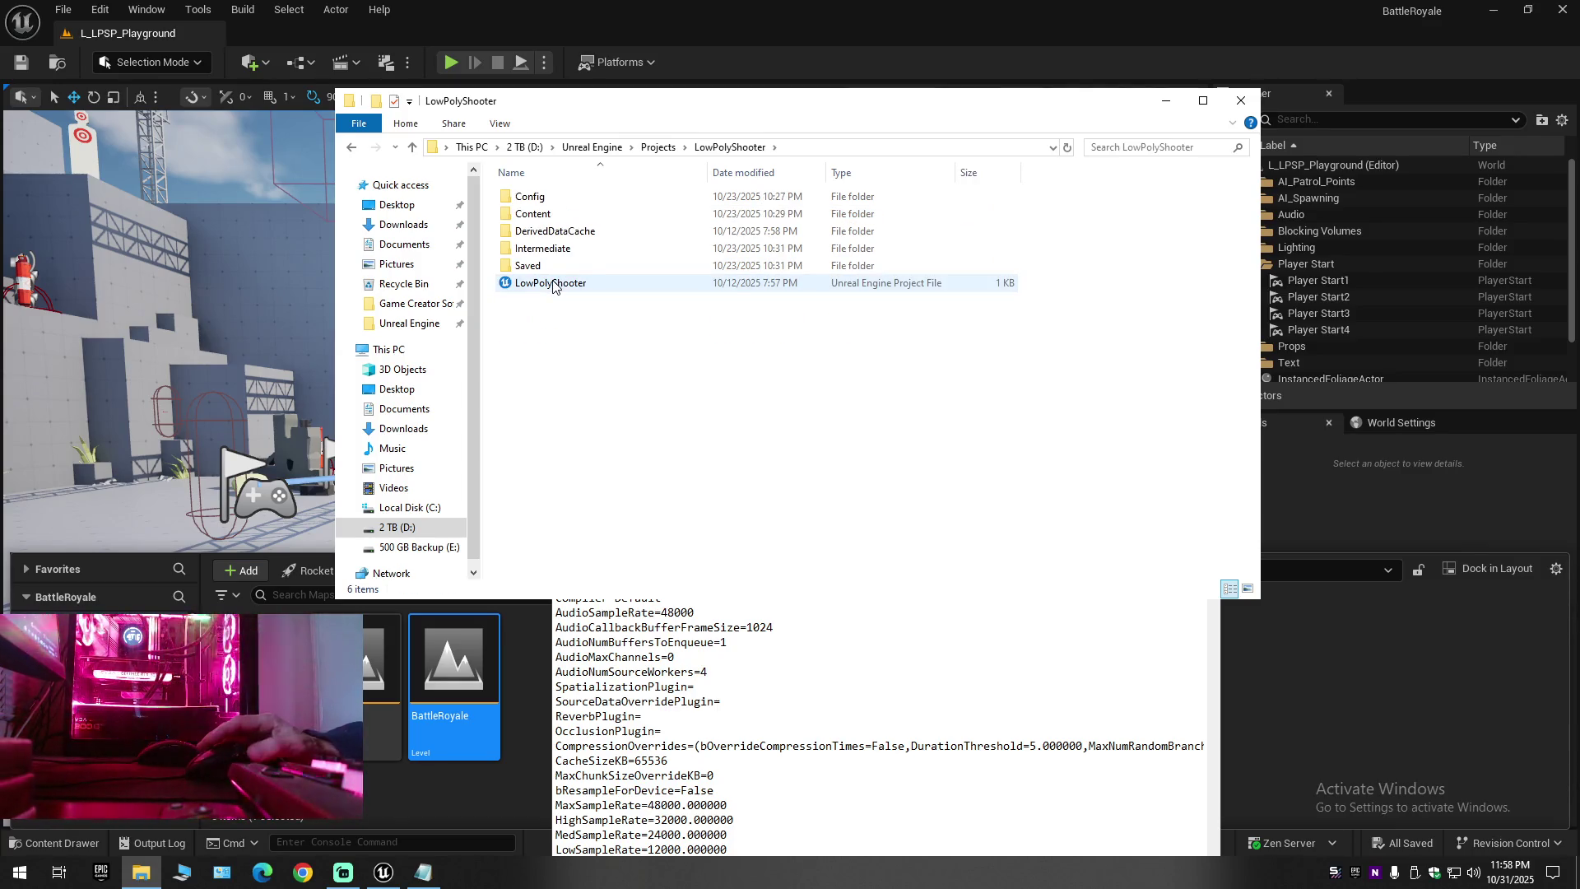
pyautogui.doubleClick(549, 198)
pyautogui.doubleClick(543, 232)
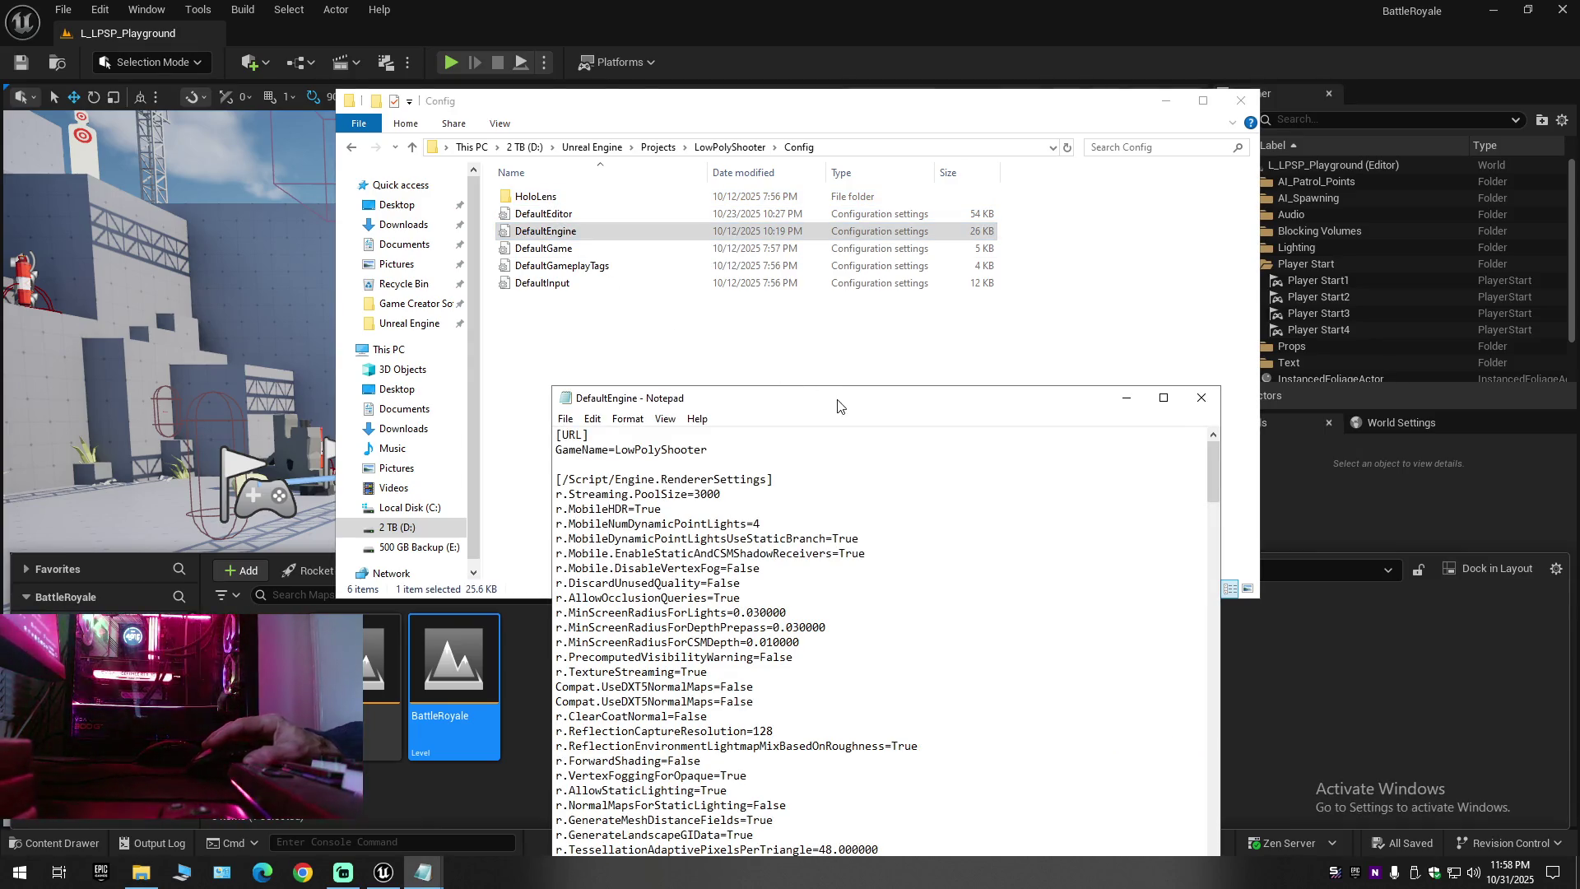
# Put the two DefaultEngine Notepad windows side by side and scroll through both to compare their map settings
pyautogui.moveTo(885, 414)
pyautogui.mouseDown()
pyautogui.moveTo(1279, 352)
pyautogui.moveTo(1353, 305)
pyautogui.moveTo(1206, 307)
pyautogui.mouseUp()
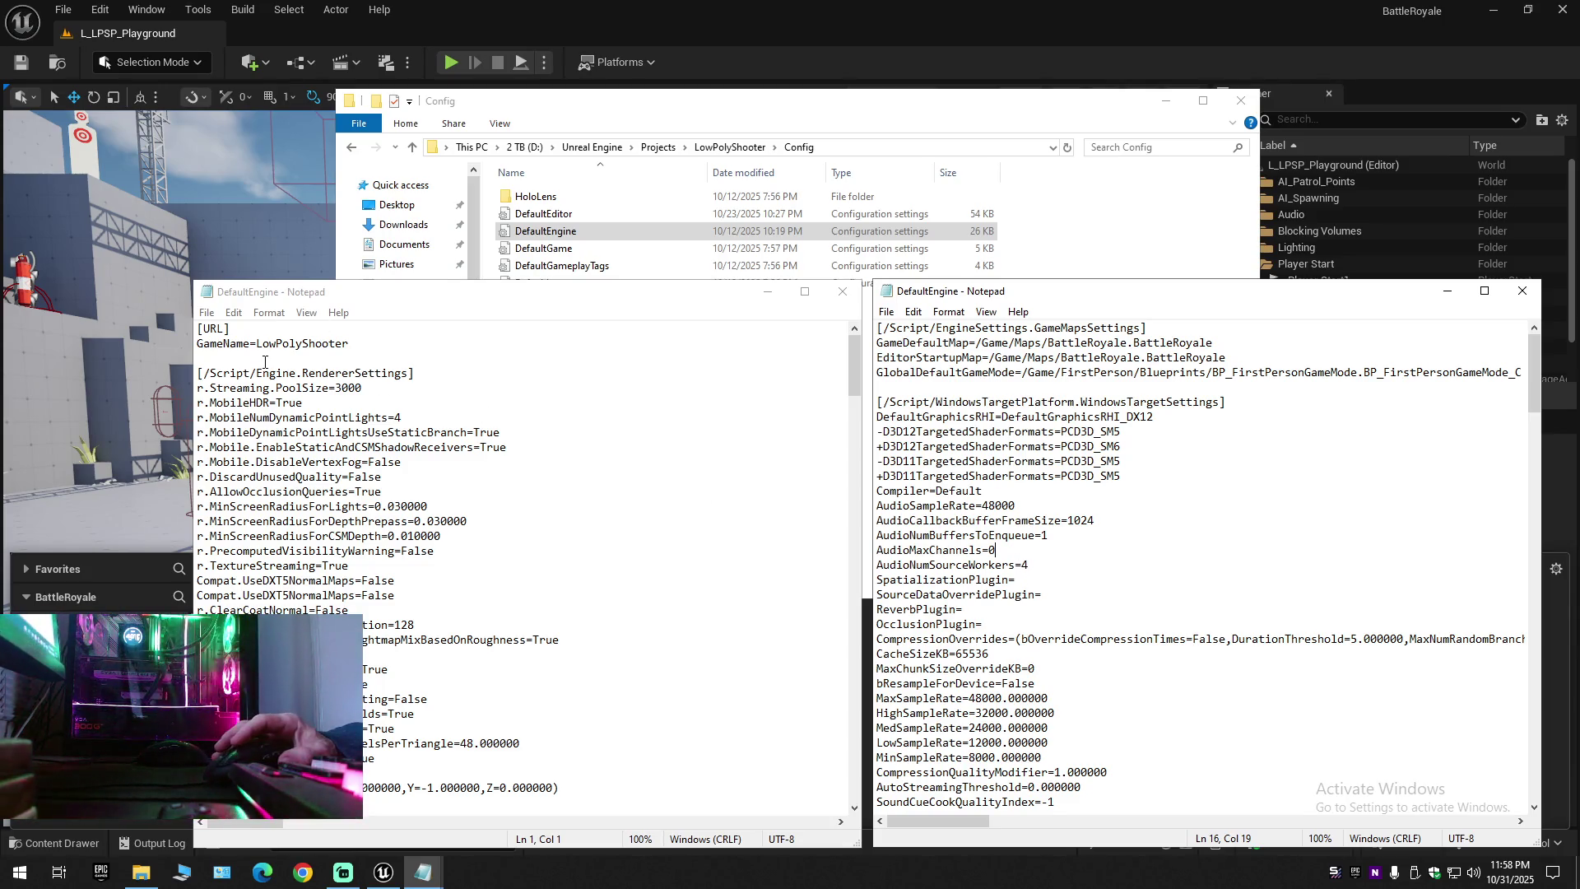
pyautogui.scroll(-6, 1259, 613)
pyautogui.scroll(-7, 1259, 613)
pyautogui.scroll(13, 1263, 609)
pyautogui.scroll(-1, 1268, 599)
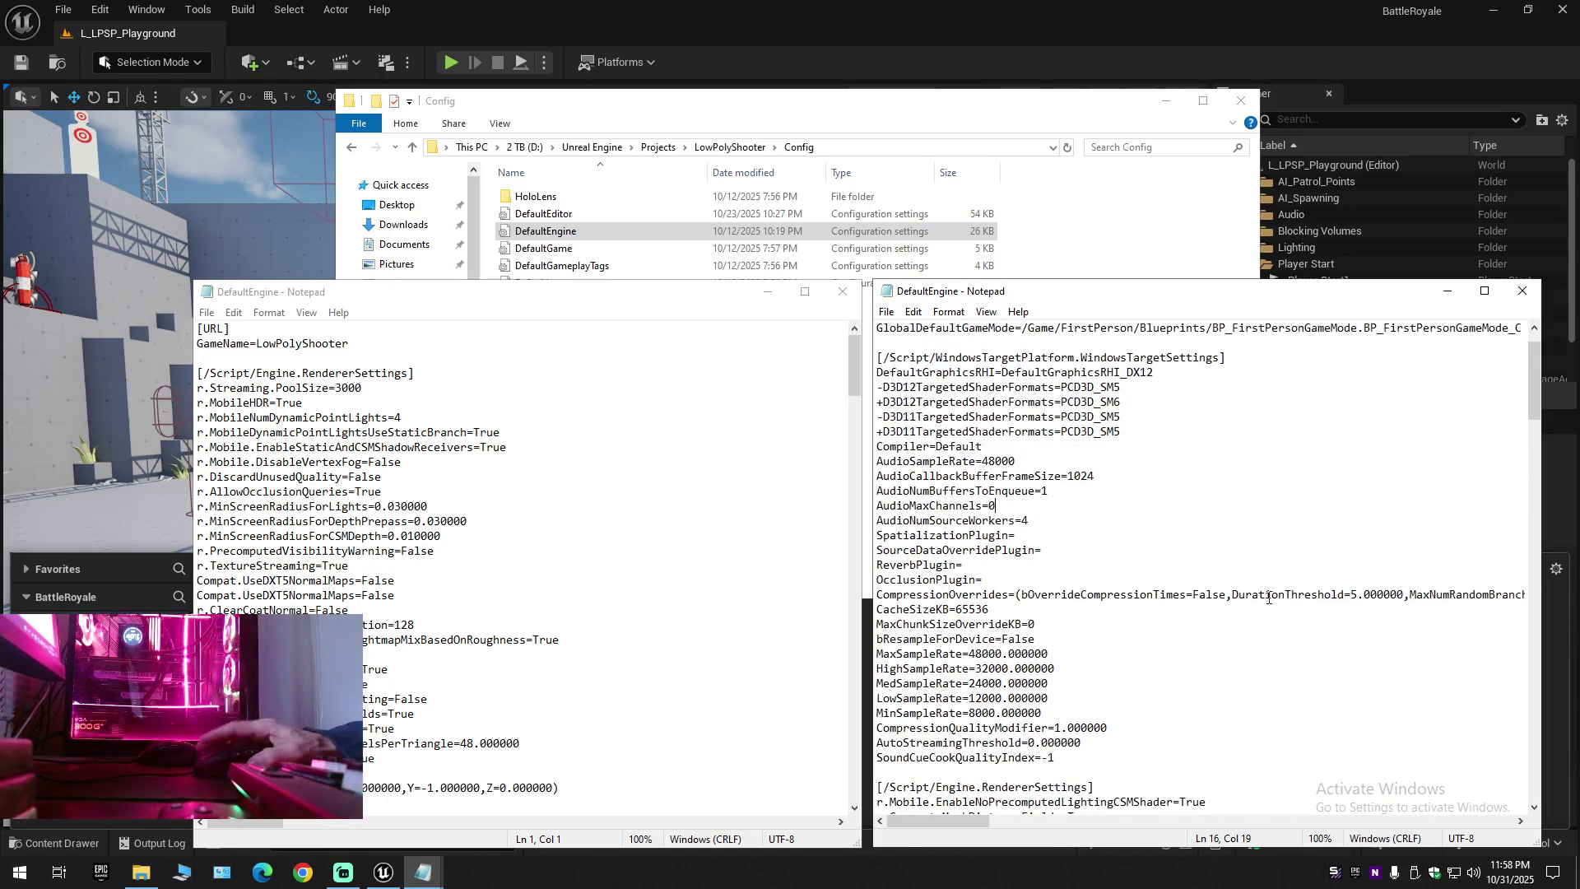
pyautogui.scroll(-6, 1266, 613)
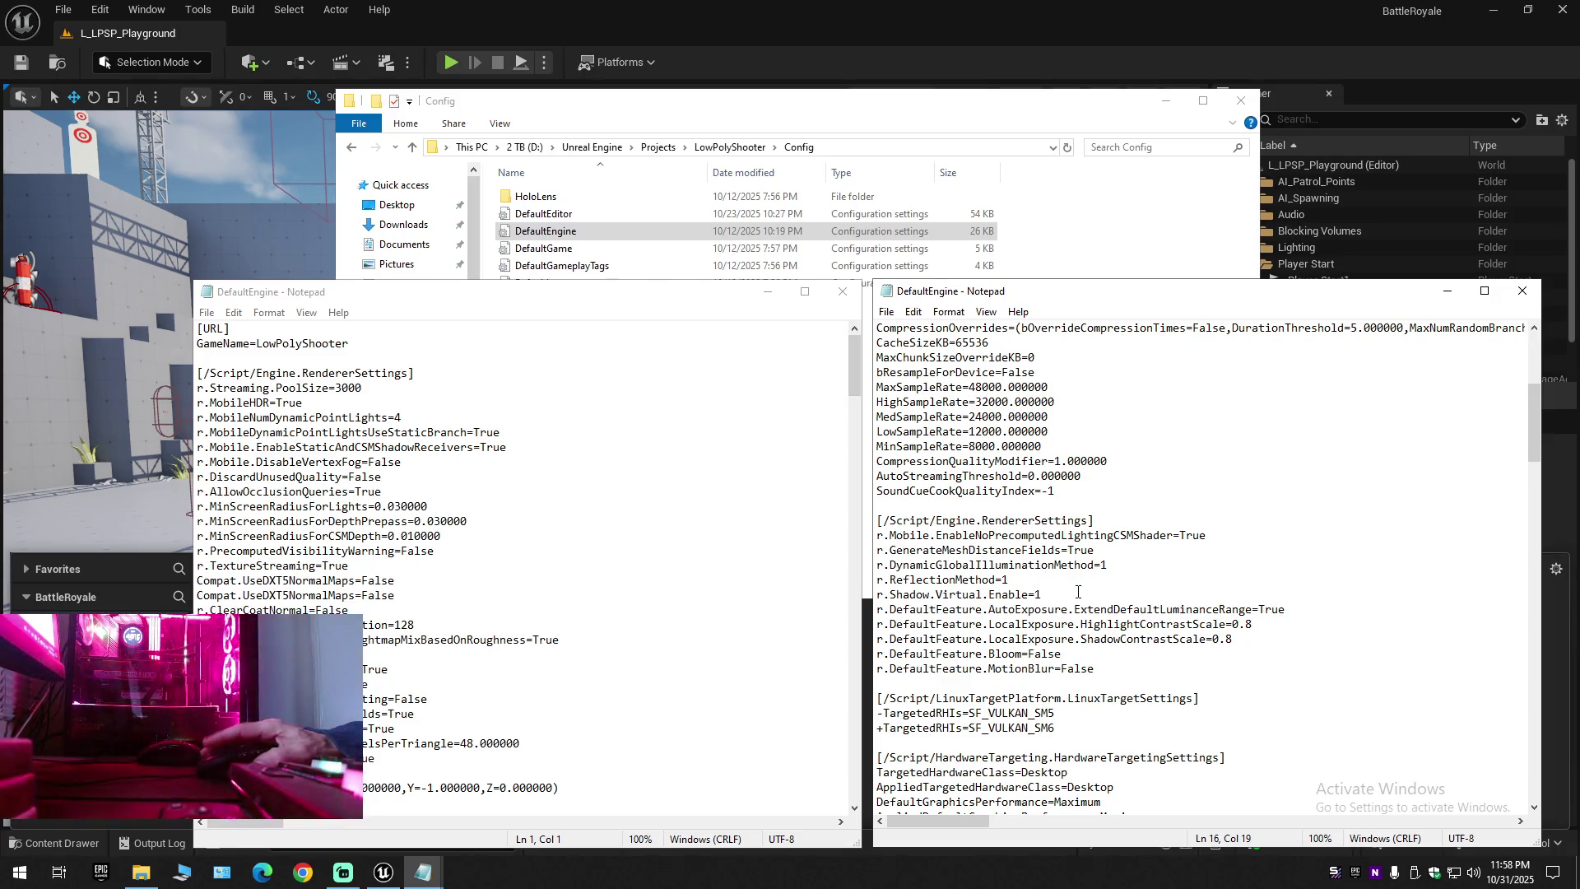
pyautogui.scroll(-9, 1088, 597)
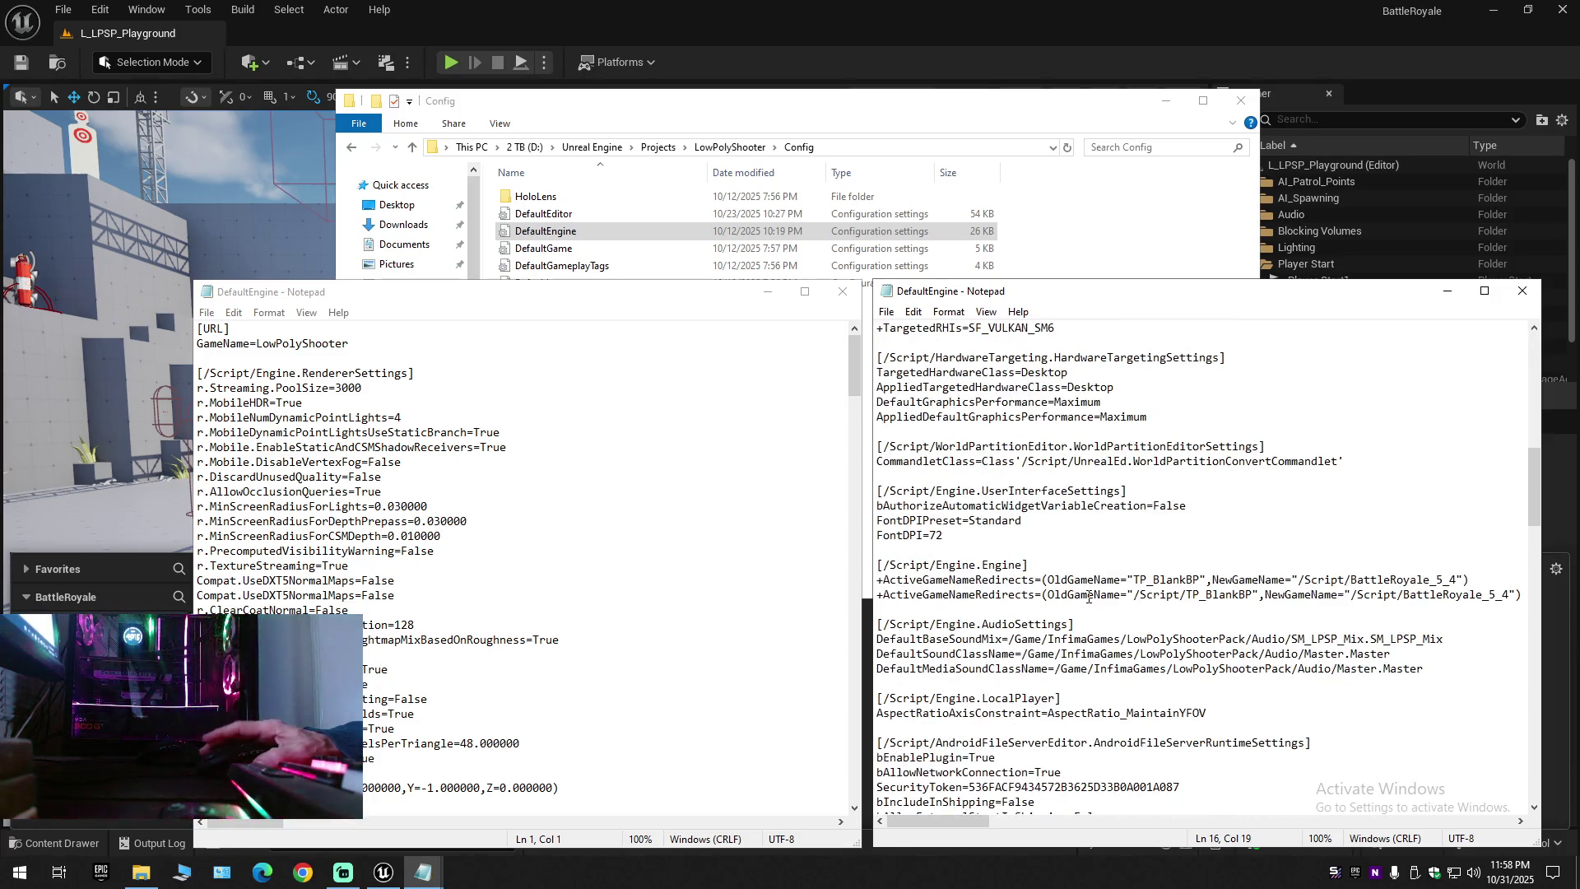
pyautogui.scroll(-5, 1087, 596)
pyautogui.scroll(-6, 1088, 596)
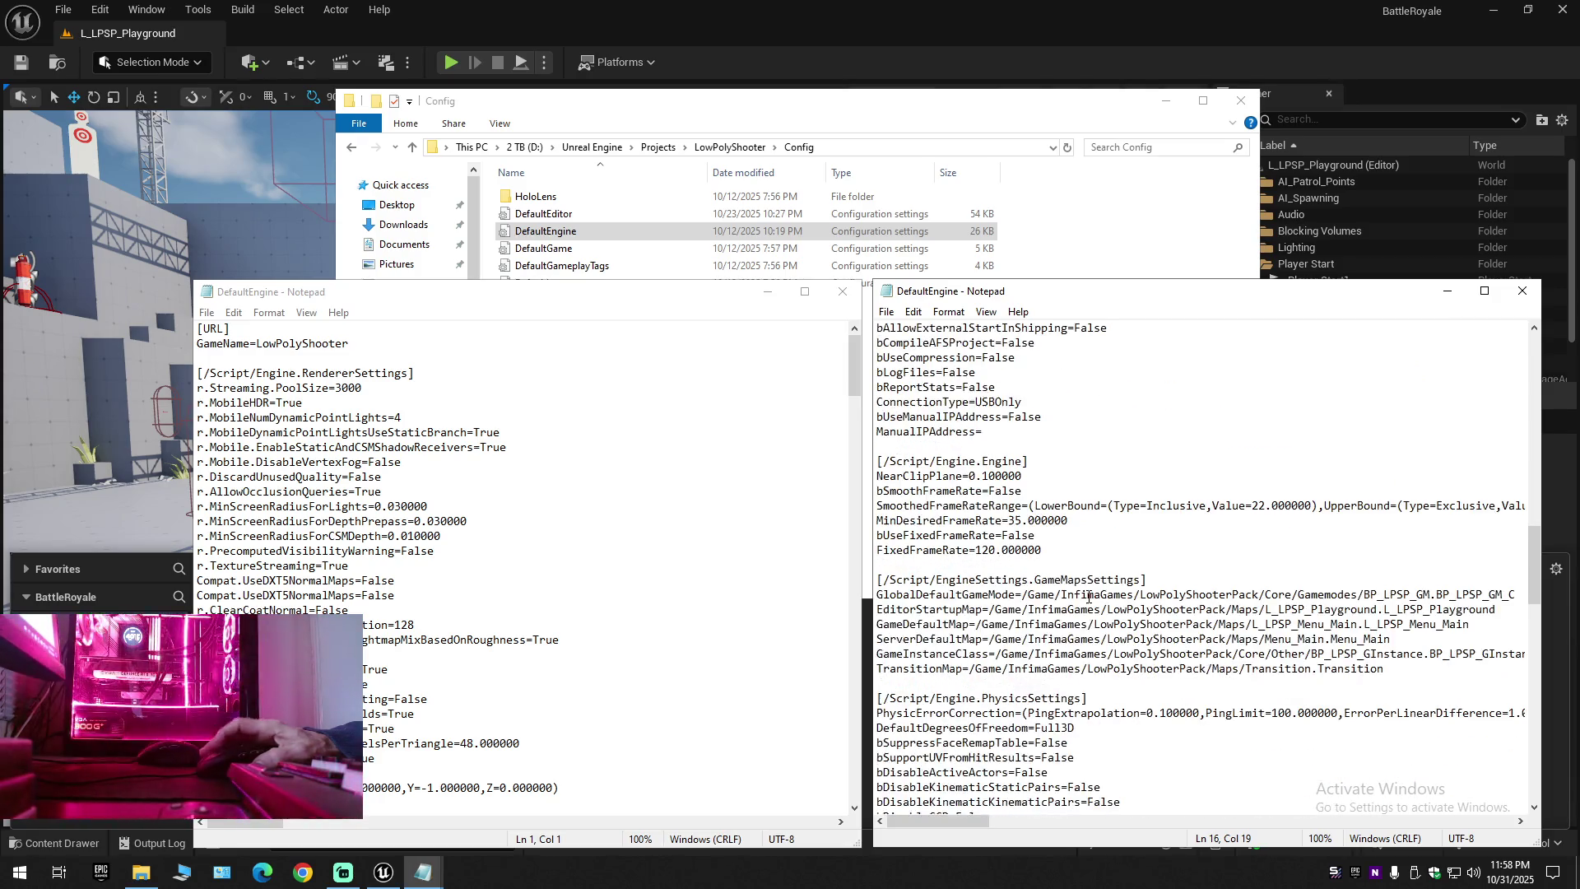
pyautogui.scroll(-5, 1088, 597)
pyautogui.scroll(-1, 1088, 596)
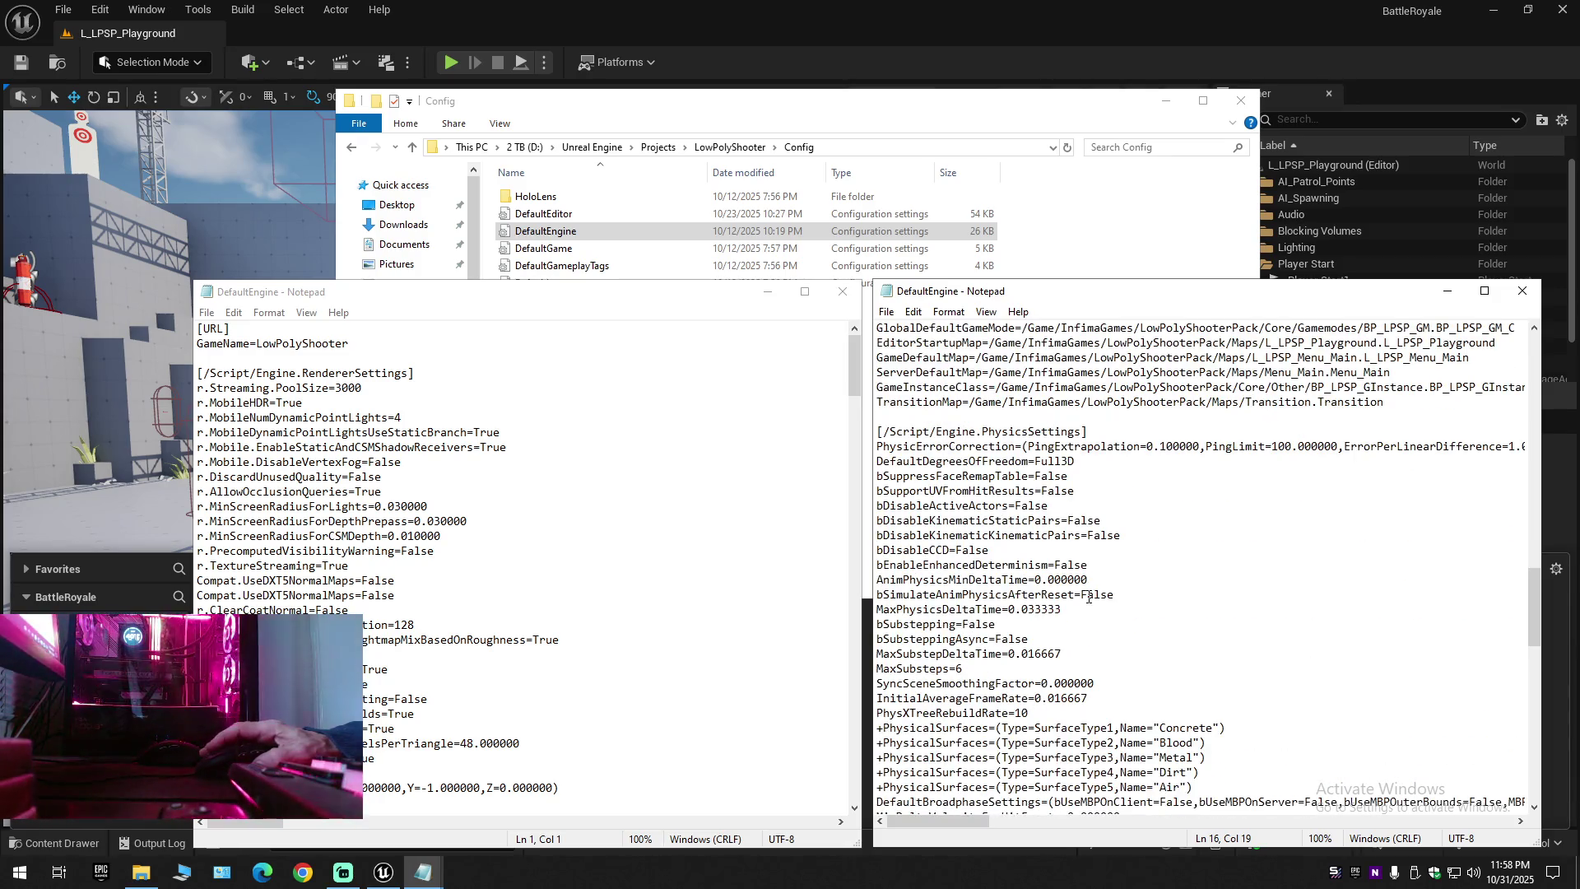
pyautogui.scroll(-10, 1088, 597)
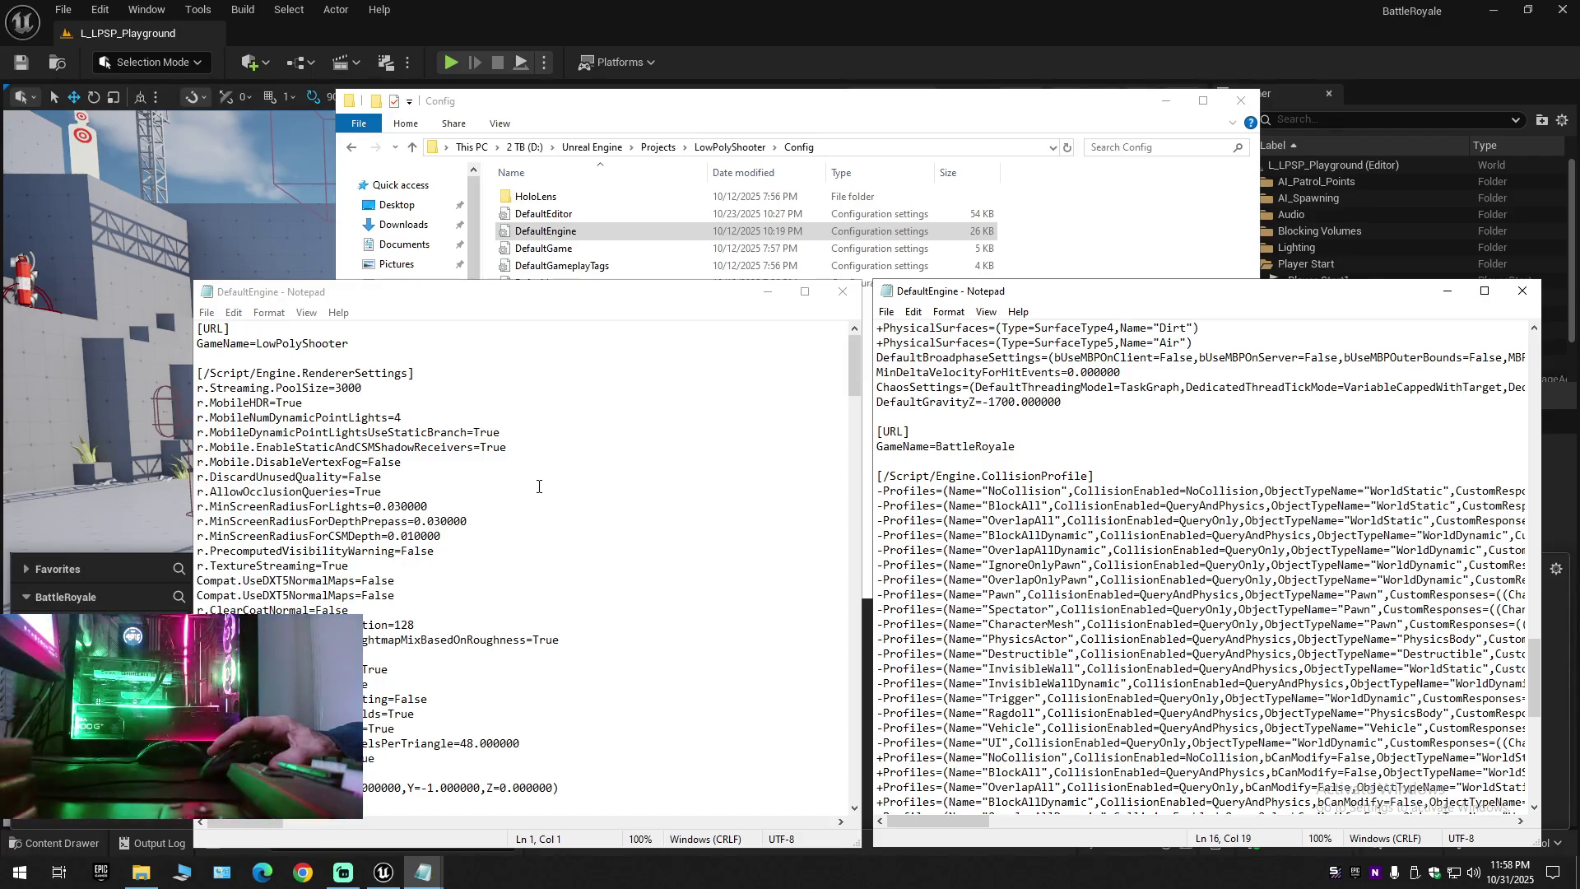
pyautogui.scroll(-1, 467, 431)
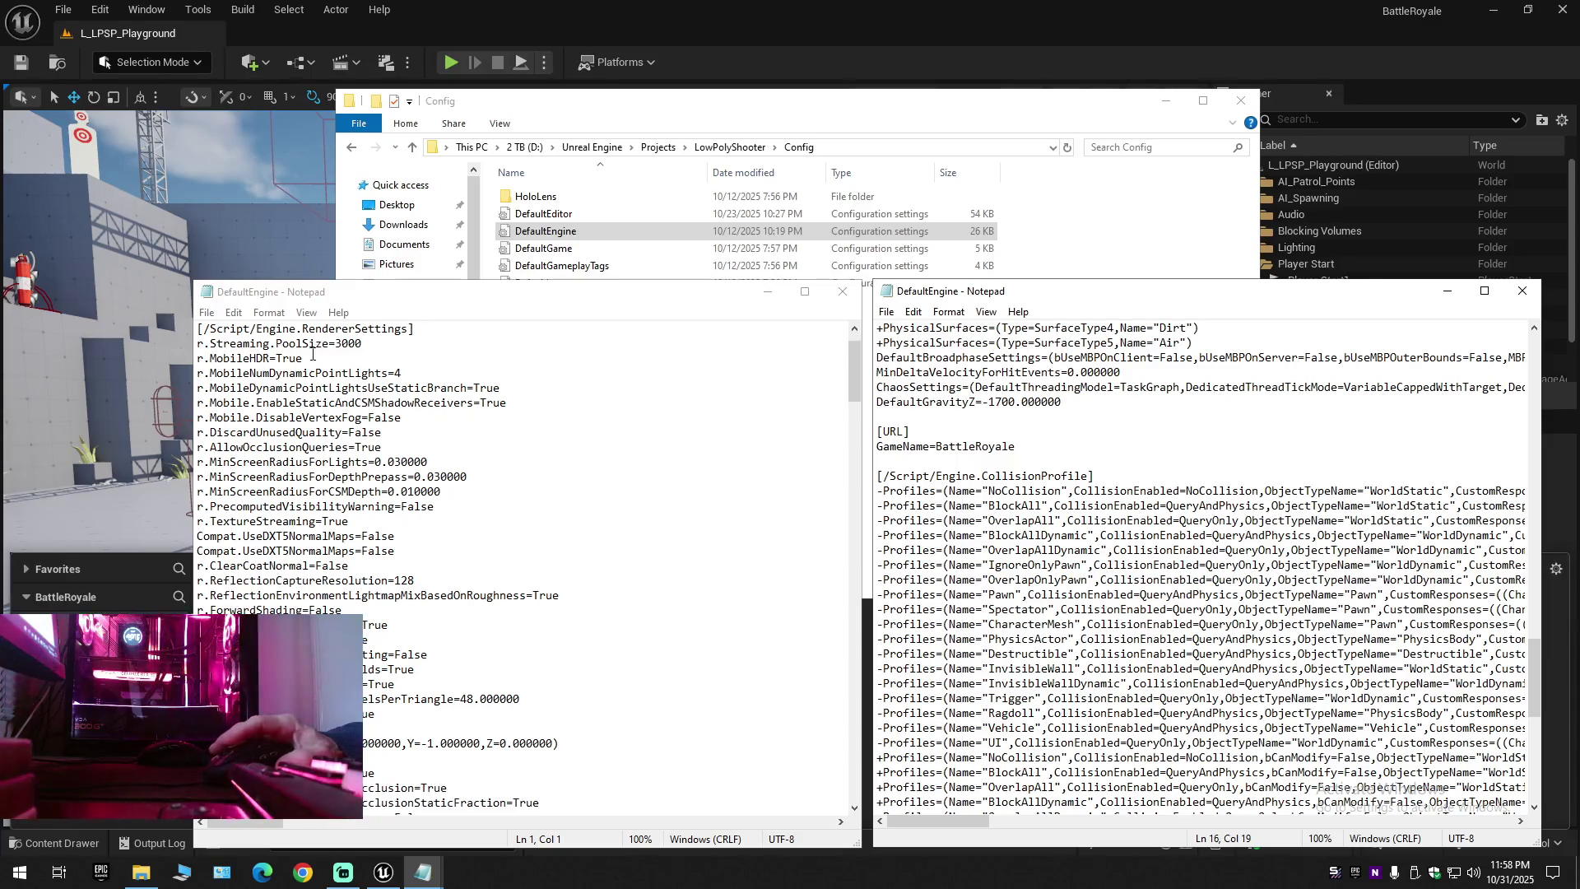
pyautogui.scroll(1, 511, 462)
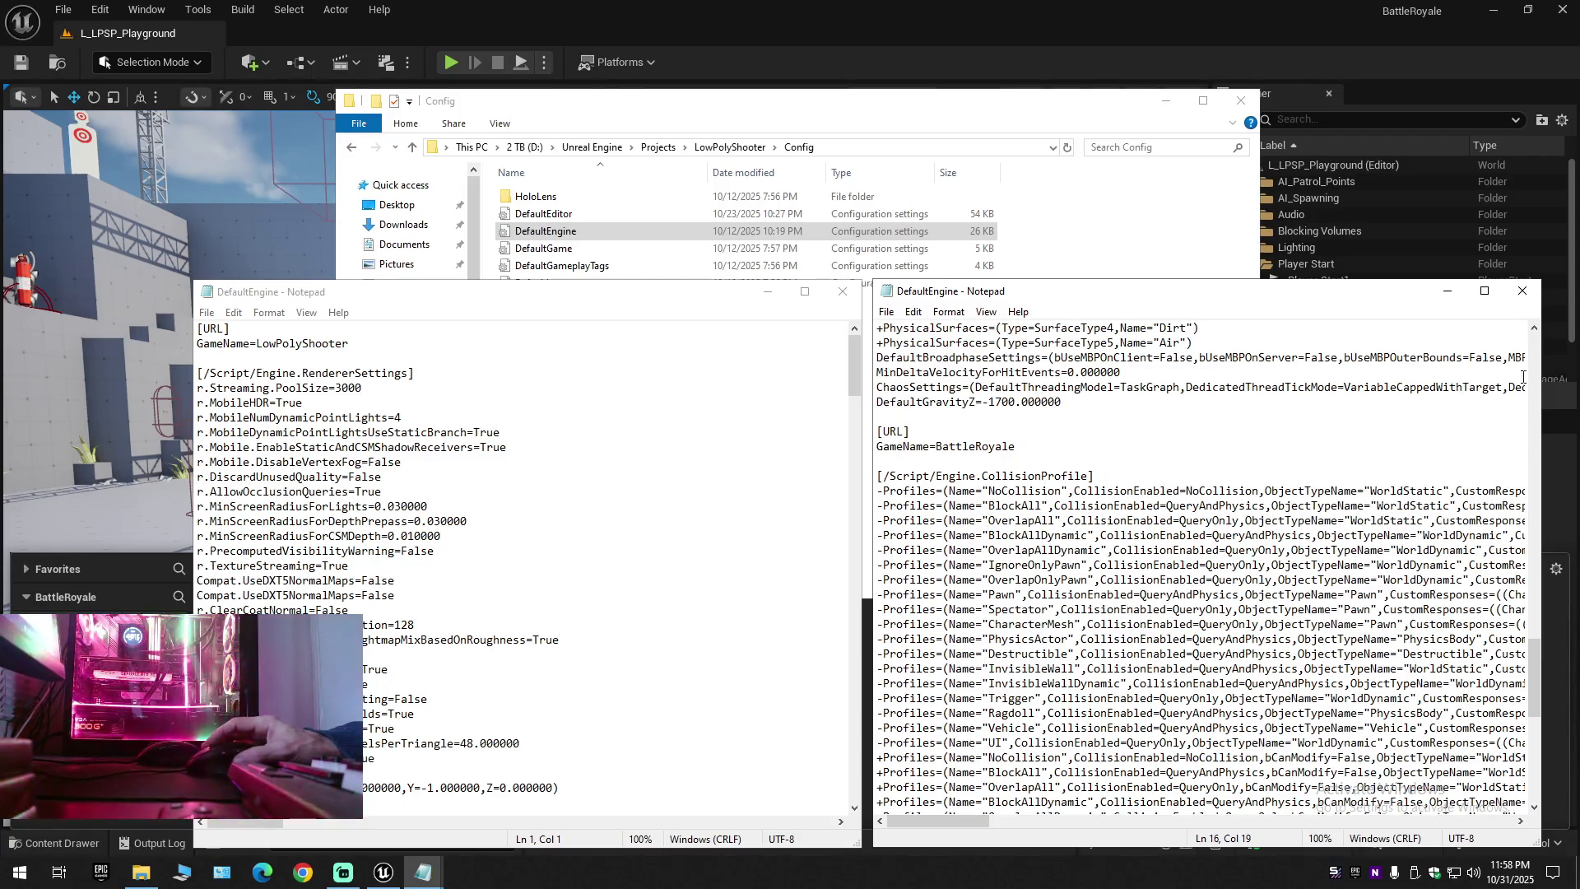
pyautogui.scroll(-12, 1399, 493)
pyautogui.scroll(13, 1325, 574)
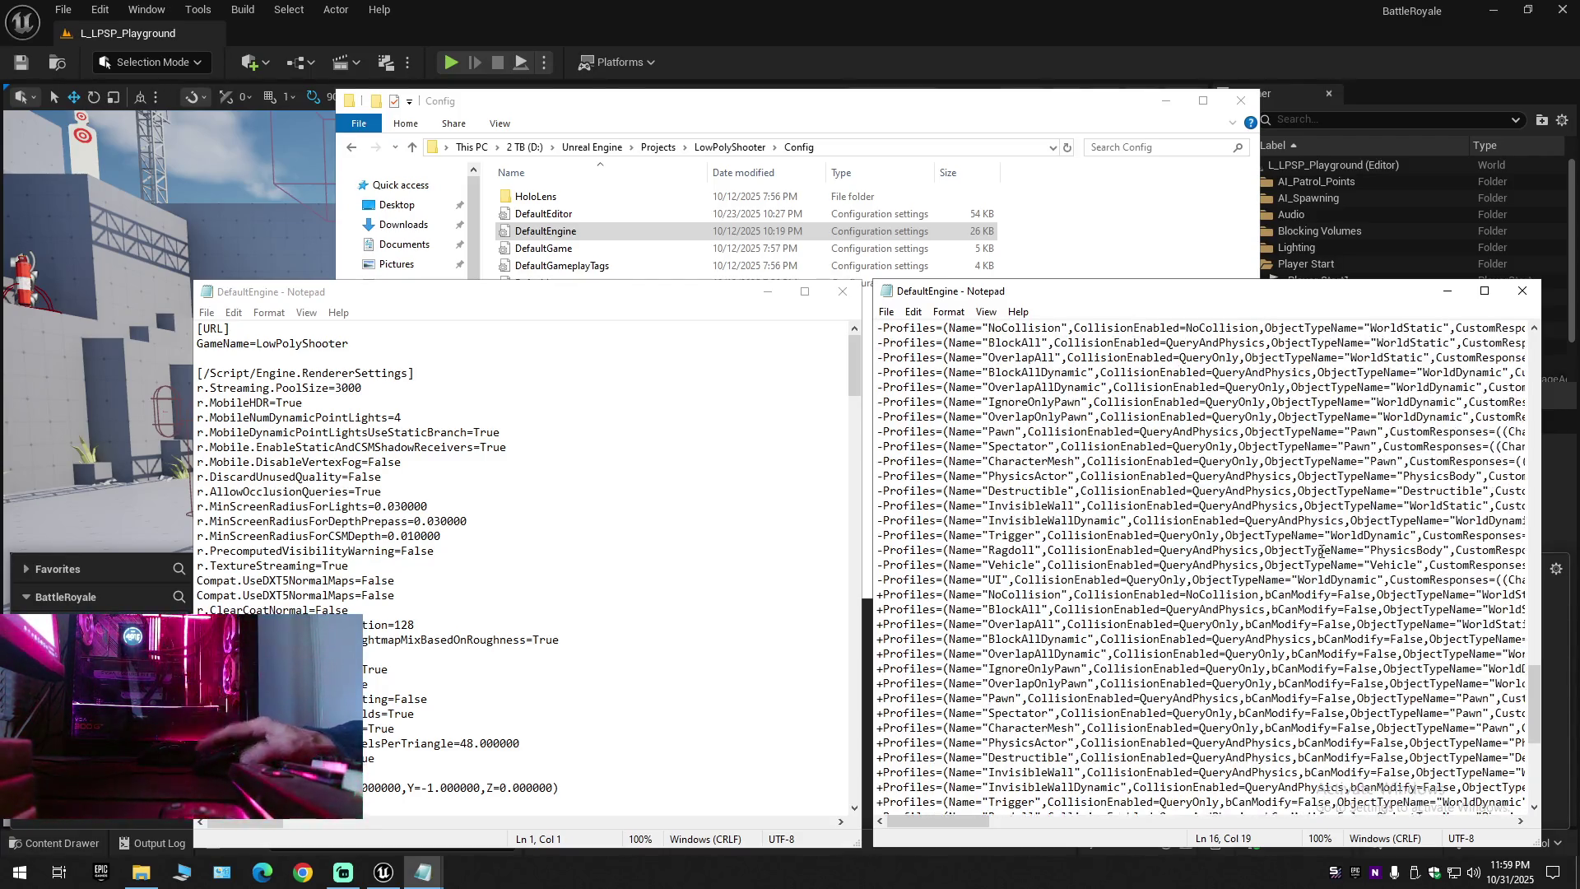
pyautogui.scroll(20, 1037, 658)
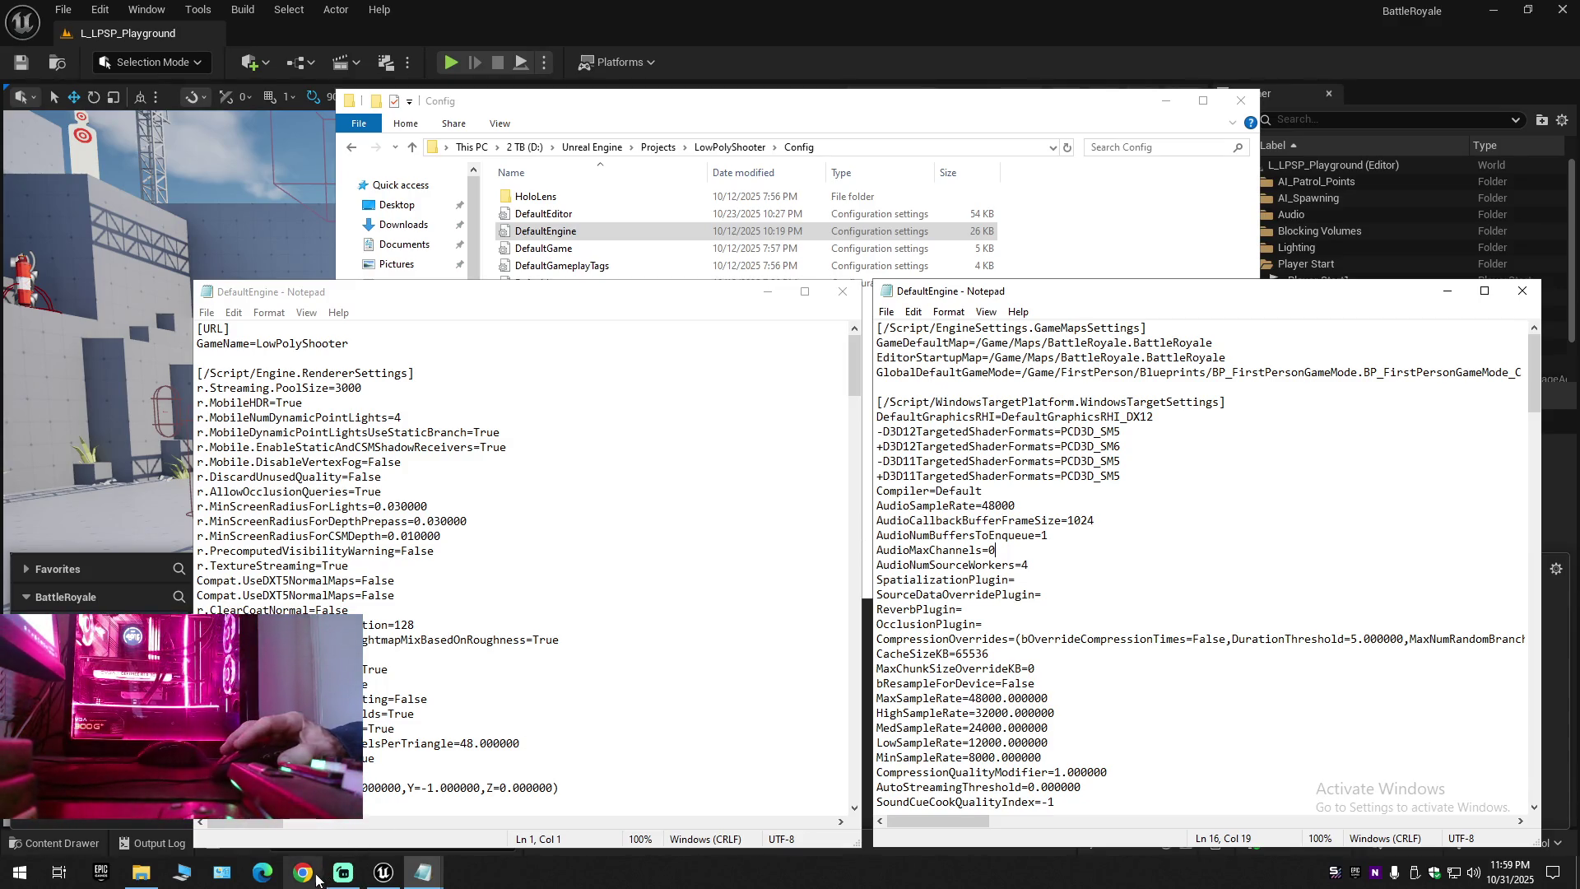
# Open DefaultEngine from BackUps > Project Backups > BattleRoyale With Plugins > BattleRoyale > Config
pyautogui.press('super+e')
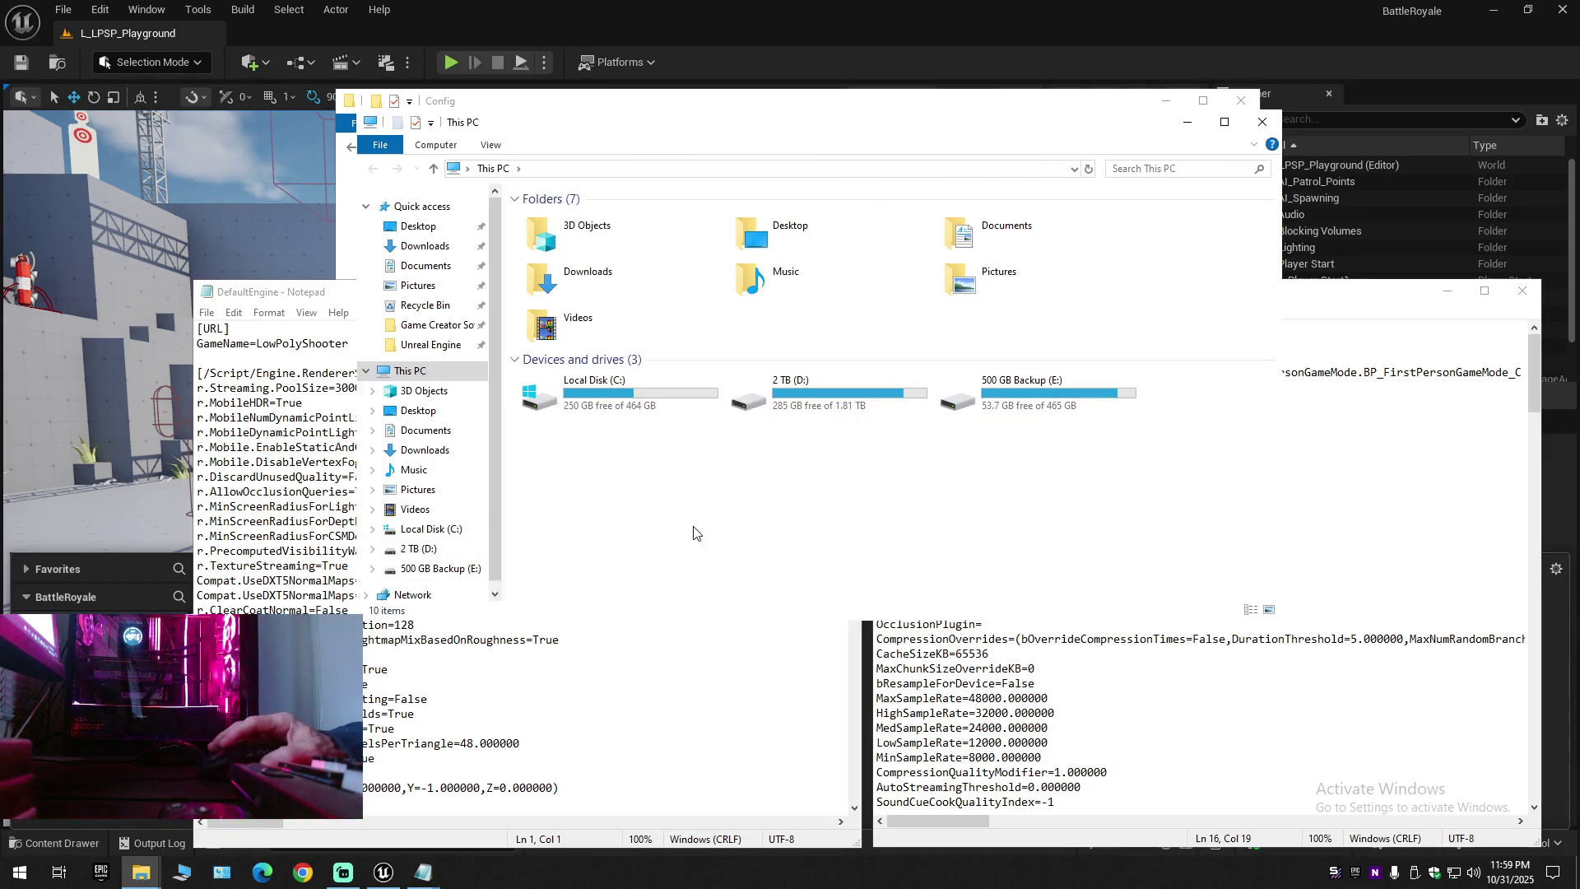
pyautogui.click(432, 345)
pyautogui.doubleClick(578, 224)
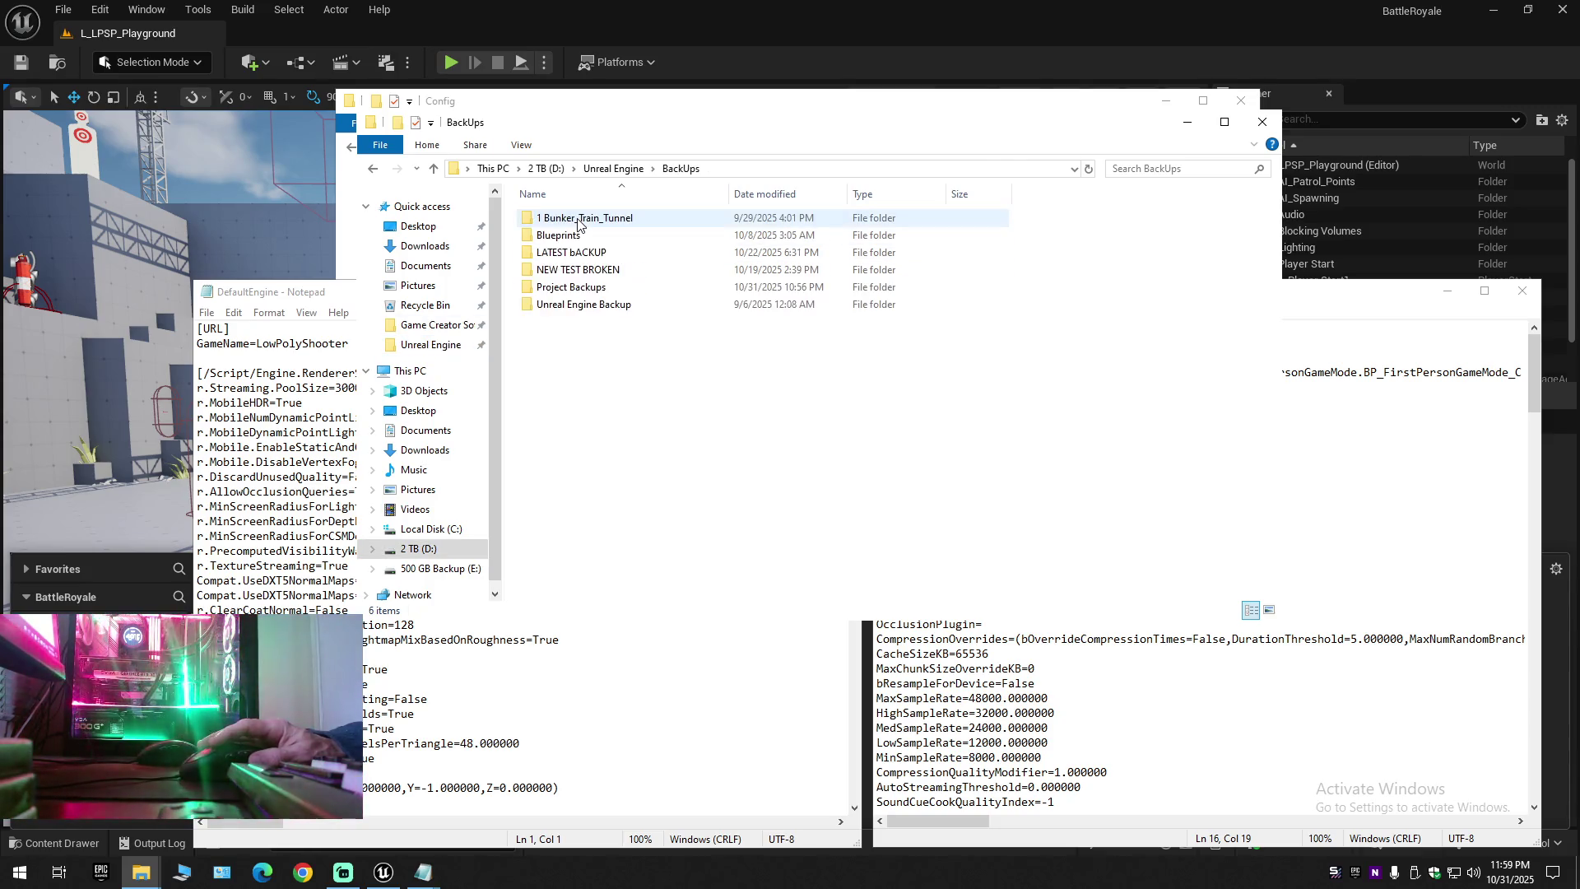
pyautogui.doubleClick(576, 288)
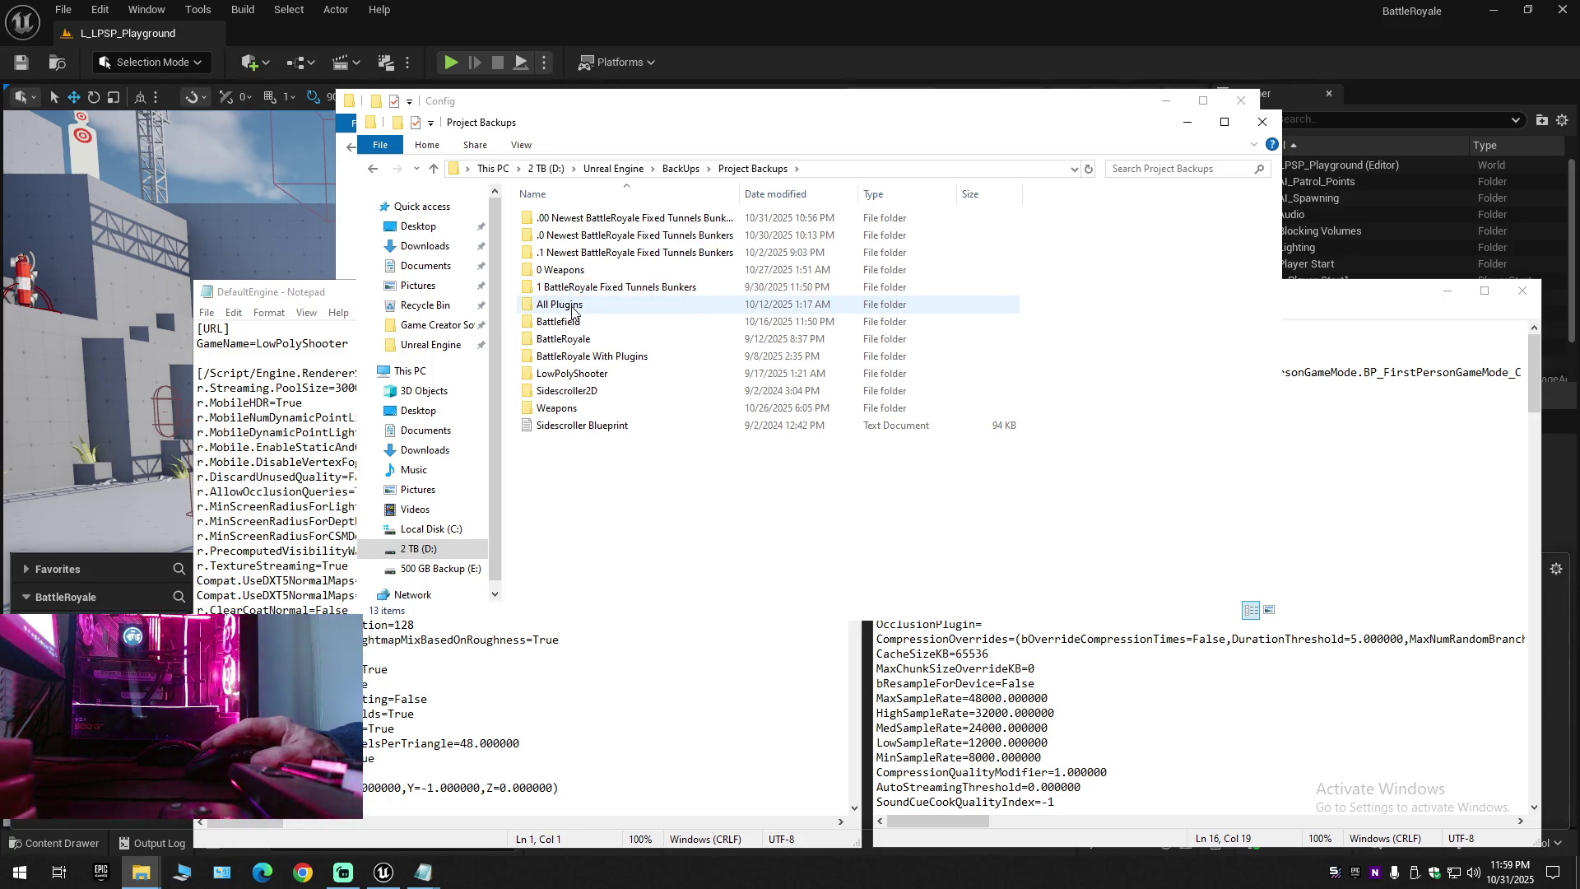
pyautogui.doubleClick(578, 307)
pyautogui.hotkey('alt', 'Left')
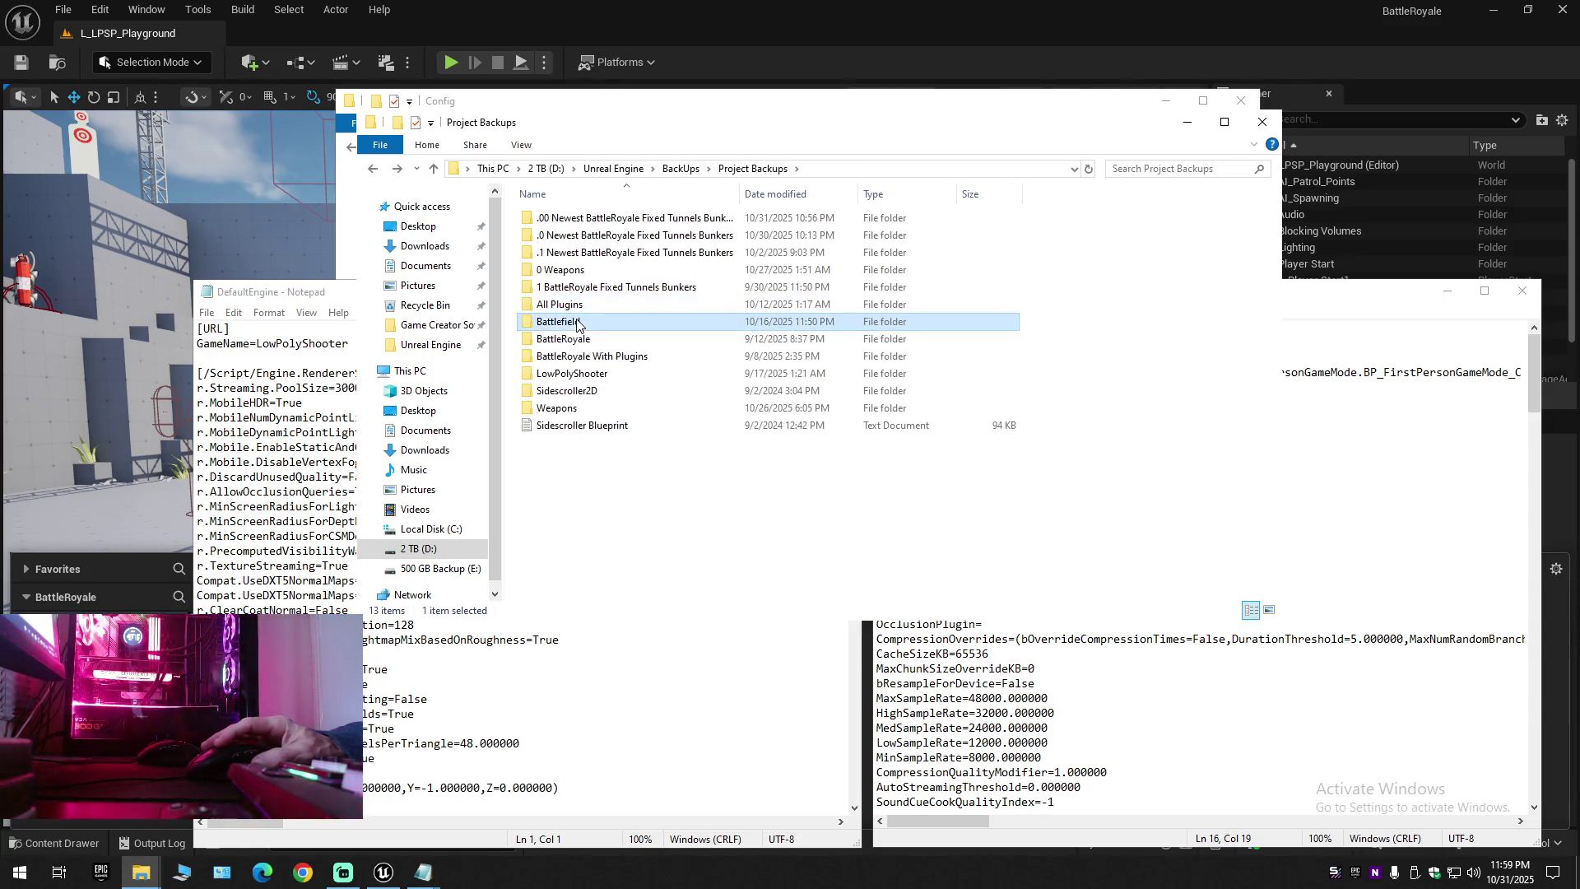
pyautogui.click(576, 344)
pyautogui.doubleClick(576, 344)
pyautogui.hotkey('alt', 'Left')
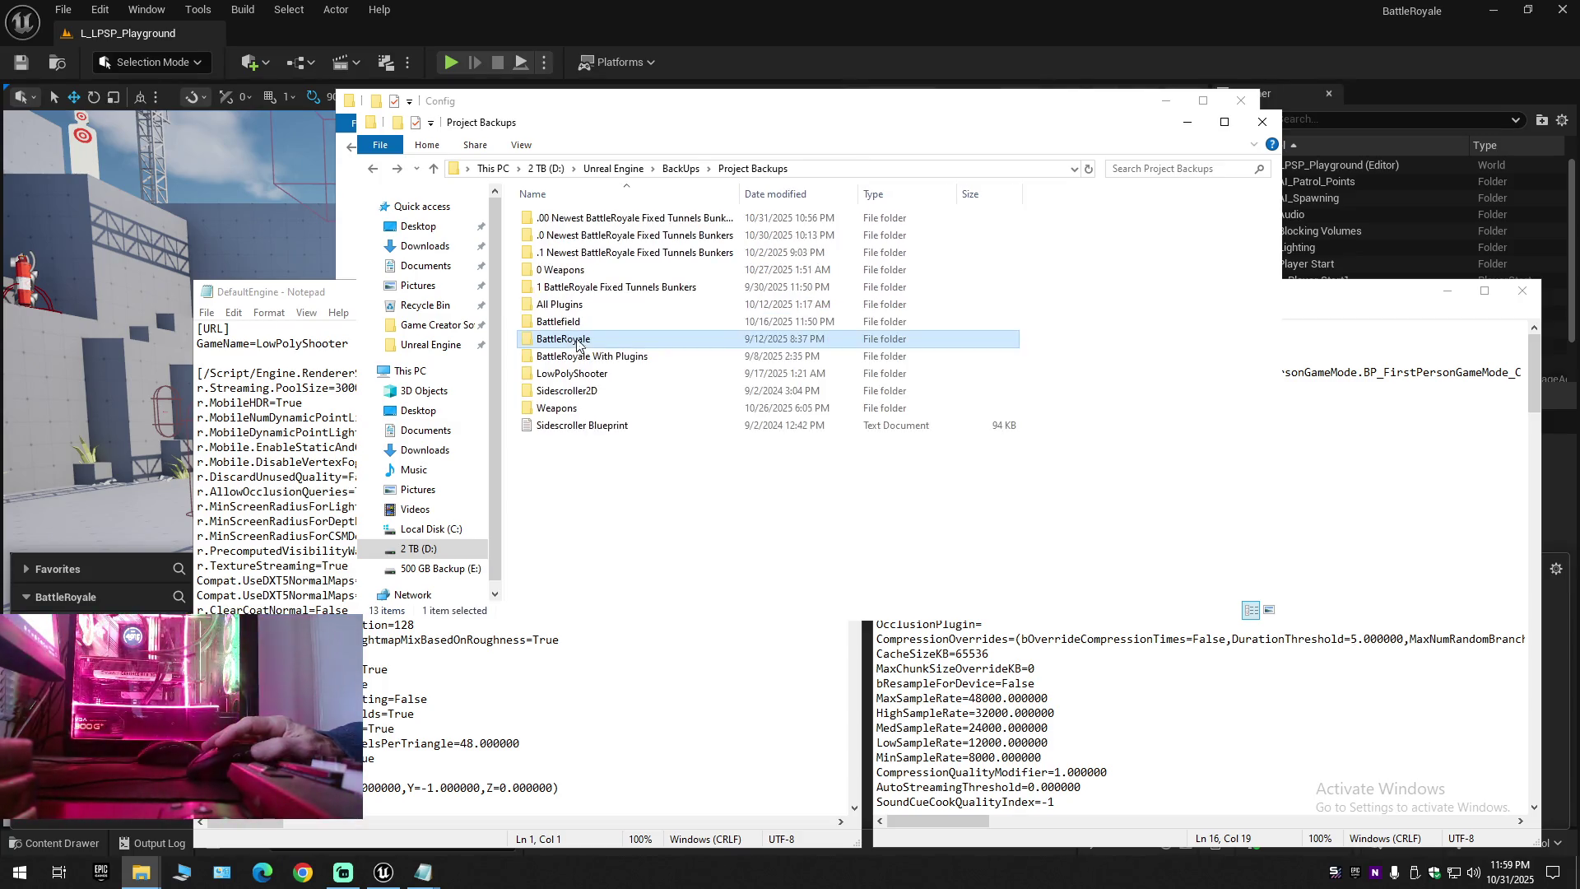
pyautogui.doubleClick(578, 357)
pyautogui.doubleClick(574, 218)
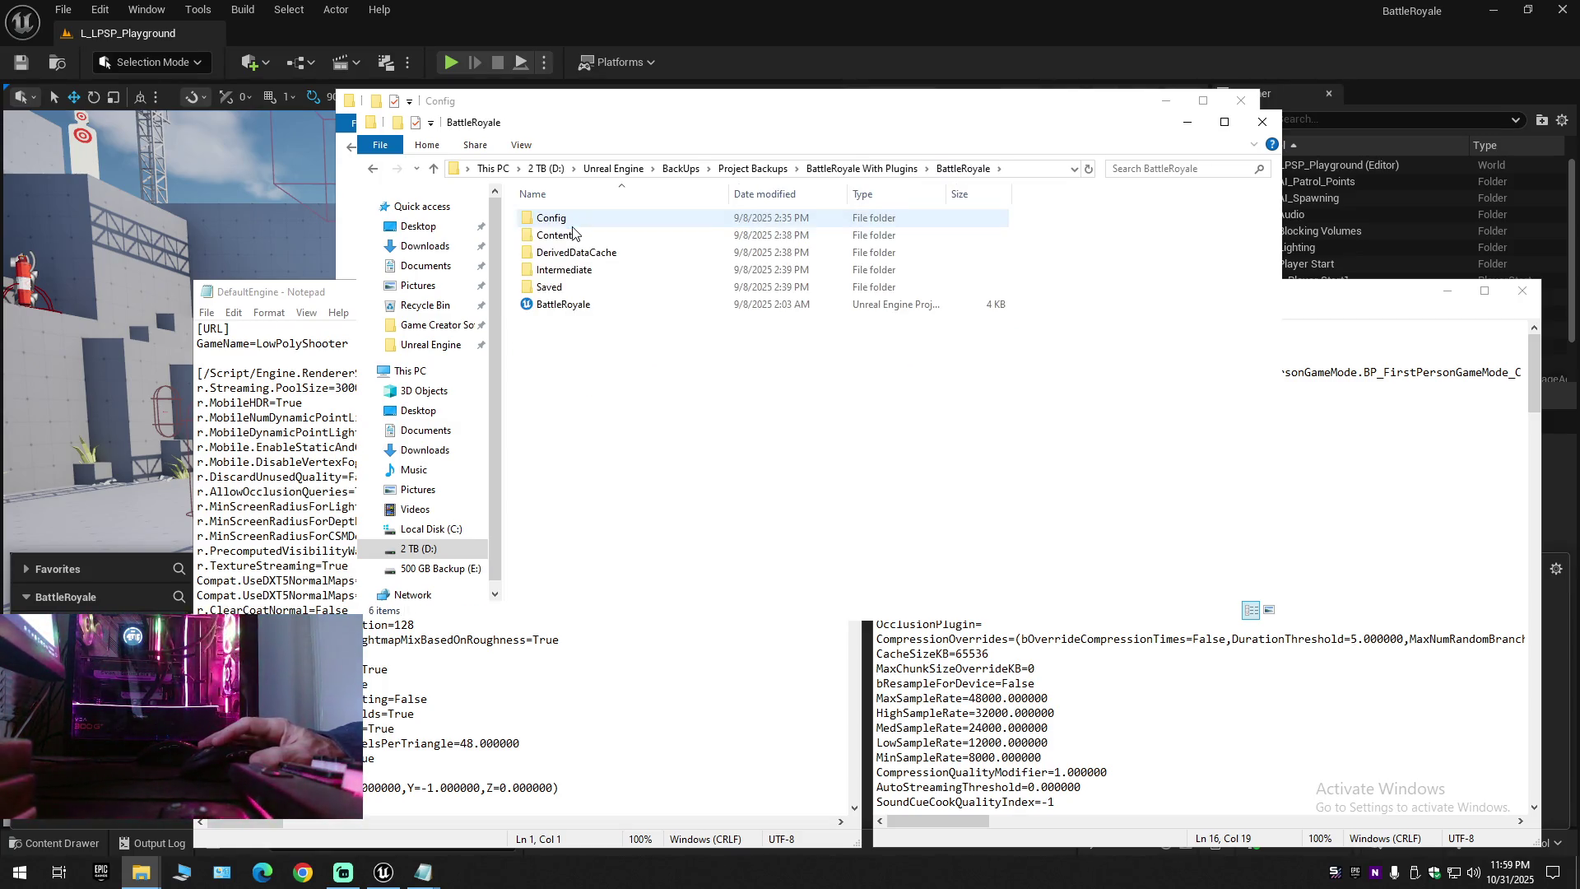
pyautogui.doubleClick(574, 219)
pyautogui.doubleClick(573, 235)
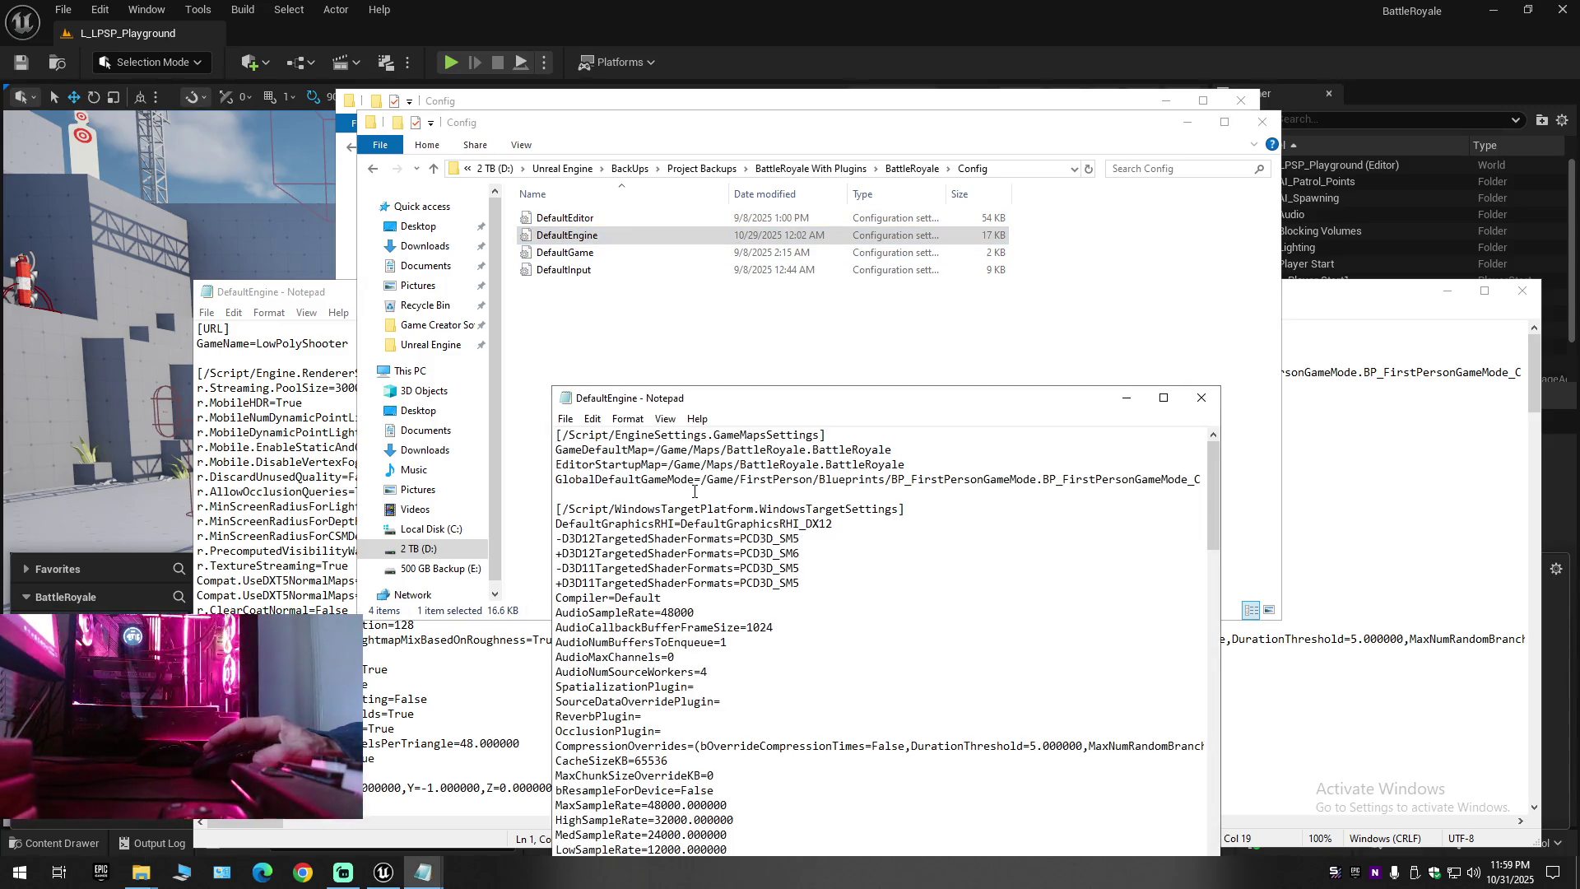
# Scroll through the backup DefaultEngine settings
pyautogui.scroll(-15, 808, 661)
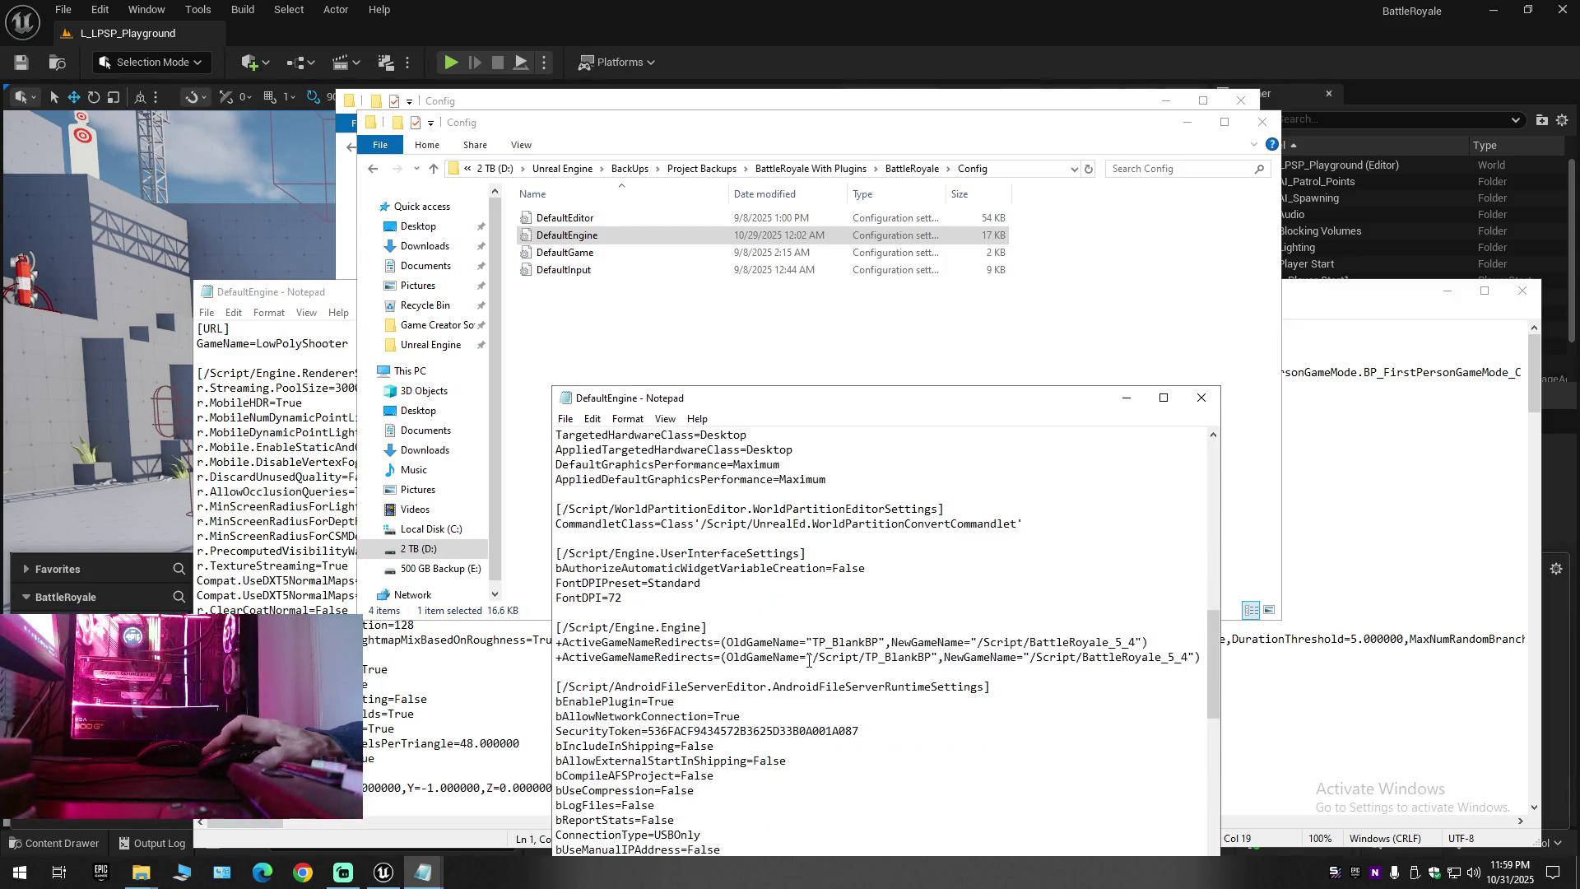
pyautogui.scroll(-2, 809, 660)
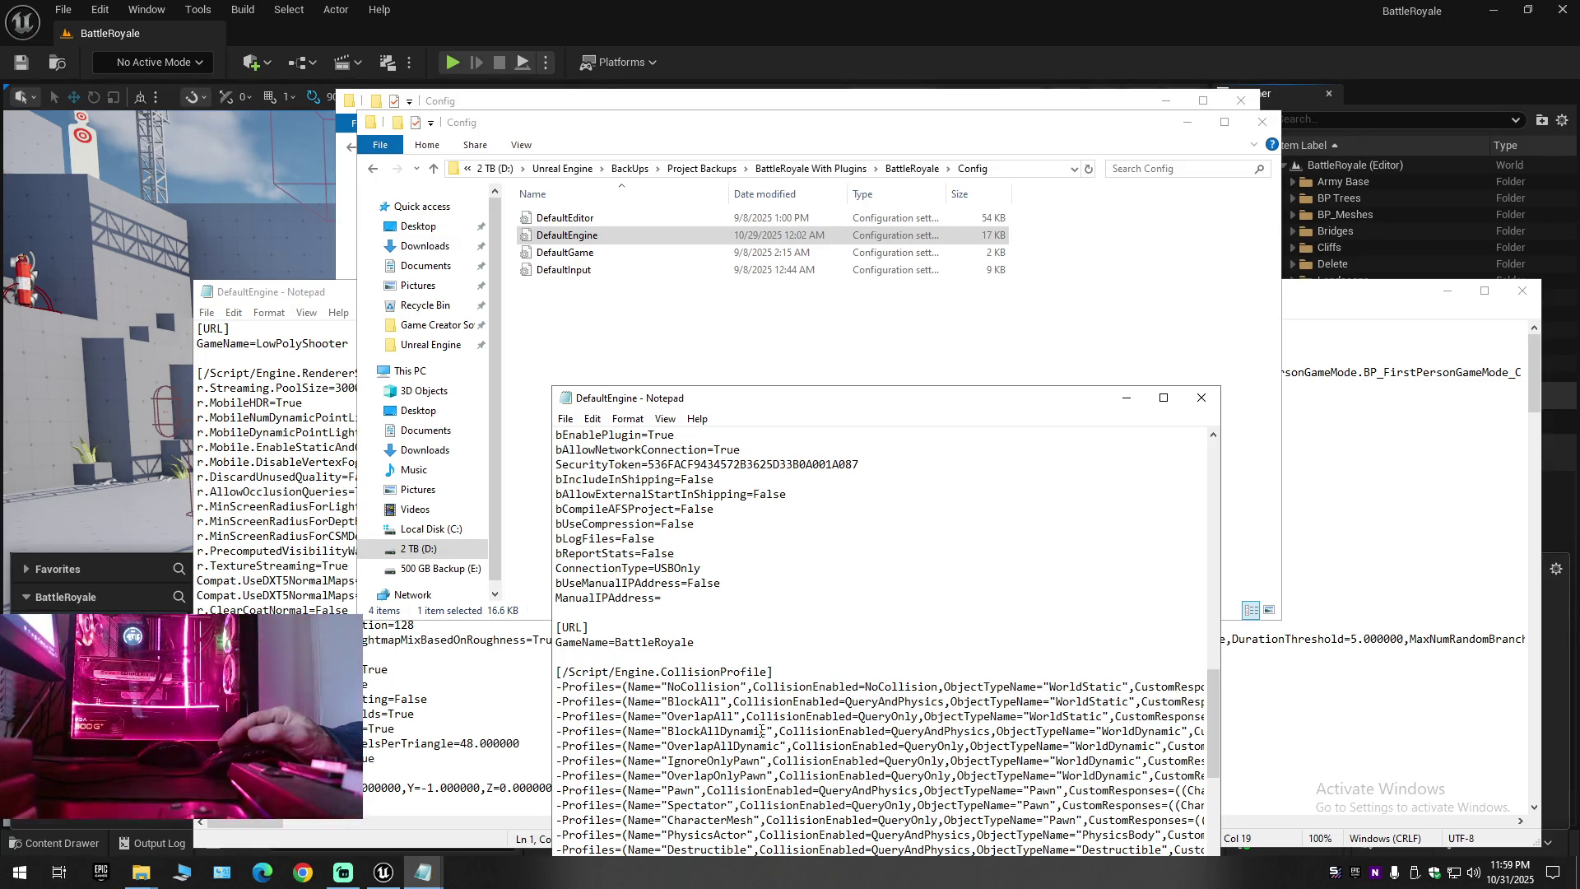
pyautogui.scroll(1, 761, 731)
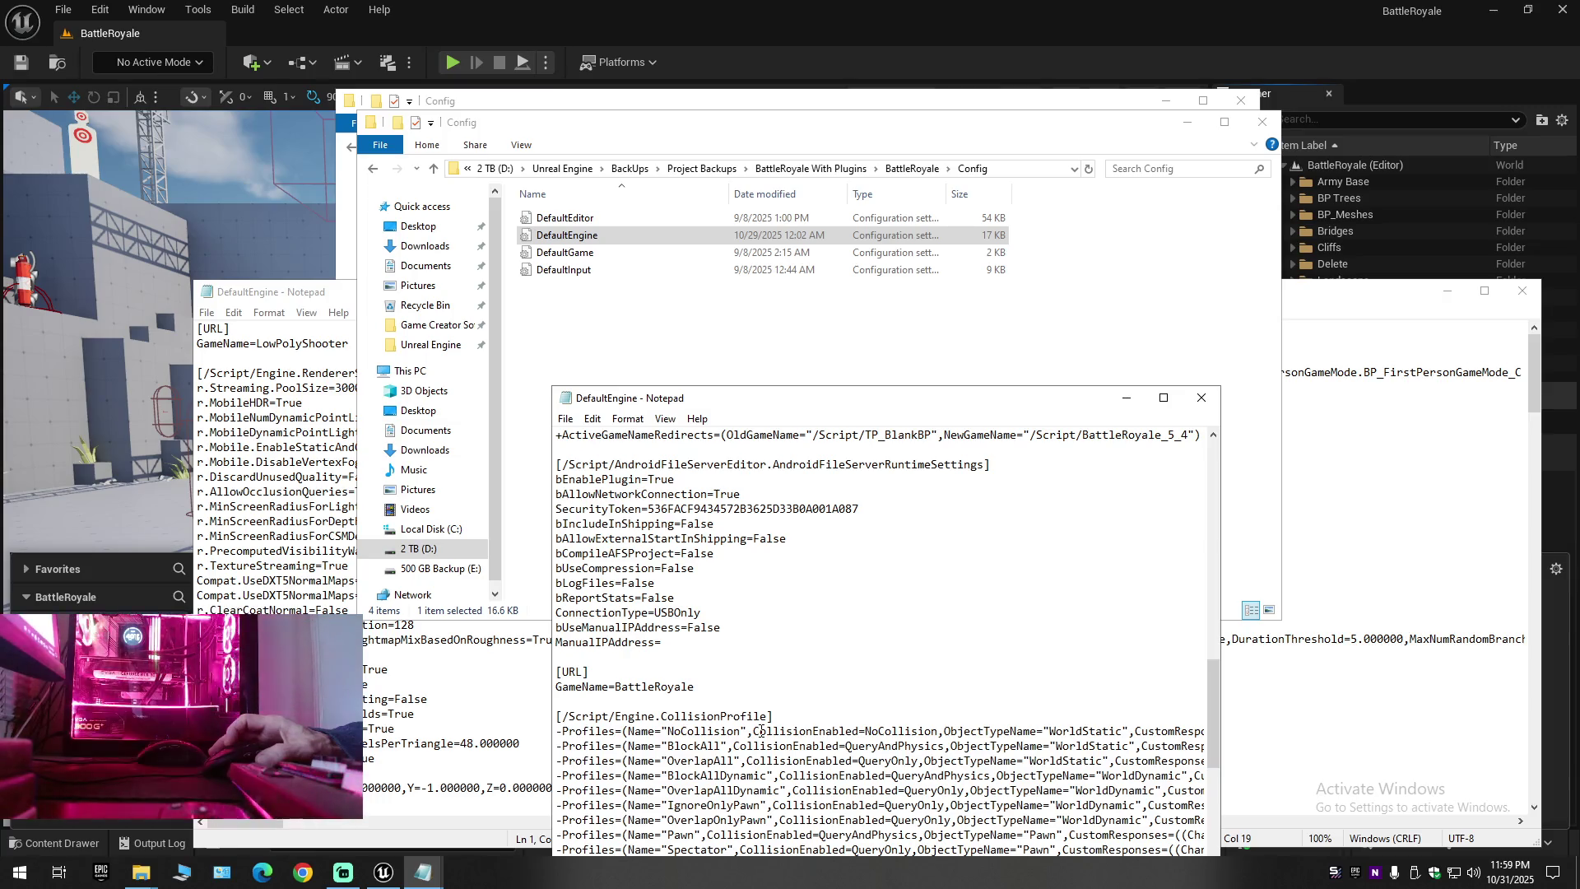
pyautogui.scroll(4, 761, 731)
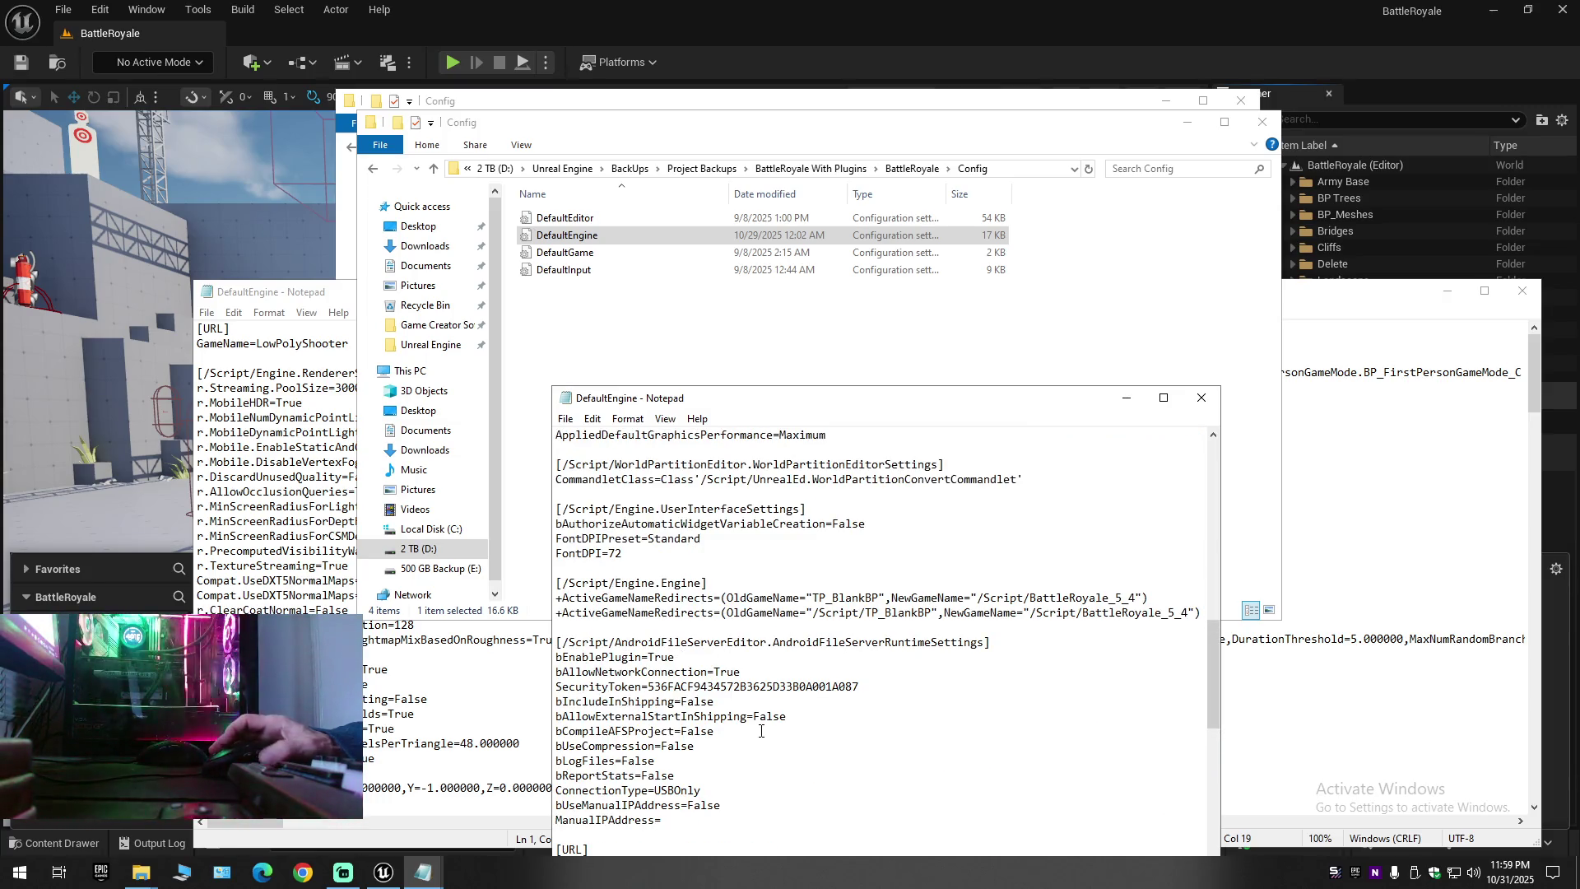
# Close all the Notepad windows and both Config folder Explorer windows
pyautogui.click(1202, 397)
pyautogui.click(1521, 290)
pyautogui.click(1521, 291)
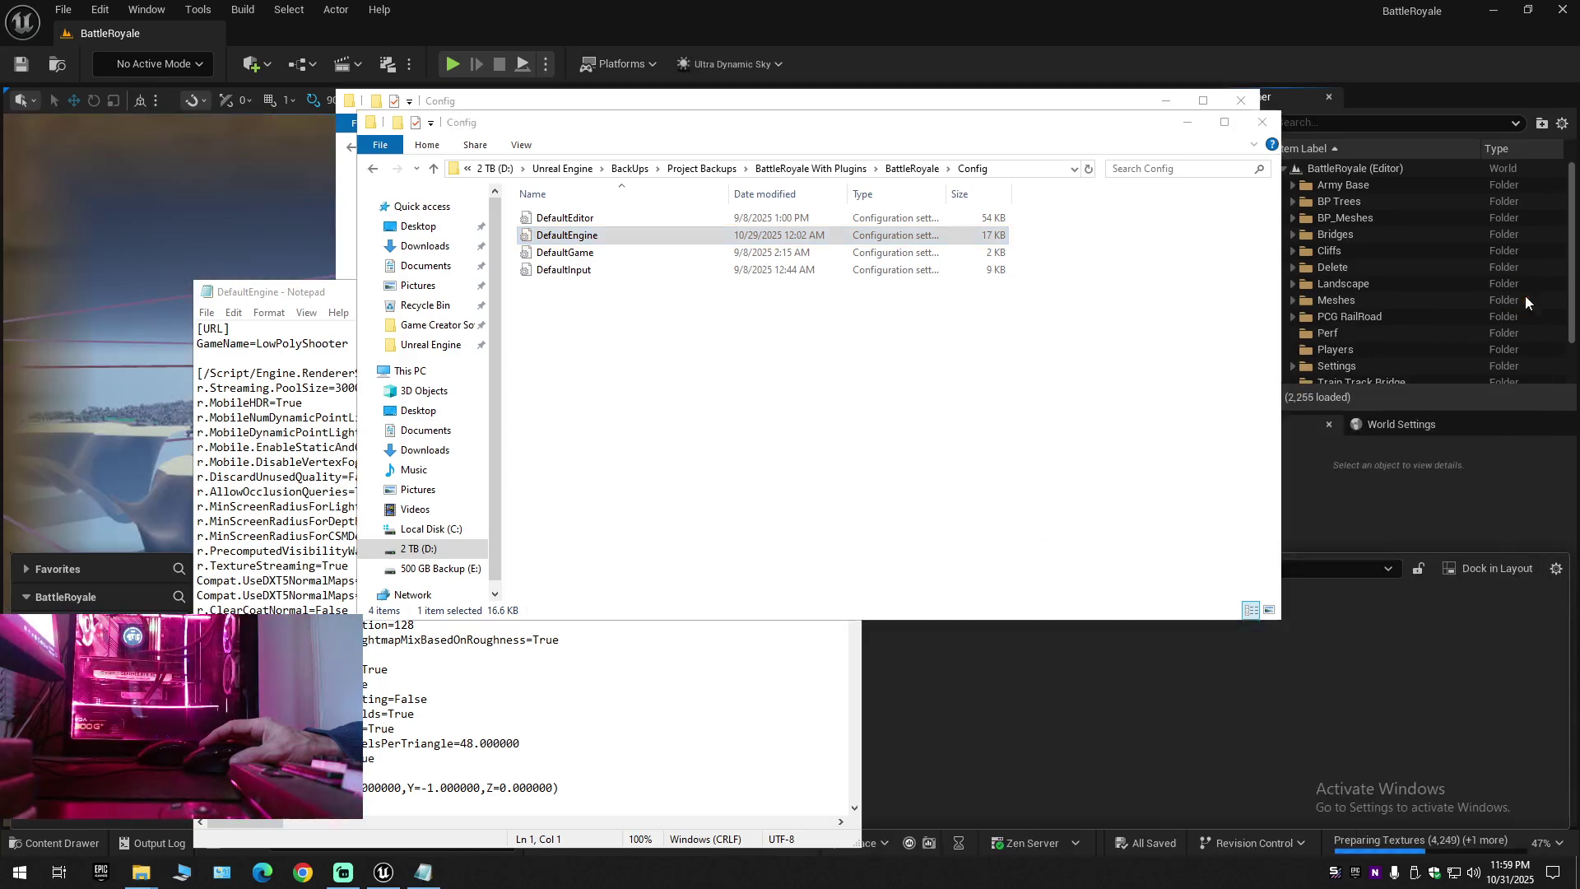
pyautogui.click(1261, 121)
pyautogui.click(1241, 101)
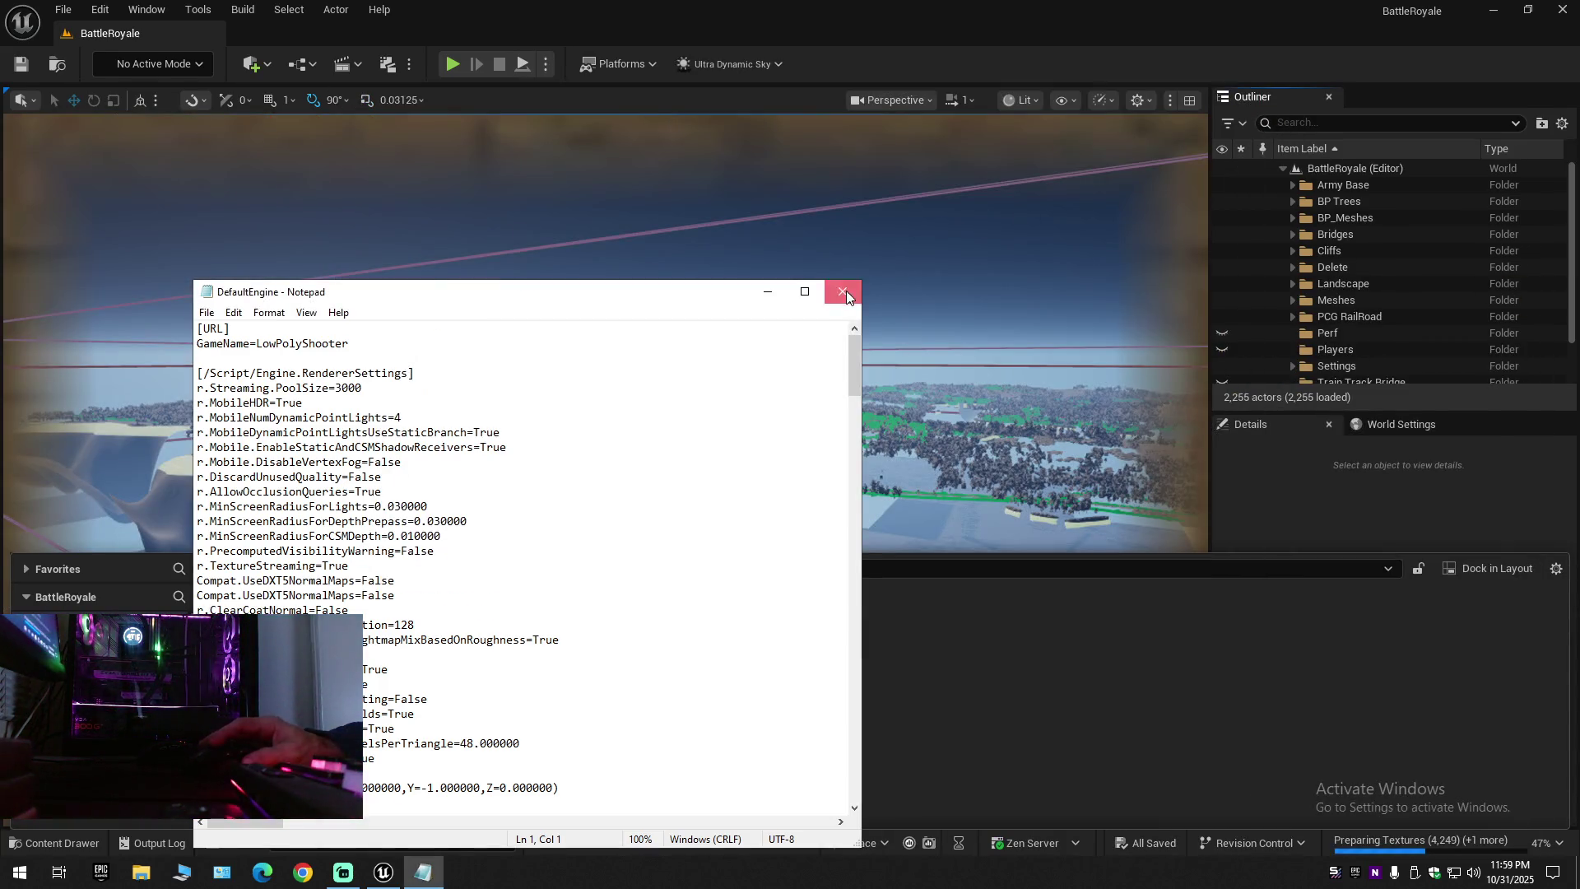
# Close the last Notepad window, fly down to the walled base, and select Showreel_Scene
pyautogui.click(845, 293)
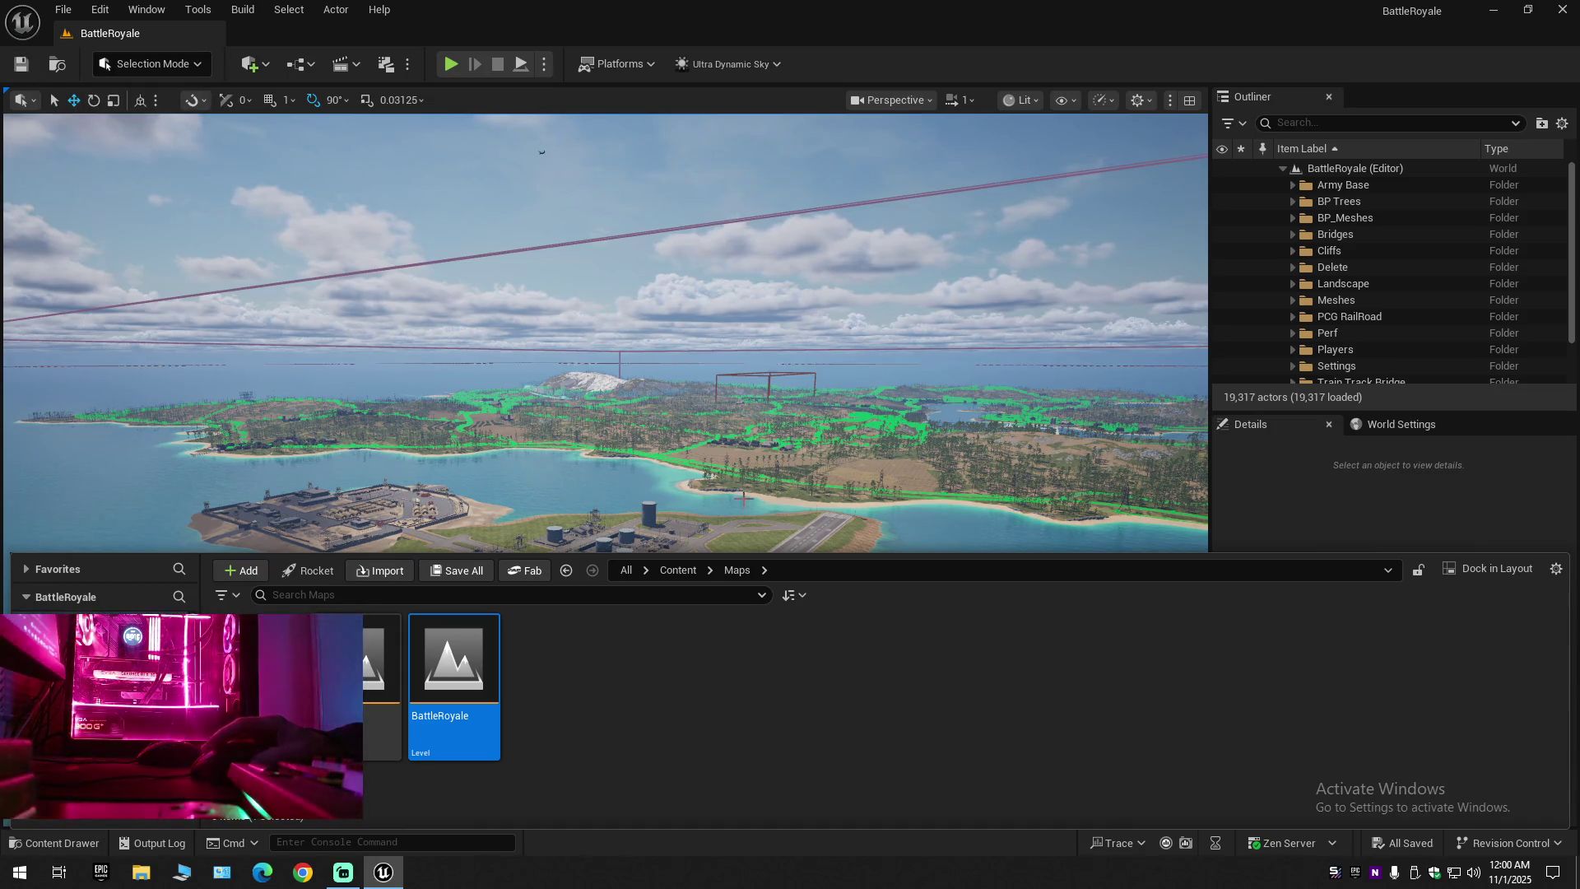
pyautogui.moveTo(743, 498)
pyautogui.mouseDown()
pyautogui.moveTo(743, 420)
pyautogui.moveTo(743, 453)
pyautogui.mouseUp()
pyautogui.scroll(-2, 743, 428)
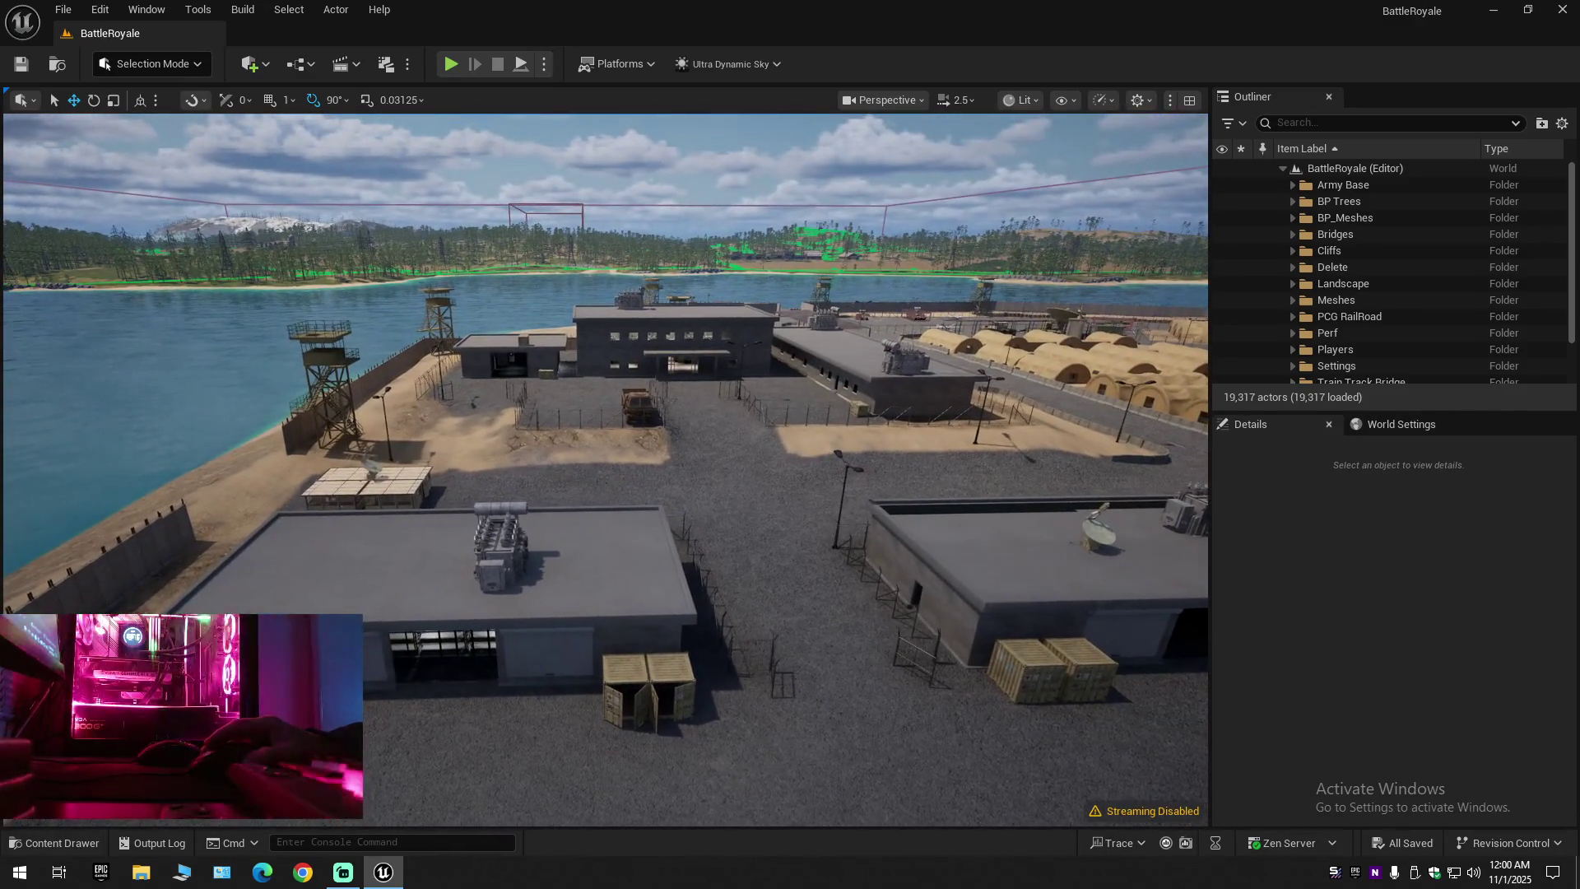
pyautogui.click(595, 539)
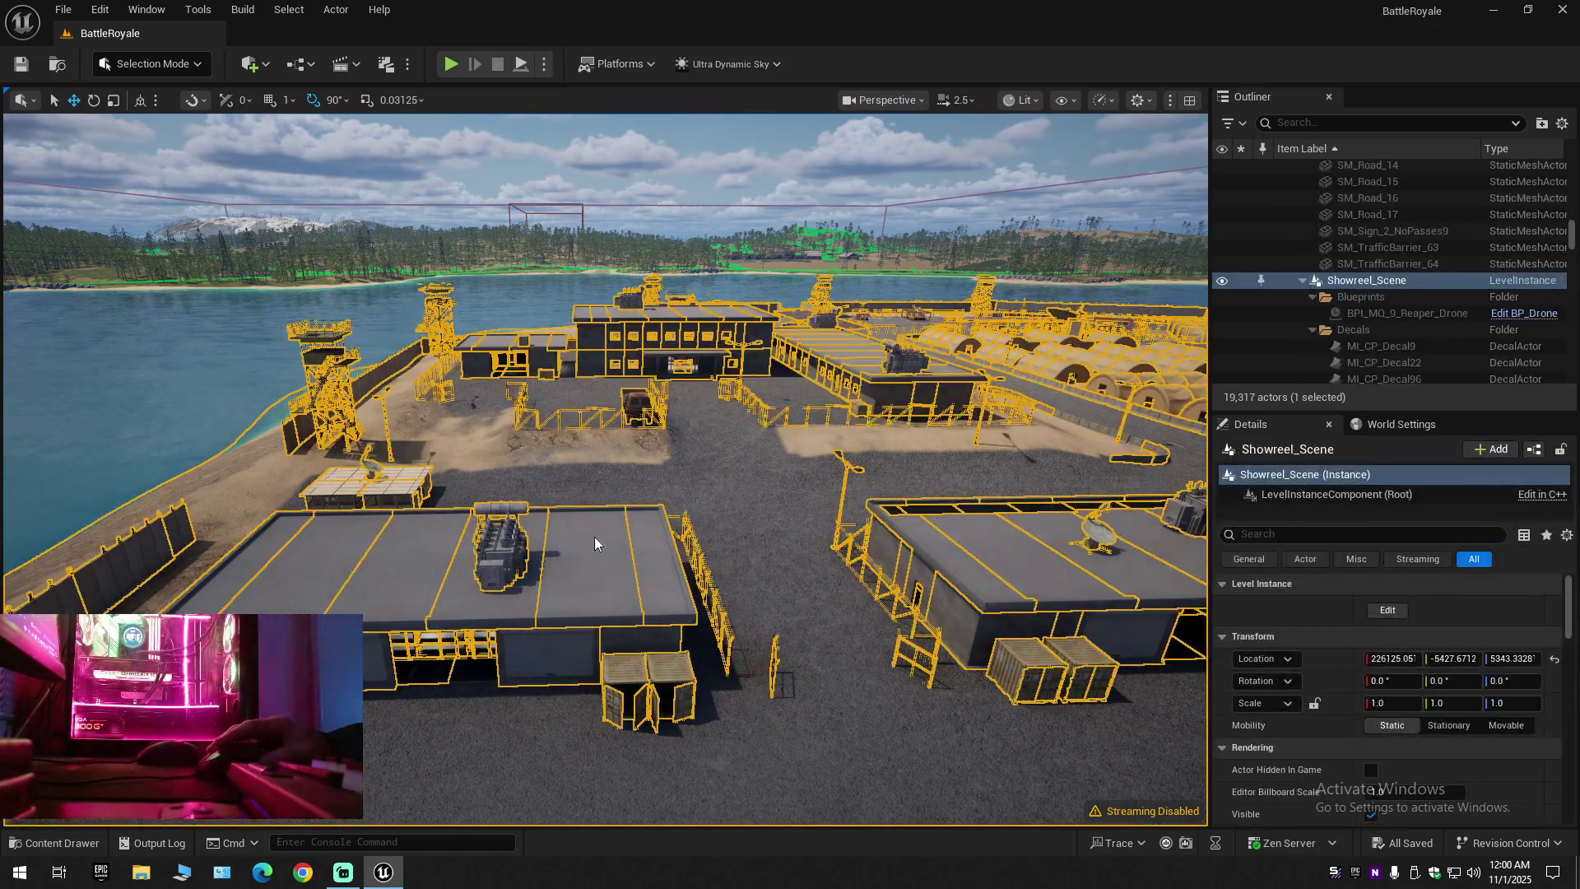
# Edit the Showreel_Scene level instance, then open File Explorer at drive D's Unreal Engine folder
pyautogui.rightClick(595, 543)
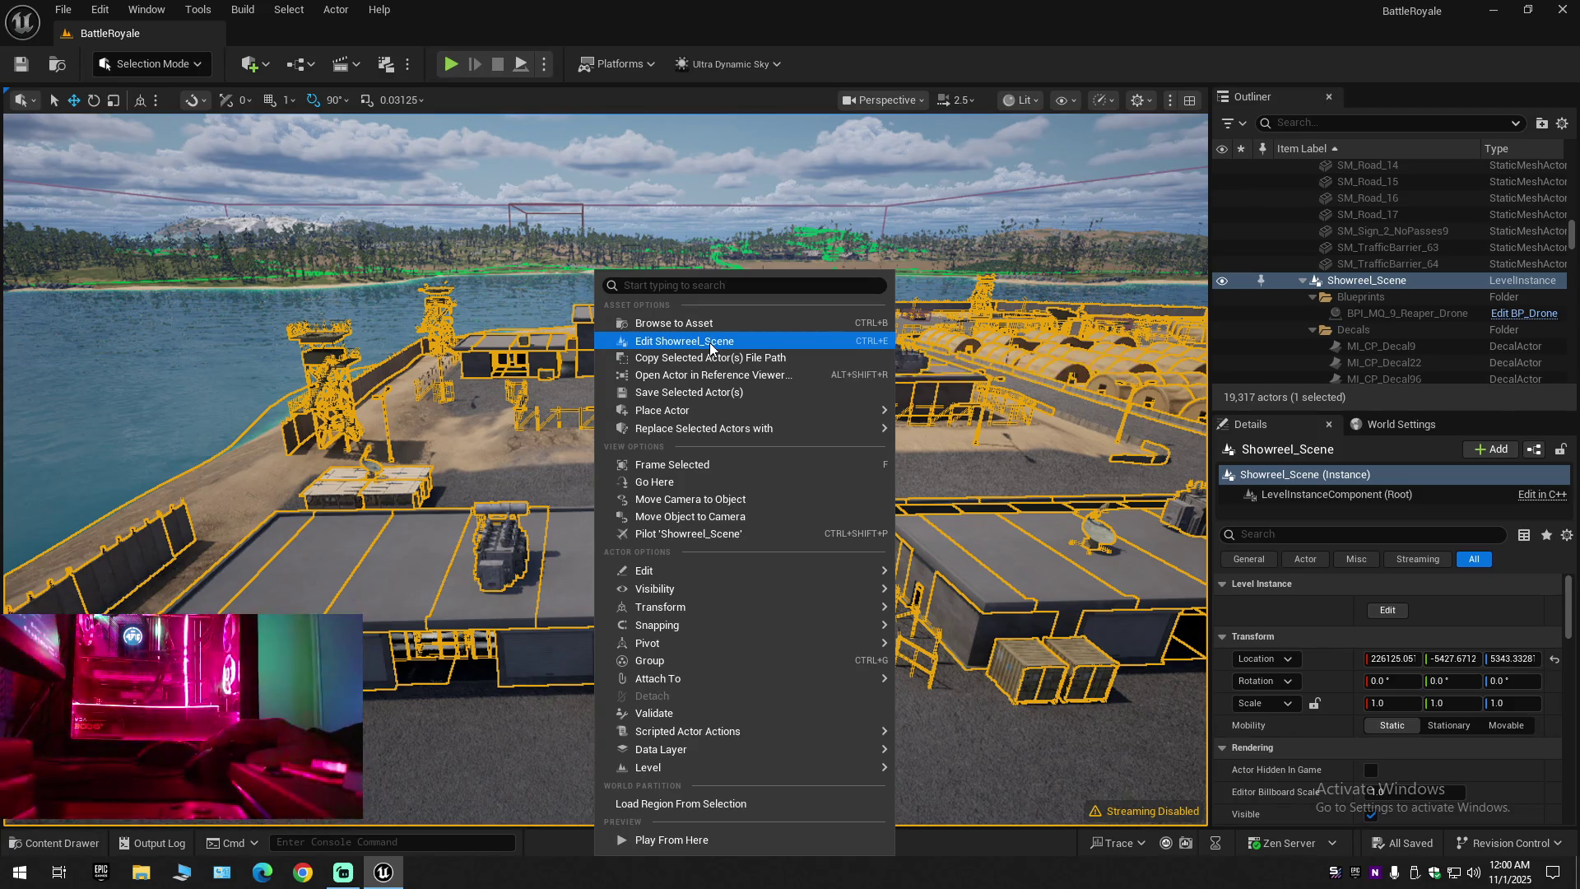
pyautogui.click(710, 347)
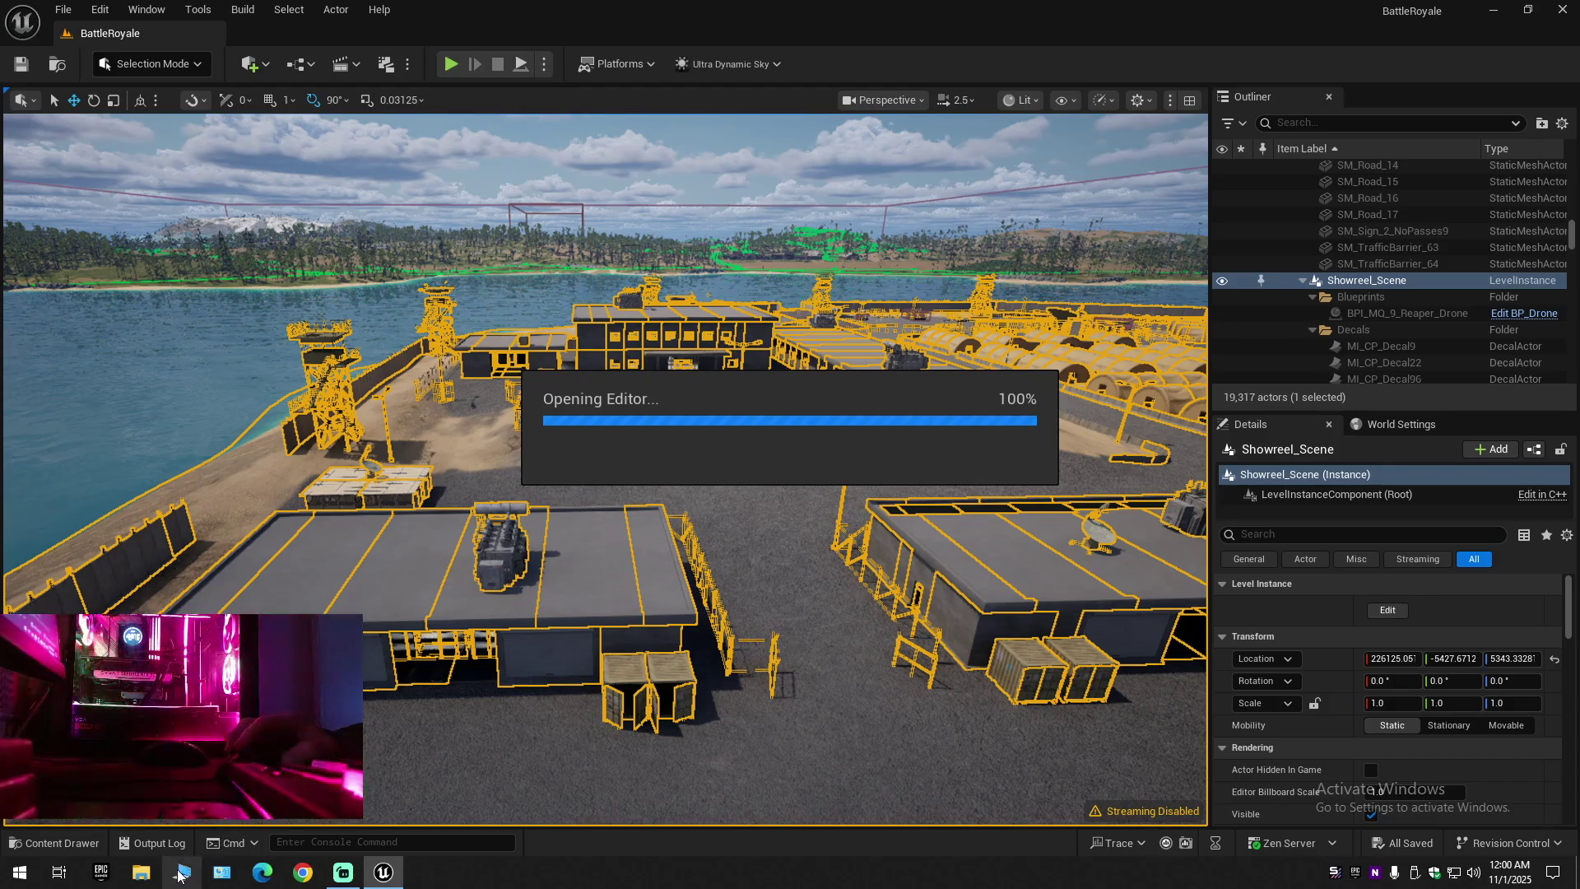
pyautogui.click(140, 872)
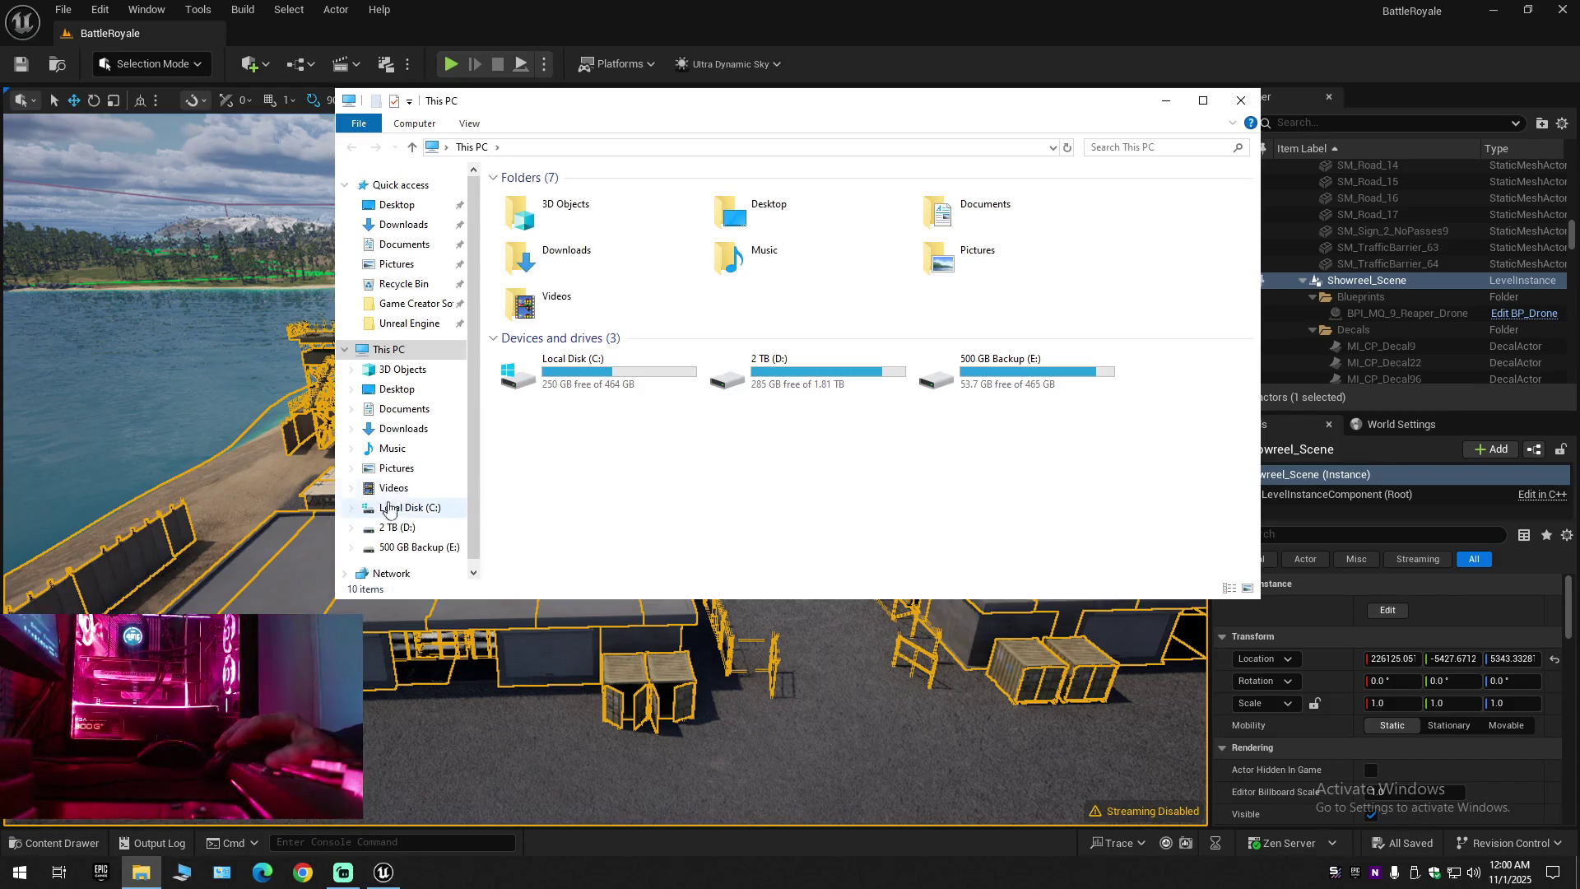
pyautogui.click(411, 324)
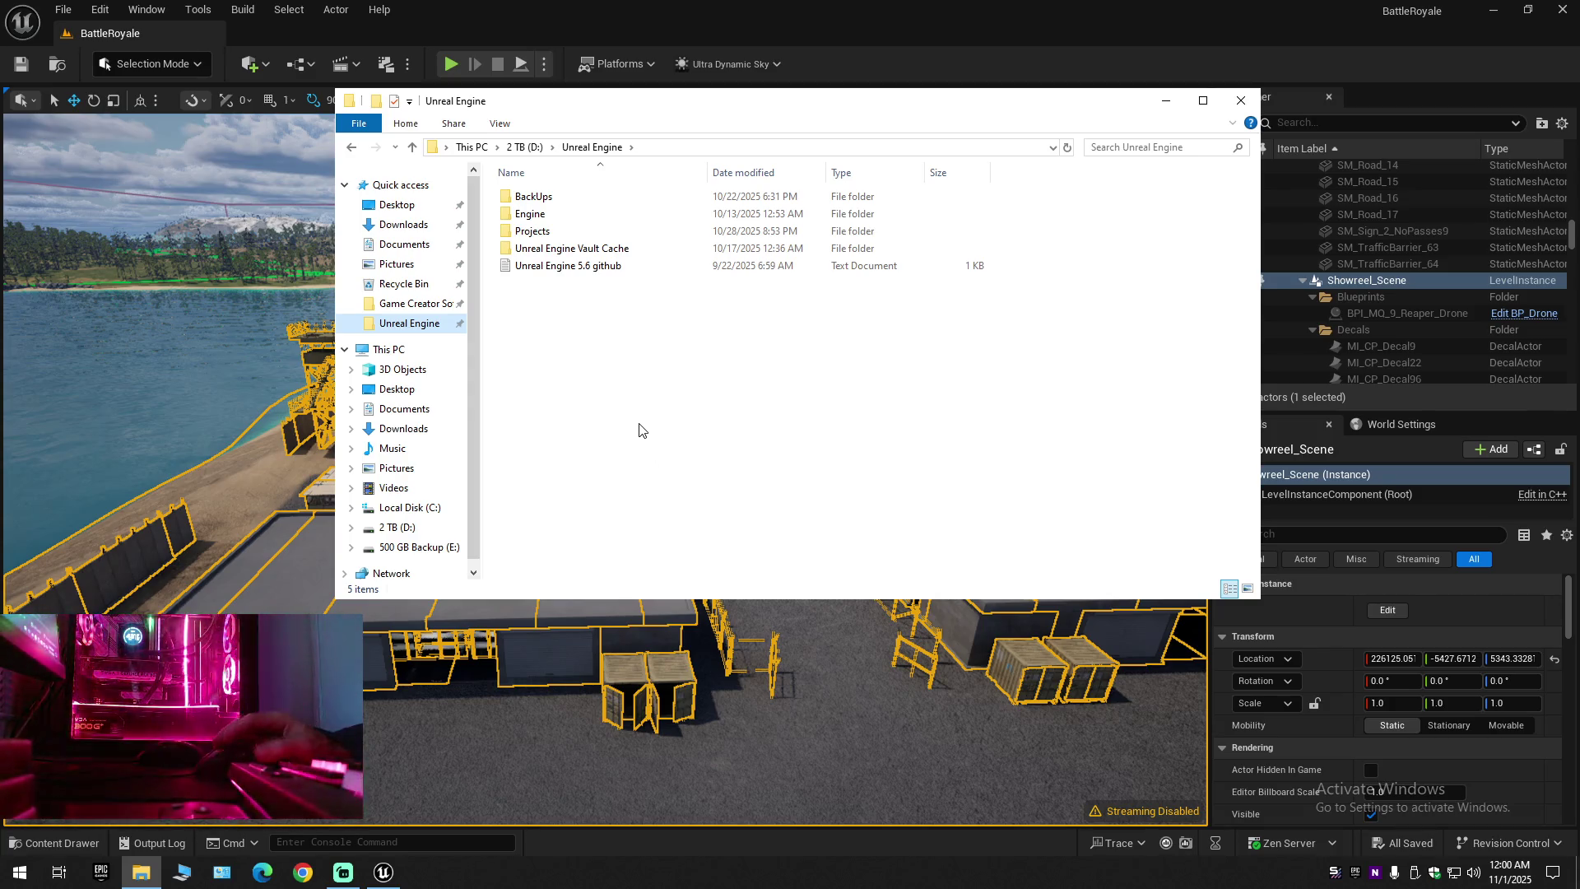
# Browse to Projects > LowPolyShooter > Config to view its .ini files, then close Explorer
pyautogui.doubleClick(549, 234)
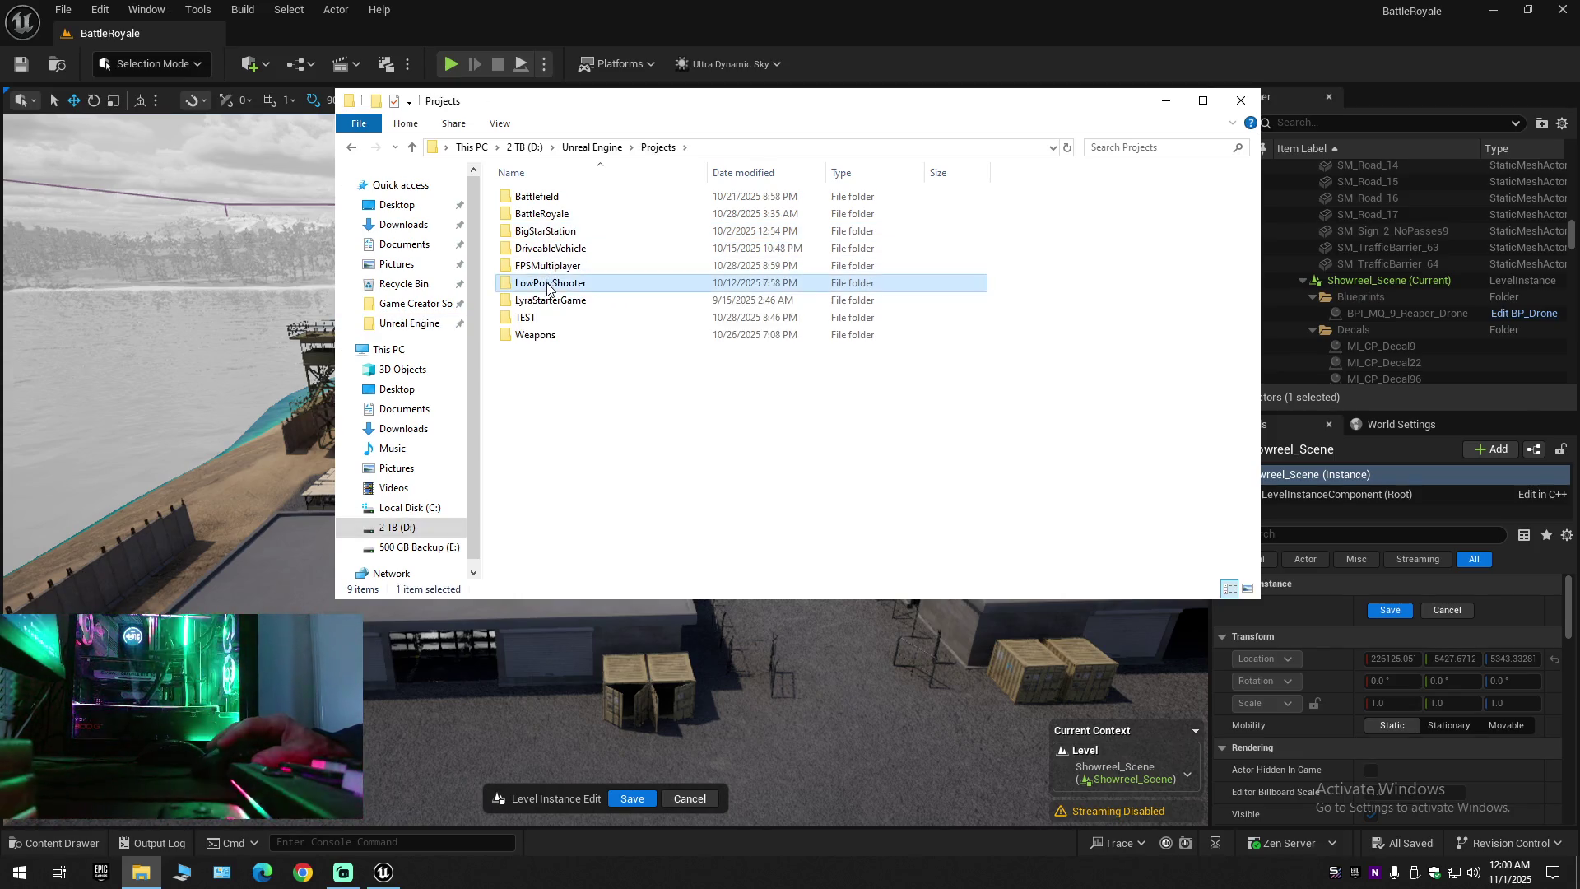
pyautogui.doubleClick(549, 282)
pyautogui.click(544, 199)
pyautogui.doubleClick(545, 200)
pyautogui.moveTo(634, 338)
pyautogui.mouseDown()
pyautogui.moveTo(557, 211)
pyautogui.moveTo(583, 292)
pyautogui.mouseUp()
pyautogui.click(640, 363)
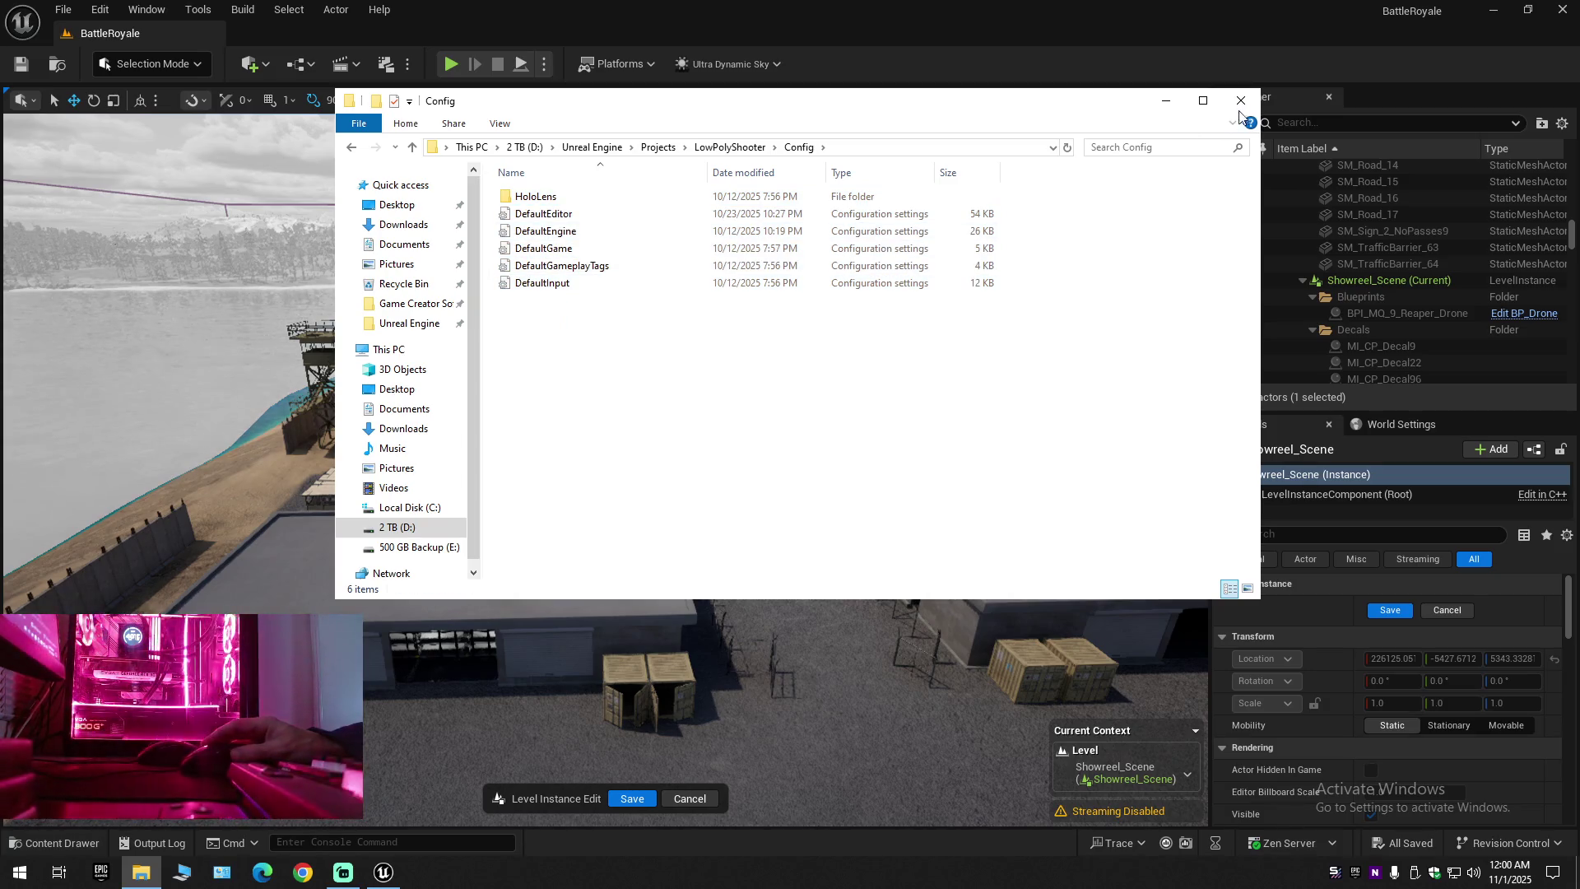
pyautogui.click(1240, 99)
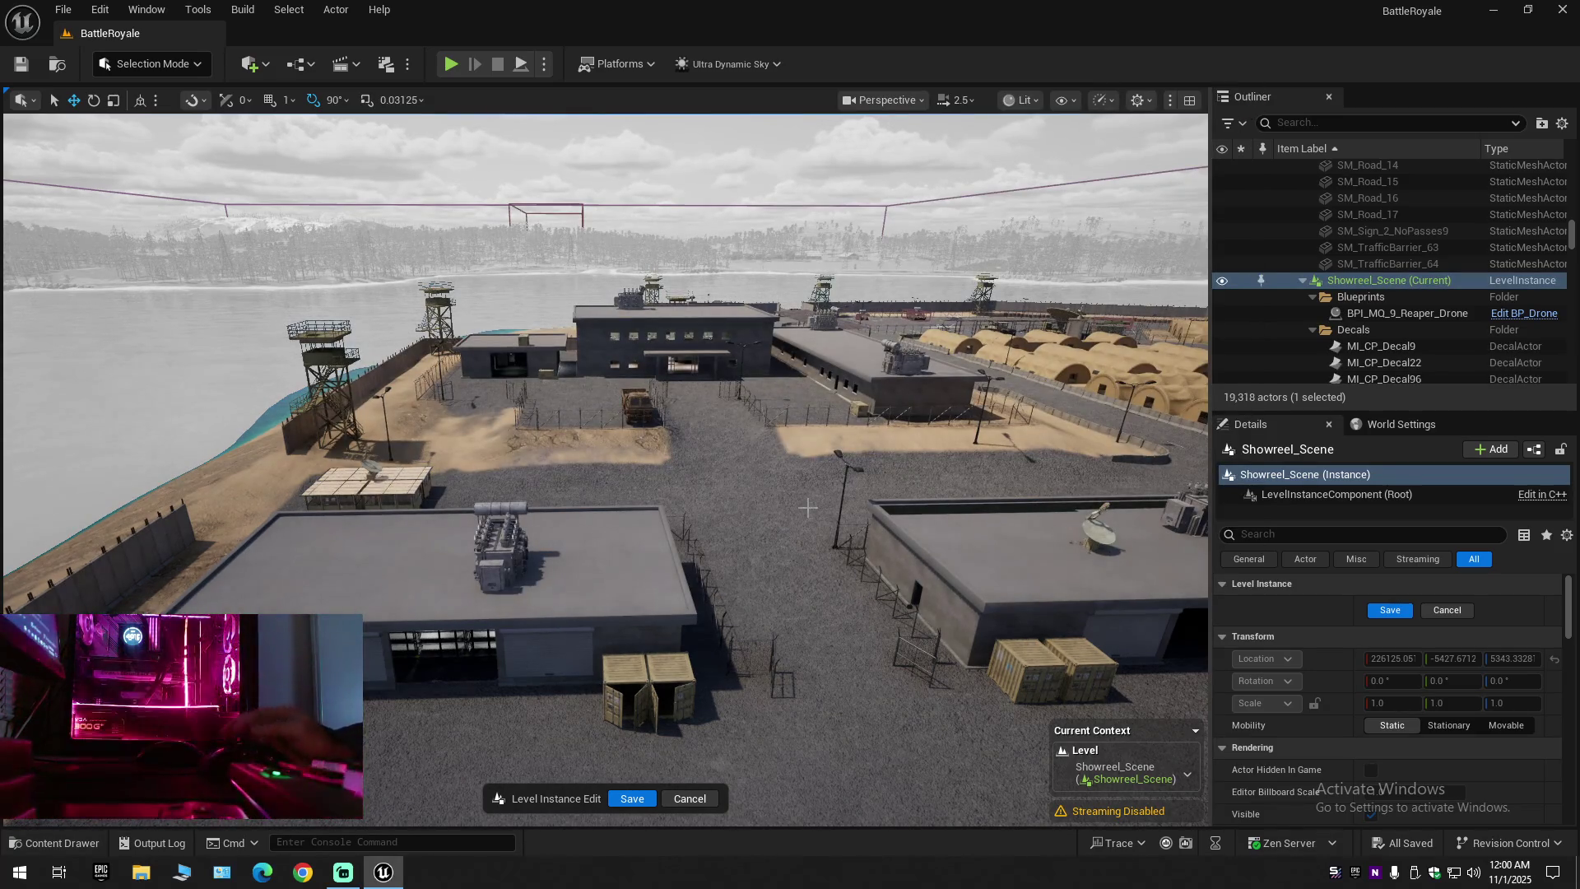
# Select the concrete roof panels and the rooftop generator and hide them in the Outliner
pyautogui.scroll(5, 770, 570)
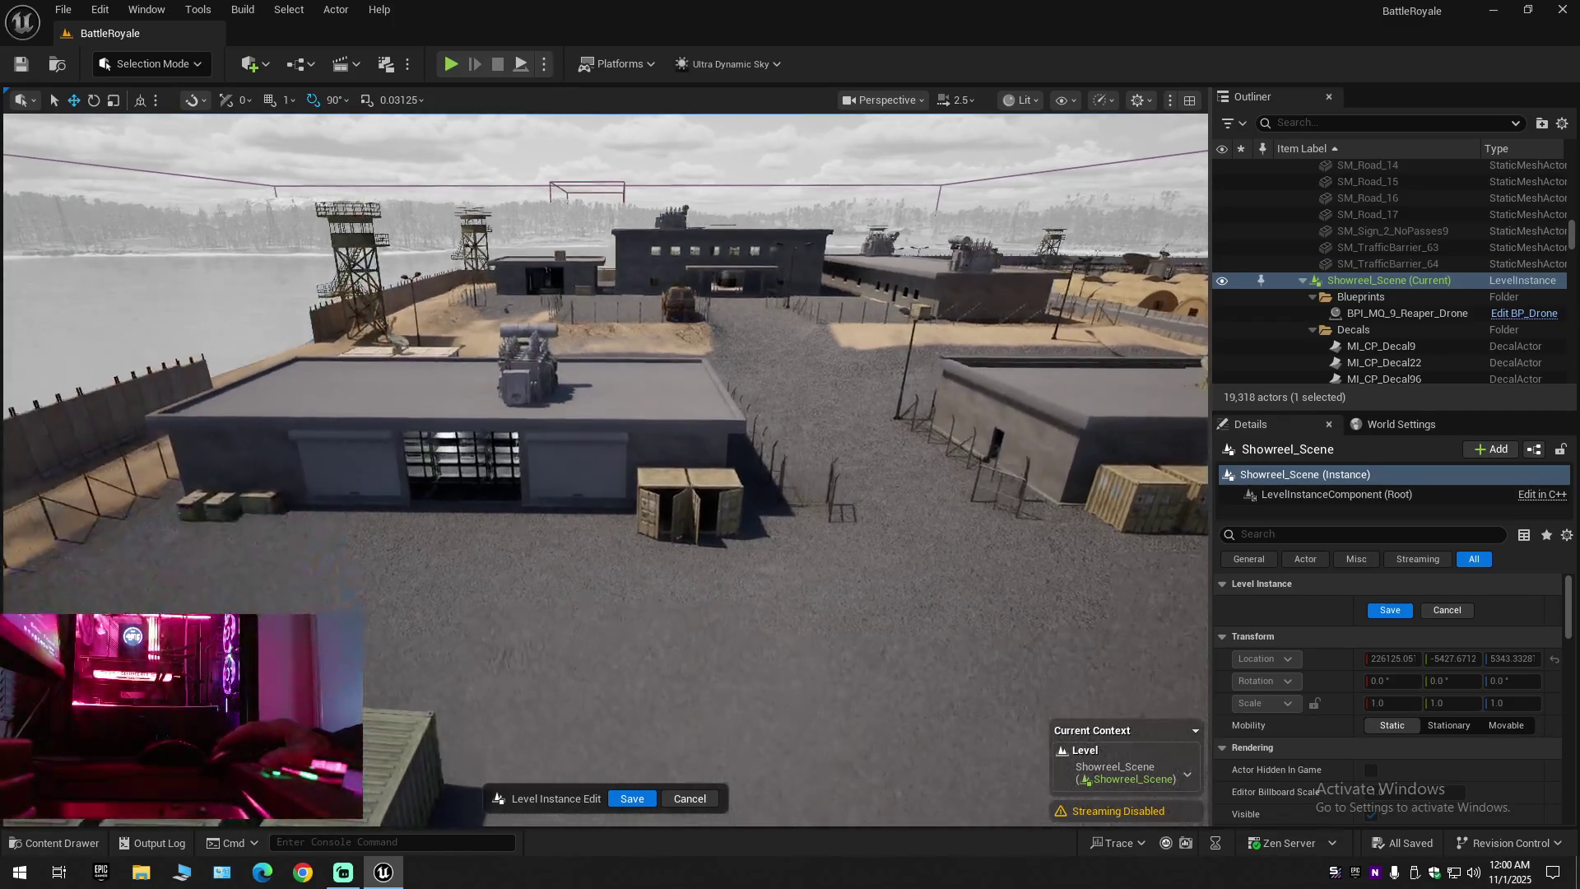
pyautogui.scroll(-1, 696, 557)
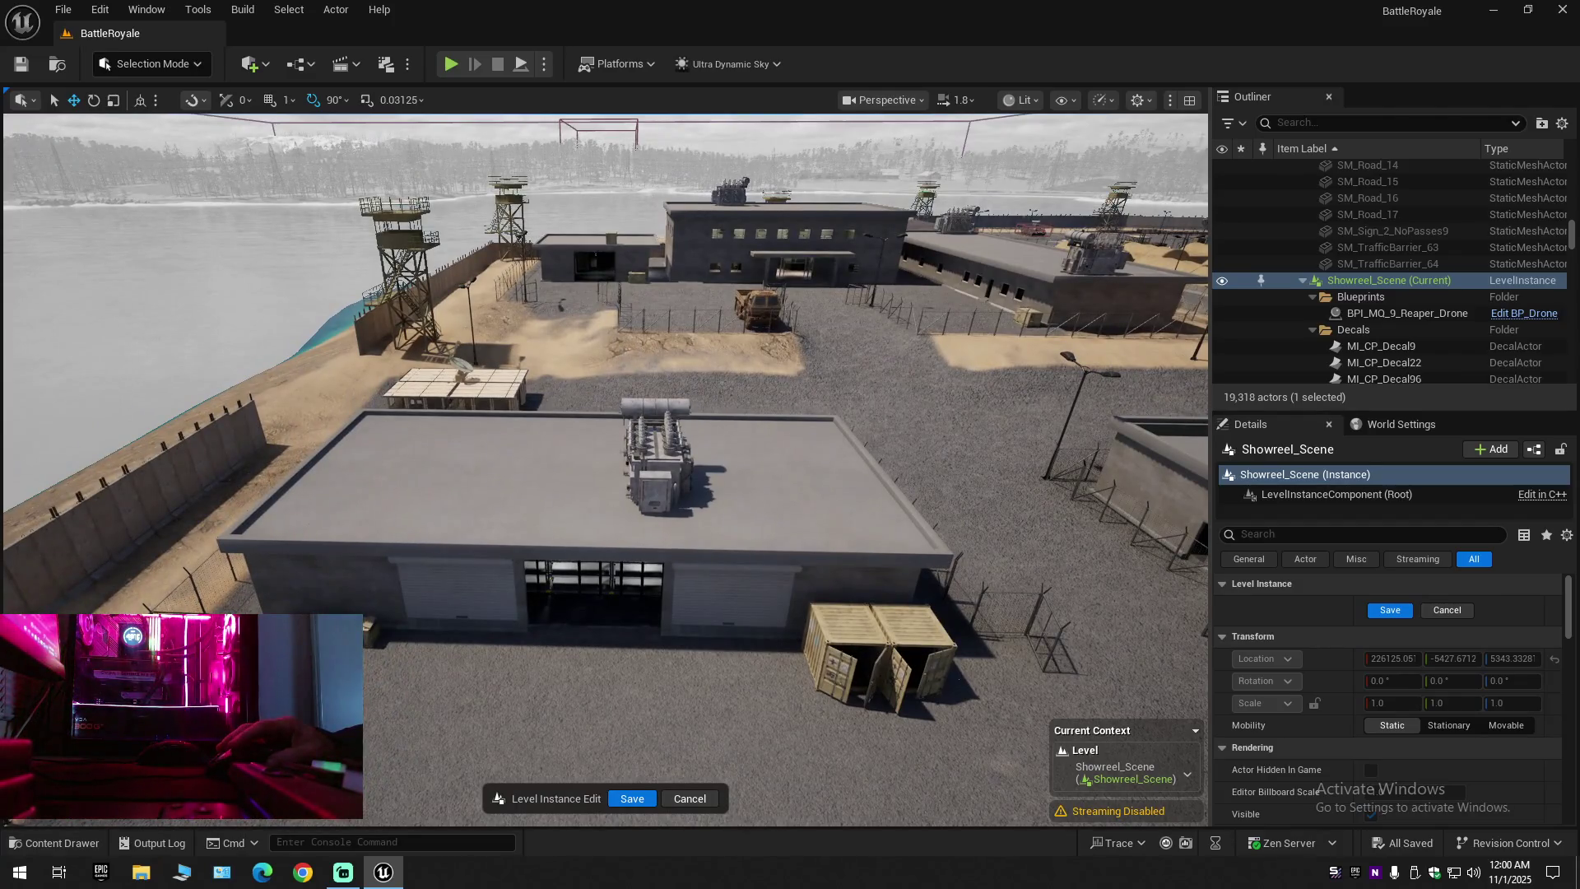
pyautogui.click(549, 526)
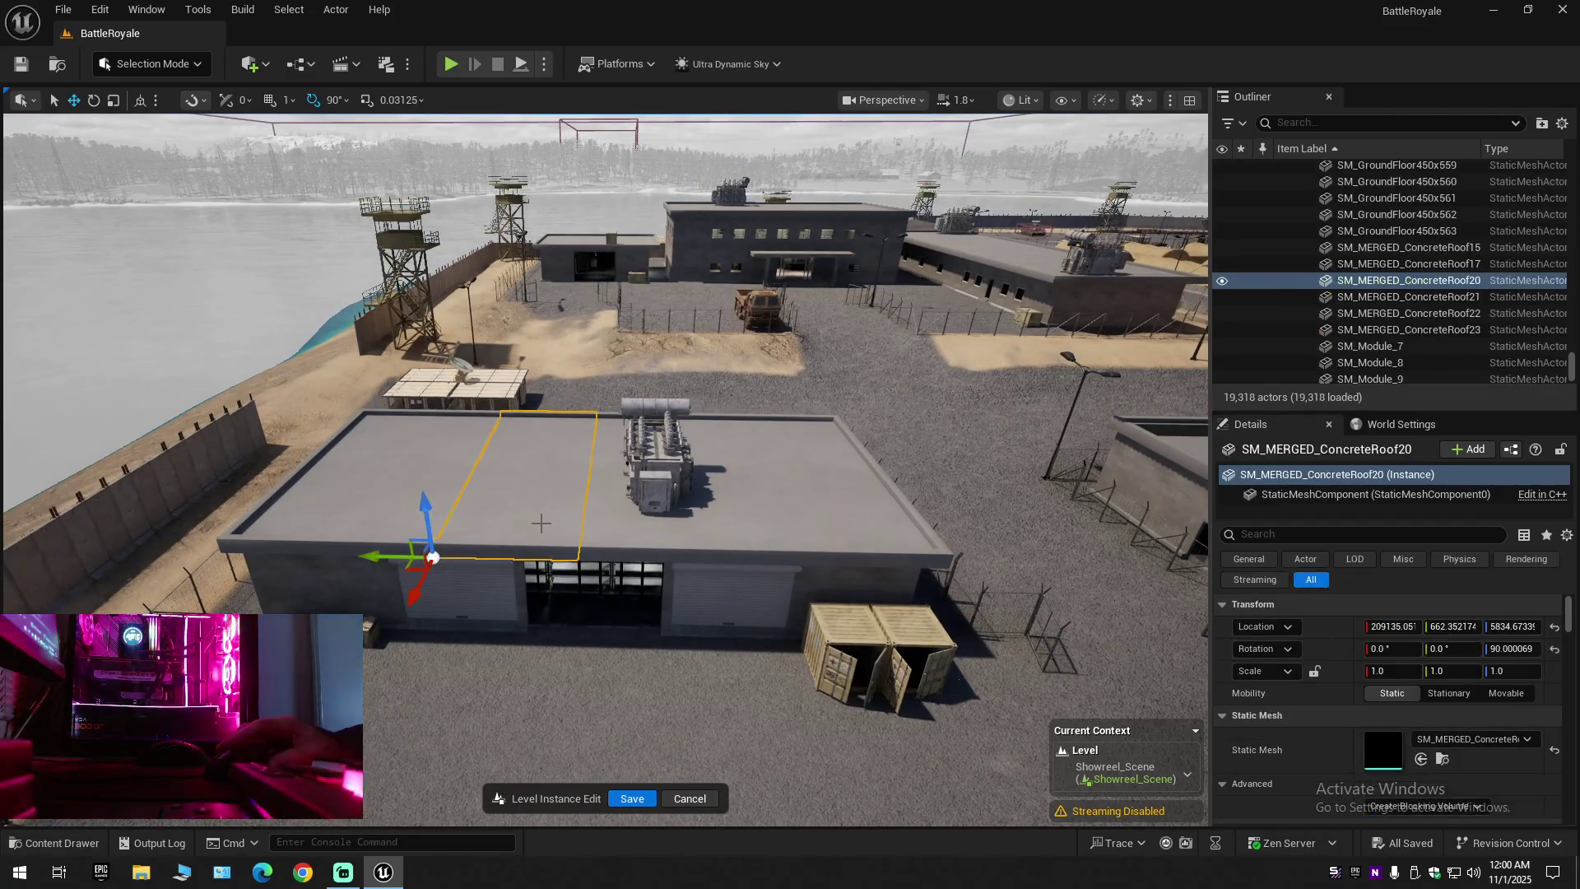
pyautogui.keyDown('ctrl'); pyautogui.click(346, 483); pyautogui.keyUp('ctrl')
pyautogui.keyDown('ctrl'); pyautogui.click(411, 479); pyautogui.keyUp('ctrl')
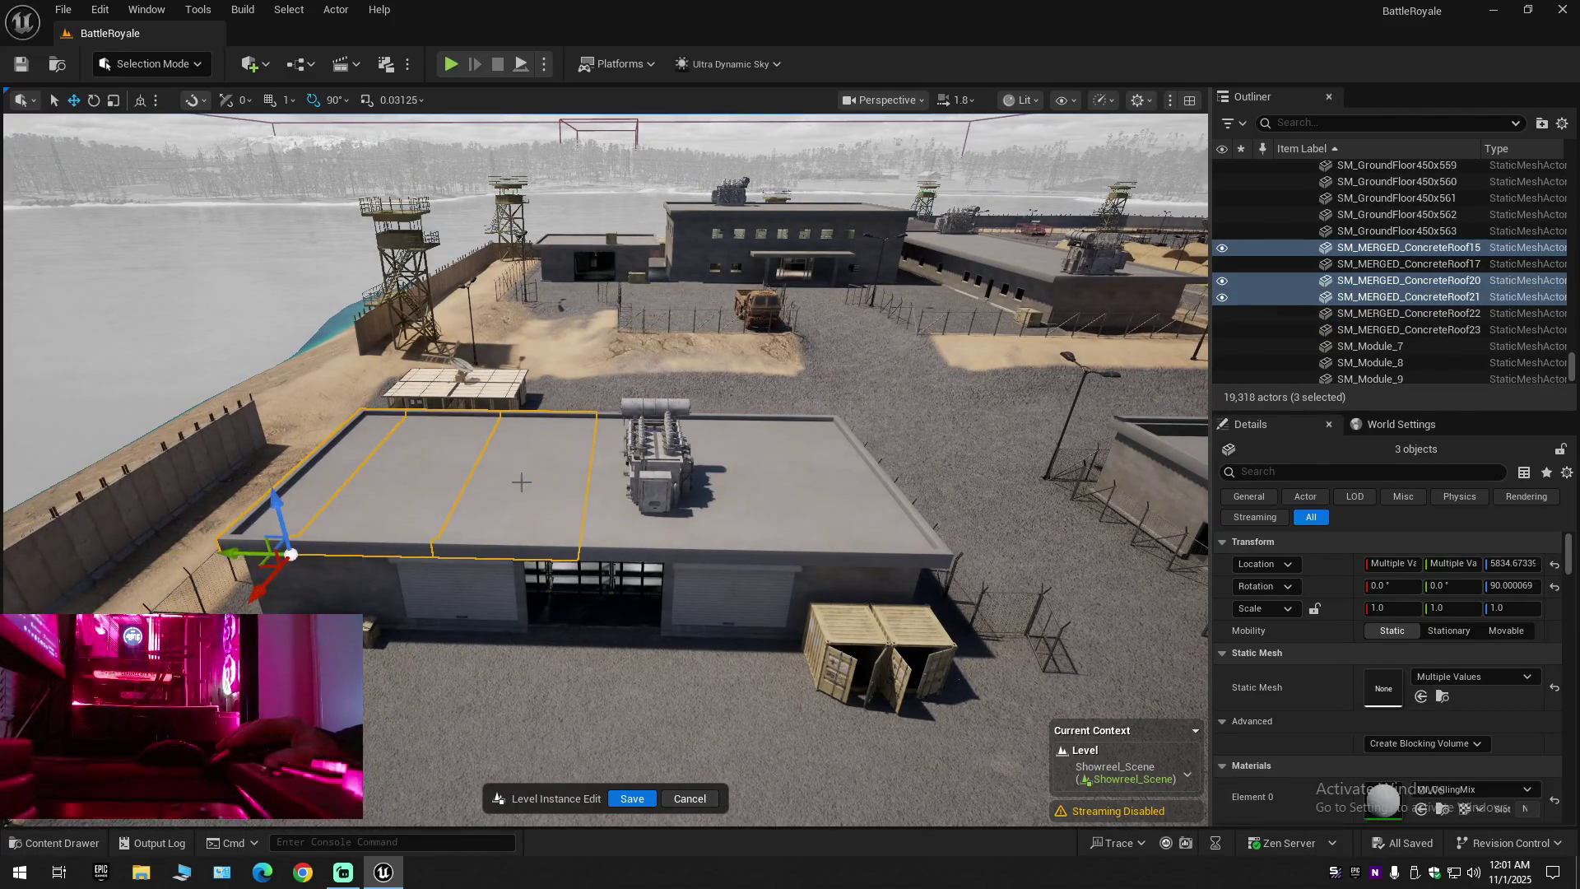
pyautogui.keyDown('ctrl'); pyautogui.click(720, 515); pyautogui.keyUp('ctrl')
pyautogui.keyDown('ctrl'); pyautogui.click(818, 521); pyautogui.keyUp('ctrl')
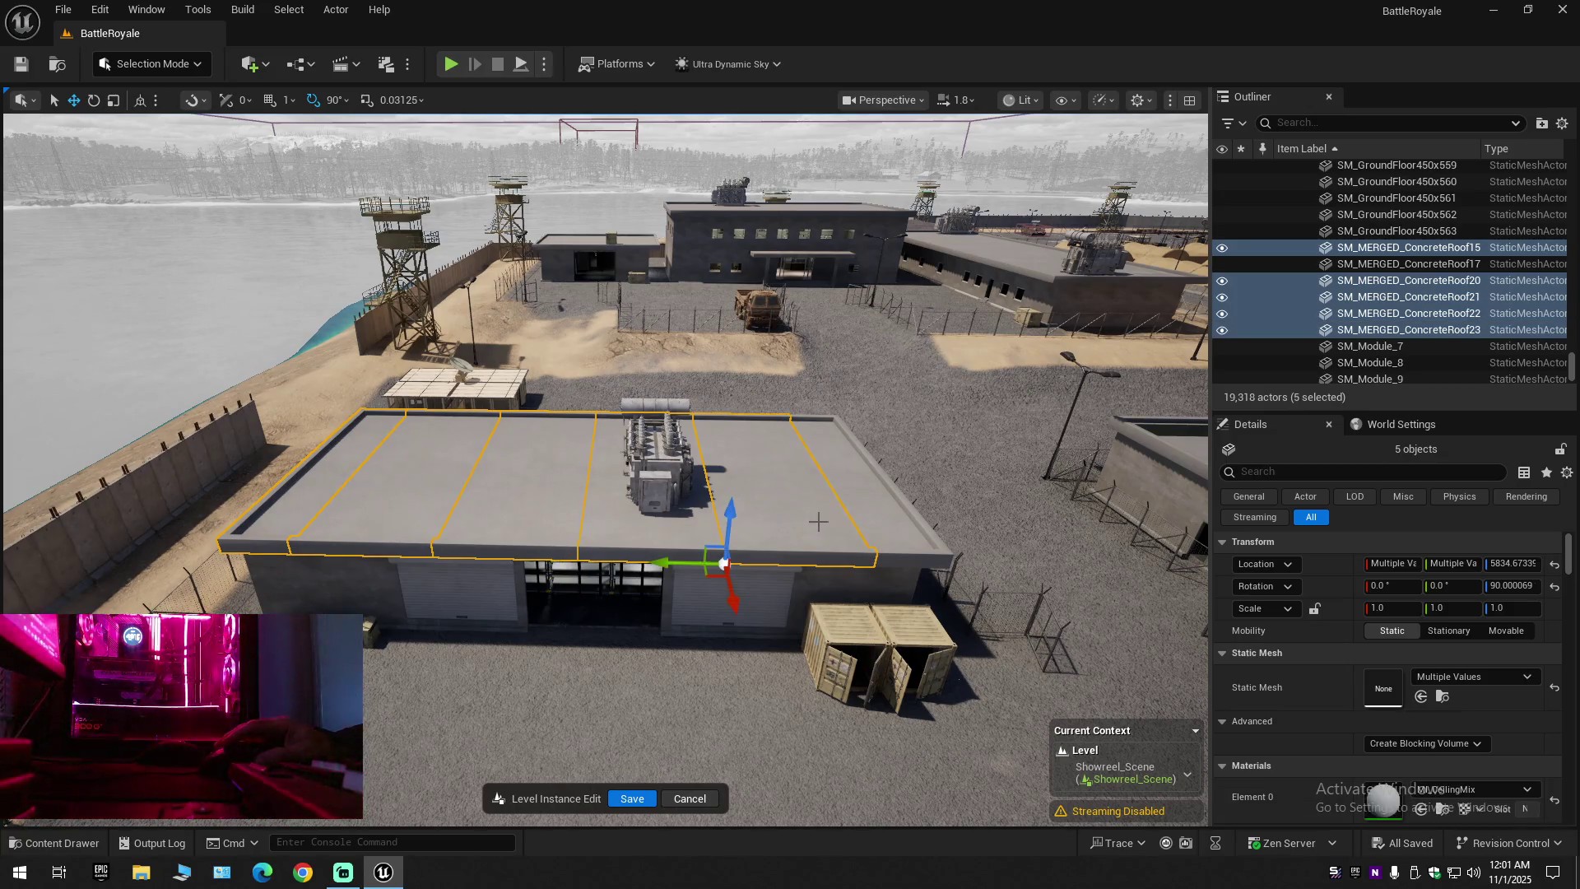
pyautogui.keyDown('ctrl'); pyautogui.click(864, 521); pyautogui.keyUp('ctrl')
pyautogui.keyDown('ctrl'); pyautogui.click(662, 465); pyautogui.keyUp('ctrl')
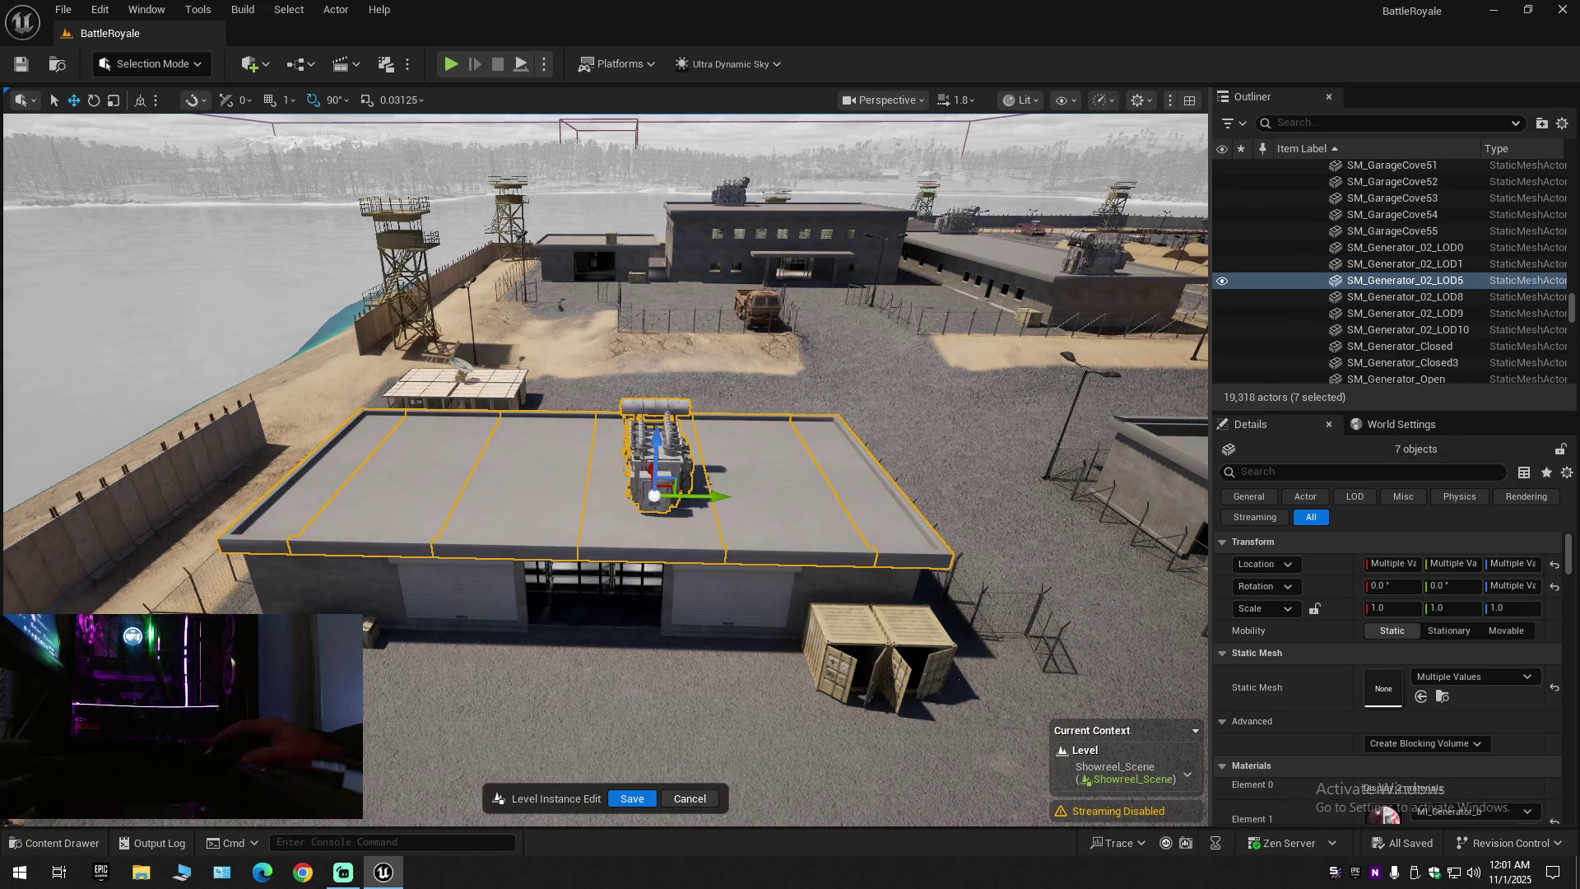
pyautogui.click(1222, 282)
# Select all the SM_GroundFloor roof tiles and hide them
pyautogui.click(766, 449)
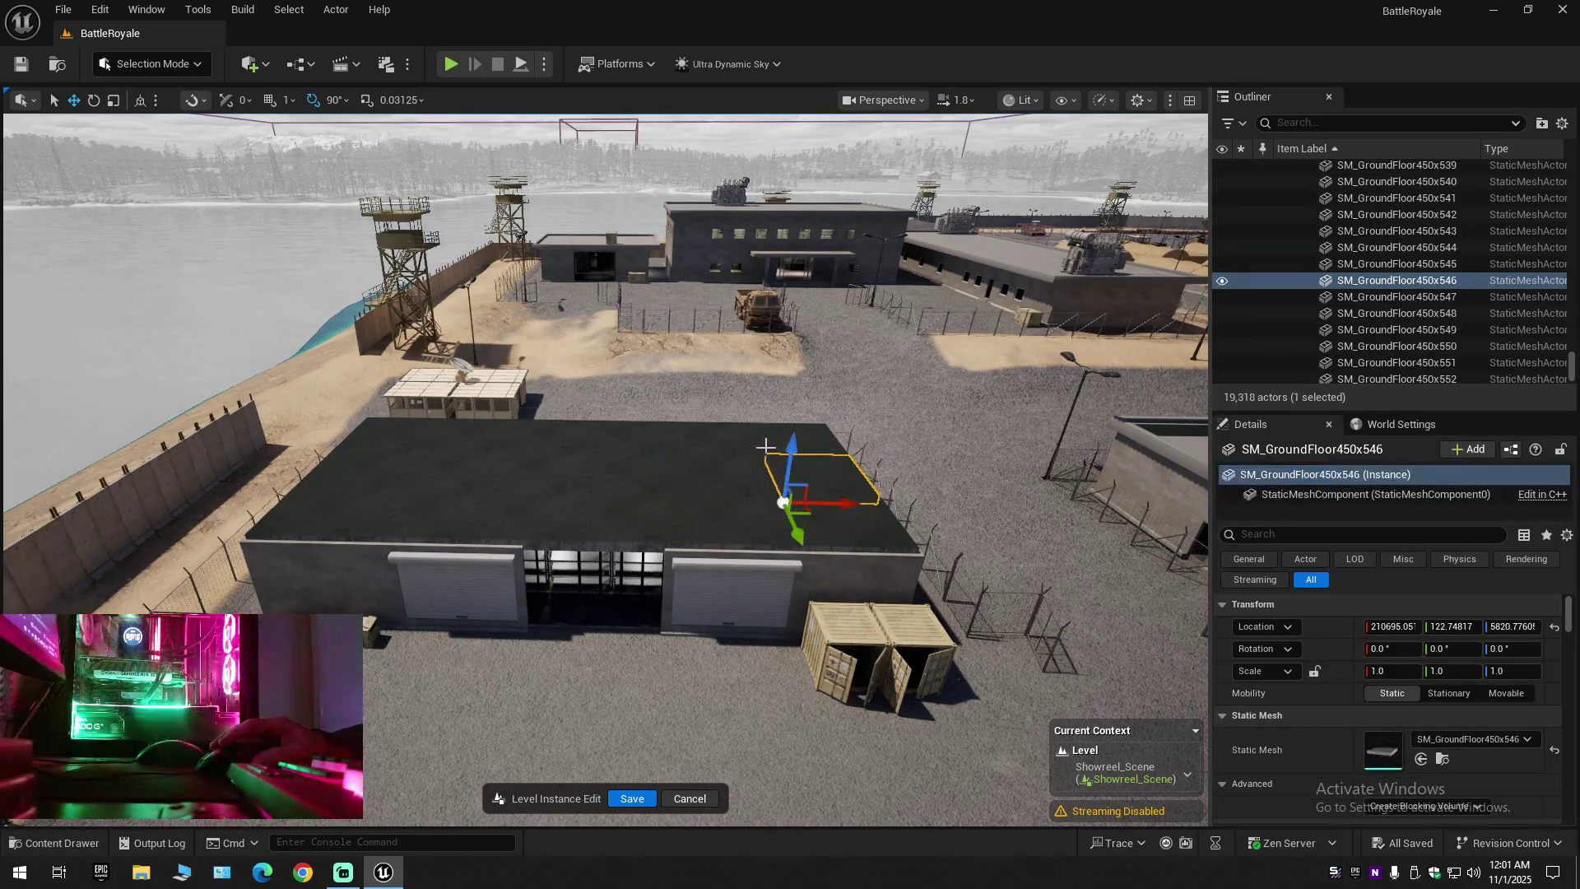
pyautogui.keyDown('ctrl'); pyautogui.click(761, 444); pyautogui.keyUp('ctrl')
pyautogui.keyDown('ctrl'); pyautogui.click(714, 438); pyautogui.keyUp('ctrl')
pyautogui.keyDown('ctrl'); pyautogui.click(642, 440); pyautogui.keyUp('ctrl')
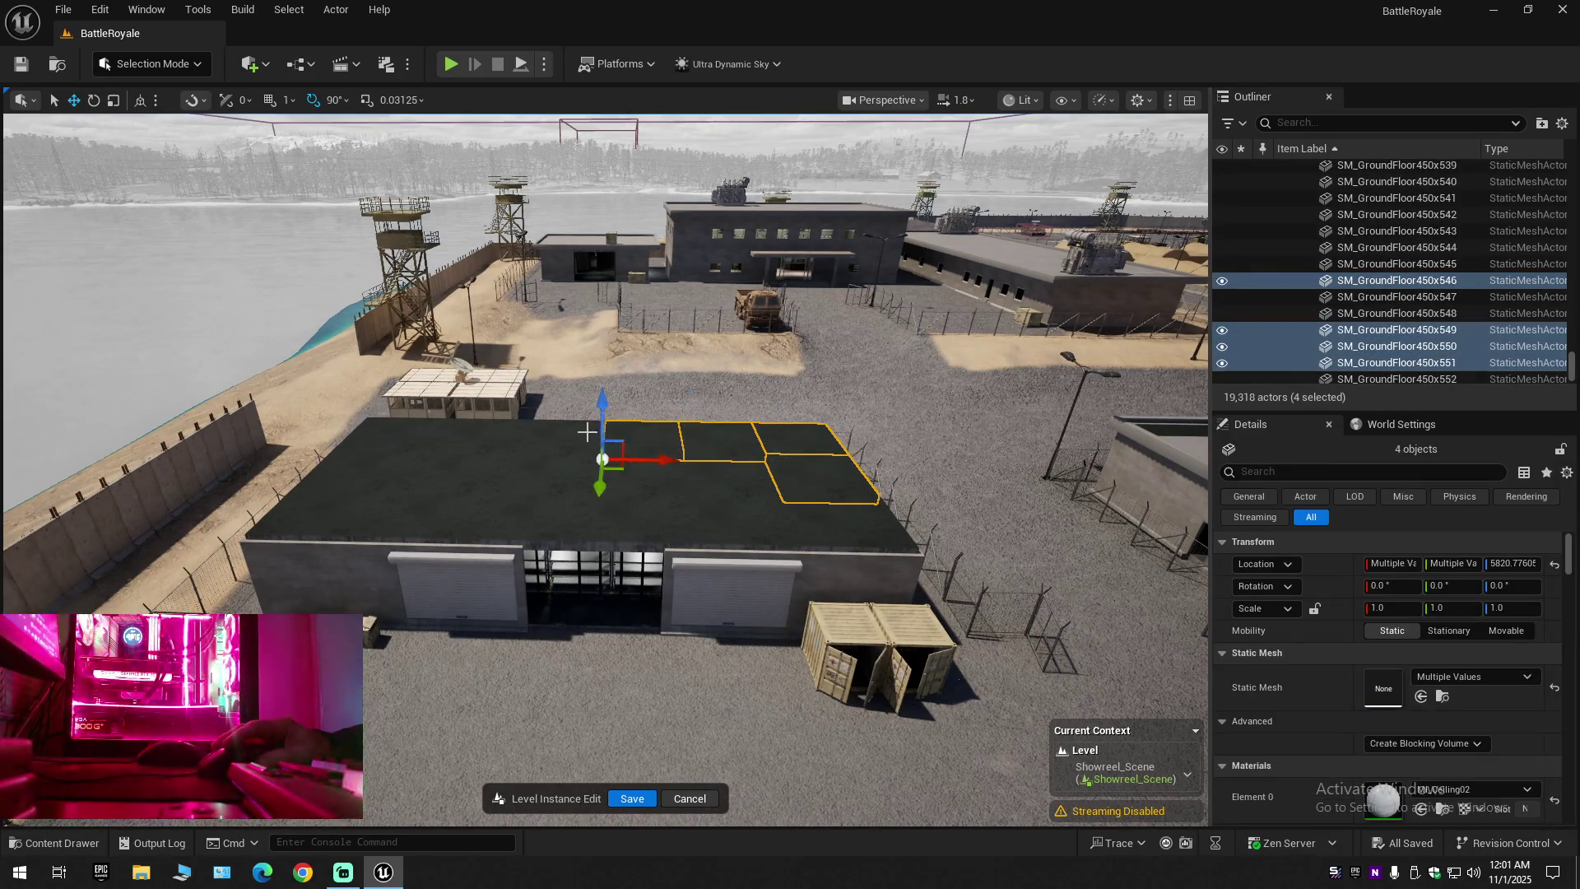
pyautogui.keyDown('ctrl'); pyautogui.click(560, 436); pyautogui.keyUp('ctrl')
pyautogui.keyDown('ctrl'); pyautogui.click(485, 436); pyautogui.keyUp('ctrl')
pyautogui.keyDown('ctrl'); pyautogui.click(407, 434); pyautogui.keyUp('ctrl')
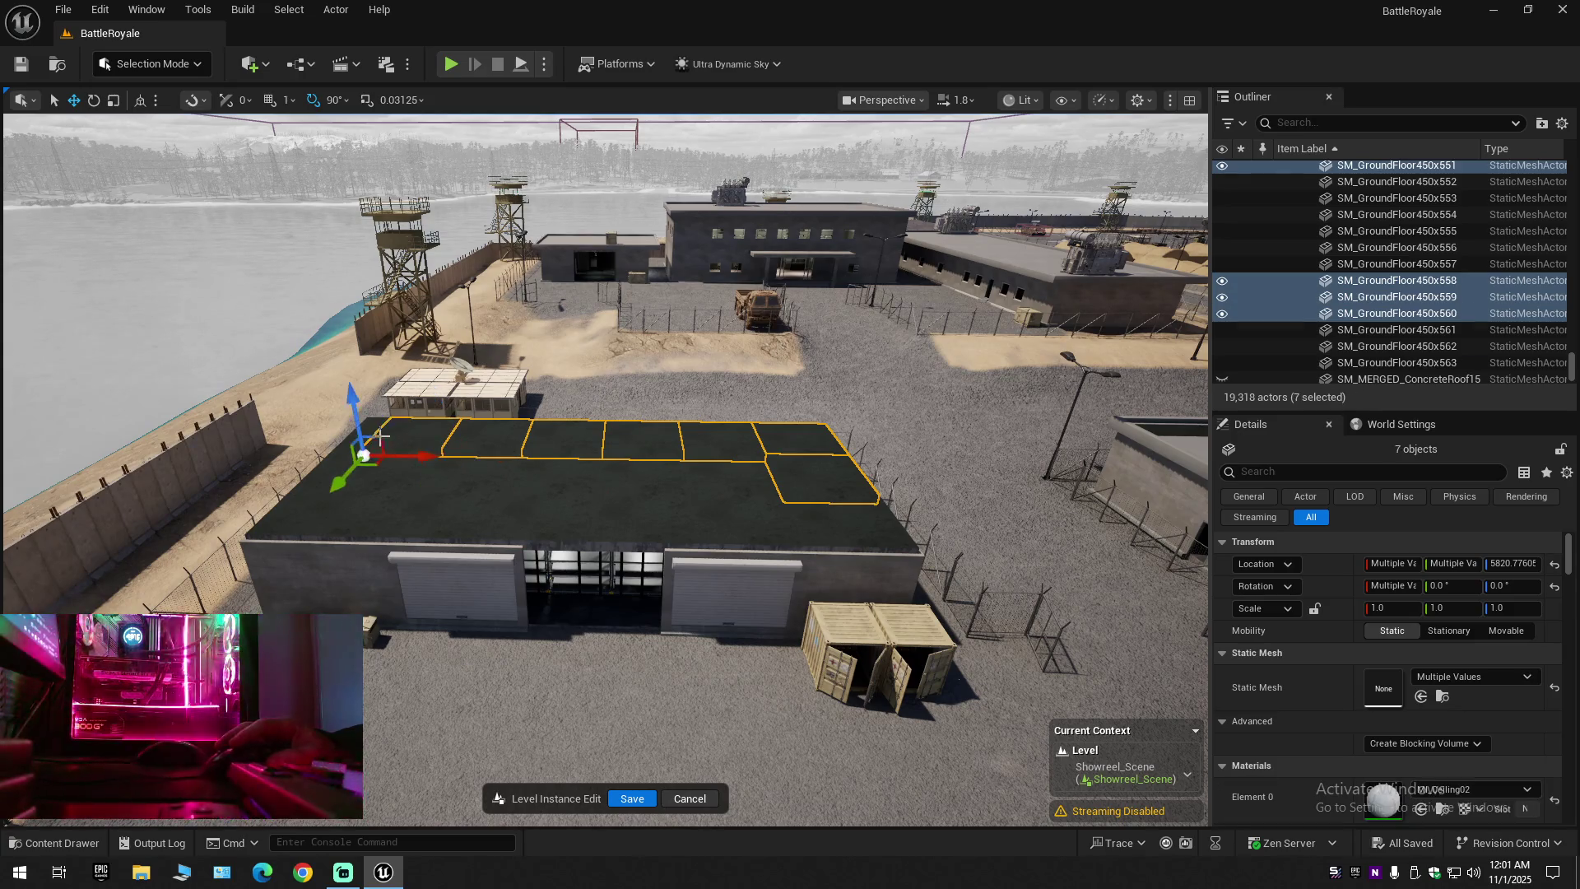
pyautogui.keyDown('ctrl'); pyautogui.click(363, 484); pyautogui.keyUp('ctrl')
pyautogui.keyDown('ctrl'); pyautogui.click(481, 504); pyautogui.keyUp('ctrl')
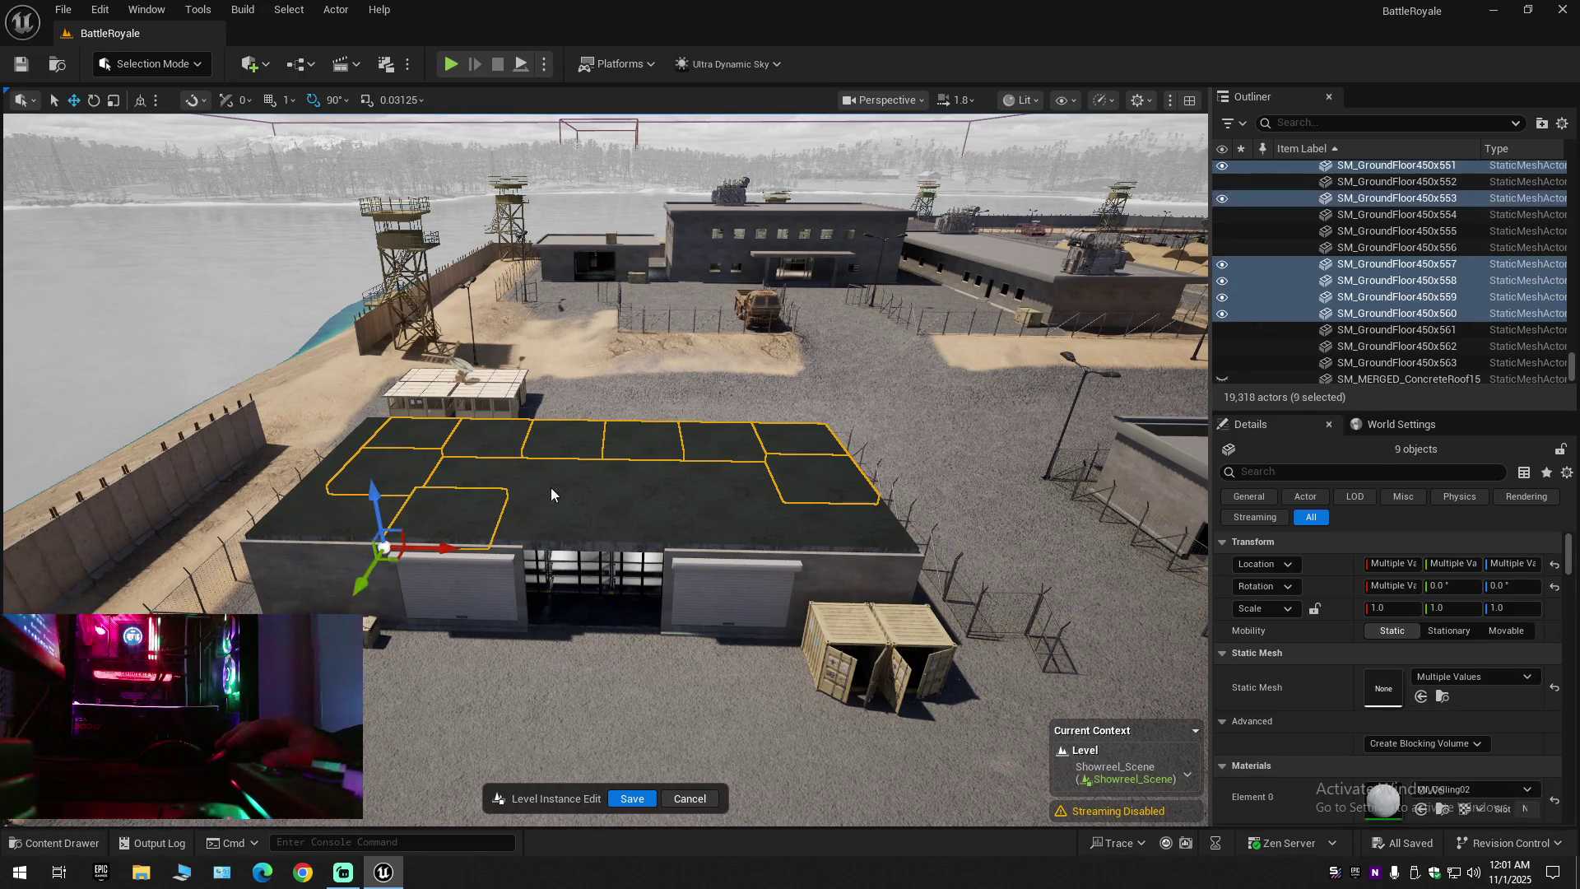
pyautogui.keyDown('ctrl'); pyautogui.click(545, 486); pyautogui.keyUp('ctrl')
pyautogui.keyDown('ctrl'); pyautogui.click(701, 489); pyautogui.keyUp('ctrl')
pyautogui.keyDown('ctrl'); pyautogui.click(782, 522); pyautogui.keyUp('ctrl')
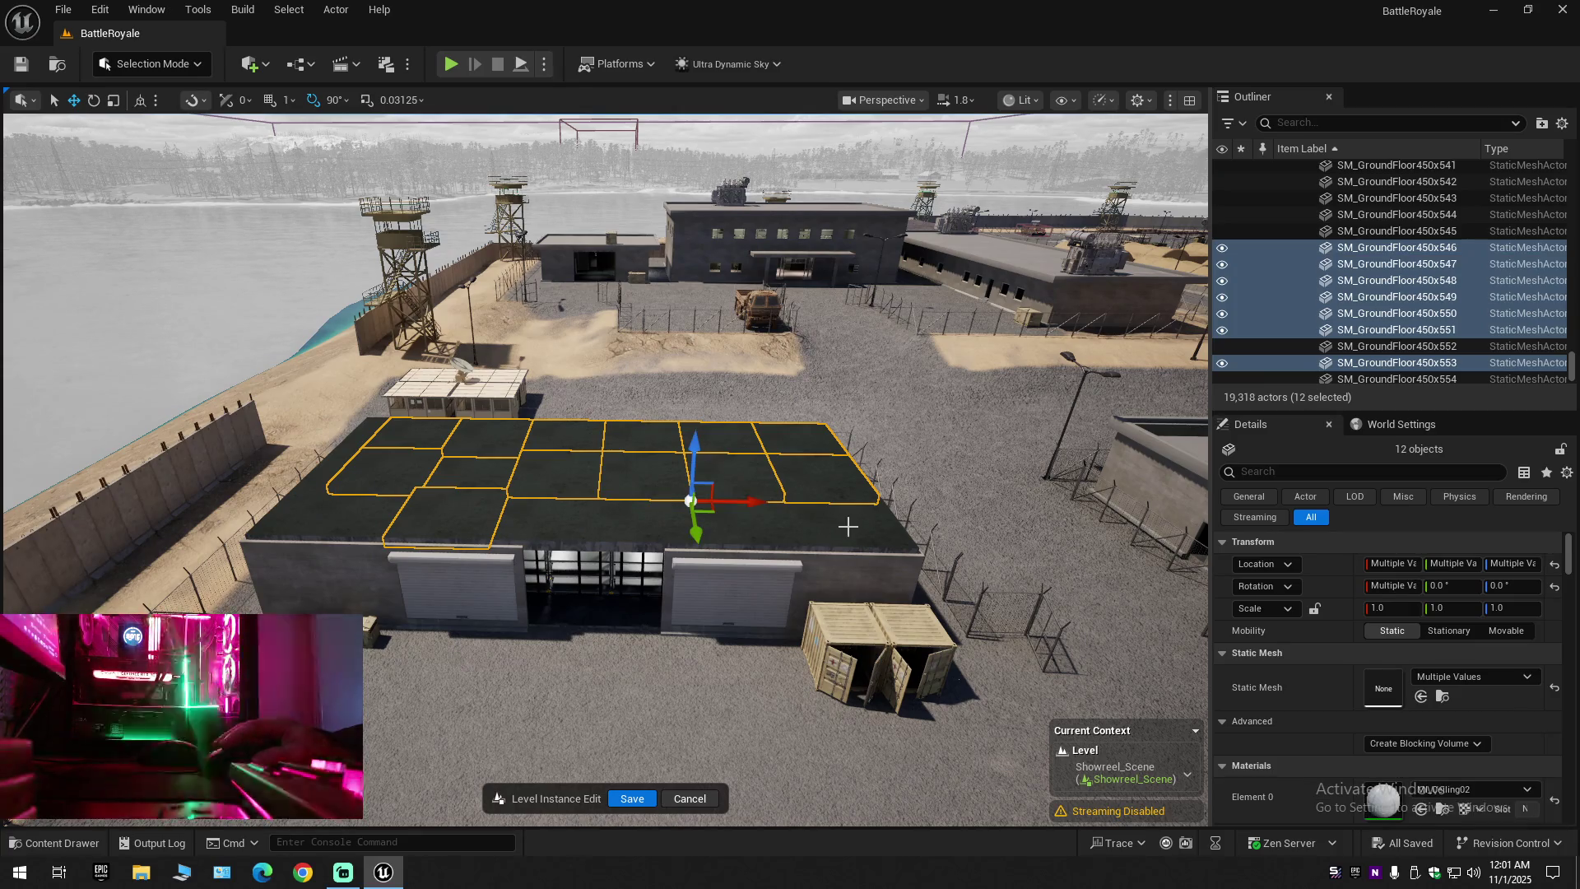
pyautogui.keyDown('ctrl'); pyautogui.click(846, 521); pyautogui.keyUp('ctrl')
pyautogui.keyDown('ctrl'); pyautogui.click(658, 516); pyautogui.keyUp('ctrl')
pyautogui.keyDown('ctrl'); pyautogui.click(588, 517); pyautogui.keyUp('ctrl')
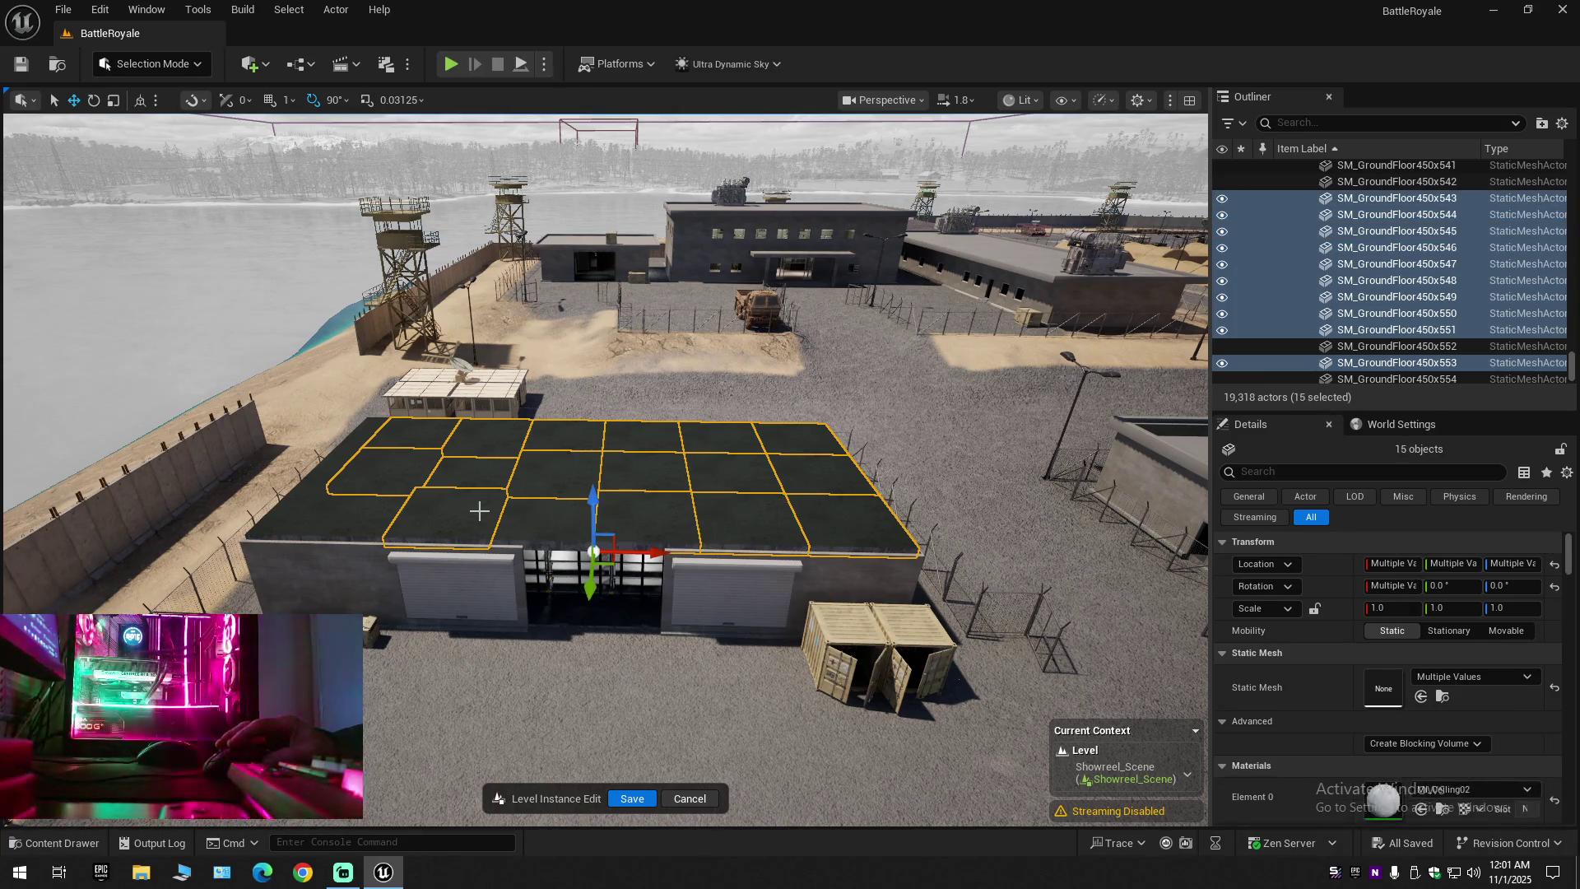
pyautogui.keyDown('ctrl'); pyautogui.click(494, 519); pyautogui.keyUp('ctrl')
pyautogui.keyDown('ctrl'); pyautogui.click(364, 501); pyautogui.keyUp('ctrl')
pyautogui.keyDown('ctrl'); pyautogui.click(497, 477); pyautogui.keyUp('ctrl')
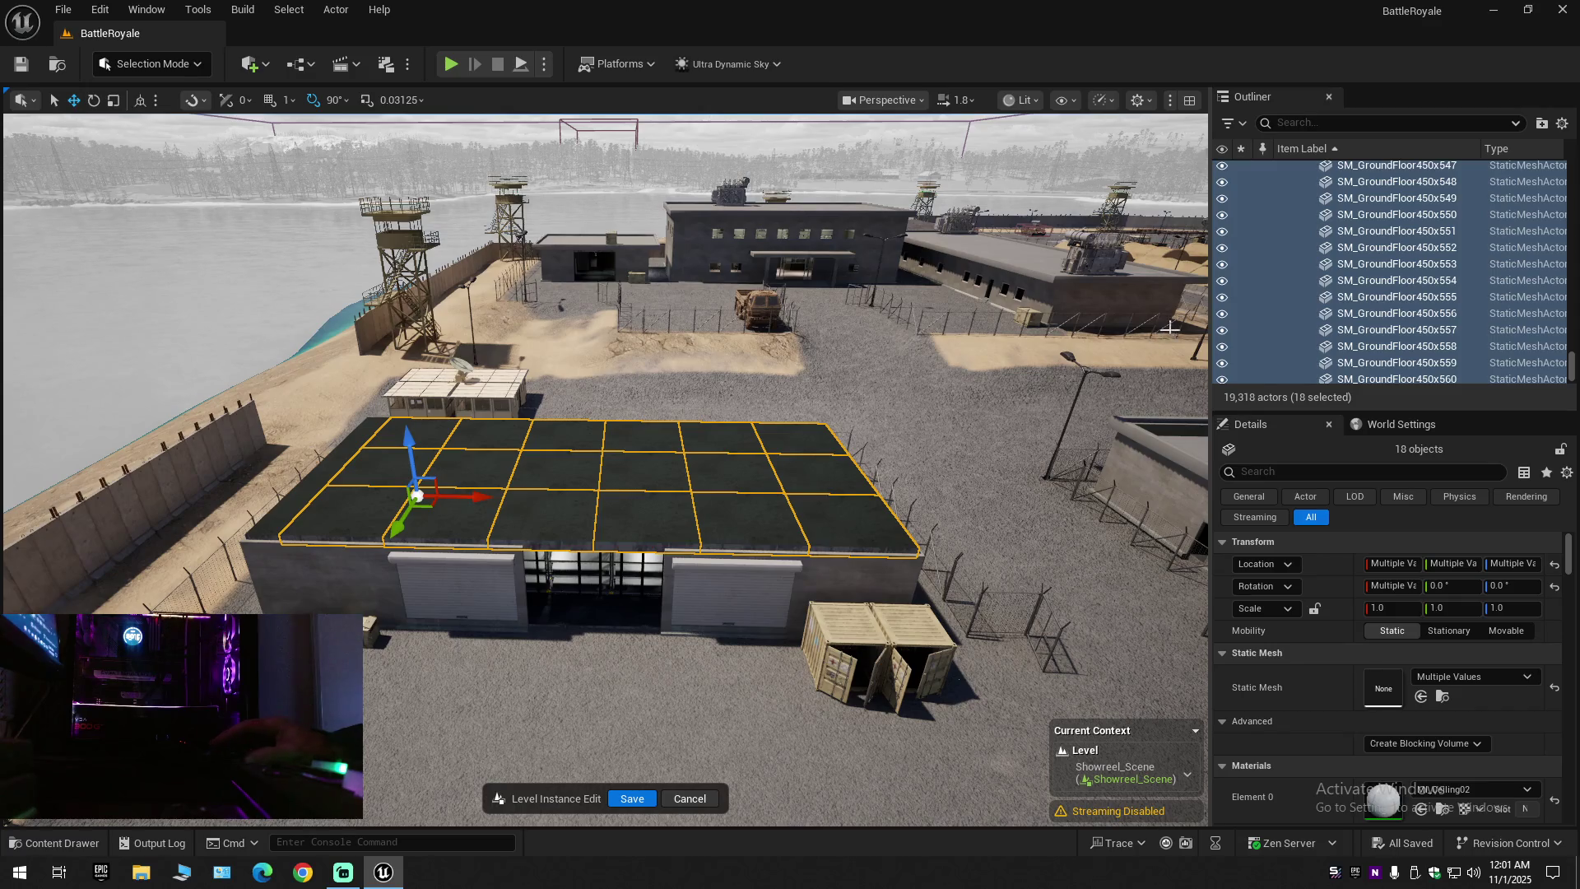
pyautogui.click(1222, 297)
# Hide the overhead SM_Vent duct run, then fly closer and bring up the viewport scalability options
pyautogui.moveTo(604, 469)
pyautogui.mouseDown()
pyautogui.moveTo(560, 366)
pyautogui.moveTo(477, 333)
pyautogui.moveTo(590, 469)
pyautogui.mouseUp()
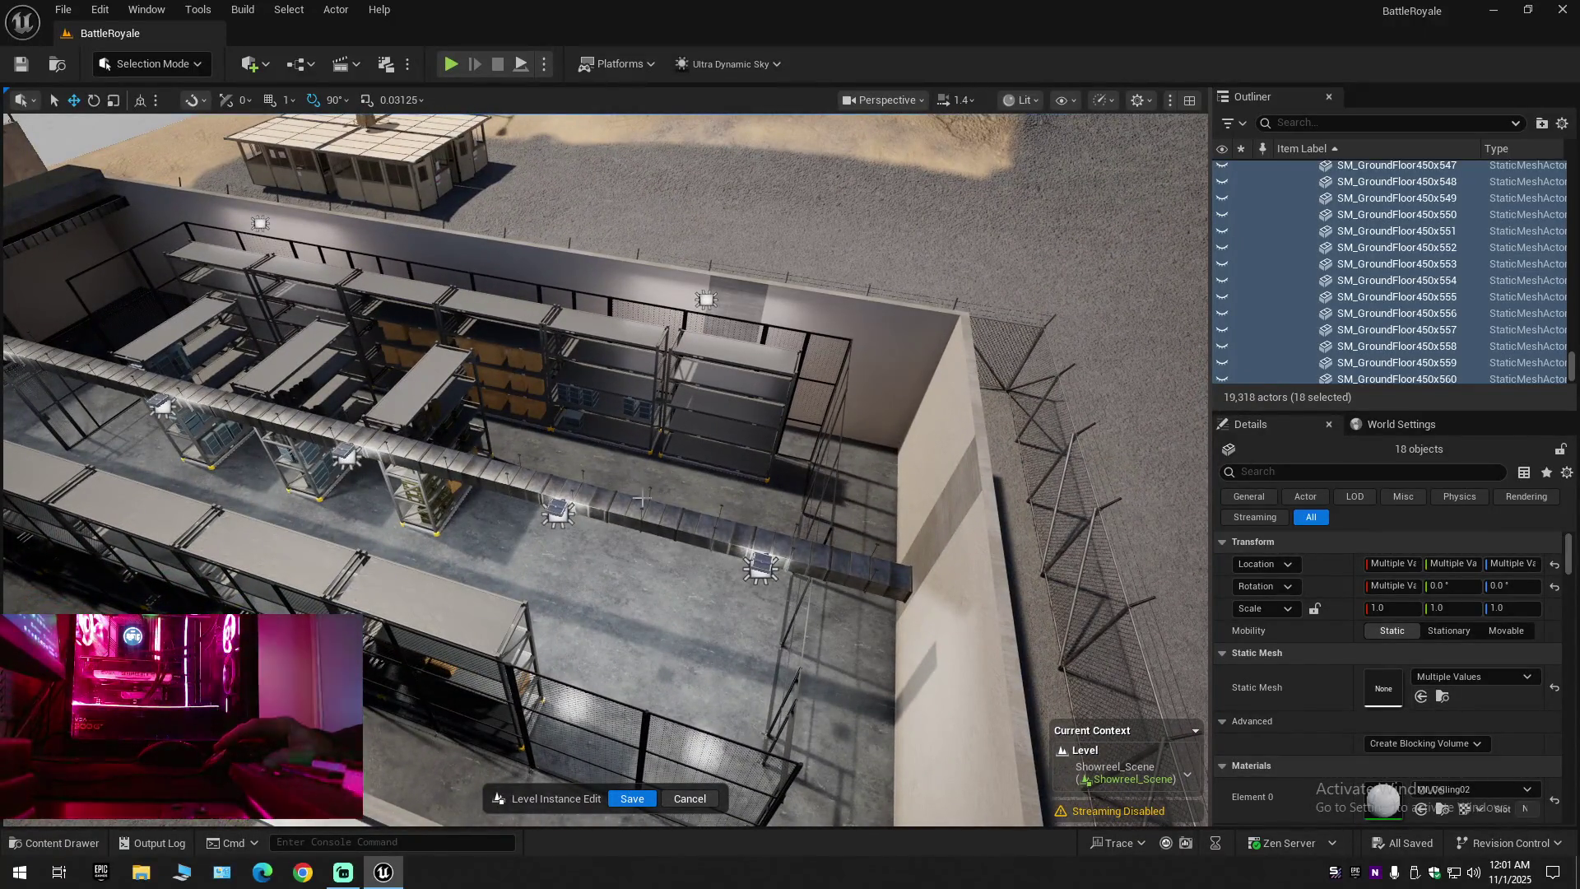
pyautogui.click(590, 469)
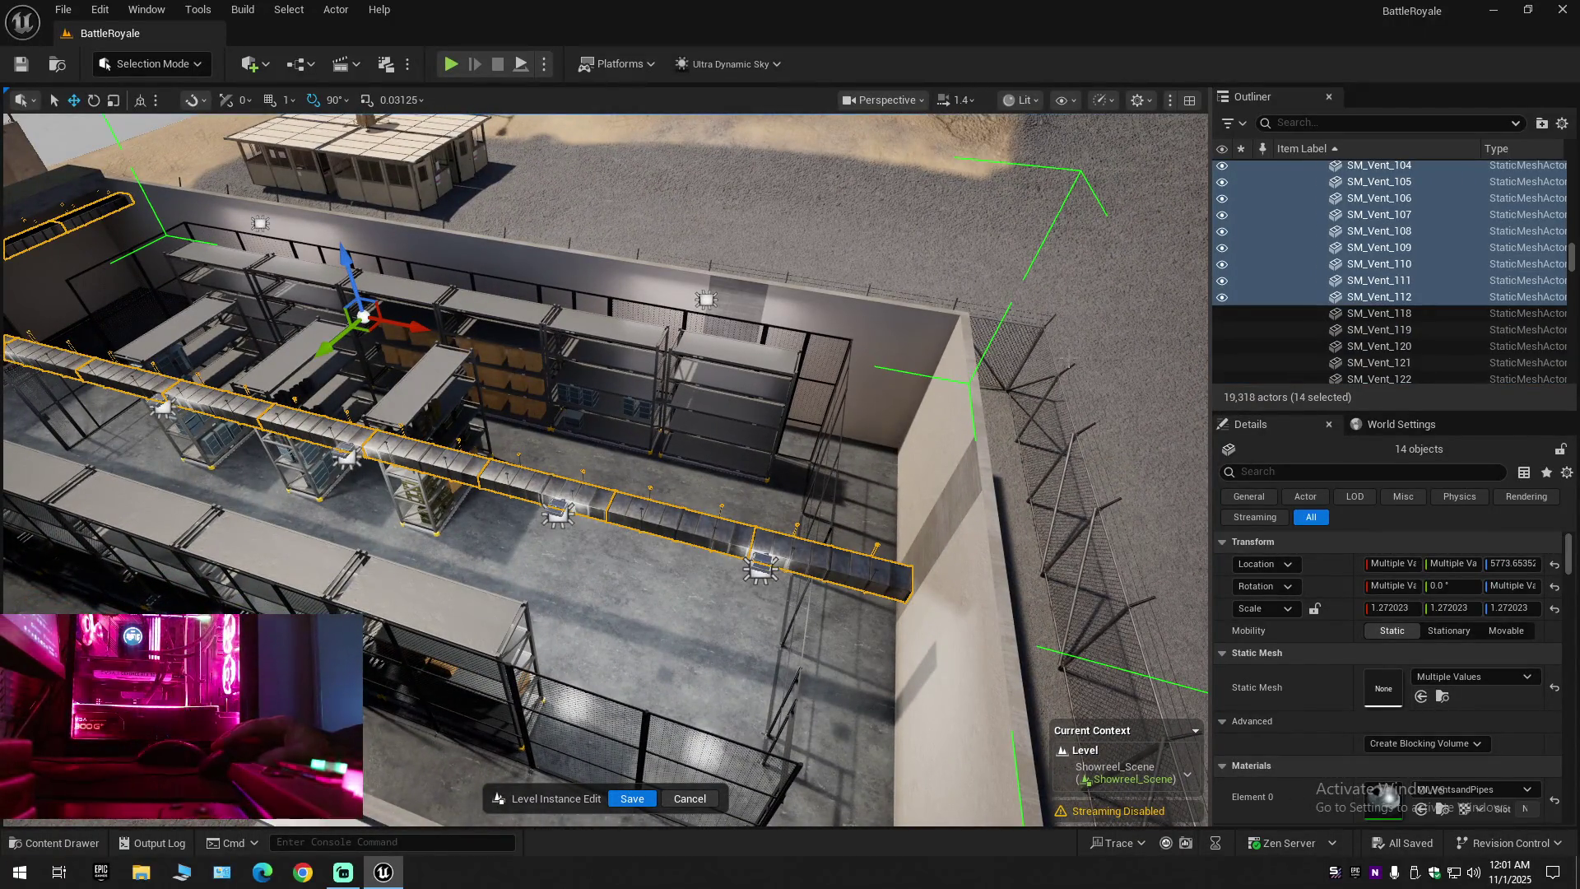
pyautogui.click(1221, 182)
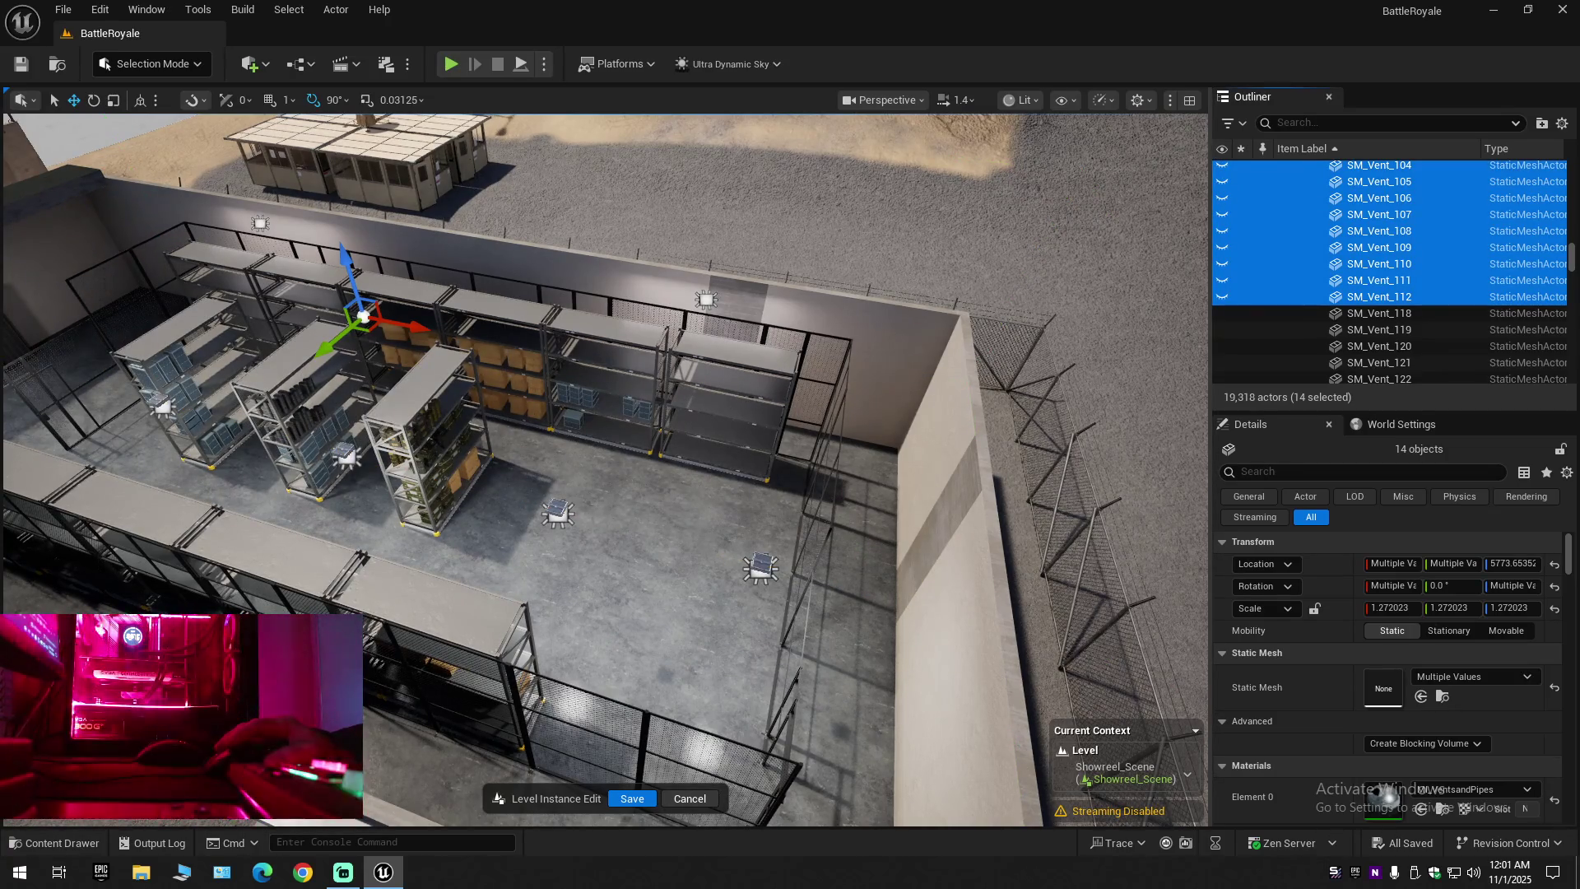
pyautogui.moveTo(587, 518)
pyautogui.mouseDown()
pyautogui.moveTo(568, 444)
pyautogui.moveTo(568, 527)
pyautogui.mouseUp()
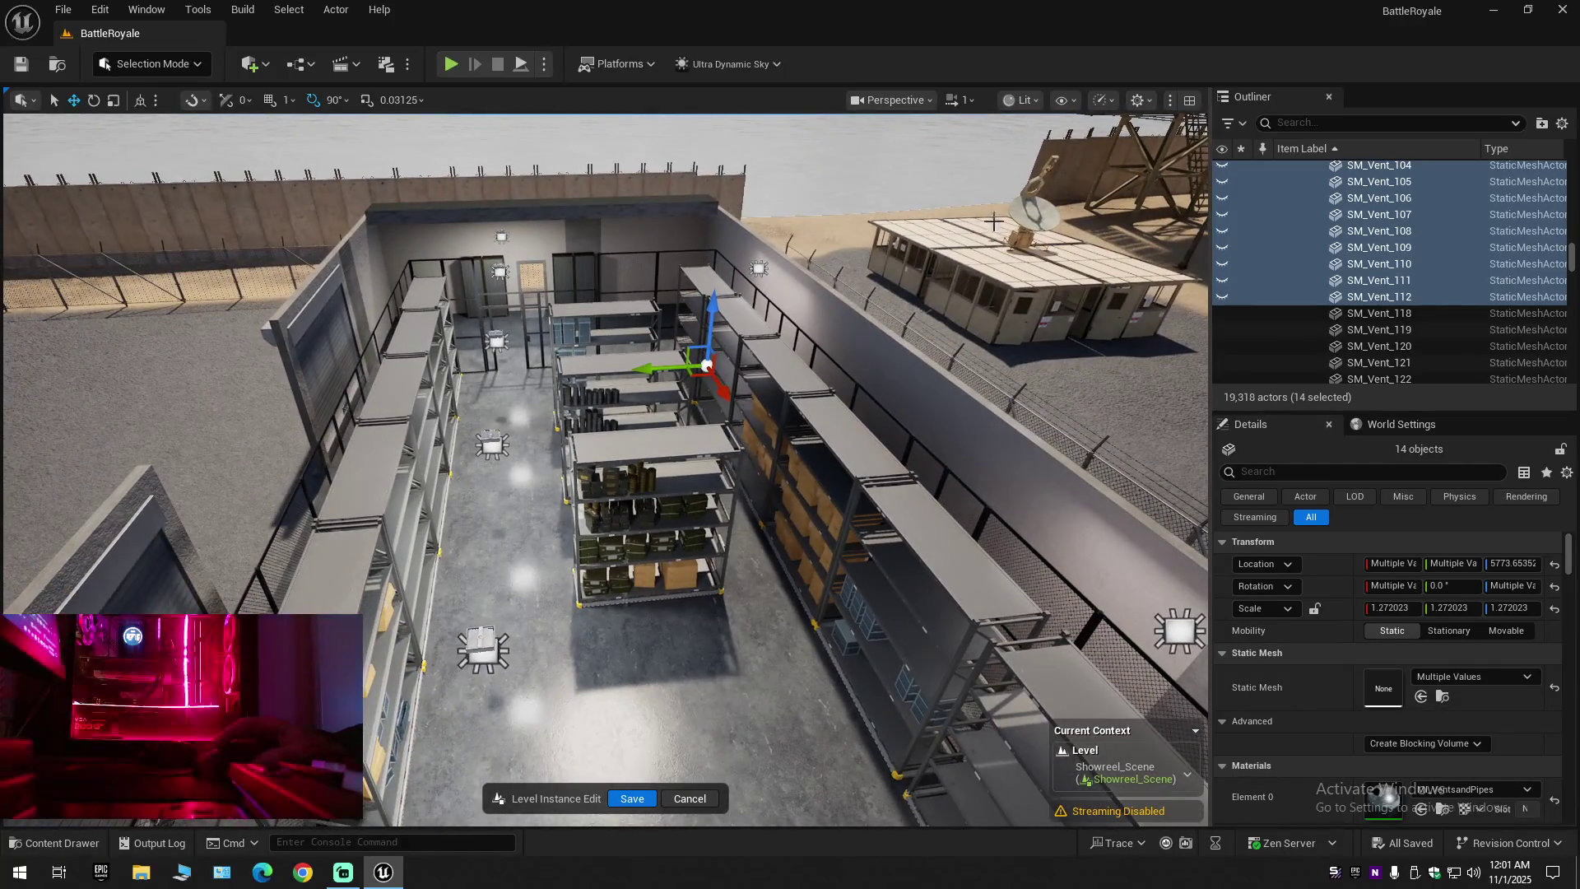
pyautogui.click(1104, 102)
pyautogui.moveTo(1191, 197)
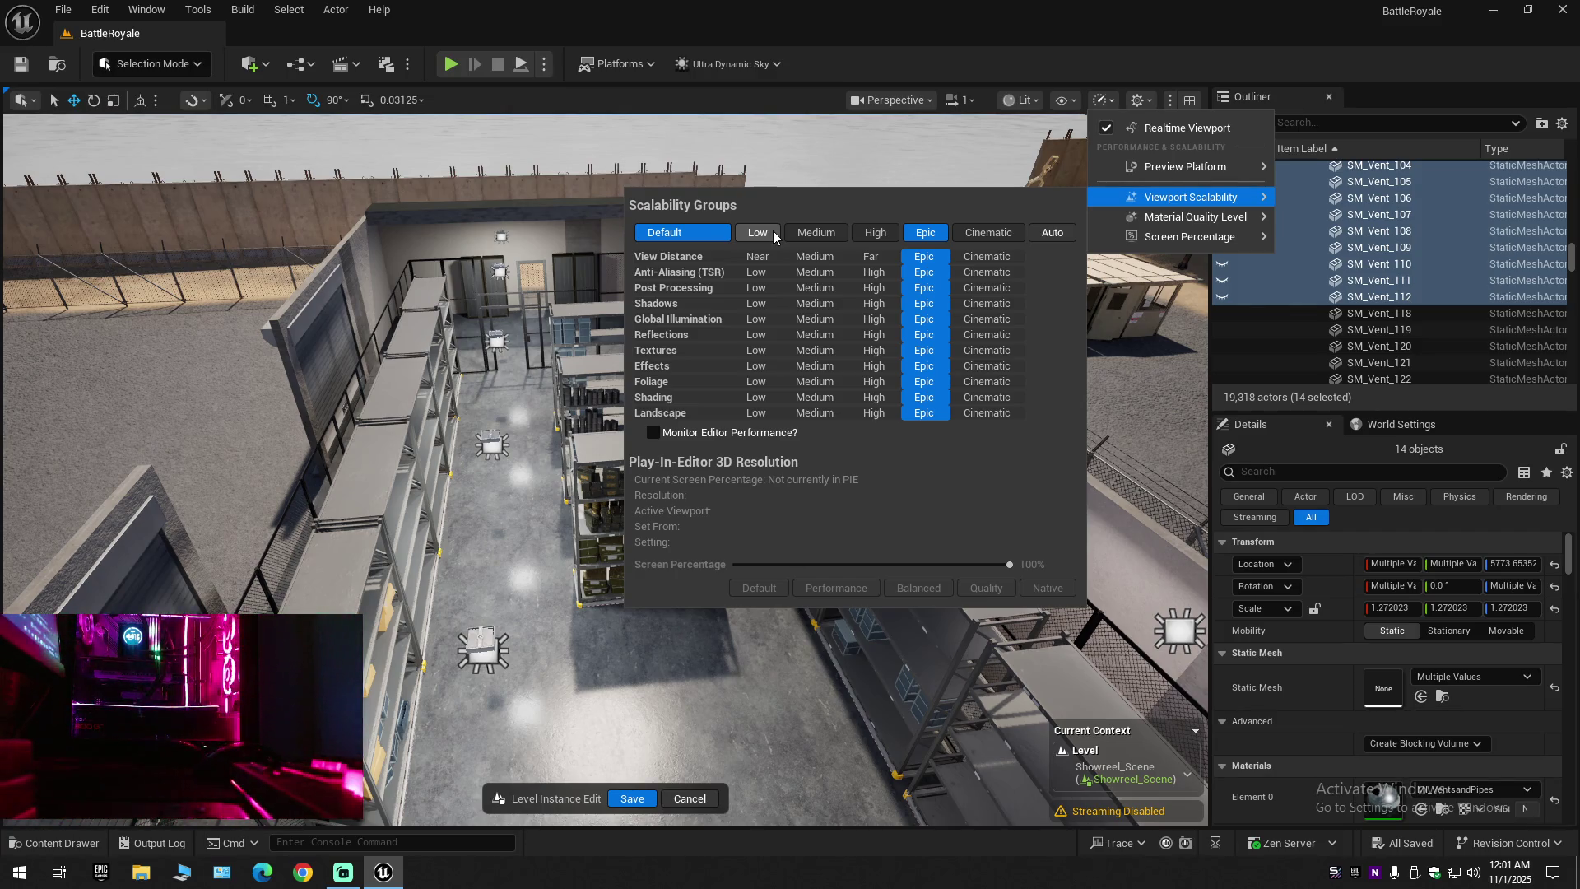
# Set viewport scalability to Low and collapse the Outliner to BattleRoyale's top-level folders
pyautogui.click(759, 234)
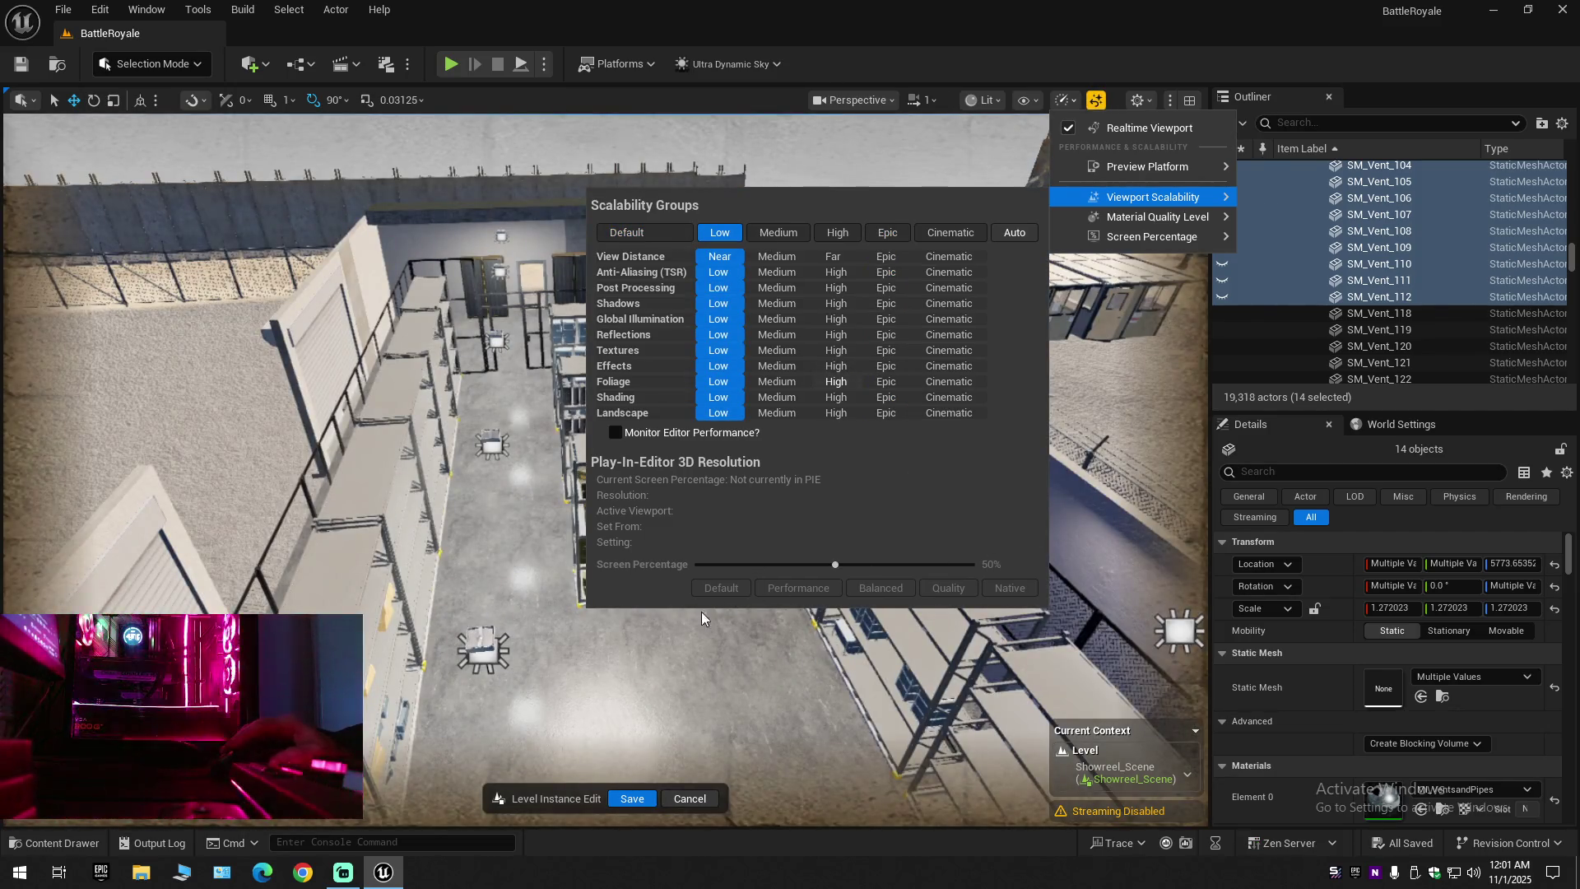
pyautogui.rightClick(1396, 232)
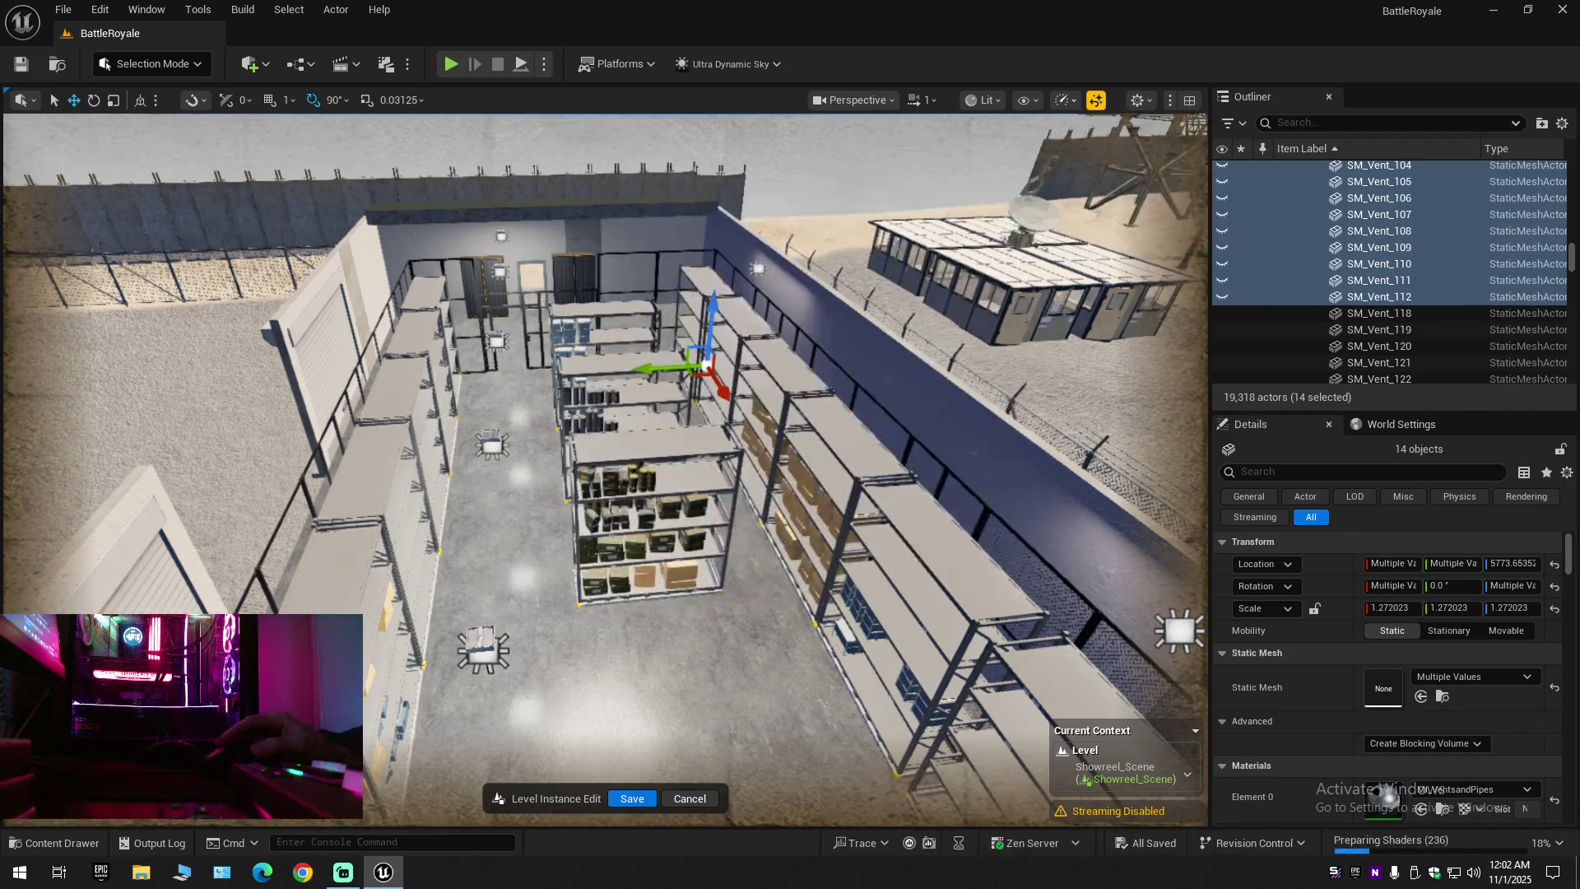
pyautogui.click(1561, 124)
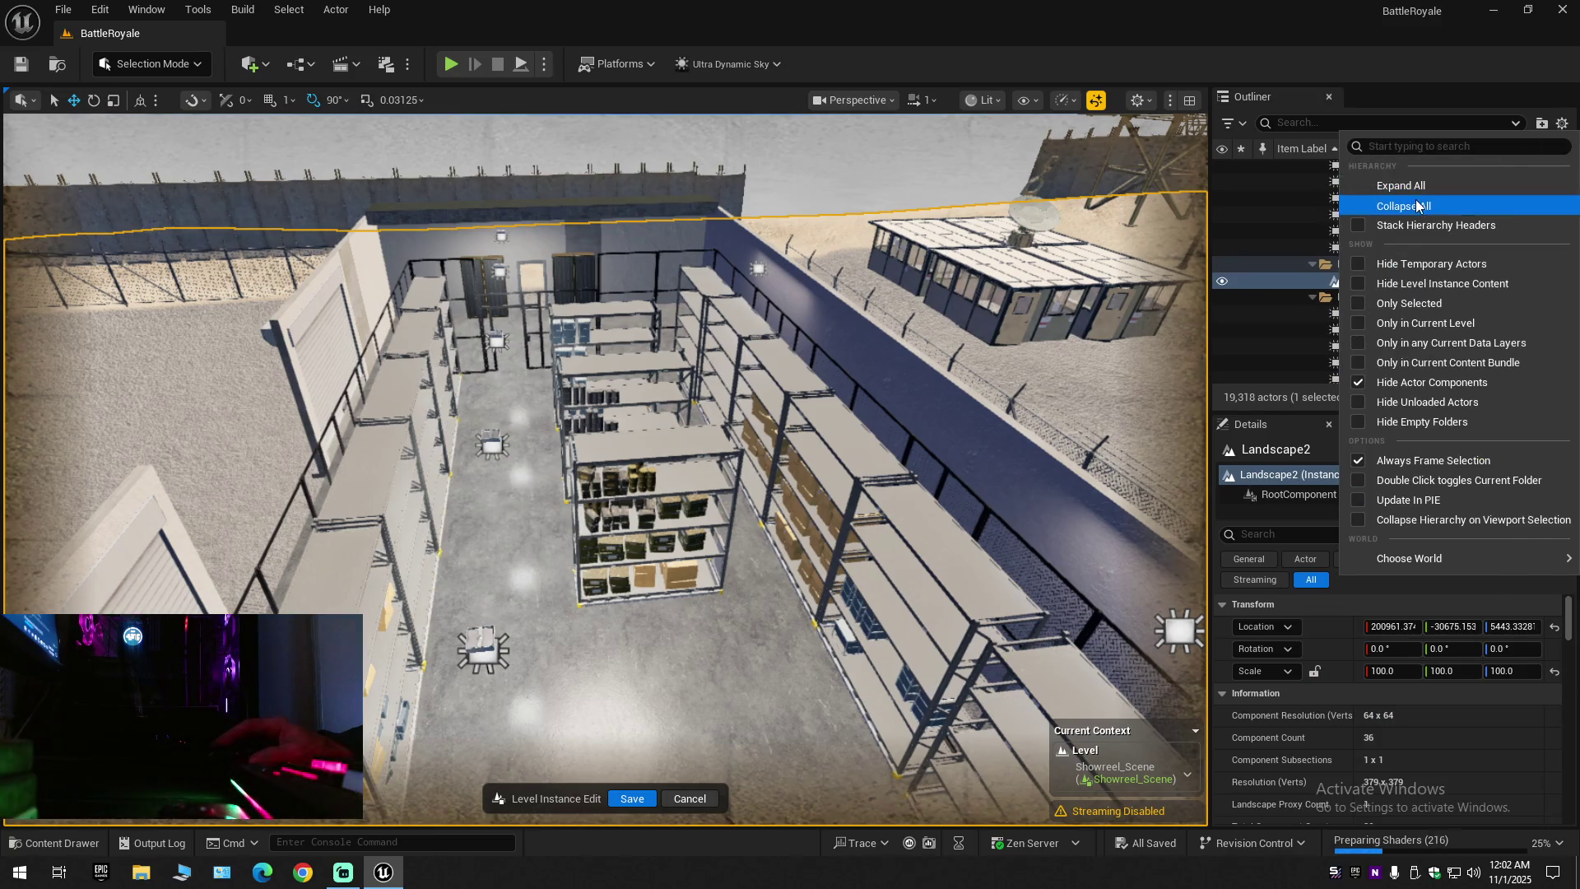
pyautogui.click(1382, 203)
pyautogui.click(1282, 169)
# Fly the camera into the warehouse and close in on the ammunition shelving
pyautogui.moveTo(495, 329)
pyautogui.mouseDown()
pyautogui.moveTo(495, 297)
pyautogui.moveTo(495, 362)
pyautogui.moveTo(496, 296)
pyautogui.mouseUp()
pyautogui.moveTo(878, 411); pyautogui.dragTo(878, 444)
pyautogui.click(1073, 100)
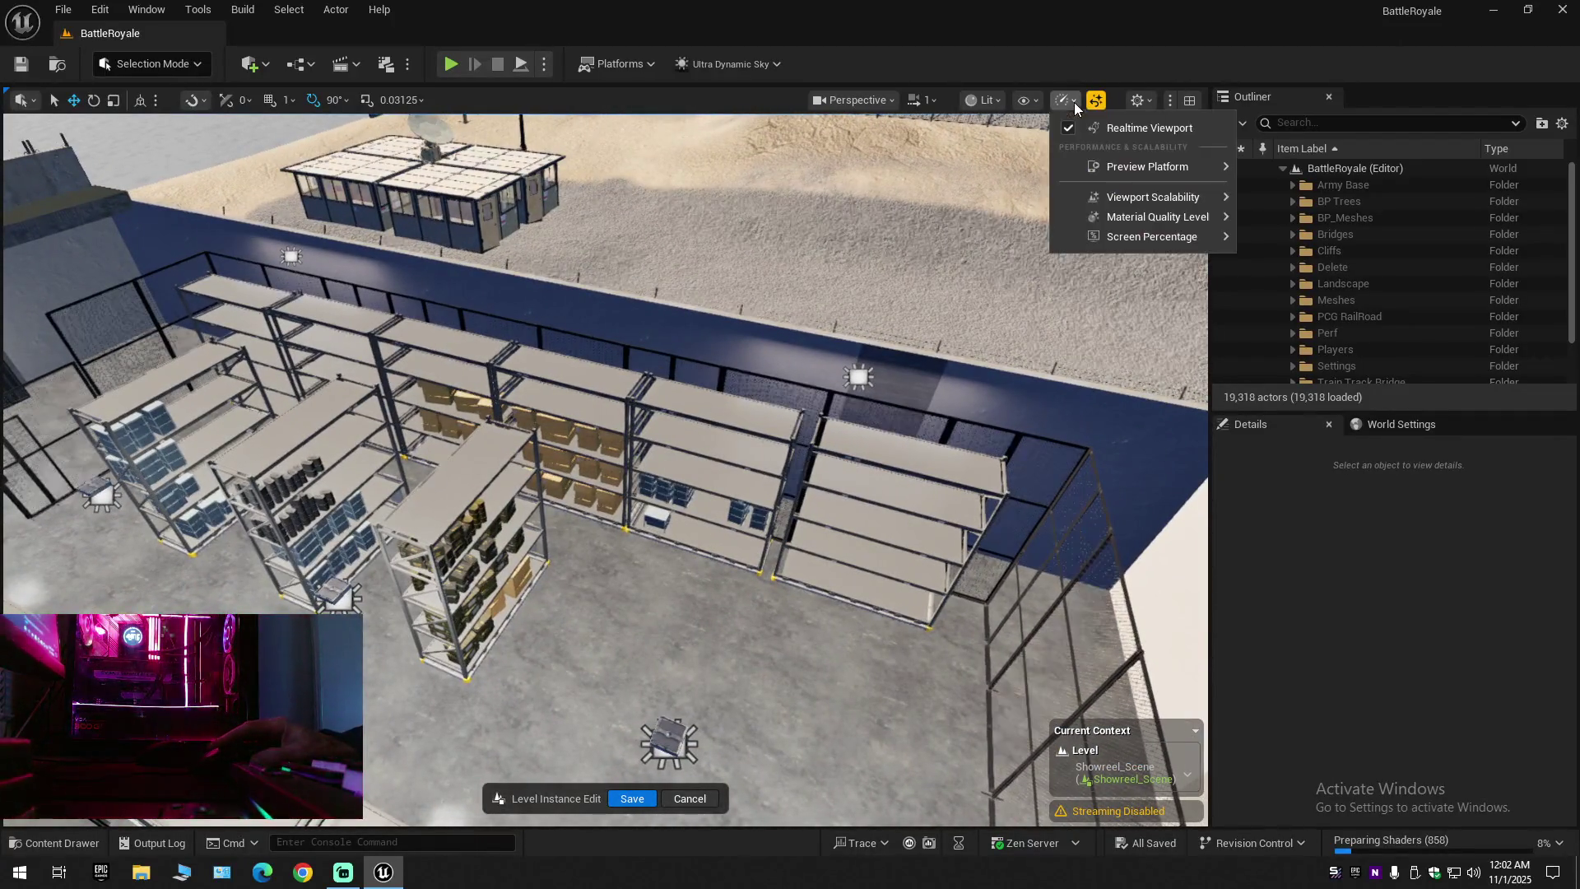
pyautogui.moveTo(1086, 202)
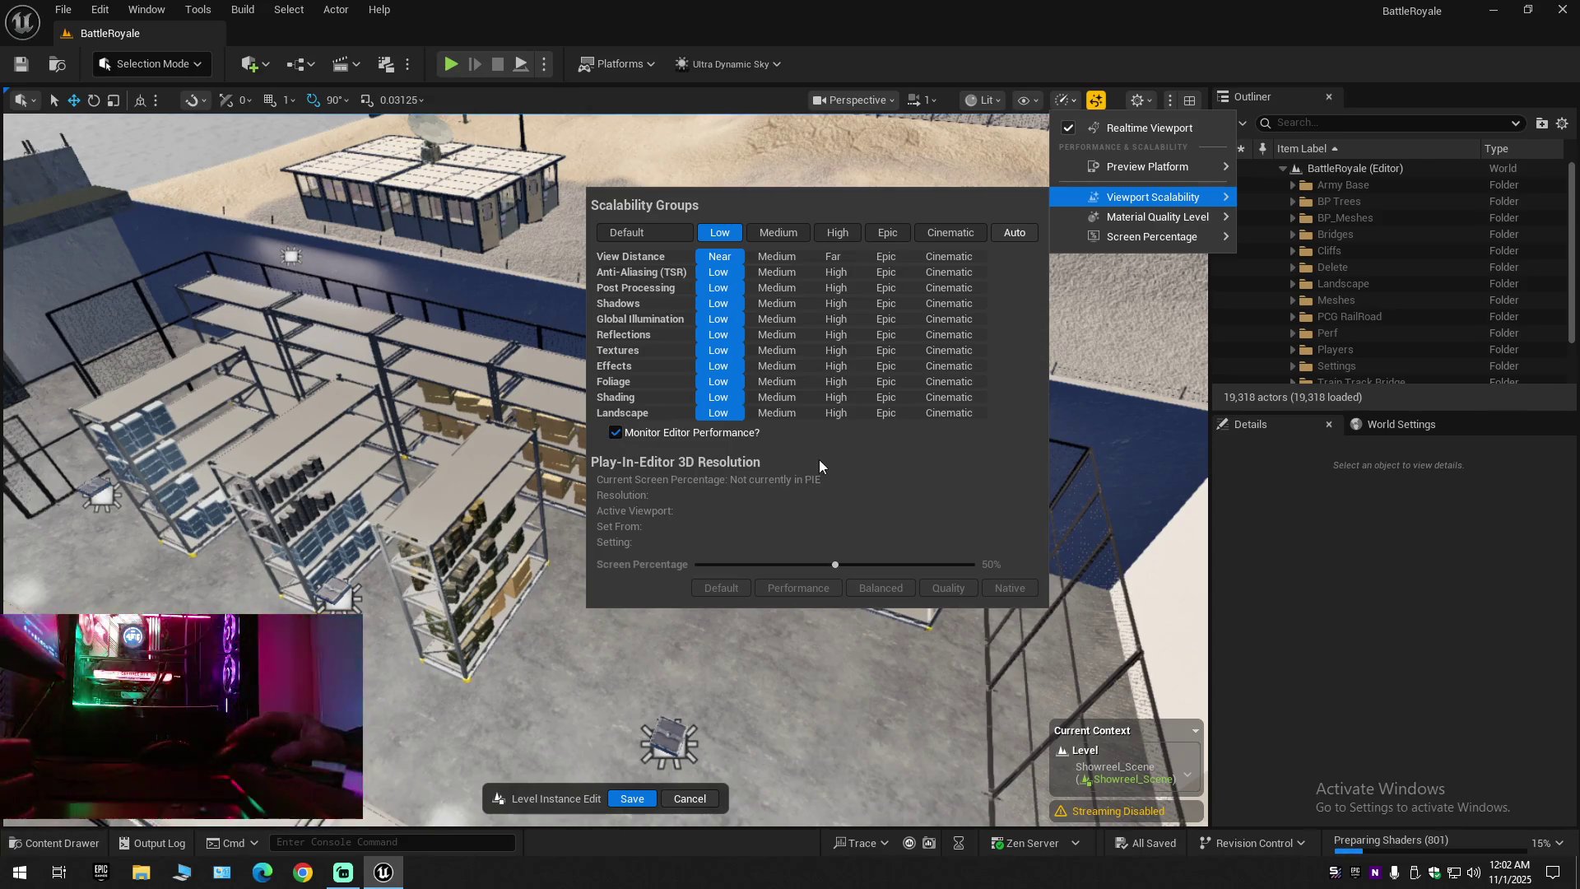
pyautogui.moveTo(1082, 339); pyautogui.dragTo(1082, 312)
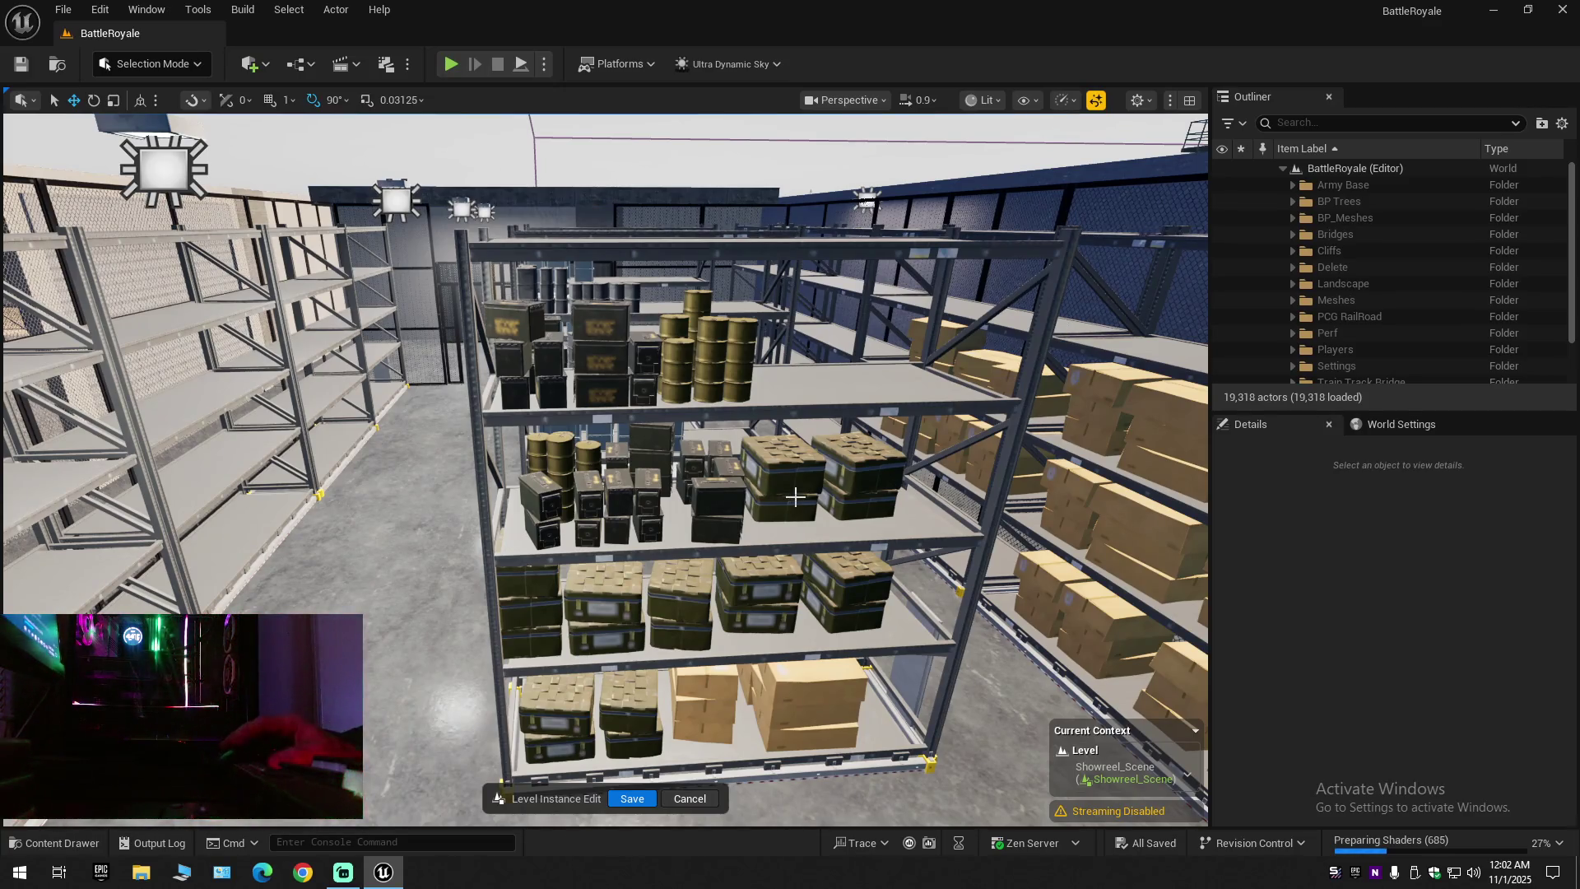
# Ctrl-select the green crates and cardboard boxes on the bottom shelf
pyautogui.click(572, 719)
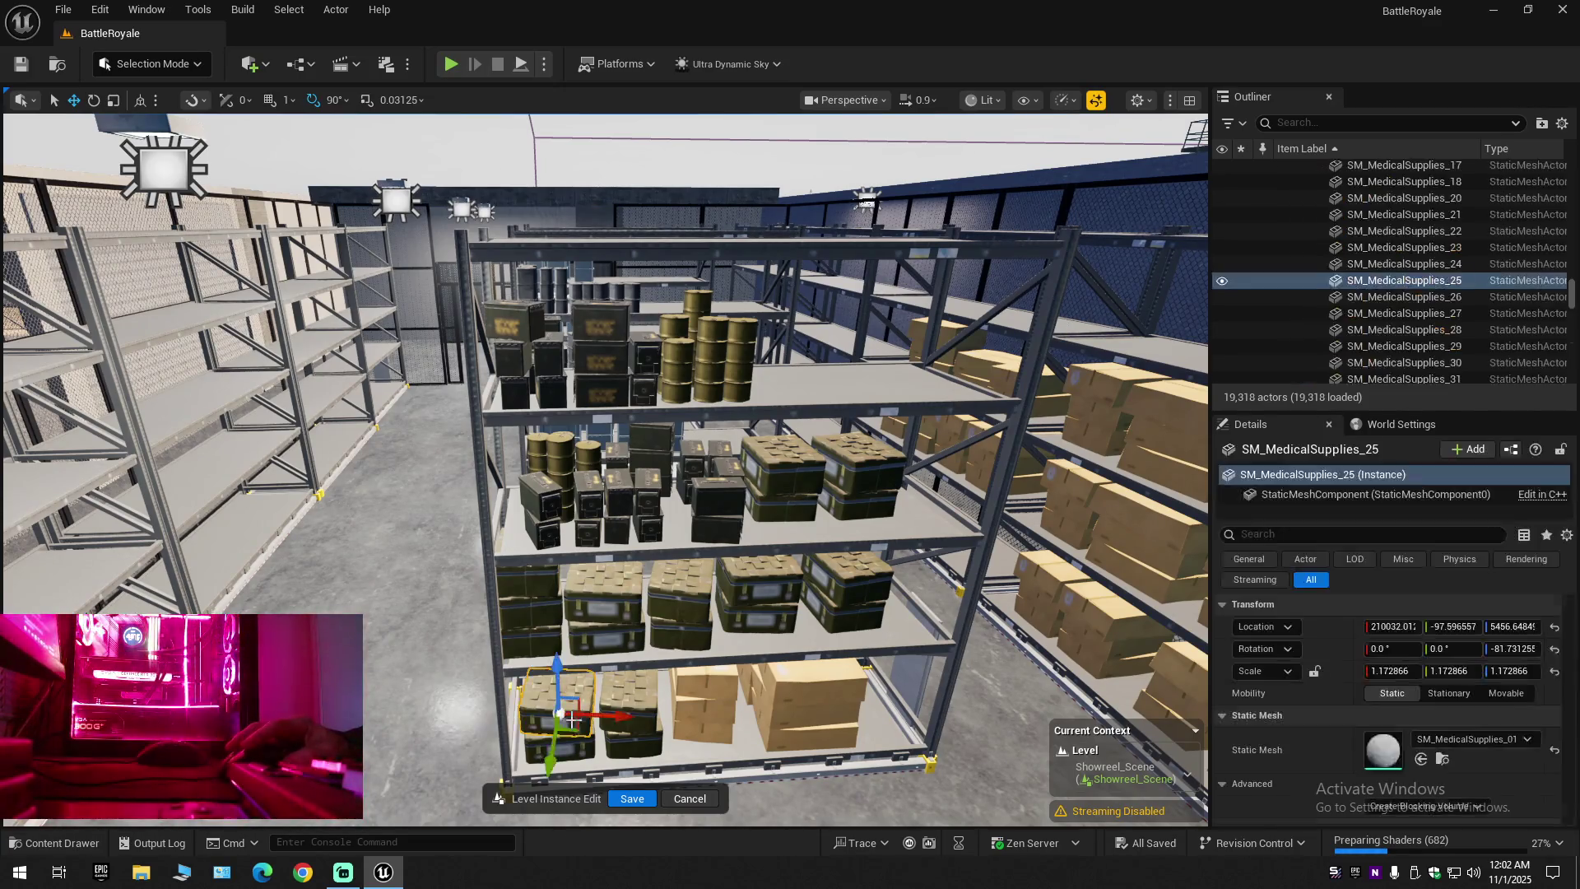
pyautogui.keyDown('ctrl'); pyautogui.click(559, 745); pyautogui.keyUp('ctrl')
pyautogui.keyDown('ctrl'); pyautogui.click(619, 712); pyautogui.keyUp('ctrl')
pyautogui.keyDown('ctrl'); pyautogui.click(622, 743); pyautogui.keyUp('ctrl')
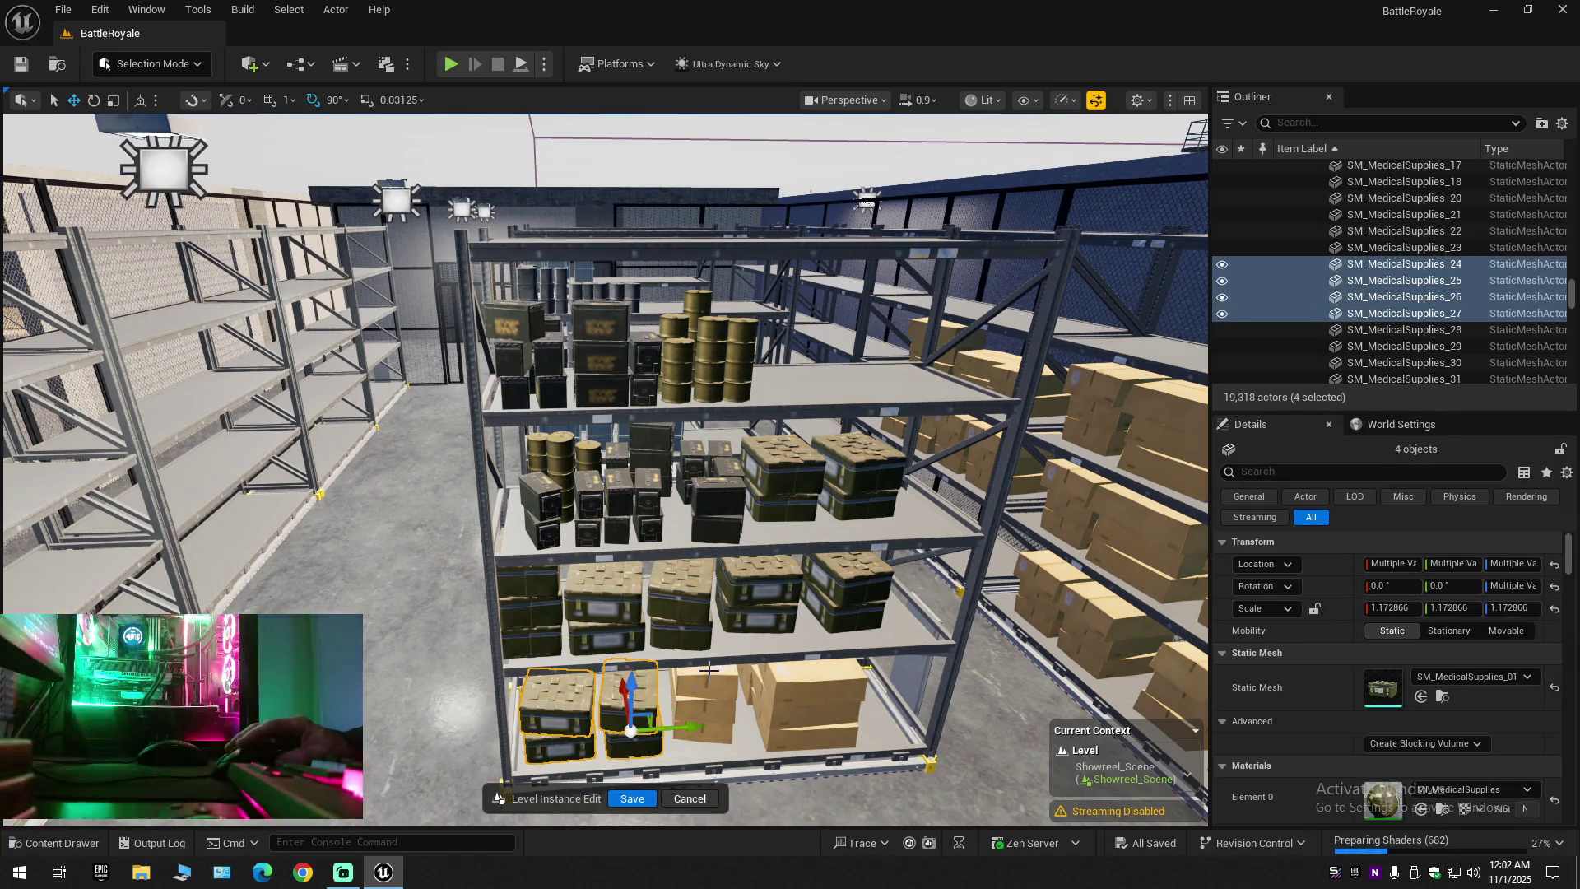
pyautogui.keyDown('ctrl'); pyautogui.click(706, 683); pyautogui.keyUp('ctrl')
pyautogui.keyDown('ctrl'); pyautogui.click(811, 683); pyautogui.keyUp('ctrl')
pyautogui.keyDown('ctrl'); pyautogui.click(706, 728); pyautogui.keyUp('ctrl')
pyautogui.keyDown('ctrl'); pyautogui.click(773, 715); pyautogui.keyUp('ctrl')
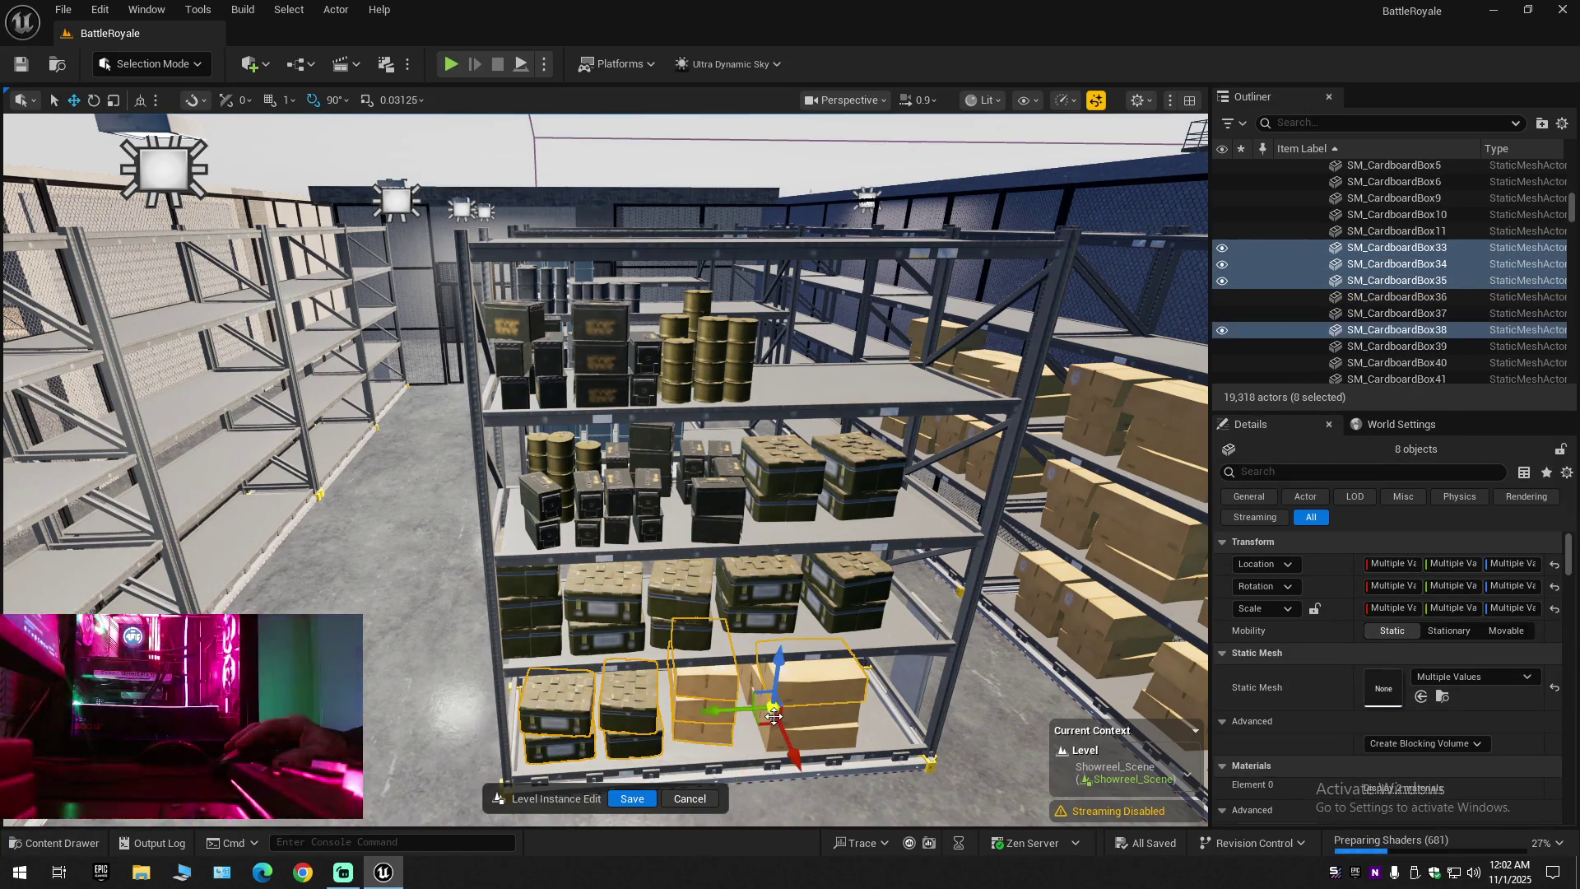
pyautogui.keyDown('ctrl'); pyautogui.click(782, 732); pyautogui.keyUp('ctrl')
pyautogui.keyDown('ctrl'); pyautogui.click(792, 710); pyautogui.keyUp('ctrl')
# Expand the viewport to full screen with F11 and bring the camera up to the blue-bin shelf
pyautogui.press('w')
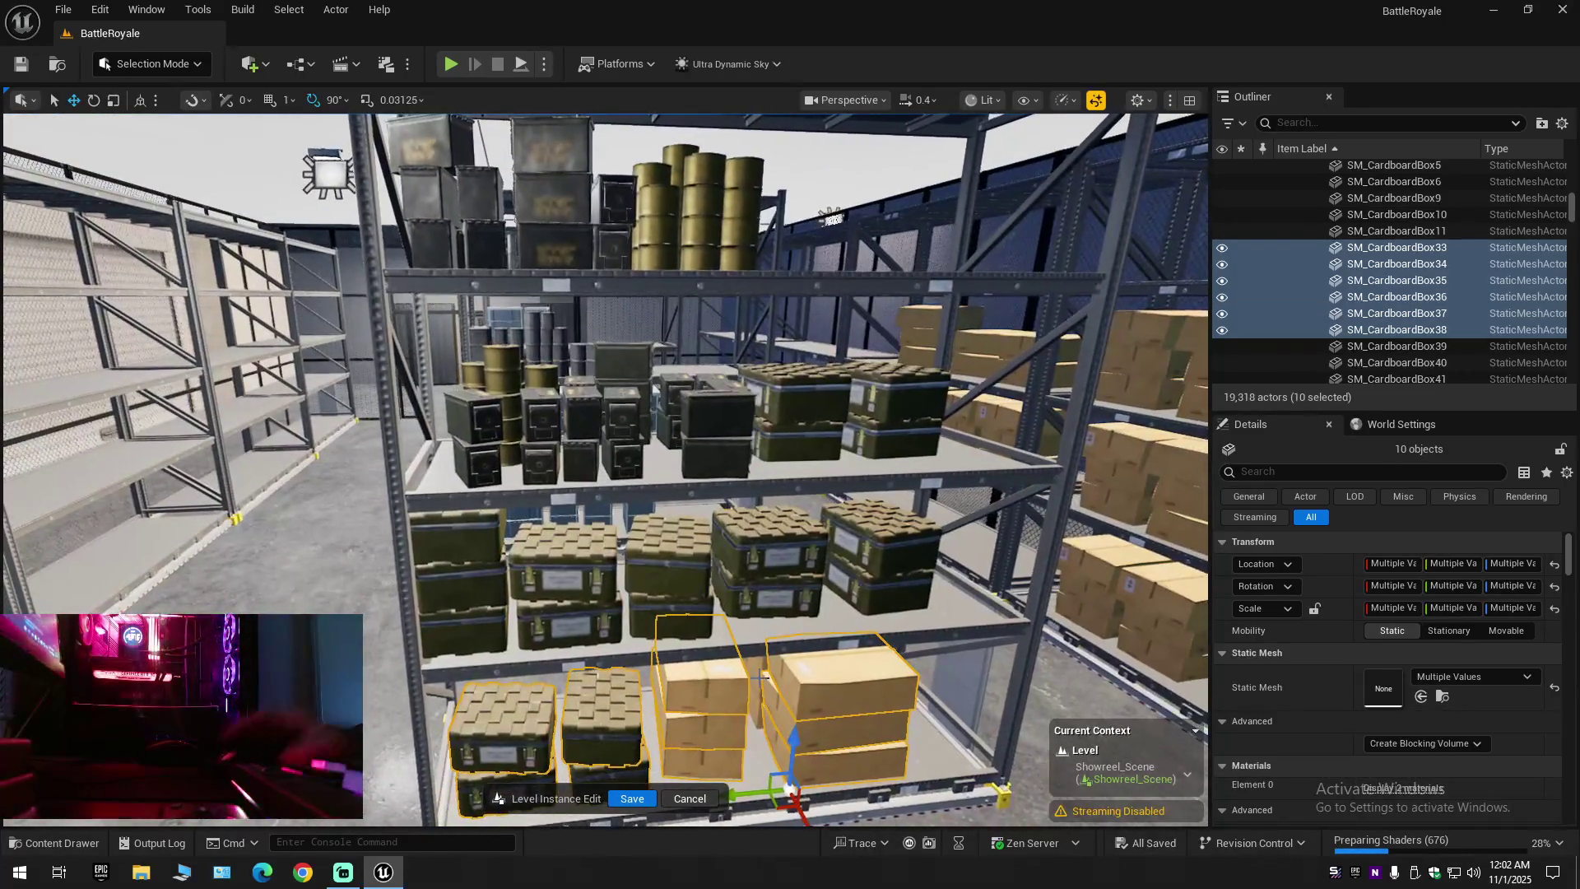
pyautogui.press('F11')
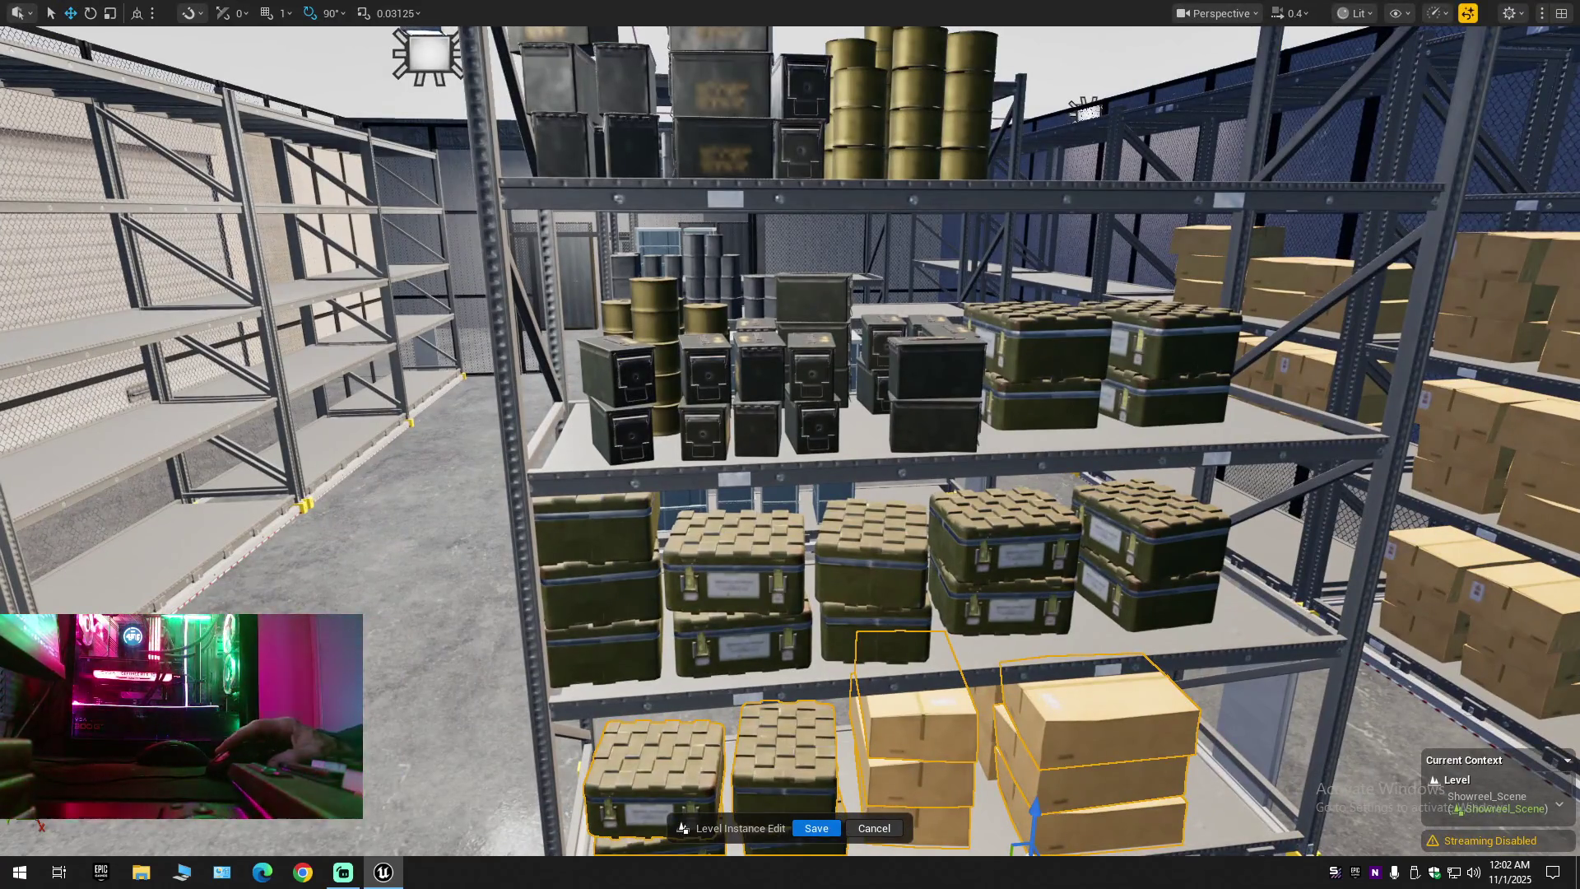
pyautogui.press('s')
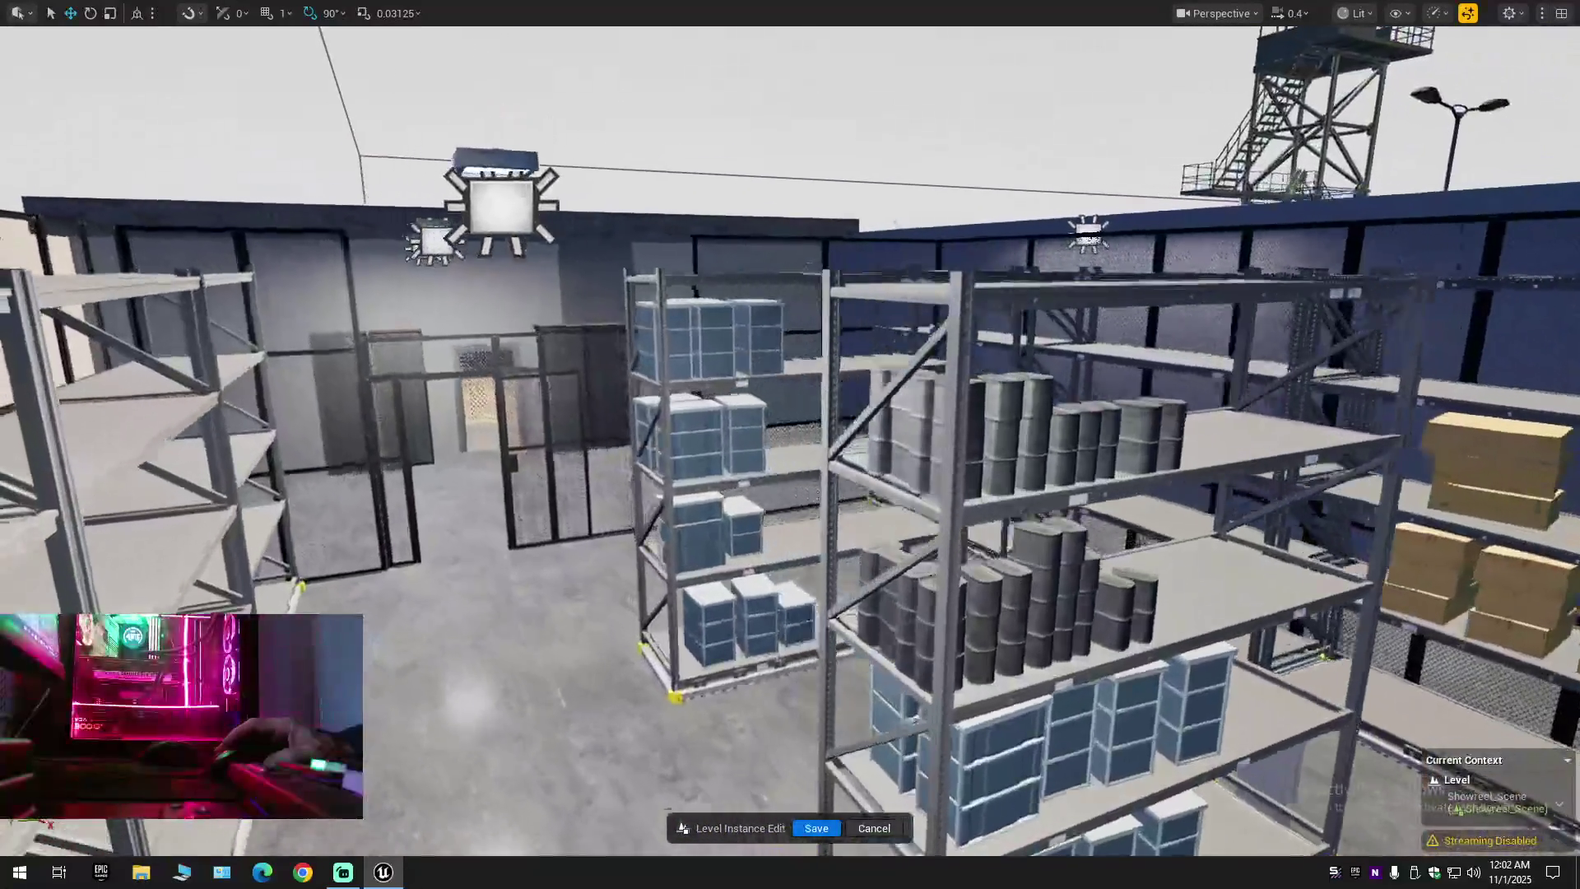
pyautogui.press('w')
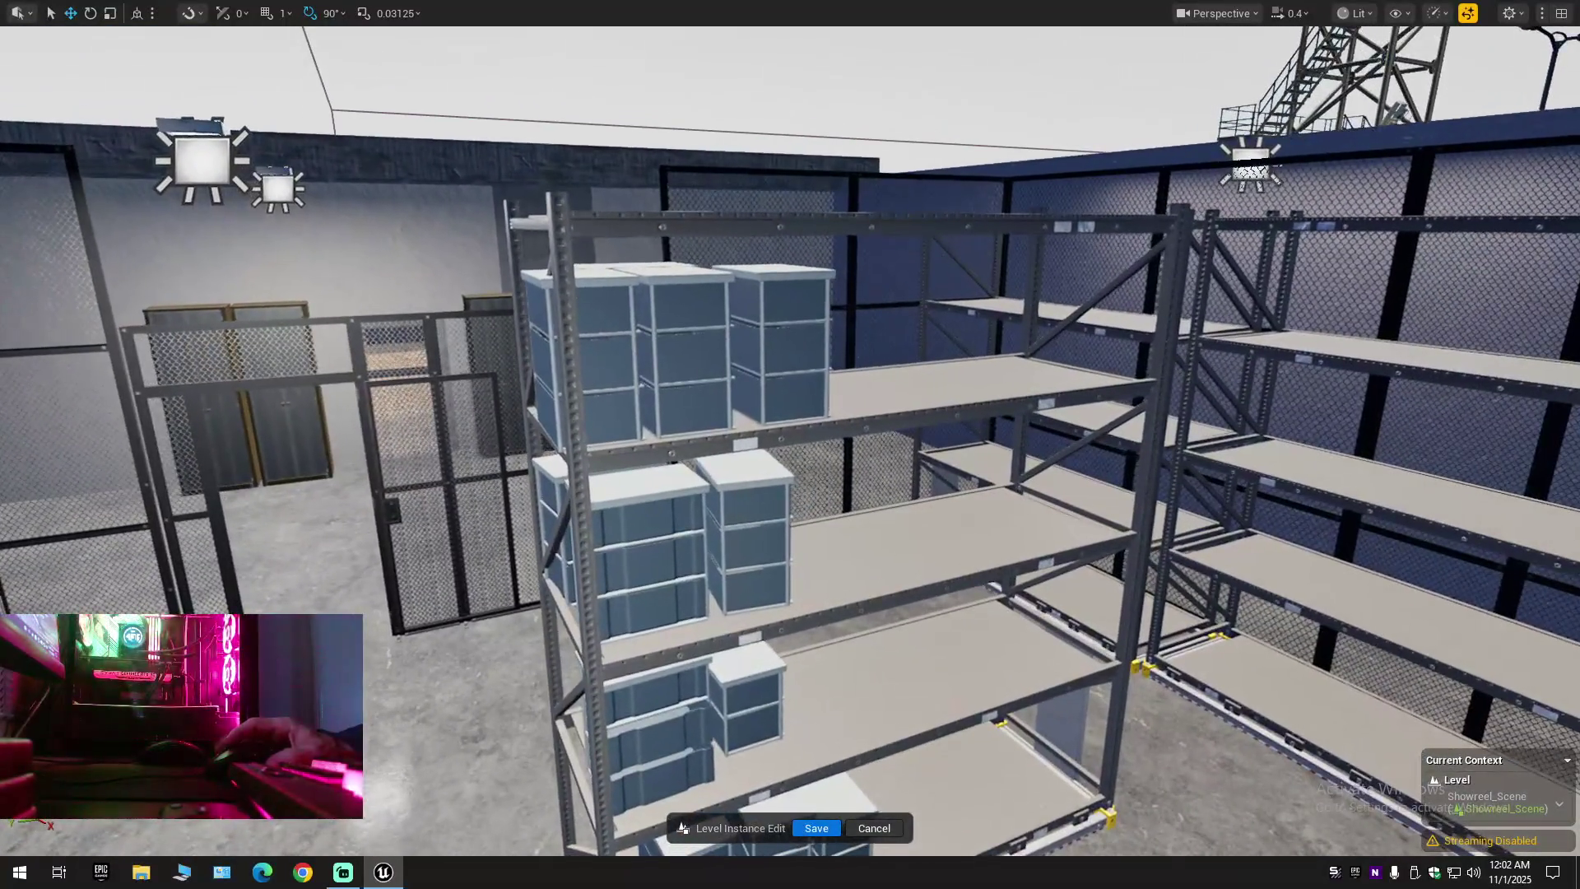
# Add every blue bin stack on the top, middle, lower and bottom shelves, plus the shelf frame
pyautogui.click(598, 378)
pyautogui.keyDown('ctrl'); pyautogui.click(676, 348); pyautogui.keyUp('ctrl')
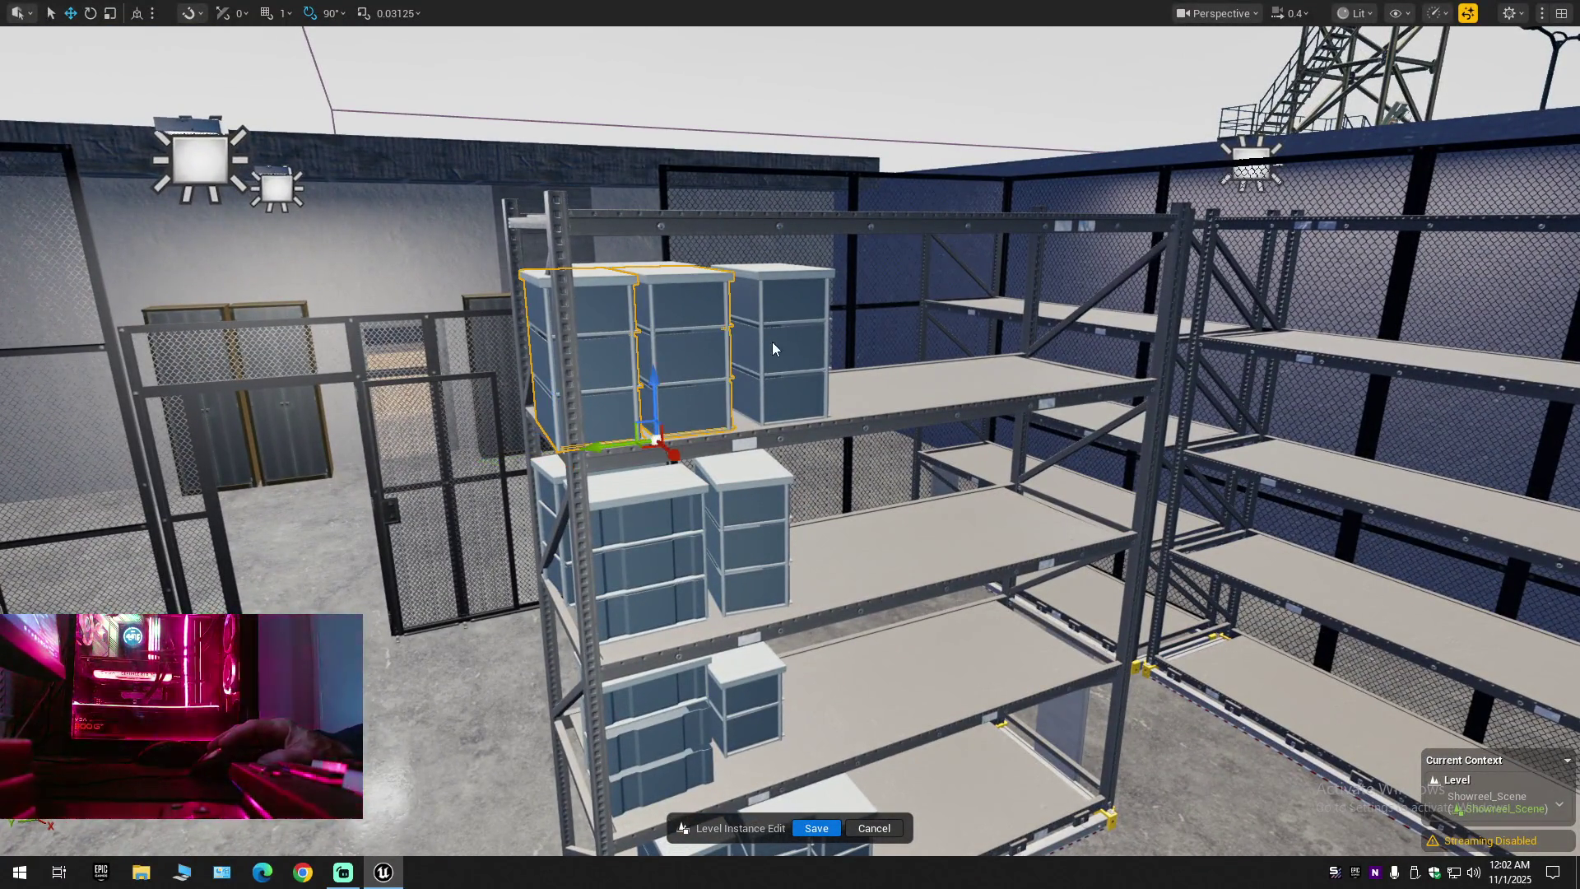
pyautogui.keyDown('ctrl'); pyautogui.click(773, 342); pyautogui.keyUp('ctrl')
pyautogui.keyDown('ctrl'); pyautogui.click(745, 535); pyautogui.keyUp('ctrl')
pyautogui.keyDown('ctrl'); pyautogui.click(659, 543); pyautogui.keyUp('ctrl')
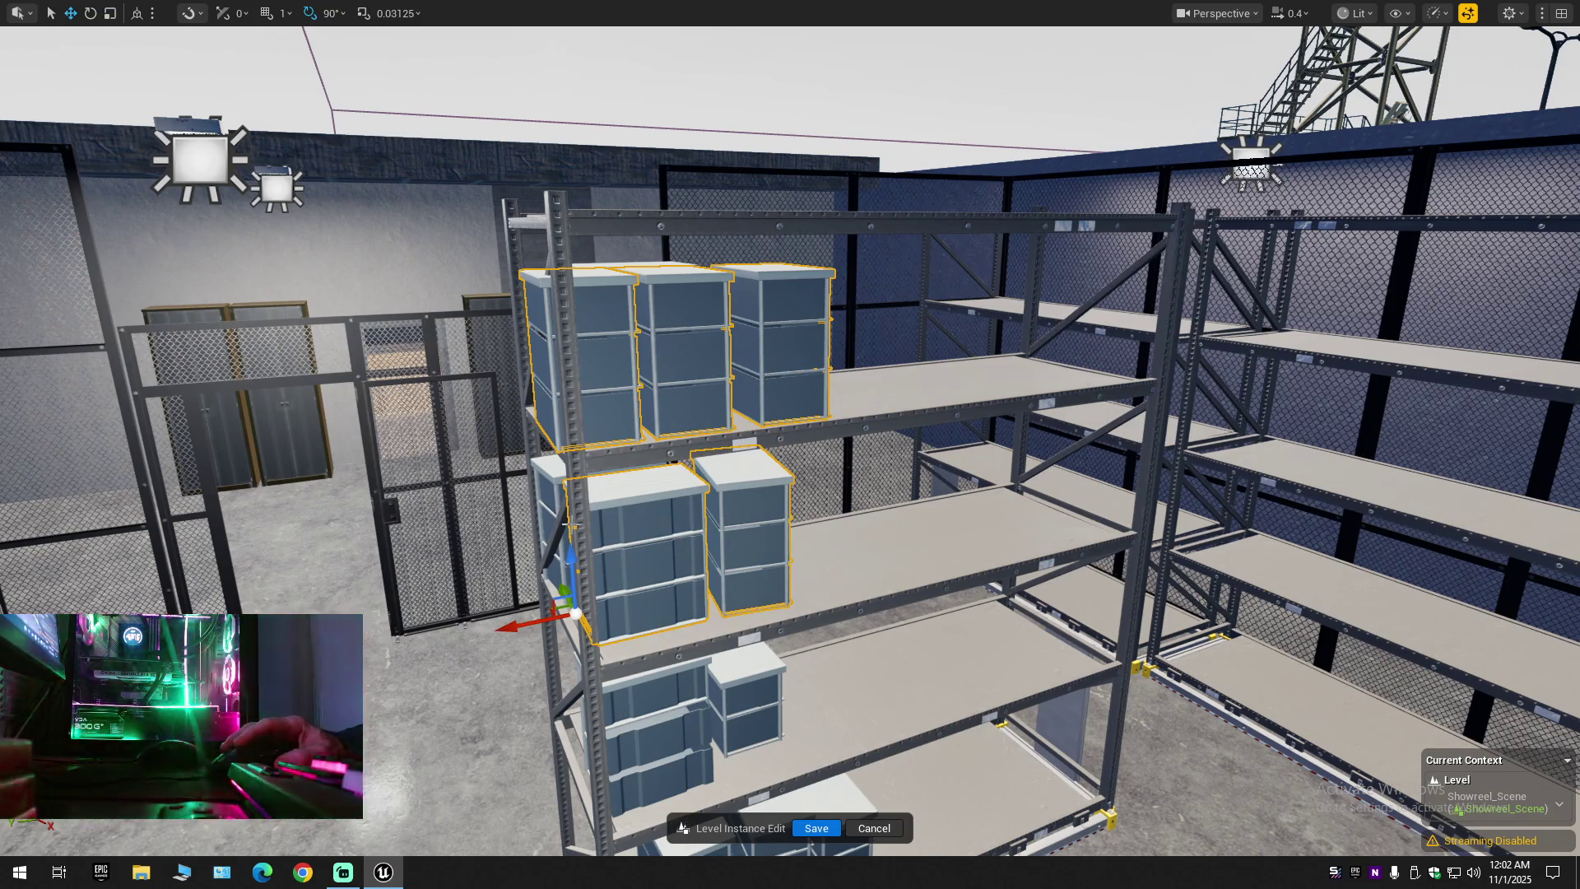
pyautogui.keyDown('ctrl'); pyautogui.click(650, 724); pyautogui.keyUp('ctrl')
pyautogui.keyDown('ctrl'); pyautogui.click(745, 708); pyautogui.keyUp('ctrl')
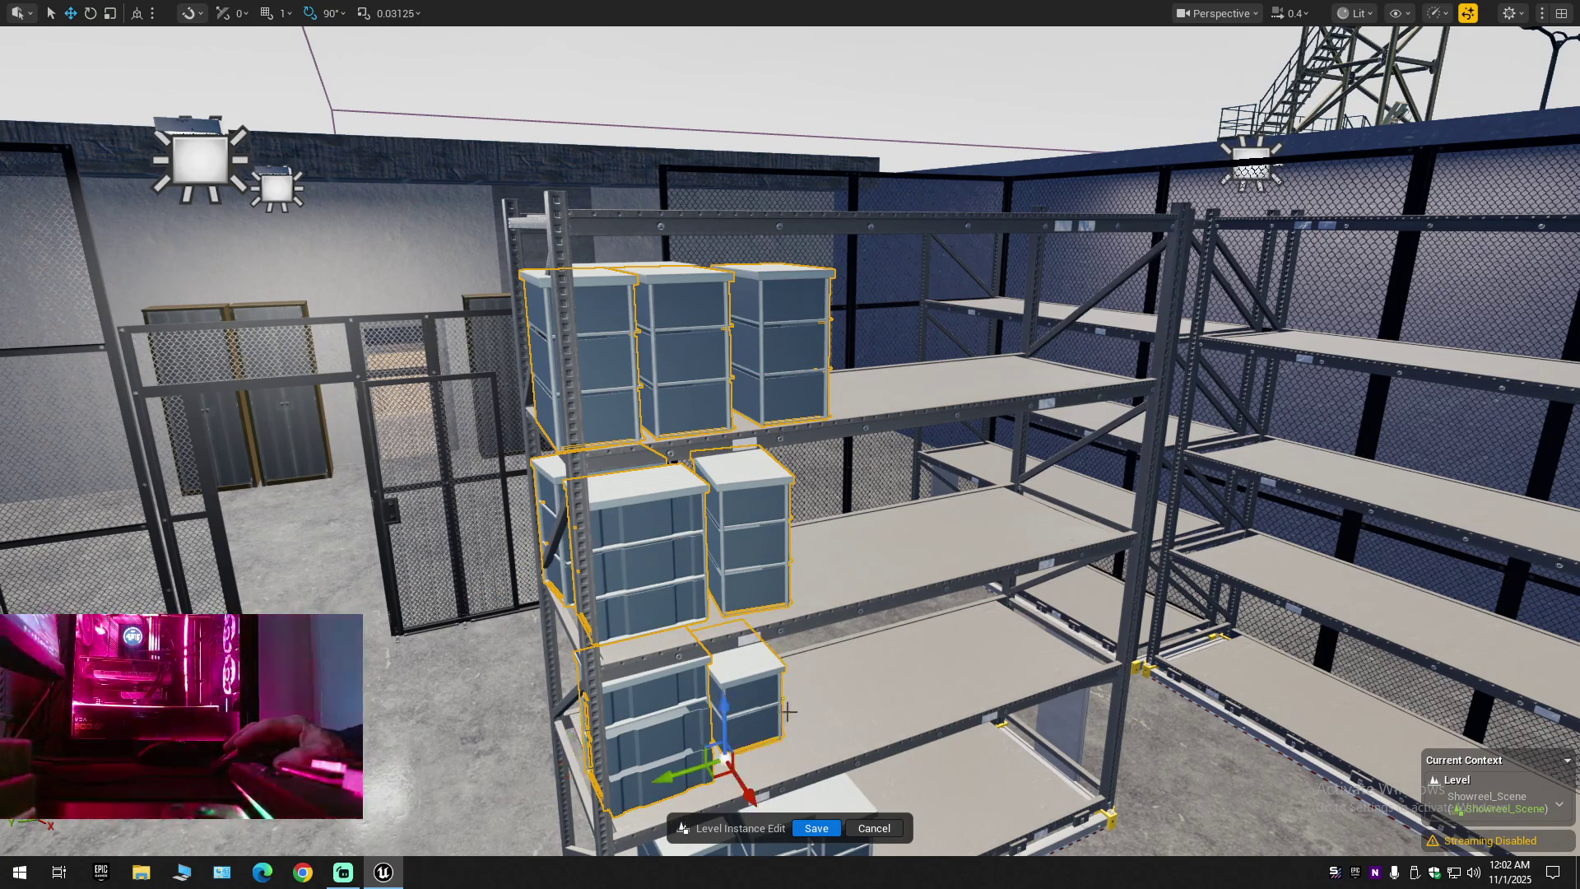
pyautogui.keyDown('ctrl'); pyautogui.click(793, 656); pyautogui.keyUp('ctrl')
pyautogui.keyDown('ctrl'); pyautogui.click(733, 671); pyautogui.keyUp('ctrl')
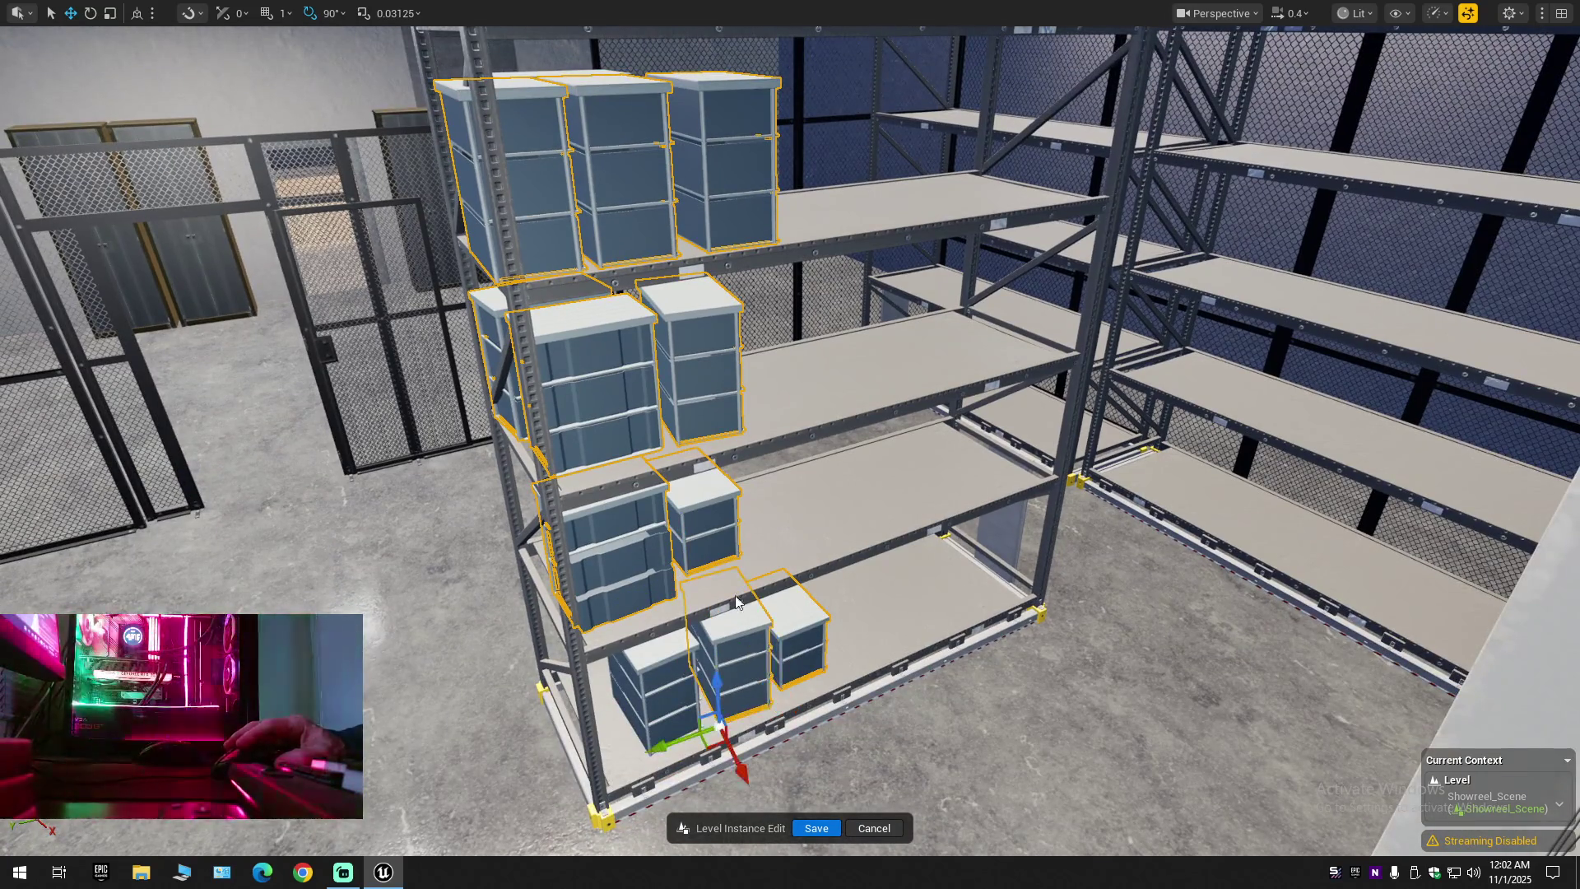
pyautogui.keyDown('ctrl'); pyautogui.click(655, 695); pyautogui.keyUp('ctrl')
pyautogui.keyDown('ctrl'); pyautogui.click(769, 560); pyautogui.keyUp('ctrl')
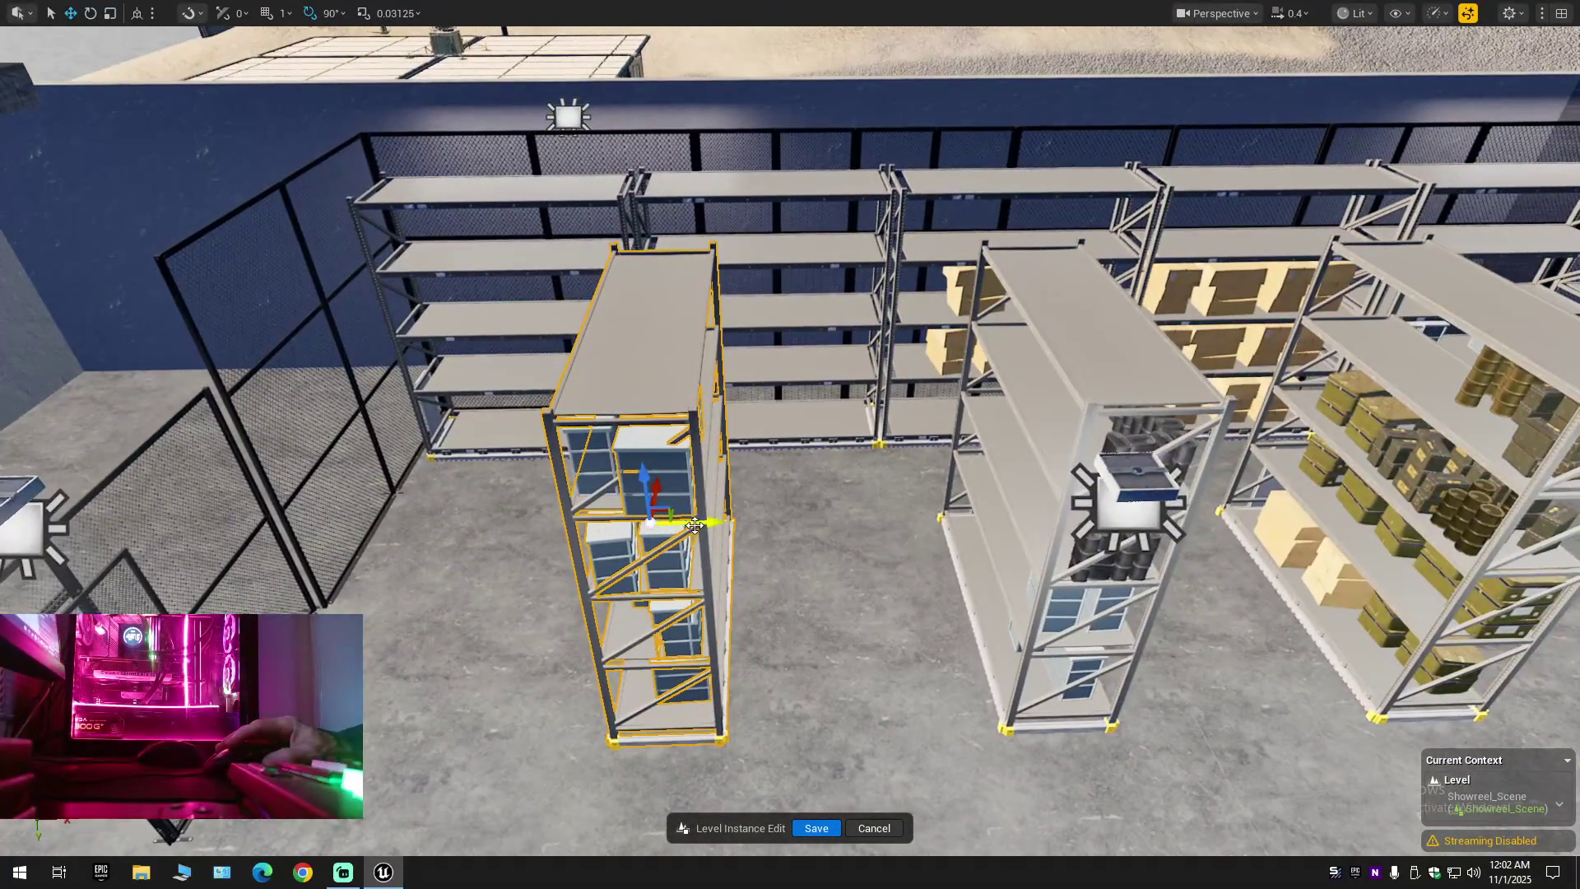
# Undo two trial moves, then rotate the blue-bin shelf unit 90 degrees
pyautogui.moveTo(687, 539); pyautogui.dragTo(850, 536)
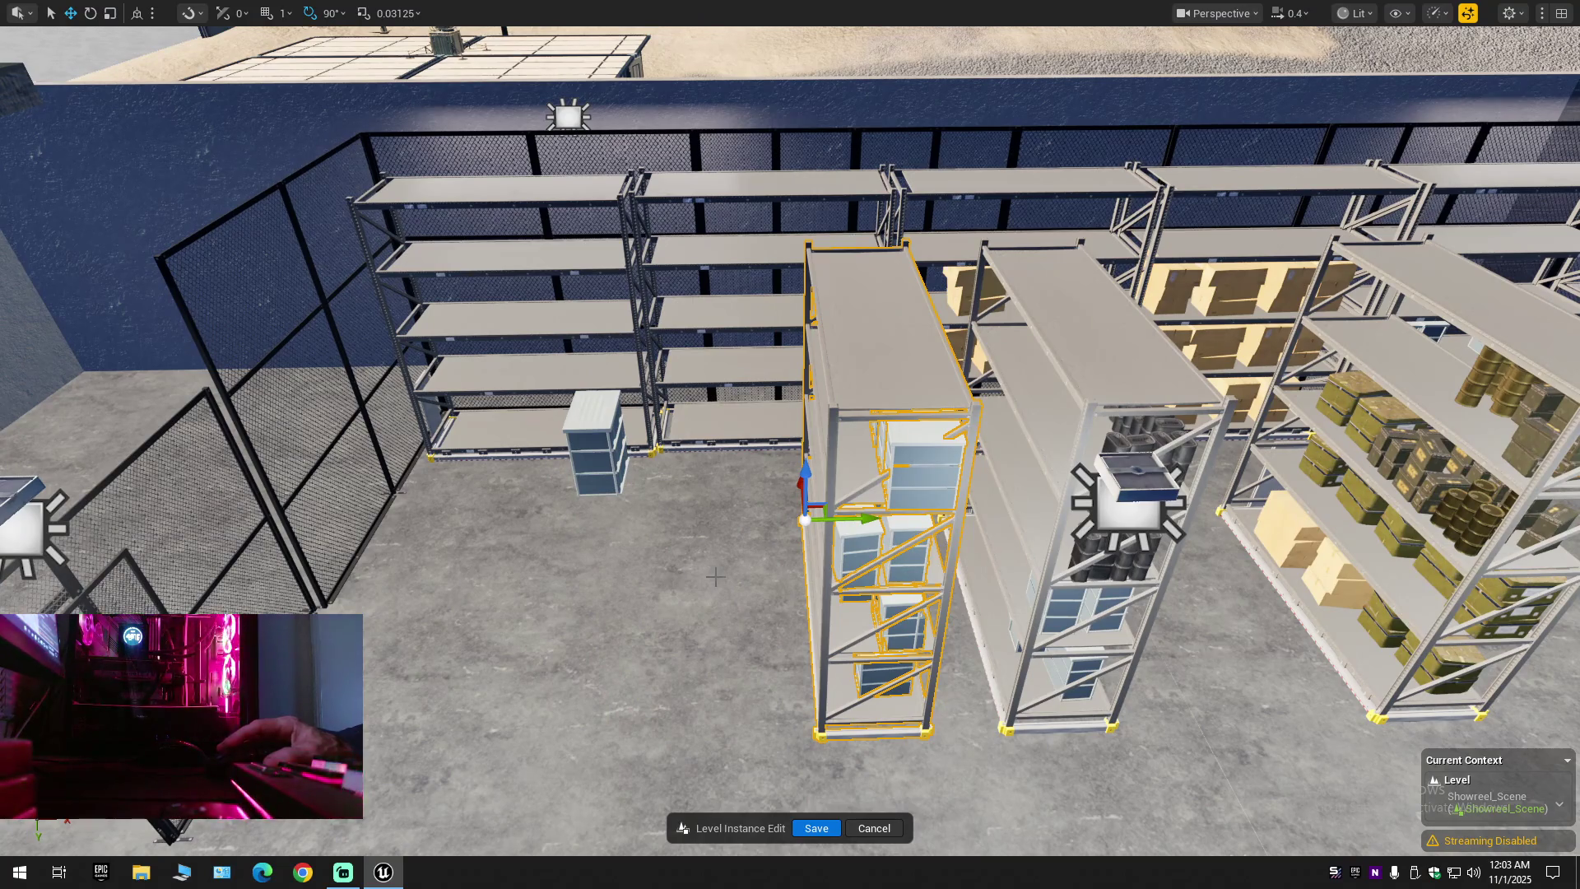
pyautogui.hotkey('ctrl', 'z')
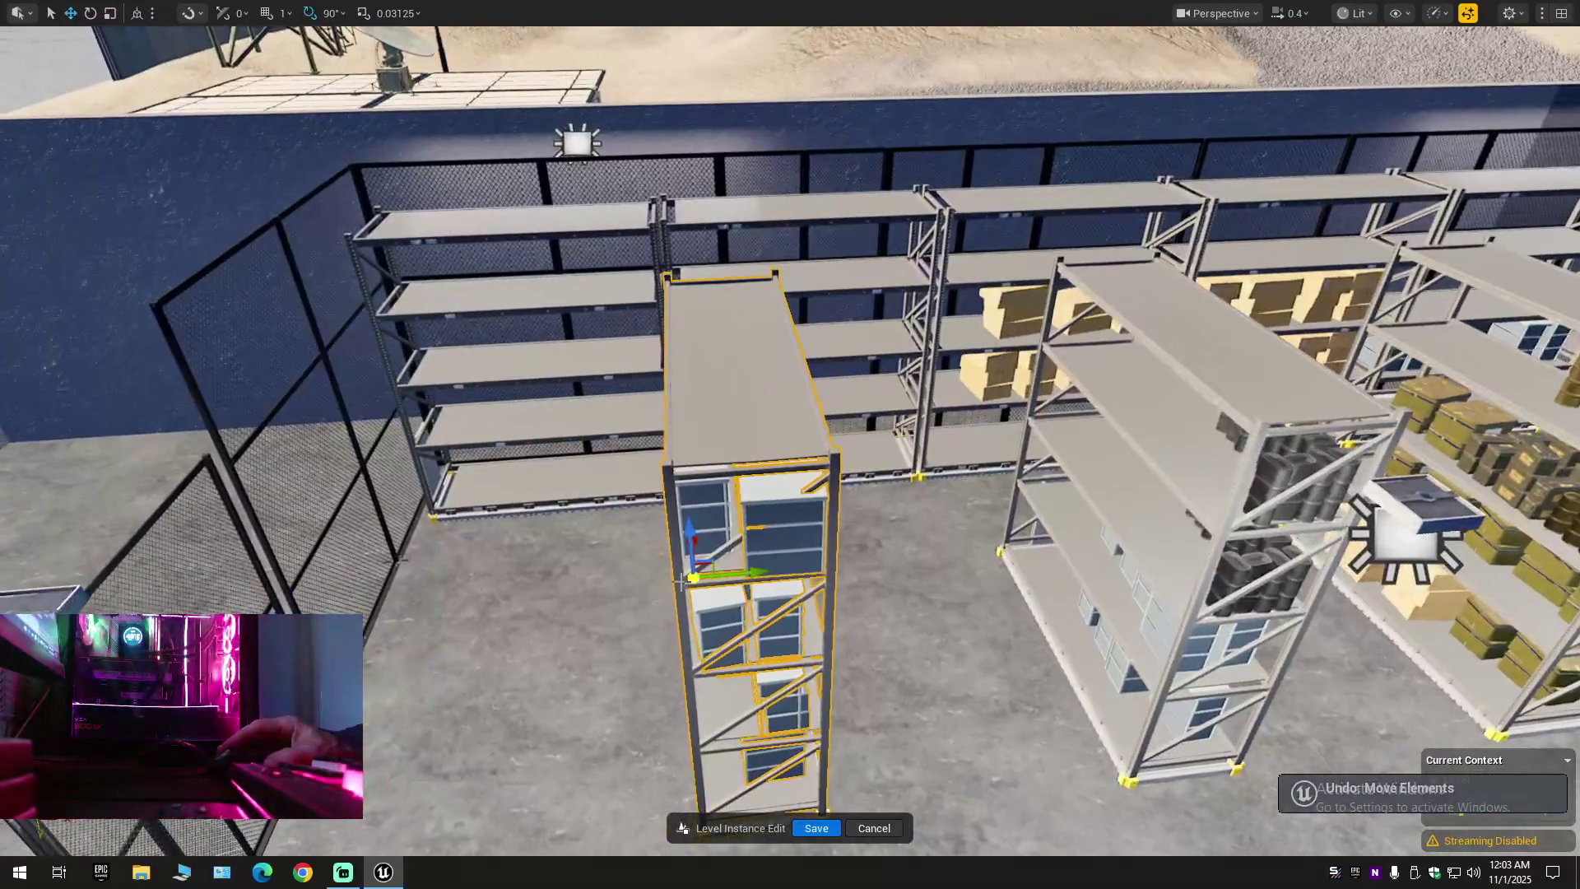
pyautogui.click(709, 518)
pyautogui.moveTo(648, 565); pyautogui.dragTo(436, 582)
pyautogui.hotkey('ctrl', 'z')
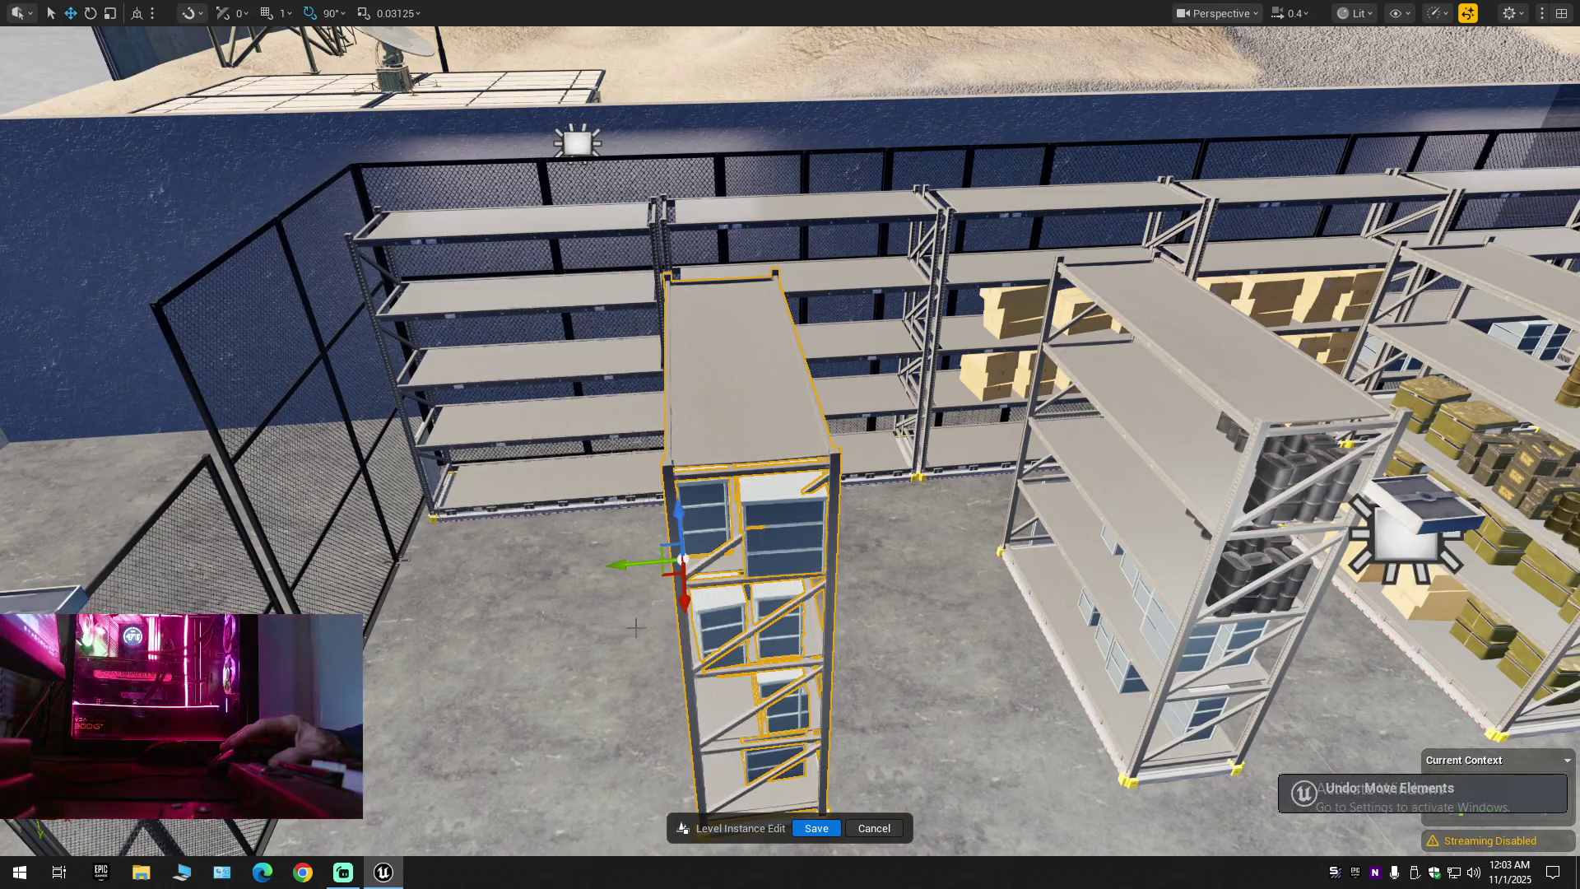
pyautogui.press('e')
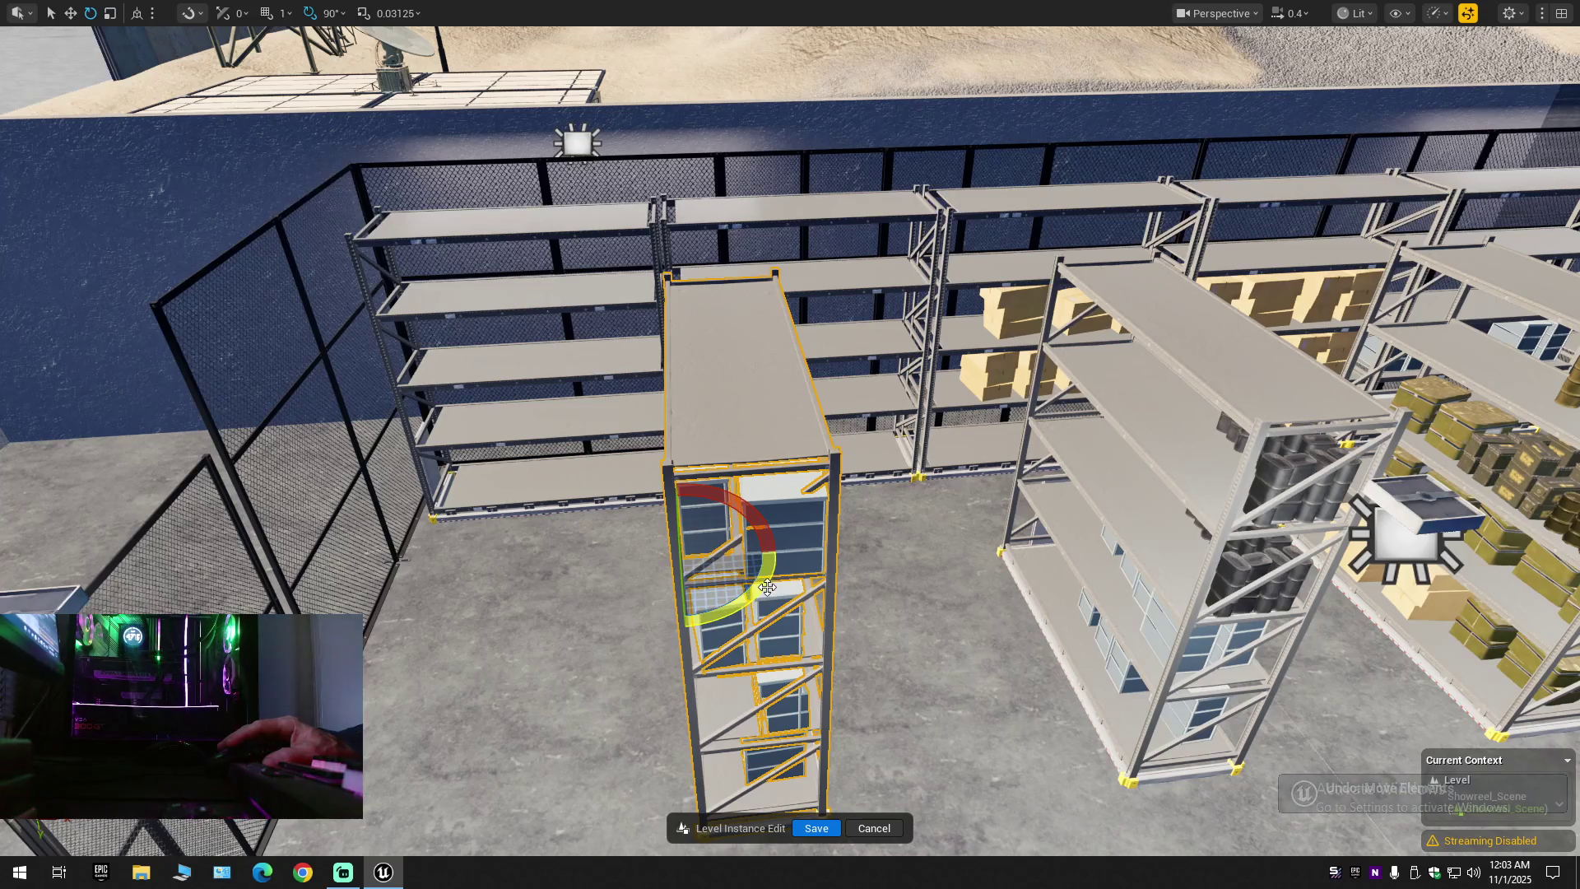
pyautogui.moveTo(768, 586); pyautogui.dragTo(551, 571)
# Slide the rotated shelf left toward the left shelving row and check its new placement
pyautogui.press('w')
pyautogui.scroll(-3, 963, 564)
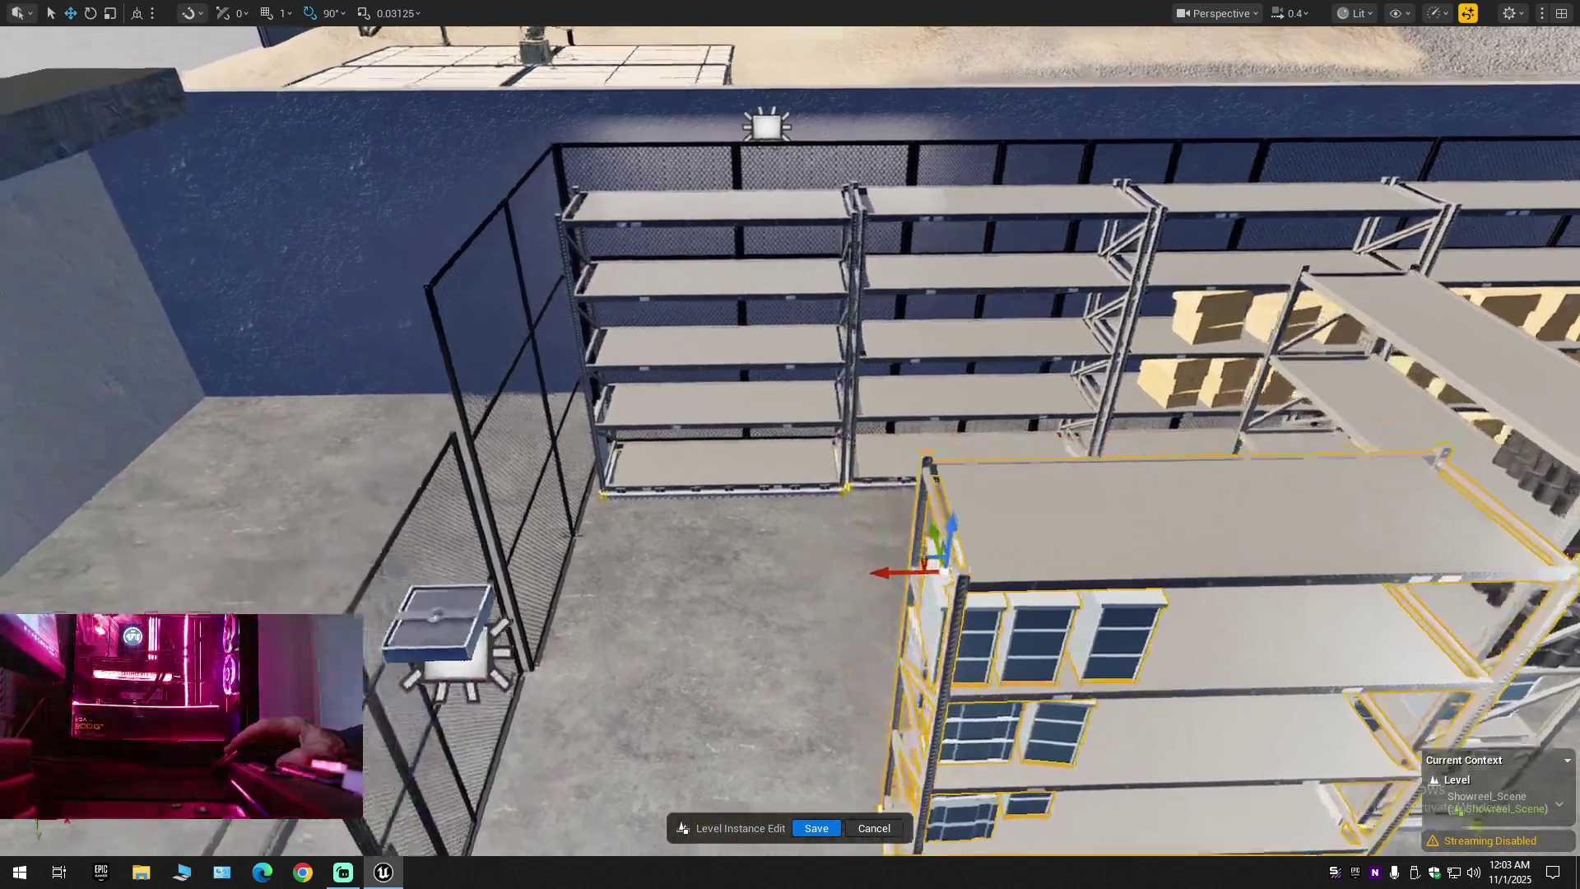
pyautogui.scroll(1, 790, 444)
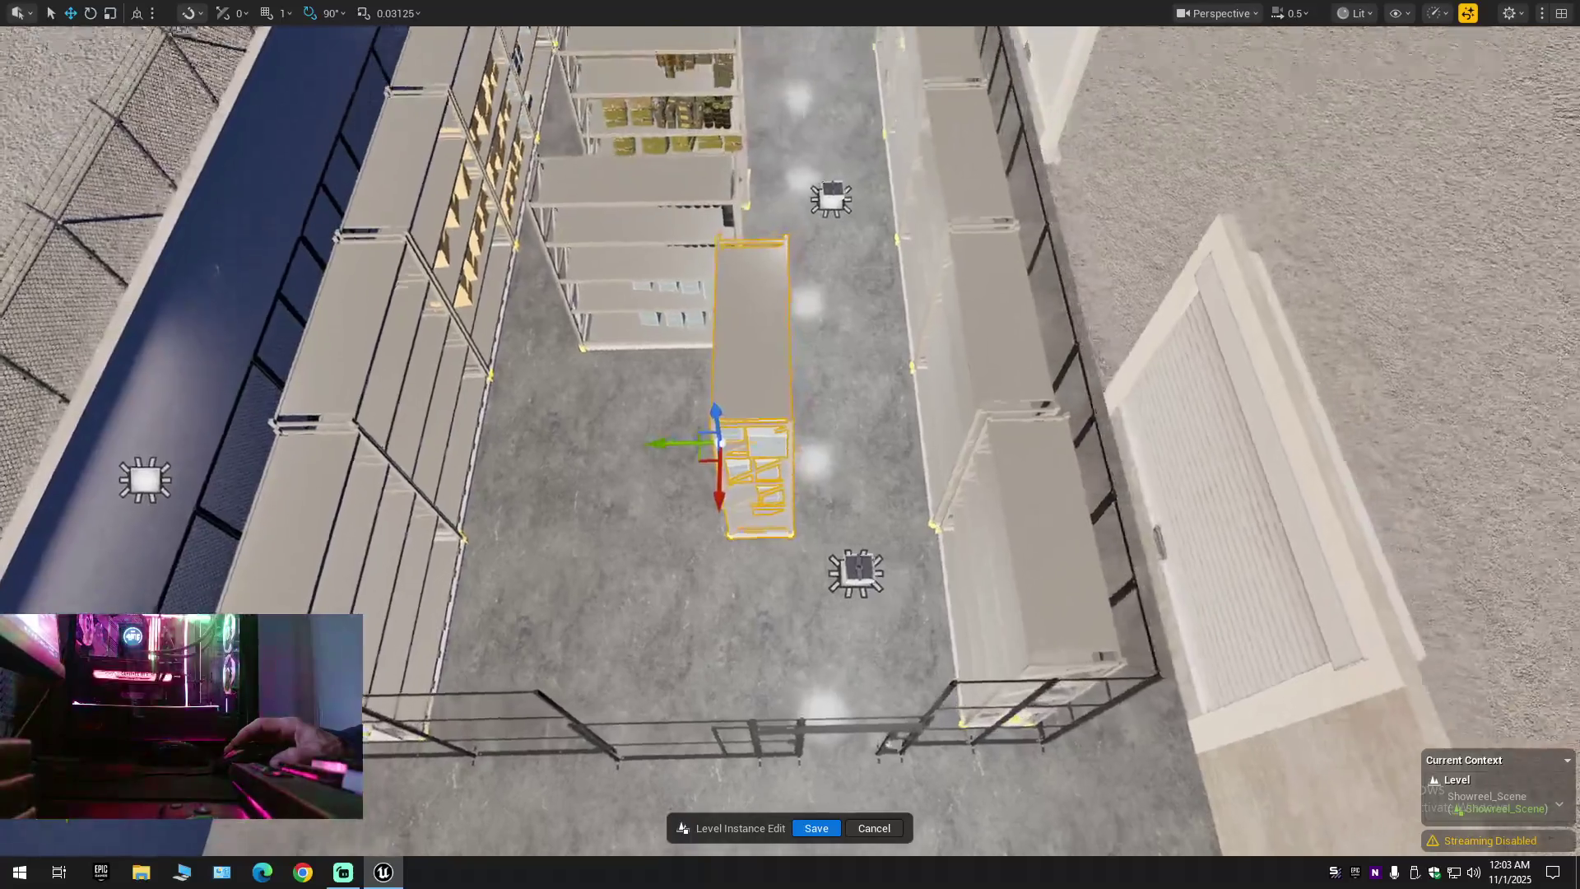
pyautogui.scroll(2, 790, 445)
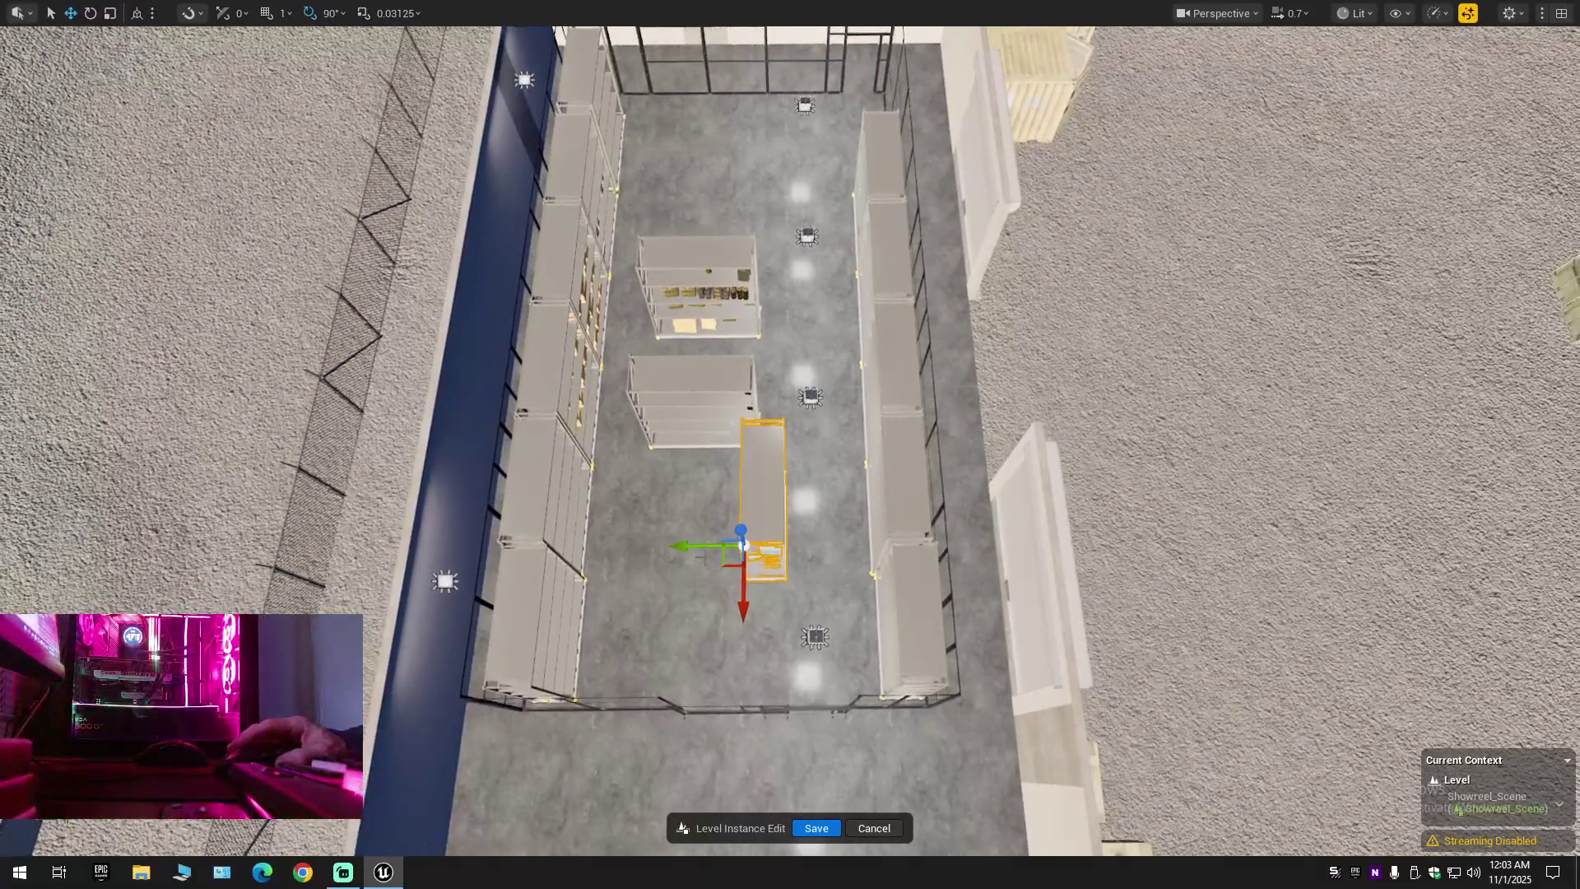
pyautogui.moveTo(701, 549); pyautogui.dragTo(647, 549)
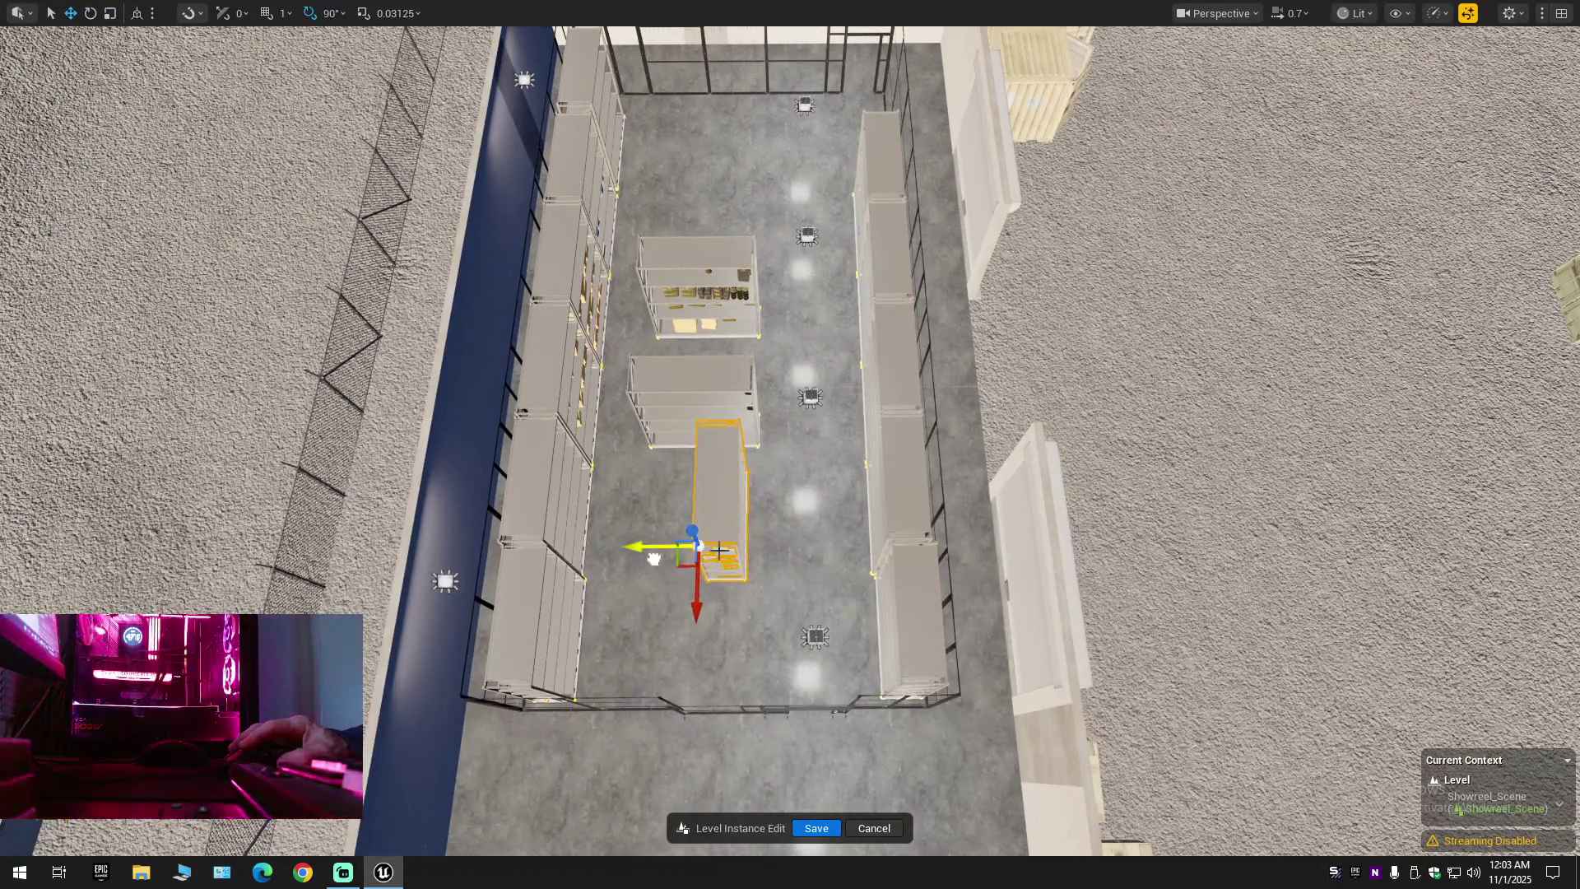
pyautogui.moveTo(790, 444); pyautogui.dragTo(671, 445)
pyautogui.moveTo(823, 527); pyautogui.dragTo(787, 528)
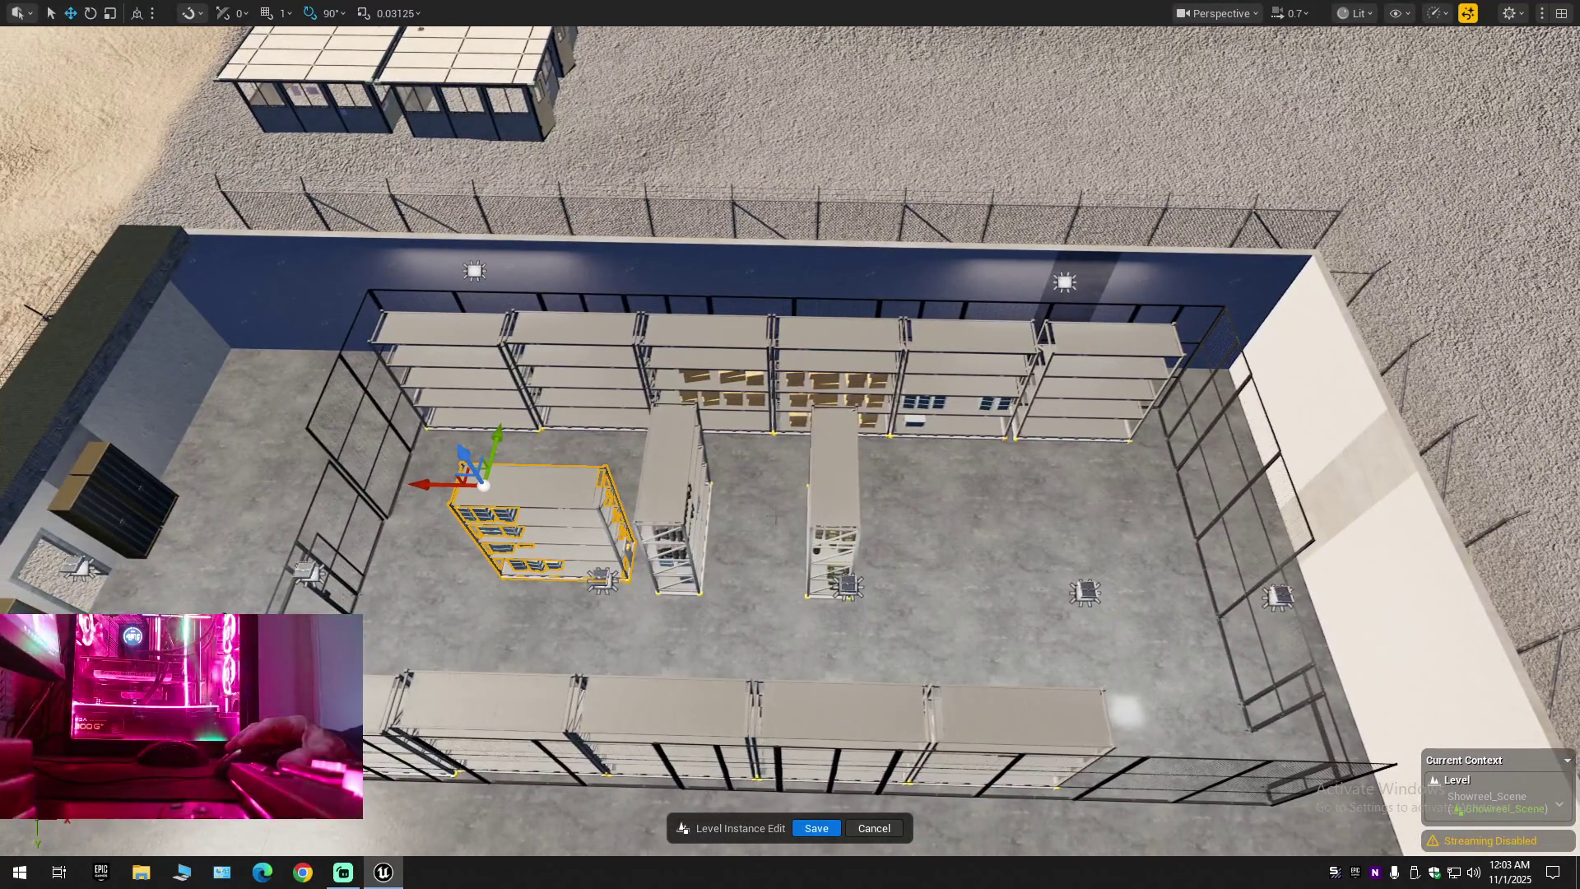
pyautogui.moveTo(790, 445); pyautogui.dragTo(780, 379)
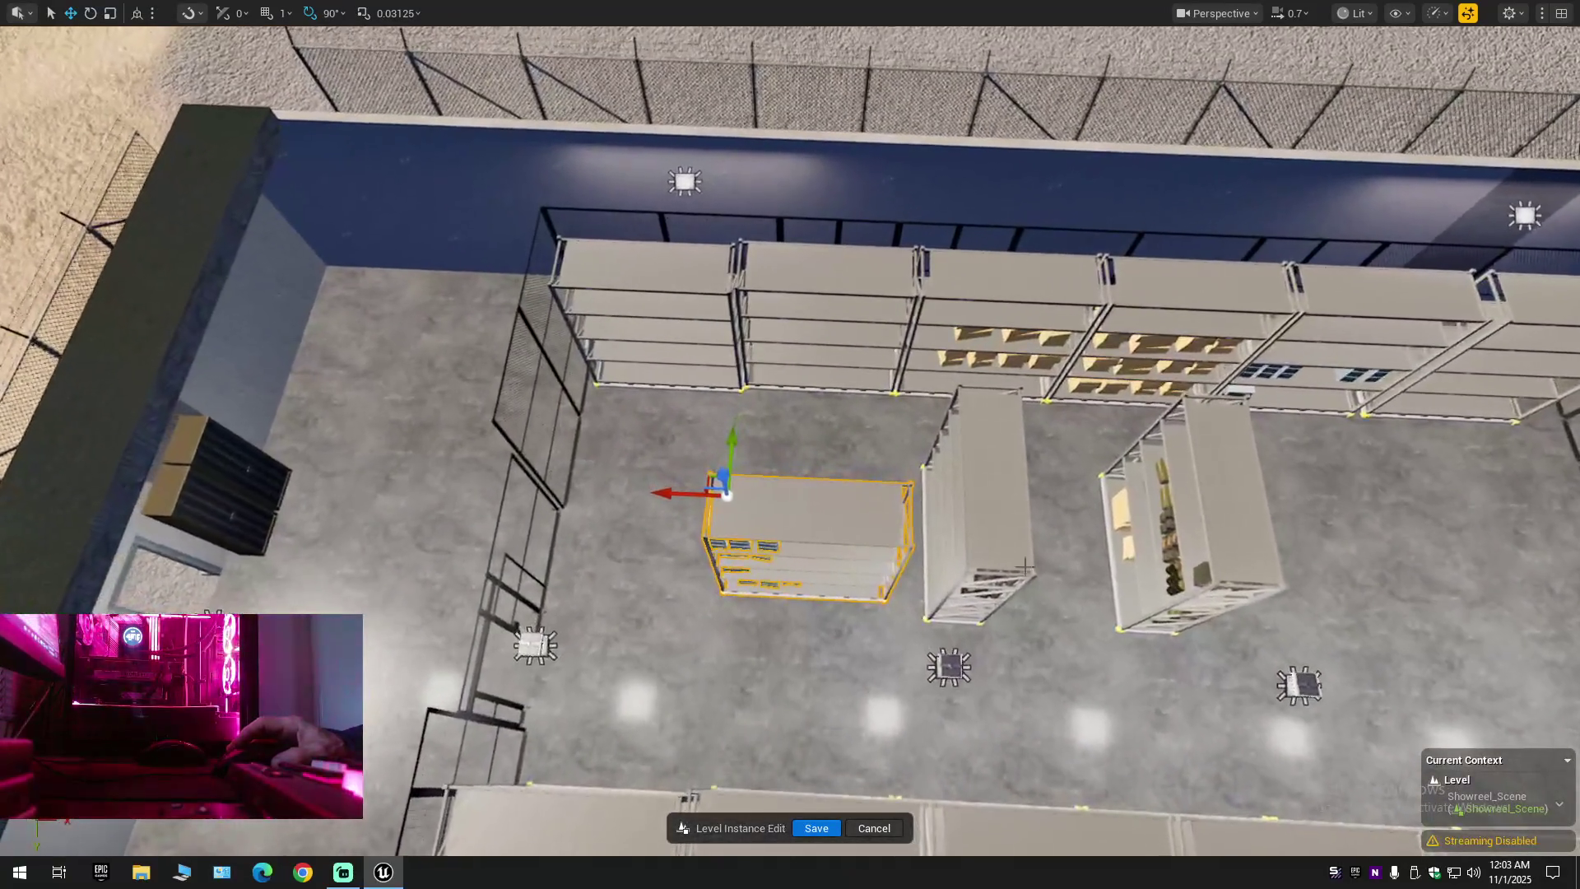
pyautogui.moveTo(676, 510)
pyautogui.mouseDown()
pyautogui.moveTo(745, 558)
pyautogui.moveTo(708, 527)
pyautogui.moveTo(738, 500)
pyautogui.moveTo(729, 393)
pyautogui.mouseUp()
pyautogui.scroll(2, 725, 542)
pyautogui.scroll(-1, 738, 461)
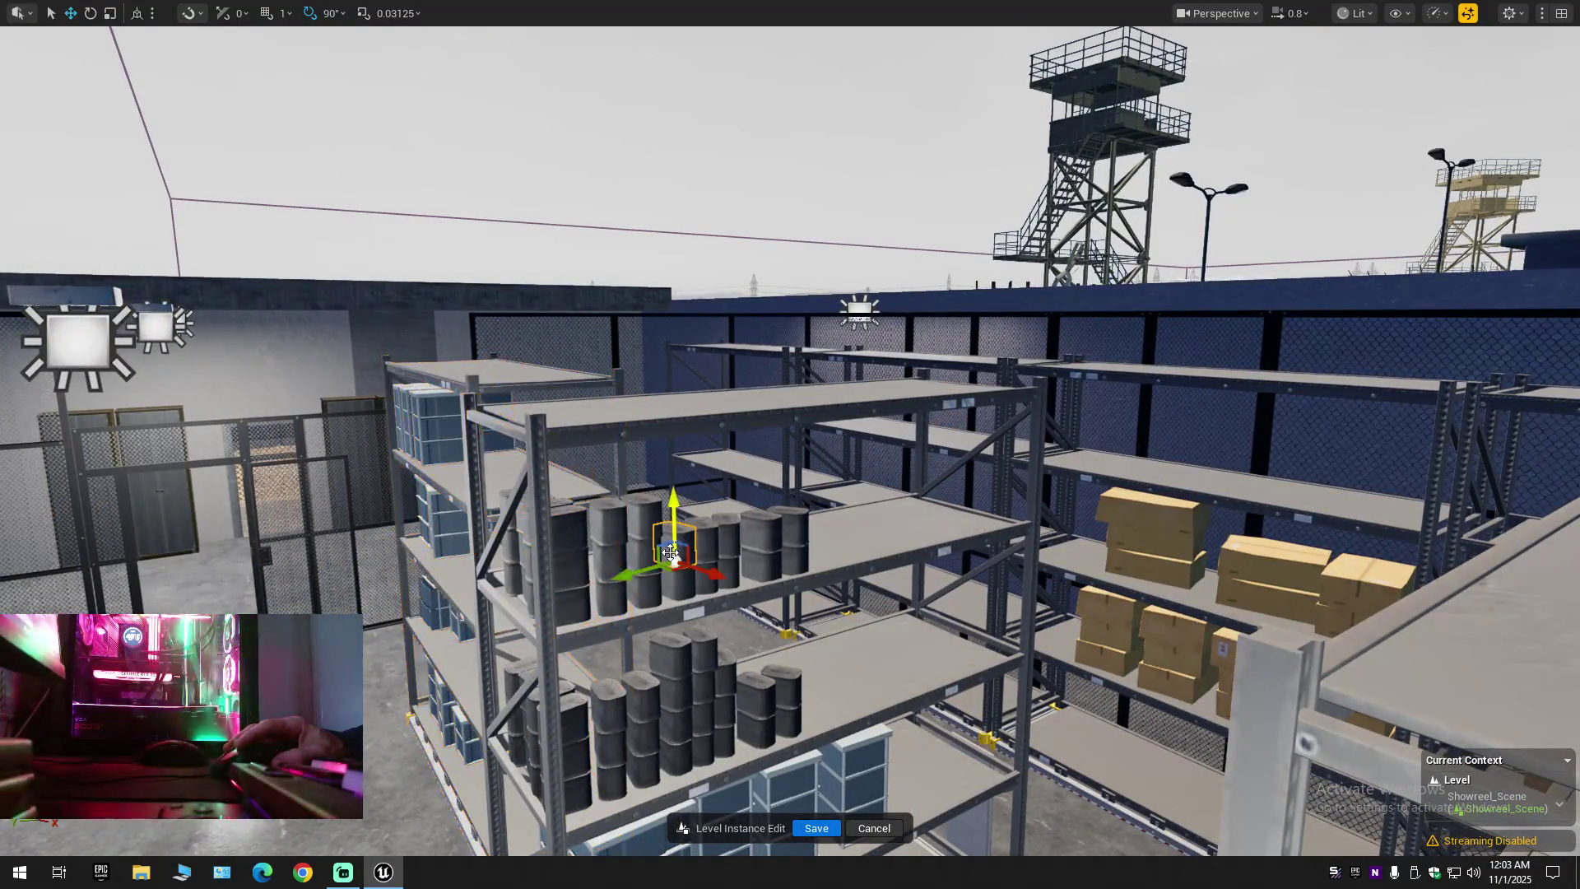
pyautogui.moveTo(766, 662)
pyautogui.mouseDown()
pyautogui.moveTo(766, 624)
pyautogui.moveTo(799, 609)
pyautogui.mouseUp()
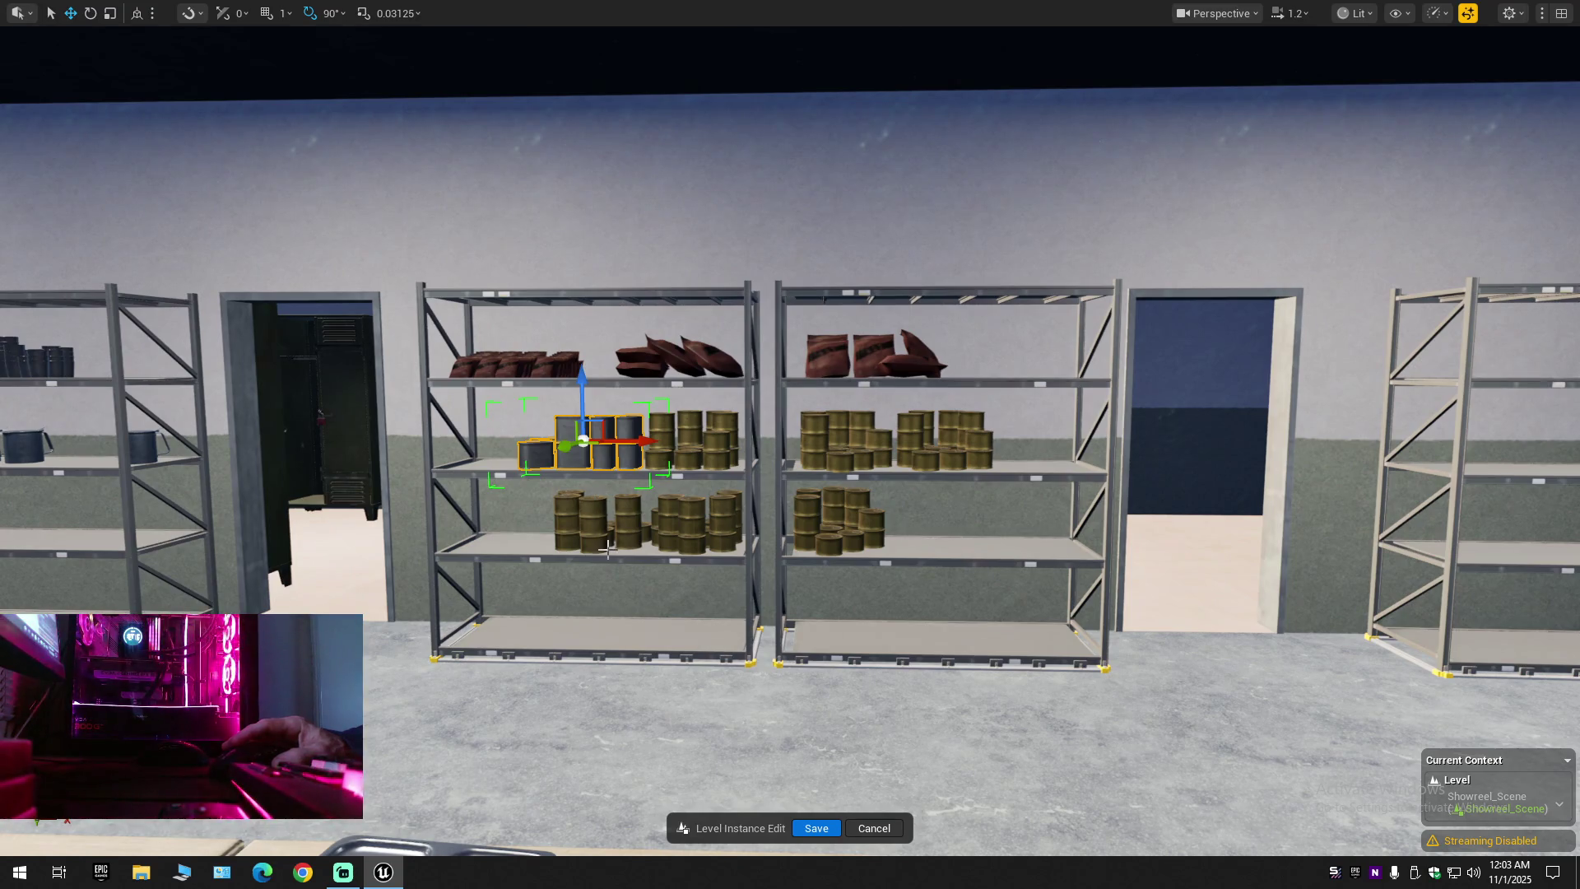
pyautogui.moveTo(624, 561); pyautogui.dragTo(624, 605)
pyautogui.press('w')
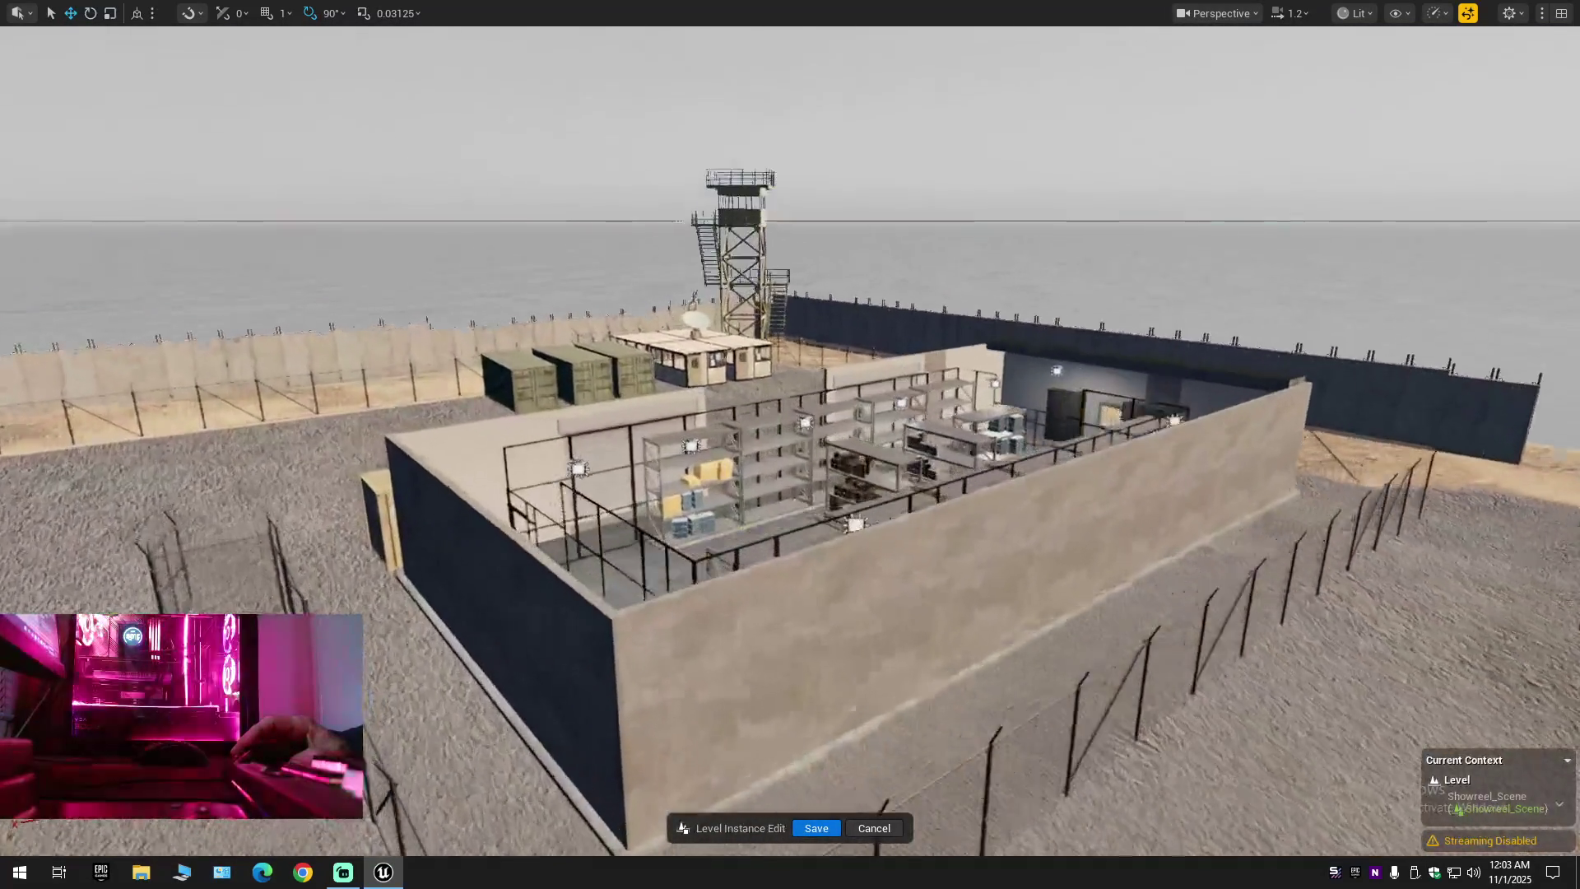
pyautogui.press('s')
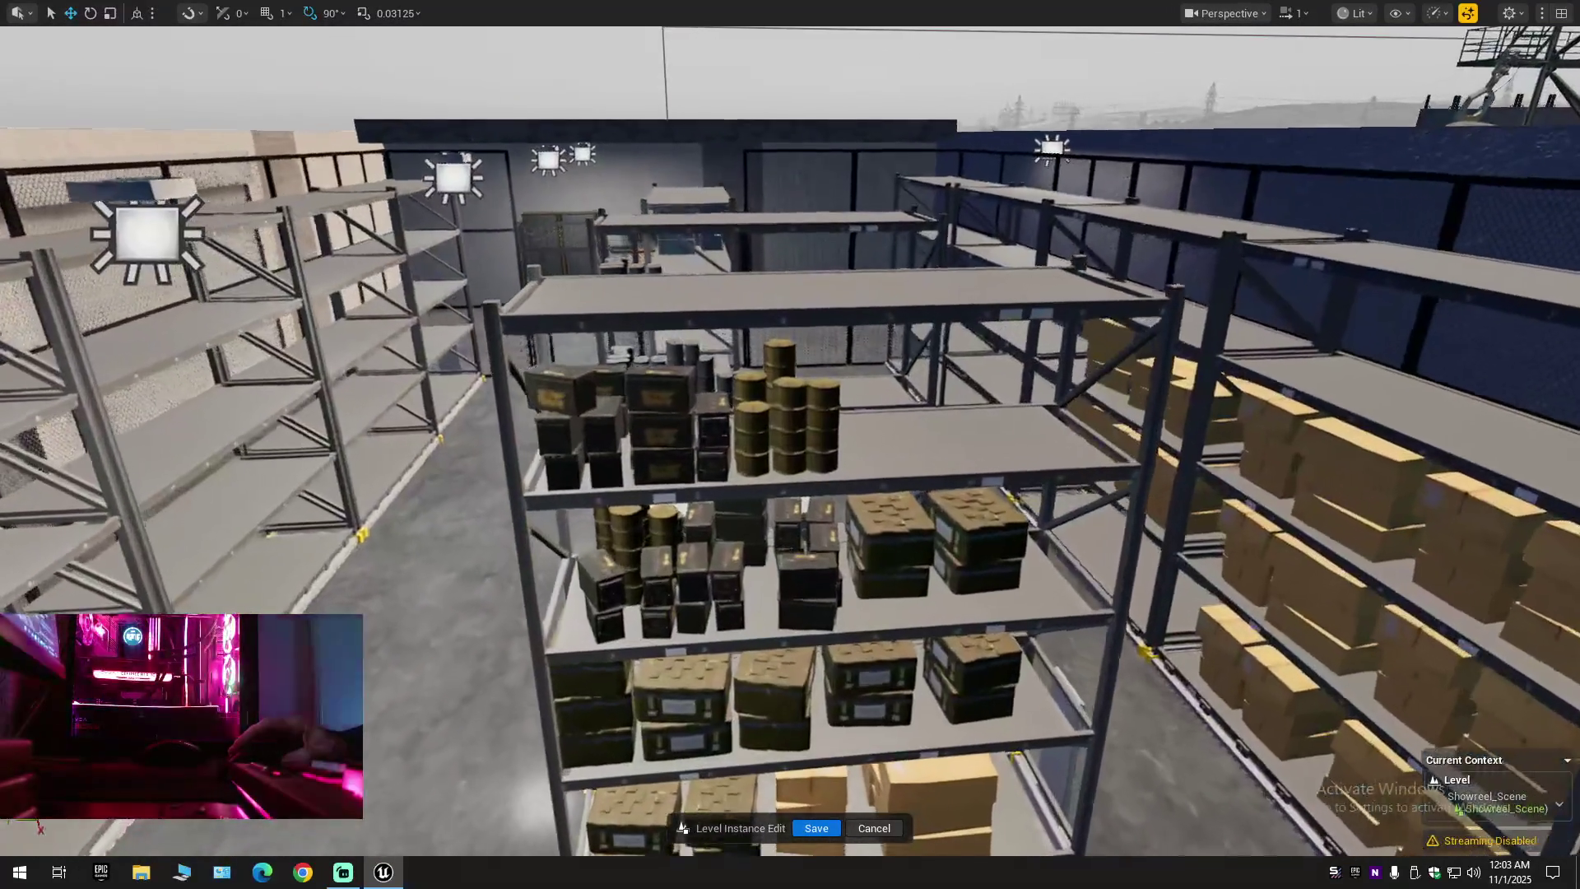
pyautogui.press('e')
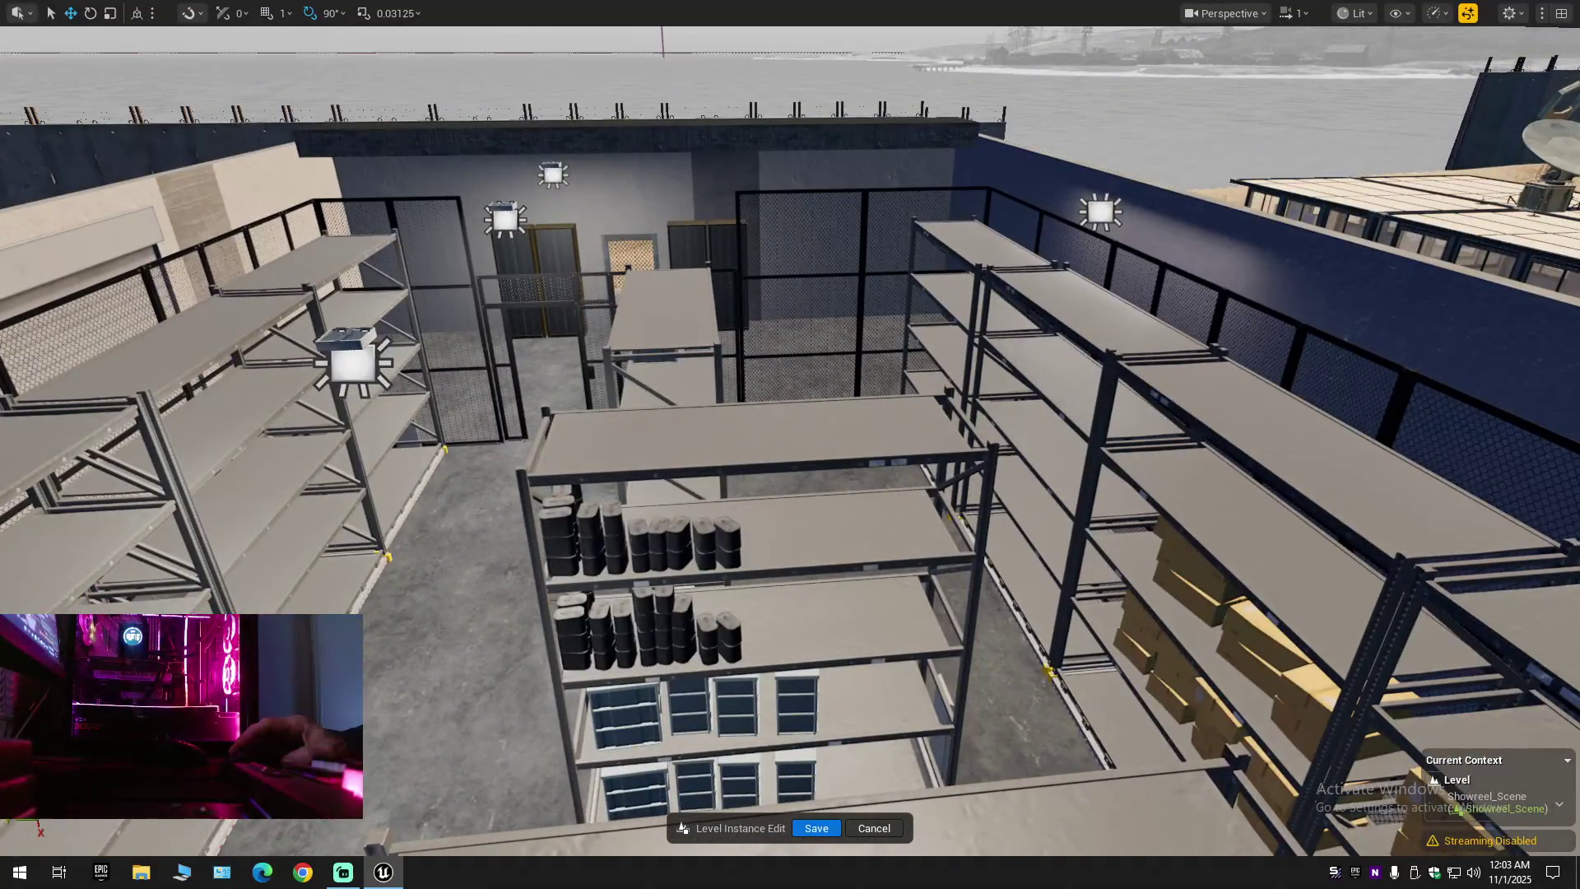
pyautogui.click(738, 709)
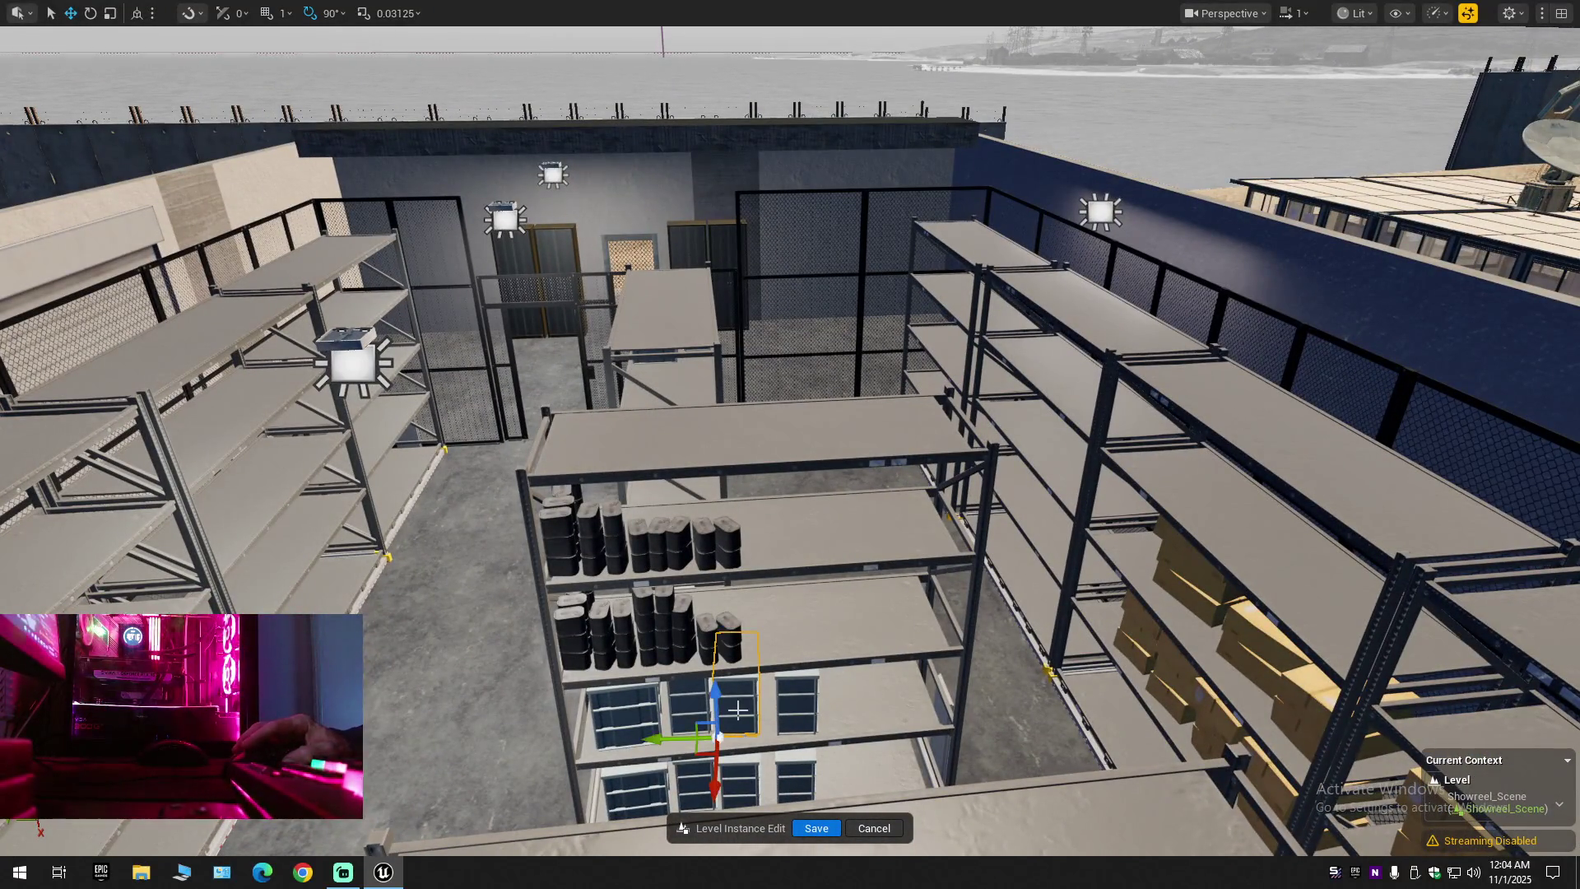
pyautogui.click(634, 539)
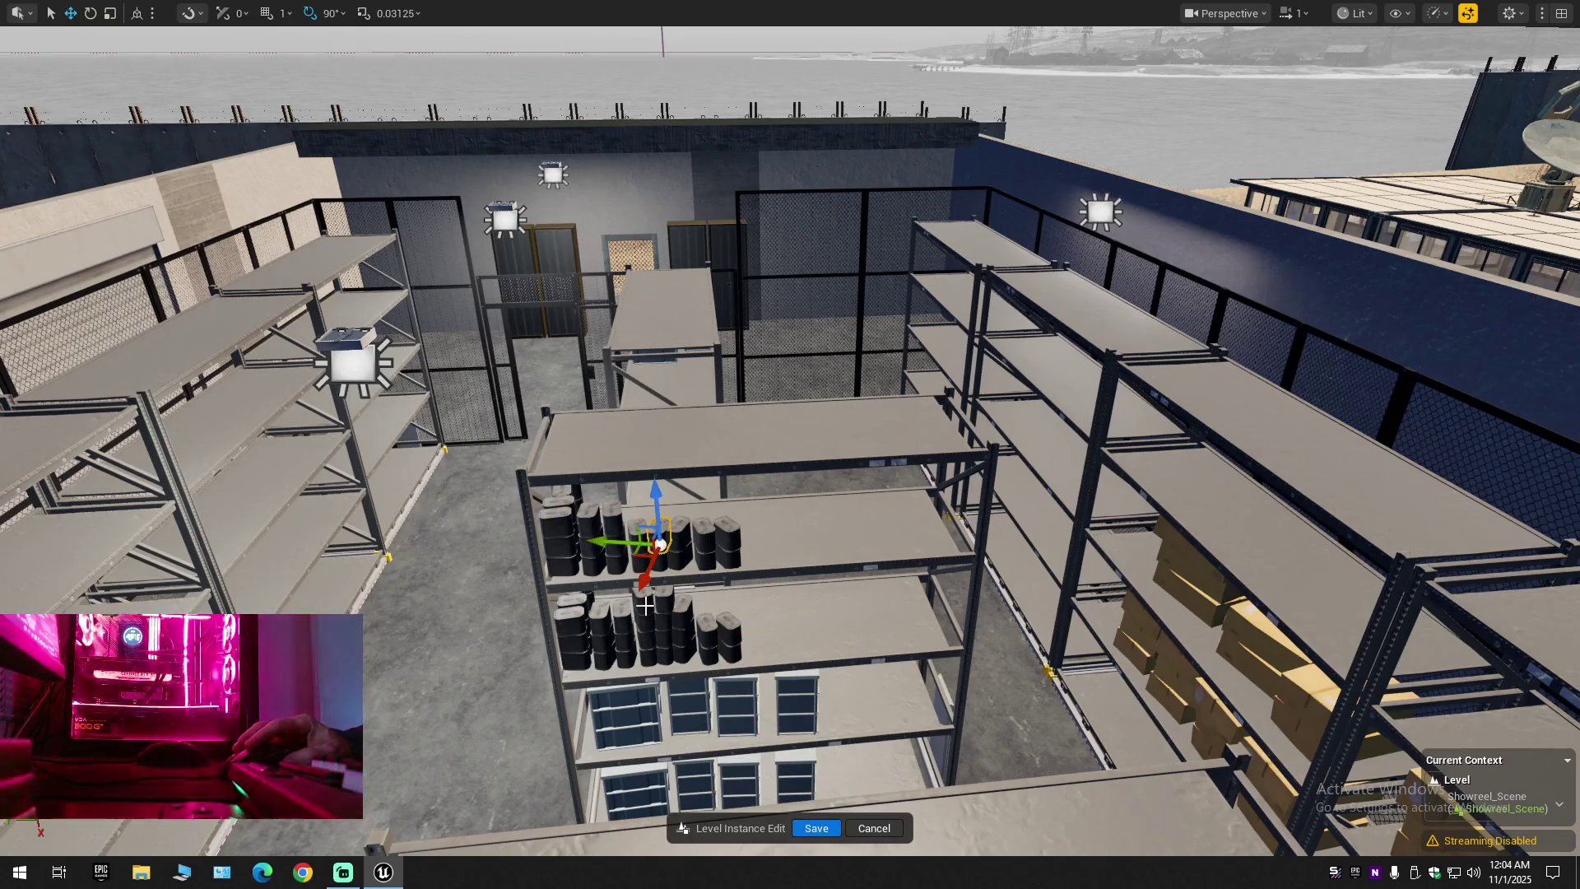
pyautogui.click(645, 625)
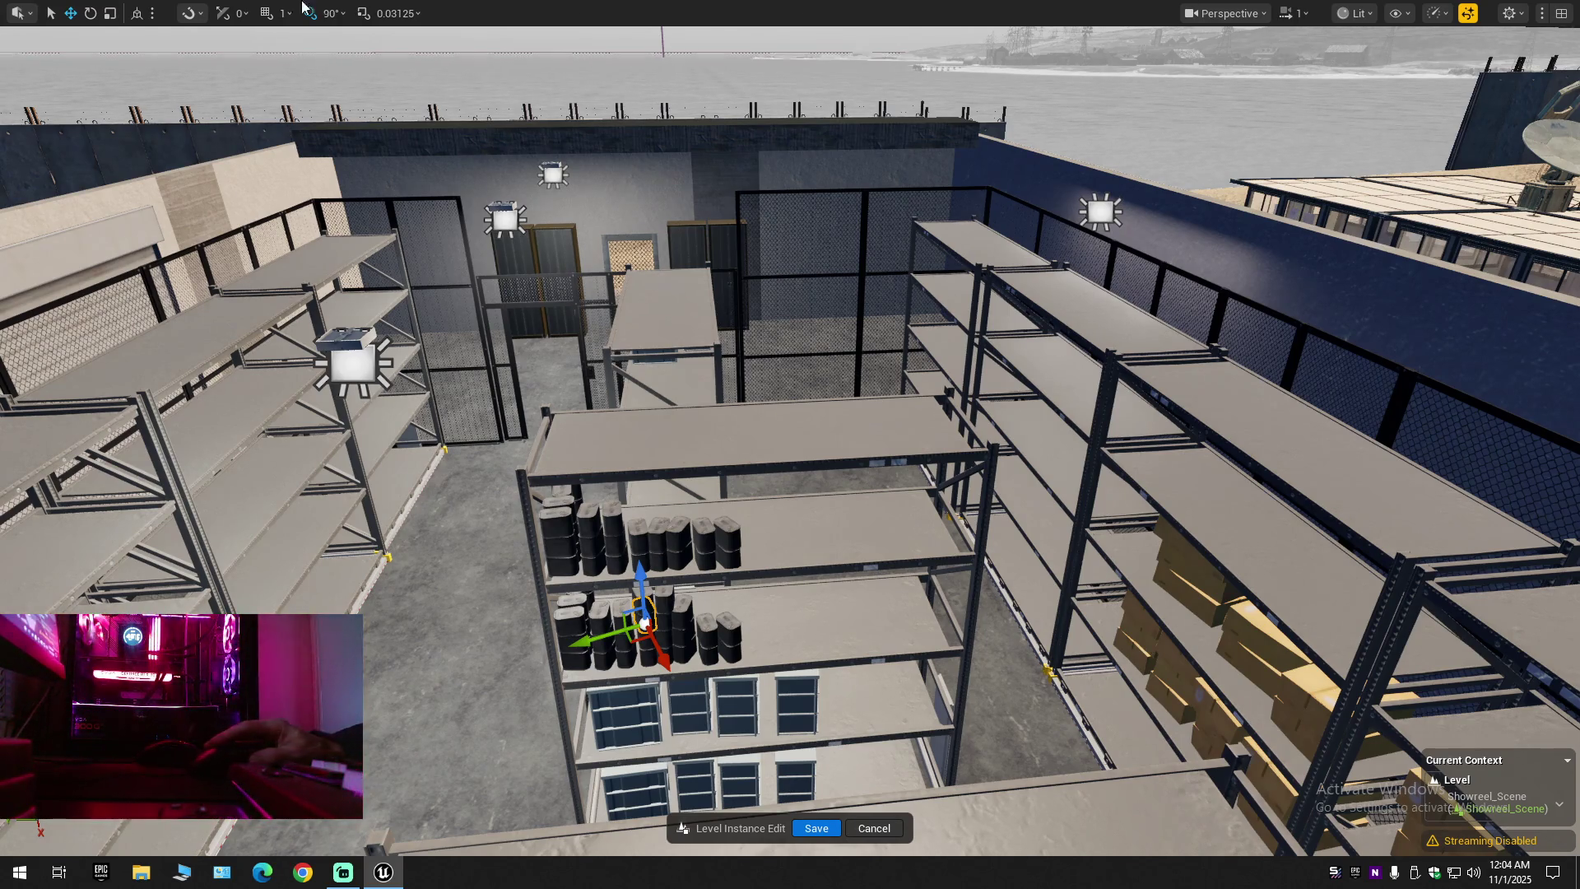
pyautogui.moveTo(697, 415); pyautogui.dragTo(705, 415)
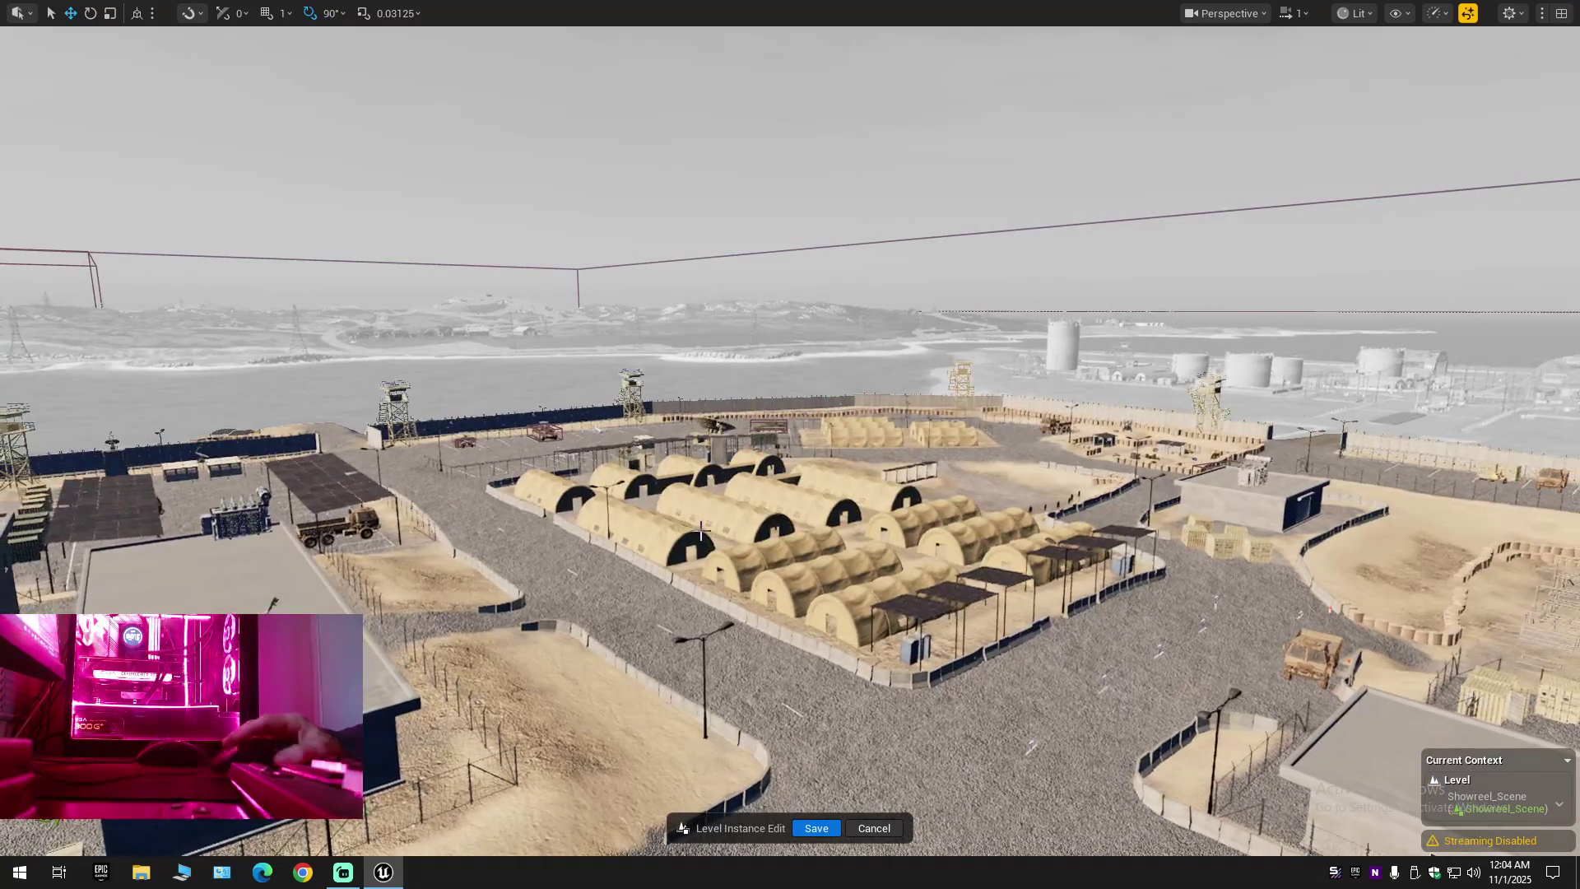
# Move the can group from the storage room's middle shelf across the map and lower it onto the warehouse shelving
pyautogui.press('w')
pyautogui.scroll(3, 790, 444)
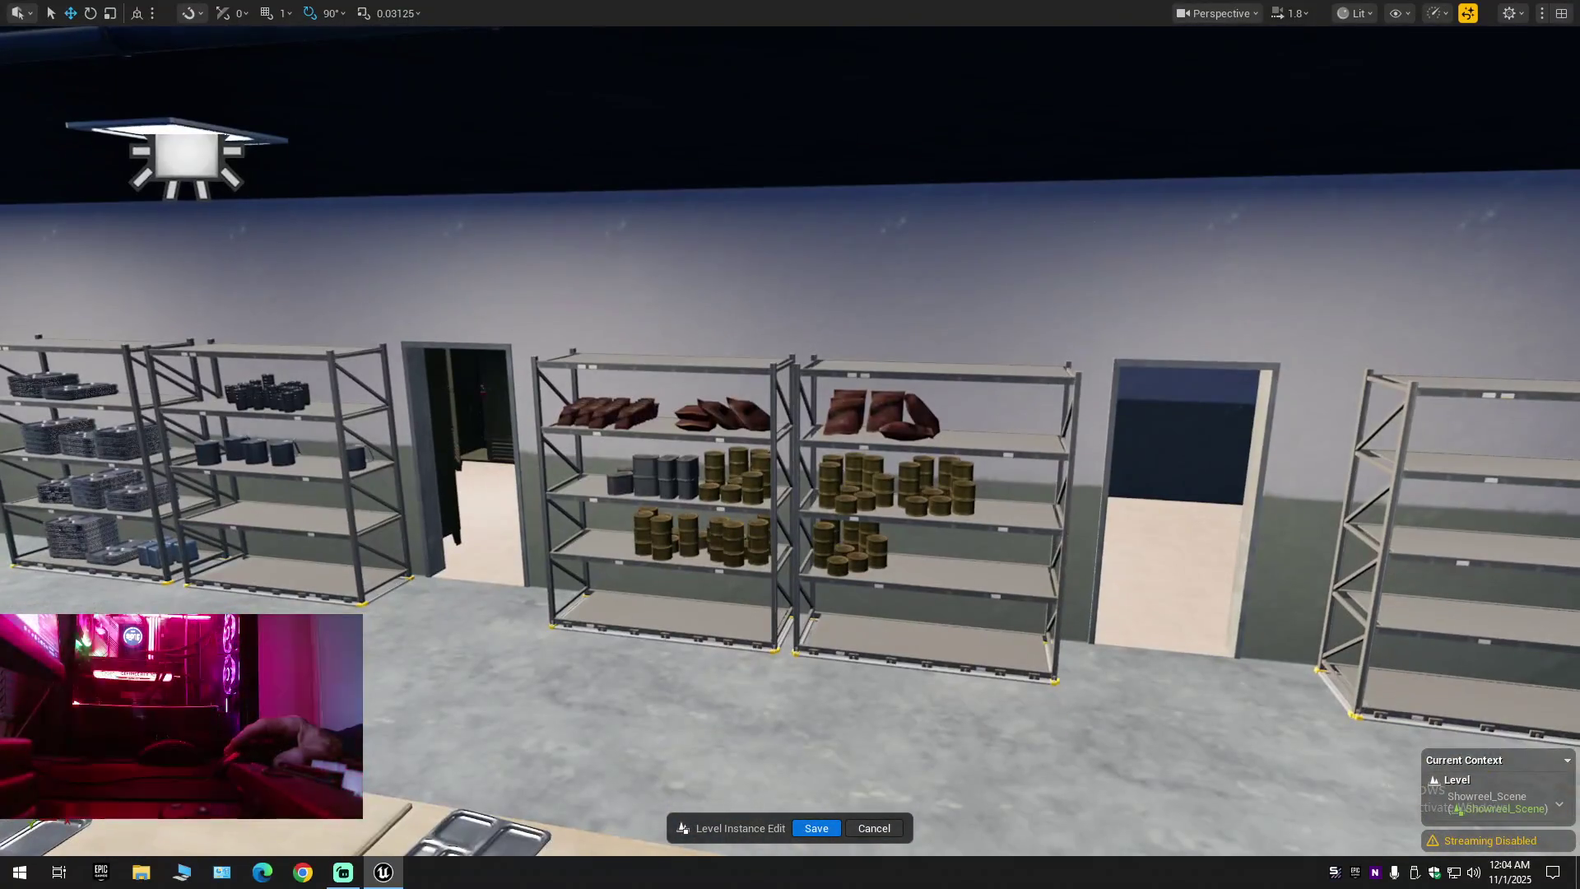
pyautogui.click(757, 455)
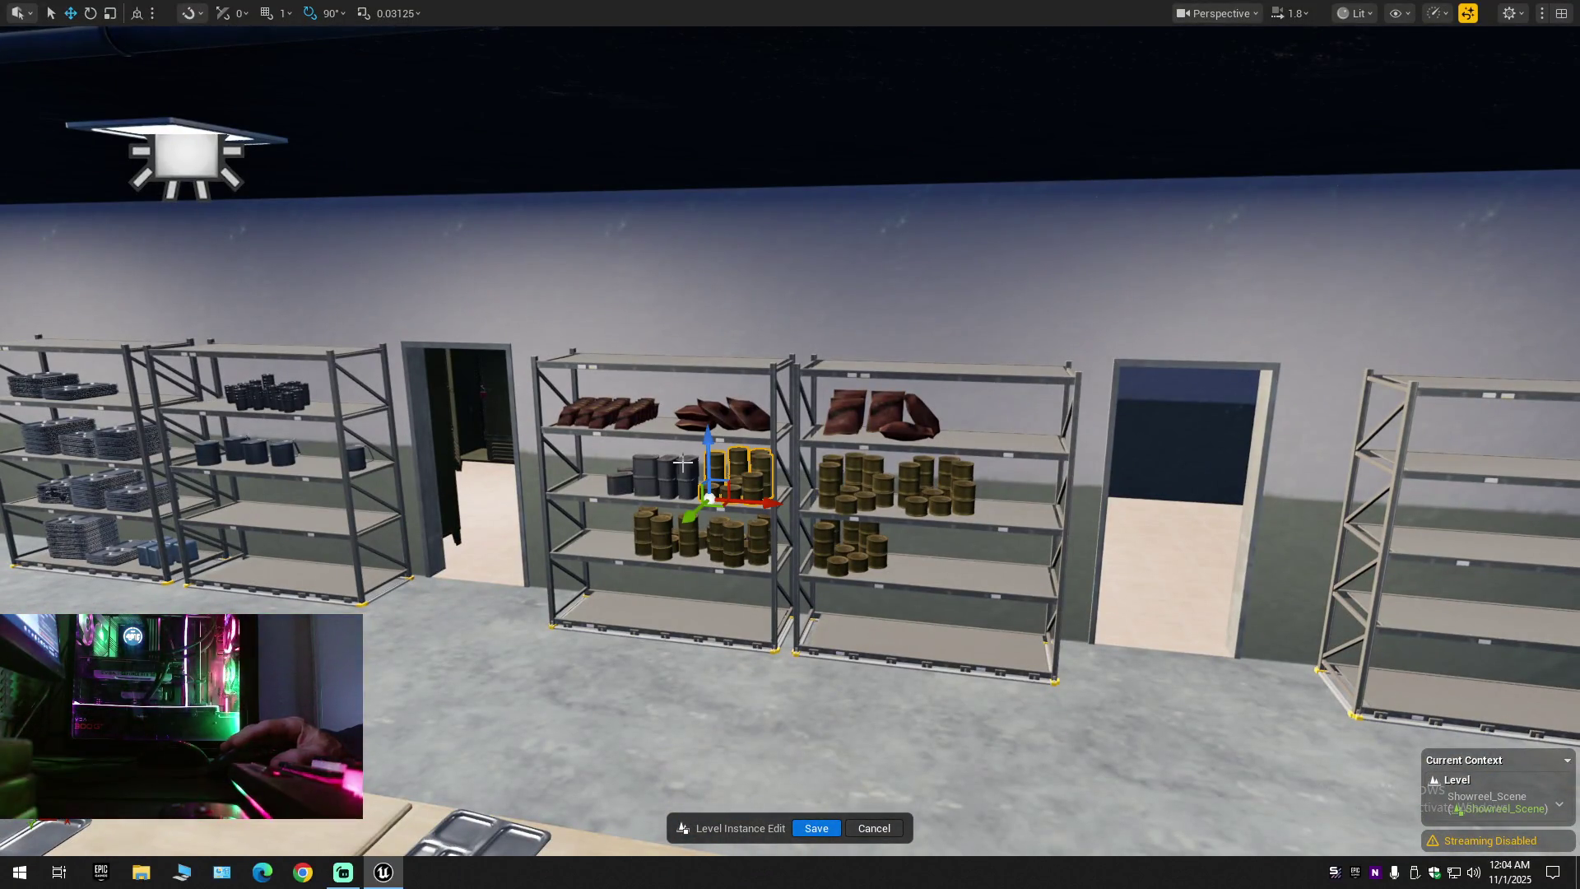
pyautogui.scroll(-10, 755, 488)
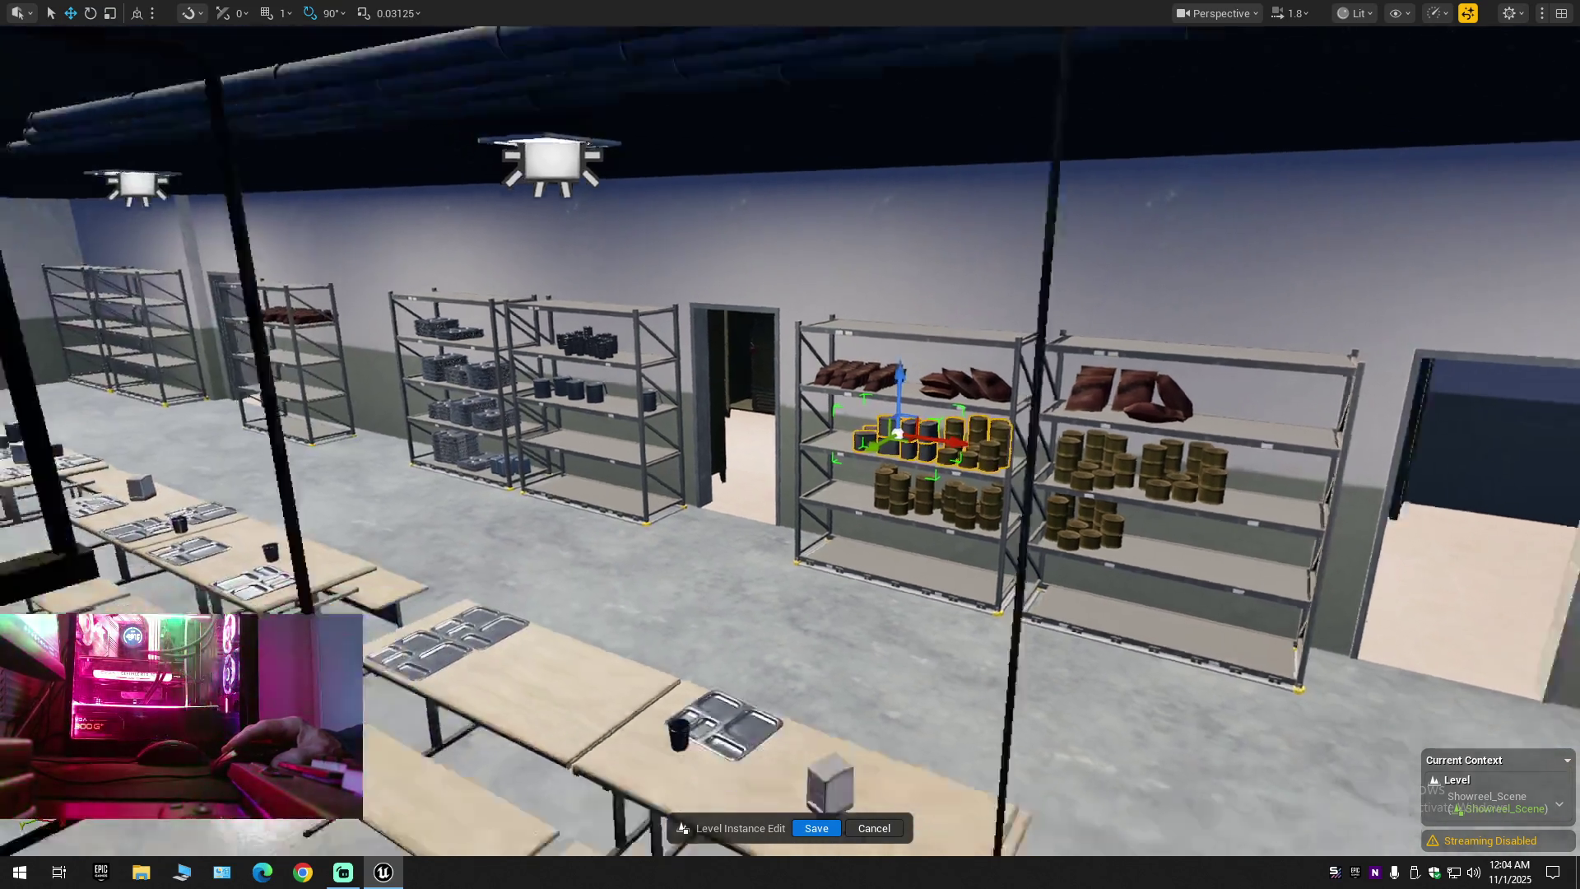
pyautogui.scroll(-5, 1156, 504)
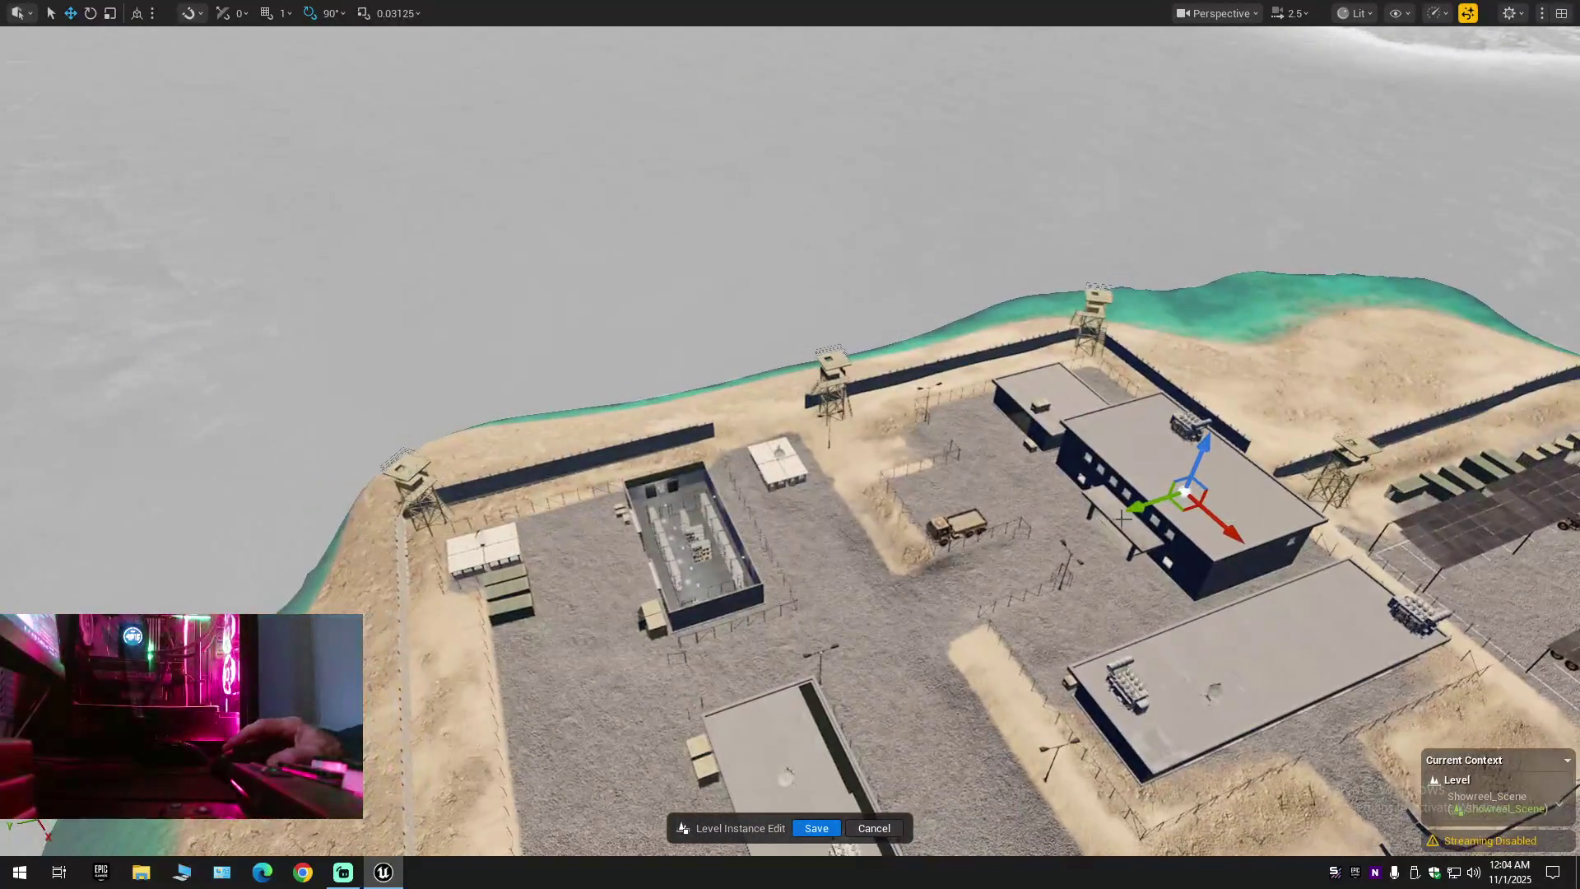
pyautogui.moveTo(1146, 500); pyautogui.dragTo(872, 559)
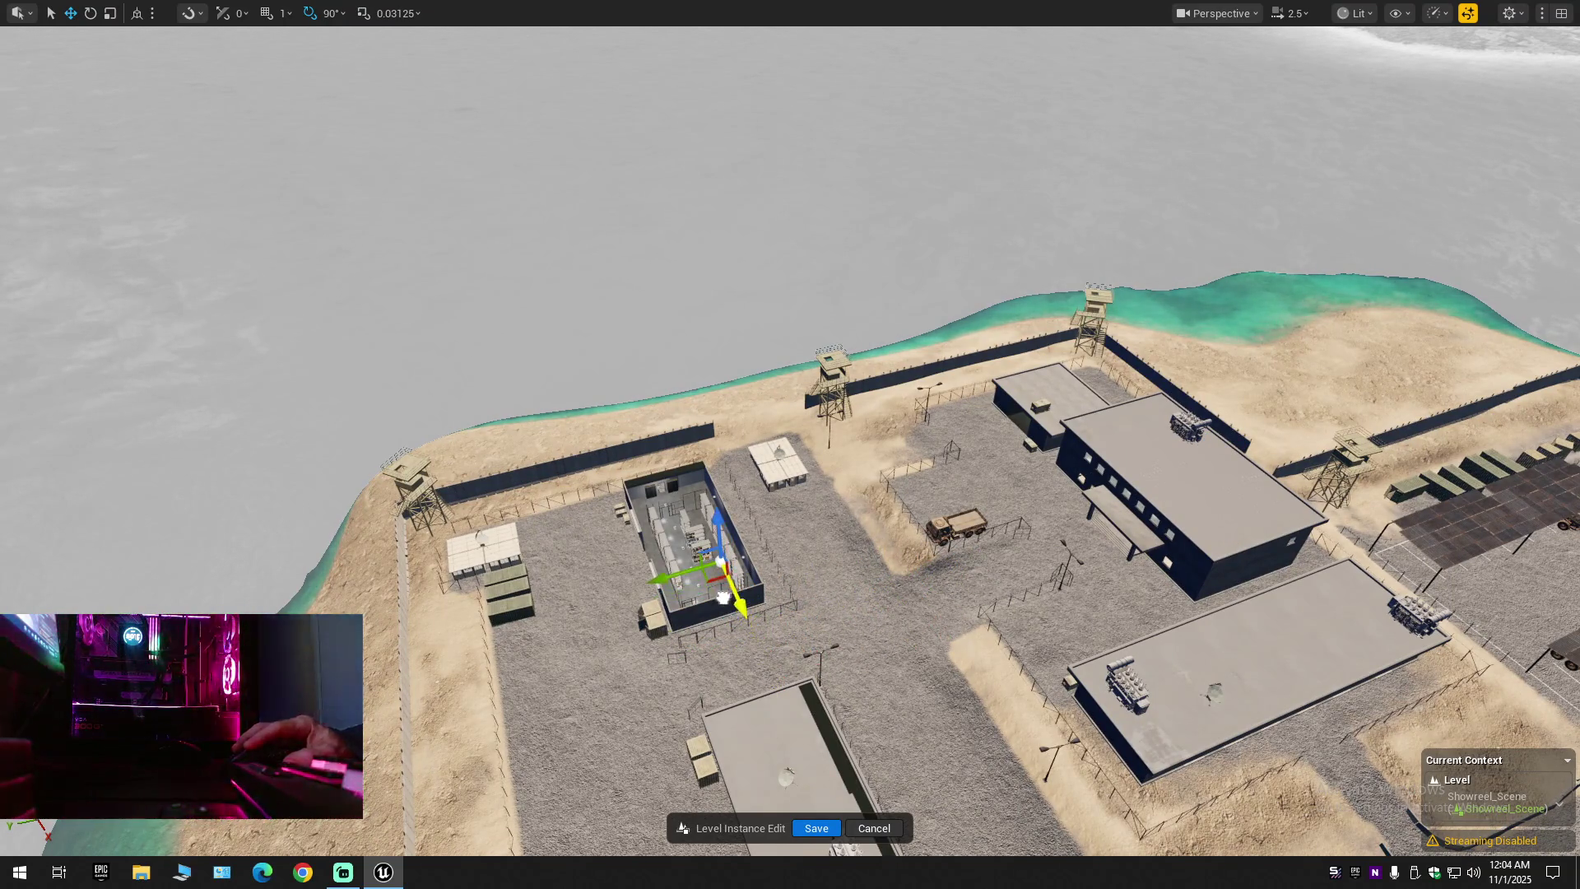
pyautogui.scroll(10, 722, 597)
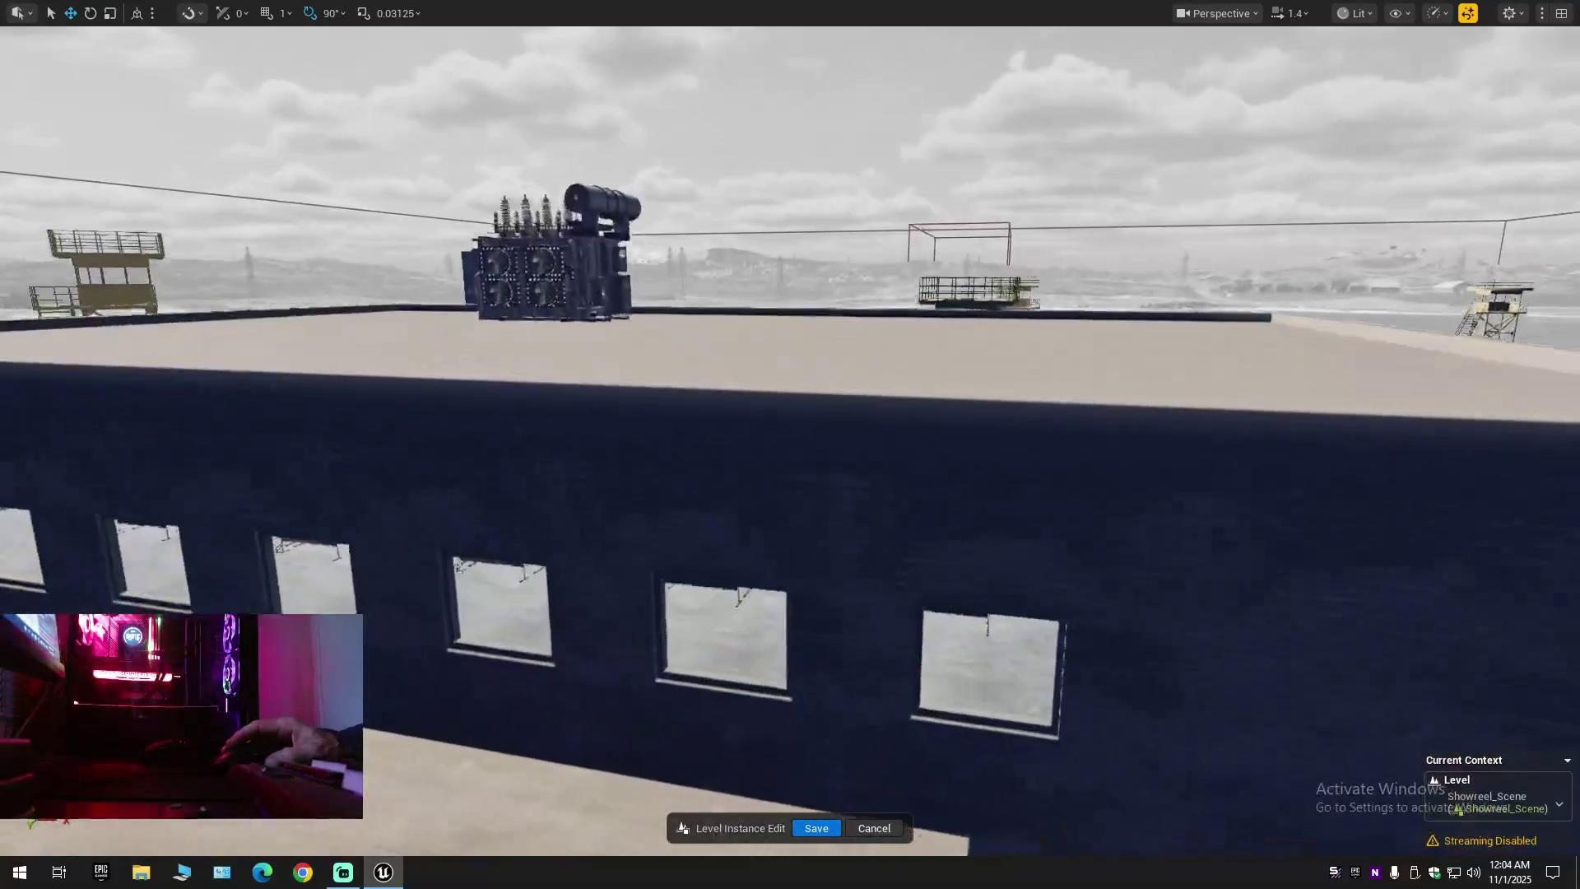
pyautogui.scroll(10, 790, 444)
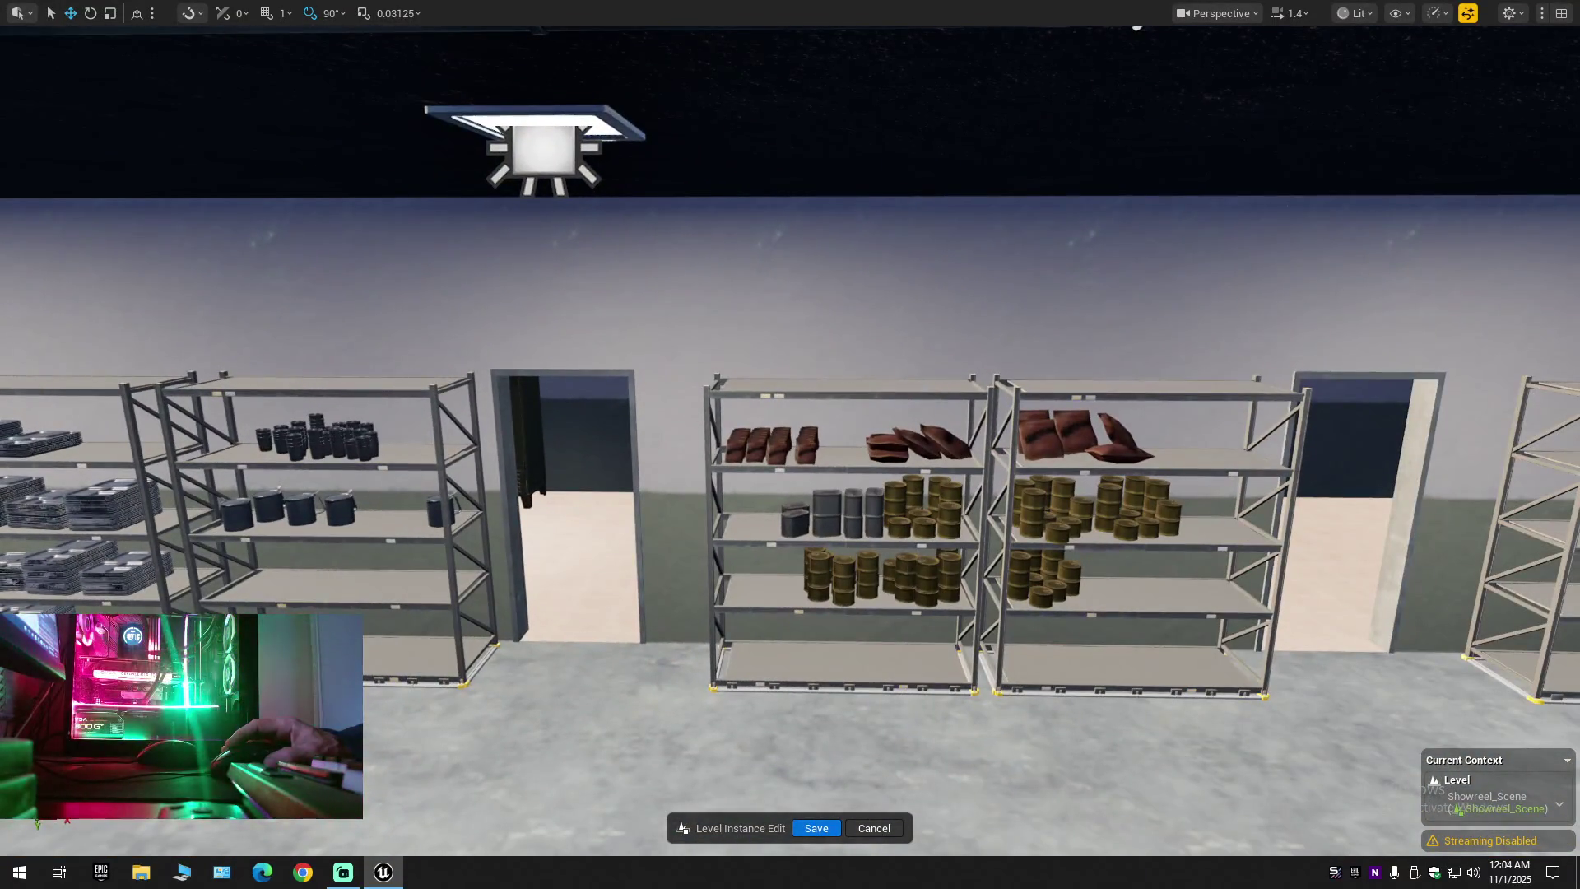
pyautogui.scroll(-10, 790, 444)
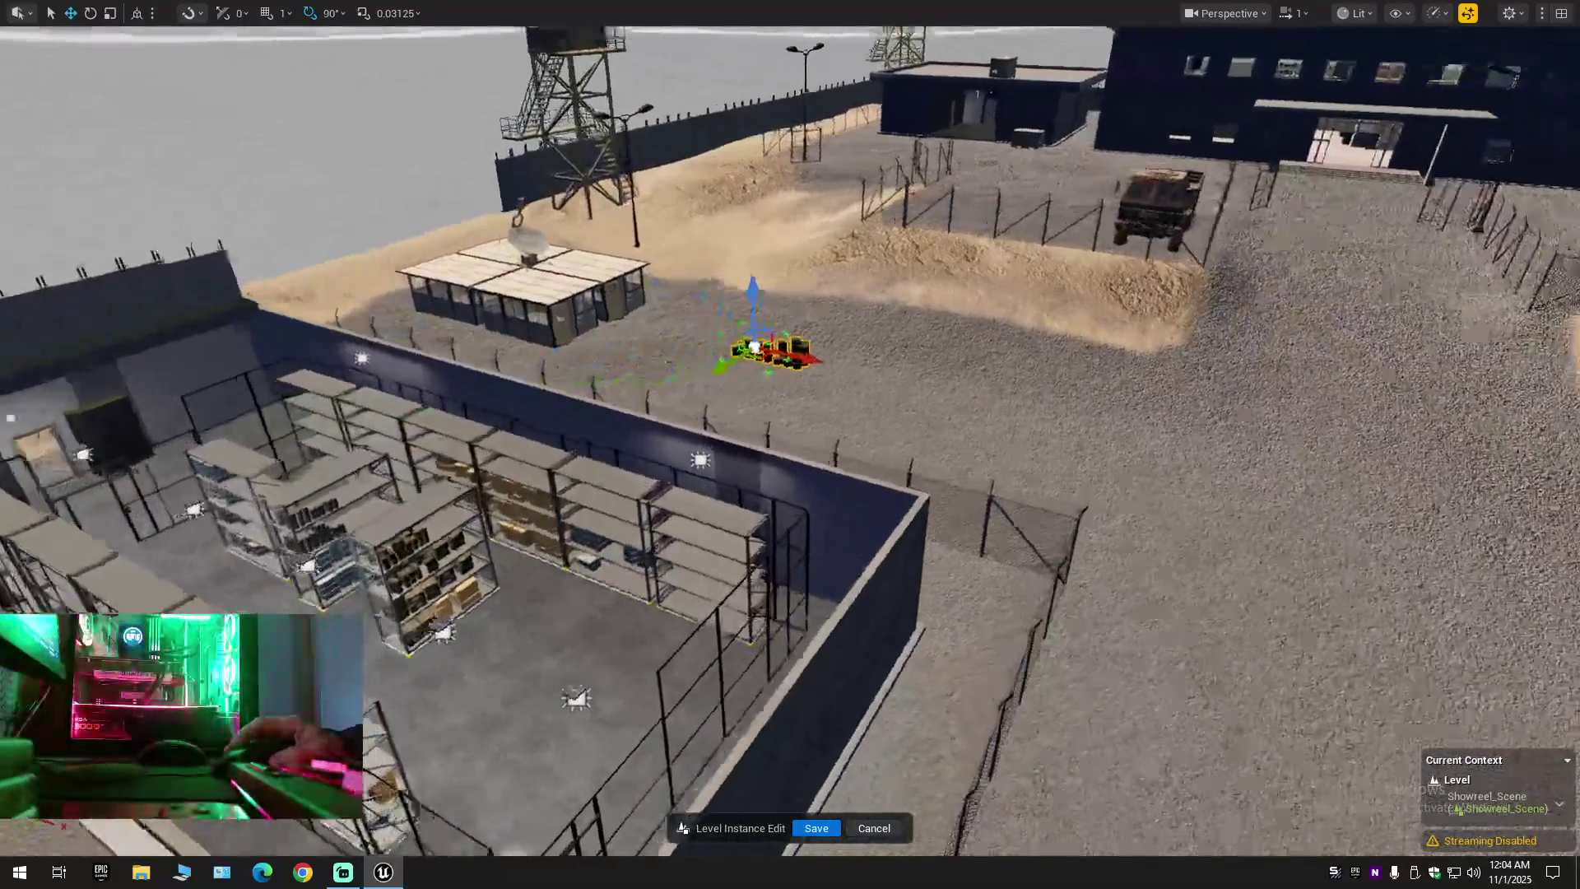
pyautogui.moveTo(913, 321)
pyautogui.mouseDown()
pyautogui.moveTo(684, 320)
pyautogui.moveTo(387, 288)
pyautogui.mouseUp()
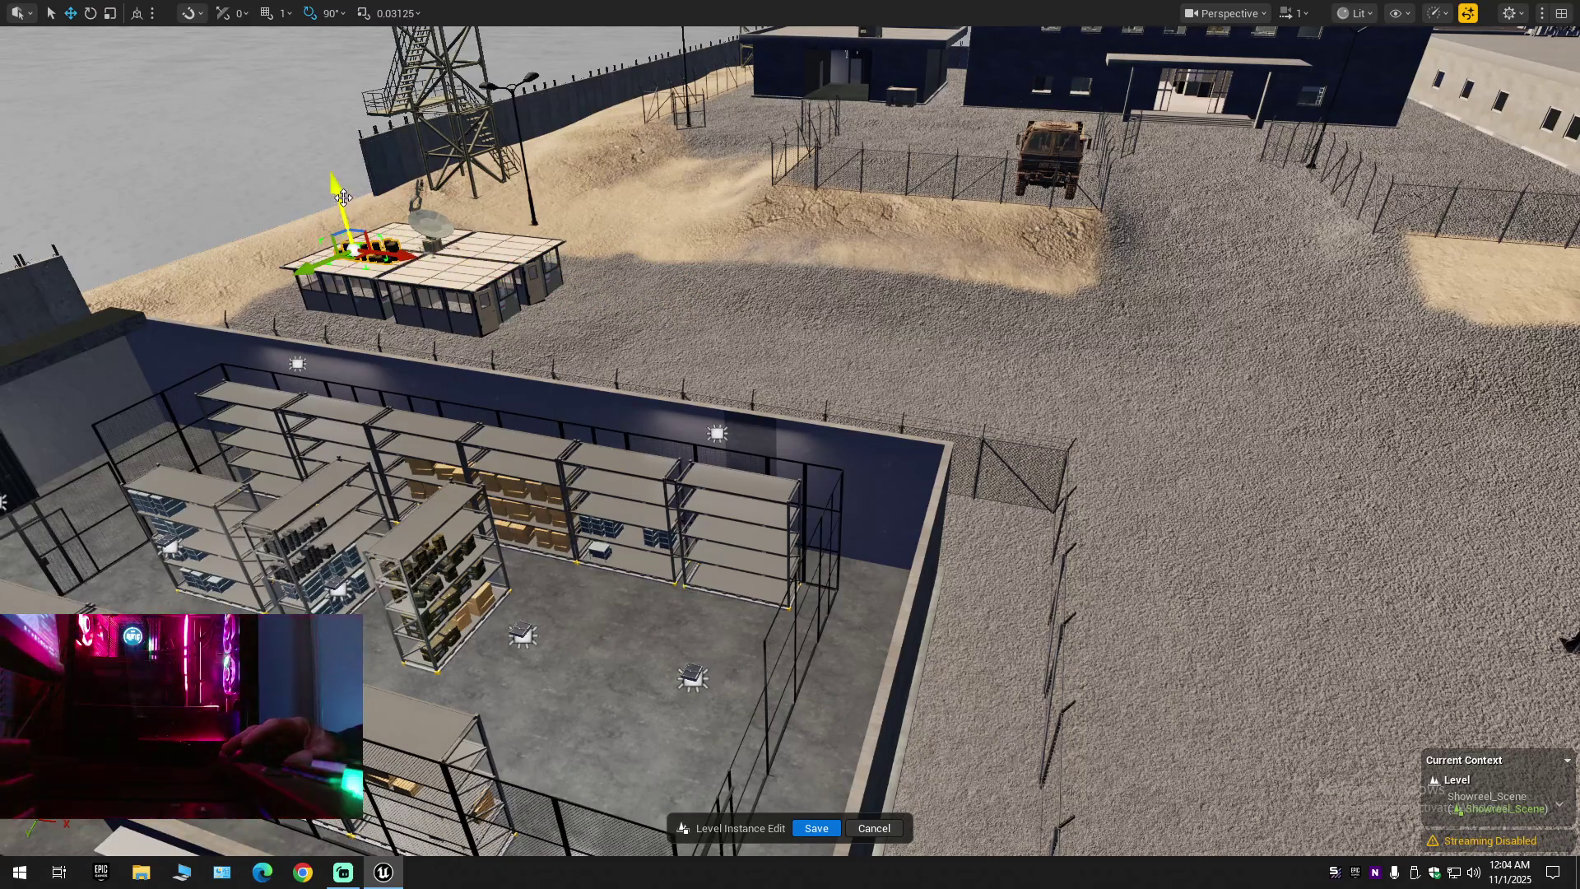
pyautogui.moveTo(343, 197); pyautogui.dragTo(338, 348)
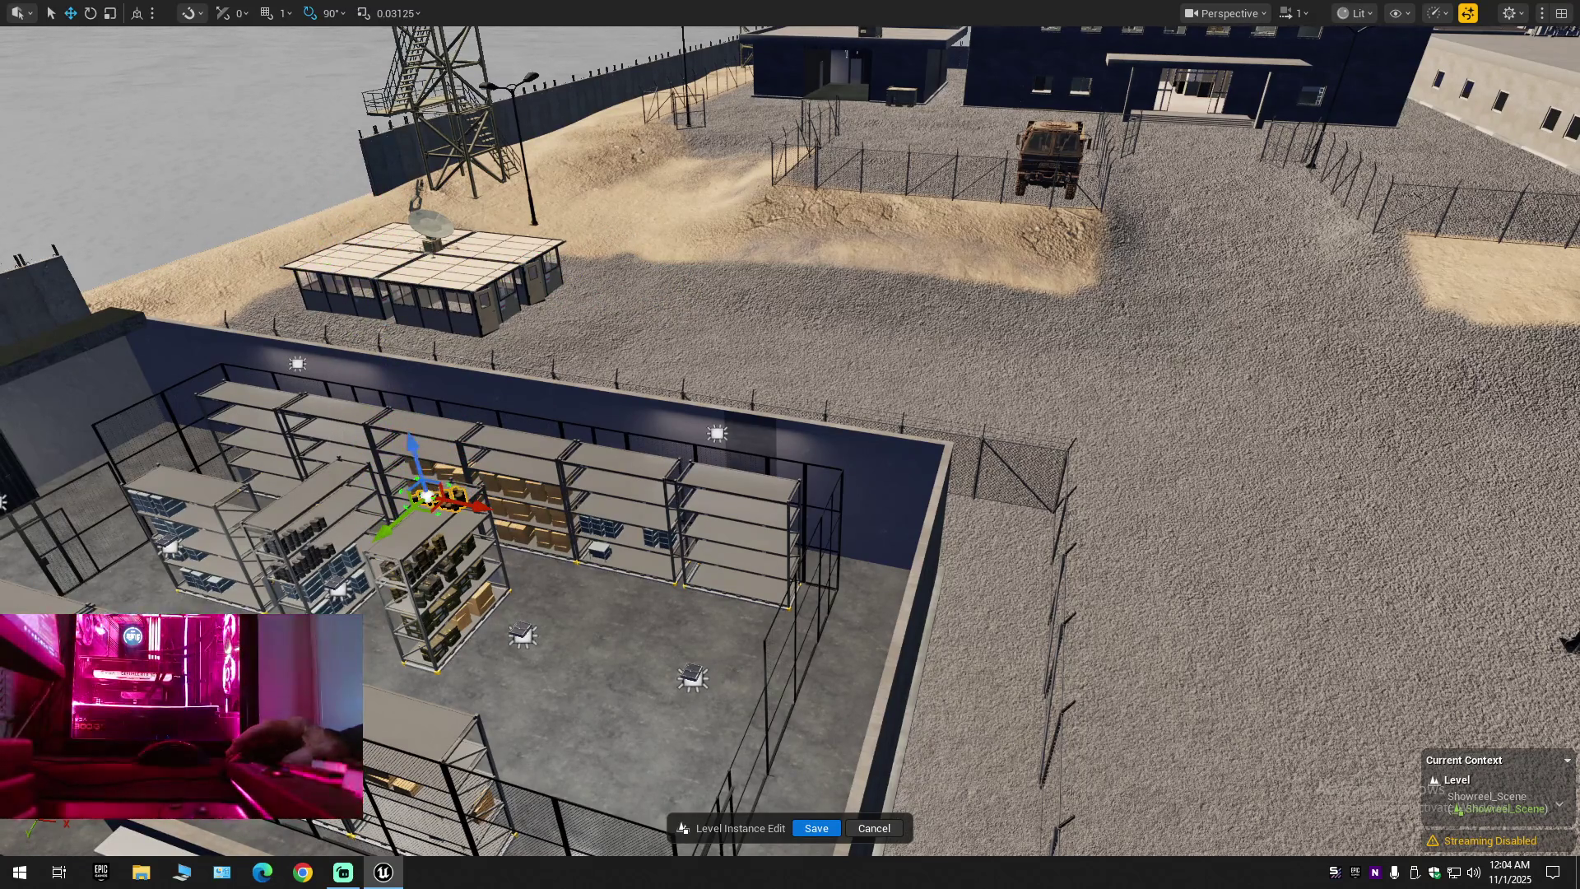
# Frame the barrel group and slide it left along the shelf, undoing an accidental floor snap
pyautogui.press('w')
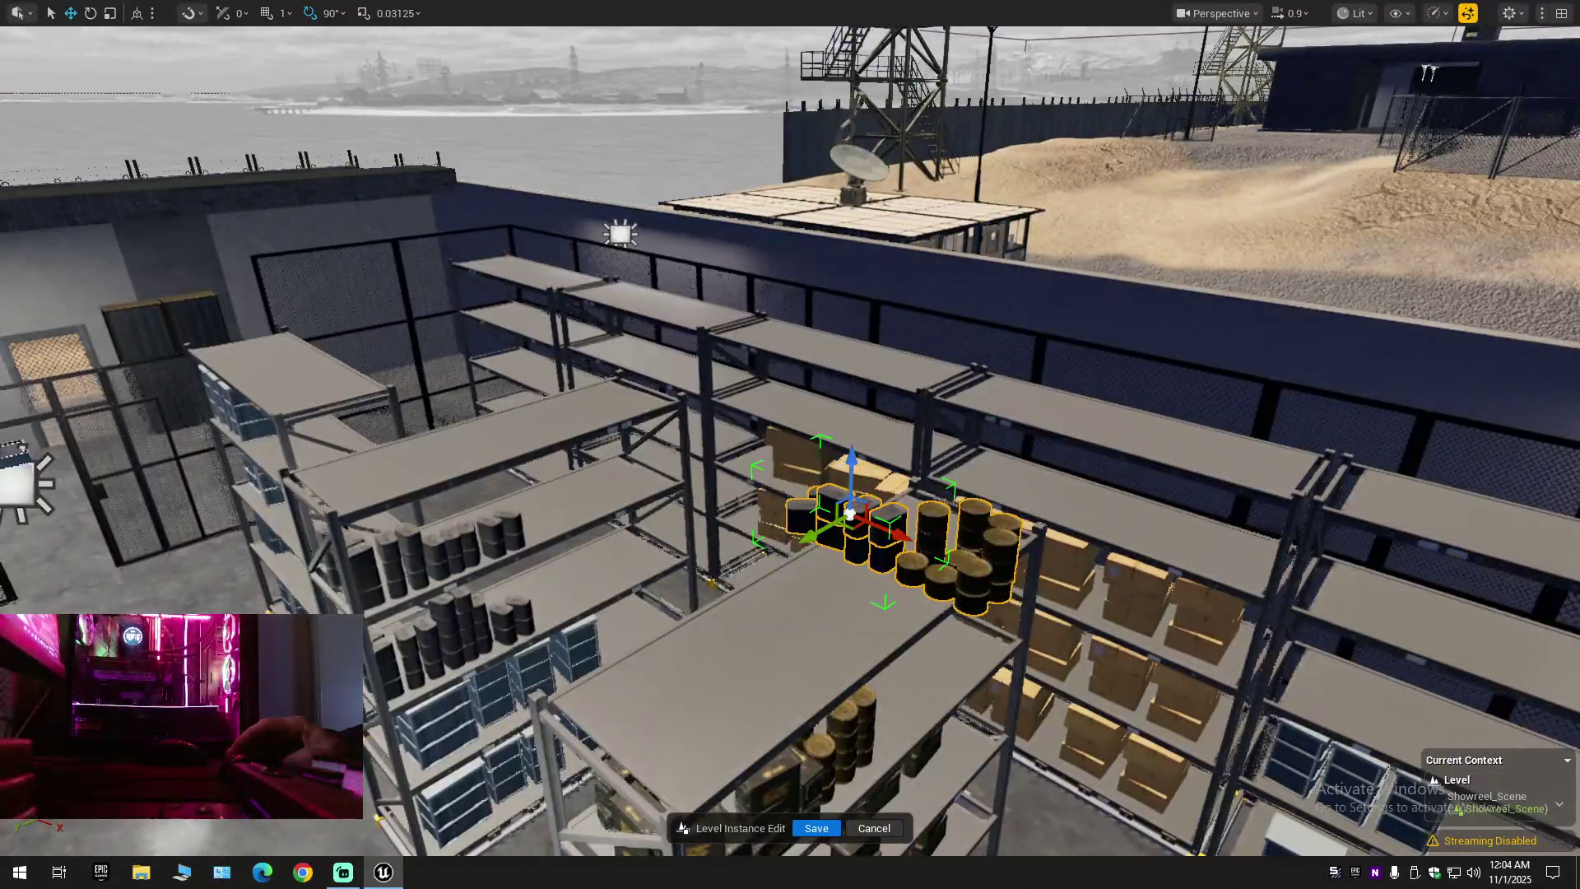
pyautogui.press('s')
pyautogui.press('w')
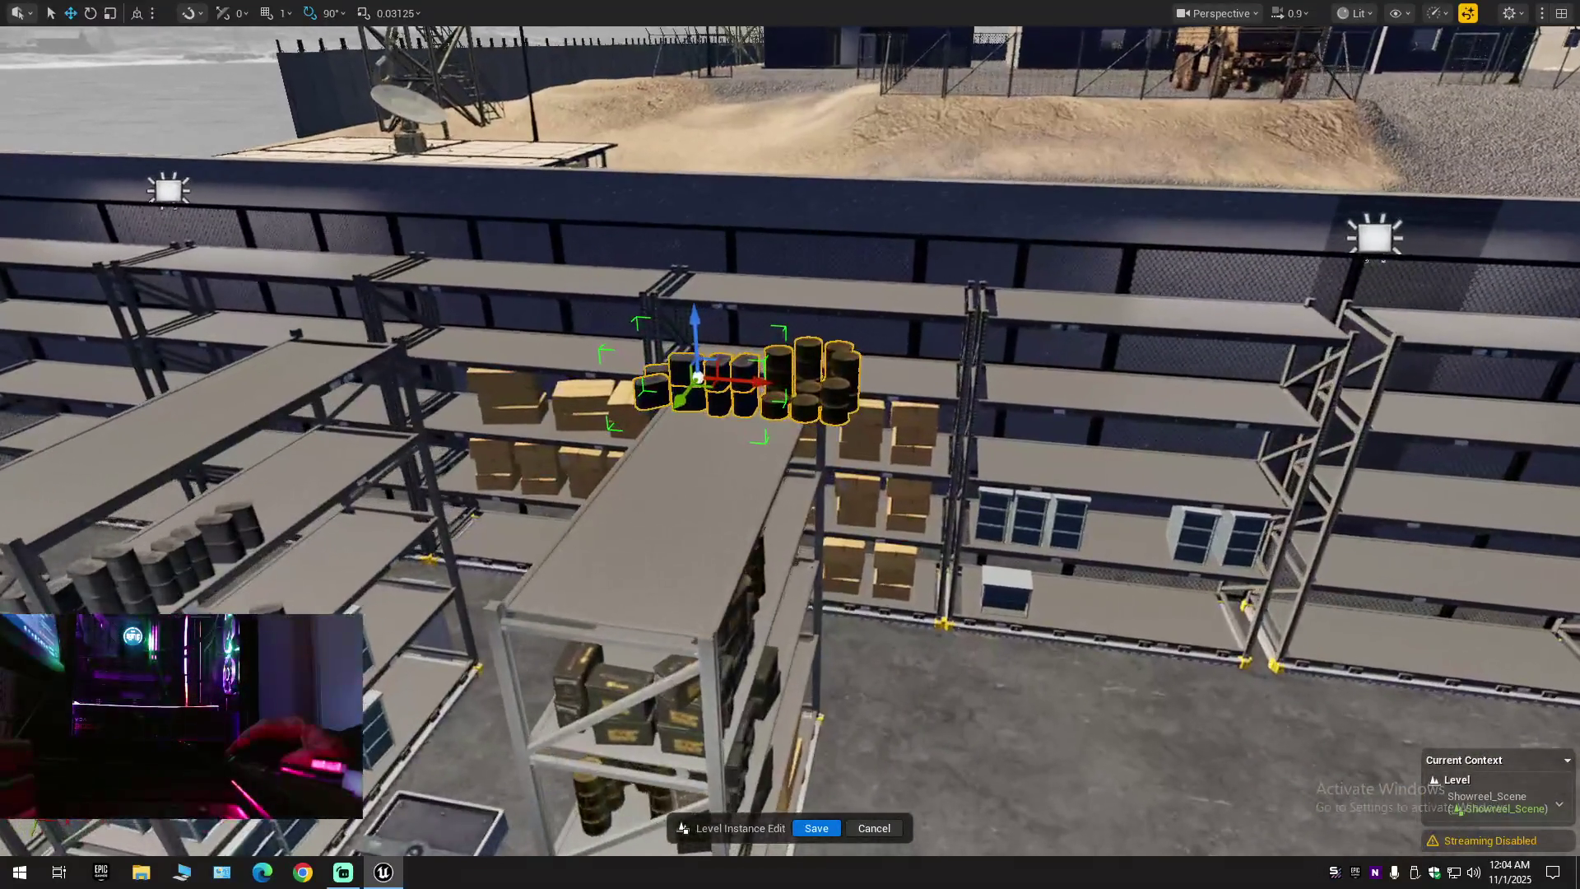
pyautogui.press('s')
pyautogui.moveTo(772, 387)
pyautogui.mouseDown()
pyautogui.moveTo(583, 360)
pyautogui.moveTo(604, 355)
pyautogui.mouseUp()
pyautogui.press('e')
pyautogui.press('w')
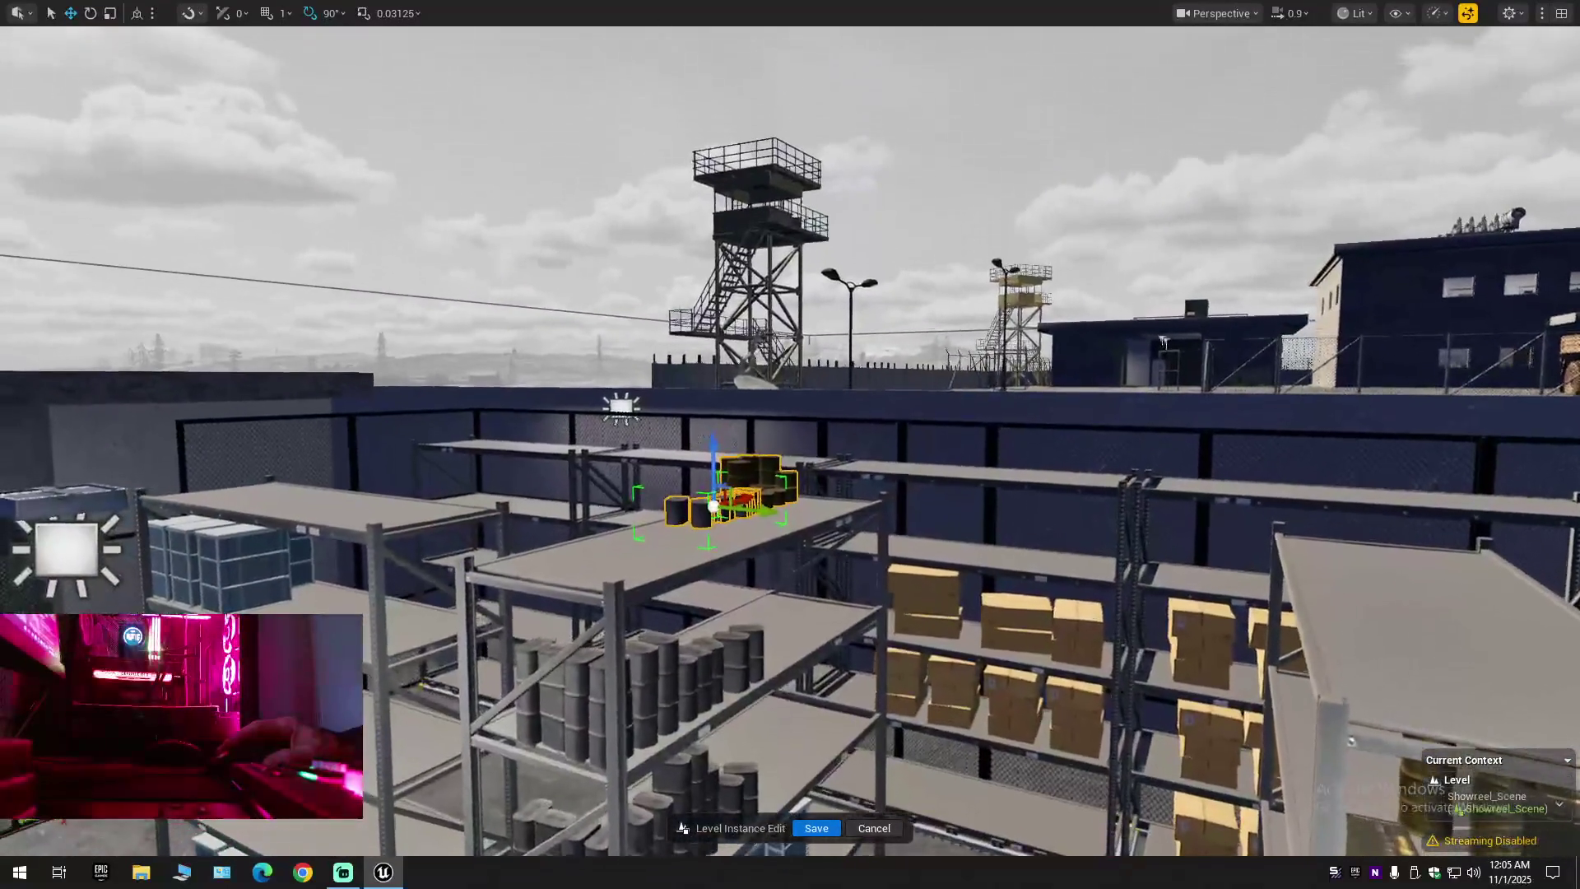
pyautogui.hotkey('ctrl', 'z')
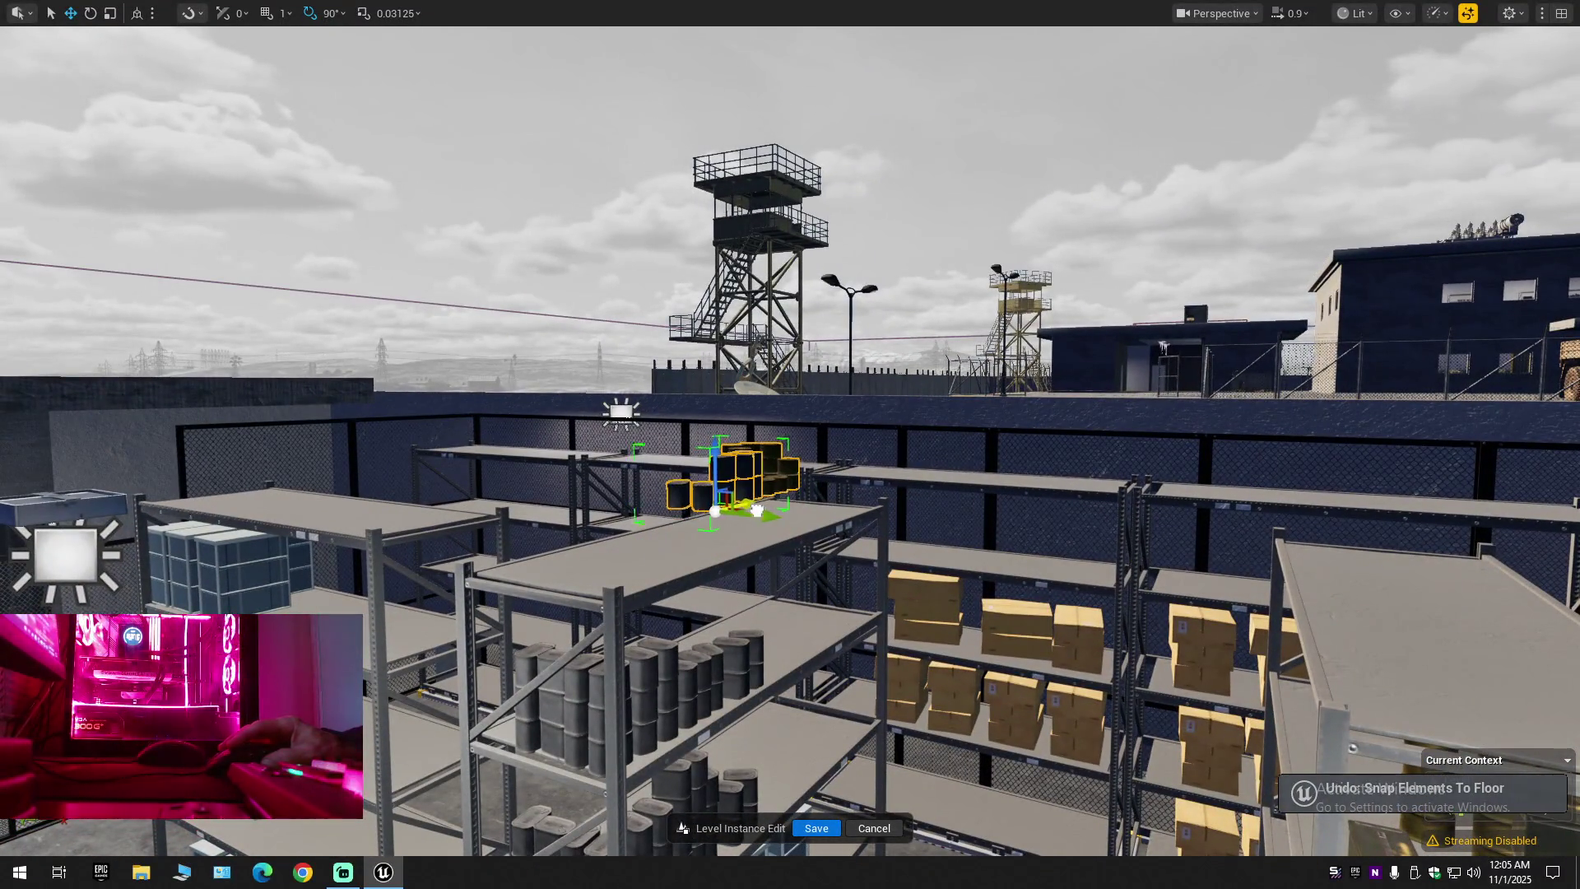
# Adjust the barrel group's position along the shelf, then select a single barrel and move in close
pyautogui.moveTo(756, 511); pyautogui.dragTo(705, 537)
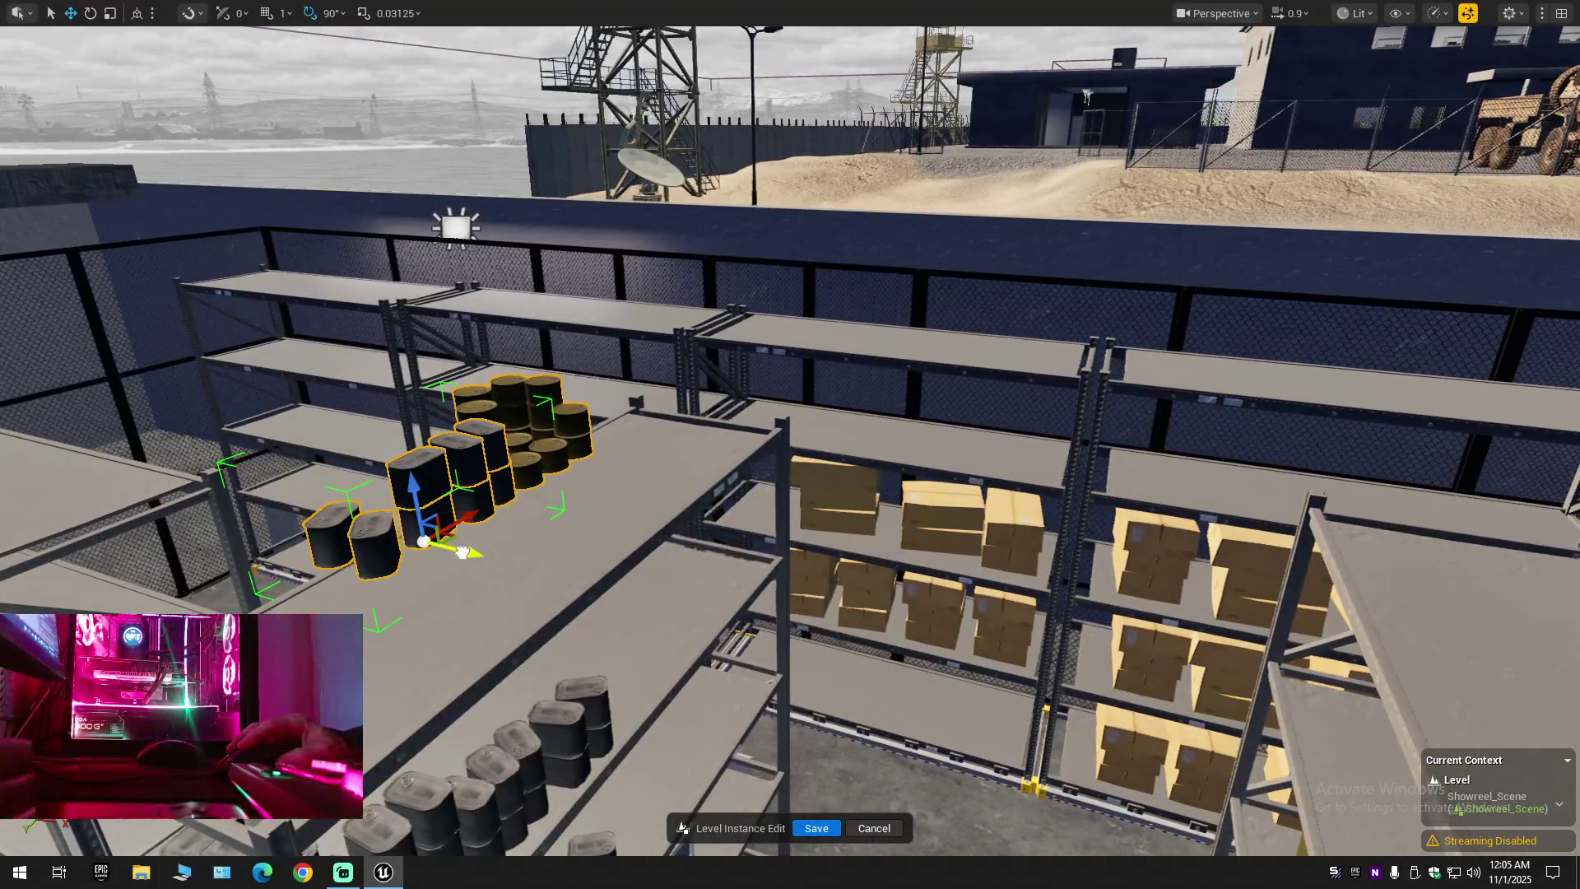
pyautogui.moveTo(476, 554); pyautogui.dragTo(518, 566)
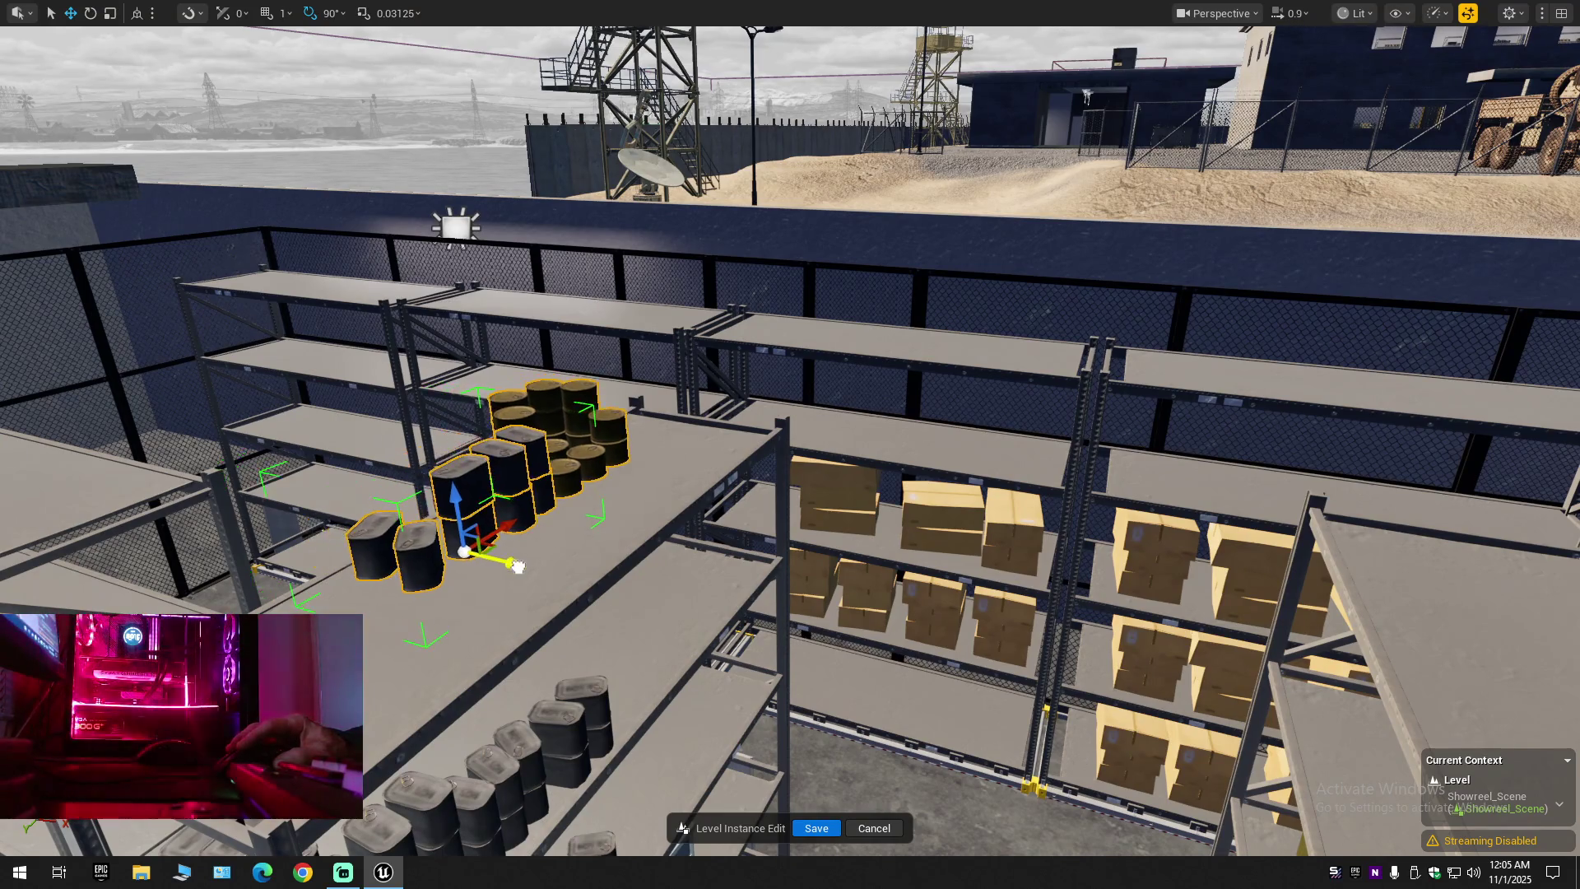
pyautogui.moveTo(458, 505); pyautogui.dragTo(461, 533)
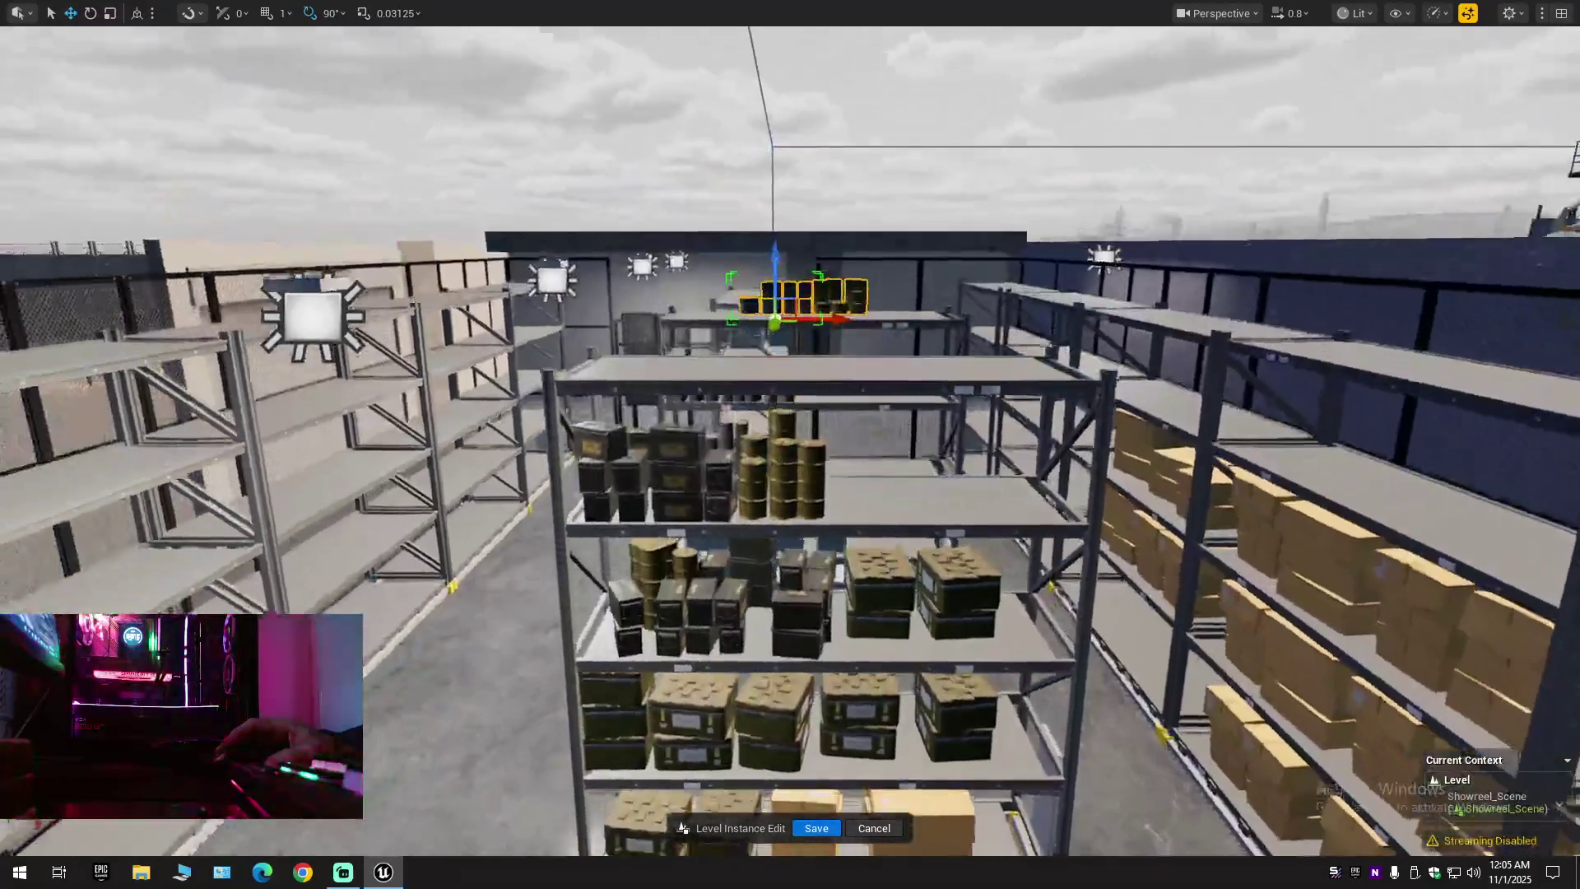
pyautogui.scroll(-1, 784, 409)
pyautogui.click(784, 408)
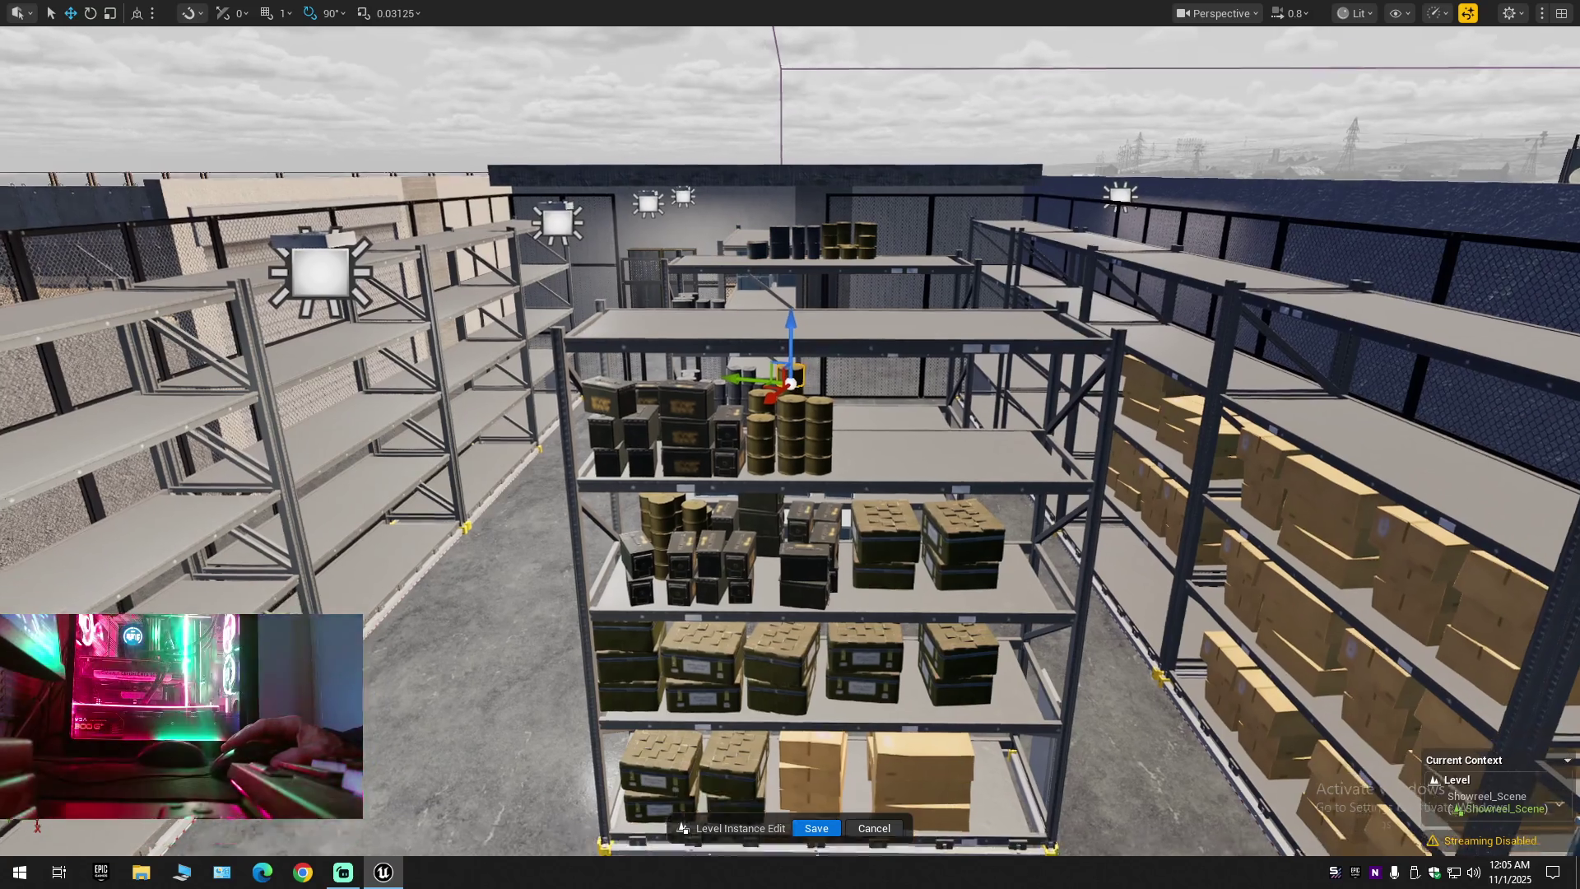
pyautogui.scroll(-3, 790, 444)
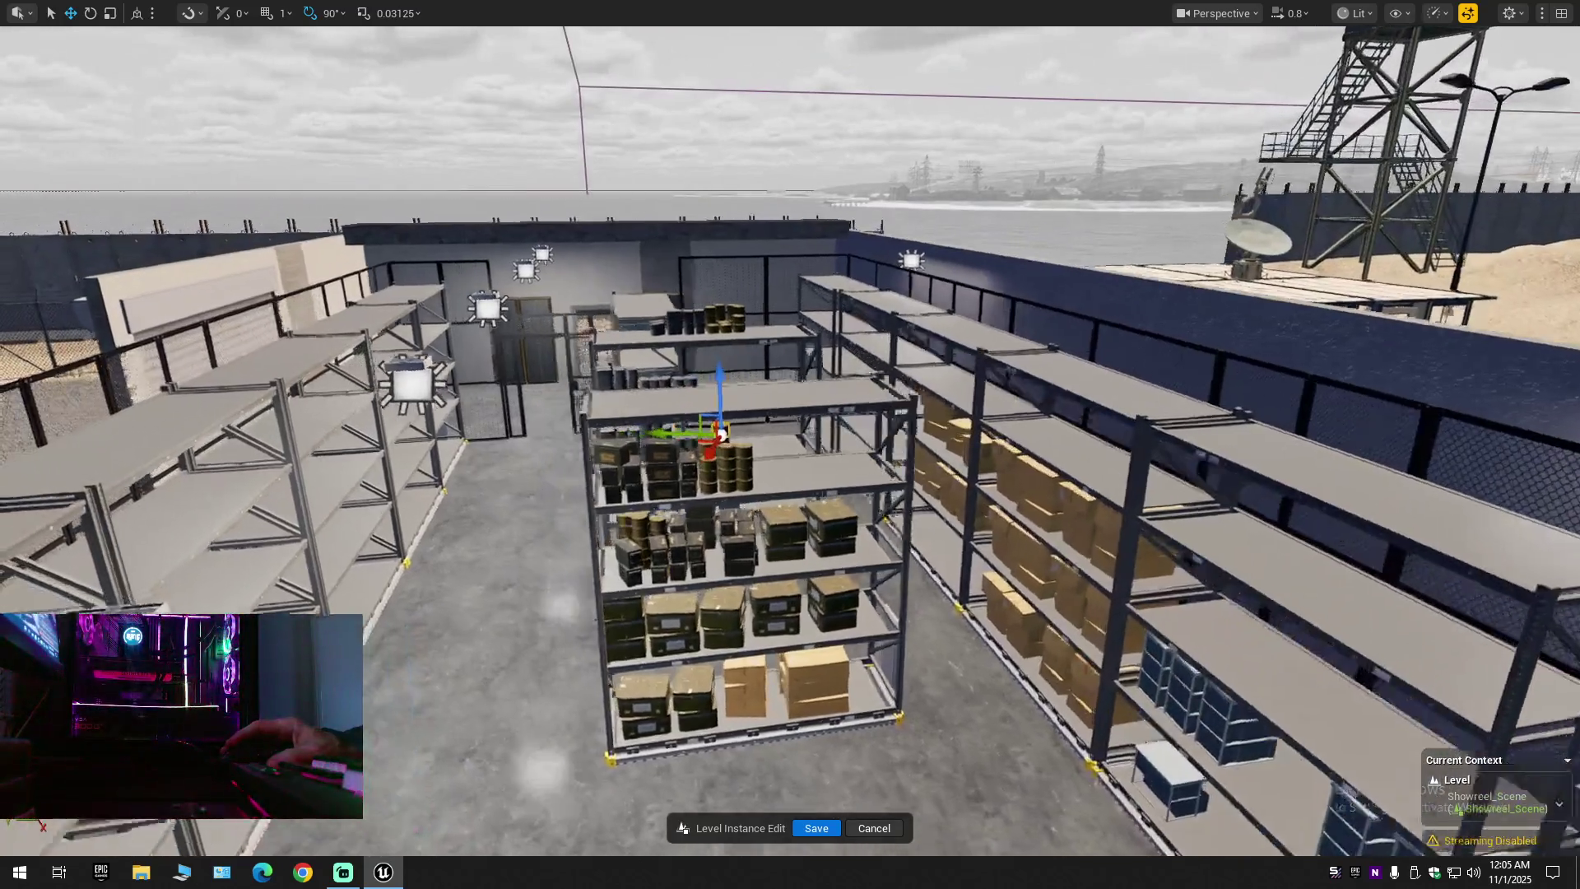
pyautogui.moveTo(790, 445); pyautogui.dragTo(708, 346)
pyautogui.moveTo(623, 458)
pyautogui.mouseDown()
pyautogui.moveTo(600, 477)
pyautogui.moveTo(623, 458)
pyautogui.mouseUp()
# Multi-select the eight barrel stacks on the upper shelf
pyautogui.click(623, 458)
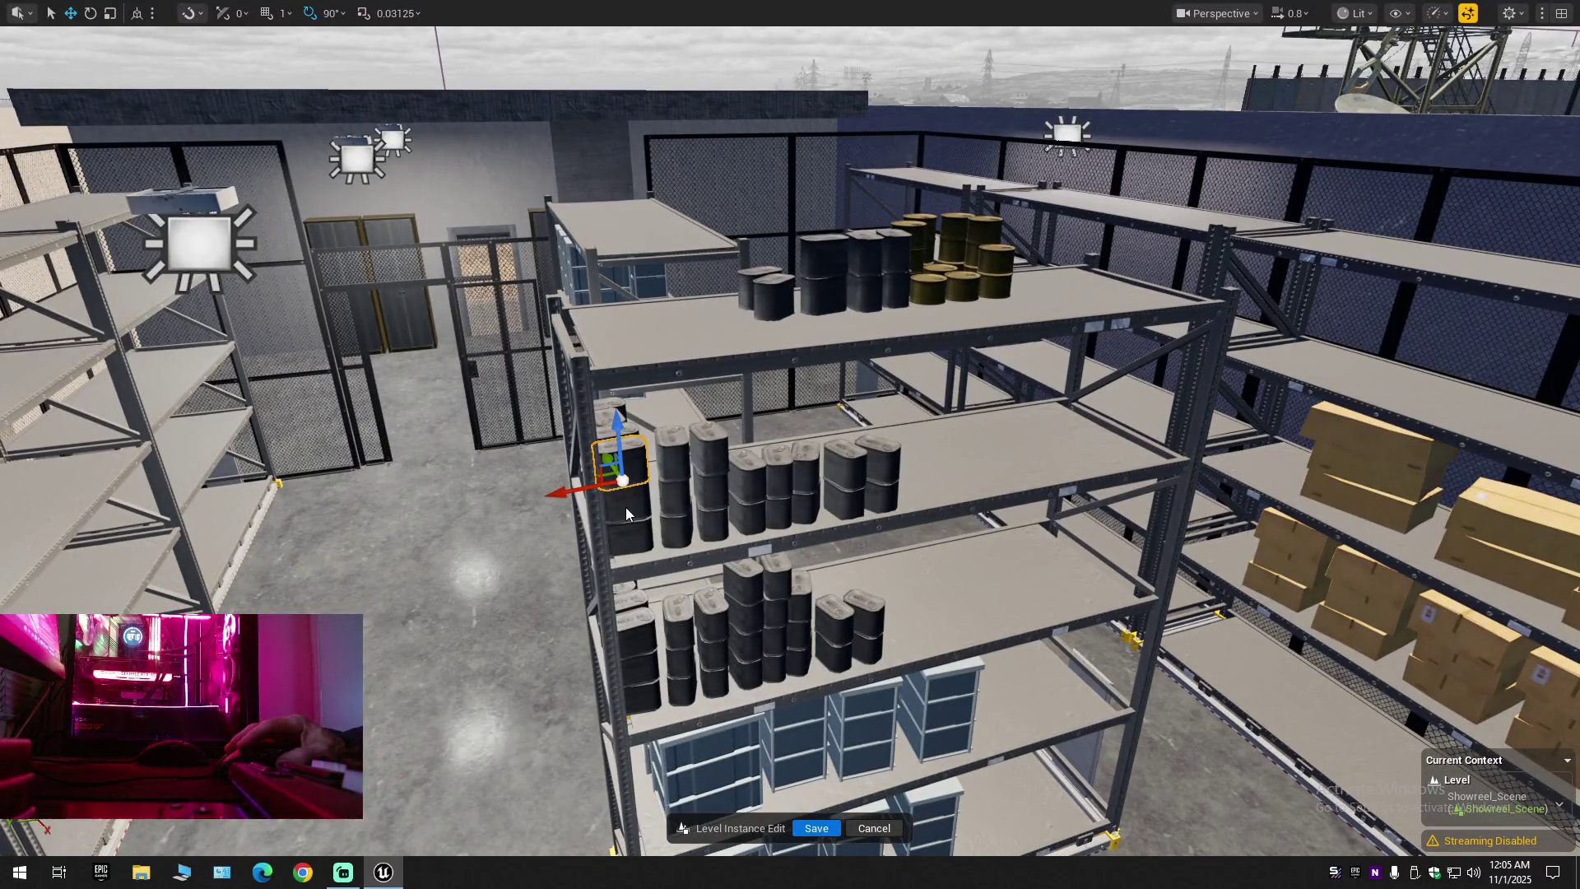
pyautogui.keyDown('ctrl'); pyautogui.click(676, 488); pyautogui.keyUp('ctrl')
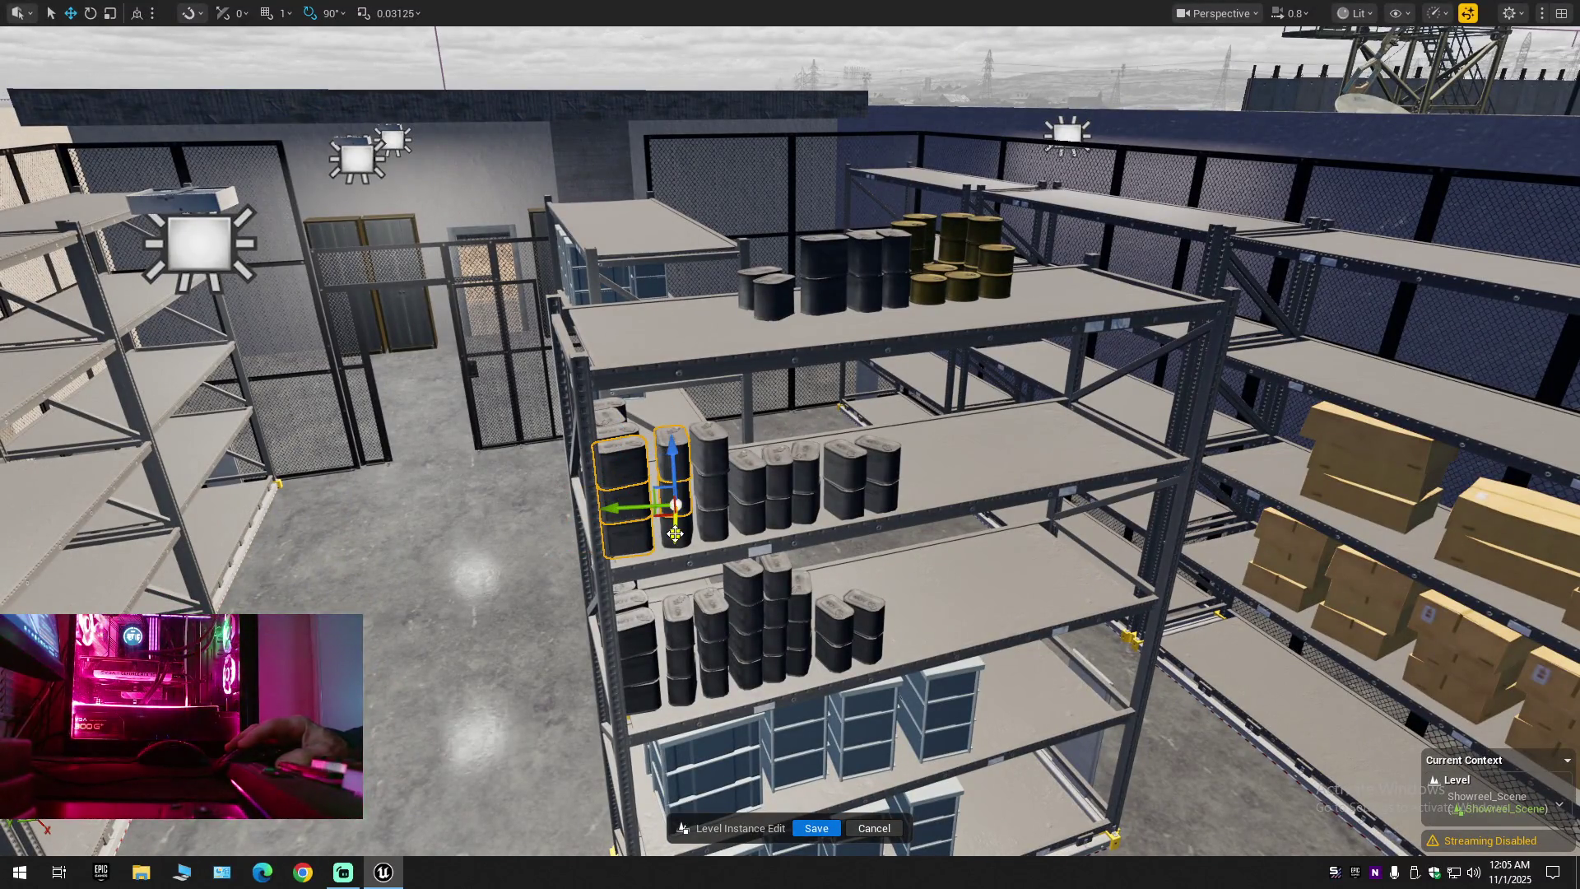
pyautogui.keyDown('ctrl'); pyautogui.click(709, 494); pyautogui.keyUp('ctrl')
pyautogui.keyDown('ctrl'); pyautogui.click(744, 493); pyautogui.keyUp('ctrl')
pyautogui.keyDown('ctrl'); pyautogui.click(782, 502); pyautogui.keyUp('ctrl')
pyautogui.keyDown('ctrl'); pyautogui.click(806, 489); pyautogui.keyUp('ctrl')
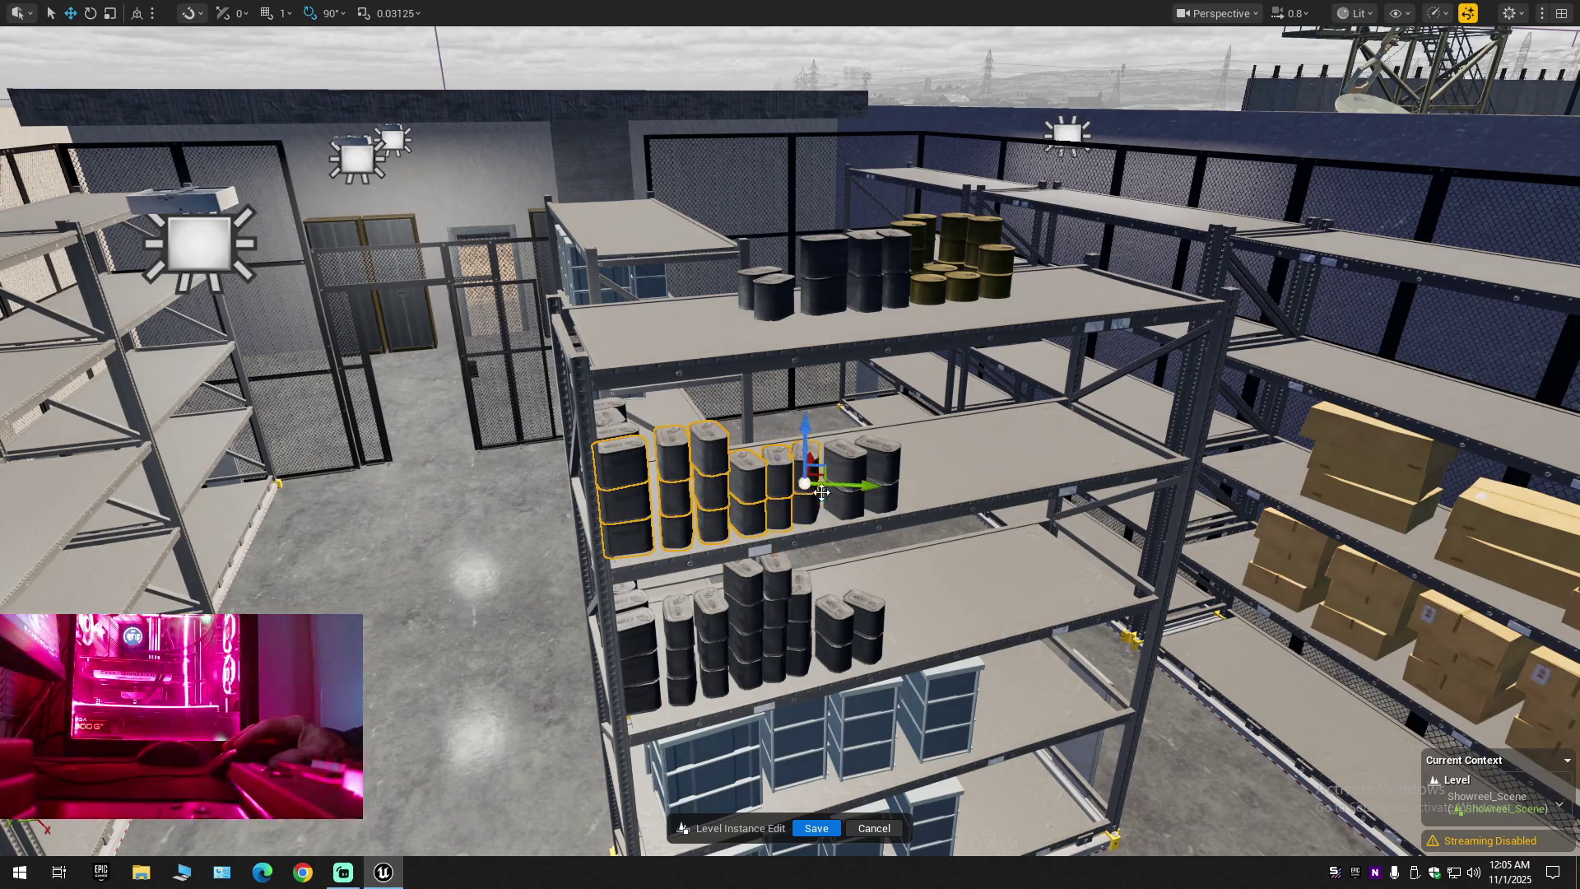
pyautogui.keyDown('ctrl'); pyautogui.click(845, 478); pyautogui.keyUp('ctrl')
pyautogui.keyDown('ctrl'); pyautogui.click(884, 479); pyautogui.keyUp('ctrl')
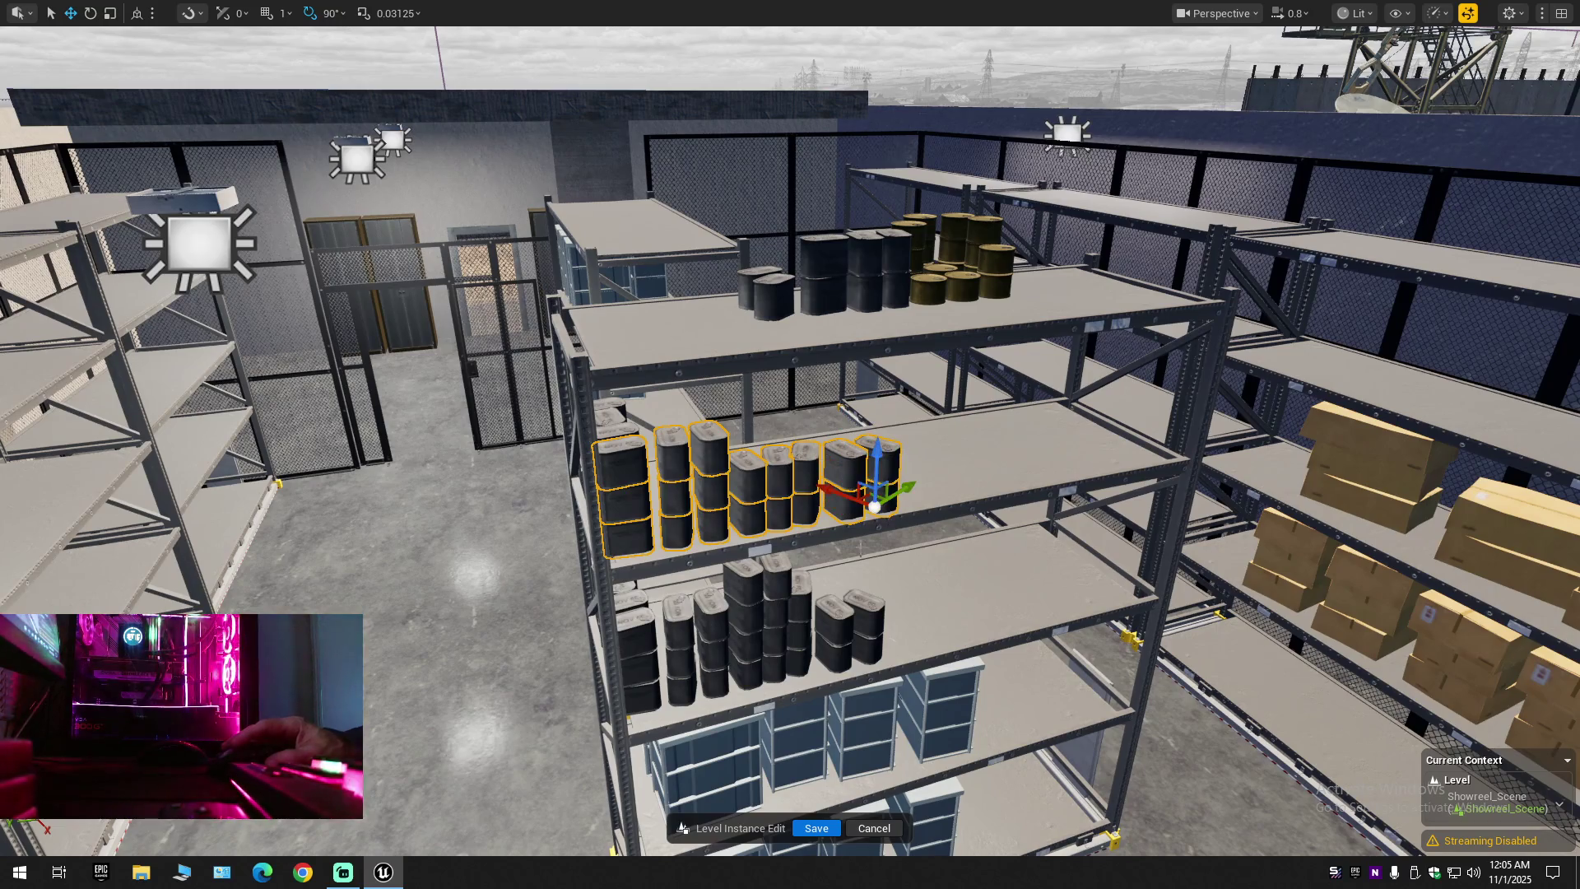
# Add the ten lower-shelf barrel stacks to the selection and delete all selected stacks
pyautogui.keyDown('ctrl'); pyautogui.click(857, 605); pyautogui.keyUp('ctrl')
pyautogui.keyDown('ctrl'); pyautogui.click(833, 646); pyautogui.keyUp('ctrl')
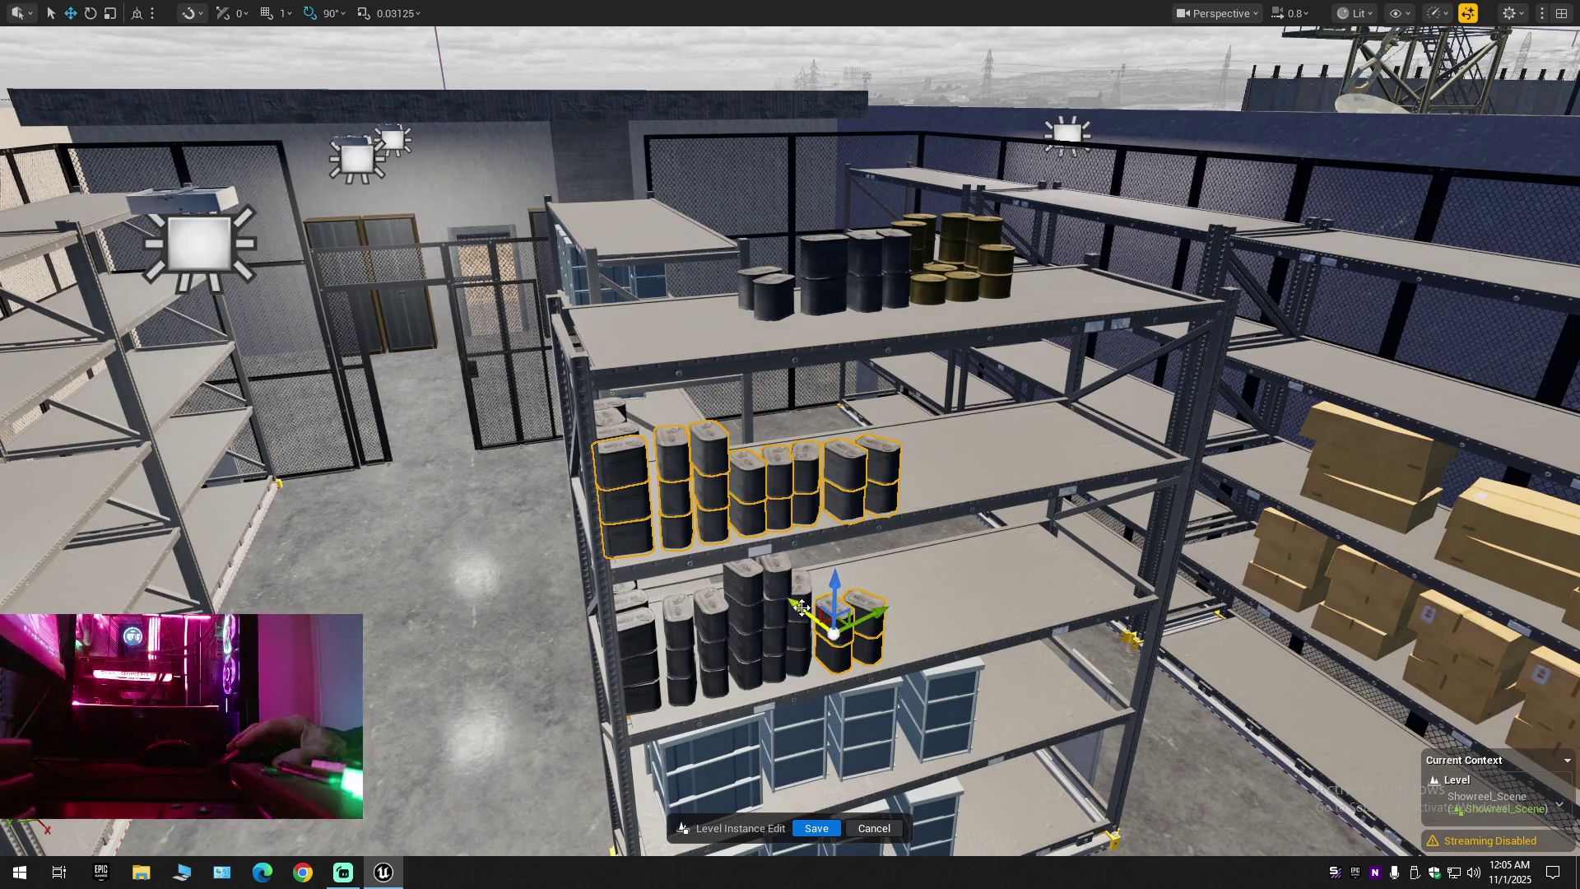
pyautogui.keyDown('ctrl'); pyautogui.click(795, 654); pyautogui.keyUp('ctrl')
pyautogui.keyDown('ctrl'); pyautogui.click(771, 659); pyautogui.keyUp('ctrl')
pyautogui.keyDown('ctrl'); pyautogui.click(769, 608); pyautogui.keyUp('ctrl')
pyautogui.keyDown('ctrl'); pyautogui.click(747, 645); pyautogui.keyUp('ctrl')
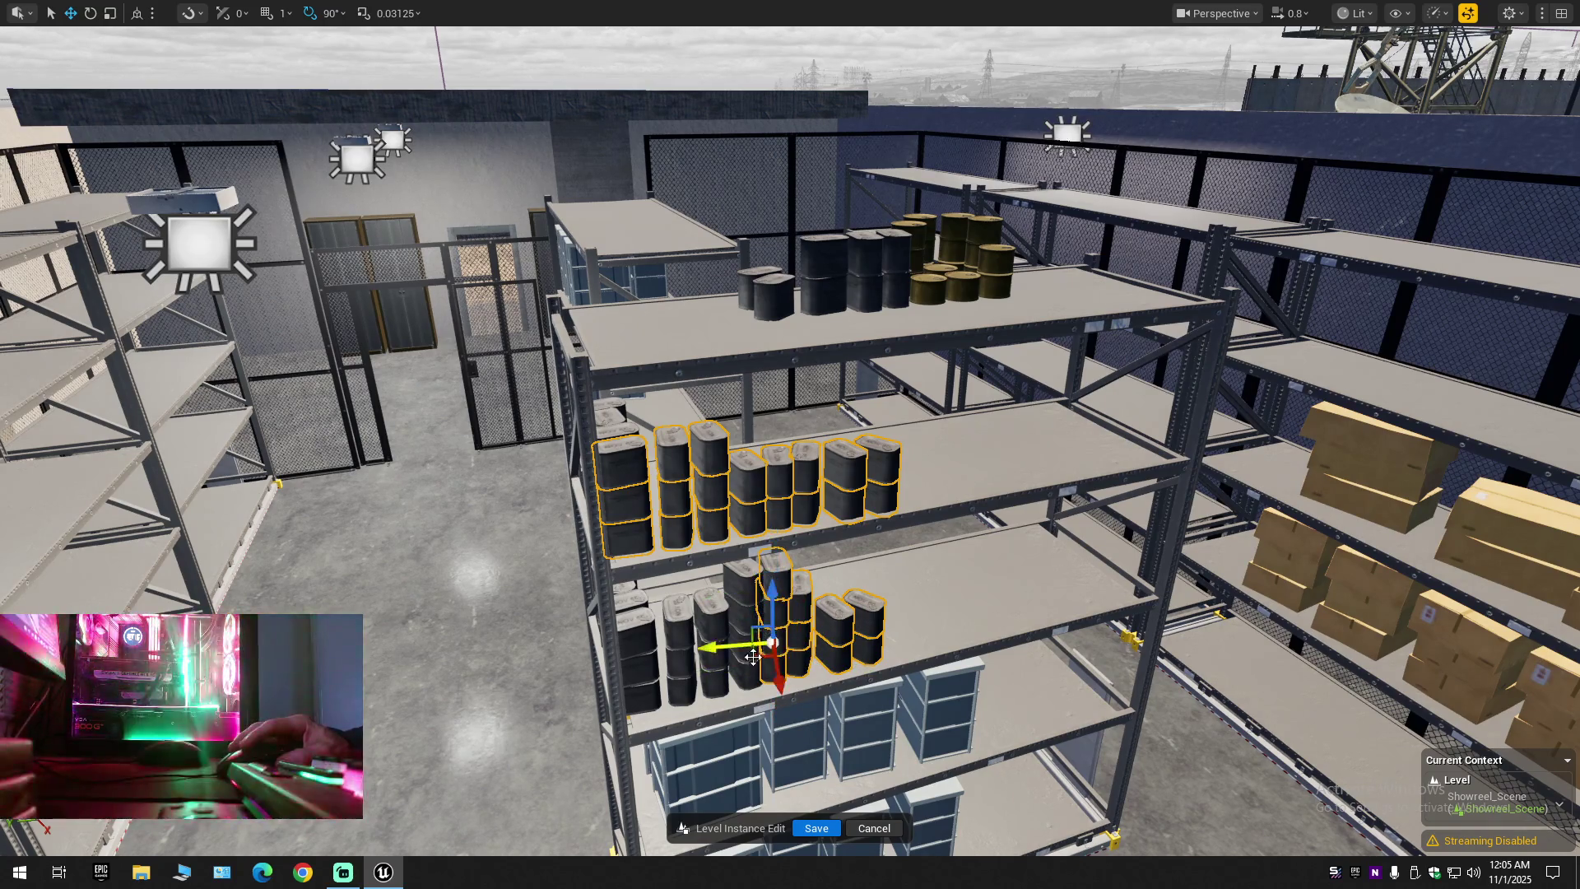
pyautogui.keyDown('ctrl'); pyautogui.click(743, 625); pyautogui.keyUp('ctrl')
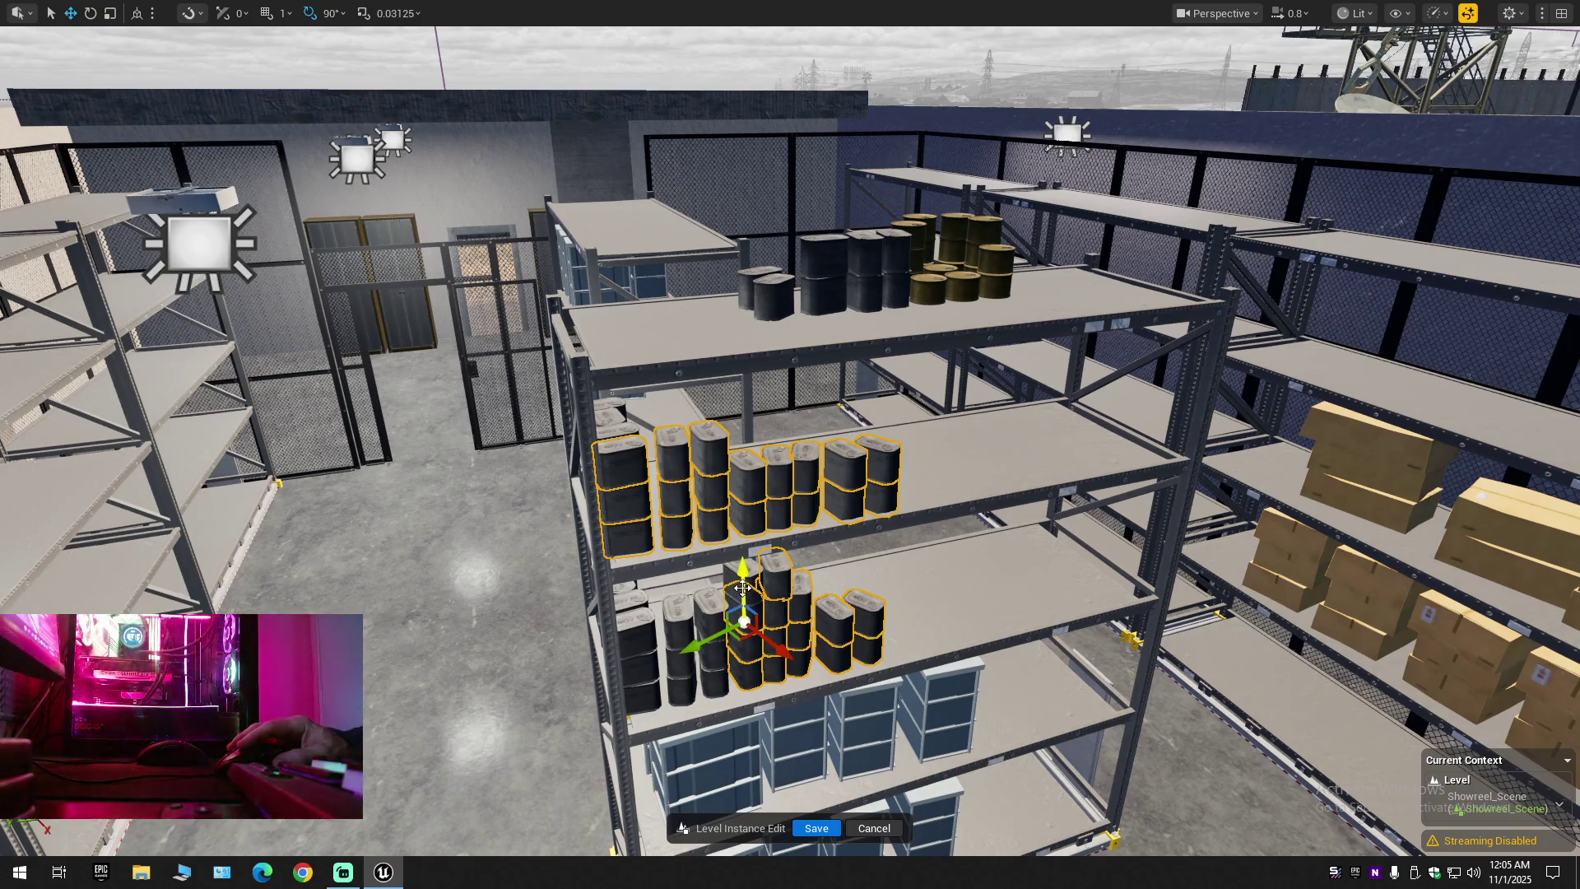
pyautogui.keyDown('ctrl'); pyautogui.click(716, 671); pyautogui.keyUp('ctrl')
pyautogui.keyDown('ctrl'); pyautogui.click(681, 658); pyautogui.keyUp('ctrl')
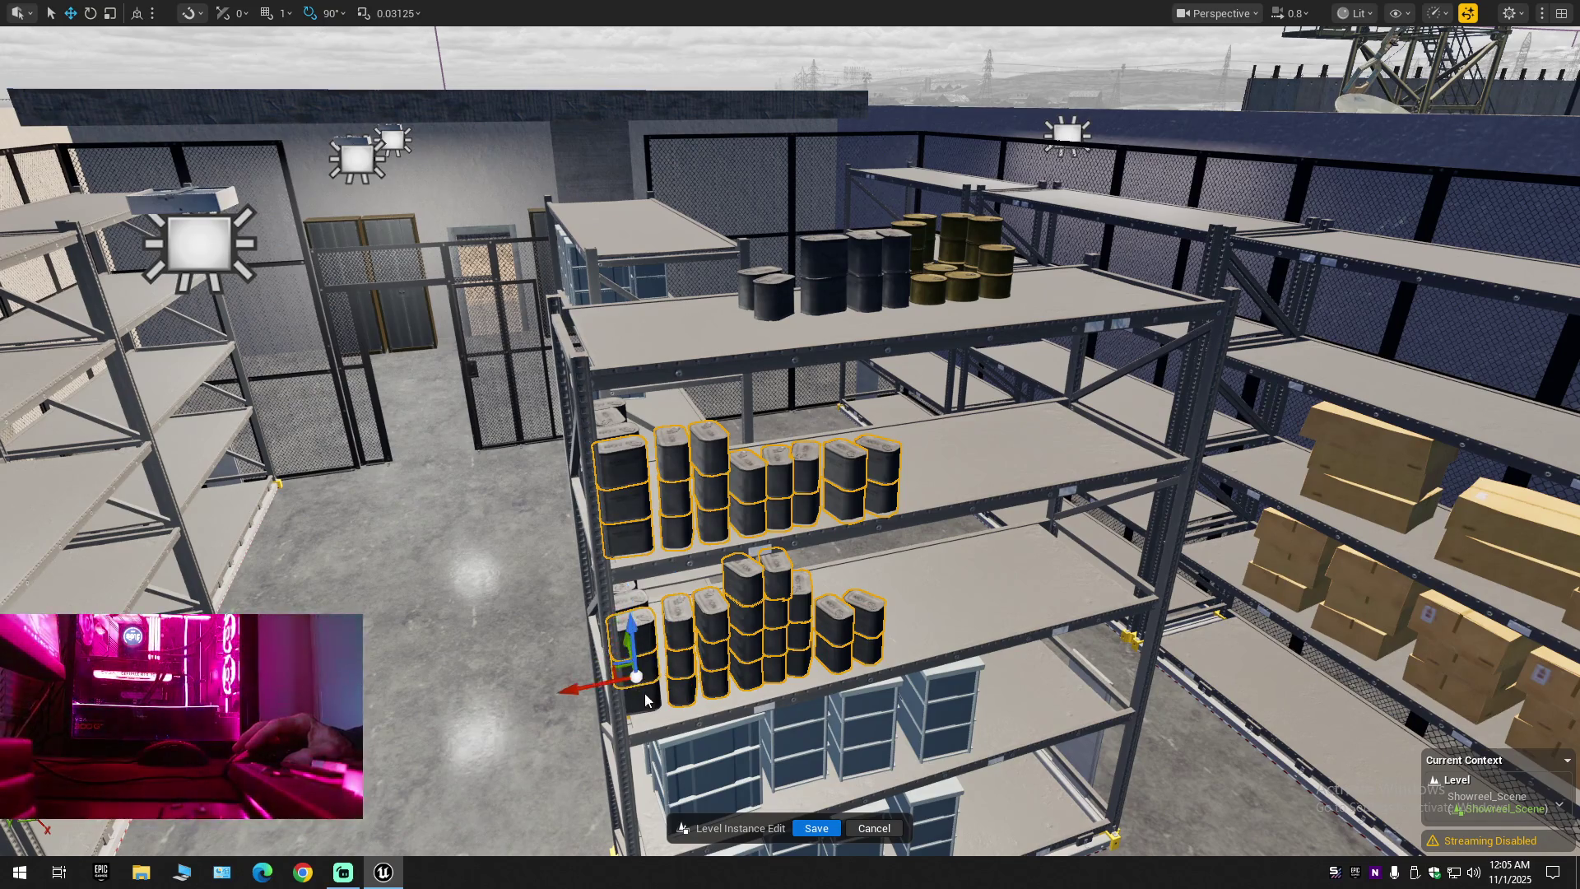
pyautogui.keyDown('ctrl'); pyautogui.click(653, 692); pyautogui.keyUp('ctrl')
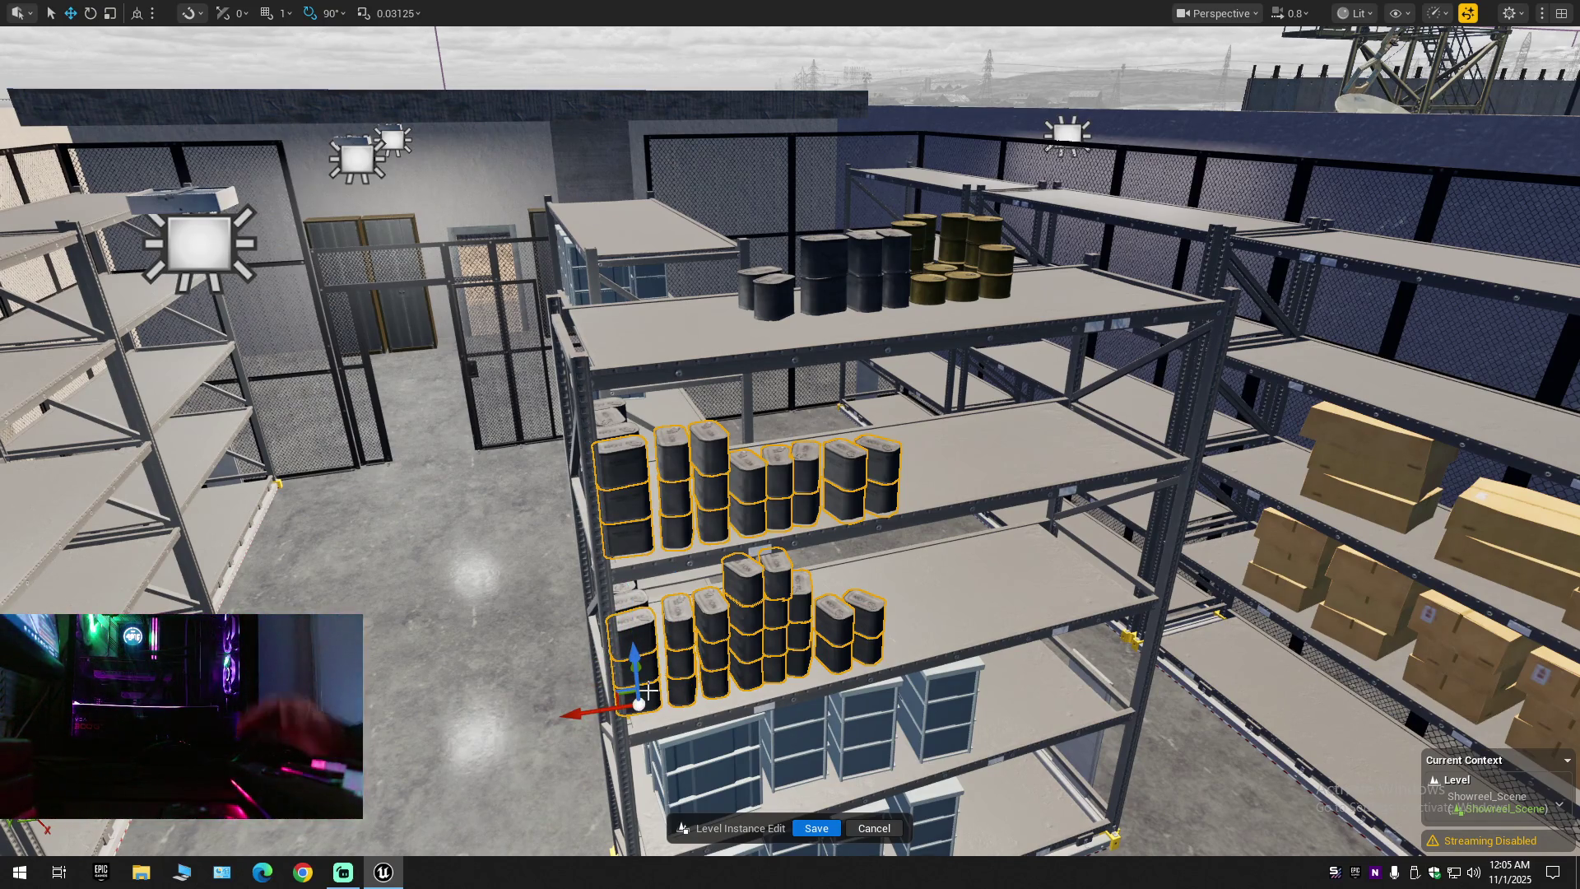
pyautogui.press('Delete')
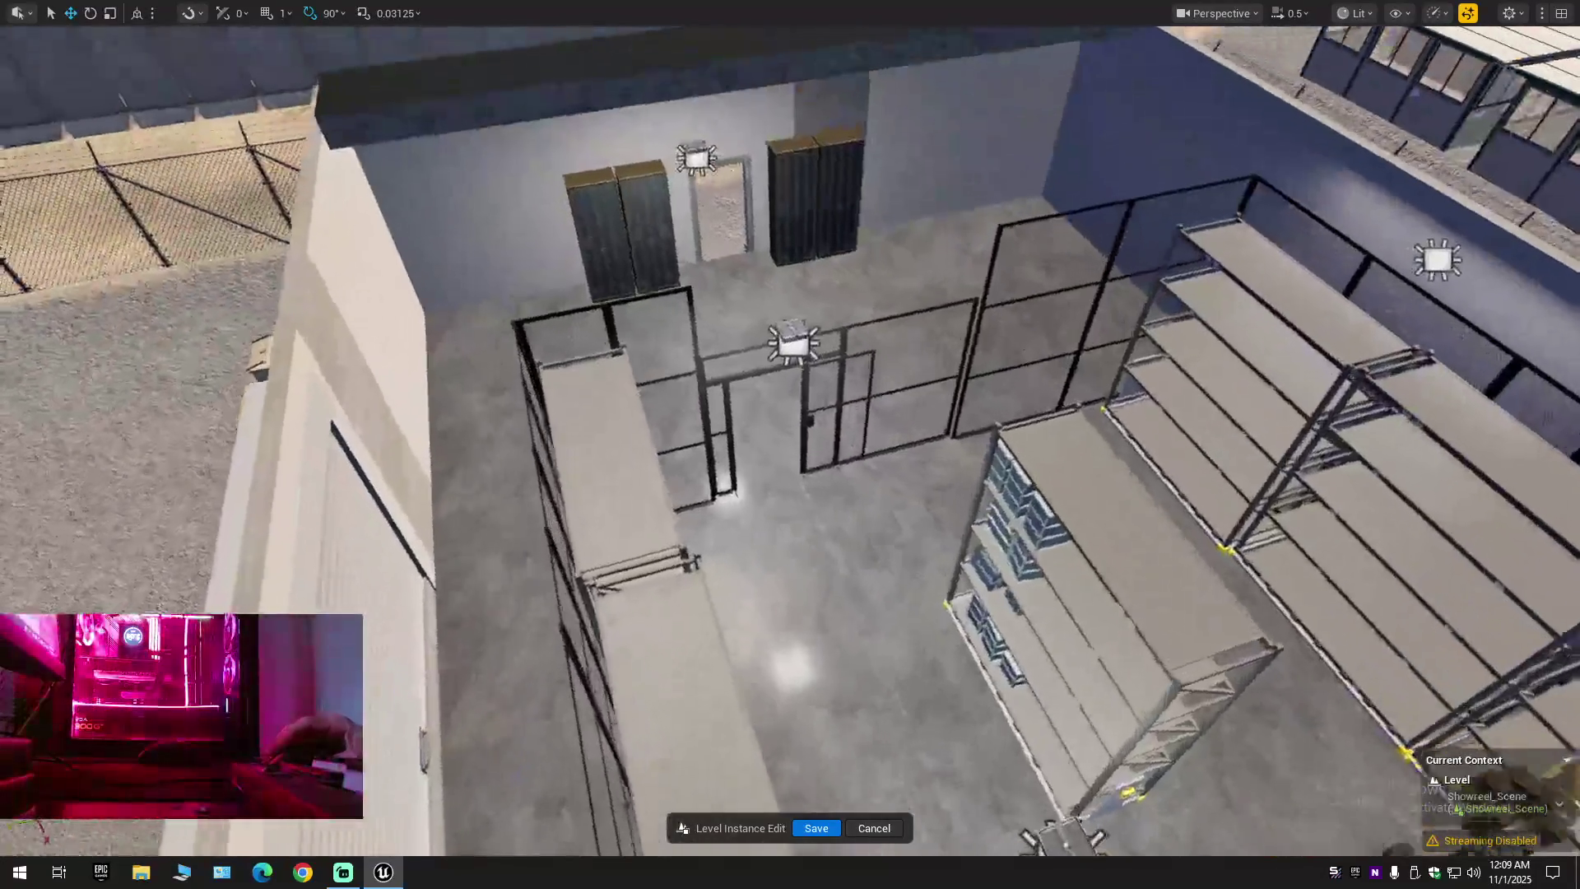
# Delete the front shelf rack, leaving its ammo crates in place
pyautogui.scroll(-2, 790, 444)
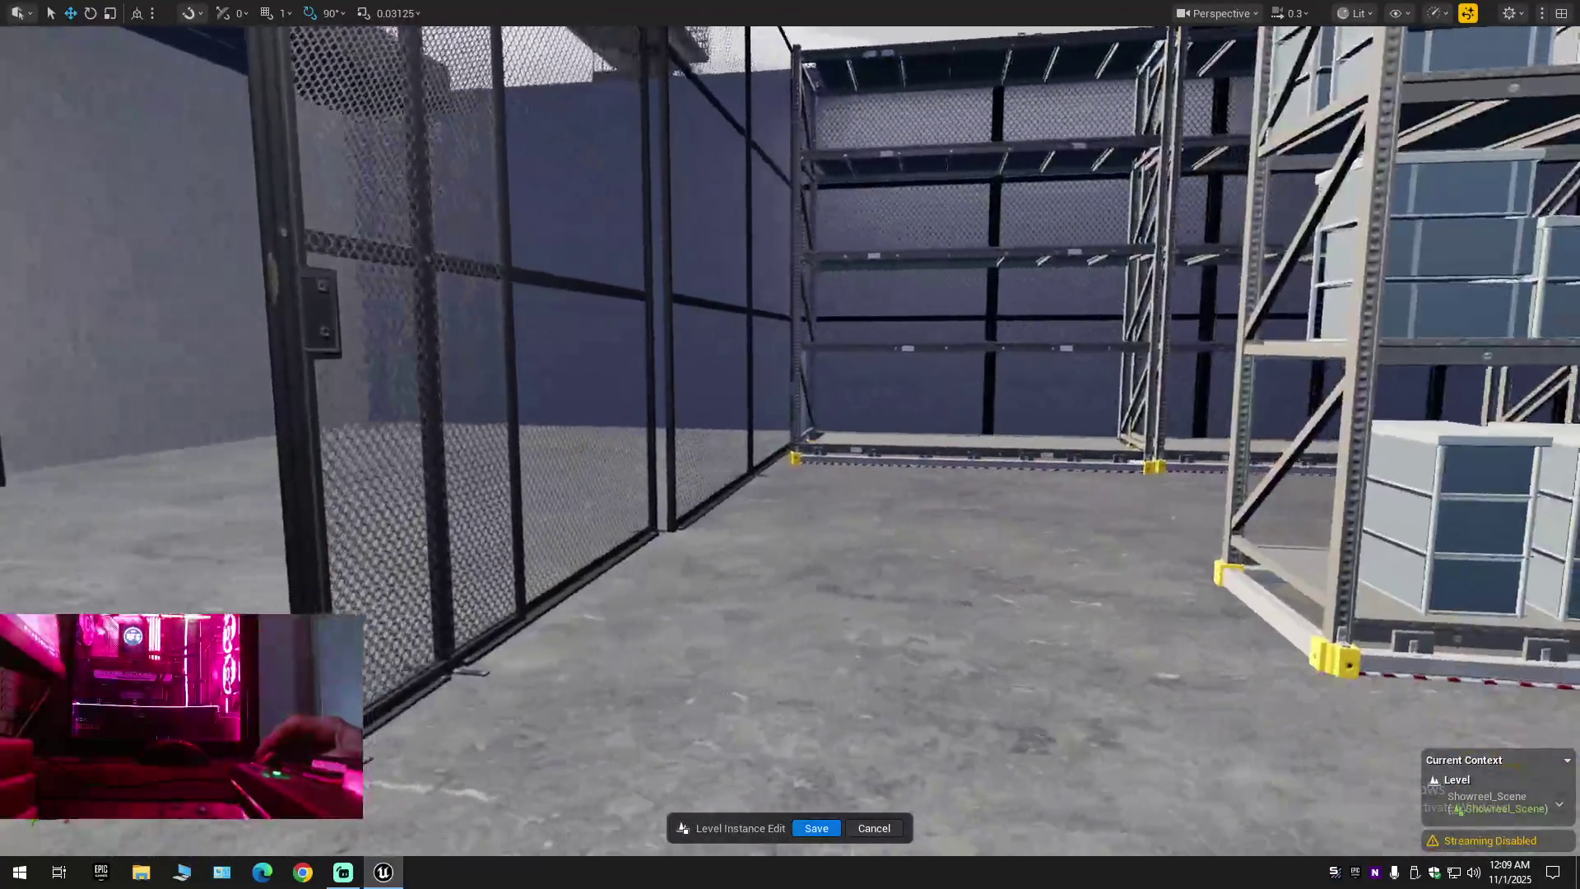
pyautogui.scroll(2, 790, 444)
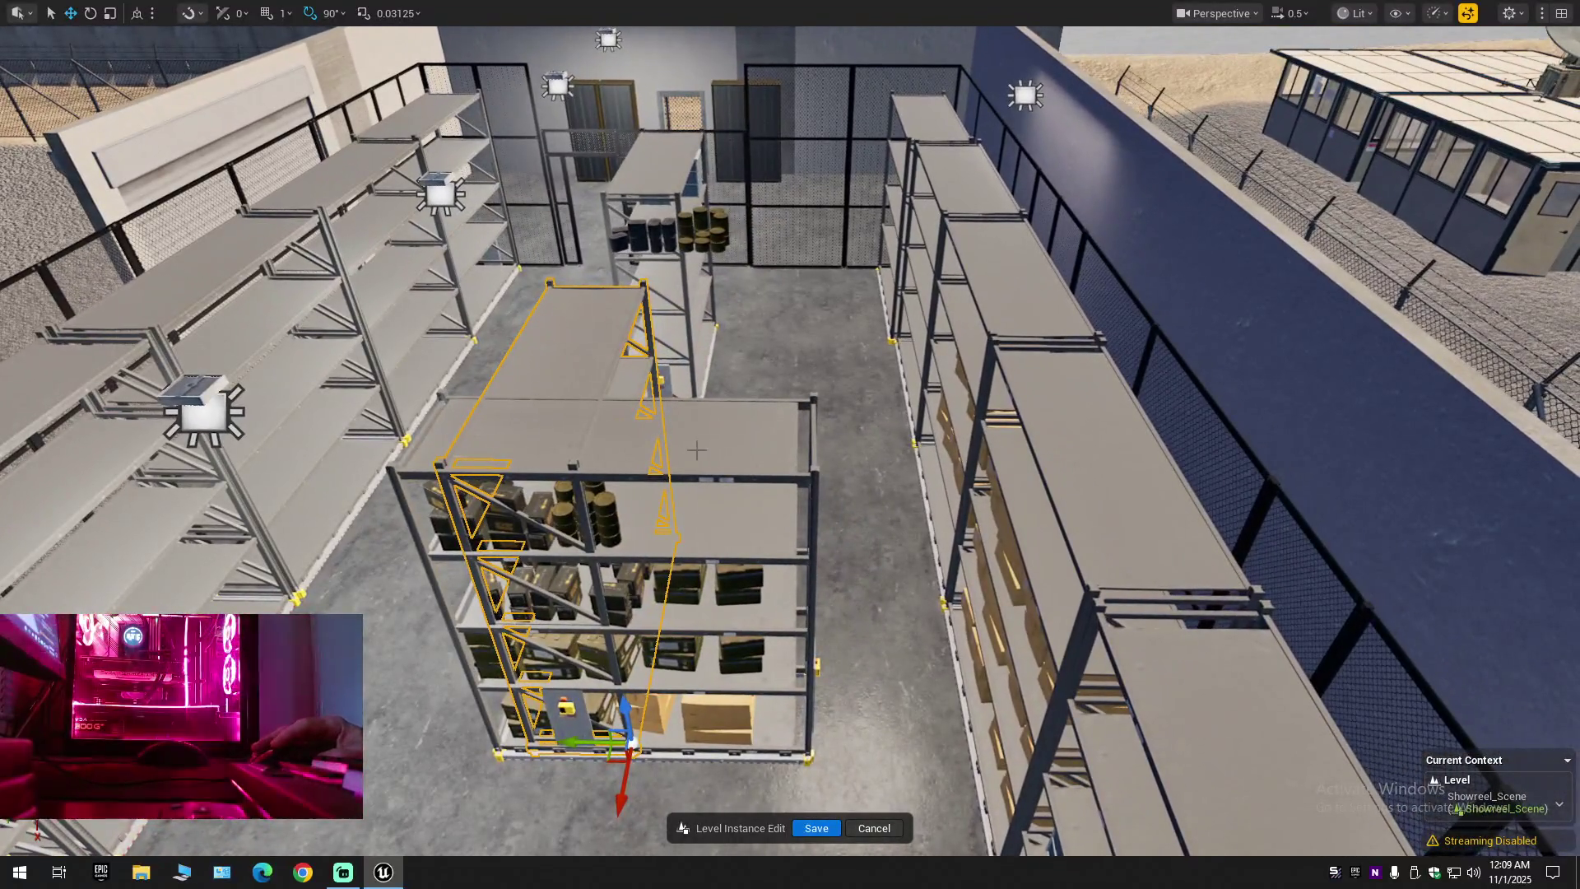
pyautogui.click(709, 479)
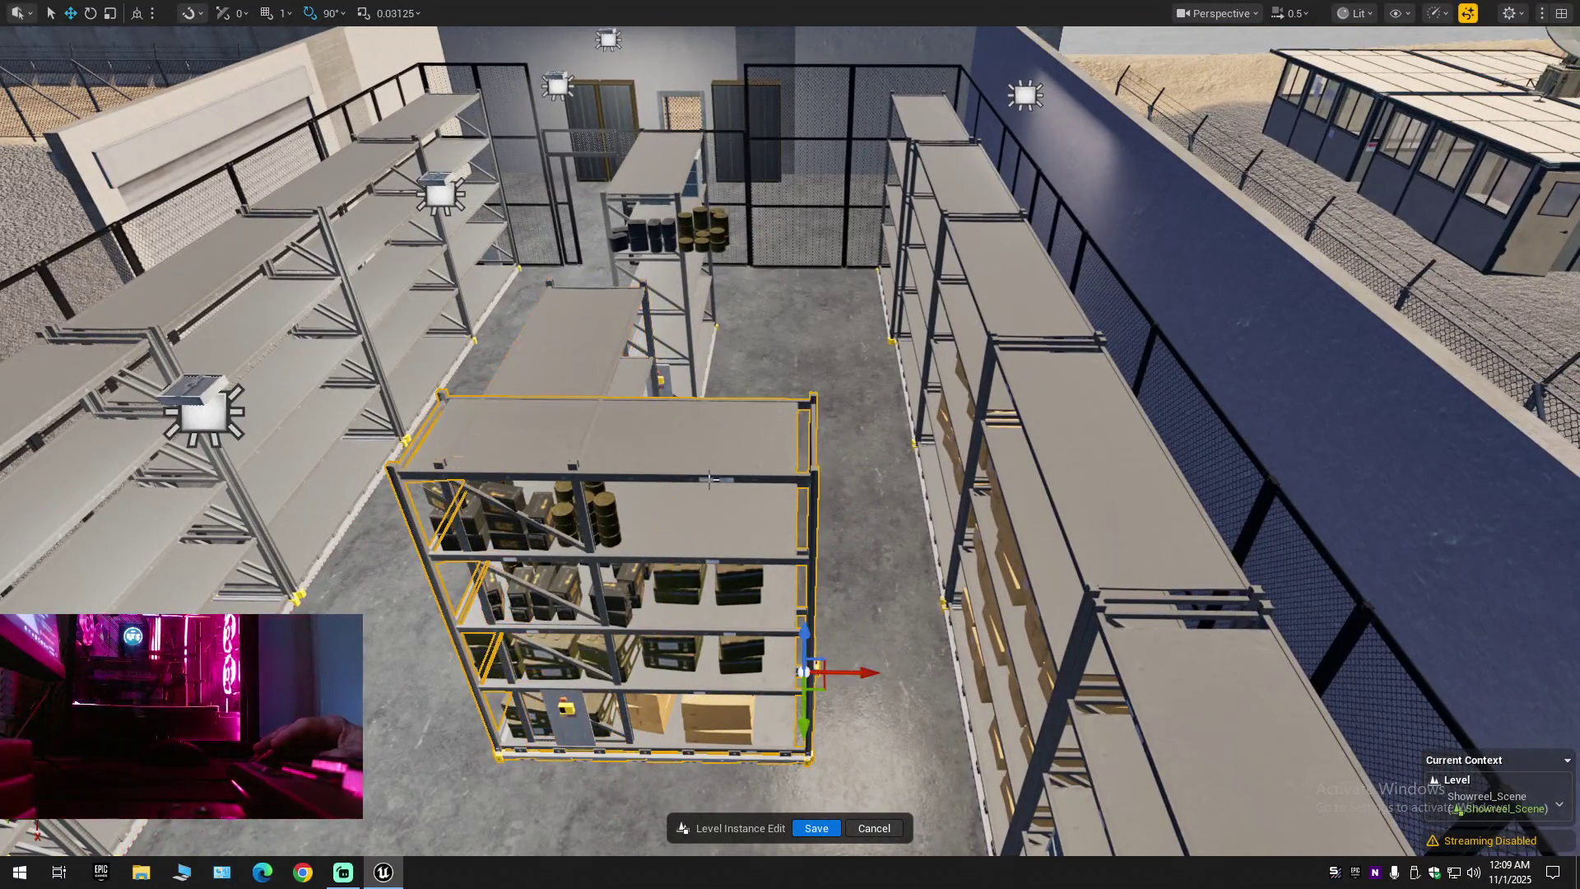
pyautogui.press('Delete')
# Select the next shelf rack, switch to the scale gizmo and orbit around it
pyautogui.click(494, 575)
pyautogui.press('e')
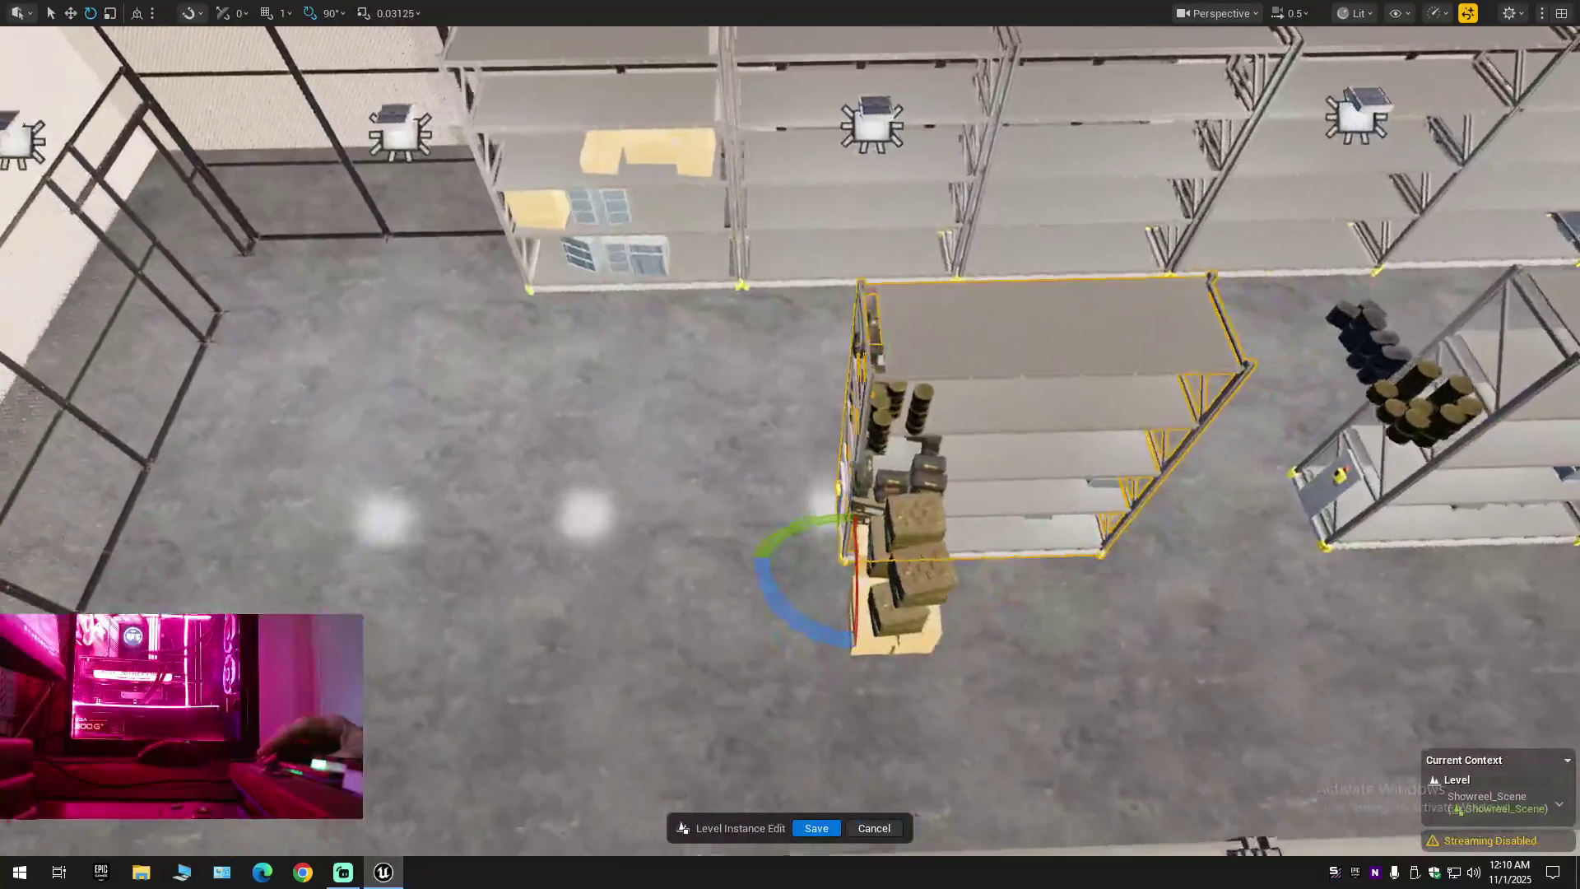
pyautogui.press('r')
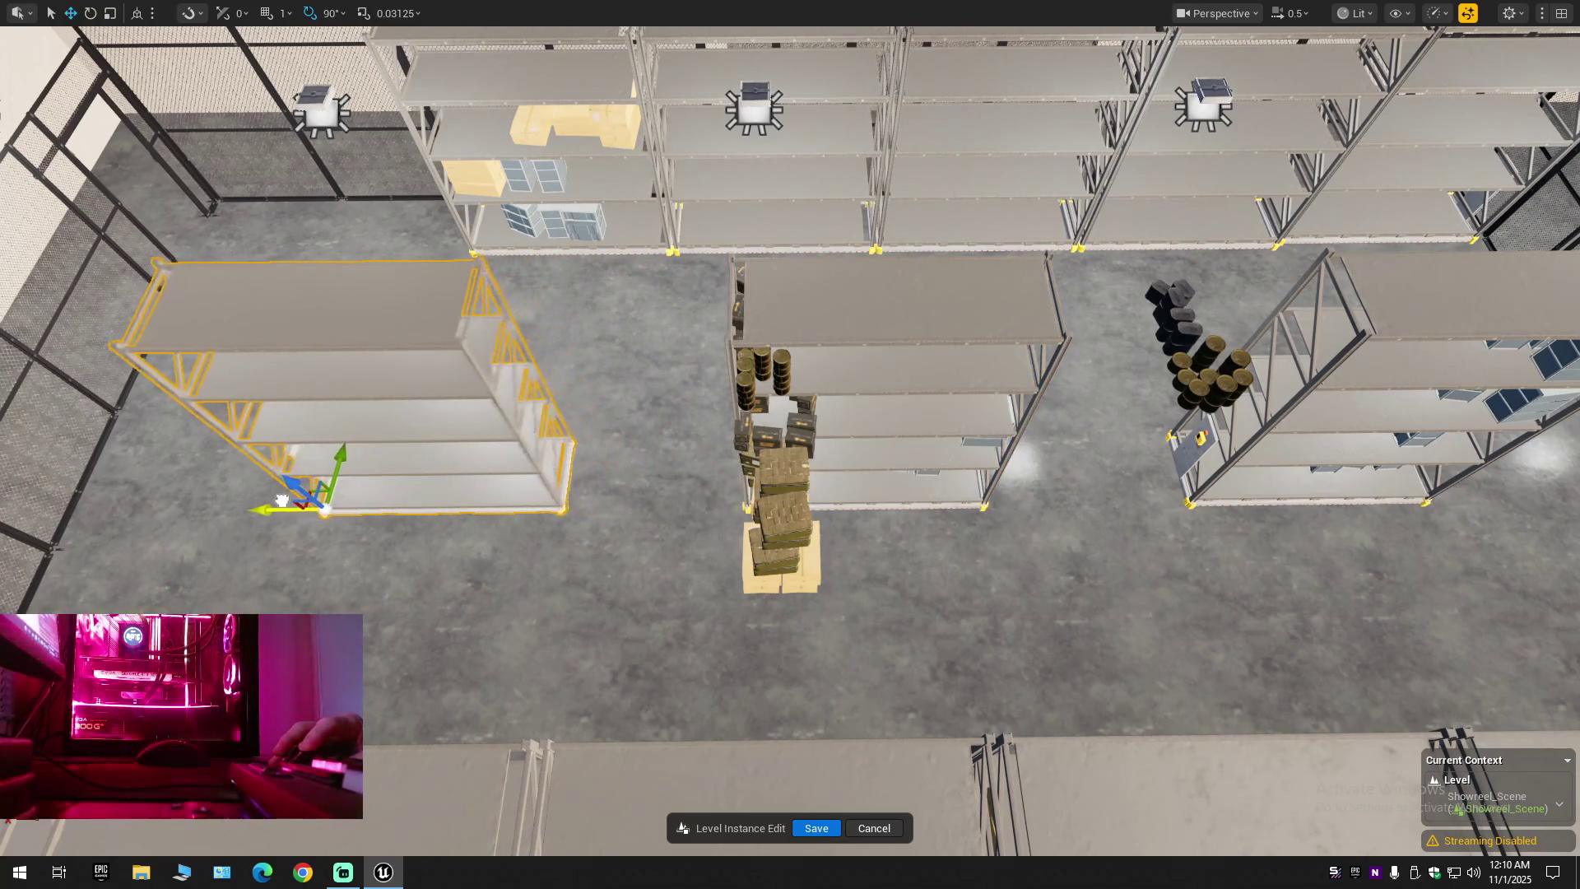
pyautogui.scroll(-10, 558, 495)
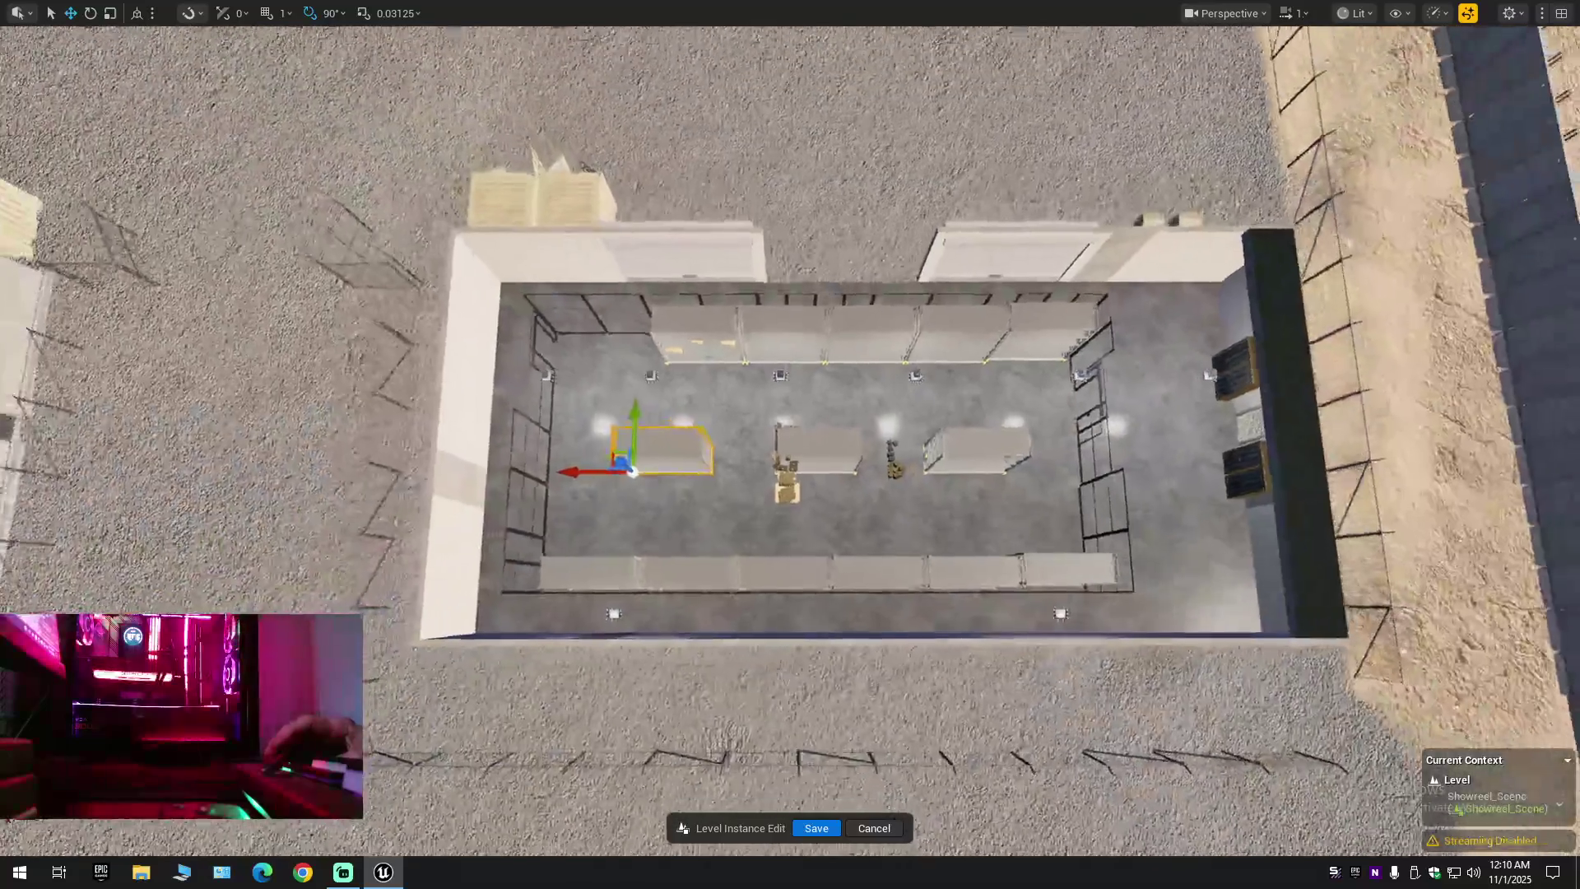
pyautogui.scroll(2, 790, 445)
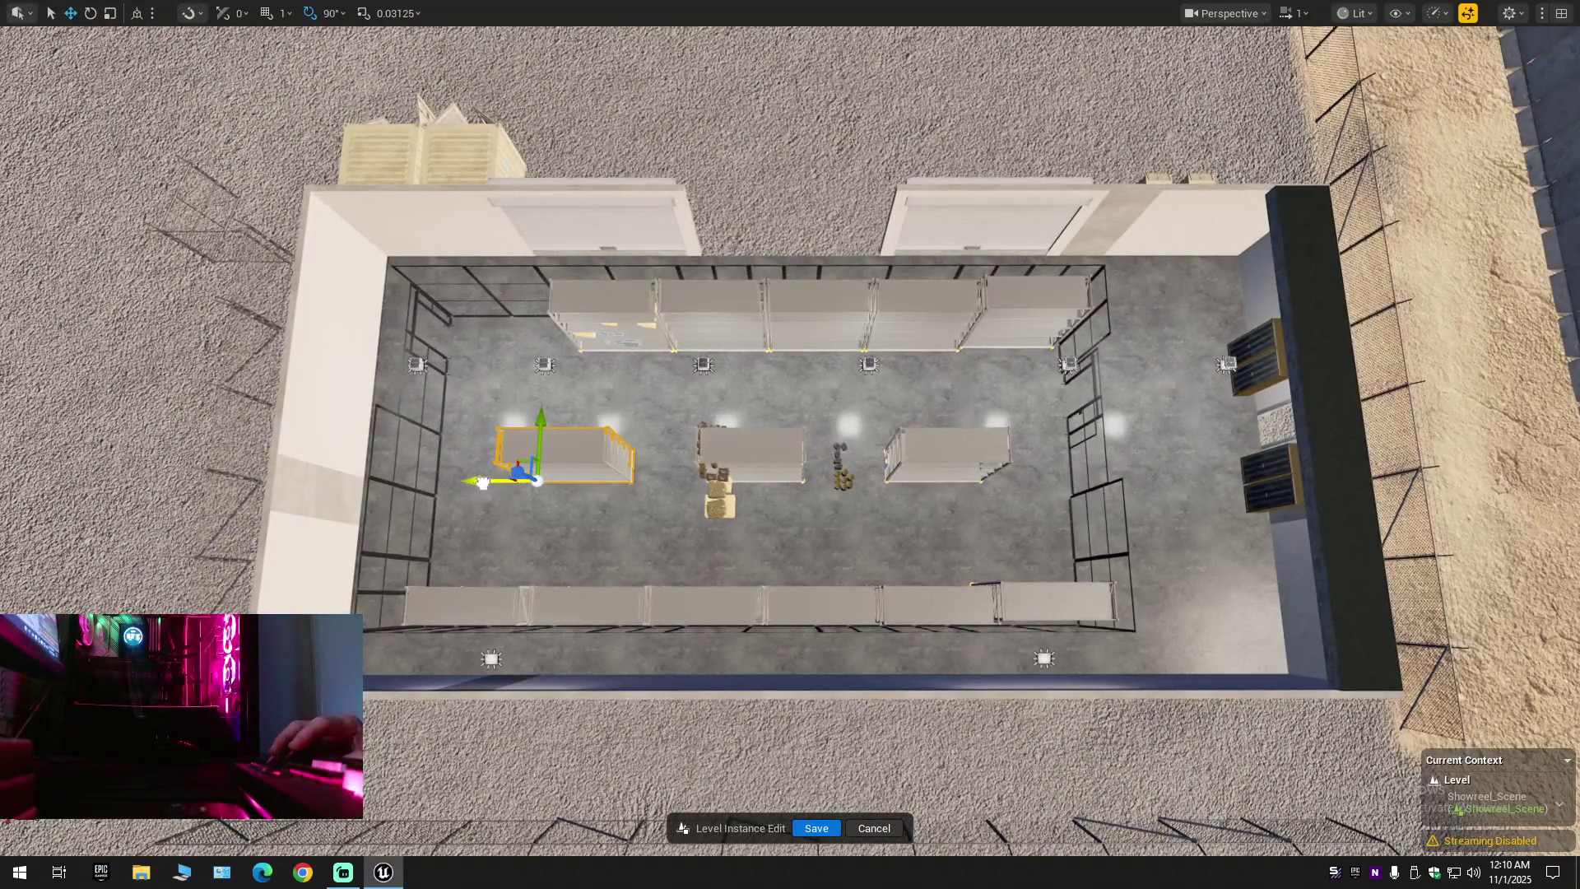
pyautogui.scroll(-2, 474, 484)
pyautogui.moveTo(474, 483)
pyautogui.mouseDown()
pyautogui.moveTo(674, 510)
pyautogui.moveTo(749, 568)
pyautogui.moveTo(811, 586)
pyautogui.moveTo(769, 551)
pyautogui.moveTo(666, 550)
pyautogui.moveTo(1160, 547)
pyautogui.moveTo(987, 565)
pyautogui.moveTo(954, 625)
pyautogui.moveTo(929, 568)
pyautogui.mouseUp()
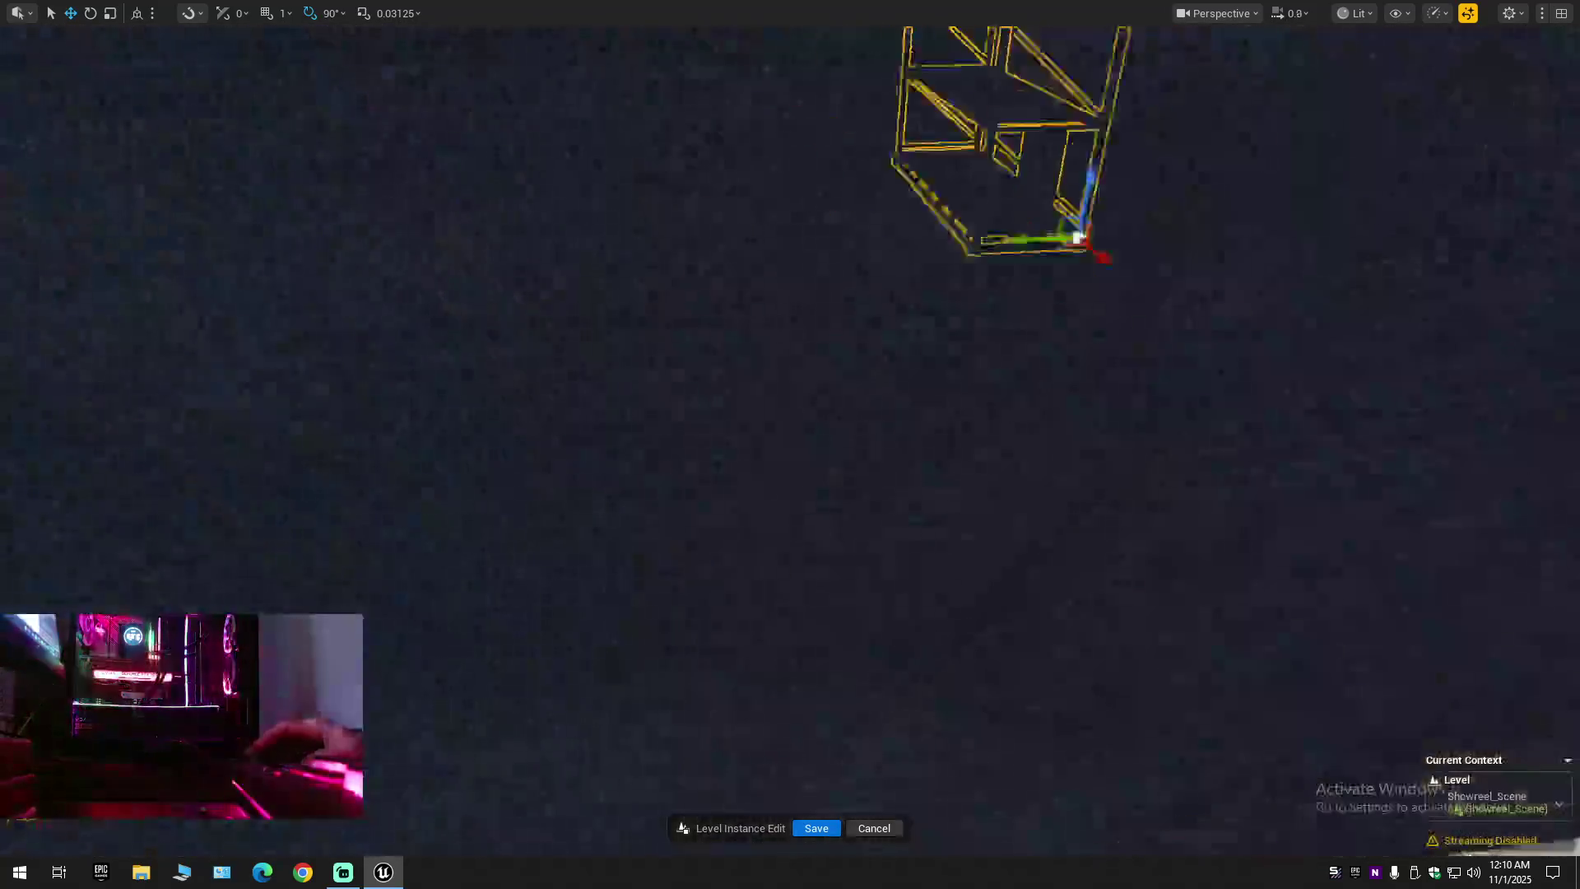
pyautogui.scroll(-3, 954, 625)
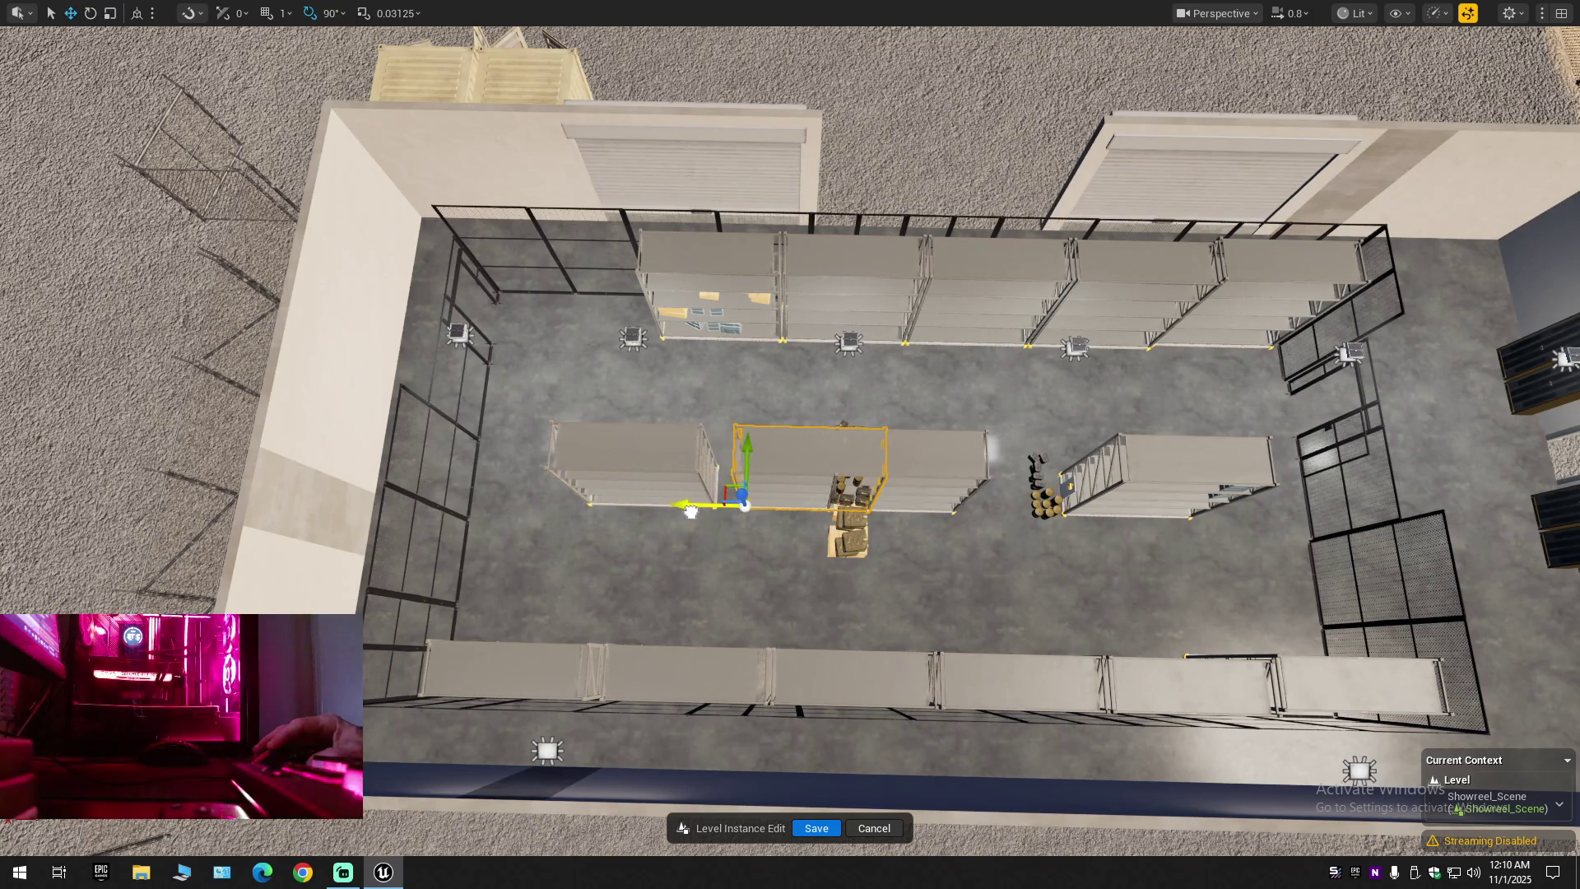
# Nudge the barrel-and-can shelf unit slightly to the right along X
pyautogui.scroll(10, 674, 512)
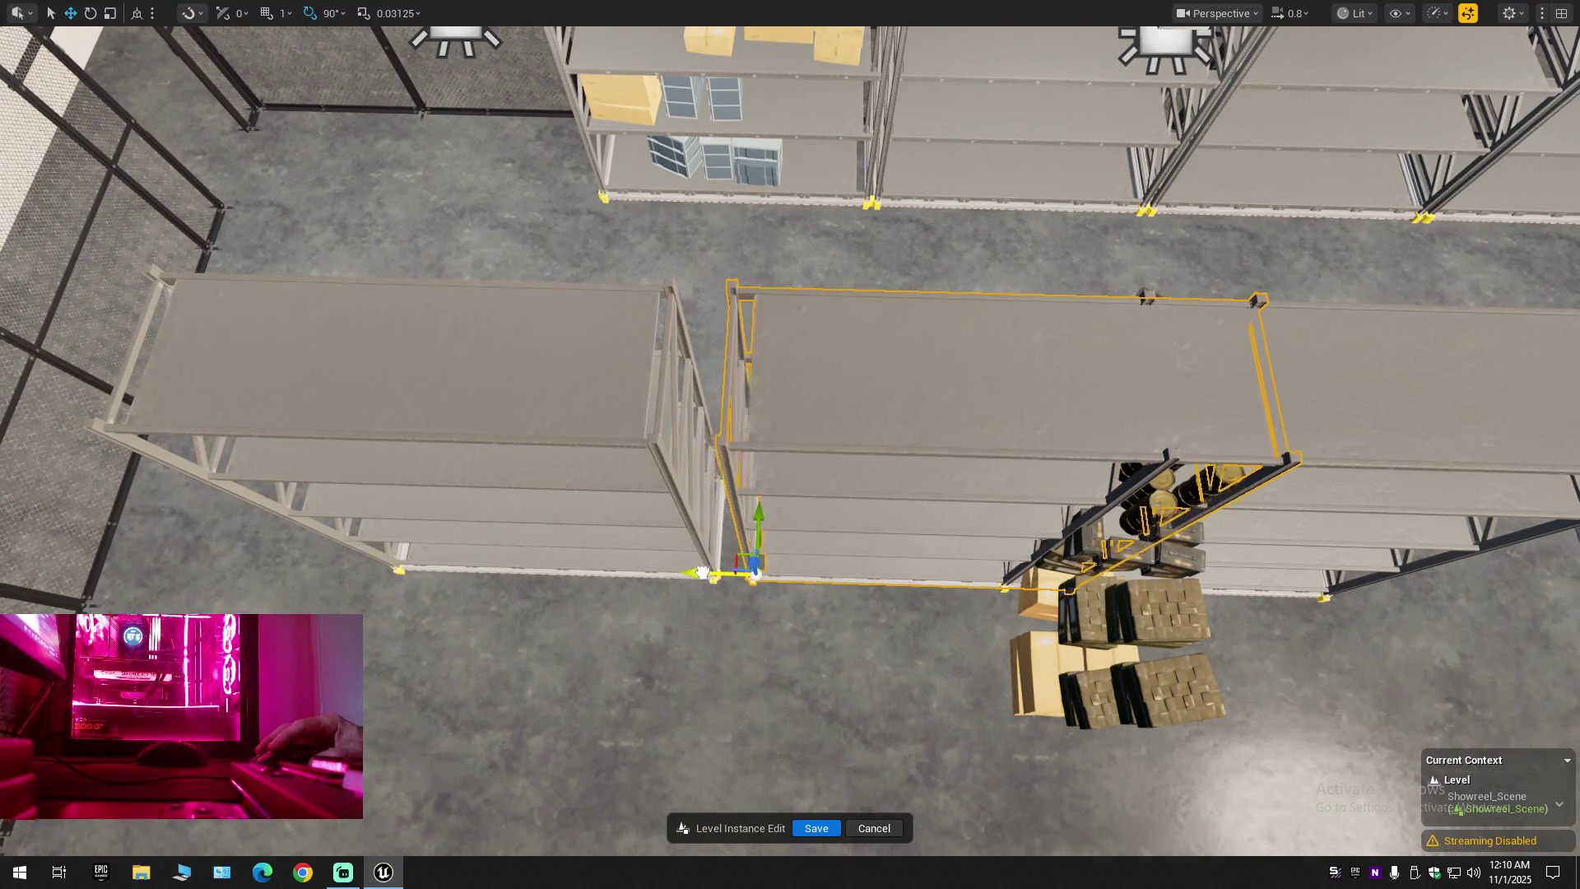
pyautogui.scroll(-10, 935, 571)
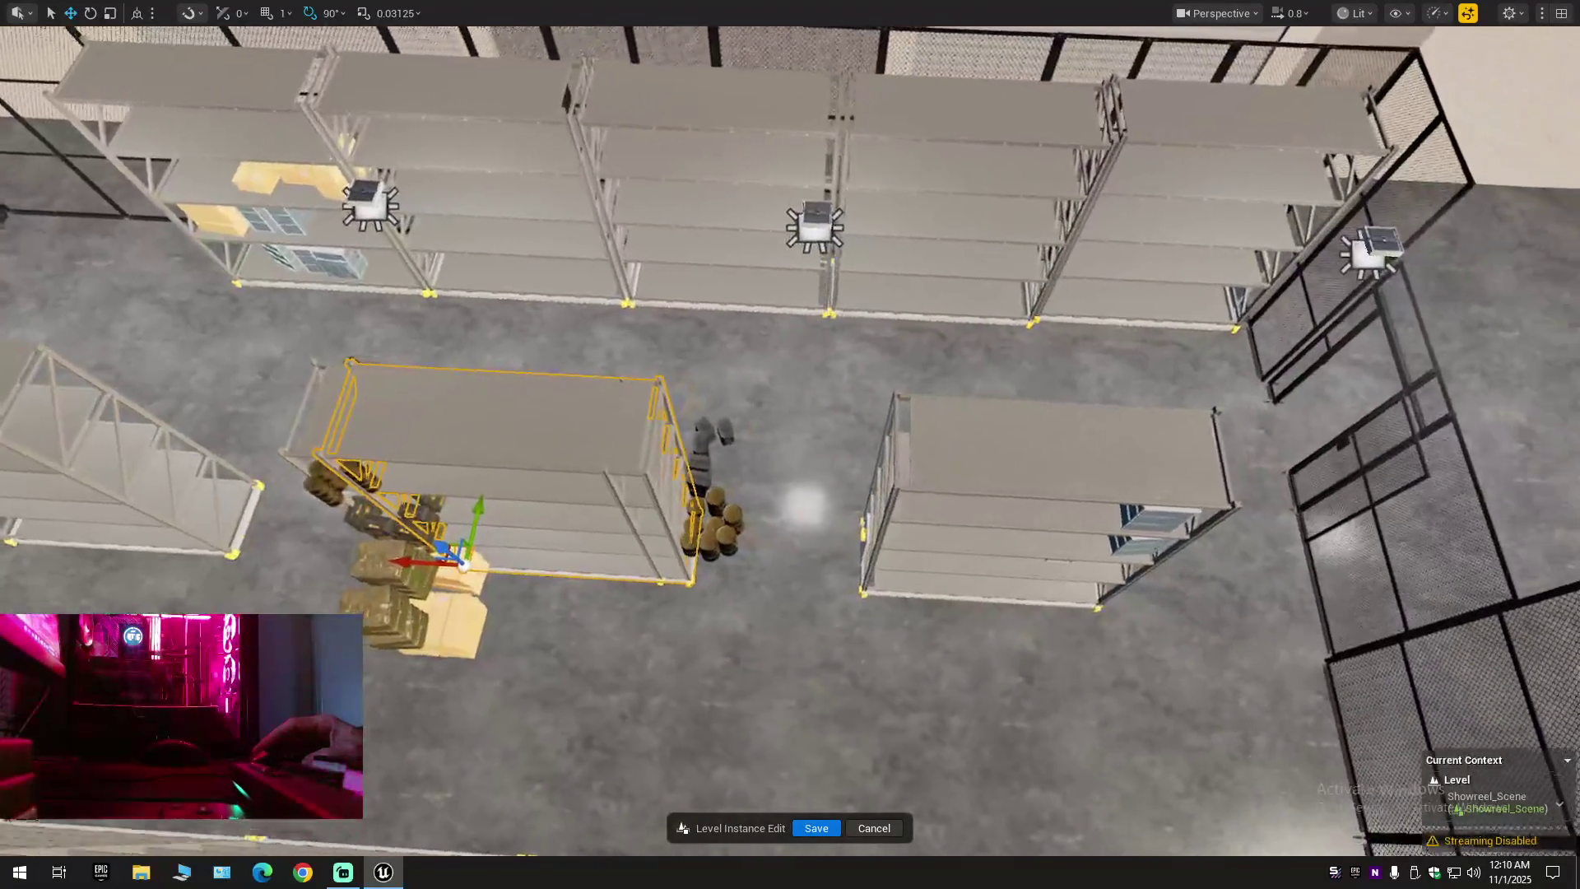
pyautogui.moveTo(415, 567)
pyautogui.mouseDown()
pyautogui.moveTo(761, 572)
pyautogui.moveTo(618, 574)
pyautogui.mouseUp()
pyautogui.scroll(10, 659, 584)
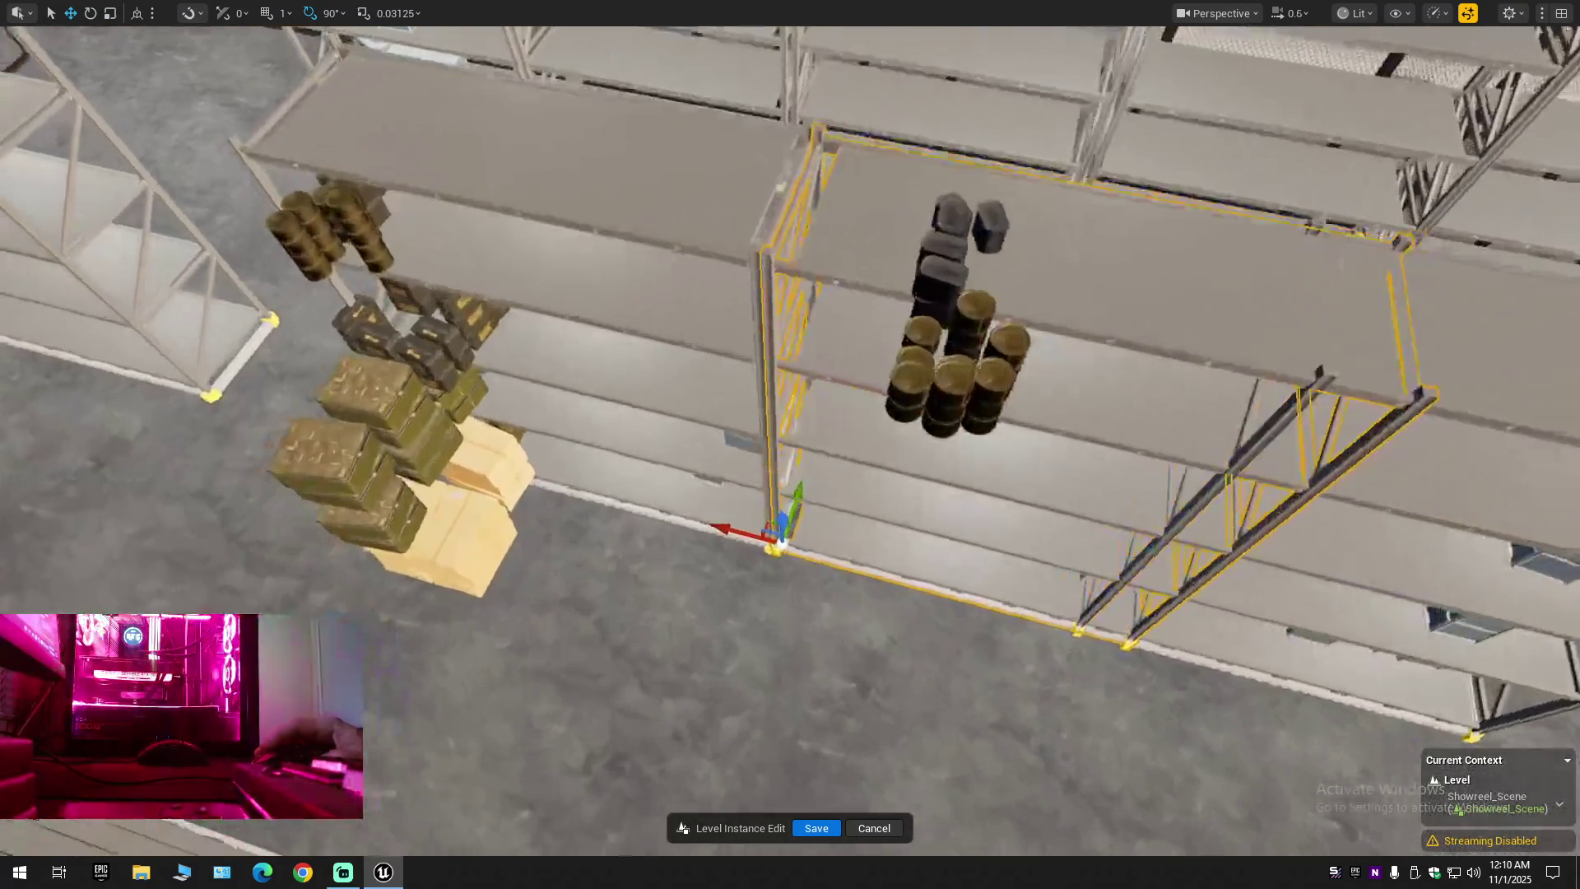
pyautogui.scroll(-5, 645, 619)
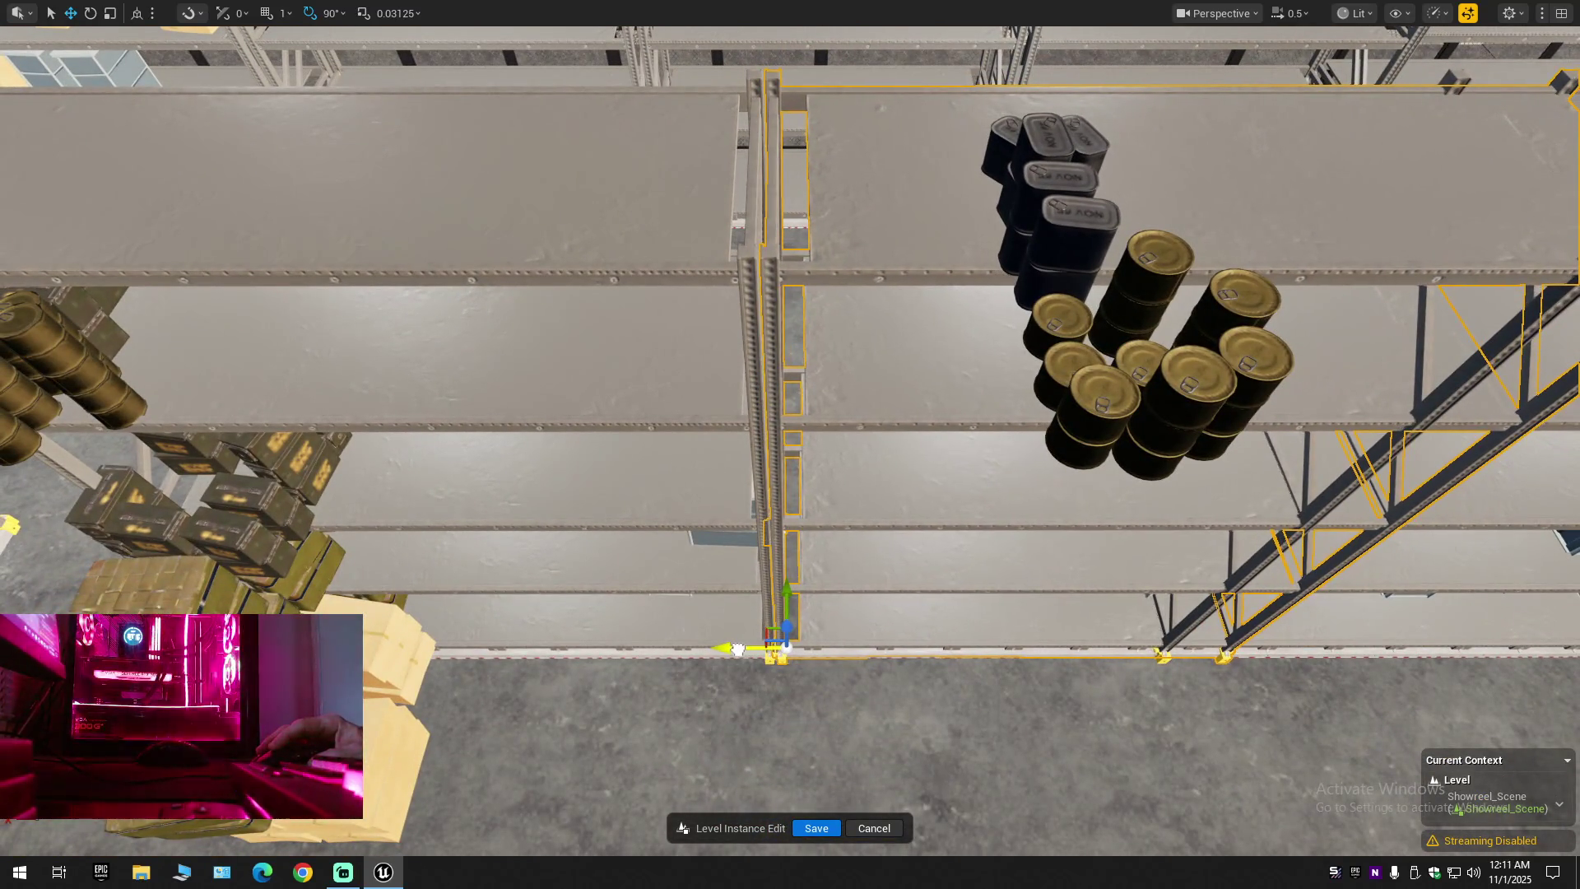
pyautogui.moveTo(735, 649); pyautogui.dragTo(738, 650)
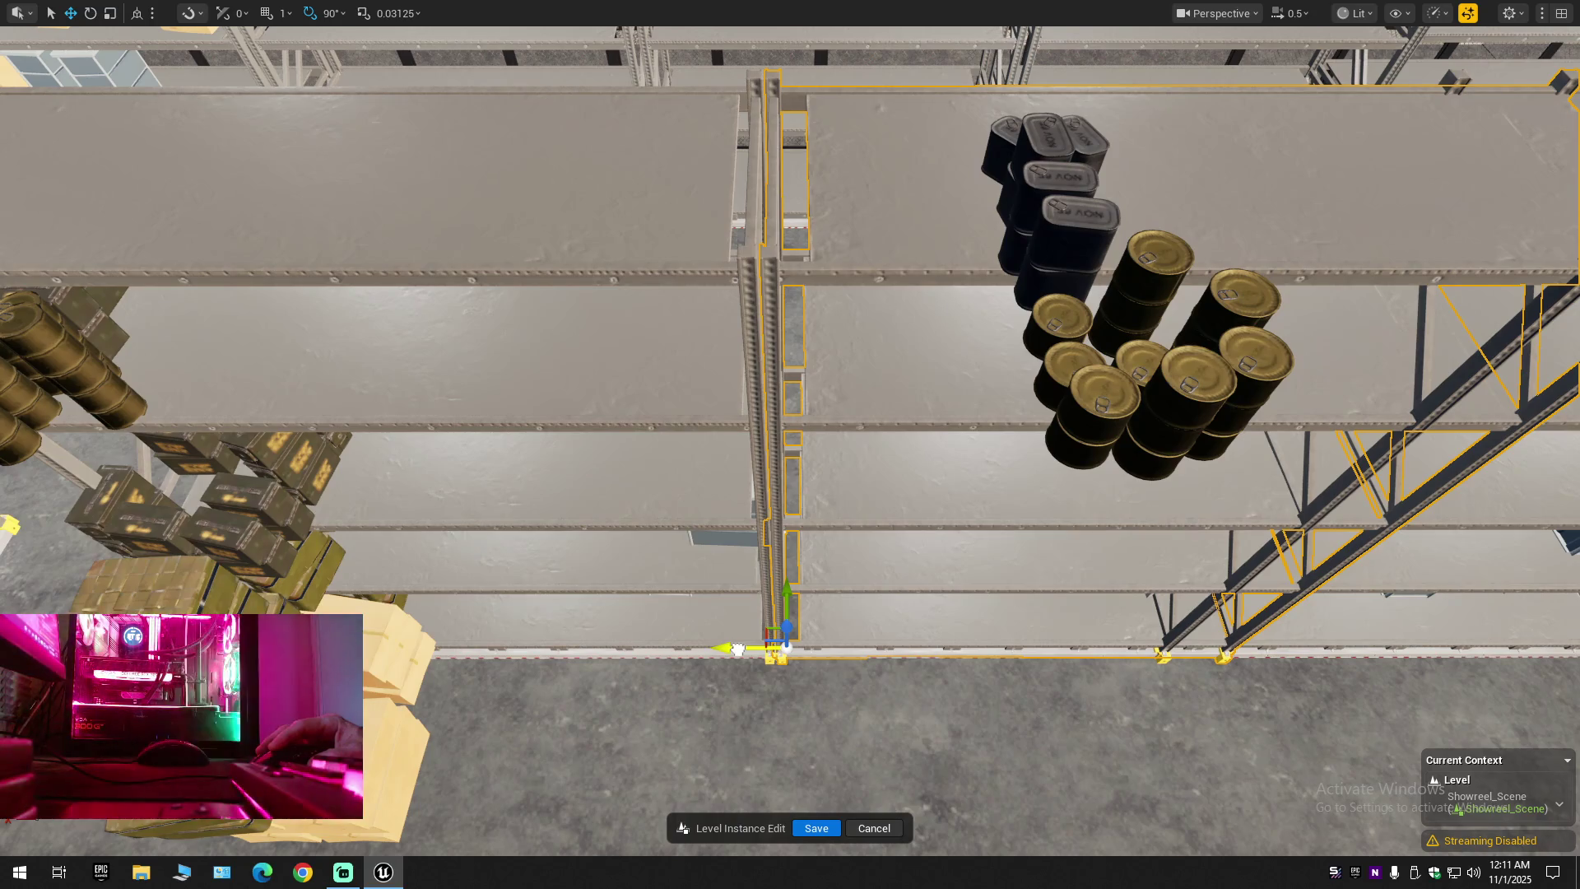
pyautogui.scroll(-10, 845, 382)
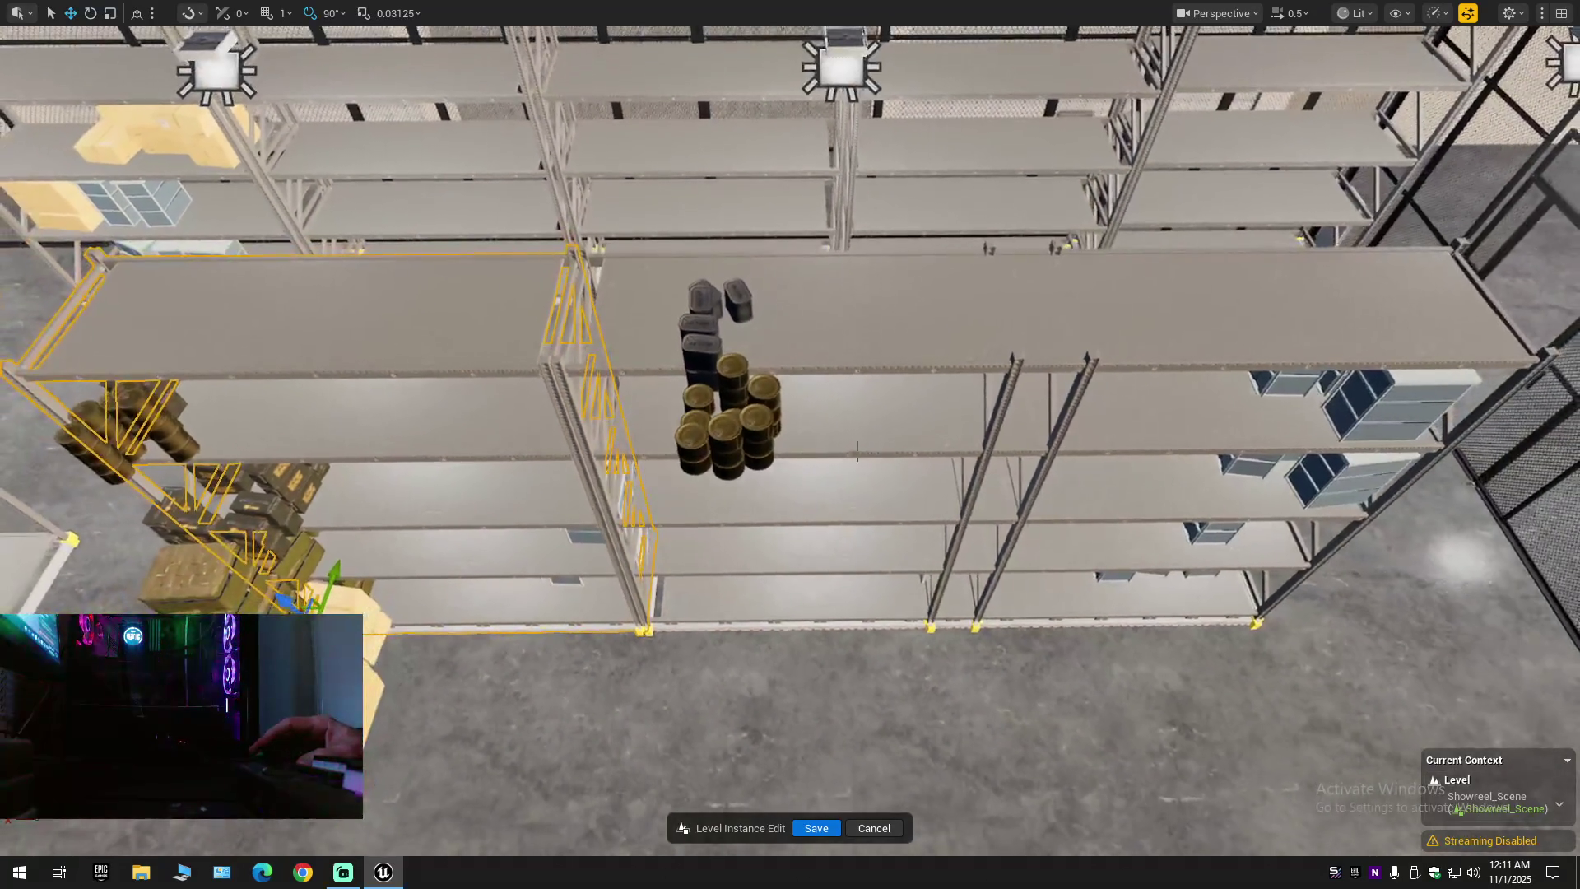
pyautogui.scroll(-5, 845, 382)
# Shrink the shelf unit slightly along X with the scale gizmo
pyautogui.press('e')
pyautogui.press('r')
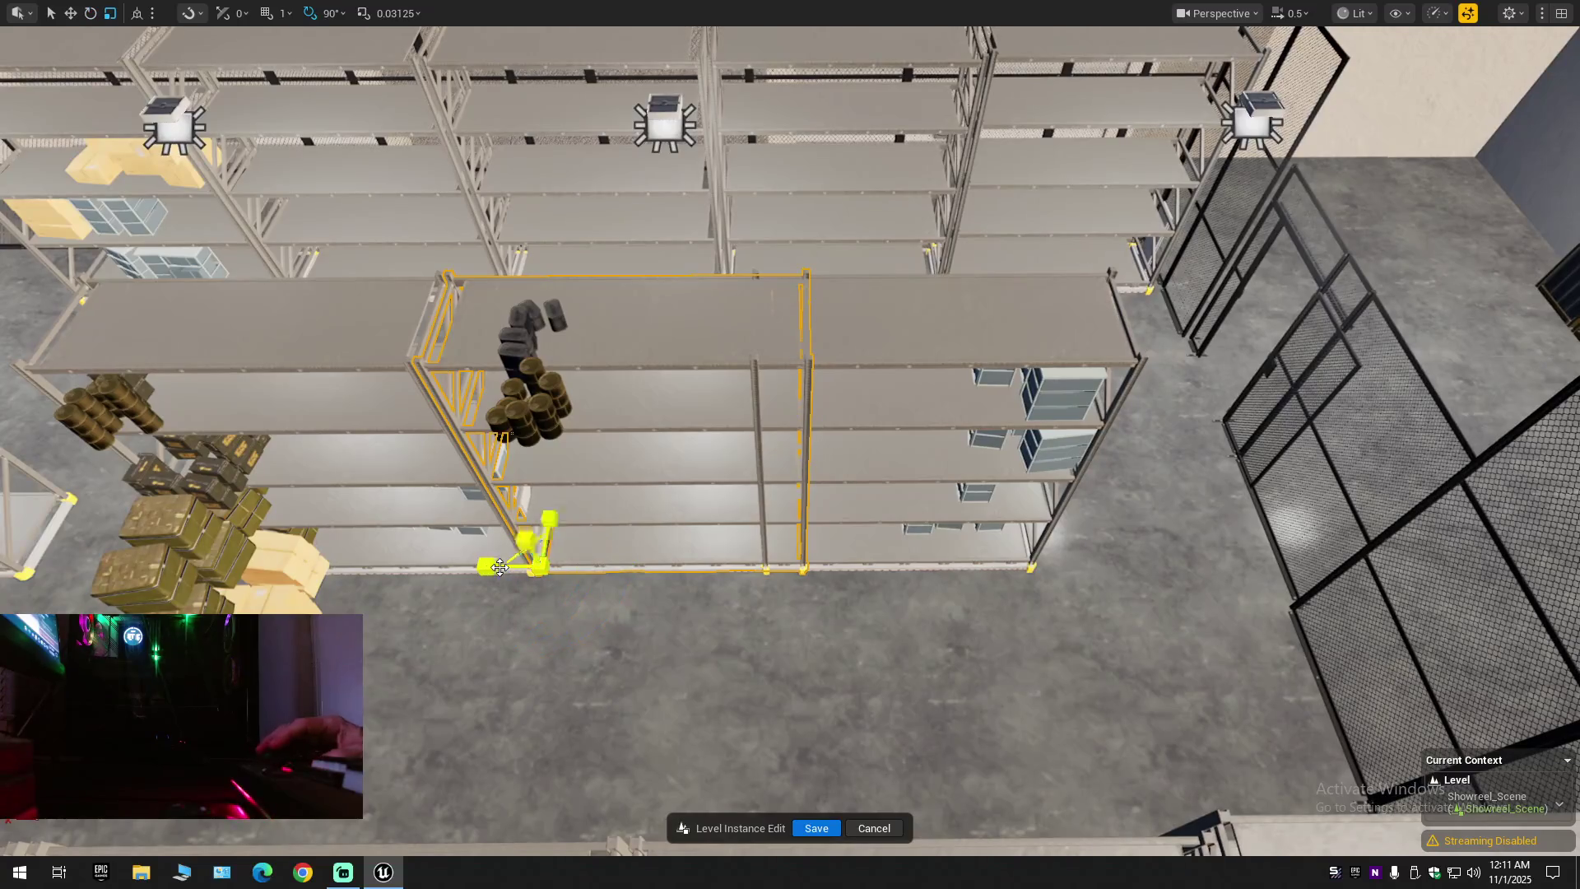
pyautogui.moveTo(490, 567)
pyautogui.mouseDown()
pyautogui.moveTo(503, 567)
pyautogui.moveTo(484, 567)
pyautogui.mouseUp()
pyautogui.press('w')
pyautogui.scroll(10, 699, 564)
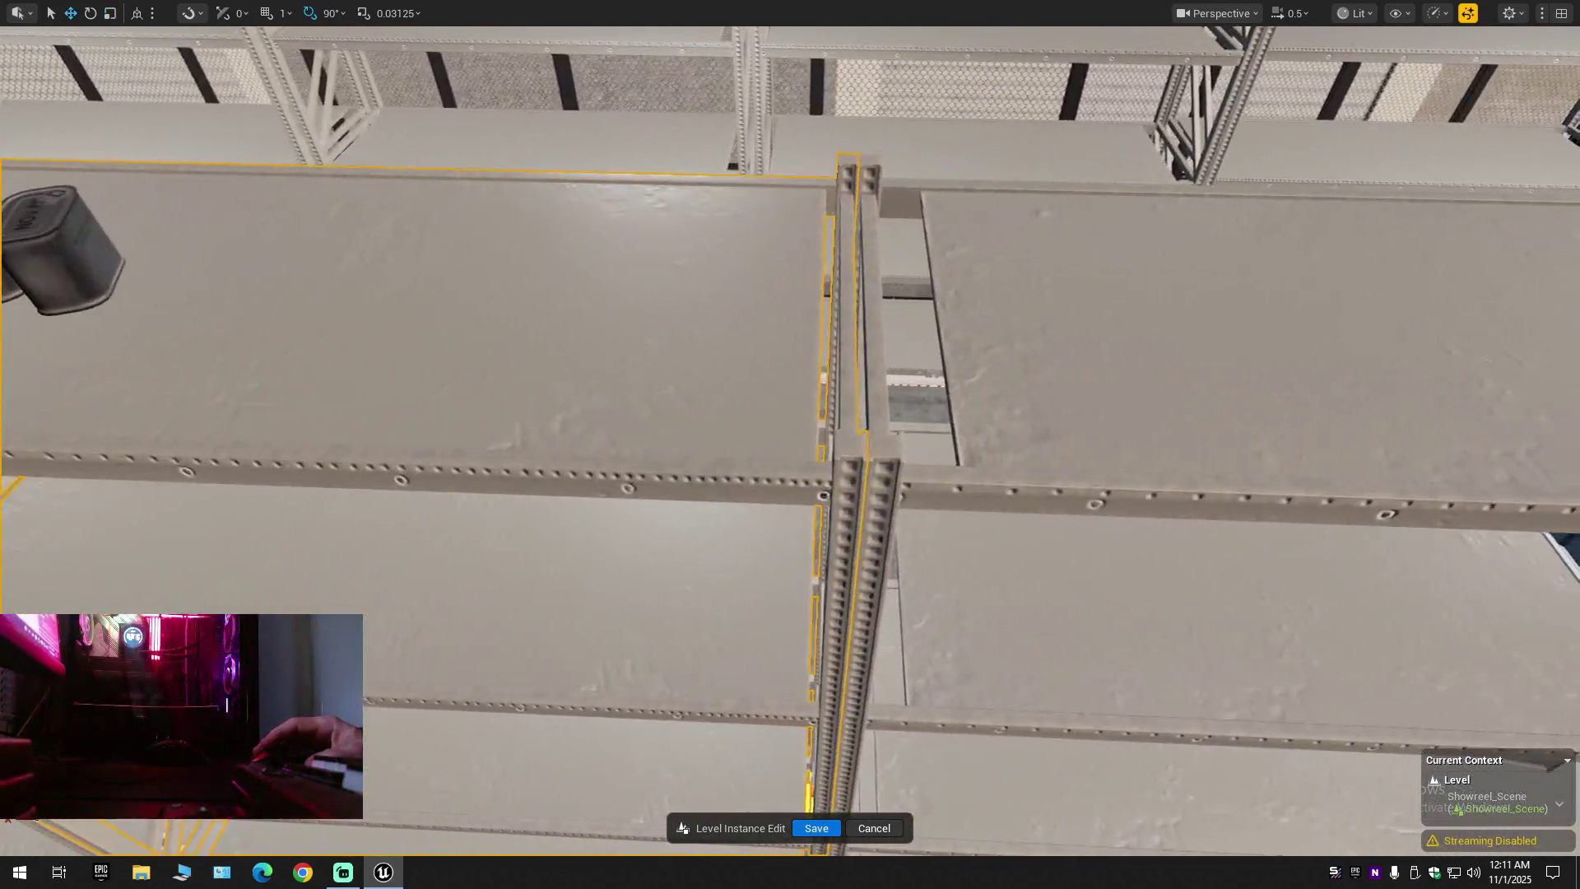
pyautogui.scroll(-10, 790, 444)
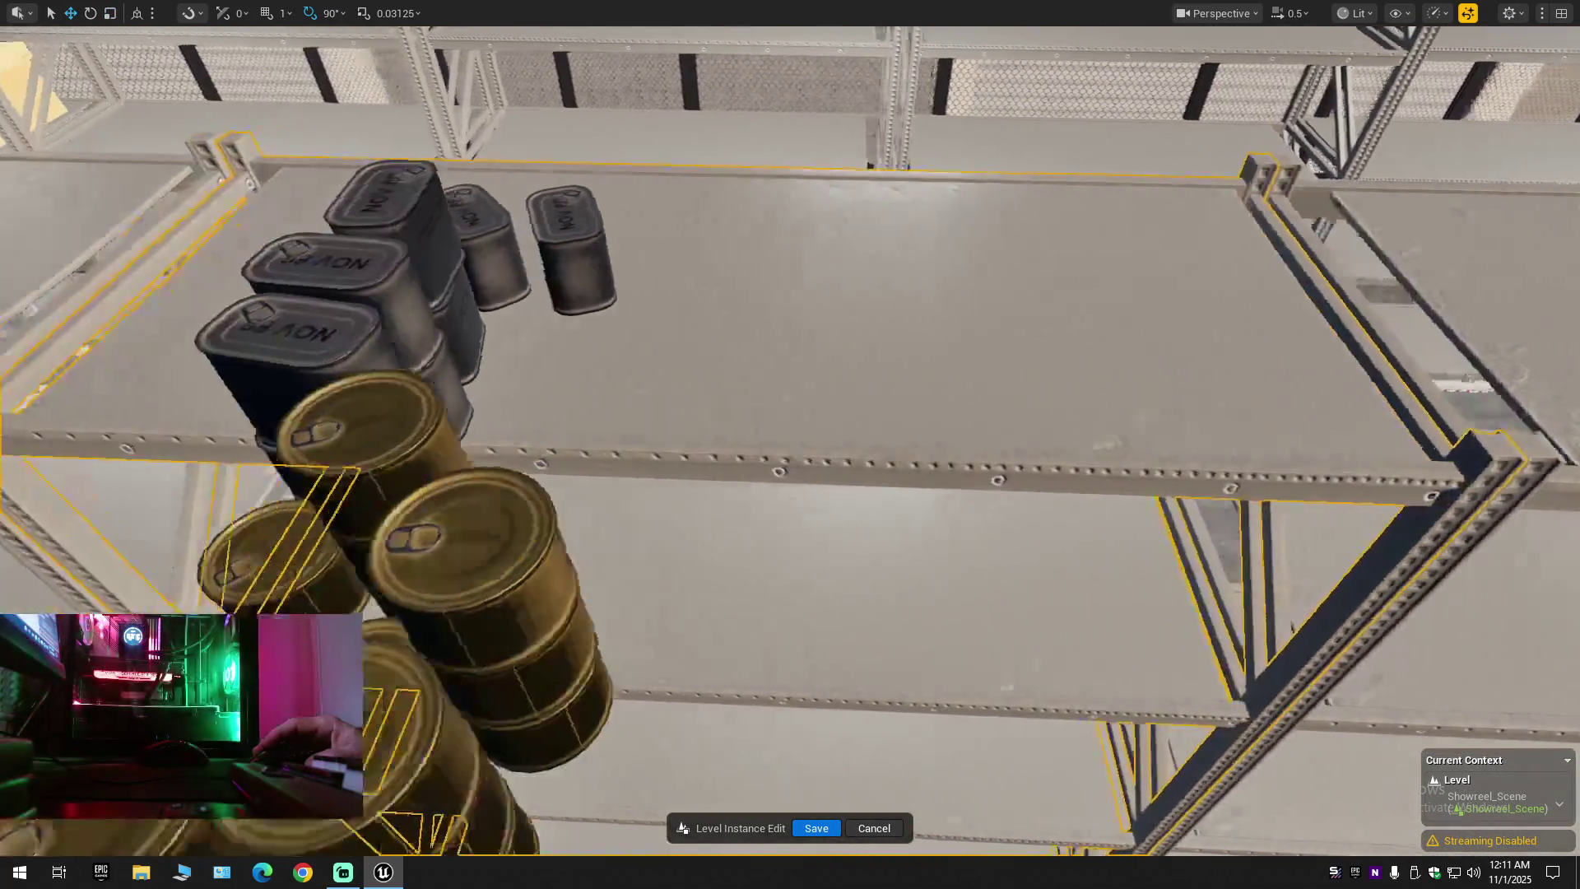
pyautogui.scroll(-8, 808, 586)
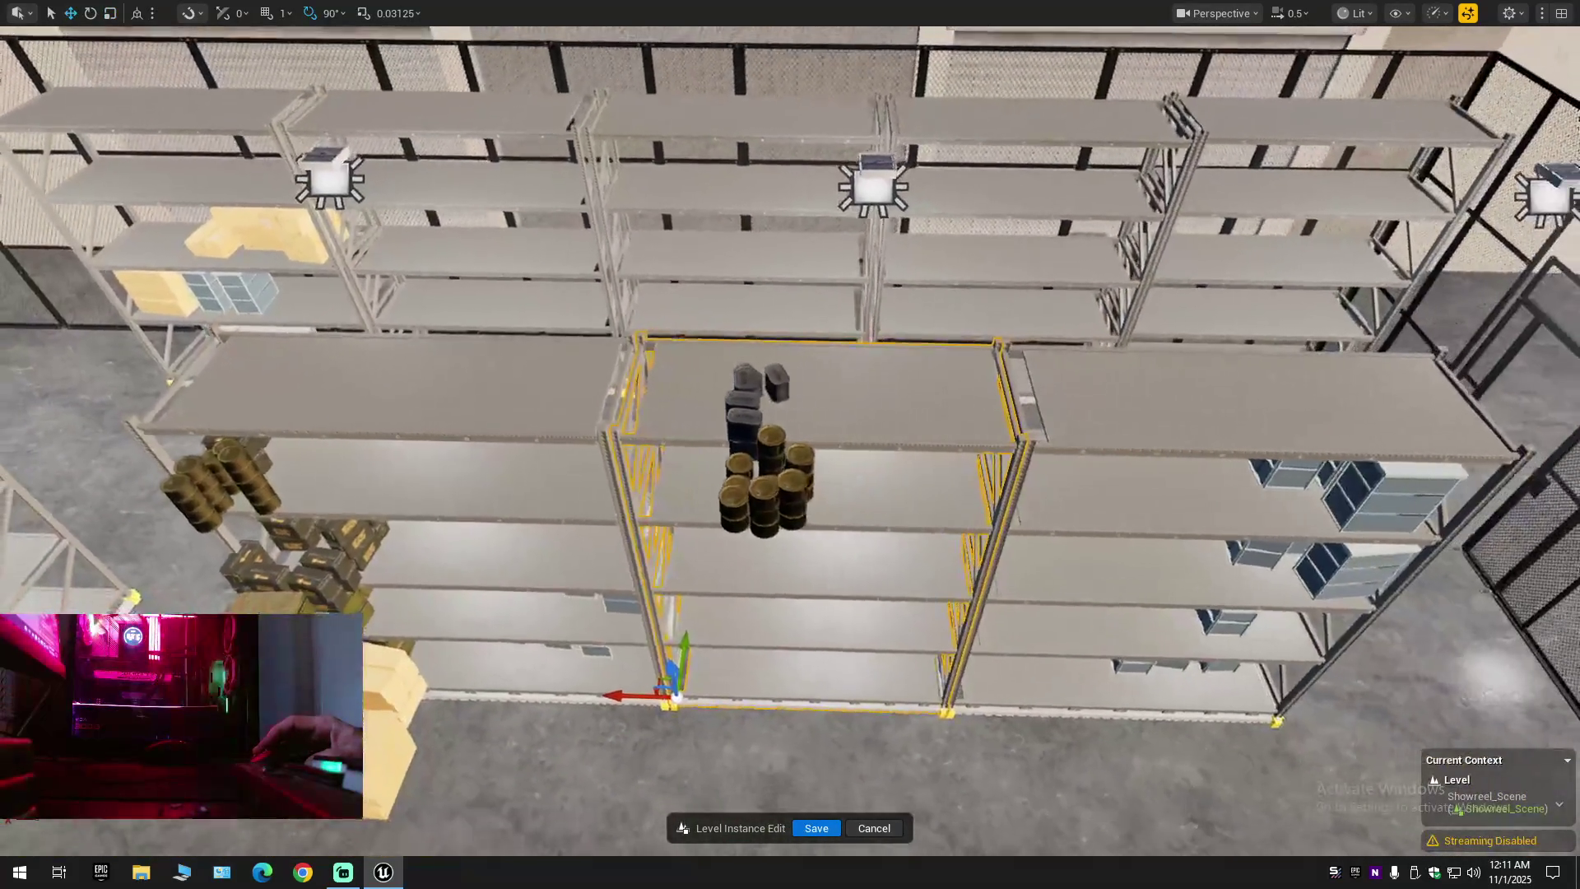
# Slide the shelf unit left beside the neighbouring shelves and recentre the view on it
pyautogui.press('e')
pyautogui.press('r')
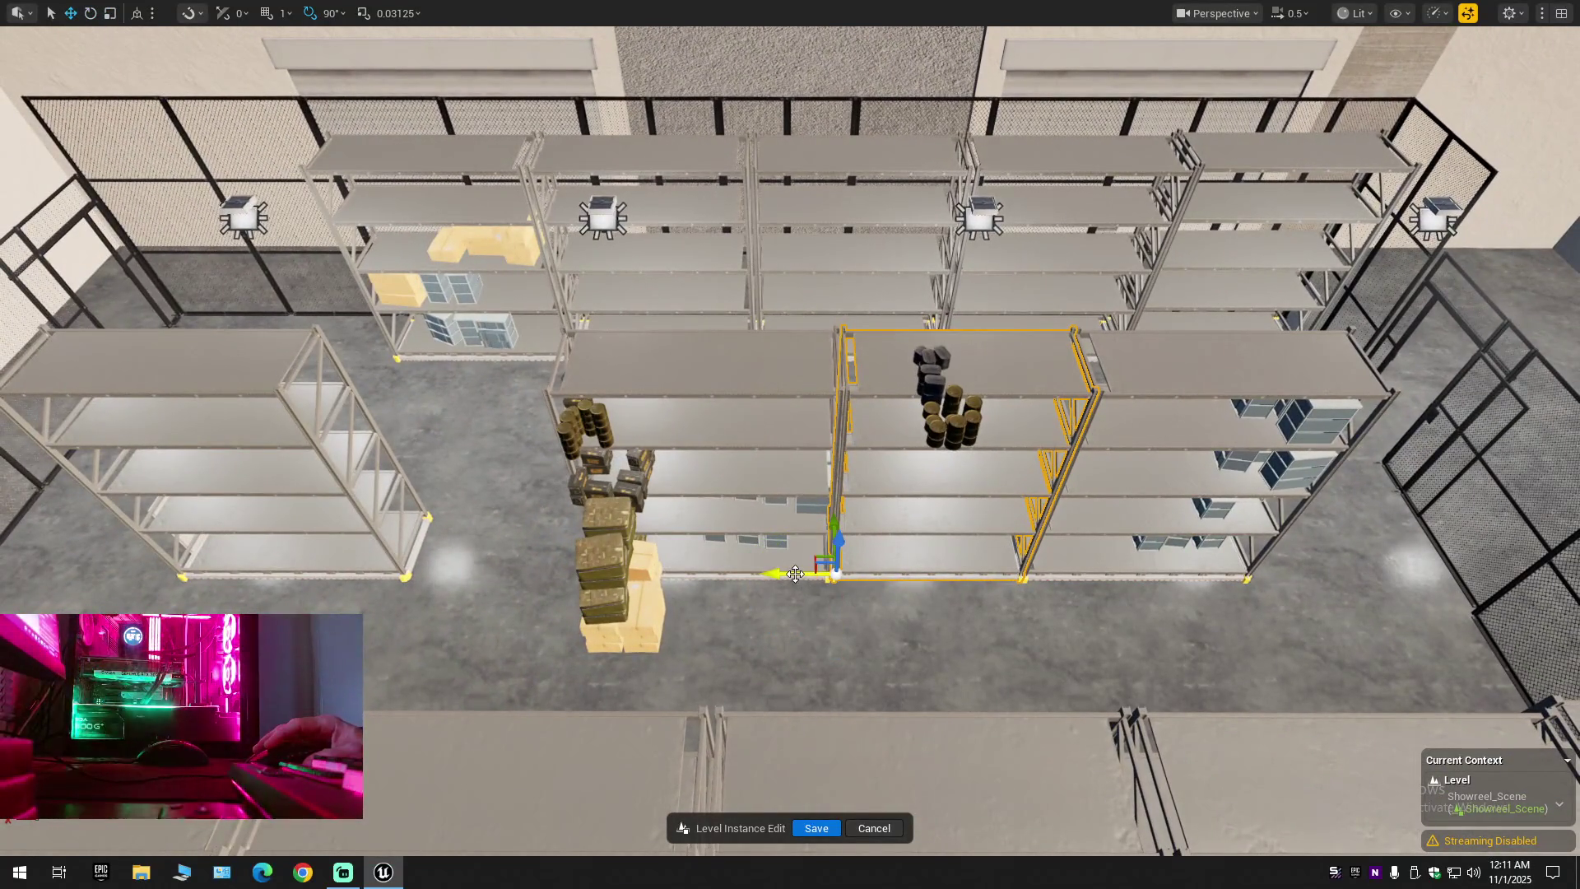
pyautogui.moveTo(795, 574); pyautogui.dragTo(379, 547)
pyautogui.scroll(10, 557, 565)
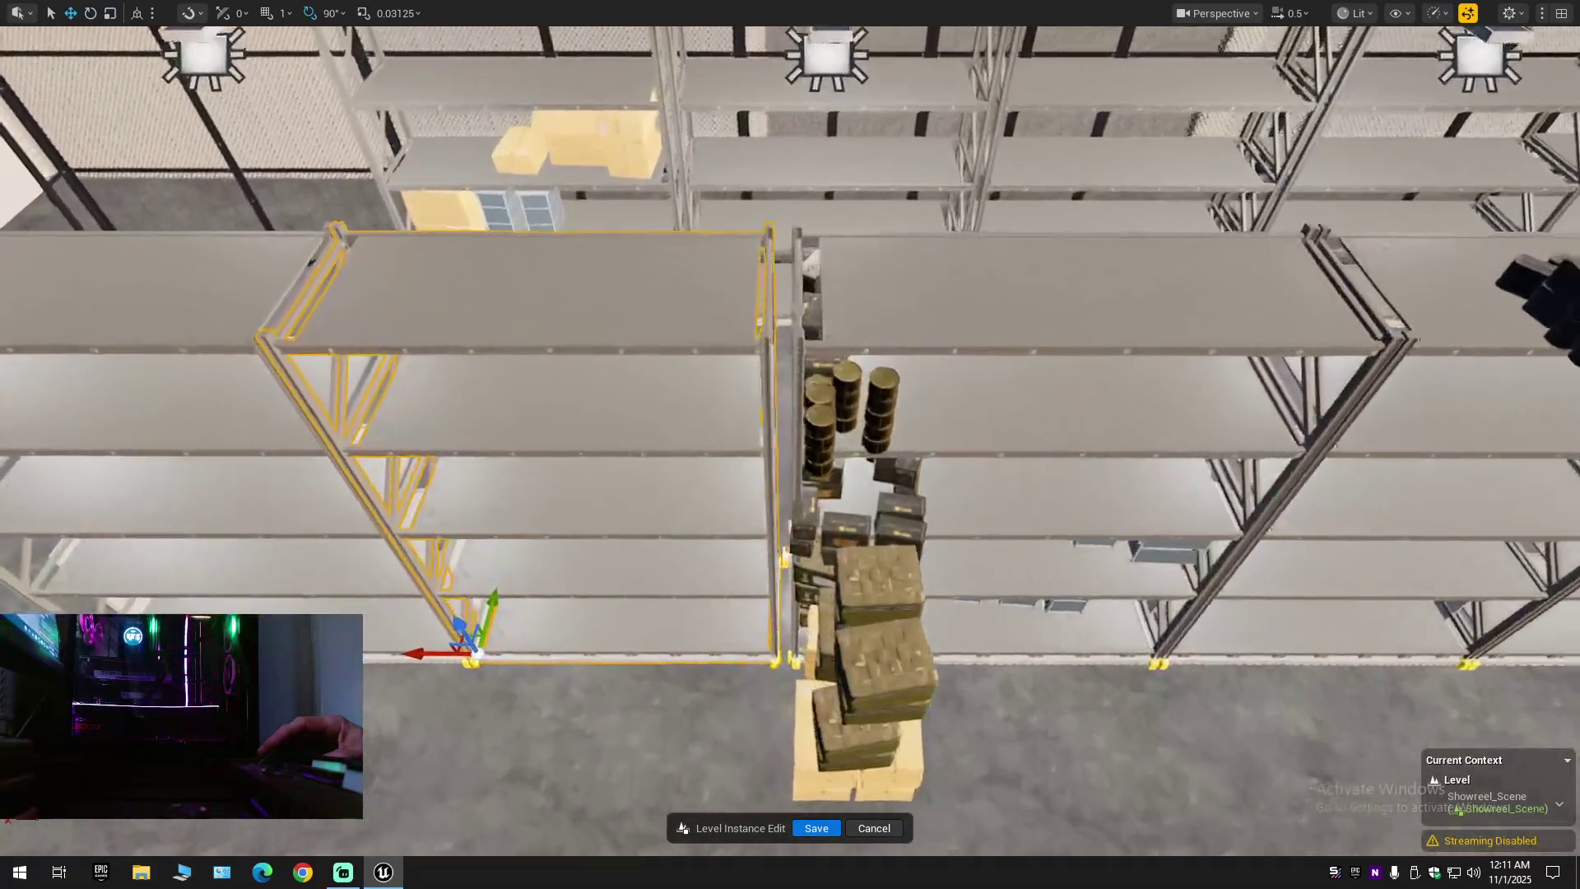
pyautogui.scroll(-8, 671, 717)
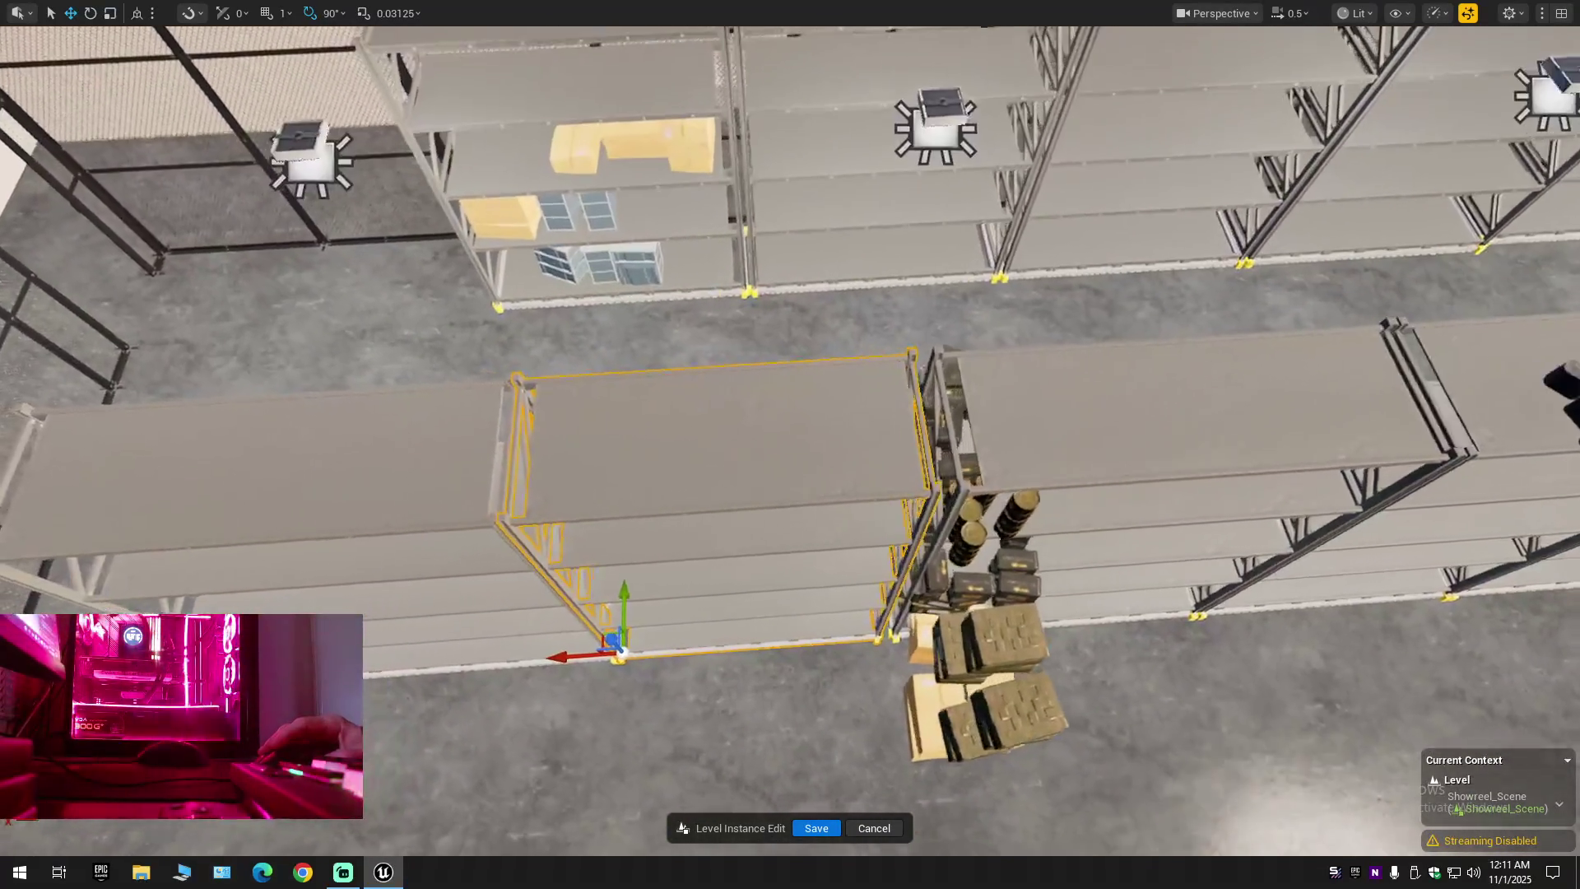
pyautogui.scroll(8, 671, 718)
pyautogui.scroll(-5, 671, 717)
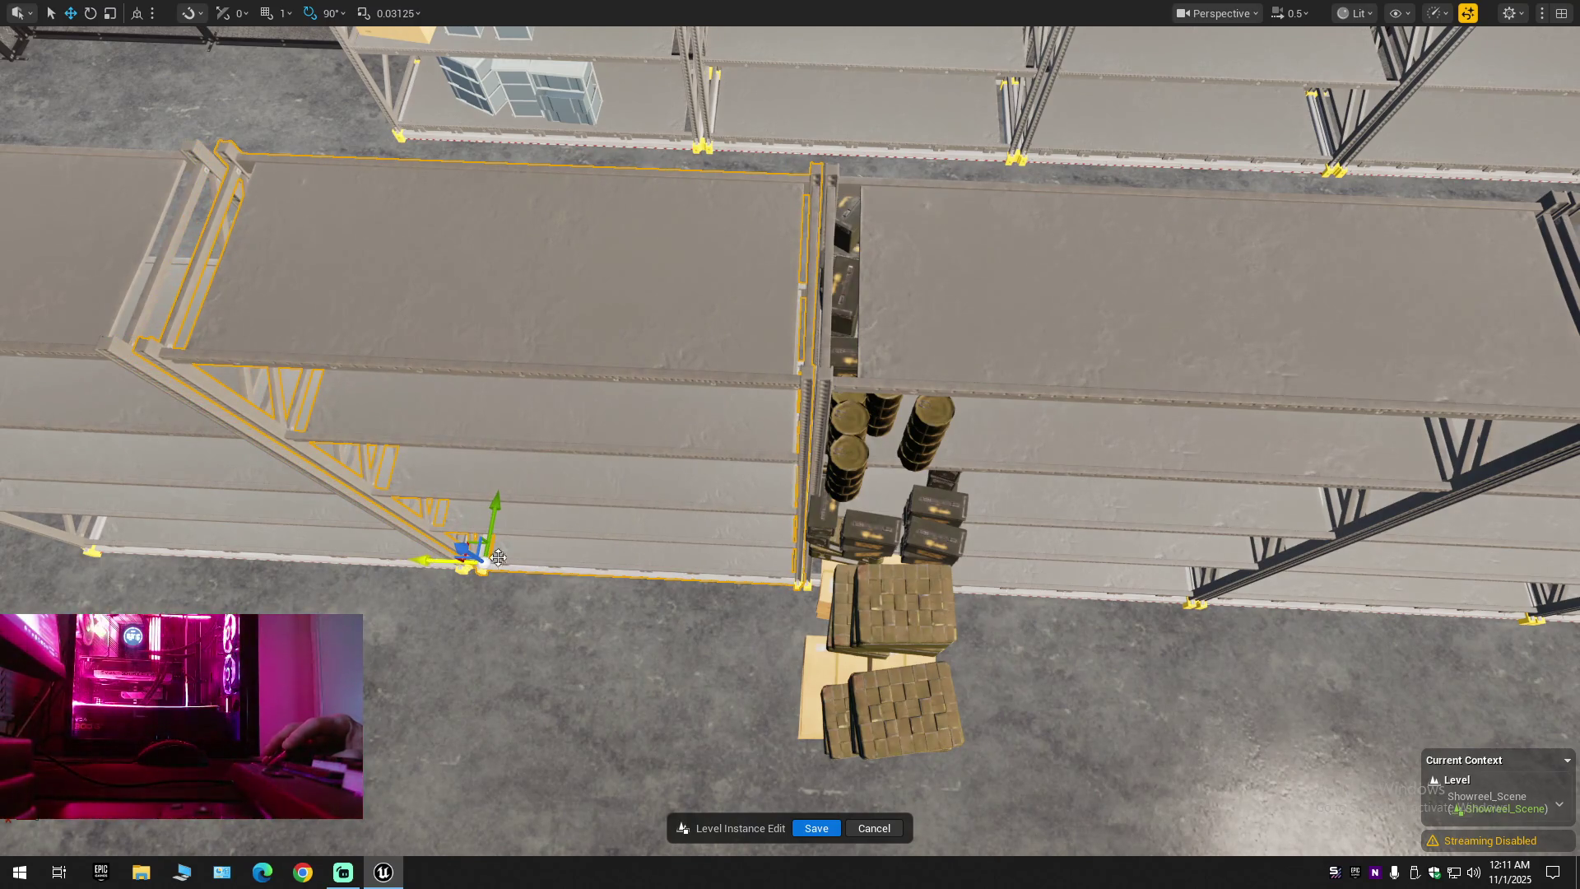
pyautogui.press('d')
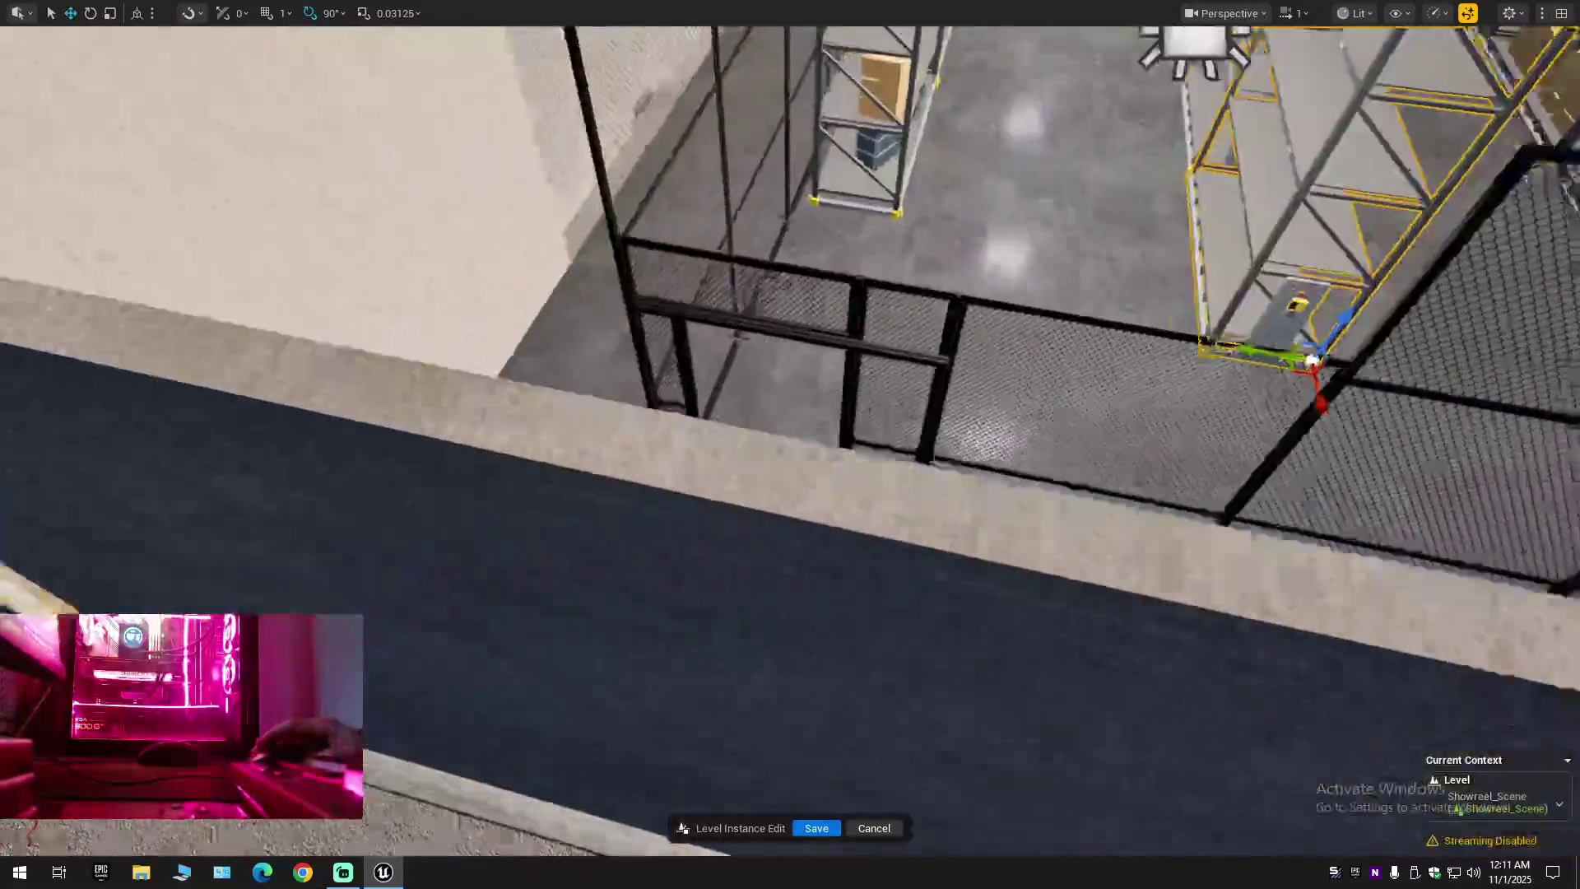
# Inspect the rack, add the neighbouring front-row rack, and slide both backward along Y
pyautogui.press('f')
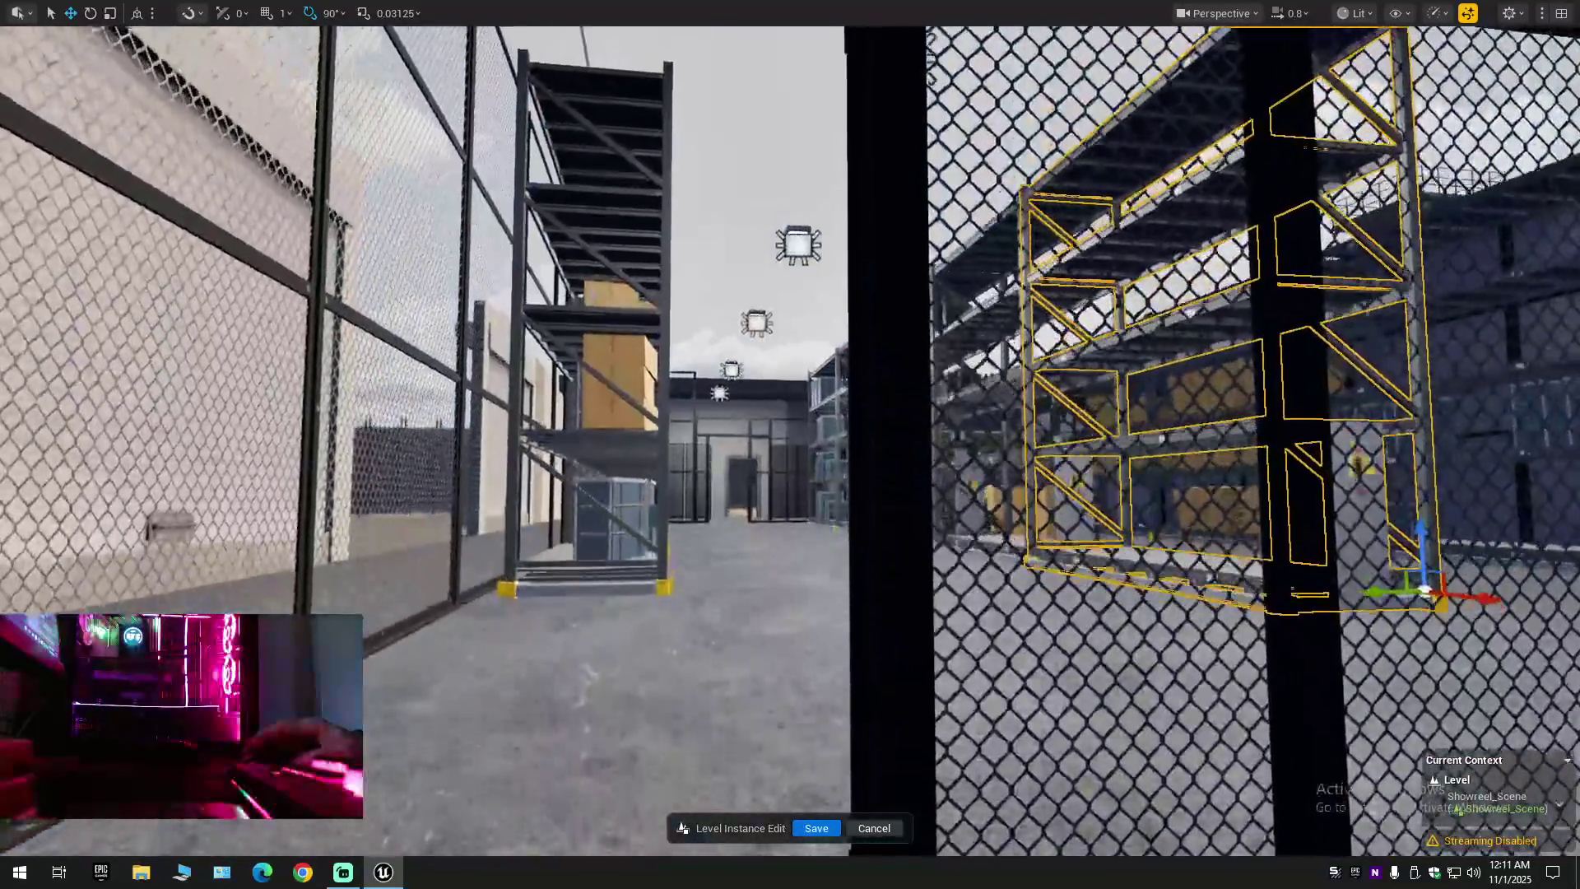
pyautogui.press('a')
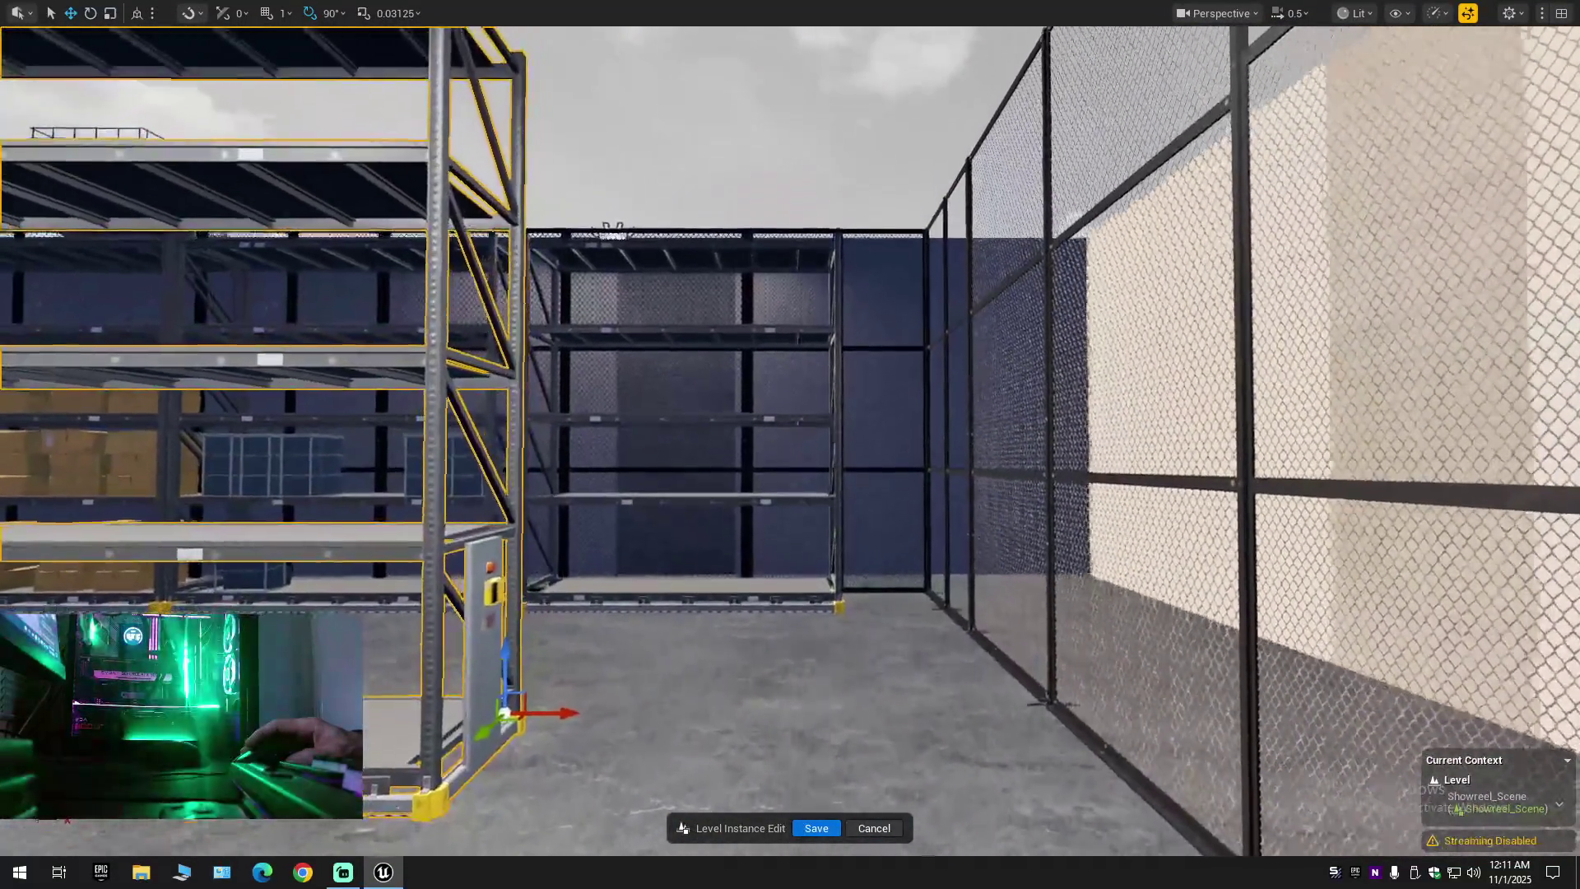
pyautogui.press('w')
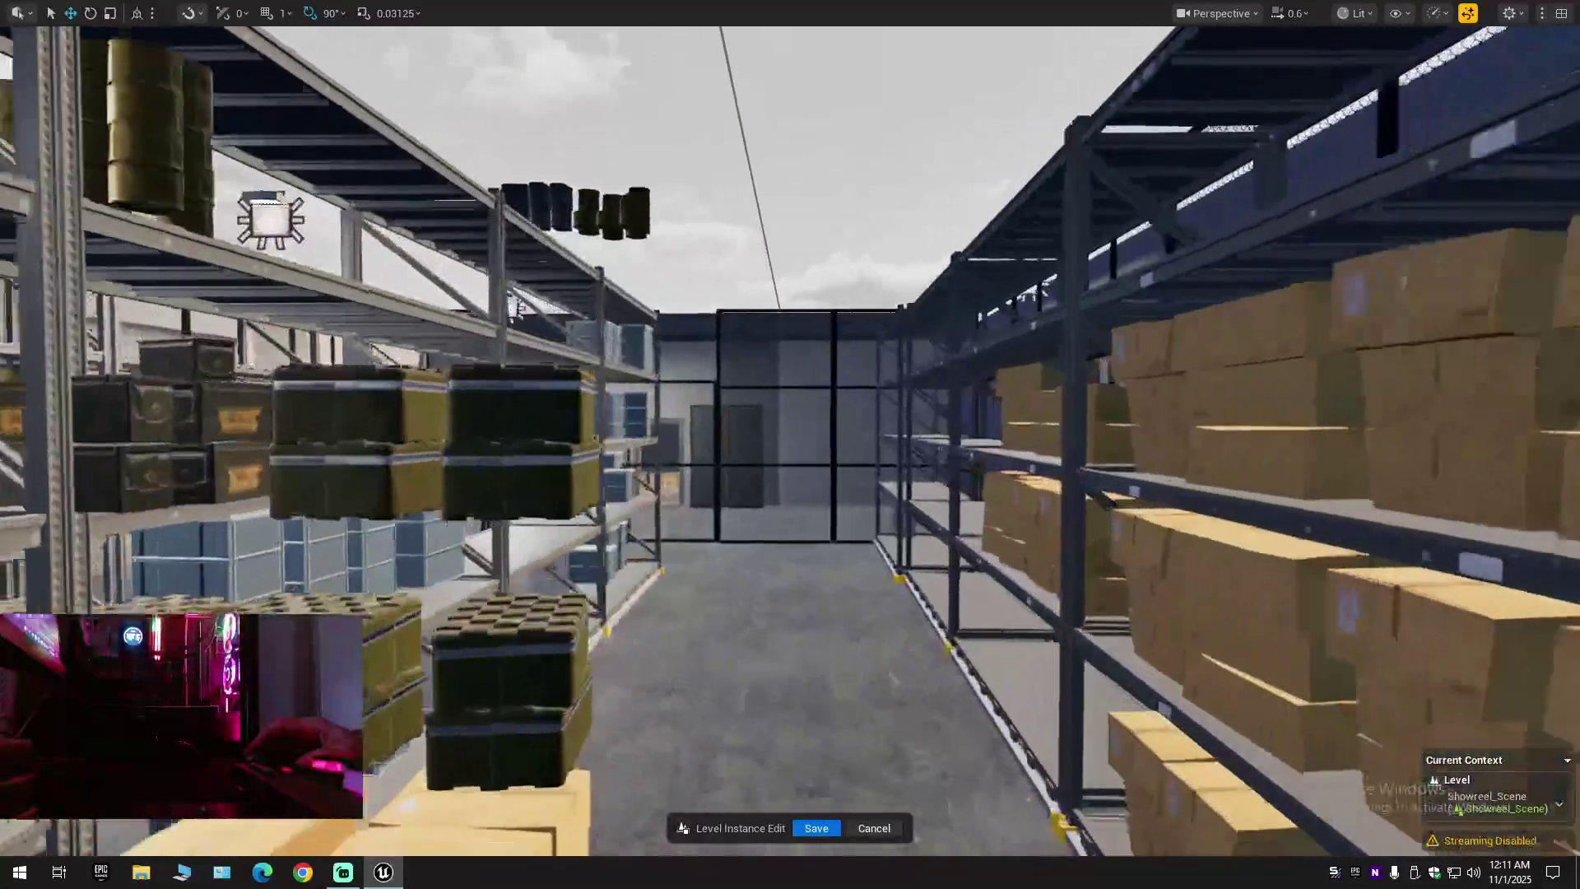
pyautogui.scroll(1, 789, 444)
pyautogui.press('s')
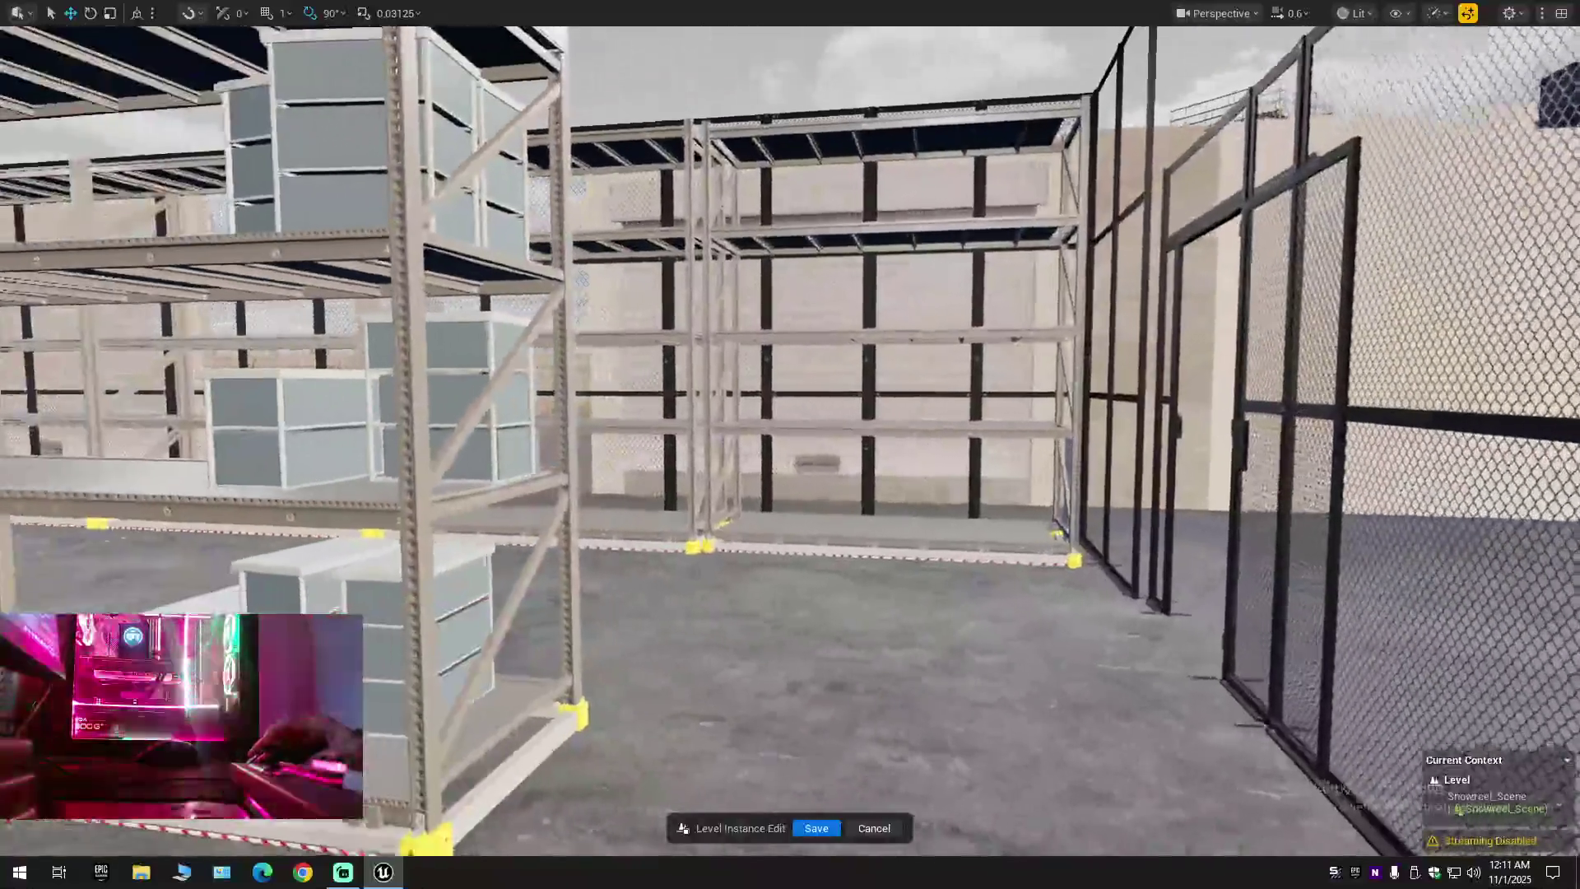
pyautogui.scroll(2, 790, 444)
pyautogui.press('w')
pyautogui.press('s')
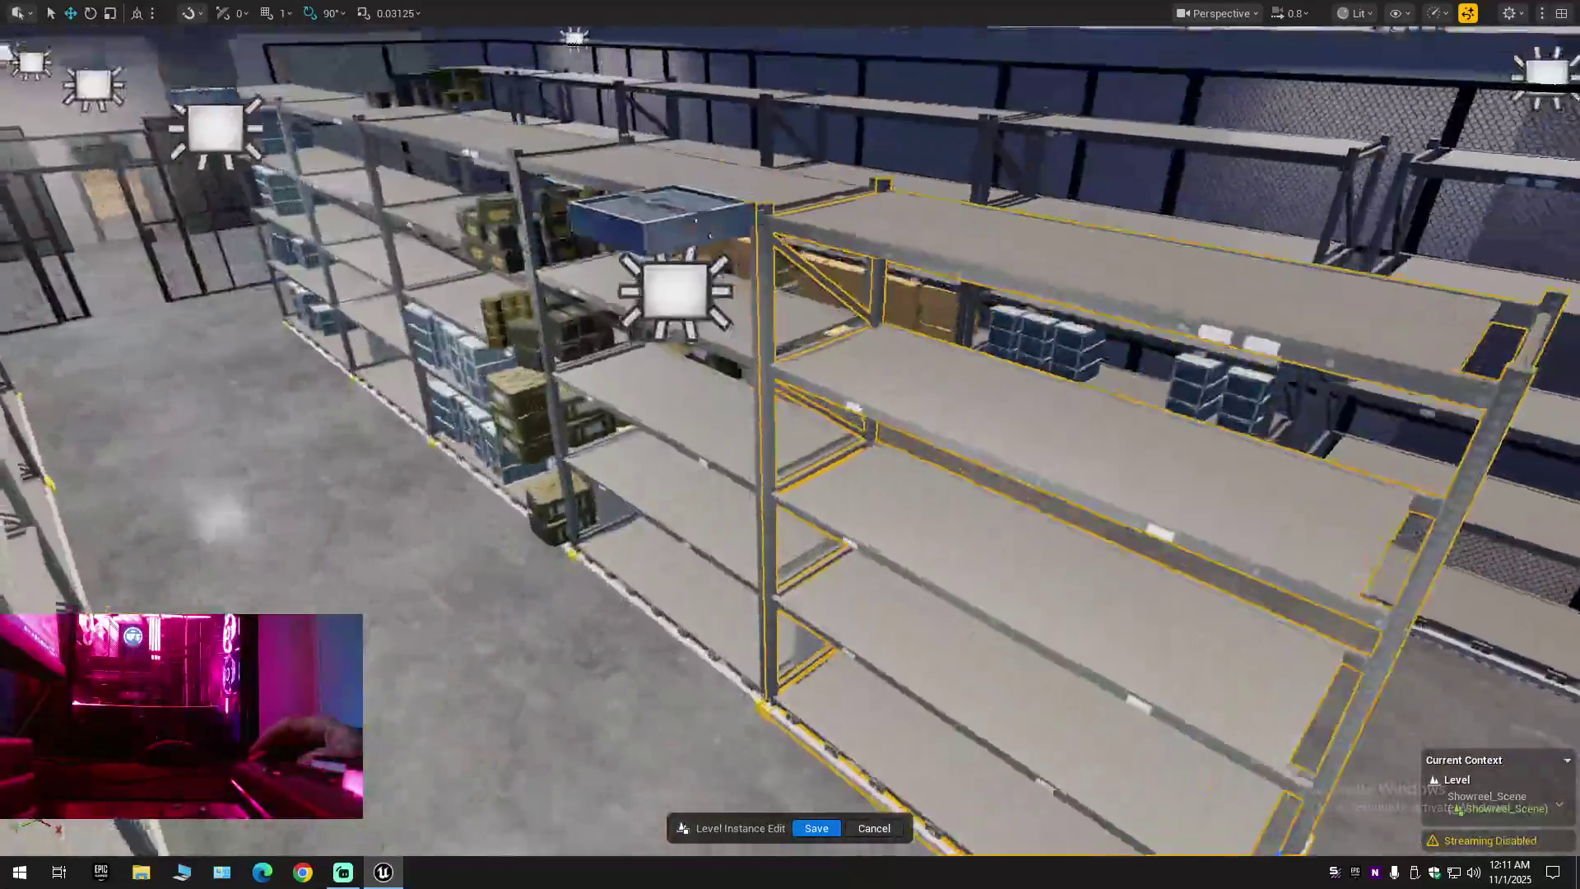
pyautogui.press('q')
pyautogui.press('s')
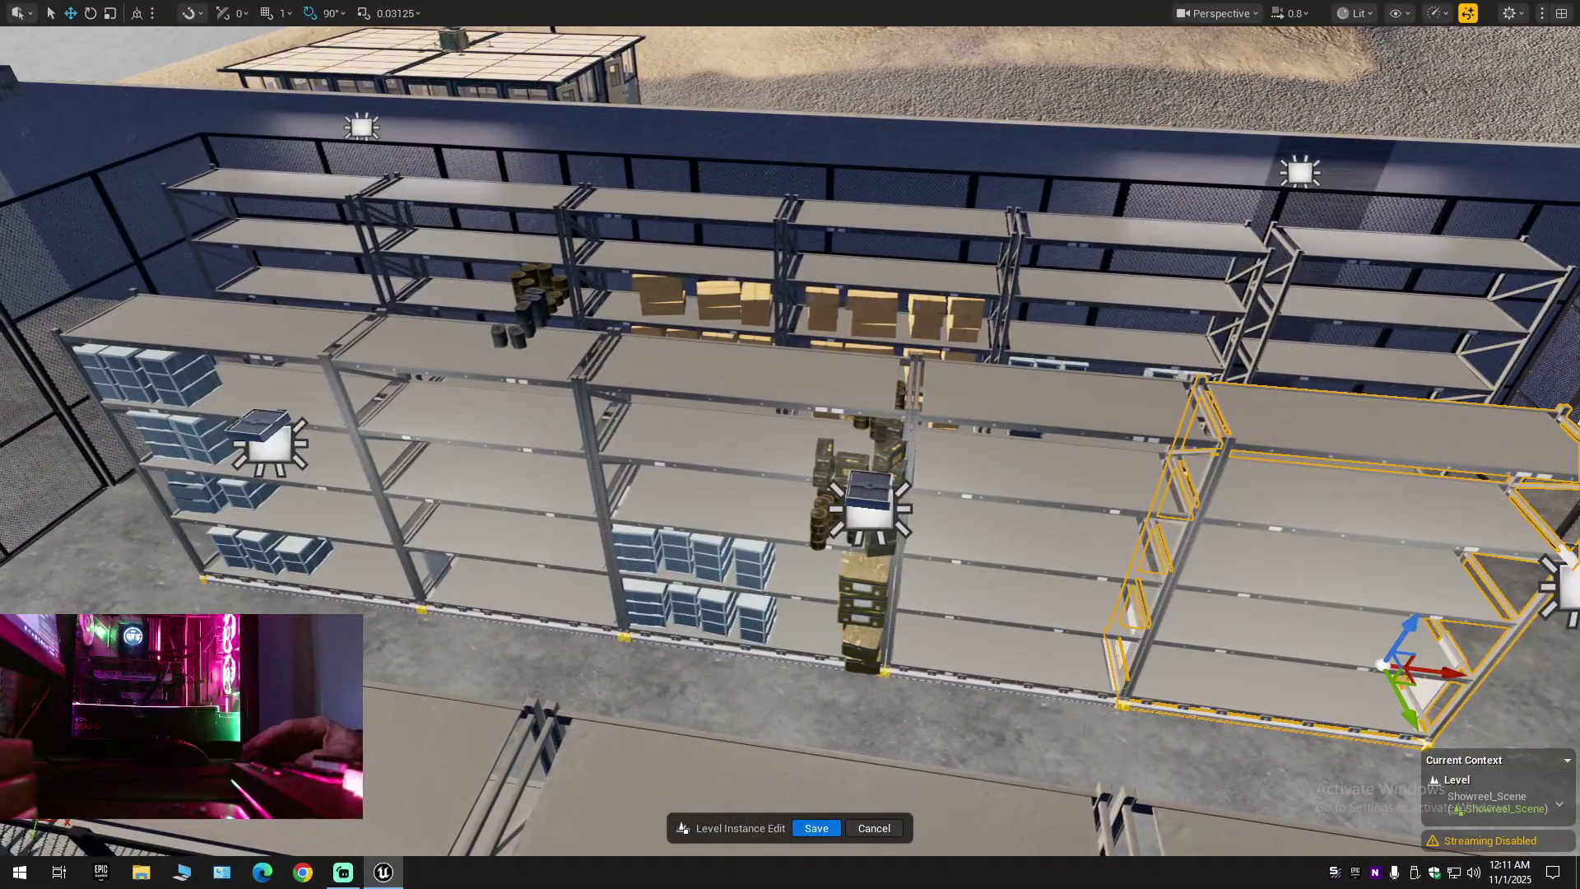
pyautogui.keyDown('ctrl'); pyautogui.click(987, 428); pyautogui.keyUp('ctrl')
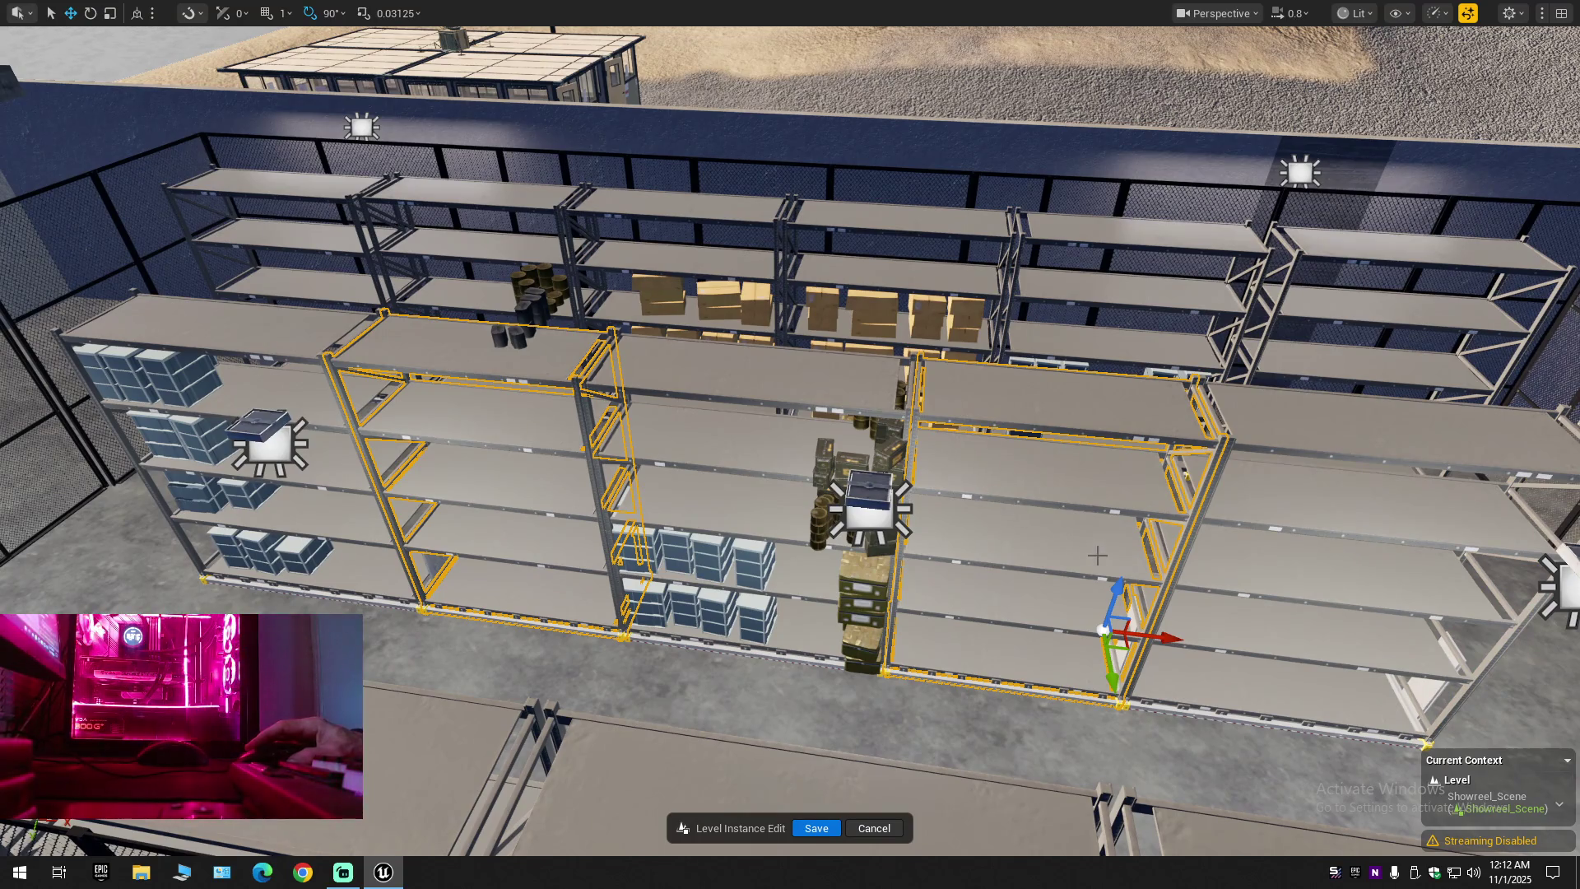
pyautogui.moveTo(1111, 666); pyautogui.dragTo(1062, 367)
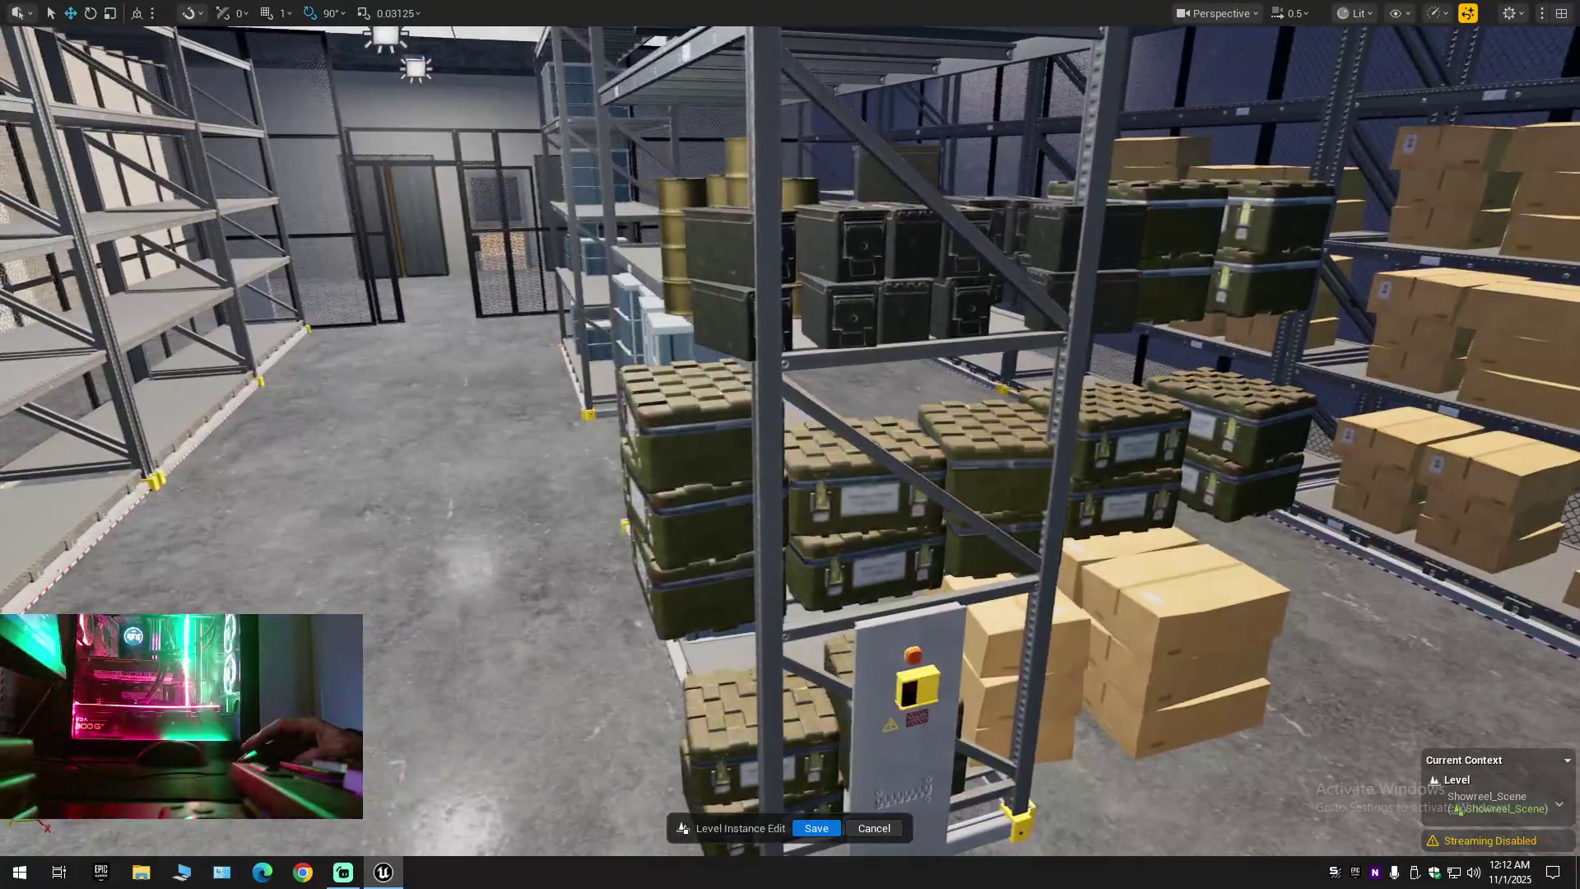
# Select the green ammo crates across the rack's five columns plus the lower-shelf crate
pyautogui.click(688, 444)
pyautogui.keyDown('ctrl'); pyautogui.click(700, 527); pyautogui.keyUp('ctrl')
pyautogui.keyDown('ctrl'); pyautogui.click(700, 596); pyautogui.keyUp('ctrl')
pyautogui.keyDown('ctrl'); pyautogui.click(864, 469); pyautogui.keyUp('ctrl')
pyautogui.keyDown('ctrl'); pyautogui.click(864, 568); pyautogui.keyUp('ctrl')
pyautogui.keyDown('ctrl'); pyautogui.click(987, 448); pyautogui.keyUp('ctrl')
pyautogui.keyDown('ctrl'); pyautogui.click(991, 535); pyautogui.keyUp('ctrl')
pyautogui.keyDown('ctrl'); pyautogui.click(1119, 424); pyautogui.keyUp('ctrl')
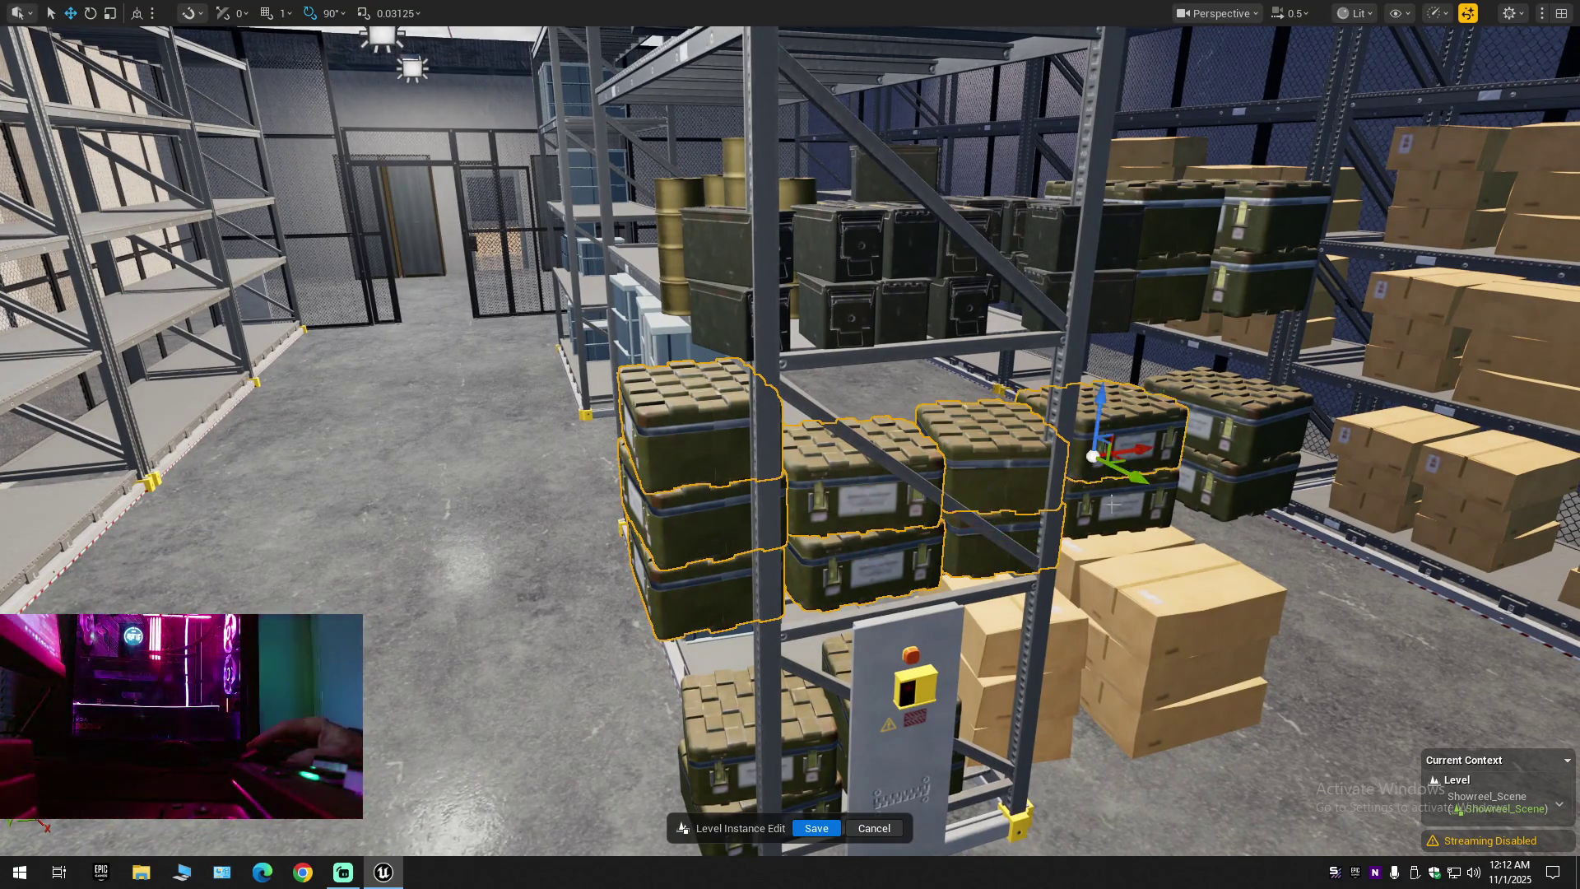
pyautogui.keyDown('ctrl'); pyautogui.click(1124, 498); pyautogui.keyUp('ctrl')
pyautogui.keyDown('ctrl'); pyautogui.click(1217, 440); pyautogui.keyUp('ctrl')
pyautogui.keyDown('ctrl'); pyautogui.click(1234, 490); pyautogui.keyUp('ctrl')
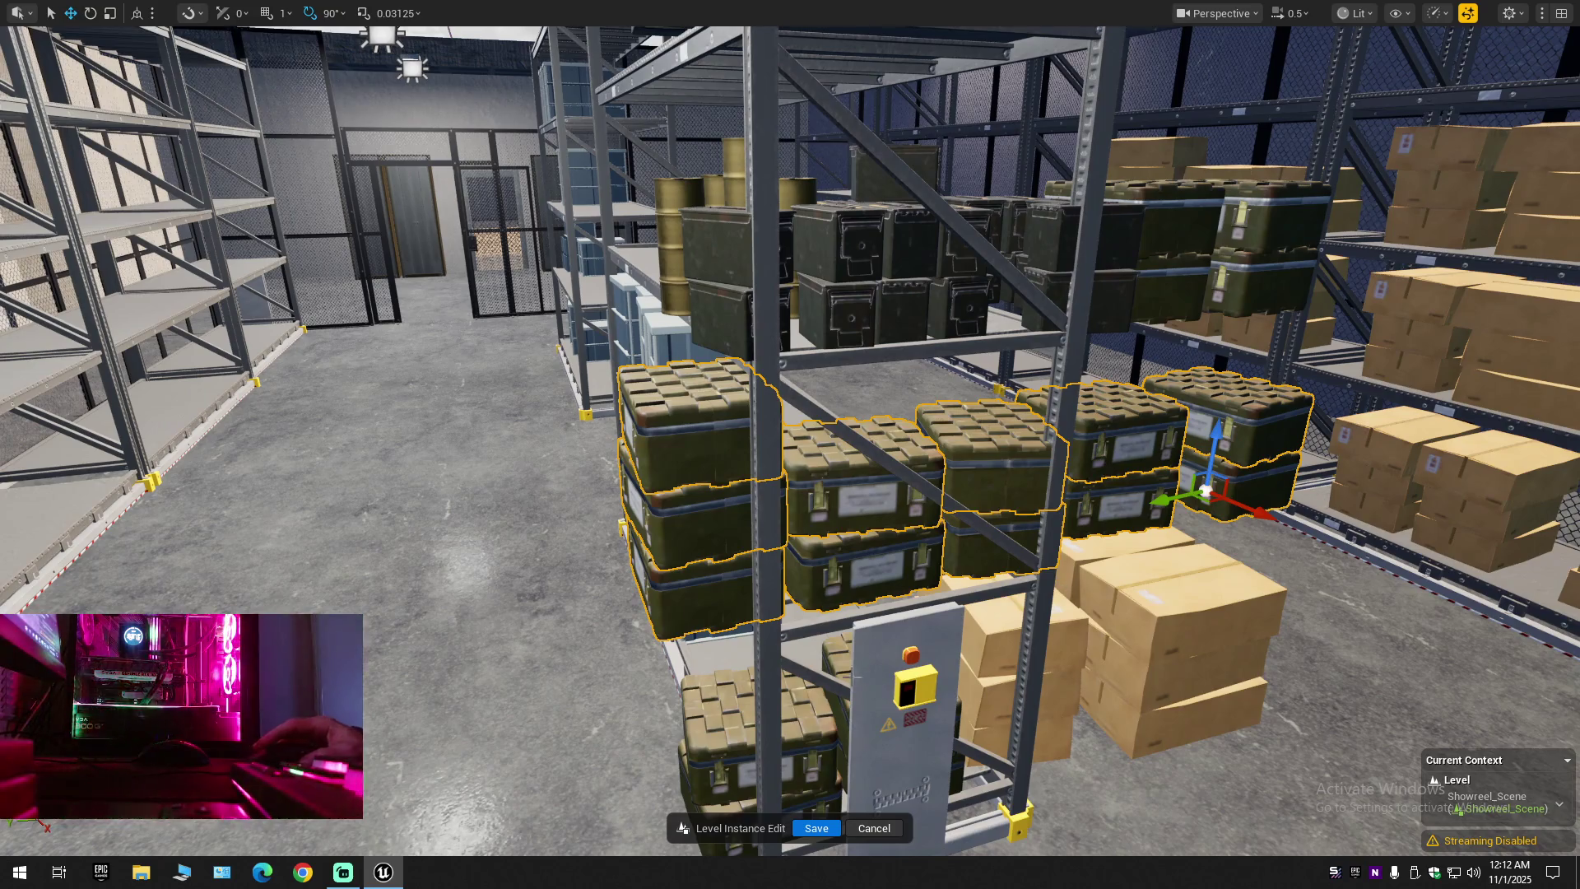
pyautogui.keyDown('ctrl'); pyautogui.click(714, 776); pyautogui.keyUp('ctrl')
# Add the five ammo can stacks and the two right-side crate stacks to the selection
pyautogui.moveTo(848, 665)
pyautogui.mouseDown()
pyautogui.moveTo(646, 699)
pyautogui.moveTo(597, 554)
pyautogui.mouseUp()
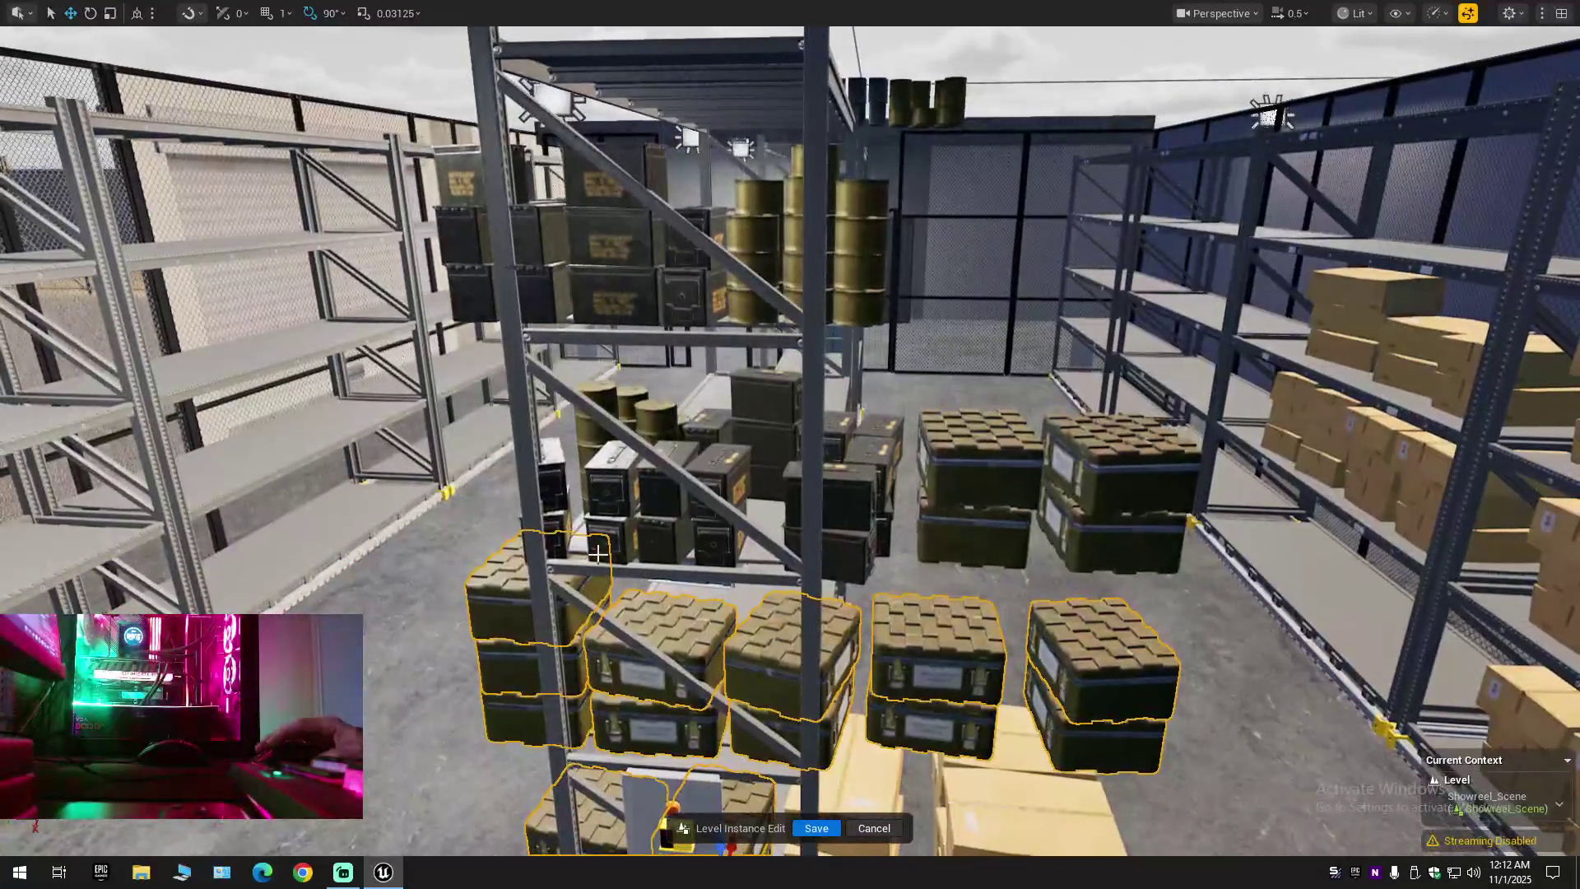
pyautogui.keyDown('ctrl'); pyautogui.click(548, 482); pyautogui.keyUp('ctrl')
pyautogui.keyDown('ctrl'); pyautogui.click(610, 492); pyautogui.keyUp('ctrl')
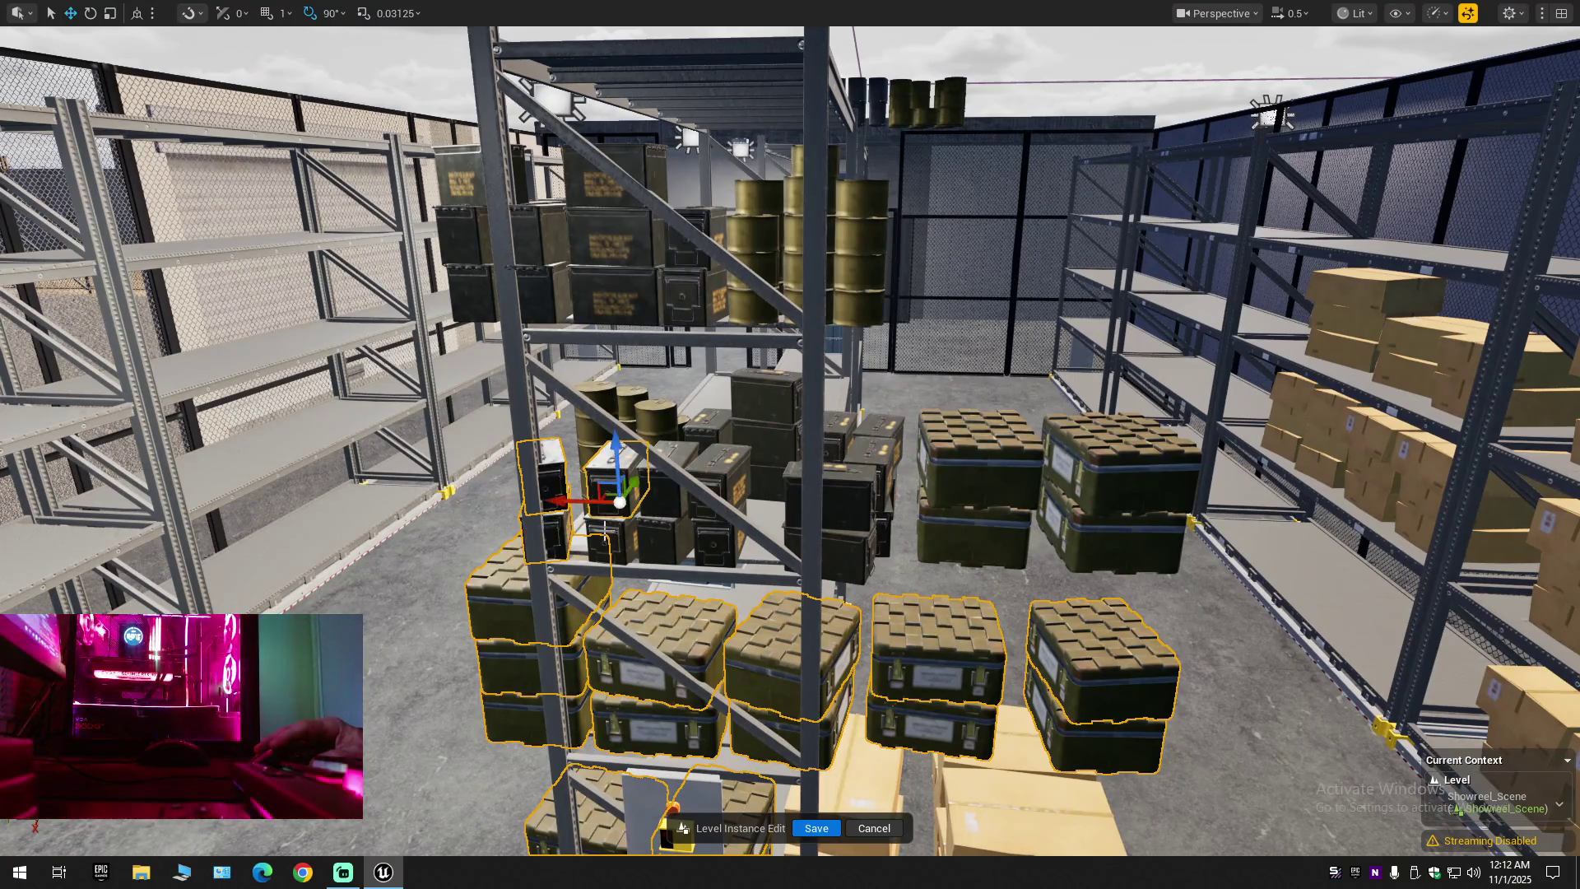
pyautogui.keyDown('ctrl'); pyautogui.click(666, 493); pyautogui.keyUp('ctrl')
pyautogui.keyDown('ctrl'); pyautogui.click(716, 485); pyautogui.keyUp('ctrl')
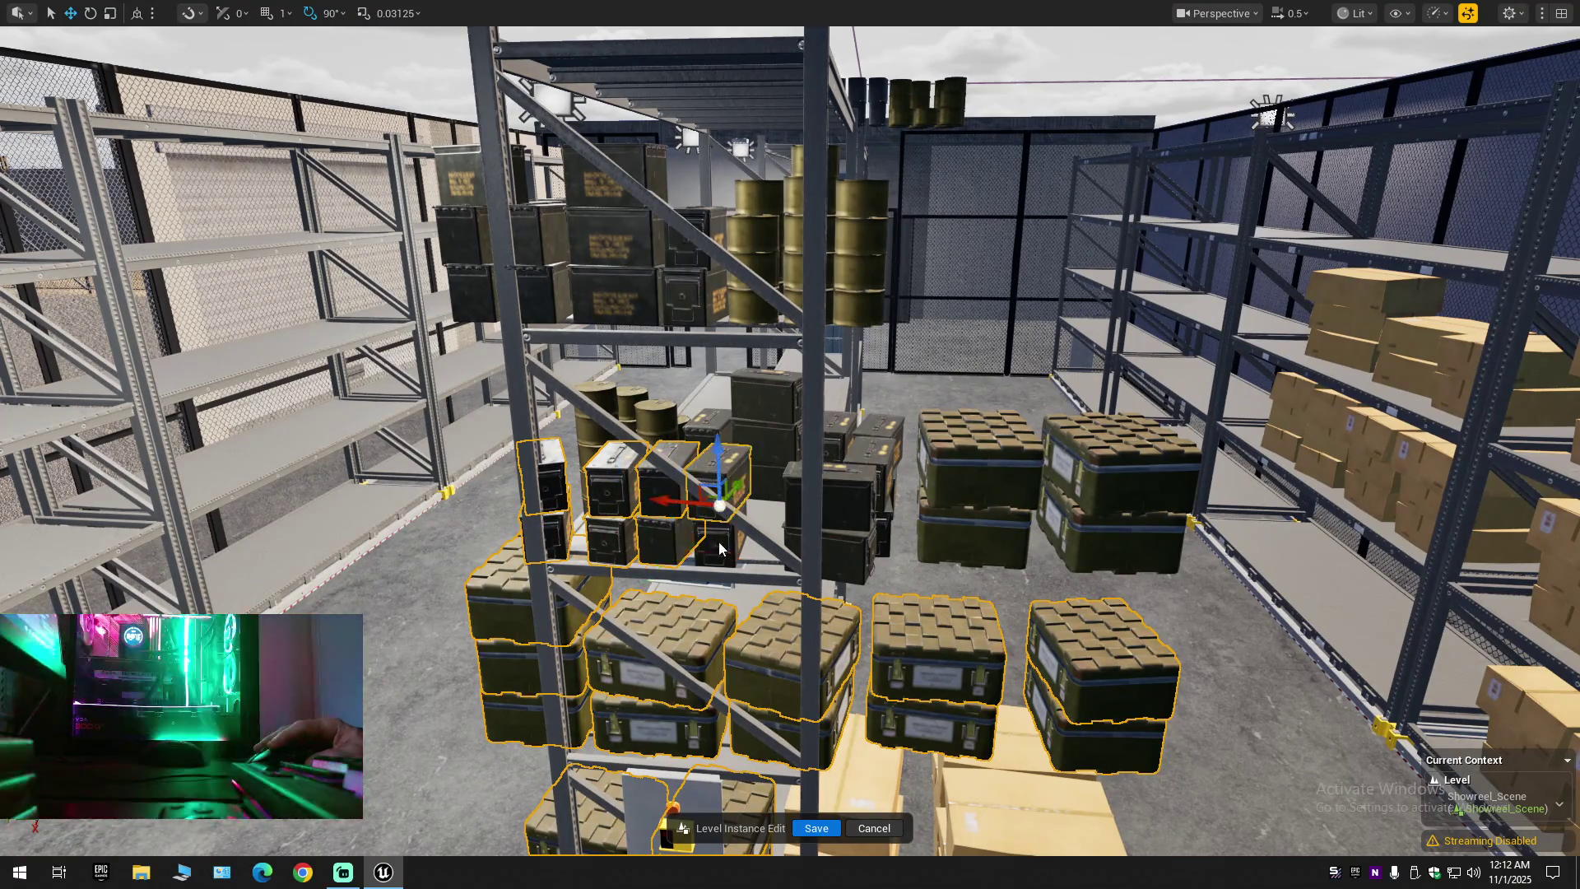
pyautogui.keyDown('ctrl'); pyautogui.click(852, 504); pyautogui.keyUp('ctrl')
pyautogui.keyDown('ctrl'); pyautogui.click(975, 485); pyautogui.keyUp('ctrl')
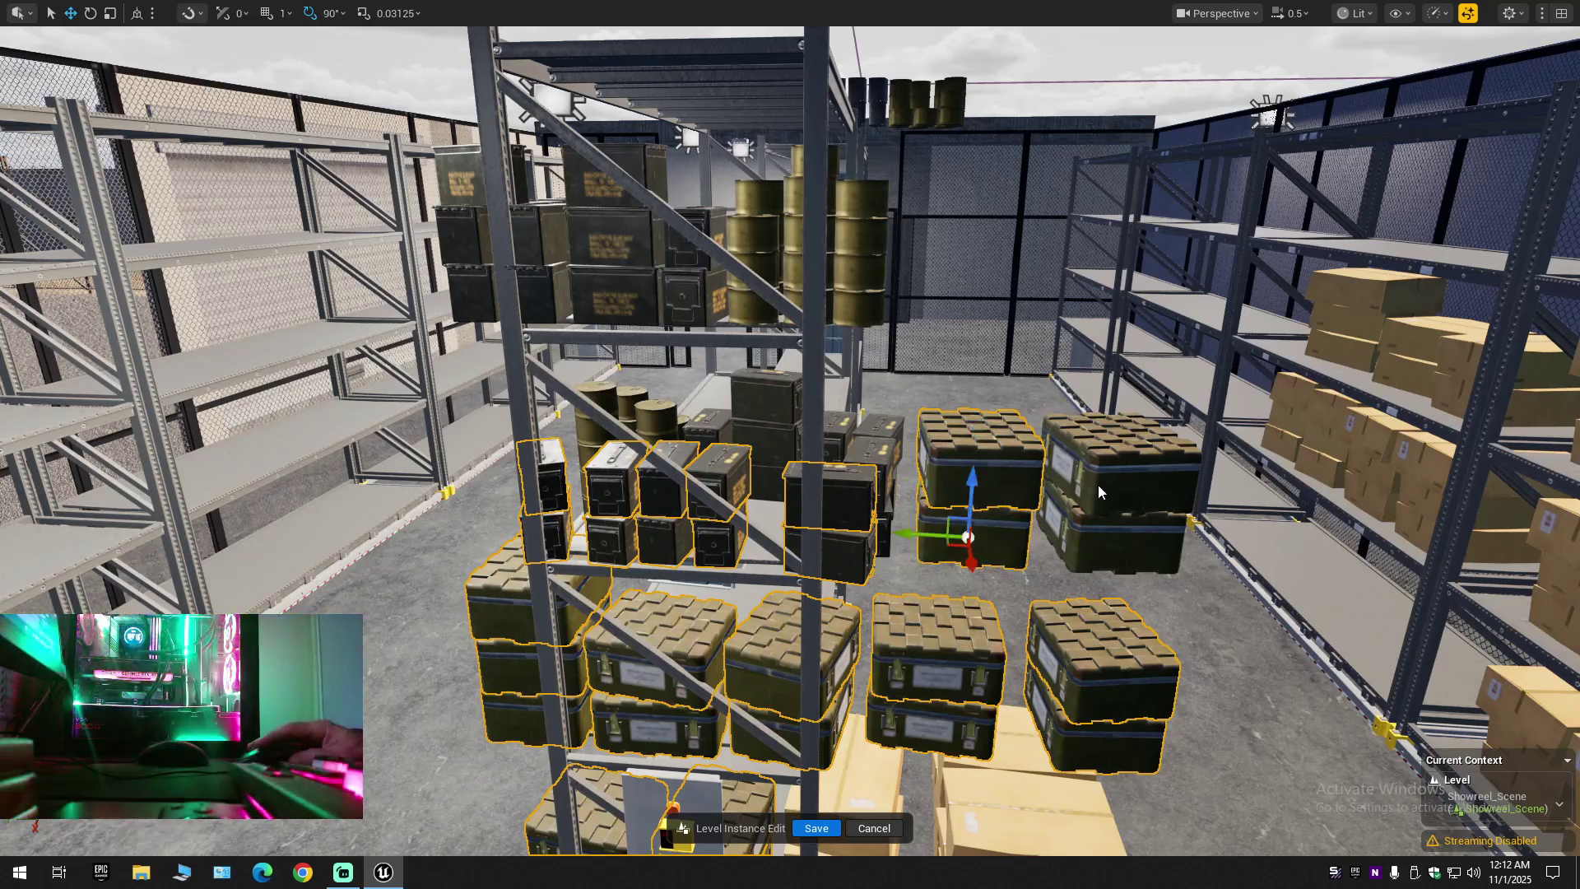
pyautogui.keyDown('ctrl'); pyautogui.click(1080, 534); pyautogui.keyUp('ctrl')
pyautogui.scroll(-8, 790, 444)
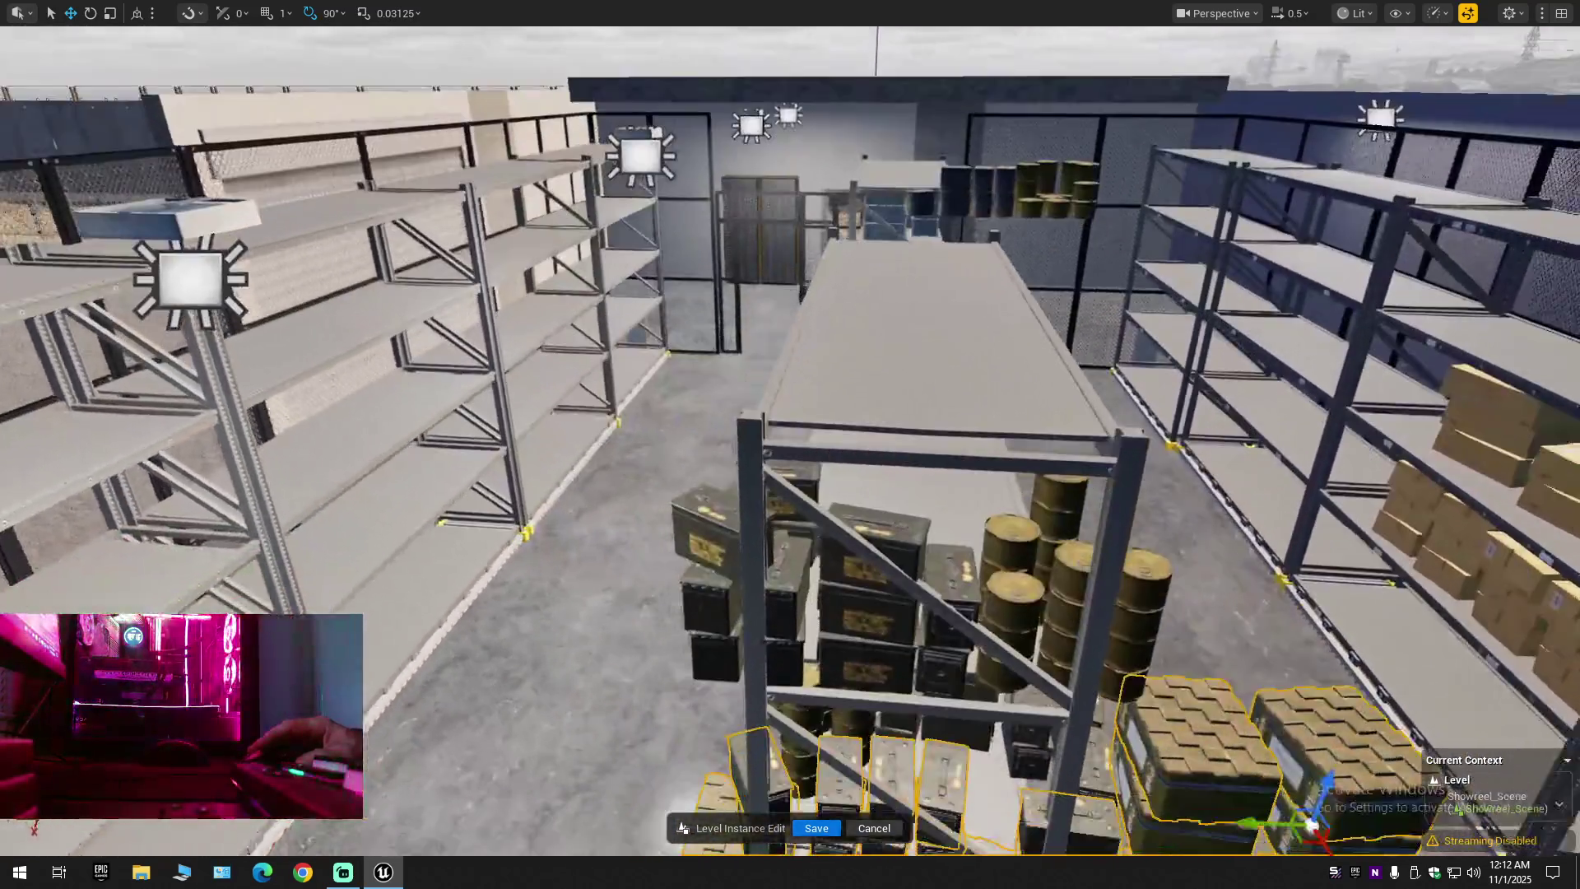
pyautogui.moveTo(739, 461); pyautogui.dragTo(738, 435)
# Add the four upper ammo boxes and the three middle-column boxes to the selection
pyautogui.keyDown('ctrl'); pyautogui.click(717, 488); pyautogui.keyUp('ctrl')
pyautogui.keyDown('ctrl'); pyautogui.click(725, 547); pyautogui.keyUp('ctrl')
pyautogui.keyDown('ctrl'); pyautogui.click(784, 494); pyautogui.keyUp('ctrl')
pyautogui.keyDown('ctrl'); pyautogui.click(784, 550); pyautogui.keyUp('ctrl')
pyautogui.keyDown('ctrl'); pyautogui.click(856, 461); pyautogui.keyUp('ctrl')
pyautogui.keyDown('ctrl'); pyautogui.click(860, 502); pyautogui.keyUp('ctrl')
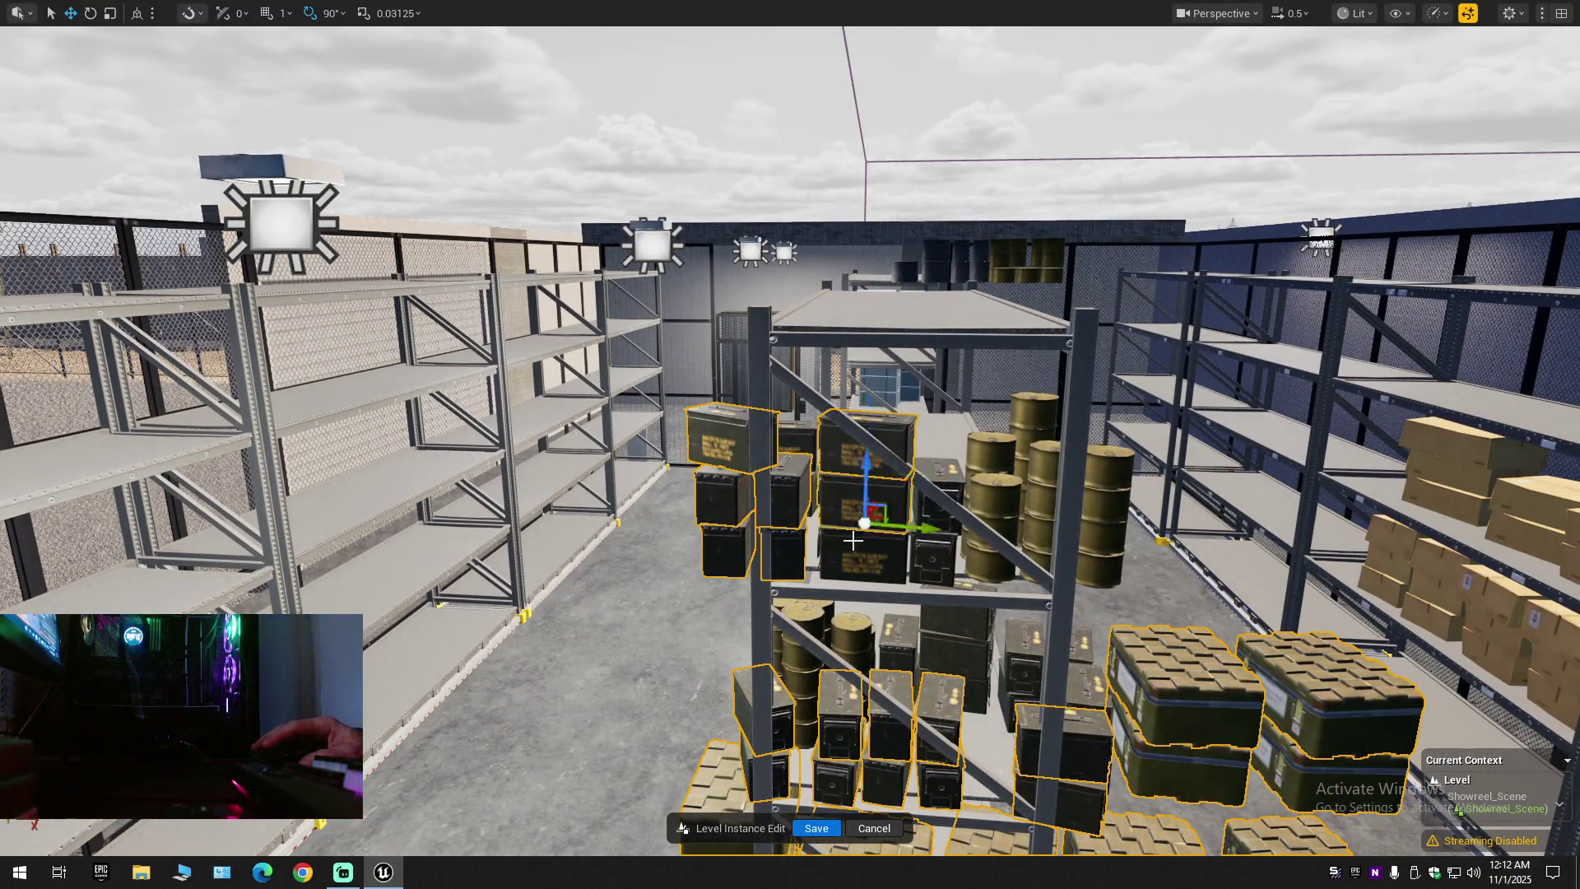
pyautogui.keyDown('ctrl'); pyautogui.click(864, 553); pyautogui.keyUp('ctrl')
# Pick the lower ammo boxes, the small canisters and the tall neighbouring ammo boxes on the rack
pyautogui.moveTo(924, 527)
pyautogui.mouseDown()
pyautogui.moveTo(876, 424)
pyautogui.moveTo(747, 480)
pyautogui.mouseUp()
pyautogui.click(747, 480)
pyautogui.click(712, 580)
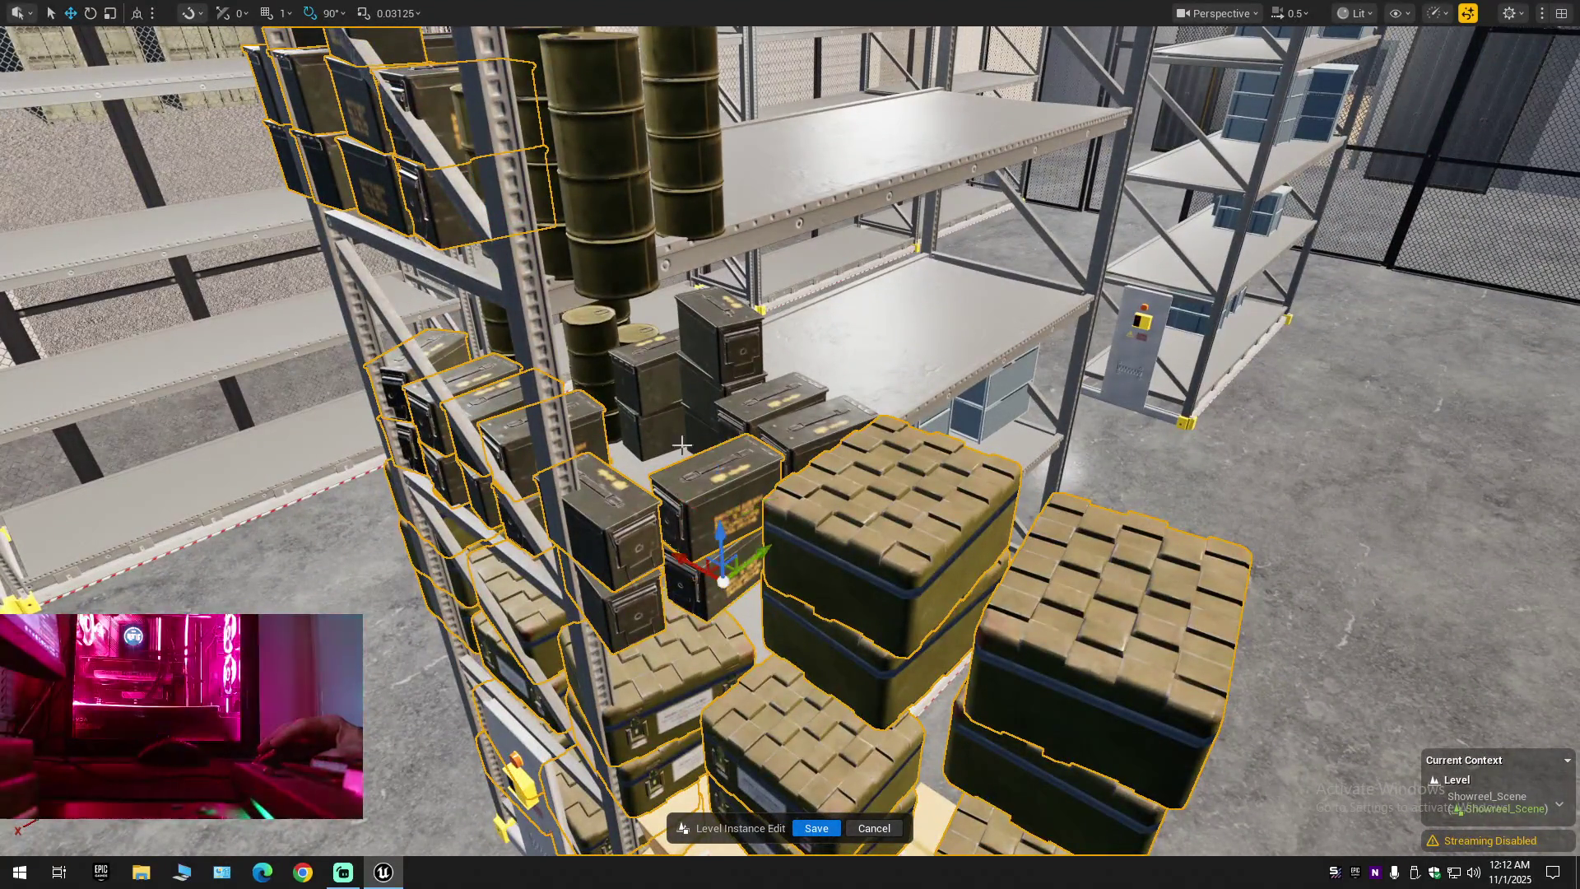
pyautogui.click(654, 374)
pyautogui.click(609, 408)
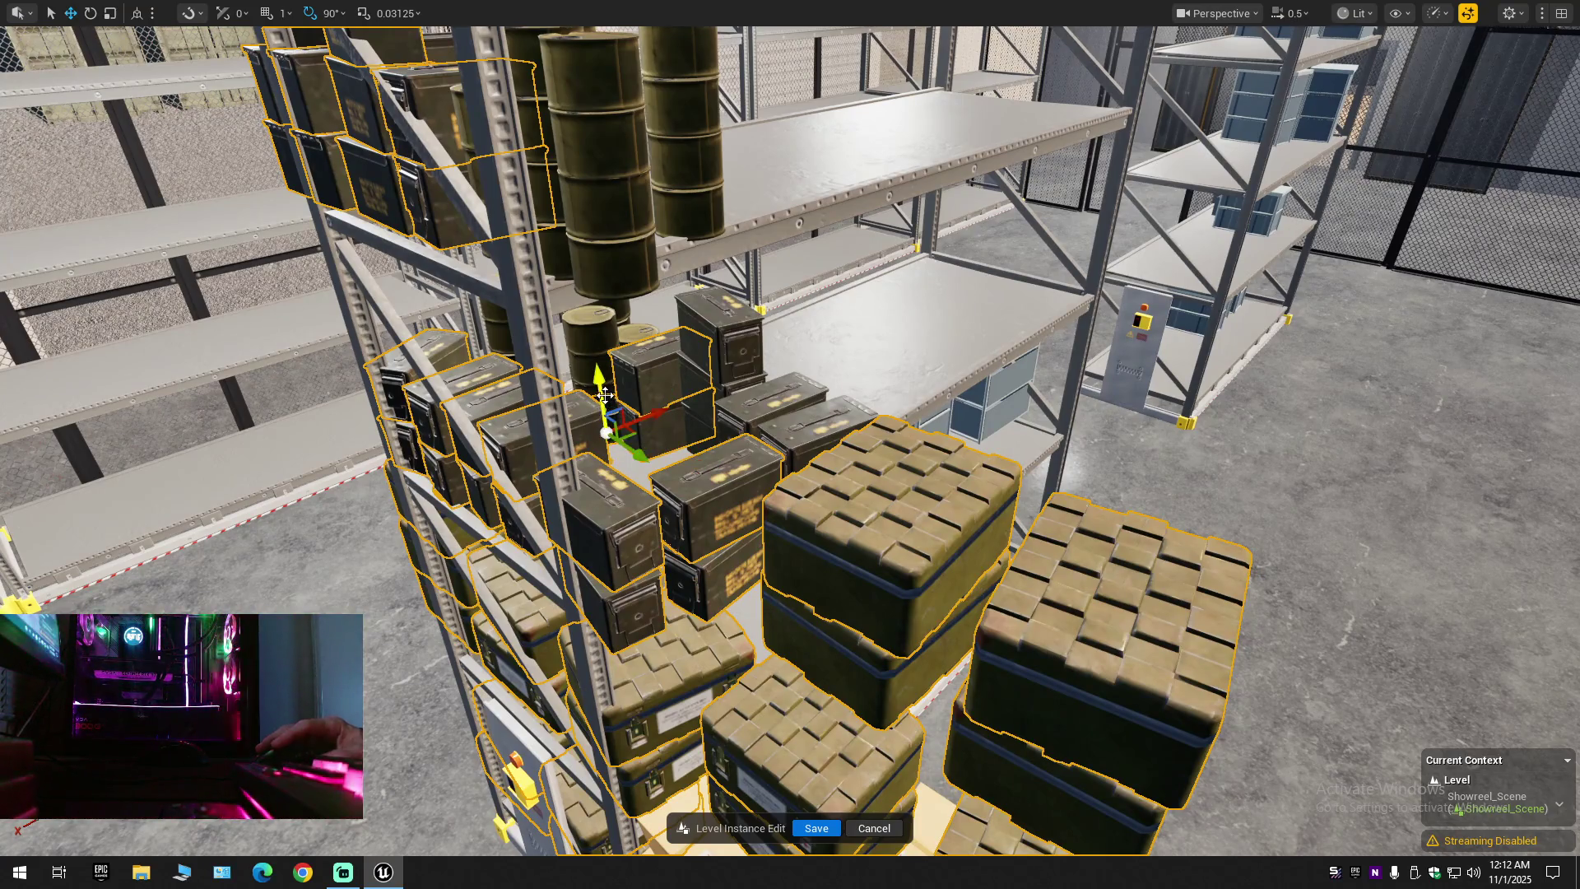
pyautogui.click(591, 334)
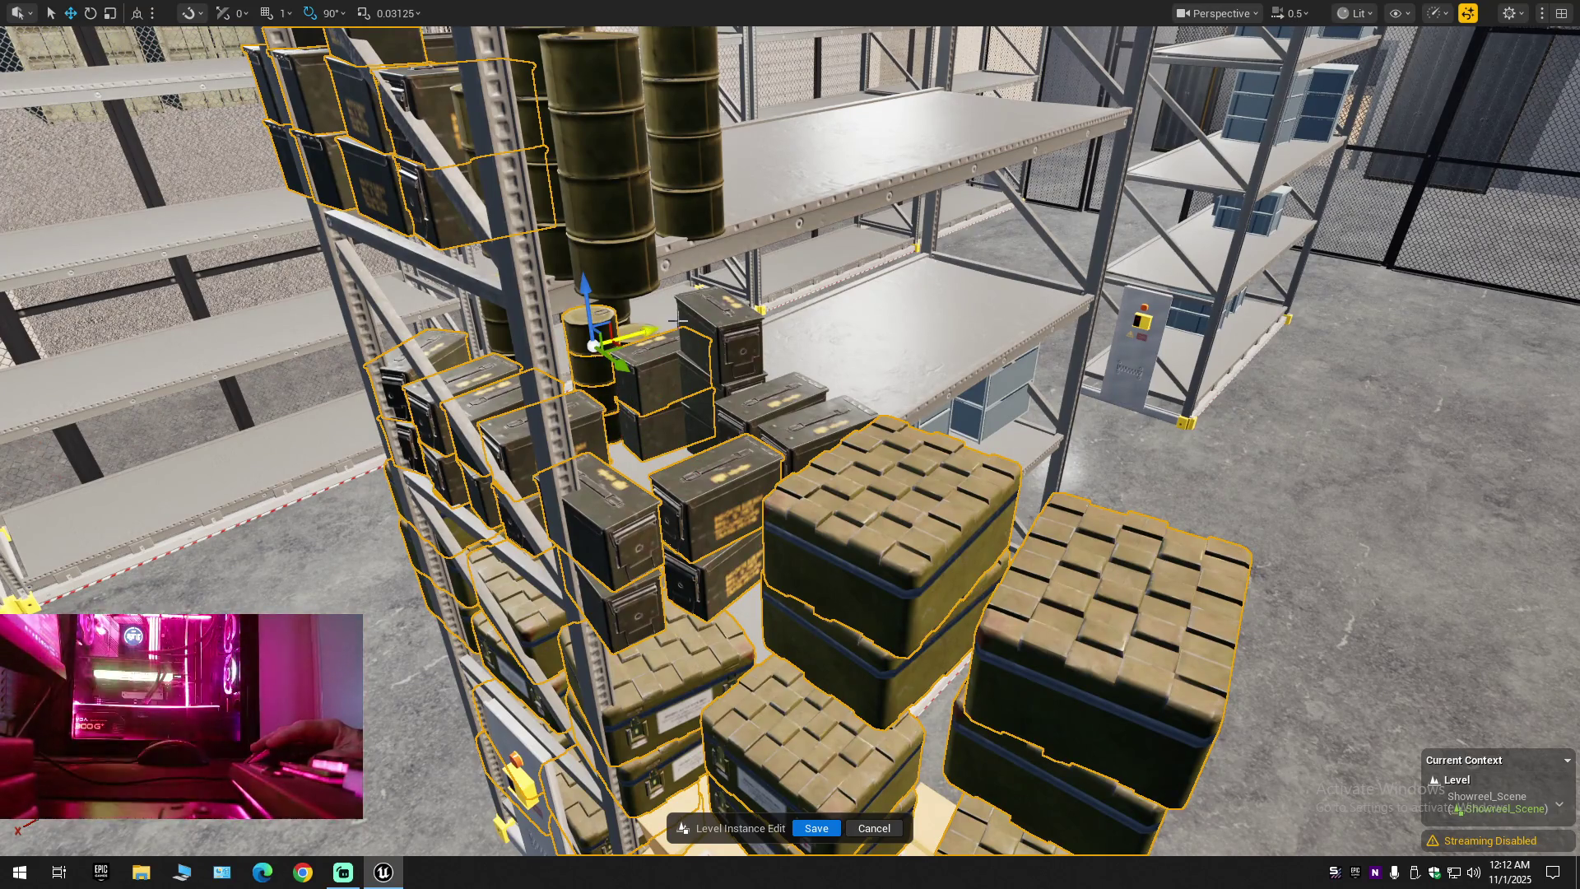
pyautogui.click(696, 334)
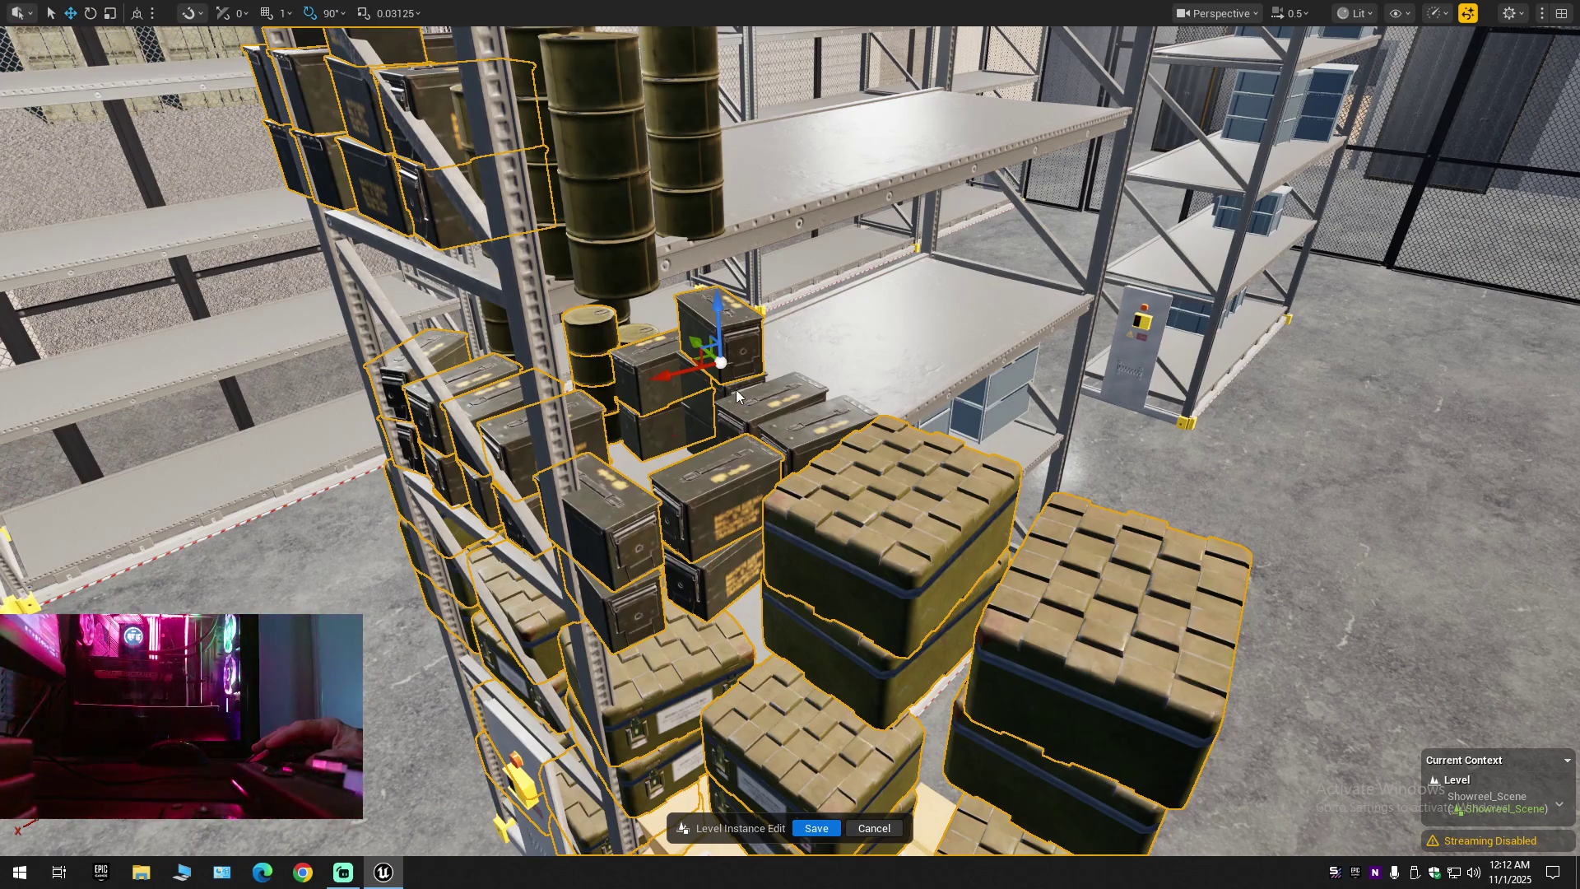
pyautogui.click(774, 407)
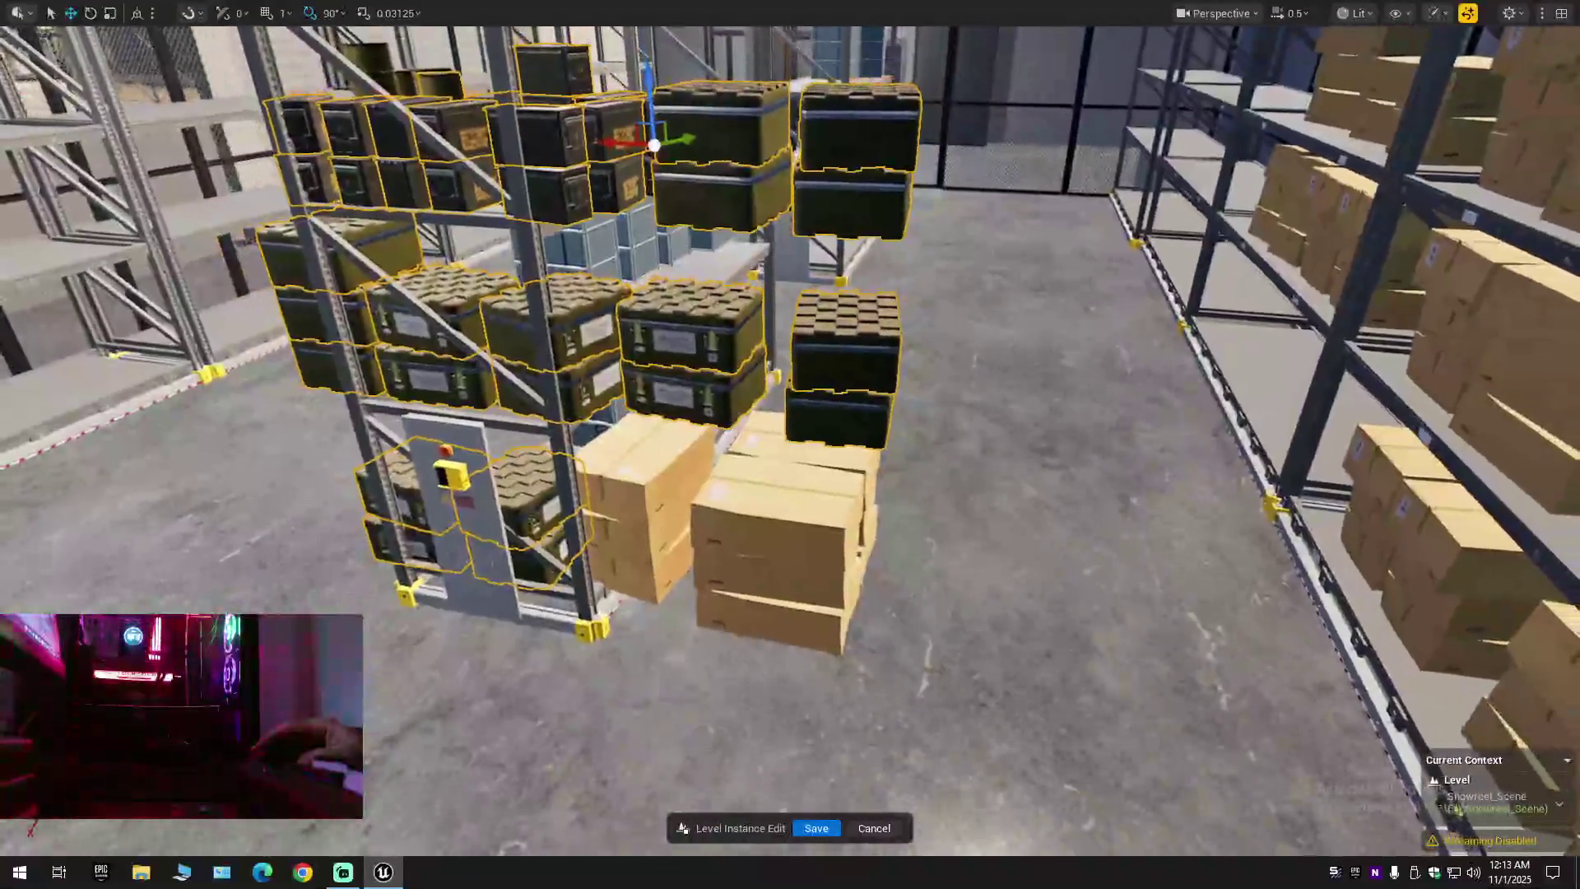
# Add the front cardboard box and the right-hand cardboard box stack to the selection
pyautogui.keyDown('ctrl'); pyautogui.click(640, 576); pyautogui.keyUp('ctrl')
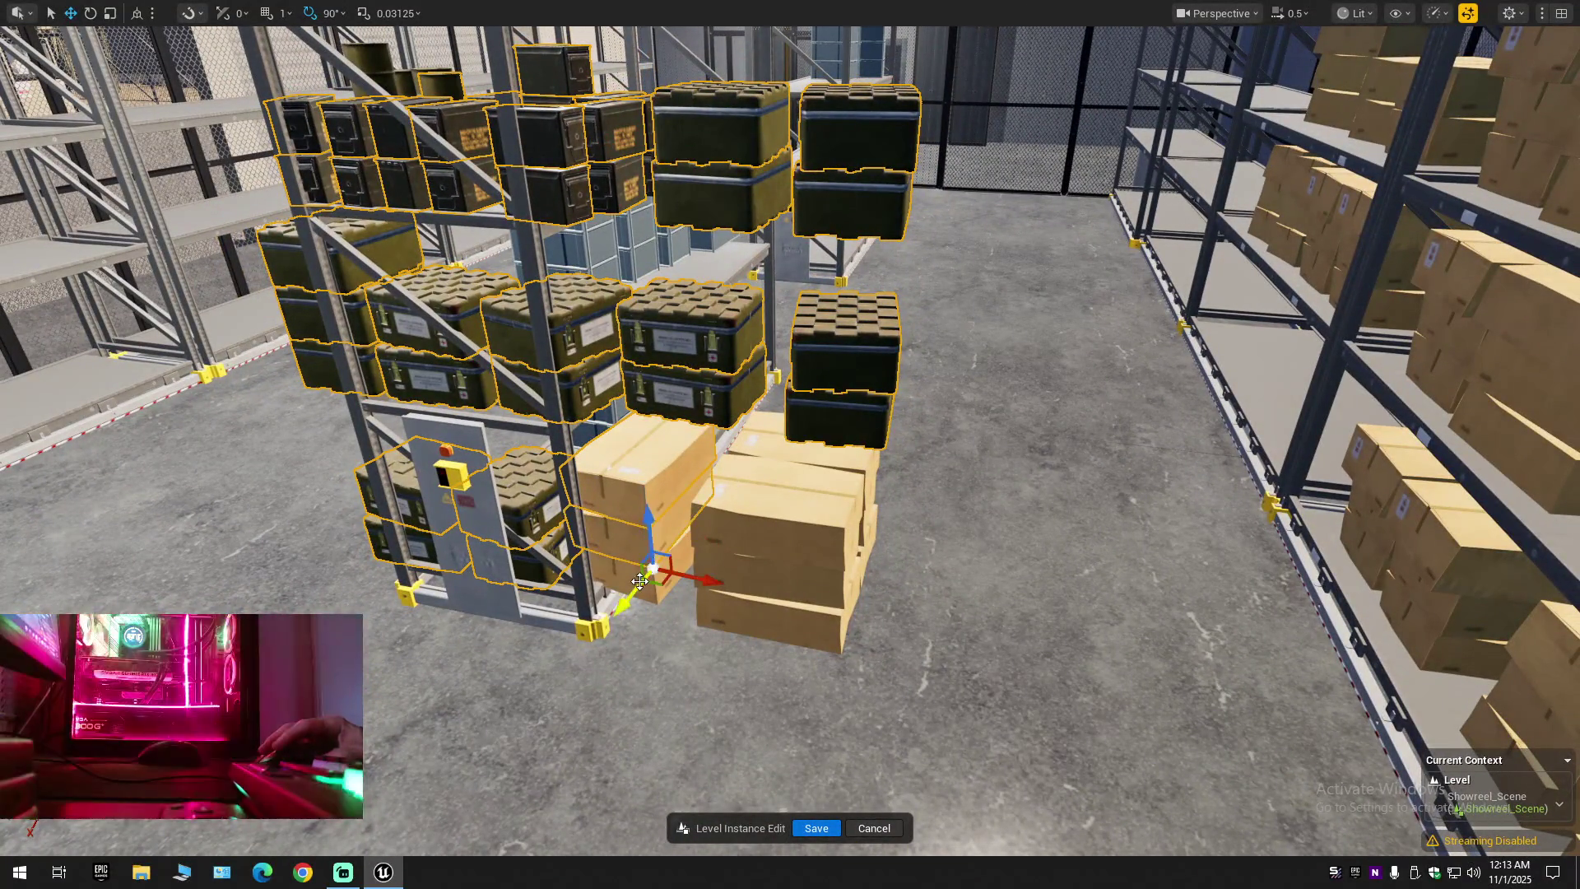
pyautogui.keyDown('ctrl'); pyautogui.click(778, 527); pyautogui.keyUp('ctrl')
pyautogui.keyDown('ctrl'); pyautogui.click(766, 600); pyautogui.keyUp('ctrl')
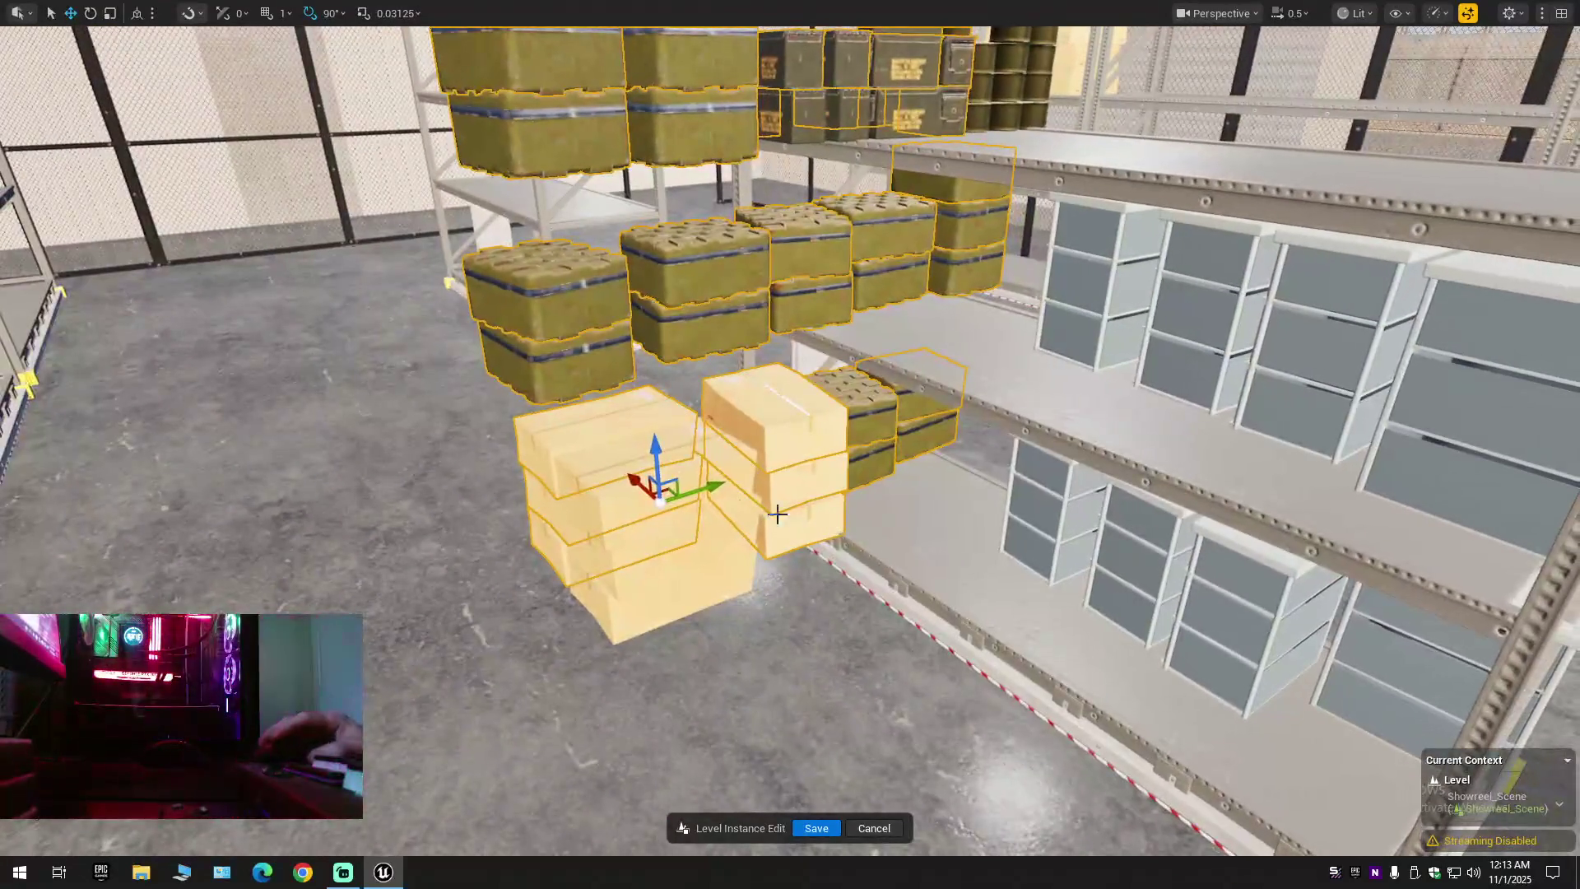
# Move the selected cardboard boxes forward and set the pivot onto the right barrel
pyautogui.moveTo(662, 492)
pyautogui.mouseDown()
pyautogui.moveTo(699, 461)
pyautogui.moveTo(704, 493)
pyautogui.moveTo(790, 497)
pyautogui.mouseUp()
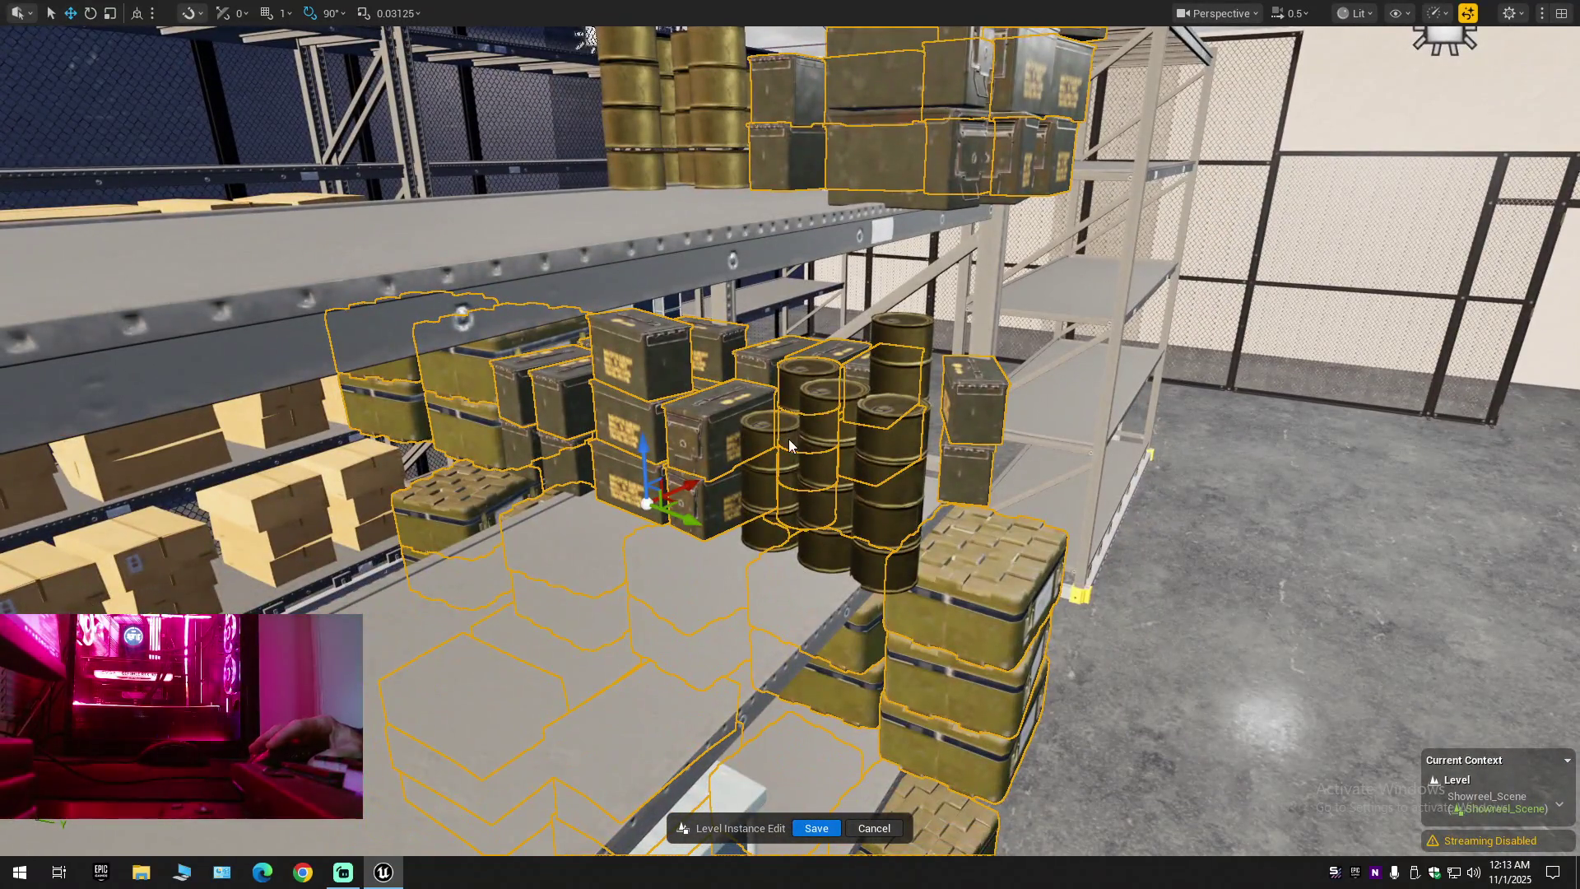
pyautogui.keyDown('alt'); pyautogui.middleClick(782, 468); pyautogui.keyUp('alt')
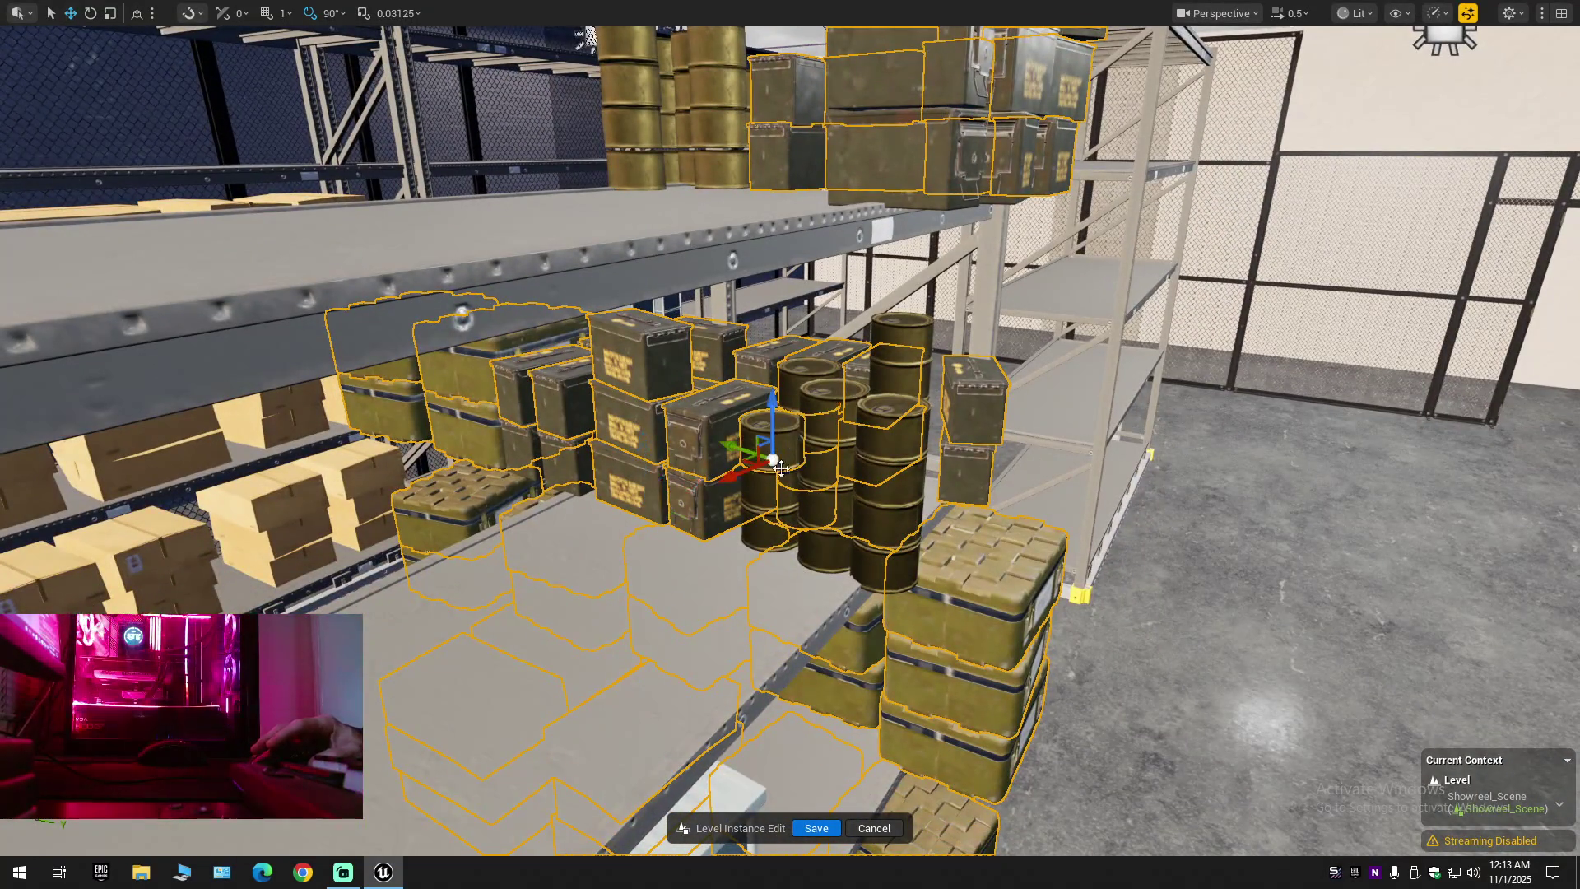
pyautogui.keyDown('alt'); pyautogui.middleClick(824, 520); pyautogui.keyUp('alt')
pyautogui.keyDown('alt'); pyautogui.middleClick(882, 575); pyautogui.keyUp('alt')
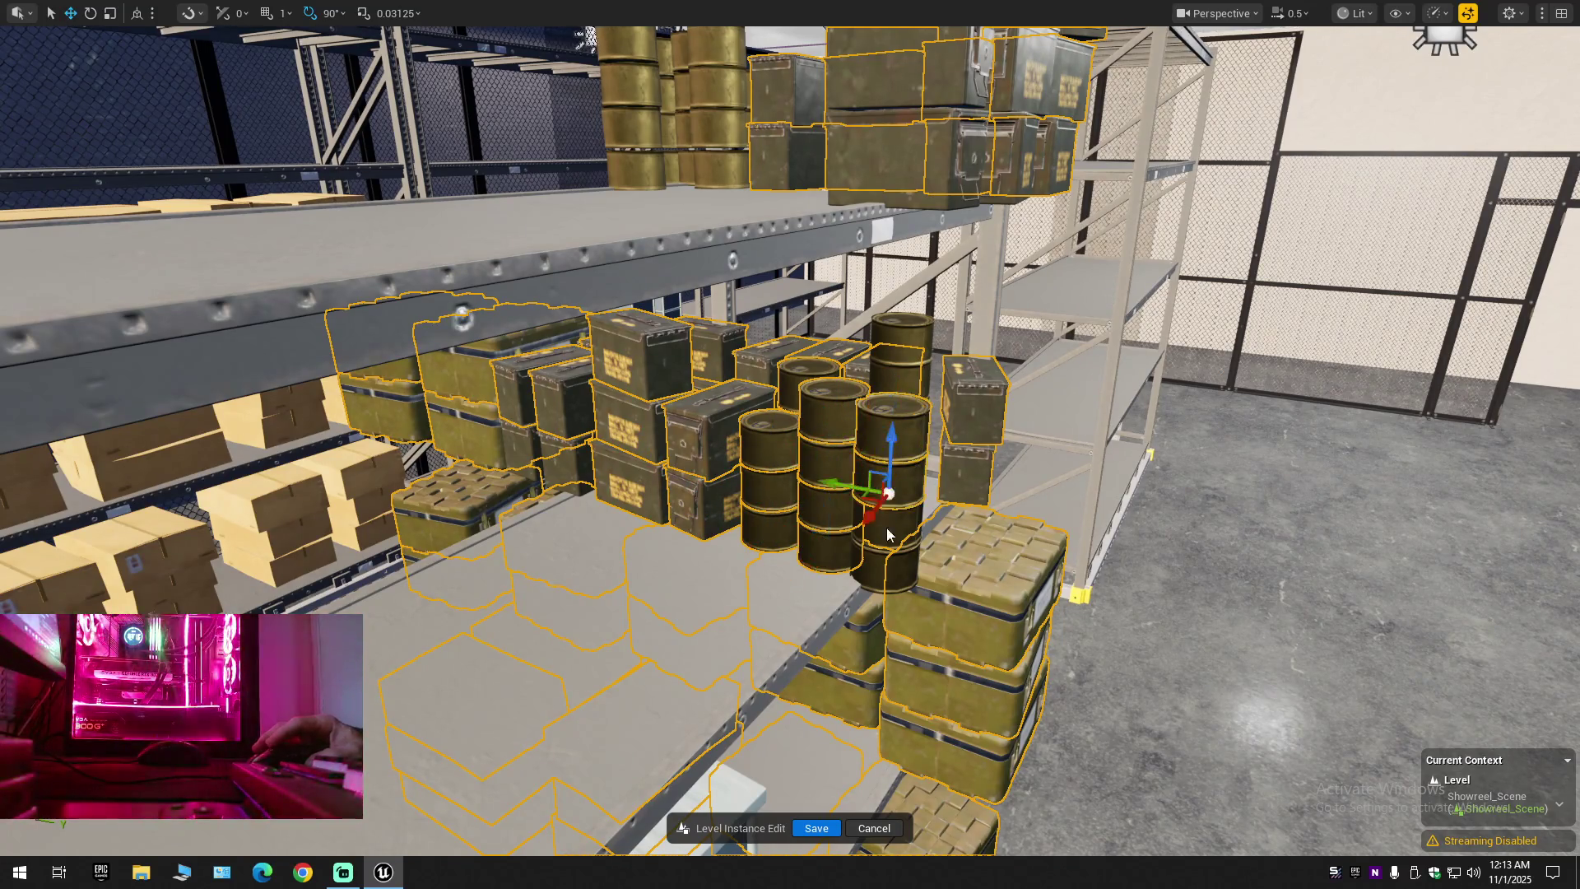
pyautogui.moveTo(882, 574)
pyautogui.mouseDown()
pyautogui.moveTo(798, 583)
pyautogui.moveTo(886, 452)
pyautogui.moveTo(860, 493)
pyautogui.moveTo(864, 527)
pyautogui.moveTo(901, 568)
pyautogui.moveTo(851, 535)
pyautogui.moveTo(903, 565)
pyautogui.moveTo(848, 539)
pyautogui.moveTo(876, 547)
pyautogui.moveTo(872, 522)
pyautogui.moveTo(877, 568)
pyautogui.moveTo(901, 535)
pyautogui.mouseUp()
# Select the two shelf crate stacks, switch transforms to World, and undo a trial slide left
pyautogui.click(836, 535)
pyautogui.click(866, 559)
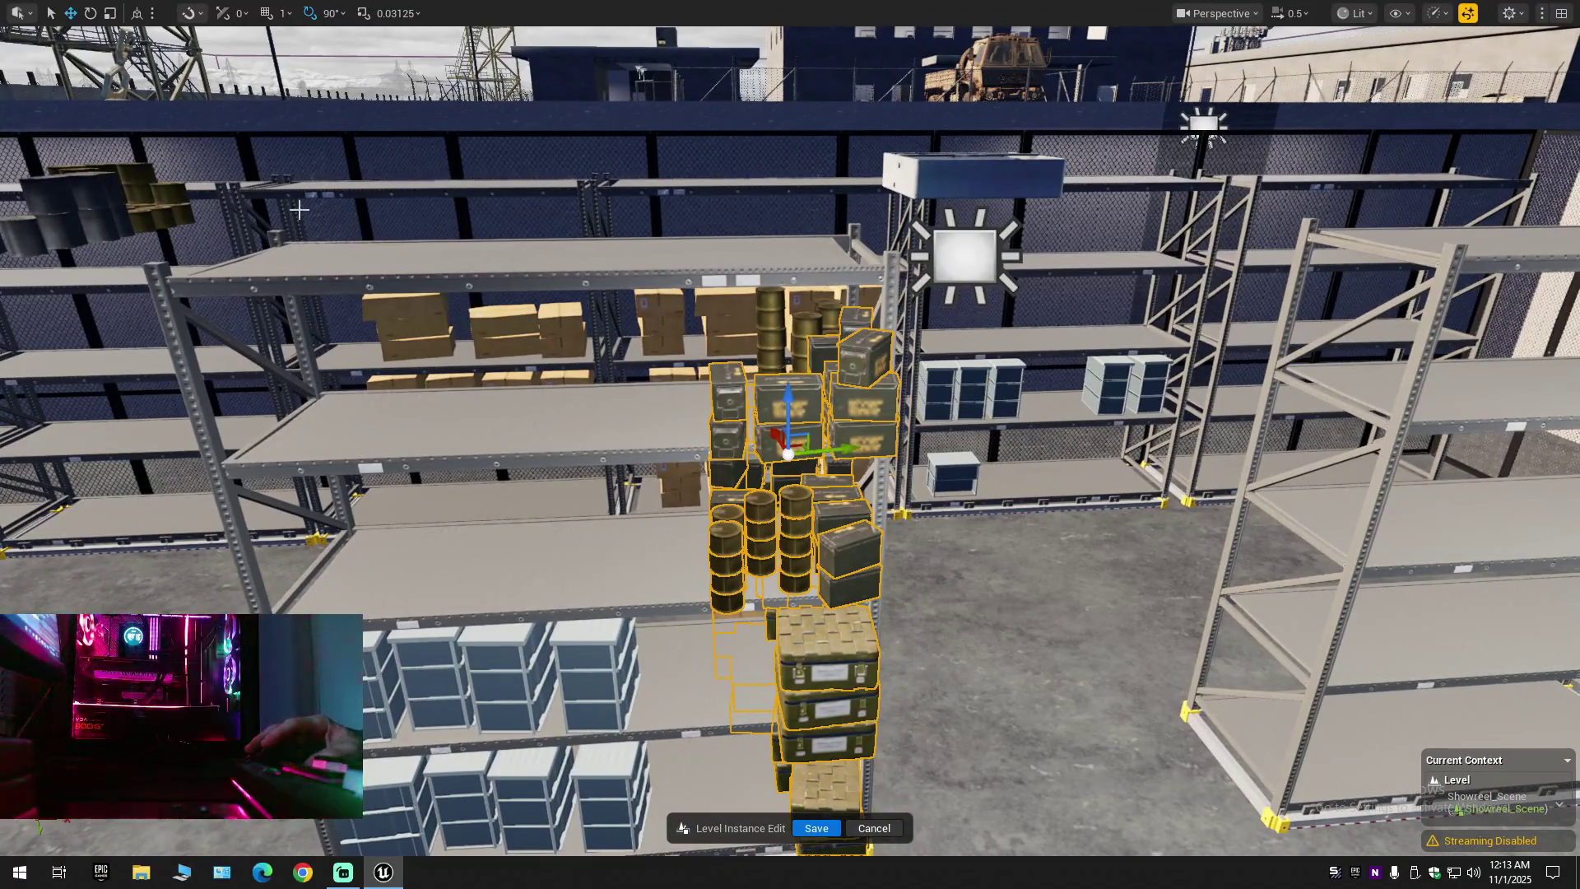
pyautogui.click(136, 13)
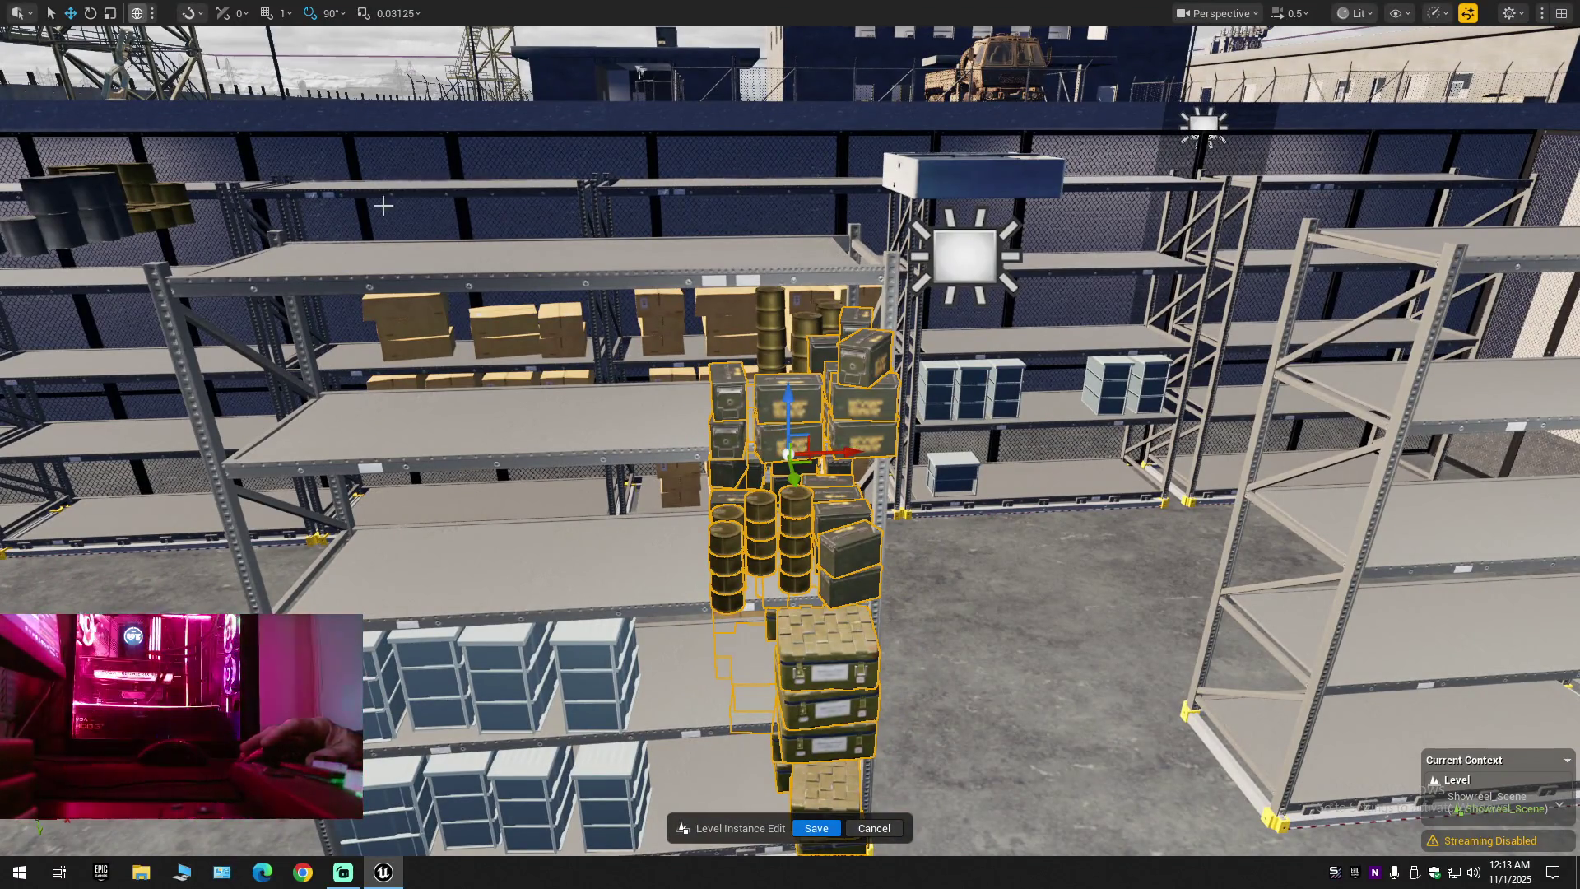
pyautogui.moveTo(817, 430); pyautogui.dragTo(369, 454)
pyautogui.hotkey('ctrl', 'z')
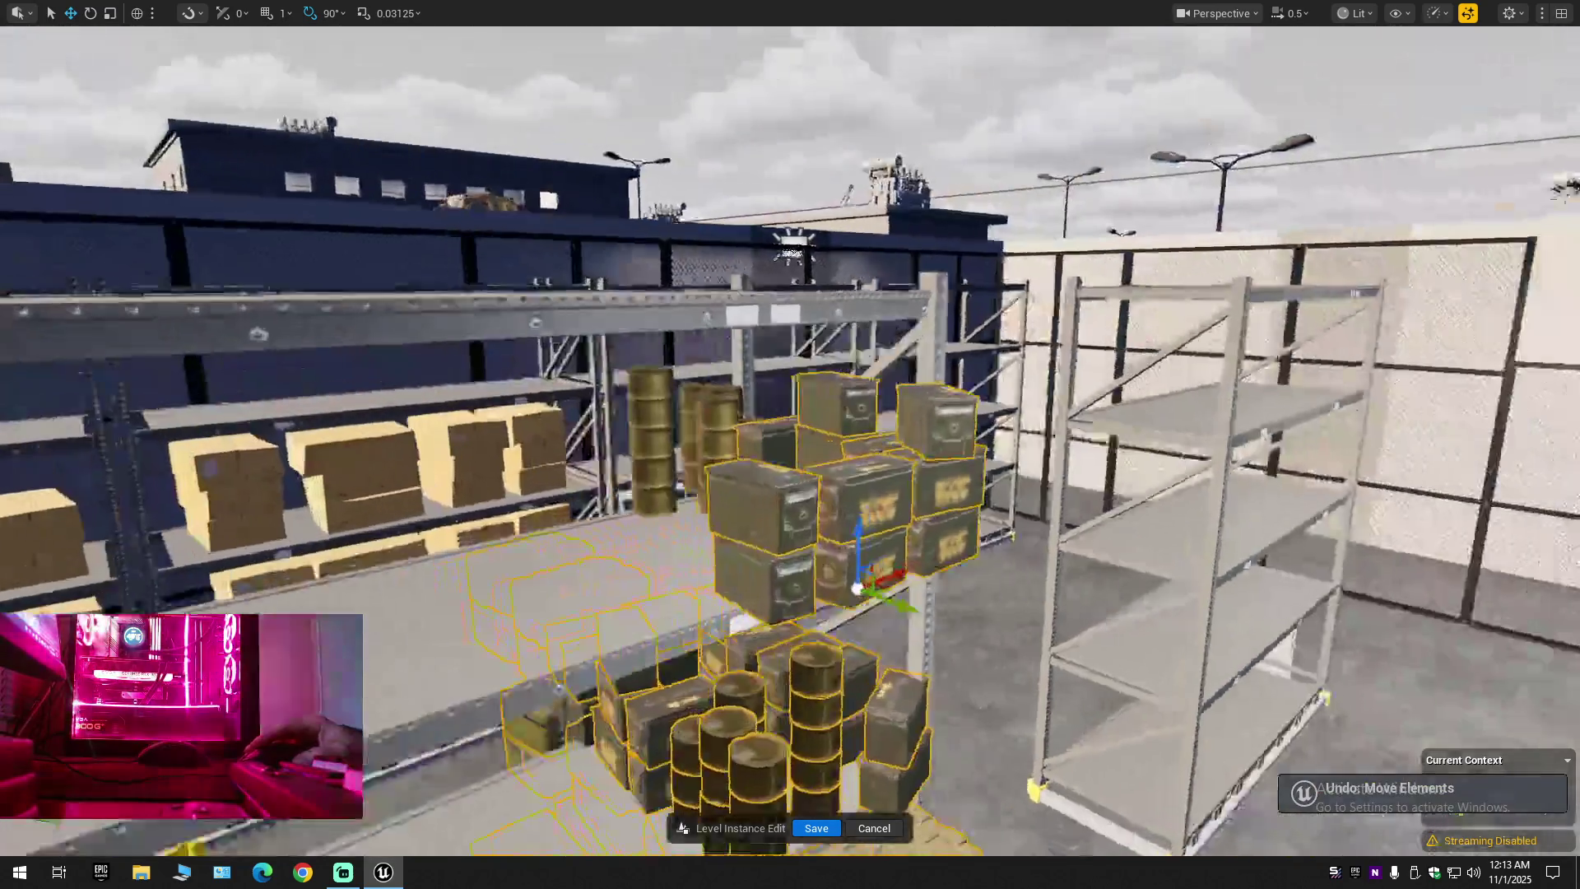
# Select the four barrel stacks, try sliding them left along the shelf, then undo it
pyautogui.moveTo(761, 451); pyautogui.dragTo(761, 451)
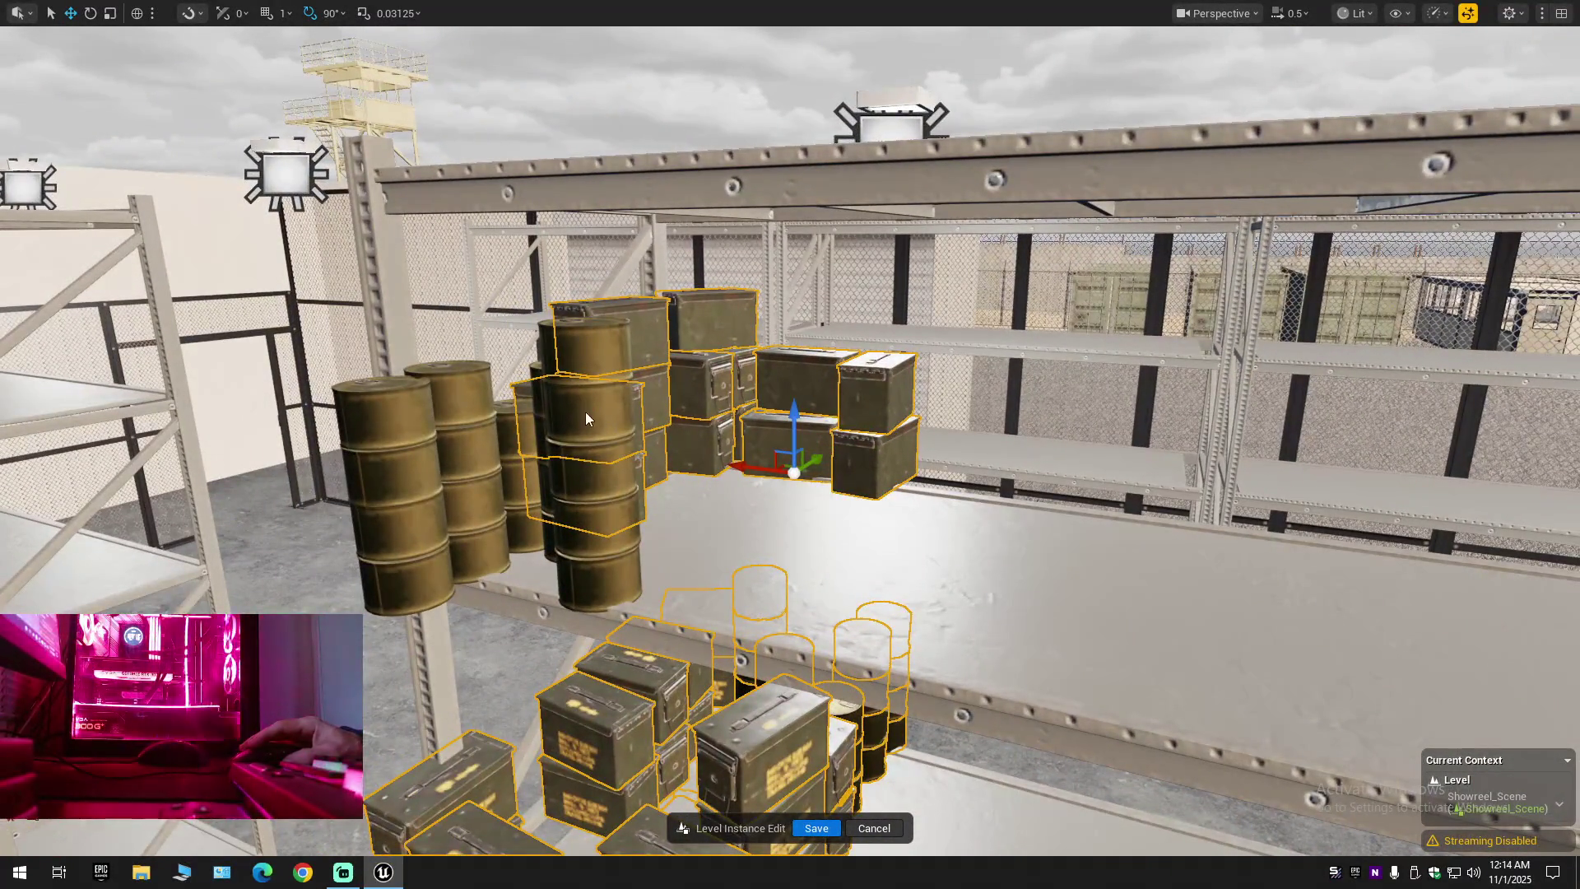
pyautogui.click(585, 417)
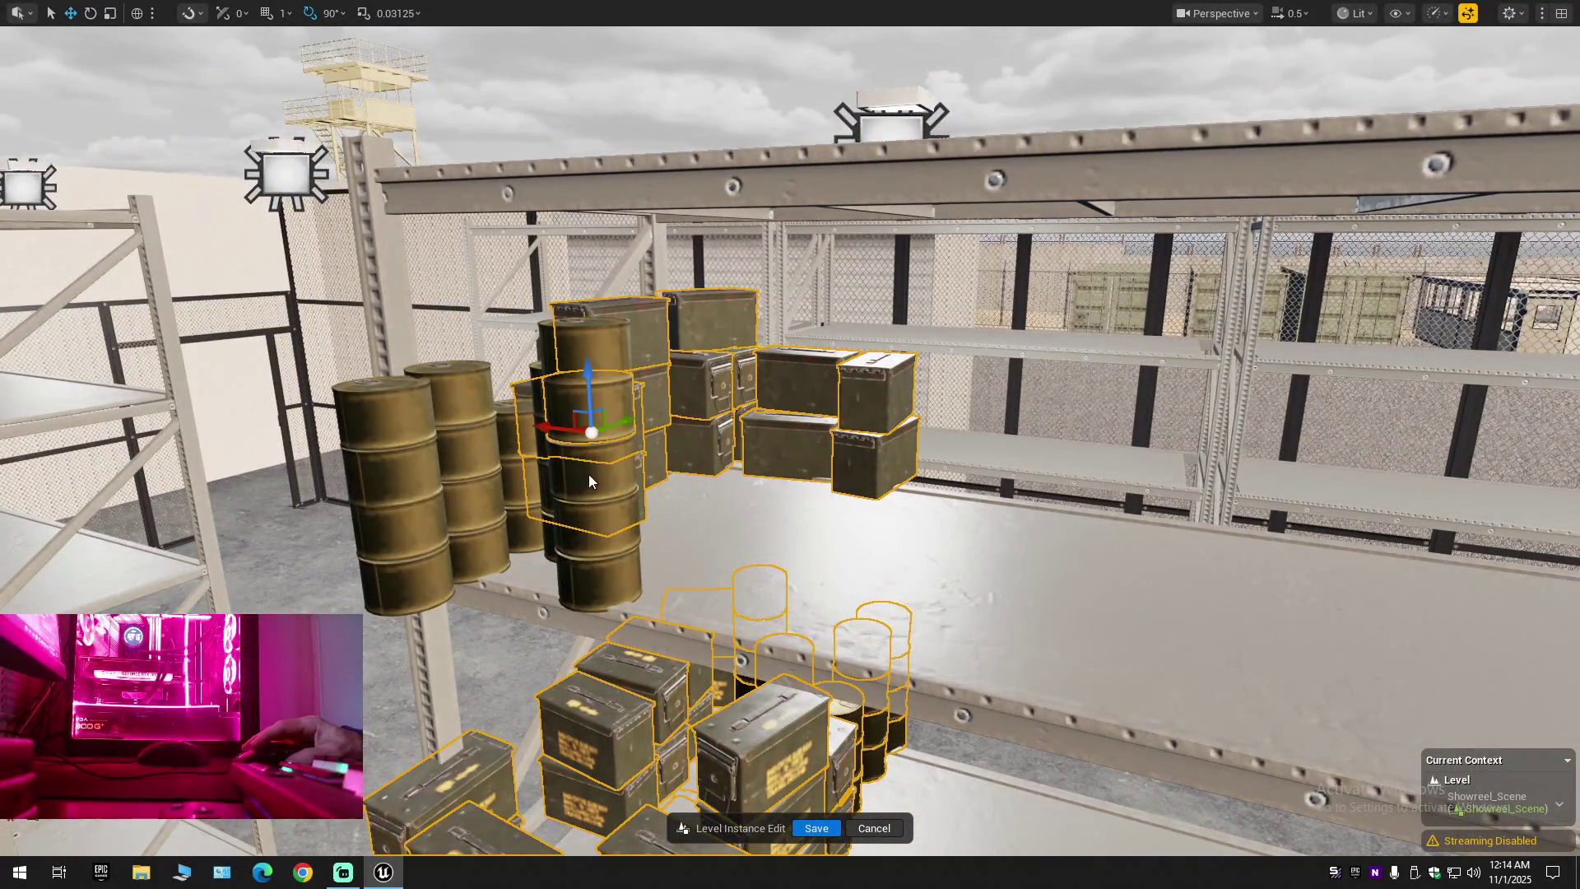
pyautogui.click(479, 419)
pyautogui.keyDown('ctrl'); pyautogui.click(389, 414); pyautogui.keyUp('ctrl')
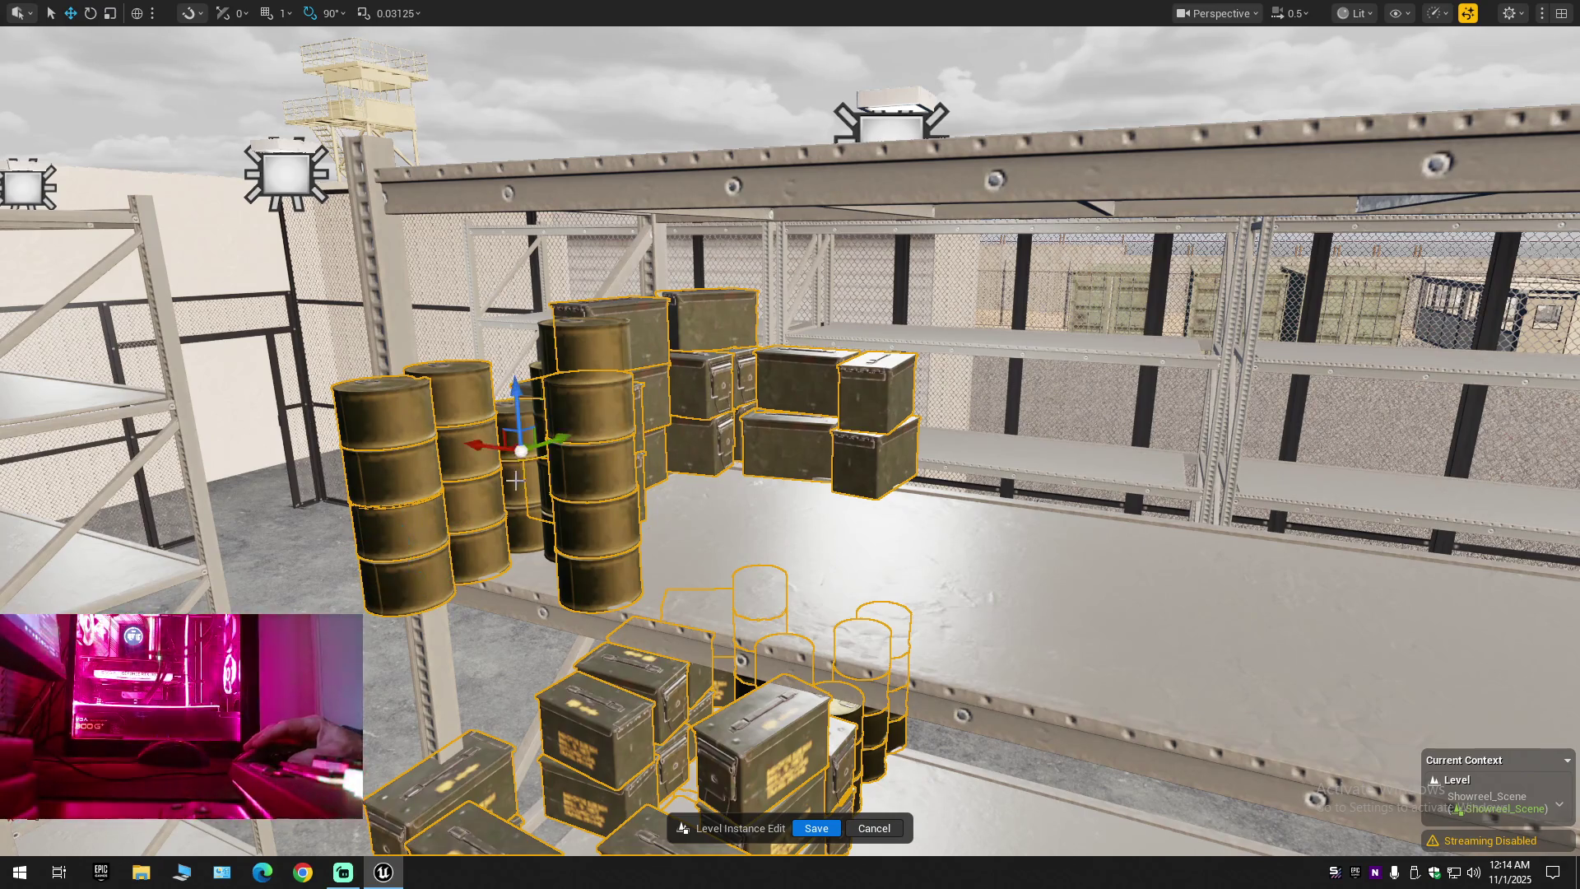
pyautogui.click(525, 527)
pyautogui.press('s')
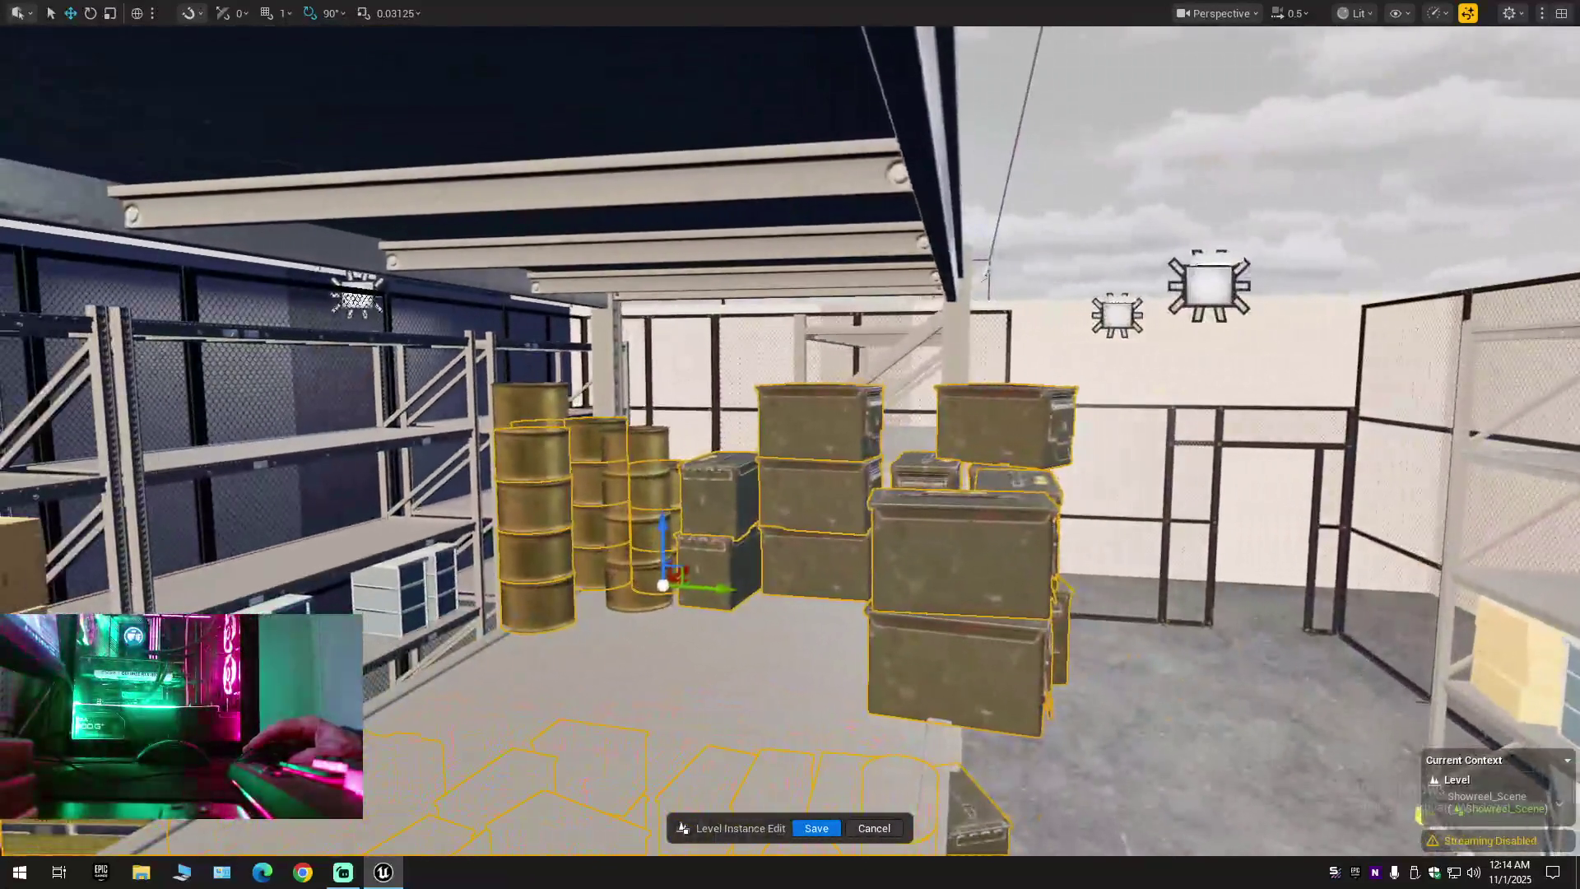
pyautogui.moveTo(700, 483)
pyautogui.mouseDown()
pyautogui.moveTo(668, 483)
pyautogui.moveTo(724, 444)
pyautogui.mouseUp()
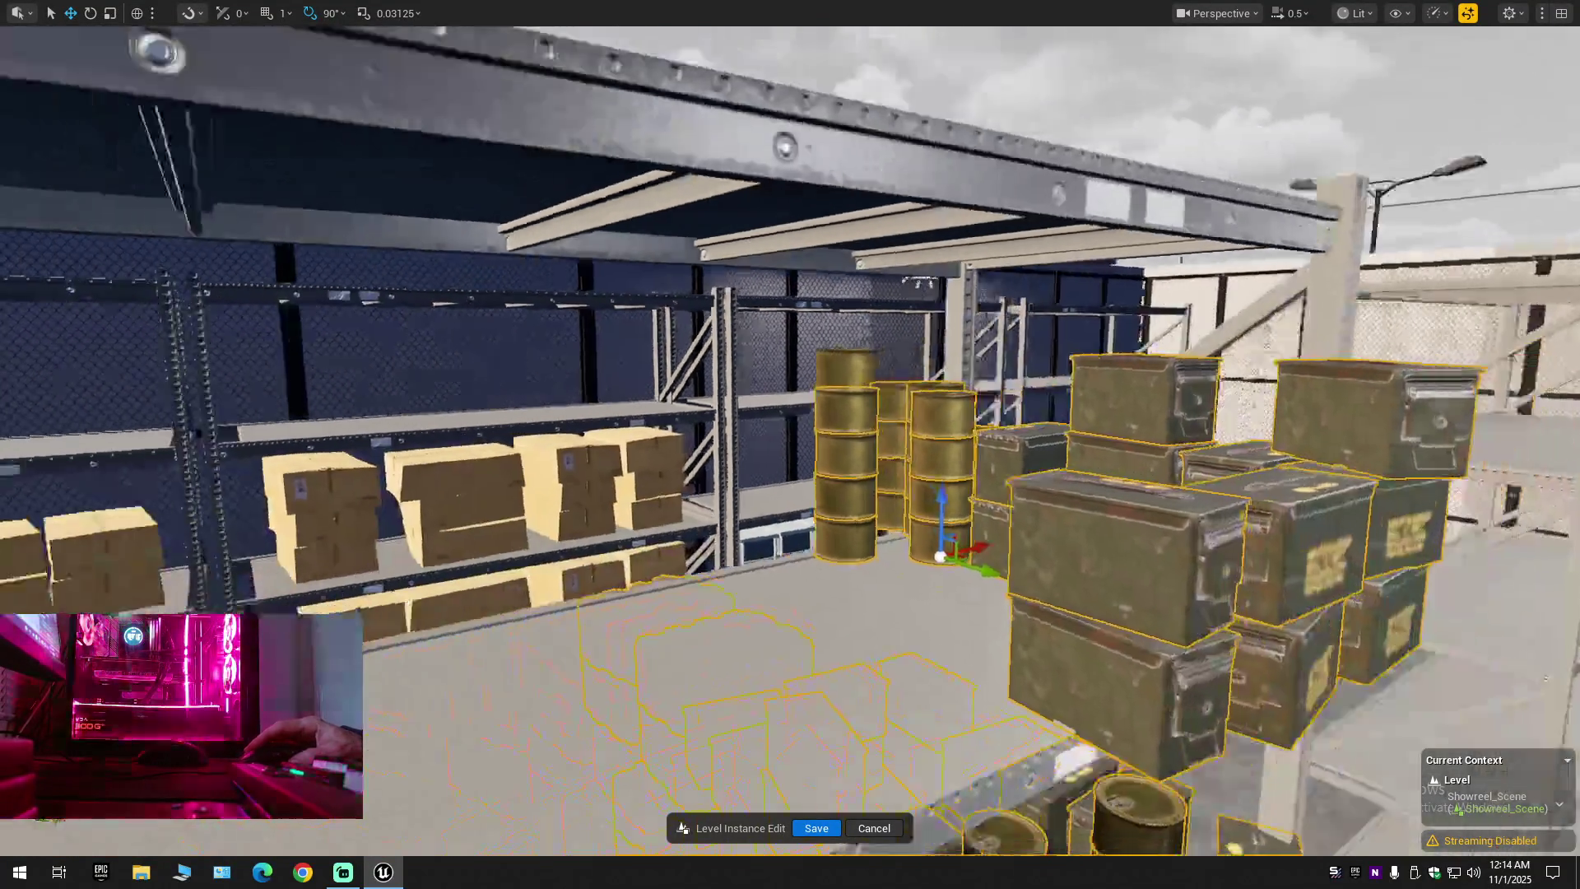
pyautogui.press('s')
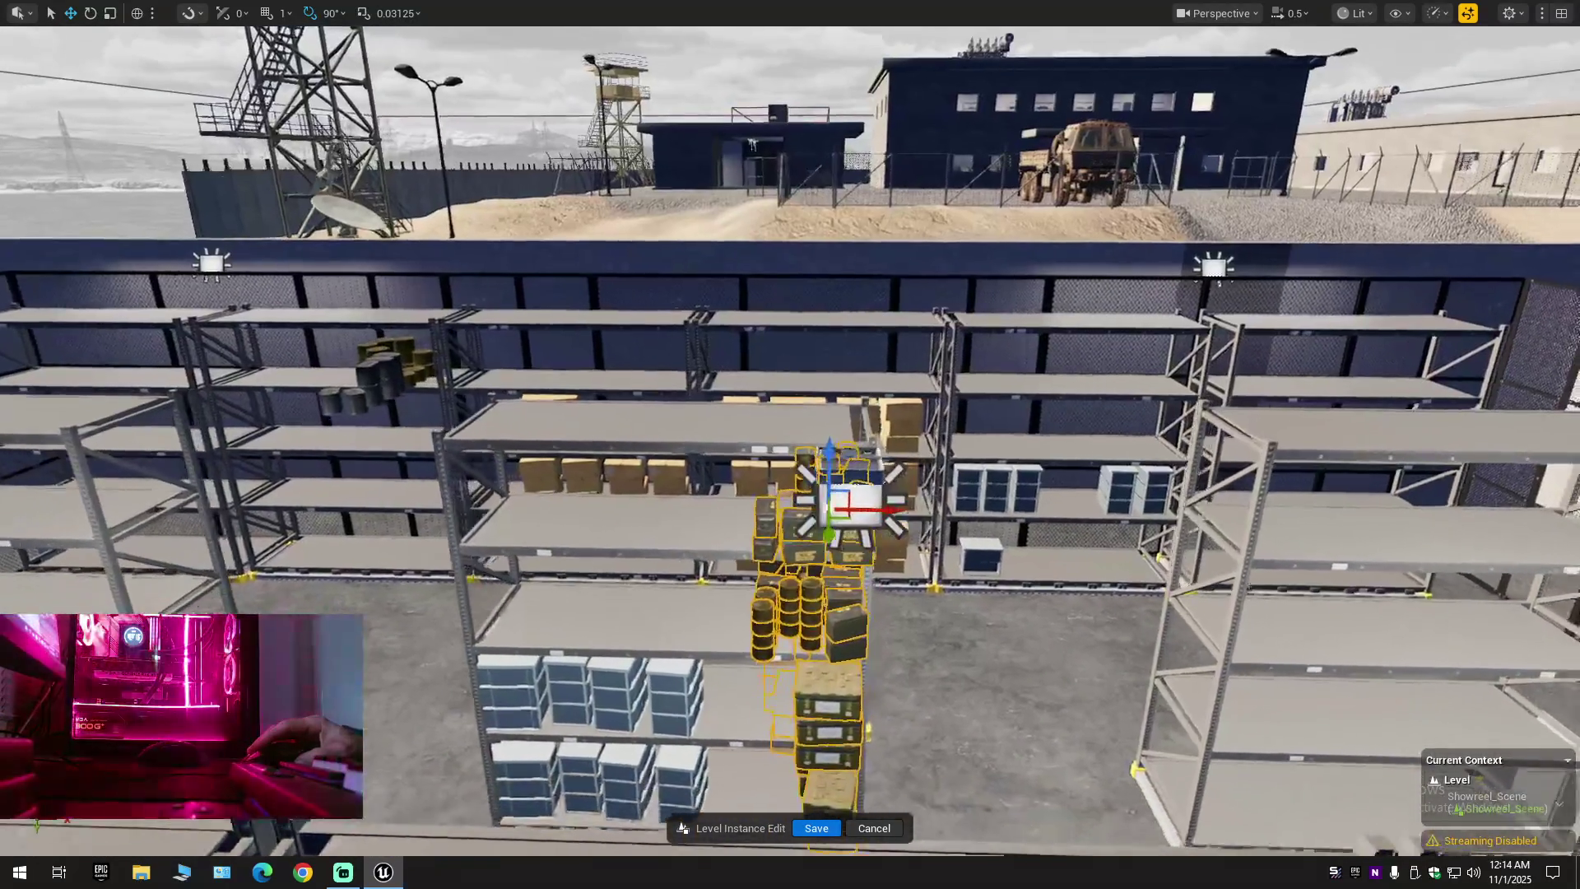
pyautogui.press('w')
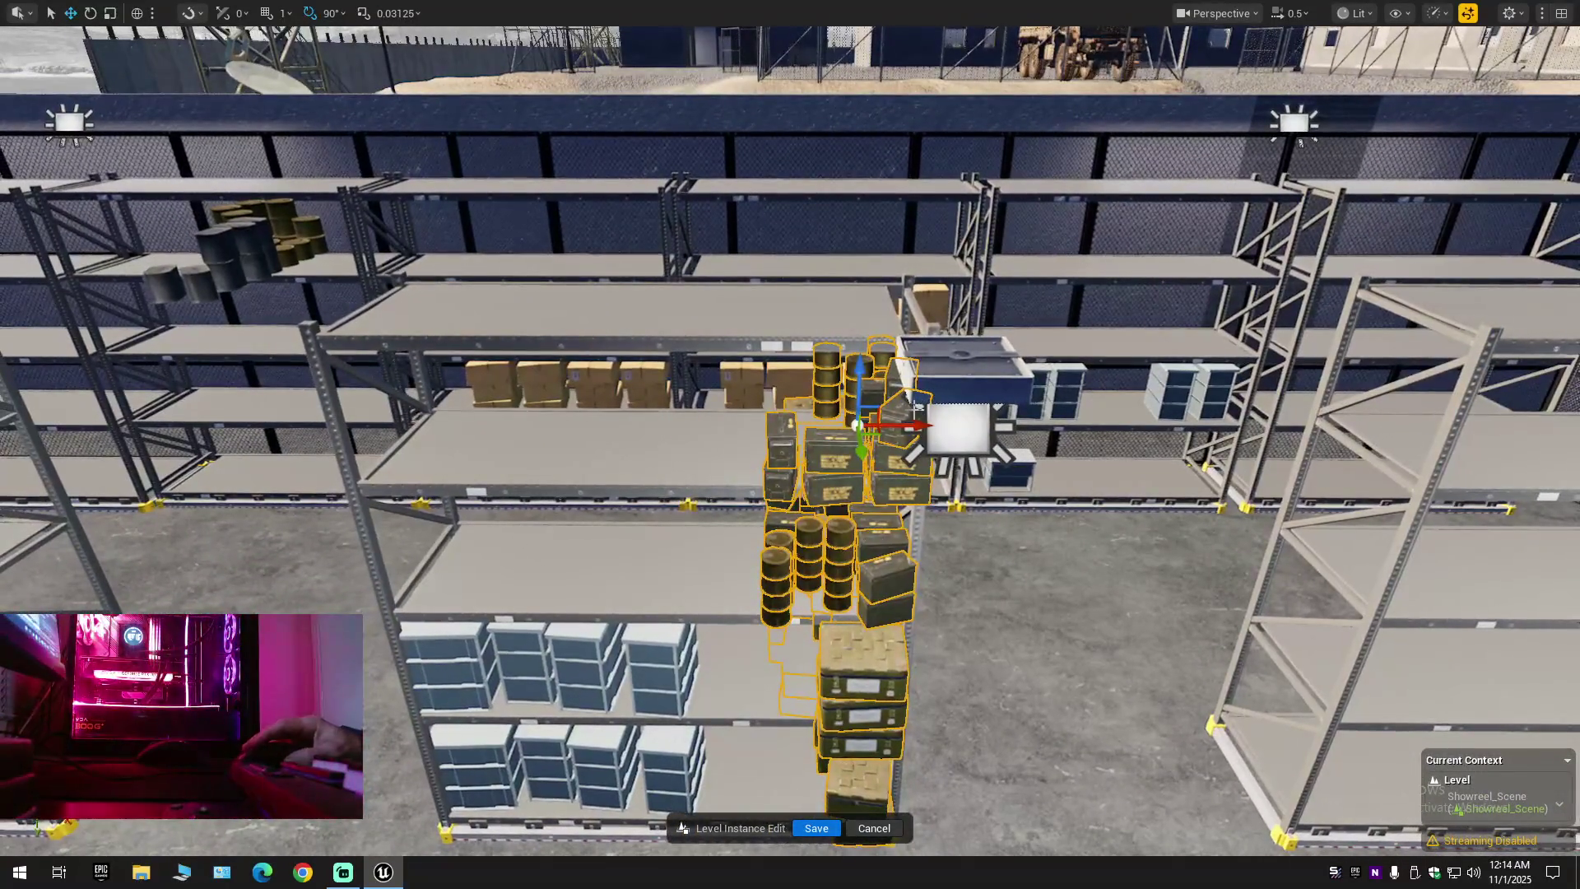
pyautogui.moveTo(908, 427); pyautogui.dragTo(469, 425)
pyautogui.press('w')
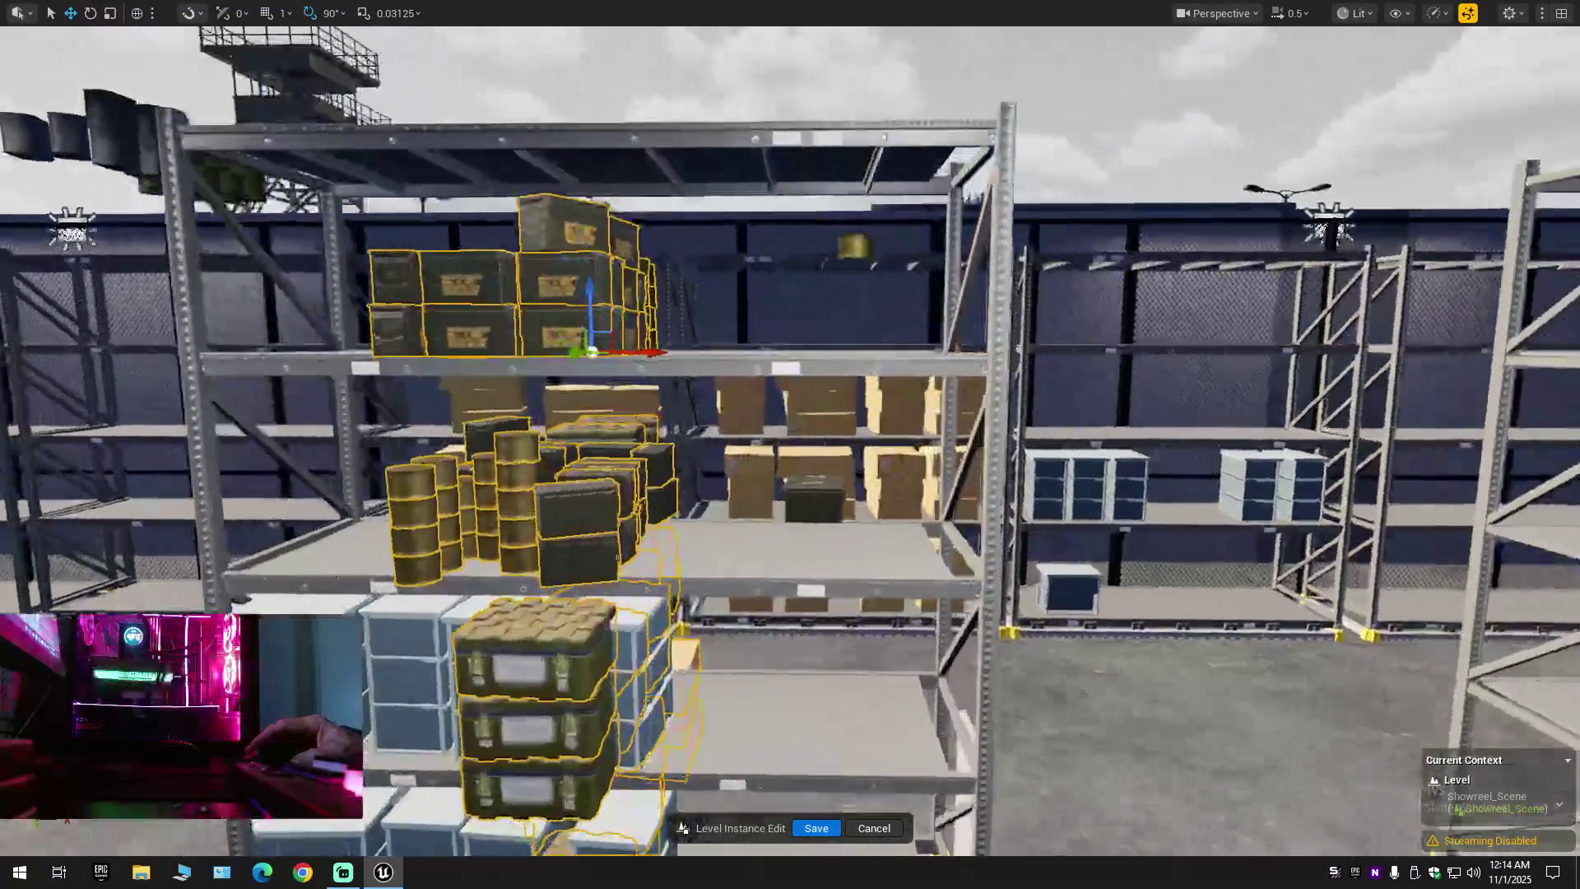
pyautogui.hotkey('ctrl', 'z')
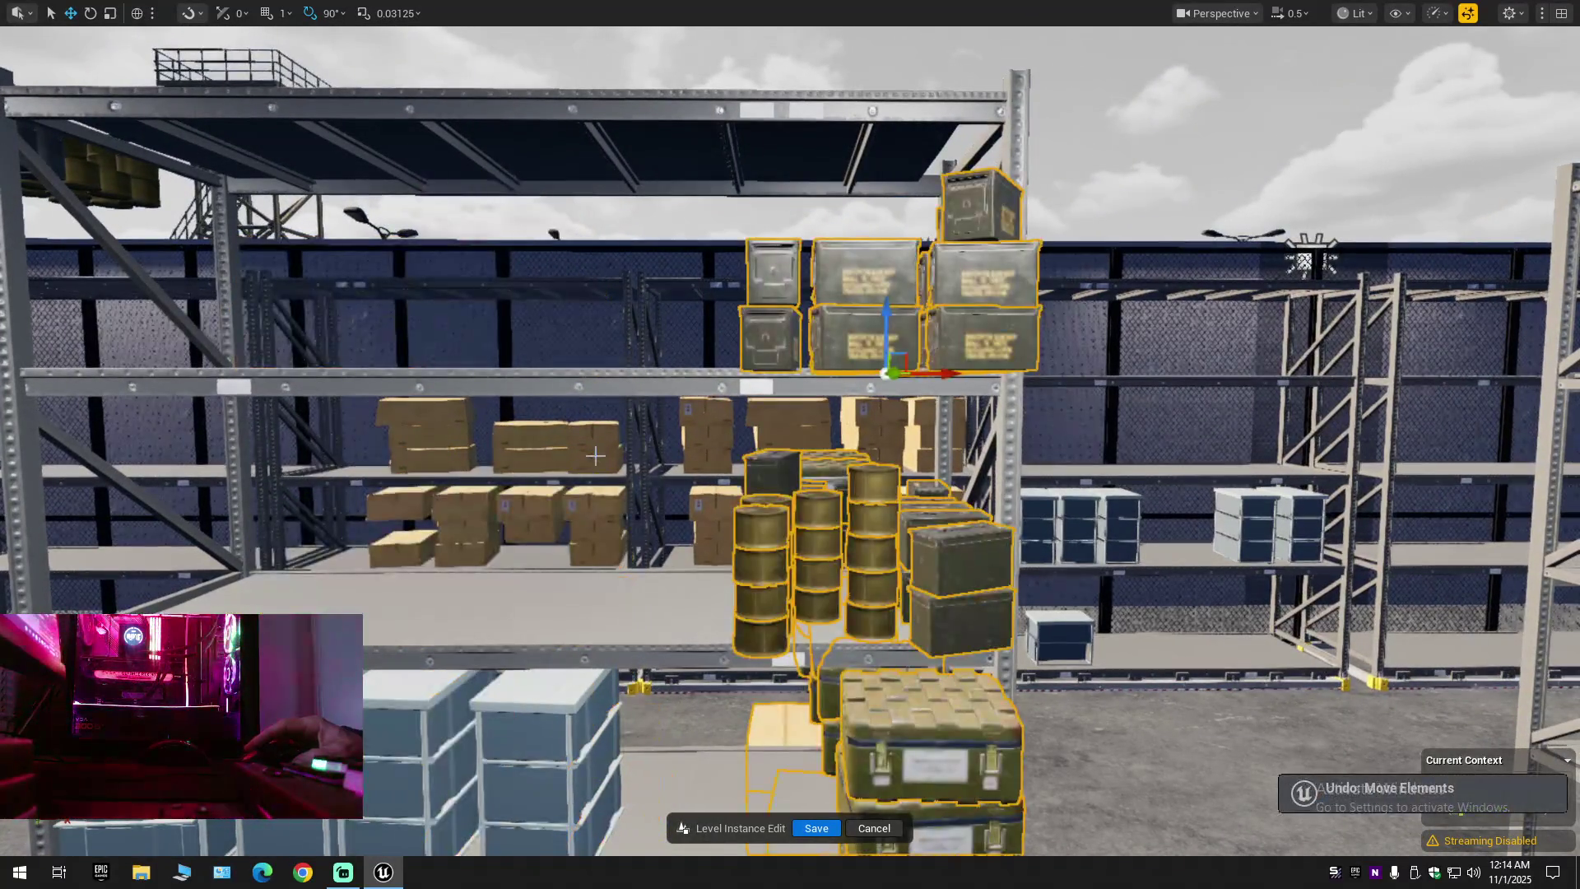
# Set the pivot on the ammo box and pull back to overlook the shelves
pyautogui.press('w')
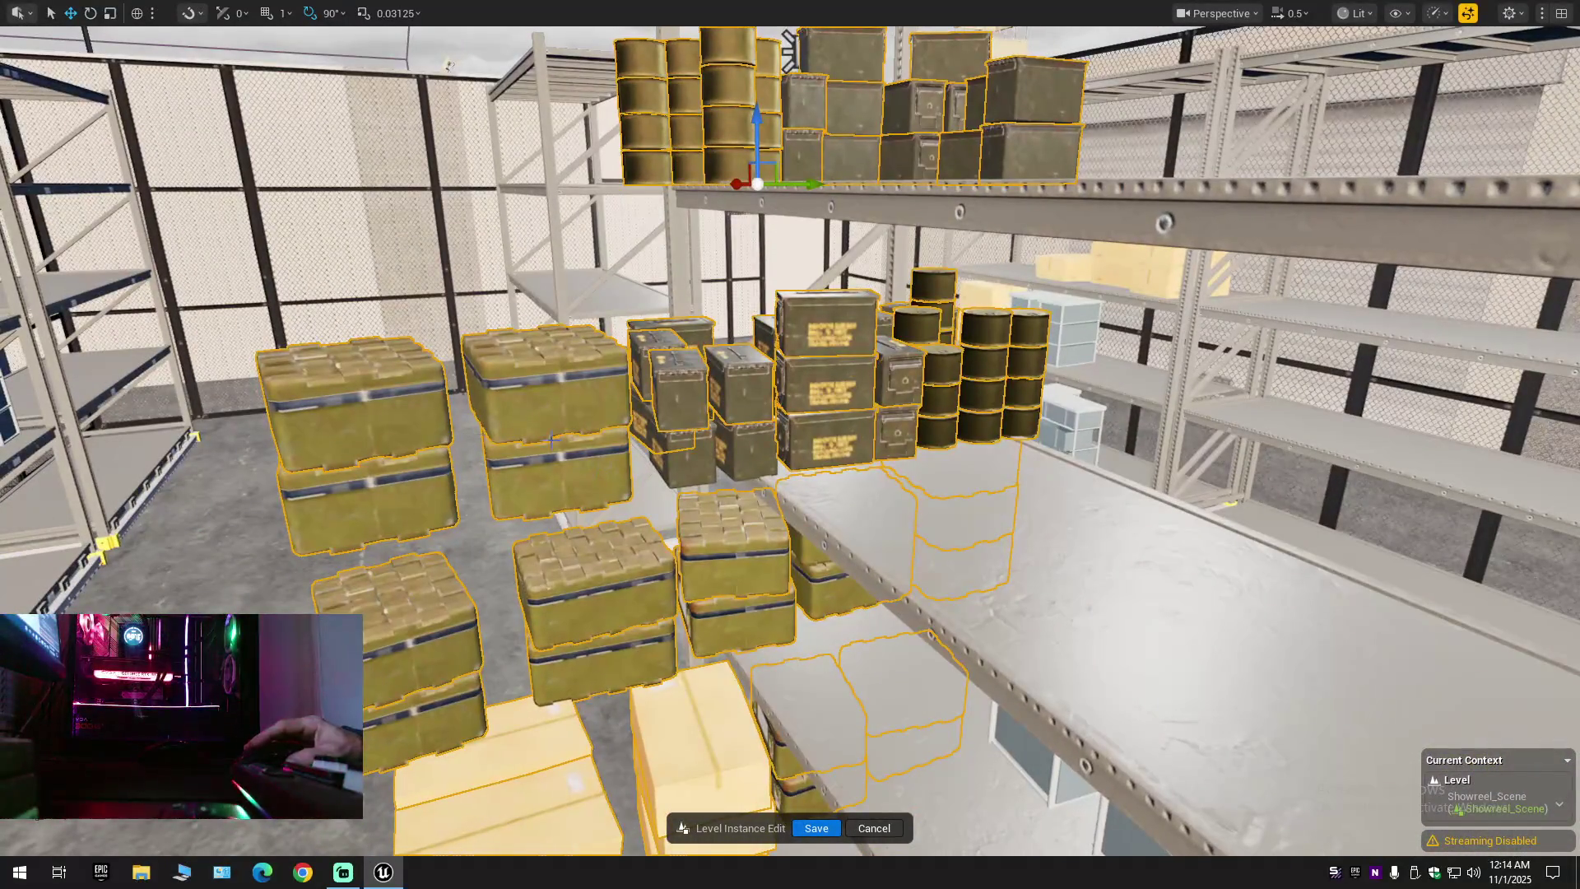
pyautogui.keyDown('alt'); pyautogui.middleClick(687, 462); pyautogui.keyUp('alt')
pyautogui.press('s')
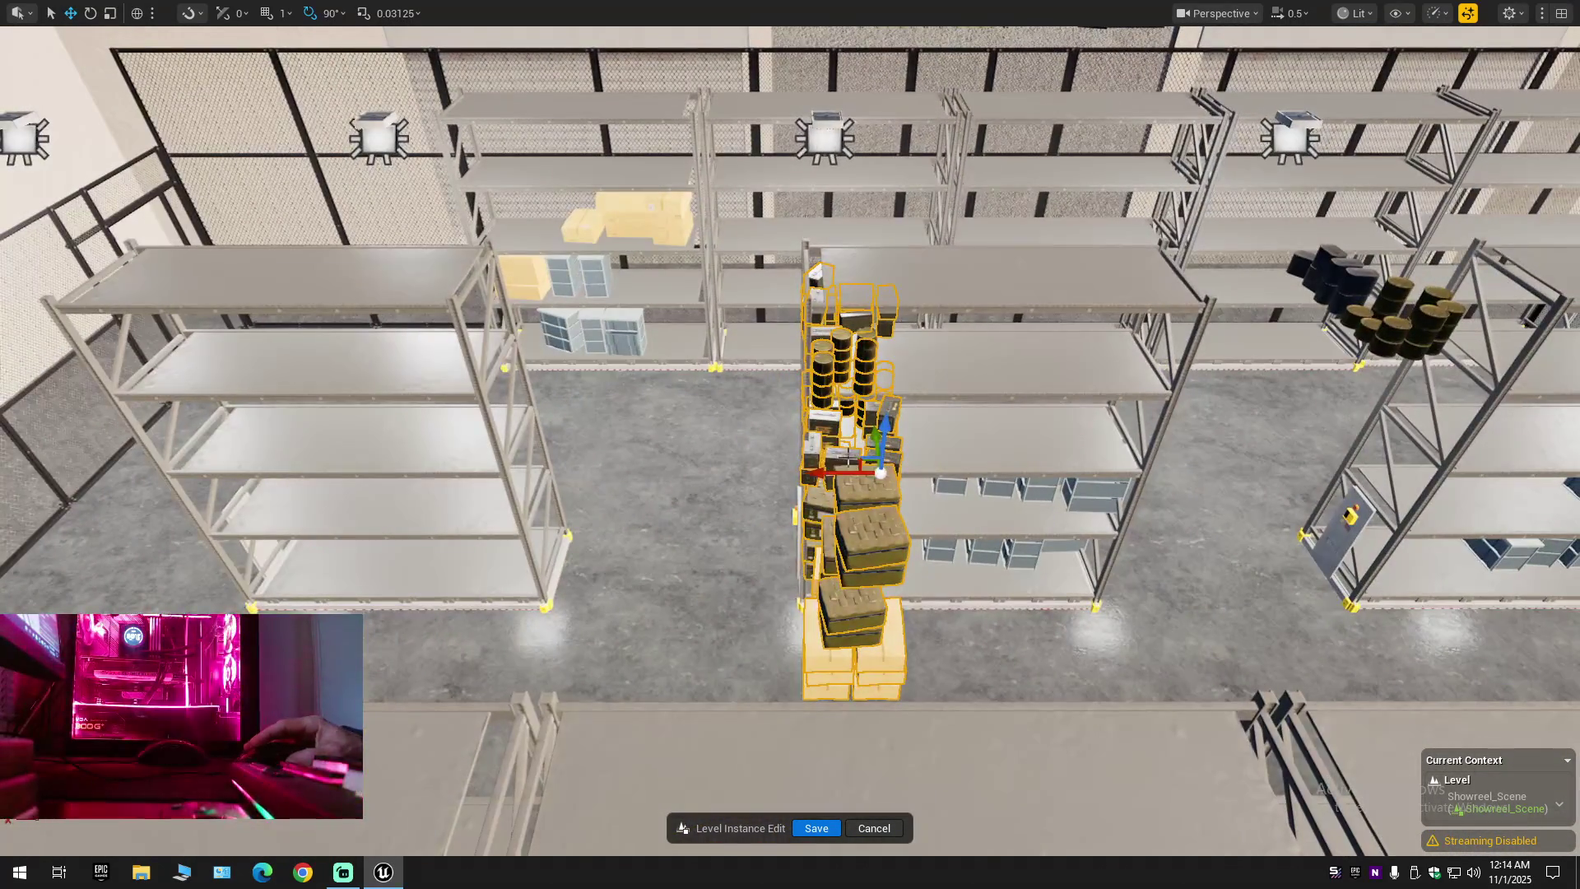
# Try sliding the box, barrel and crate stack left, undoing each attempt
pyautogui.moveTo(832, 473); pyautogui.dragTo(672, 465)
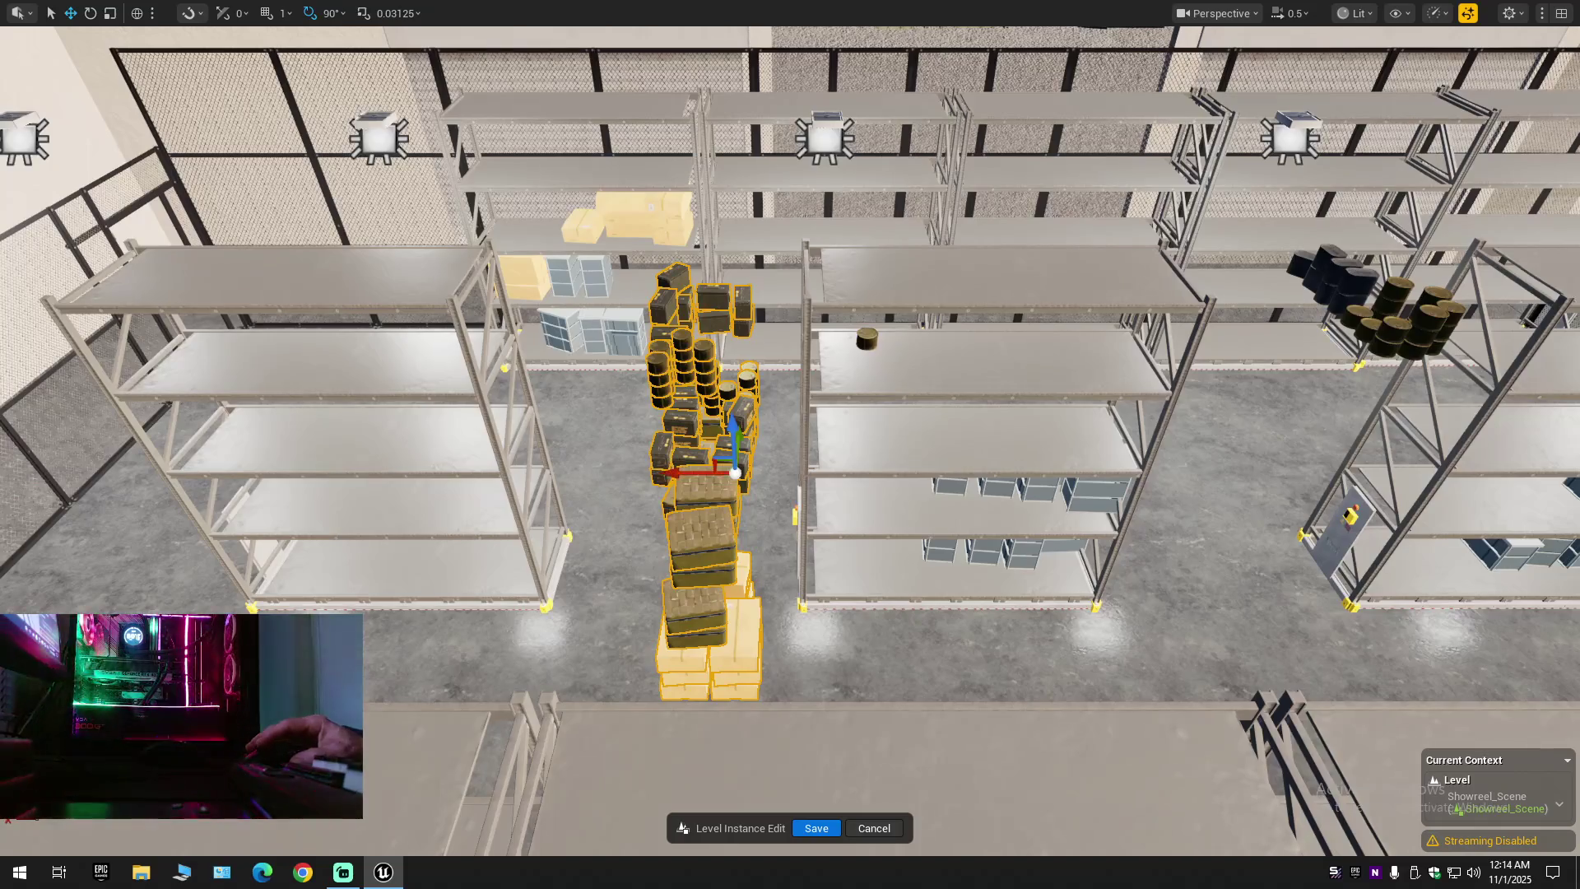
pyautogui.scroll(-3, 821, 475)
pyautogui.scroll(3, 820, 476)
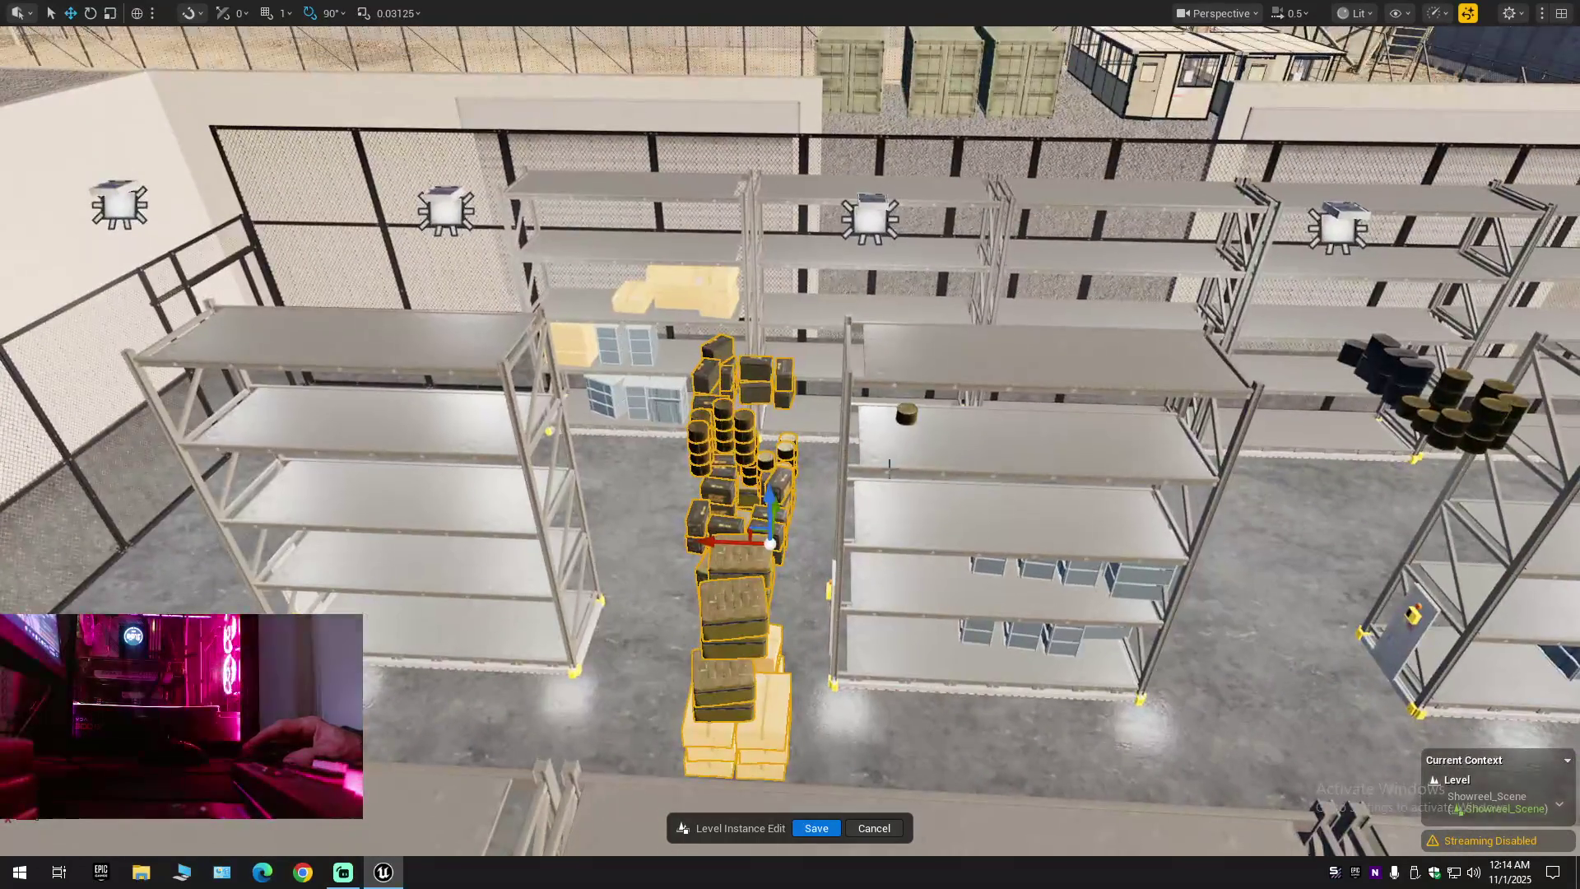
pyautogui.hotkey('ctrl', 'z')
pyautogui.moveTo(794, 427); pyautogui.dragTo(795, 427)
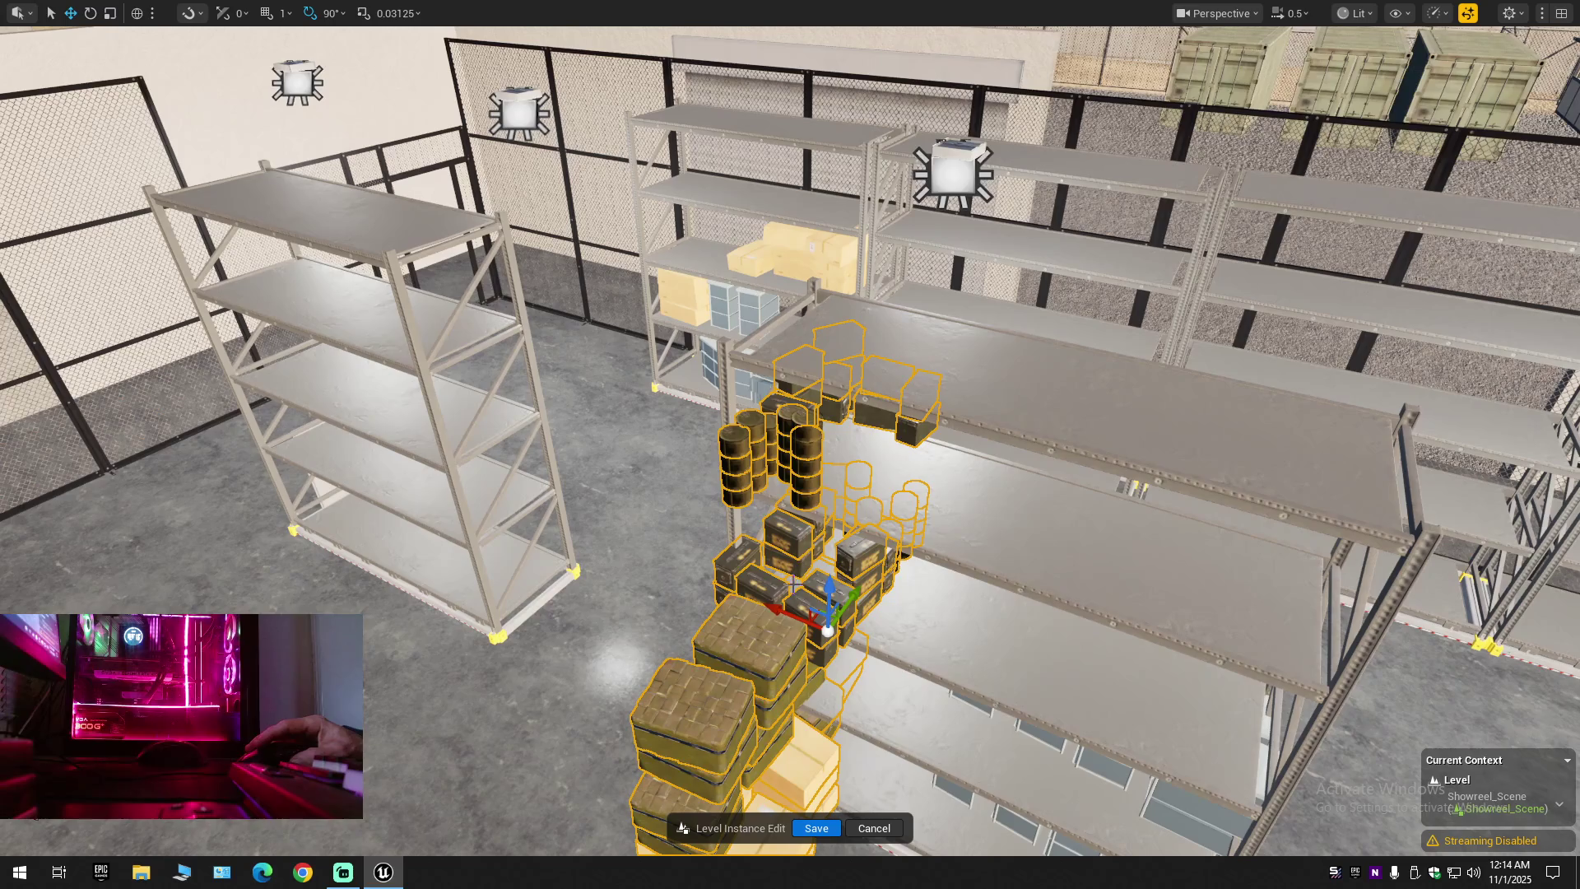
pyautogui.moveTo(786, 610); pyautogui.dragTo(679, 549)
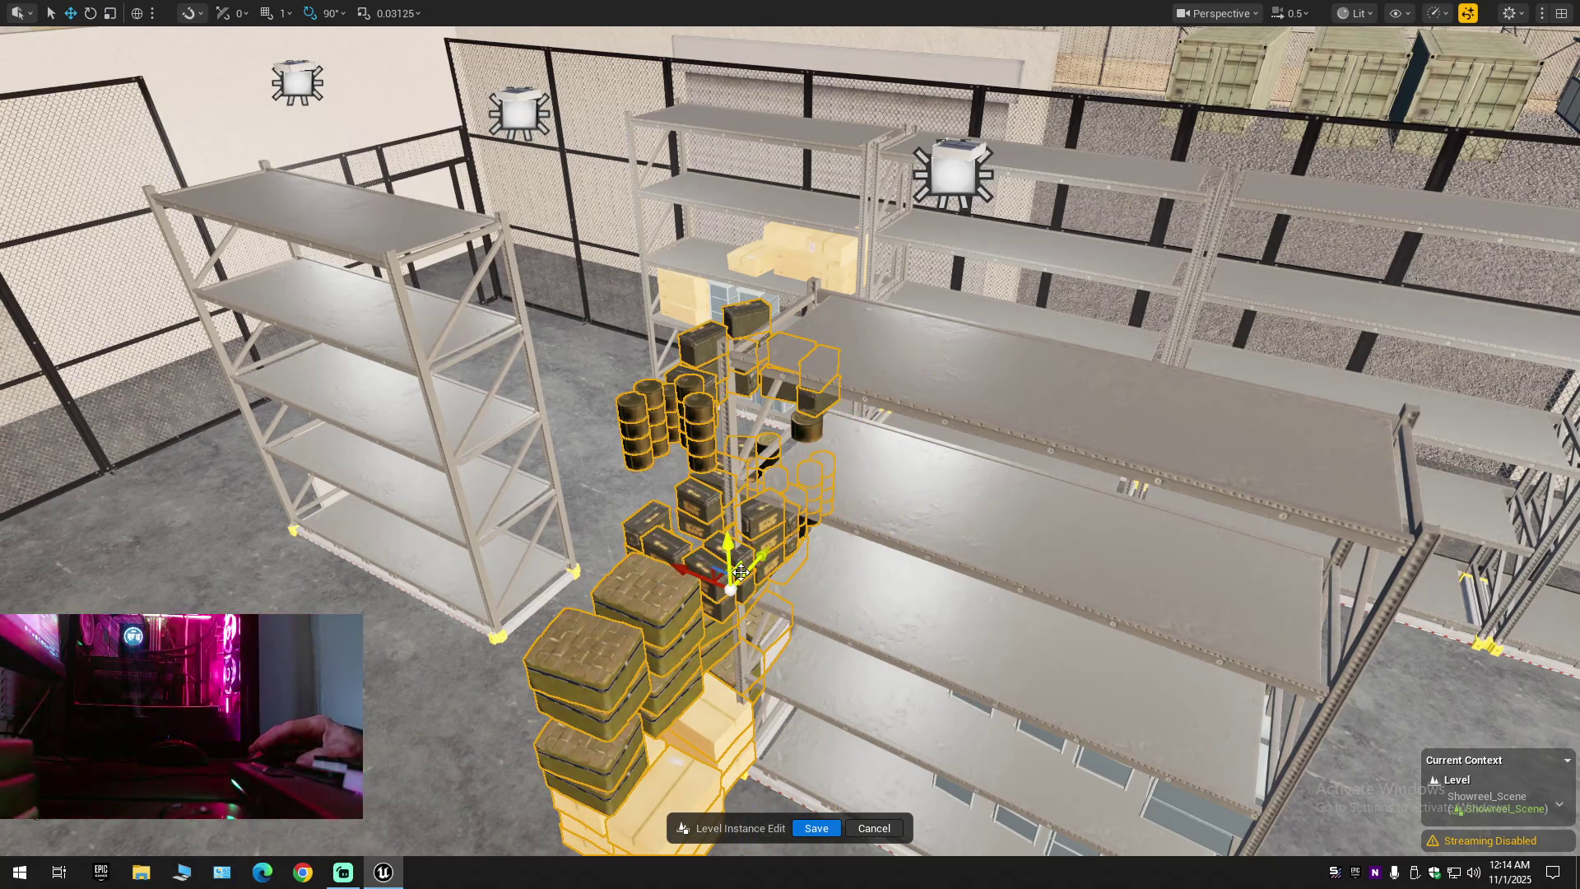
pyautogui.hotkey('ctrl', 'z')
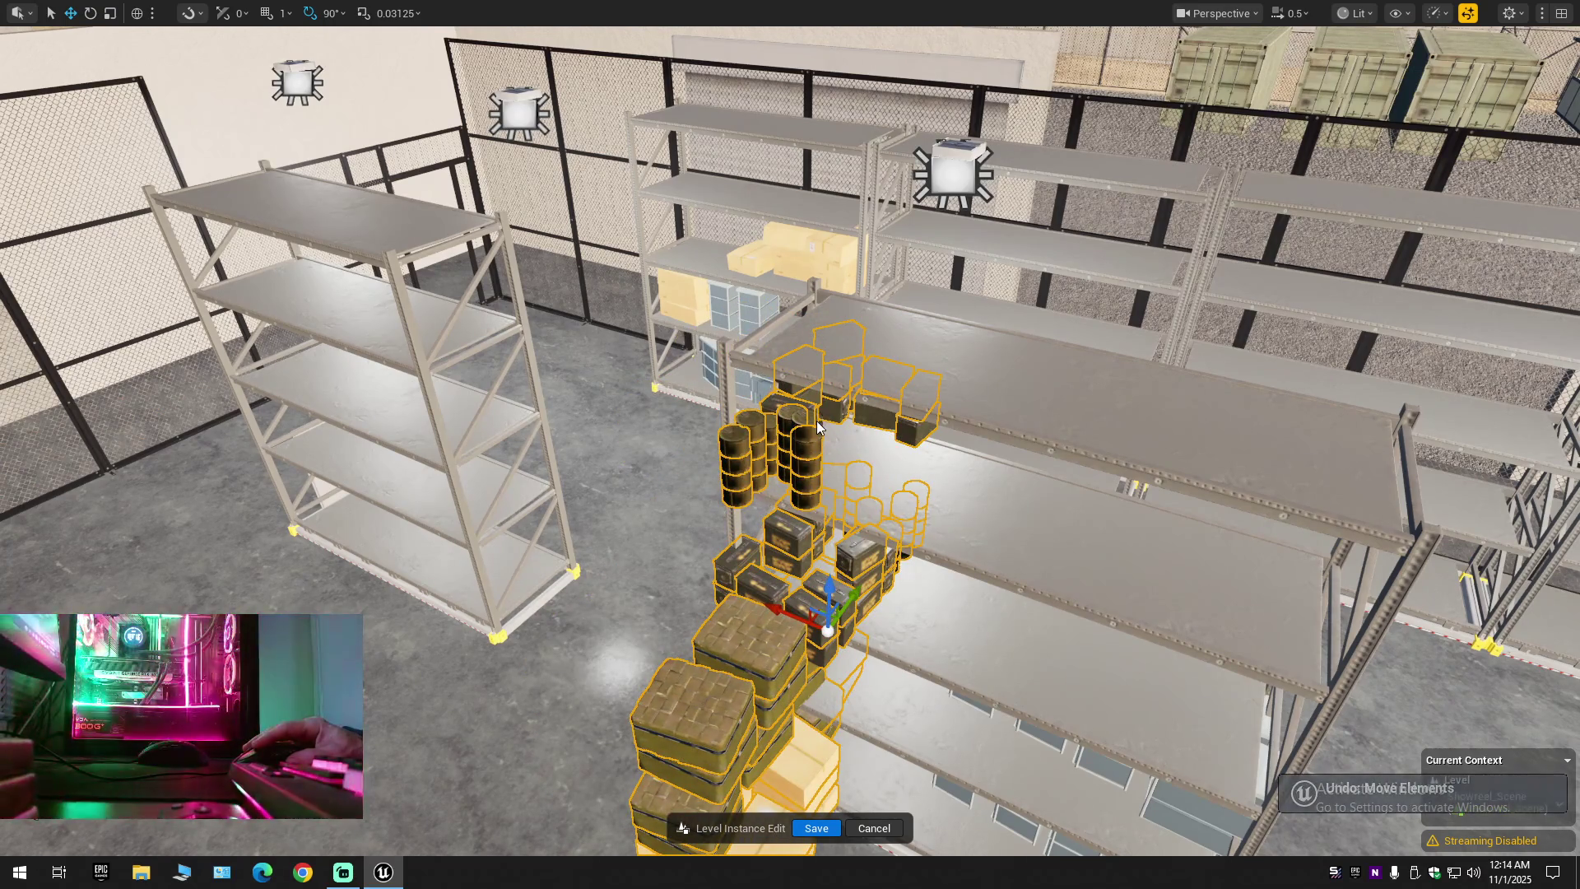
# Place the stack on the left shelving unit and rotate it 90°
pyautogui.moveTo(817, 427); pyautogui.dragTo(333, 333)
pyautogui.press('f')
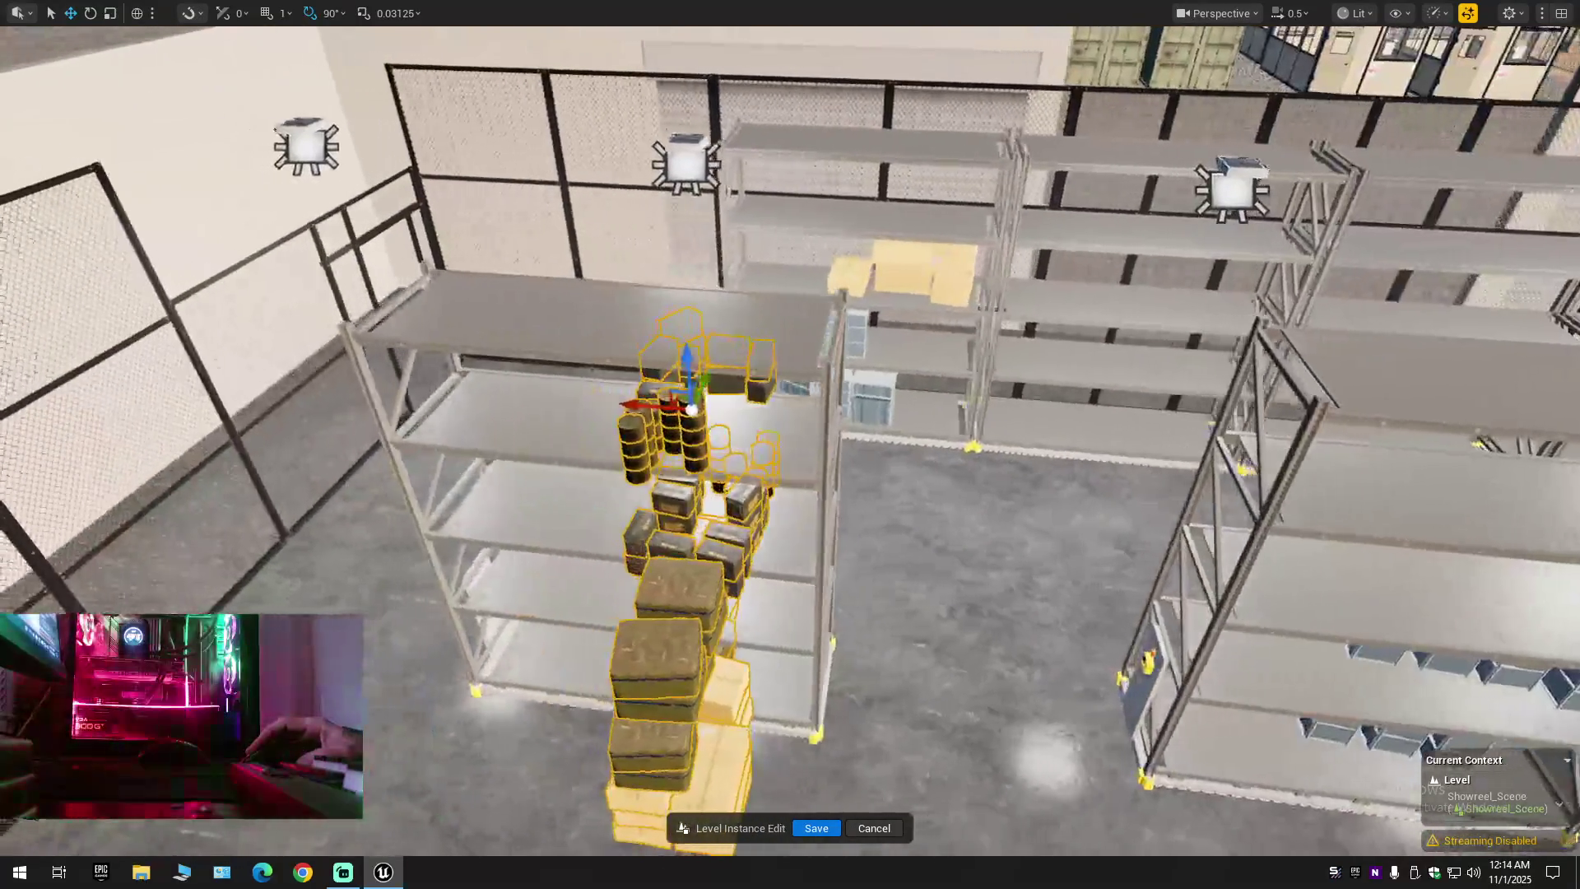
pyautogui.moveTo(562, 352); pyautogui.dragTo(562, 352)
pyautogui.press('e')
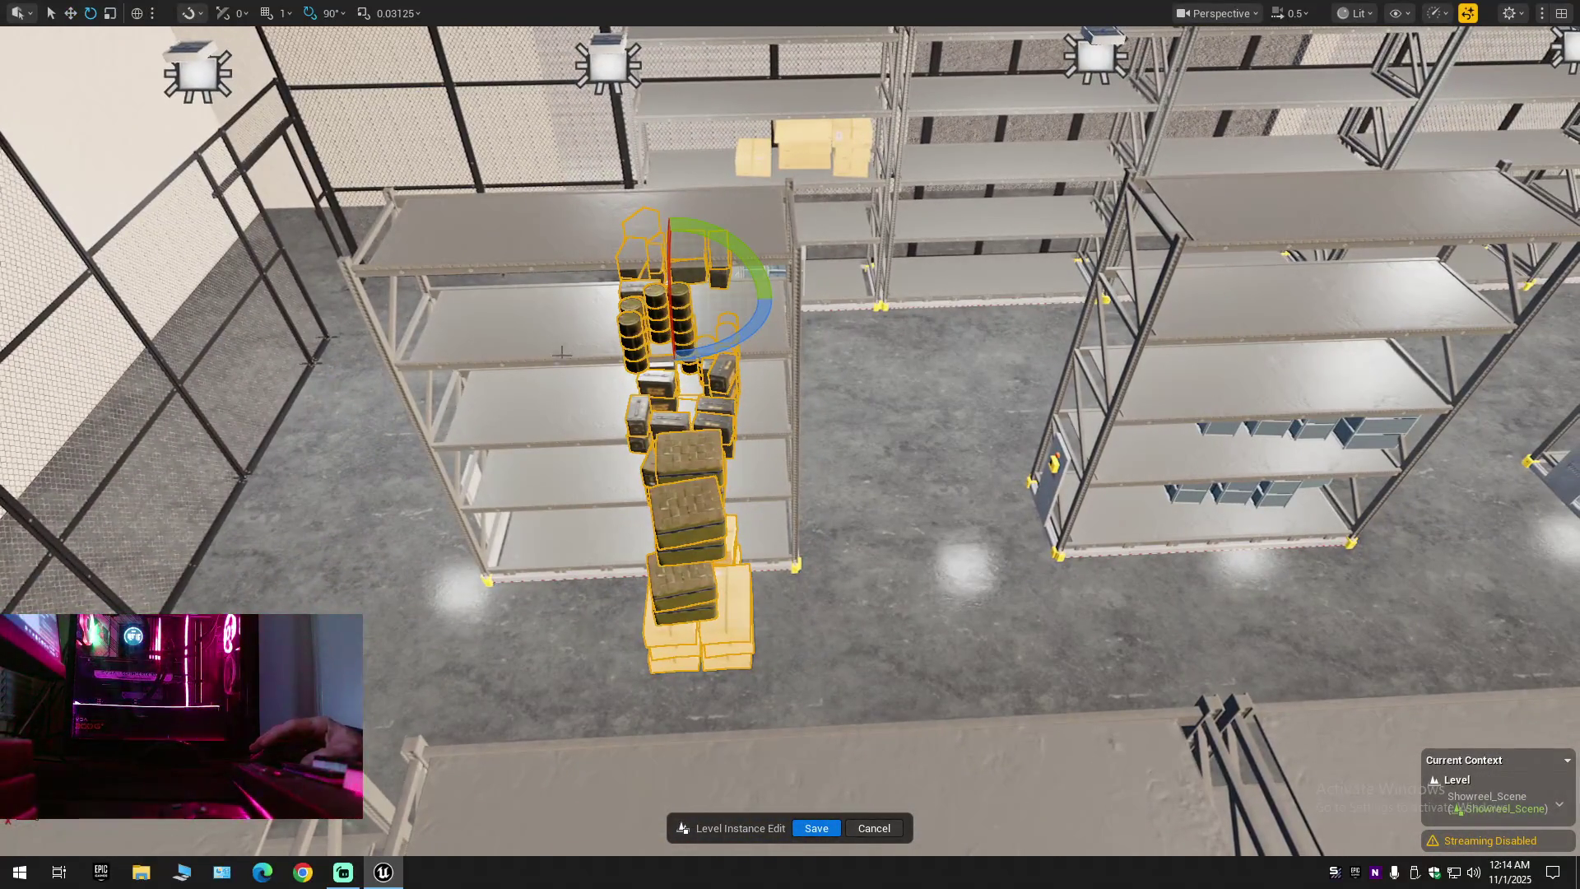
pyautogui.moveTo(720, 350)
pyautogui.mouseDown()
pyautogui.moveTo(683, 366)
pyautogui.moveTo(741, 353)
pyautogui.mouseUp()
pyautogui.press('w')
pyautogui.moveTo(790, 445); pyautogui.dragTo(625, 444)
pyautogui.scroll(-5, 811, 449)
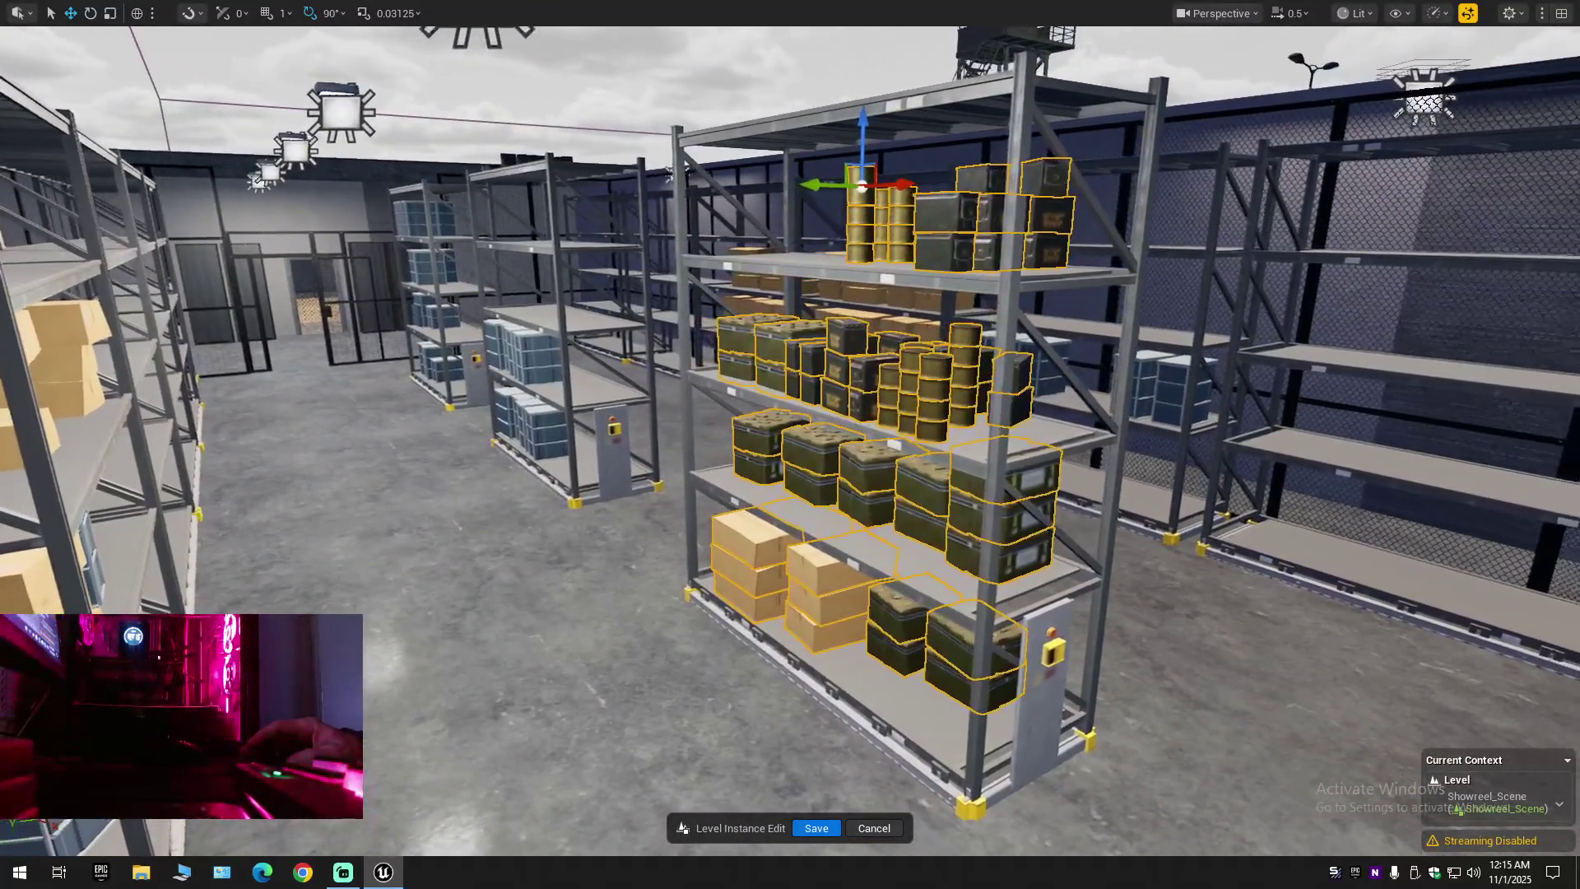
# Fly around the ammo crate rack to inspect it from several sides
pyautogui.press('w')
pyautogui.press('d')
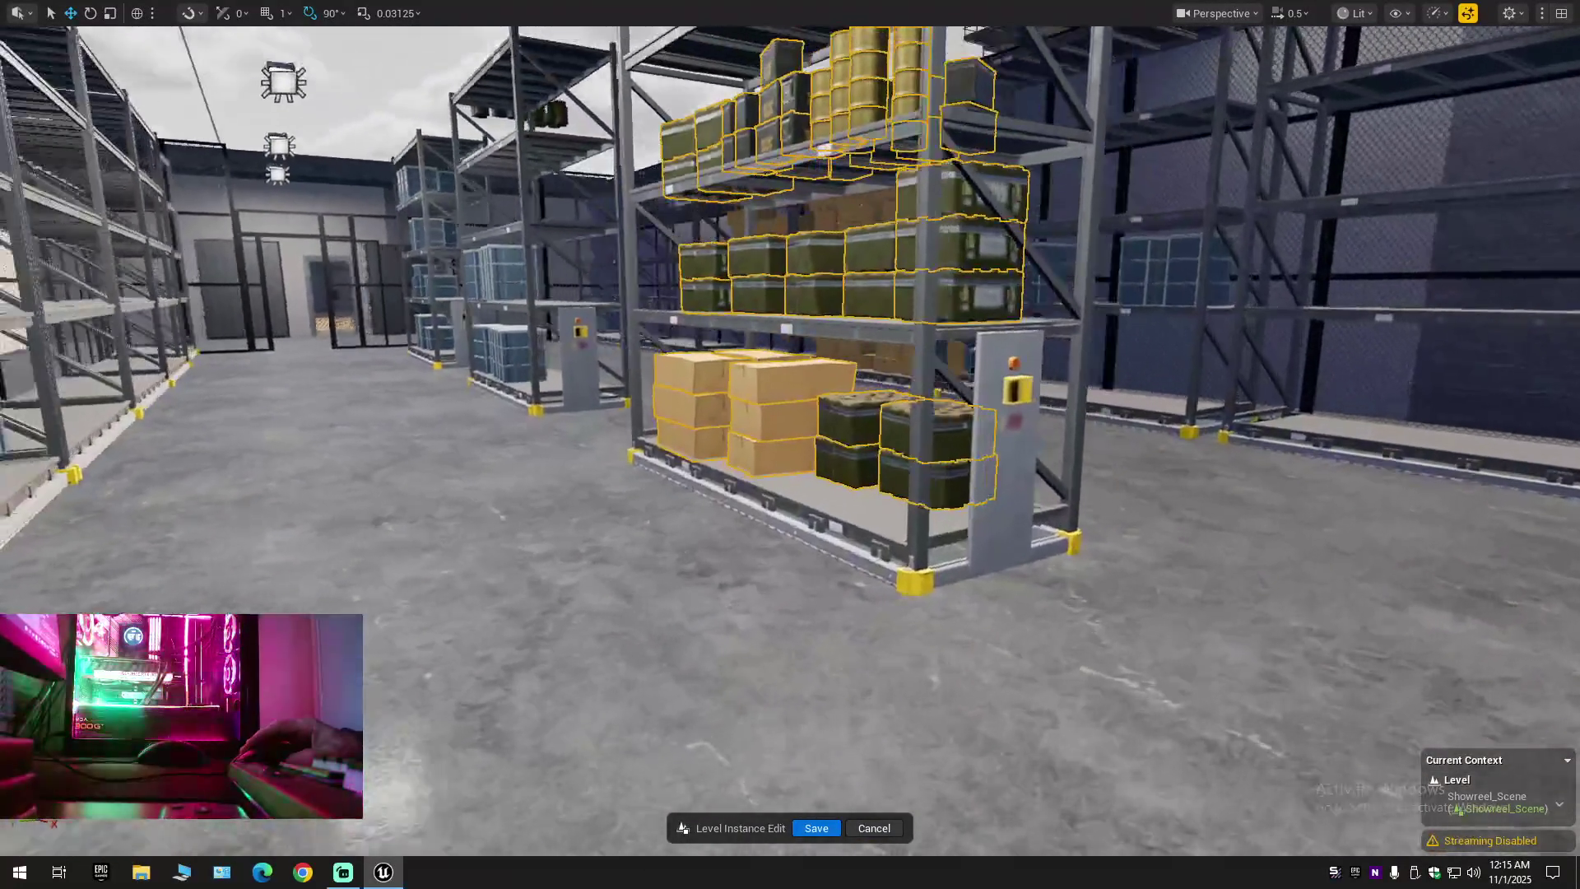
pyautogui.press('a')
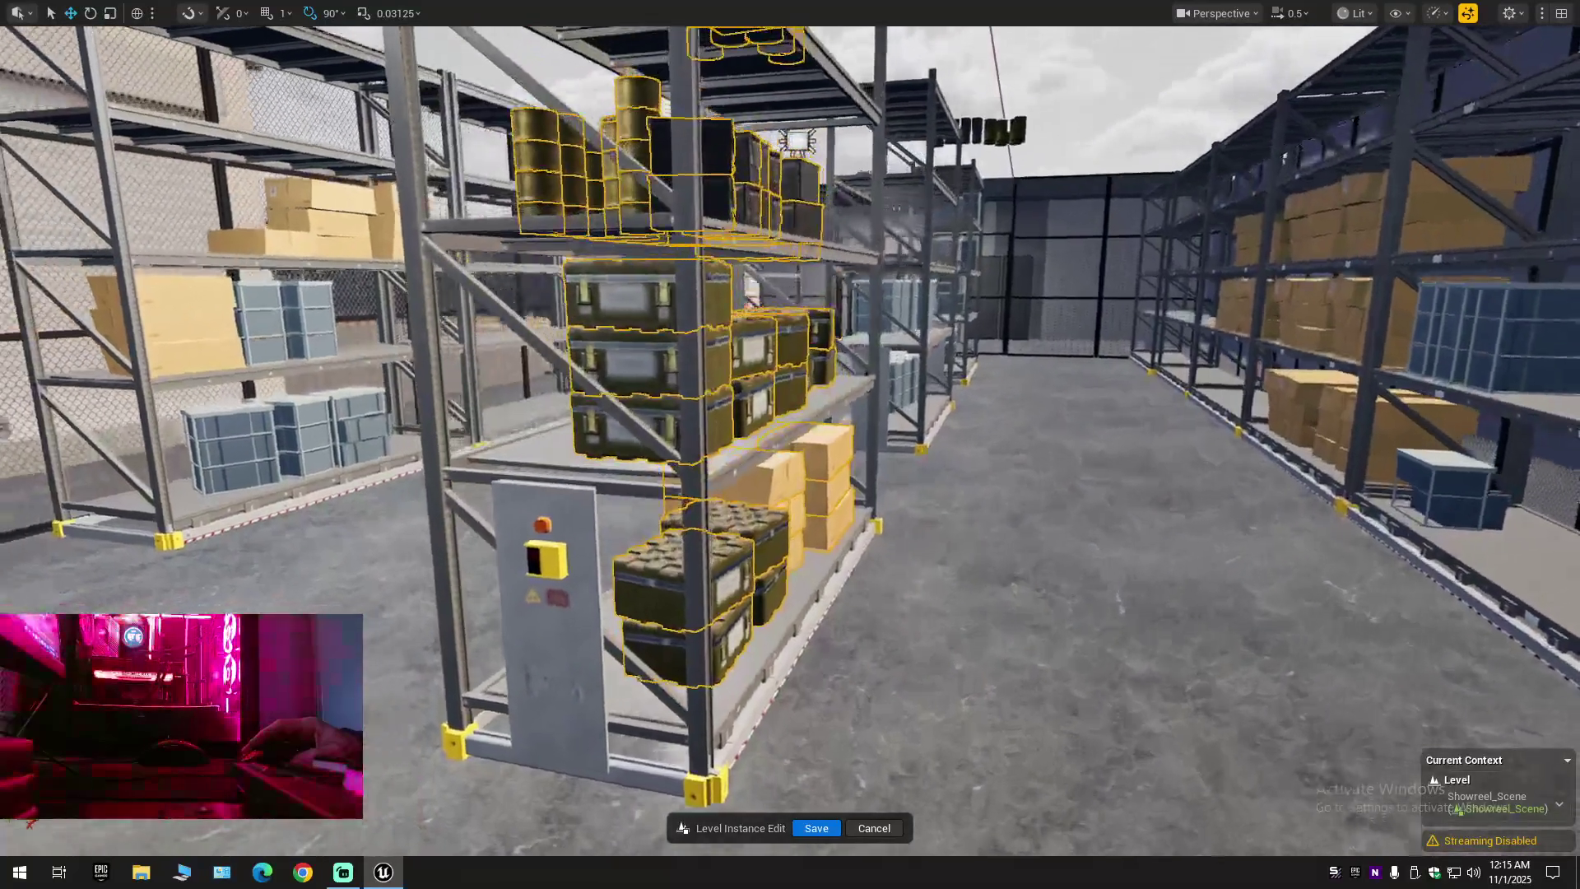
pyautogui.press('s')
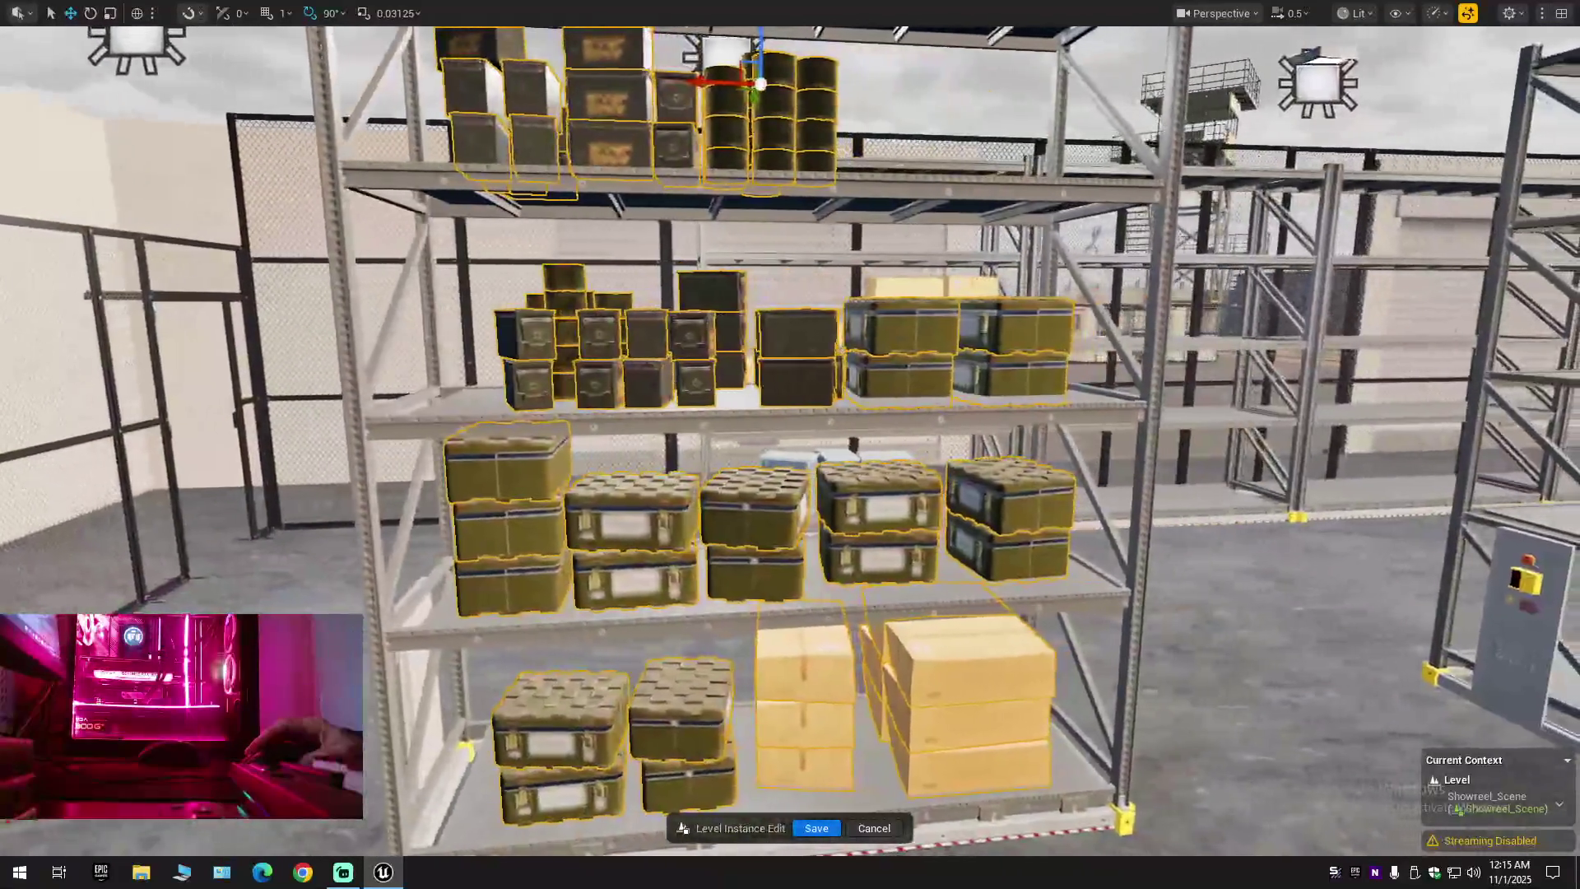
pyautogui.press('e')
pyautogui.press('s')
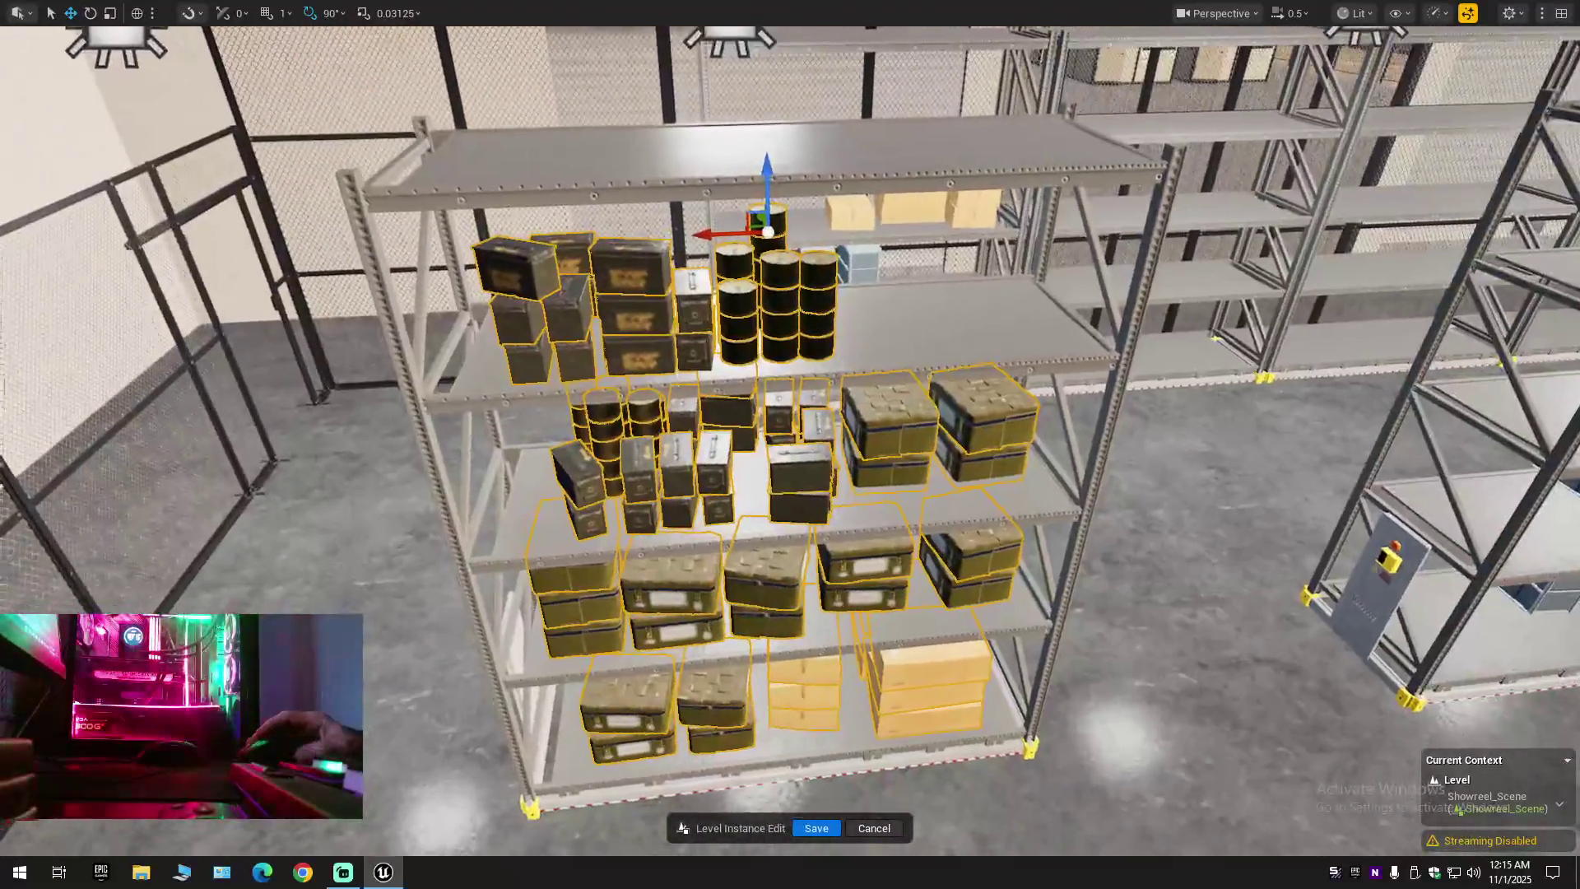
pyautogui.press('d')
pyautogui.press('w')
pyautogui.press('a')
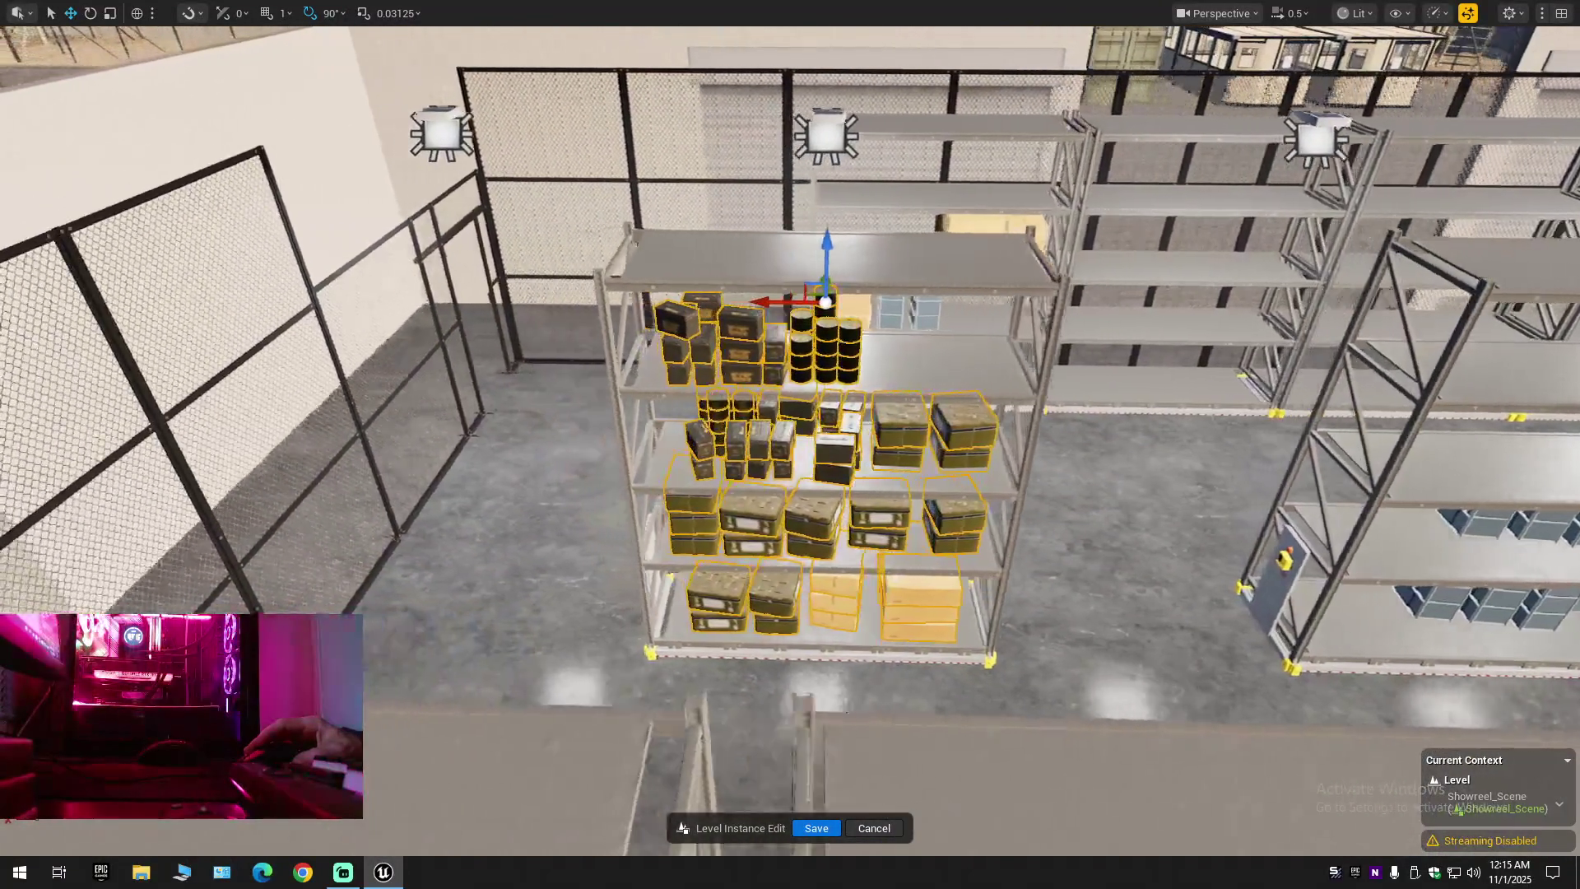
pyautogui.press('w')
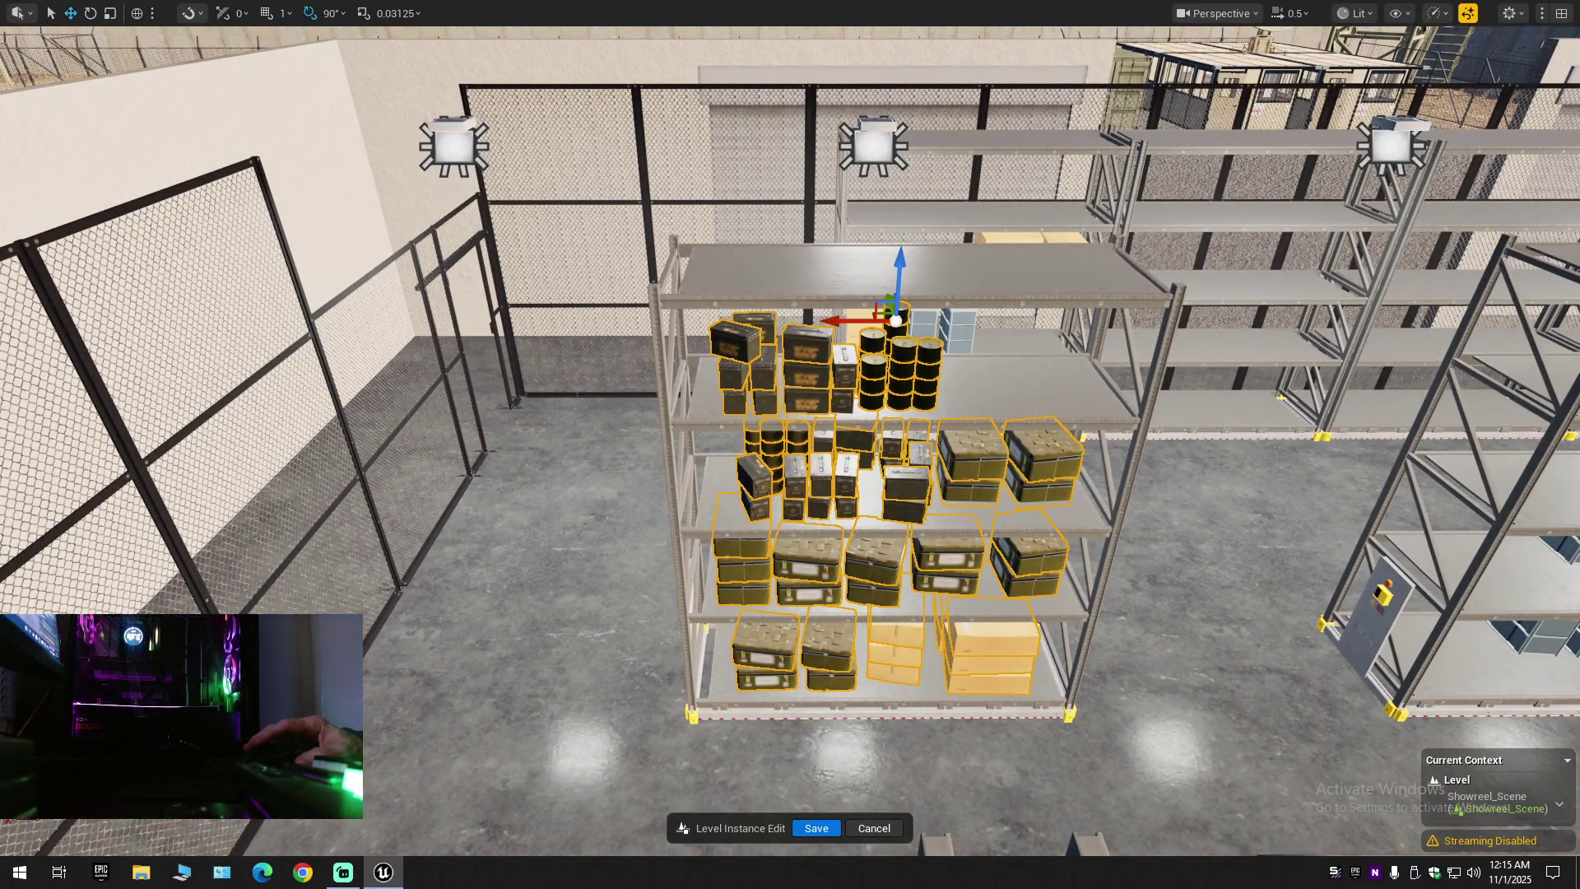
# Rise to a high warehouse overview and exit immersive viewport mode with F11
pyautogui.press('s')
pyautogui.press('e')
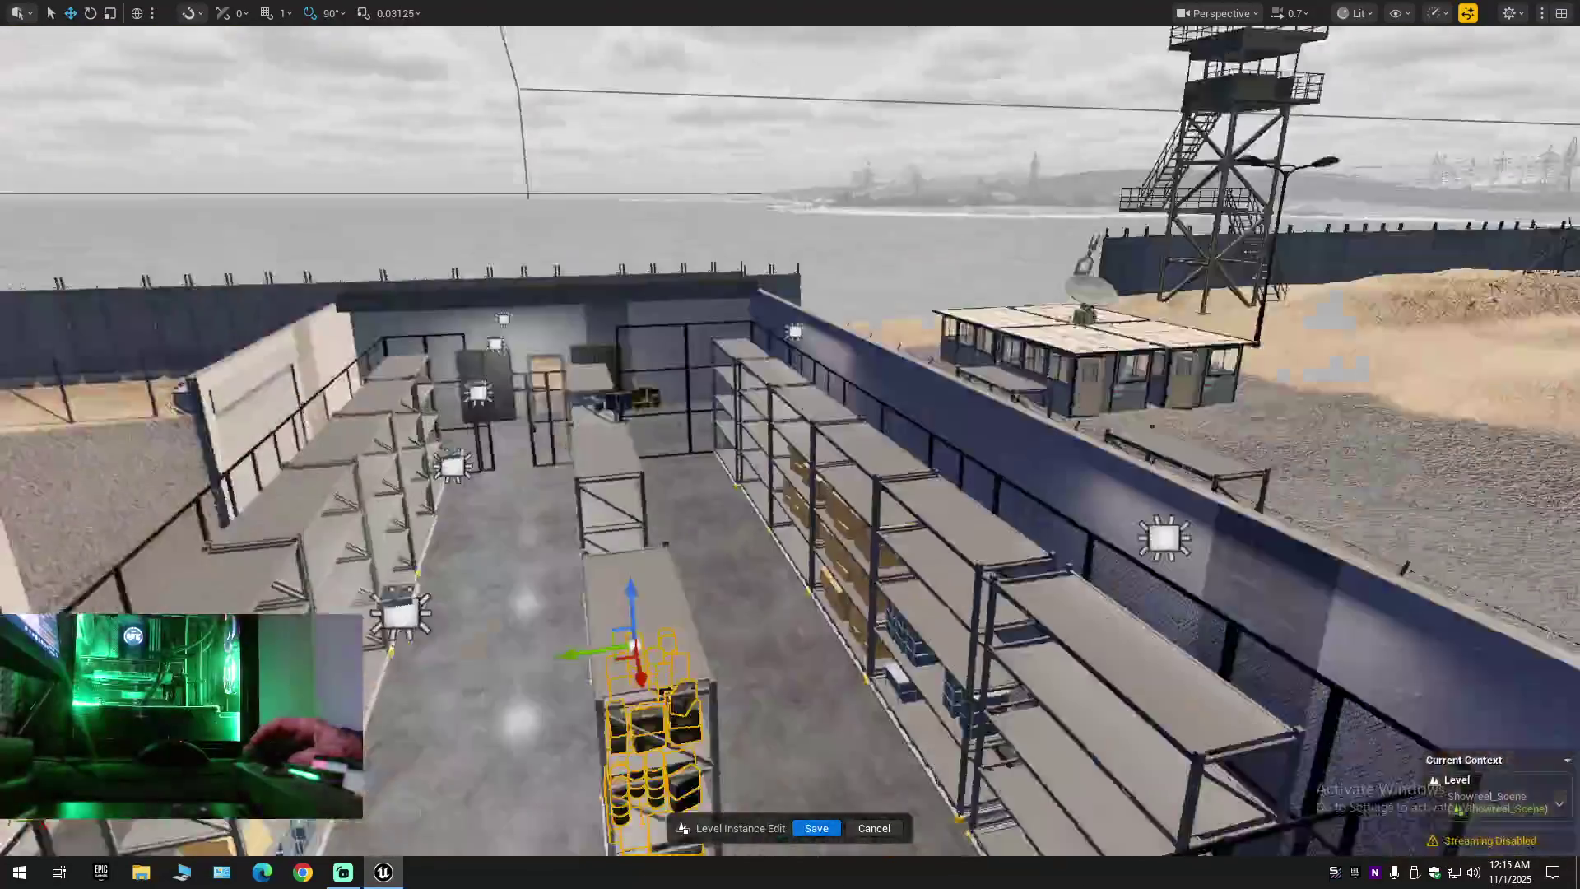
pyautogui.press('s')
pyautogui.press('d')
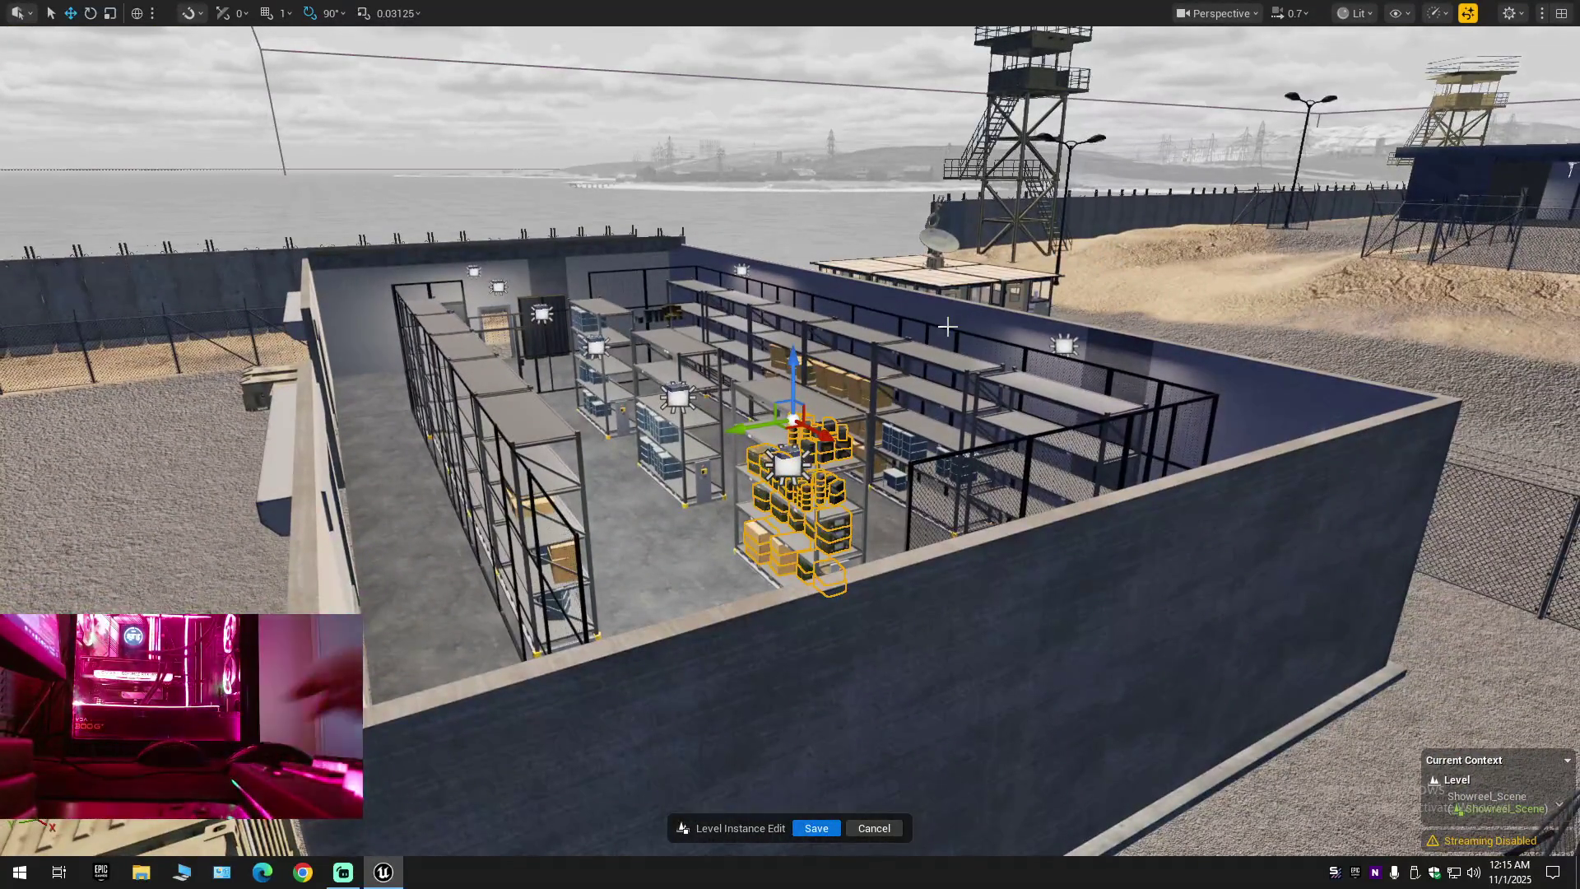
pyautogui.press('F11')
# Collapse the Outliner to the world root and re-expand its folders
pyautogui.click(1561, 124)
pyautogui.click(1398, 211)
pyautogui.click(1284, 168)
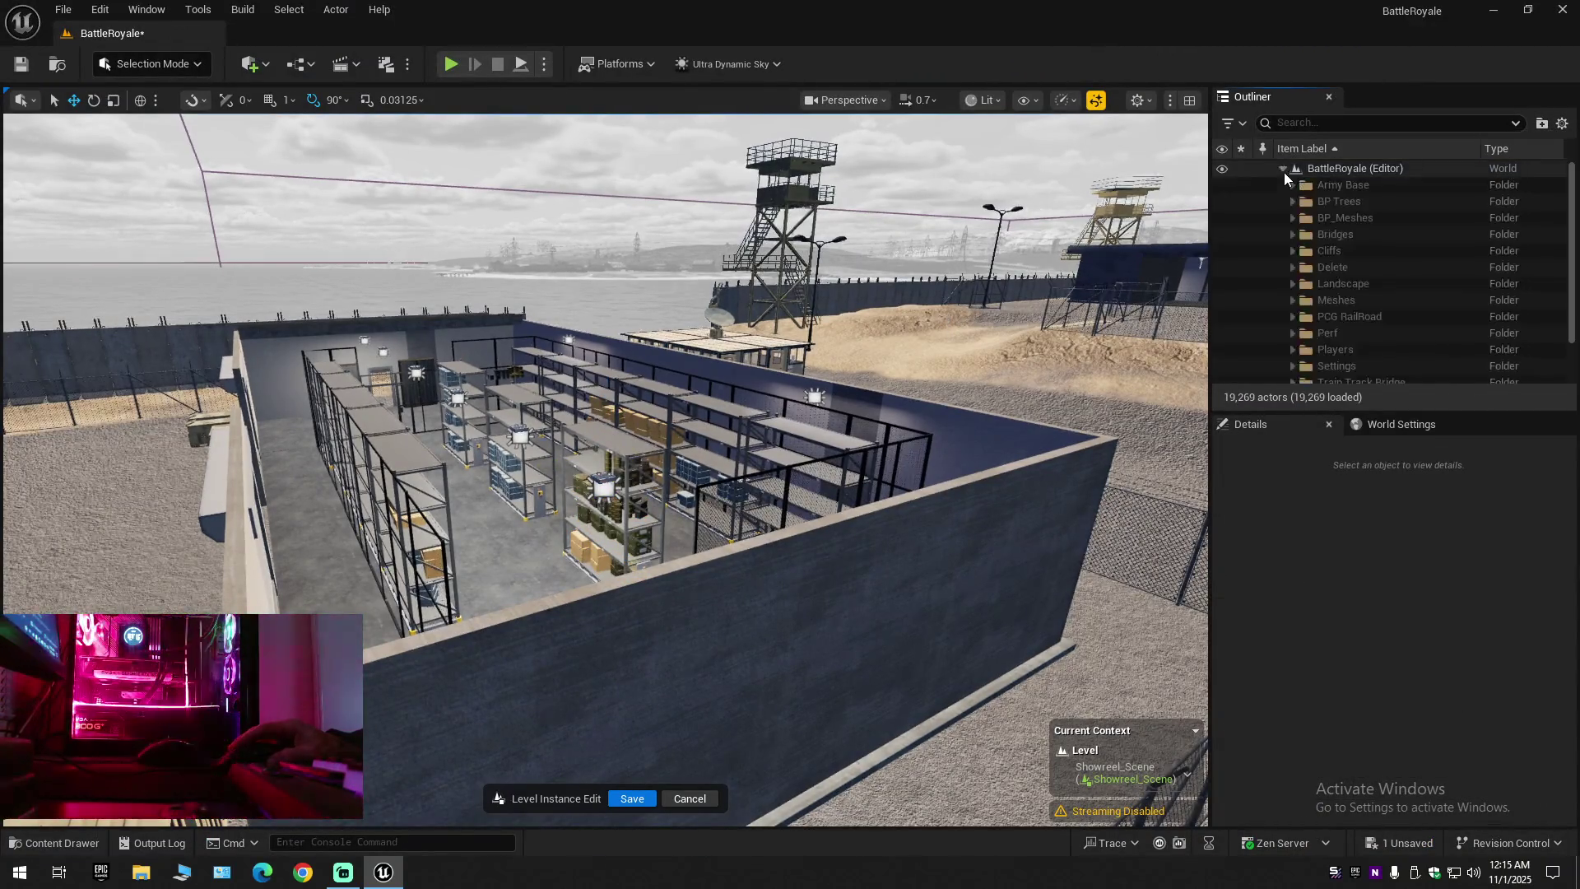
# Save the map, the current level and all changes, then fly into the blue-bin aisle
pyautogui.click(16, 66)
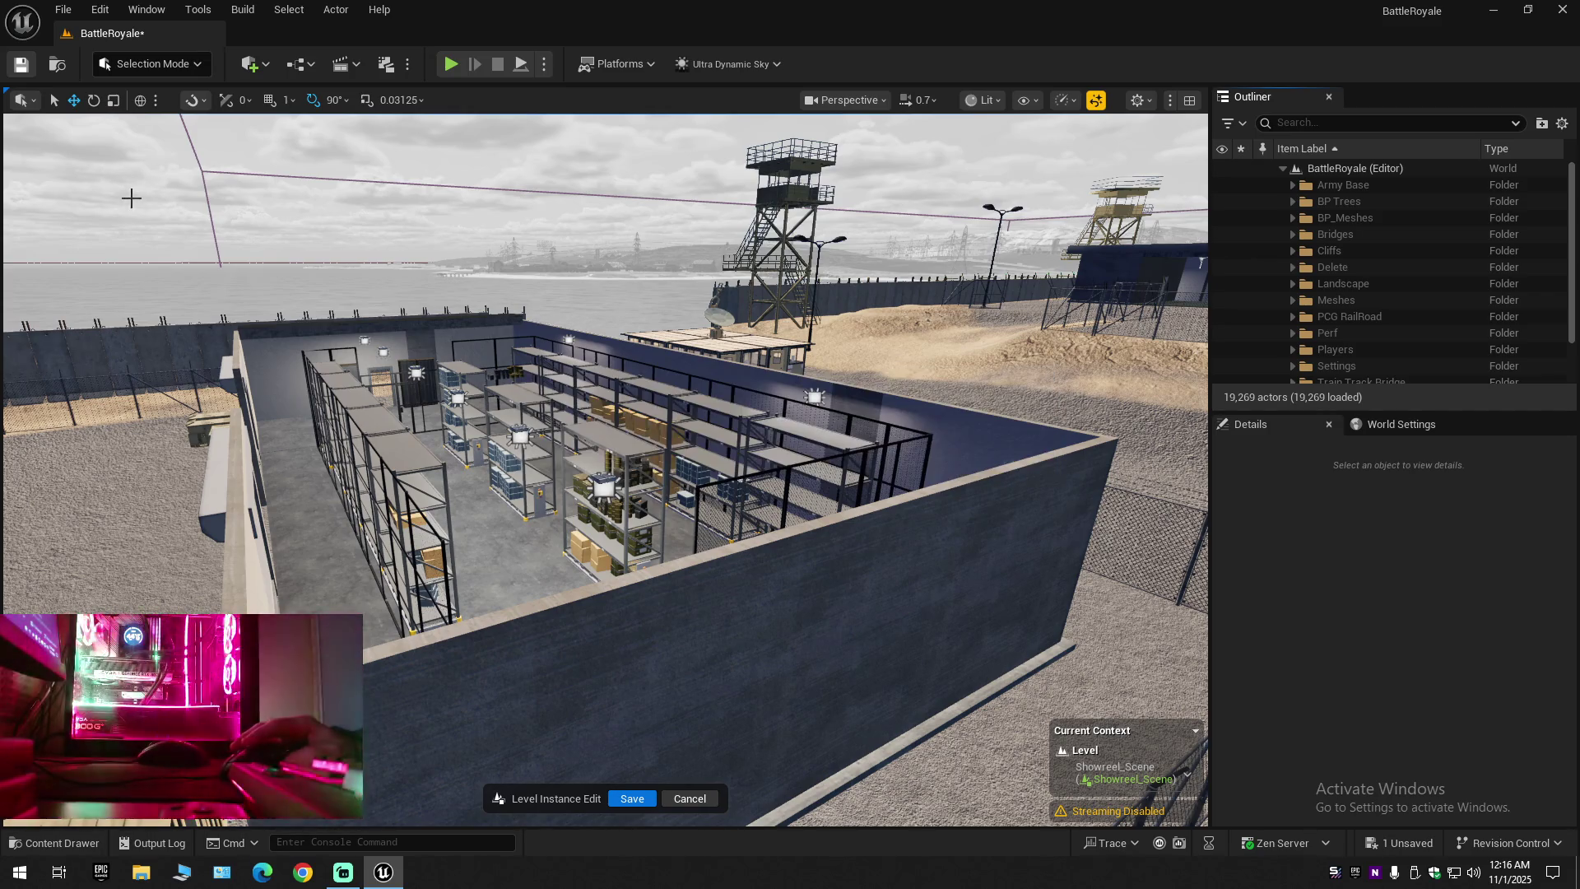
pyautogui.click(63, 9)
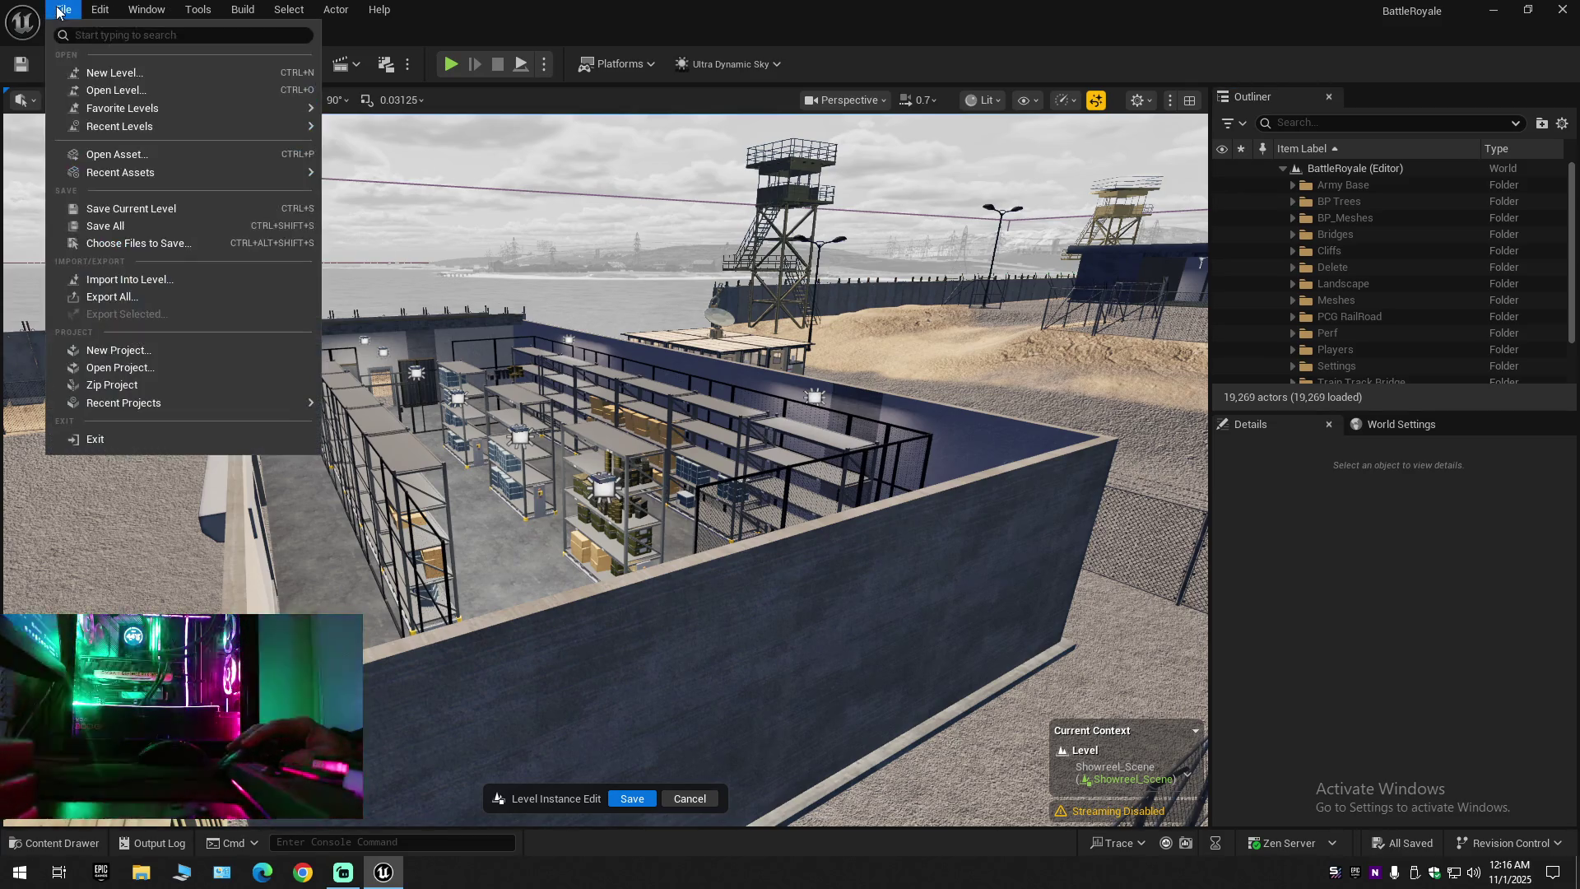
pyautogui.click(105, 210)
pyautogui.click(64, 9)
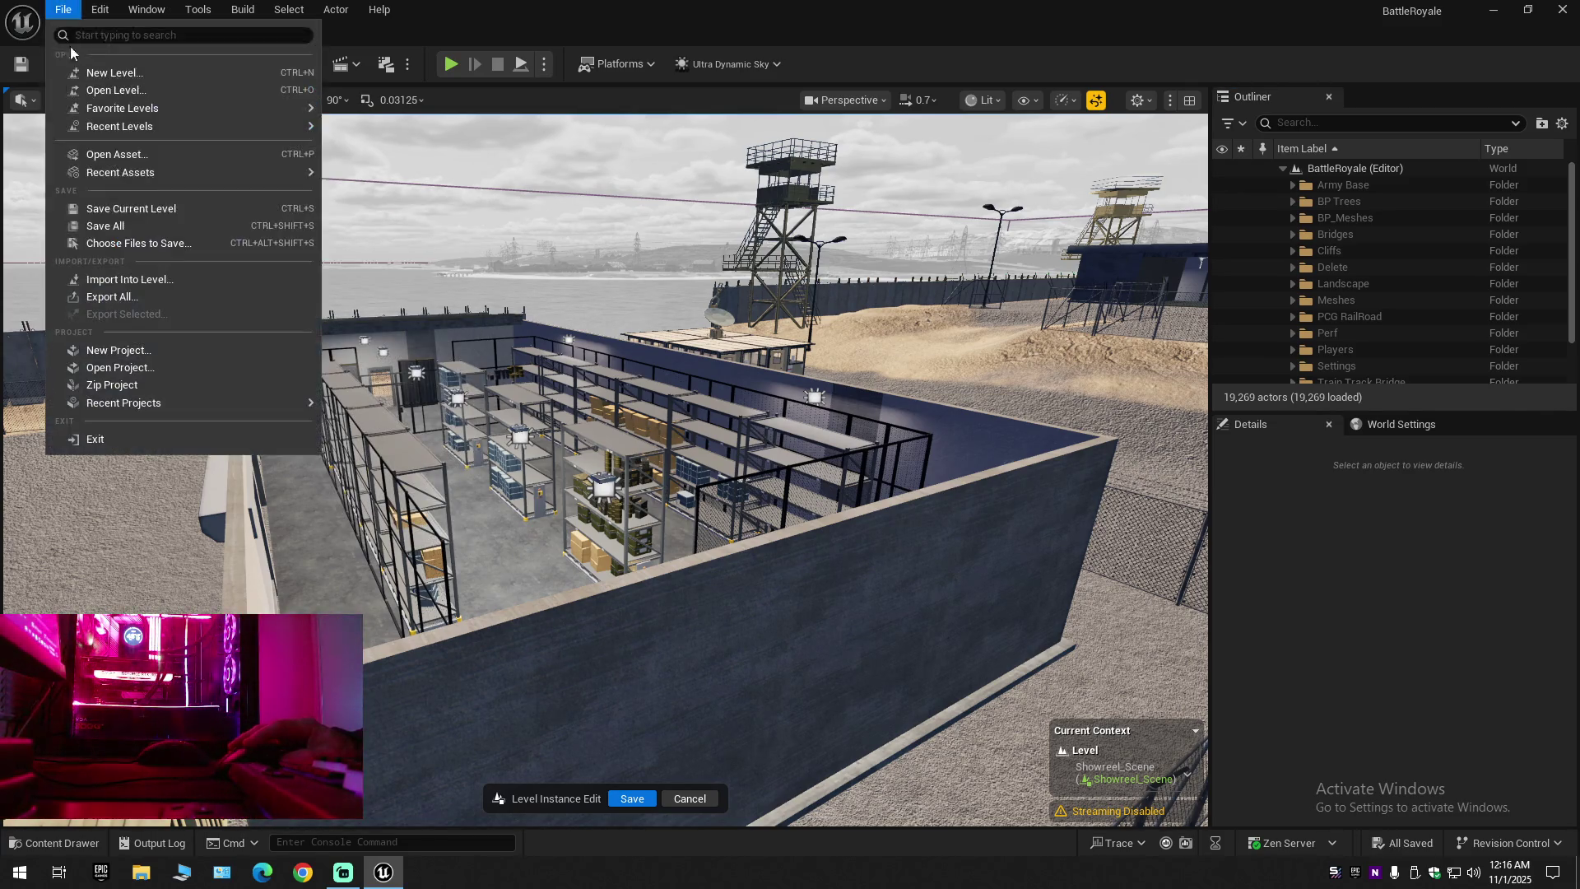
pyautogui.click(104, 226)
pyautogui.moveTo(104, 226)
pyautogui.mouseDown()
pyautogui.moveTo(105, 173)
pyautogui.moveTo(6, 173)
pyautogui.moveTo(72, 173)
pyautogui.mouseUp()
pyautogui.scroll(-1, 14, 173)
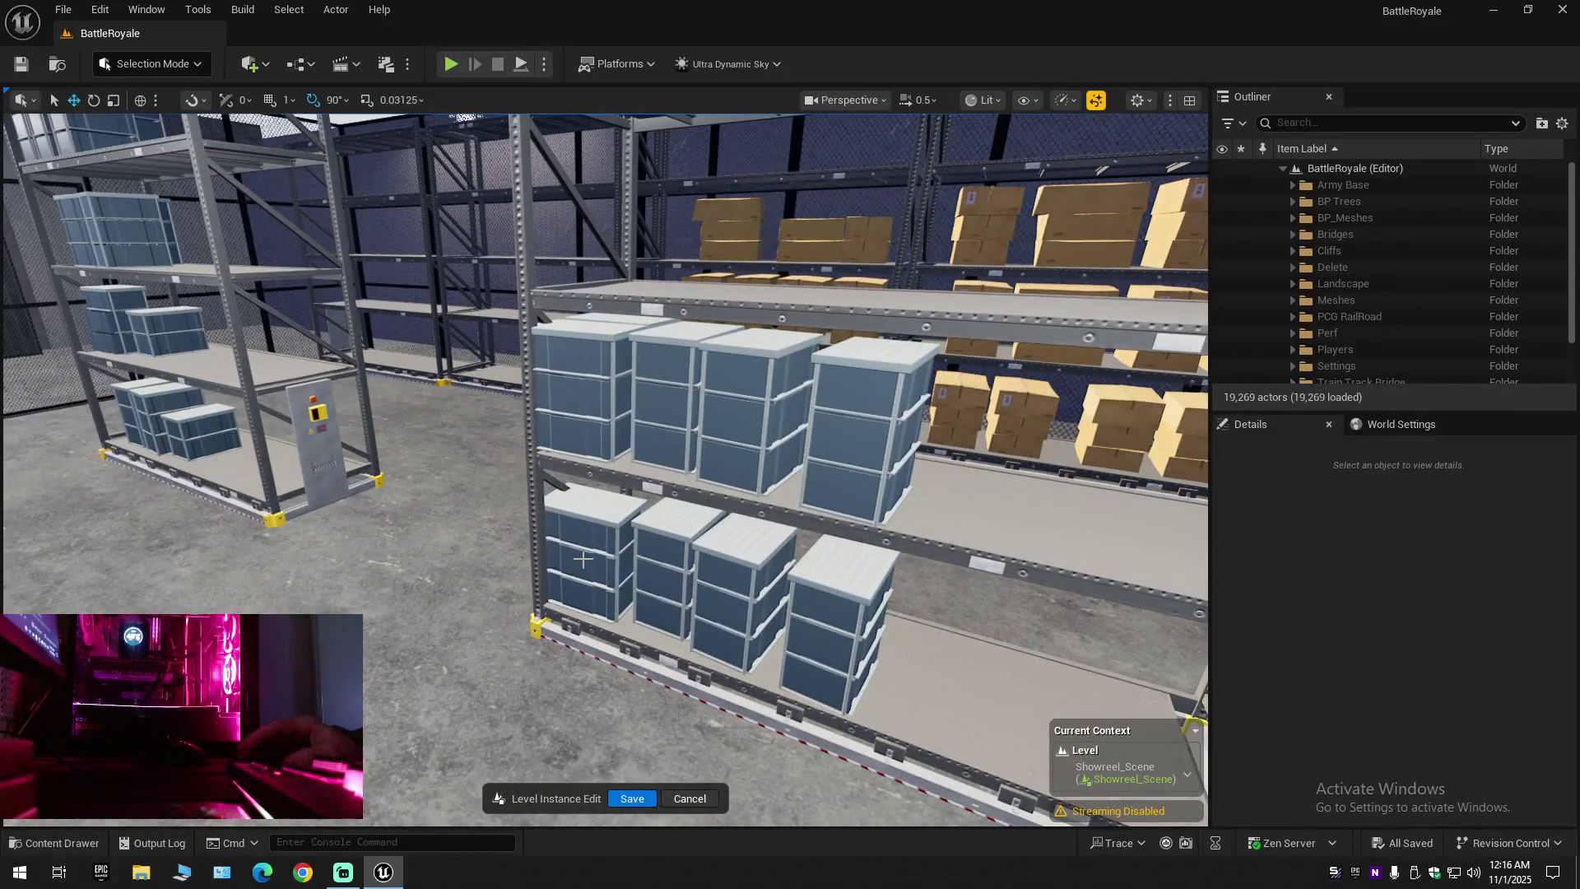
# Select eight blue storage bins on the shelves and undo an accidental move
pyautogui.click(584, 559)
pyautogui.keyDown('ctrl'); pyautogui.click(710, 573); pyautogui.keyUp('ctrl')
pyautogui.keyDown('ctrl'); pyautogui.click(772, 581); pyautogui.keyUp('ctrl')
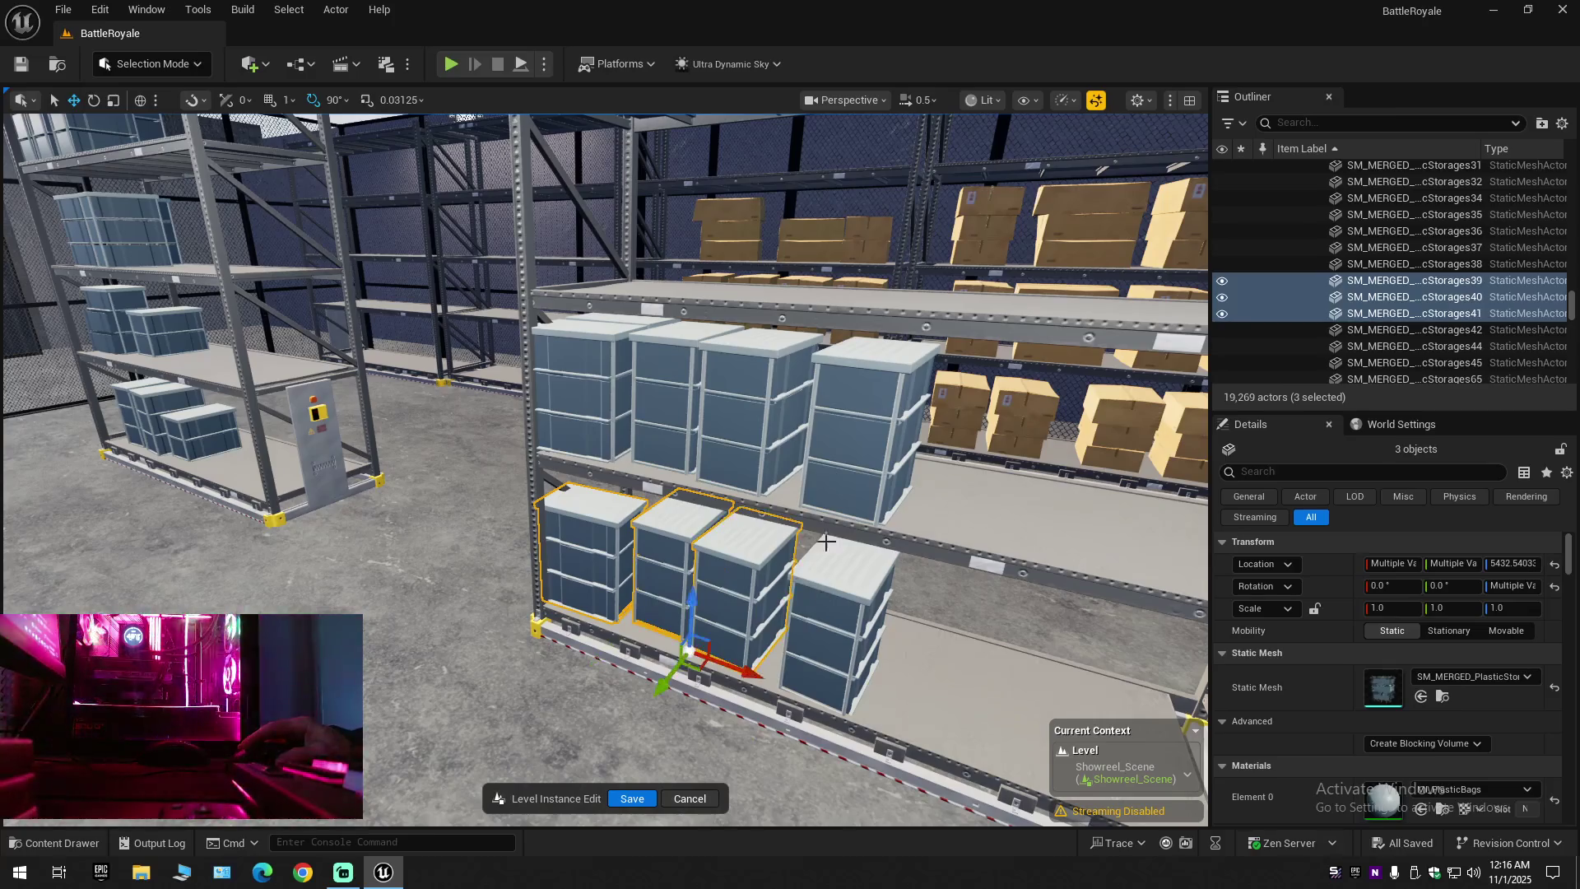
pyautogui.keyDown('ctrl'); pyautogui.click(827, 576); pyautogui.keyUp('ctrl')
pyautogui.keyDown('ctrl'); pyautogui.click(782, 411); pyautogui.keyUp('ctrl')
pyautogui.keyDown('ctrl'); pyautogui.click(662, 410); pyautogui.keyUp('ctrl')
pyautogui.keyDown('ctrl'); pyautogui.click(595, 399); pyautogui.keyUp('ctrl')
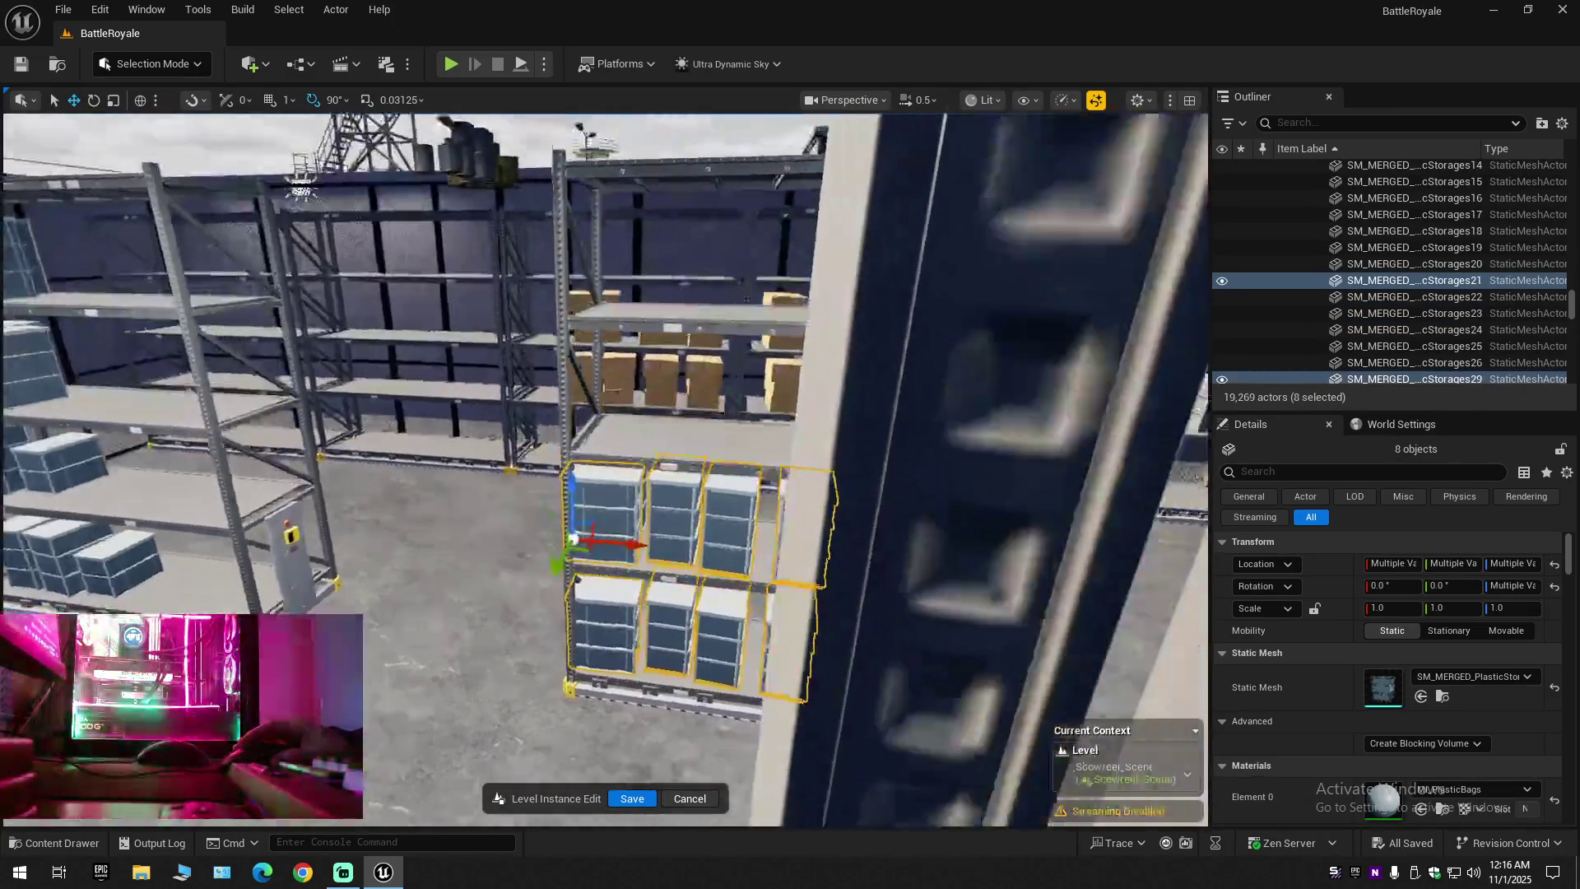
pyautogui.moveTo(425, 515); pyautogui.dragTo(529, 517)
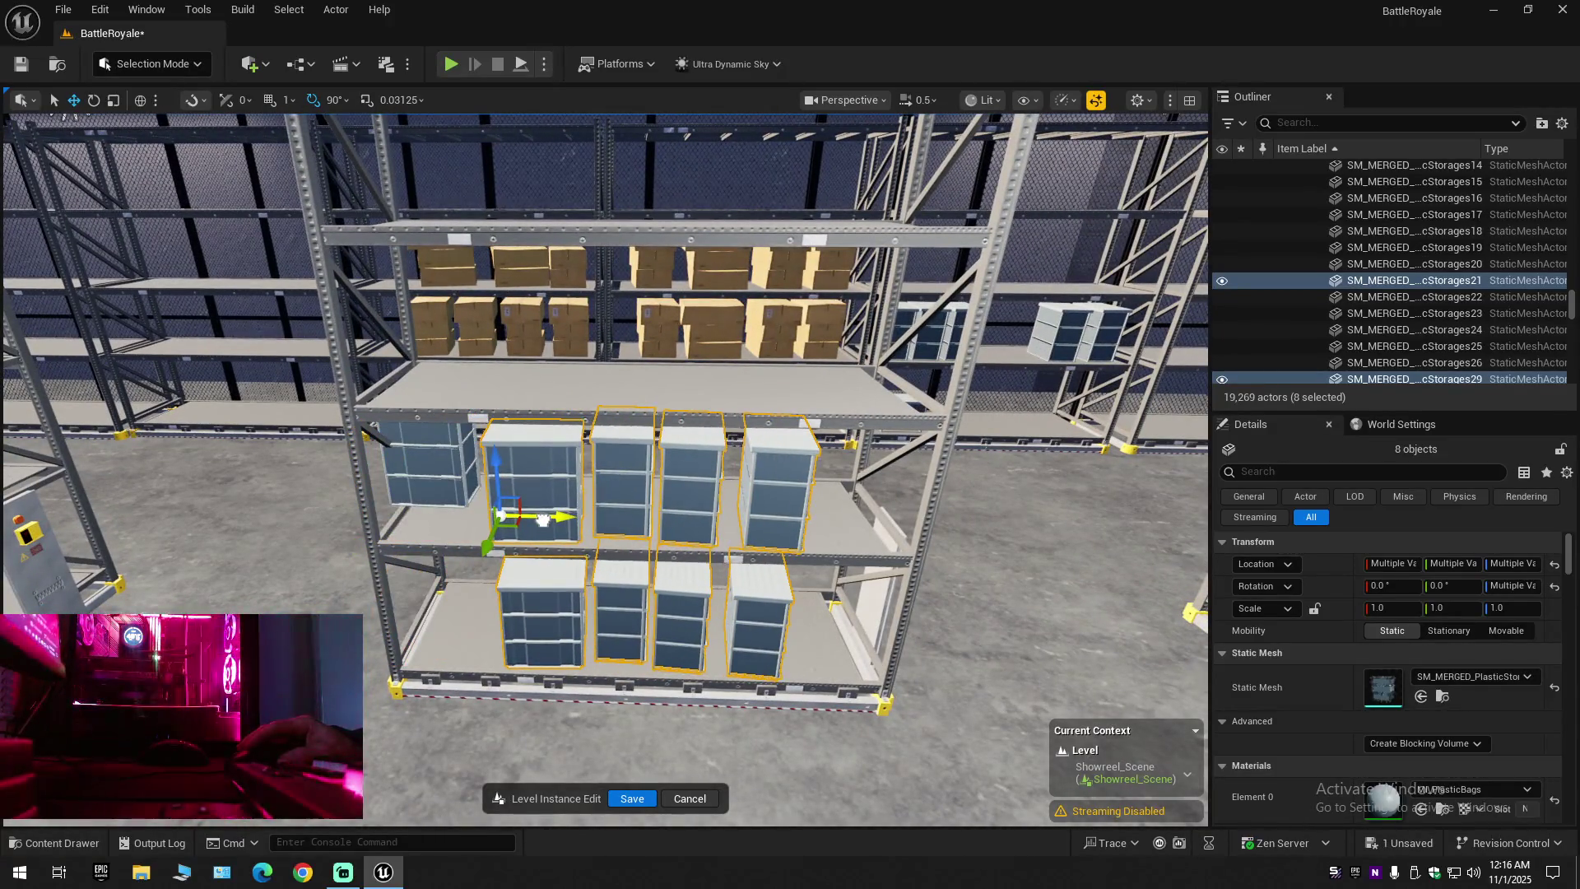
pyautogui.hotkey('ctrl', 'z')
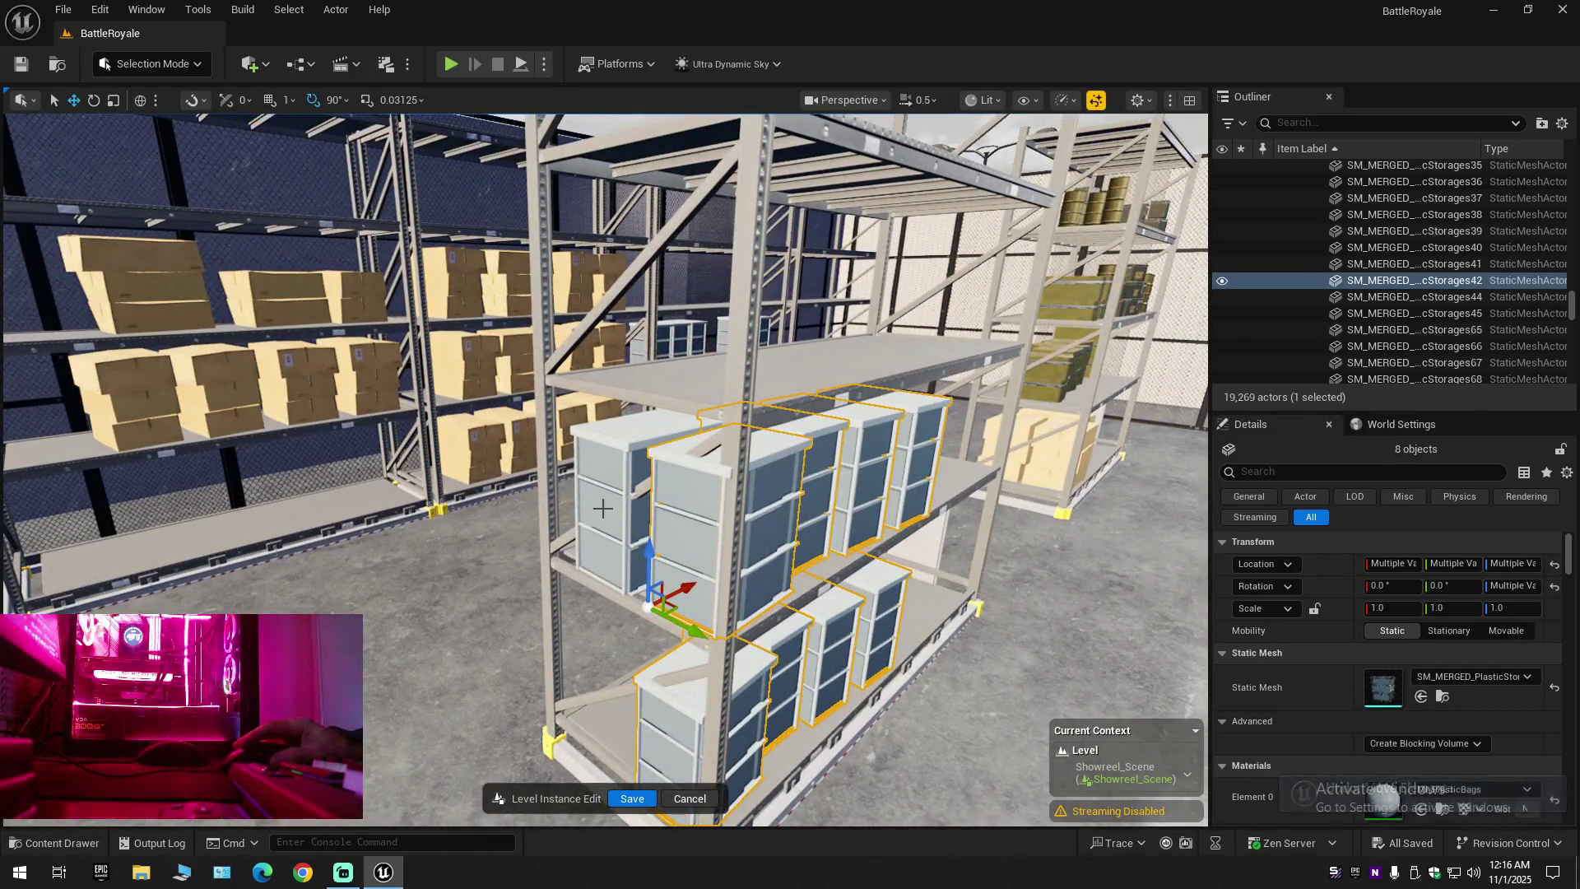
# Add a ninth bin, frame the selection, and slide the nine bins sideways
pyautogui.moveTo(493, 411); pyautogui.dragTo(437, 144)
pyautogui.press('f')
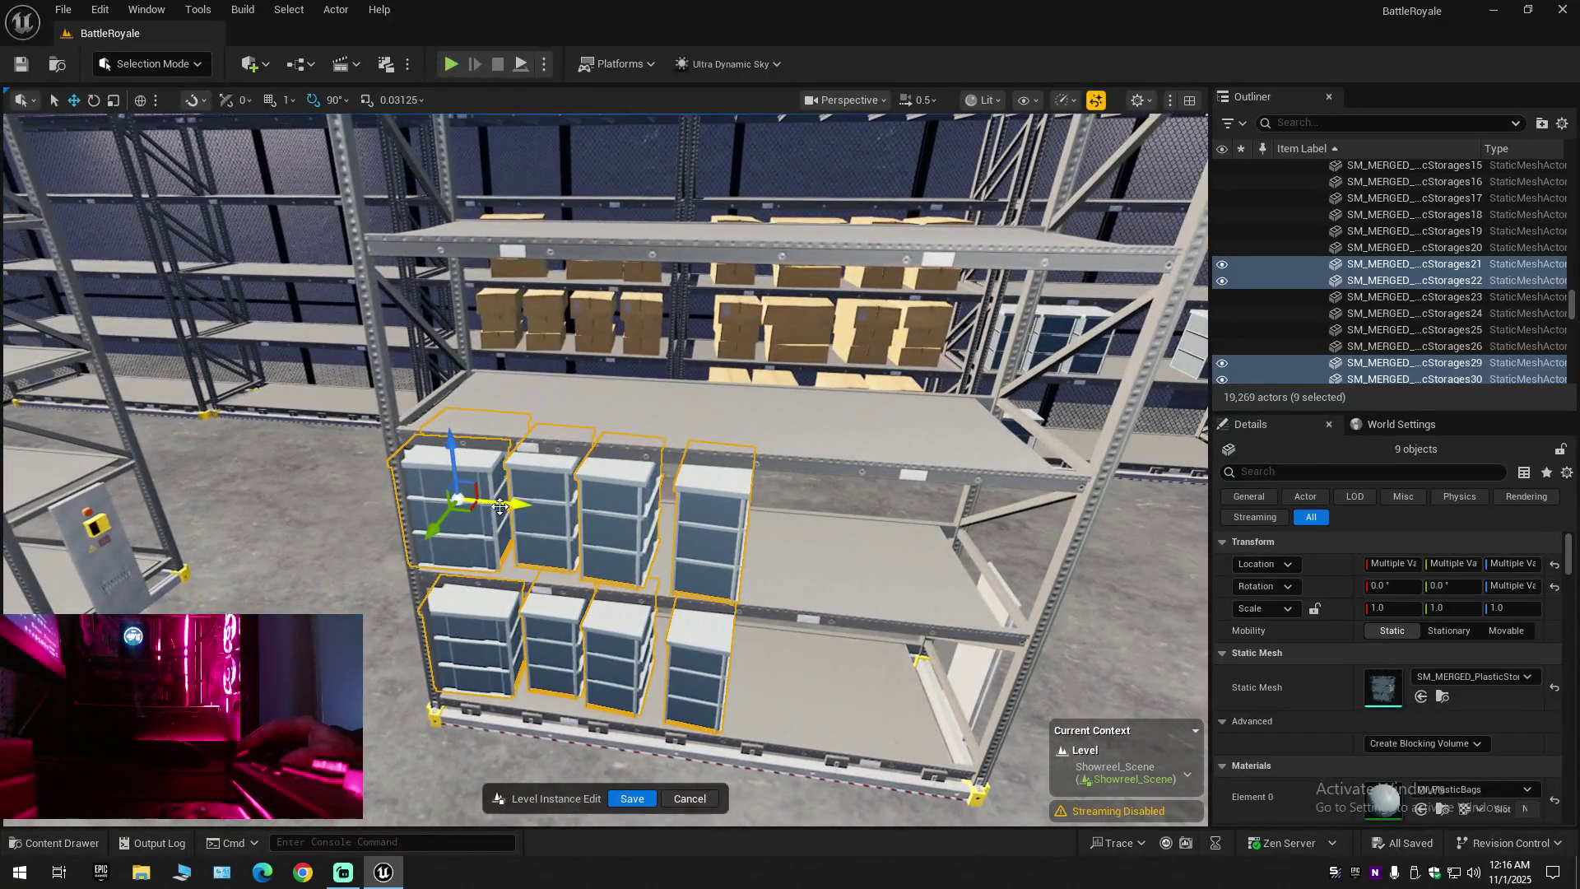
pyautogui.moveTo(500, 505)
pyautogui.mouseDown()
pyautogui.moveTo(530, 506)
pyautogui.moveTo(345, 527)
pyautogui.mouseUp()
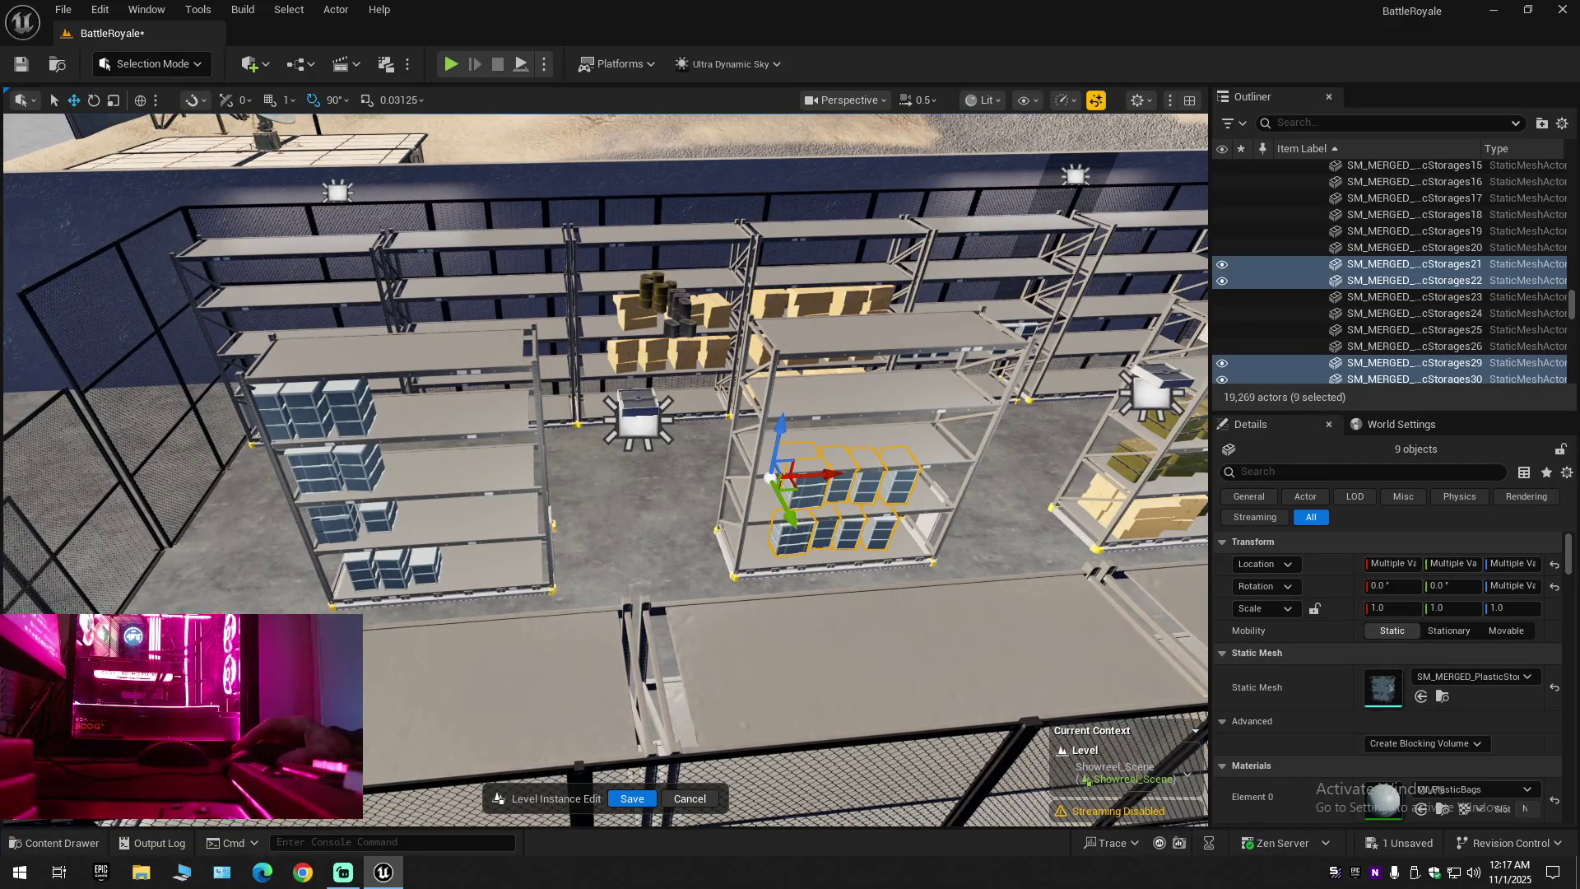
# Fly close and orbit left to check the nine moved bins beside the others
pyautogui.press('d')
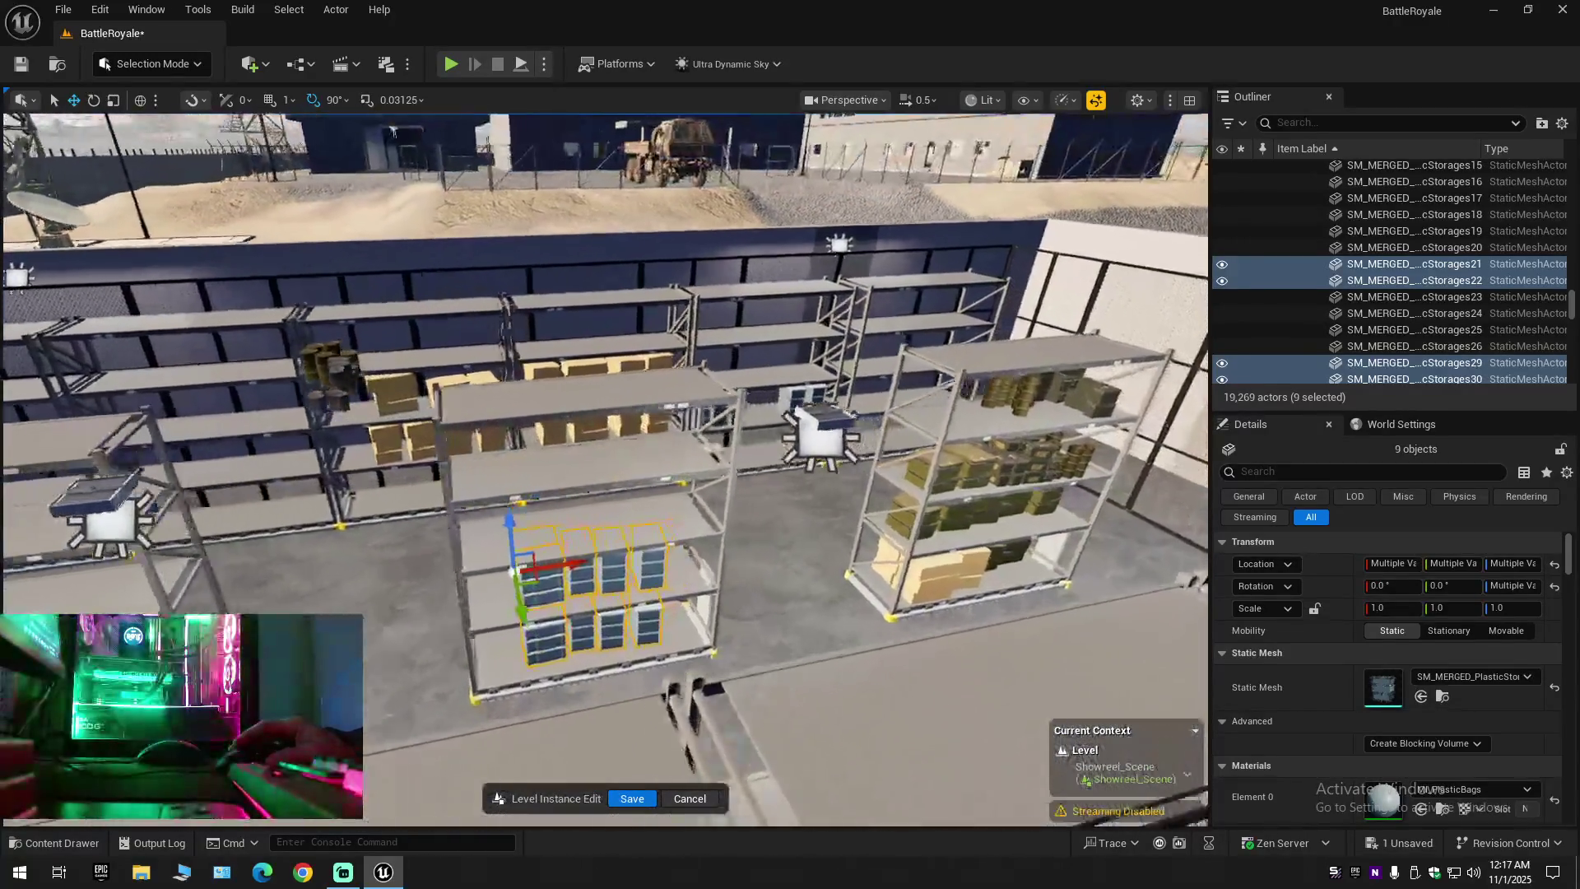
pyautogui.press('a')
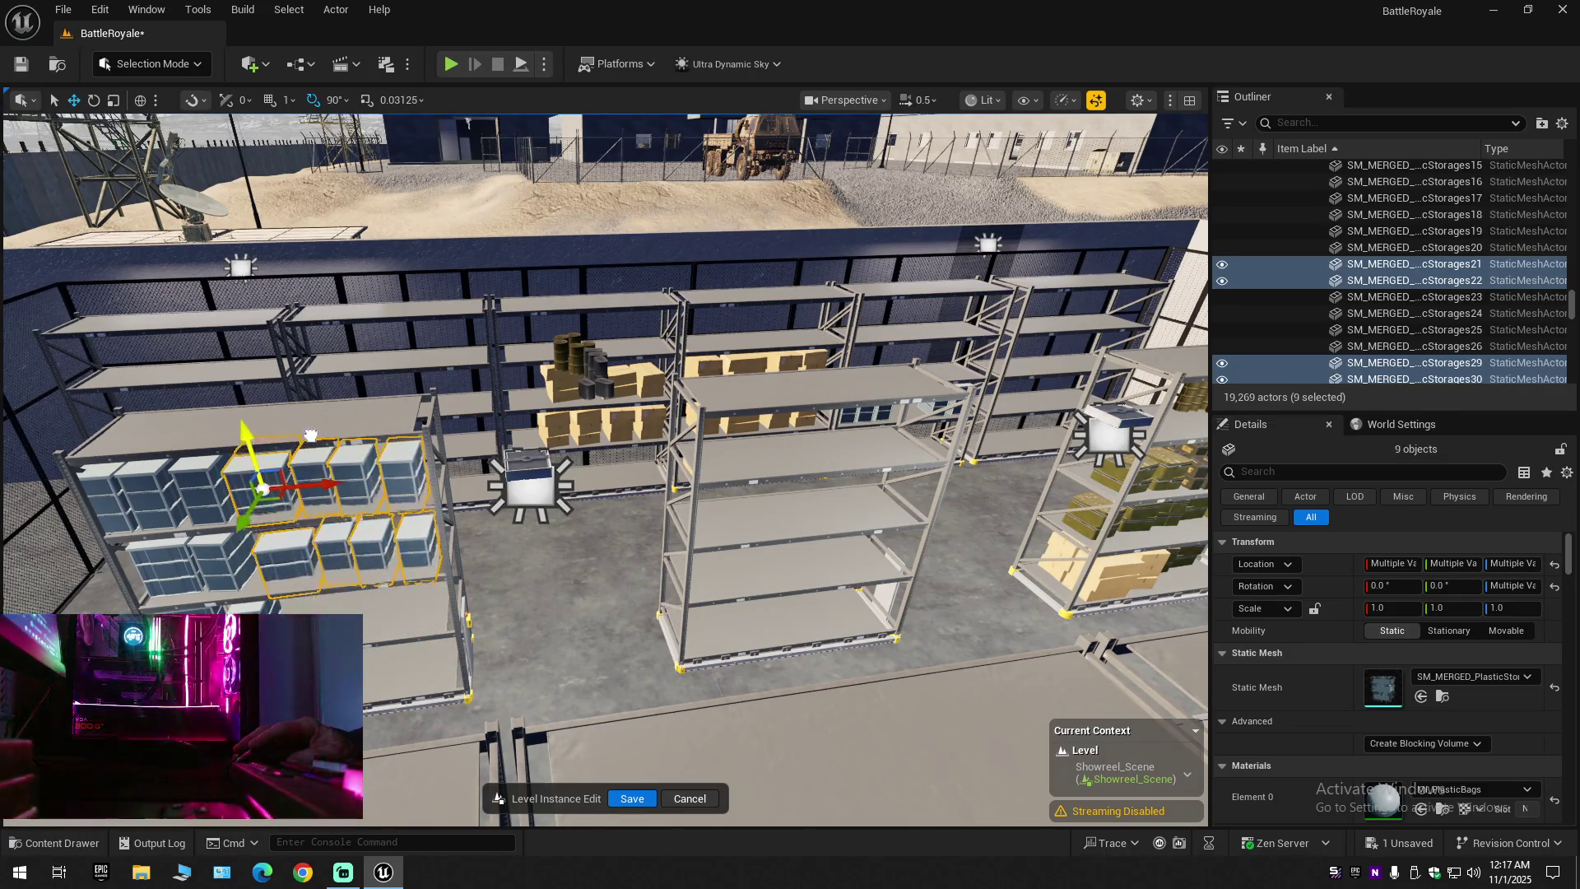
pyautogui.press('f')
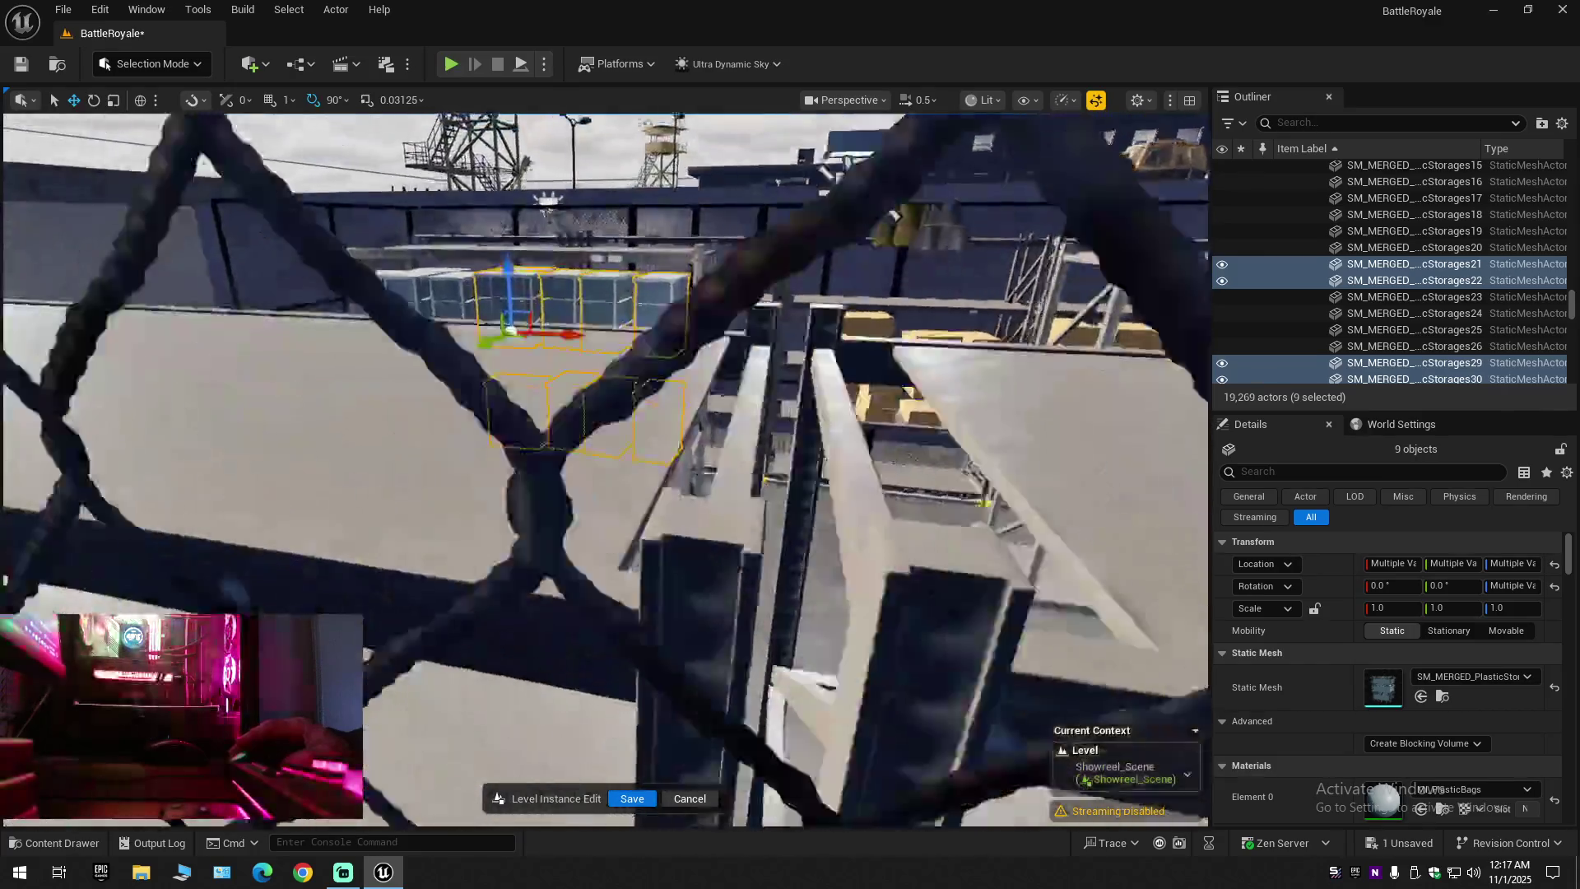
pyautogui.press('w')
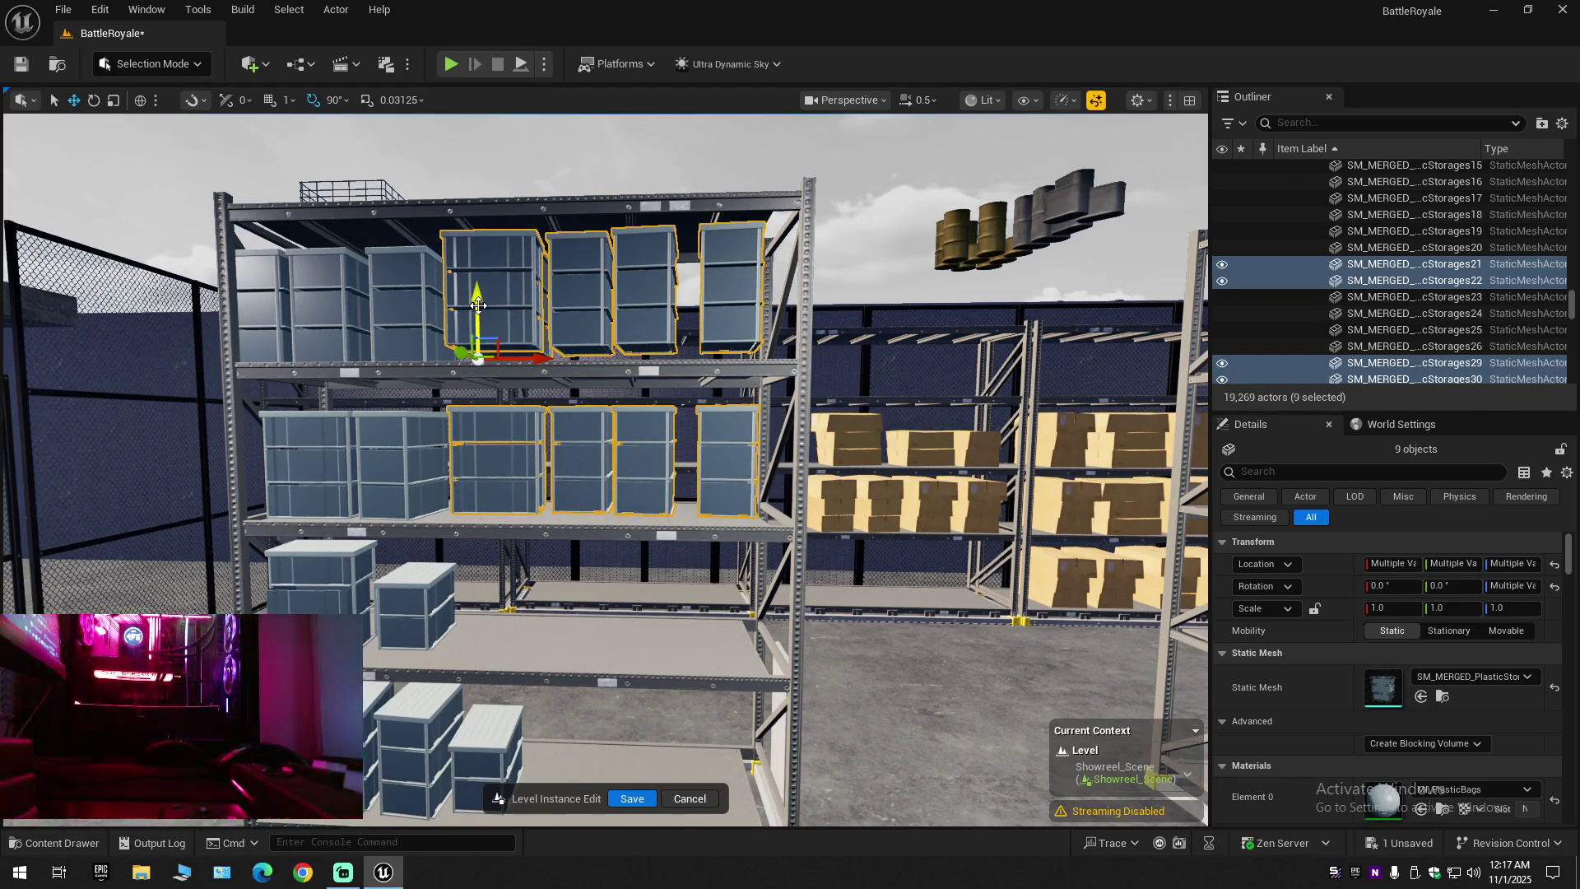
pyautogui.moveTo(524, 394); pyautogui.dragTo(658, 387)
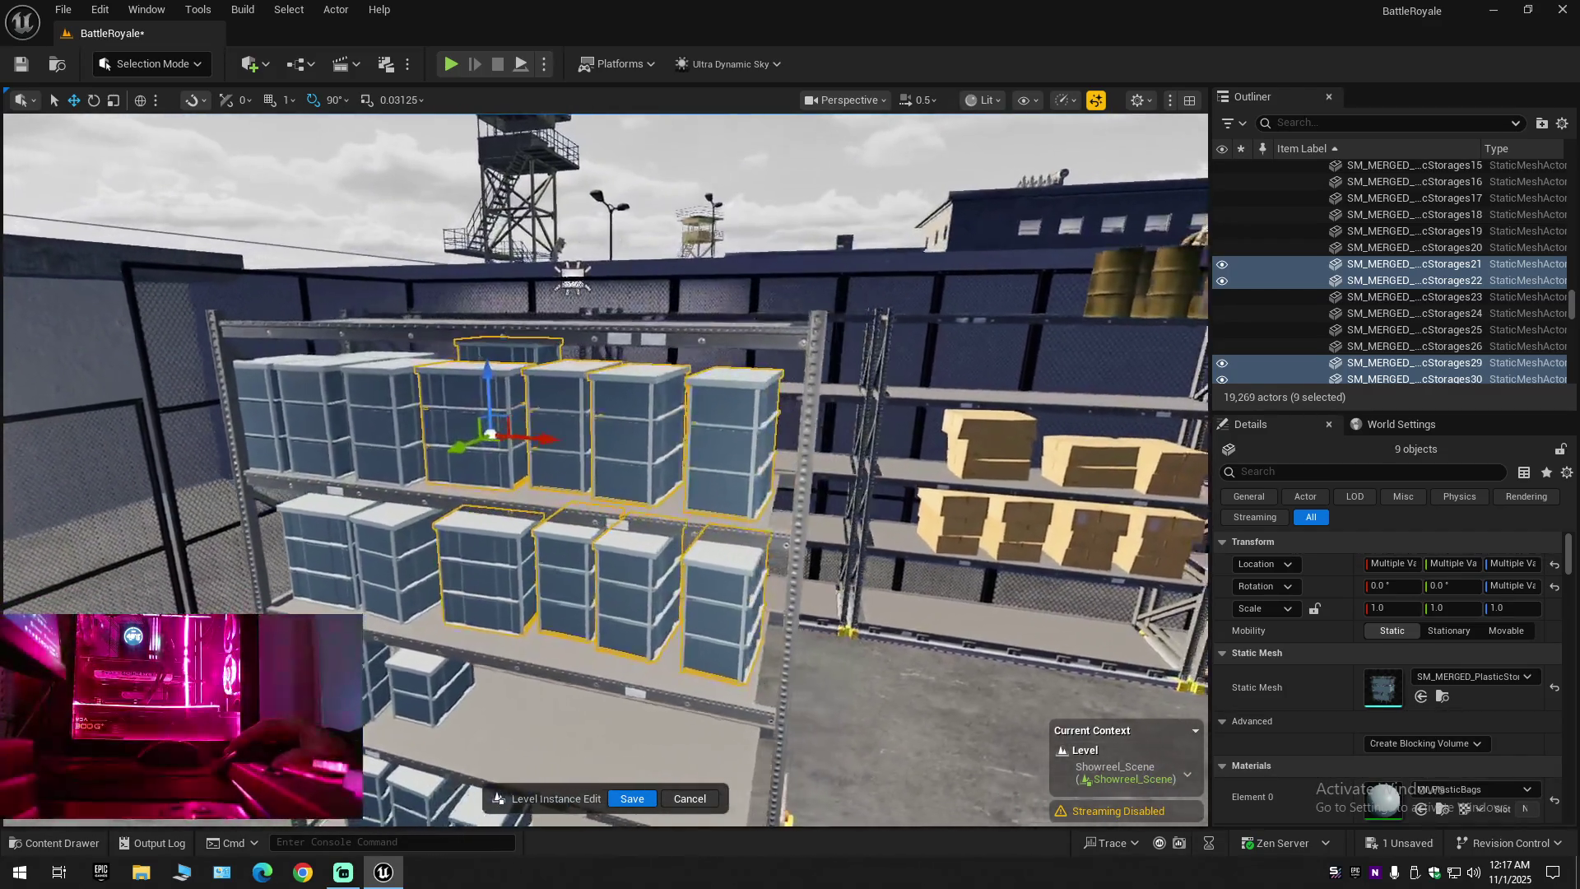
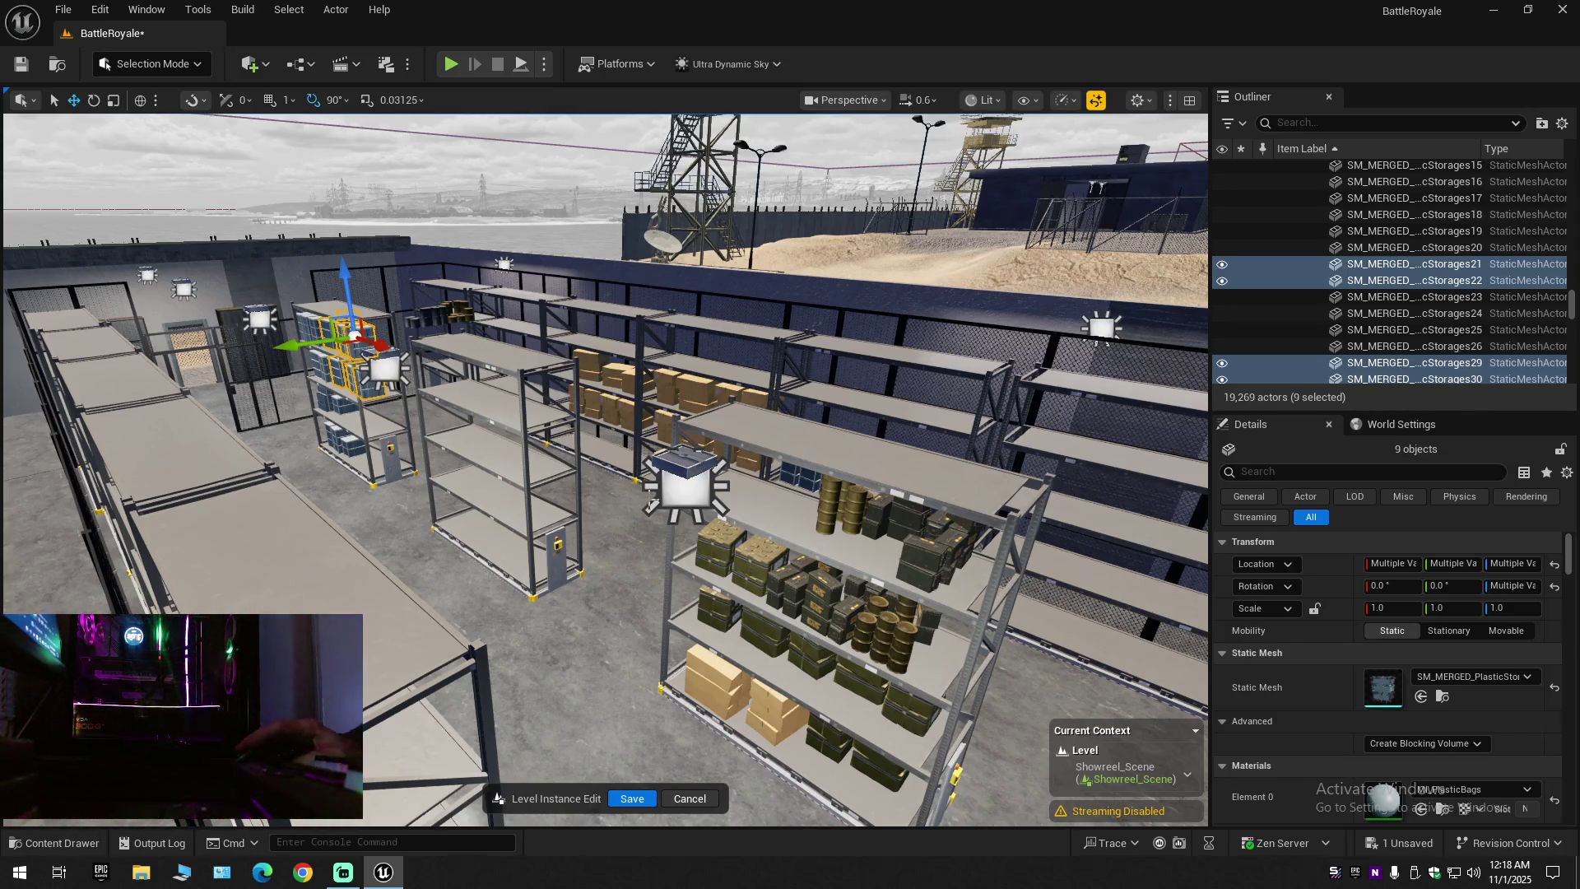
# Fly the camera in toward the storage boxes on the shelves, then back above the compound
pyautogui.press('w')
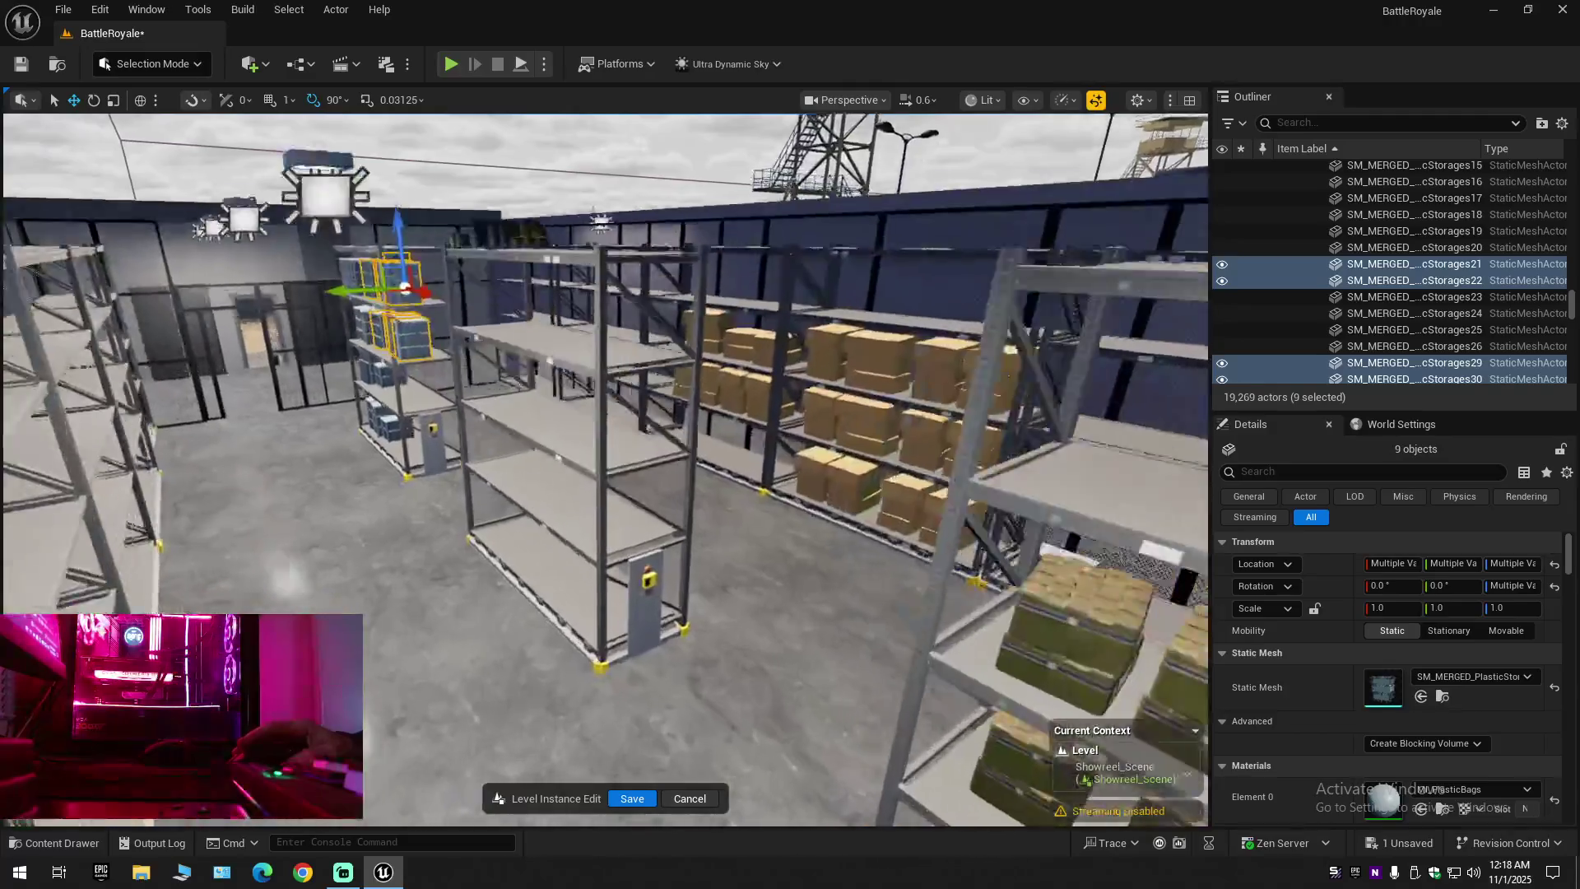
pyautogui.press('w')
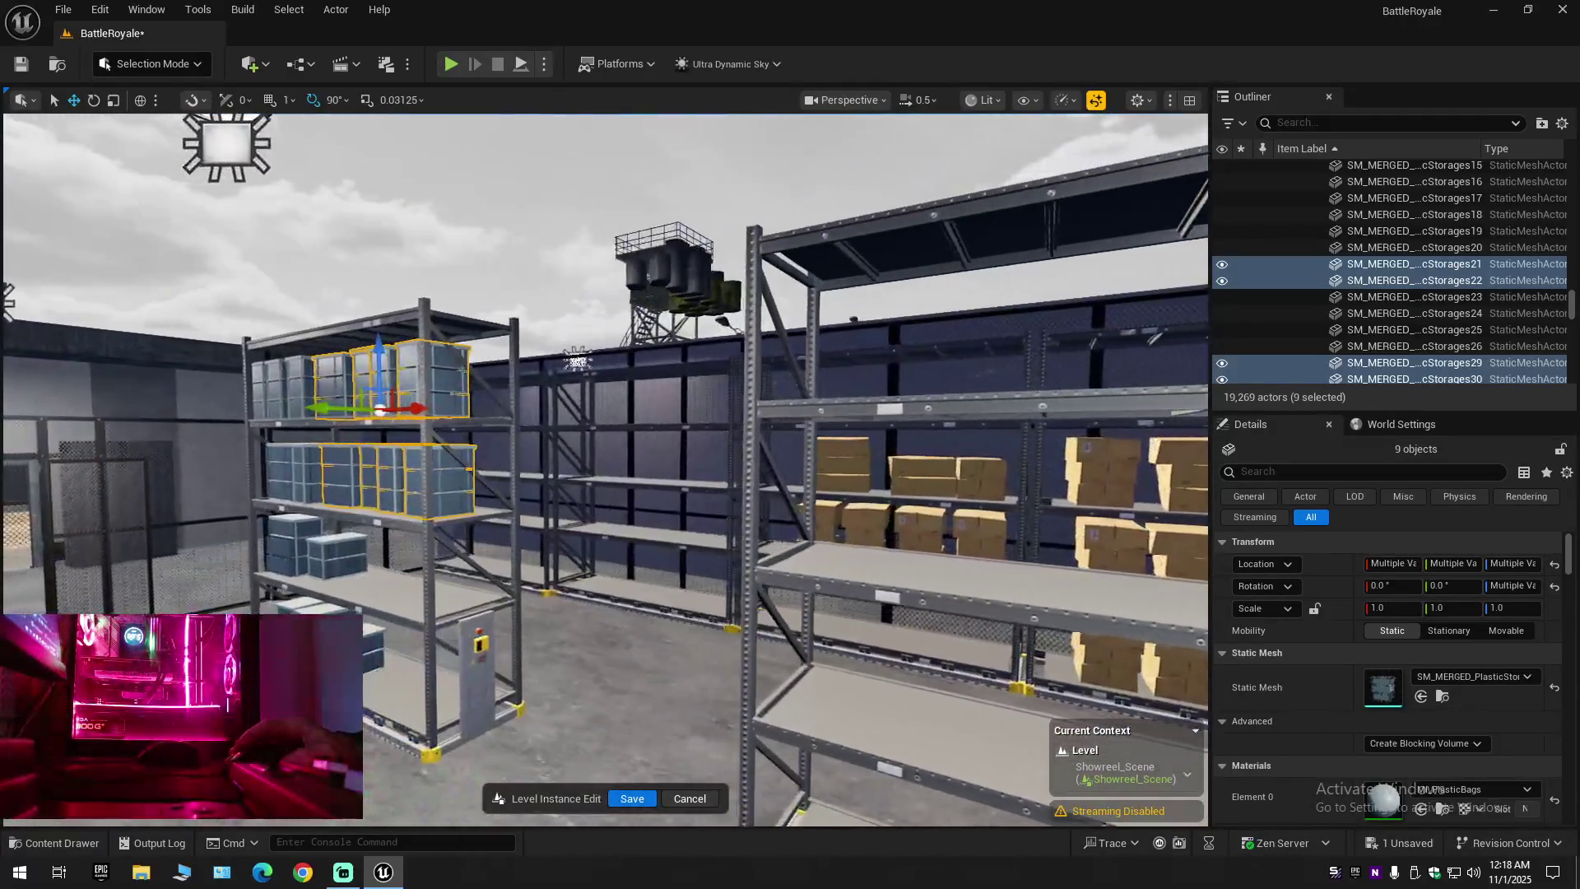
pyautogui.press('s')
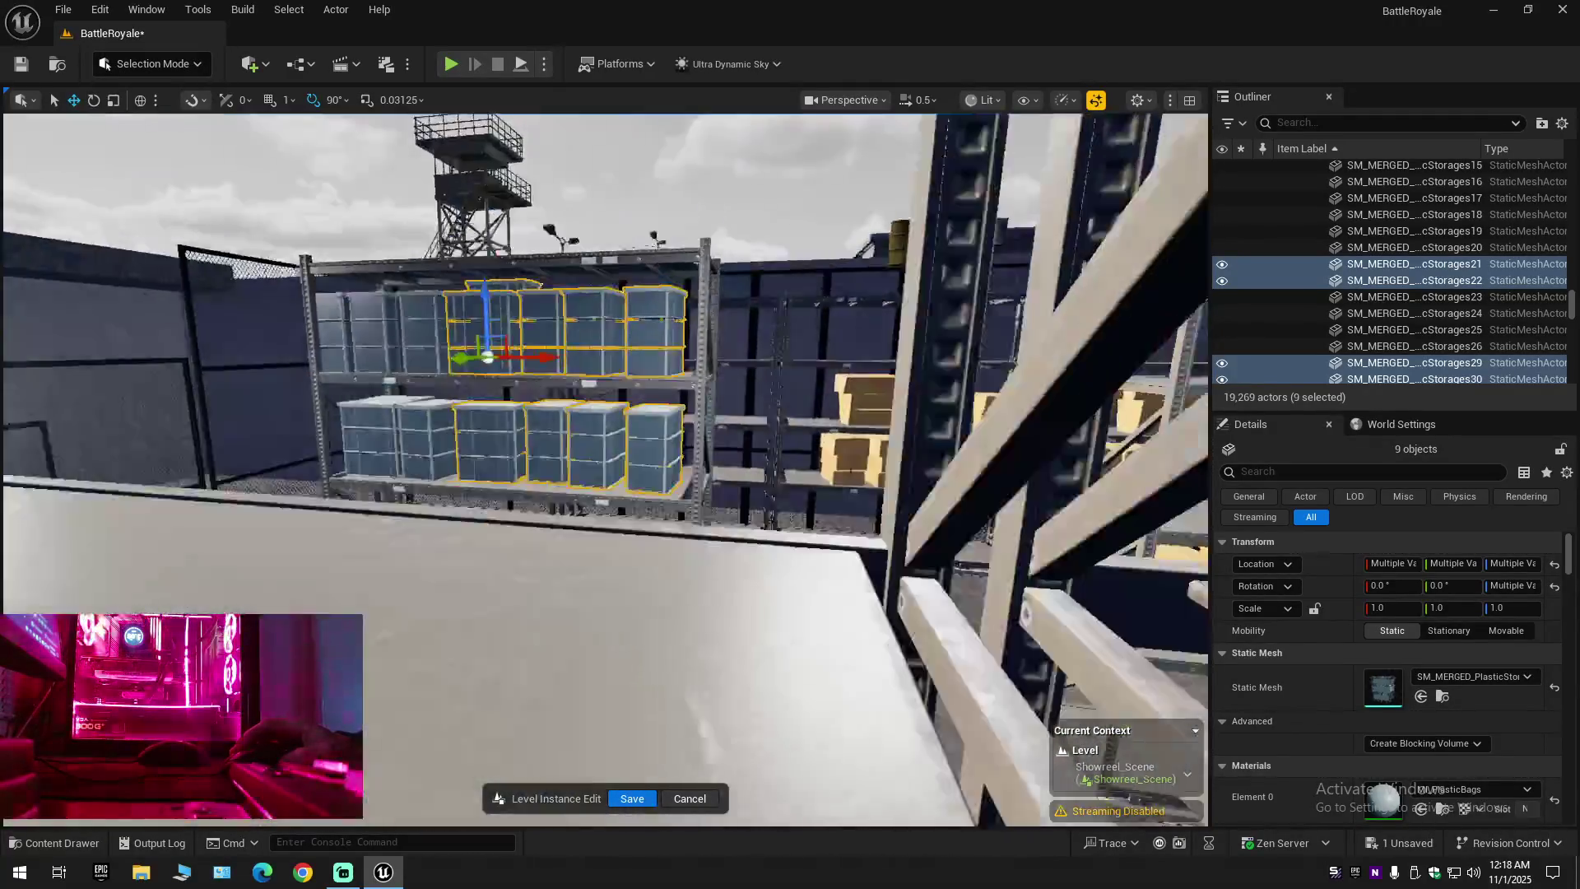
pyautogui.press('s')
pyautogui.scroll(2, 605, 469)
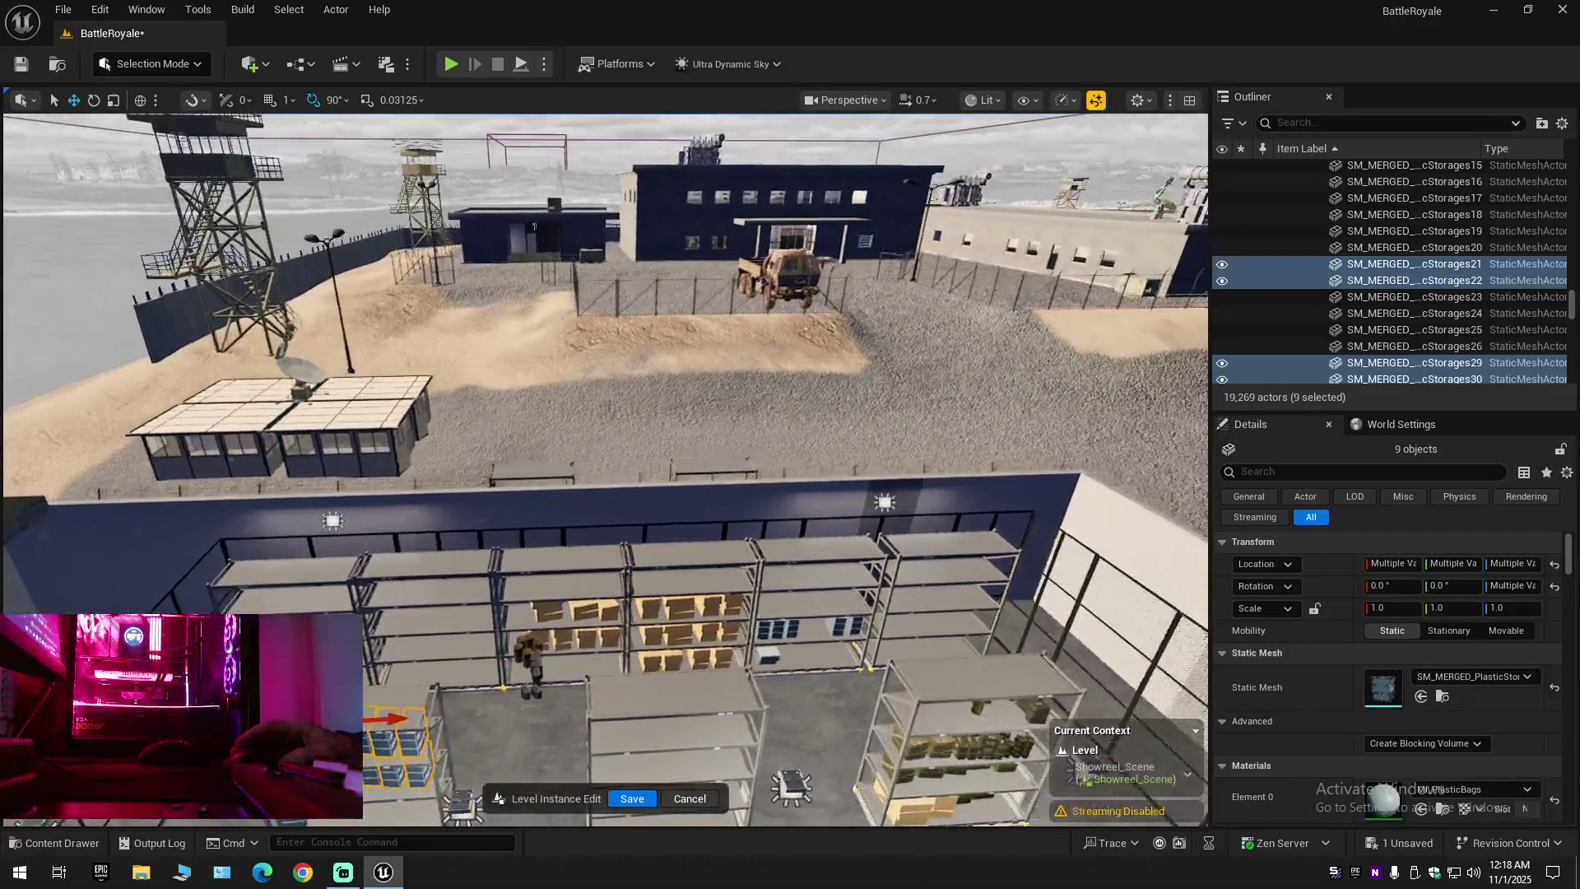
# Collapse the Outliner, clear the selection, and expand the BattleRoyale (Editor) root
pyautogui.click(1563, 123)
pyautogui.click(1438, 211)
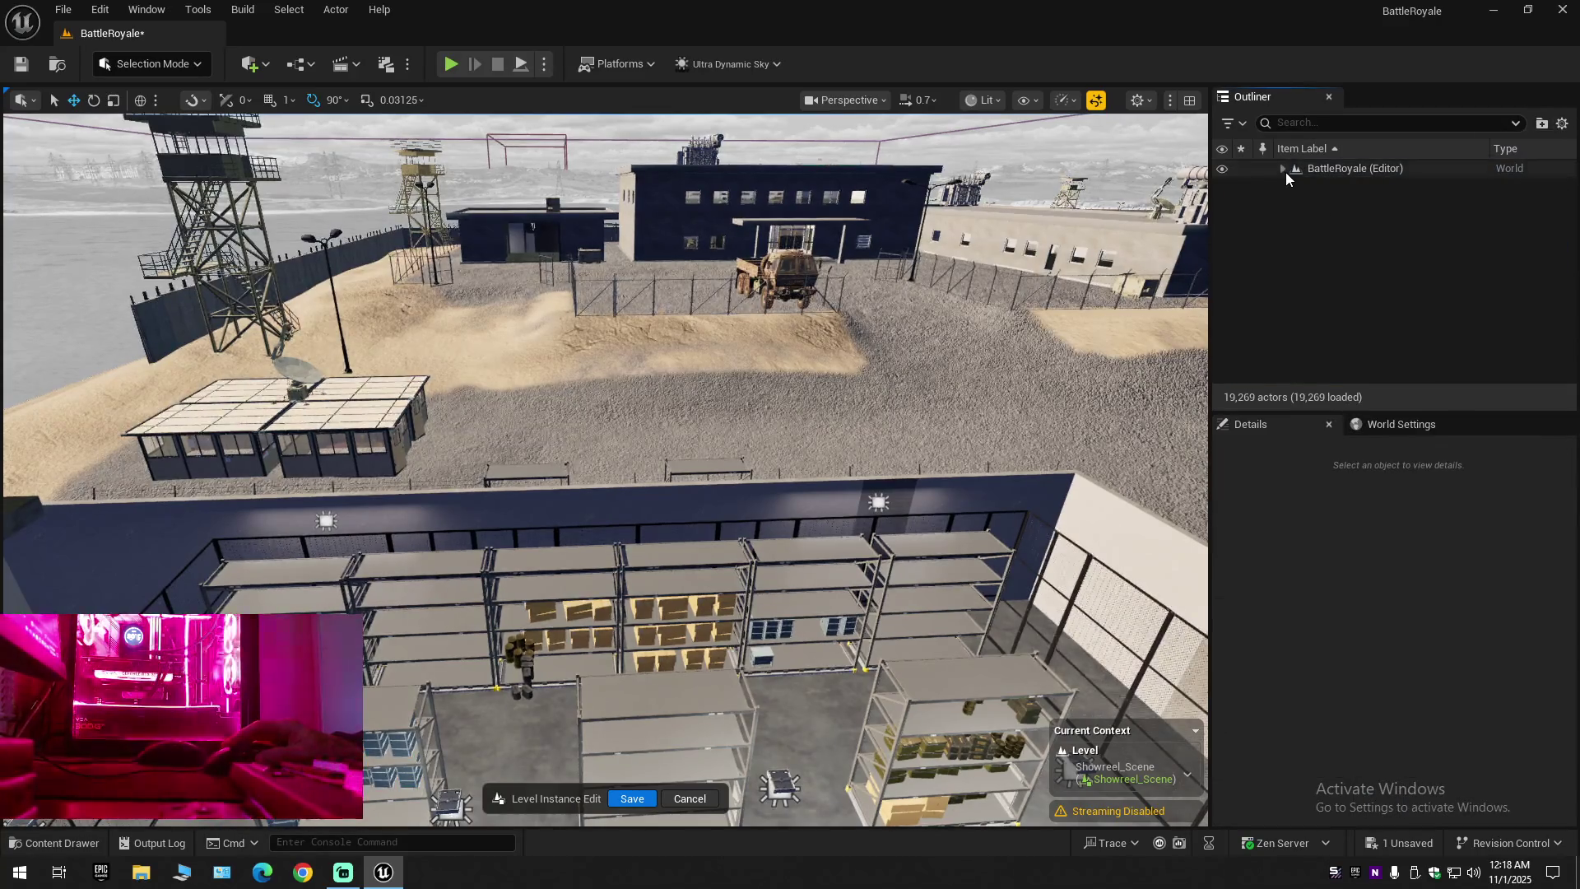
pyautogui.click(1282, 168)
# Fly down into the warehouse and select the cluster of food-ration barrels
pyautogui.press('w')
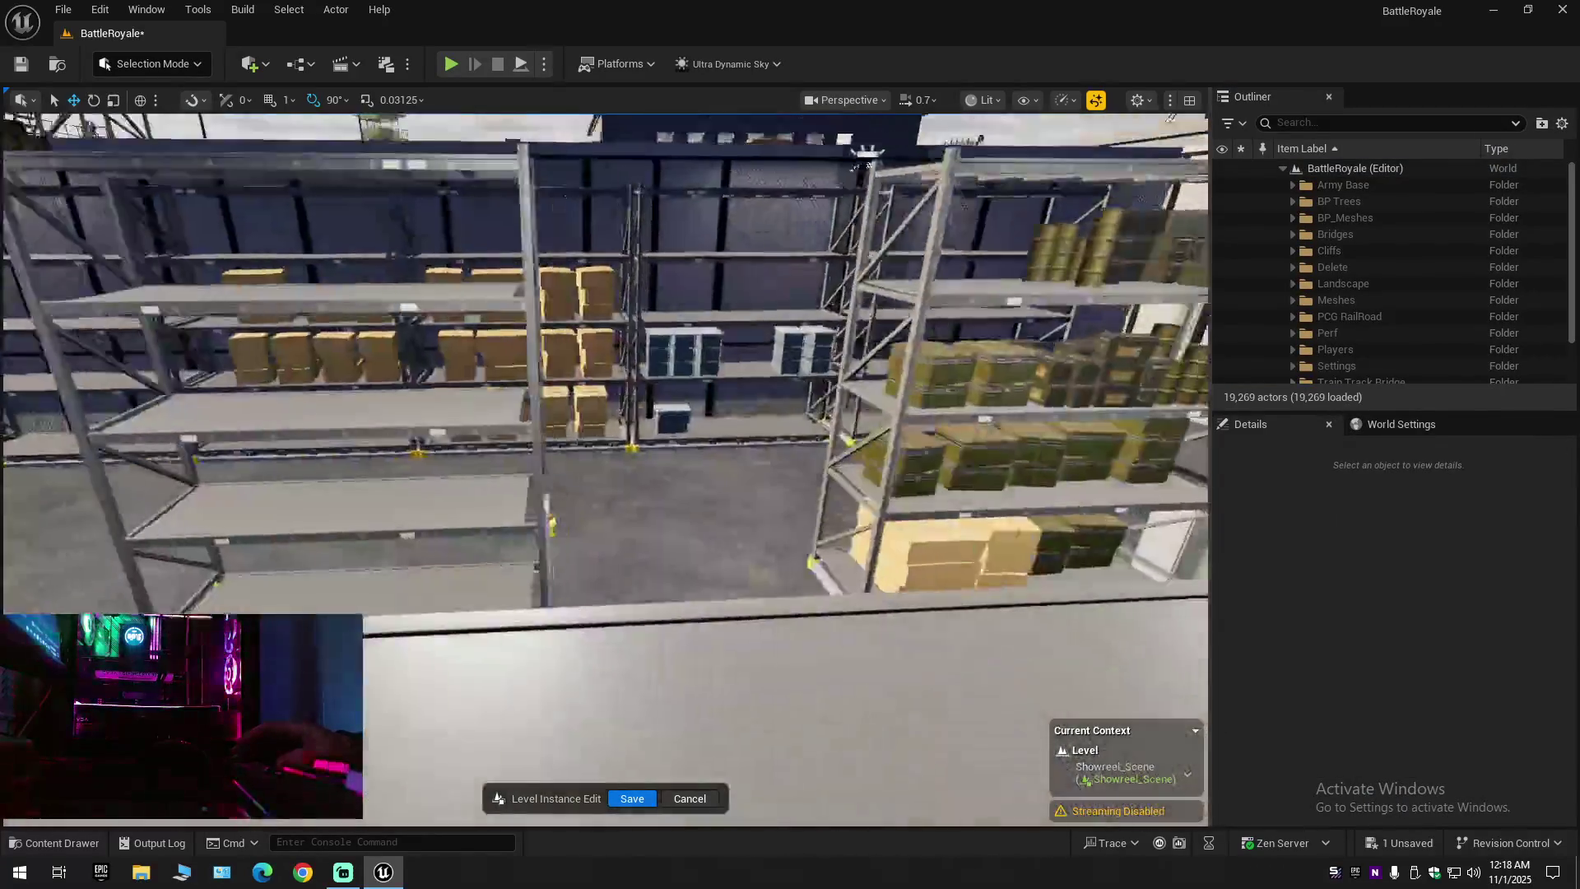
pyautogui.press('w')
pyautogui.scroll(-1, 605, 469)
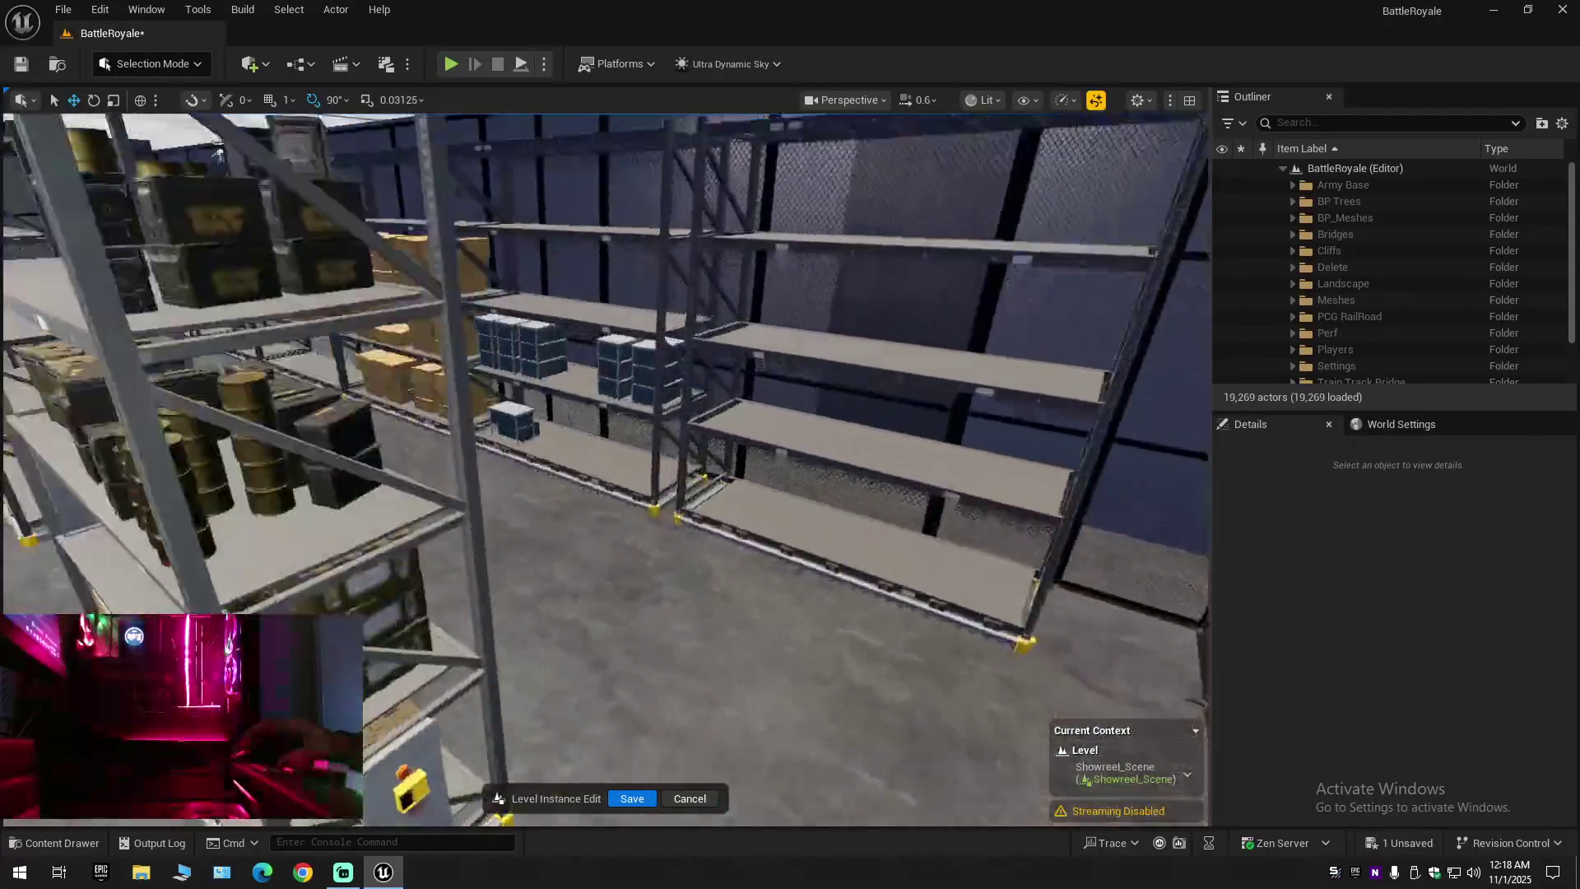
pyautogui.press('e')
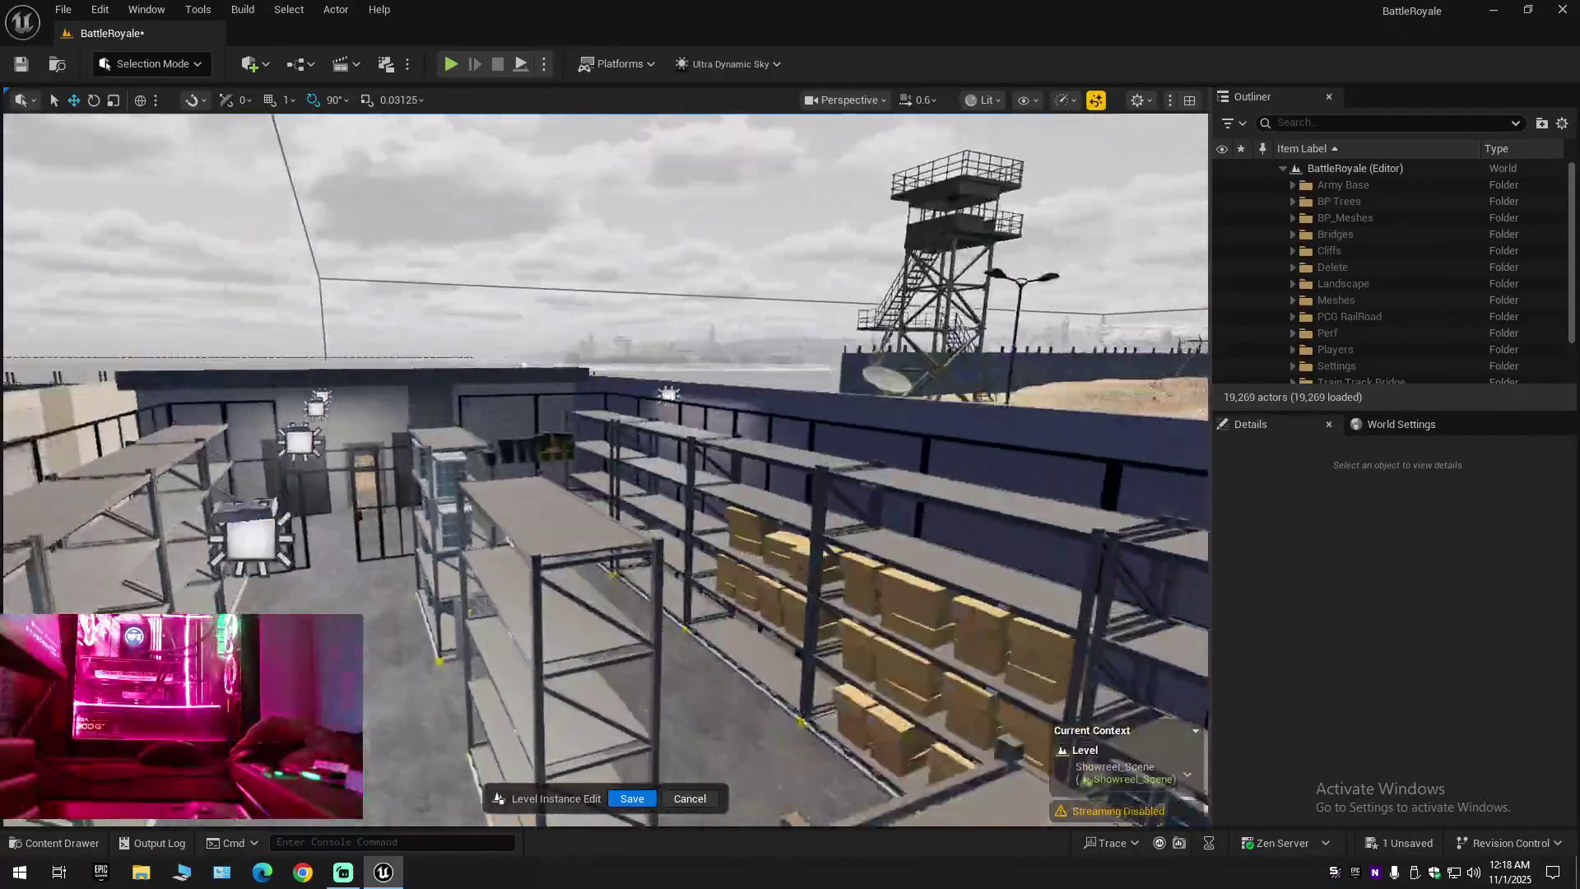
pyautogui.press('w')
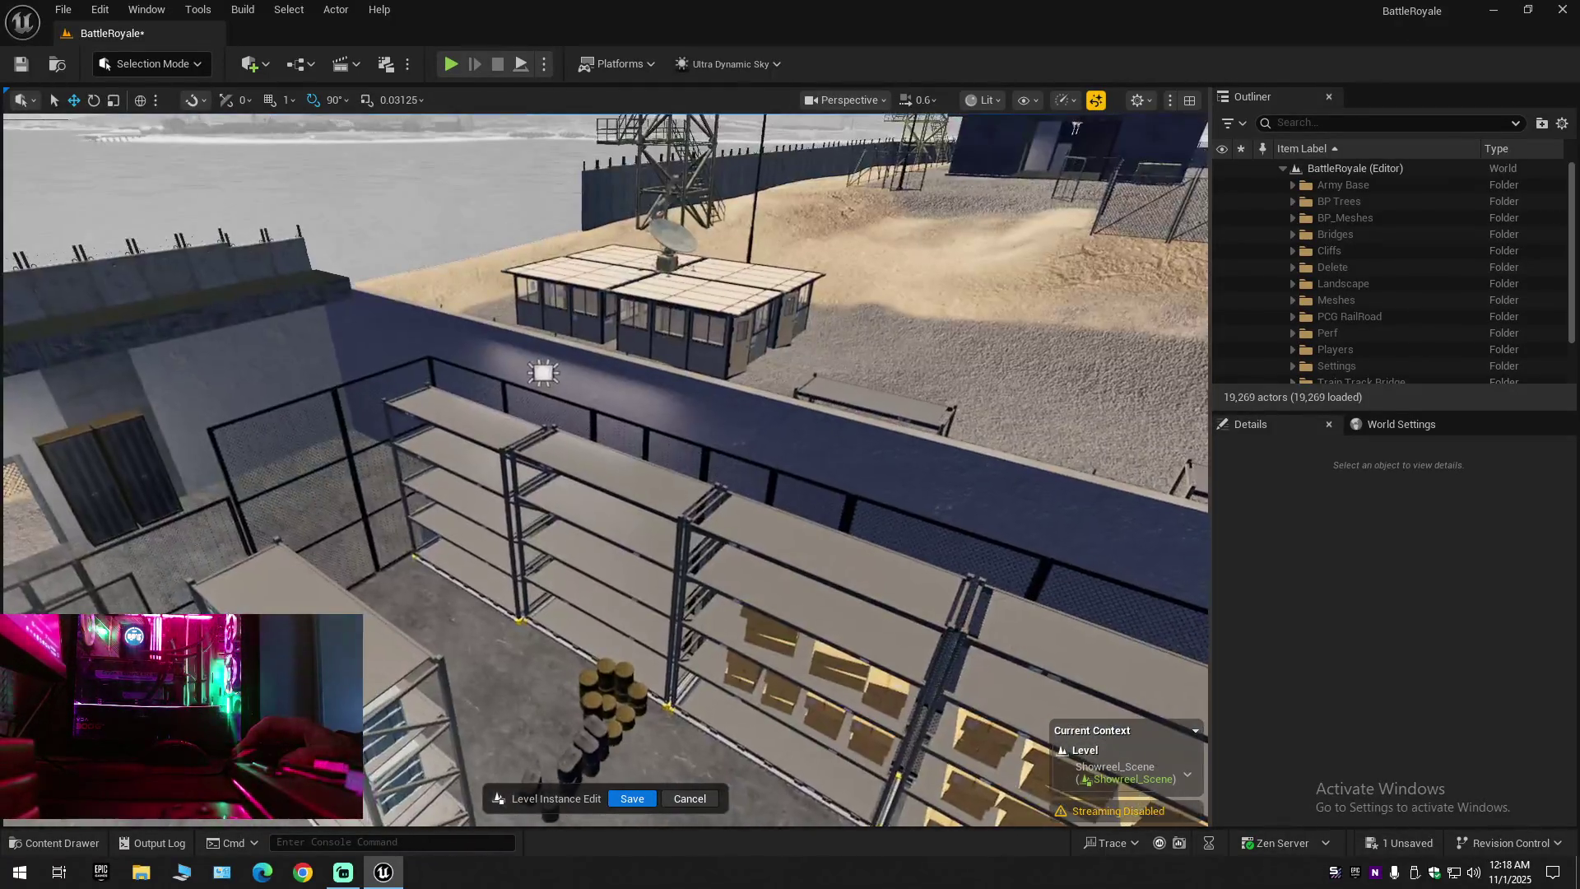
pyautogui.press('s')
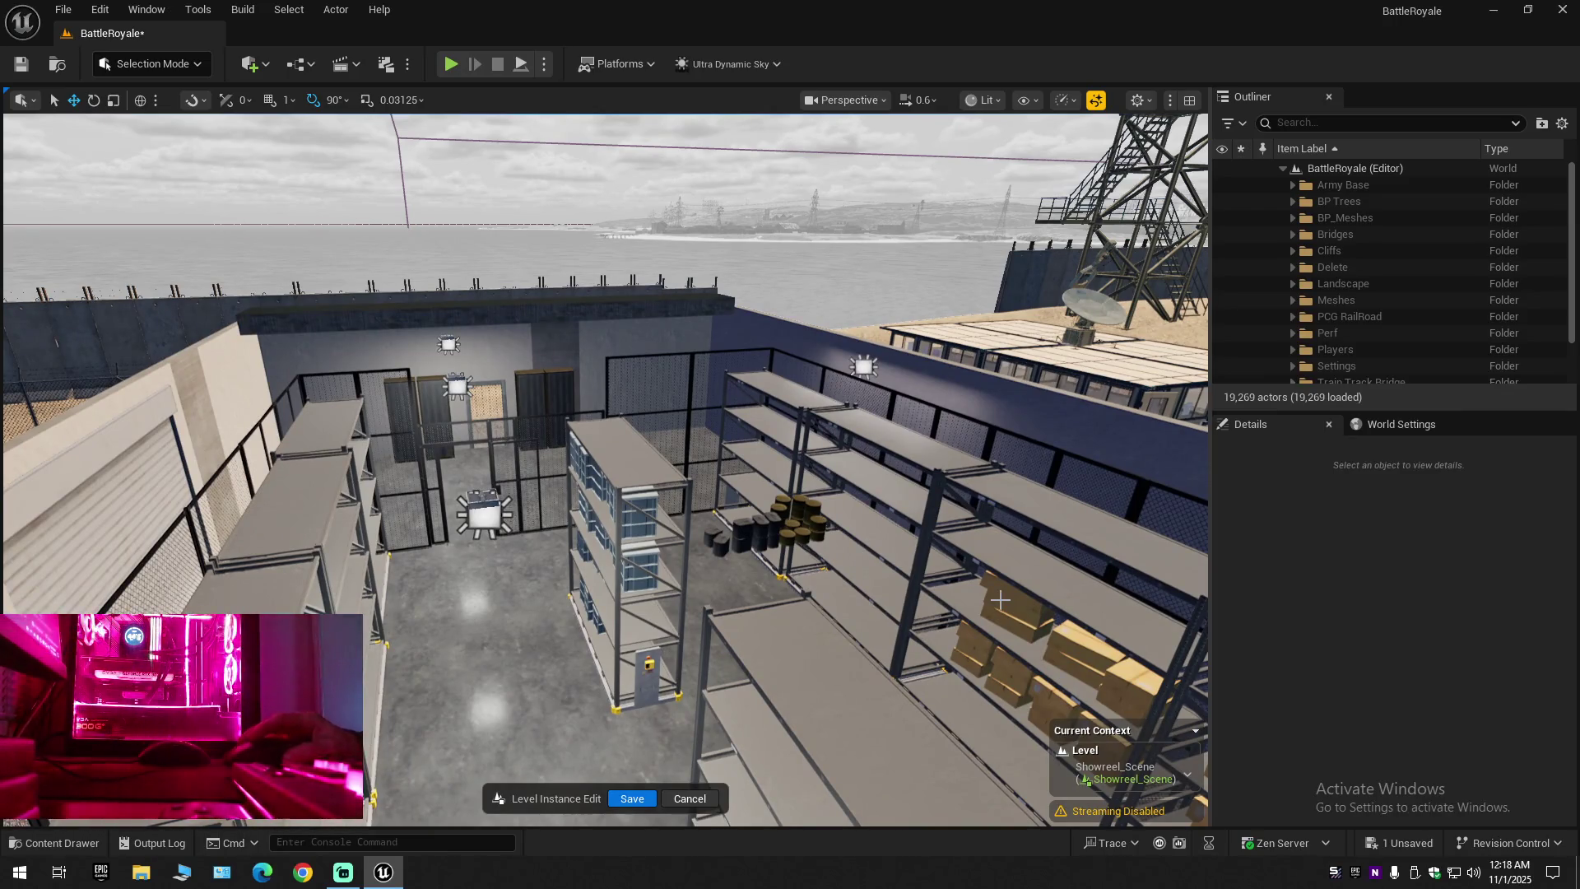
pyautogui.click(746, 532)
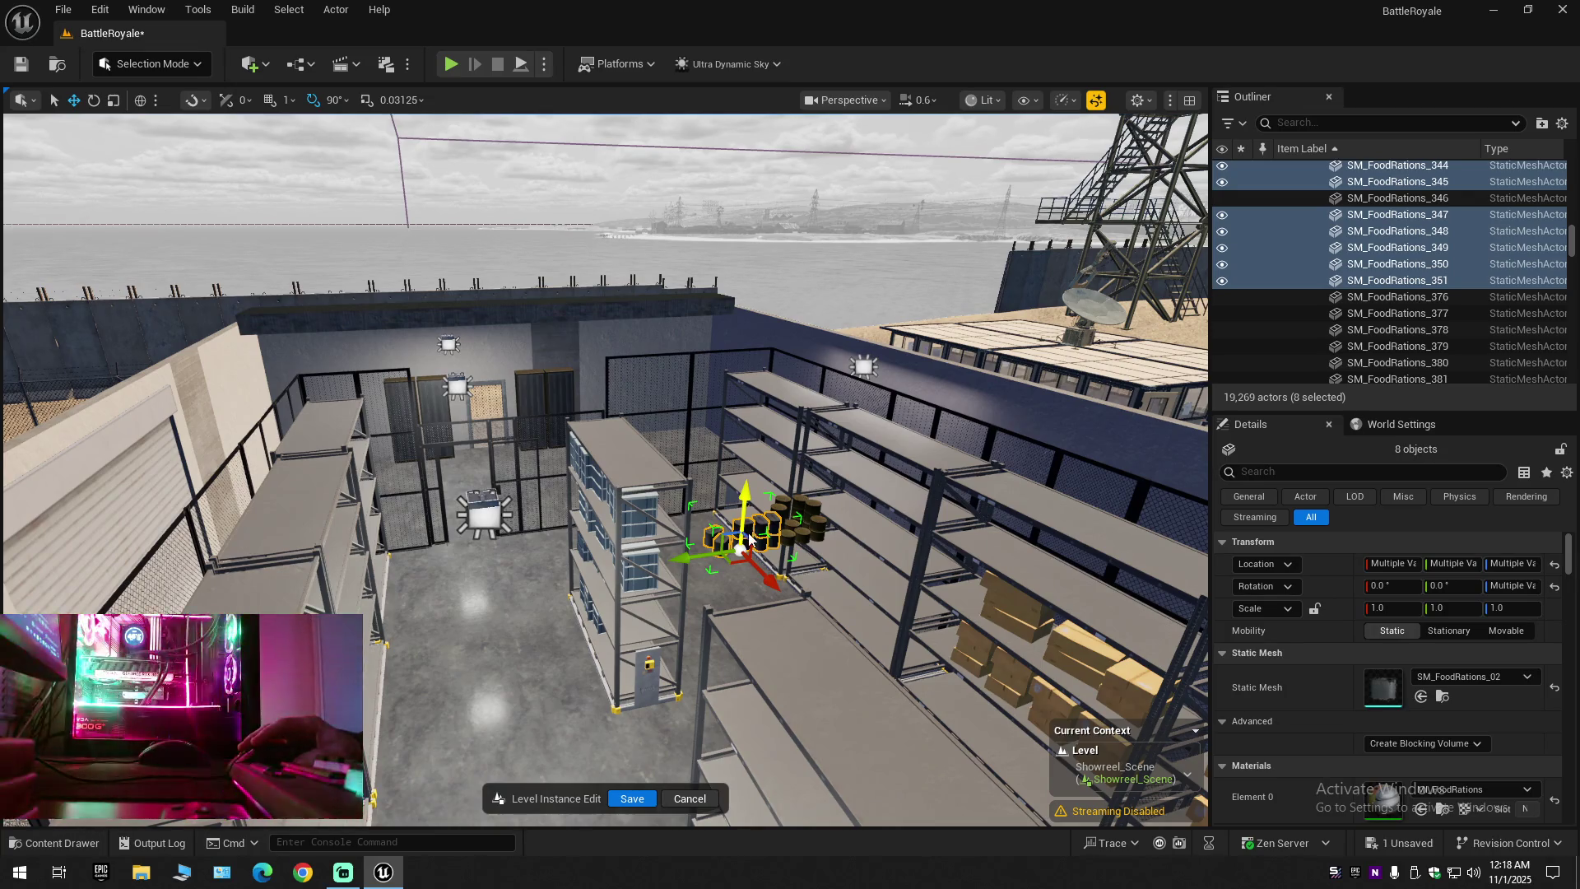
# Delete the food-ration actors, confirm the referenced-actor prompt, then delete SM_MERGED_FoodRations8
pyautogui.press('Delete')
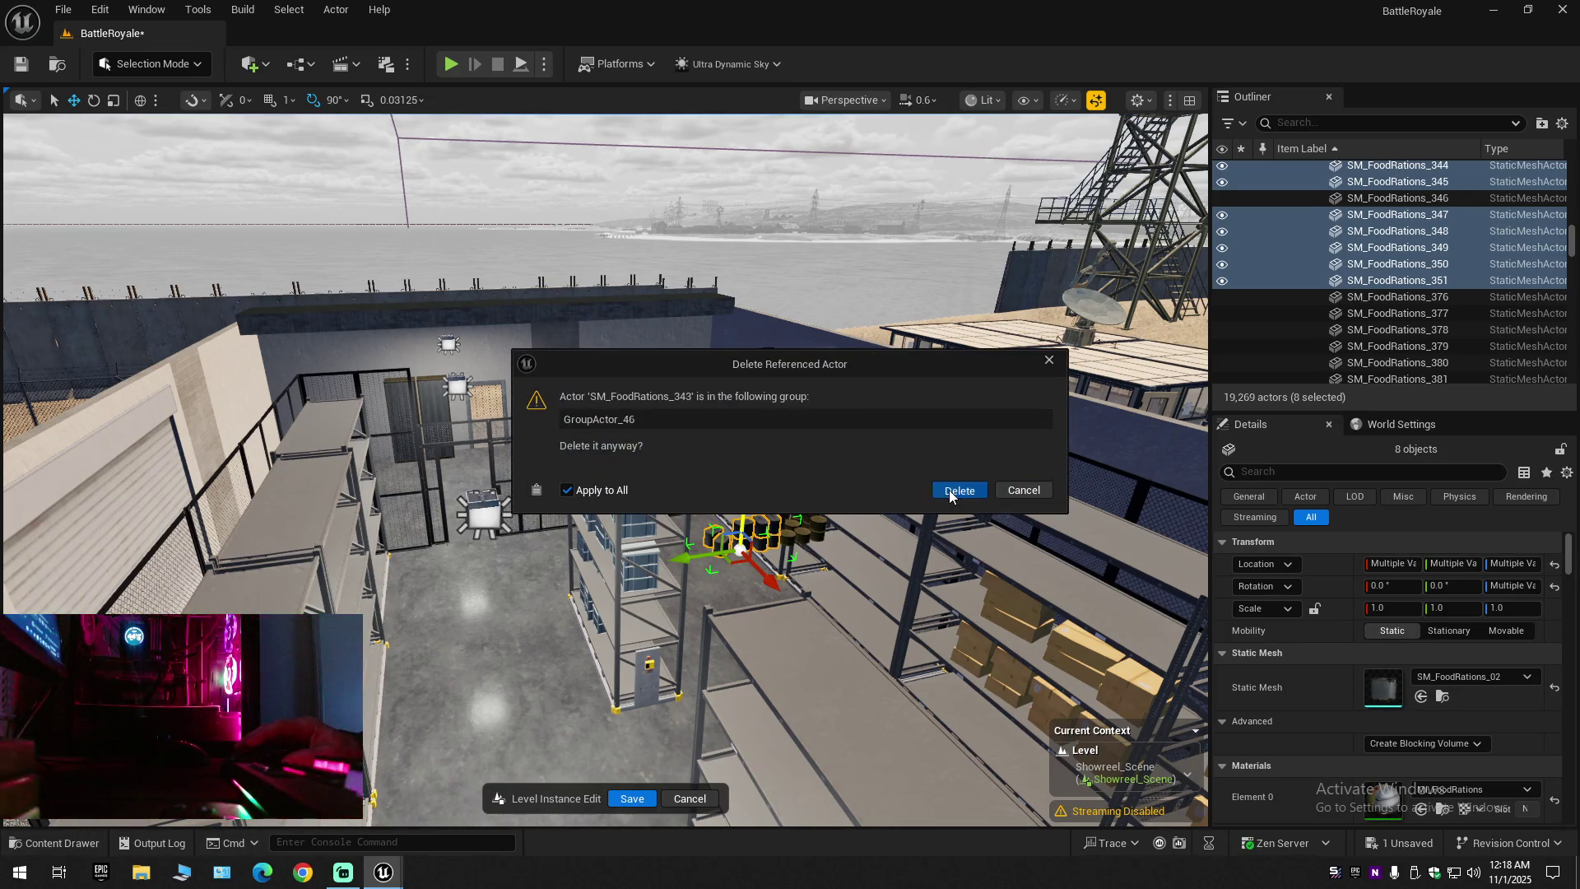
pyautogui.click(959, 490)
pyautogui.click(797, 515)
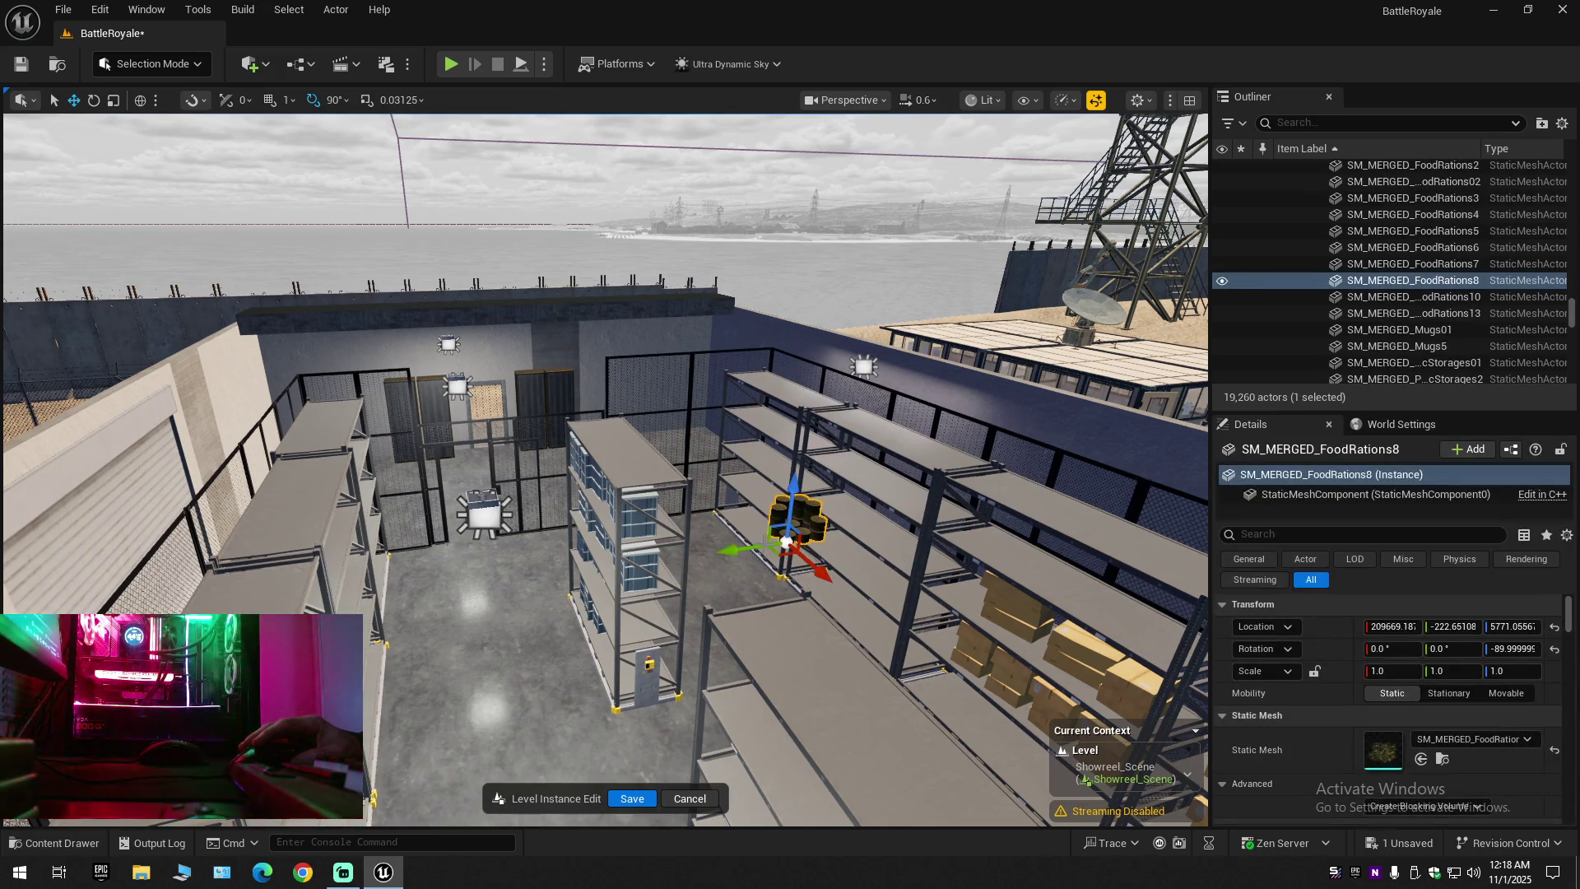
pyautogui.press('Delete')
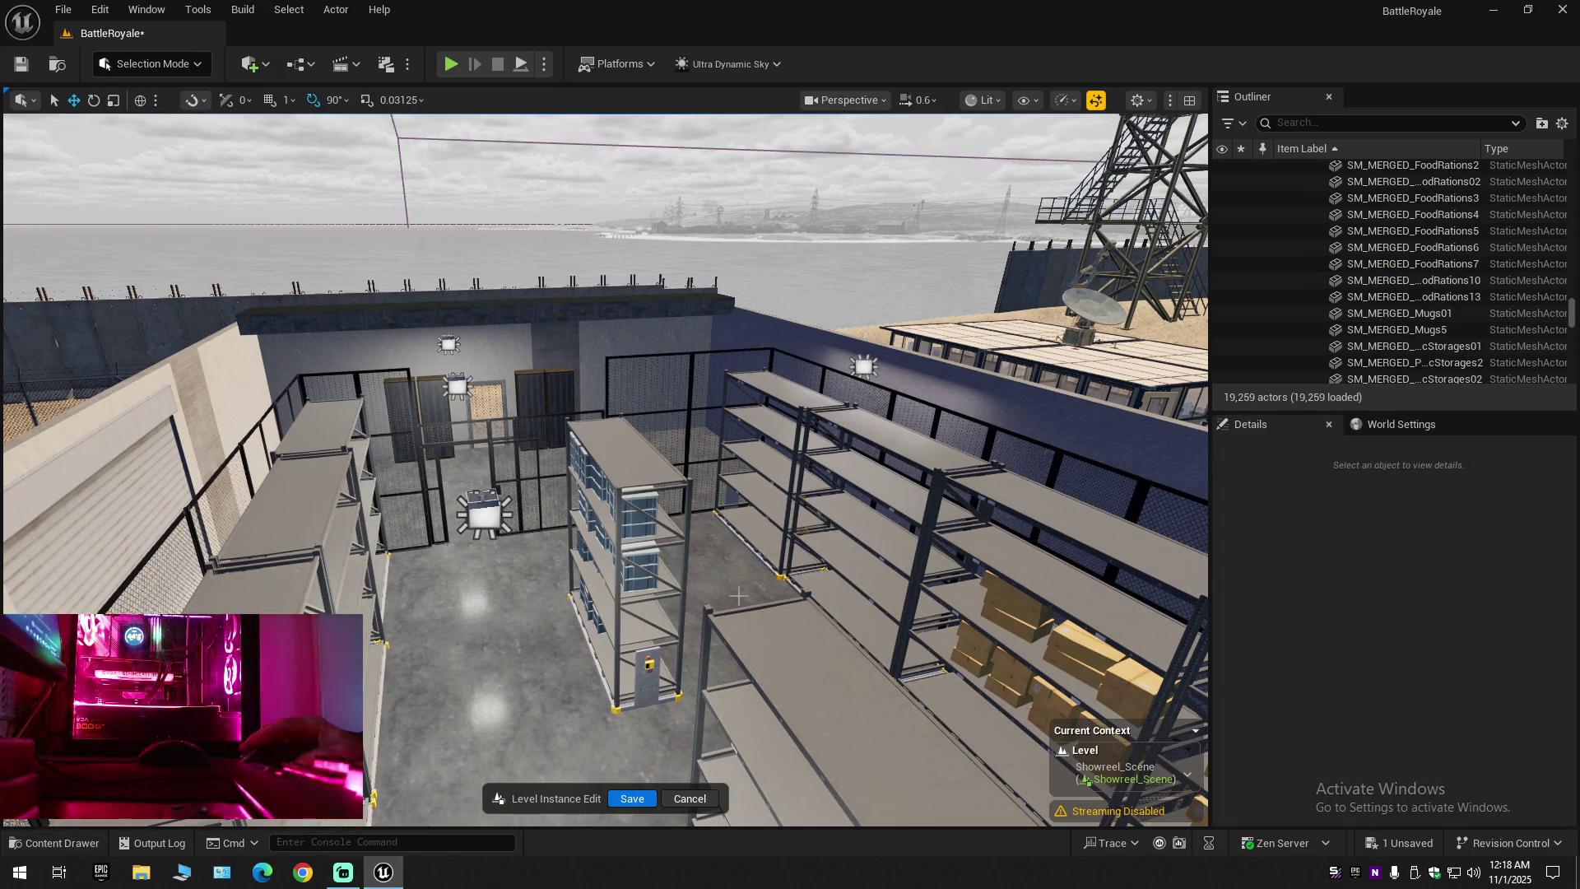
pyautogui.moveTo(739, 594)
pyautogui.mouseDown()
pyautogui.moveTo(905, 543)
pyautogui.moveTo(1037, 527)
pyautogui.moveTo(971, 530)
pyautogui.moveTo(917, 563)
pyautogui.mouseUp()
pyautogui.scroll(-1, 988, 527)
pyautogui.scroll(3, 958, 539)
pyautogui.scroll(-2, 938, 555)
pyautogui.scroll(-1, 926, 559)
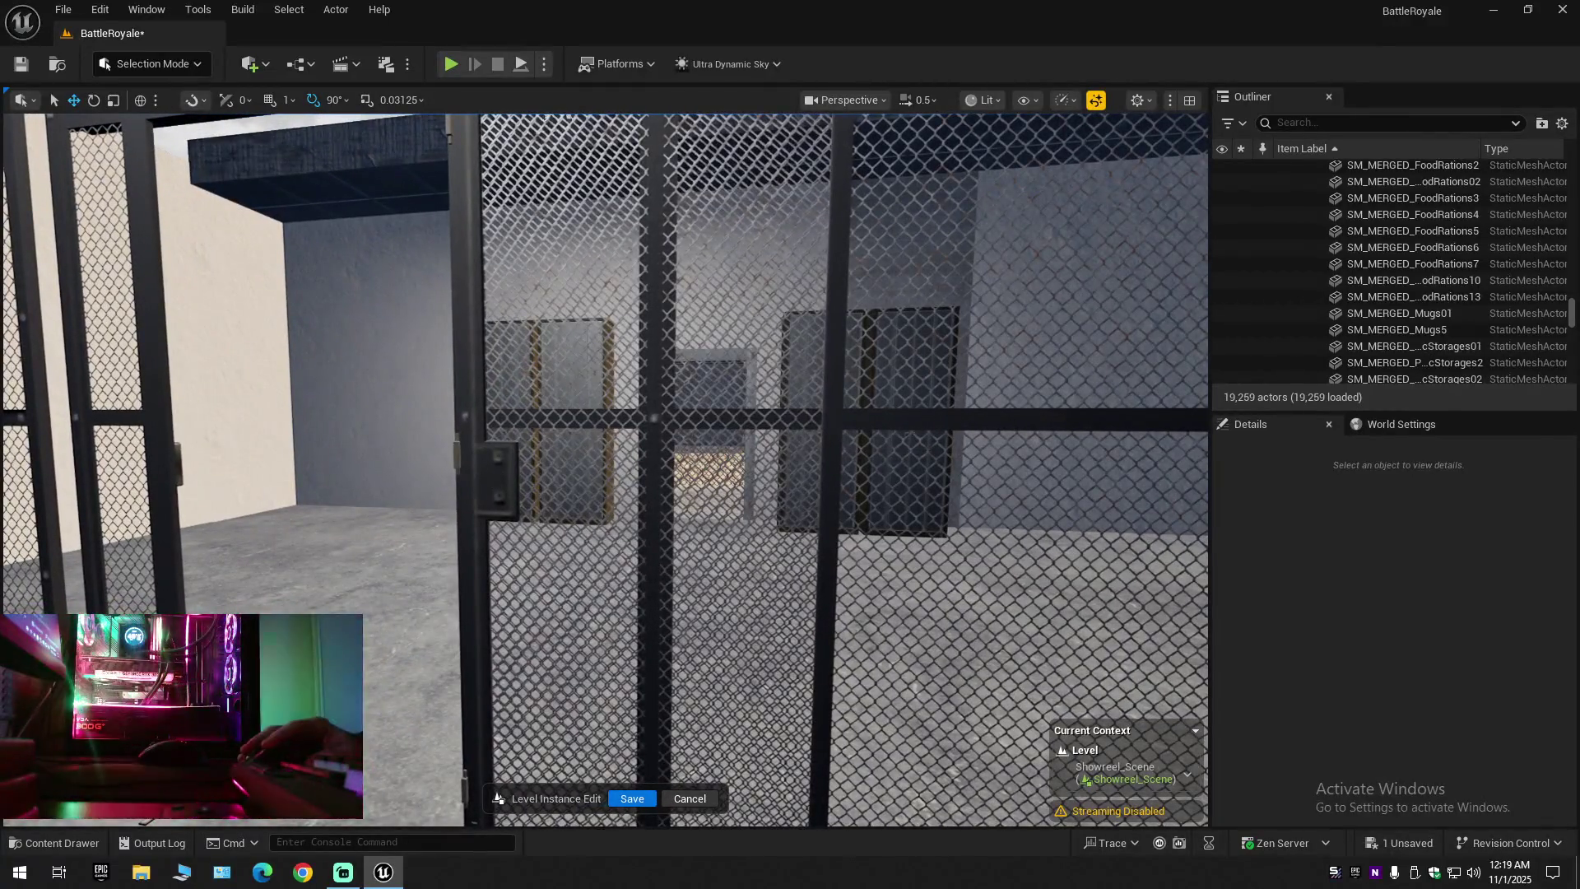
# Select the fence door and adjacent fence panel, and hide the fence door
pyautogui.click(658, 469)
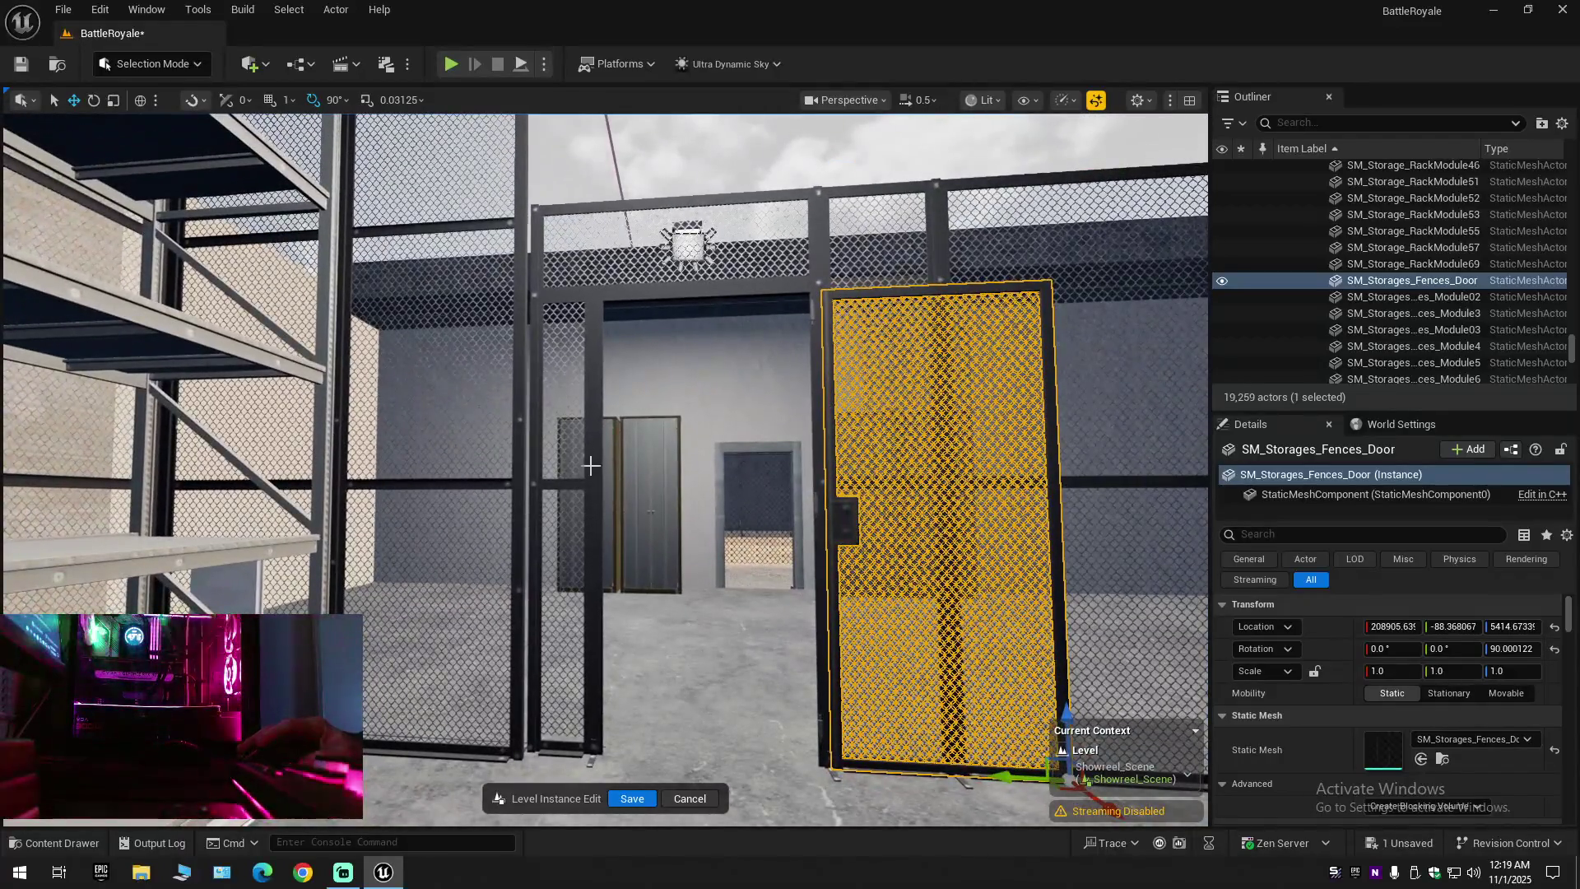
pyautogui.click(586, 459)
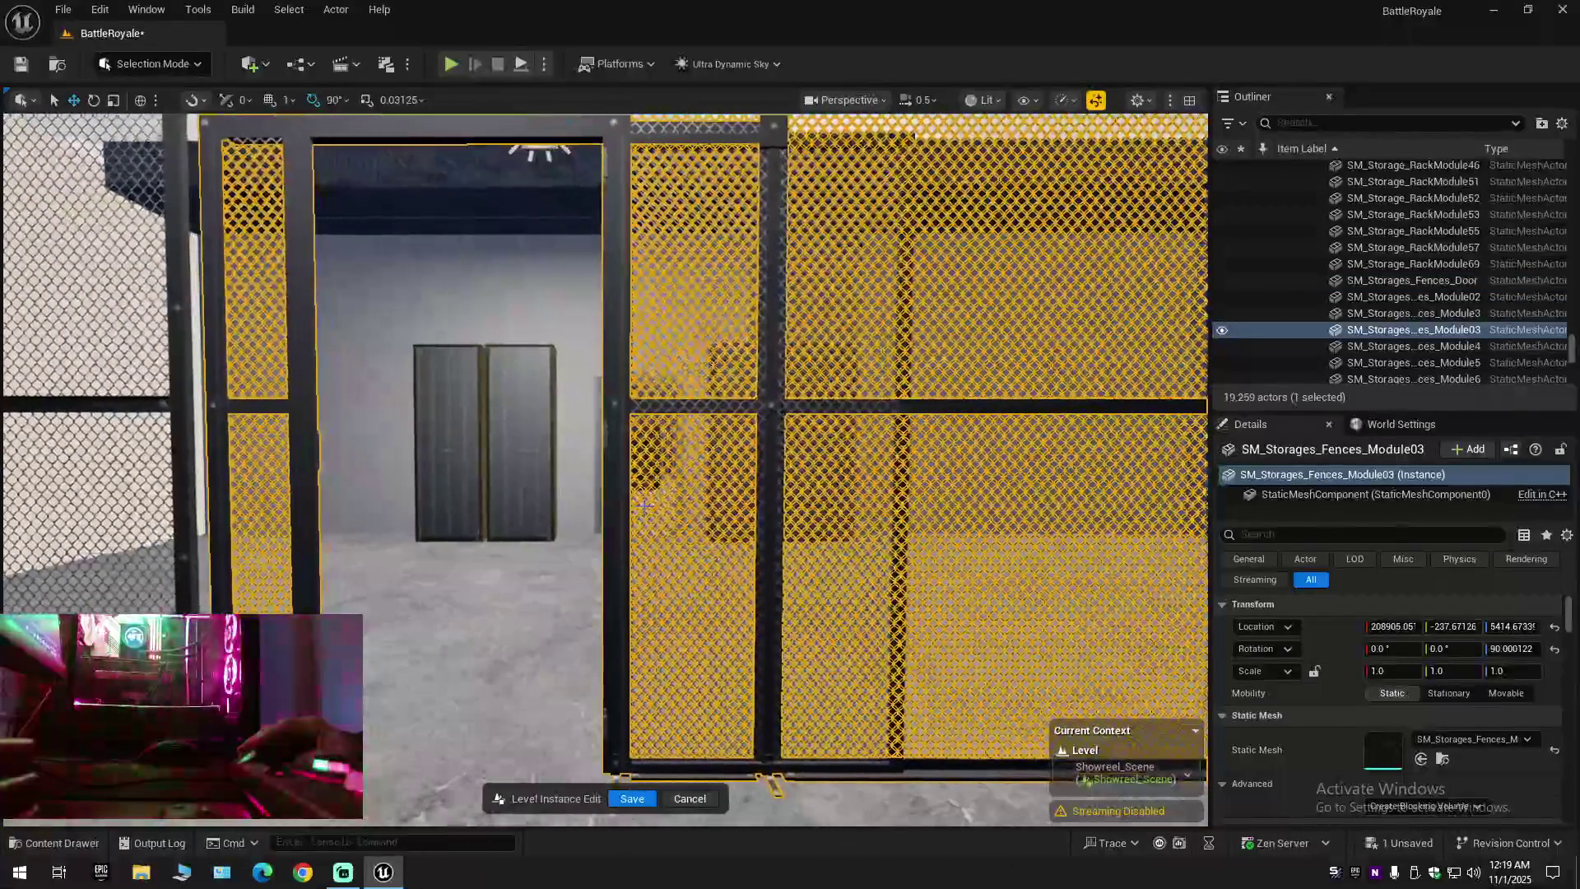
pyautogui.click(620, 433)
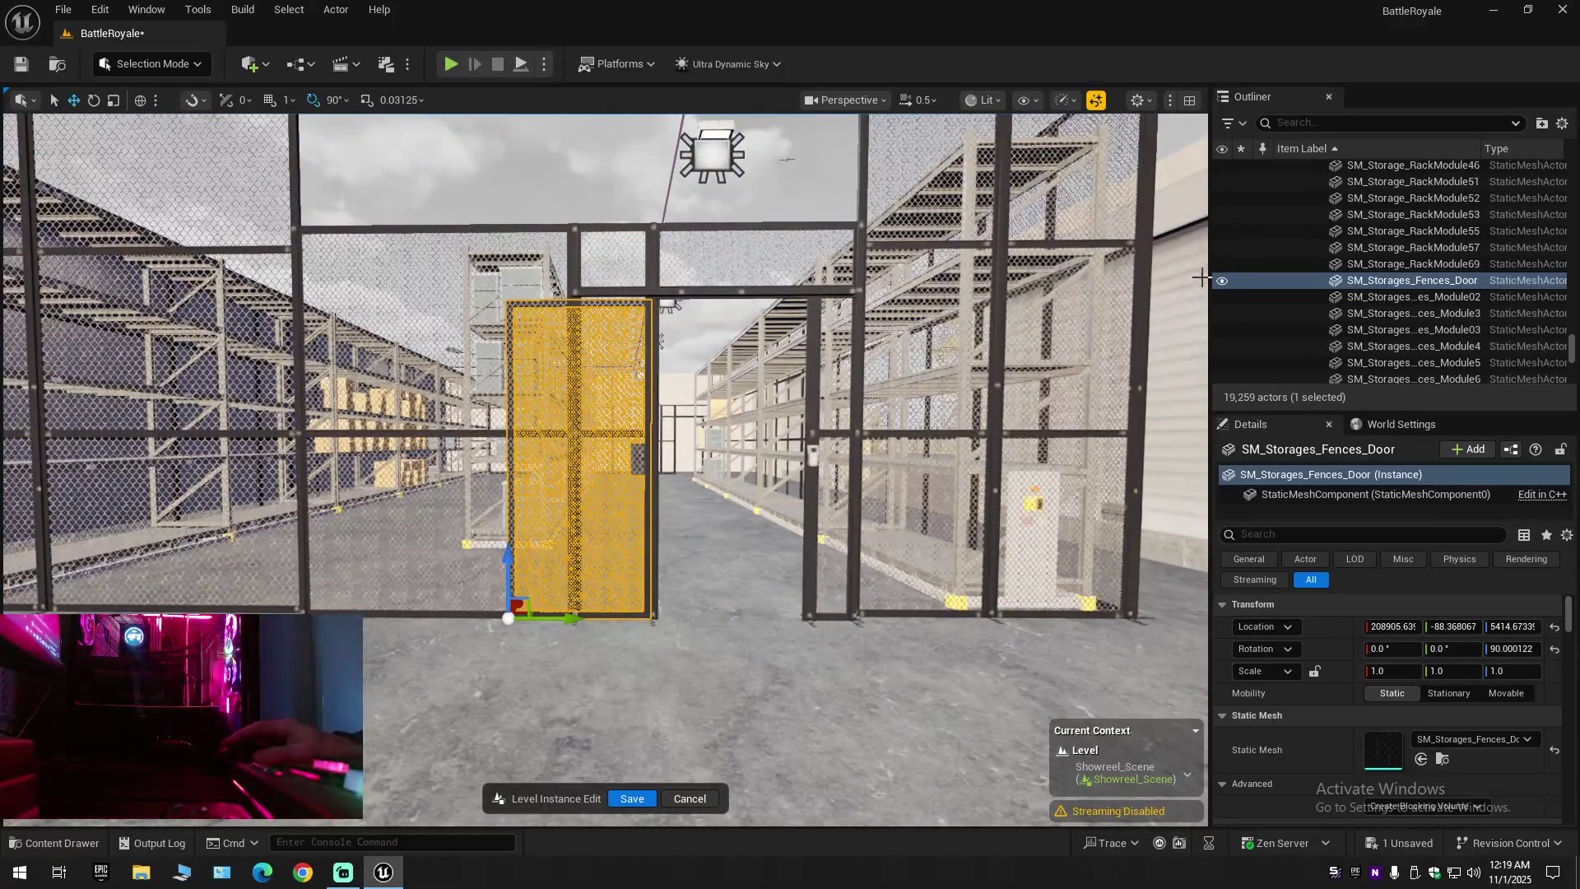
pyautogui.click(1221, 281)
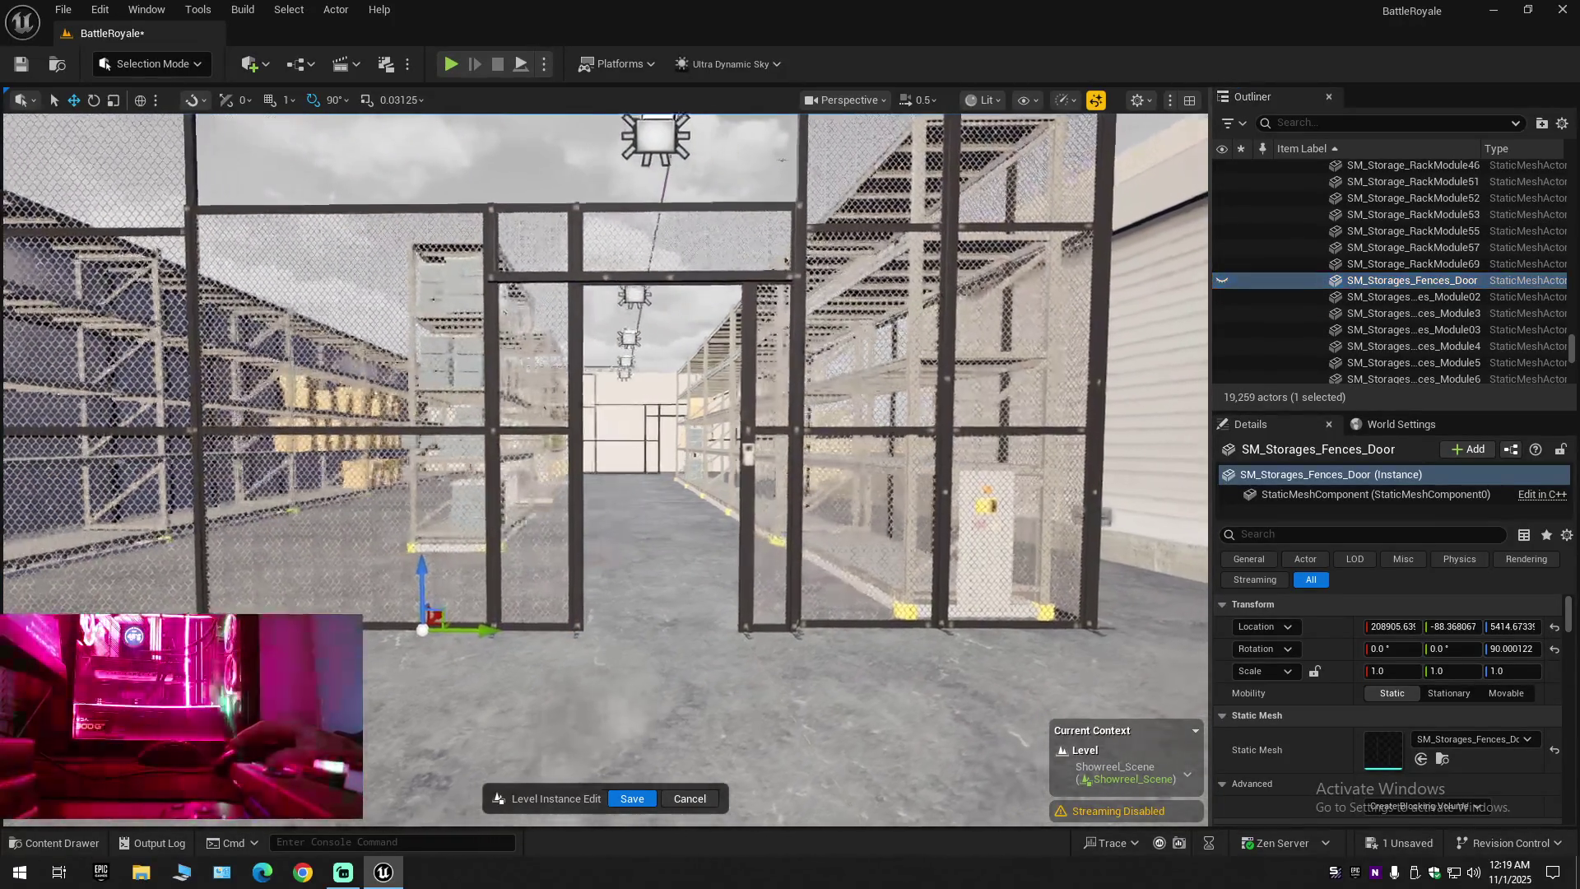
pyautogui.press('w')
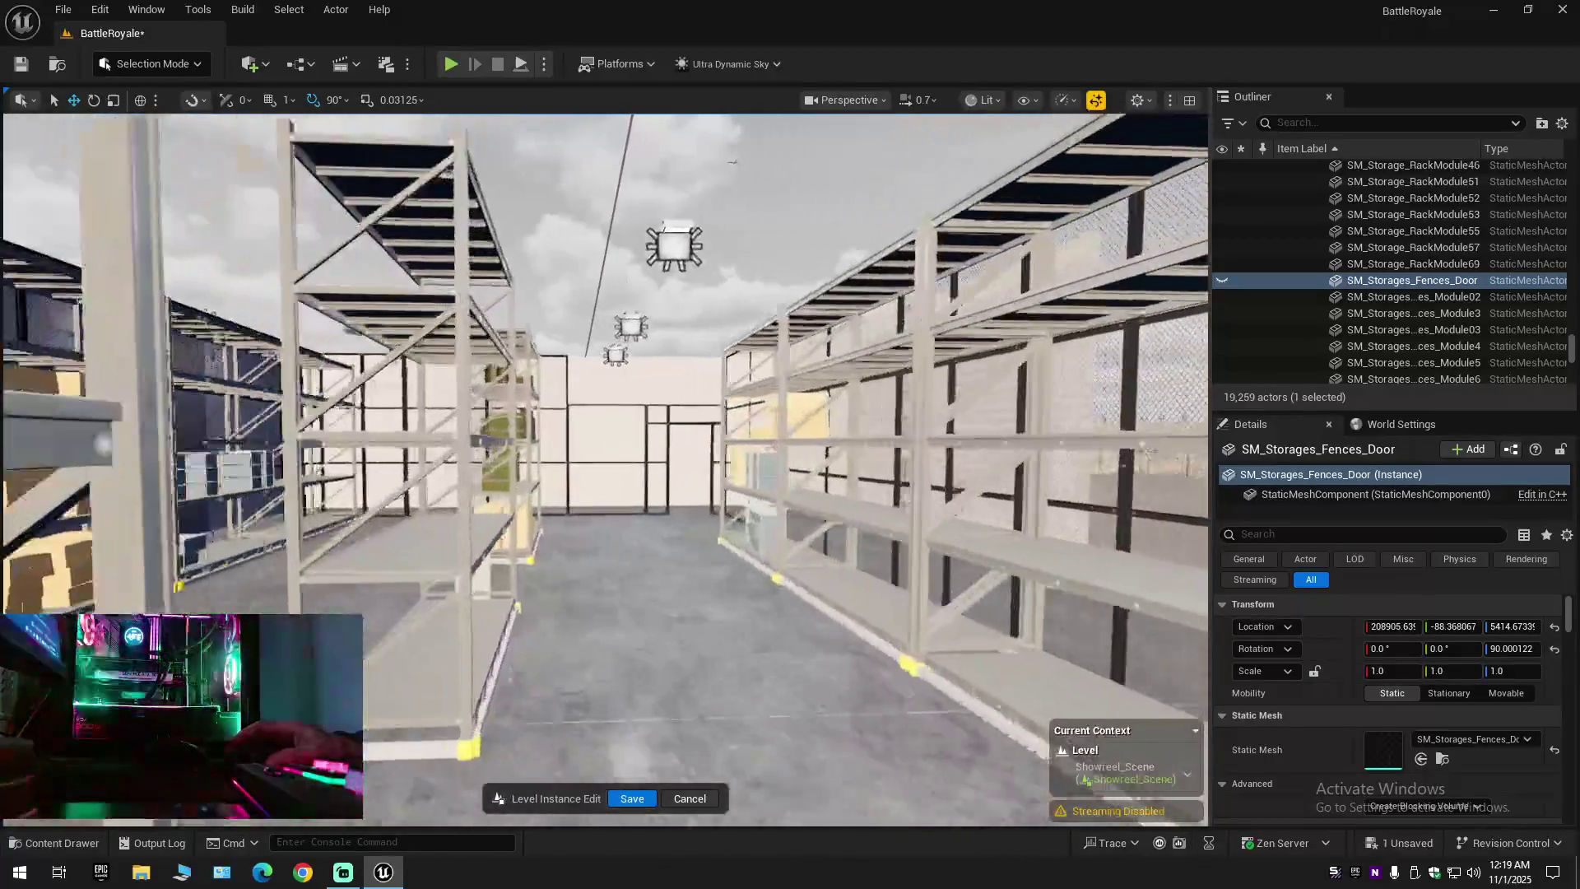
pyautogui.press('w')
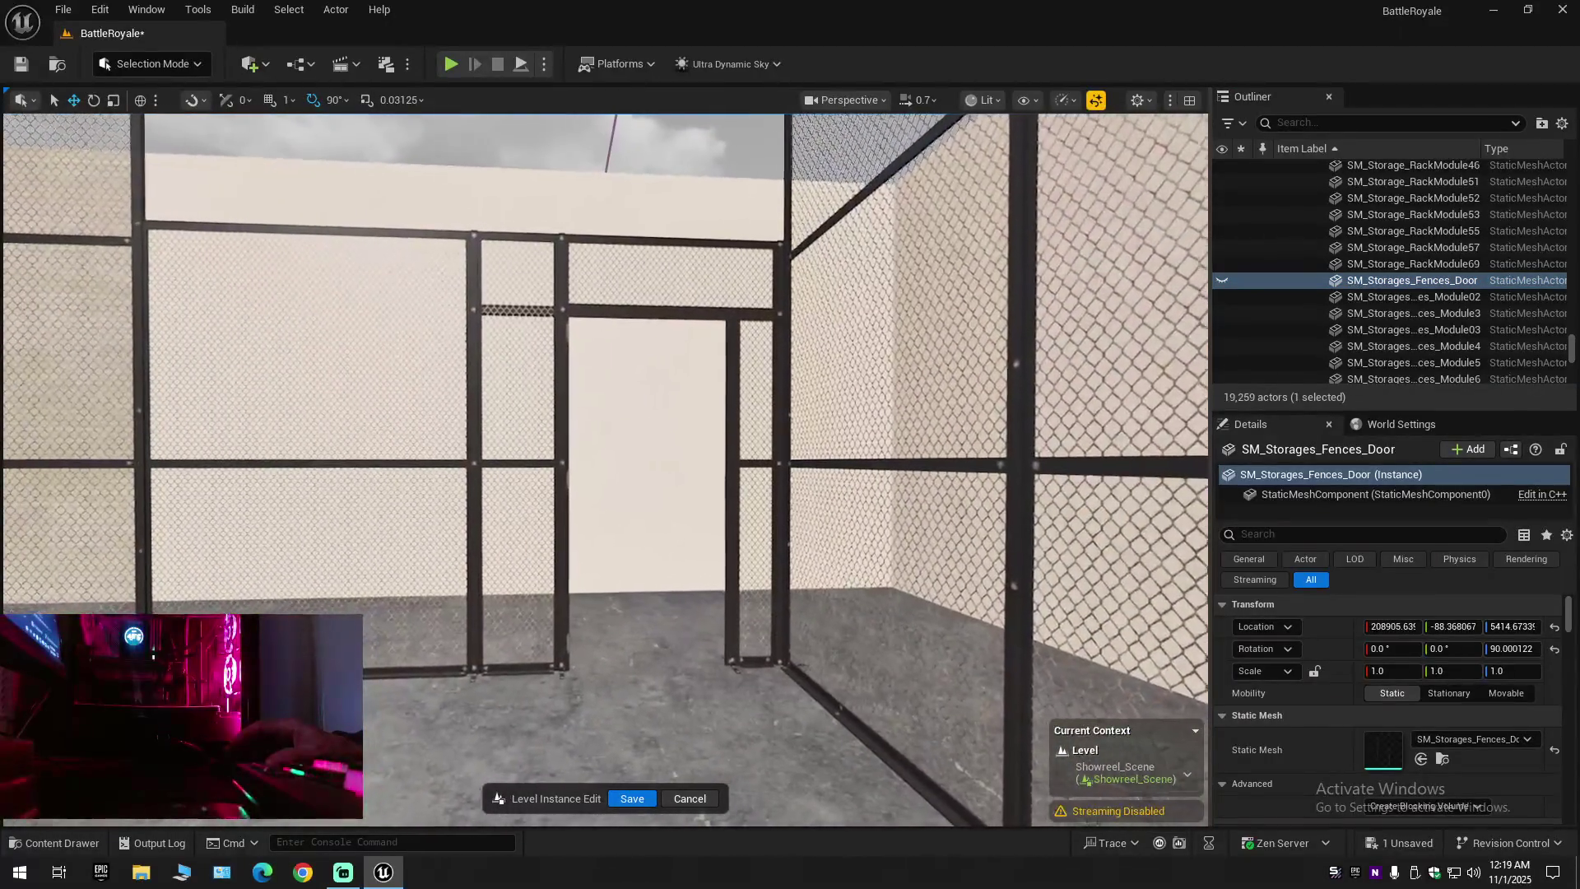
pyautogui.press('s')
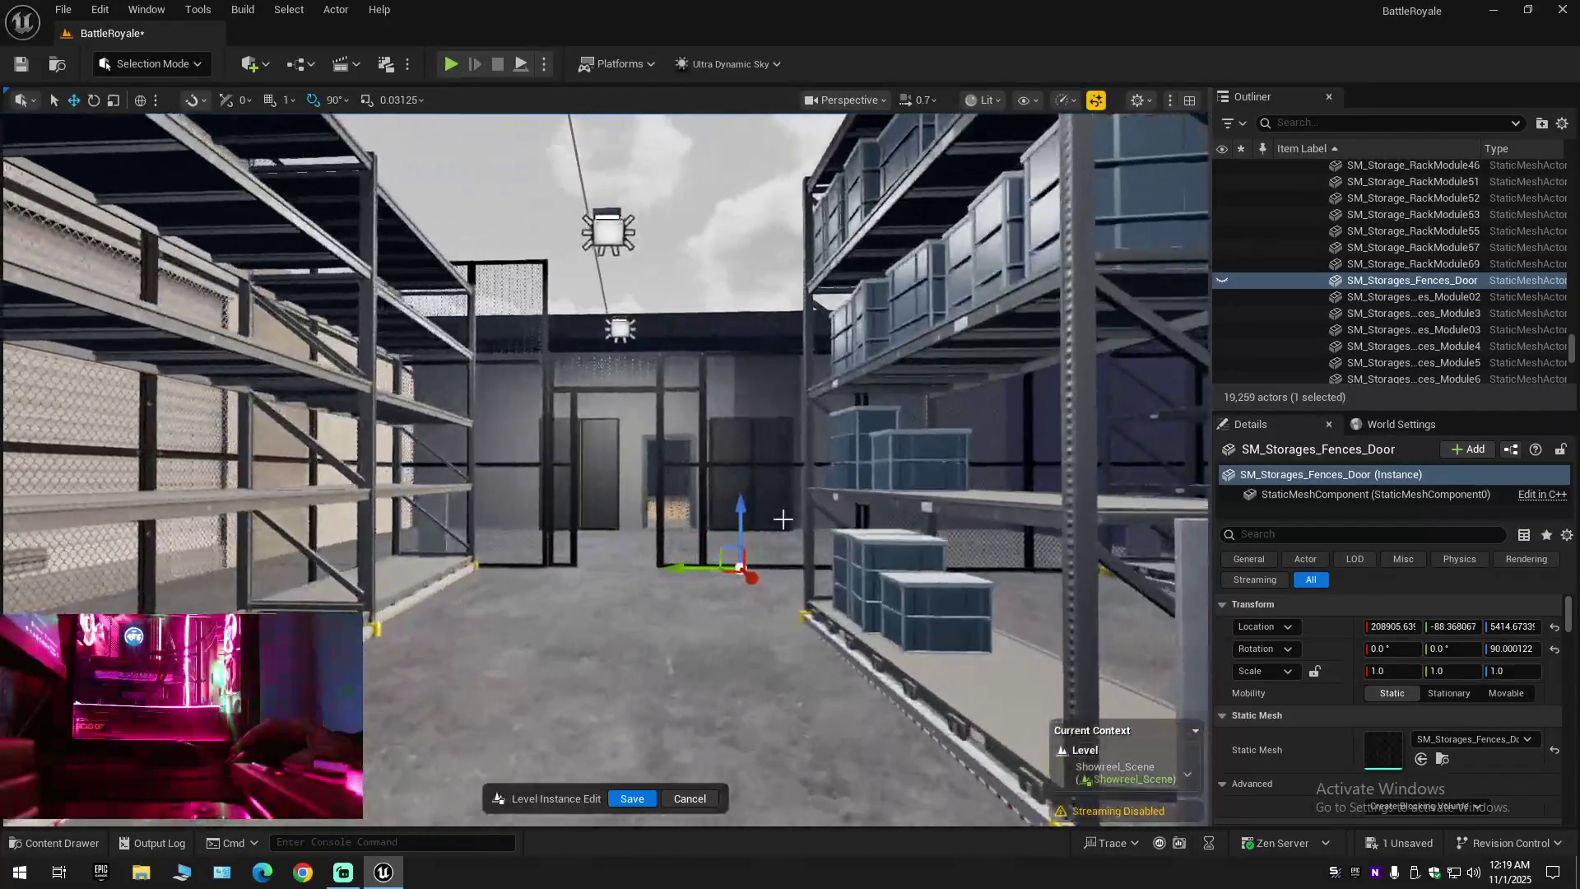
# Select SM_Storage_RackModule51, then select and delete the fence door
pyautogui.click(1433, 181)
pyautogui.press('w')
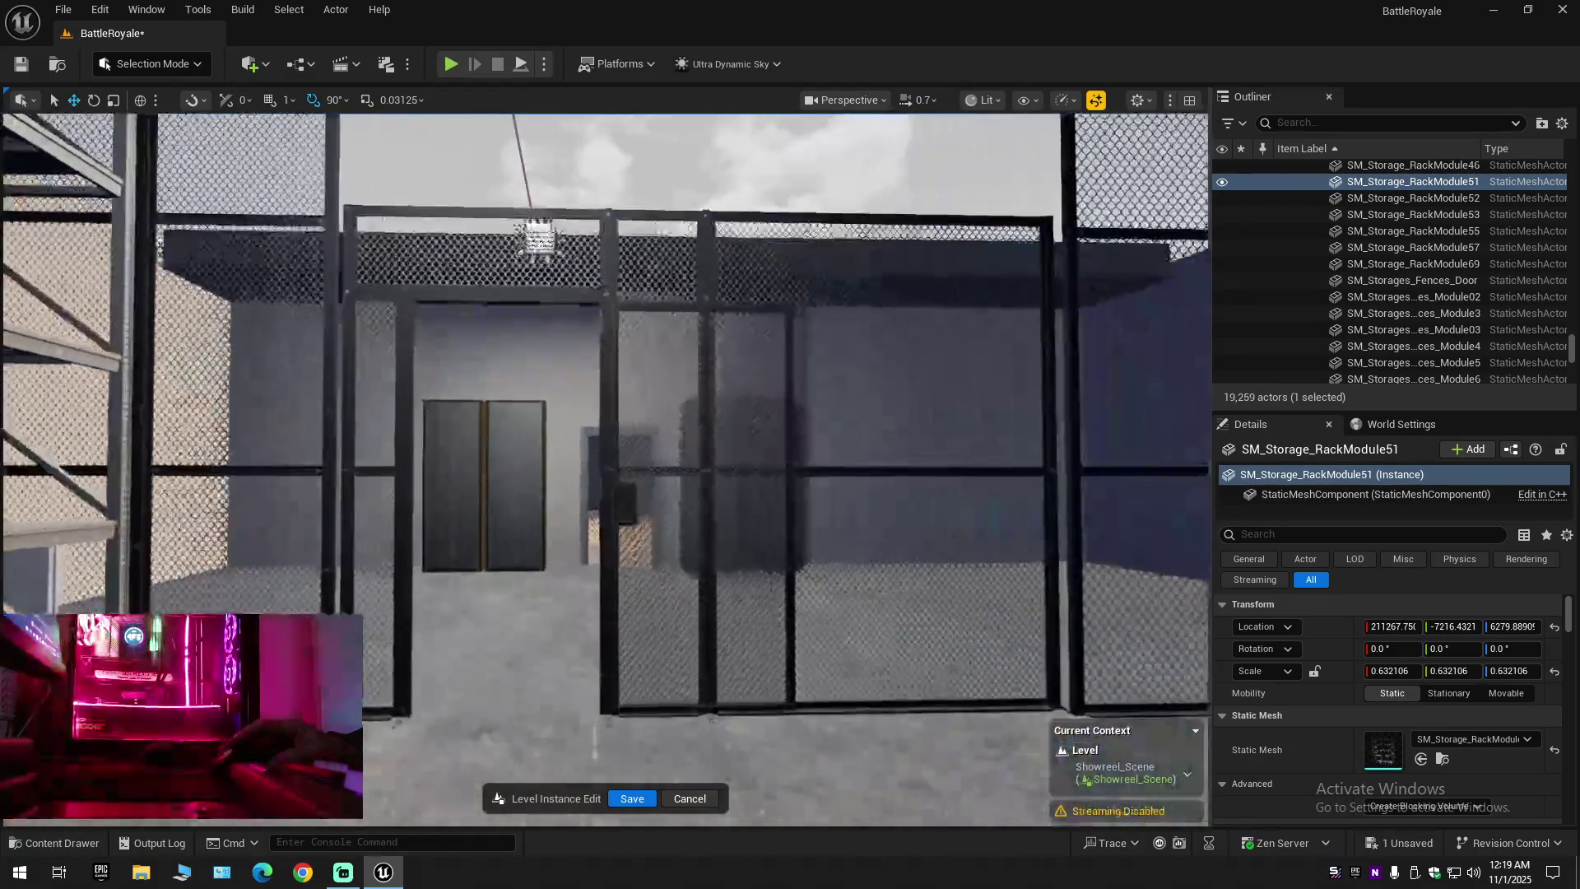
pyautogui.click(636, 532)
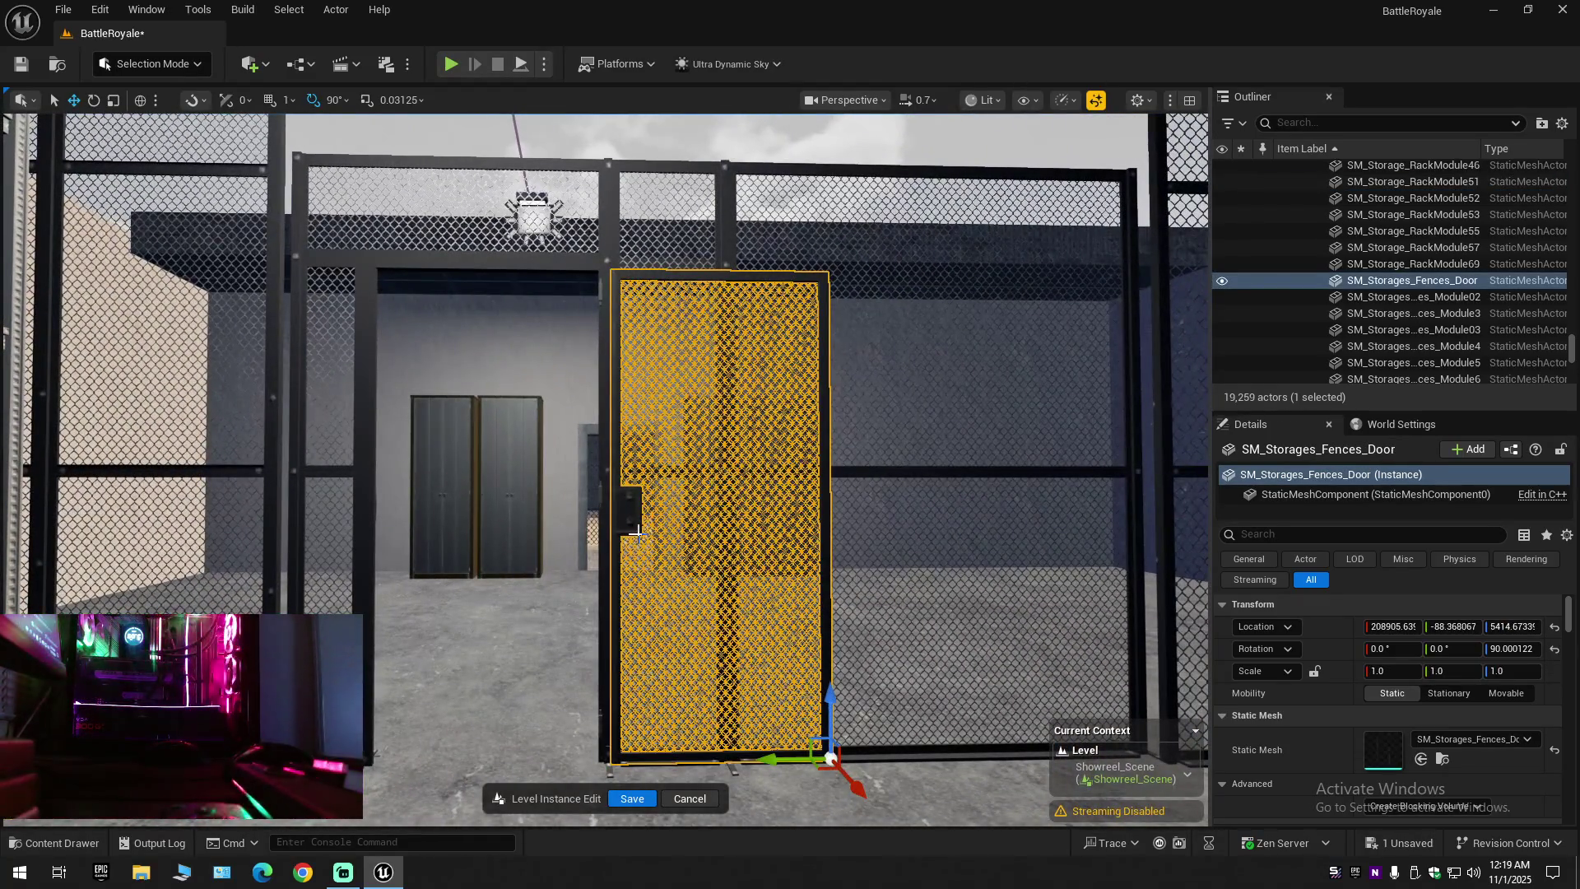
pyautogui.press('Delete')
# Move above the fenced aisle and select the right-hand fence module
pyautogui.press('s')
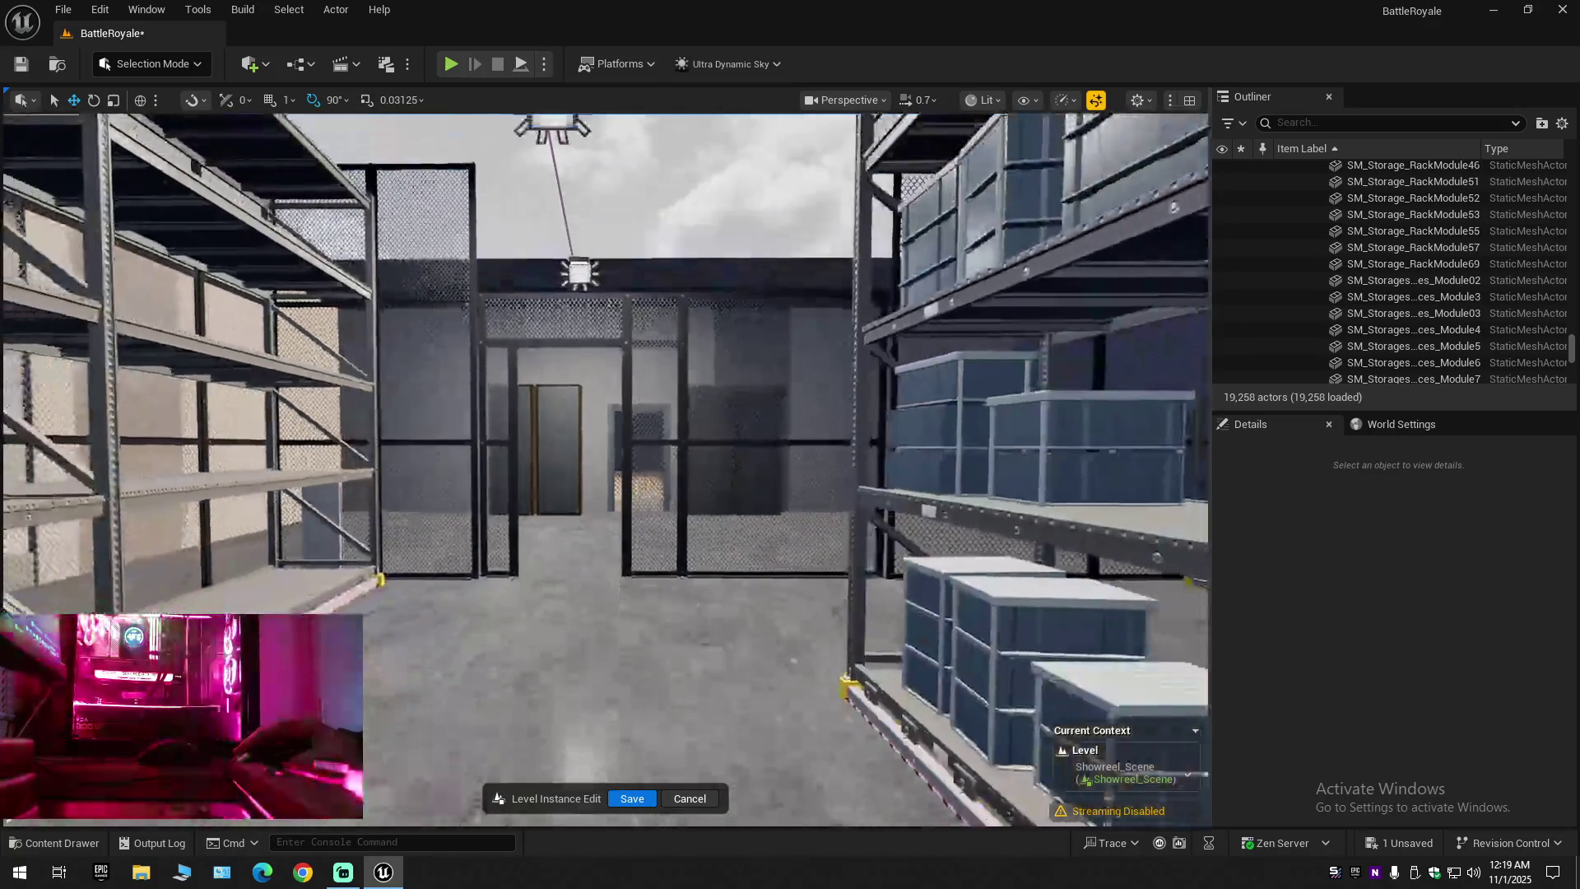
pyautogui.press('e')
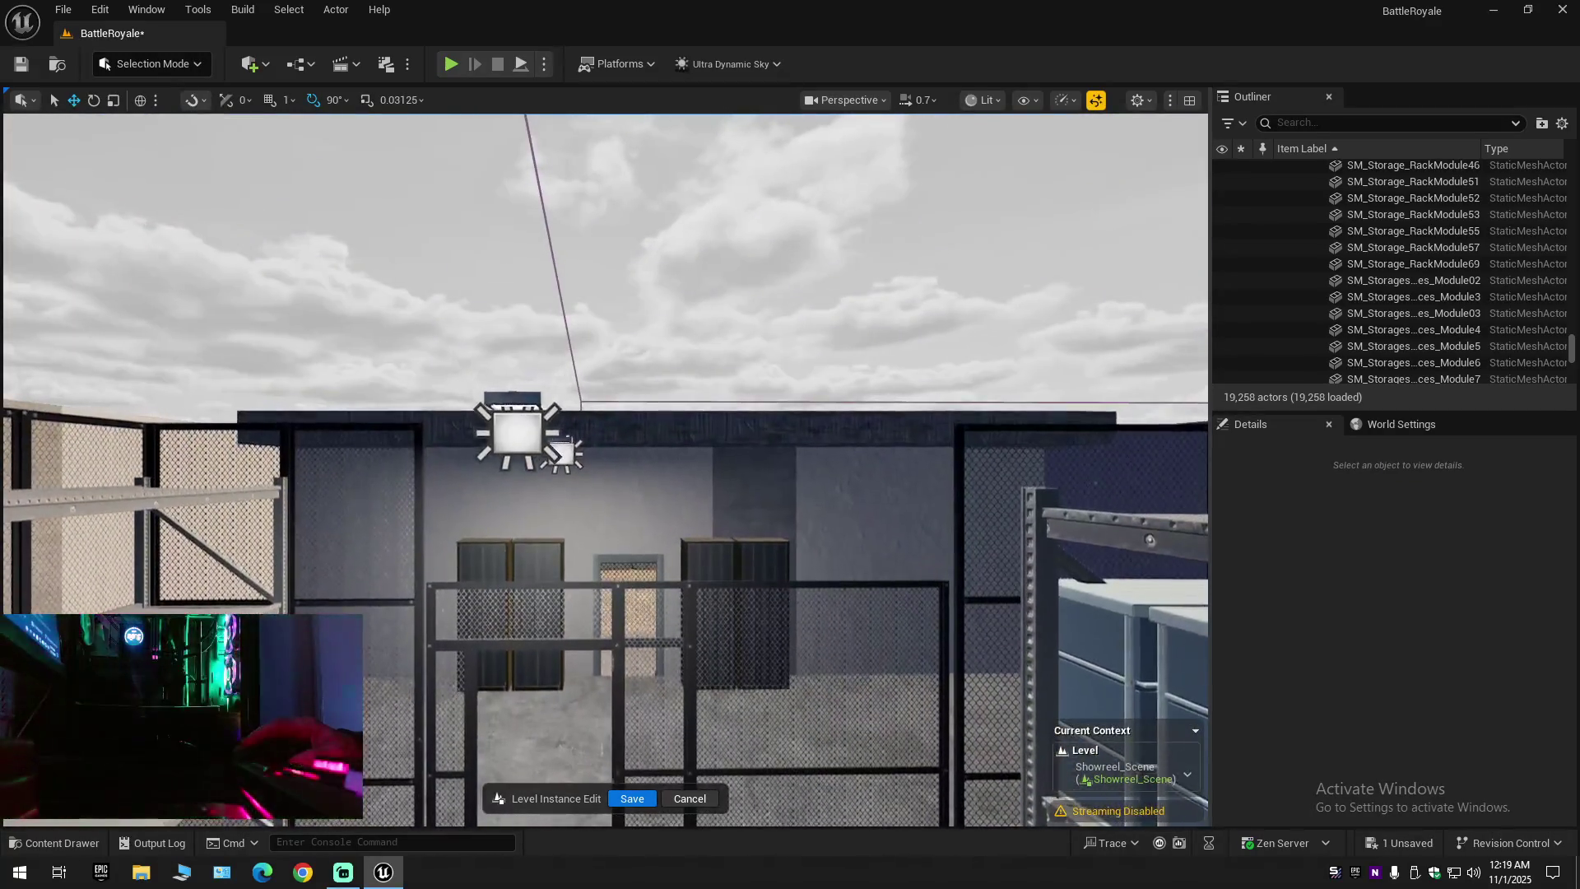
pyautogui.scroll(-1, 604, 469)
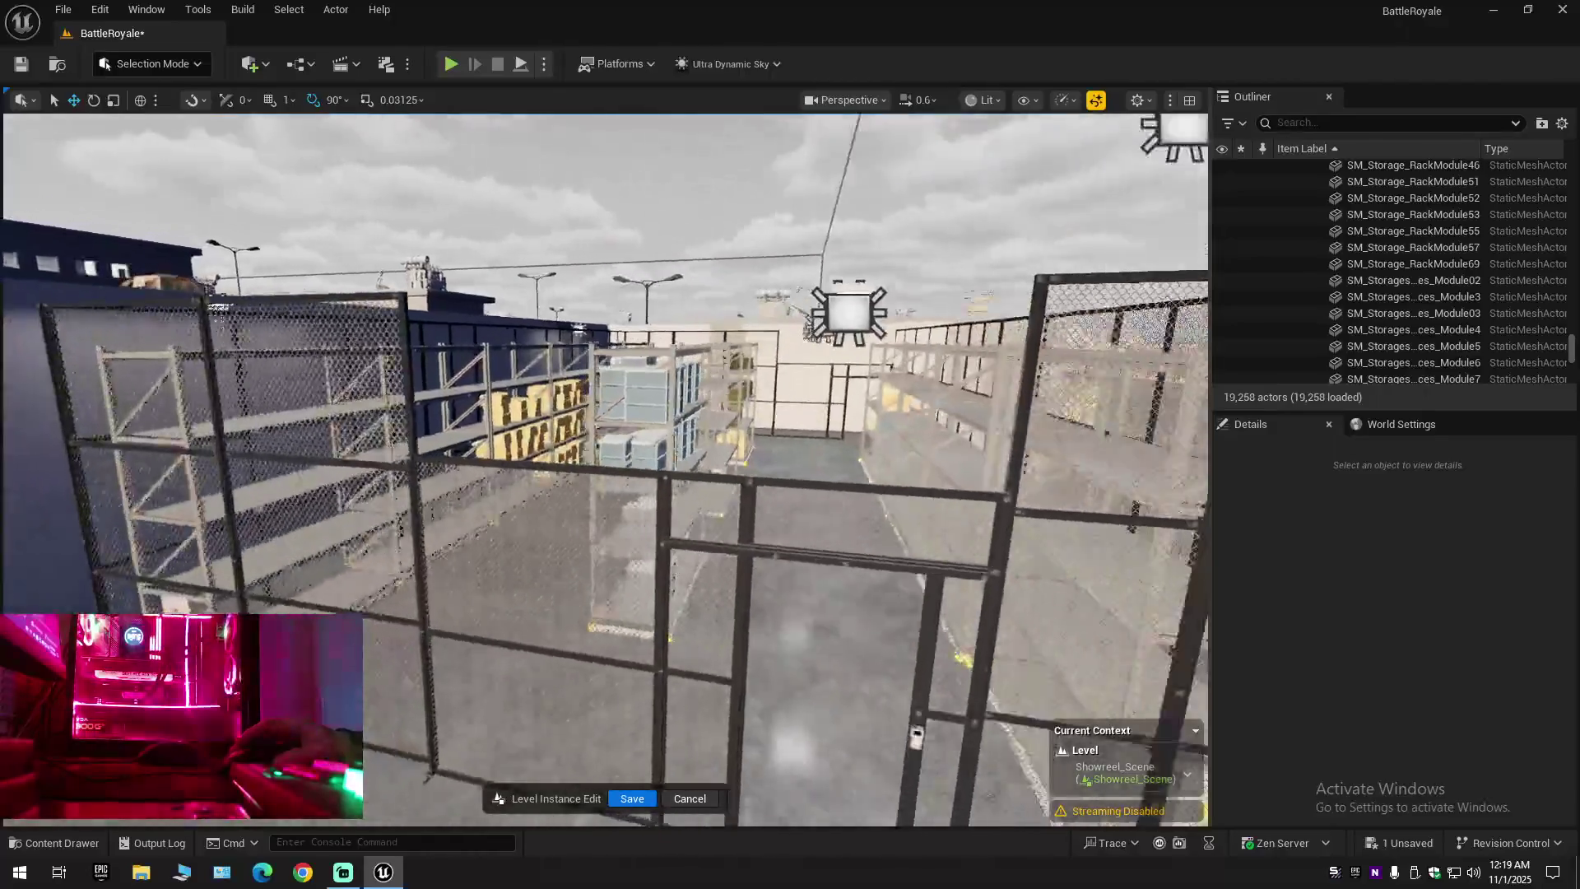
pyautogui.press('a')
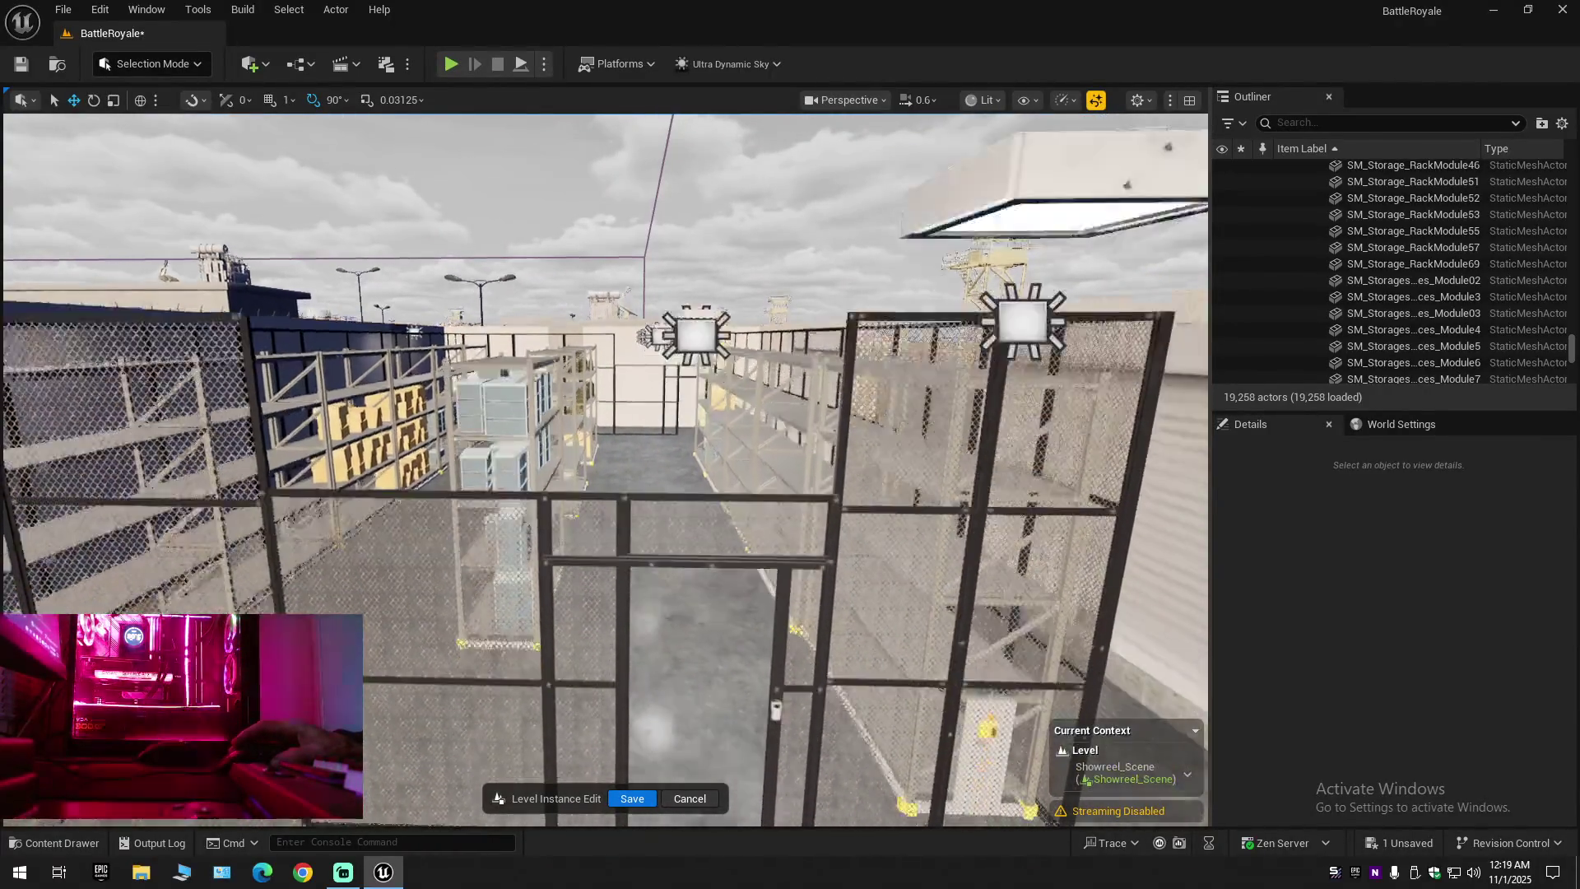
pyautogui.press('w')
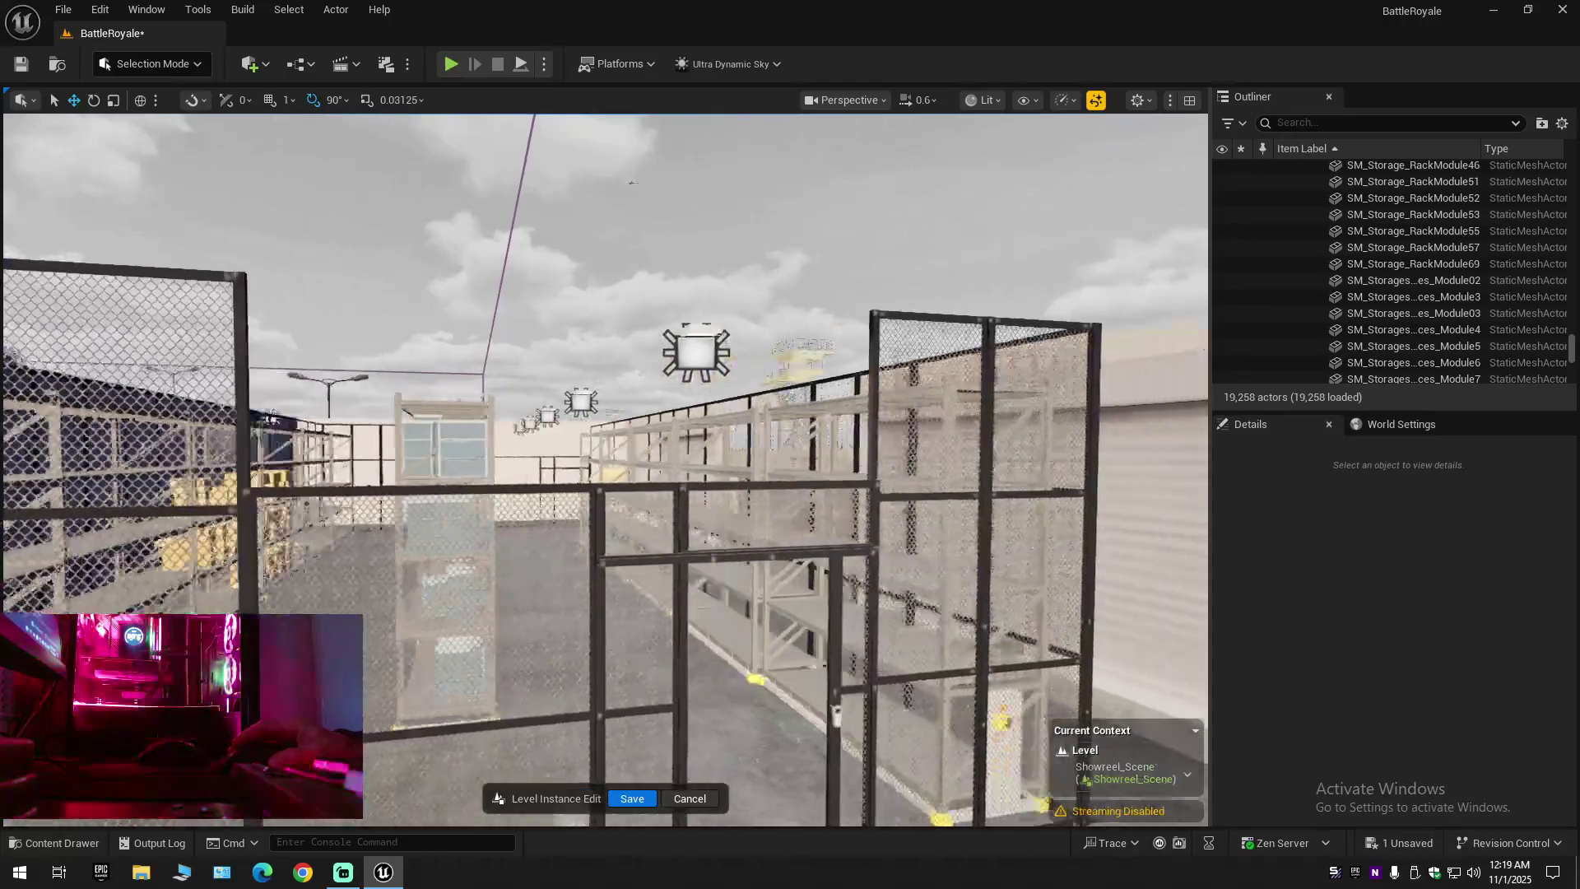
pyautogui.press('w')
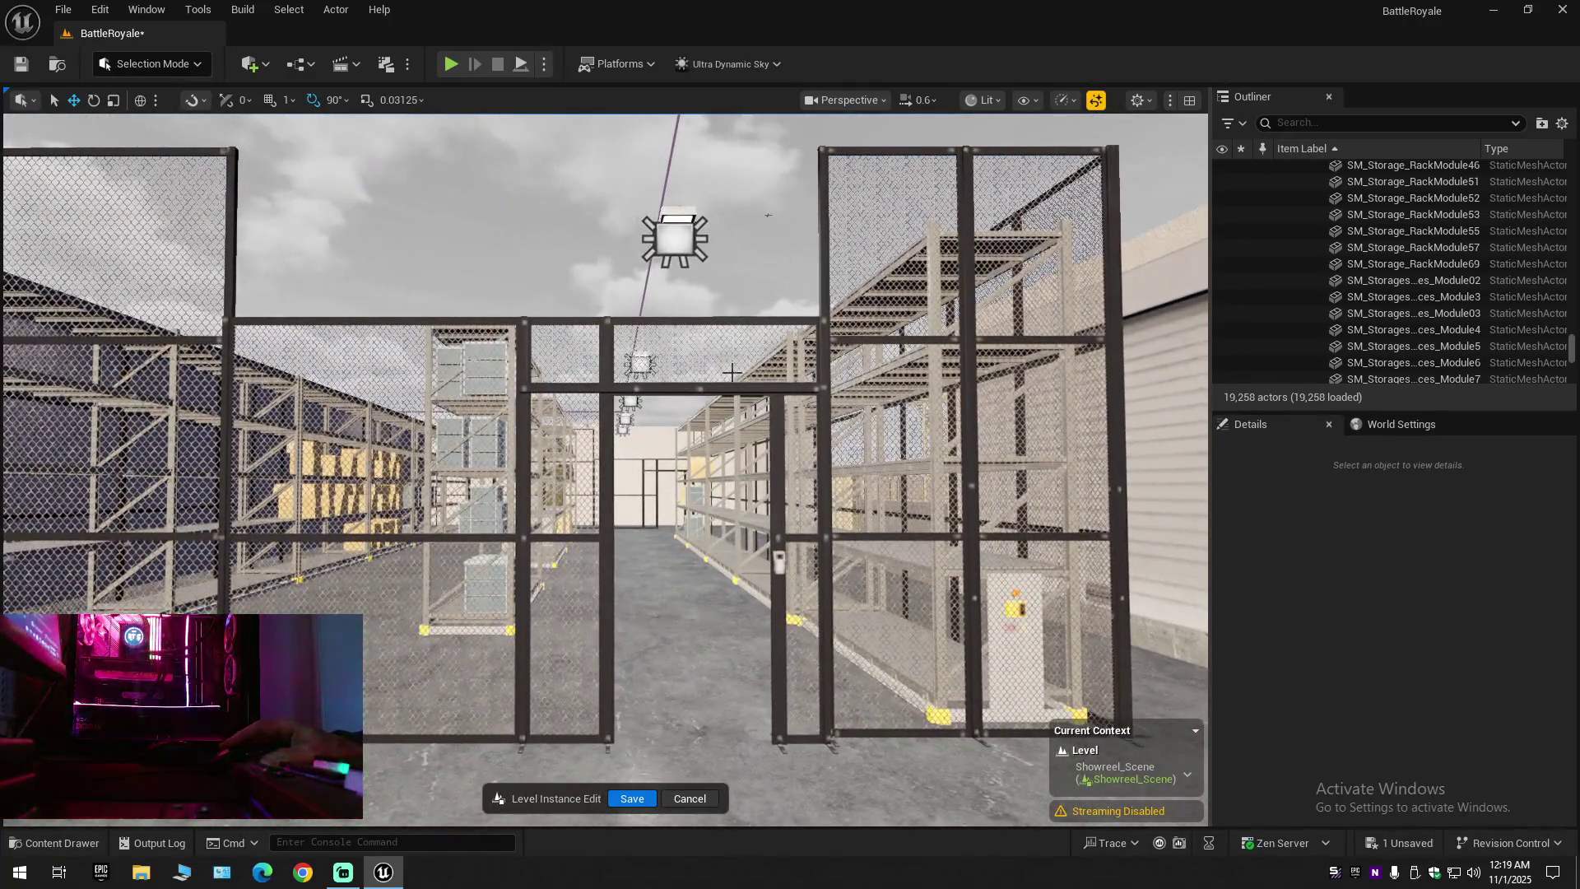
pyautogui.click(735, 358)
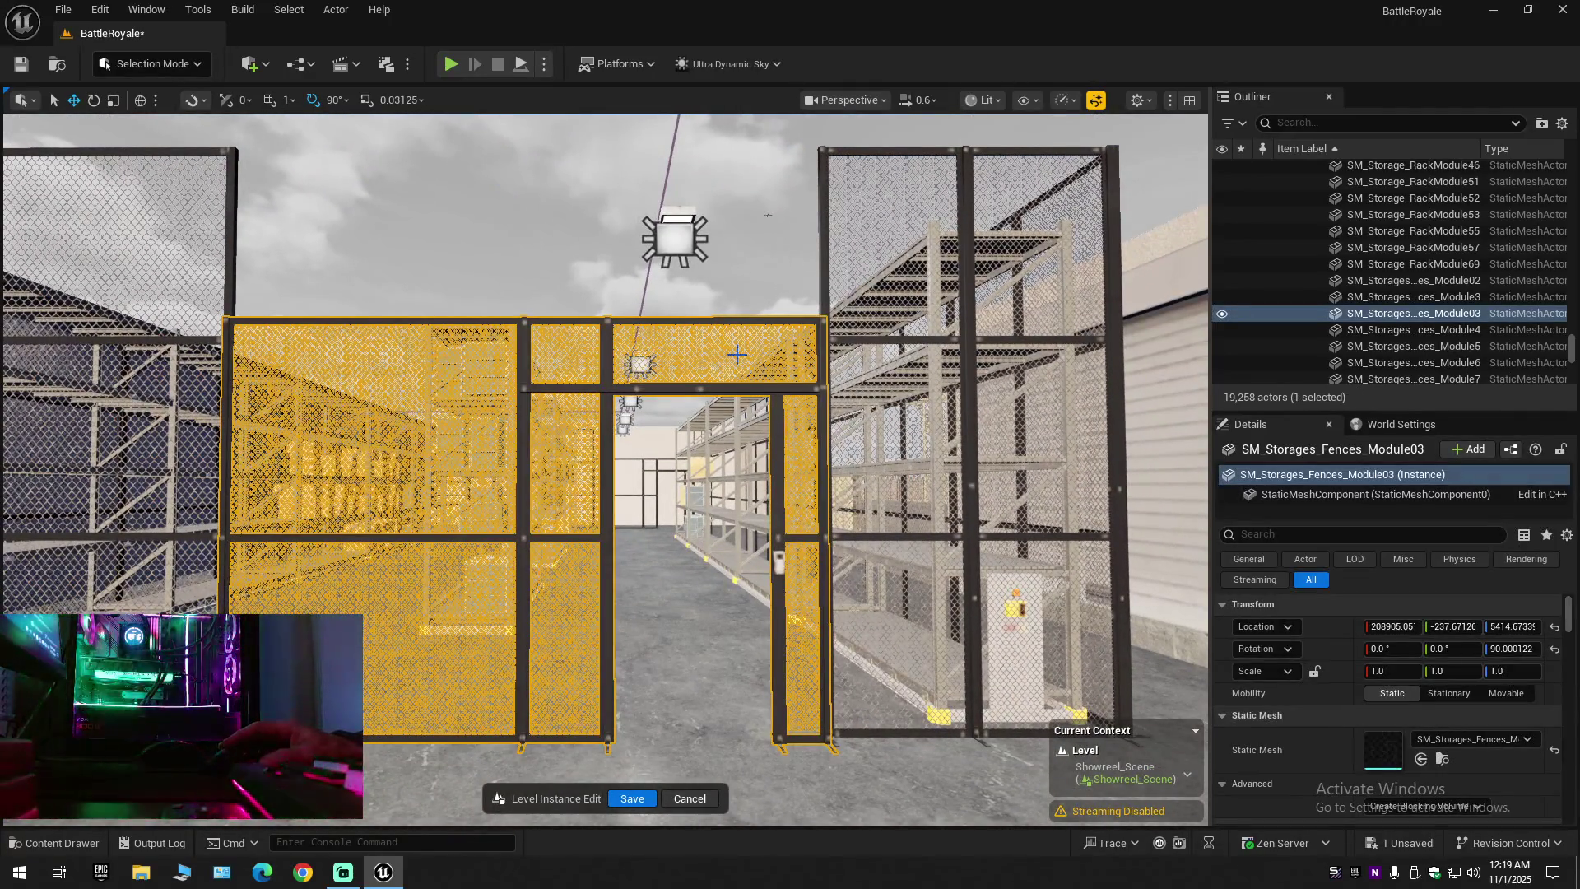
pyautogui.click(963, 260)
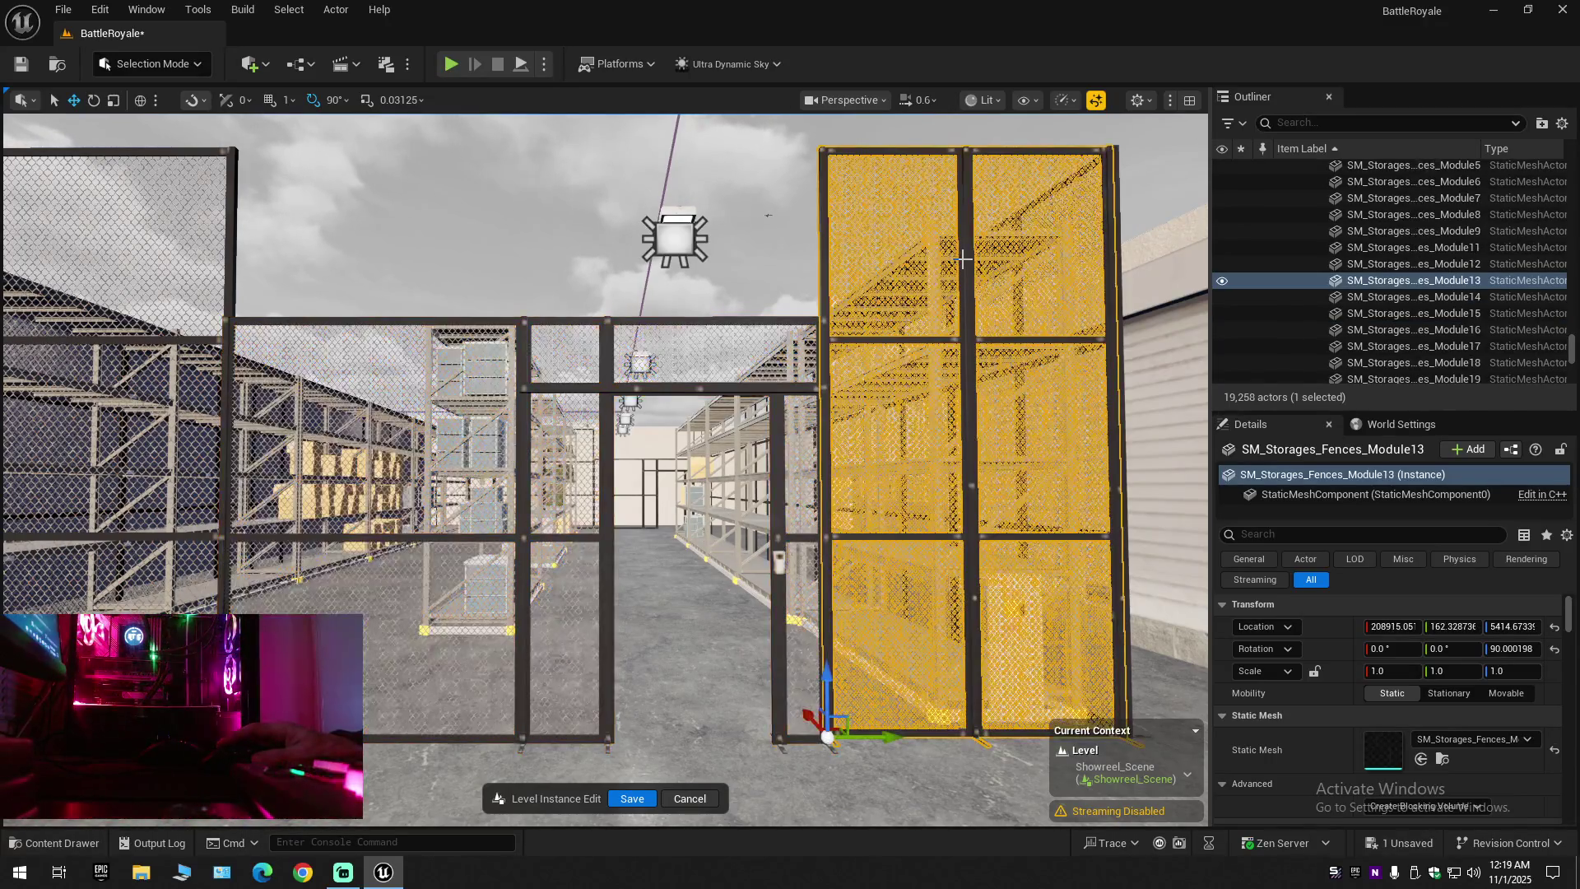
# Collapse the Outliner to the BattleRoyale (Editor) top-level folders, leaving nothing selected
pyautogui.click(1563, 124)
pyautogui.click(1404, 205)
pyautogui.click(1275, 191)
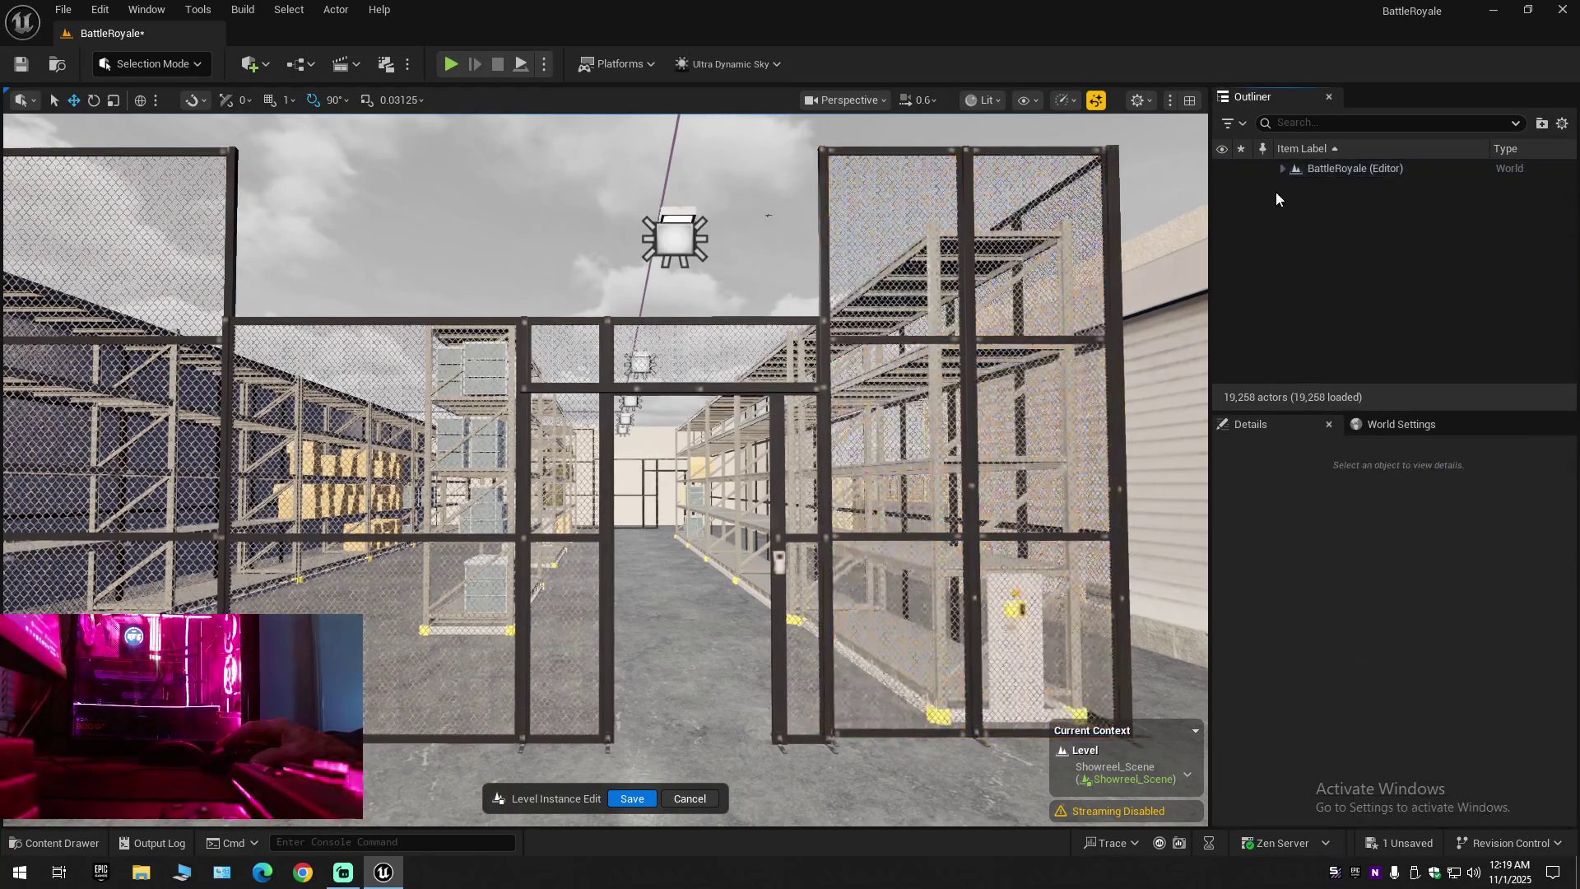
pyautogui.click(1283, 168)
# Fly through the fence, up to an aerial view, then down to the fence at ground level
pyautogui.press('w')
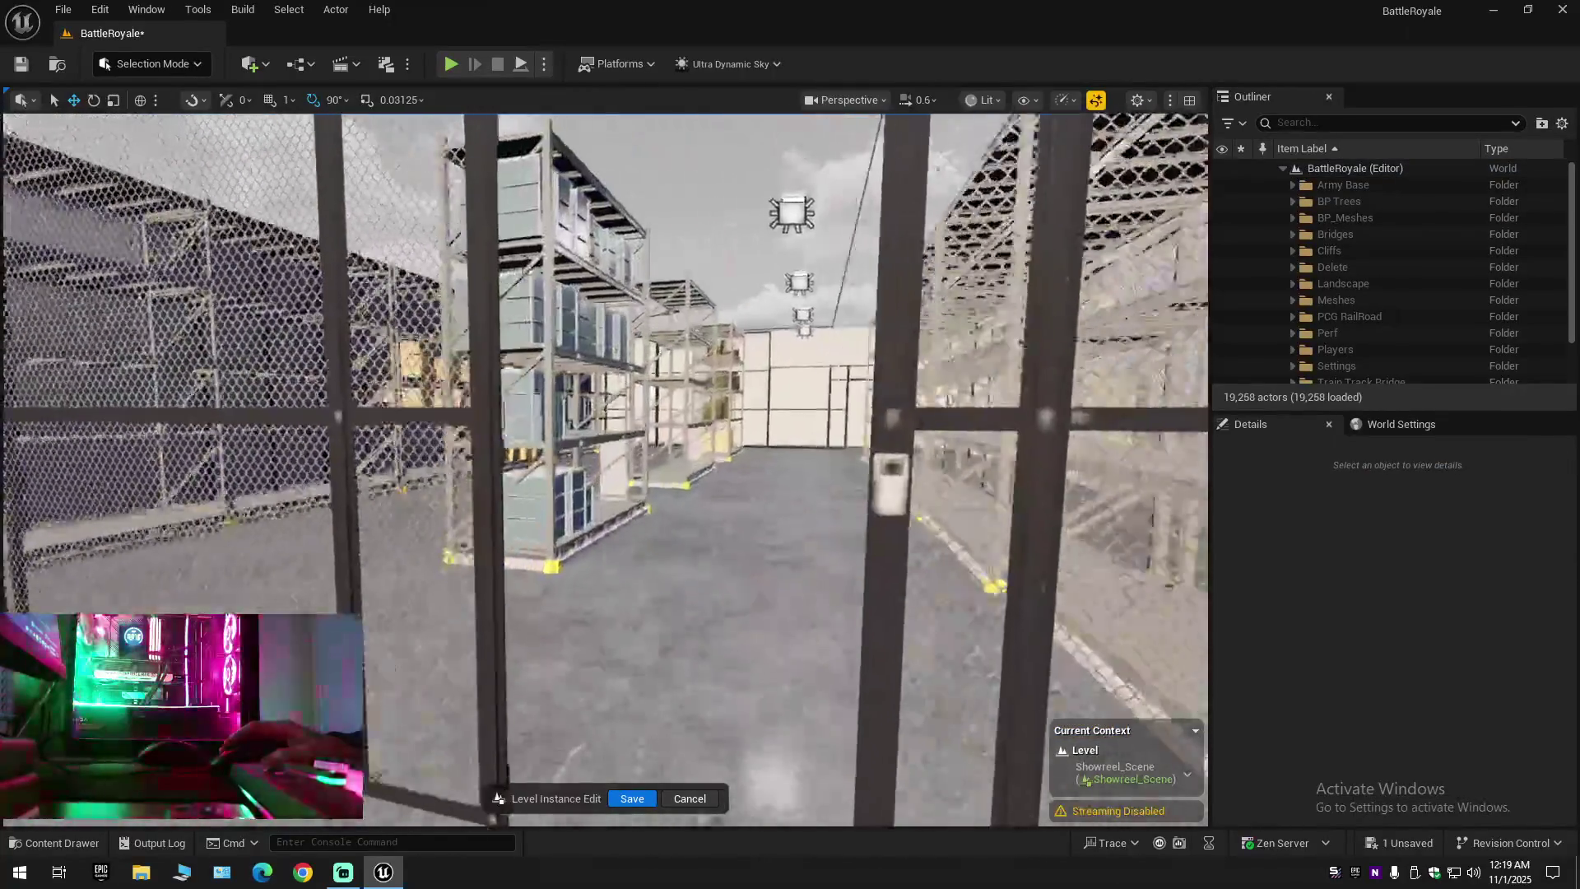
pyautogui.press('w')
pyautogui.scroll(-1, 605, 469)
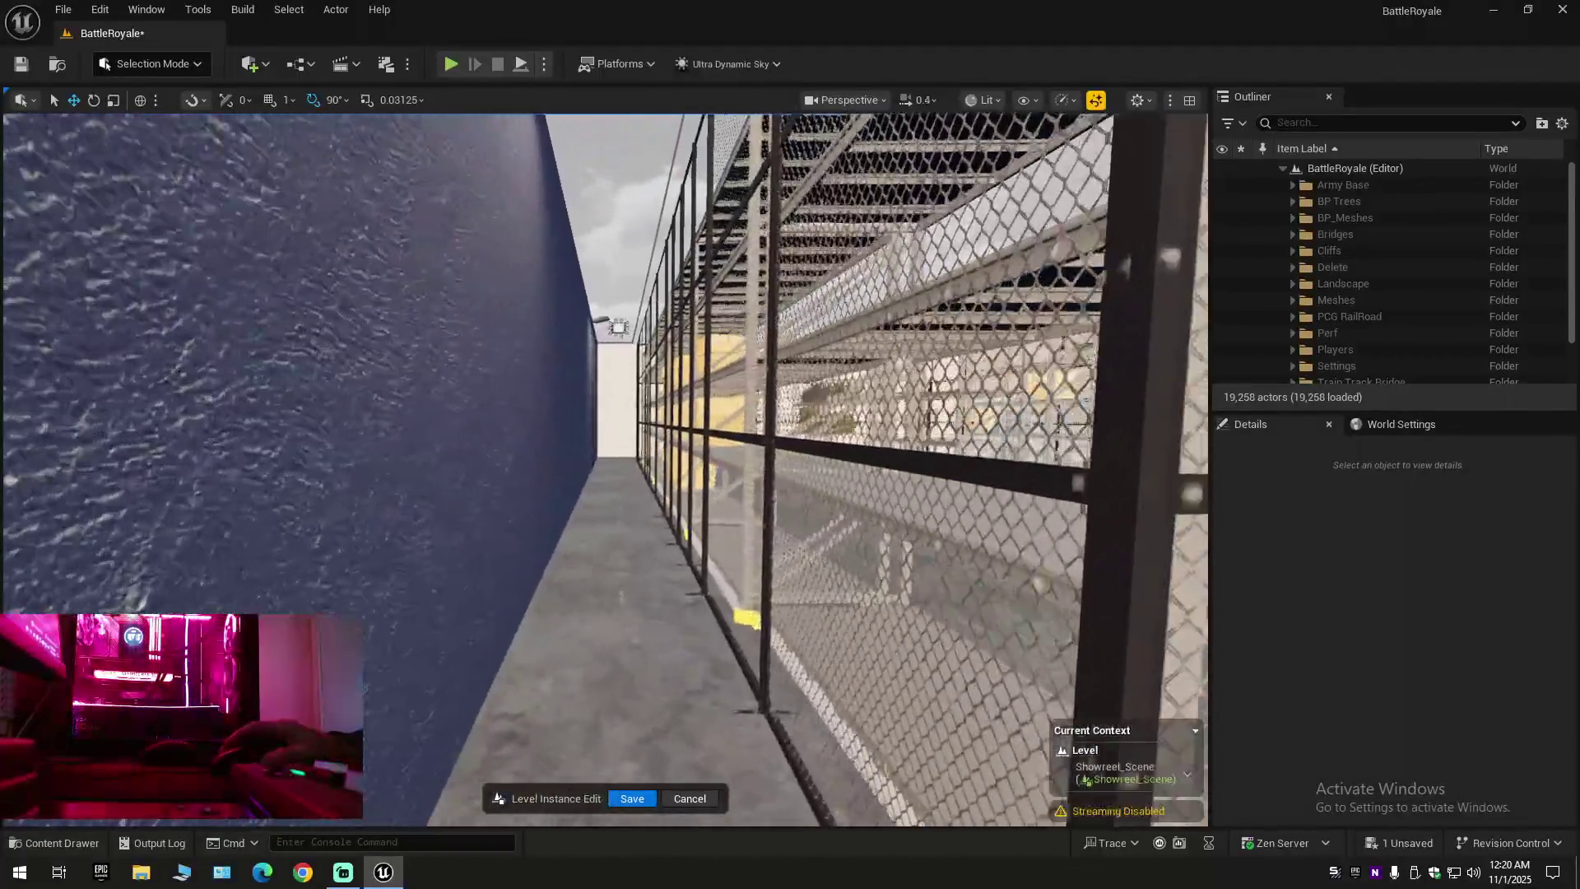
pyautogui.moveTo(605, 469); pyautogui.dragTo(852, 476)
pyautogui.press('w')
pyautogui.scroll(1, 605, 469)
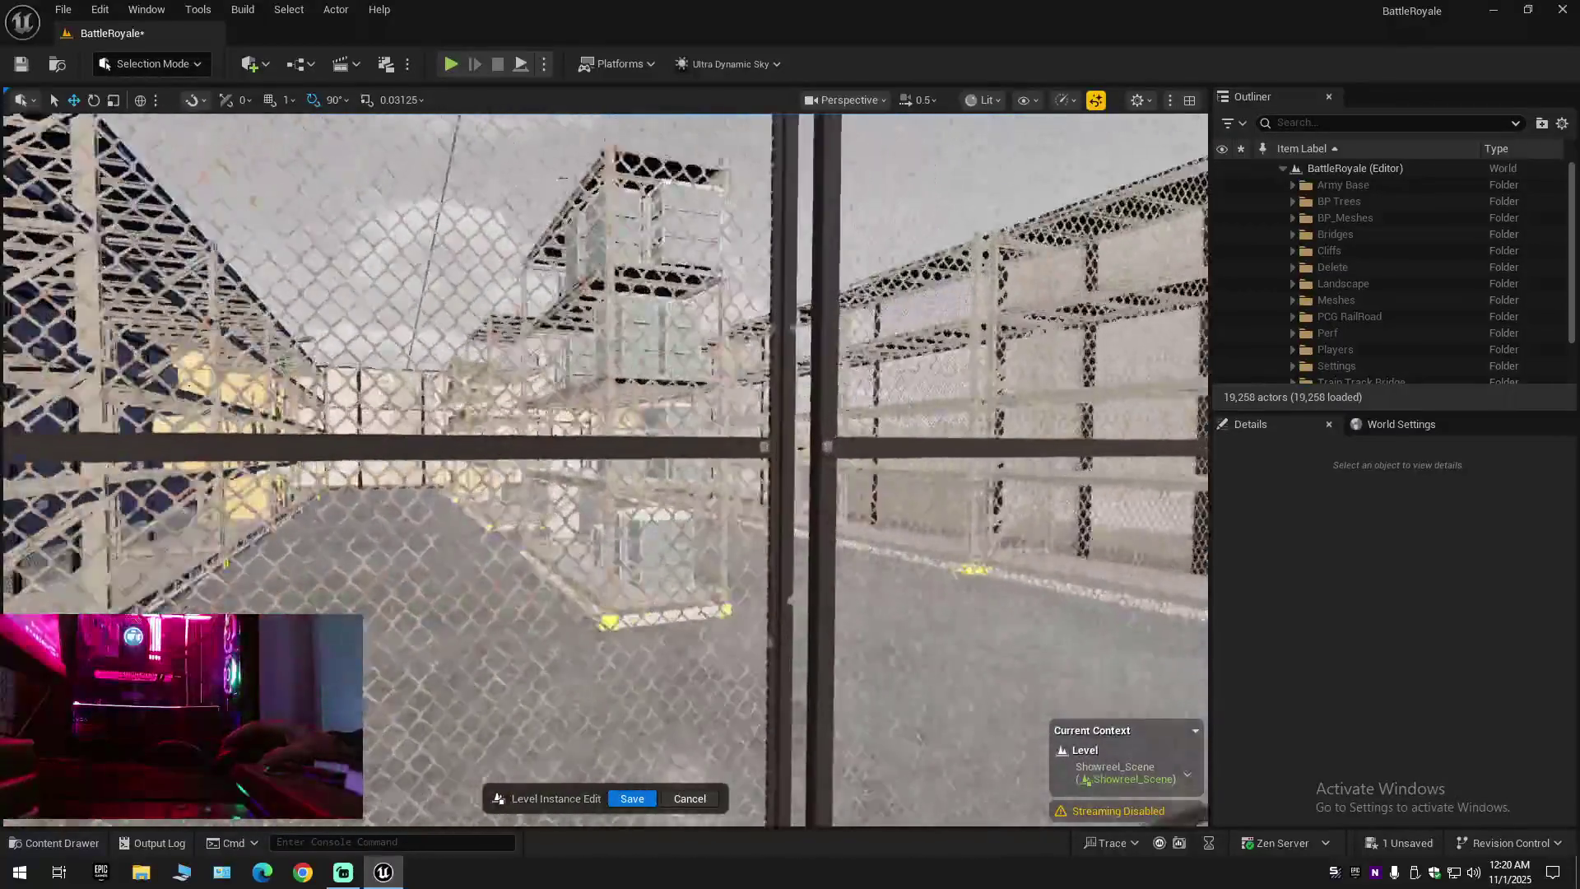
pyautogui.press('s')
pyautogui.scroll(1, 605, 469)
pyautogui.press('e')
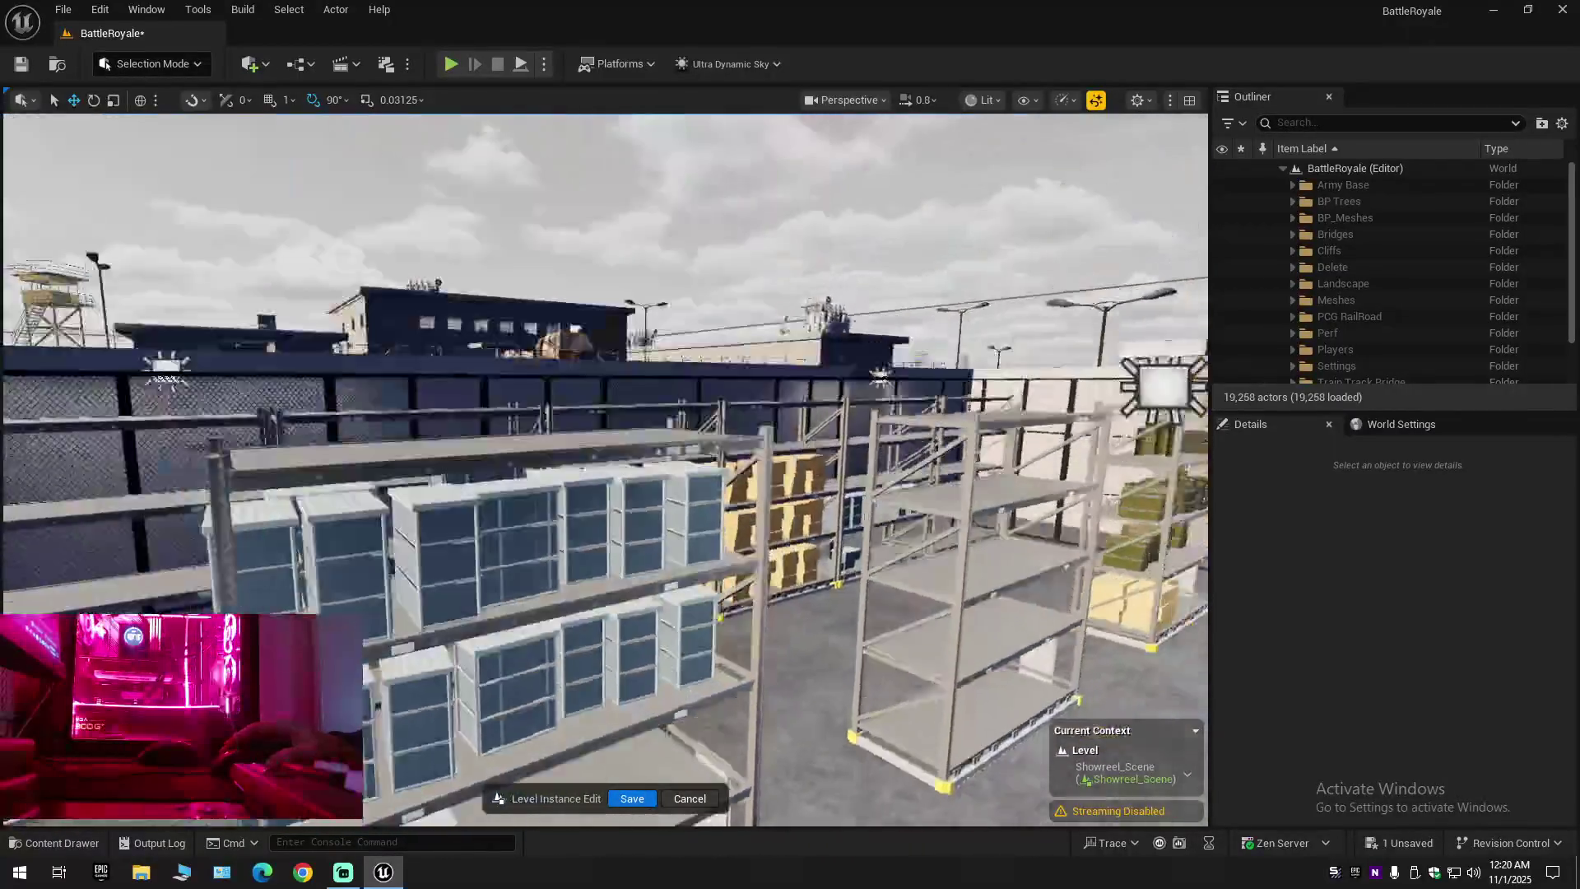
pyautogui.press('s')
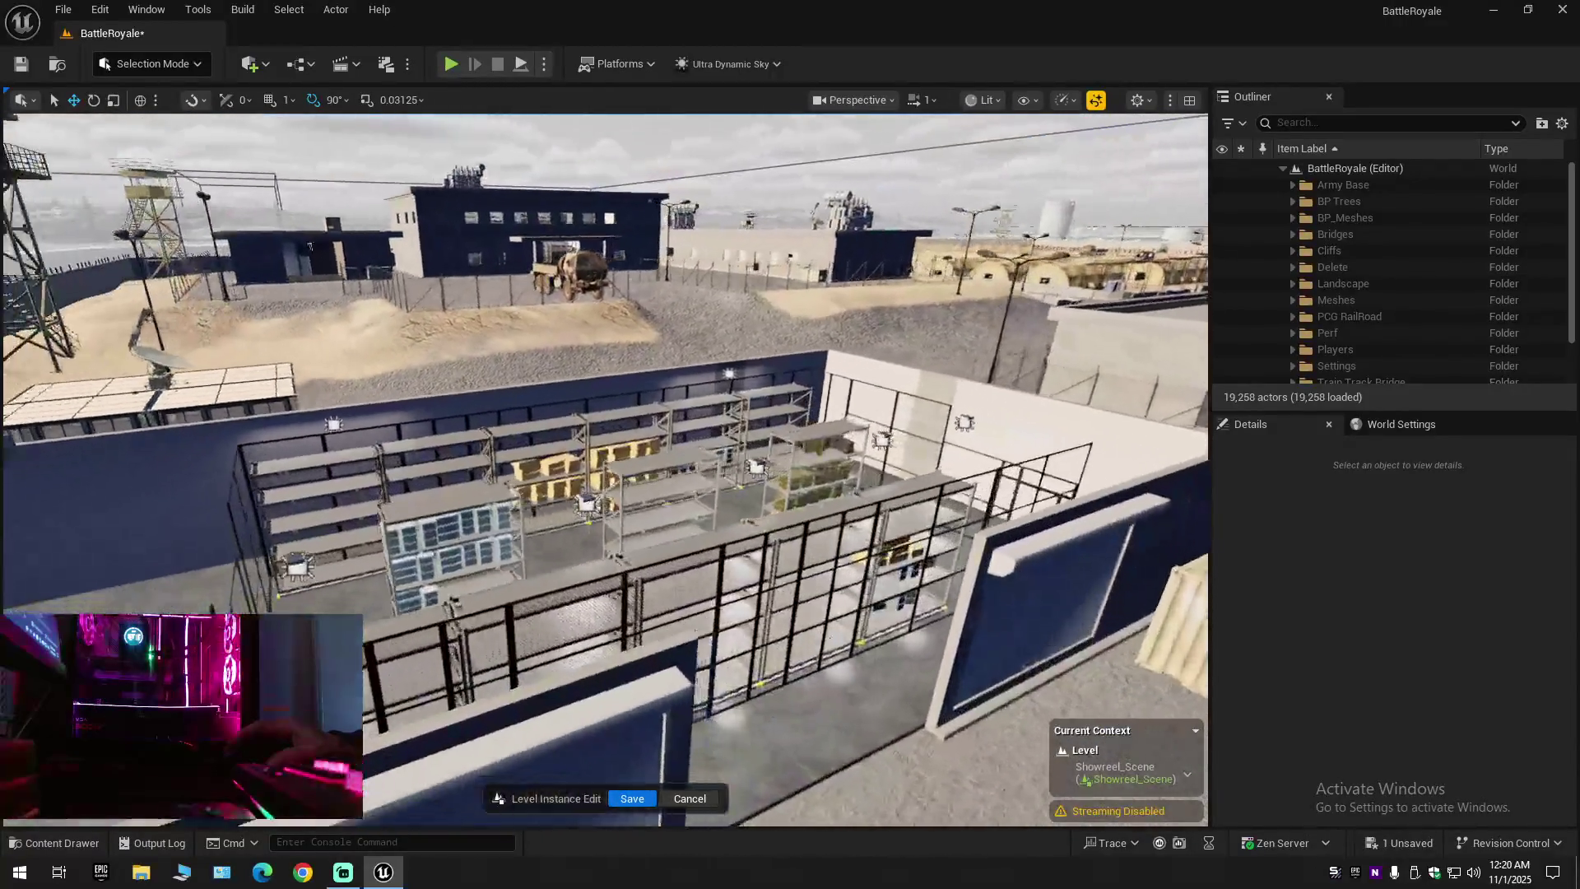
pyautogui.press('w')
pyautogui.press('w')
pyautogui.press('q')
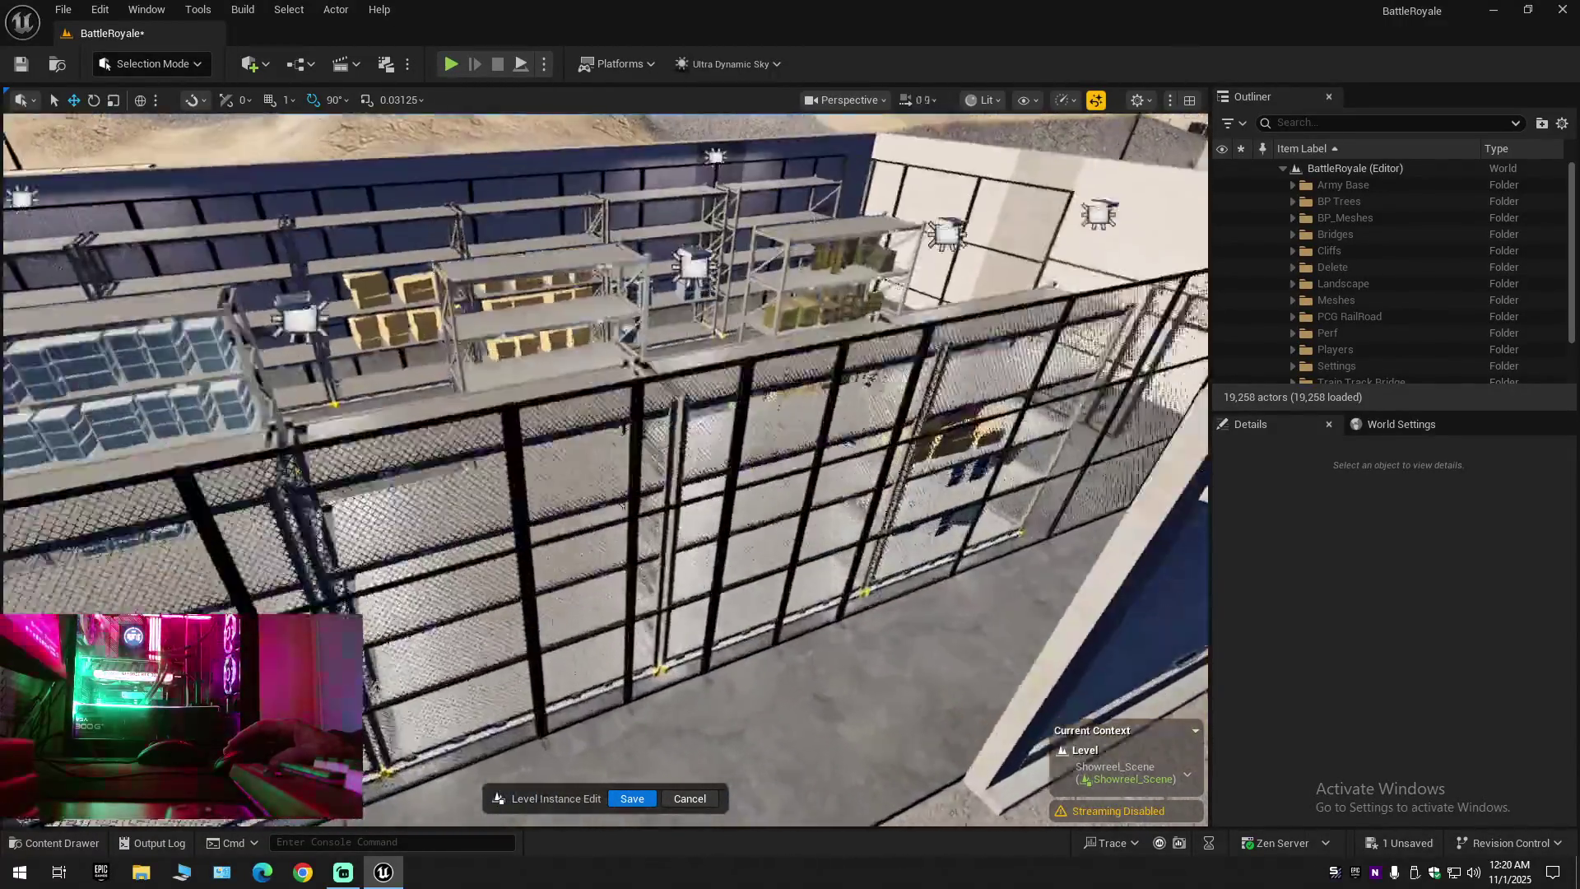
pyautogui.scroll(-1, 605, 469)
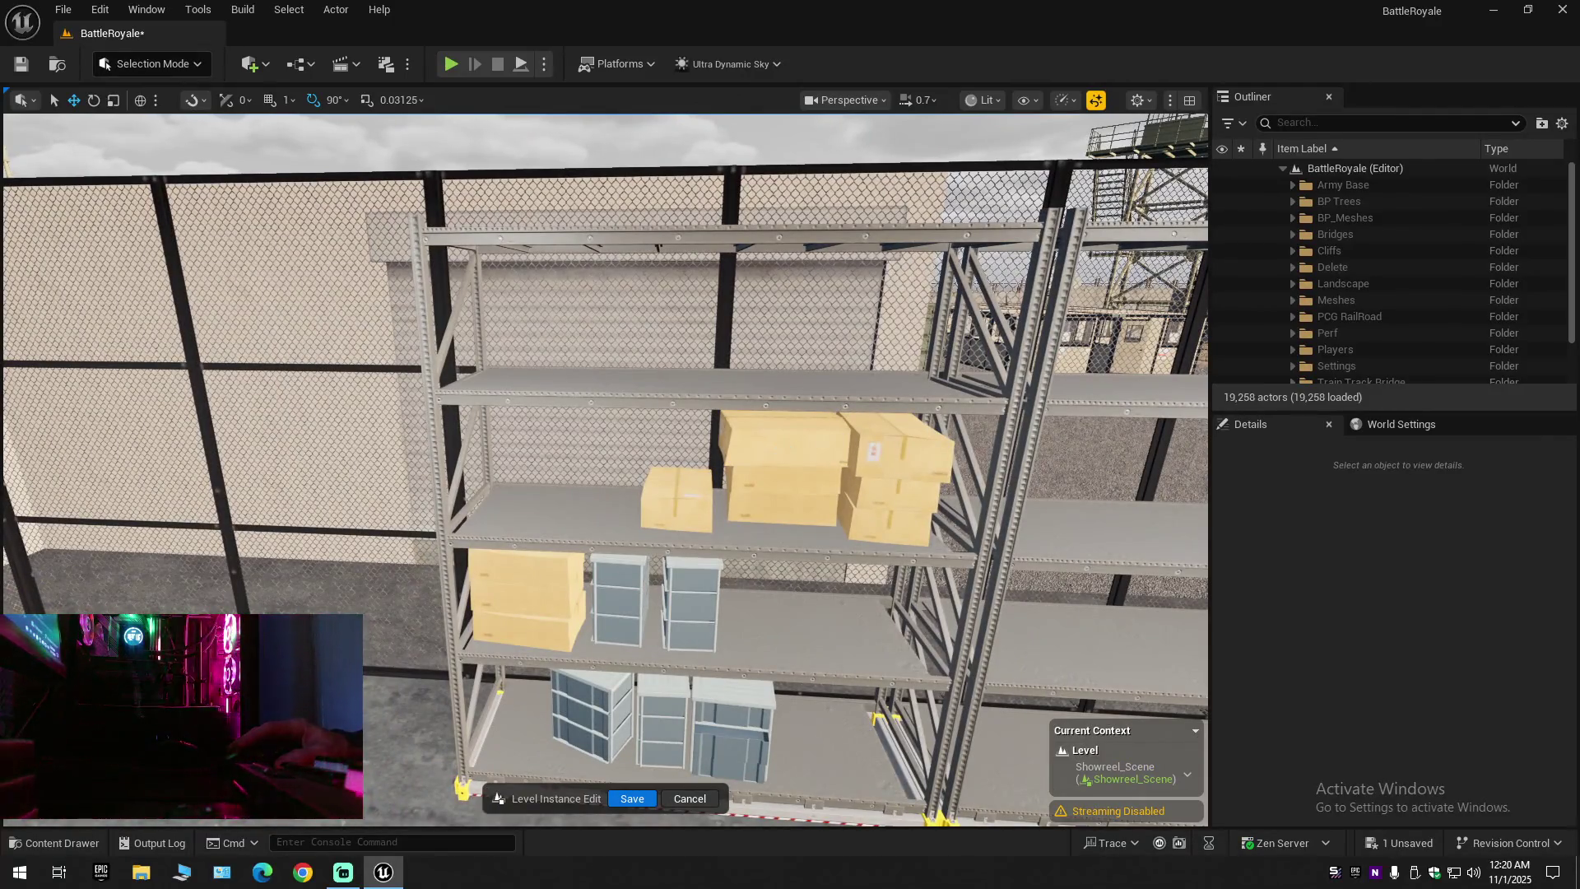
# Select the stacked cardboard boxes and Alt-drag to duplicate them sideways
pyautogui.click(776, 474)
pyautogui.keyDown('ctrl'); pyautogui.click(782, 513); pyautogui.keyUp('ctrl')
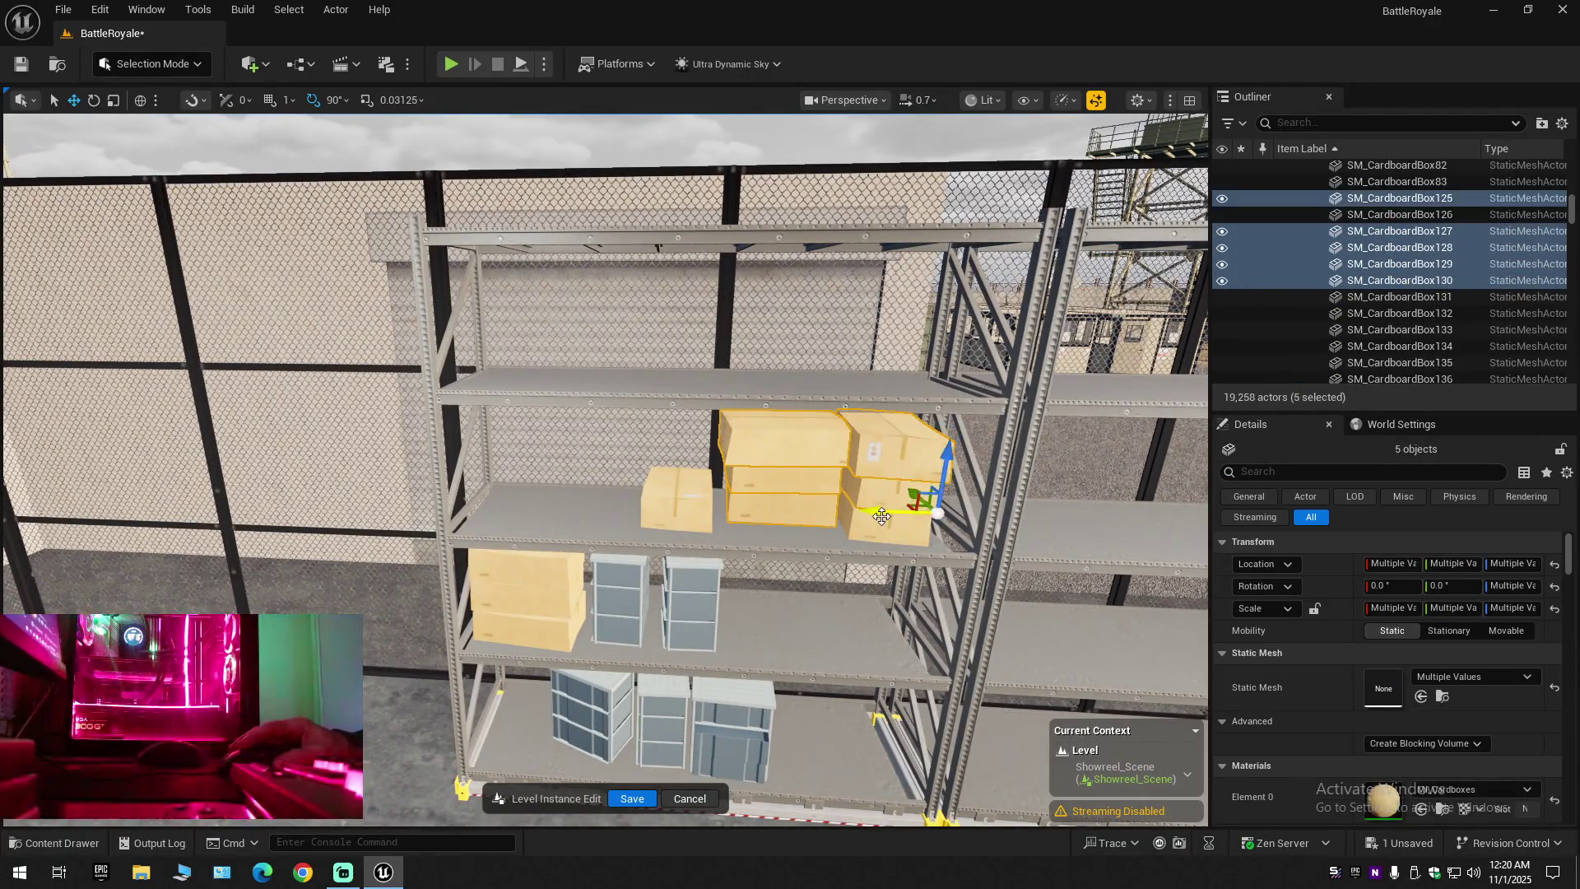
pyautogui.moveTo(643, 527); pyautogui.dragTo(1177, 560)
pyautogui.press('f')
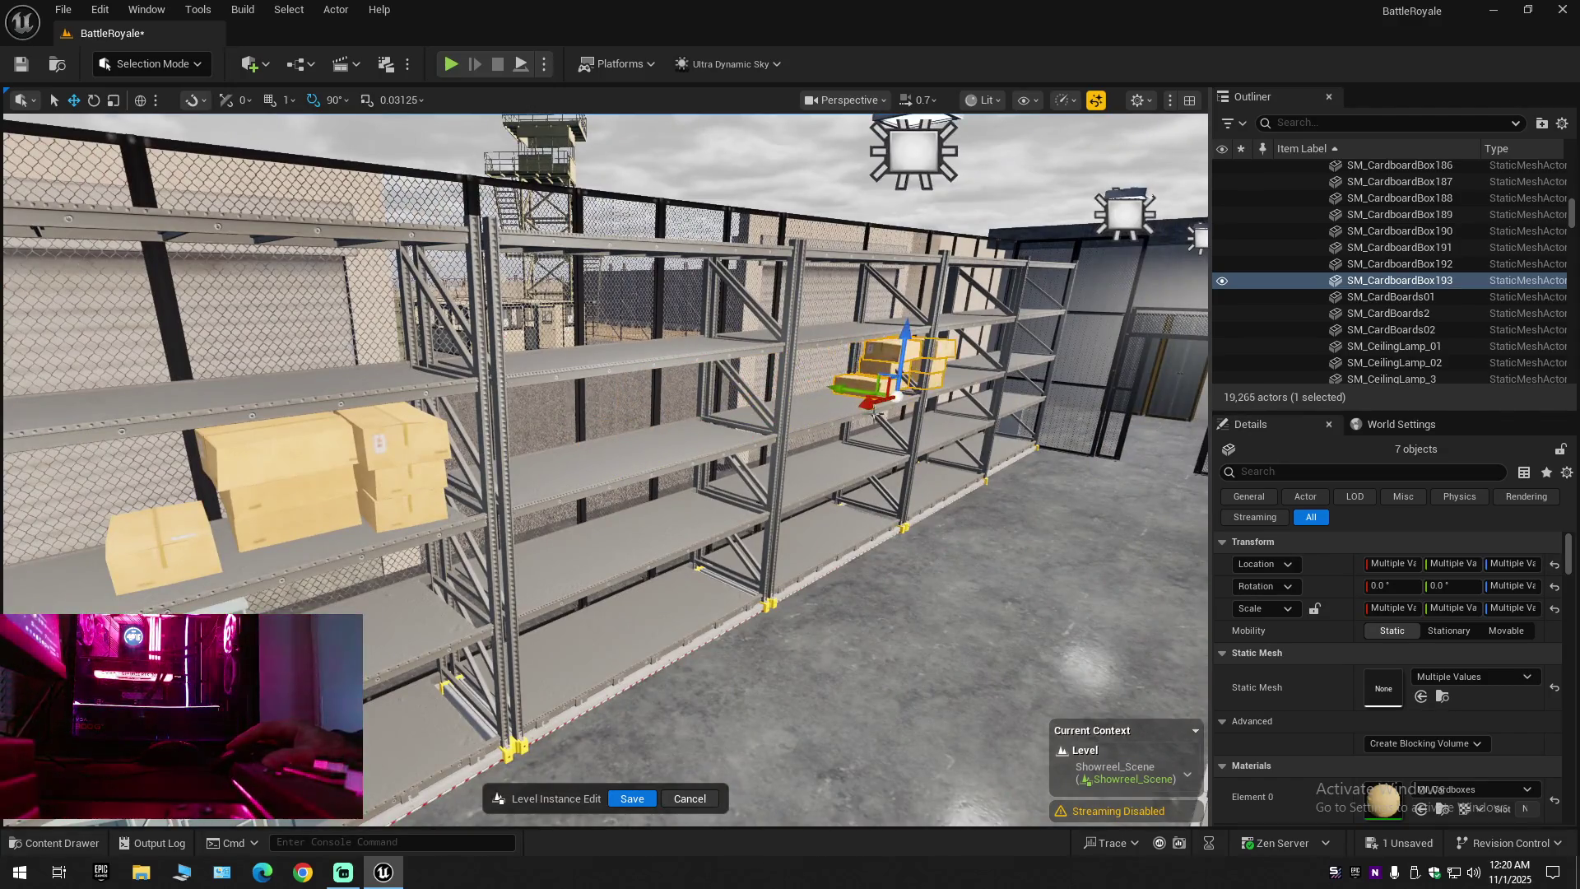
pyautogui.moveTo(840, 384)
pyautogui.mouseDown()
pyautogui.moveTo(790, 255)
pyautogui.moveTo(724, 239)
pyautogui.moveTo(1070, 452)
pyautogui.mouseUp()
# Move the copied boxes onto the left rack's shelf, undoing an End snap-to-floor
pyautogui.moveTo(956, 375); pyautogui.dragTo(685, 397)
pyautogui.moveTo(625, 339)
pyautogui.mouseDown()
pyautogui.moveTo(625, 515)
pyautogui.moveTo(527, 493)
pyautogui.moveTo(586, 566)
pyautogui.moveTo(887, 525)
pyautogui.moveTo(806, 535)
pyautogui.moveTo(794, 568)
pyautogui.moveTo(943, 559)
pyautogui.mouseUp()
pyautogui.scroll(-1, 560, 526)
pyautogui.moveTo(790, 500); pyautogui.dragTo(796, 471)
pyautogui.press('End')
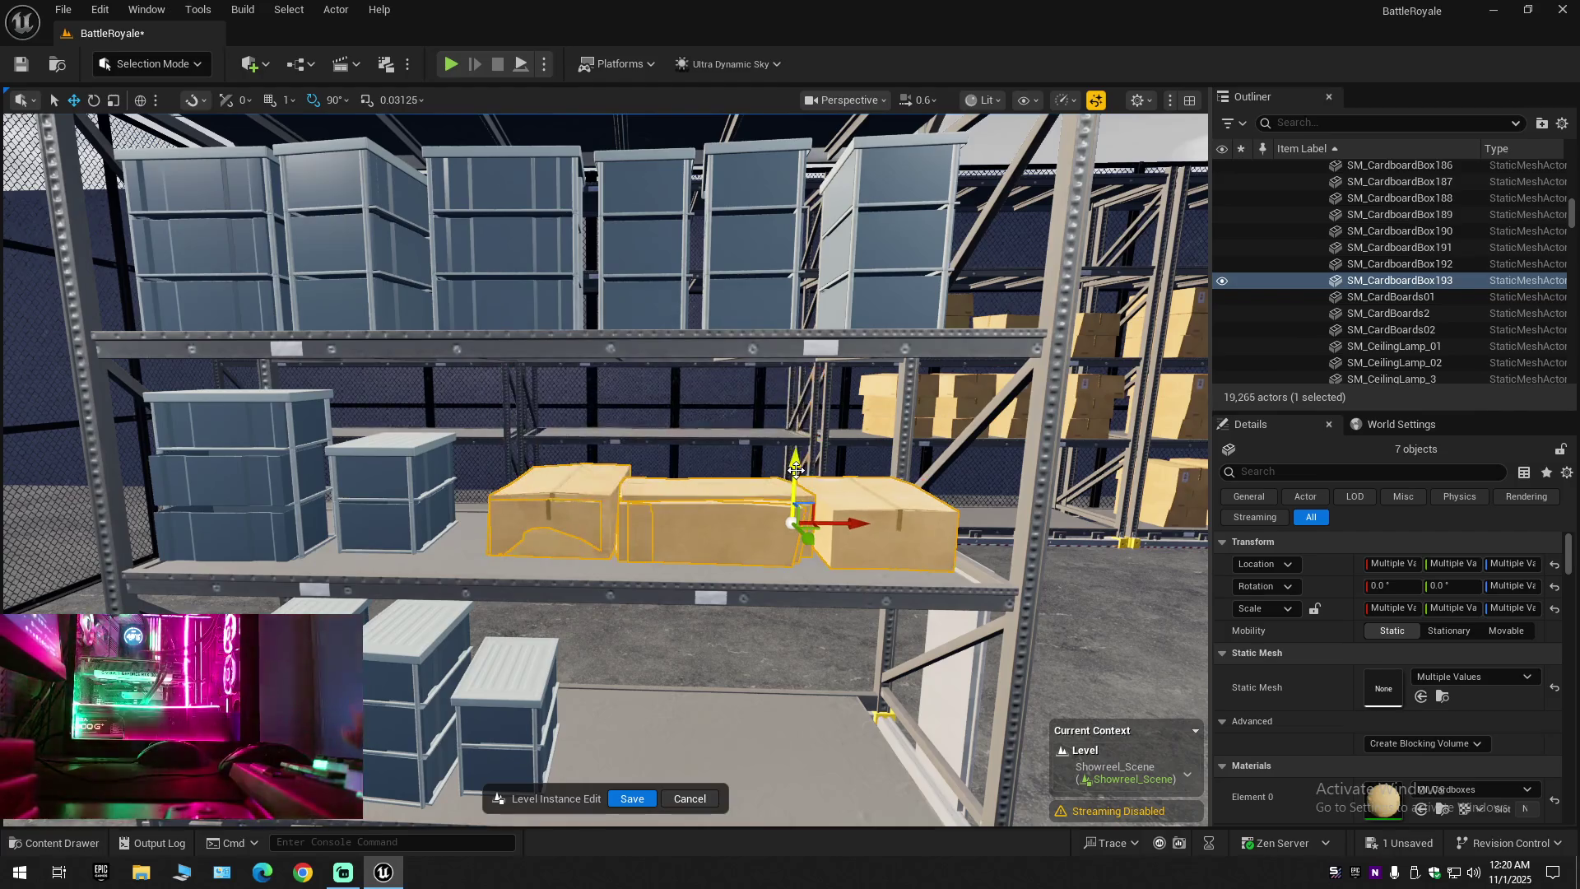
pyautogui.hotkey('ctrl', 'z')
pyautogui.scroll(5, 798, 469)
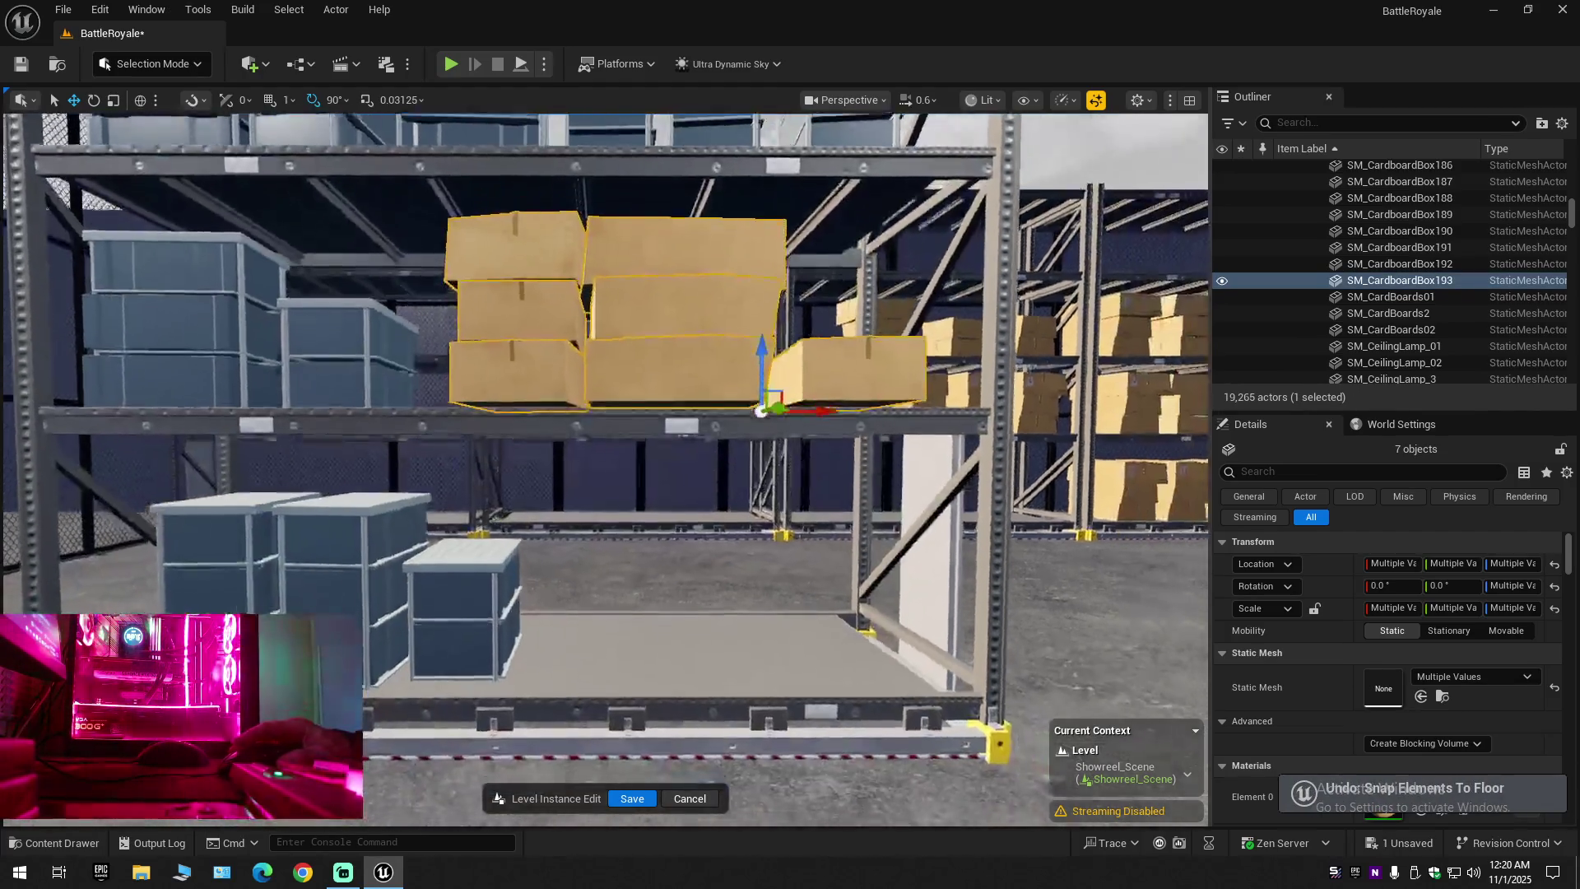
pyautogui.scroll(-5, 798, 461)
pyautogui.scroll(3, 798, 461)
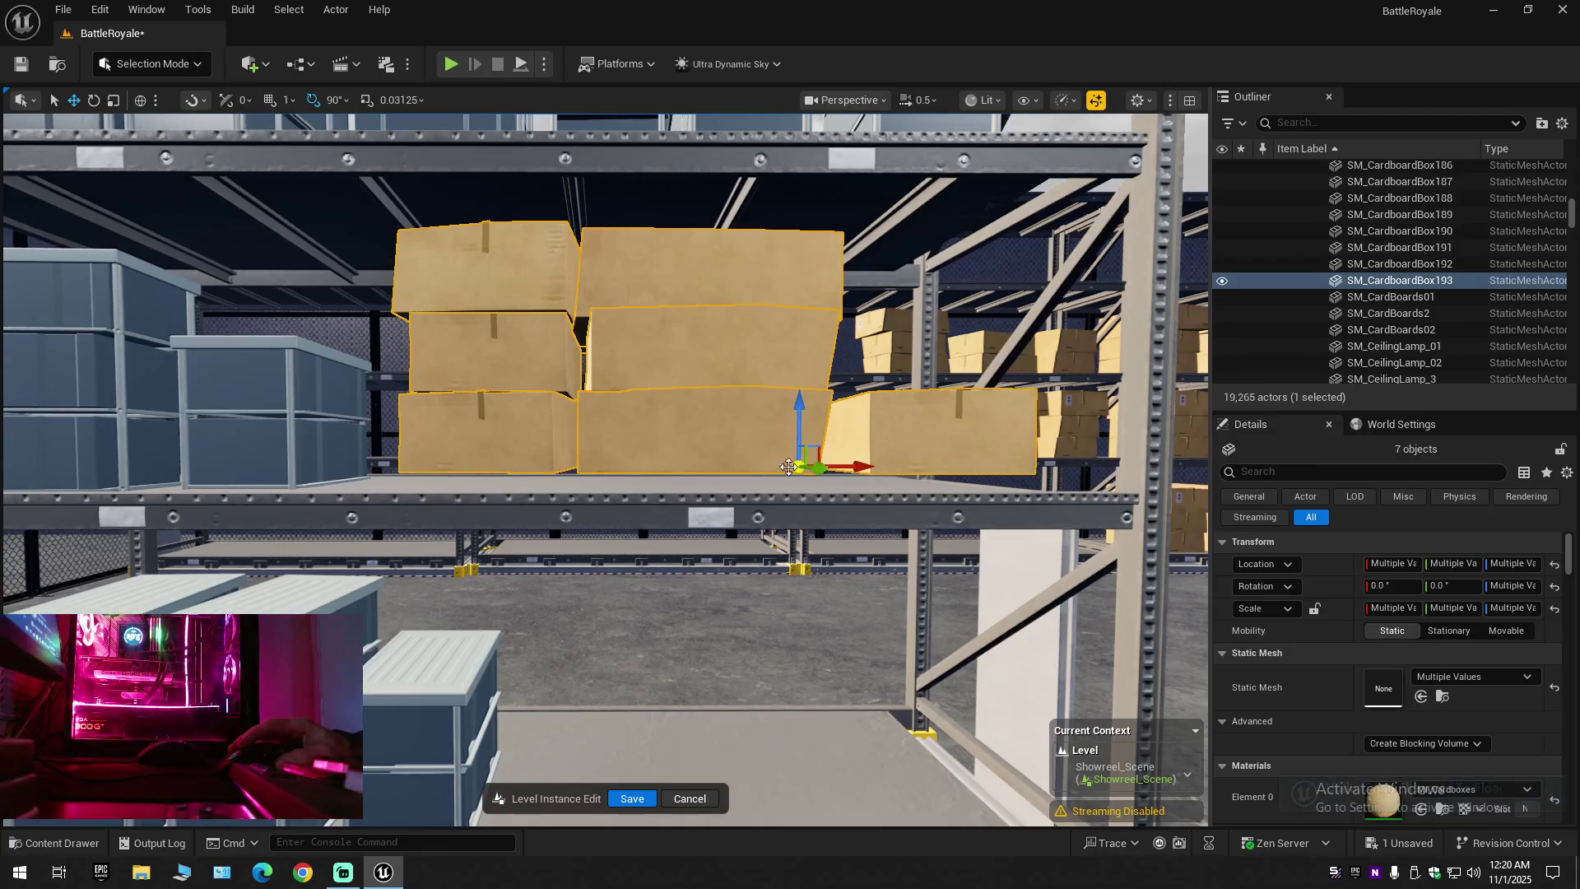
# Restore the seven-box selection and lower the boxes to rest on the shelf
pyautogui.click(523, 436)
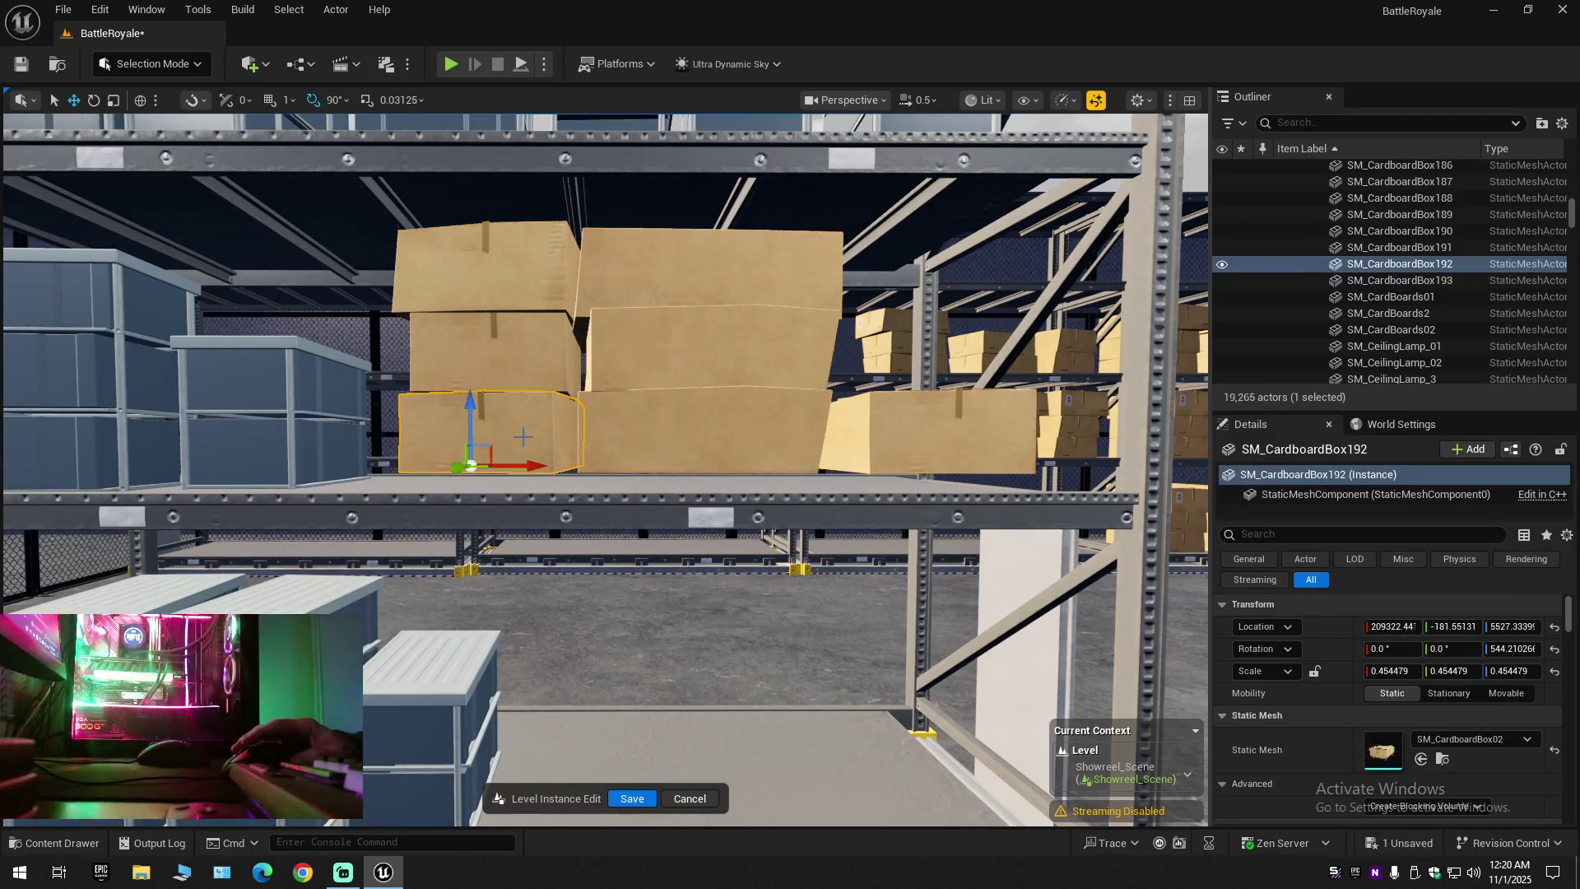
pyautogui.click(711, 437)
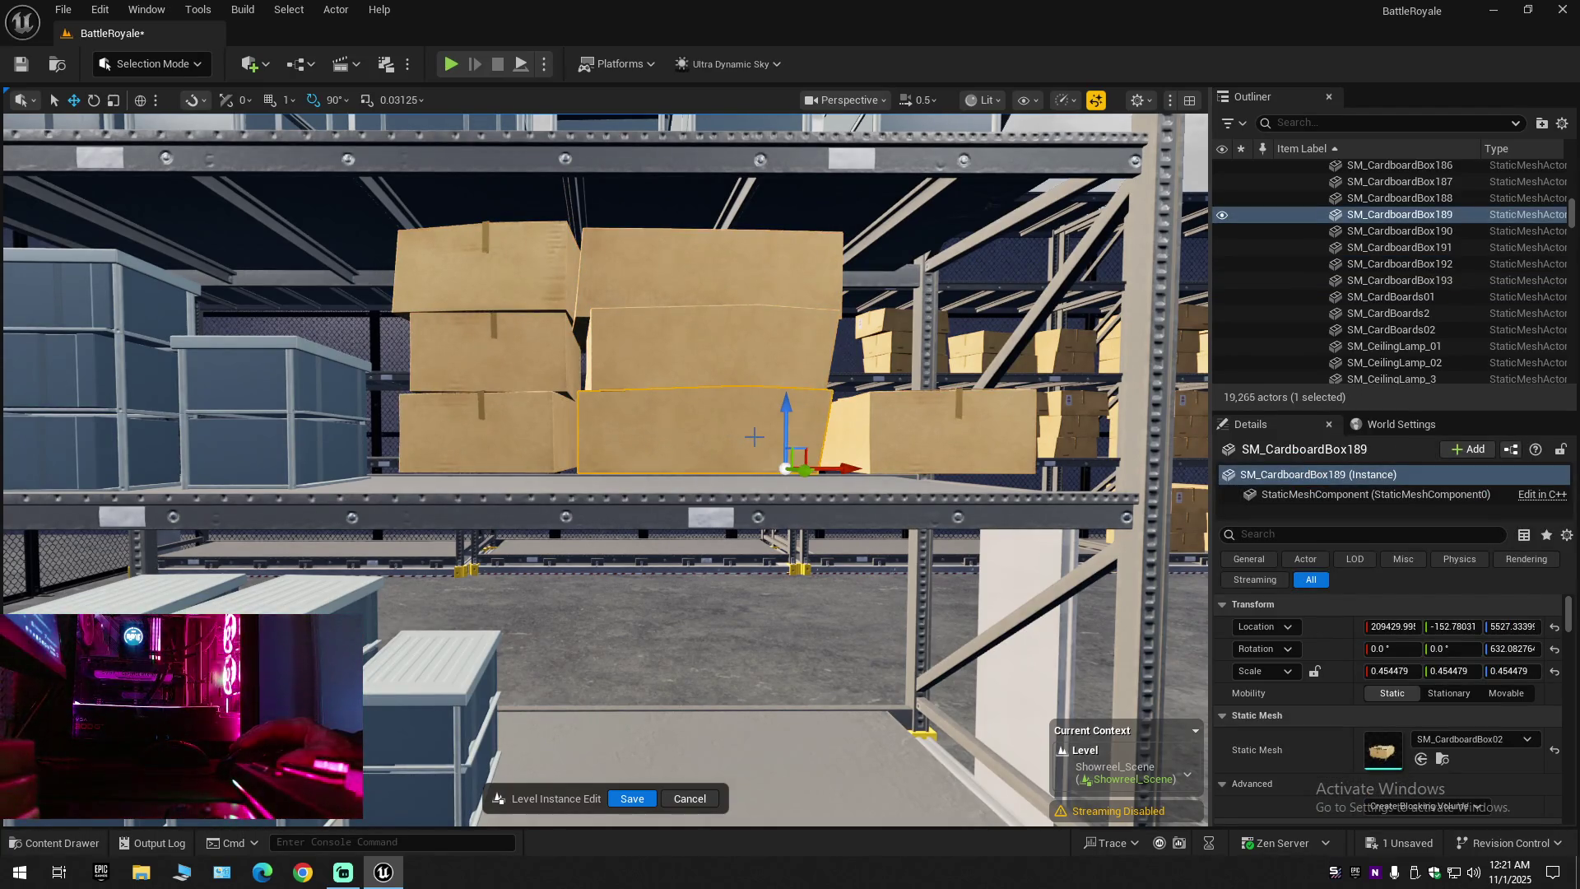
pyautogui.hotkey('ctrl', 'z')
pyautogui.hotkey('ctrl', 'z')
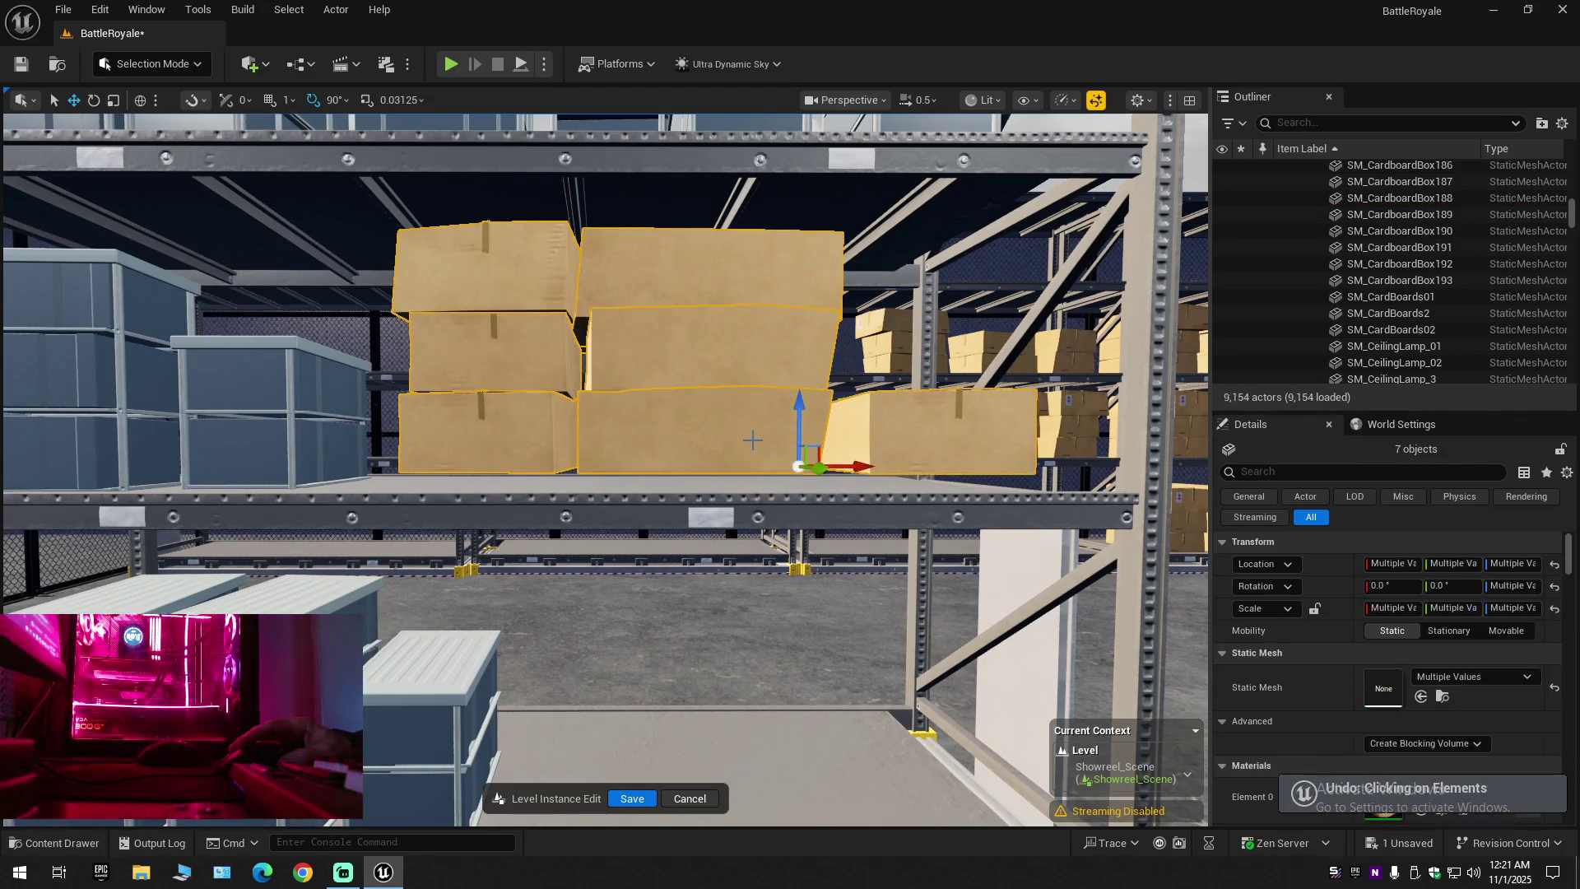
pyautogui.moveTo(801, 422); pyautogui.dragTo(803, 429)
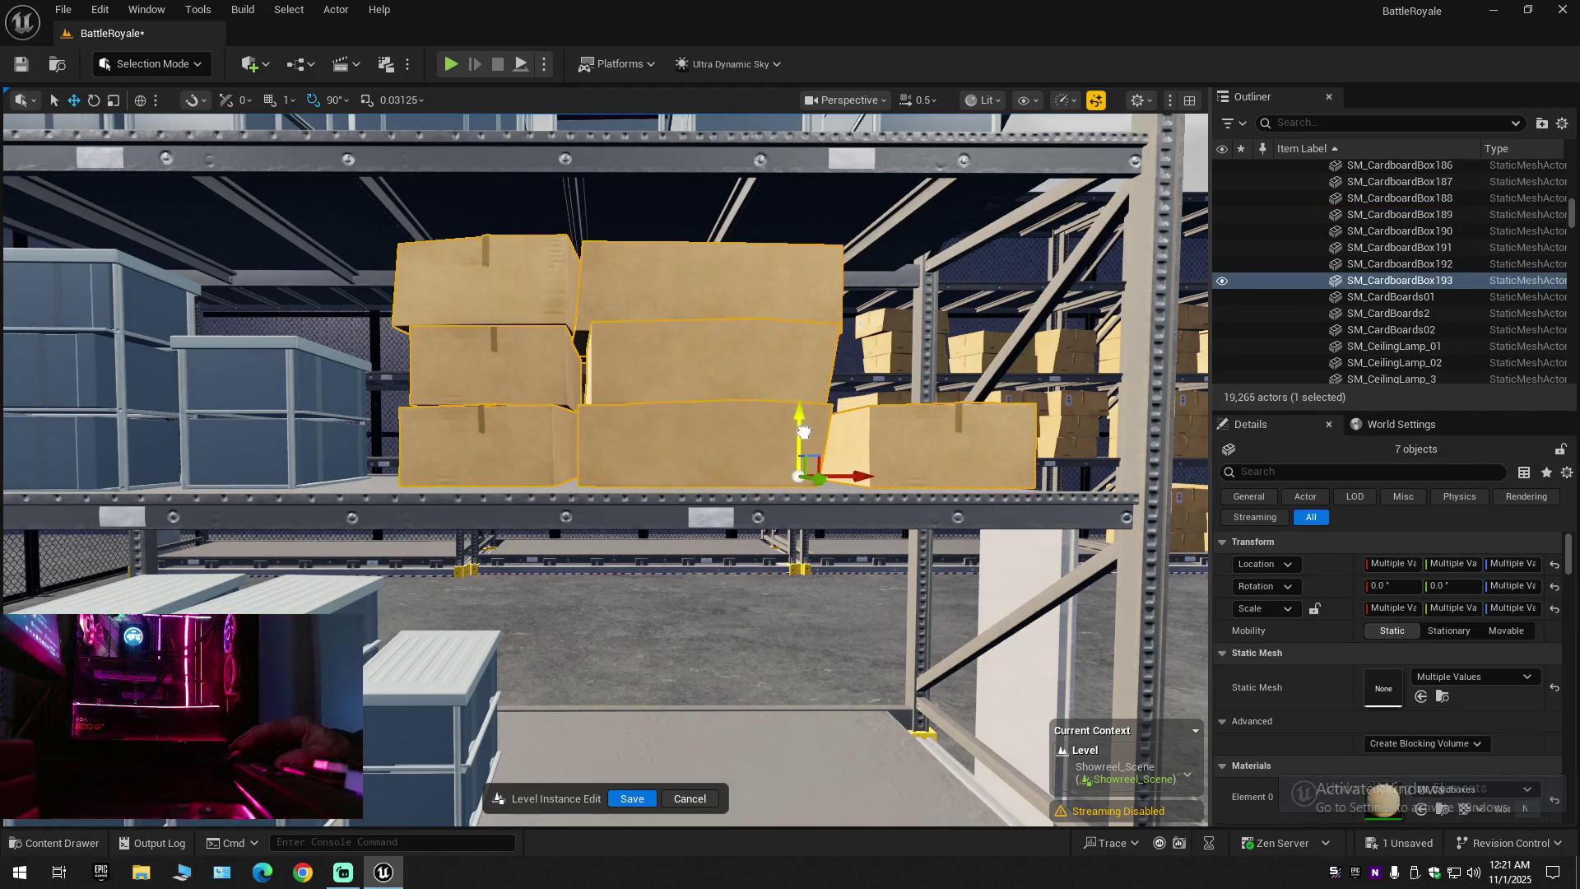
pyautogui.scroll(-4, 803, 428)
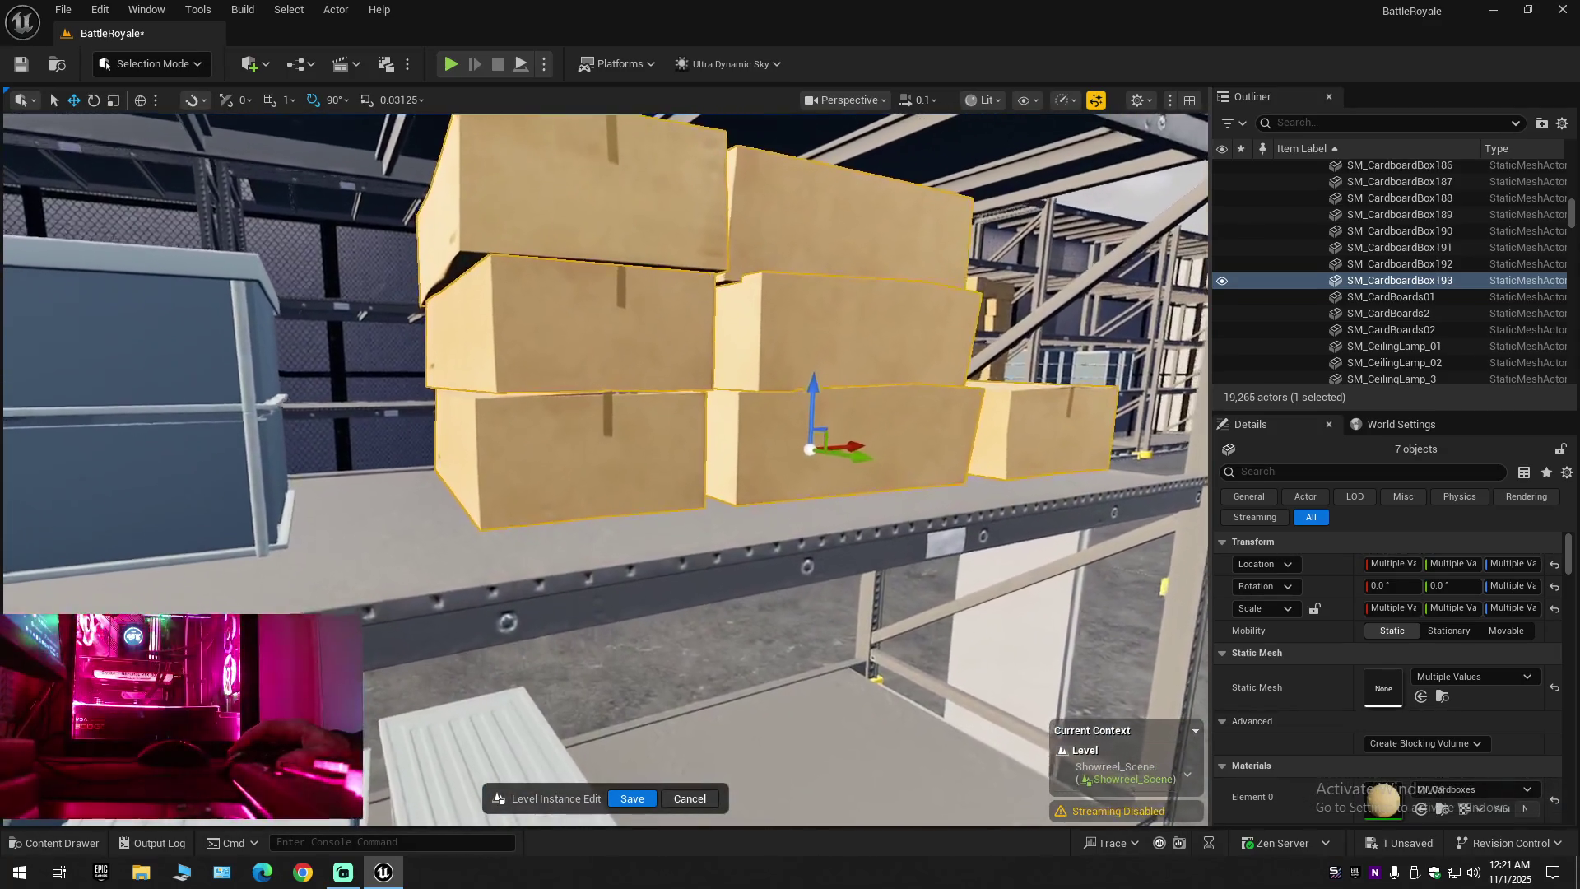
# Fly in and out to check the copied boxes sit properly on the rack
pyautogui.press('w')
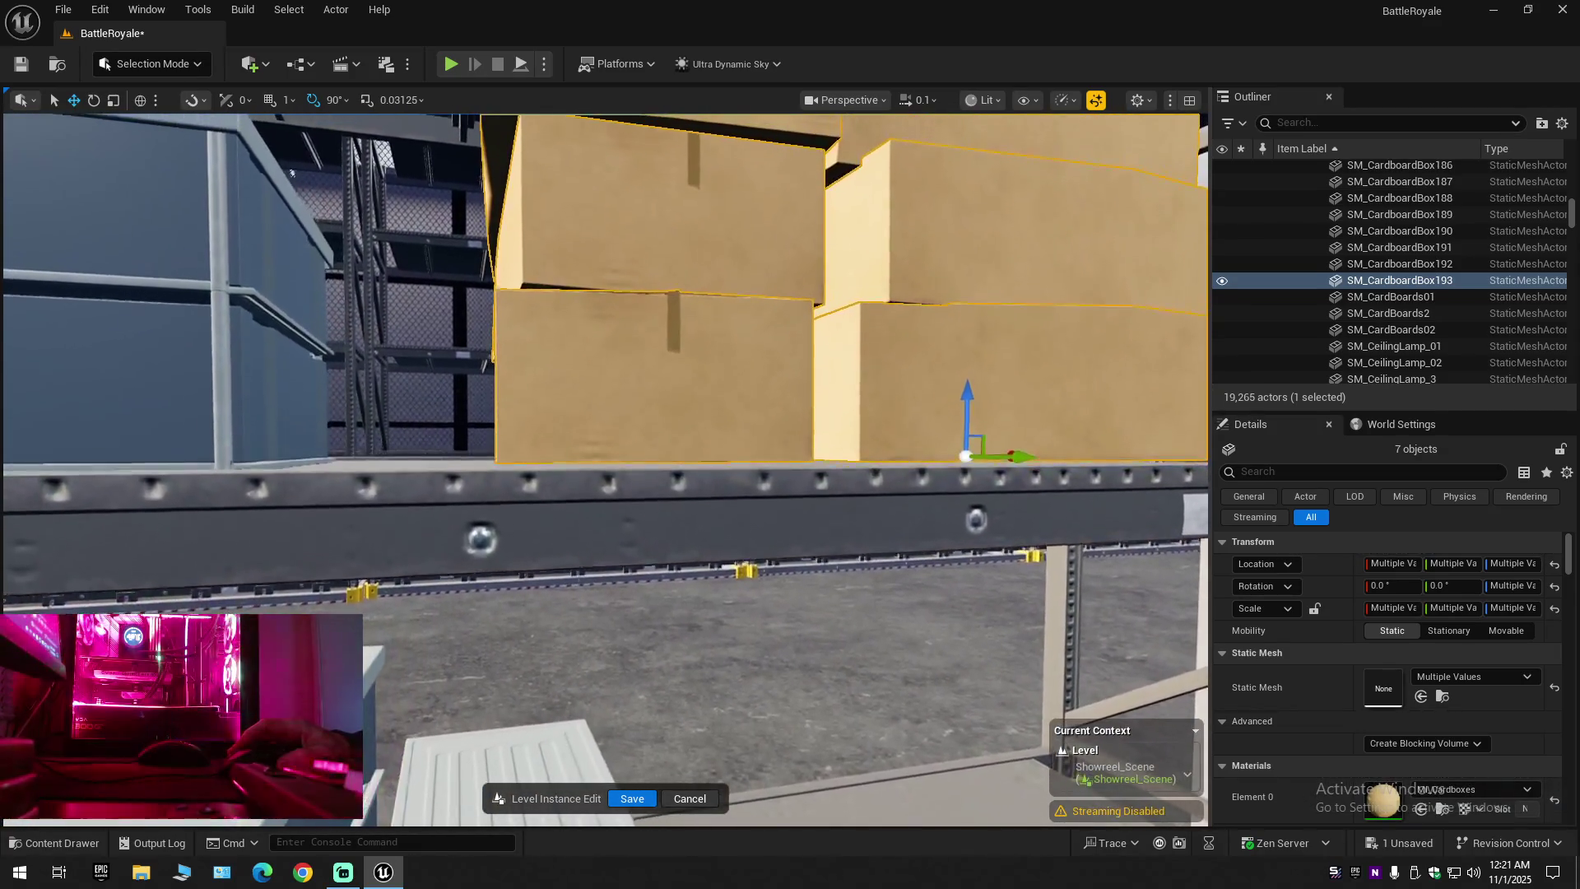
pyautogui.press('w')
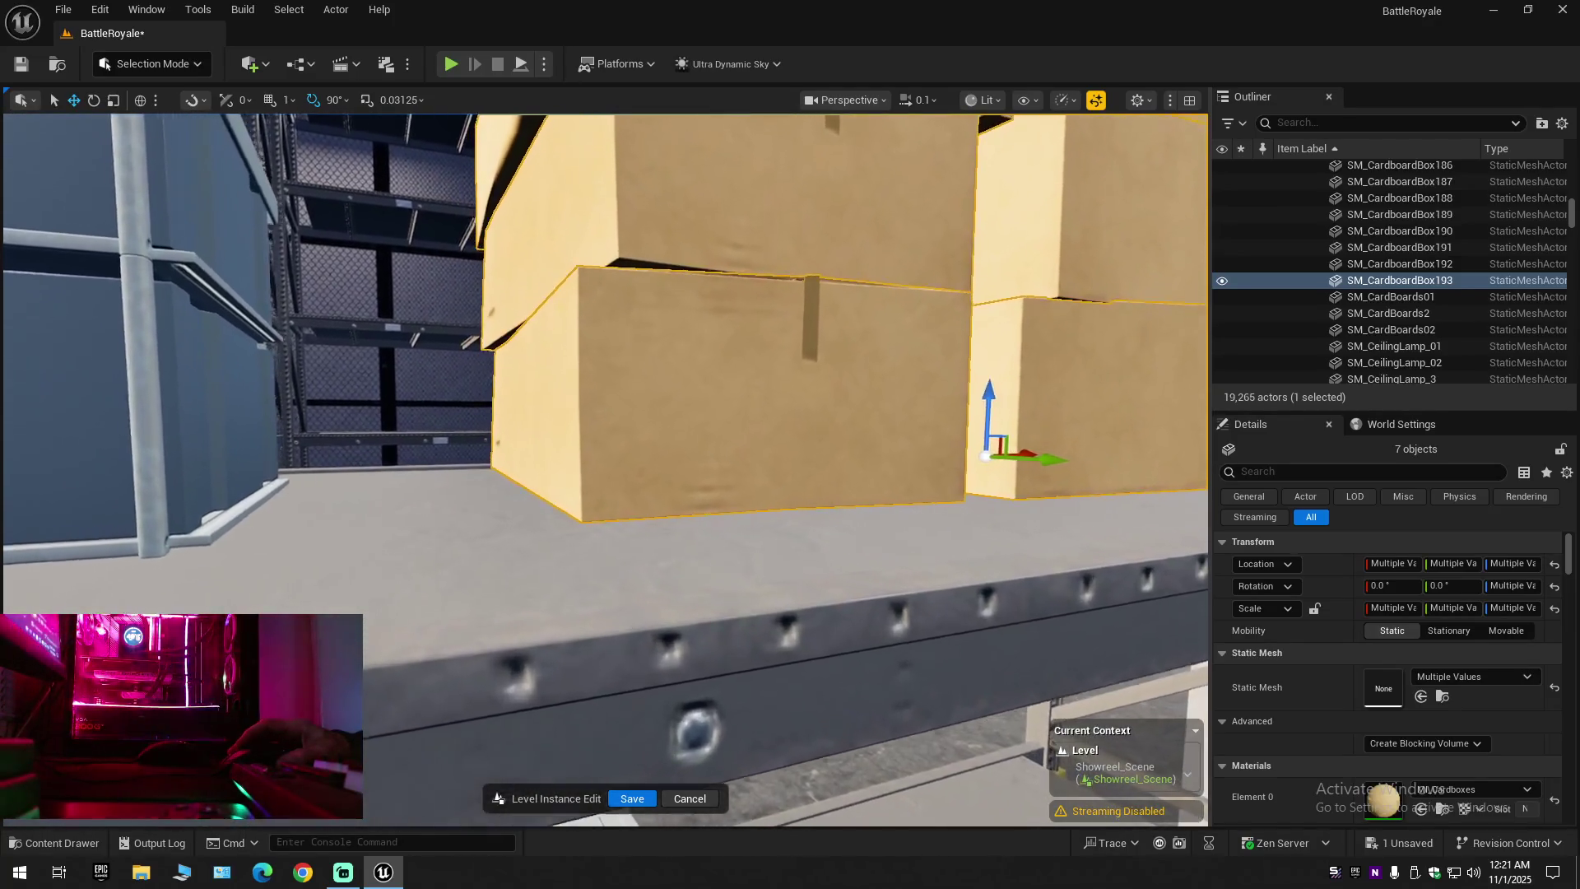
pyautogui.scroll(2, 605, 469)
pyautogui.press('s')
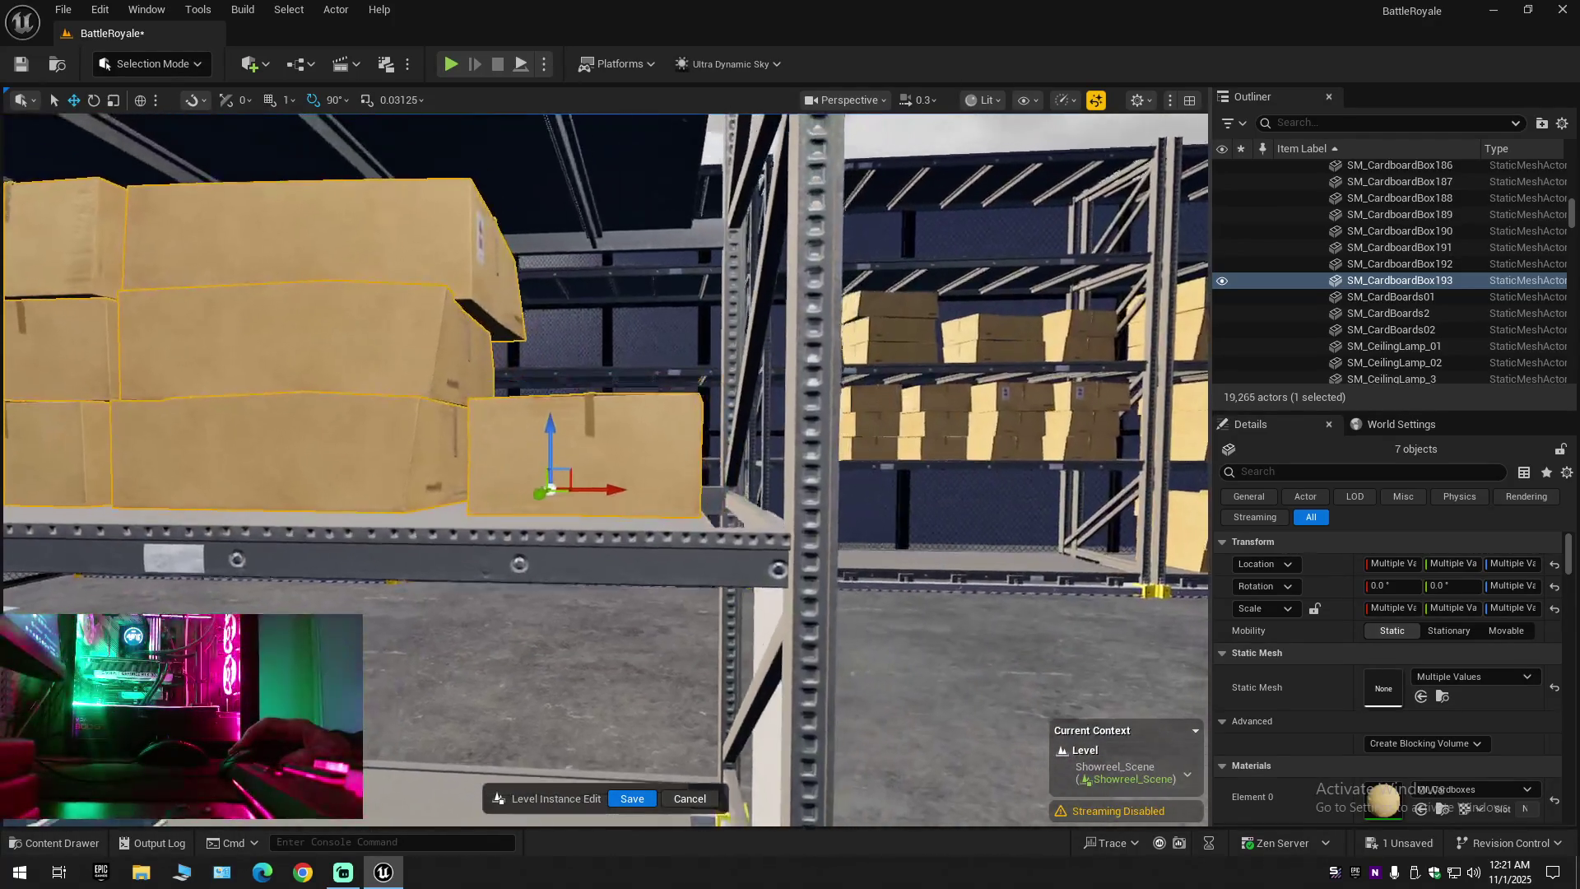
pyautogui.press('s')
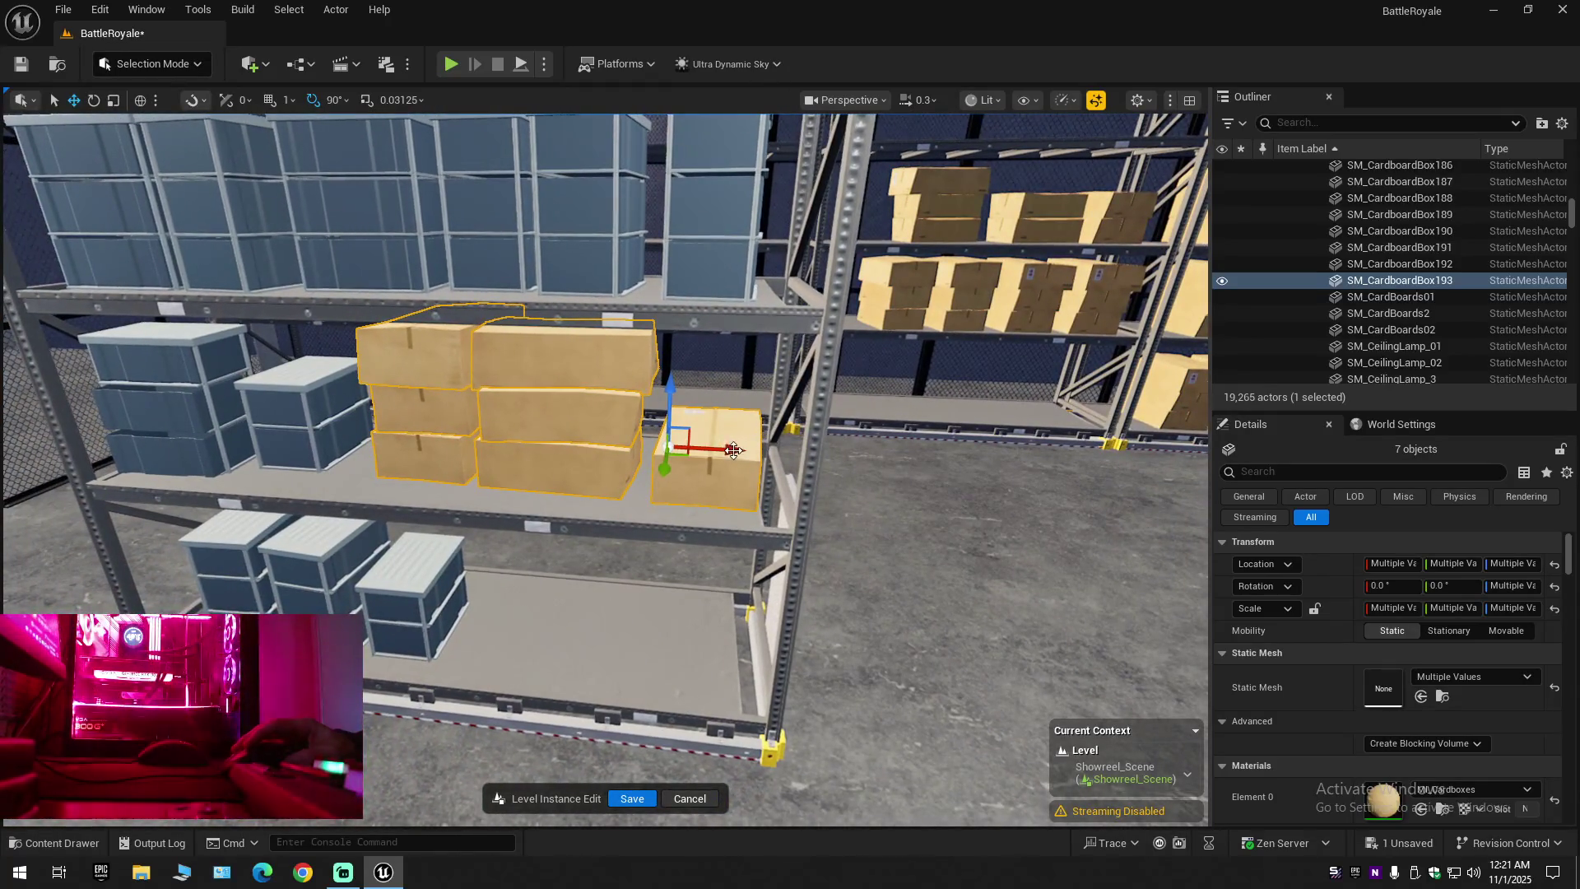
pyautogui.press('w')
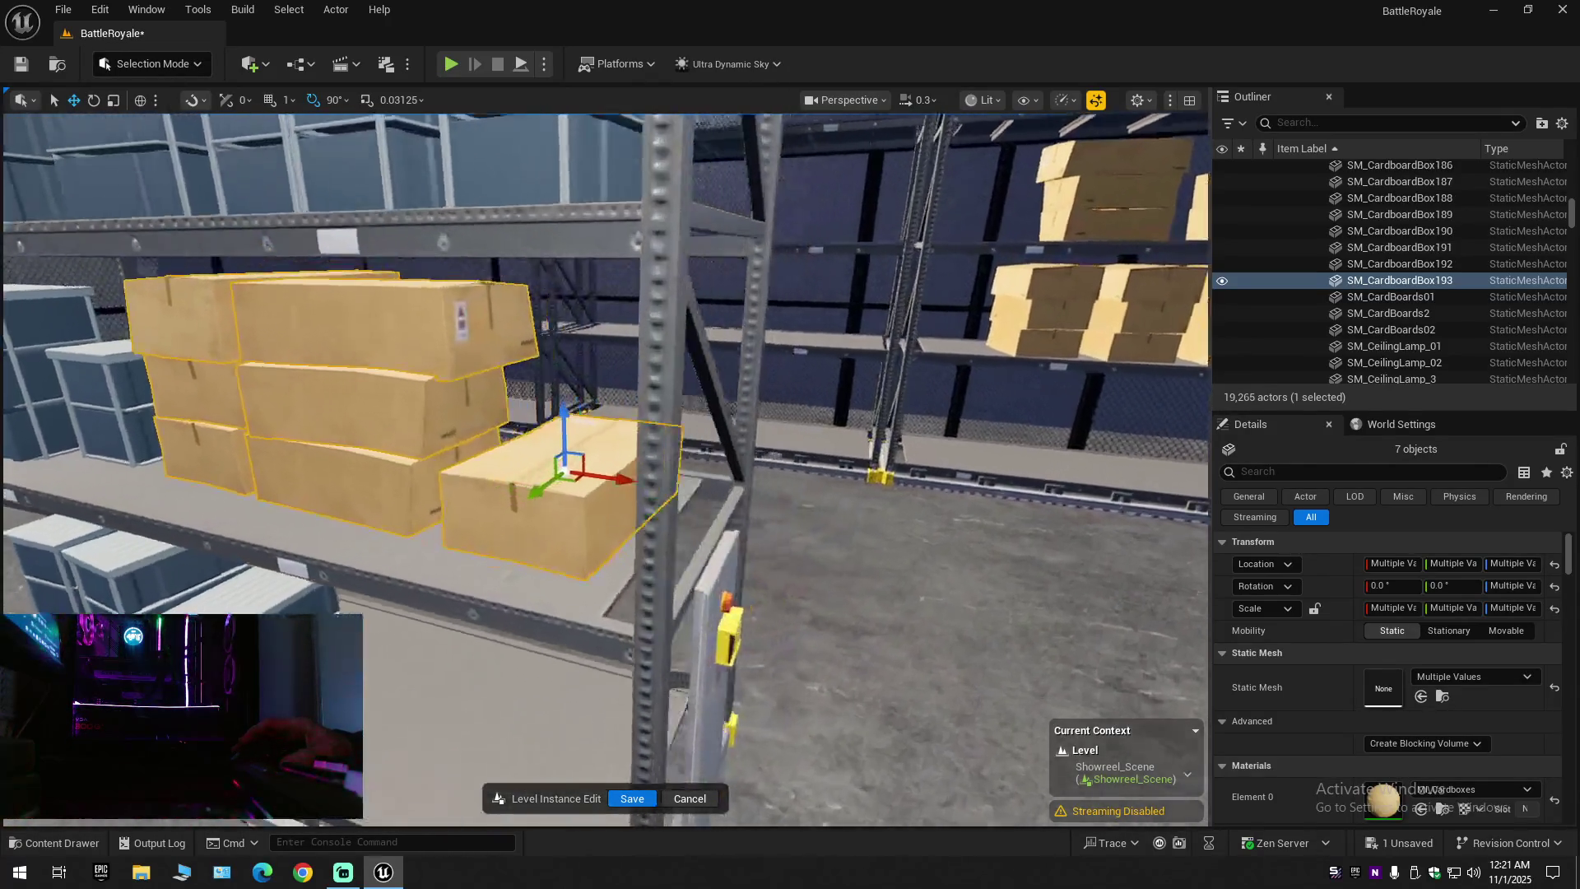
pyautogui.press('s')
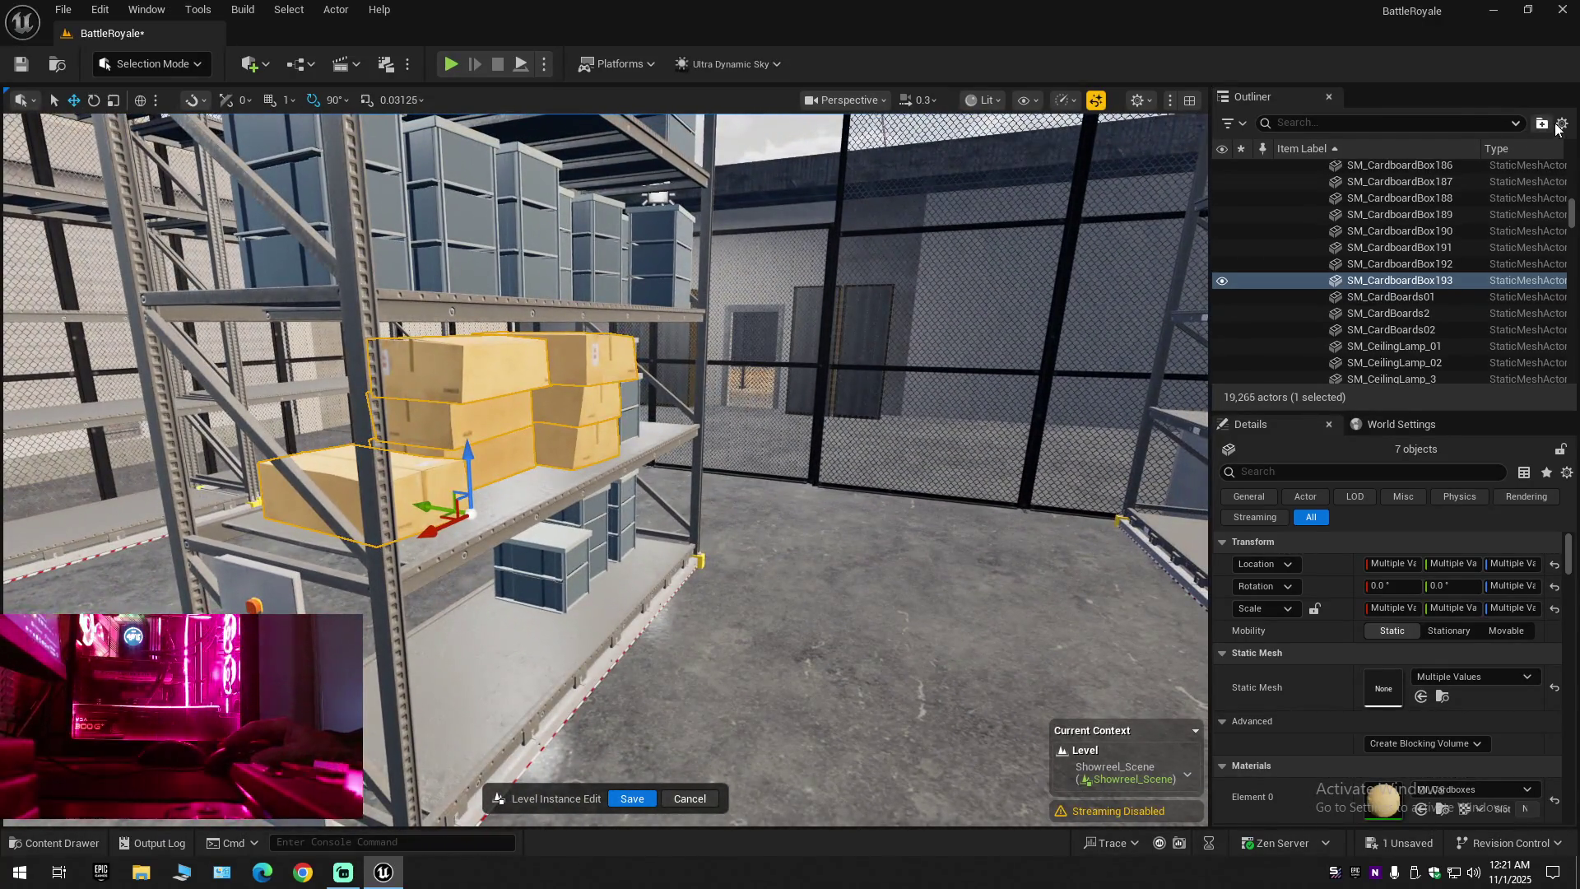
pyautogui.click(1558, 126)
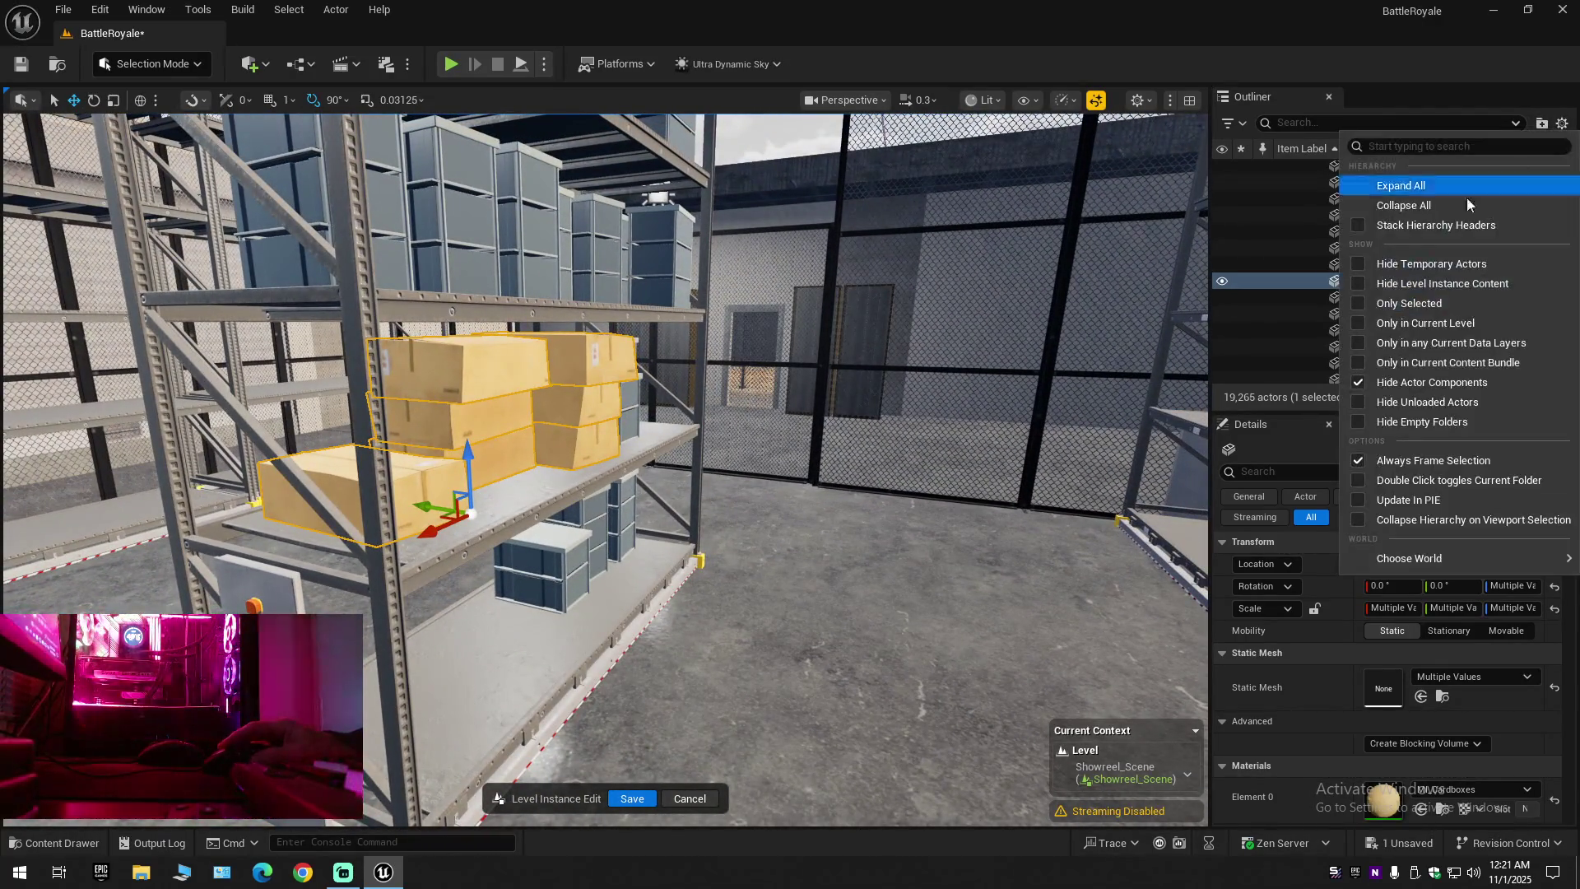
# Collapse the Outliner back to the world's top-level folders
pyautogui.click(1432, 205)
pyautogui.click(1282, 167)
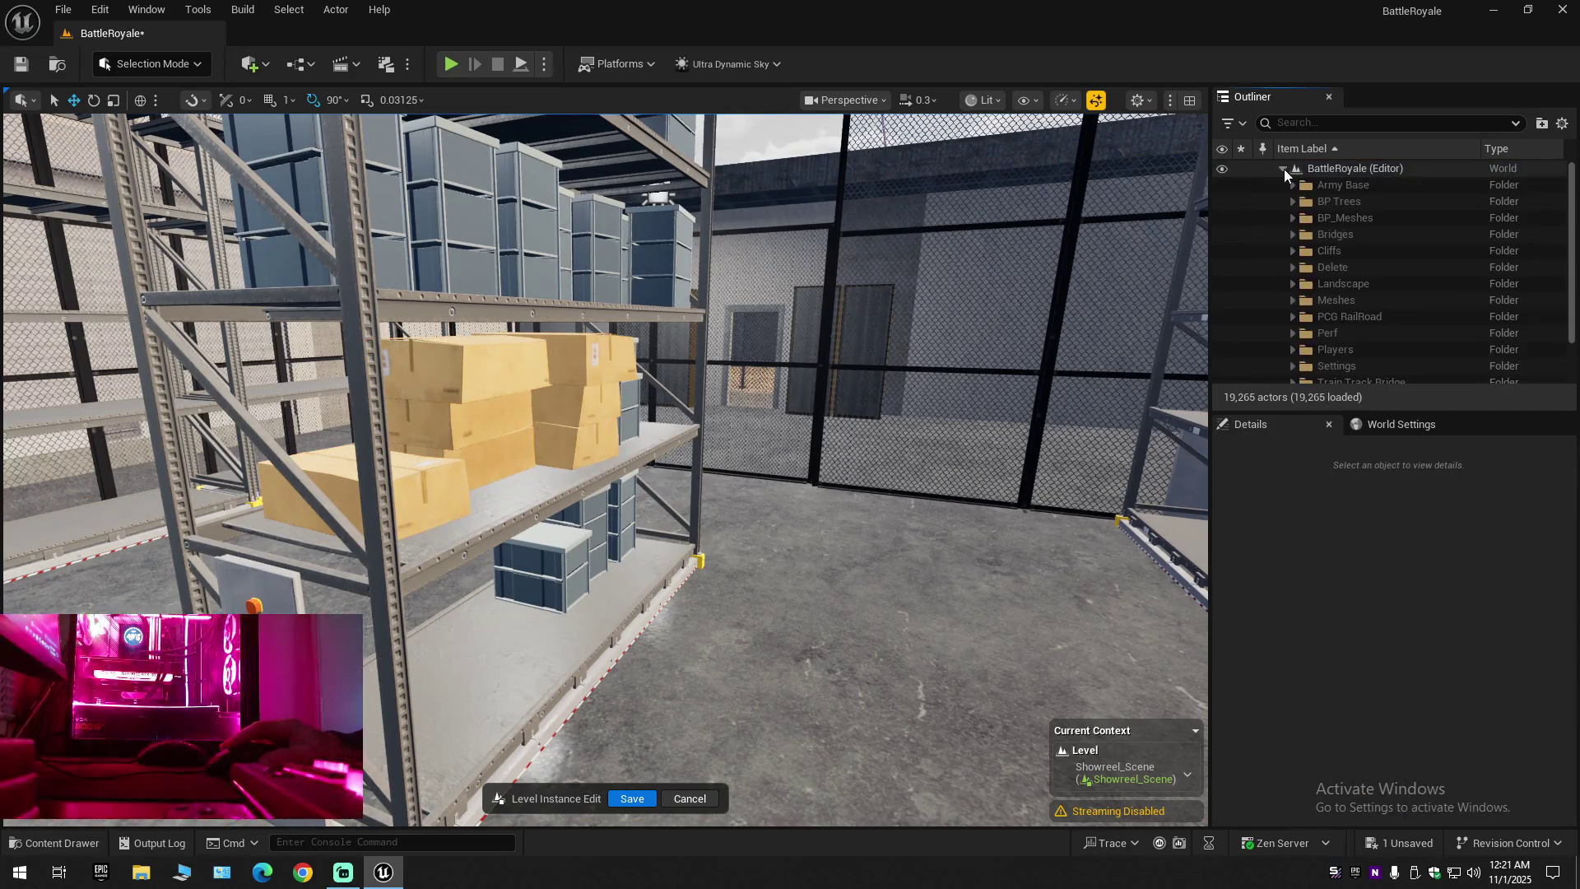
pyautogui.press('w')
pyautogui.scroll(2, 605, 469)
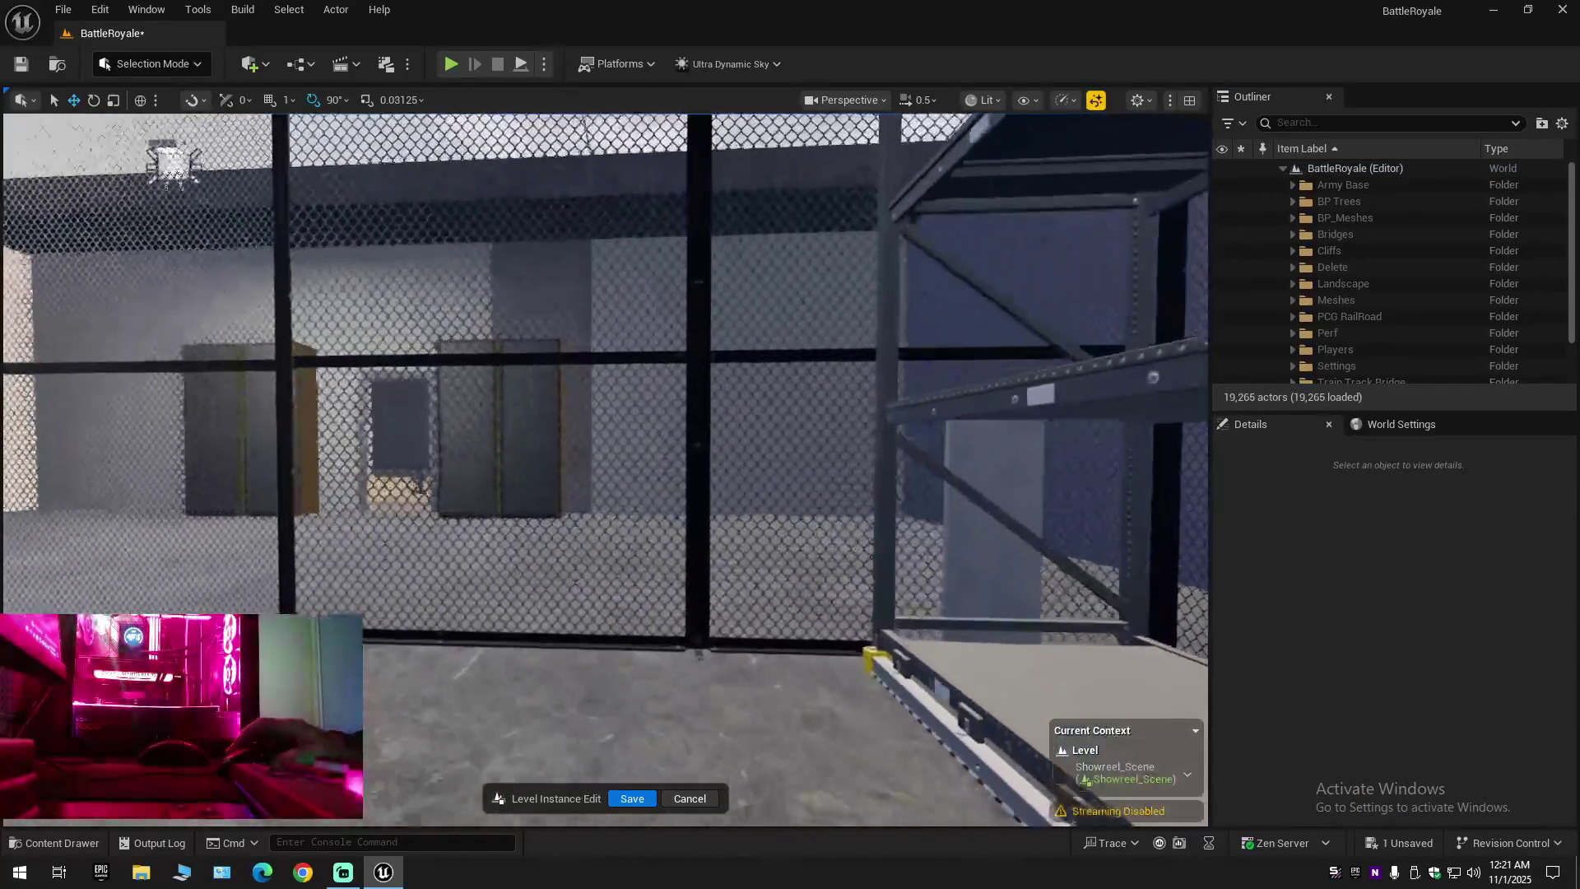
# Fly further down the warehouse aisle and save the Showreel_Scene map
pyautogui.press('w')
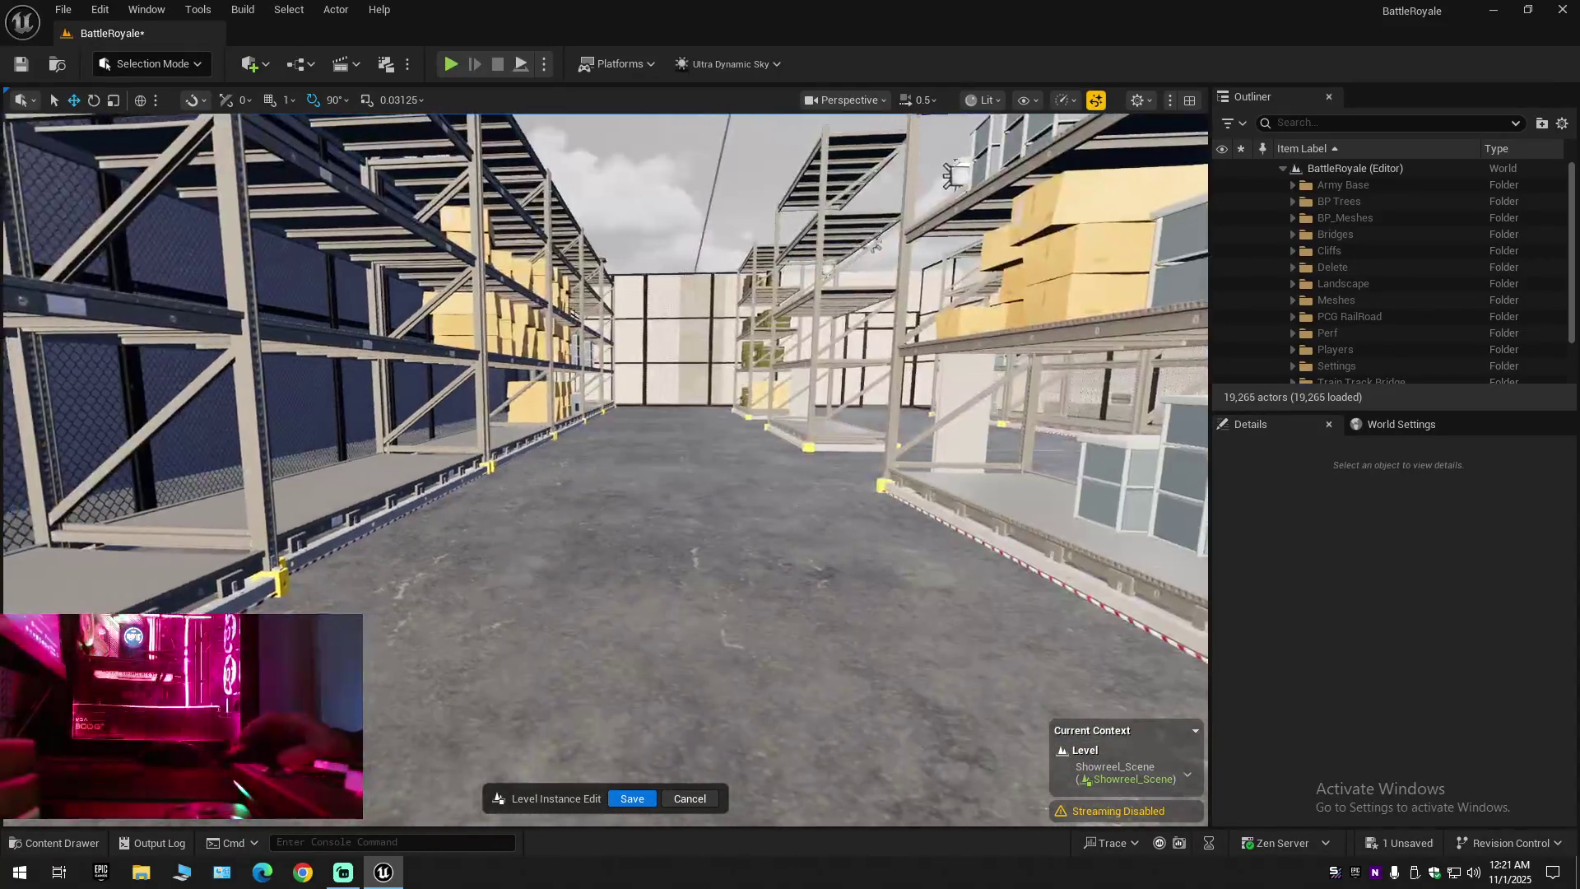
pyautogui.press('w')
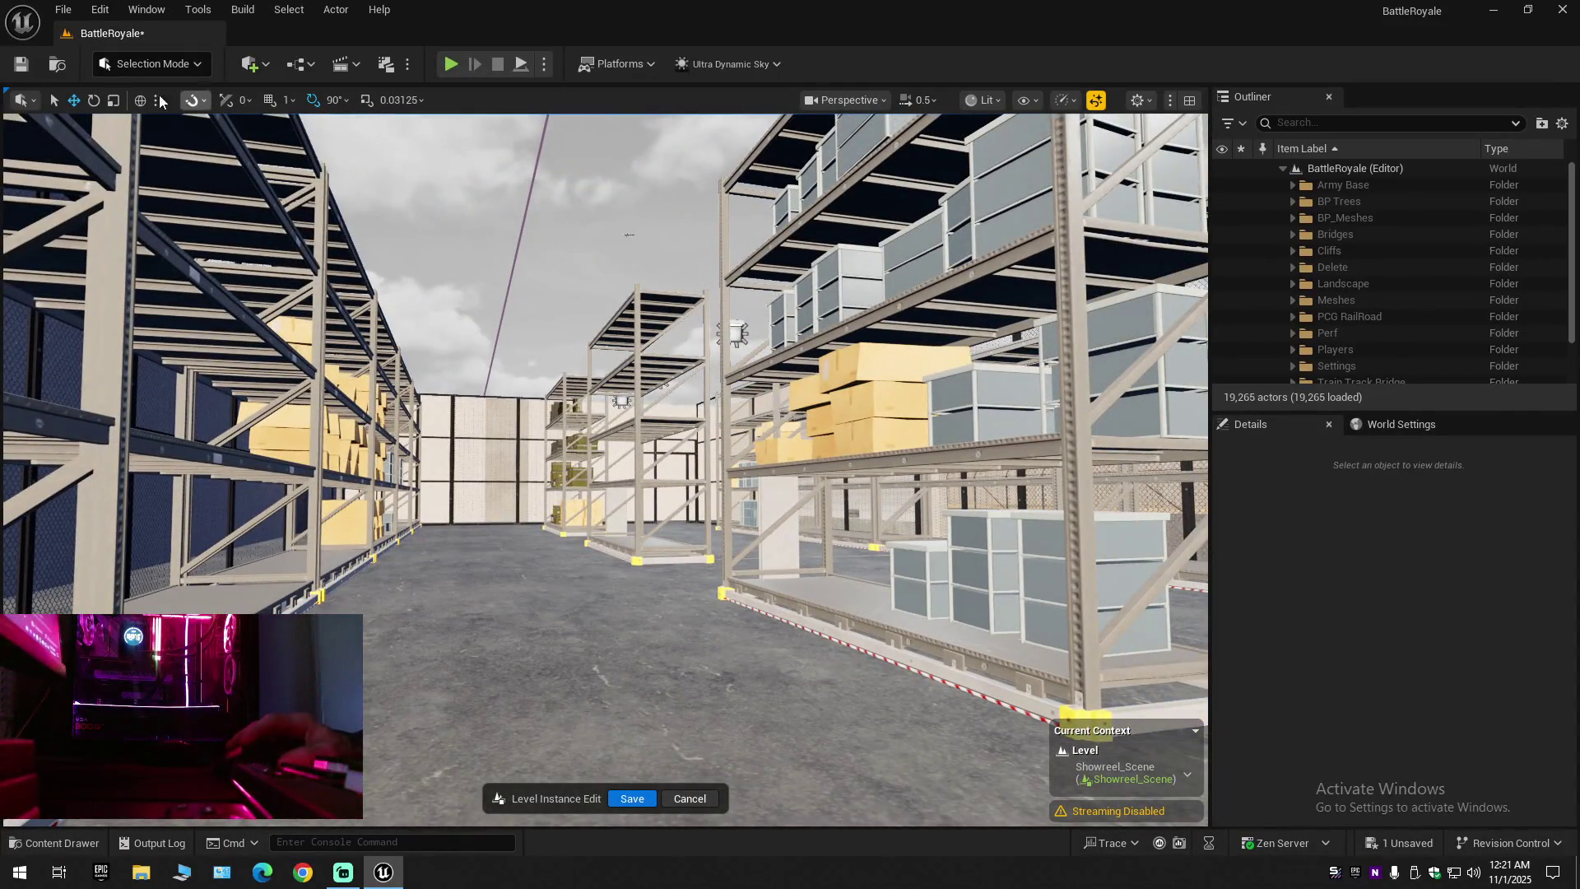
pyautogui.click(24, 66)
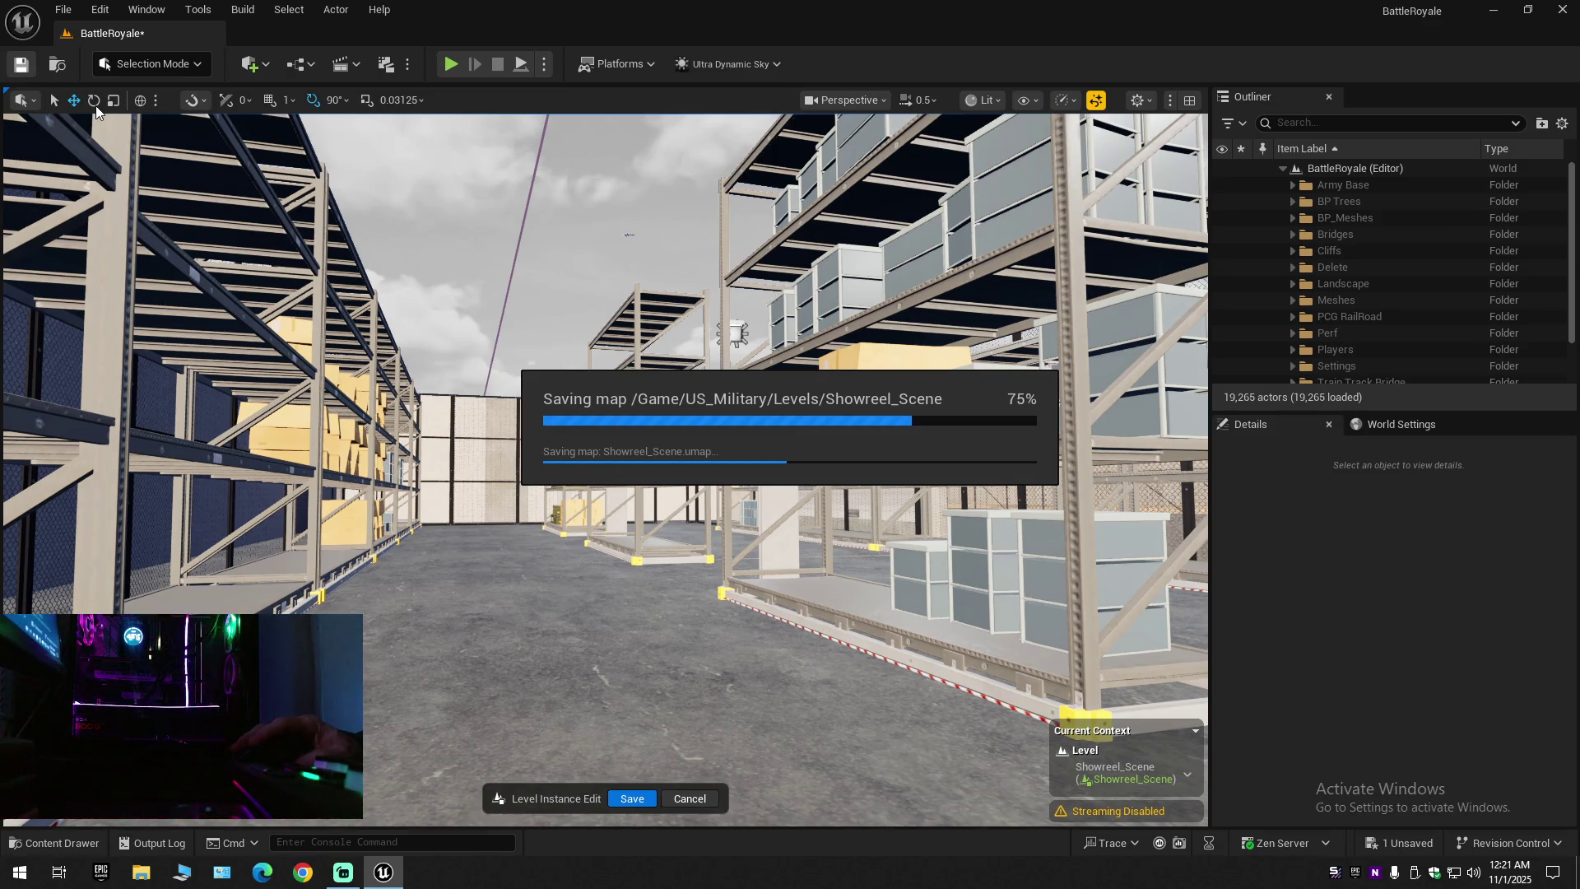
# Save the current level, then save all unsaved work from the File menu
pyautogui.click(61, 10)
pyautogui.click(122, 209)
pyautogui.click(63, 9)
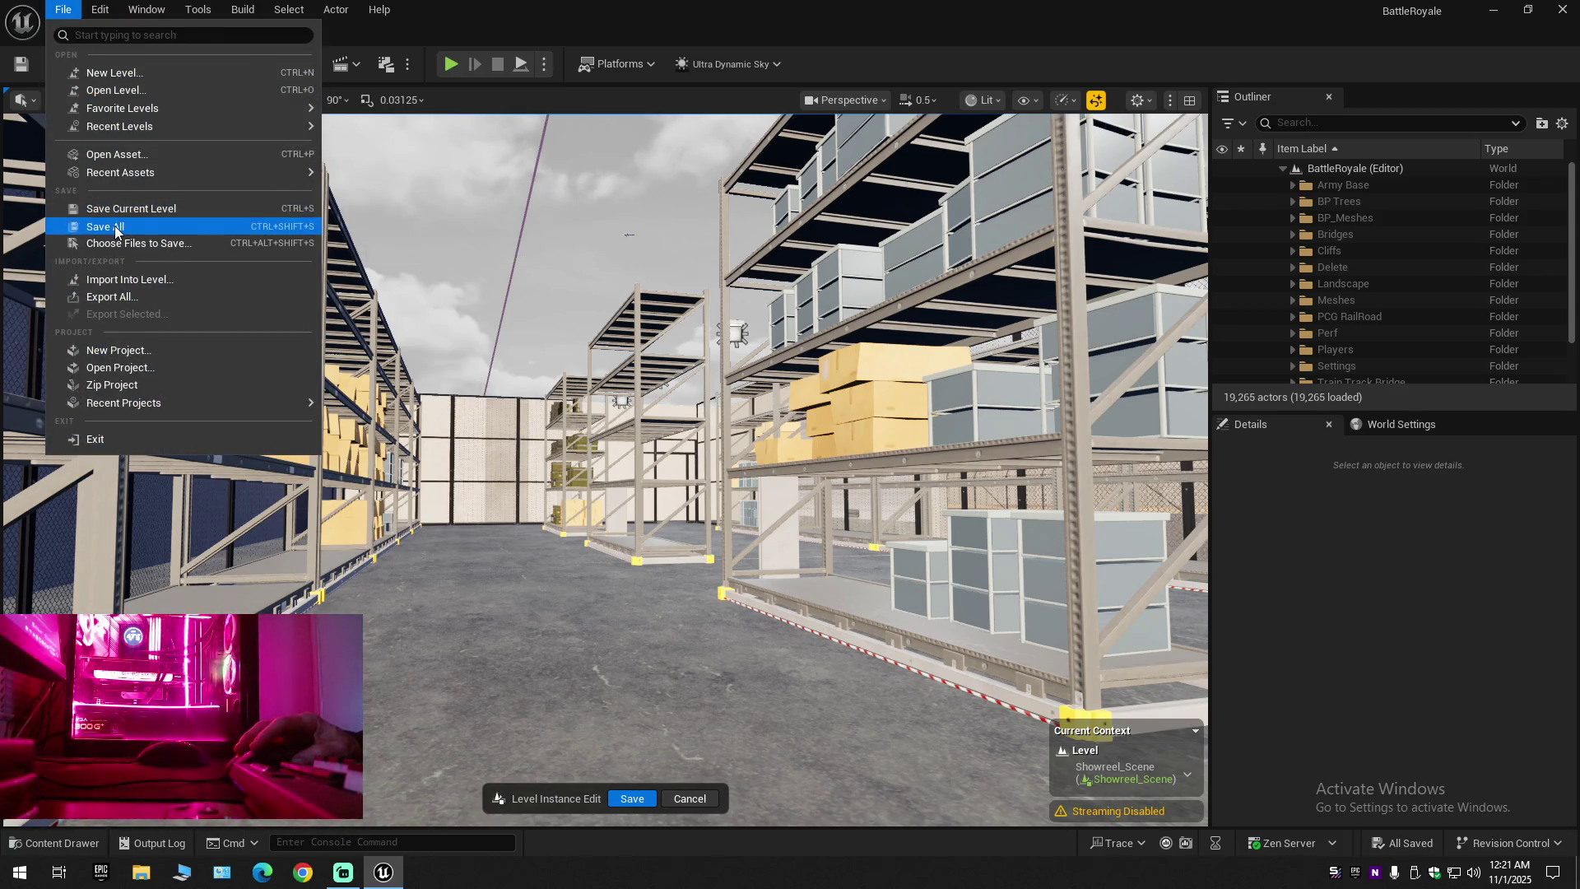
pyautogui.click(115, 230)
# Fly toward the ammo shelf and select one of the storage rack modules
pyautogui.moveTo(605, 469)
pyautogui.mouseDown()
pyautogui.moveTo(580, 395)
pyautogui.moveTo(650, 411)
pyautogui.mouseUp()
pyautogui.scroll(-2, 658, 411)
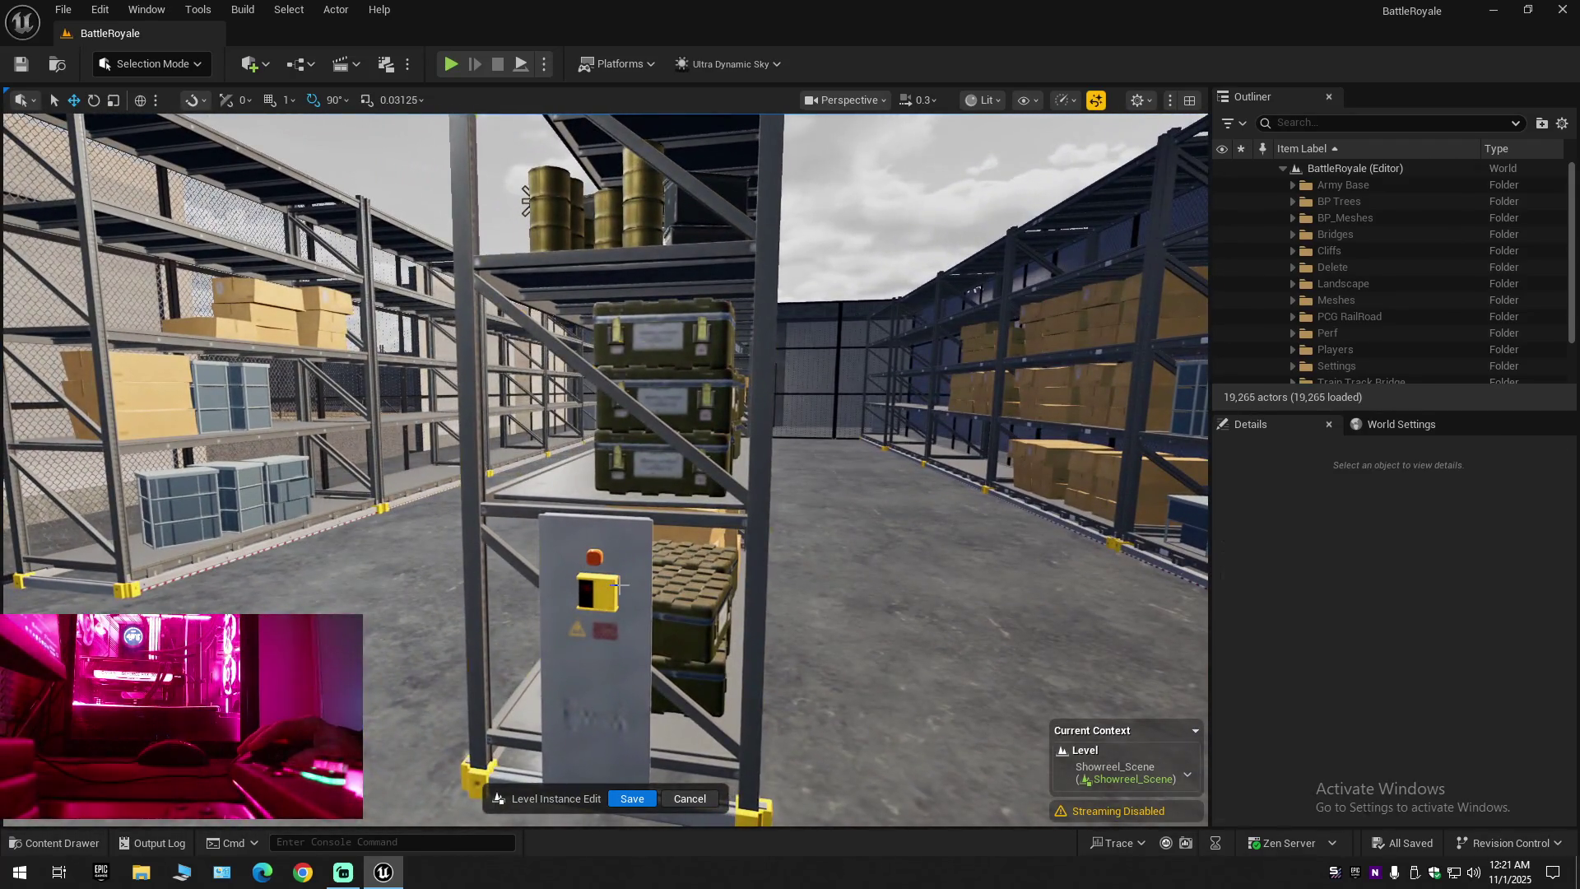
pyautogui.click(617, 585)
pyautogui.moveTo(617, 585); pyautogui.dragTo(601, 585)
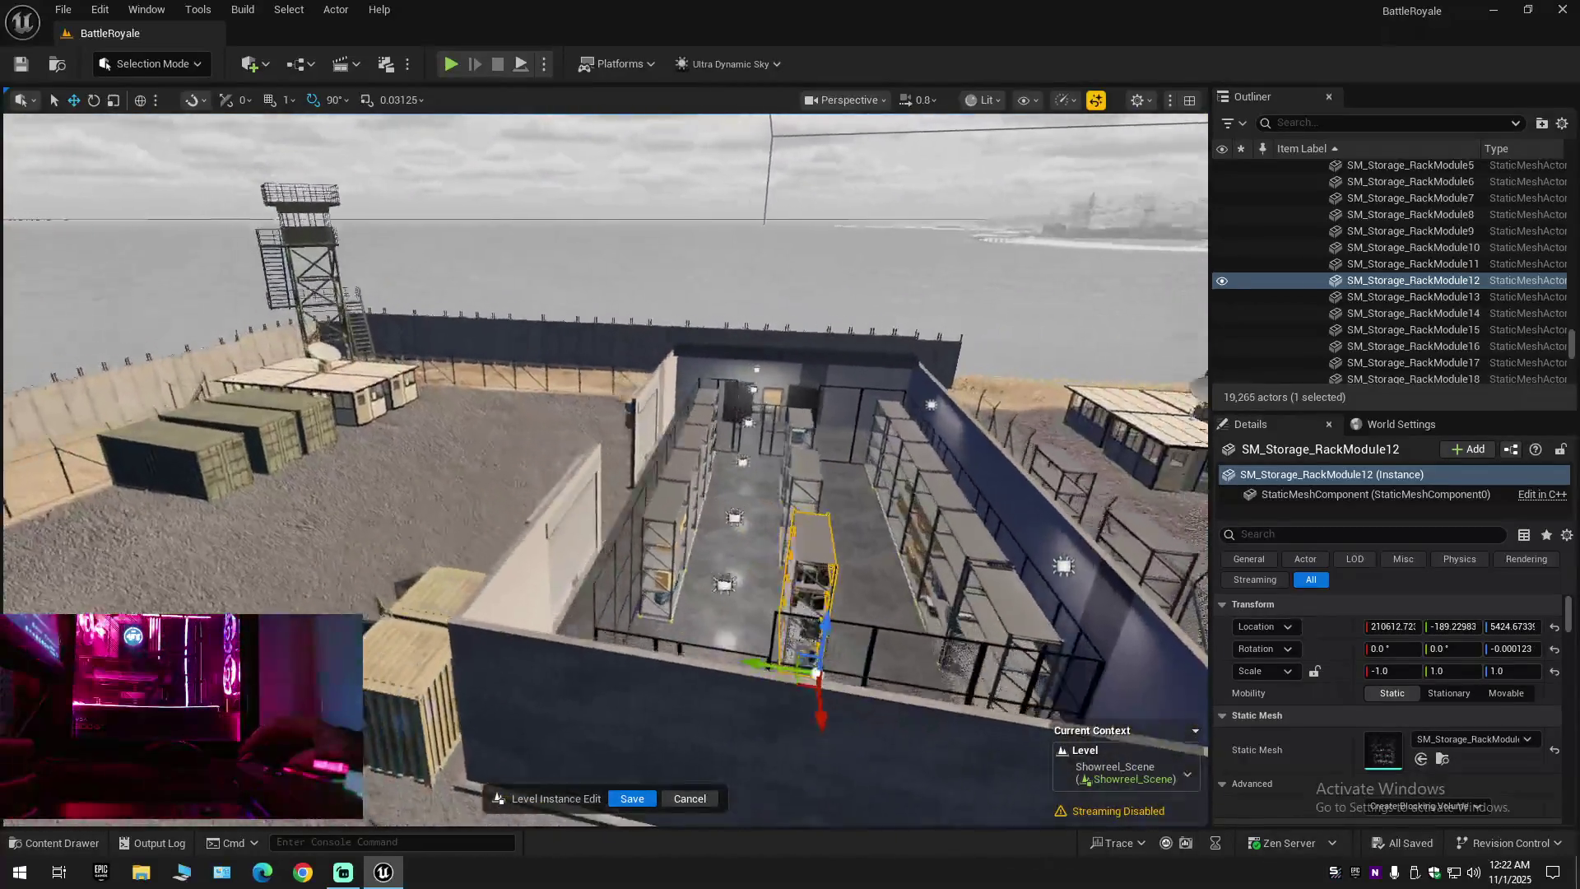
pyautogui.moveTo(737, 520); pyautogui.dragTo(736, 520)
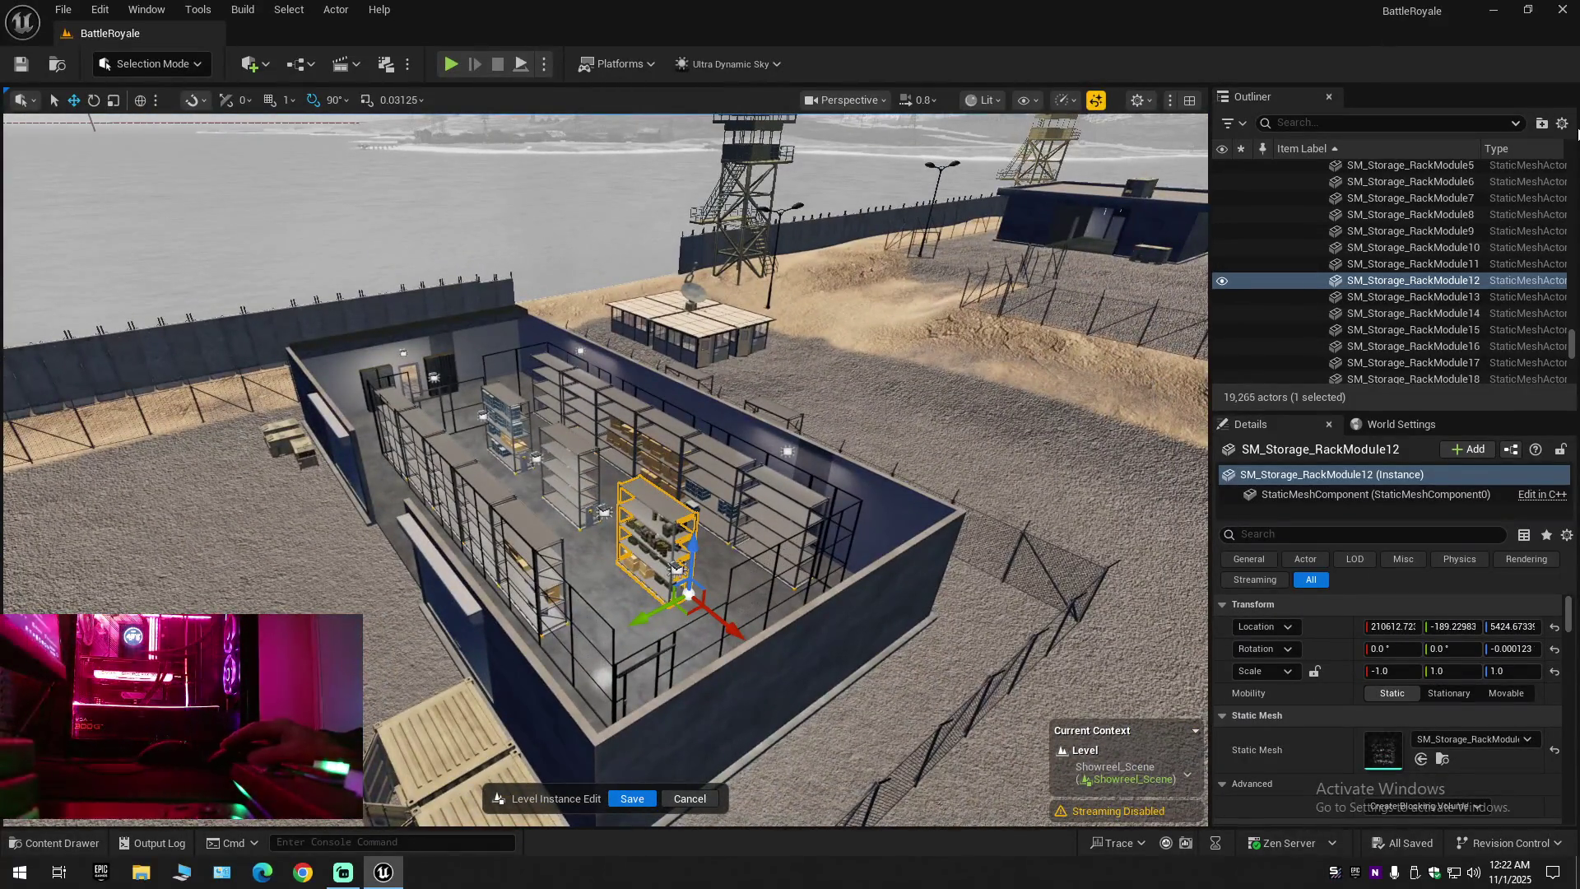
pyautogui.click(1565, 126)
pyautogui.click(1449, 203)
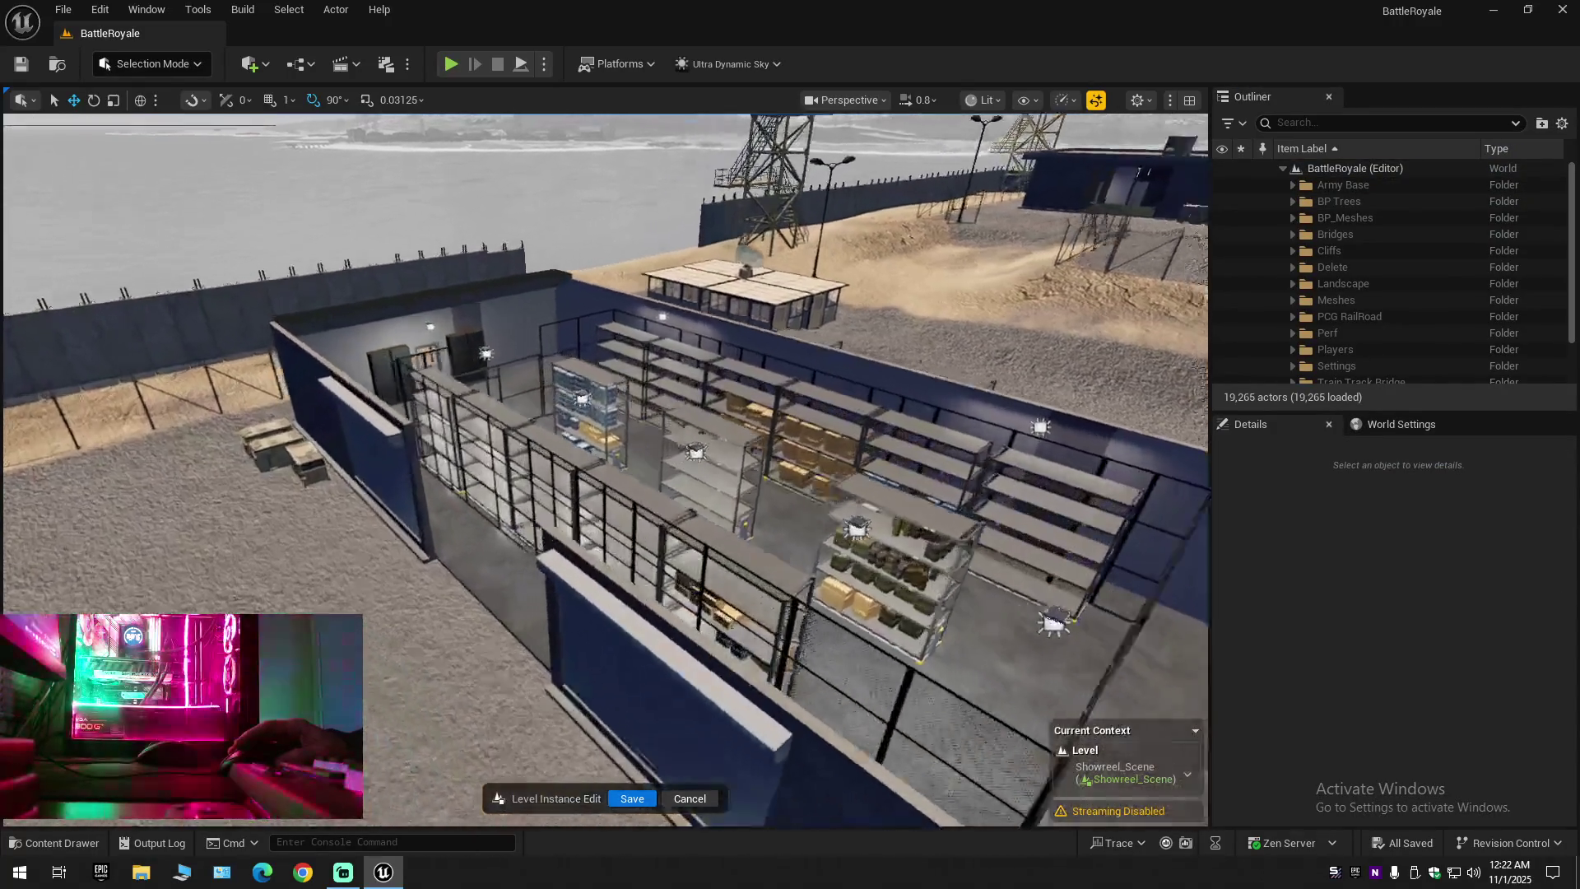
pyautogui.press('w')
pyautogui.press('s')
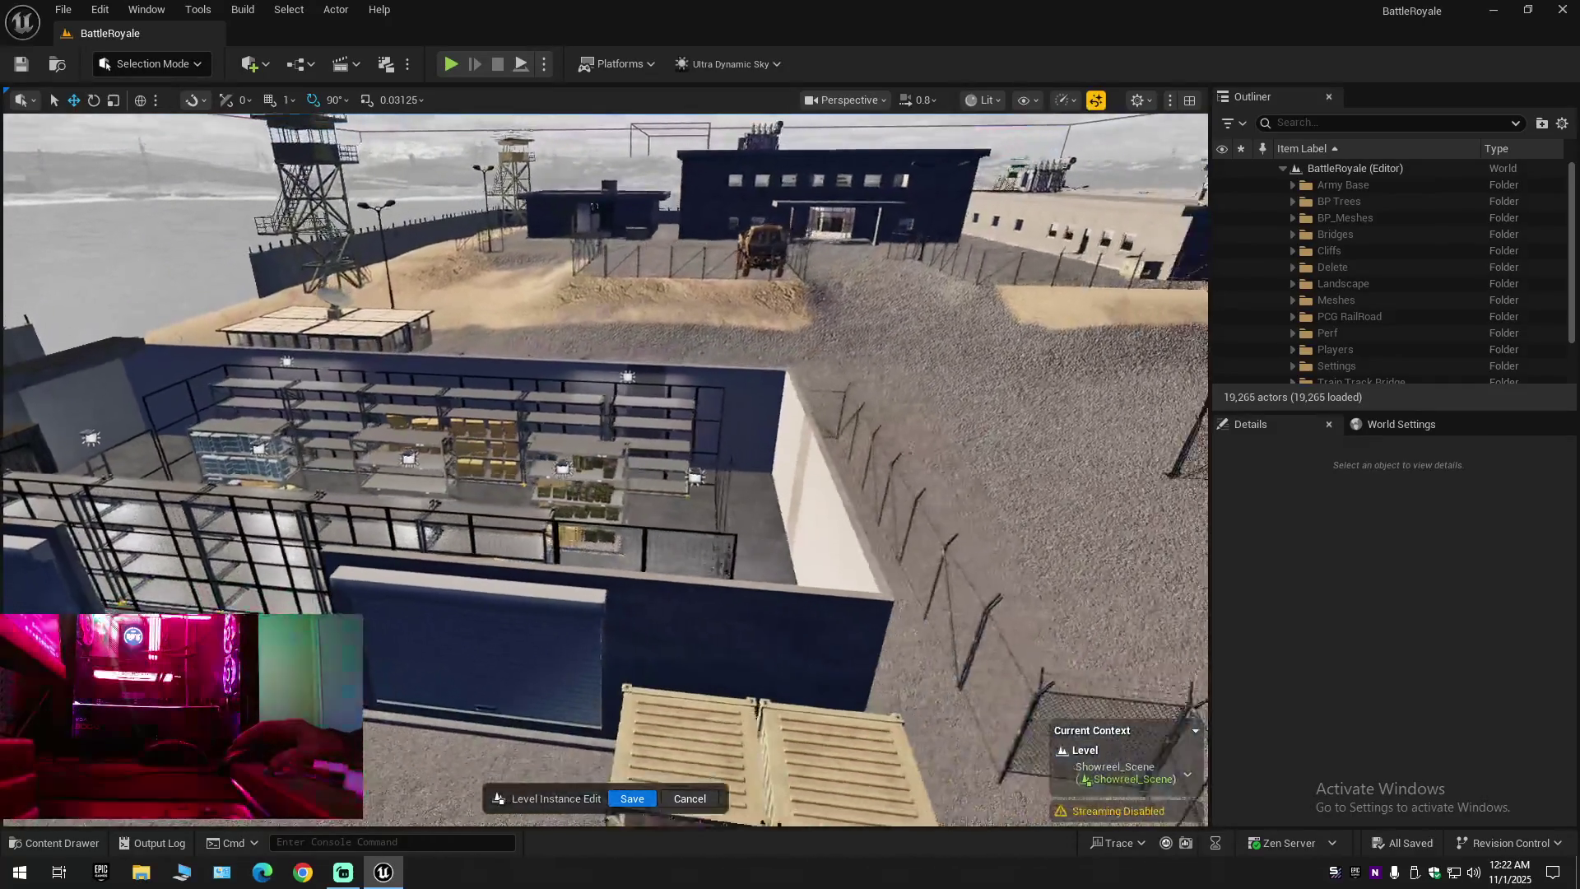
pyautogui.press('w')
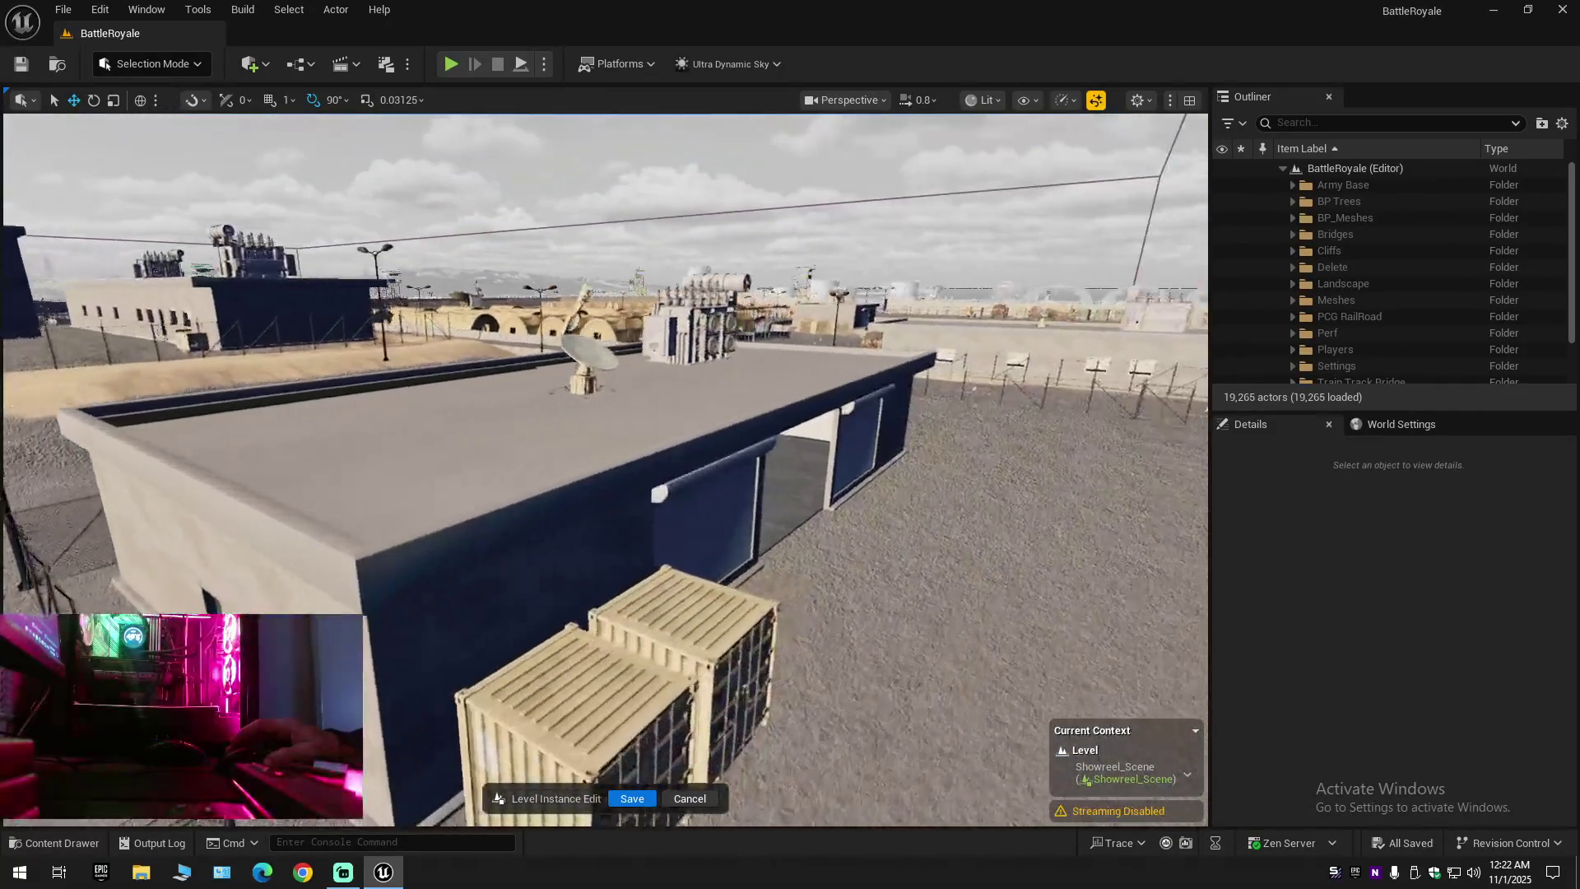
pyautogui.press('w')
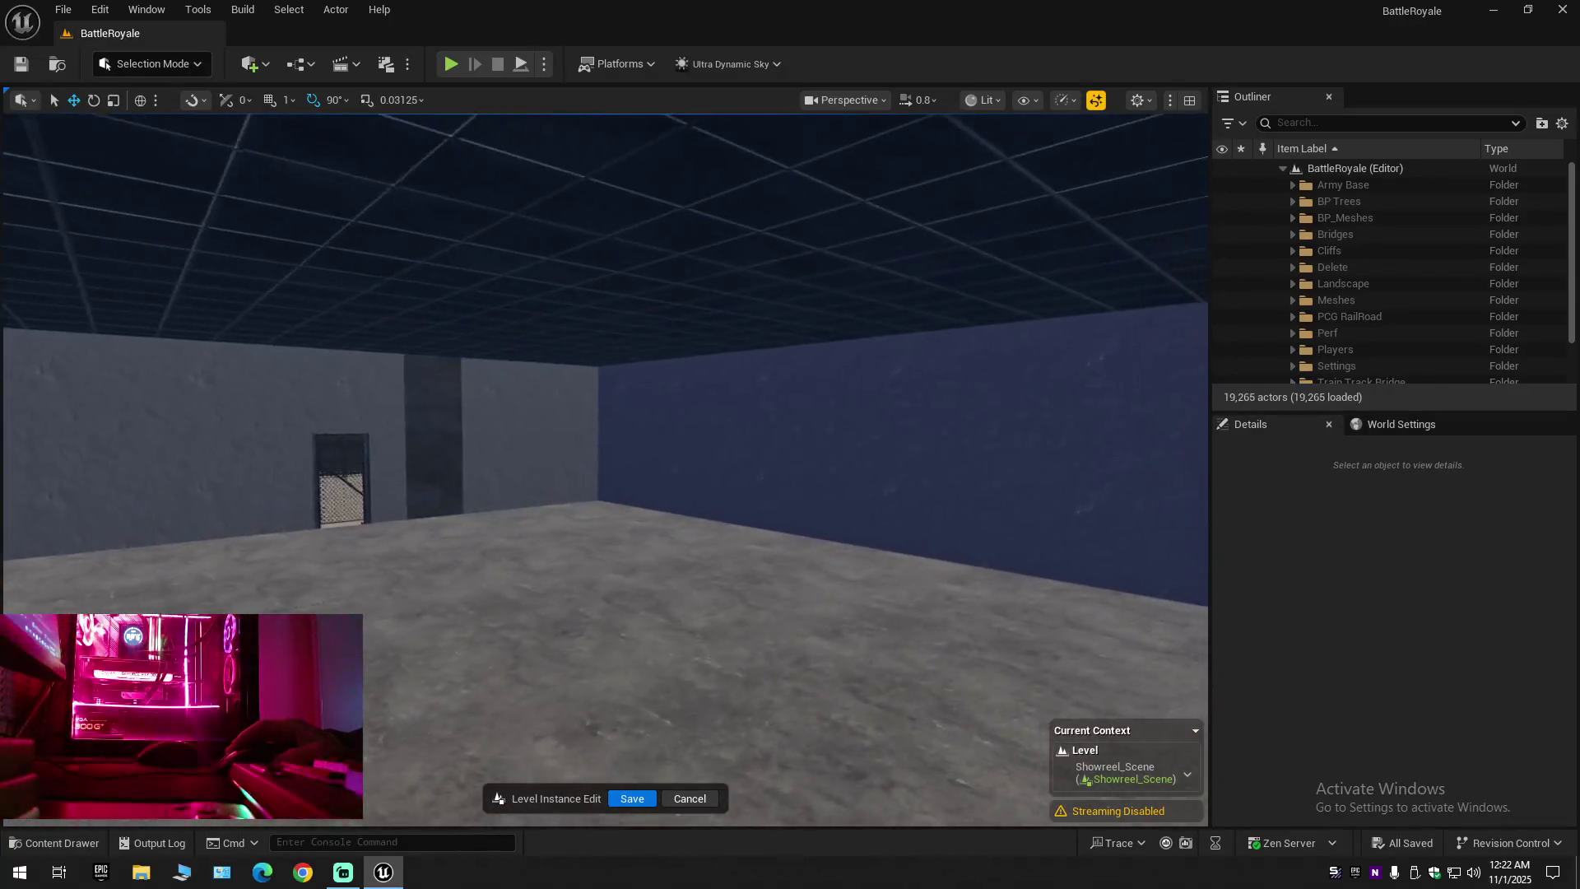
pyautogui.press('s')
pyautogui.scroll(1, 605, 469)
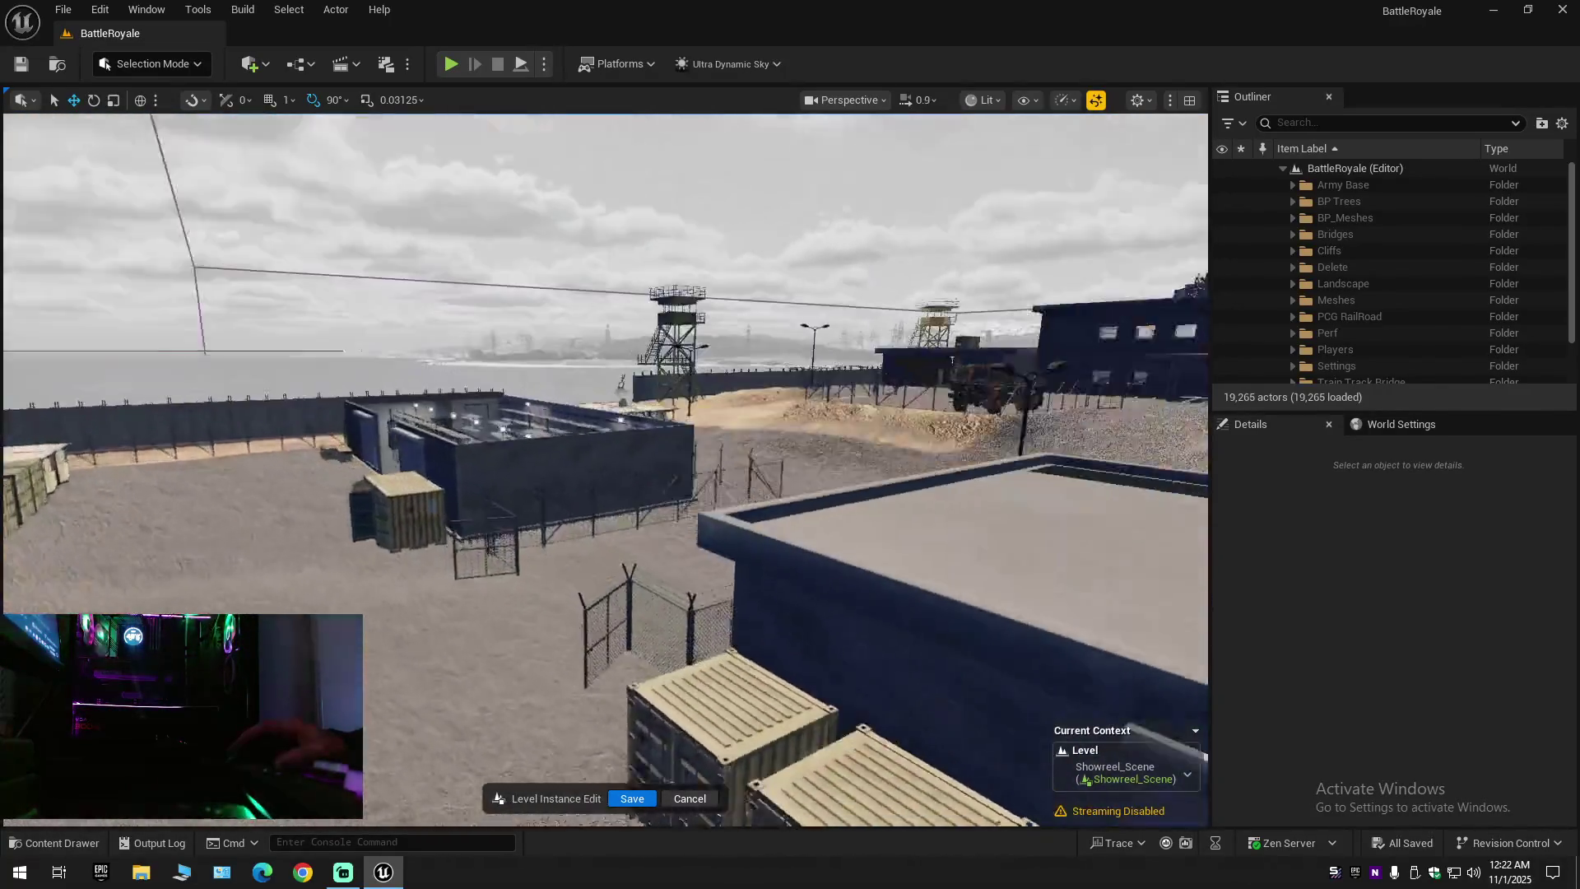
pyautogui.press('w')
pyautogui.scroll(-1, 605, 469)
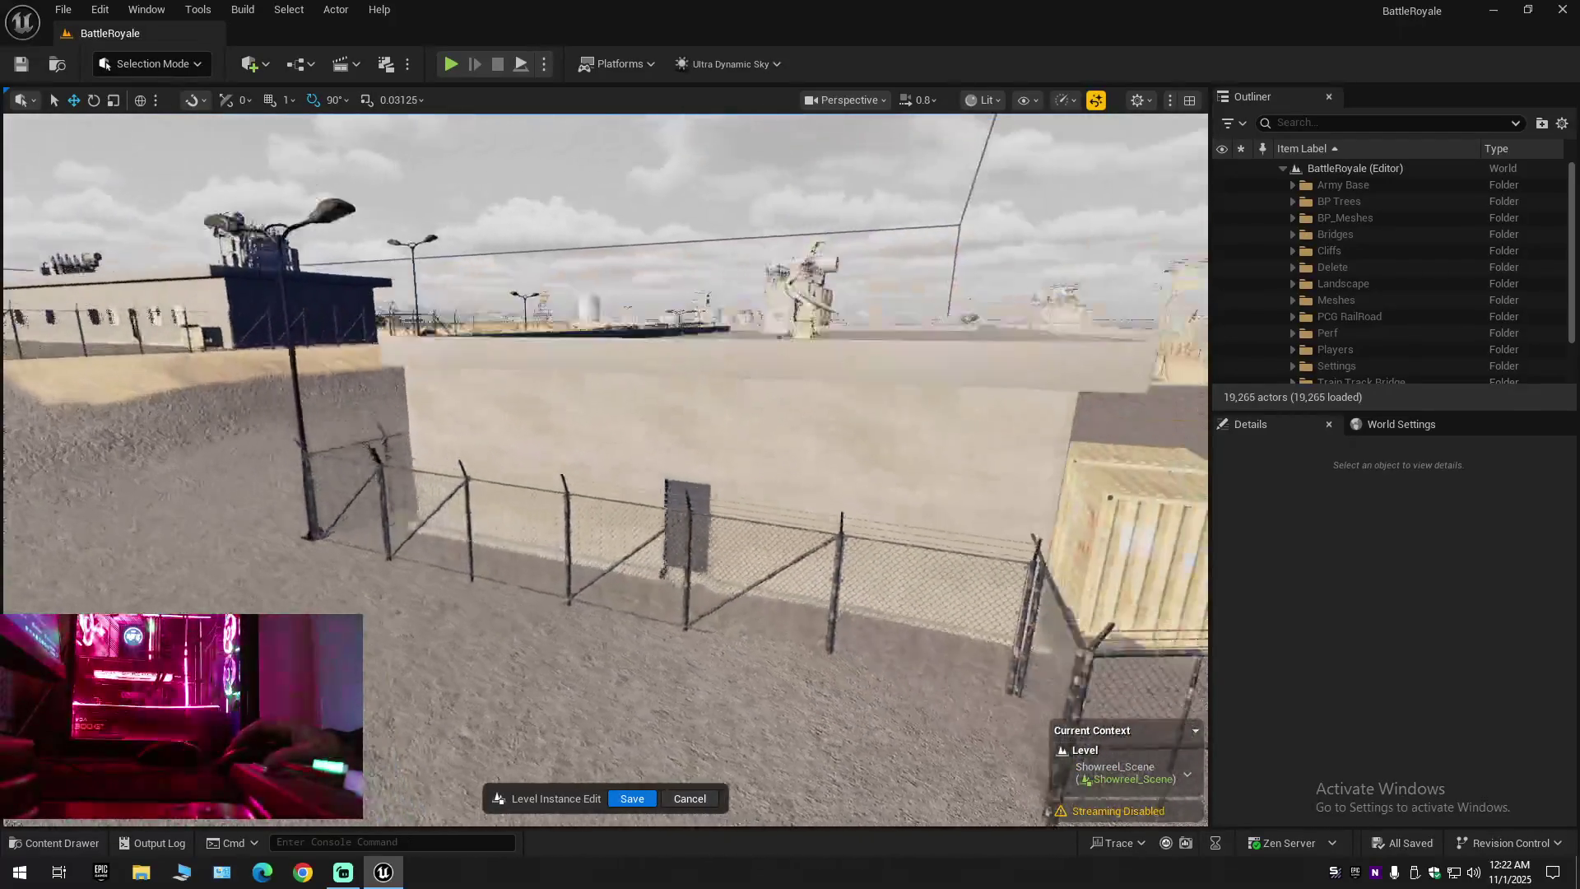
pyautogui.press('w')
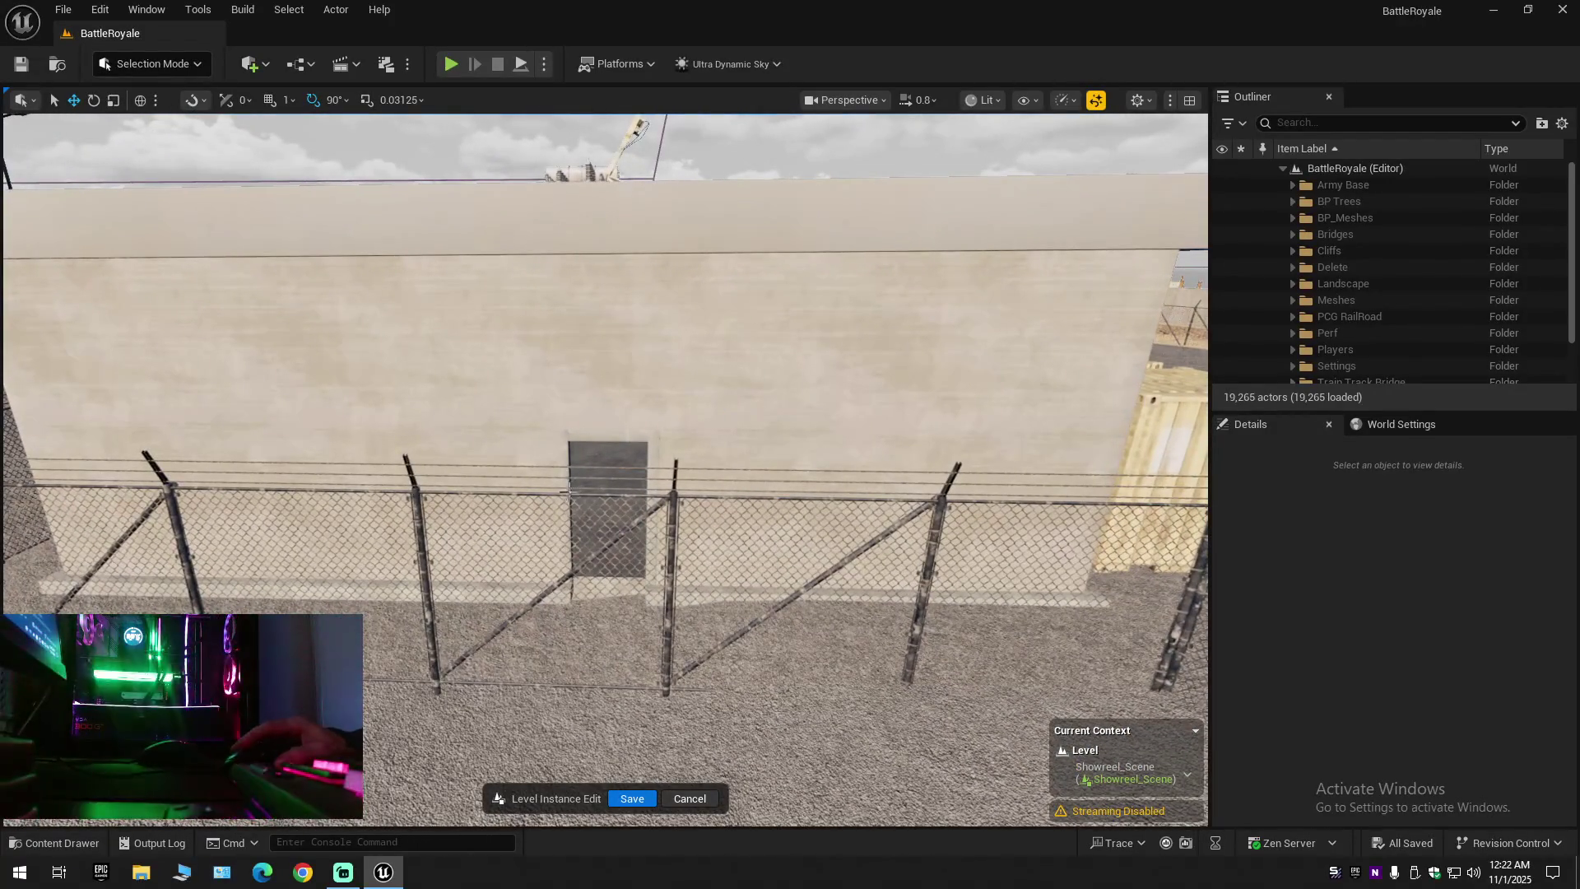
pyautogui.click(682, 531)
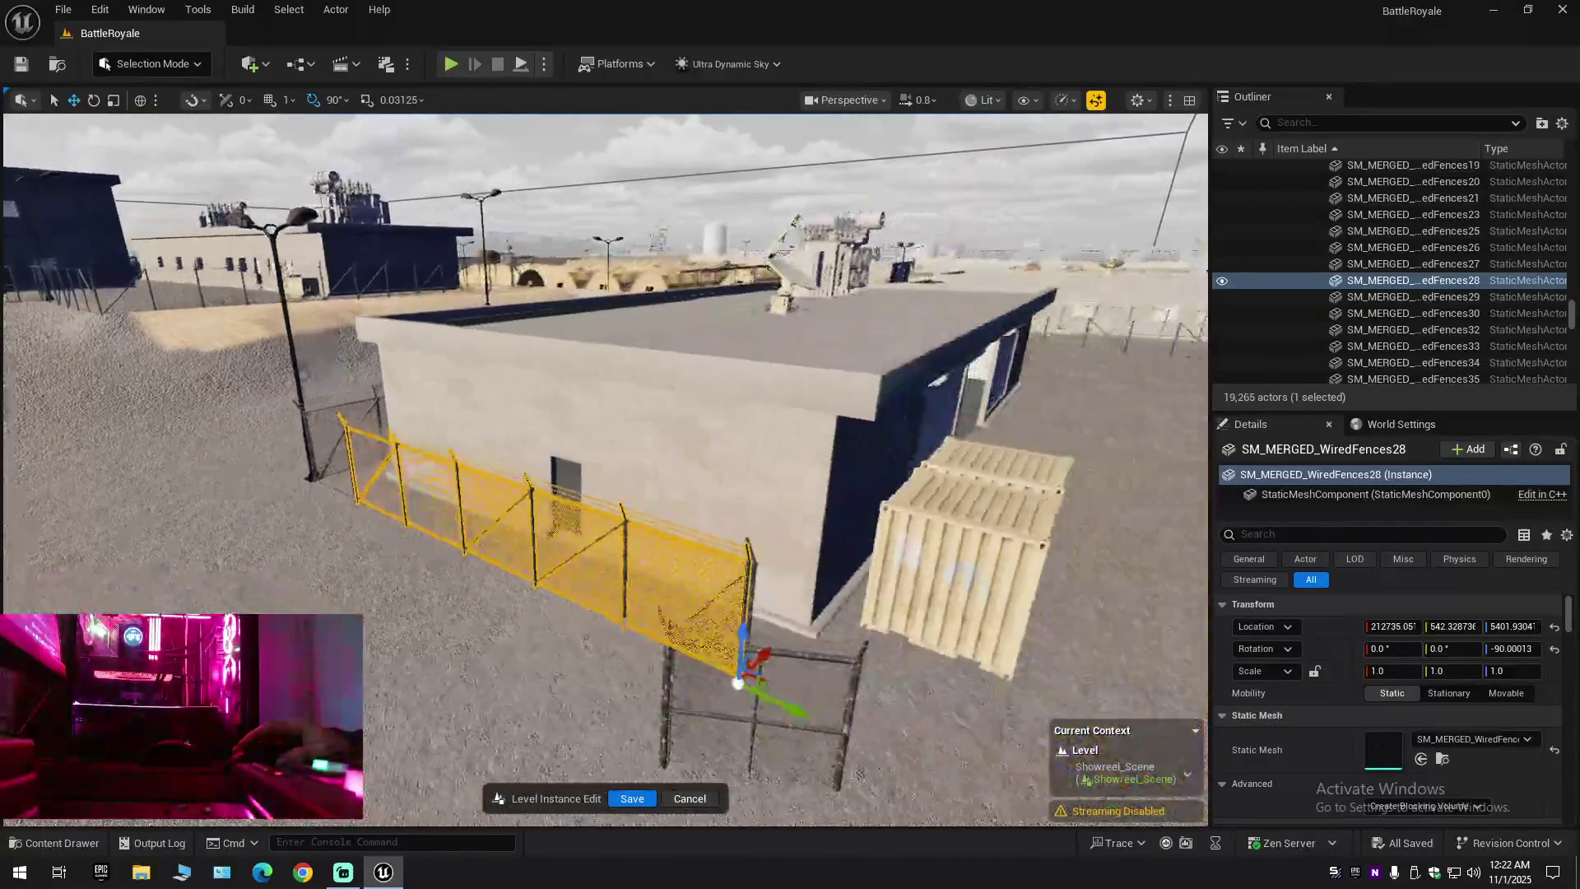
pyautogui.press('s')
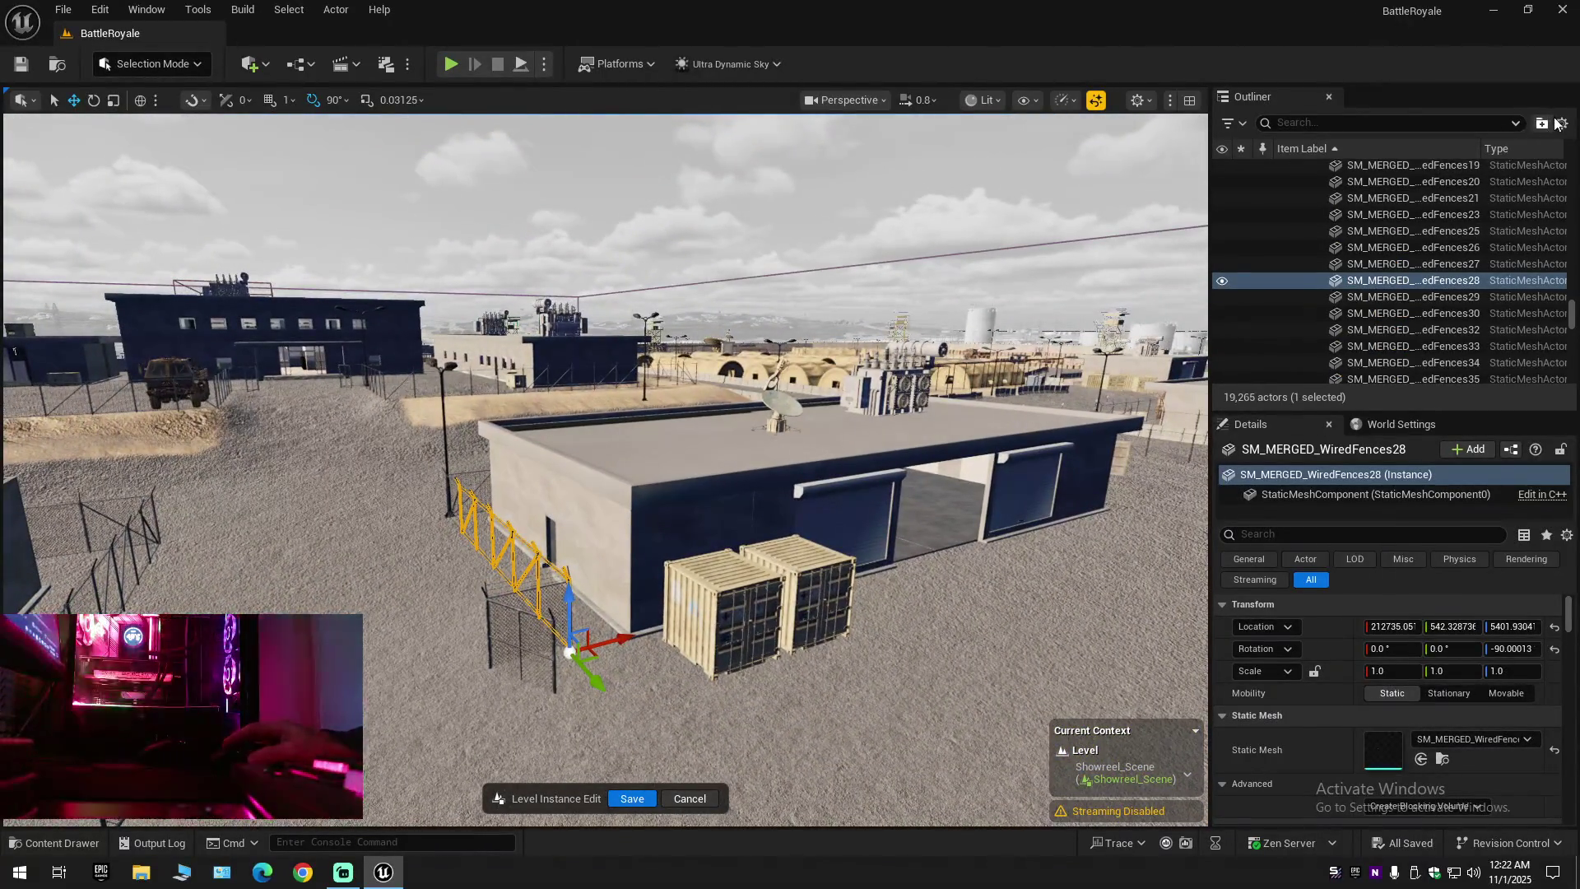
pyautogui.click(1560, 123)
pyautogui.click(1418, 206)
pyautogui.click(1285, 227)
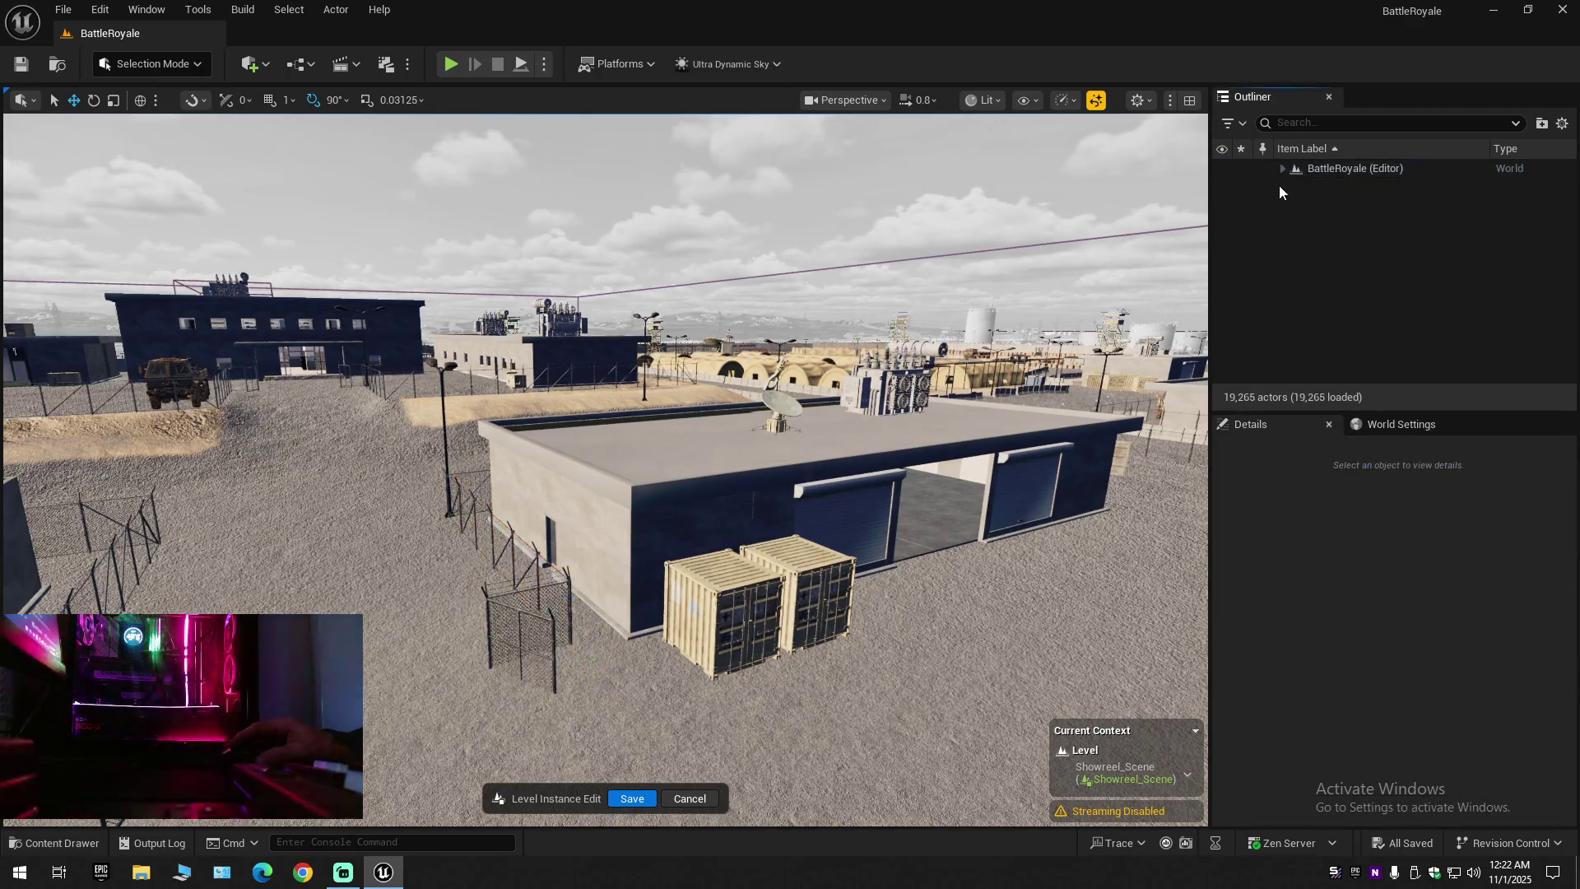
pyautogui.click(1282, 169)
pyautogui.press('w')
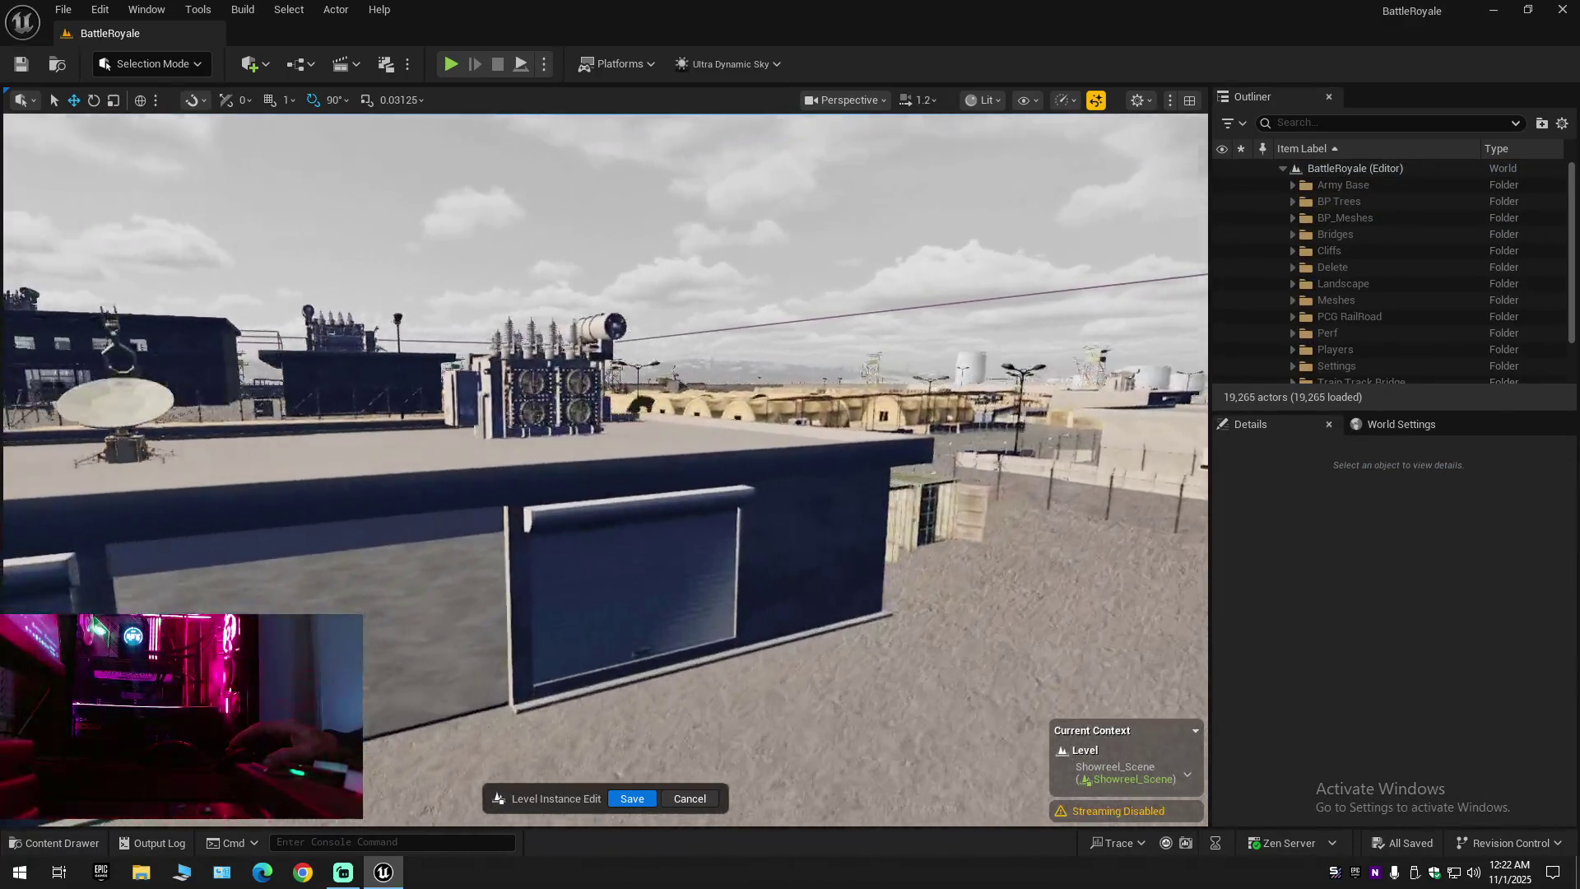
pyautogui.scroll(1, 605, 469)
pyautogui.scroll(1, 604, 469)
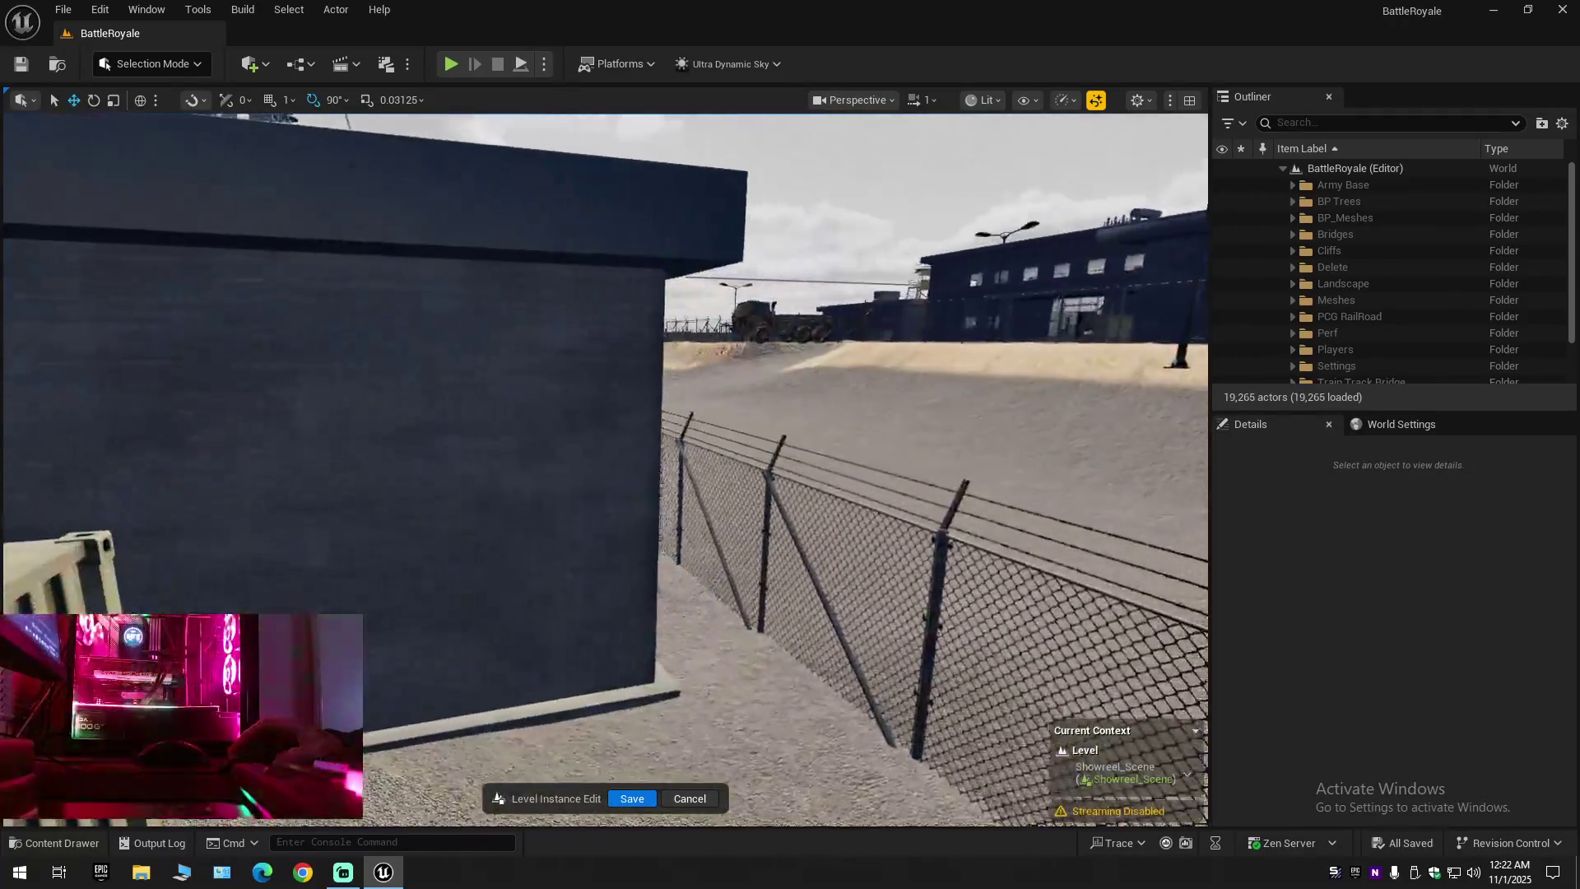
pyautogui.press('e')
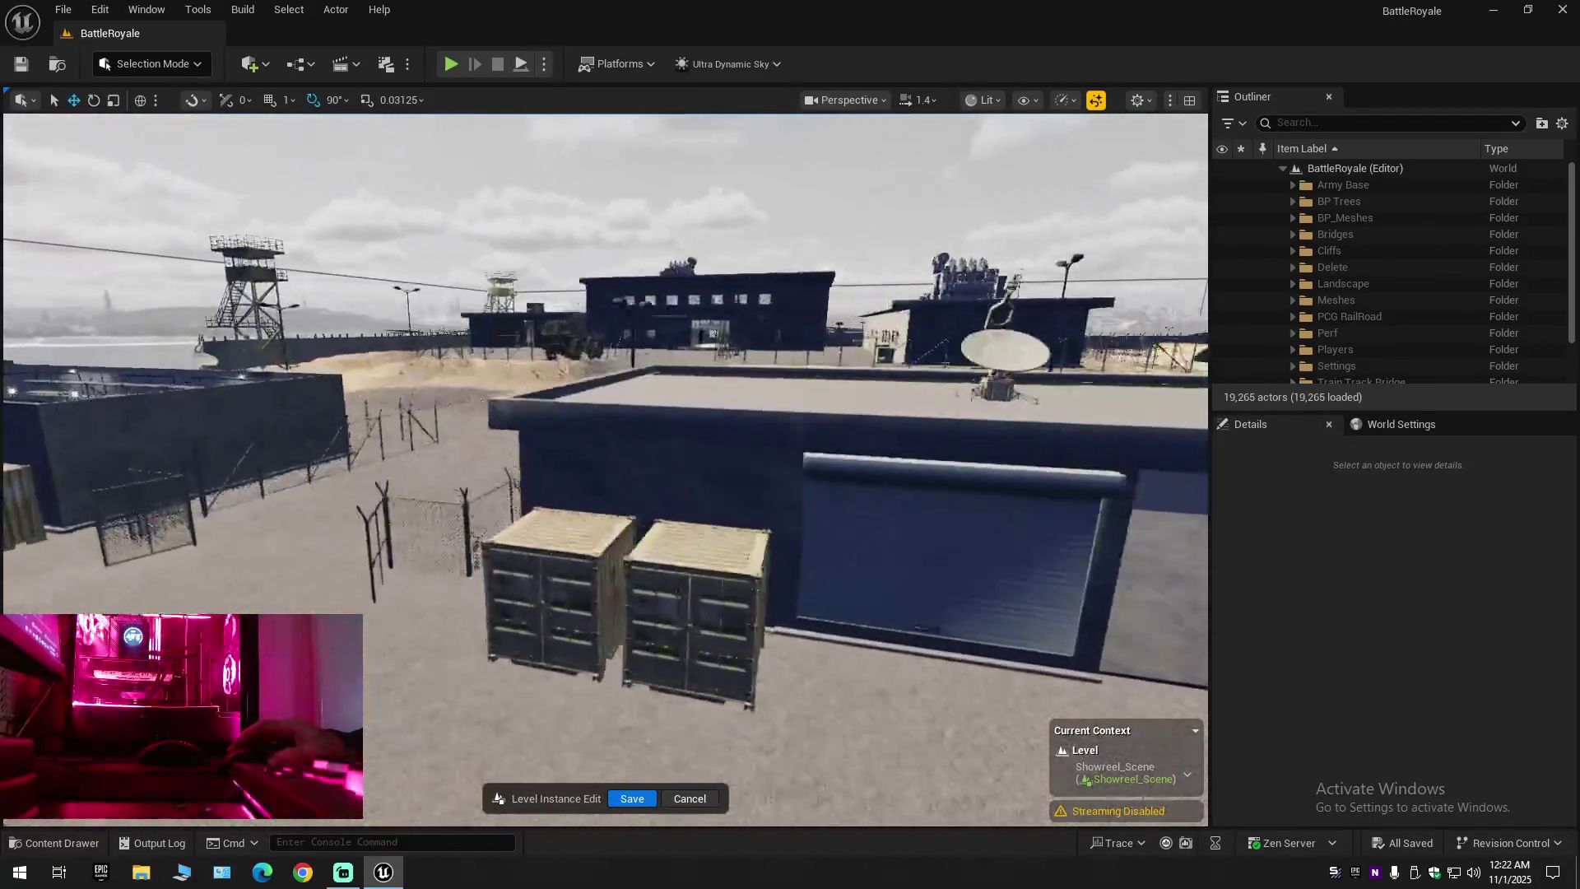
pyautogui.press('s')
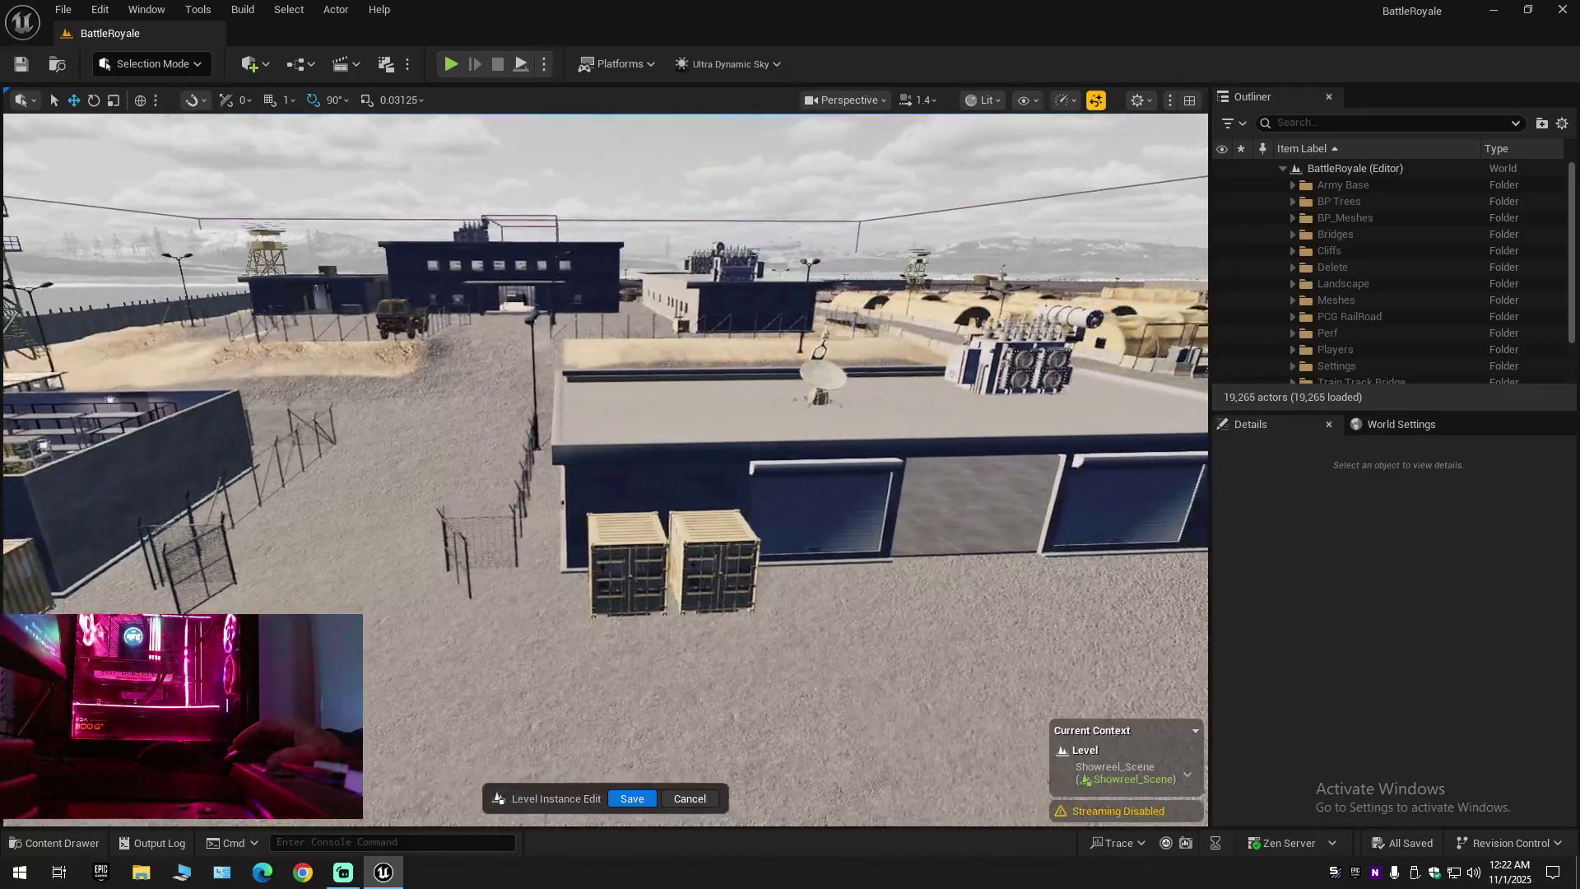
pyautogui.click(699, 430)
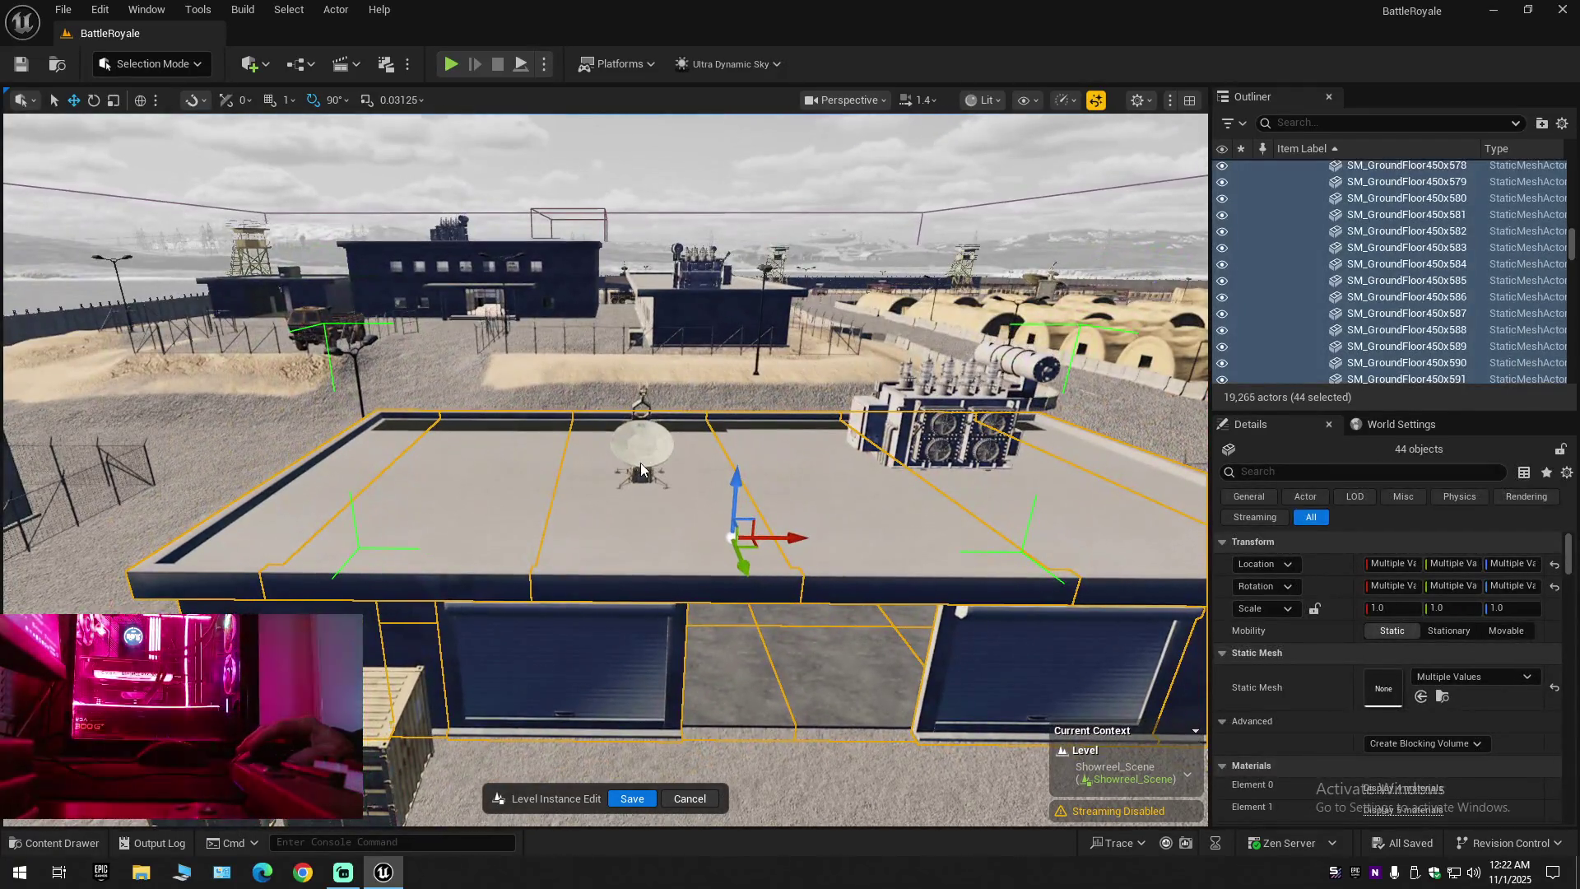
# Add the satellite dish, rooftop generator, open containers and doors Door_R20 and Door_L19 to the selection
pyautogui.keyDown('ctrl'); pyautogui.click(641, 469); pyautogui.keyUp('ctrl')
pyautogui.keyDown('ctrl'); pyautogui.click(874, 461); pyautogui.keyUp('ctrl')
pyautogui.press('s')
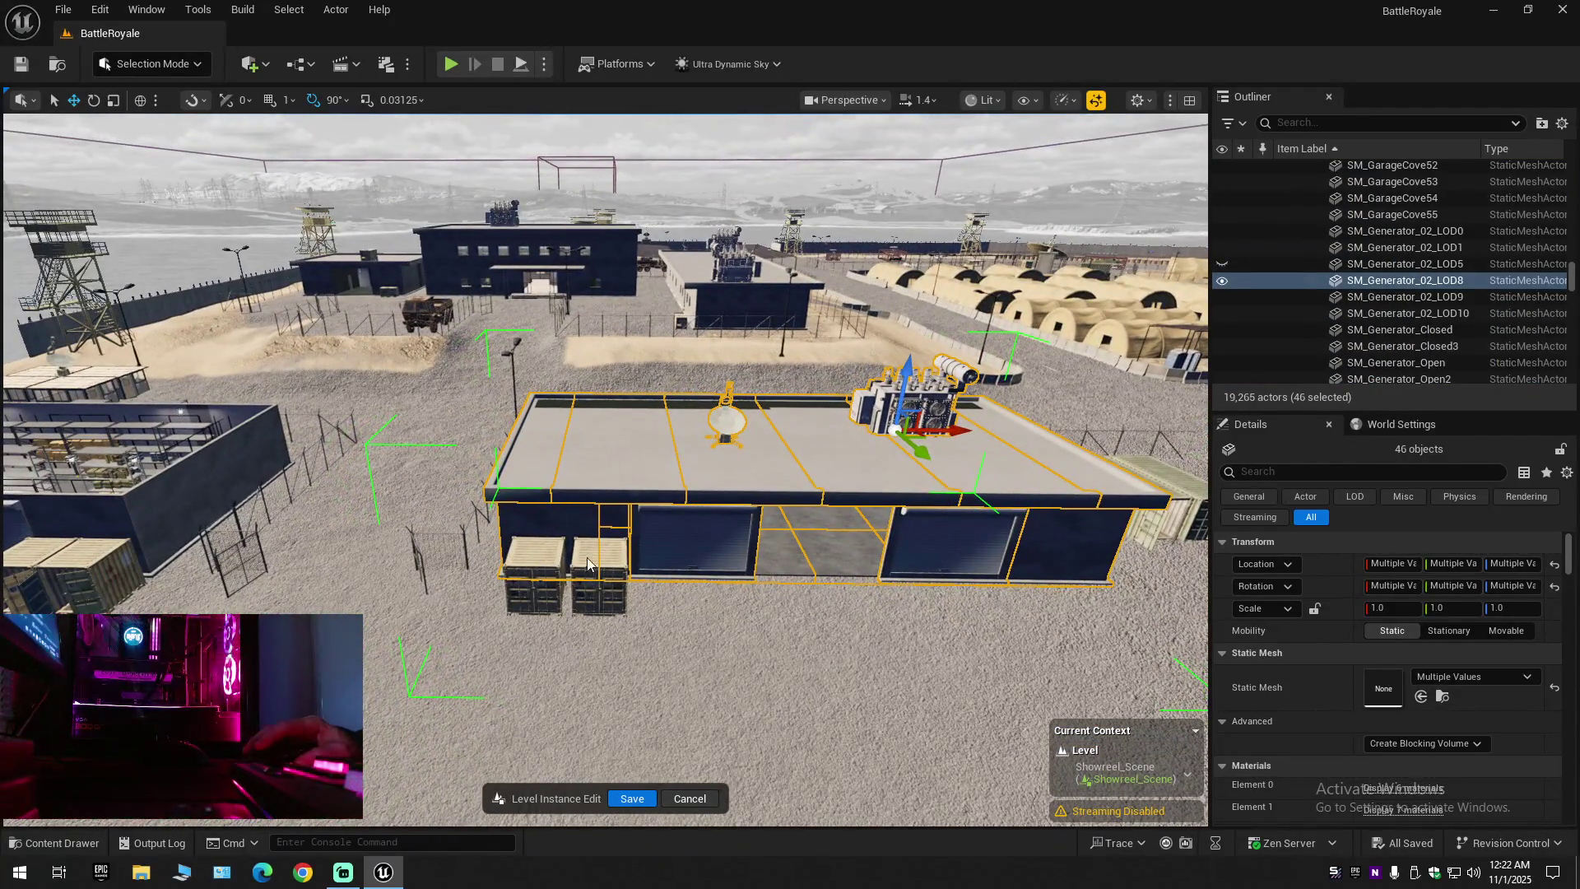
pyautogui.keyDown('ctrl'); pyautogui.click(588, 563); pyautogui.keyUp('ctrl')
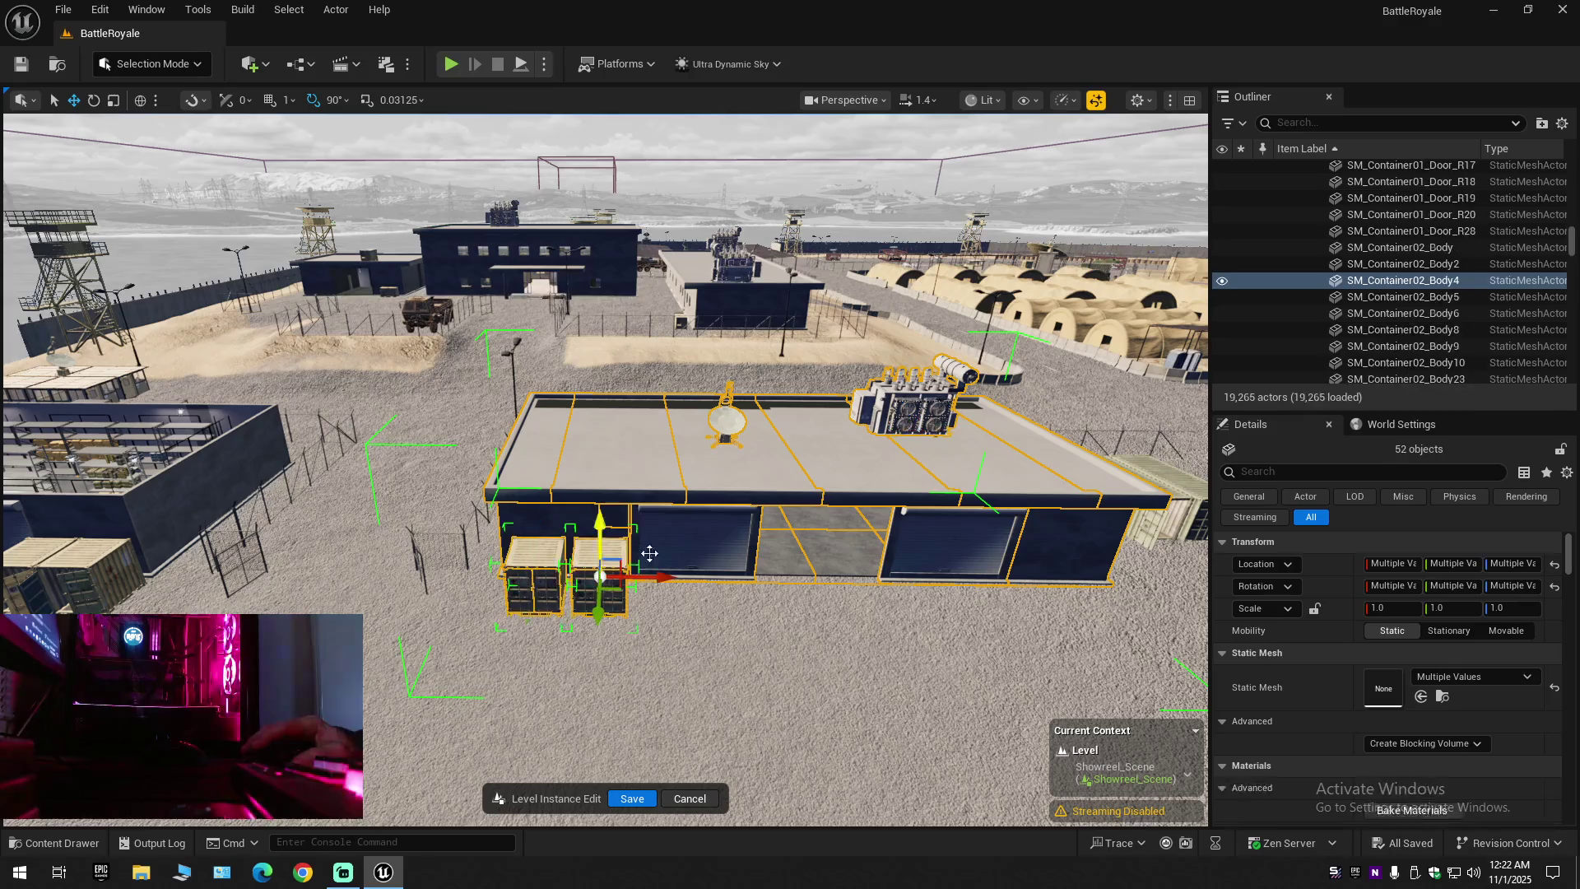
pyautogui.press('w')
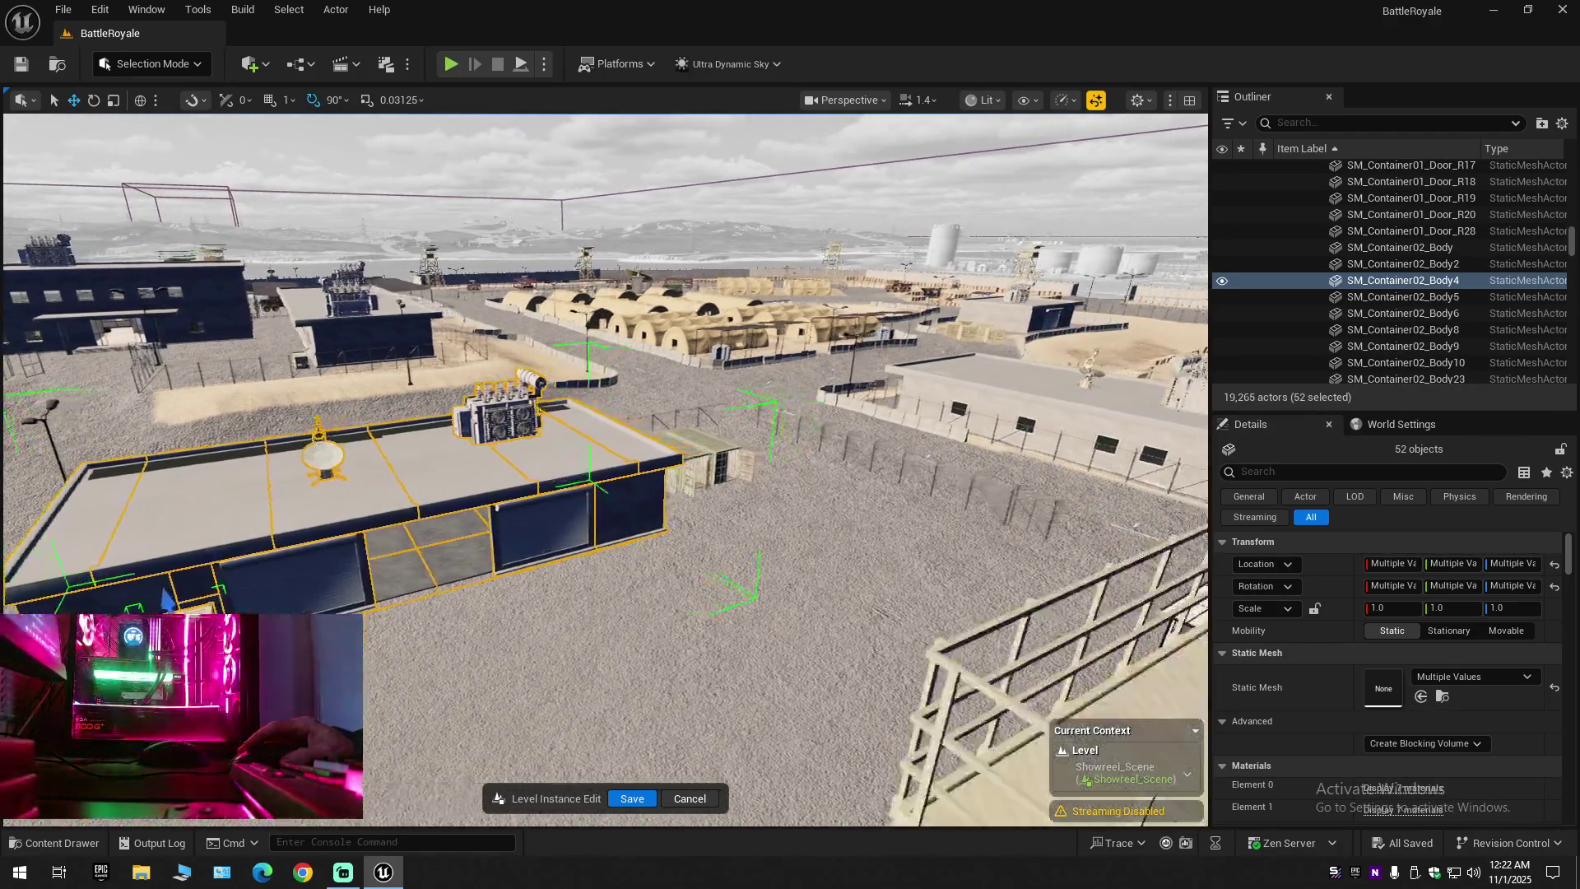
pyautogui.keyDown('ctrl'); pyautogui.click(563, 529); pyautogui.keyUp('ctrl')
pyautogui.keyDown('ctrl'); pyautogui.click(622, 526); pyautogui.keyUp('ctrl')
pyautogui.keyDown('ctrl'); pyautogui.click(710, 525); pyautogui.keyUp('ctrl')
pyautogui.keyDown('ctrl'); pyautogui.click(669, 601); pyautogui.keyUp('ctrl')
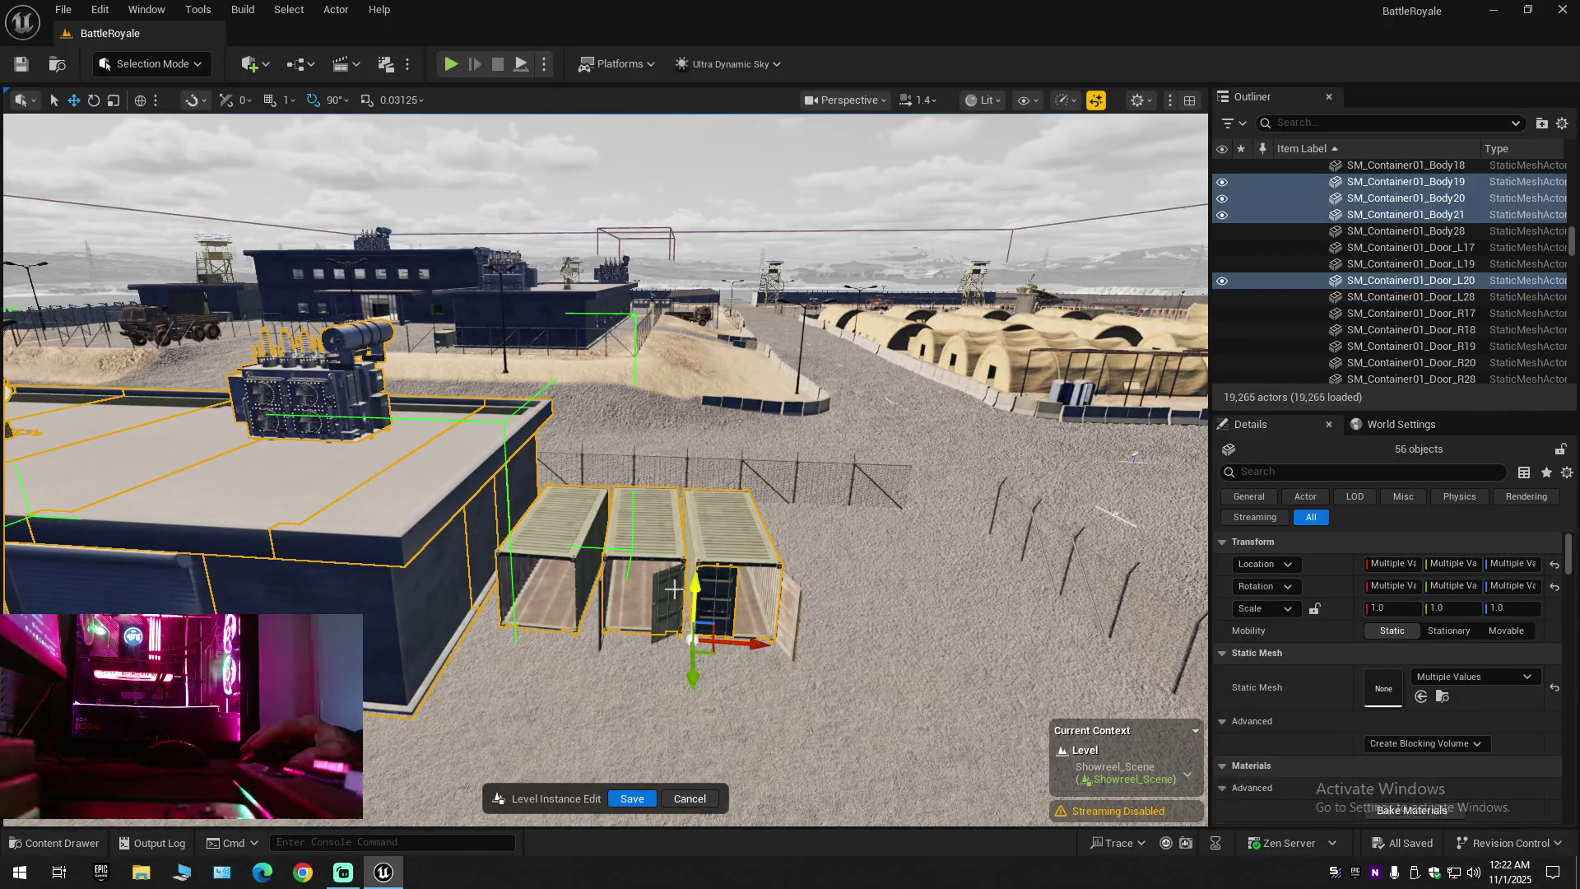
pyautogui.keyDown('ctrl'); pyautogui.click(746, 586); pyautogui.keyUp('ctrl')
pyautogui.keyDown('ctrl'); pyautogui.click(790, 609); pyautogui.keyUp('ctrl')
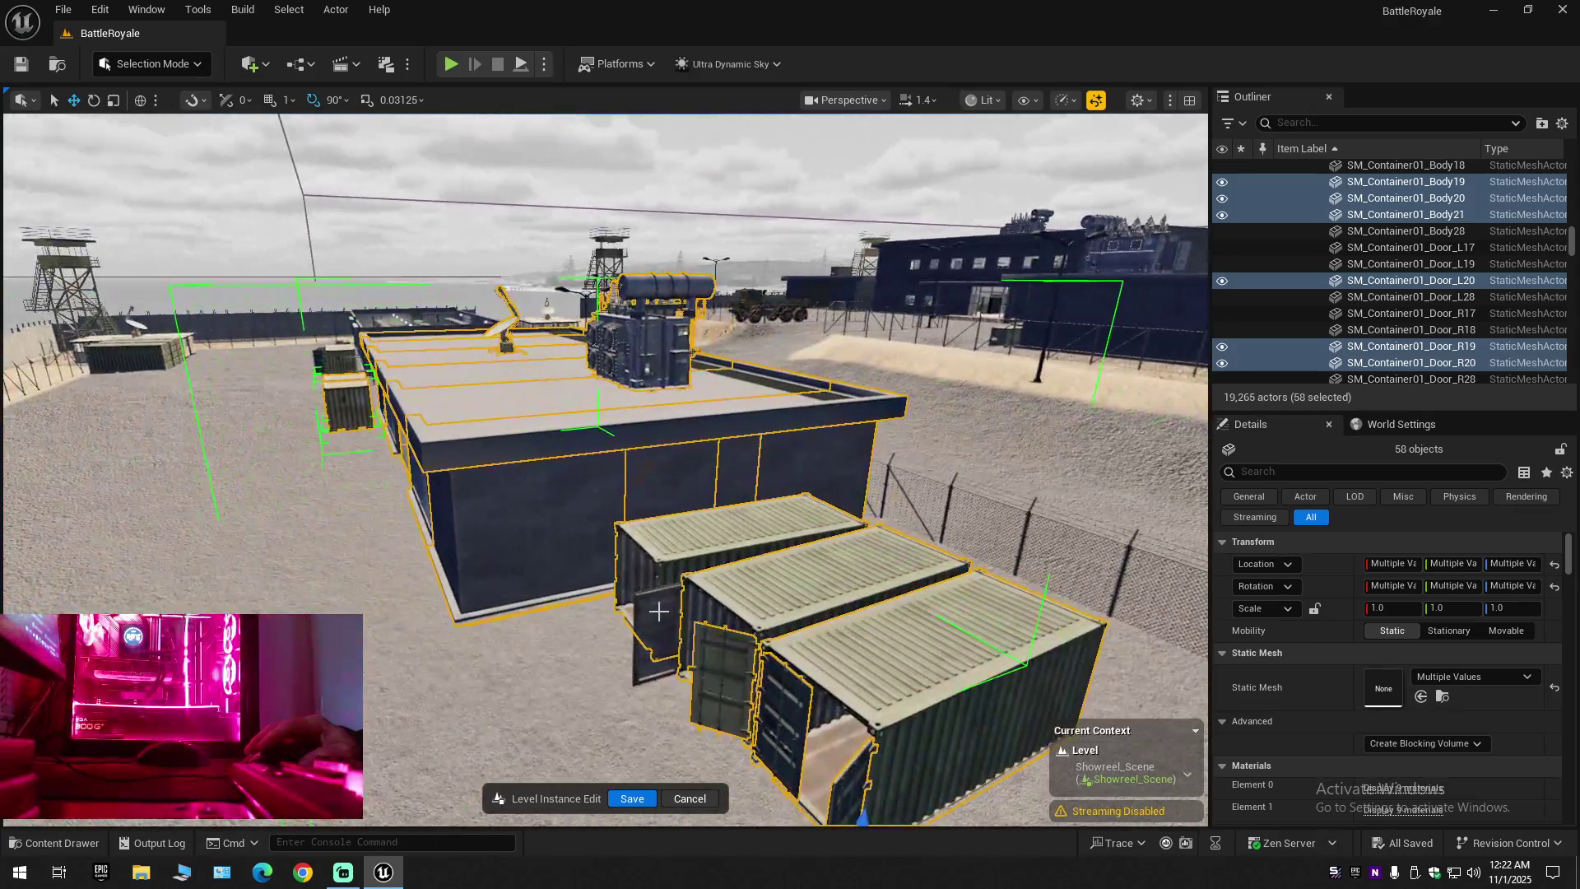
pyautogui.keyDown('ctrl'); pyautogui.click(659, 610); pyautogui.keyUp('ctrl')
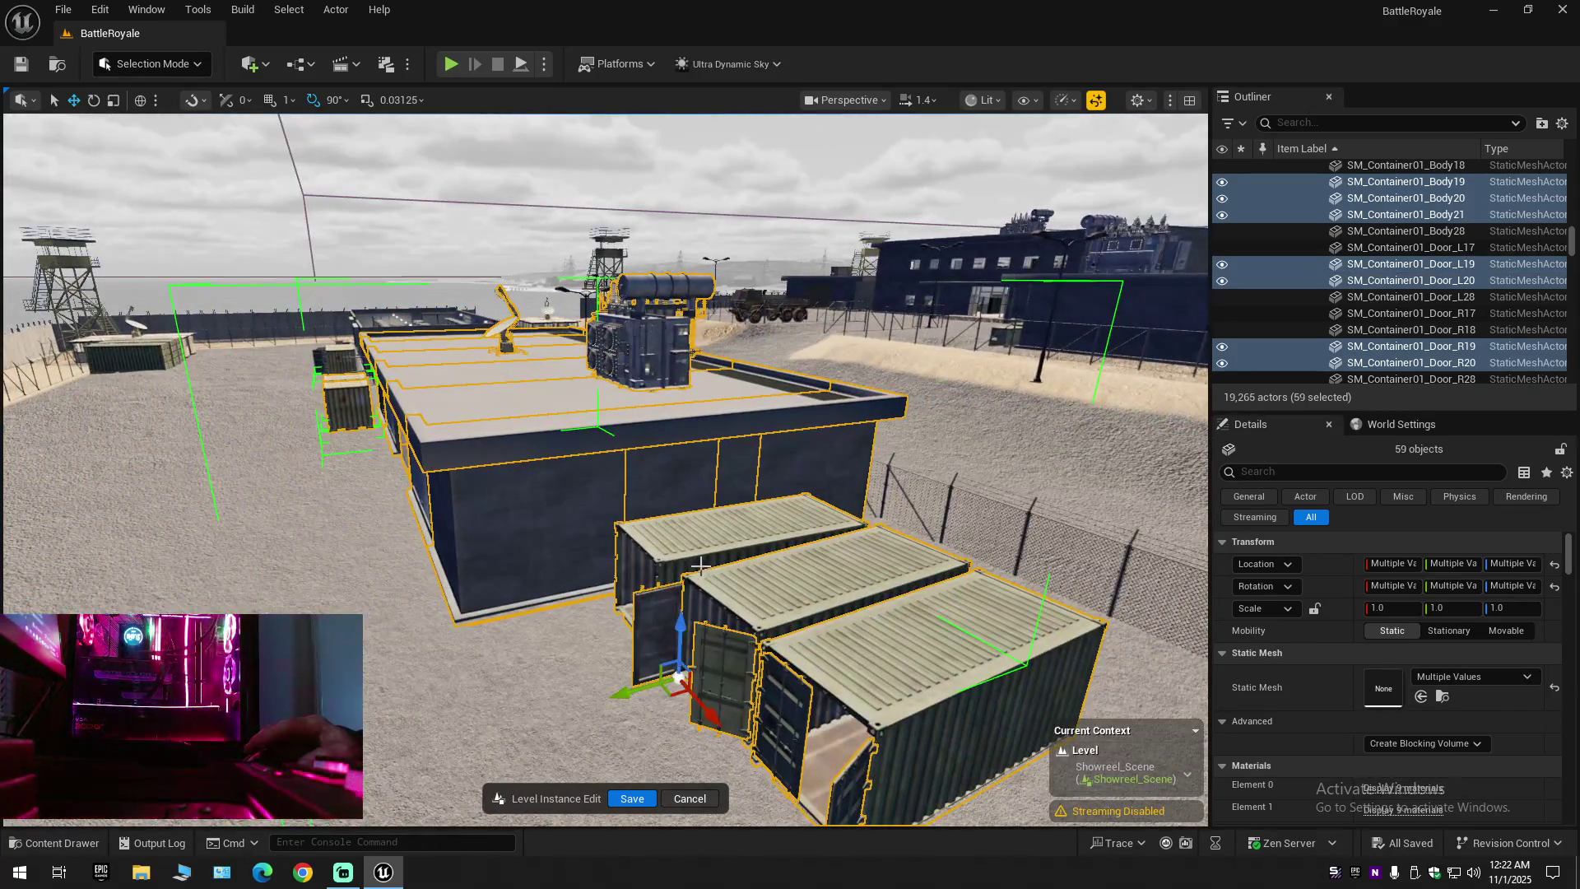
# Temporarily hide and then show the selected objects to check what is included
pyautogui.scroll(-5, 605, 469)
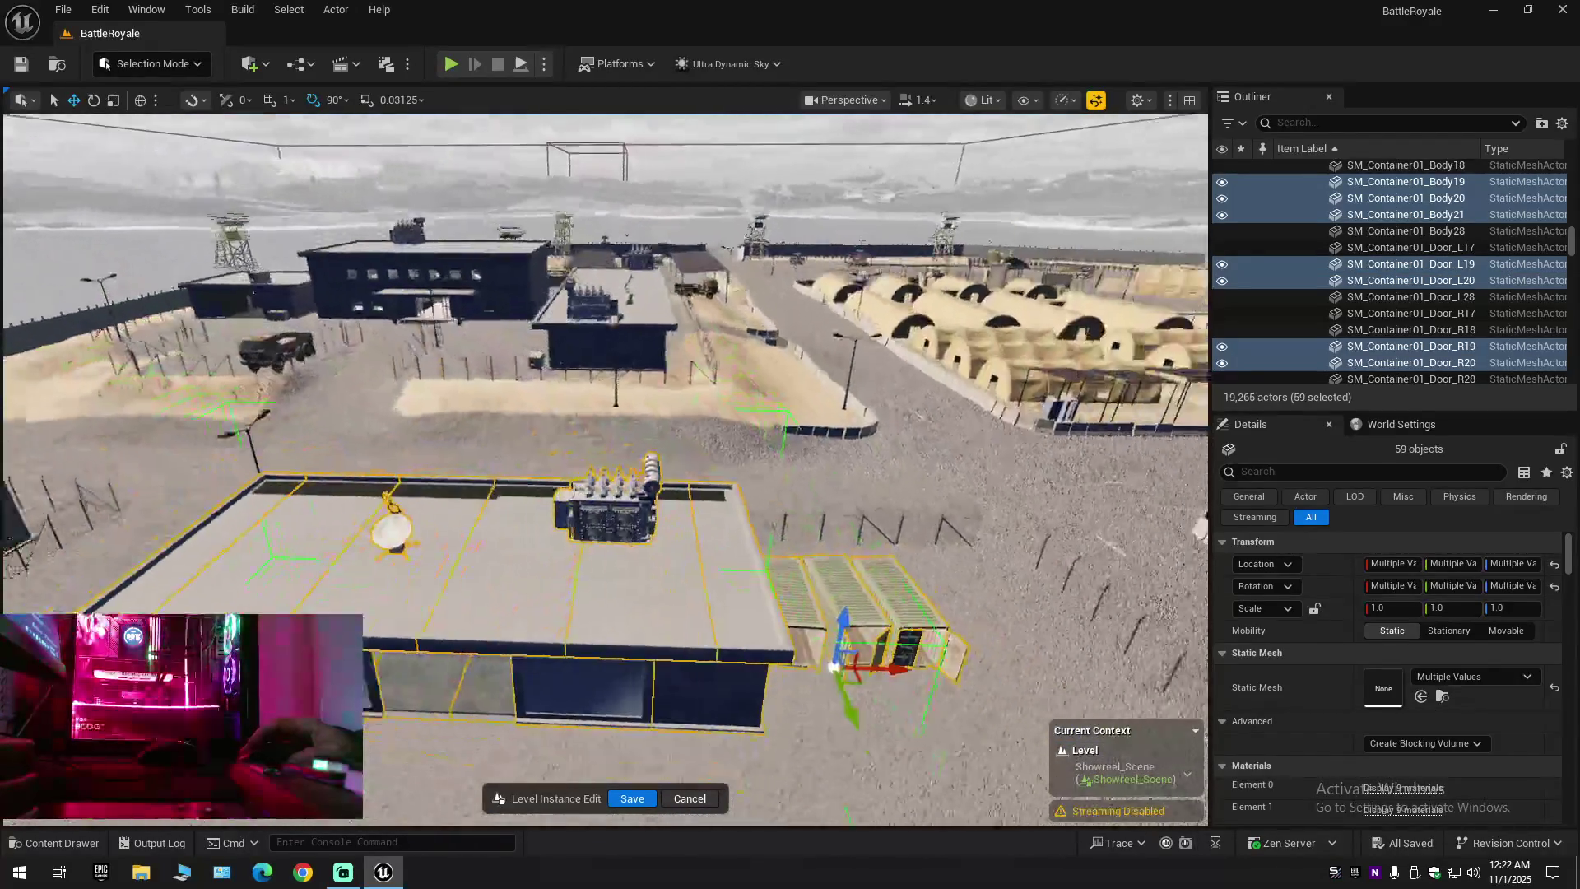
pyautogui.click(1222, 263)
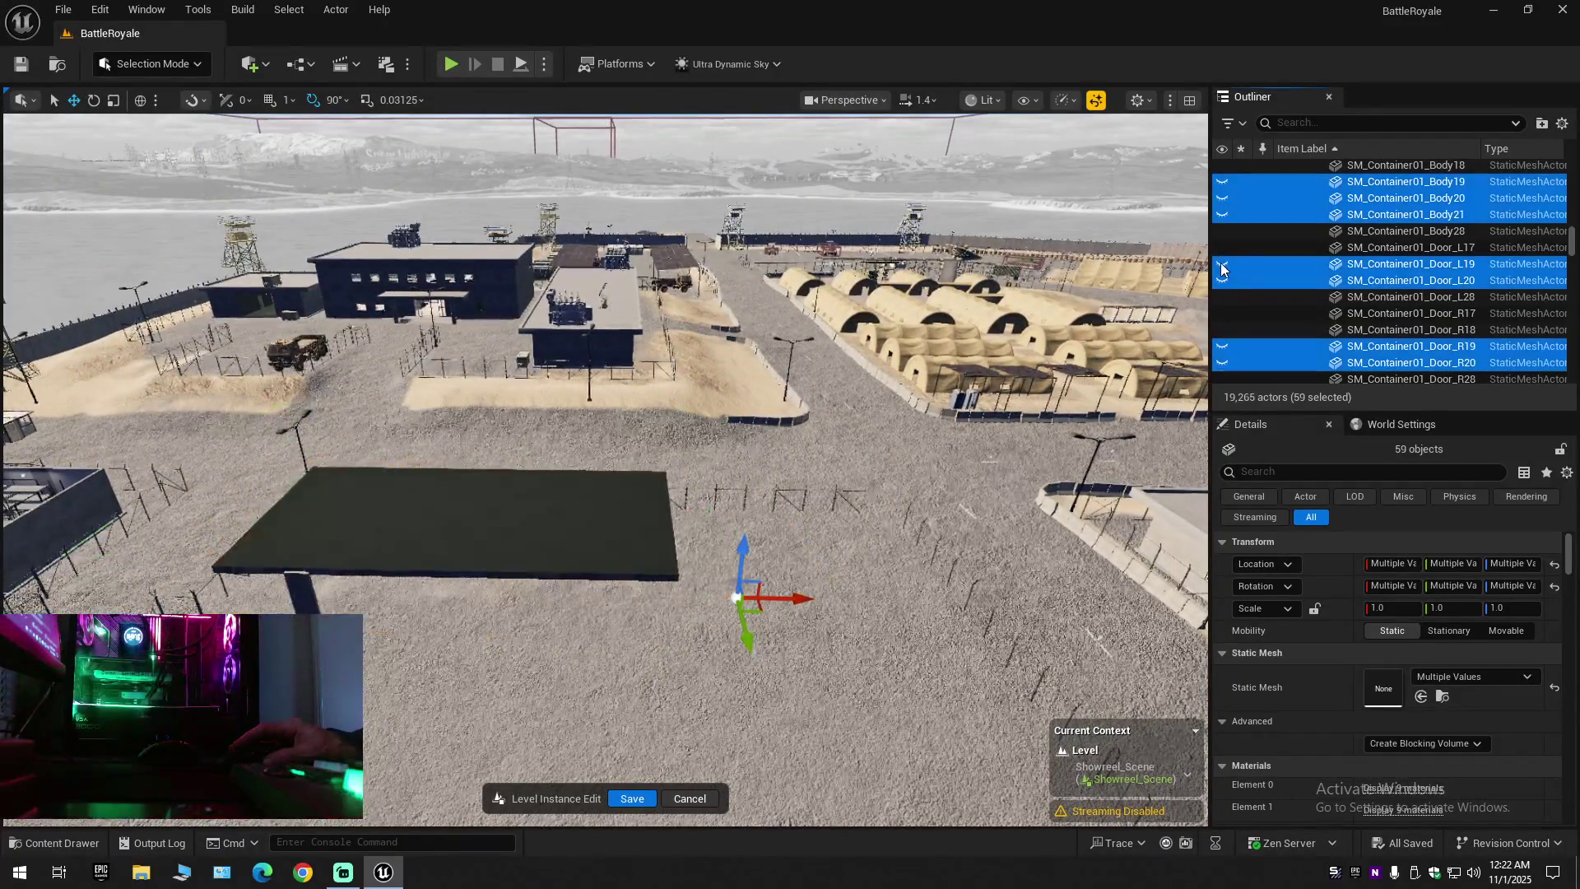
pyautogui.click(1222, 263)
pyautogui.scroll(10, 605, 469)
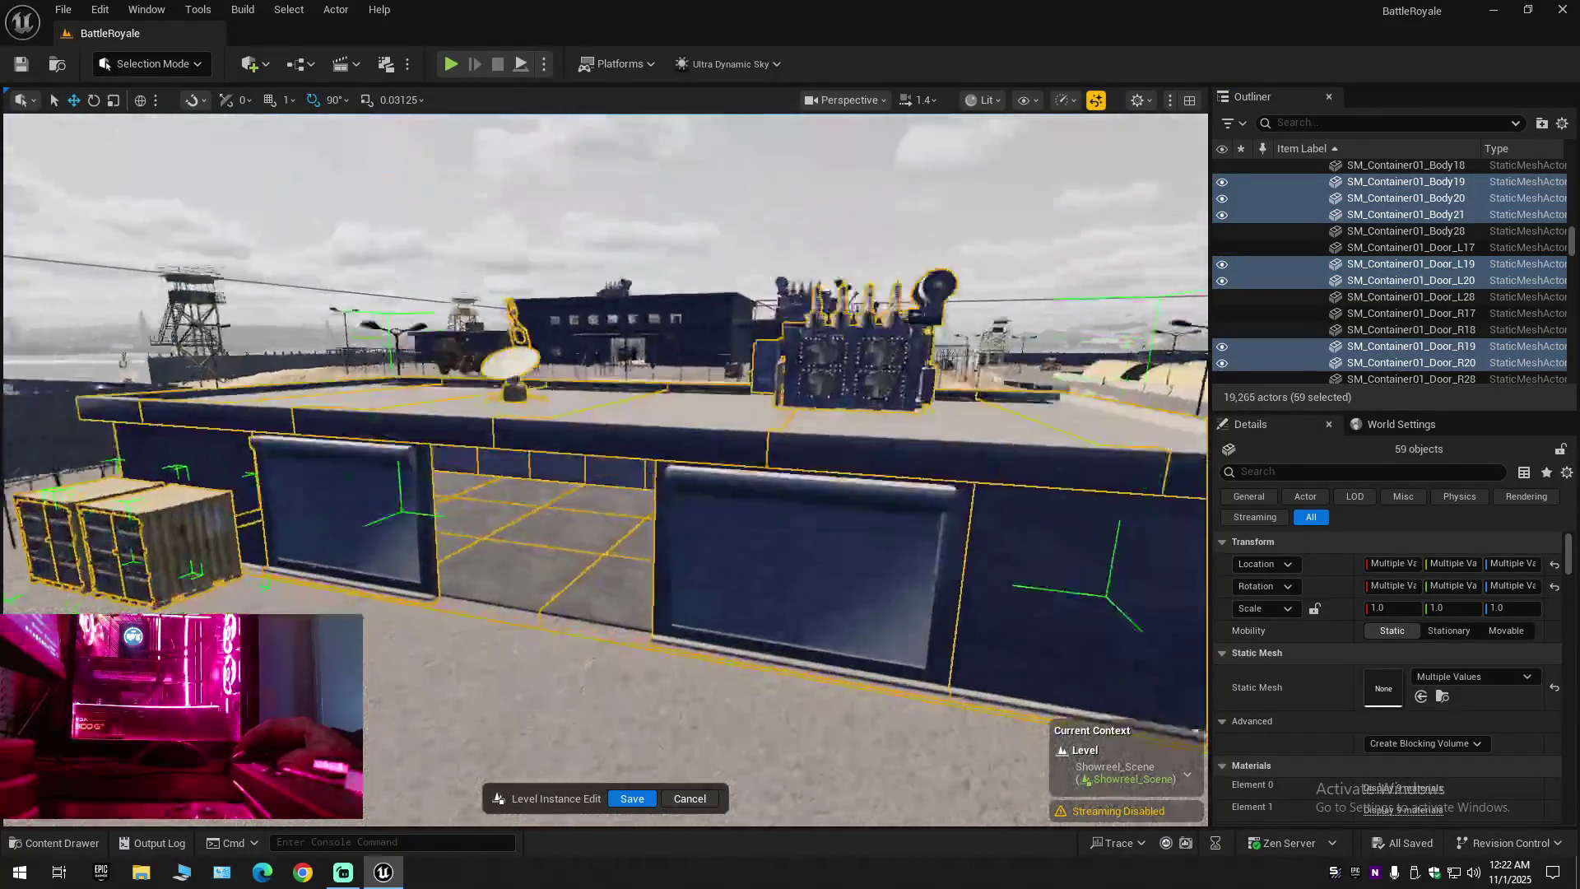
# Ctrl-click the first row of ceiling panels into the selection
pyautogui.keyDown('ctrl'); pyautogui.click(481, 405); pyautogui.keyUp('ctrl')
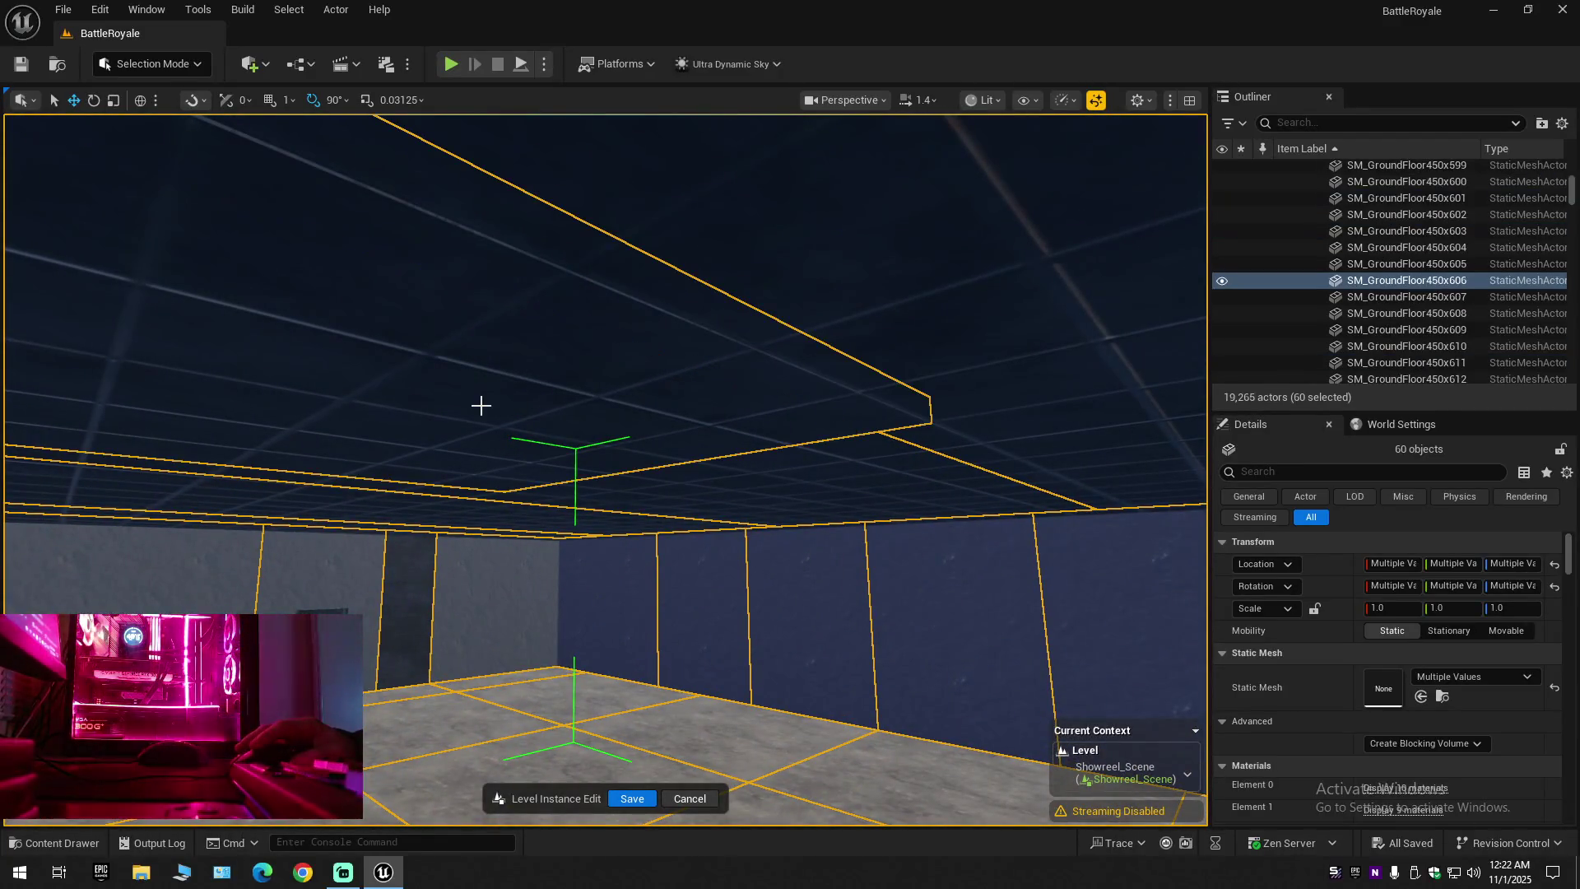
pyautogui.scroll(-2, 486, 416)
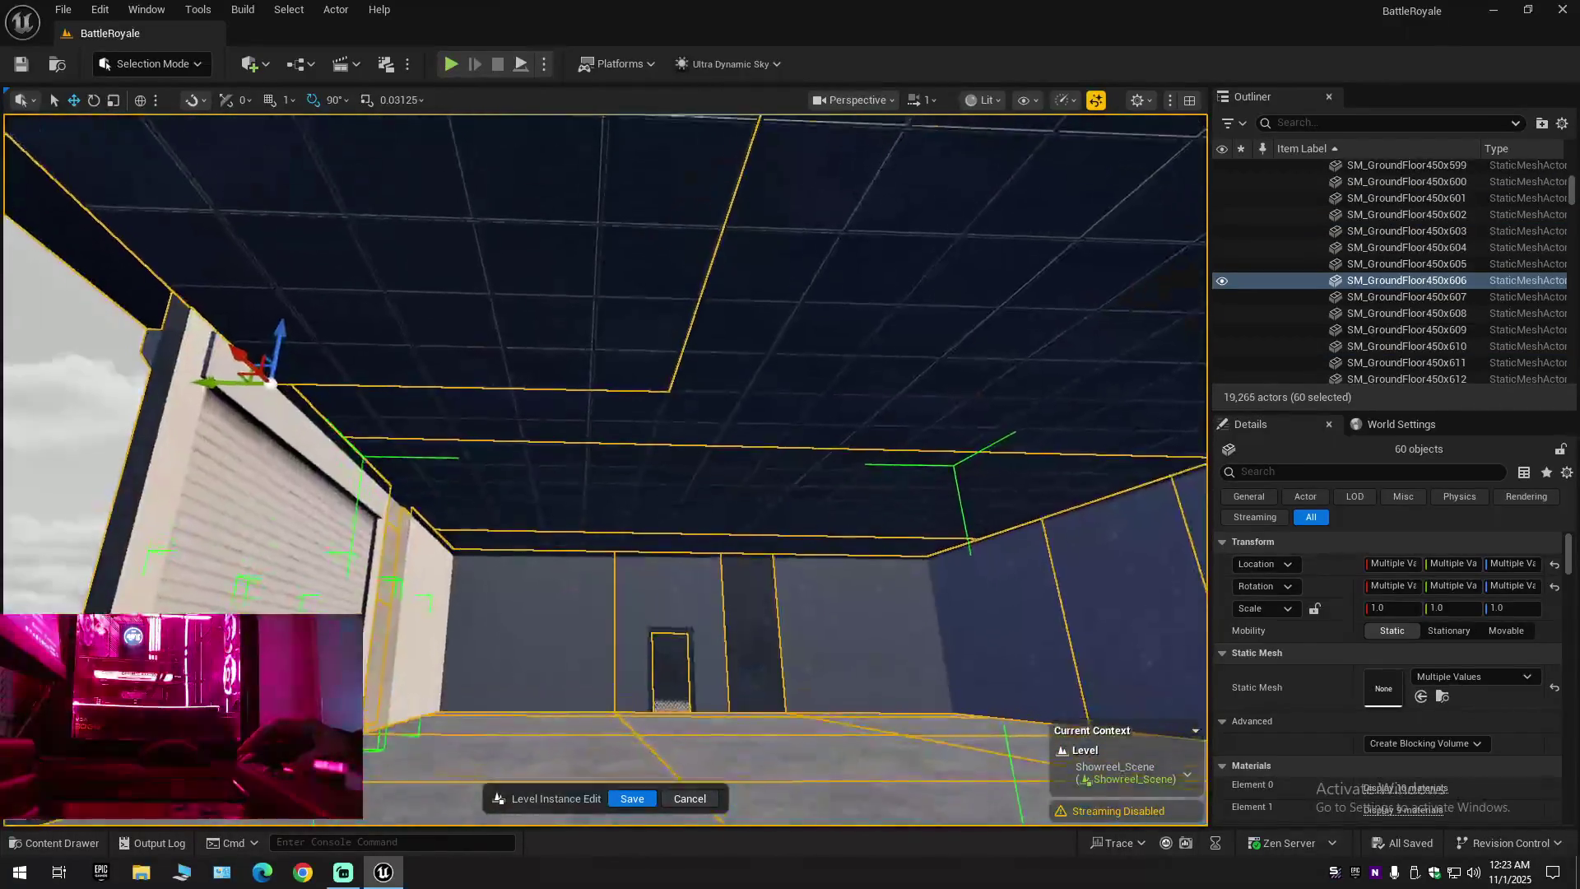
pyautogui.moveTo(477, 422); pyautogui.dragTo(461, 411)
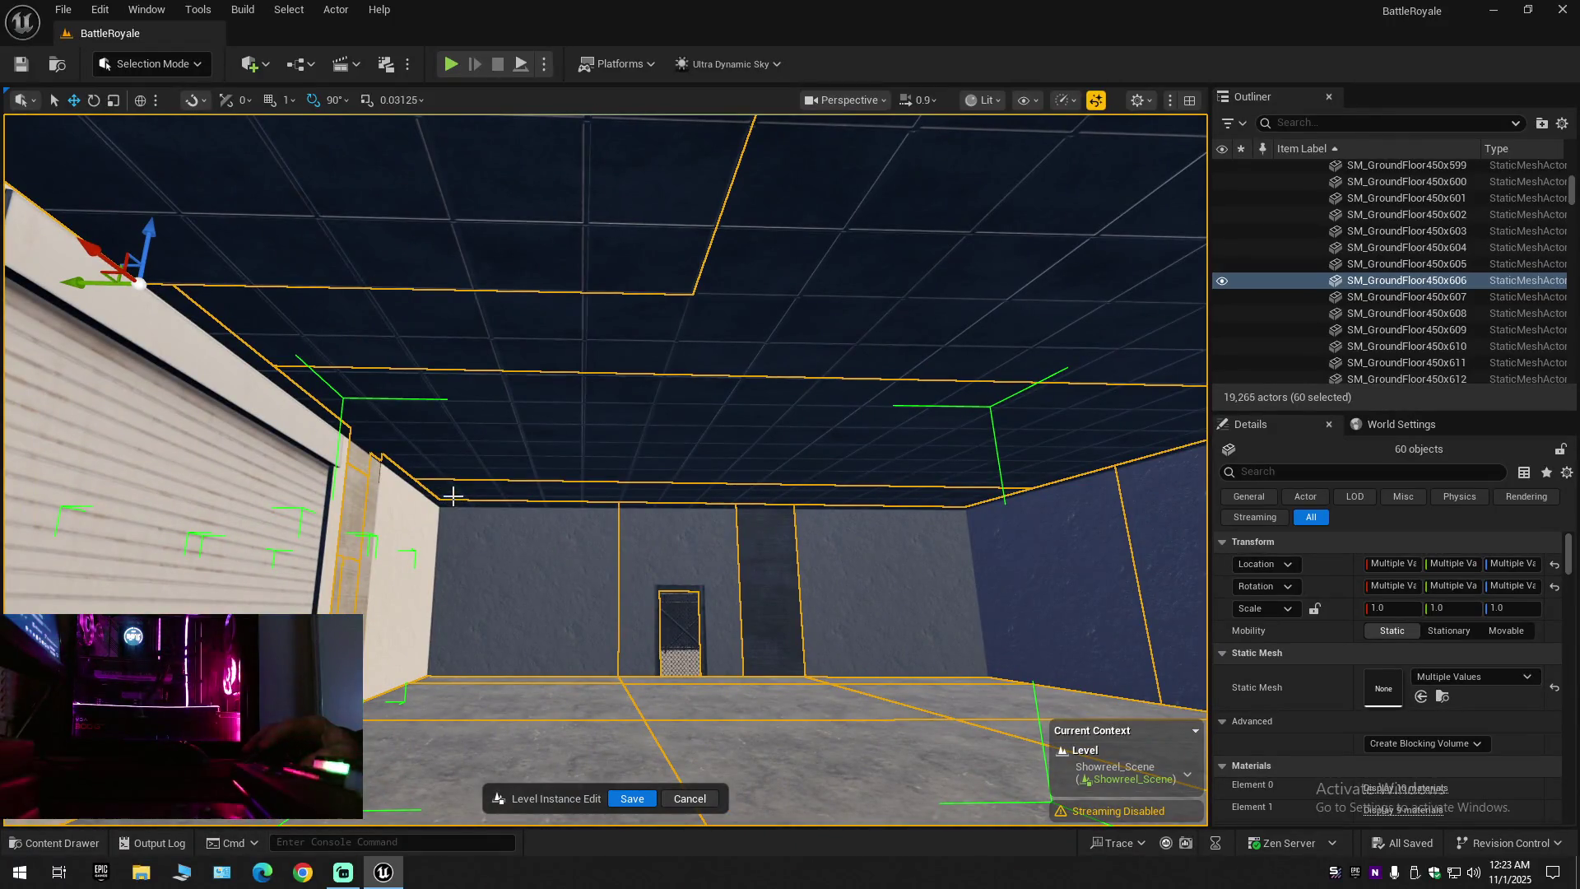
pyautogui.keyDown('ctrl'); pyautogui.click(502, 490); pyautogui.keyUp('ctrl')
pyautogui.keyDown('ctrl'); pyautogui.click(665, 499); pyautogui.keyUp('ctrl')
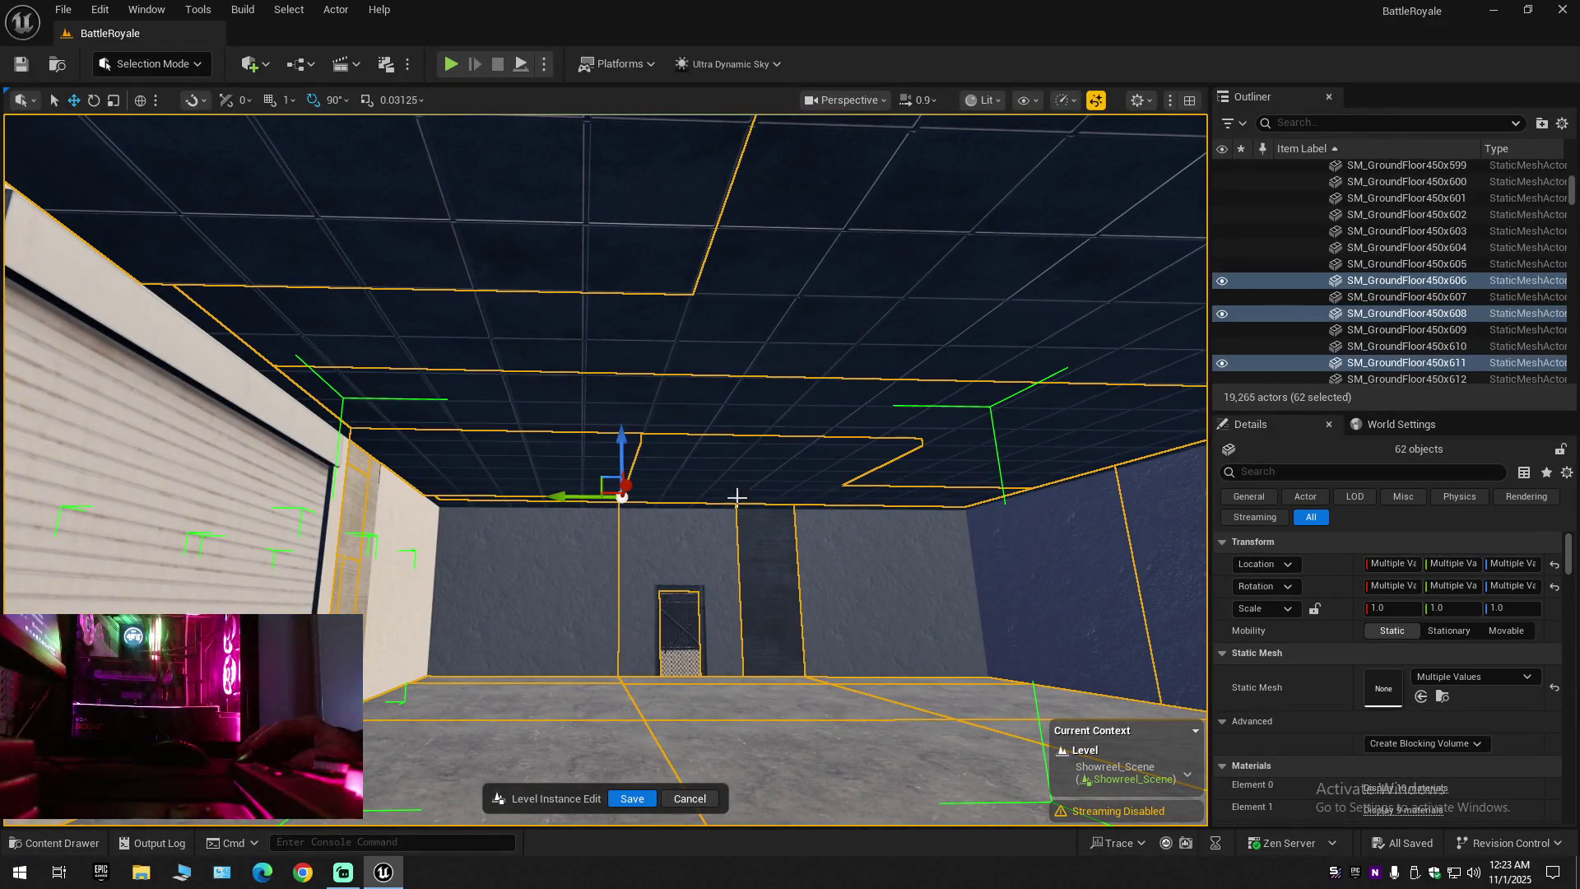
pyautogui.keyDown('ctrl'); pyautogui.click(914, 505); pyautogui.keyUp('ctrl')
pyautogui.keyDown('ctrl'); pyautogui.click(998, 478); pyautogui.keyUp('ctrl')
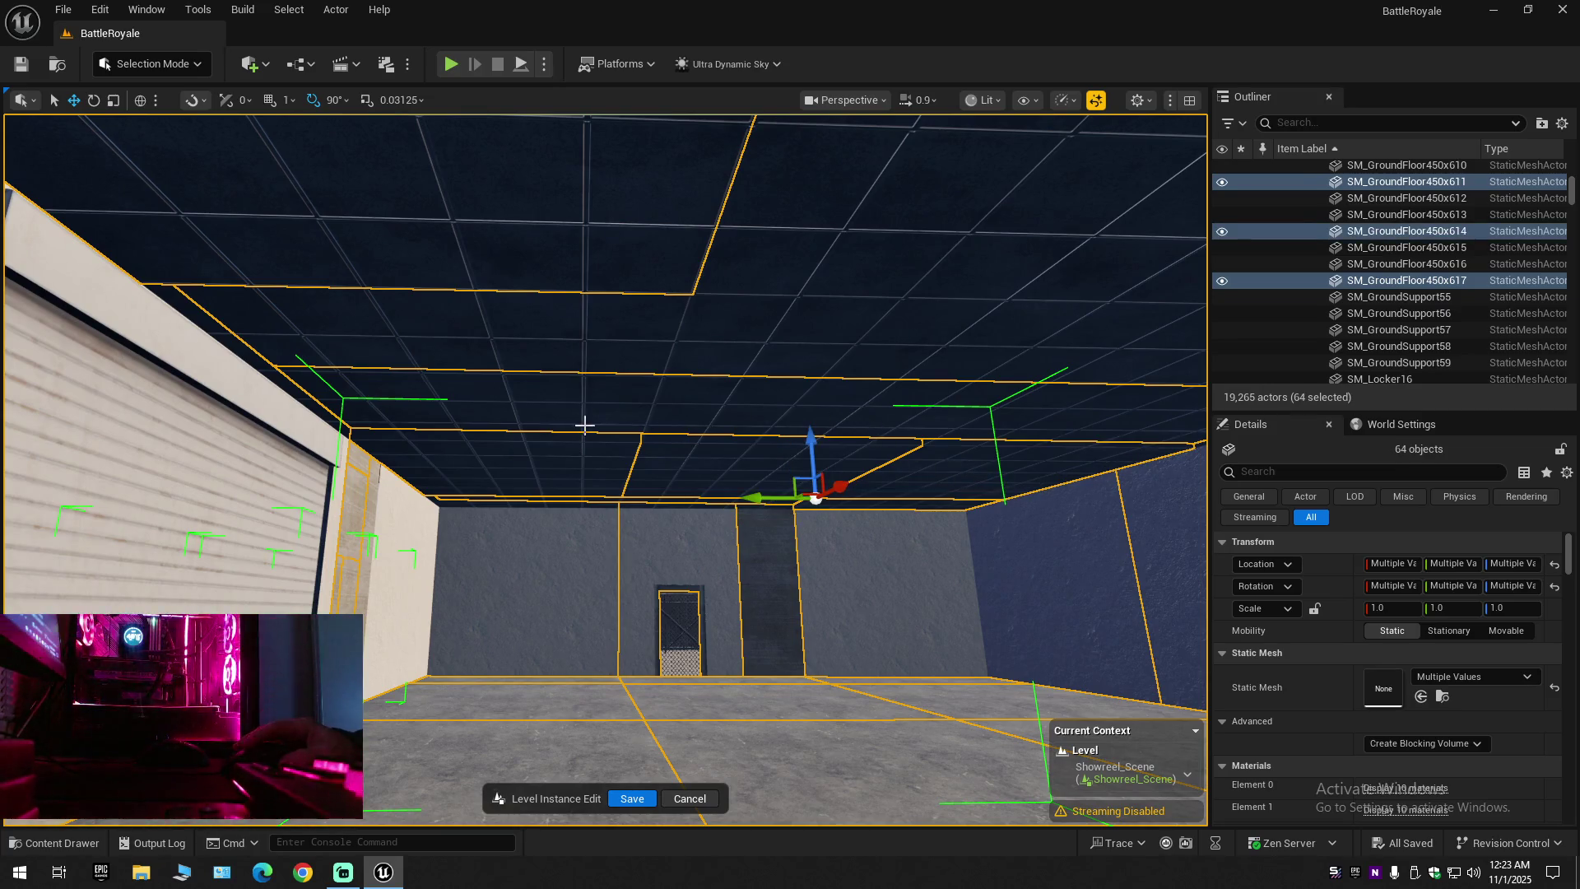
pyautogui.keyDown('ctrl'); pyautogui.click(392, 408); pyautogui.keyUp('ctrl')
pyautogui.keyDown('ctrl'); pyautogui.click(810, 417); pyautogui.keyUp('ctrl')
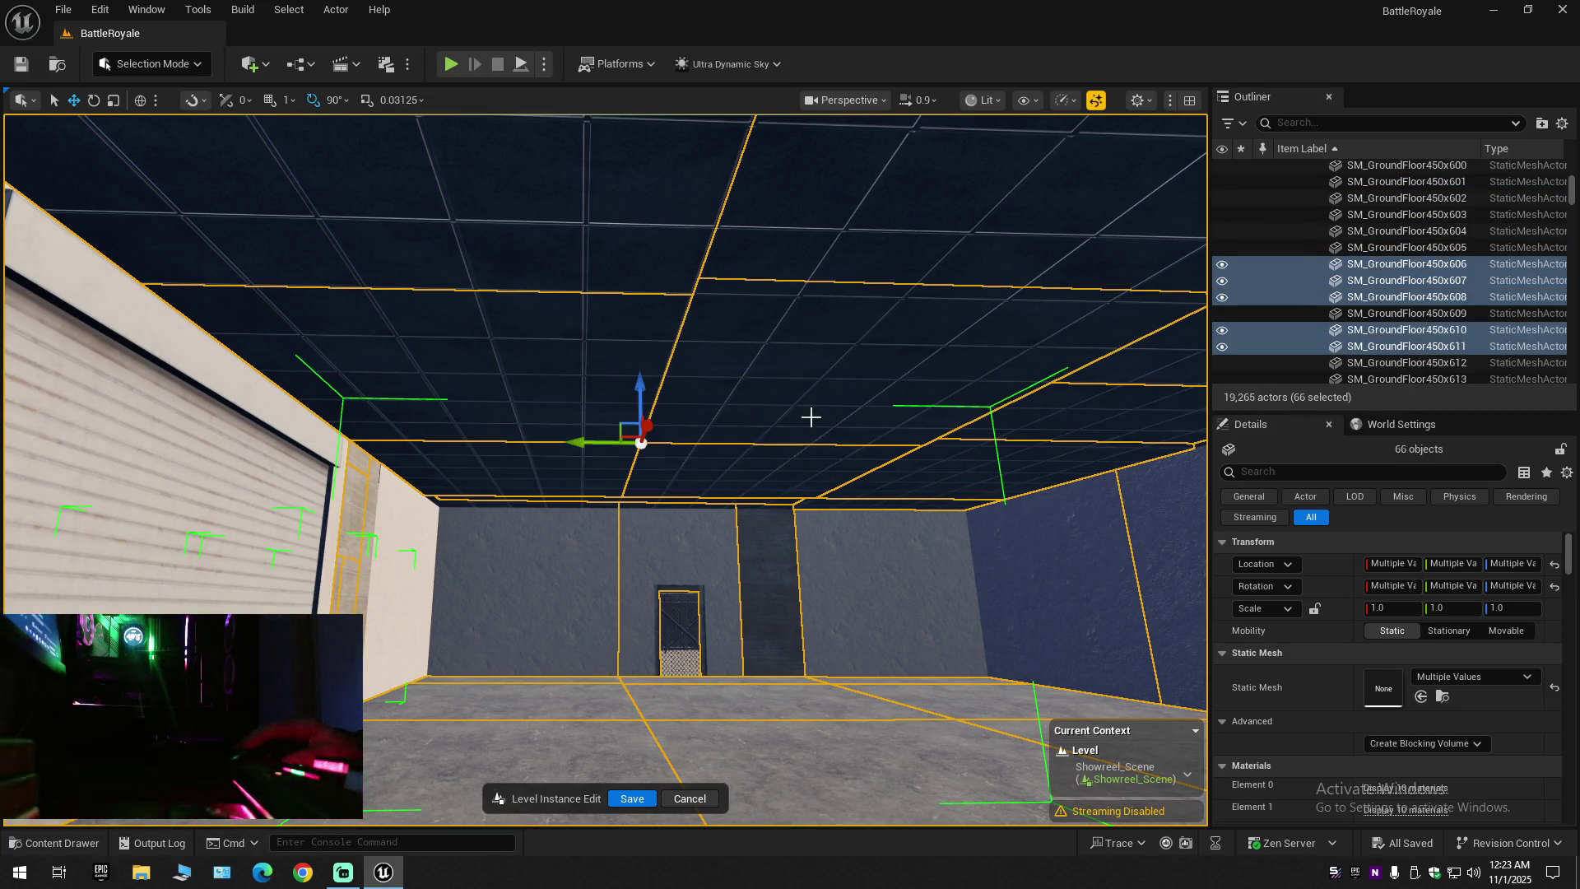
pyautogui.keyDown('ctrl'); pyautogui.click(1056, 428); pyautogui.keyUp('ctrl')
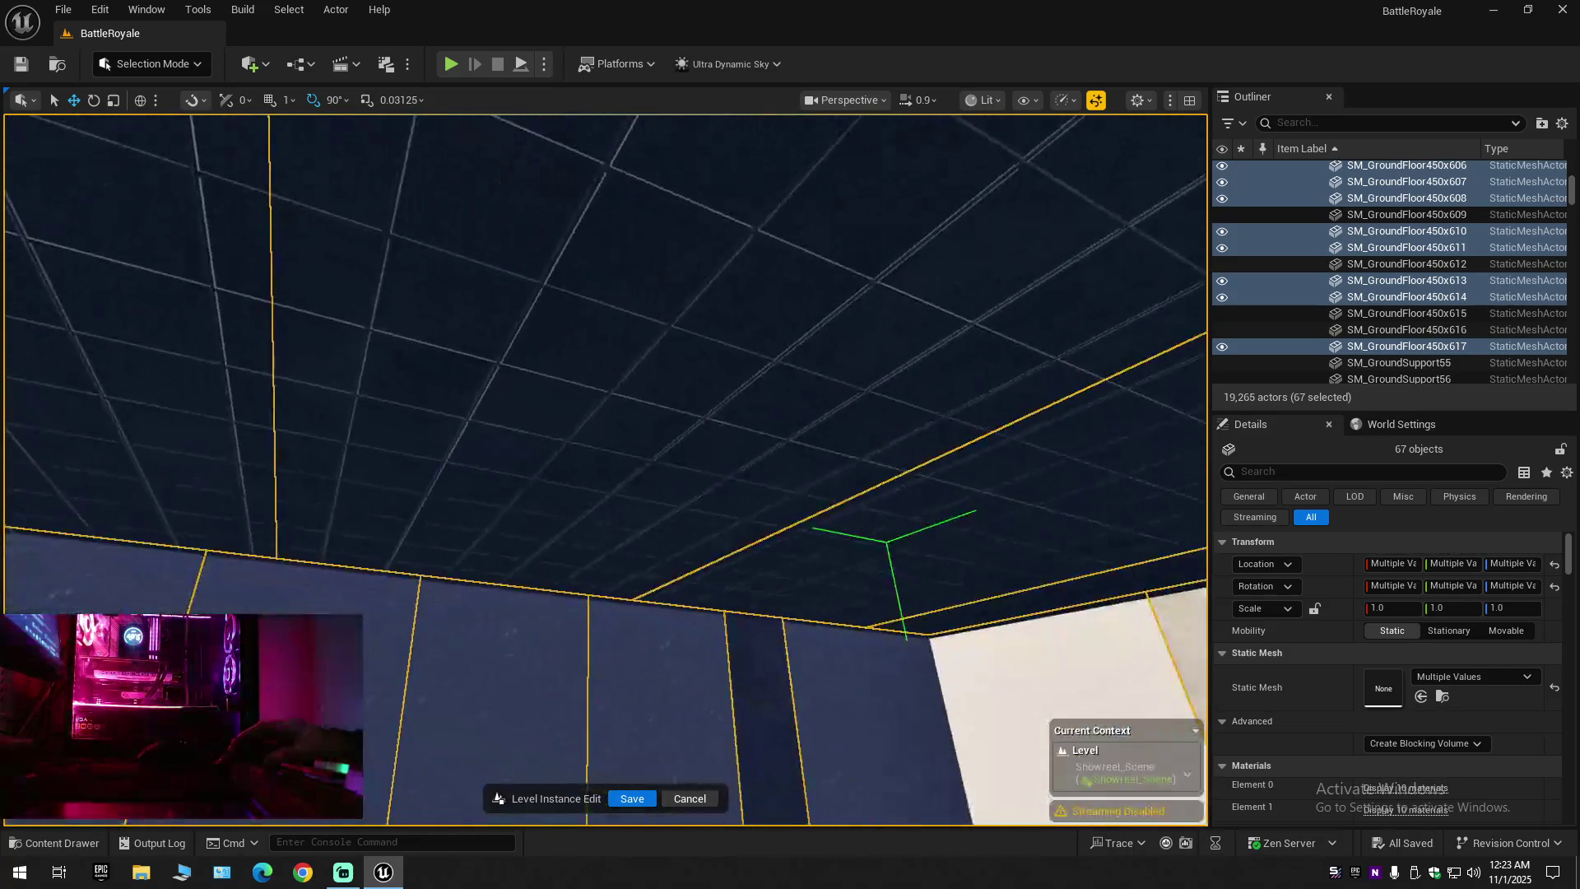
# Add the ceiling-edge panels and the remaining nearby ceiling panels to the selection
pyautogui.moveTo(644, 394); pyautogui.dragTo(644, 493)
pyautogui.keyDown('ctrl'); pyautogui.click(455, 500); pyautogui.keyUp('ctrl')
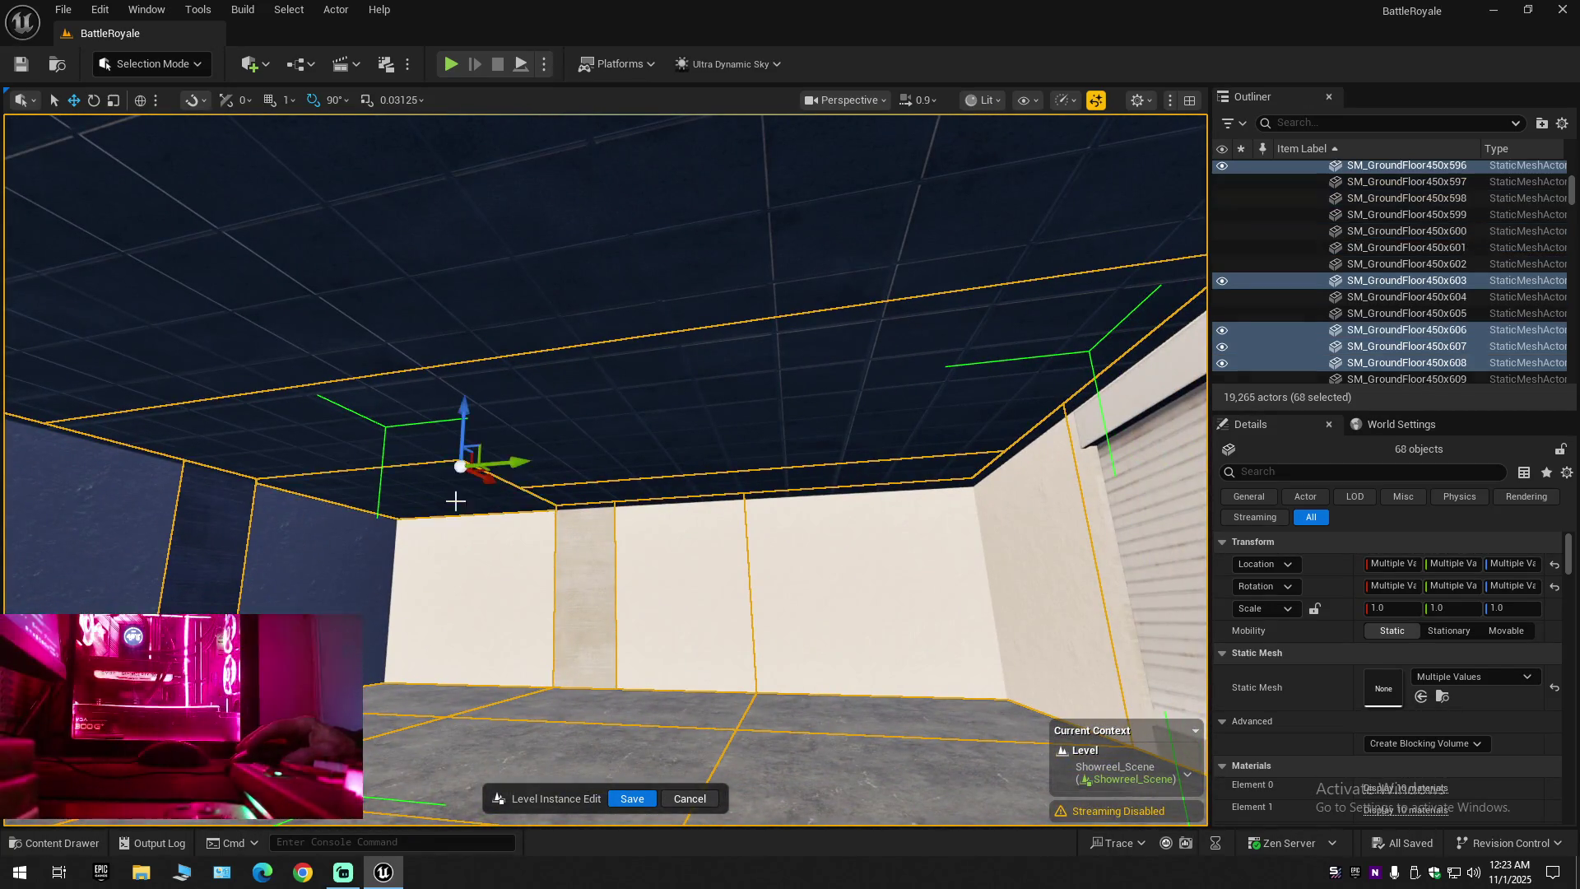
pyautogui.keyDown('ctrl'); pyautogui.click(654, 487); pyautogui.keyUp('ctrl')
pyautogui.keyDown('ctrl'); pyautogui.click(836, 482); pyautogui.keyUp('ctrl')
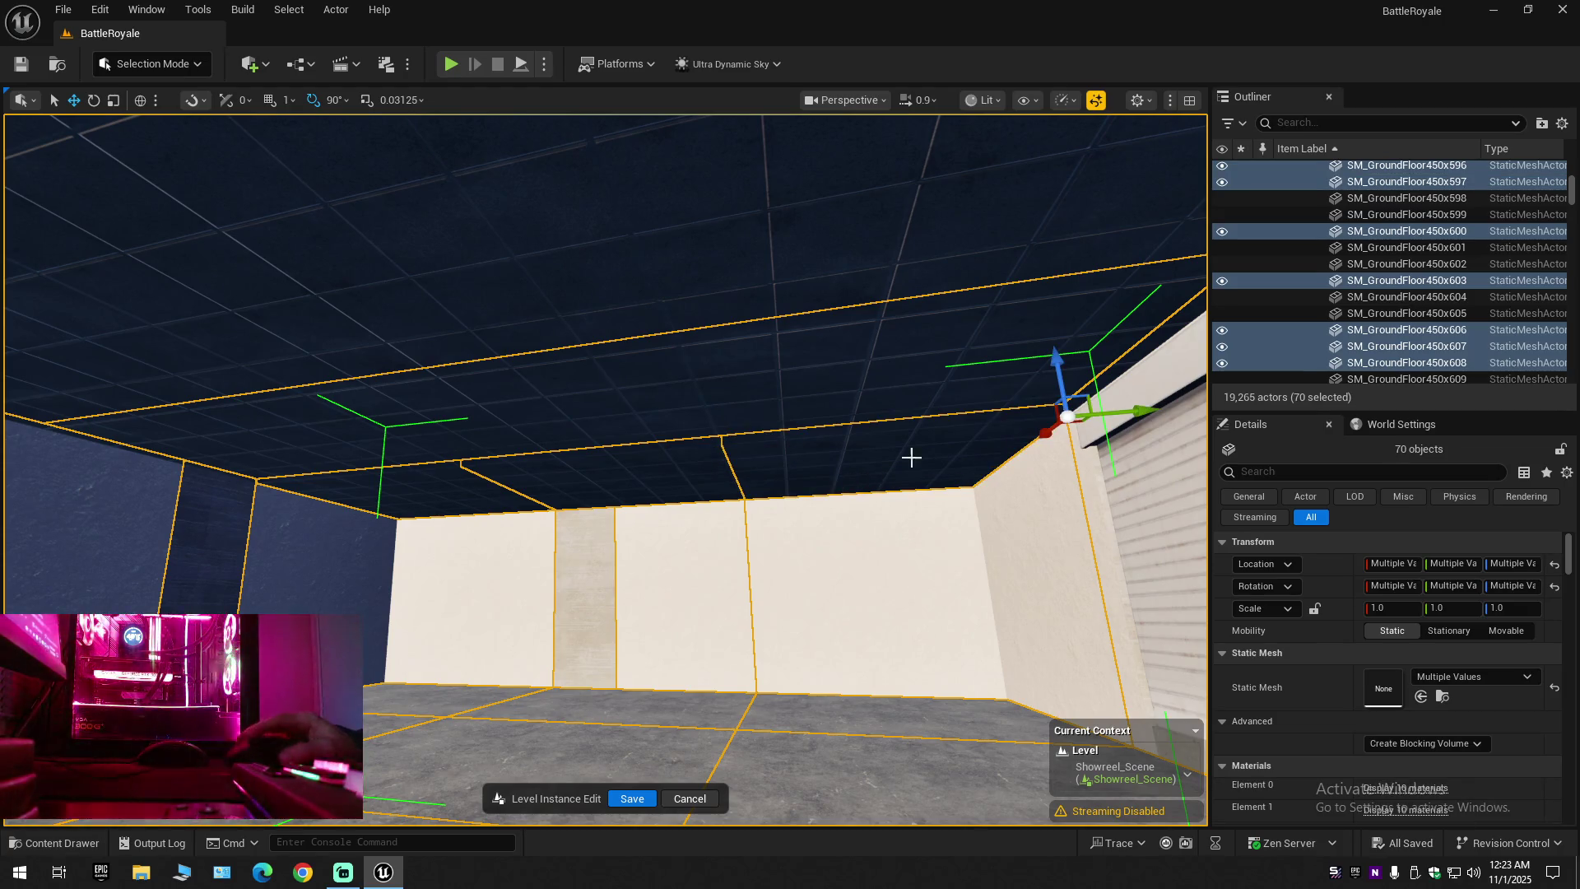
pyautogui.keyDown('ctrl'); pyautogui.click(985, 365); pyautogui.keyUp('ctrl')
pyautogui.keyDown('ctrl'); pyautogui.click(631, 407); pyautogui.keyUp('ctrl')
pyautogui.keyDown('ctrl'); pyautogui.click(176, 369); pyautogui.keyUp('ctrl')
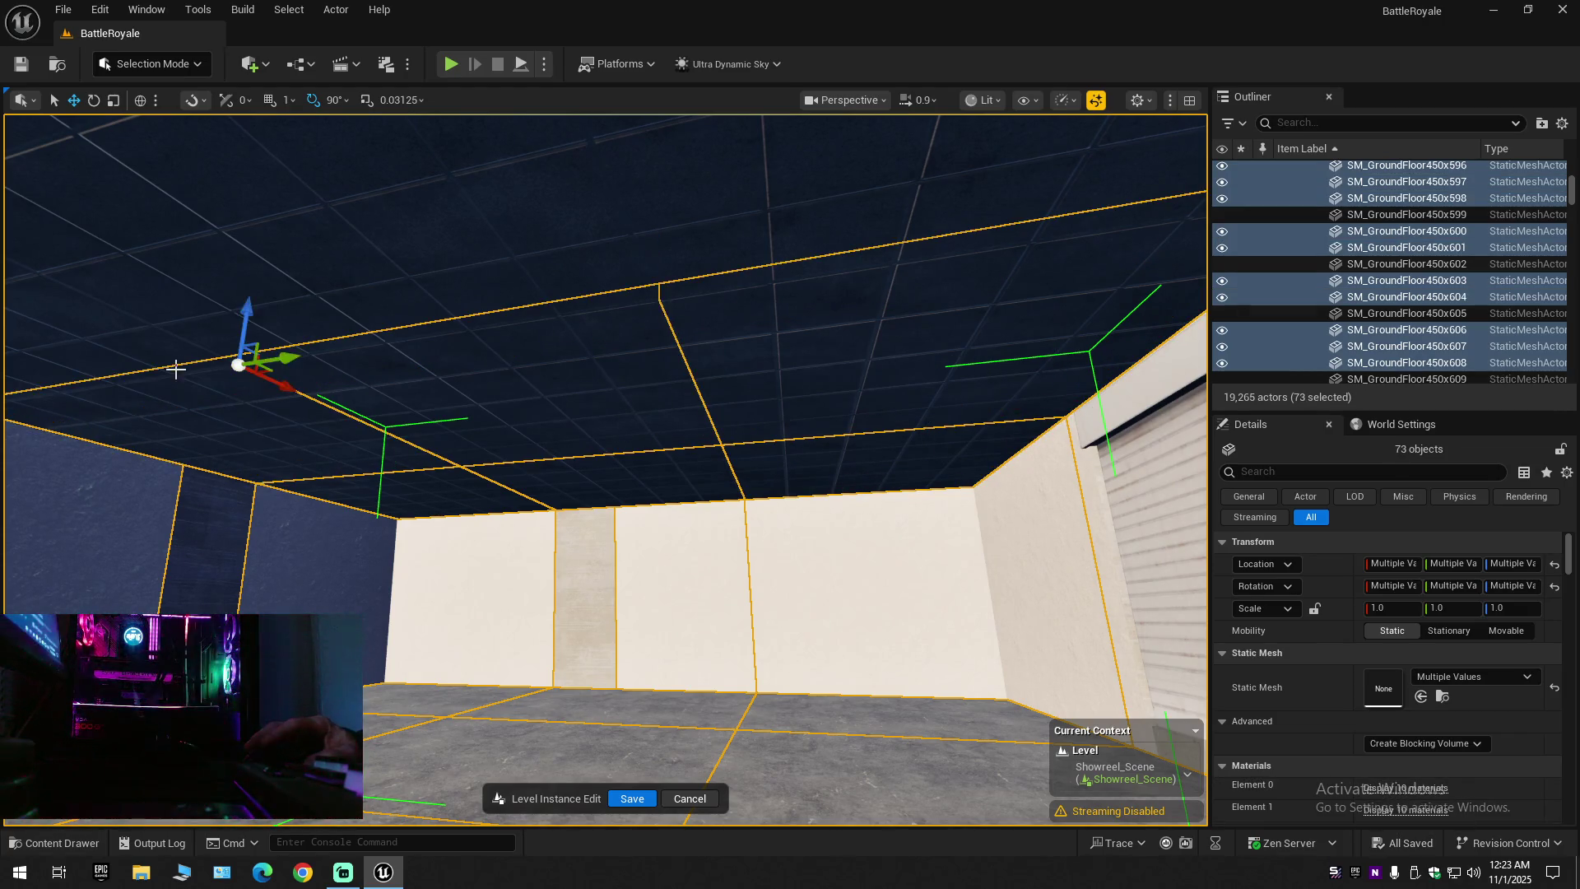
pyautogui.keyDown('ctrl'); pyautogui.click(206, 337); pyautogui.keyUp('ctrl')
pyautogui.keyDown('ctrl'); pyautogui.click(653, 176); pyautogui.keyUp('ctrl')
pyautogui.keyDown('ctrl'); pyautogui.click(978, 155); pyautogui.keyUp('ctrl')
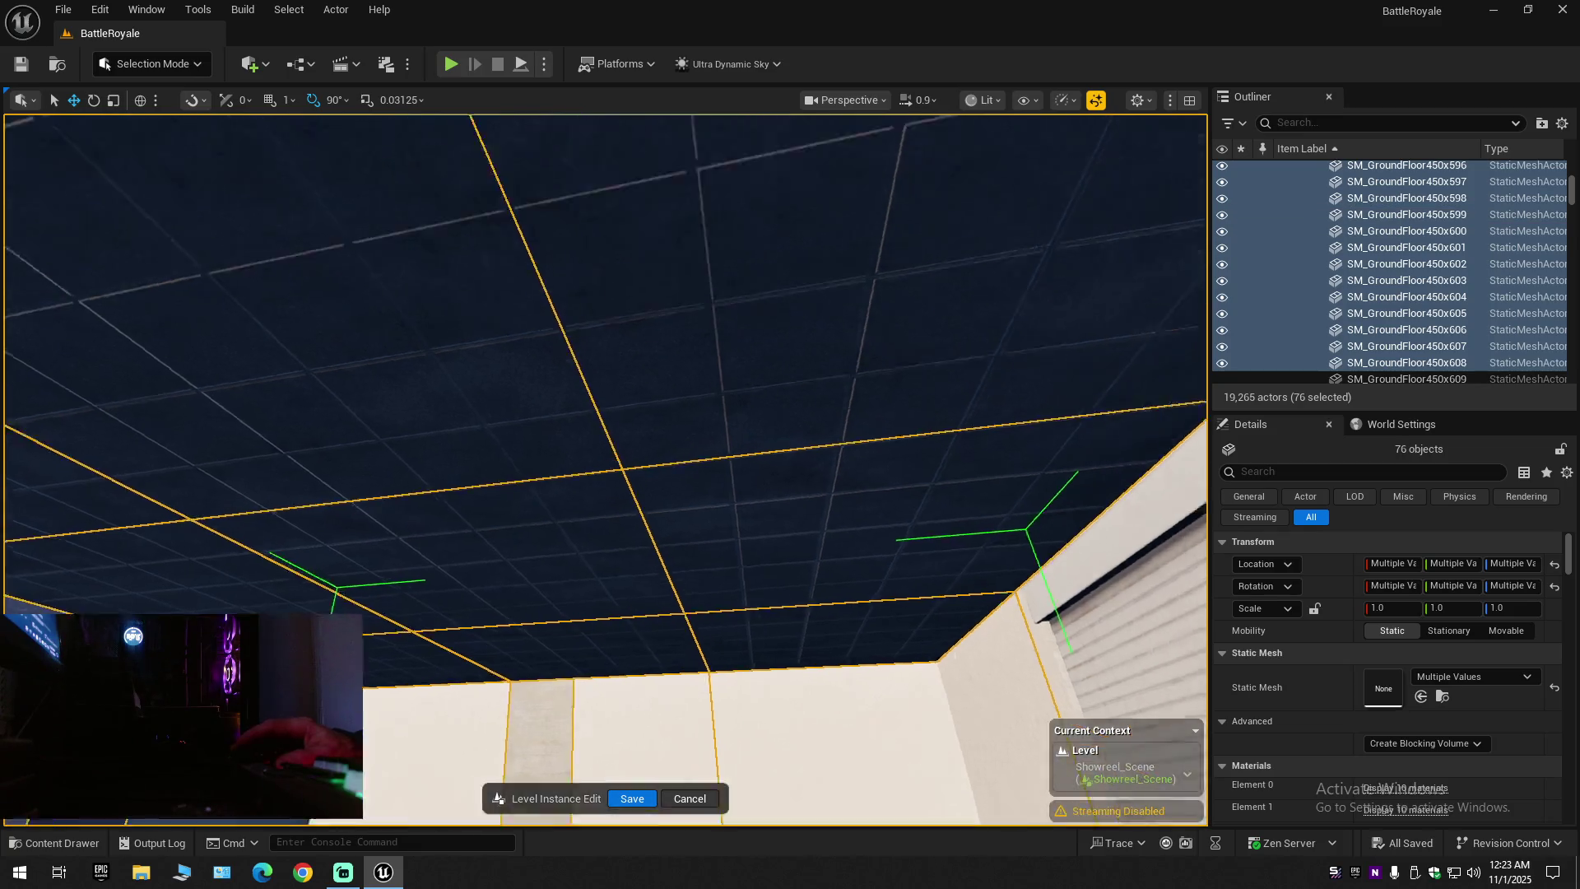
# Add the last ceiling panels plus SM_GroundFloor450x617 and SM_GroundFloor450x616, reaching 80 objects
pyautogui.press('s')
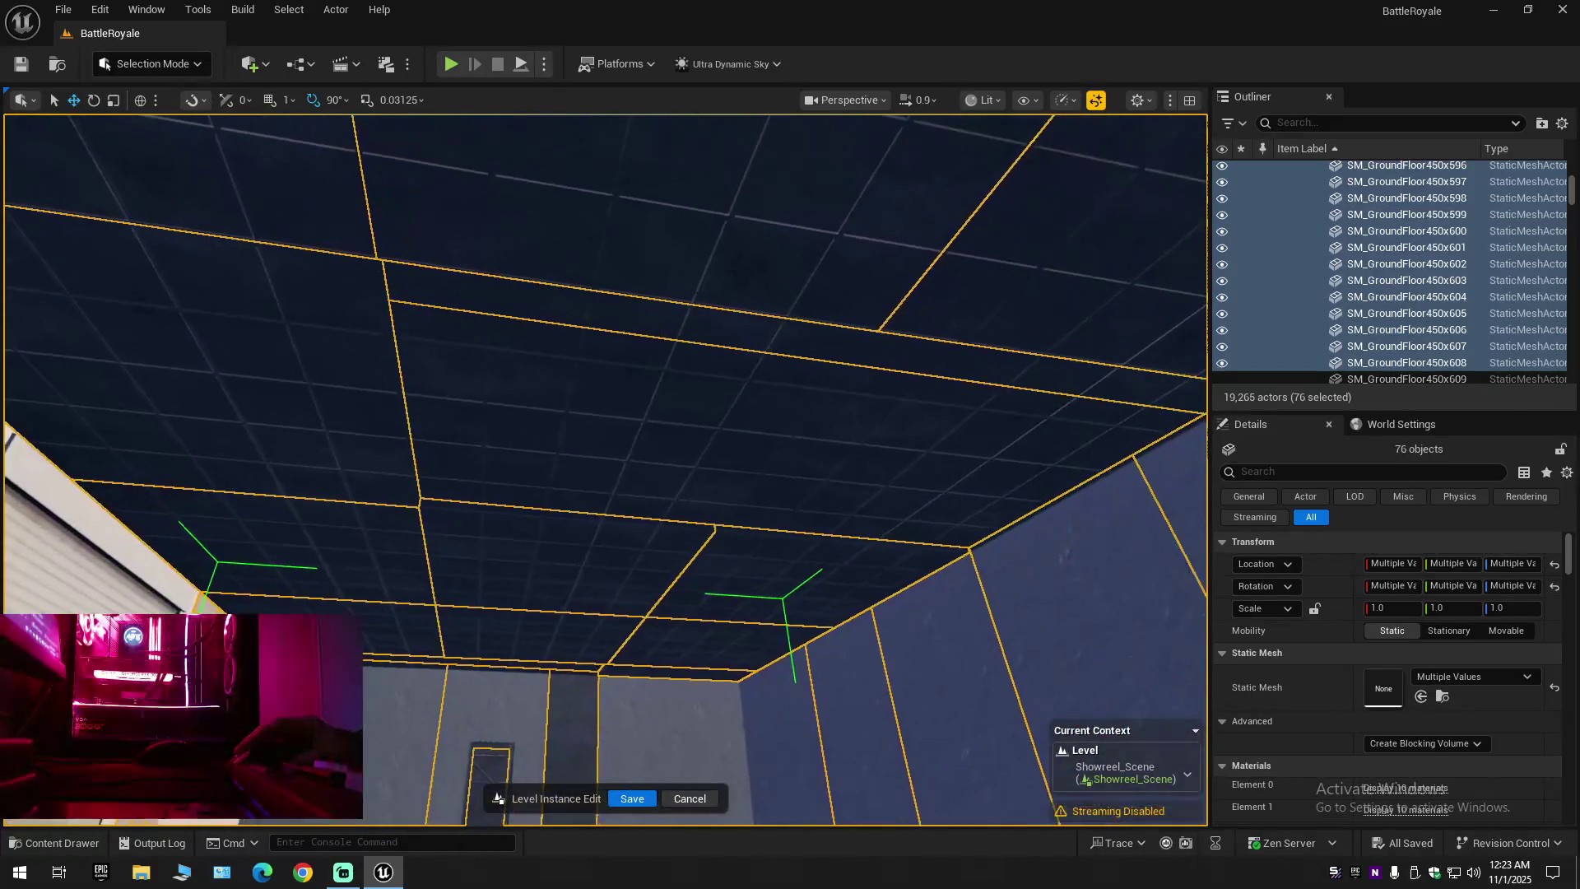
pyautogui.keyDown('ctrl'); pyautogui.click(822, 448); pyautogui.keyUp('ctrl')
pyautogui.keyDown('ctrl'); pyautogui.click(864, 461); pyautogui.keyUp('ctrl')
pyautogui.press('s')
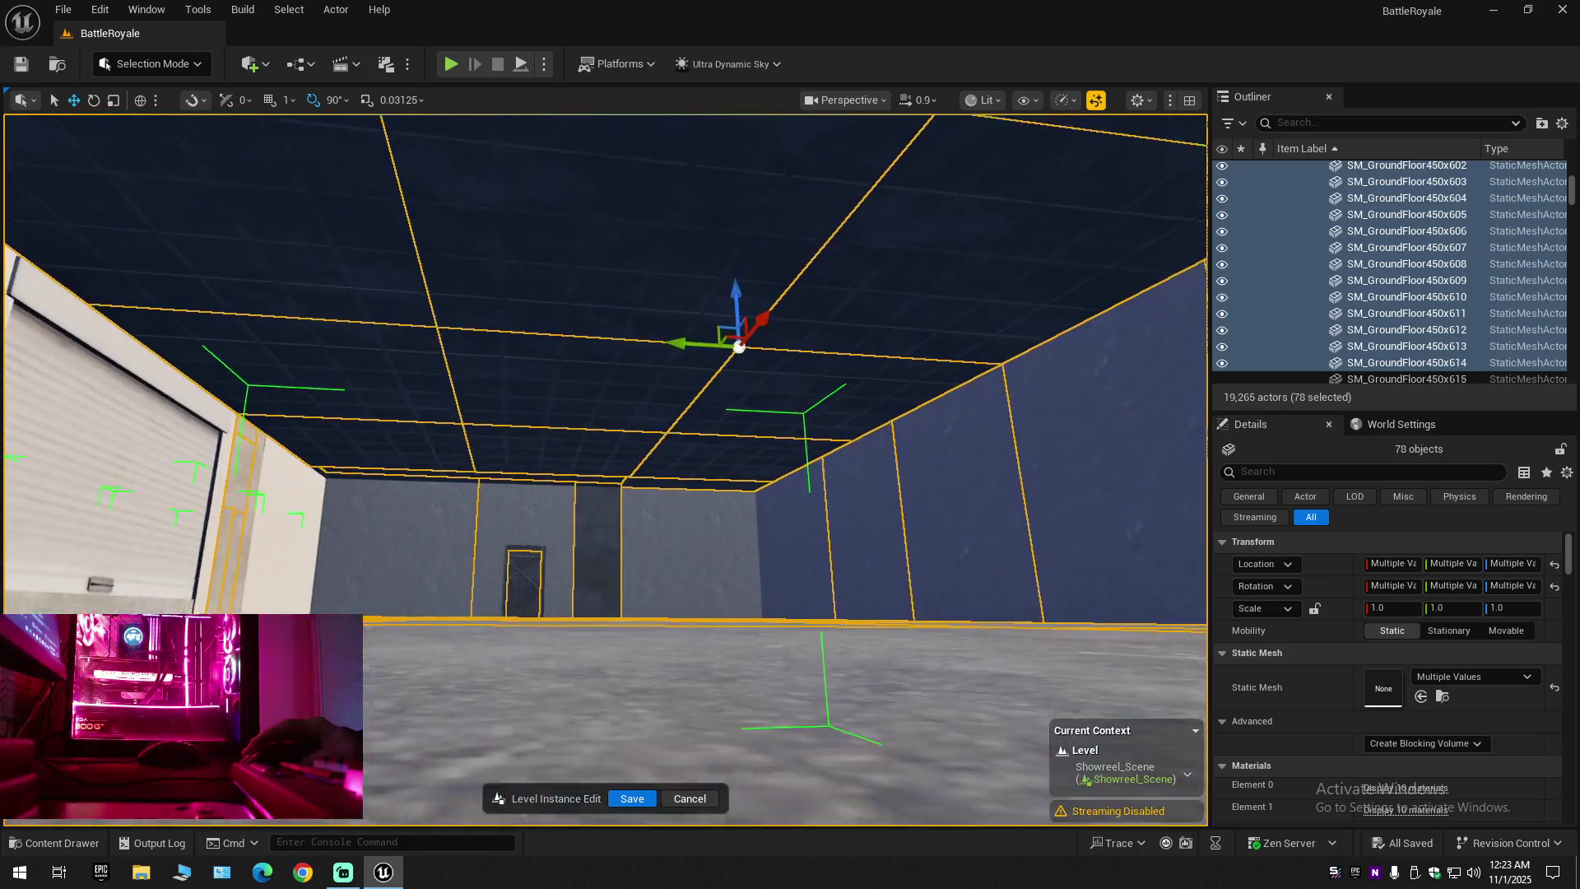
pyautogui.press('w')
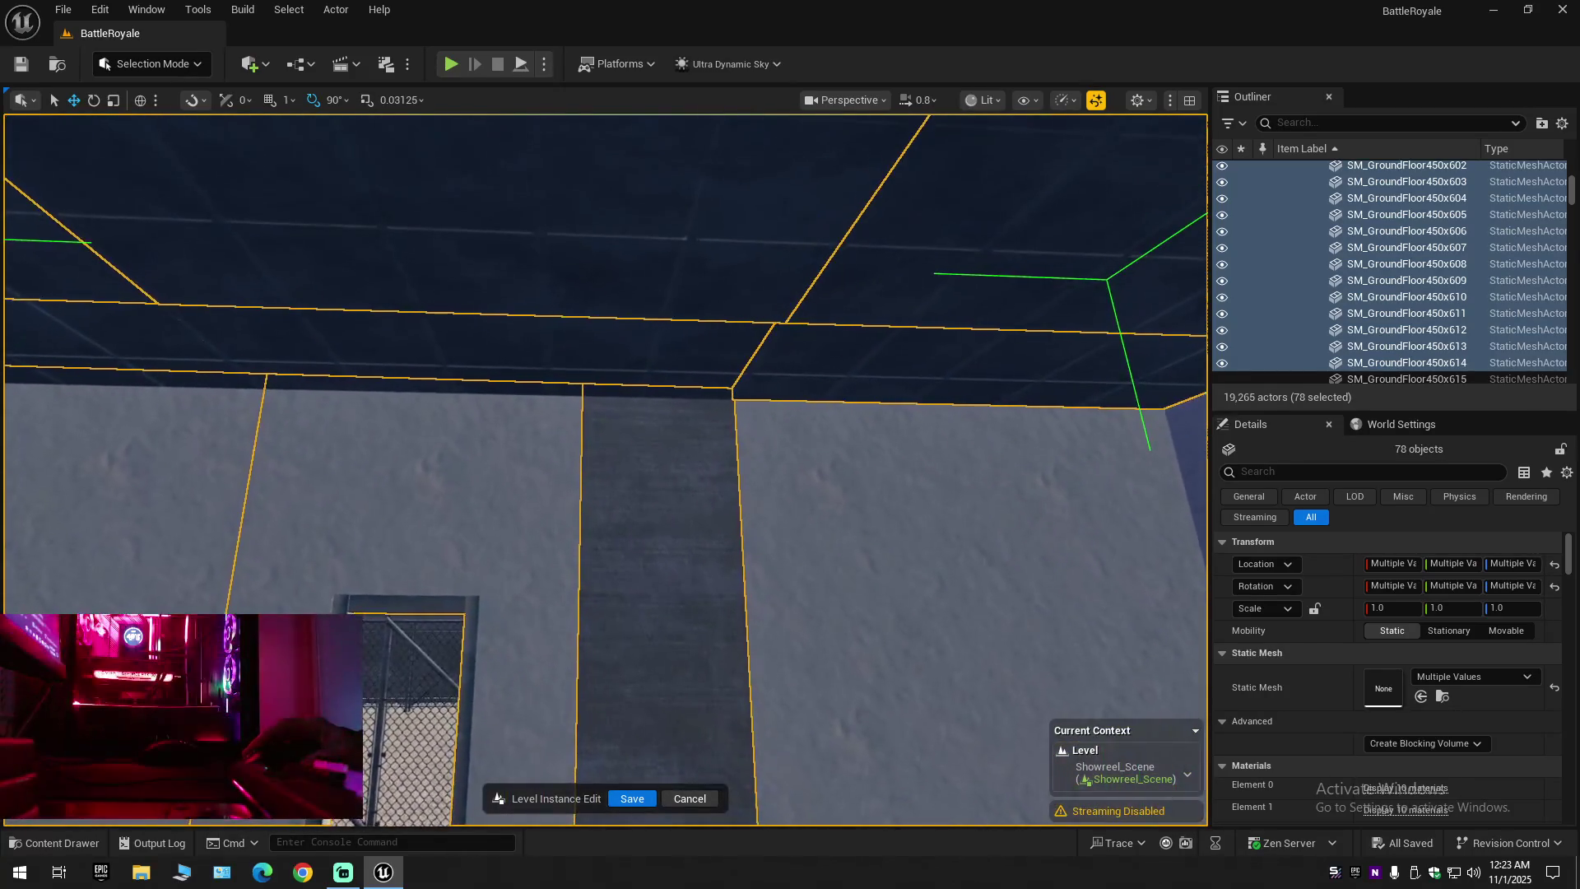
pyautogui.press('a')
pyautogui.keyDown('ctrl'); pyautogui.click(741, 492); pyautogui.keyUp('ctrl')
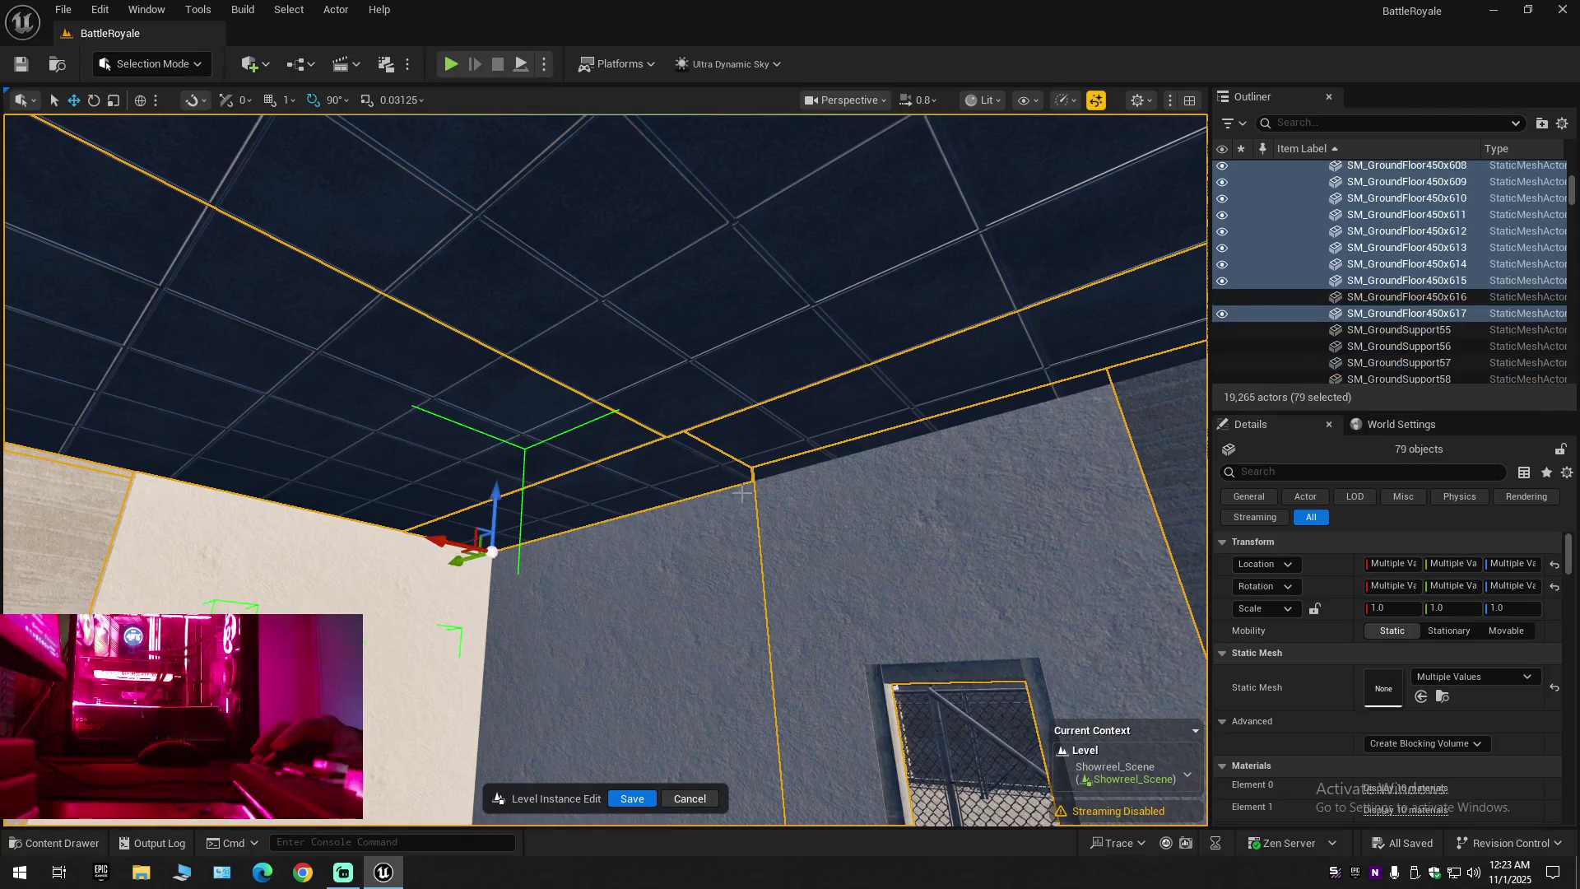
pyautogui.keyDown('ctrl'); pyautogui.click(873, 443); pyautogui.keyUp('ctrl')
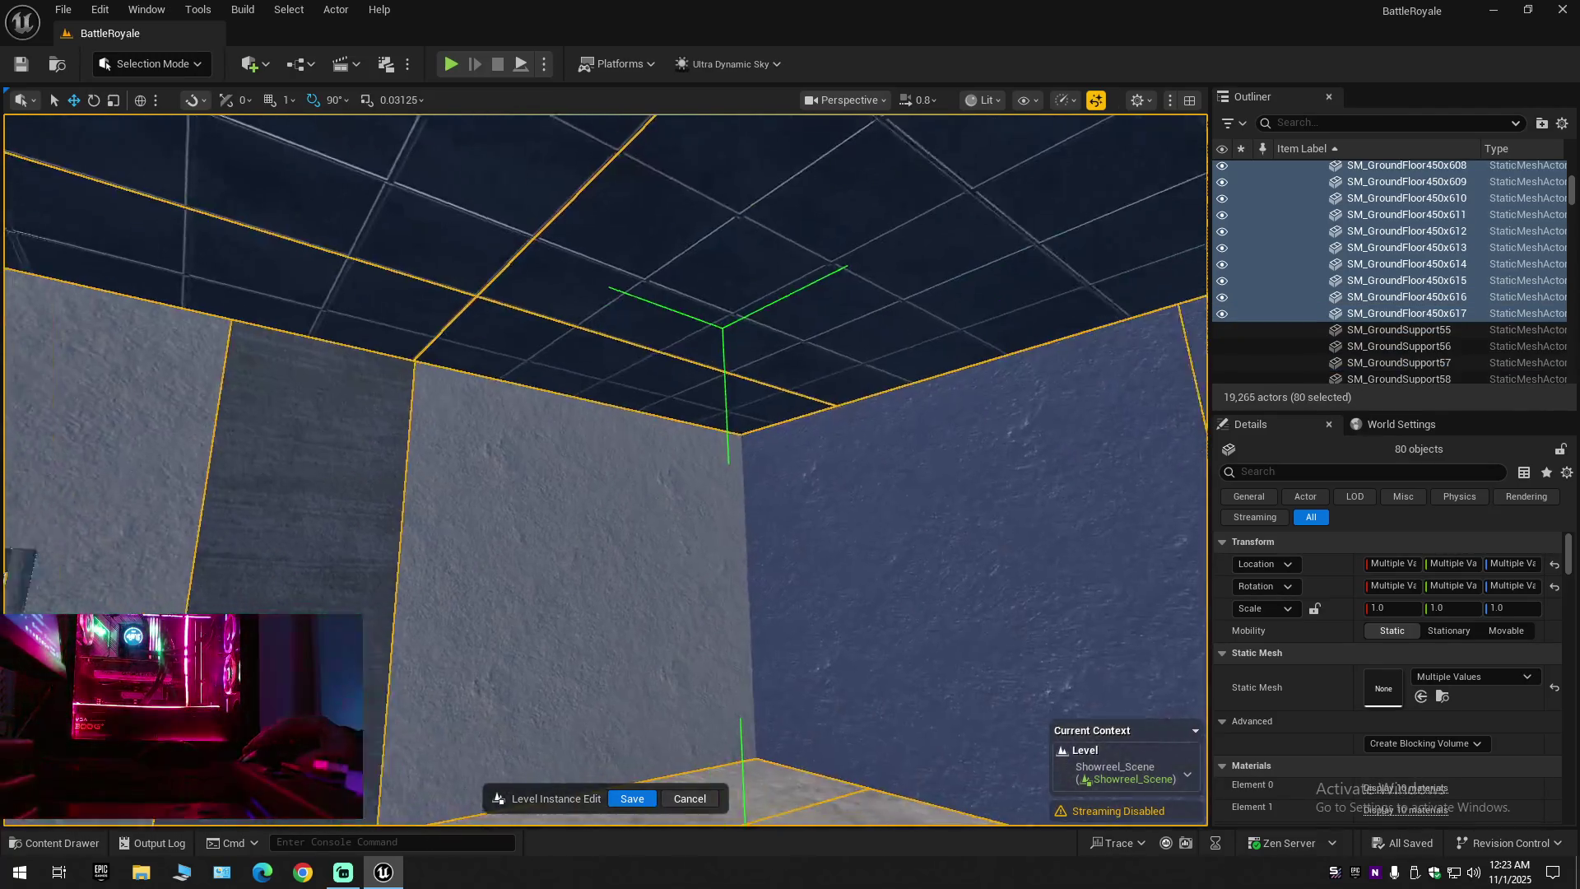
pyautogui.press('Left')
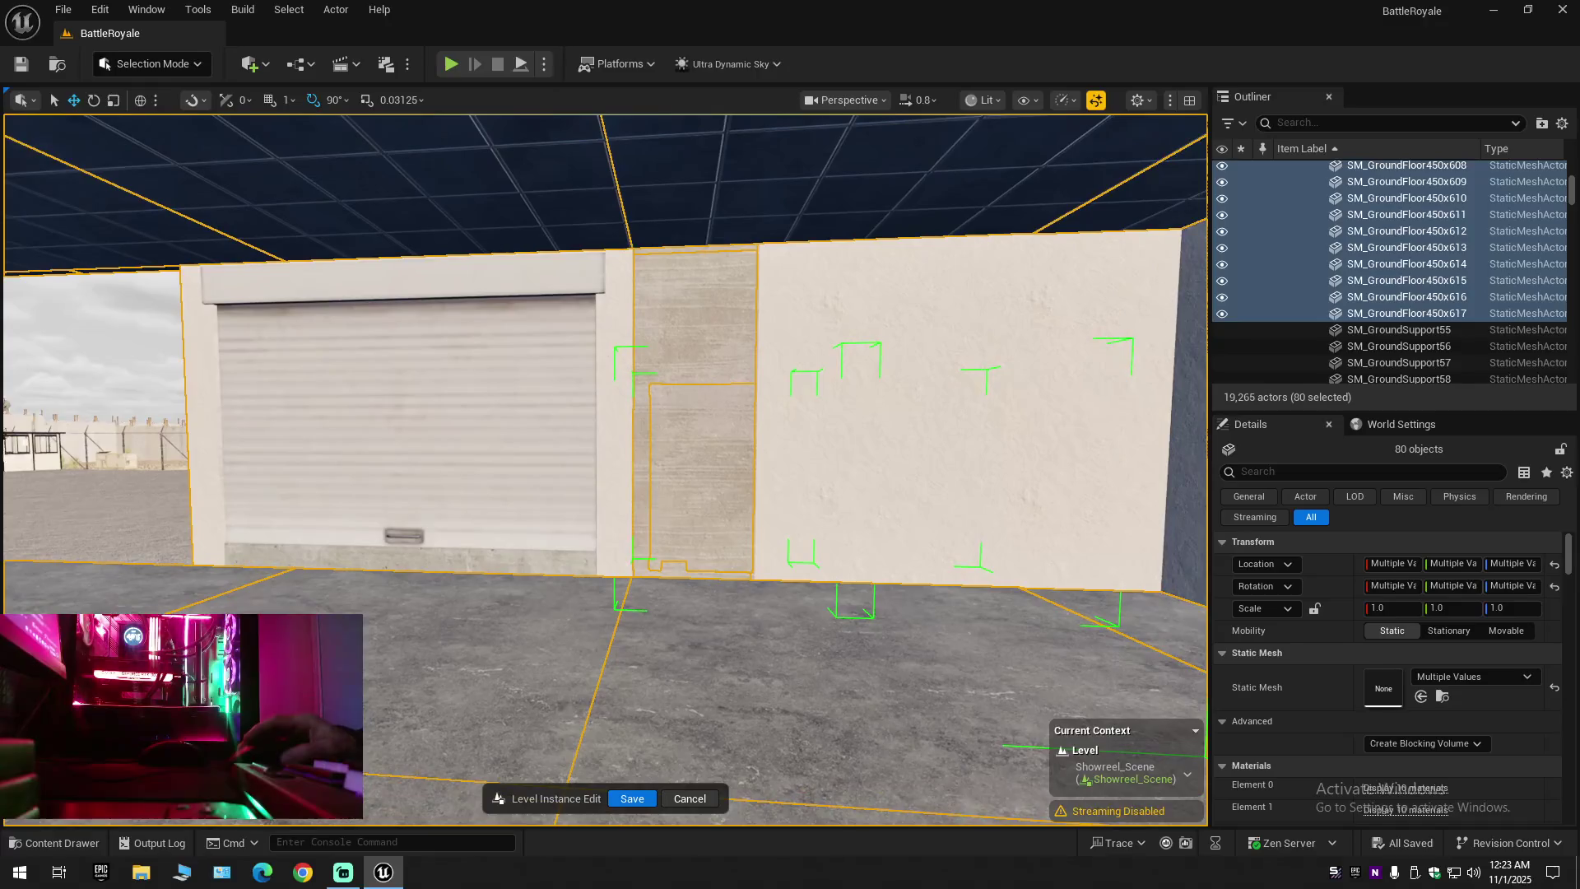
pyautogui.scroll(2, 747, 396)
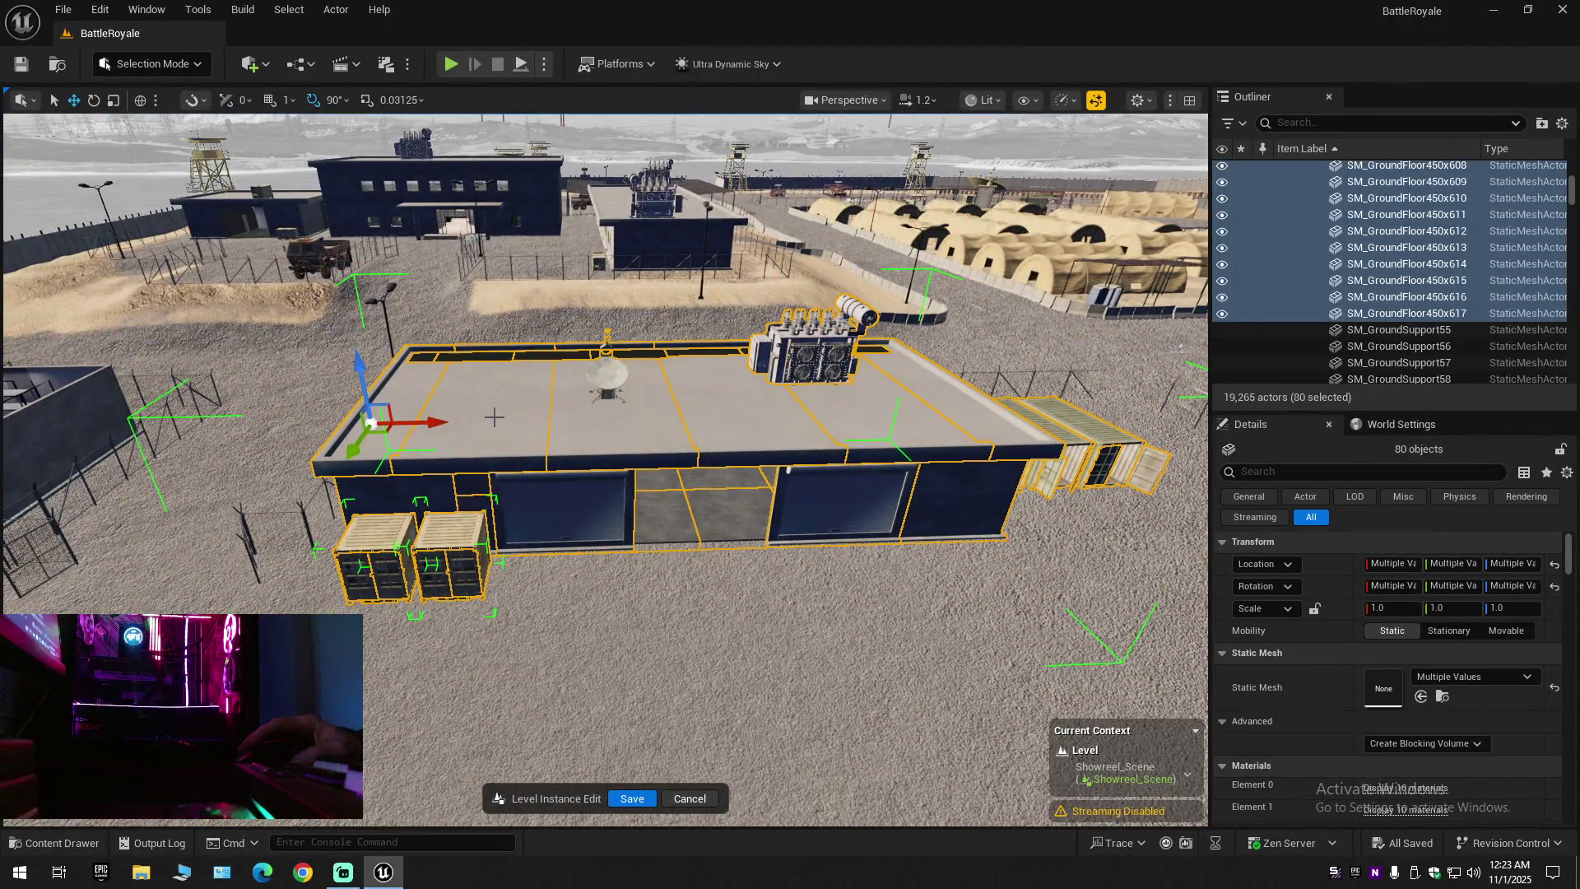
# Undo a trial X move and add one more module to the selection
pyautogui.moveTo(426, 422); pyautogui.dragTo(1028, 458)
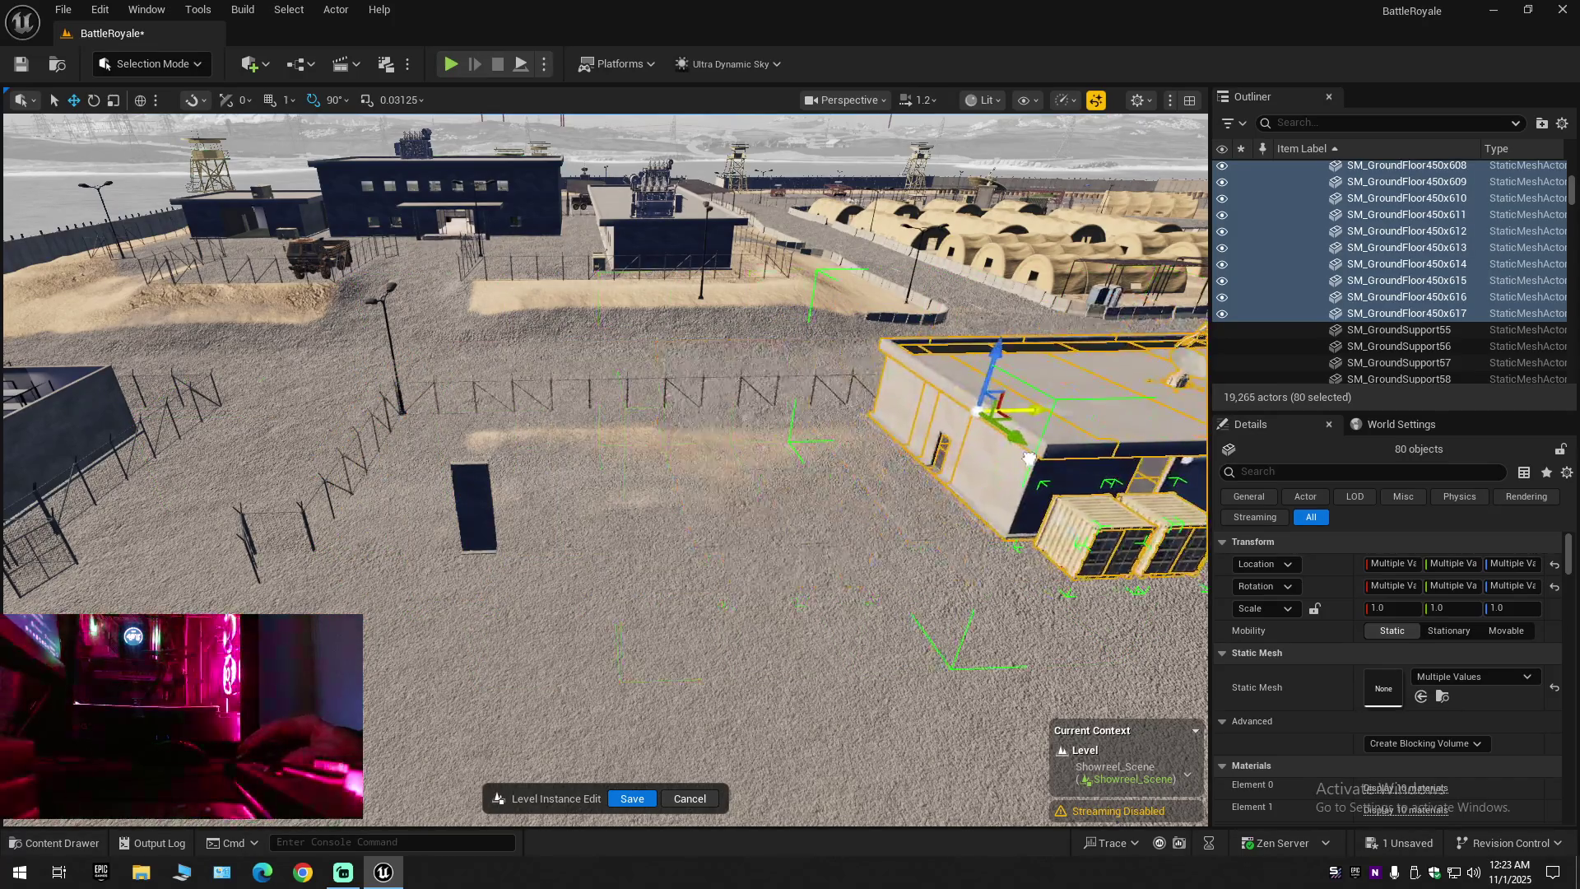
pyautogui.hotkey('ctrl', 'z')
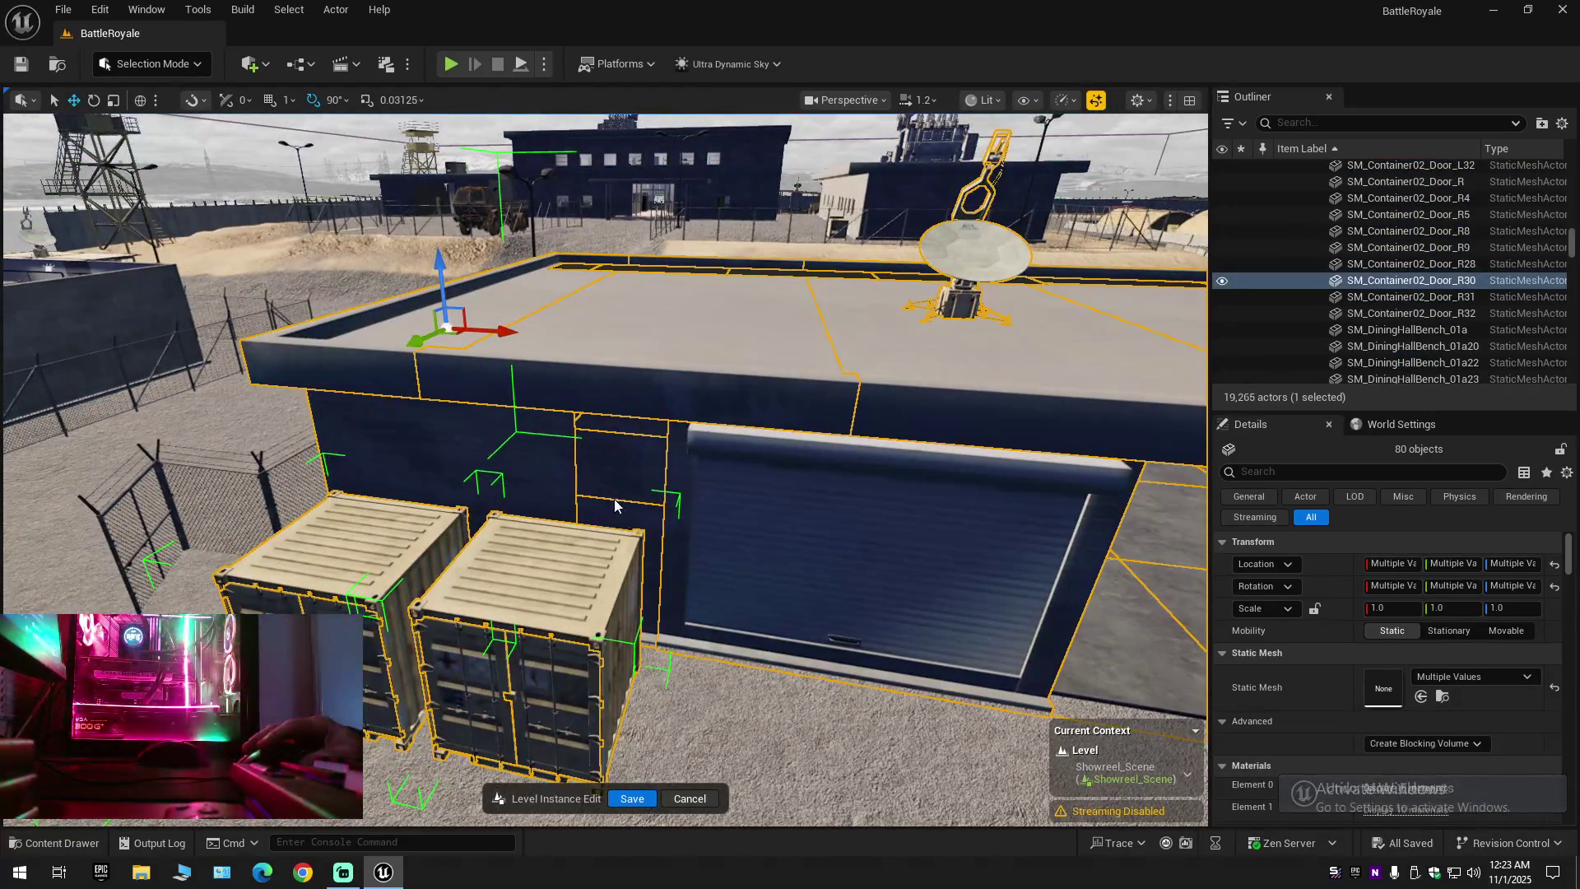
pyautogui.keyDown('ctrl'); pyautogui.click(590, 497); pyautogui.keyUp('ctrl')
pyautogui.press('f')
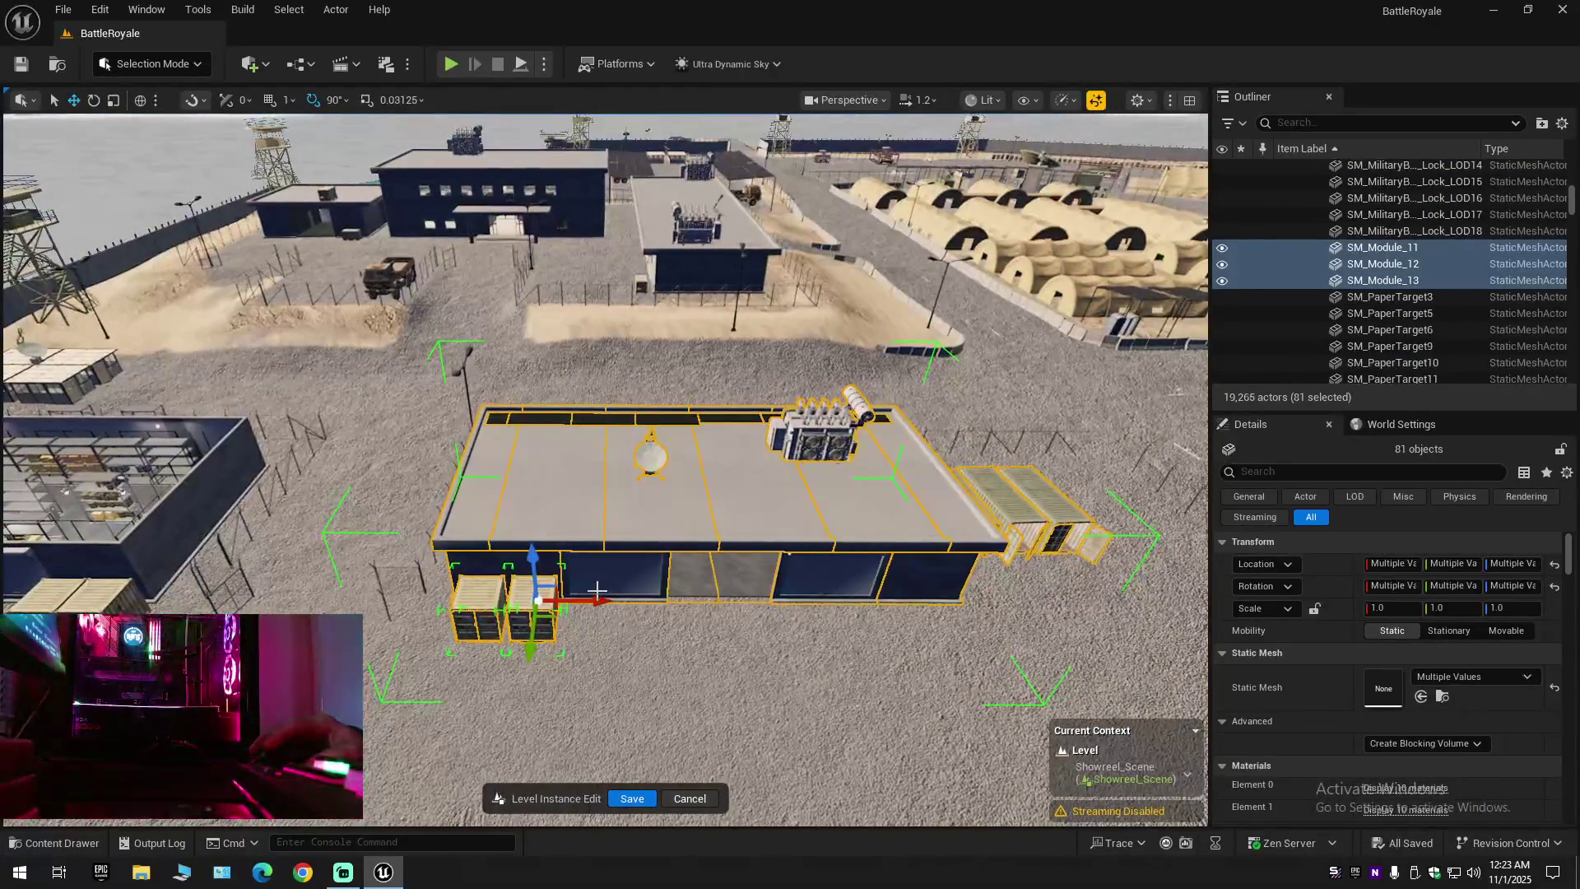
# Nudge all 81 selected objects slightly along X after undoing a larger move
pyautogui.moveTo(588, 599); pyautogui.dragTo(882, 598)
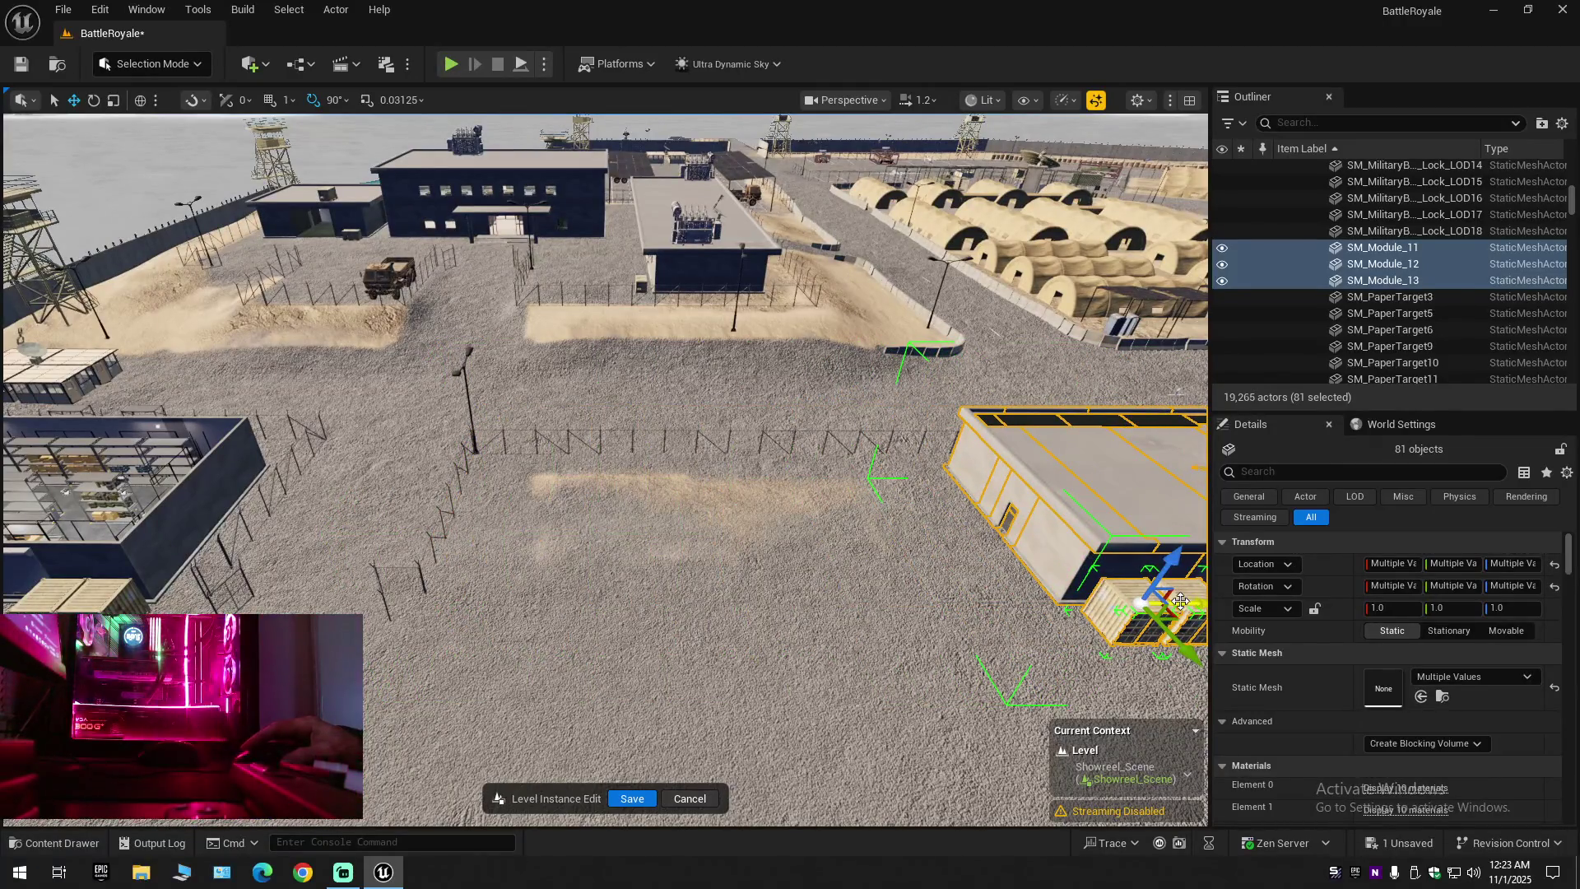
pyautogui.hotkey('ctrl', 'z')
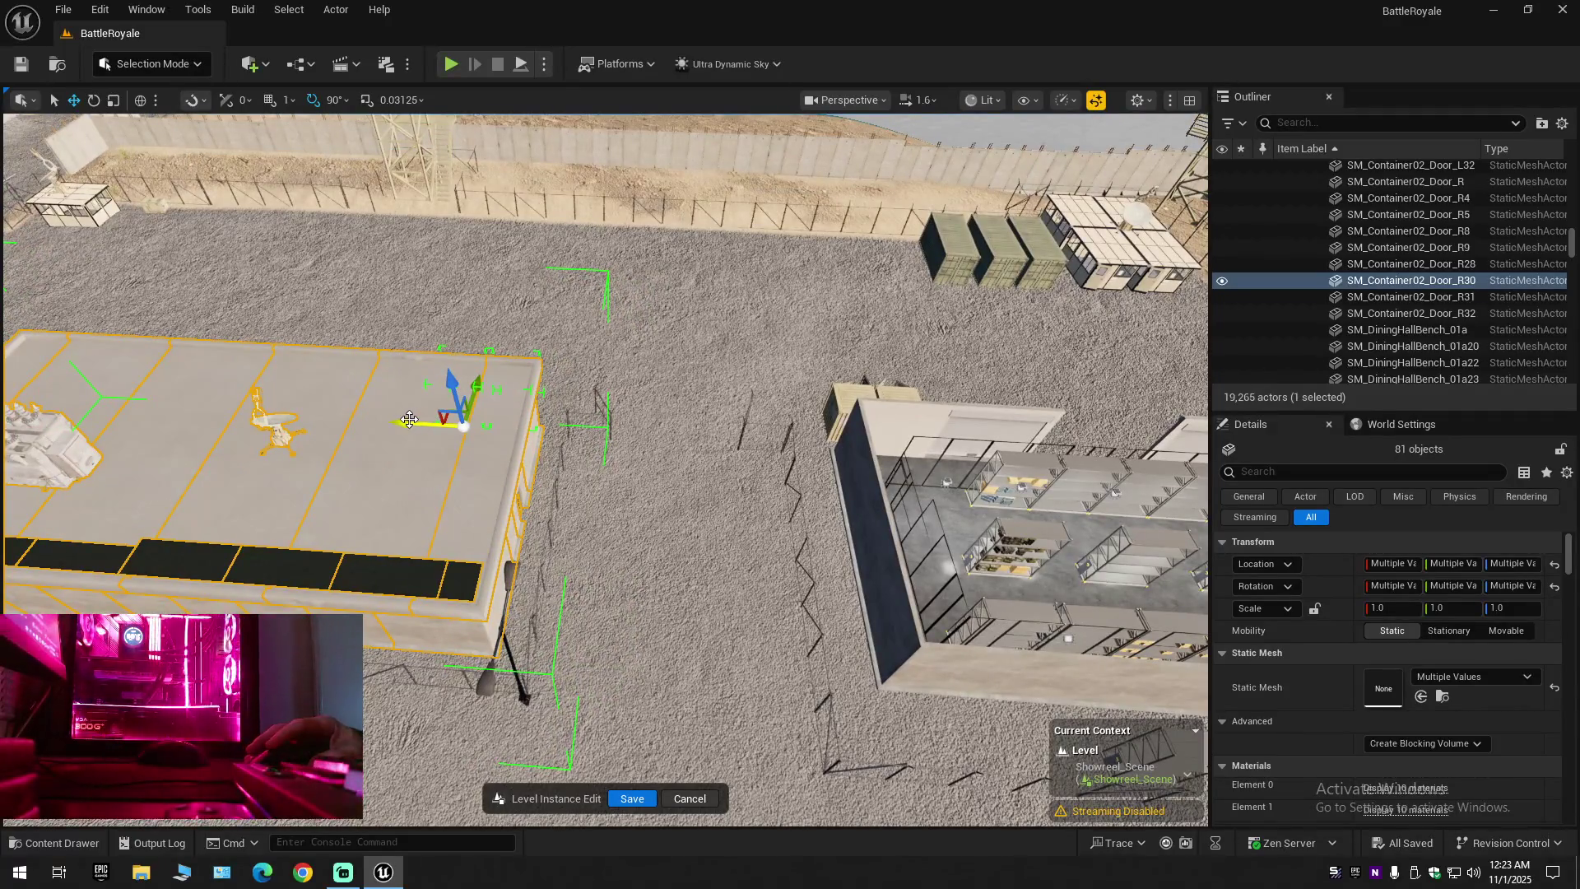
pyautogui.moveTo(409, 420); pyautogui.dragTo(401, 422)
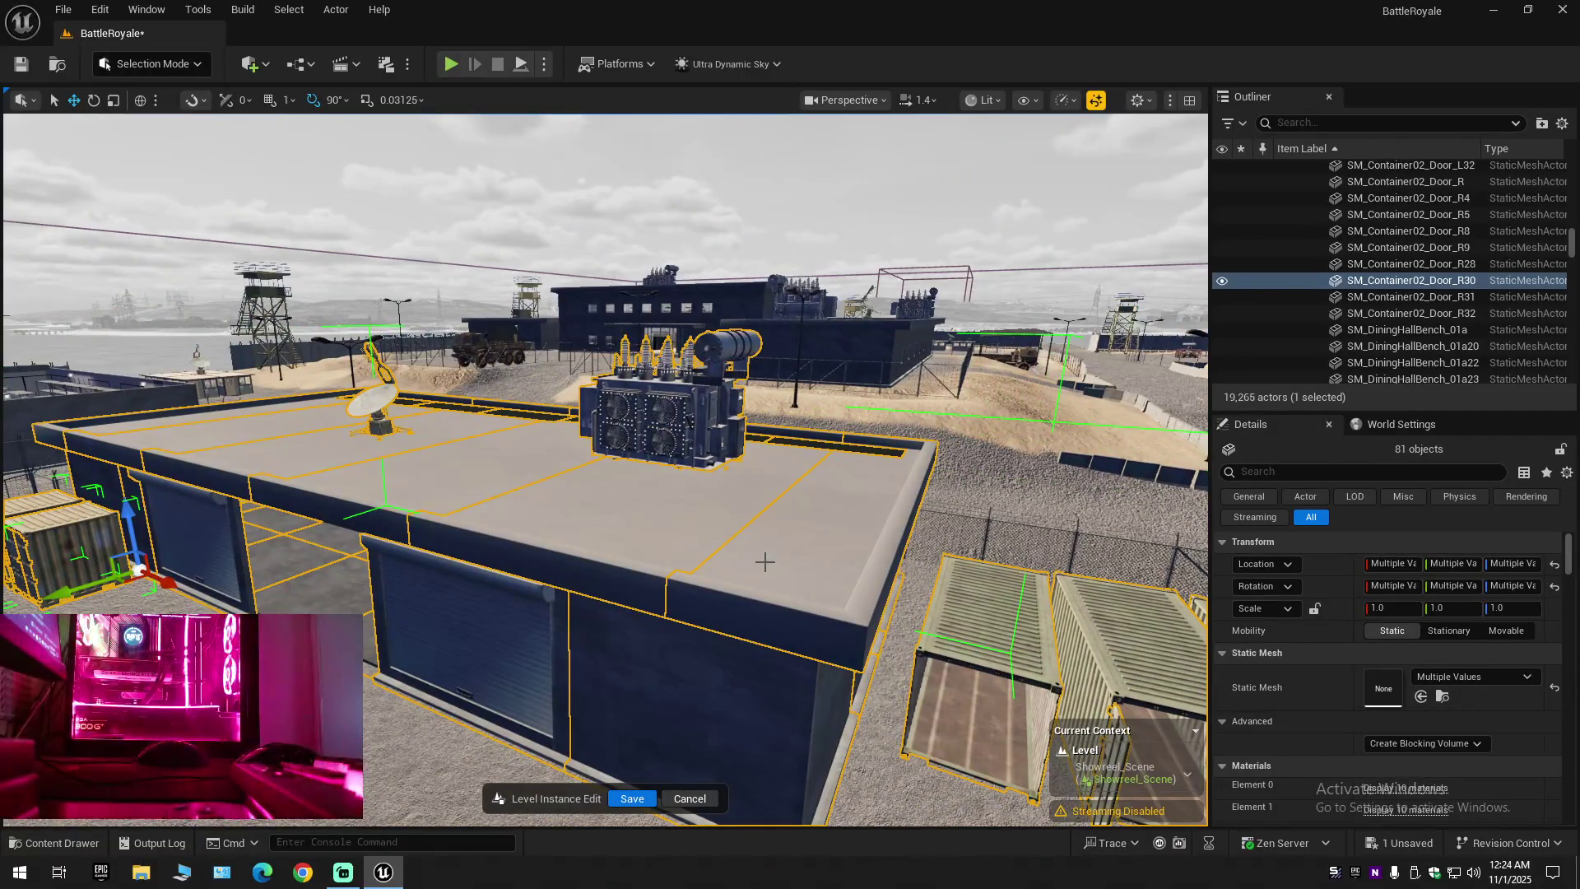
# Fly into the warehouse and select window frame SM_FFloorWindow300x481
pyautogui.press('w')
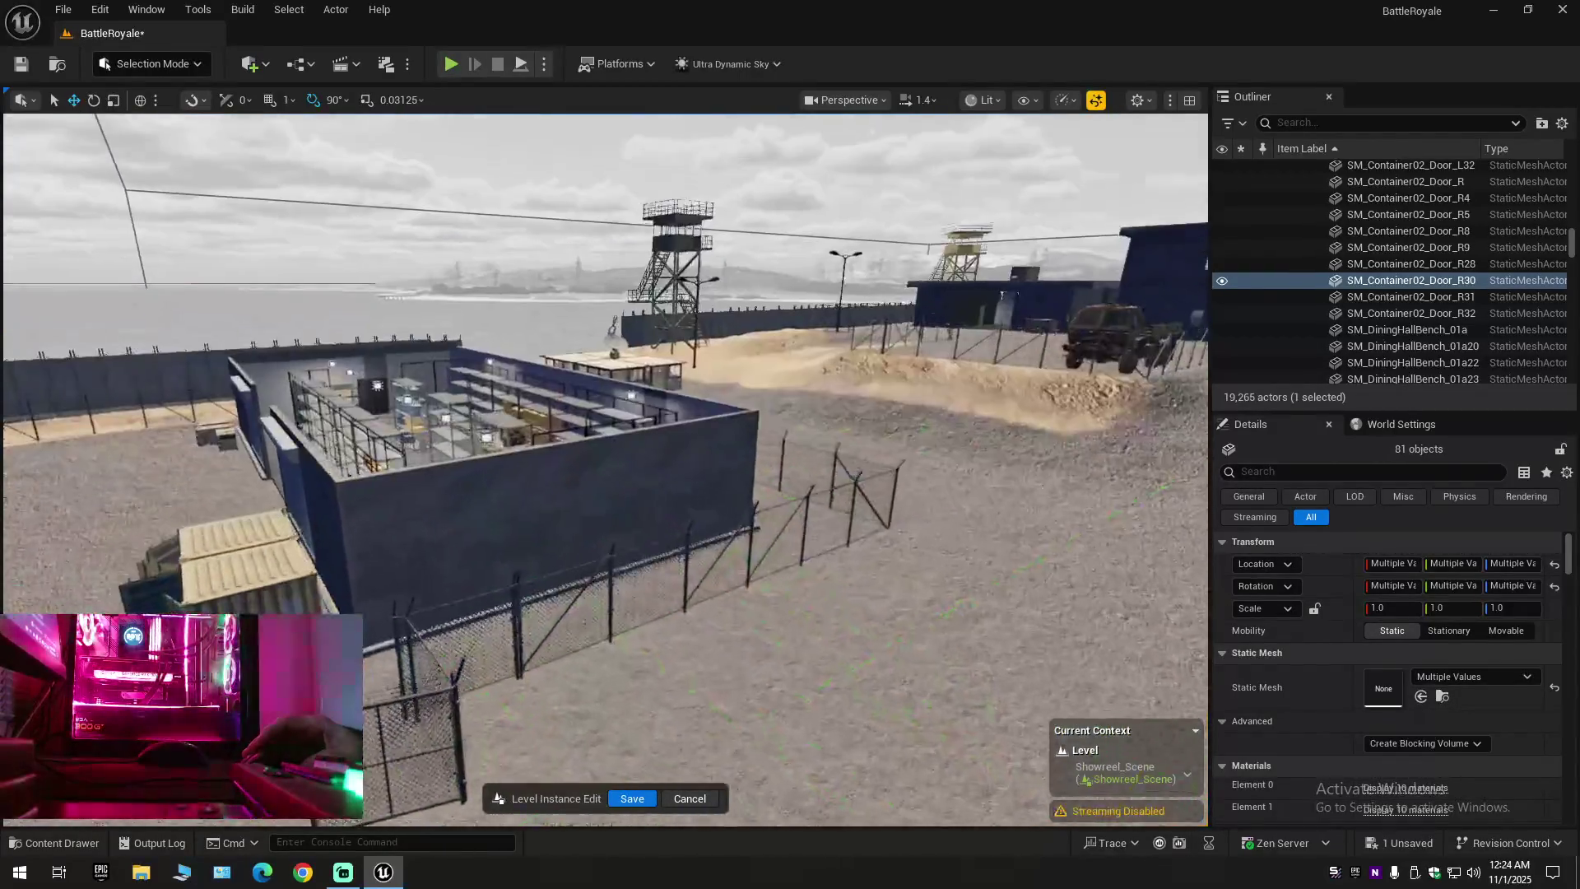
pyautogui.press('w')
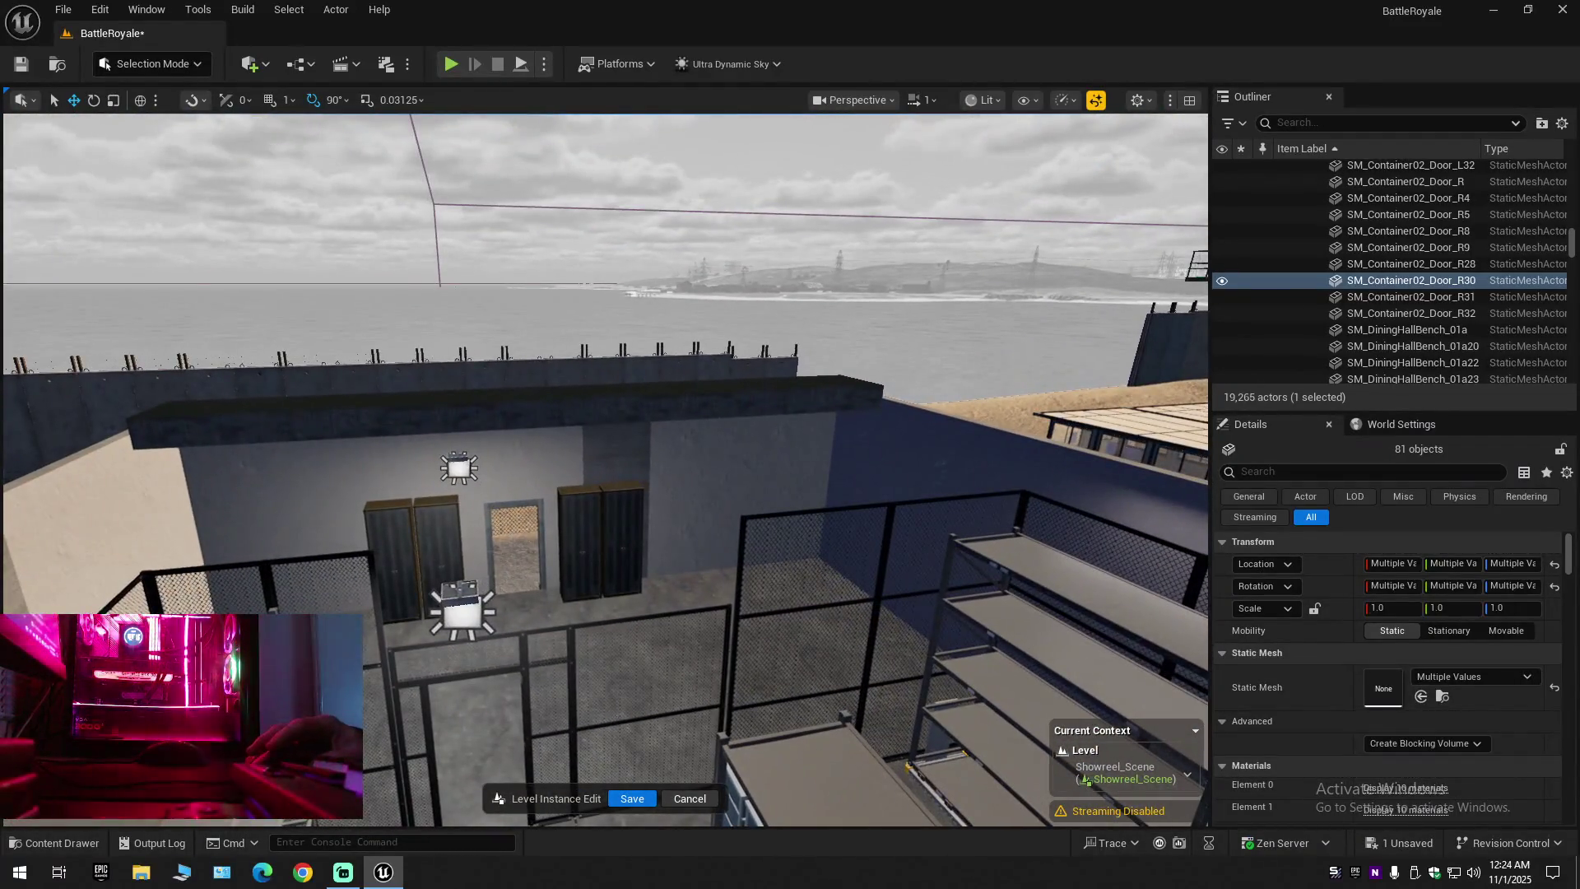
pyautogui.click(499, 481)
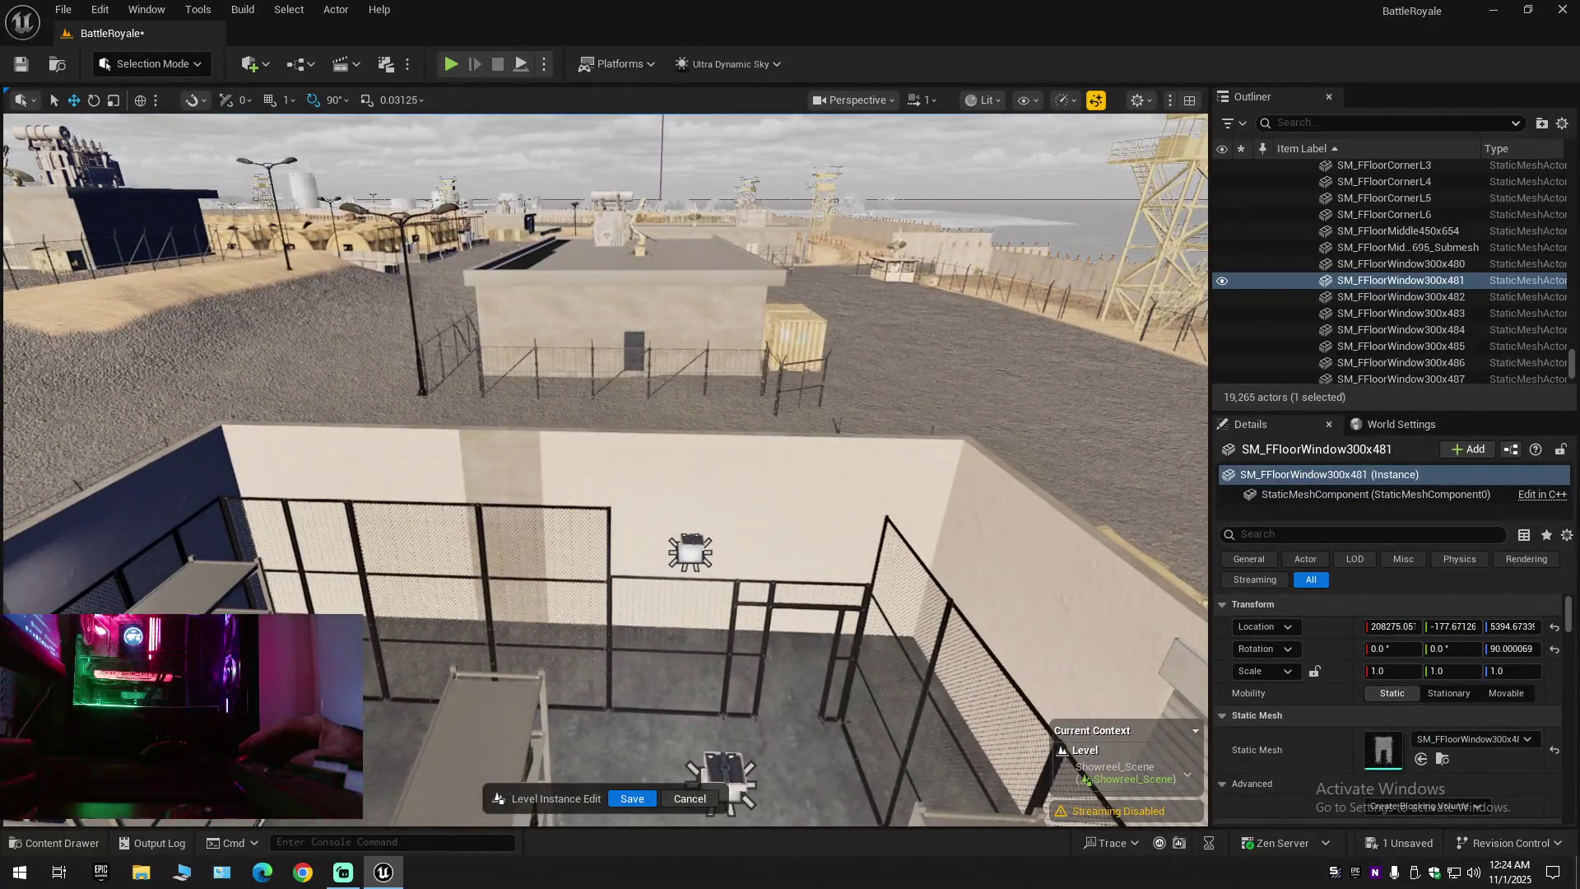
# Select window frame SM_FFloorWindow300x480 and delete it
pyautogui.click(517, 513)
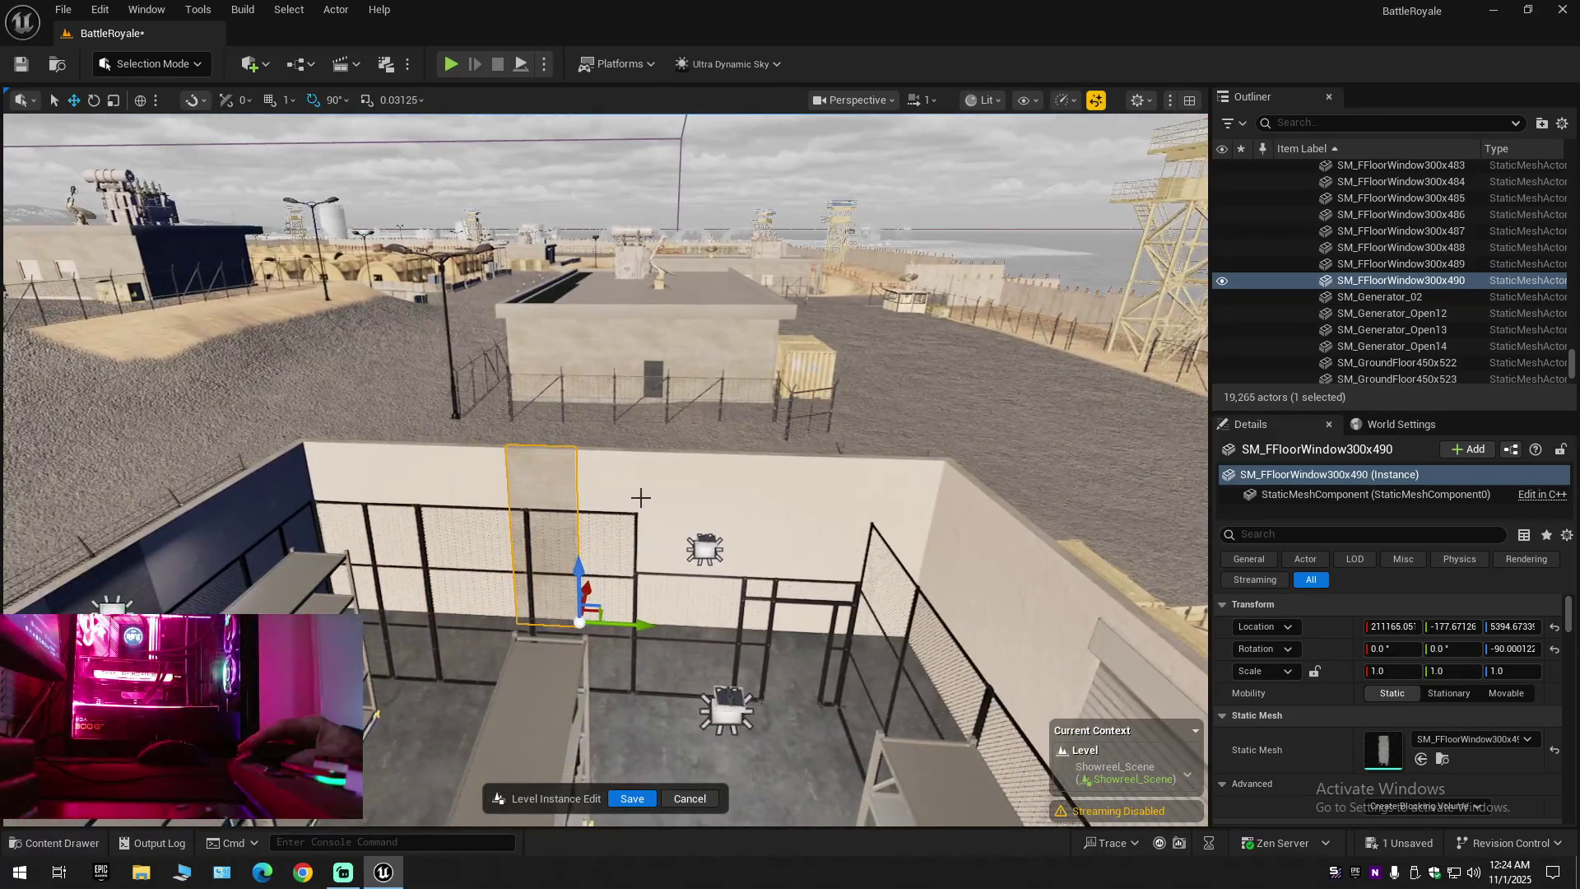
pyautogui.click(640, 497)
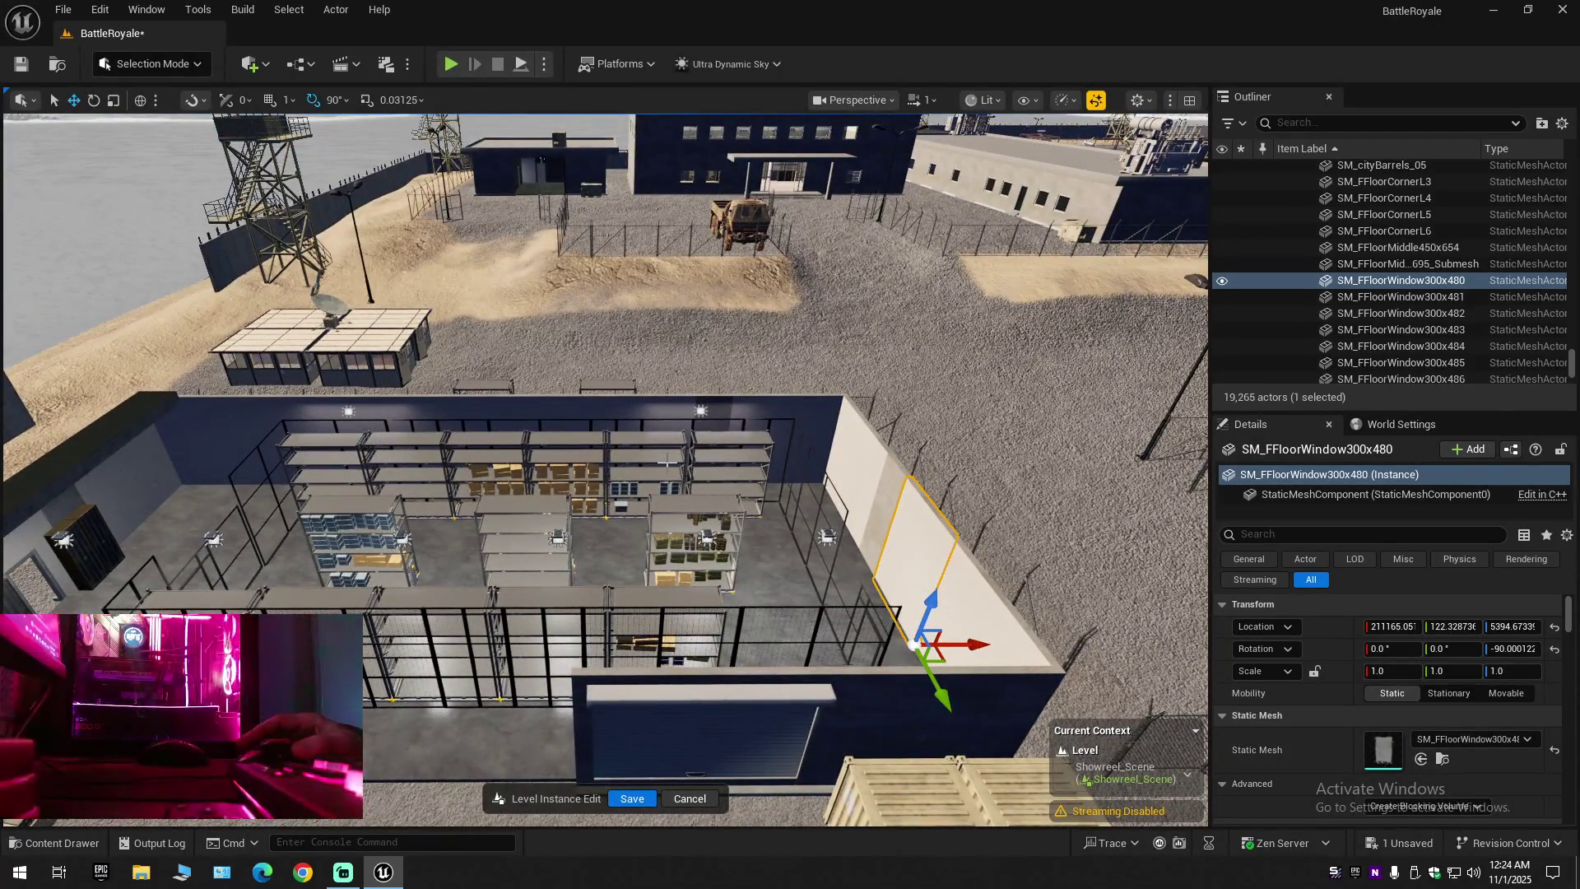
pyautogui.moveTo(666, 463)
pyautogui.mouseDown()
pyautogui.moveTo(541, 444)
pyautogui.moveTo(535, 456)
pyautogui.moveTo(572, 456)
pyautogui.moveTo(572, 502)
pyautogui.mouseUp()
pyautogui.press('Delete')
# Duplicate SM_FFloorWindow300x481 along X, then undo both the duplication and the deletion
pyautogui.click(573, 456)
pyautogui.moveTo(441, 578); pyautogui.dragTo(817, 604)
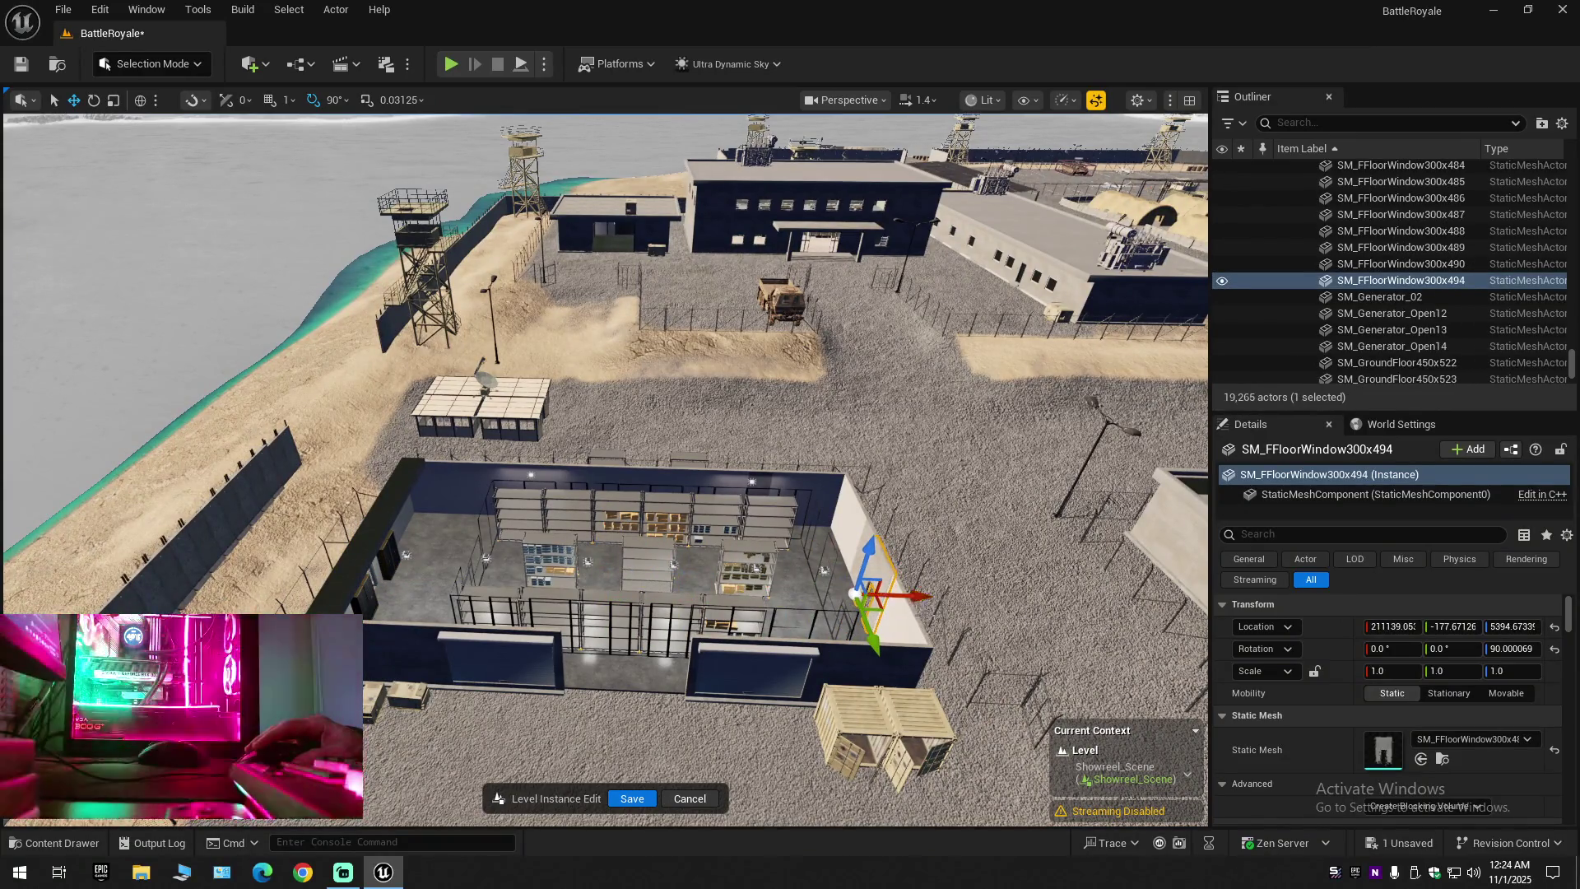
pyautogui.press('f')
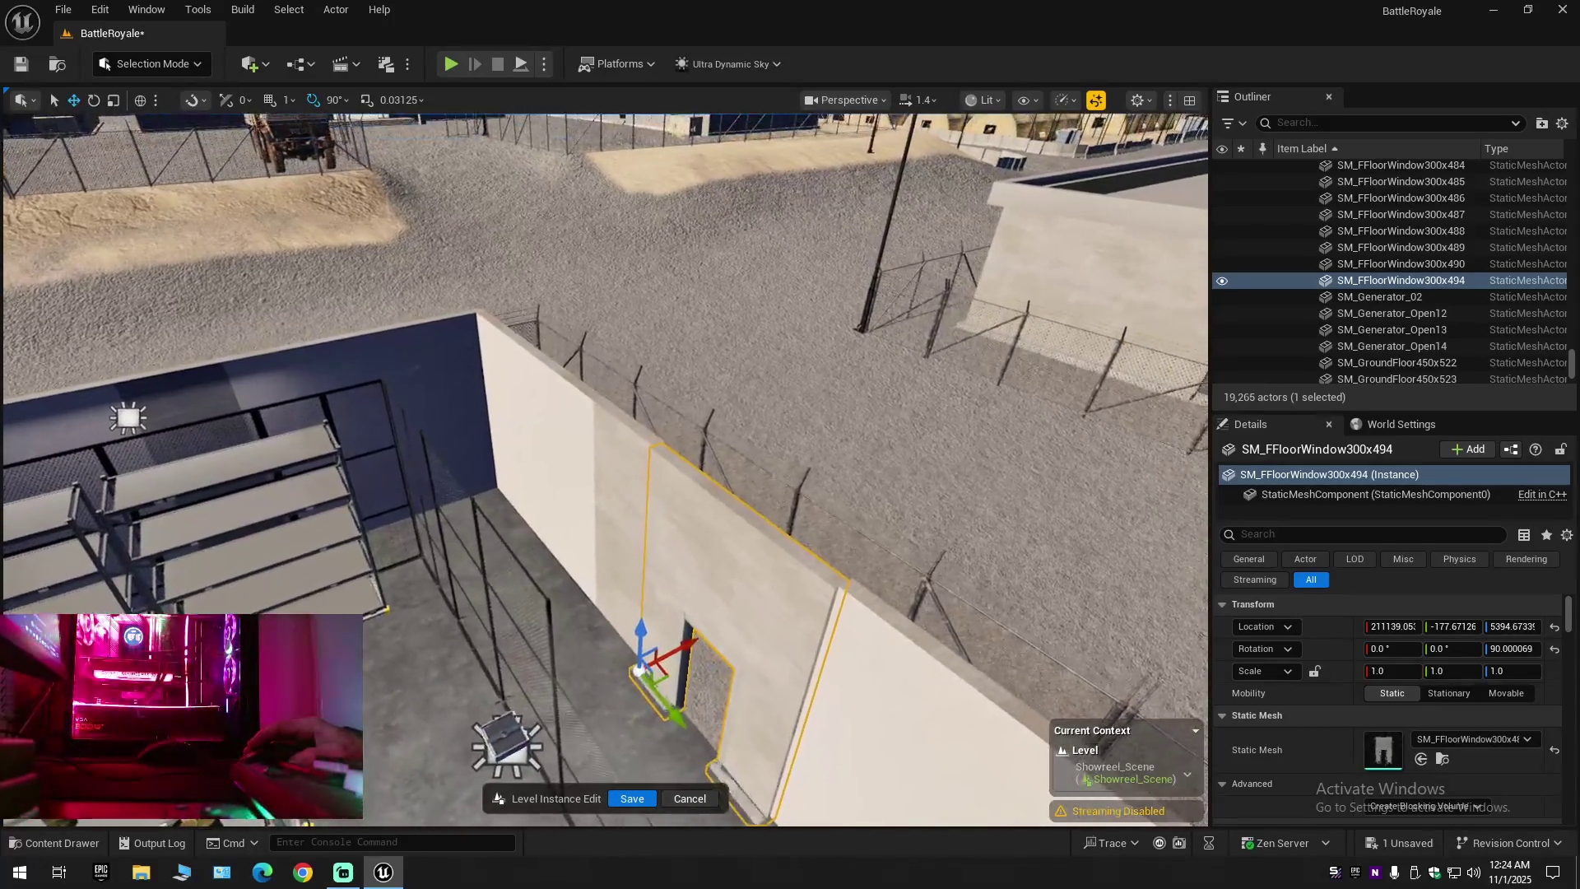
pyautogui.moveTo(927, 576)
pyautogui.mouseDown()
pyautogui.moveTo(927, 645)
pyautogui.moveTo(971, 645)
pyautogui.mouseUp()
pyautogui.hotkey('ctrl', 'z')
pyautogui.press('Escape')
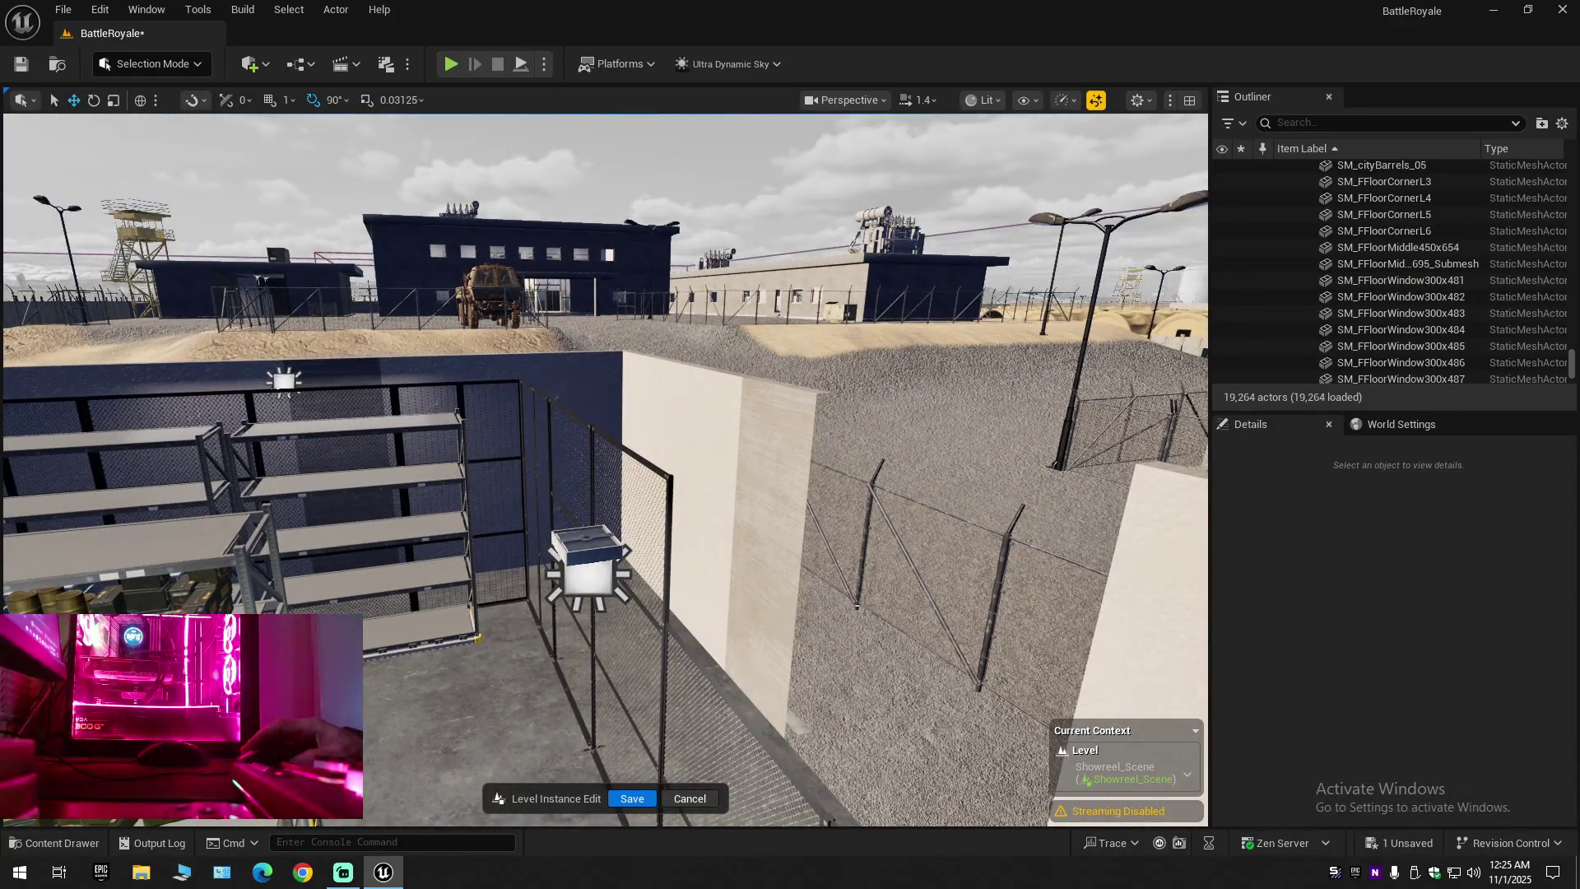
pyautogui.hotkey('ctrl', 'z')
# Alt-drag a window wall piece to duplicate it and slide the copy further along the wall
pyautogui.moveTo(807, 603); pyautogui.dragTo(693, 603)
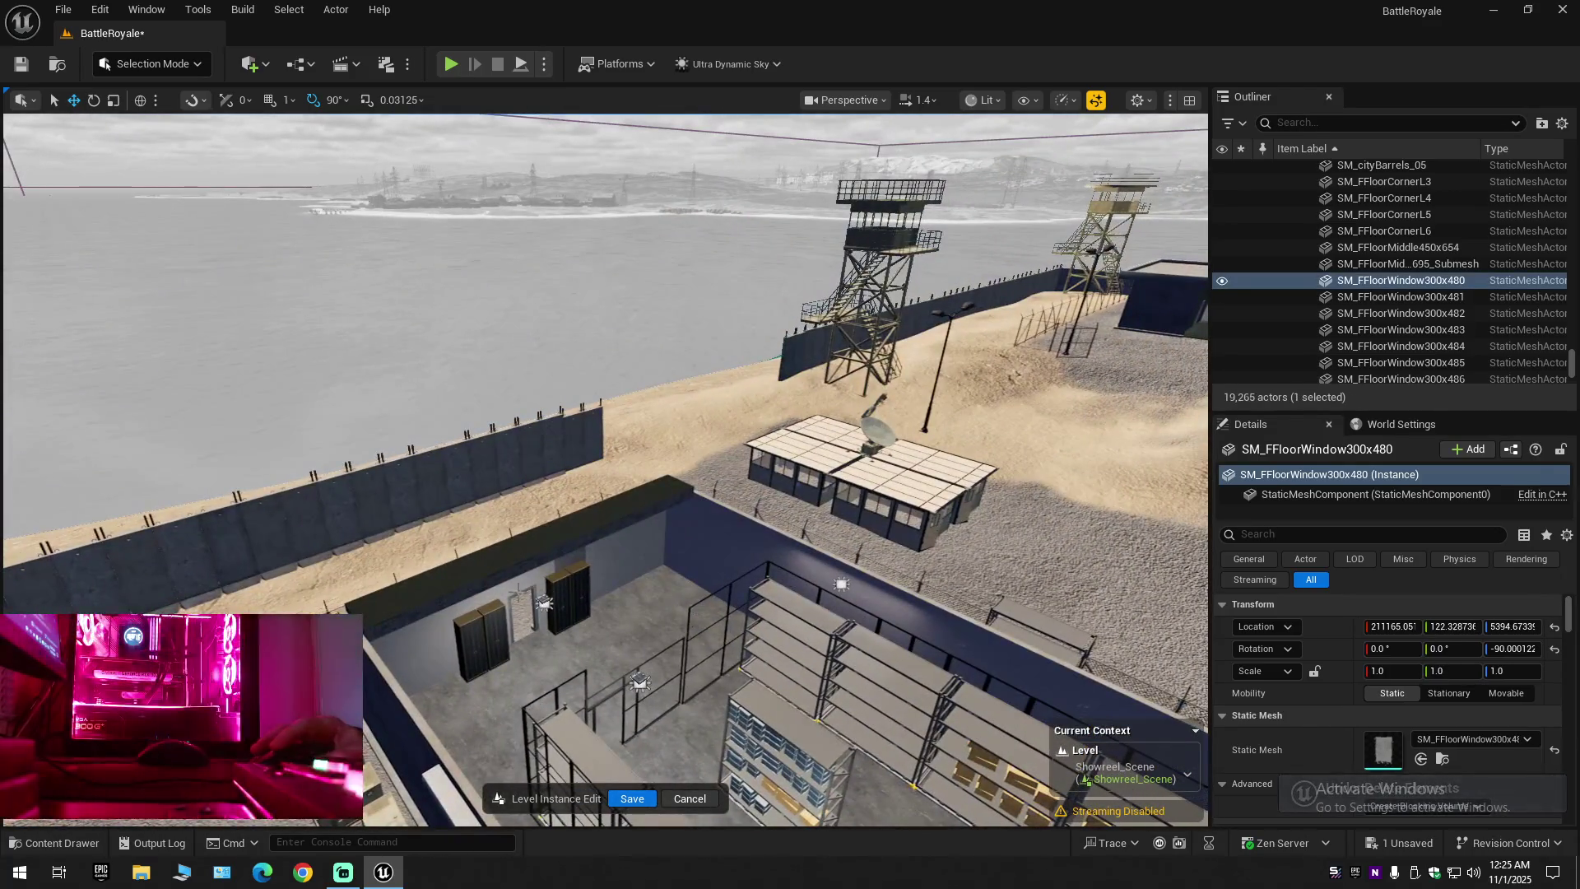
pyautogui.click(543, 604)
pyautogui.moveTo(580, 643)
pyautogui.keyDown('alt'); pyautogui.mouseDown()
pyautogui.moveTo(625, 667)
pyautogui.moveTo(527, 634)
pyautogui.mouseUp(); pyautogui.keyUp('alt')
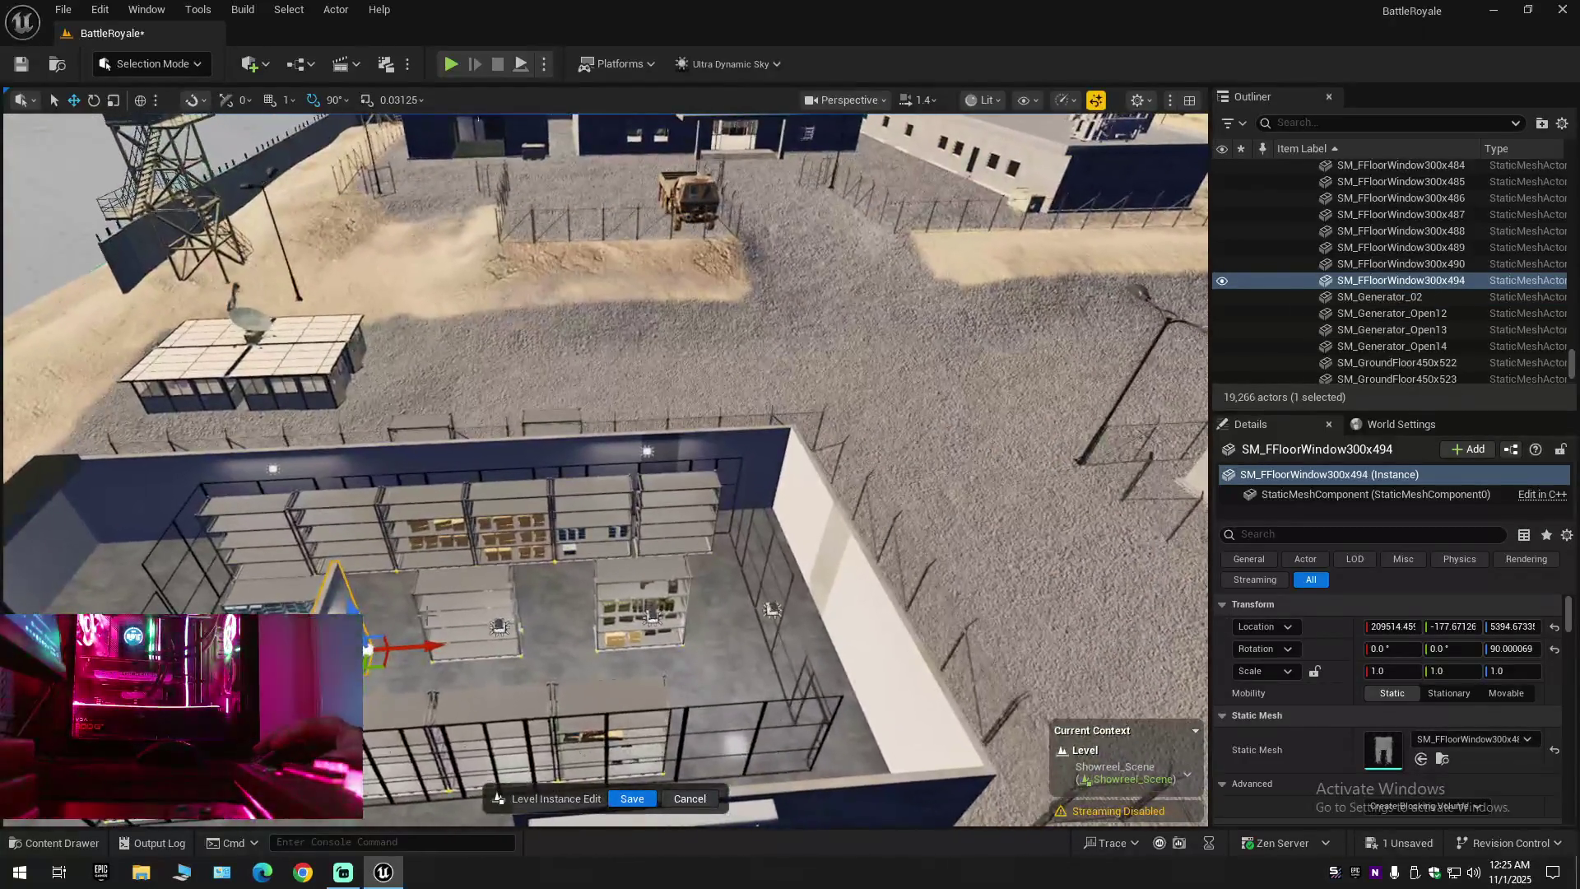
pyautogui.moveTo(733, 656)
pyautogui.mouseDown()
pyautogui.moveTo(765, 650)
pyautogui.moveTo(725, 568)
pyautogui.moveTo(707, 593)
pyautogui.moveTo(724, 641)
pyautogui.moveTo(769, 677)
pyautogui.moveTo(604, 582)
pyautogui.moveTo(662, 556)
pyautogui.moveTo(625, 576)
pyautogui.moveTo(625, 510)
pyautogui.mouseUp()
pyautogui.moveTo(714, 612)
pyautogui.mouseDown()
pyautogui.moveTo(773, 593)
pyautogui.moveTo(714, 612)
pyautogui.moveTo(536, 526)
pyautogui.mouseUp()
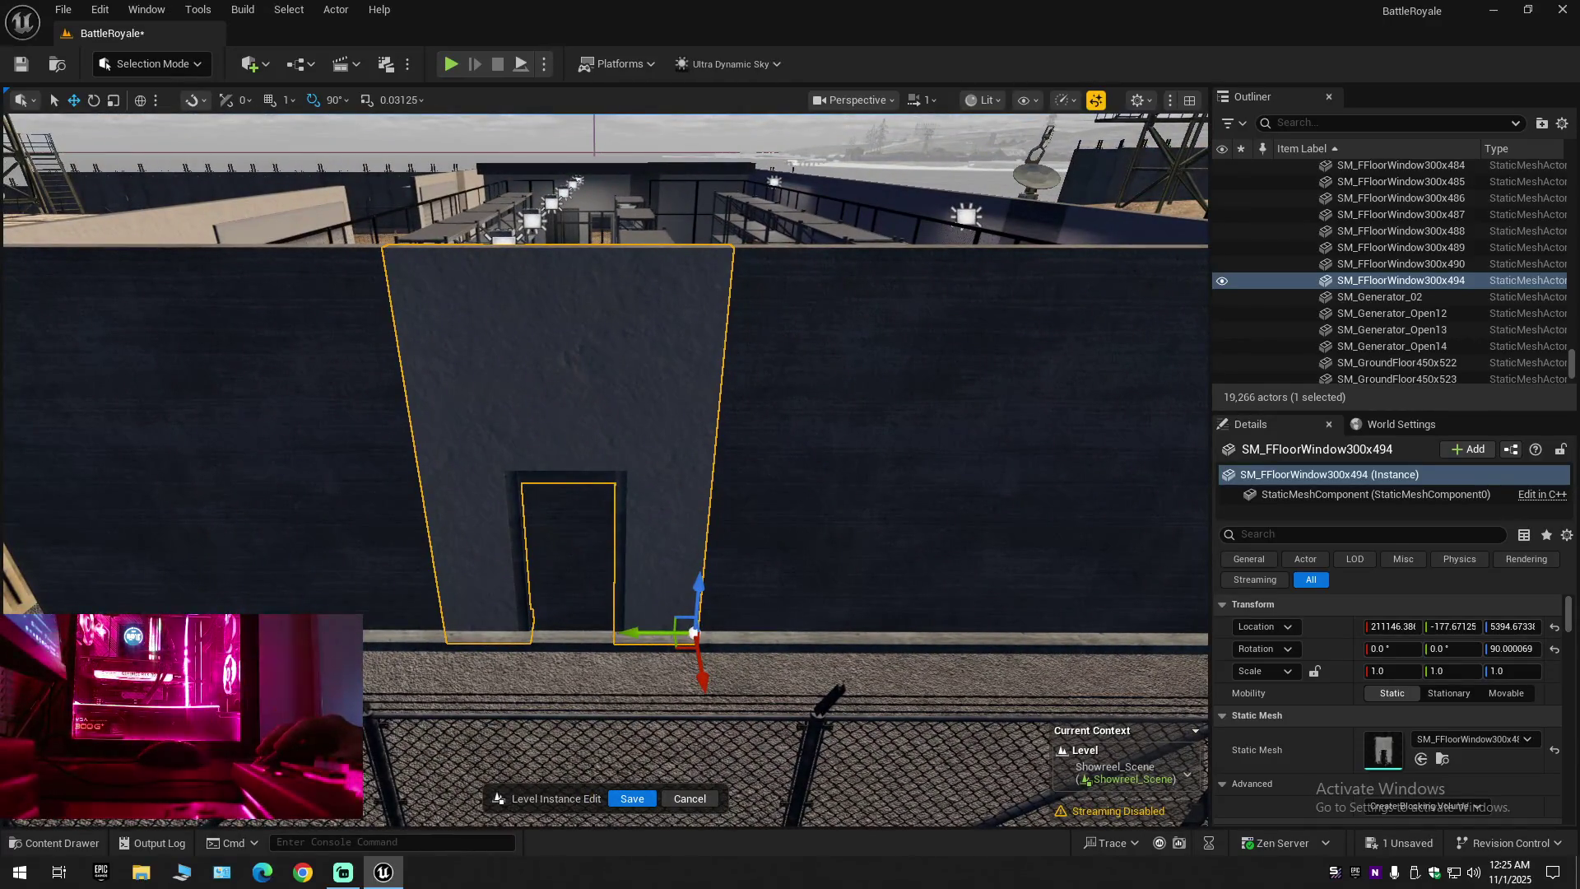
# Copy SM_FFloorWindow300x480's Location X and paste it onto the new window piece
pyautogui.click(577, 538)
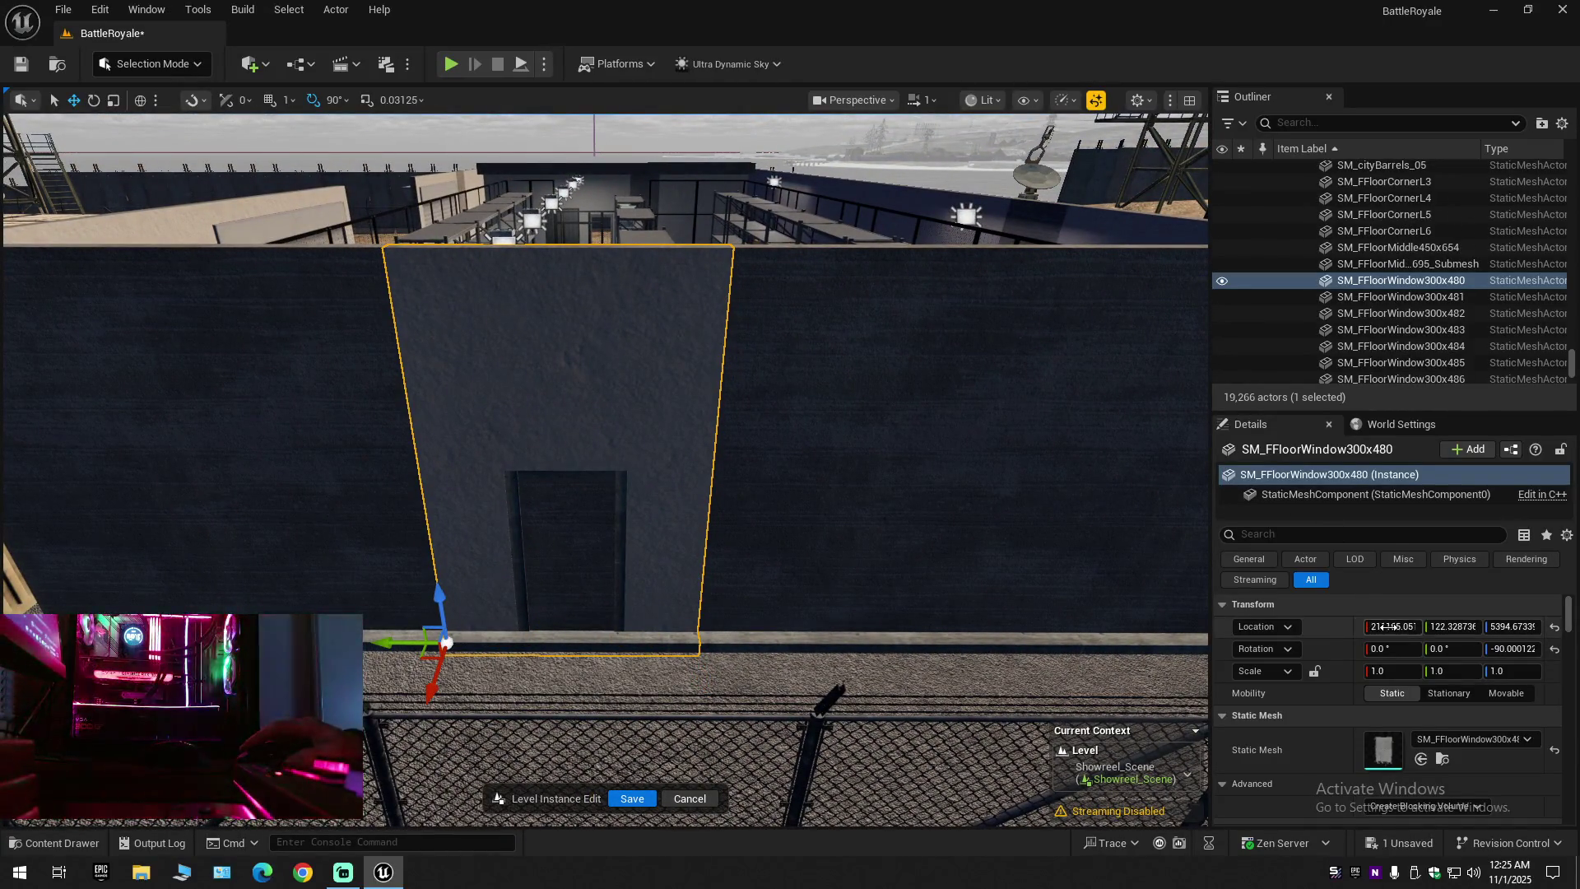
pyautogui.rightClick(1404, 630)
pyautogui.click(1463, 701)
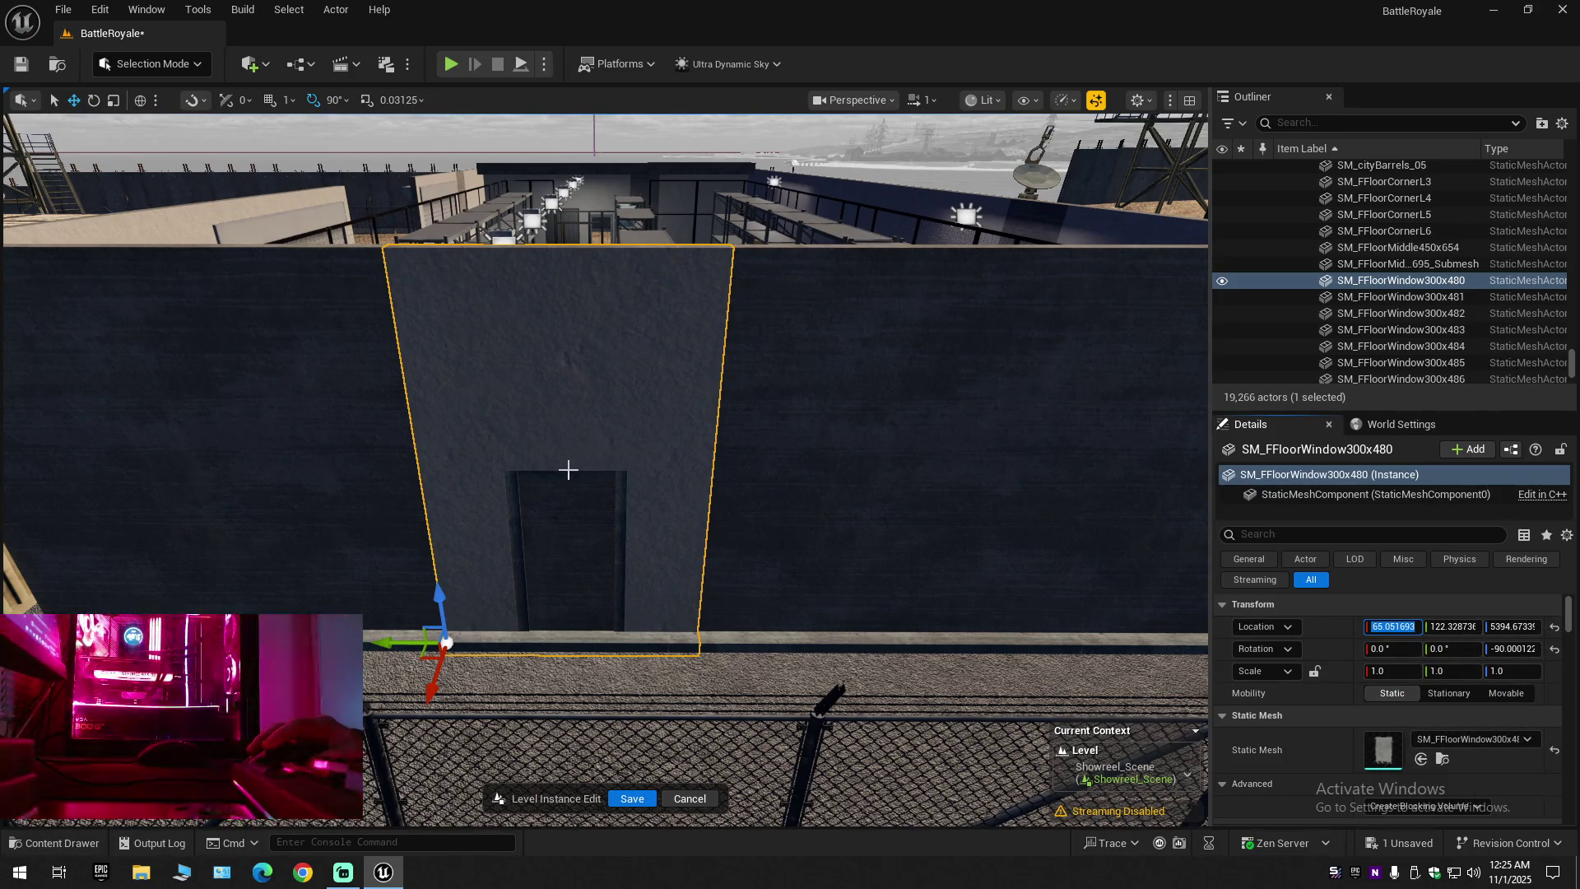
pyautogui.click(619, 396)
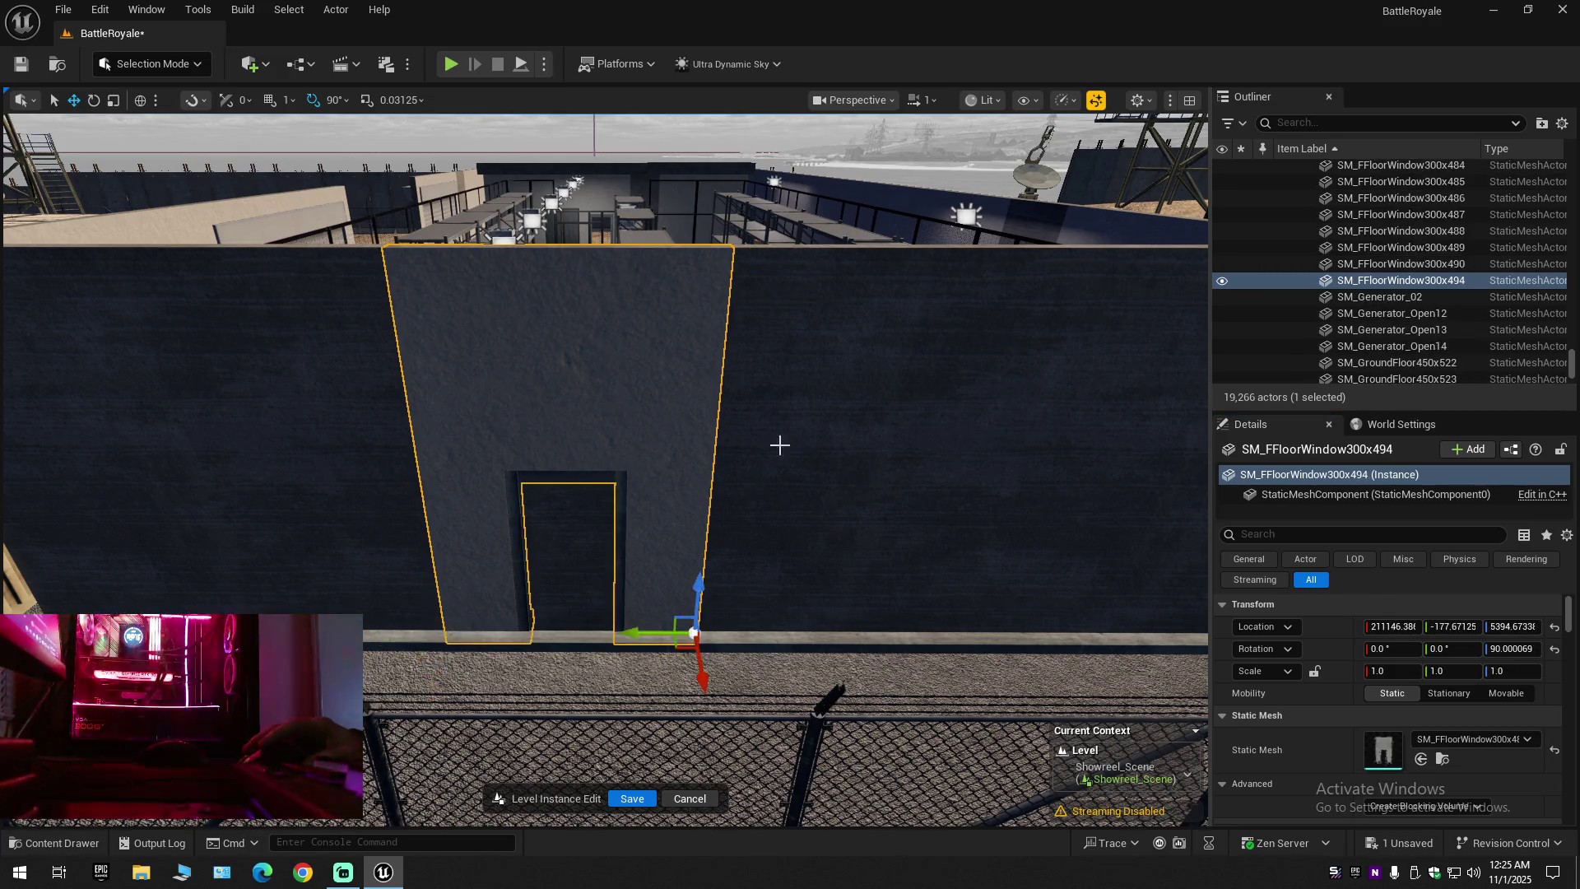
pyautogui.rightClick(1407, 627)
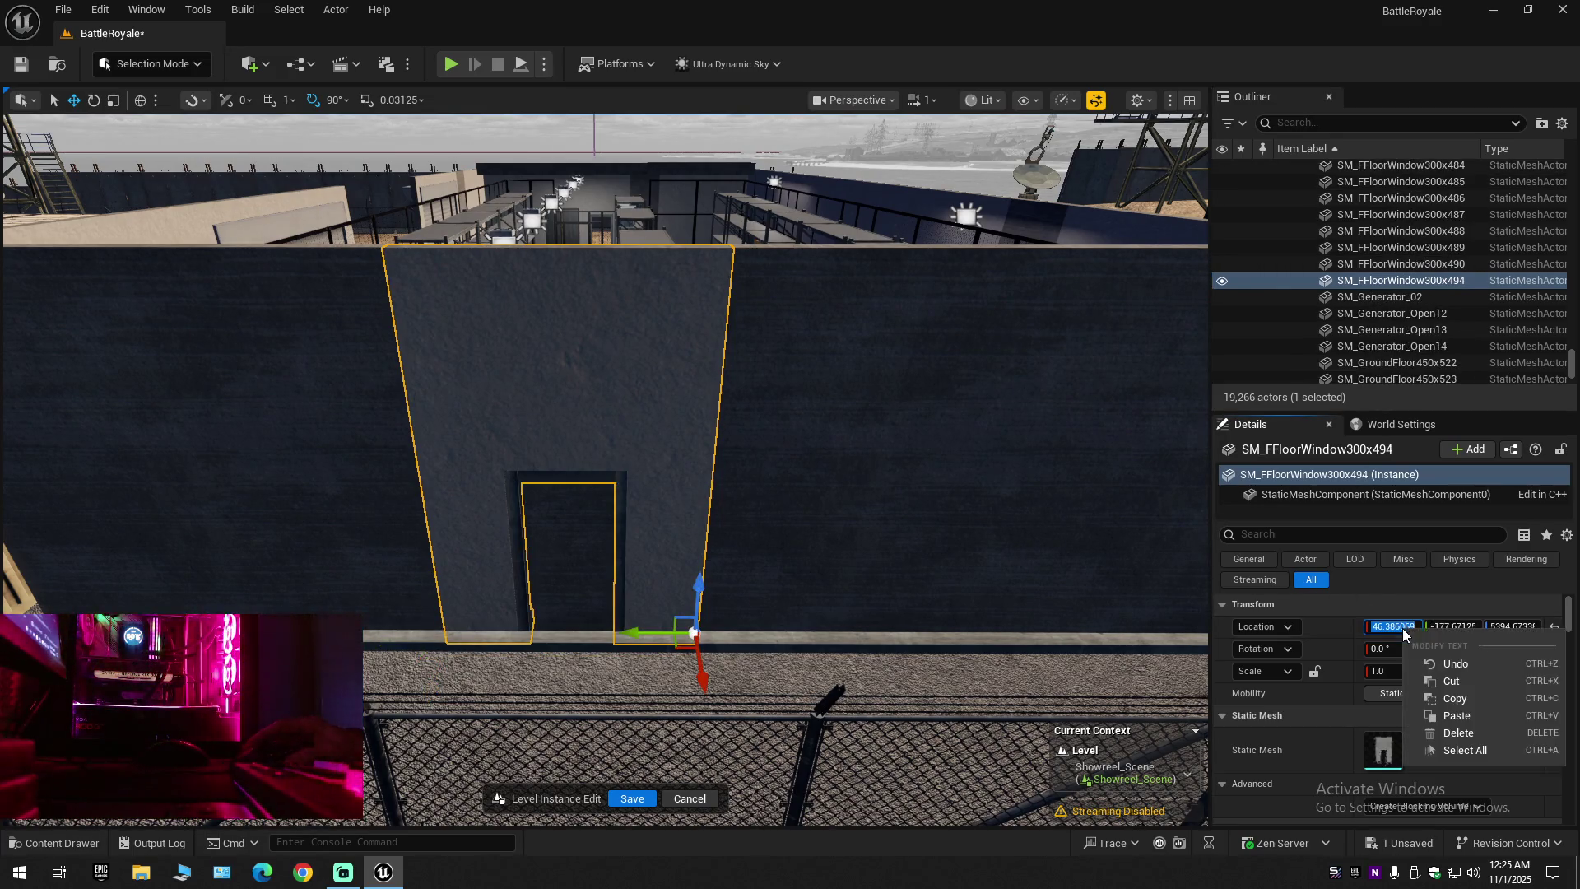
pyautogui.click(1448, 710)
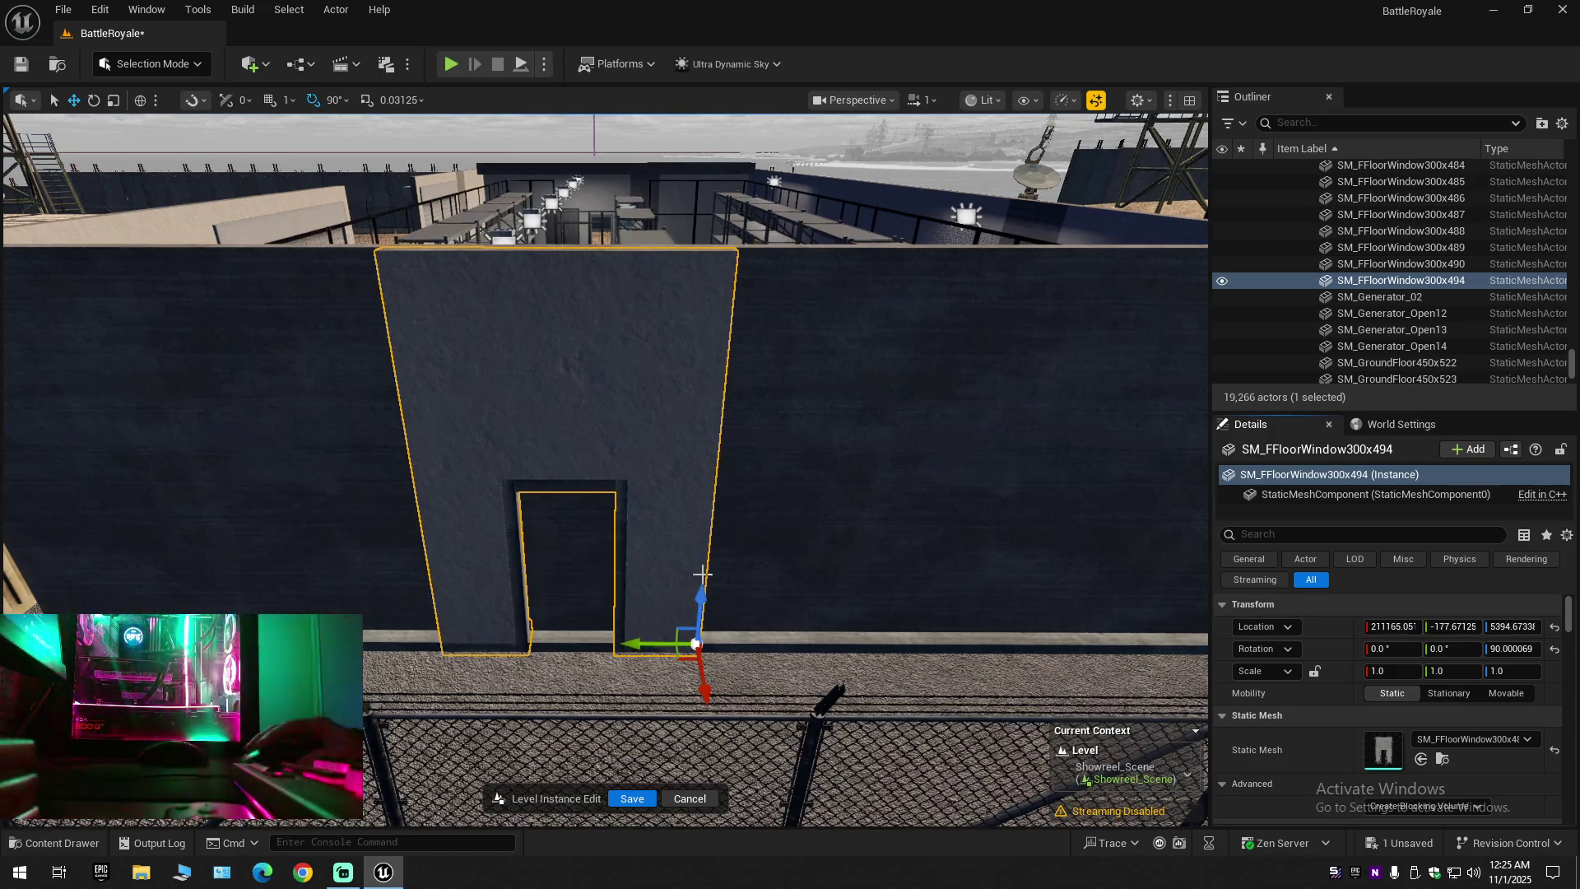
# Rotate the original SM_FFloorWindow300x480 to -90°, delete it, and reselect the new piece
pyautogui.click(606, 540)
pyautogui.moveTo(606, 540)
pyautogui.mouseDown()
pyautogui.moveTo(610, 493)
pyautogui.moveTo(621, 556)
pyautogui.mouseUp()
pyautogui.press('e')
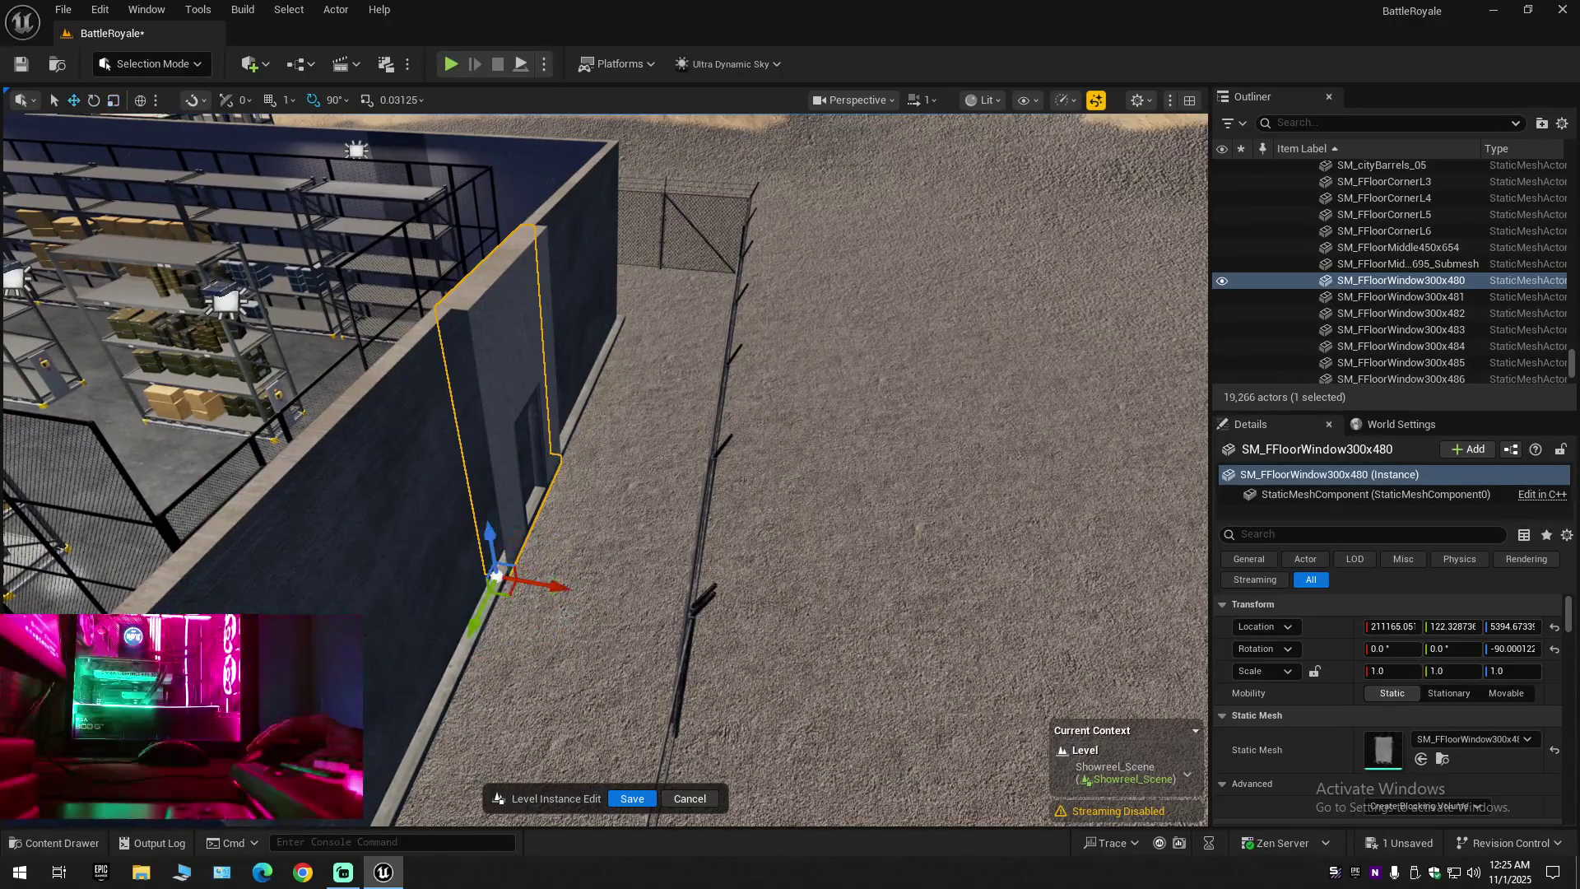
pyautogui.moveTo(562, 615)
pyautogui.mouseDown()
pyautogui.moveTo(586, 596)
pyautogui.moveTo(548, 625)
pyautogui.moveTo(560, 616)
pyautogui.mouseUp()
pyautogui.press('w')
pyautogui.scroll(-1, 604, 469)
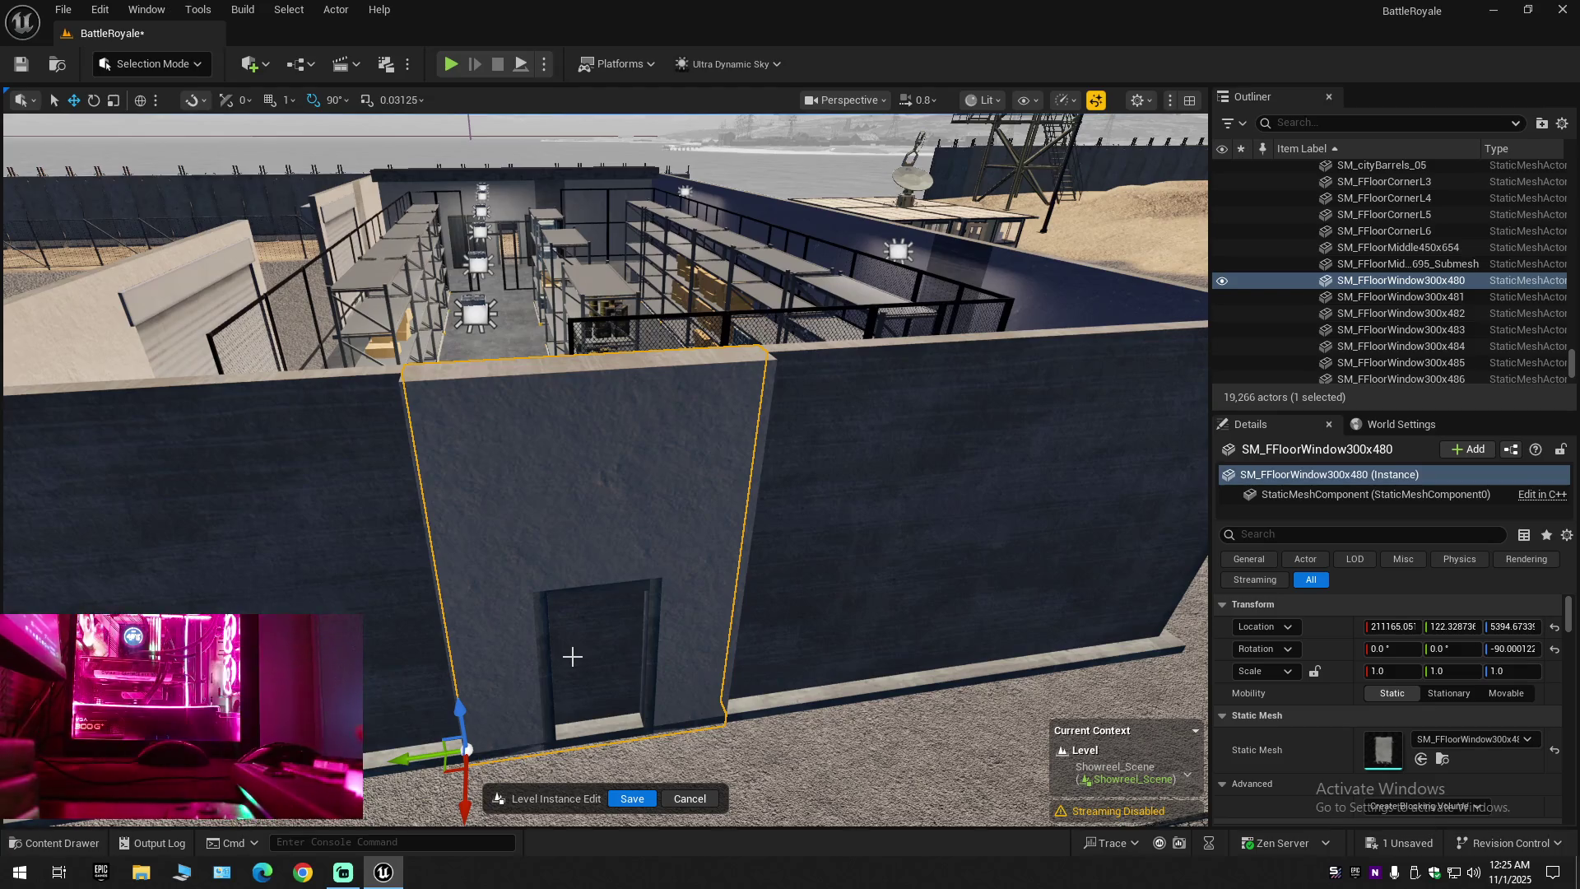
pyautogui.press('Delete')
pyautogui.click(589, 460)
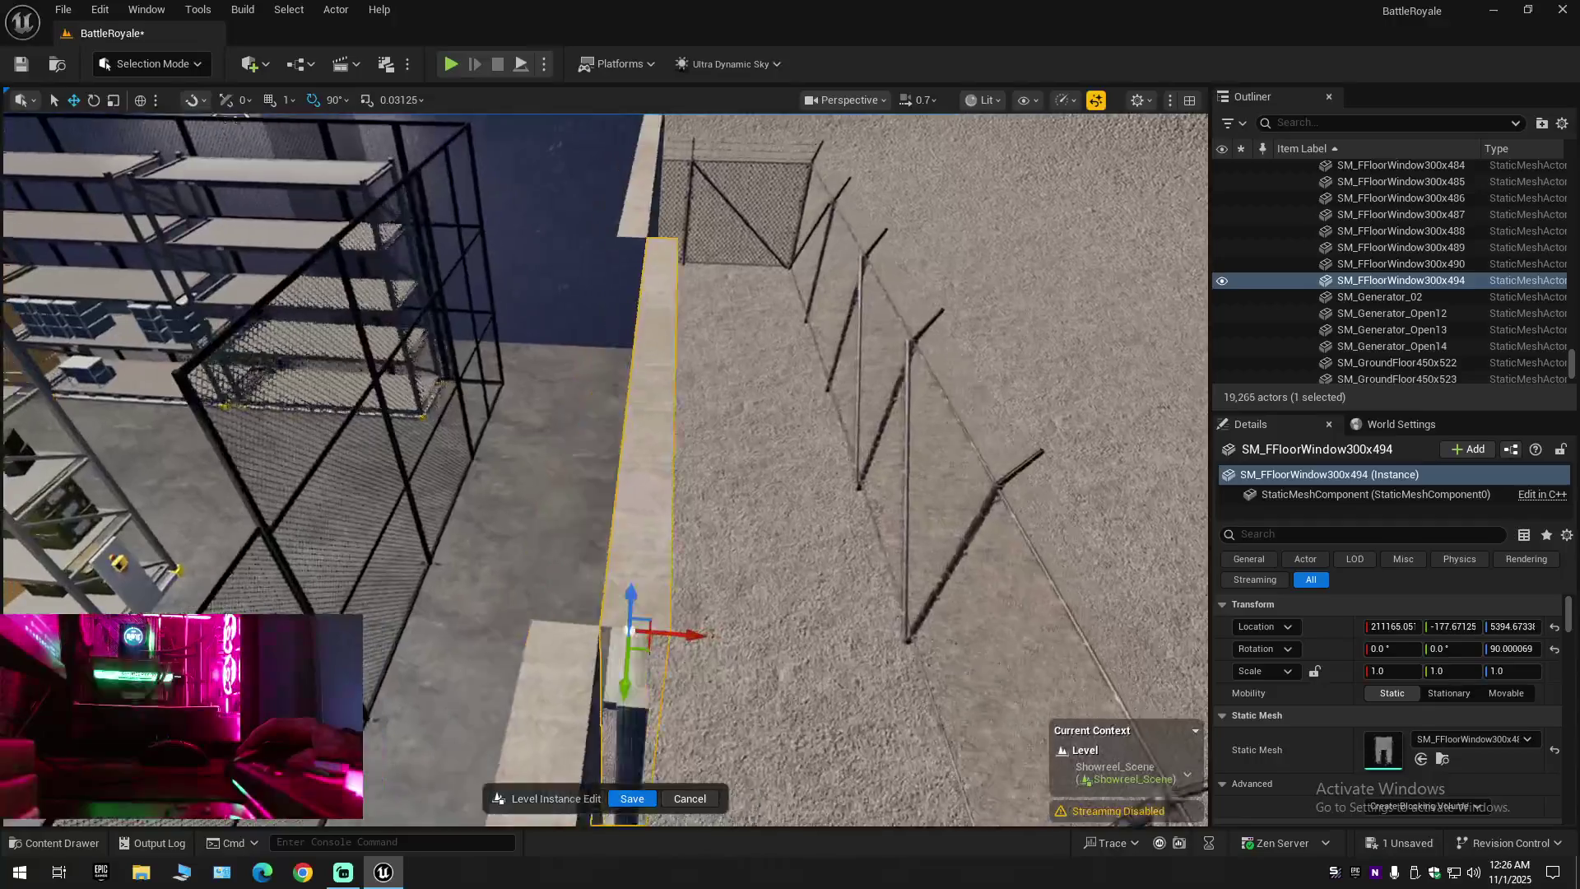
# Nudge the new window piece along X and rotate it a quarter turn to 270°
pyautogui.moveTo(714, 604); pyautogui.dragTo(697, 605)
pyautogui.scroll(-3, 698, 605)
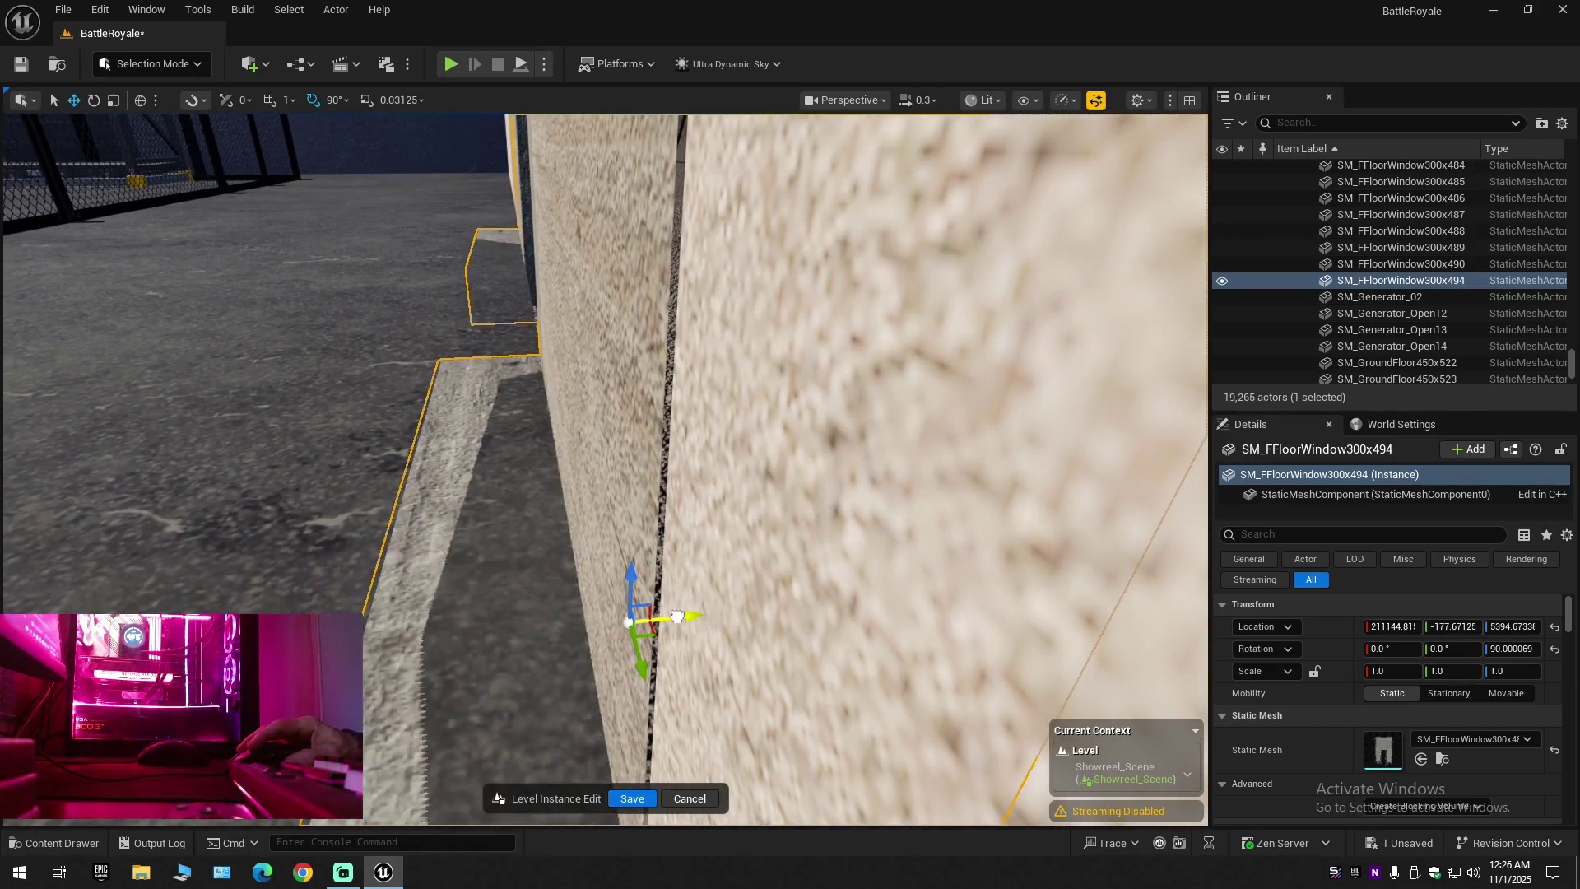
pyautogui.moveTo(677, 616); pyautogui.dragTo(682, 616)
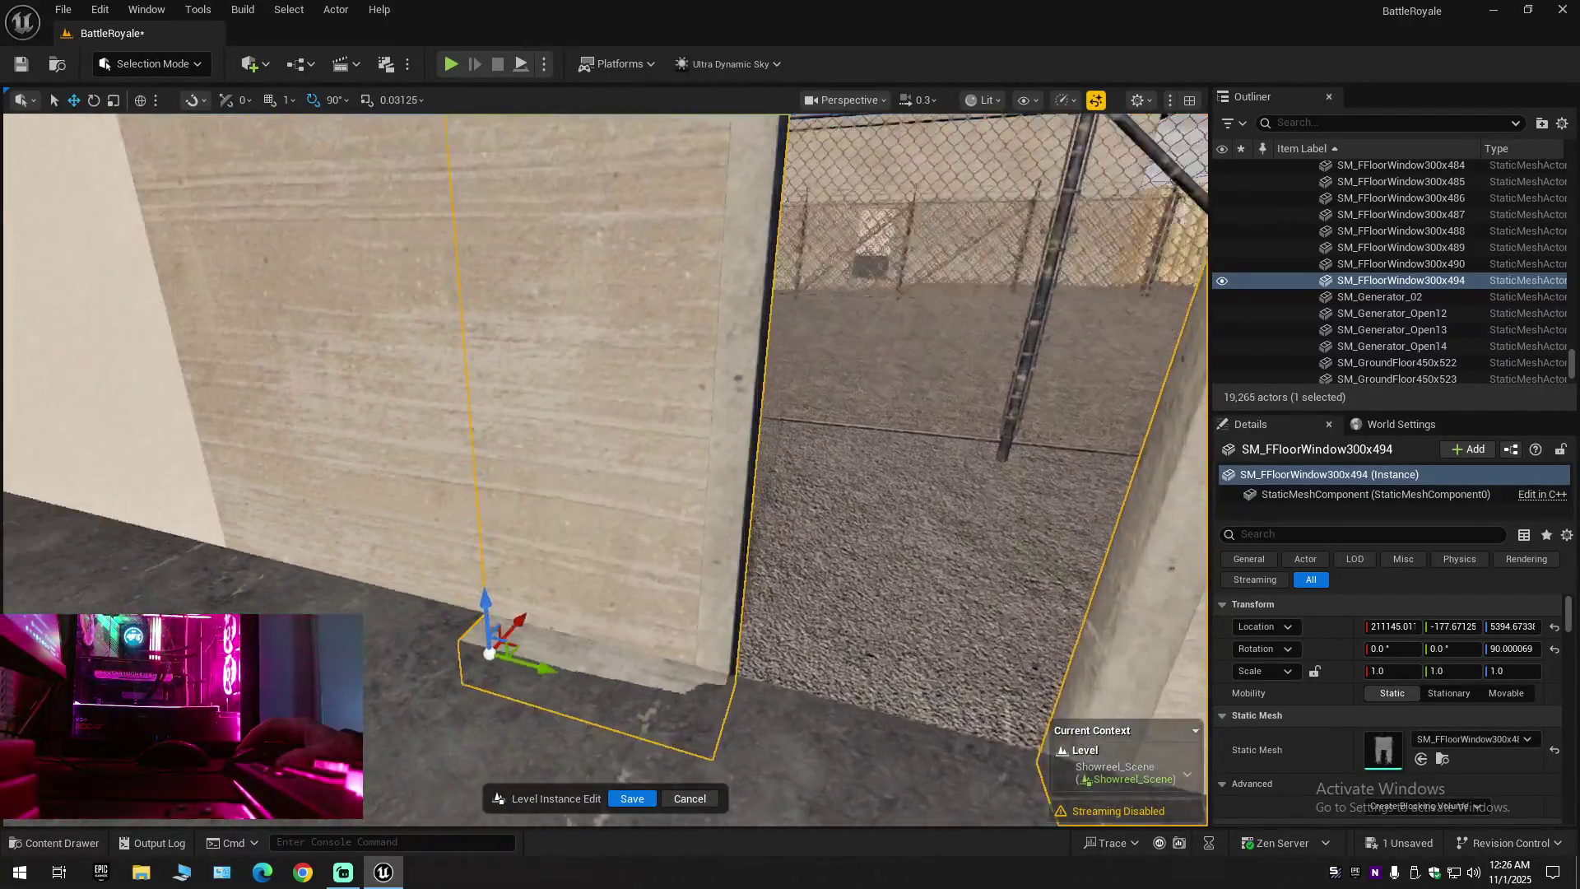
pyautogui.moveTo(604, 469)
pyautogui.mouseDown()
pyautogui.moveTo(477, 448)
pyautogui.moveTo(671, 165)
pyautogui.mouseUp()
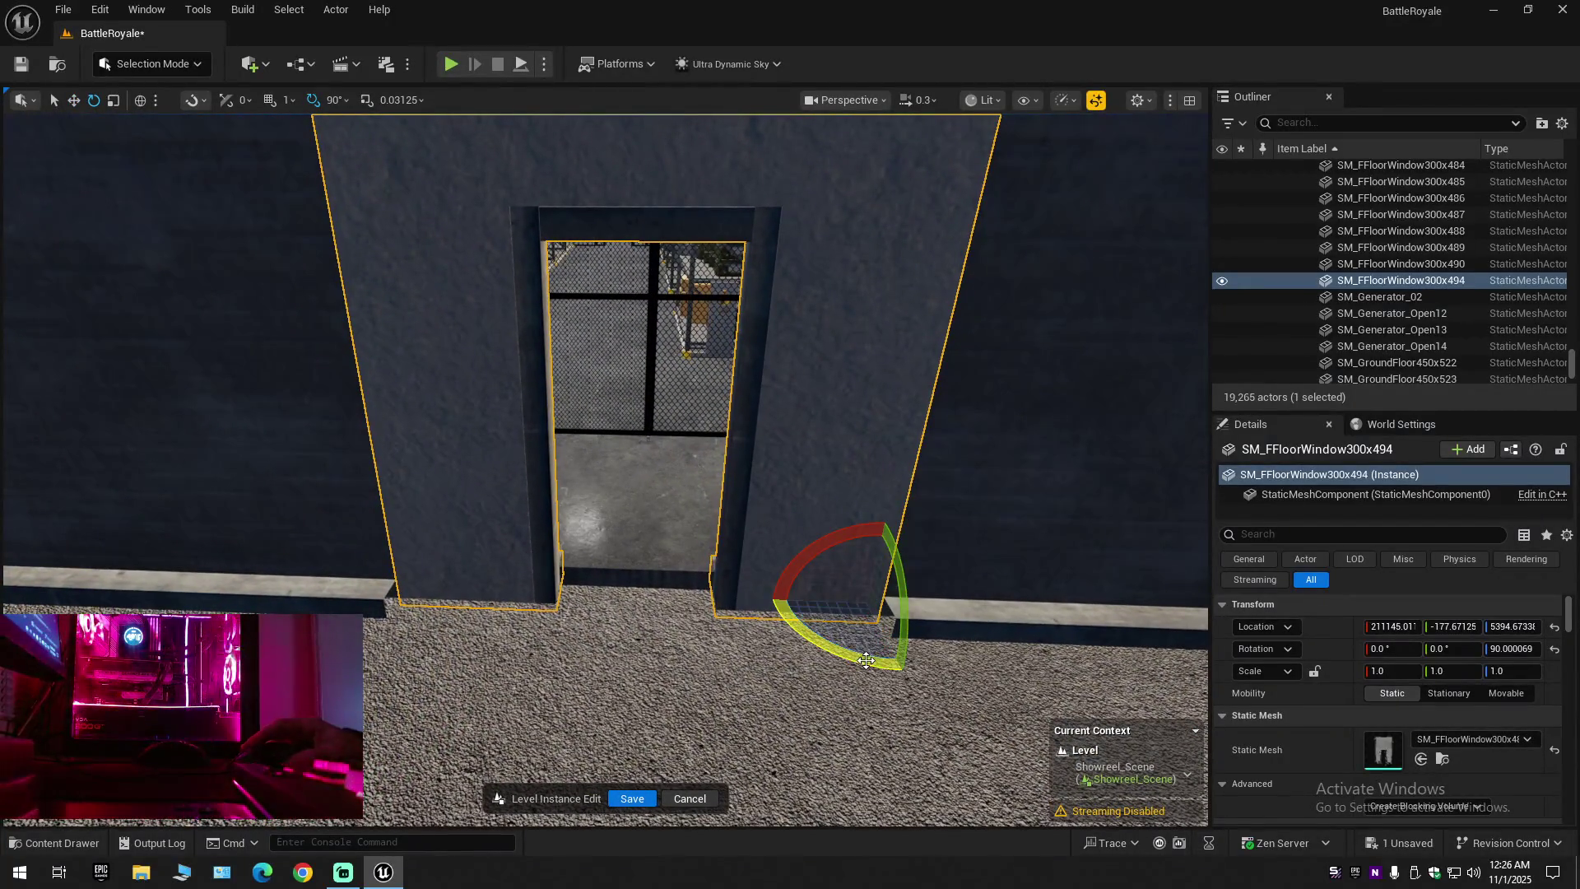
pyautogui.moveTo(867, 660); pyautogui.dragTo(905, 675)
# Slide the piece into the outer wall gap and line it up along X
pyautogui.press('w')
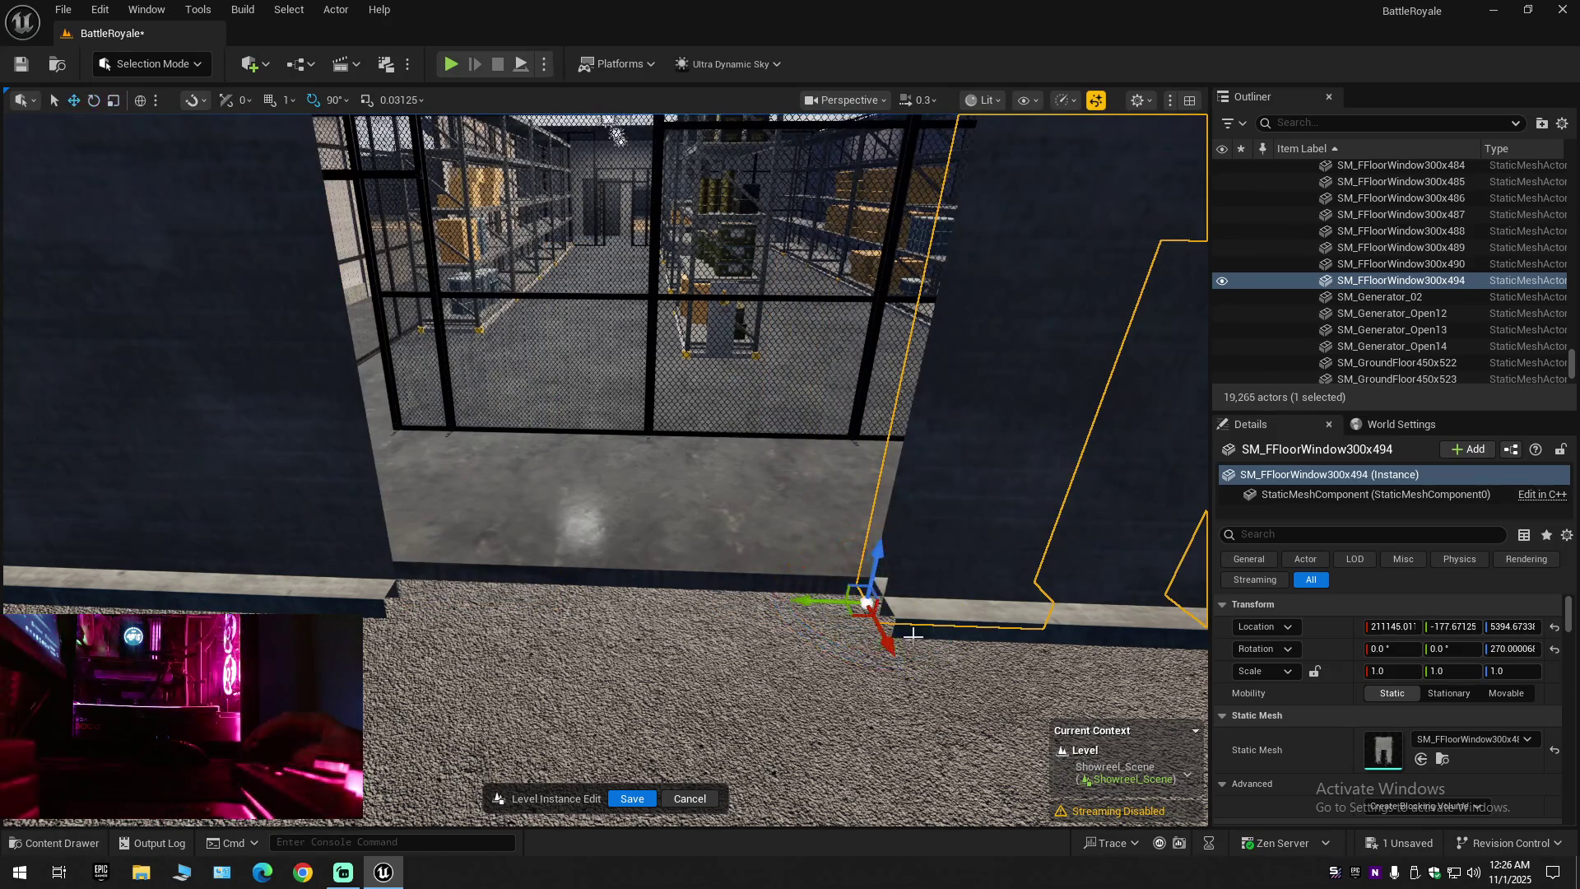
pyautogui.moveTo(812, 595); pyautogui.dragTo(365, 585)
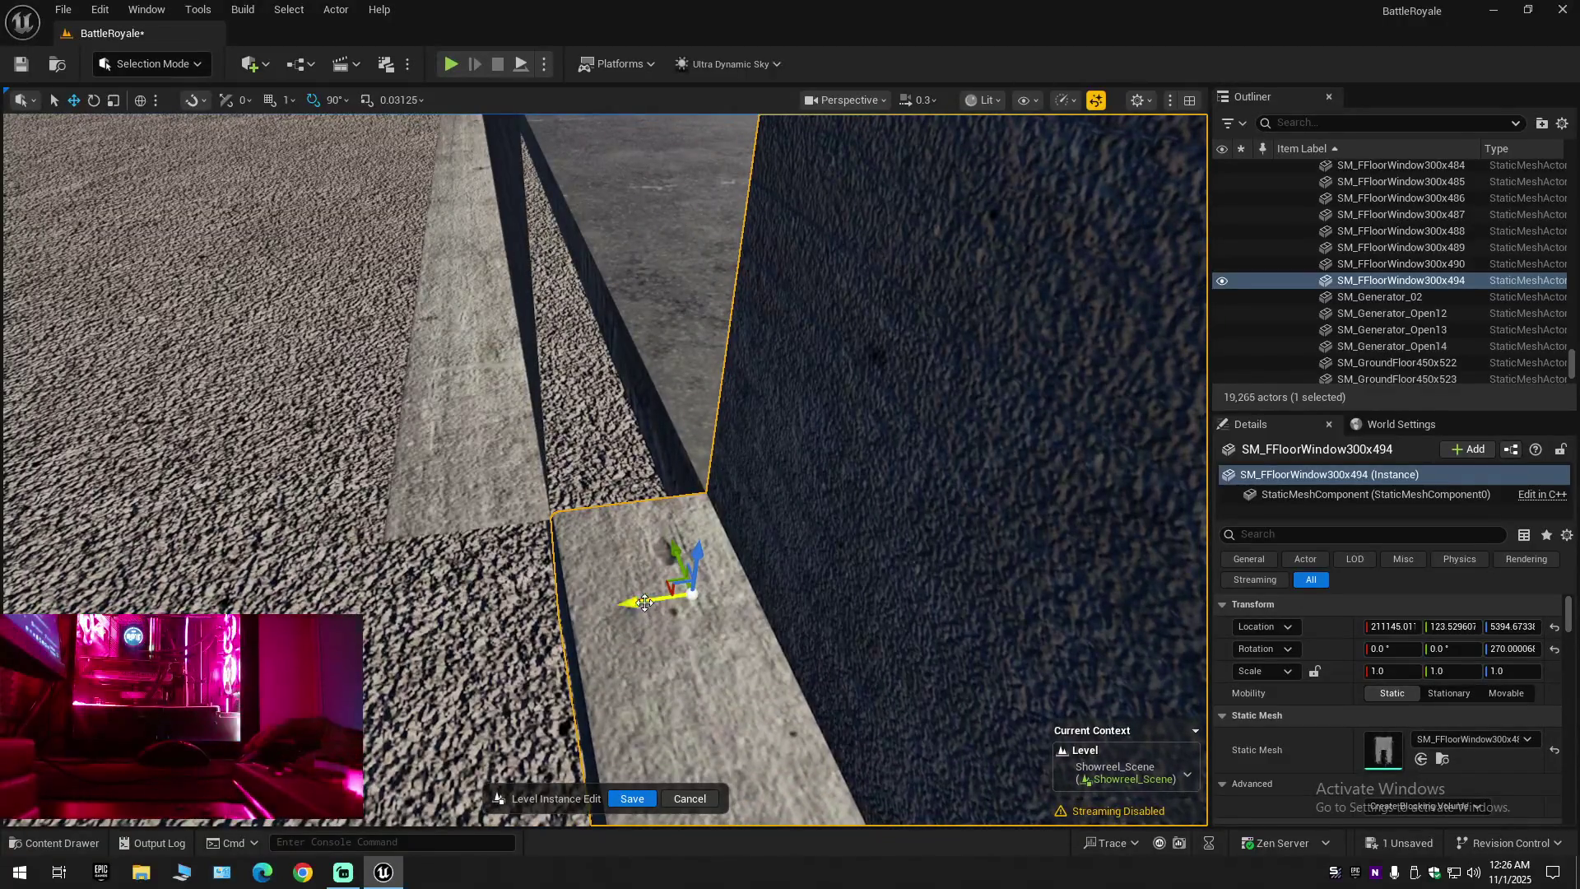
pyautogui.moveTo(645, 603); pyautogui.dragTo(510, 619)
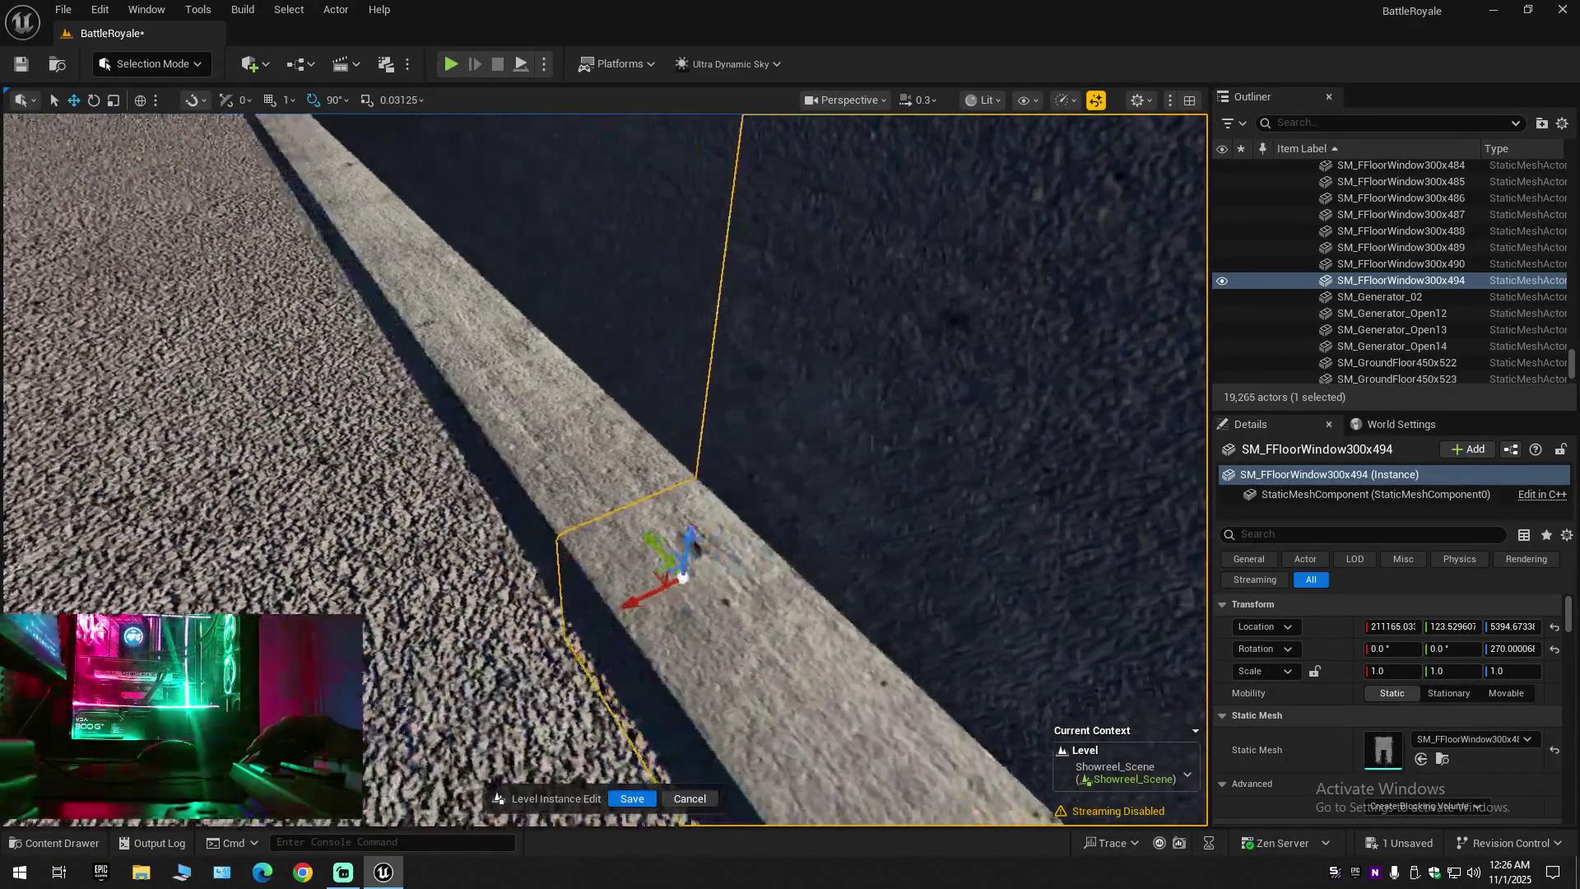
pyautogui.scroll(-1, 604, 469)
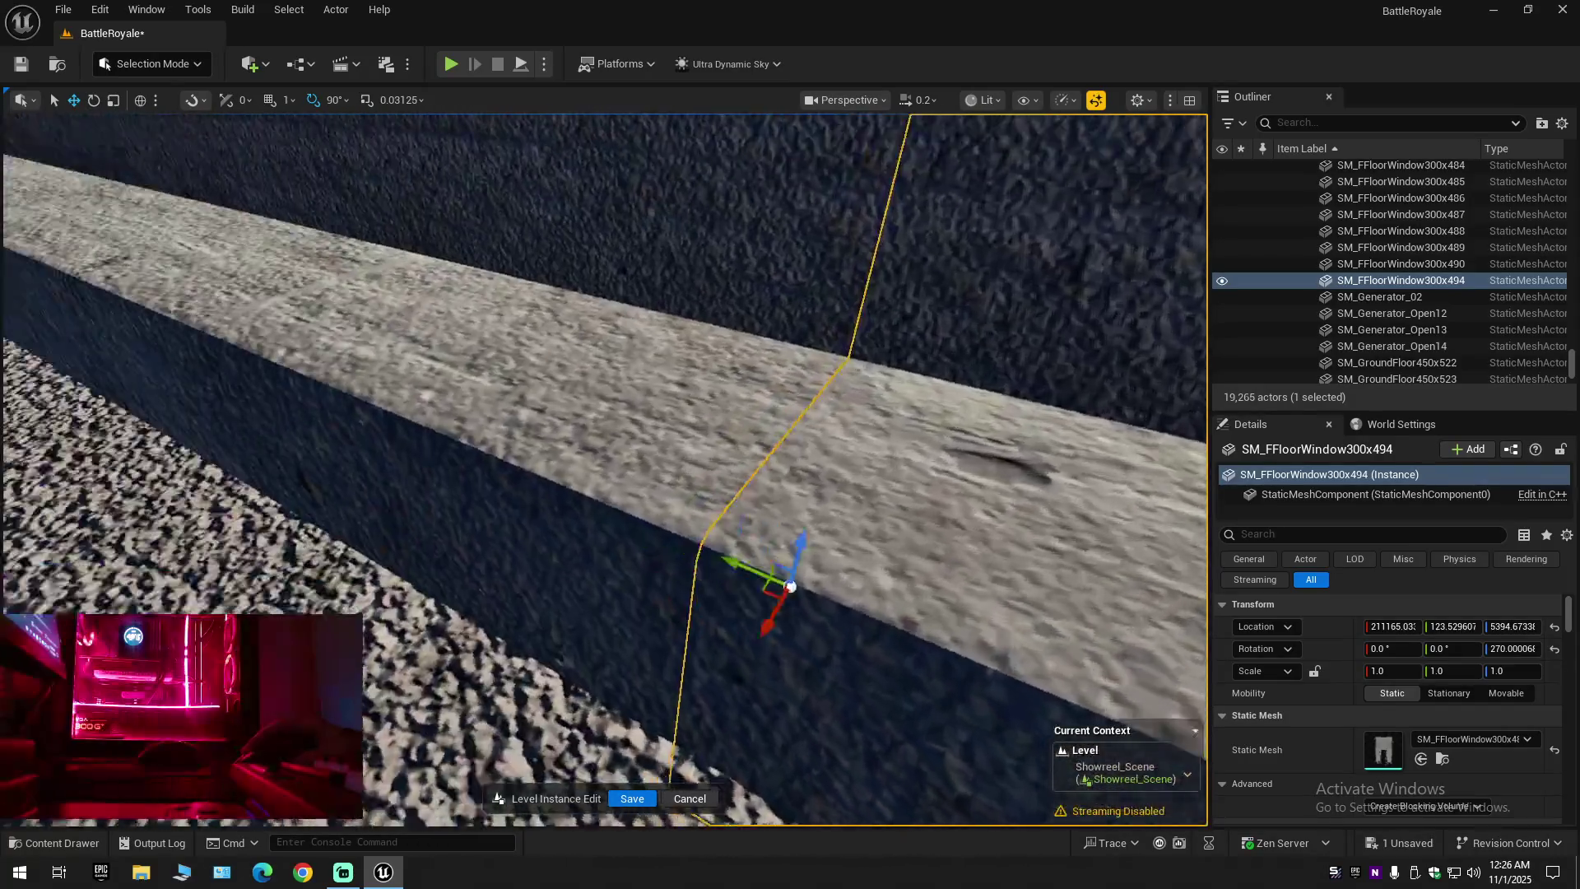
pyautogui.scroll(-1, 771, 681)
pyautogui.moveTo(793, 676)
pyautogui.mouseDown()
pyautogui.moveTo(814, 663)
pyautogui.moveTo(793, 676)
pyautogui.mouseUp()
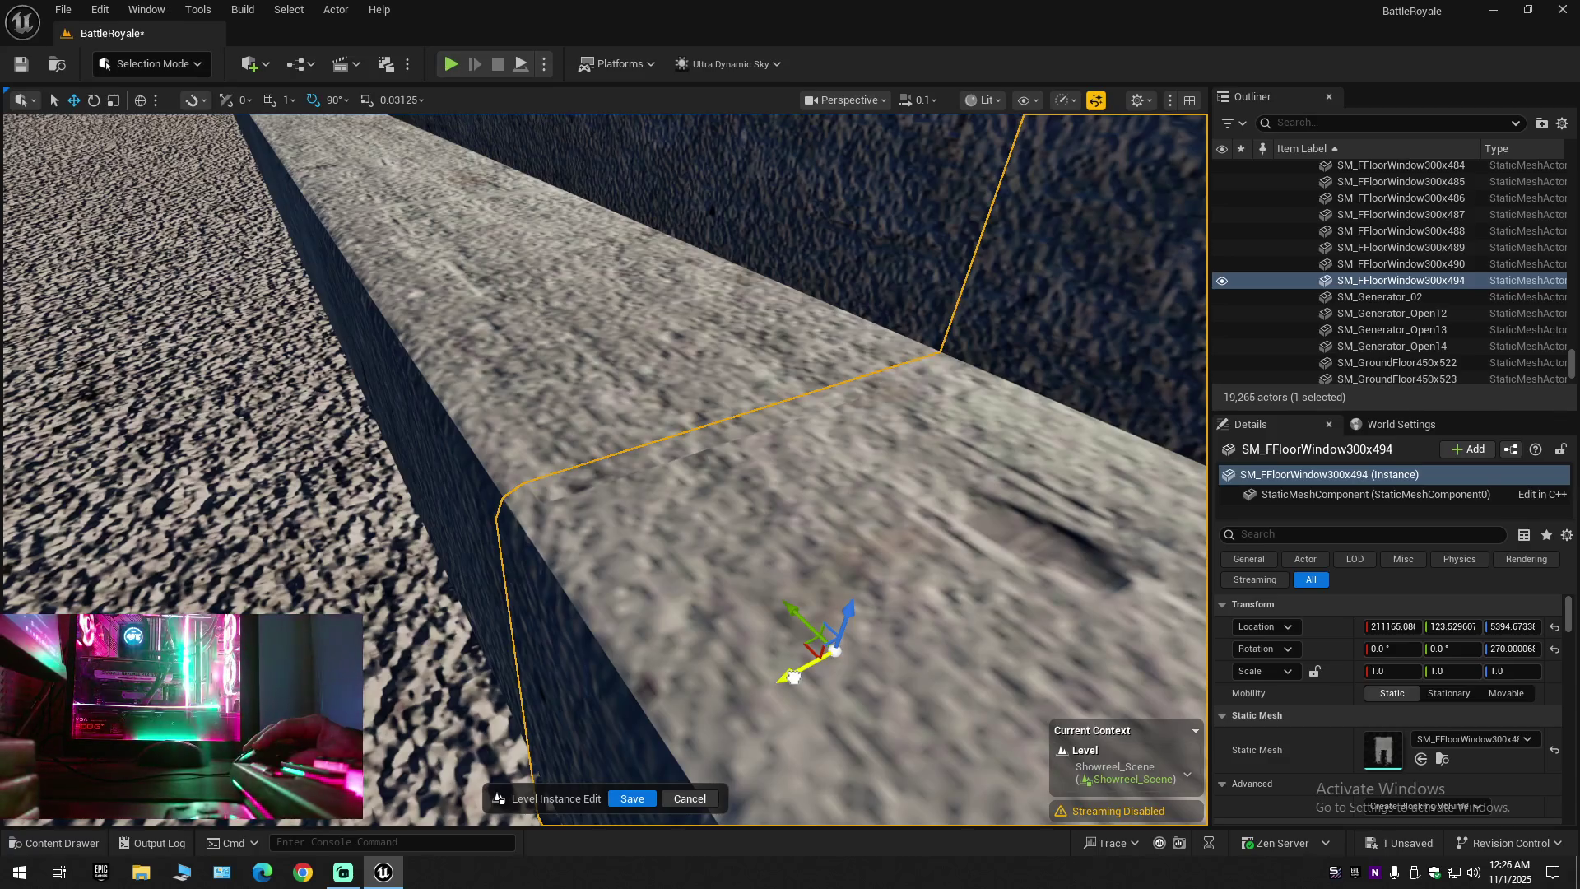
pyautogui.press('w')
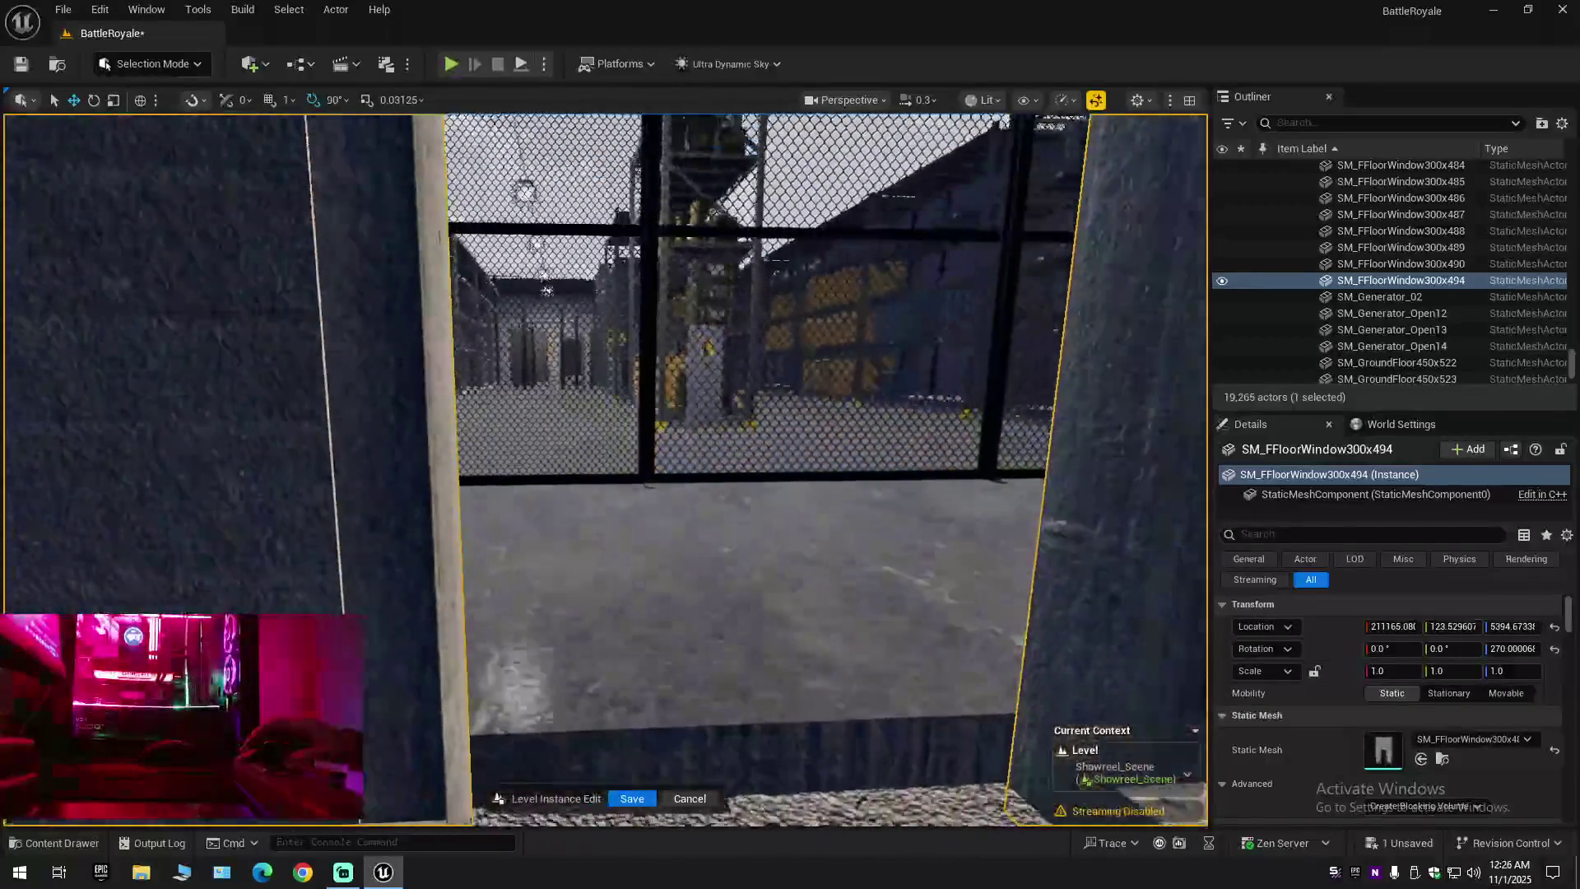
pyautogui.press('s')
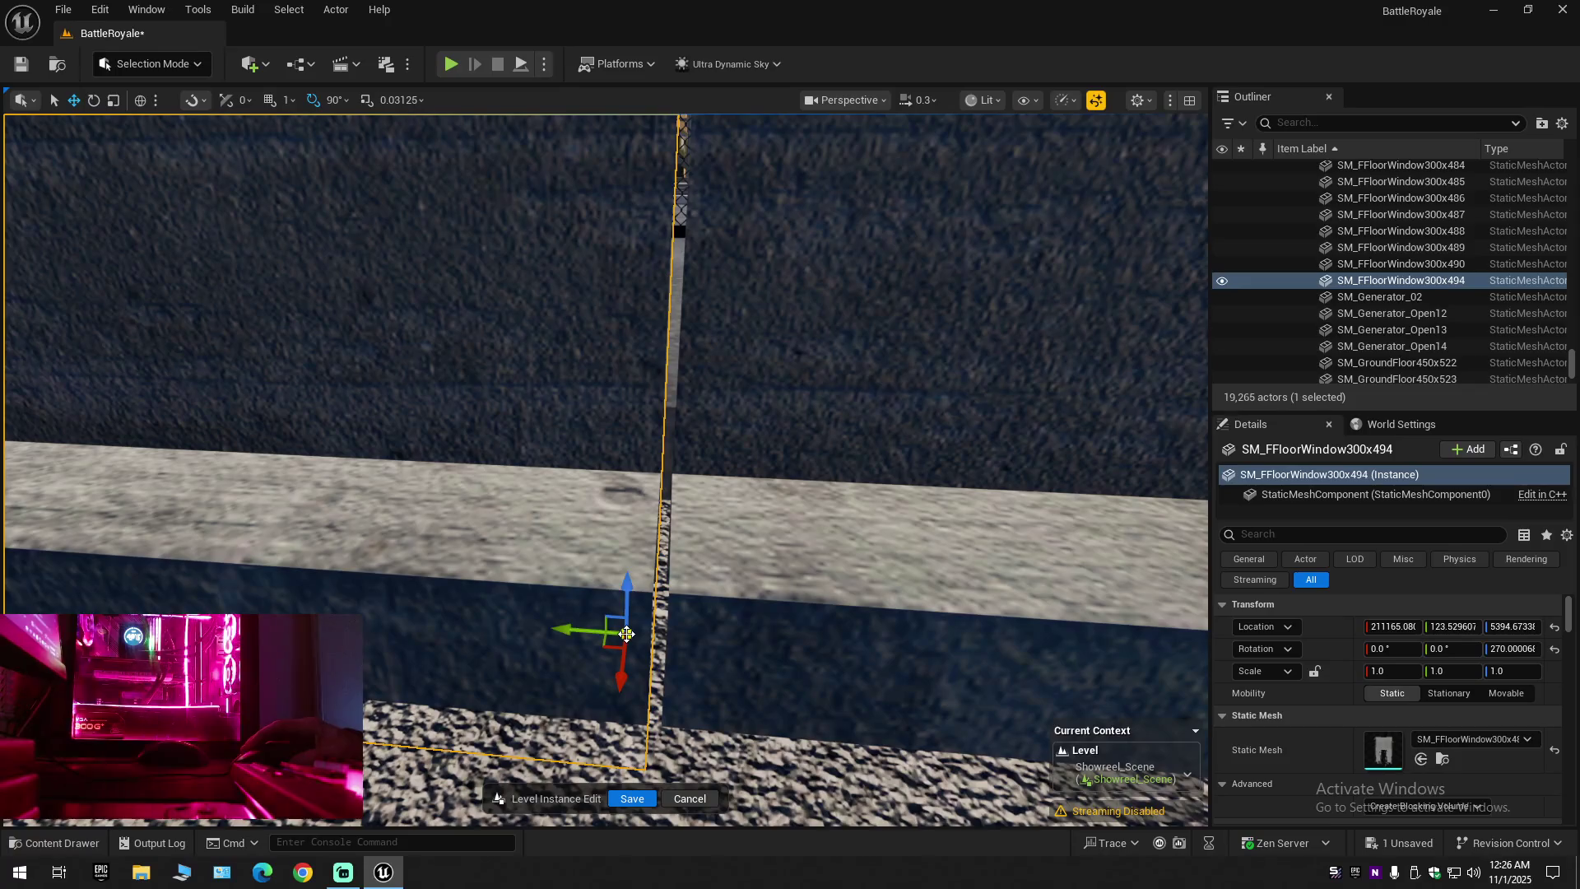
# Nudge the piece along Y to close the seam and widen it to X scale 1.01
pyautogui.moveTo(570, 633); pyautogui.dragTo(587, 632)
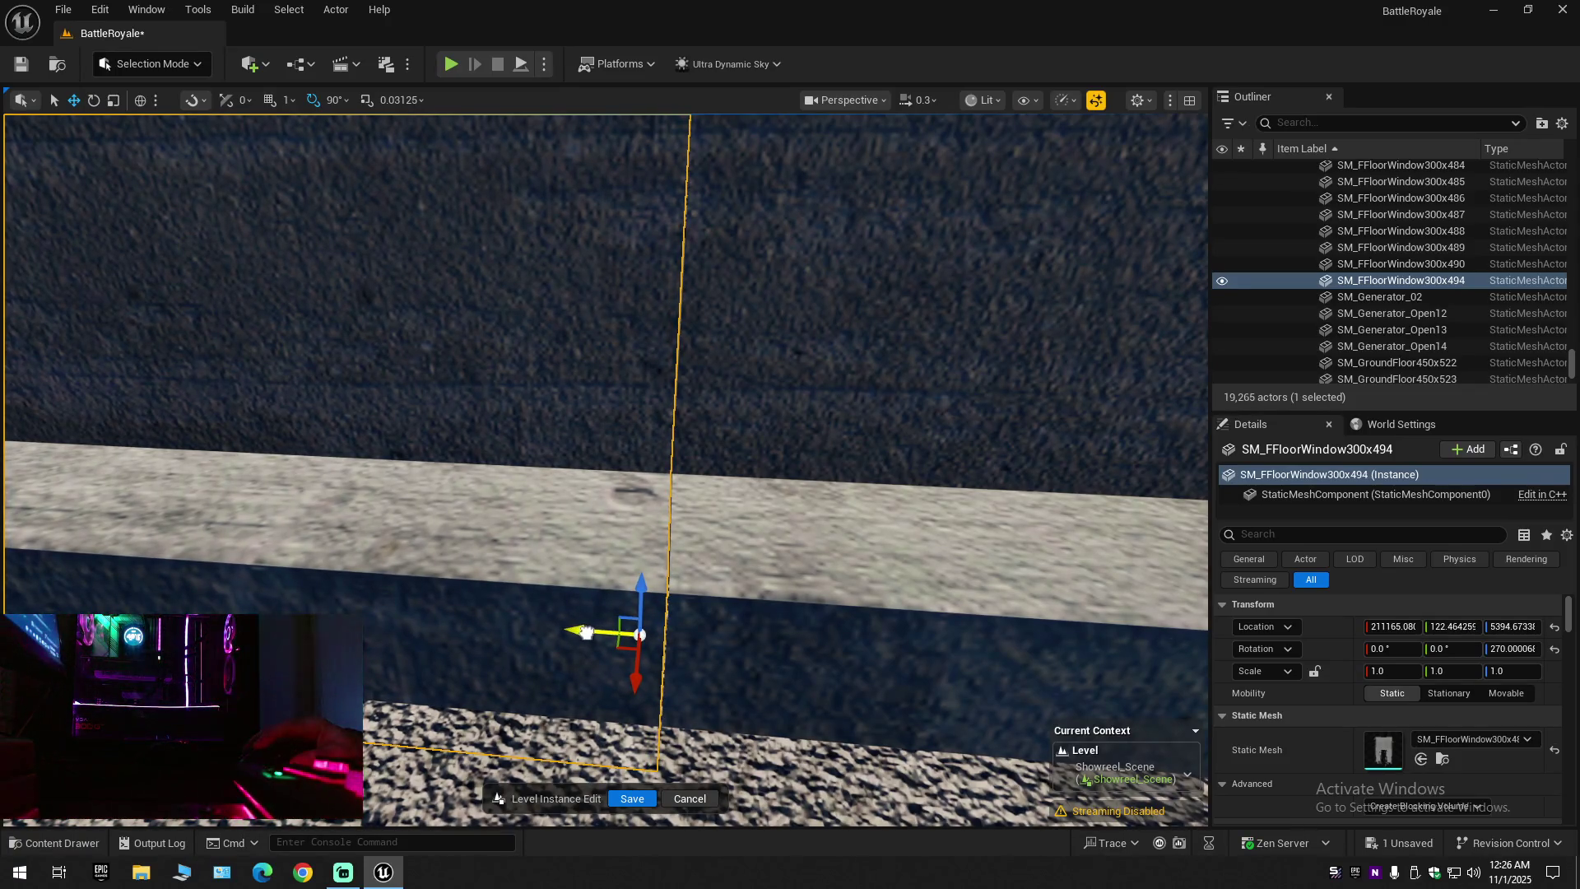
pyautogui.press('w')
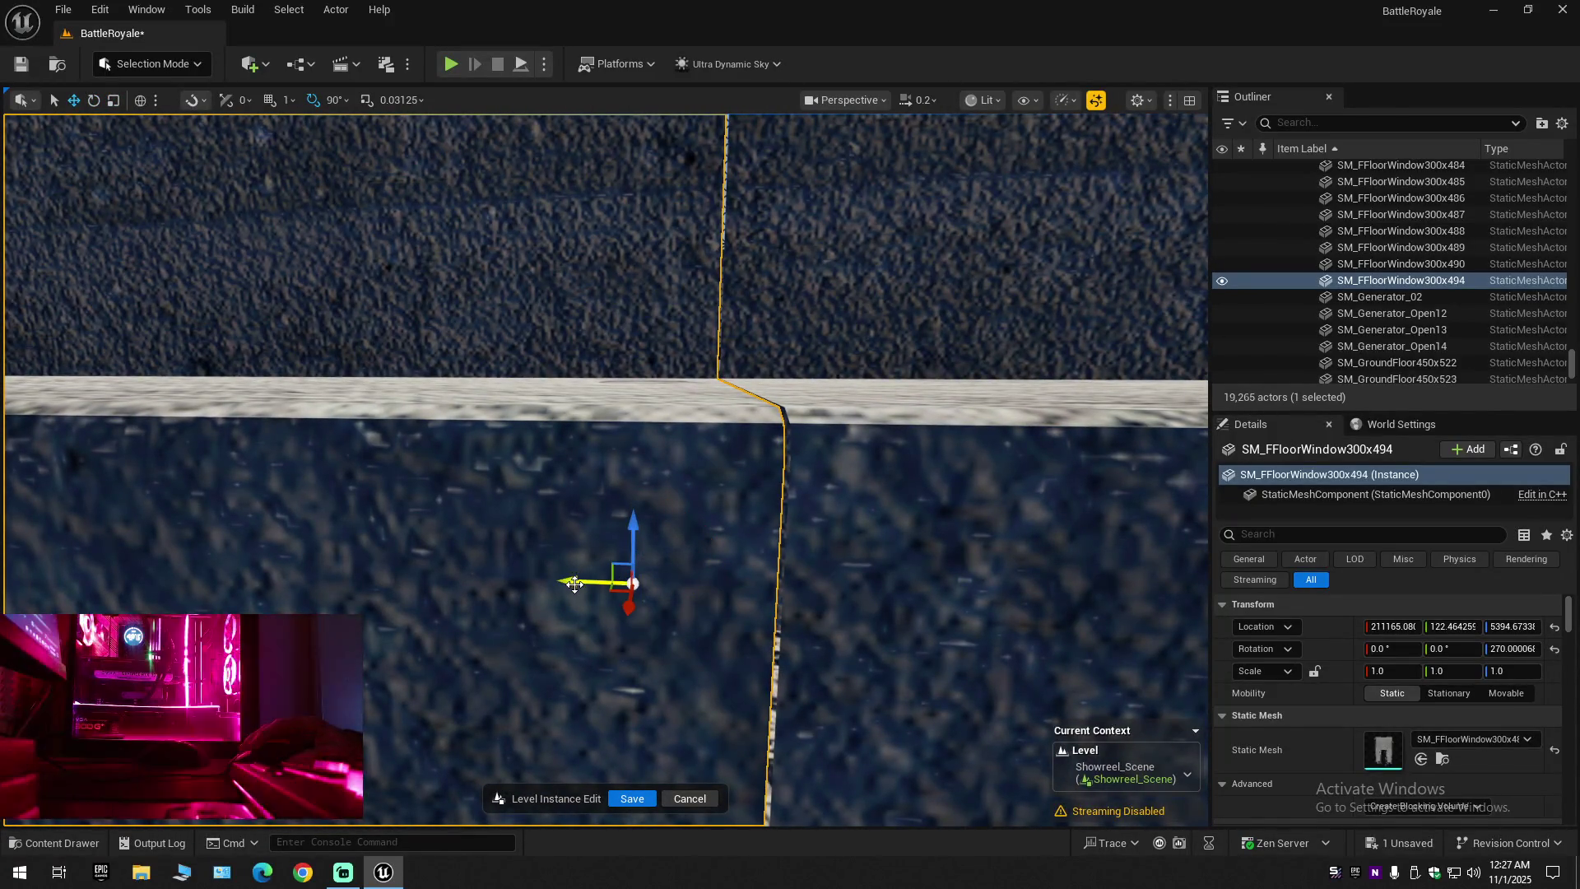
pyautogui.moveTo(574, 583); pyautogui.dragTo(579, 583)
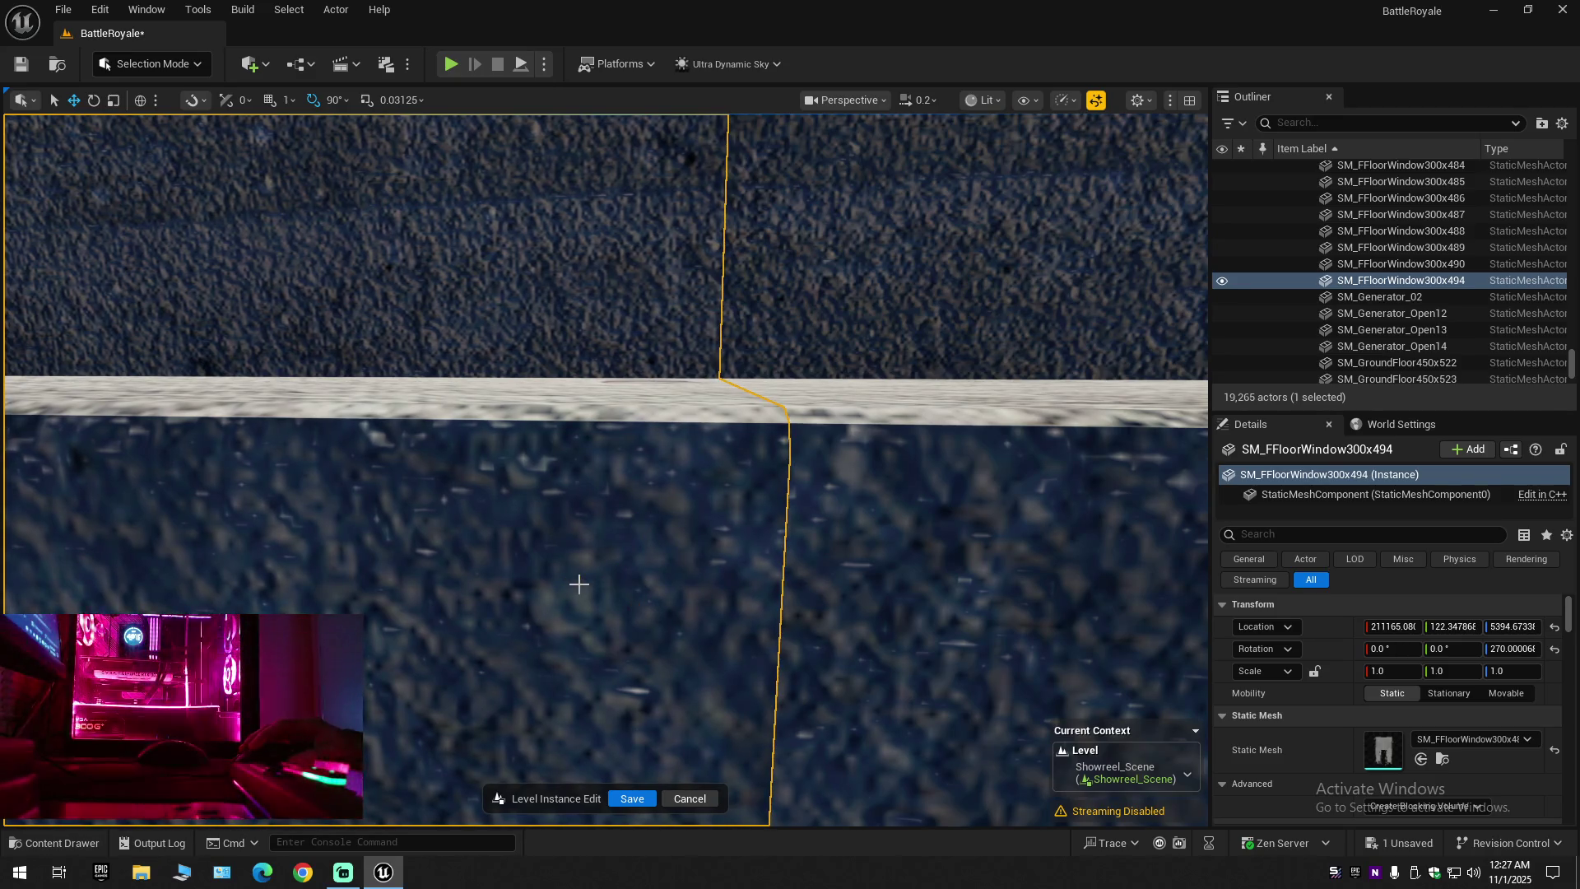
pyautogui.scroll(-1, 604, 469)
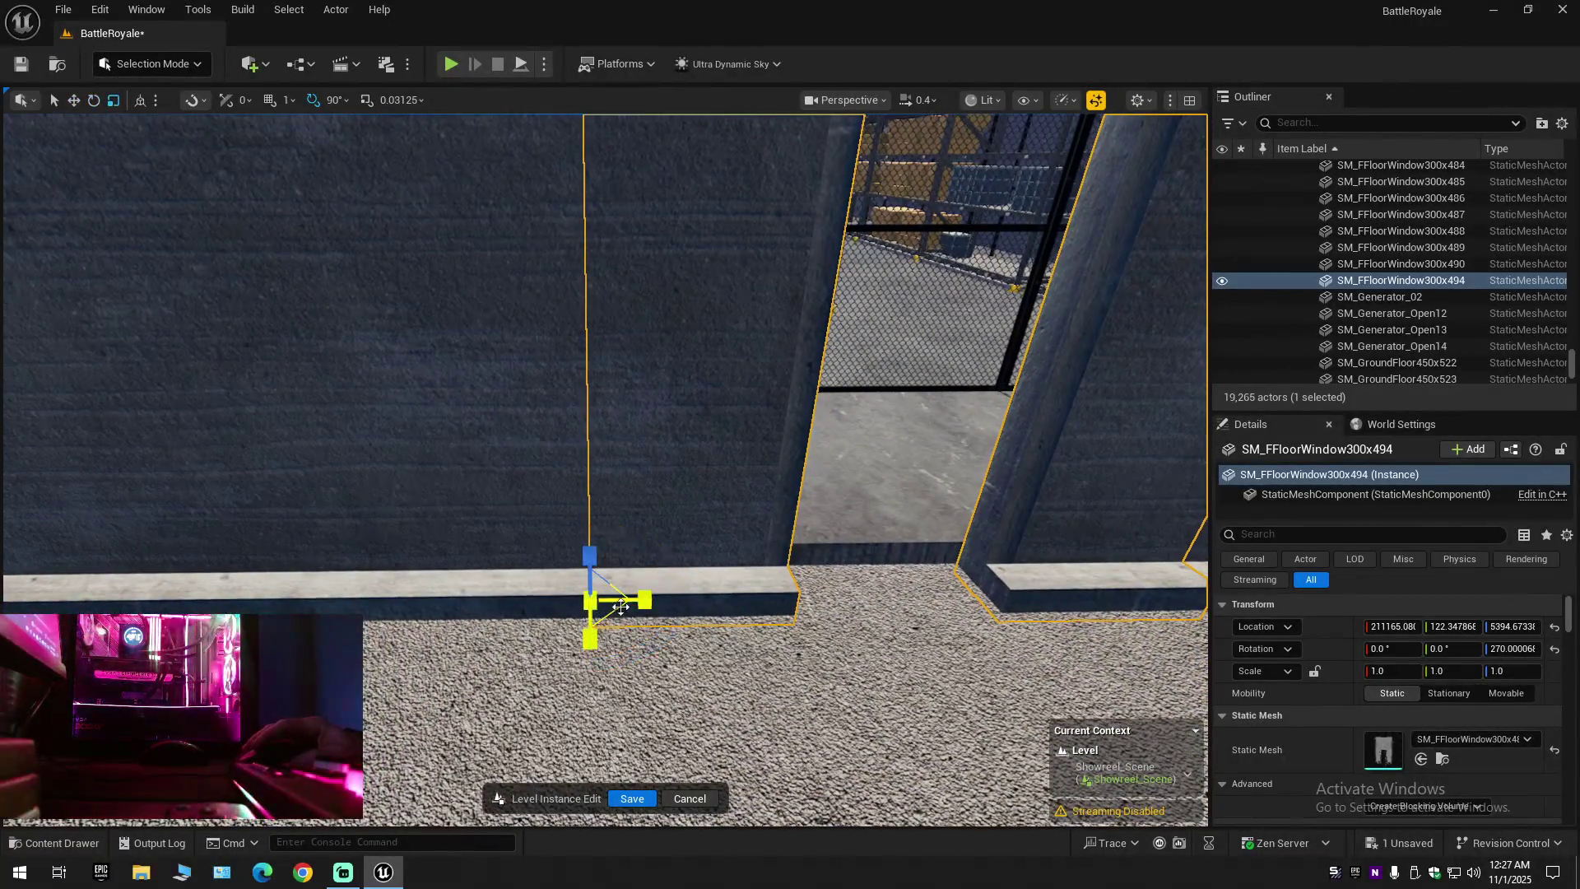
pyautogui.moveTo(643, 600); pyautogui.dragTo(644, 600)
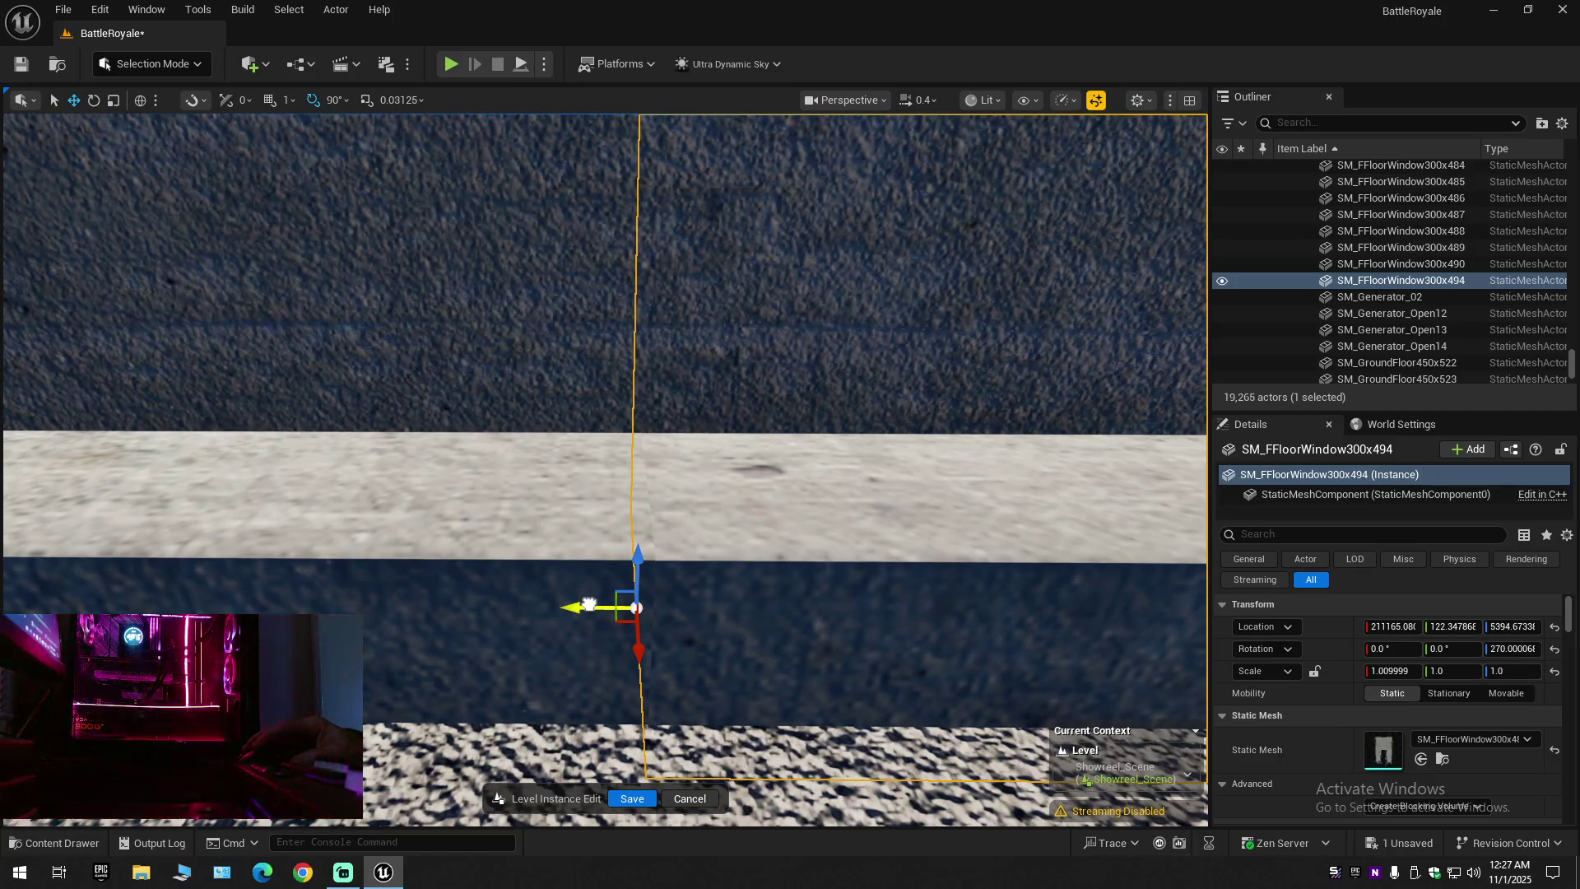
pyautogui.moveTo(589, 605); pyautogui.dragTo(587, 604)
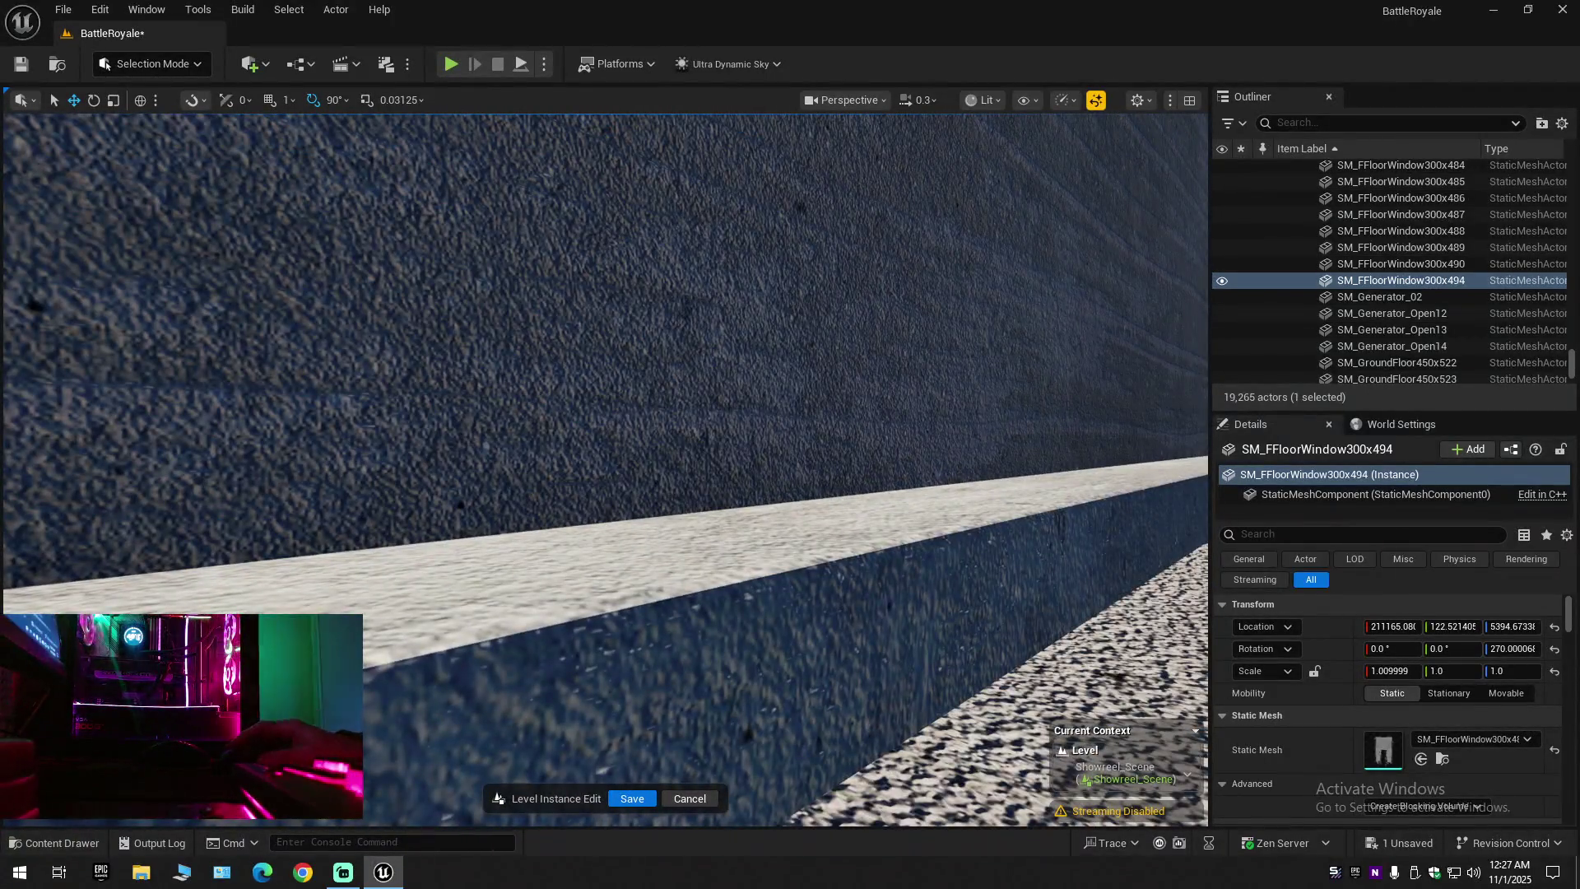
pyautogui.click(987, 329)
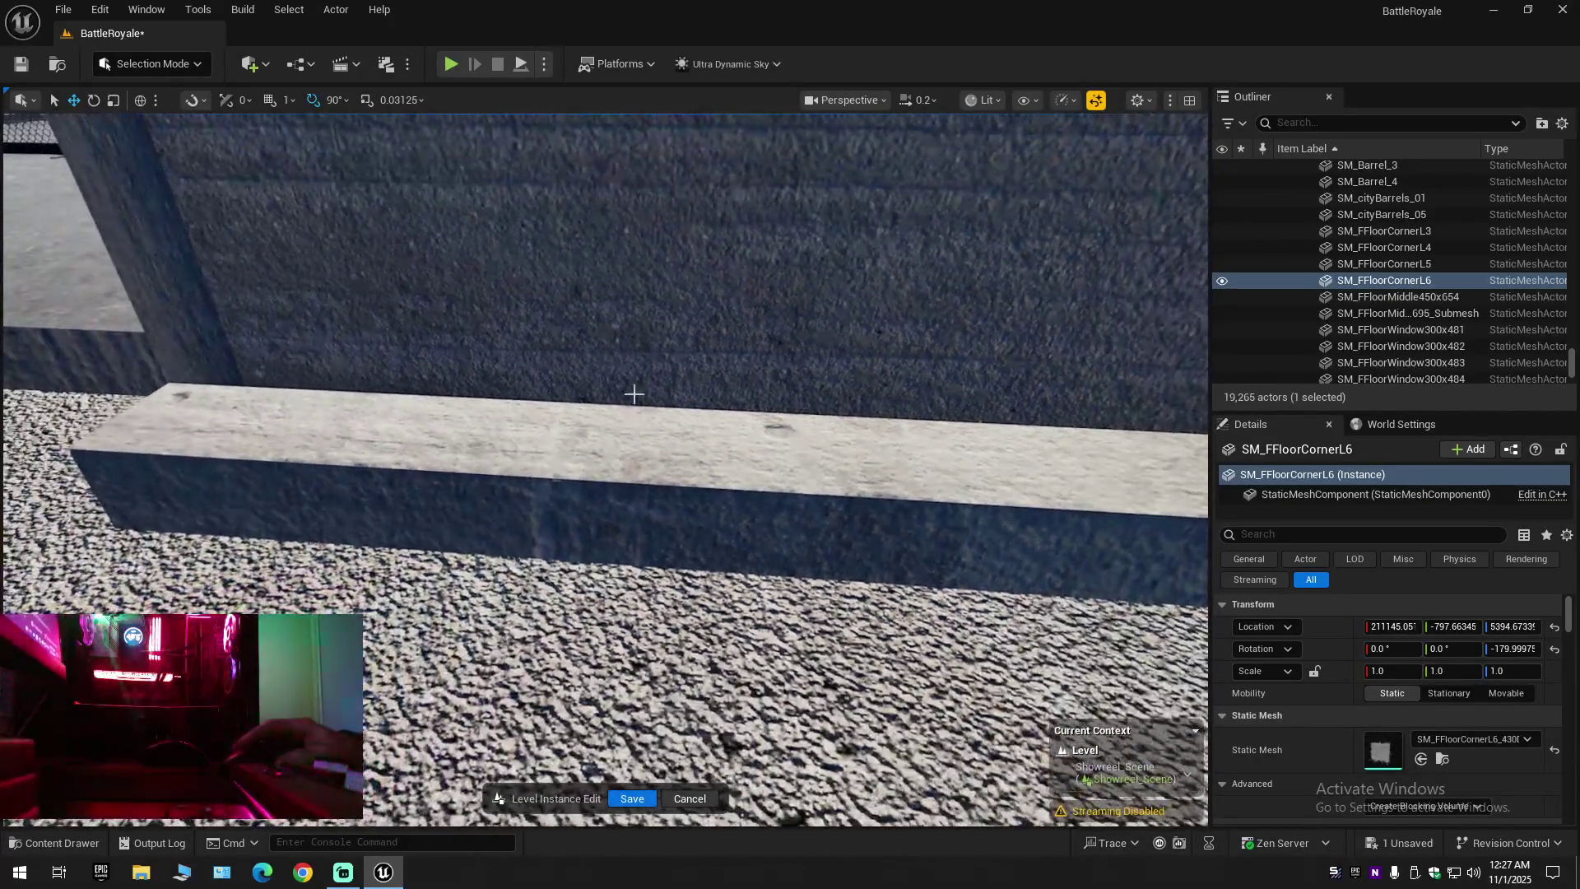
pyautogui.click(431, 426)
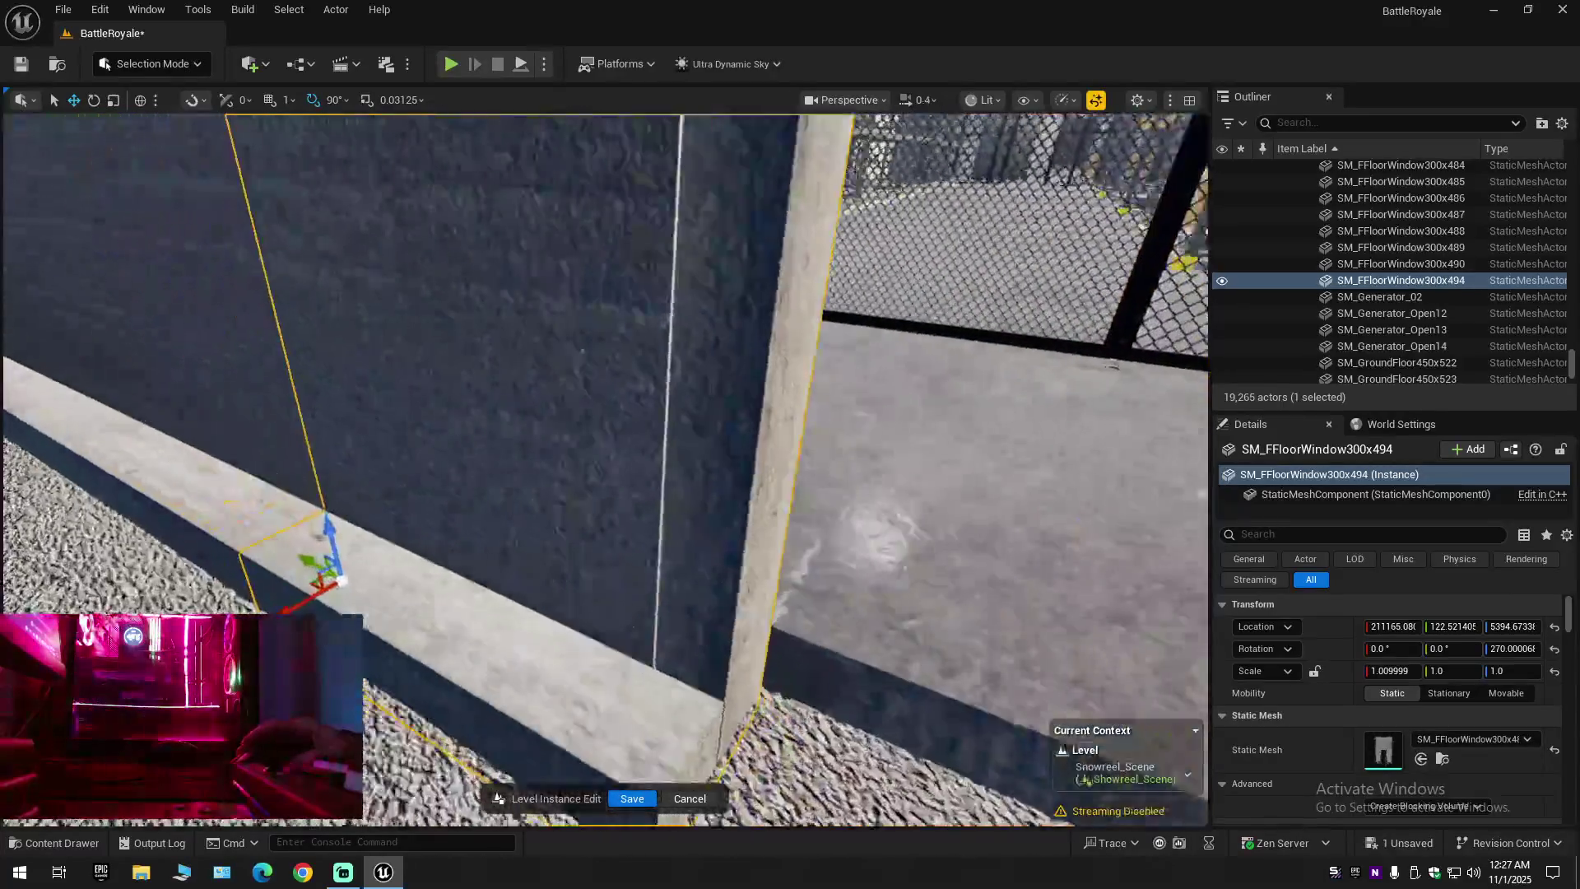
pyautogui.scroll(-1, 509, 433)
pyautogui.press('w')
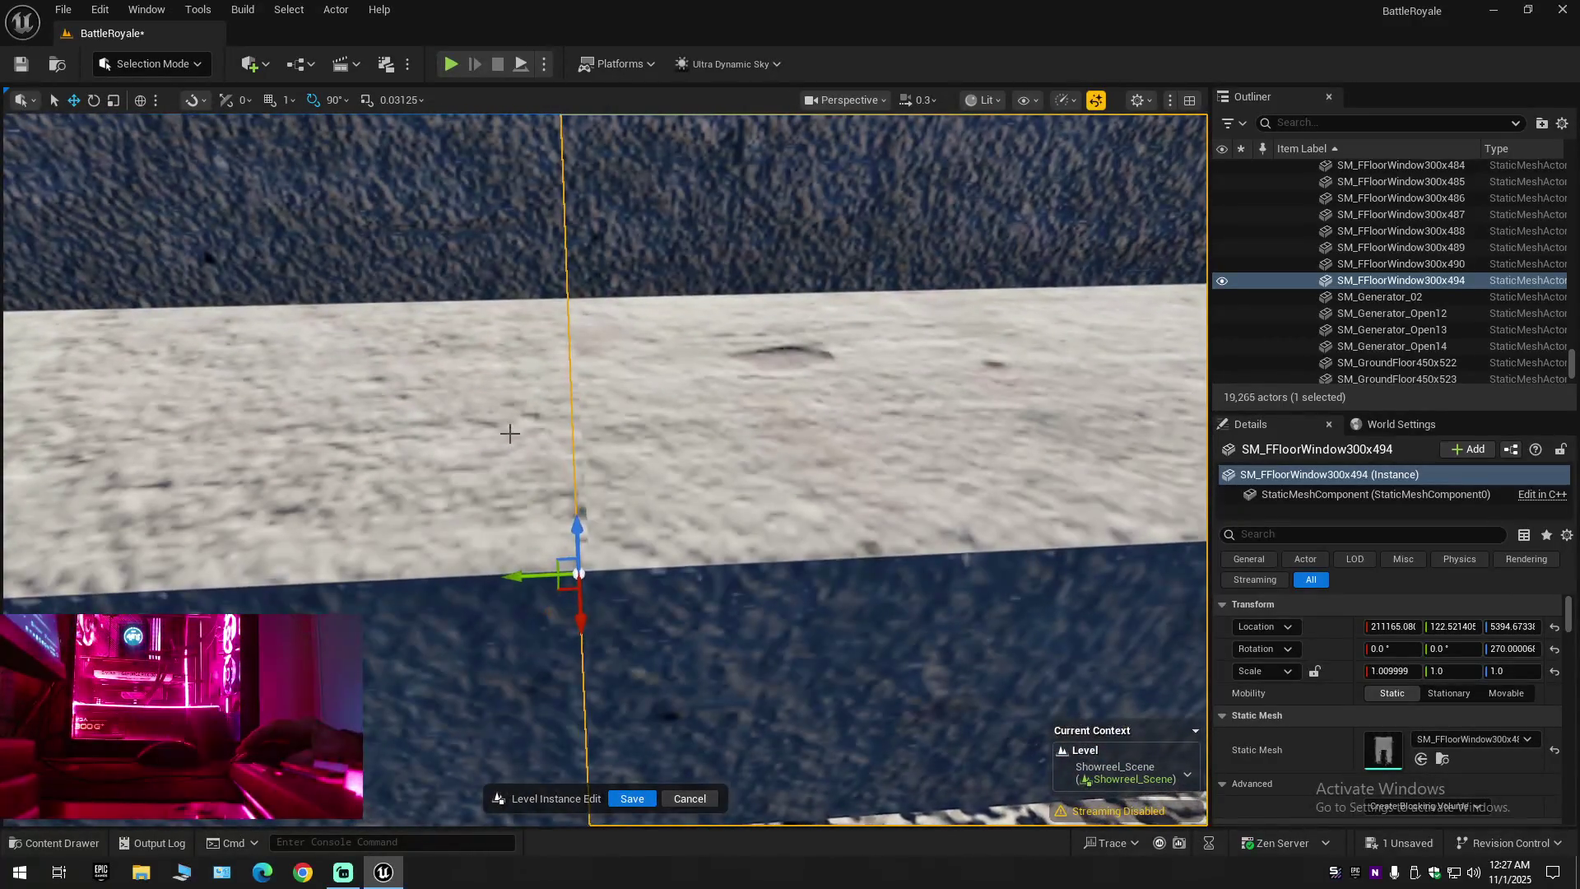
pyautogui.press('r')
pyautogui.scroll(-5, 476, 510)
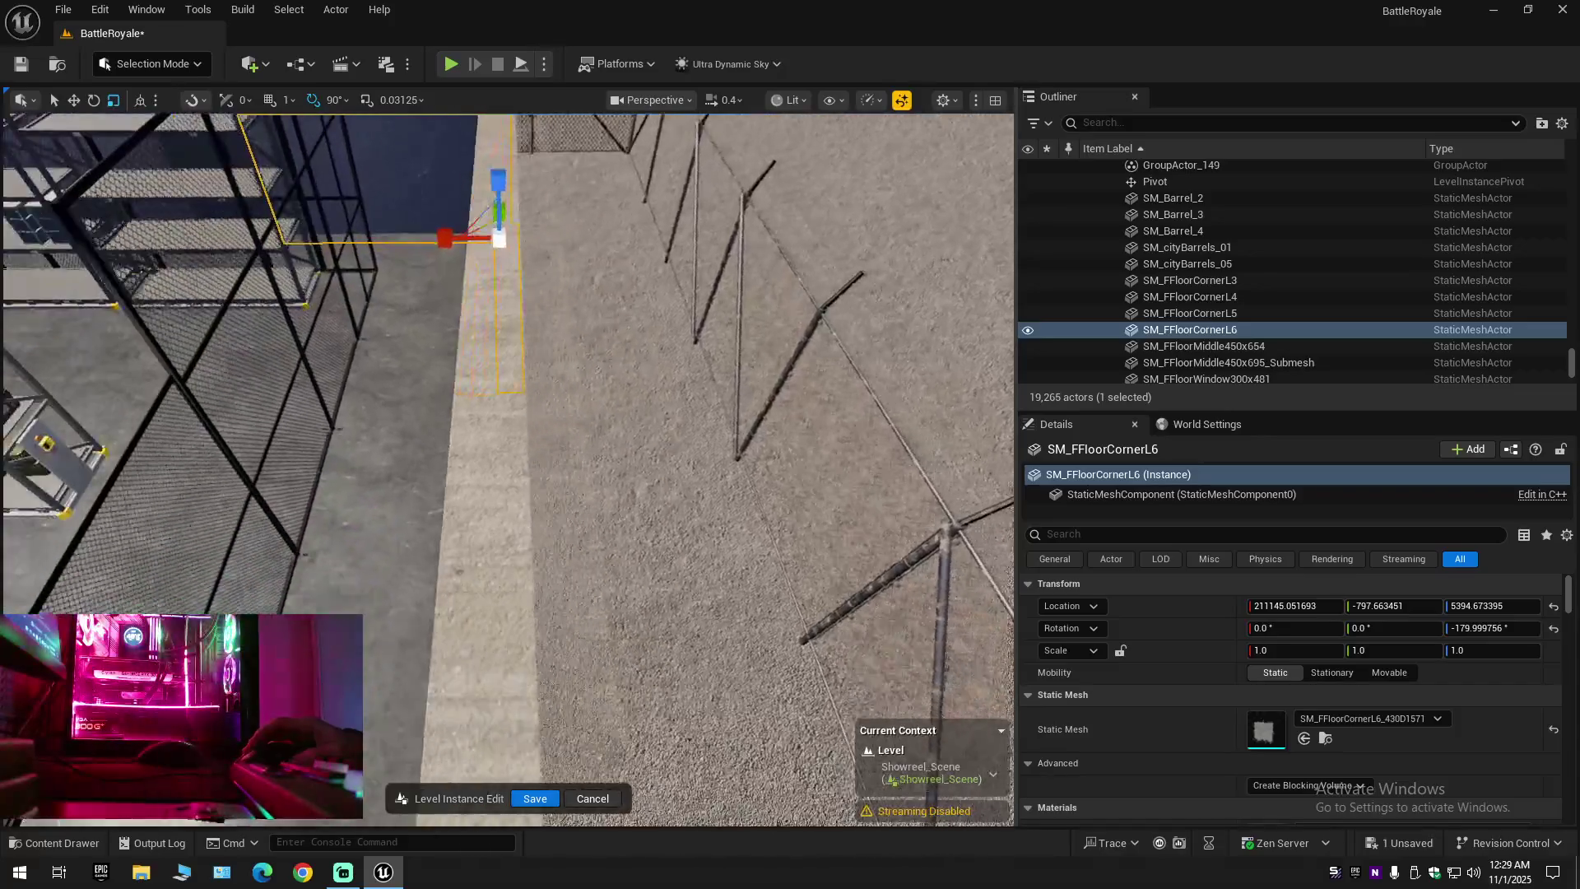
# Look around the walls and select window wall piece SM_FFloorWindow300x494
pyautogui.moveTo(421, 333); pyautogui.dragTo(420, 333)
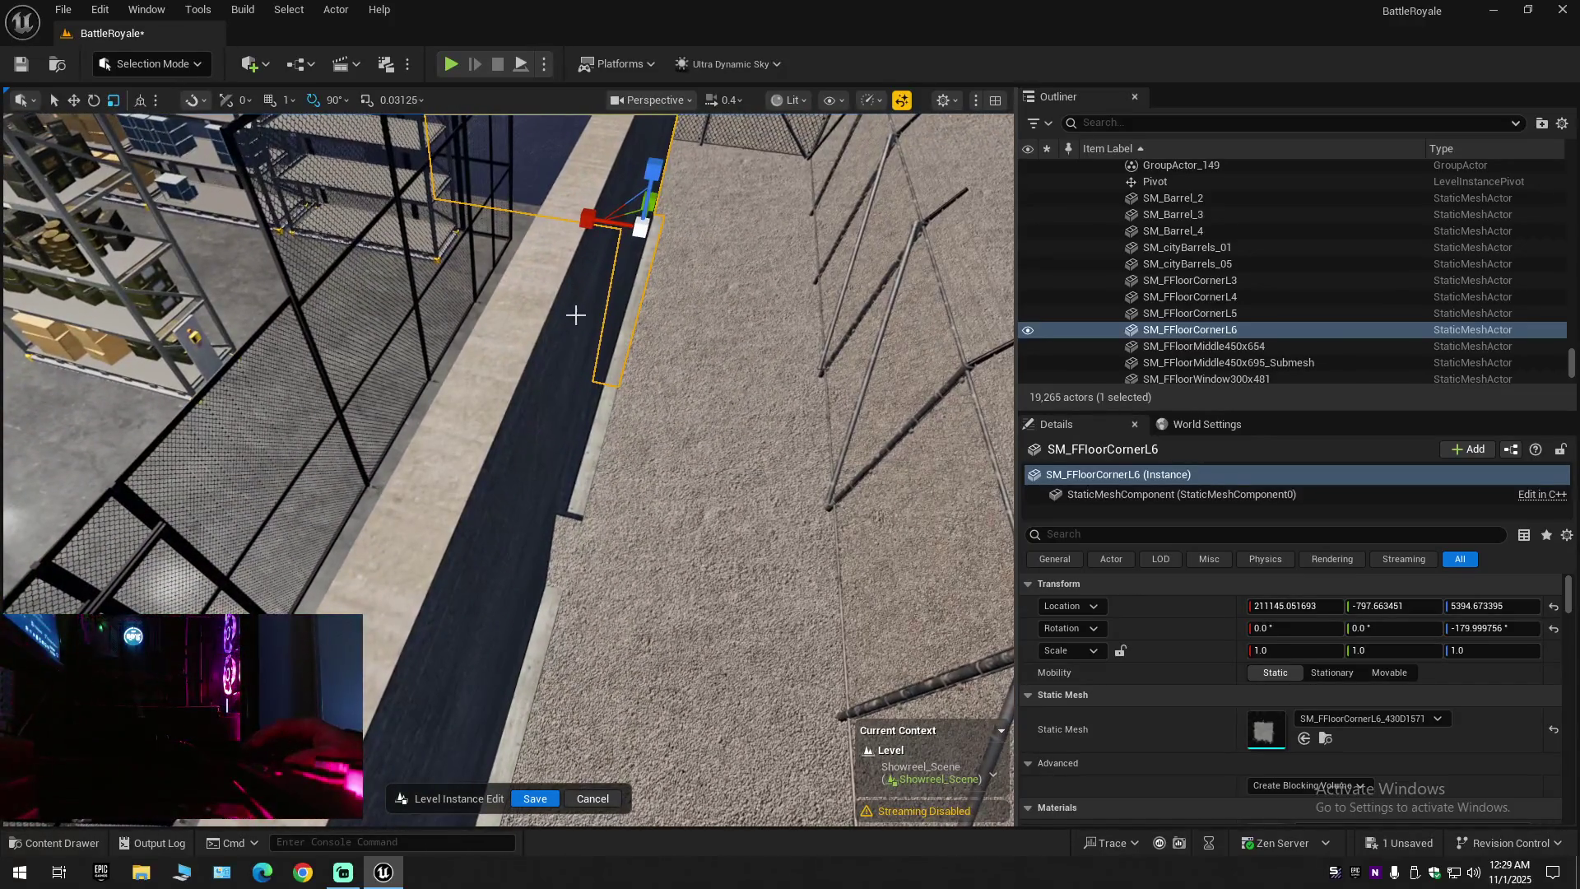
pyautogui.click(563, 359)
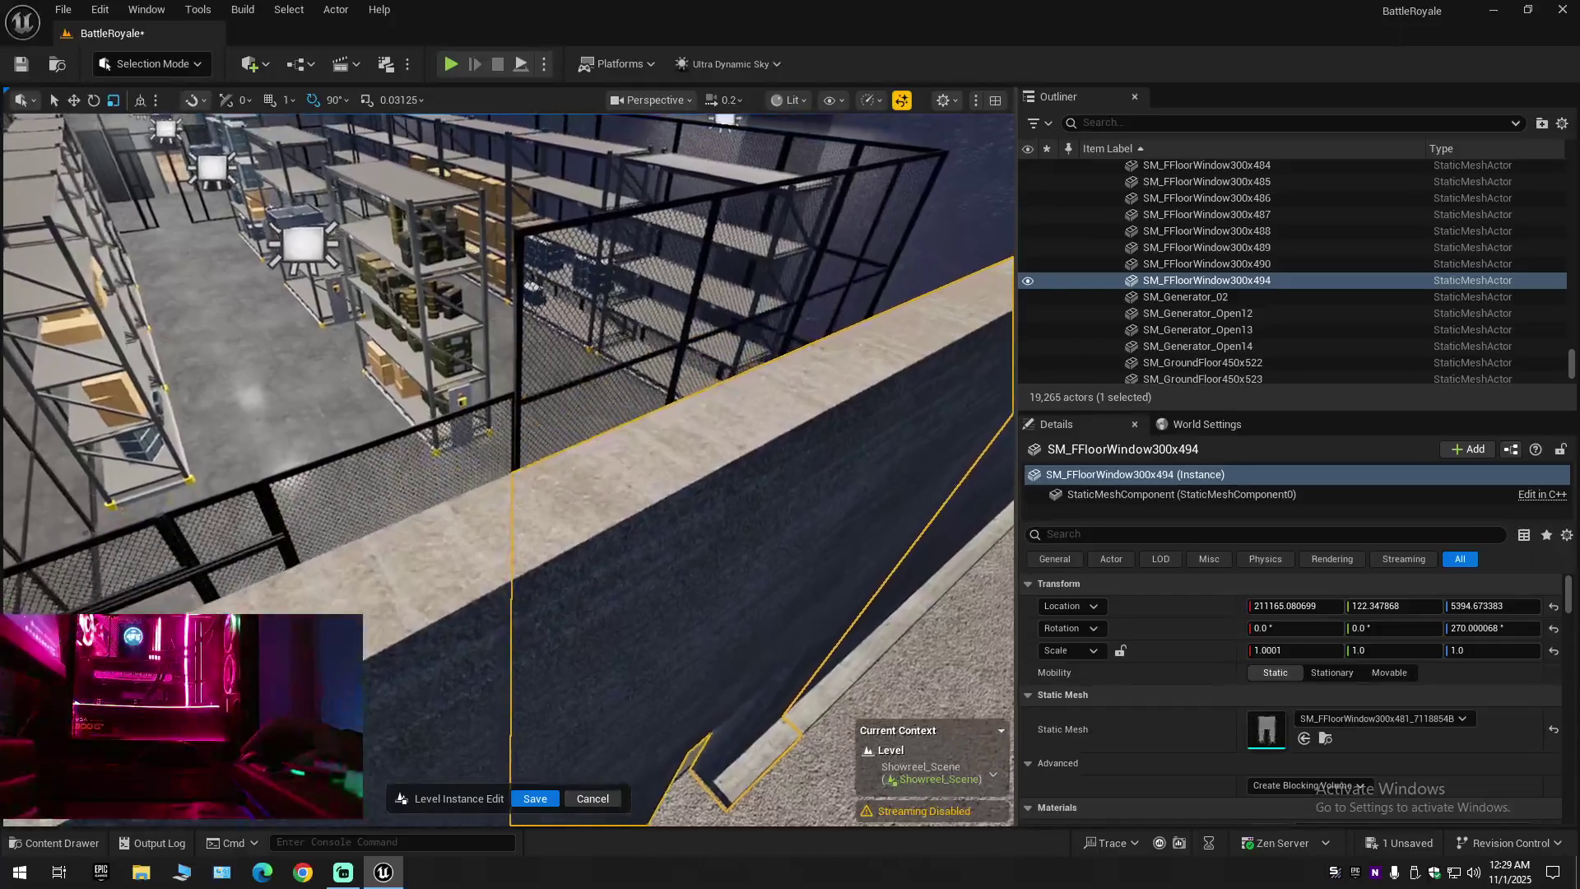
pyautogui.moveTo(563, 359); pyautogui.dragTo(562, 360)
pyautogui.scroll(5, 563, 360)
pyautogui.scroll(3, 562, 360)
# Collapse all Outliner entries, clear the selection, and expand BattleRoyale (Editor) to its folders
pyautogui.click(1562, 122)
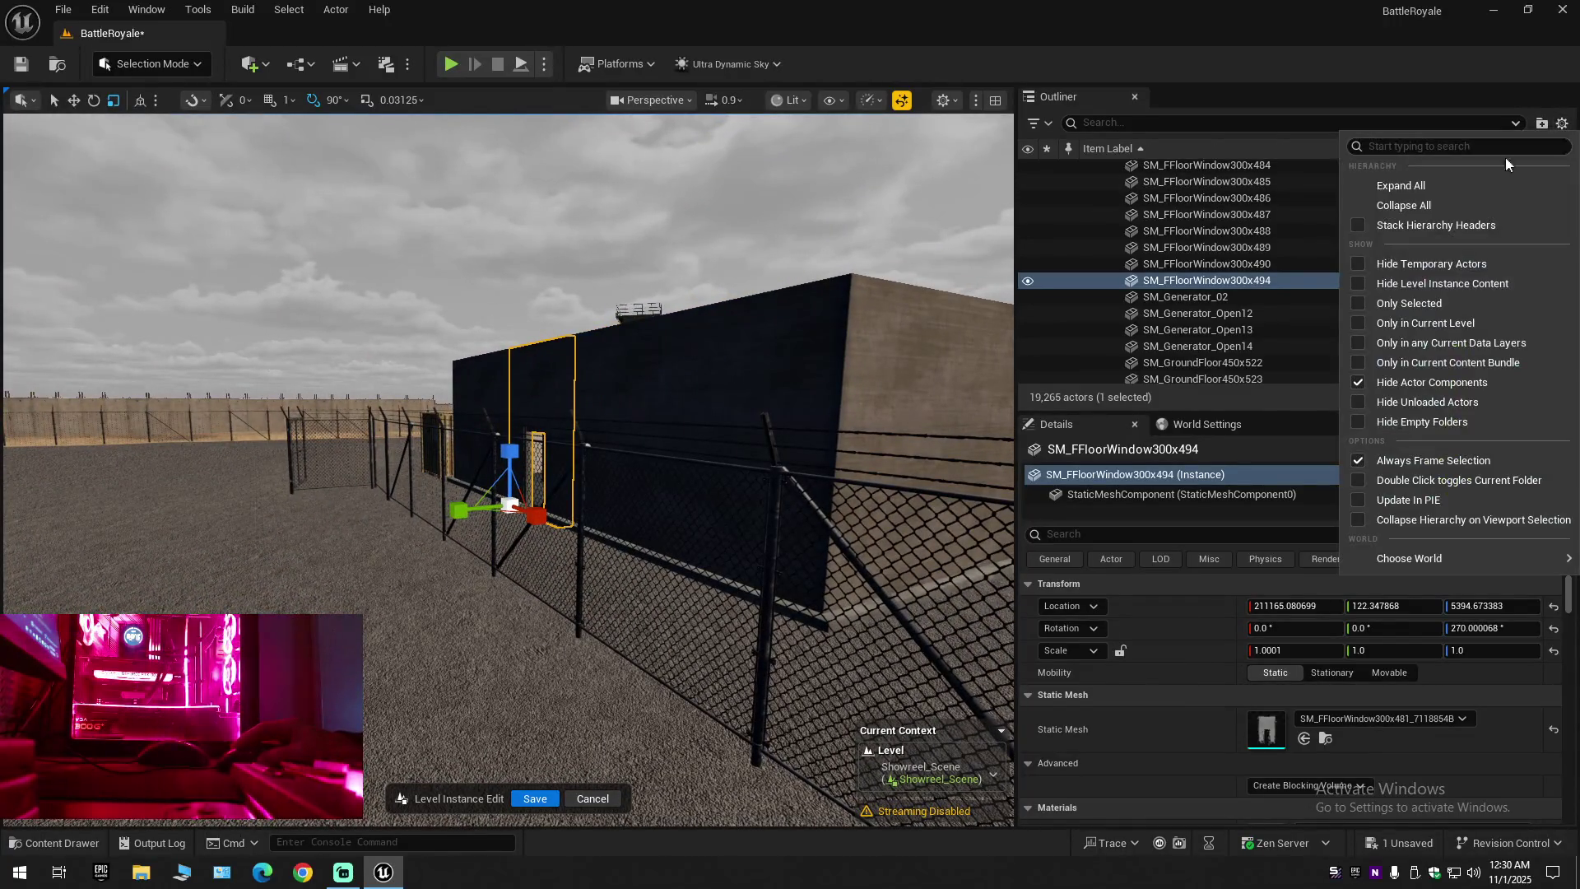
pyautogui.click(1400, 205)
pyautogui.click(1168, 194)
pyautogui.click(1089, 167)
pyautogui.moveTo(563, 360); pyautogui.dragTo(563, 360)
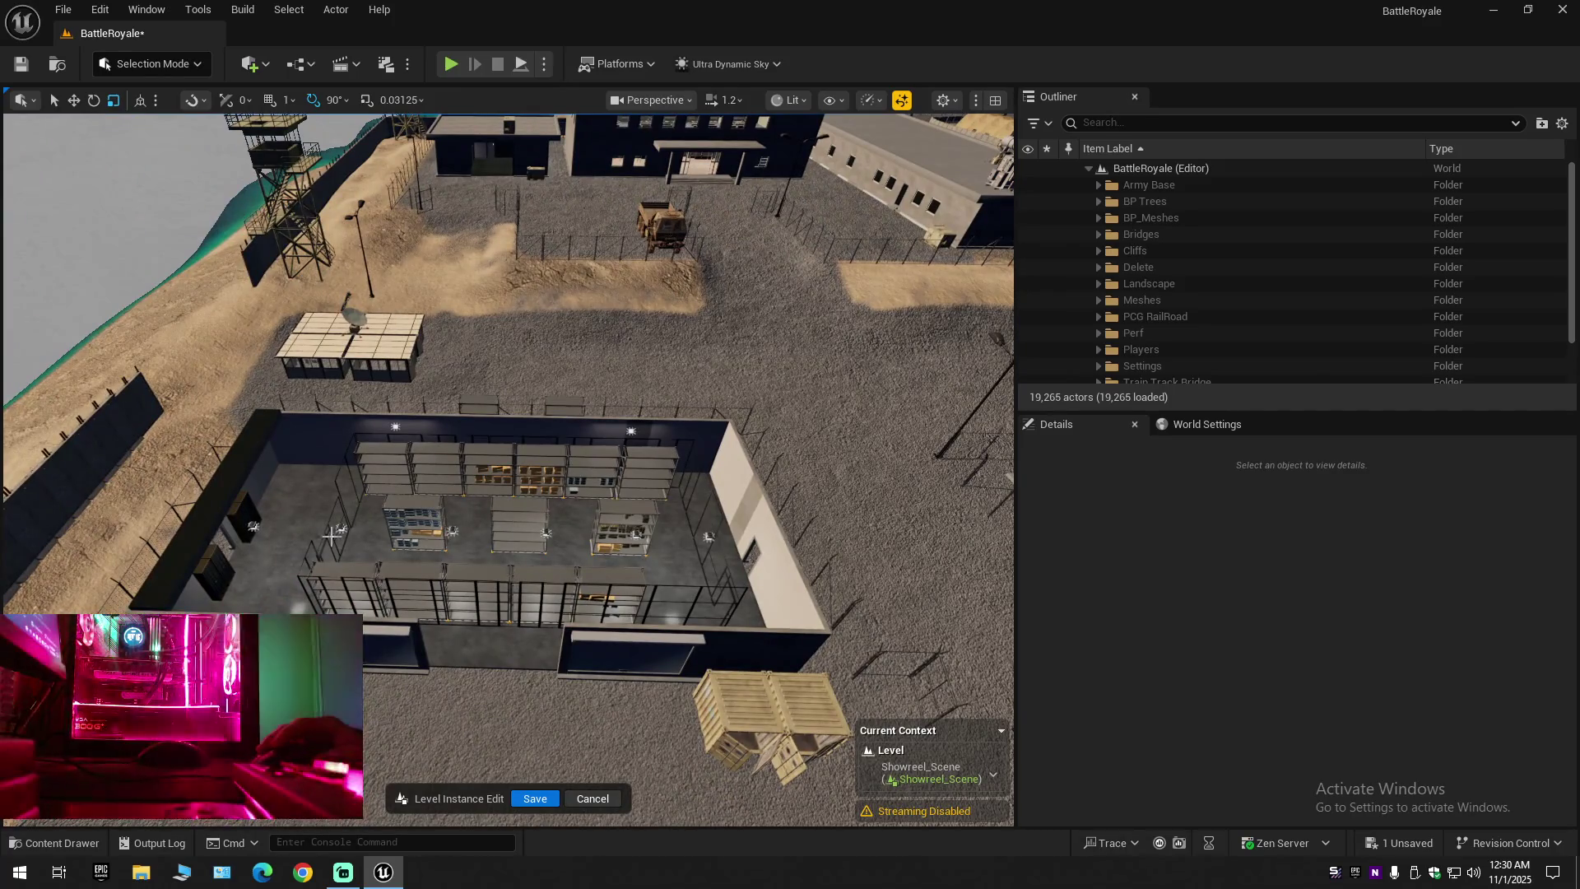
# Save the current map and all unsaved changes via File > Save All
pyautogui.moveTo(409, 514); pyautogui.dragTo(409, 514)
pyautogui.click(23, 66)
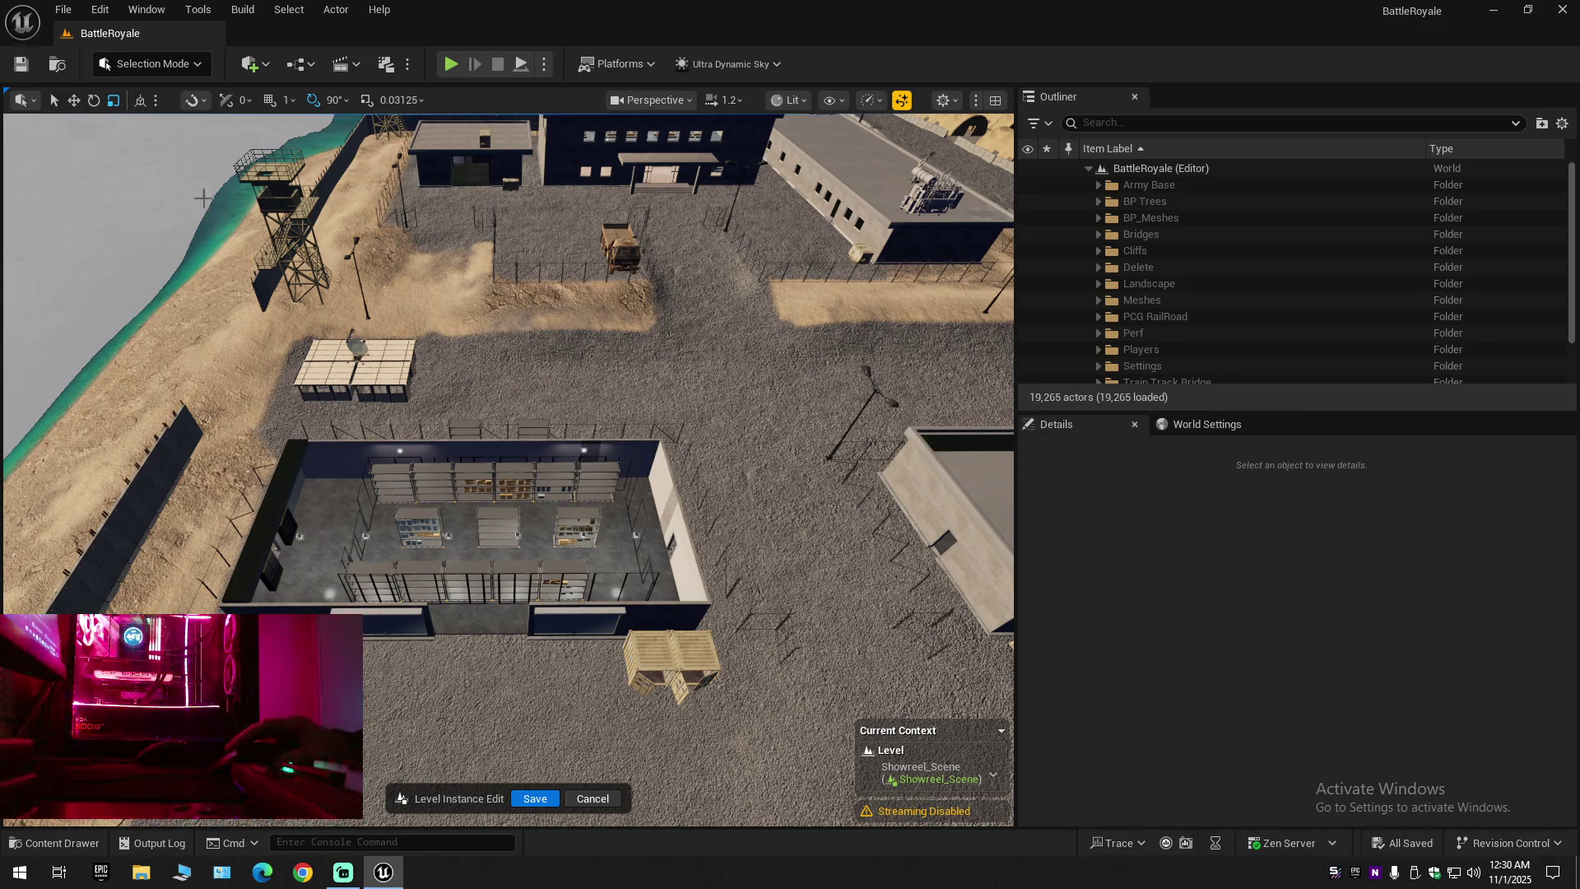
pyautogui.click(63, 9)
pyautogui.click(109, 208)
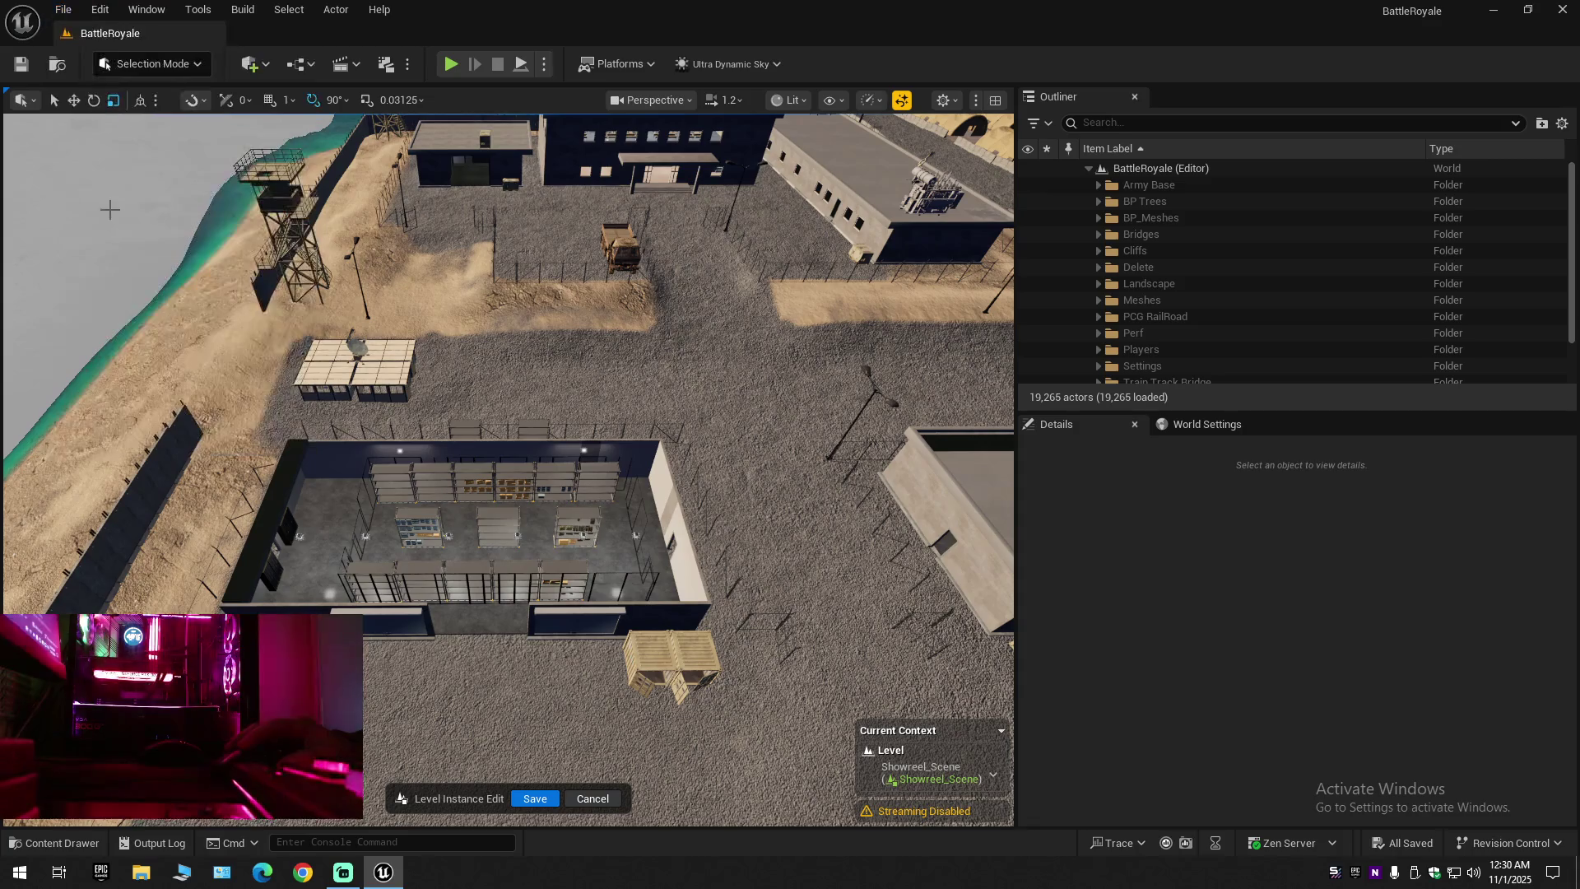
pyautogui.click(63, 10)
pyautogui.click(112, 226)
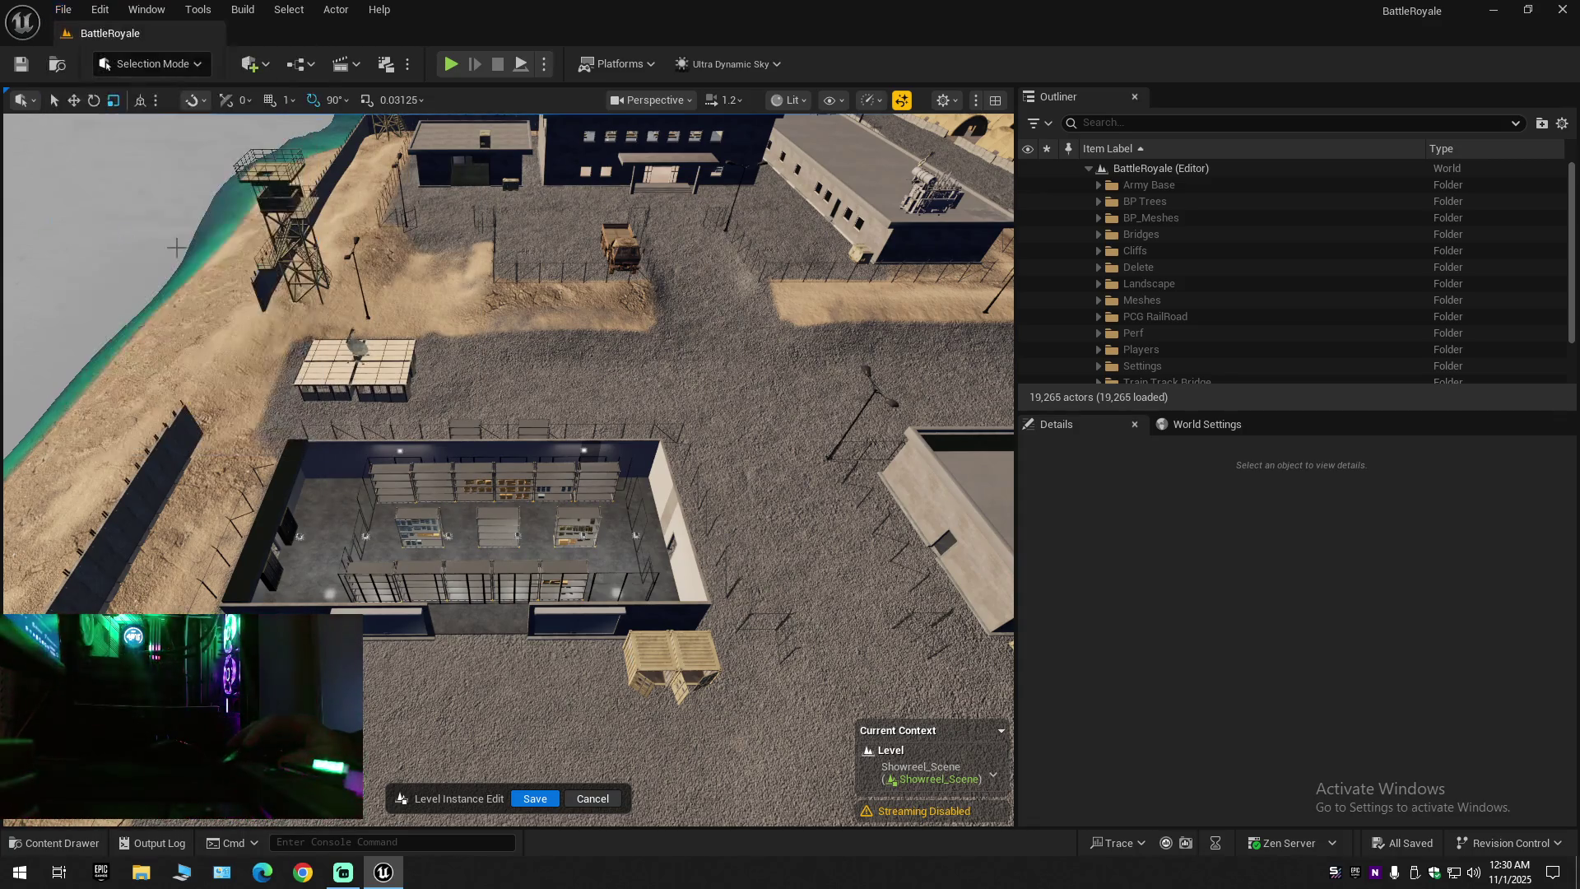
# Fly the viewport over the wall down to the ammo shelves
pyautogui.press('w')
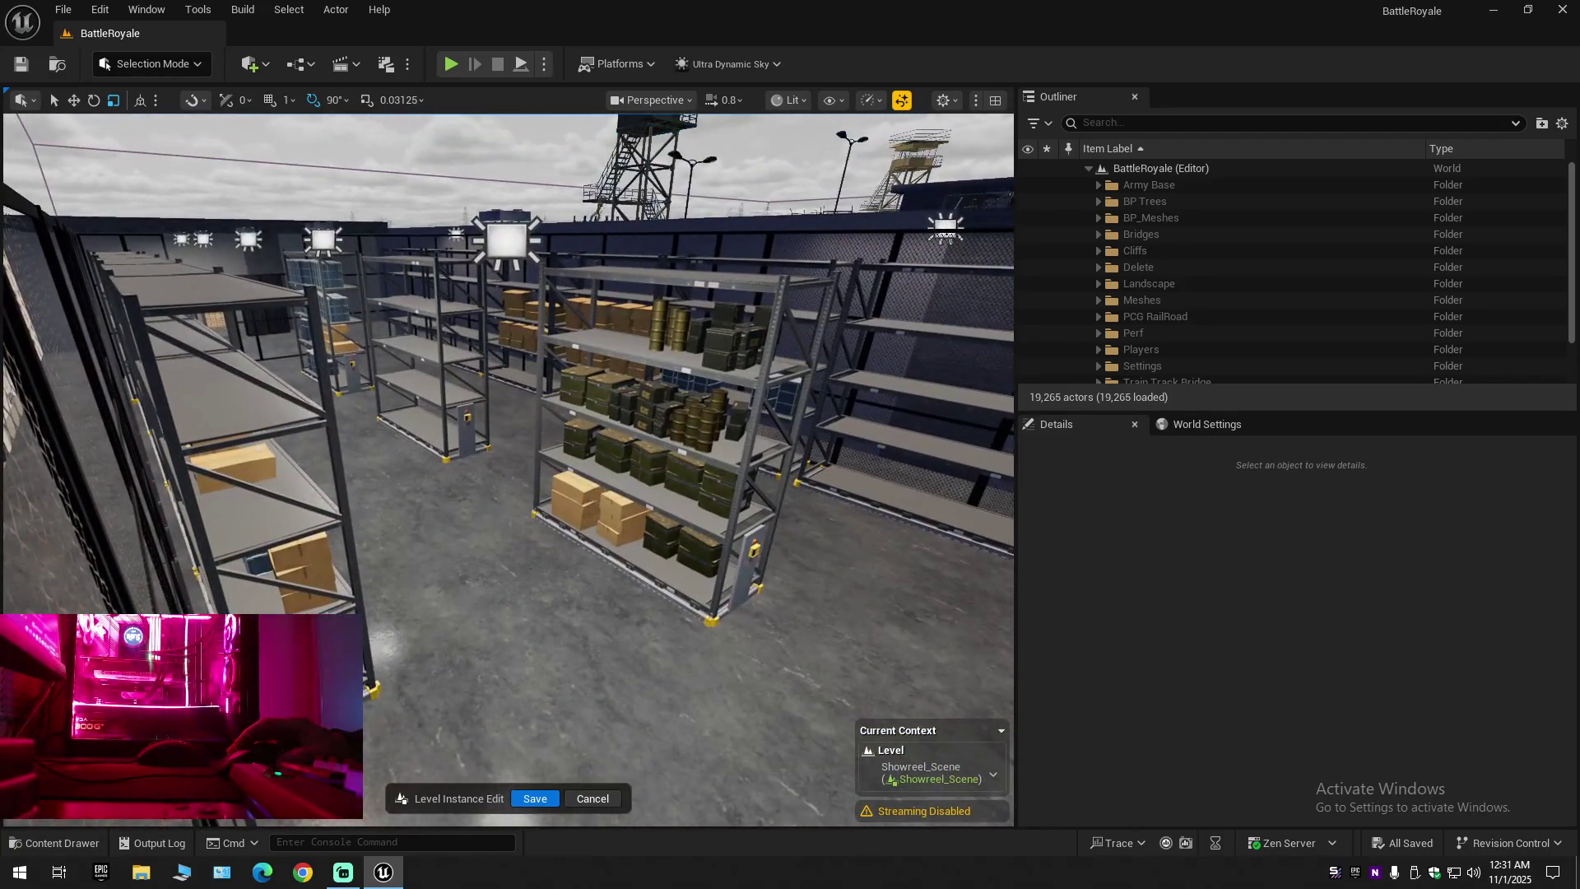
pyautogui.press('w')
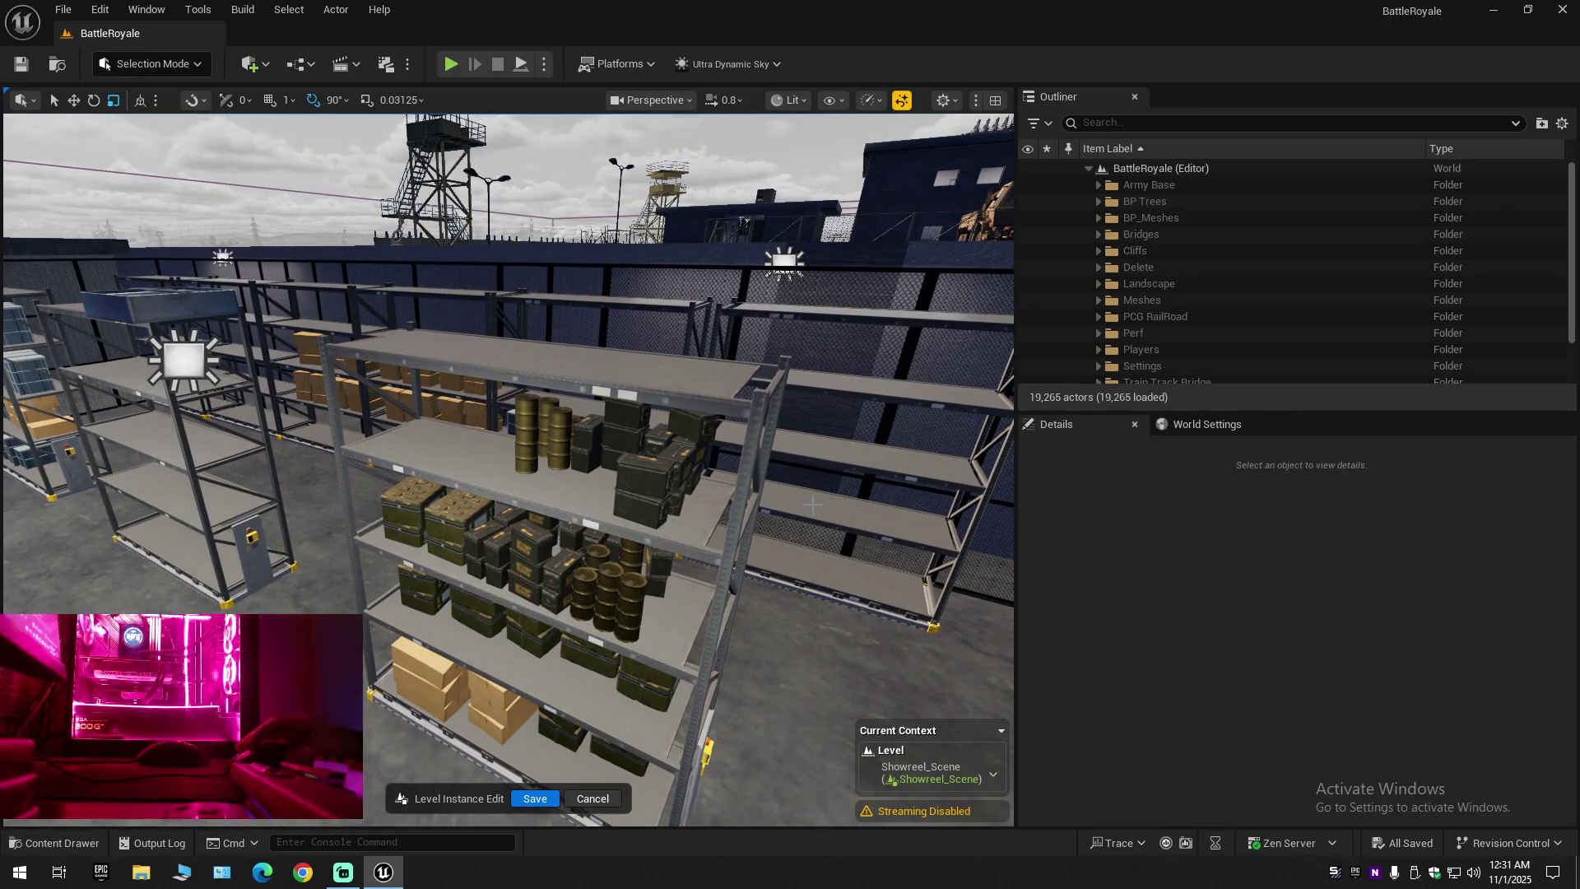
pyautogui.press('w')
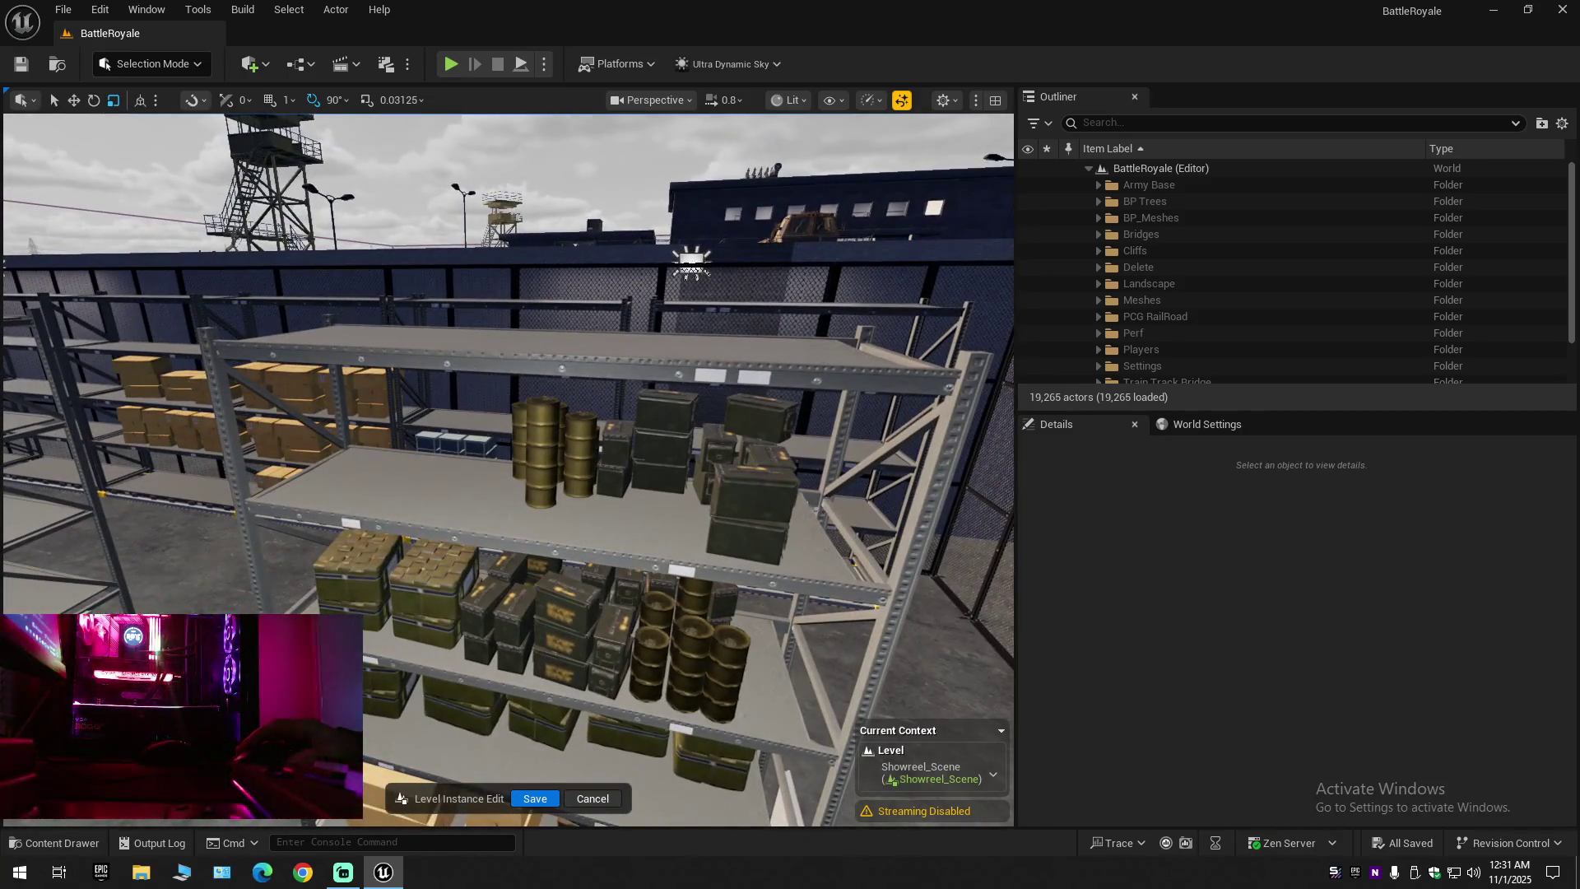
pyautogui.press('w')
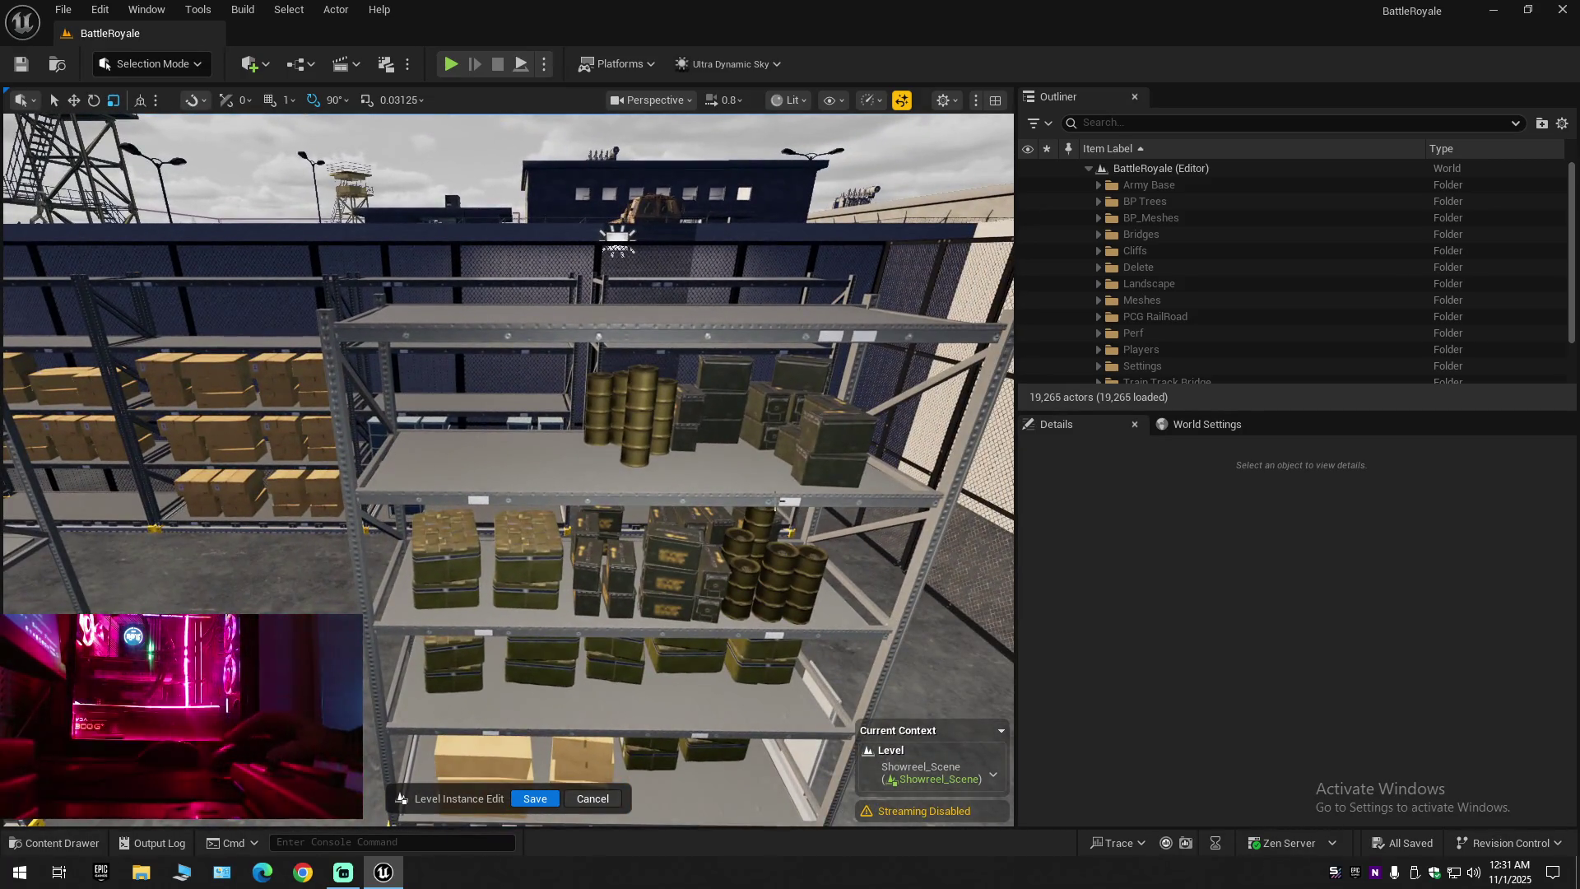
# Select the medical-supply box stacks, trying the SM_MedicalSupplies_10–_20 range in the Outliner
pyautogui.click(469, 551)
pyautogui.keyDown('ctrl'); pyautogui.click(448, 592); pyautogui.keyUp('ctrl')
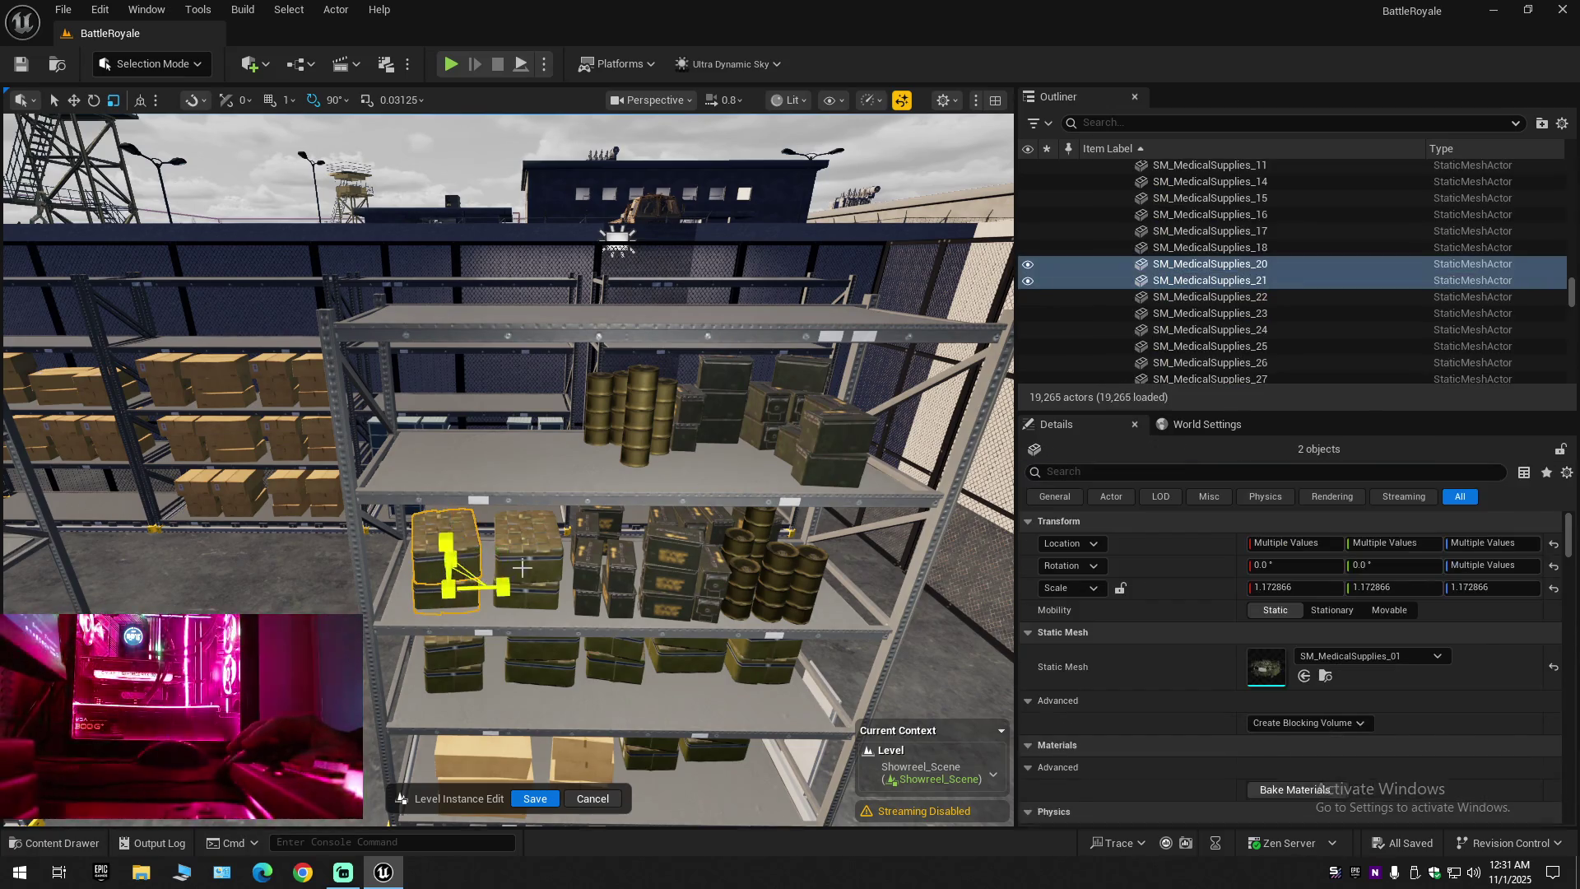
pyautogui.keyDown('ctrl'); pyautogui.click(522, 568); pyautogui.keyUp('ctrl')
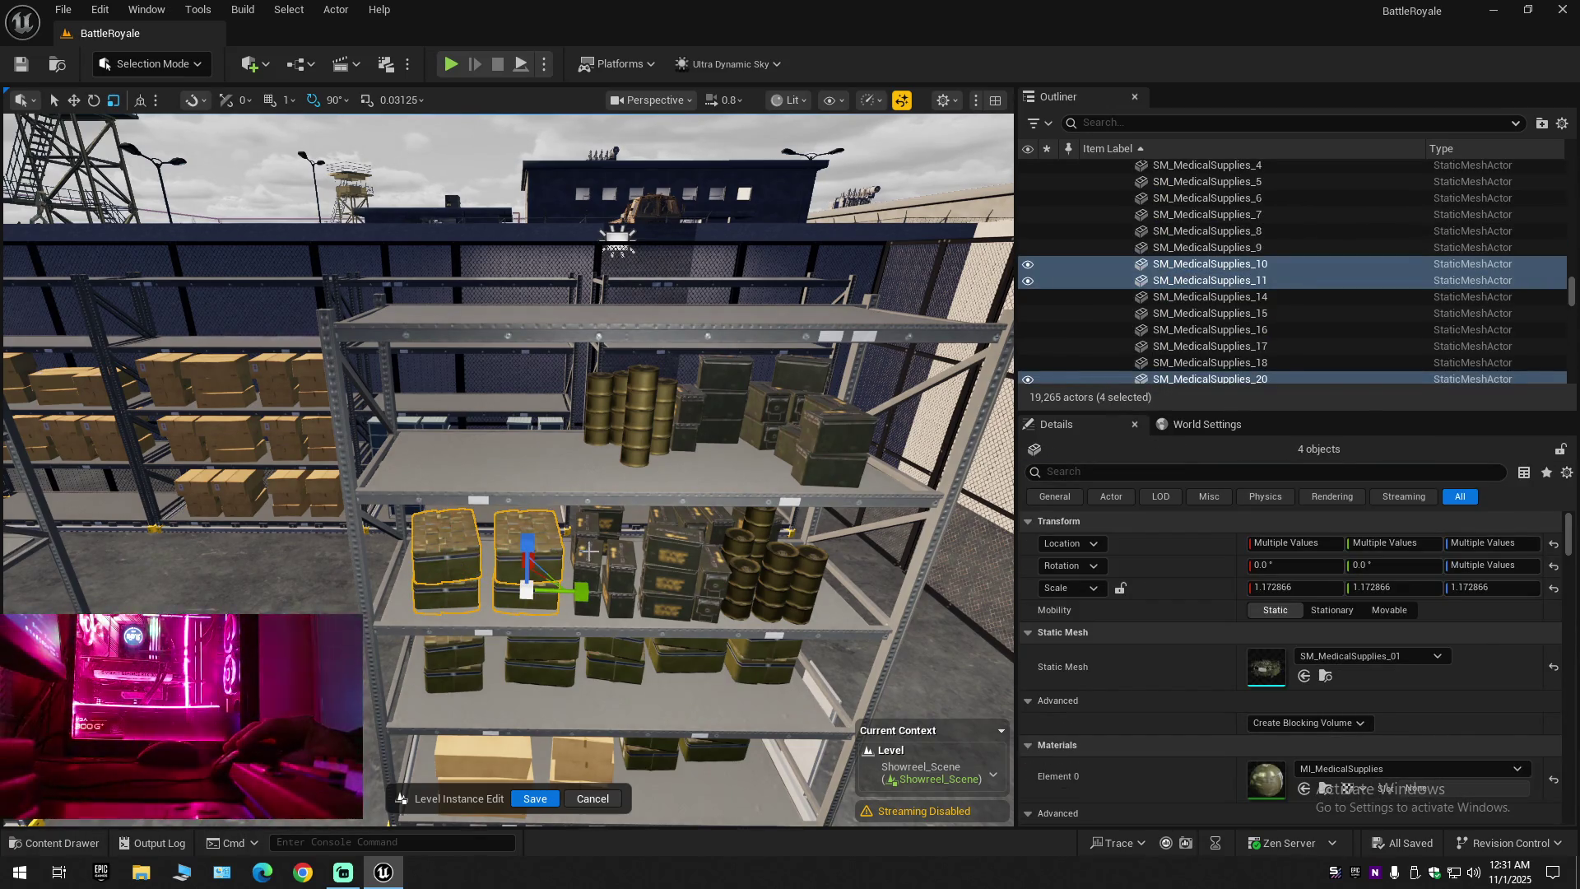
pyautogui.keyDown('shift'); pyautogui.click(1209, 265); pyautogui.keyUp('shift')
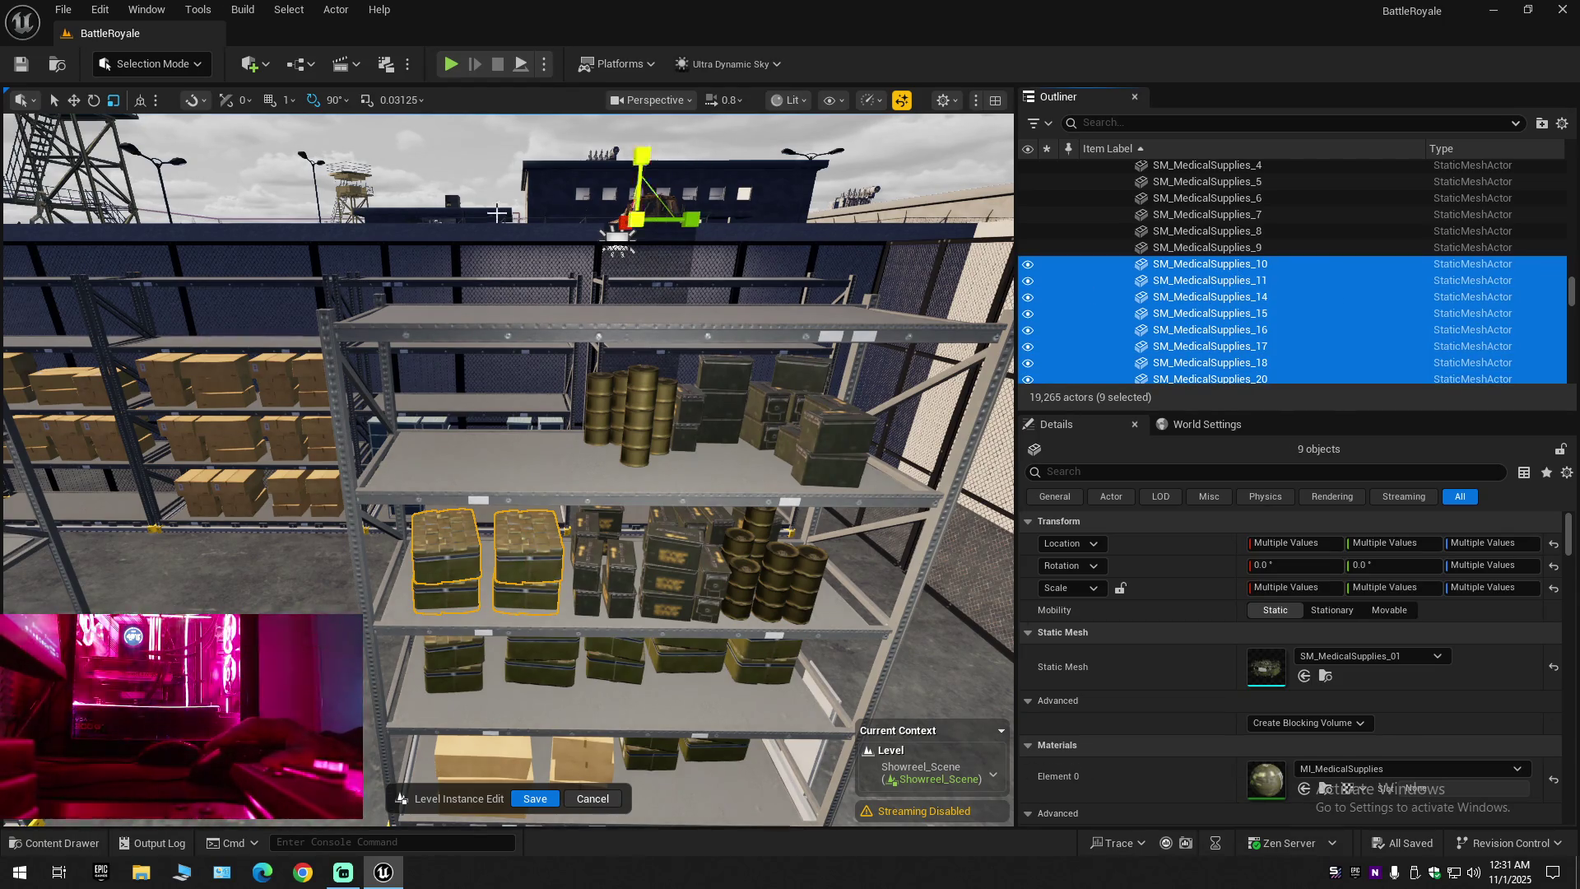
pyautogui.click(452, 556)
pyautogui.keyDown('ctrl'); pyautogui.click(452, 600); pyautogui.keyUp('ctrl')
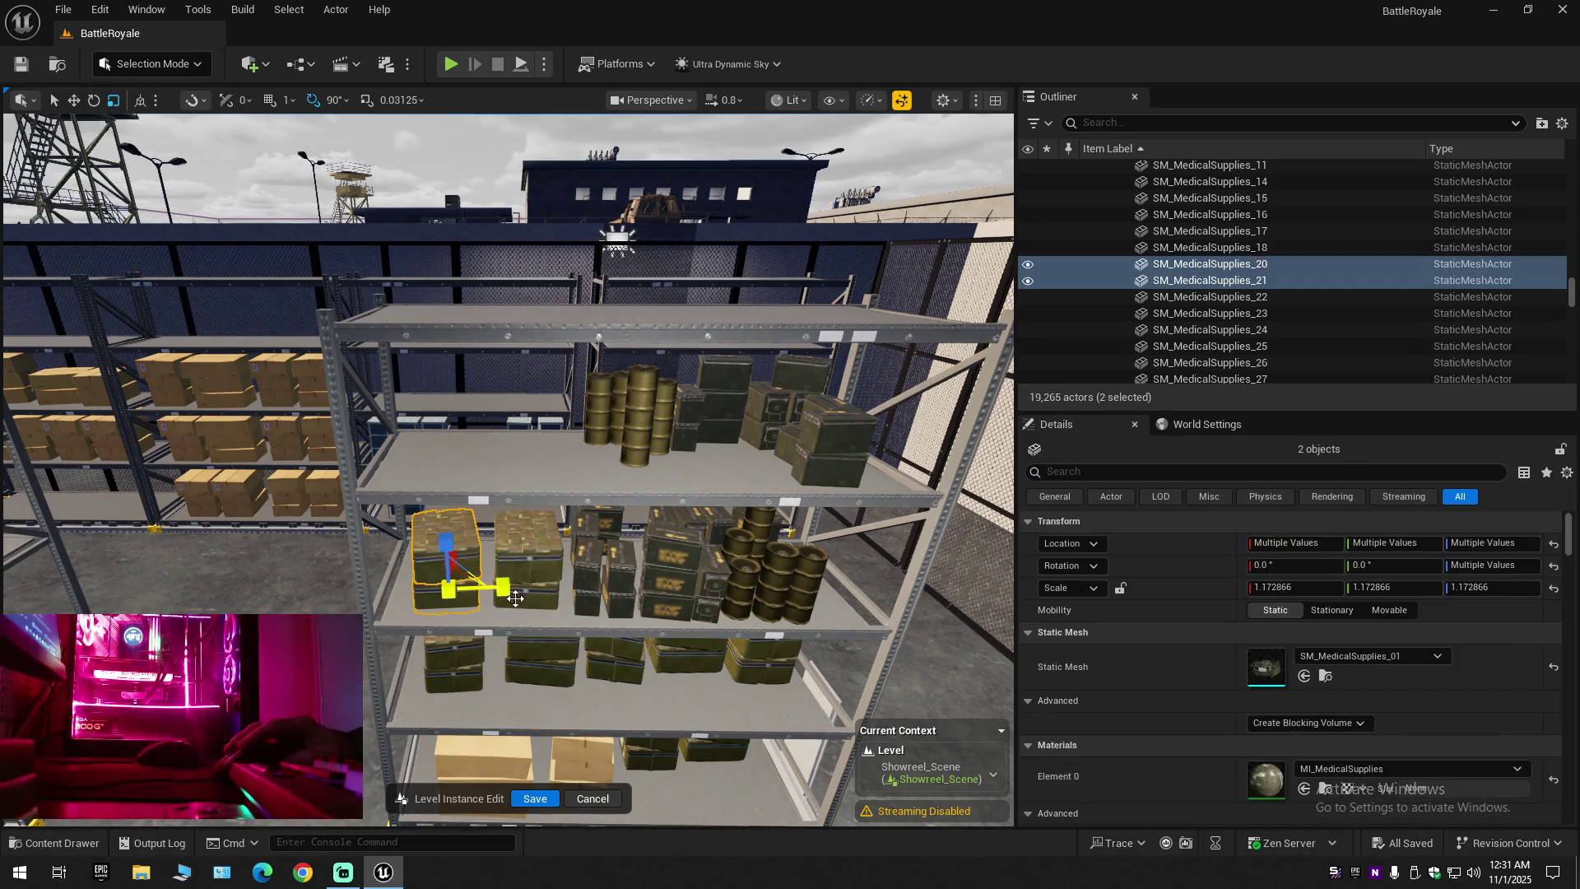
pyautogui.click(515, 598)
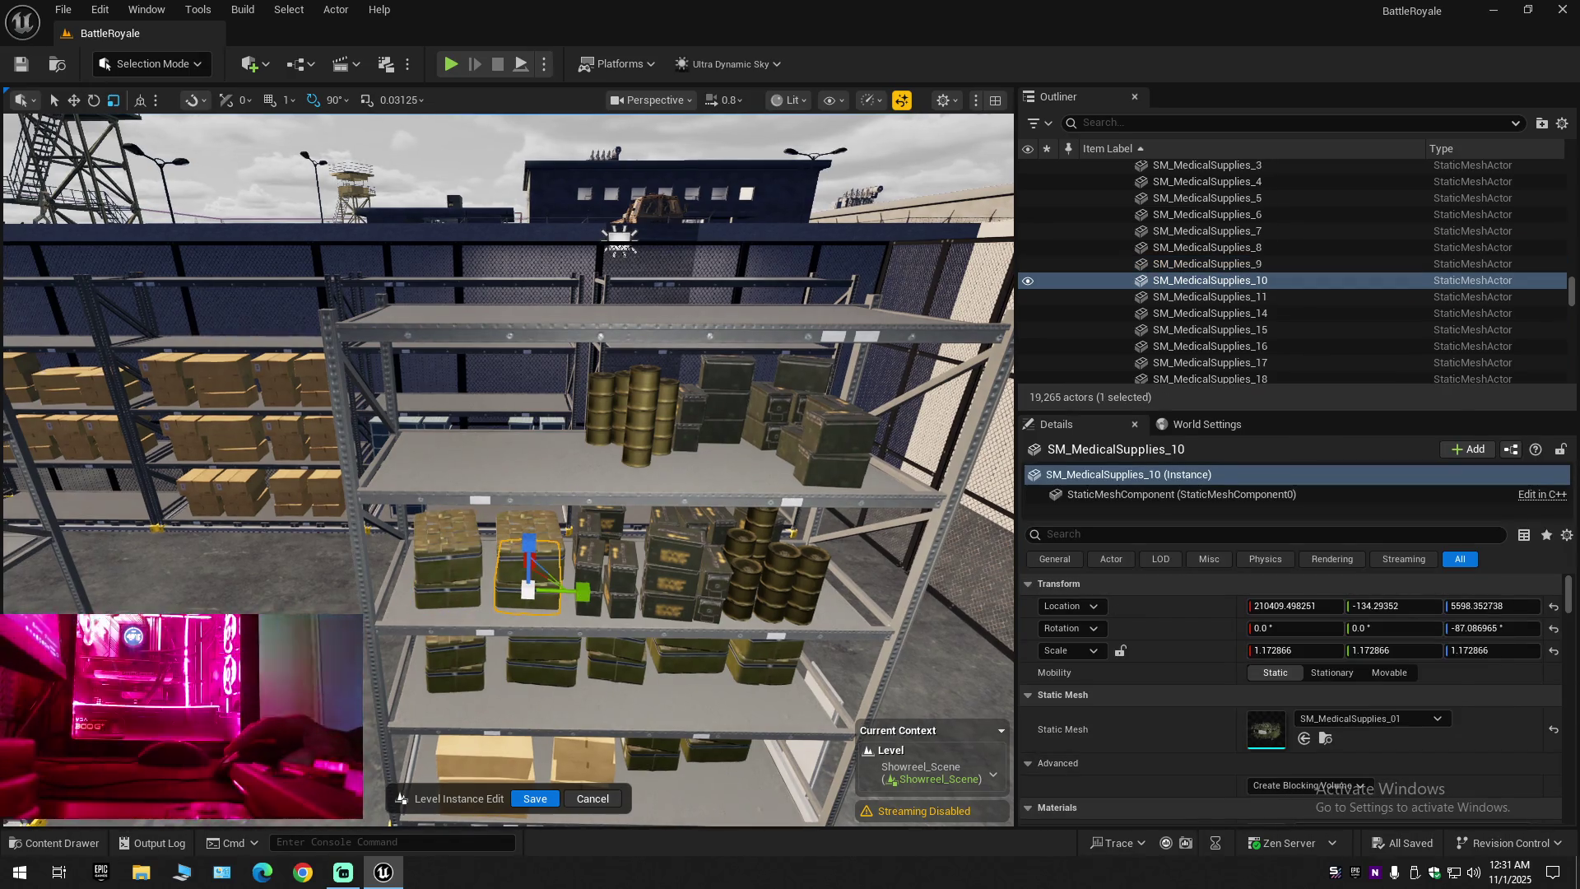
# Try ammo box SM_AmmoBox_01a16, then reselect the left medical box stack with the Move tool
pyautogui.scroll(5, 507, 469)
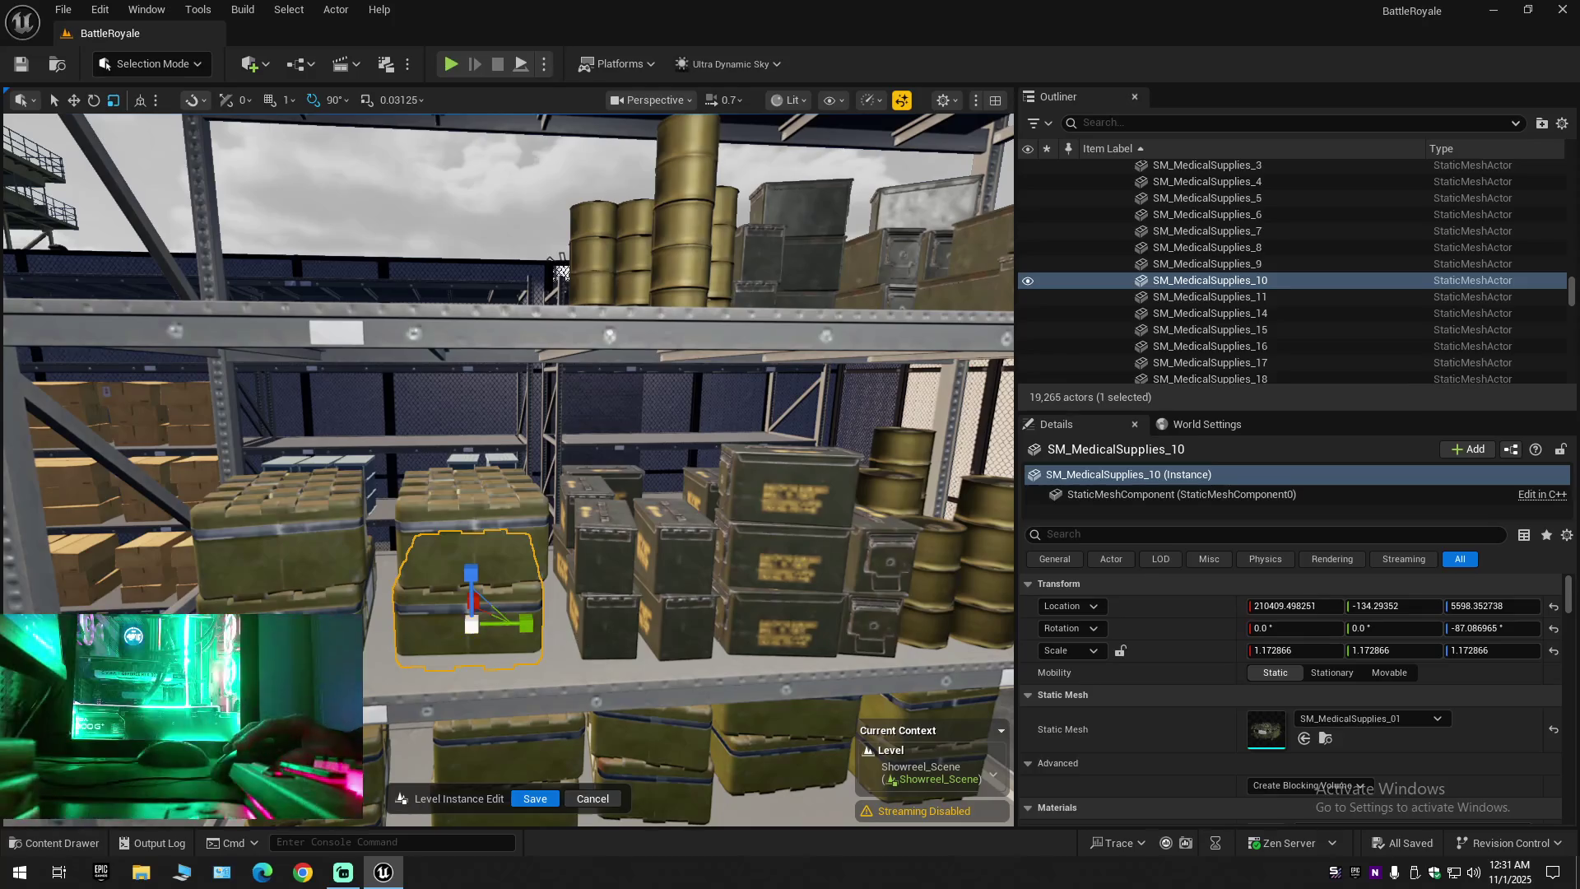
pyautogui.click(613, 613)
pyautogui.scroll(-8, 613, 613)
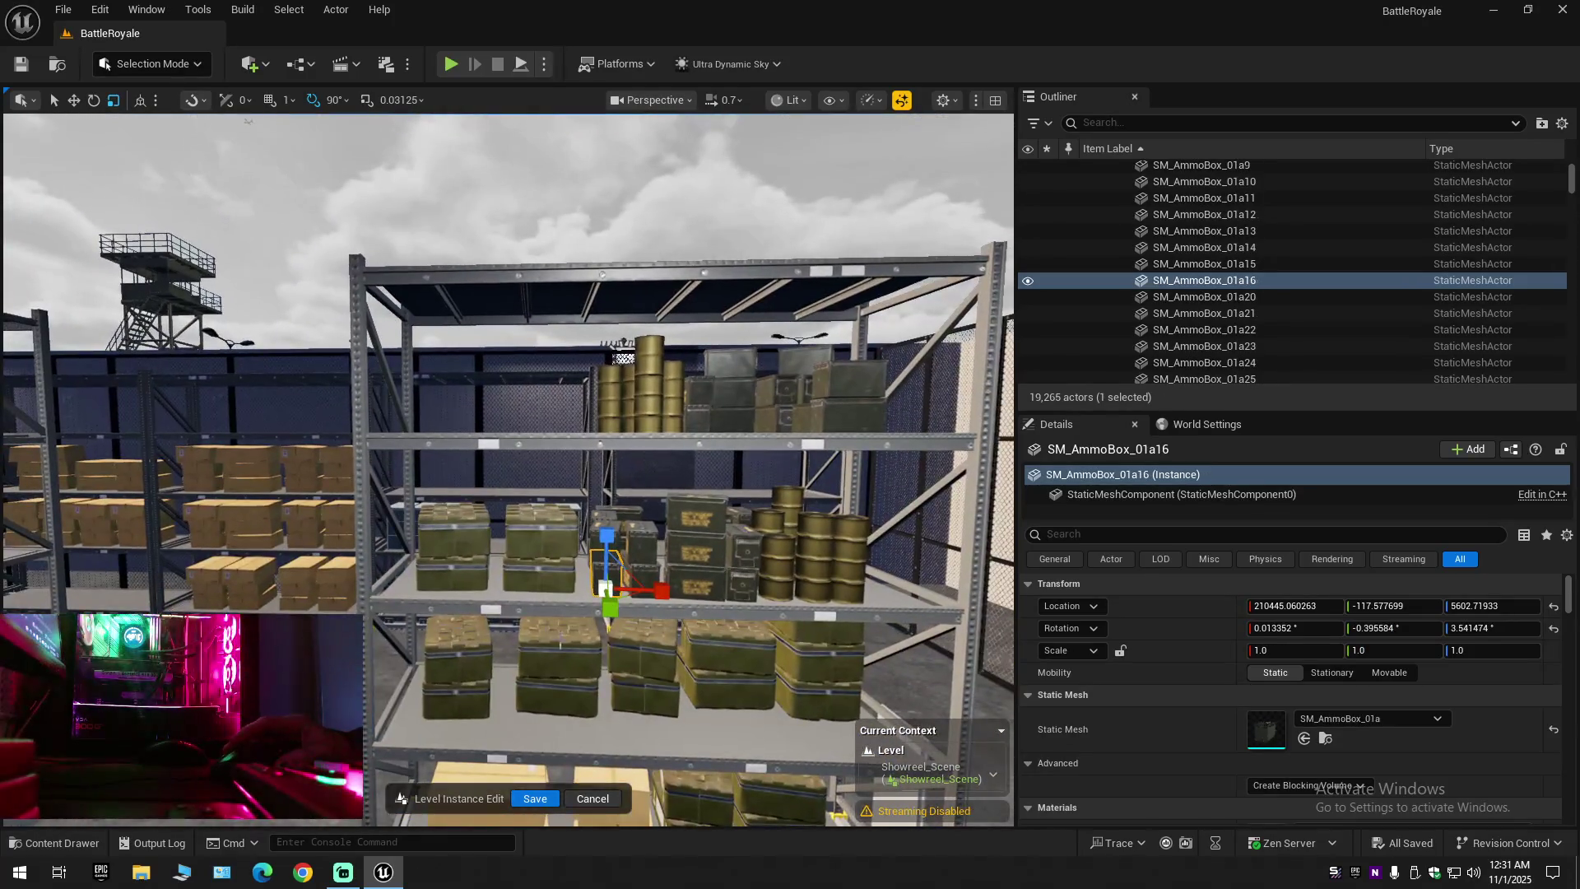
pyautogui.click(455, 563)
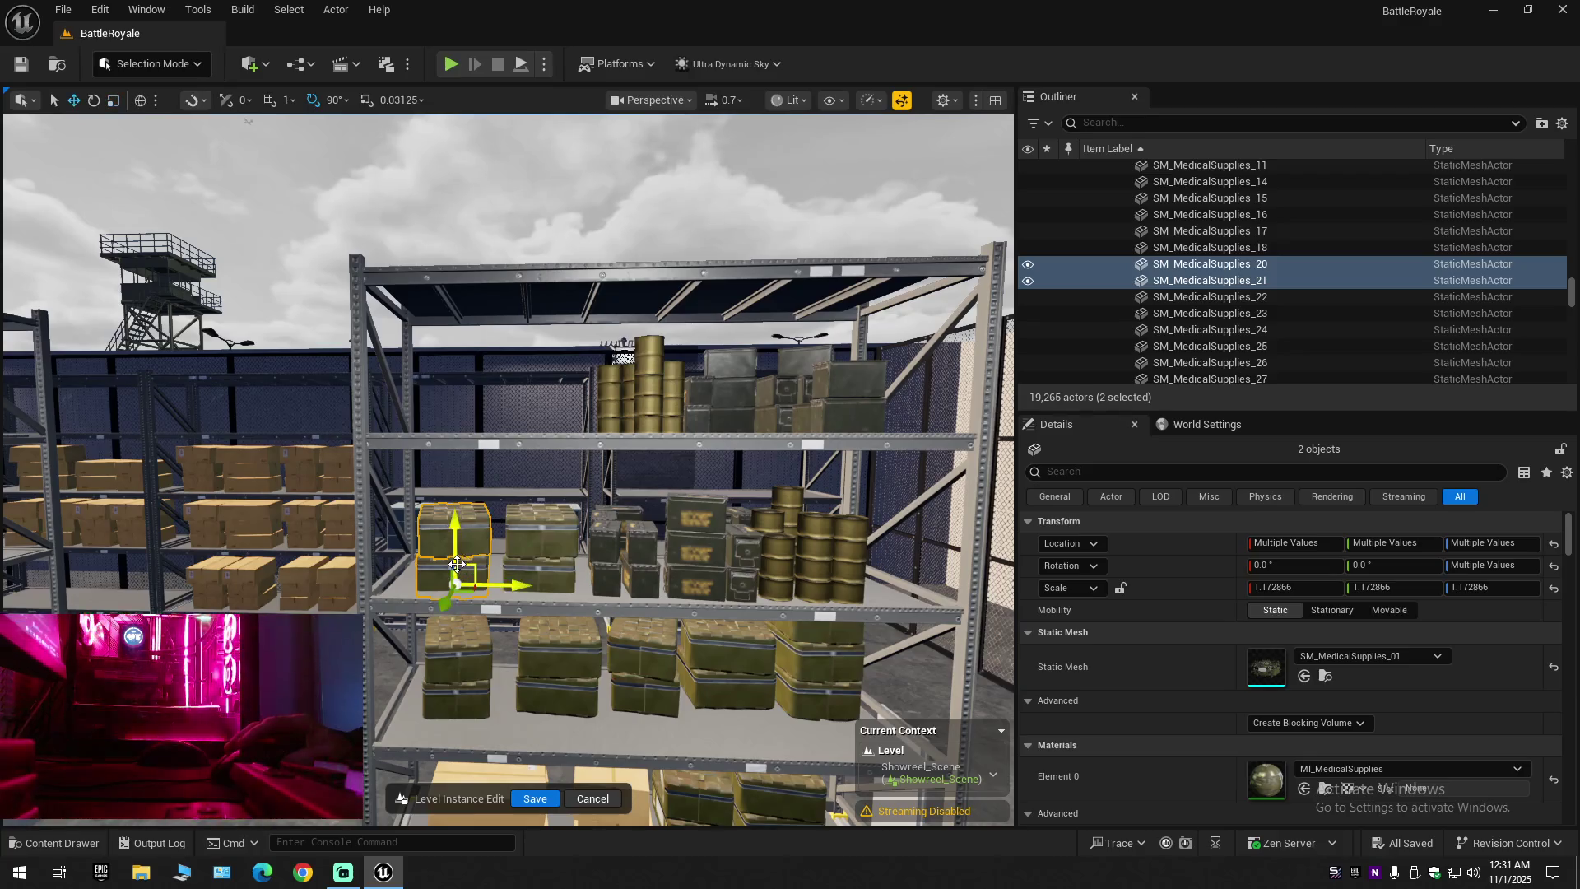
pyautogui.press('e')
pyautogui.press('w')
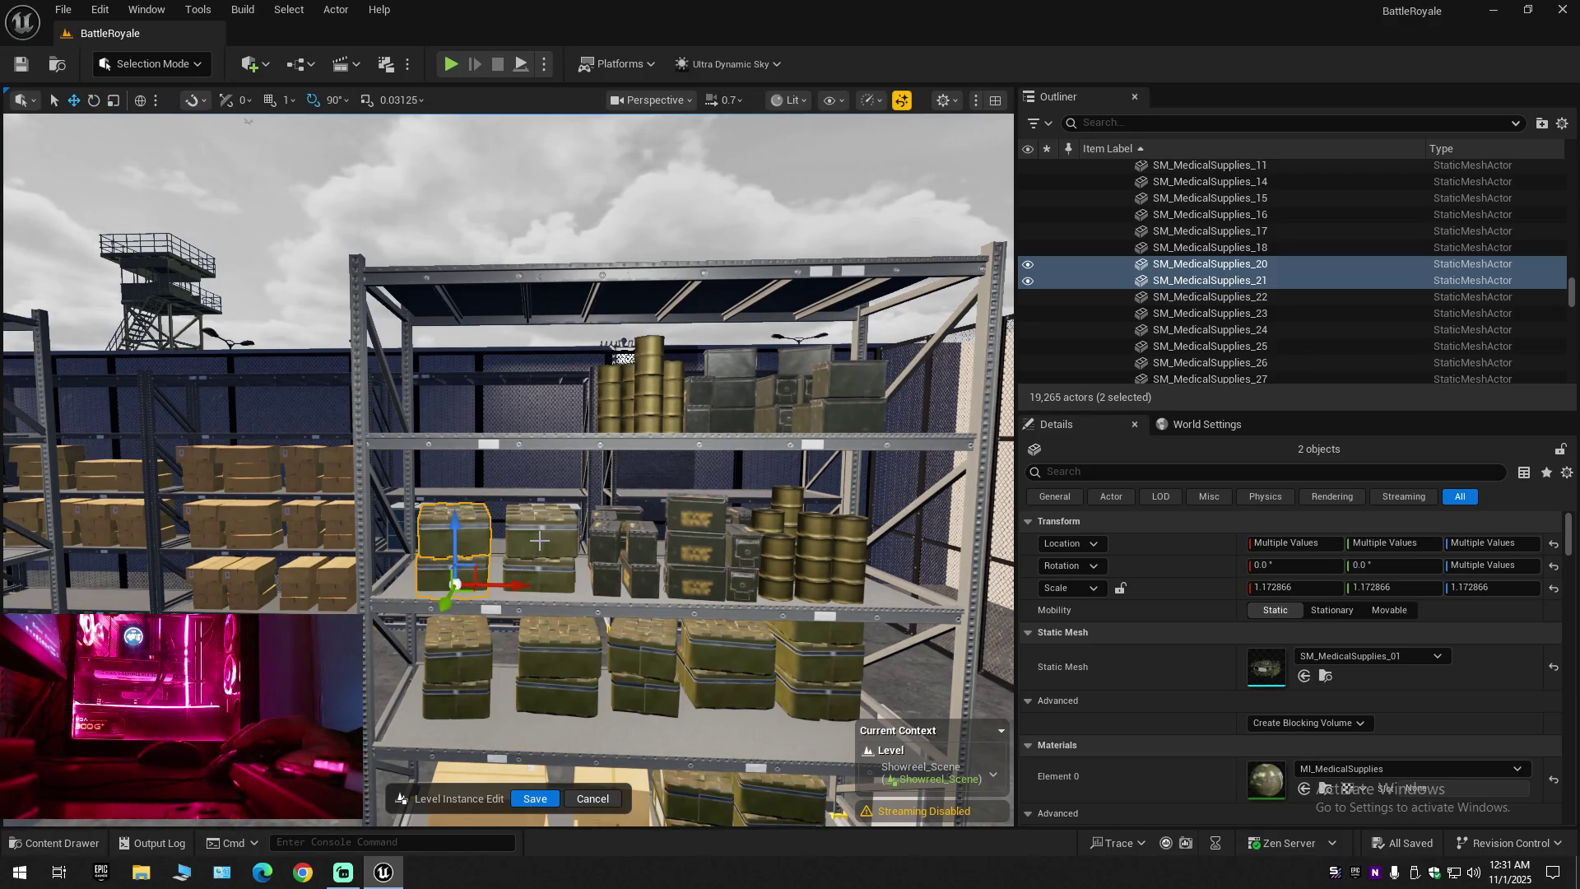
# Add the right medical box stack, the neighbouring ammo boxes and the boxes to their right
pyautogui.keyDown('ctrl'); pyautogui.click(539, 540); pyautogui.keyUp('ctrl')
pyautogui.keyDown('ctrl'); pyautogui.click(572, 572); pyautogui.keyUp('ctrl')
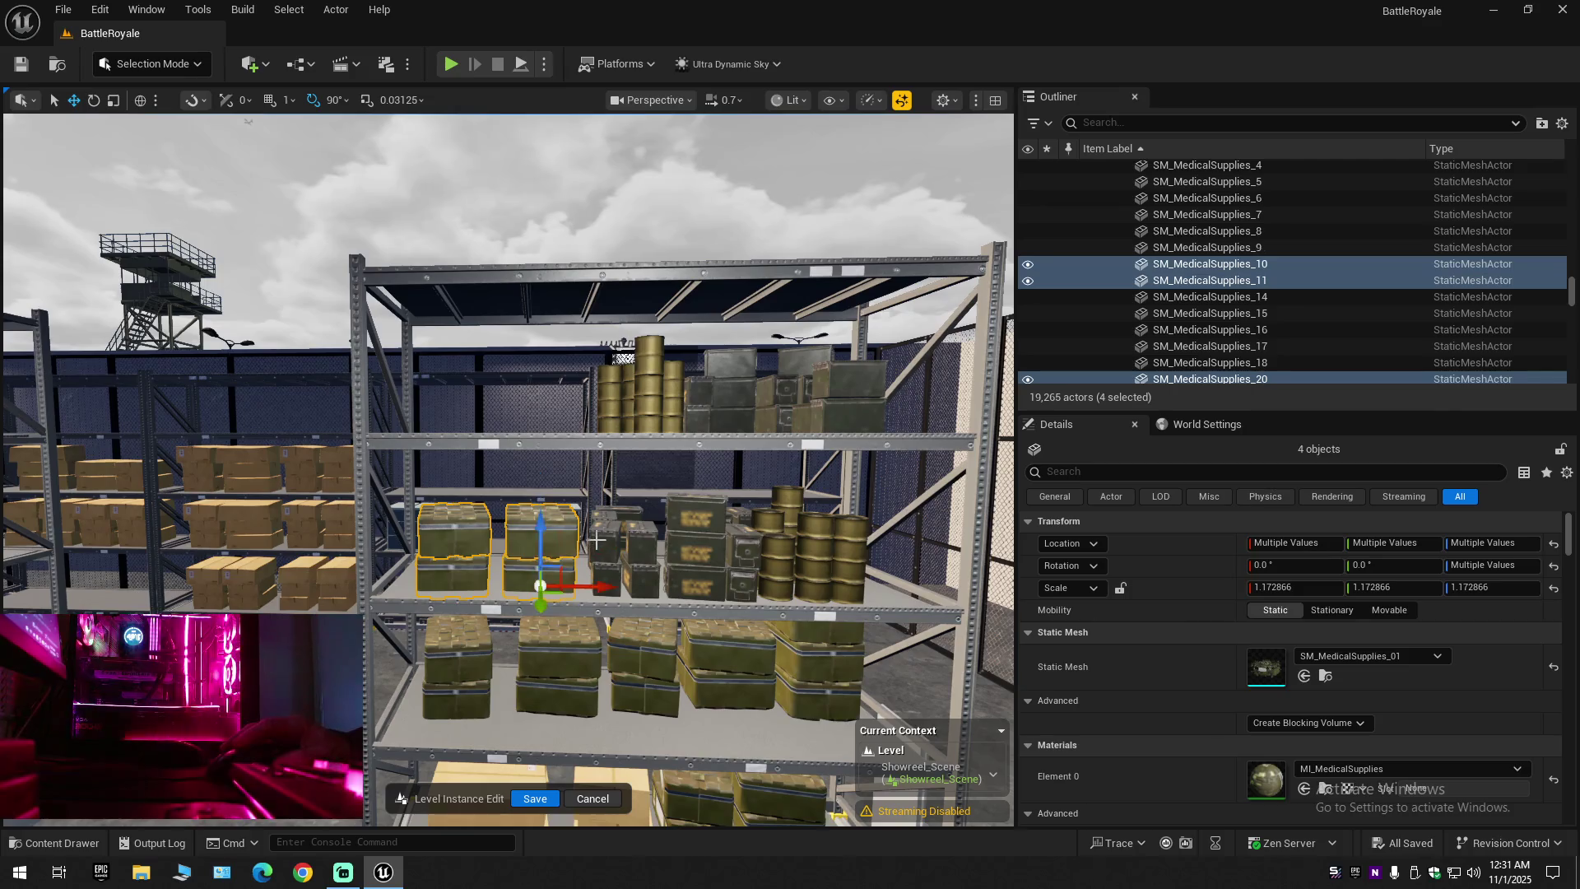
pyautogui.keyDown('ctrl'); pyautogui.click(605, 576); pyautogui.keyUp('ctrl')
pyautogui.keyDown('ctrl'); pyautogui.click(606, 539); pyautogui.keyUp('ctrl')
pyautogui.keyDown('ctrl'); pyautogui.click(642, 580); pyautogui.keyUp('ctrl')
pyautogui.keyDown('ctrl'); pyautogui.click(641, 539); pyautogui.keyUp('ctrl')
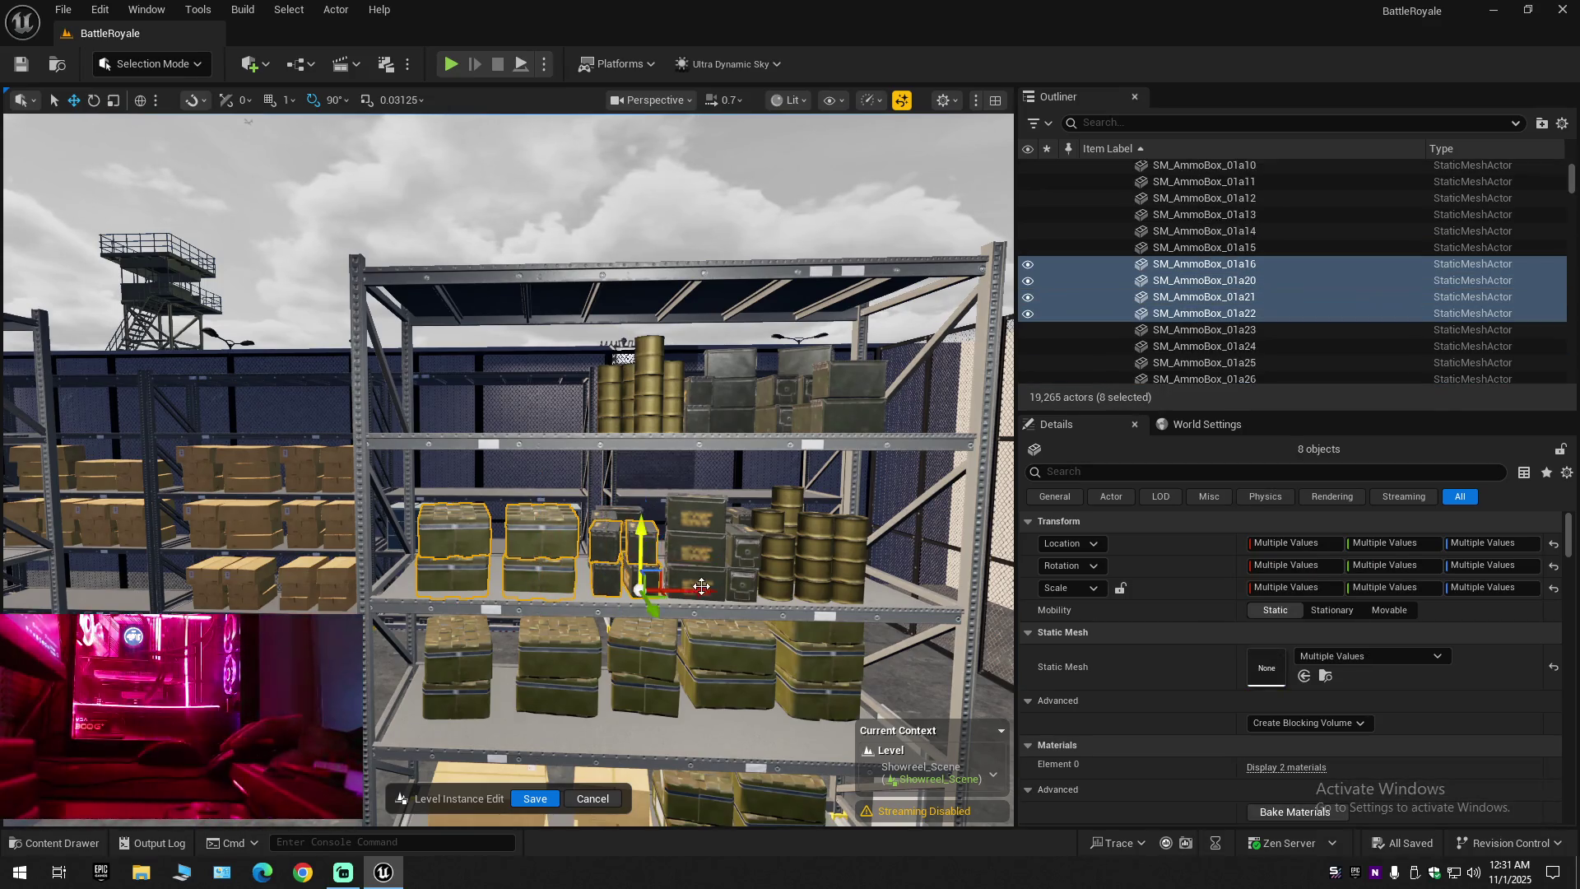
pyautogui.keyDown('ctrl'); pyautogui.click(695, 576); pyautogui.keyUp('ctrl')
pyautogui.keyDown('ctrl'); pyautogui.click(694, 518); pyautogui.keyUp('ctrl')
pyautogui.keyDown('ctrl'); pyautogui.click(695, 552); pyautogui.keyUp('ctrl')
pyautogui.keyDown('ctrl'); pyautogui.click(744, 547); pyautogui.keyUp('ctrl')
pyautogui.keyDown('ctrl'); pyautogui.click(744, 584); pyautogui.keyUp('ctrl')
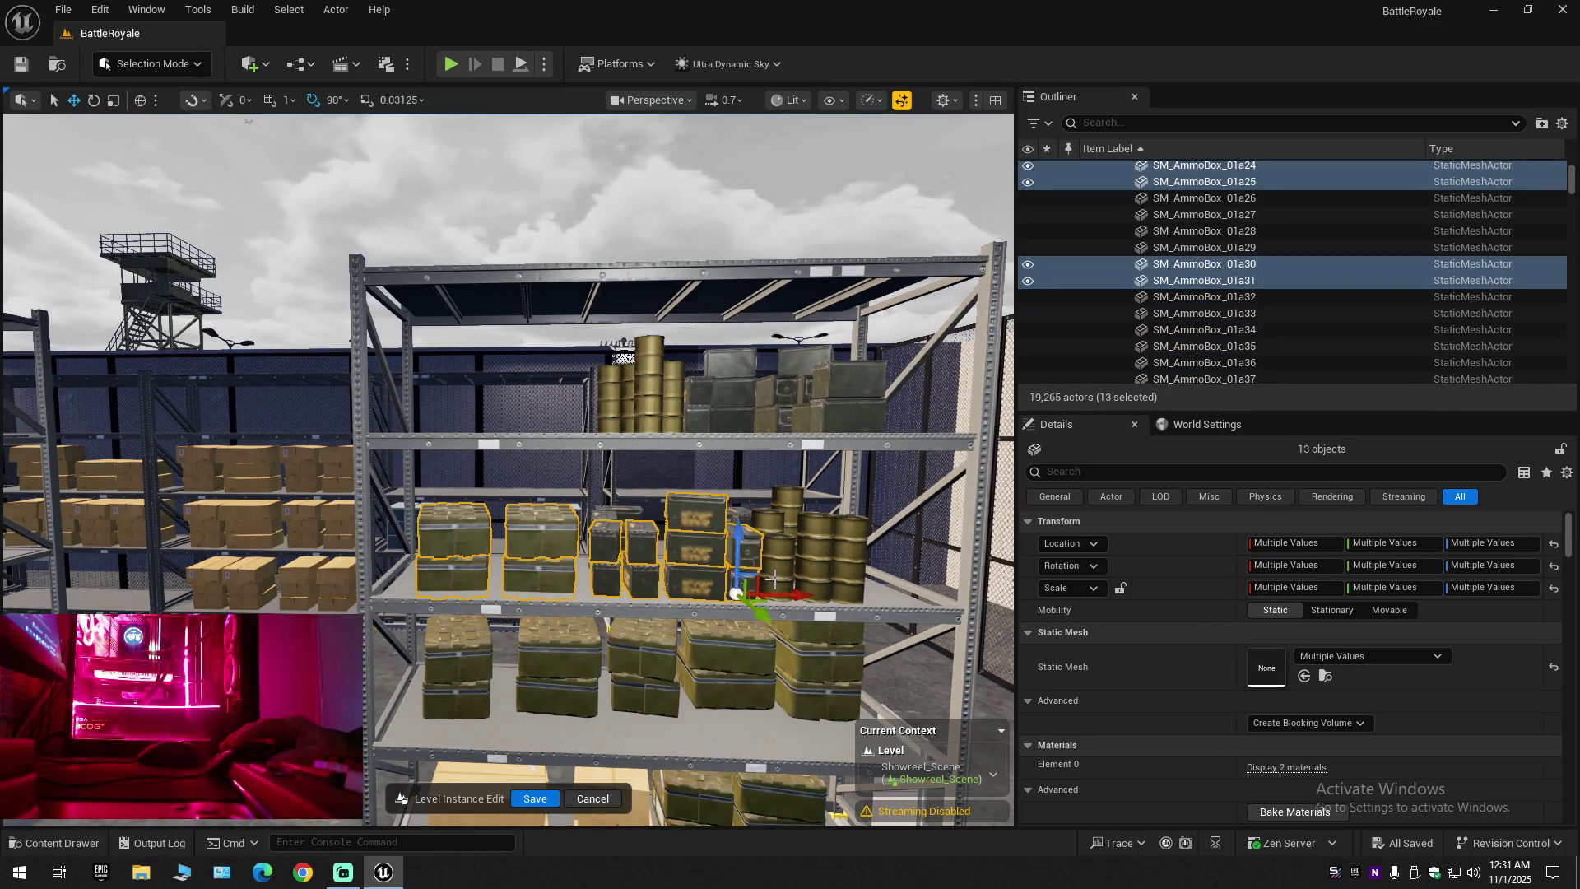
pyautogui.keyDown('ctrl'); pyautogui.click(774, 580); pyautogui.keyUp('ctrl')
# Add all the stacked cans on the right of the shelf to the selection
pyautogui.keyDown('ctrl'); pyautogui.click(777, 568); pyautogui.keyUp('ctrl')
pyautogui.keyDown('ctrl'); pyautogui.click(794, 547); pyautogui.keyUp('ctrl')
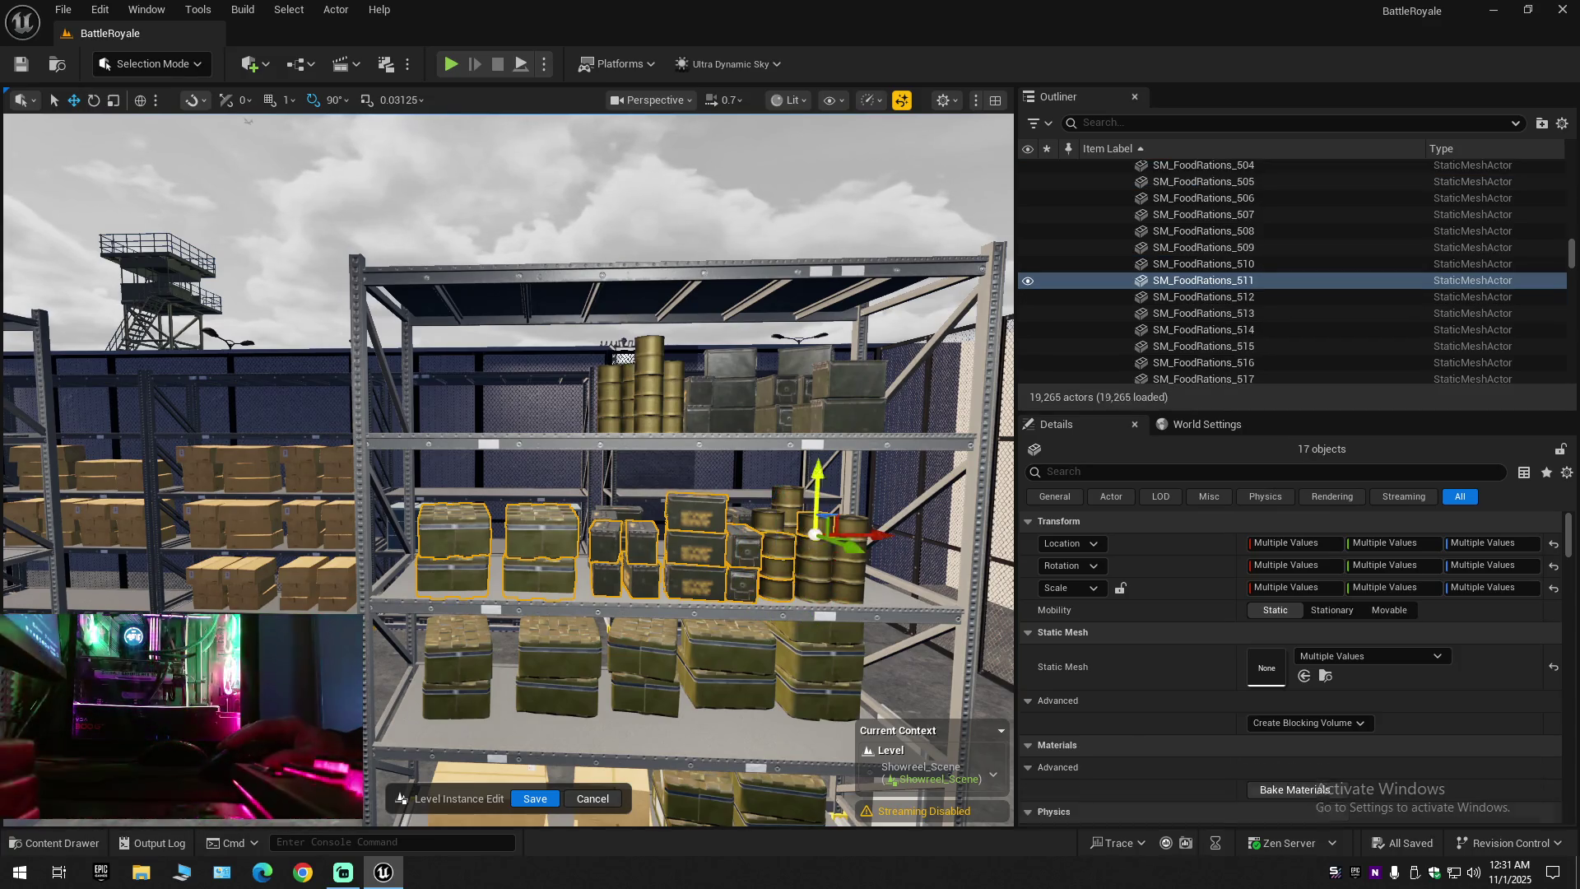
pyautogui.keyDown('ctrl'); pyautogui.click(815, 555); pyautogui.keyUp('ctrl')
pyautogui.keyDown('ctrl'); pyautogui.click(836, 547); pyautogui.keyUp('ctrl')
pyautogui.keyDown('ctrl'); pyautogui.click(814, 597); pyautogui.keyUp('ctrl')
pyautogui.keyDown('ctrl'); pyautogui.click(854, 584); pyautogui.keyUp('ctrl')
pyautogui.keyDown('ctrl'); pyautogui.click(849, 547); pyautogui.keyUp('ctrl')
pyautogui.keyDown('ctrl'); pyautogui.click(852, 568); pyautogui.keyUp('ctrl')
pyautogui.keyDown('ctrl'); pyautogui.click(852, 586); pyautogui.keyUp('ctrl')
pyautogui.keyDown('ctrl'); pyautogui.click(847, 535); pyautogui.keyUp('ctrl')
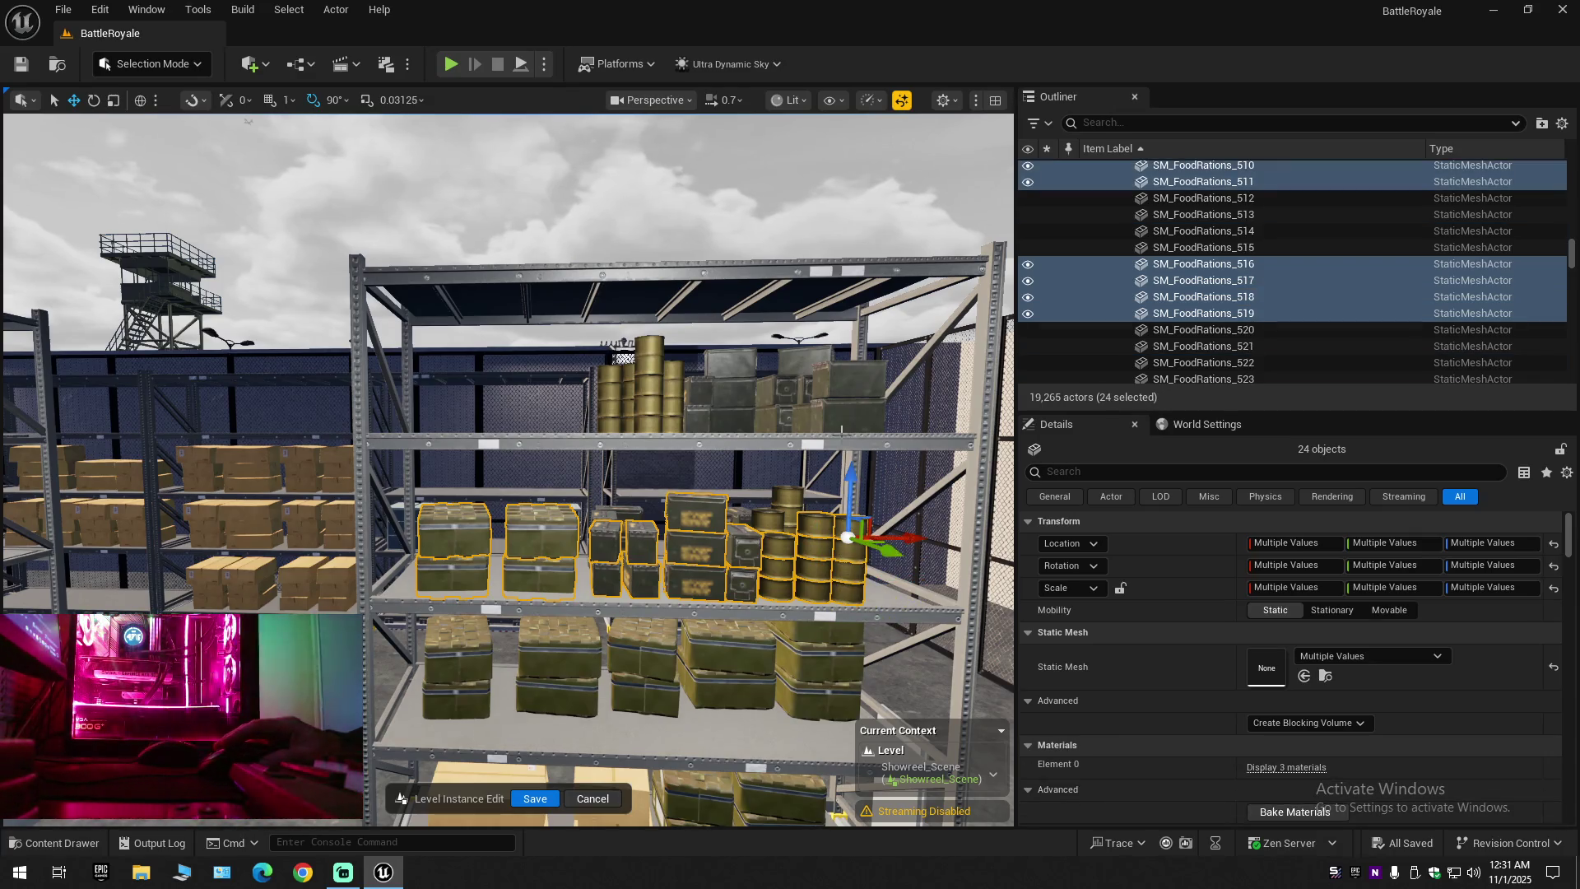
# Add the upper-shelf ammo boxes, undoing an accidental nudge of the selection
pyautogui.keyDown('ctrl'); pyautogui.click(833, 389); pyautogui.keyUp('ctrl')
pyautogui.keyDown('ctrl'); pyautogui.click(835, 416); pyautogui.keyUp('ctrl')
pyautogui.keyDown('ctrl'); pyautogui.click(773, 390); pyautogui.keyUp('ctrl')
pyautogui.keyDown('ctrl'); pyautogui.click(790, 362); pyautogui.keyUp('ctrl')
pyautogui.keyDown('ctrl'); pyautogui.click(728, 367); pyautogui.keyUp('ctrl')
pyautogui.keyDown('ctrl'); pyautogui.click(730, 401); pyautogui.keyUp('ctrl')
pyautogui.moveTo(729, 401); pyautogui.dragTo(705, 414)
pyautogui.hotkey('ctrl', 'z')
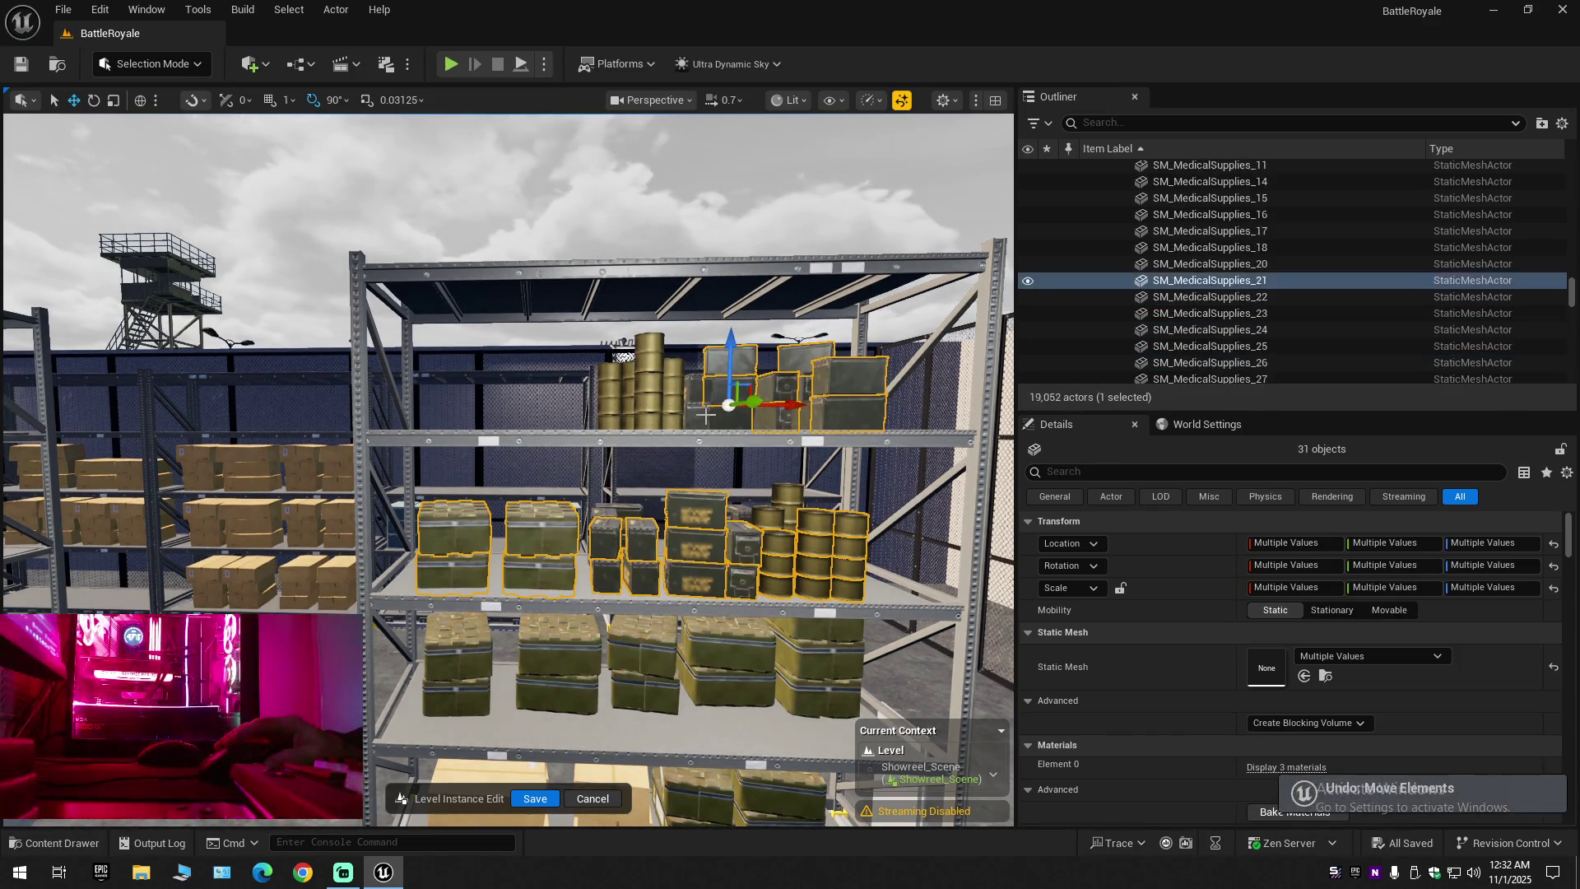
# Add the remaining upper-shelf ammo boxes to the selection
pyautogui.keyDown('ctrl'); pyautogui.click(716, 418); pyautogui.keyUp('ctrl')
pyautogui.keyDown('ctrl'); pyautogui.click(695, 394); pyautogui.keyUp('ctrl')
pyautogui.keyDown('ctrl'); pyautogui.click(671, 374); pyautogui.keyUp('ctrl')
pyautogui.keyDown('ctrl'); pyautogui.click(668, 383); pyautogui.keyUp('ctrl')
pyautogui.keyDown('ctrl'); pyautogui.click(663, 393); pyautogui.keyUp('ctrl')
pyautogui.keyDown('ctrl'); pyautogui.click(658, 403); pyautogui.keyUp('ctrl')
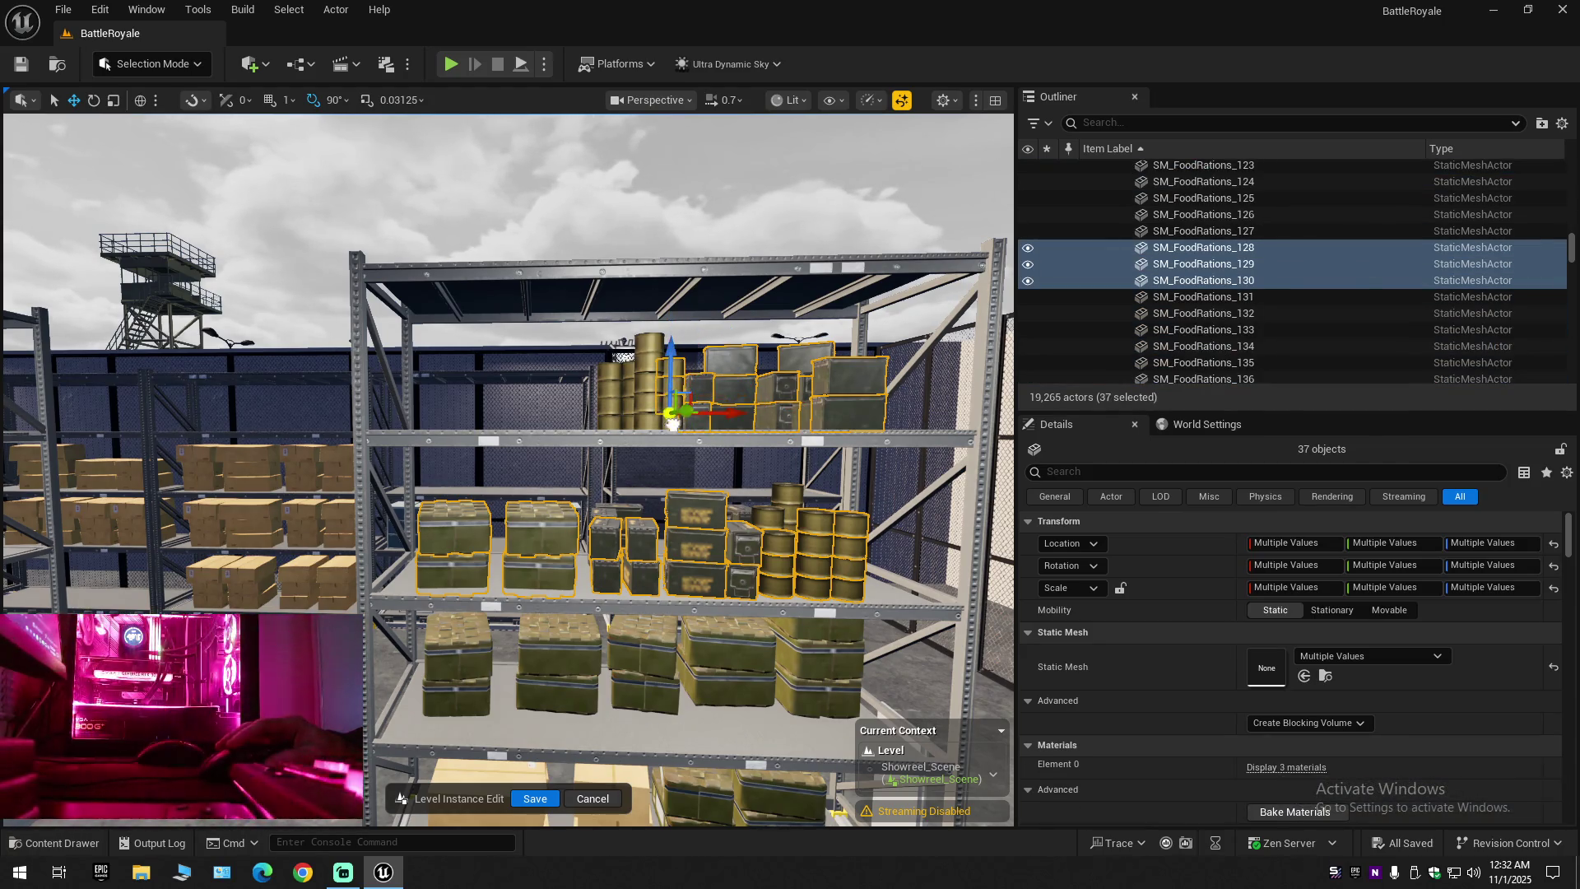
pyautogui.keyDown('ctrl'); pyautogui.click(652, 413); pyautogui.keyUp('ctrl')
# Add every barrel in the stacked barrel column, upper and lower
pyautogui.keyDown('ctrl'); pyautogui.click(649, 405); pyautogui.keyUp('ctrl')
pyautogui.keyDown('ctrl'); pyautogui.click(649, 392); pyautogui.keyUp('ctrl')
pyautogui.keyDown('ctrl'); pyautogui.click(649, 380); pyautogui.keyUp('ctrl')
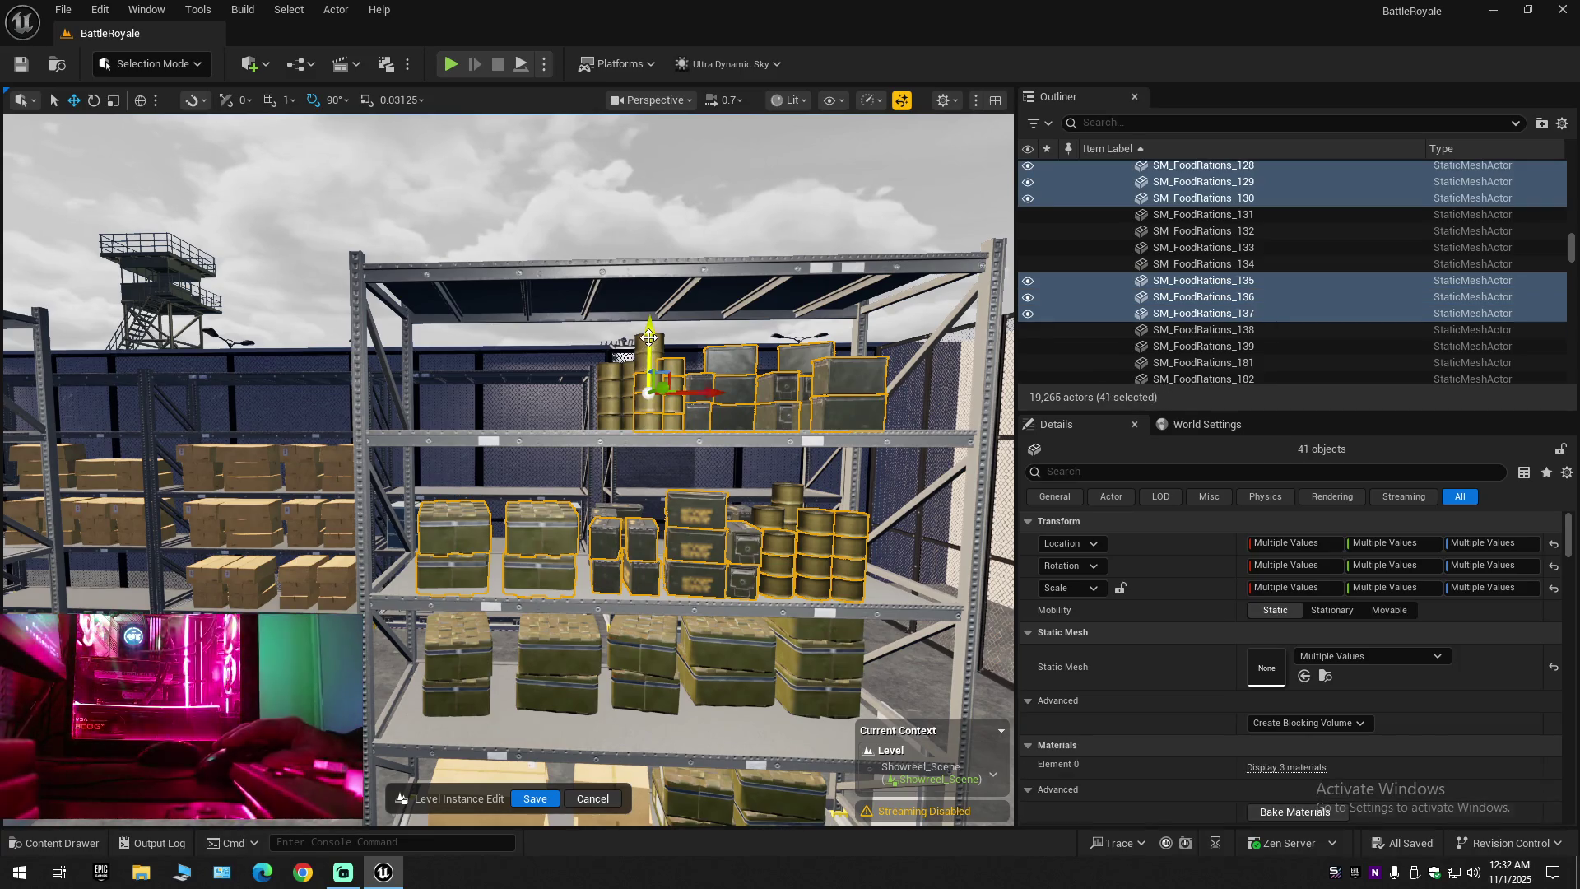
pyautogui.keyDown('ctrl'); pyautogui.click(649, 367); pyautogui.keyUp('ctrl')
pyautogui.keyDown('ctrl'); pyautogui.click(649, 354); pyautogui.keyUp('ctrl')
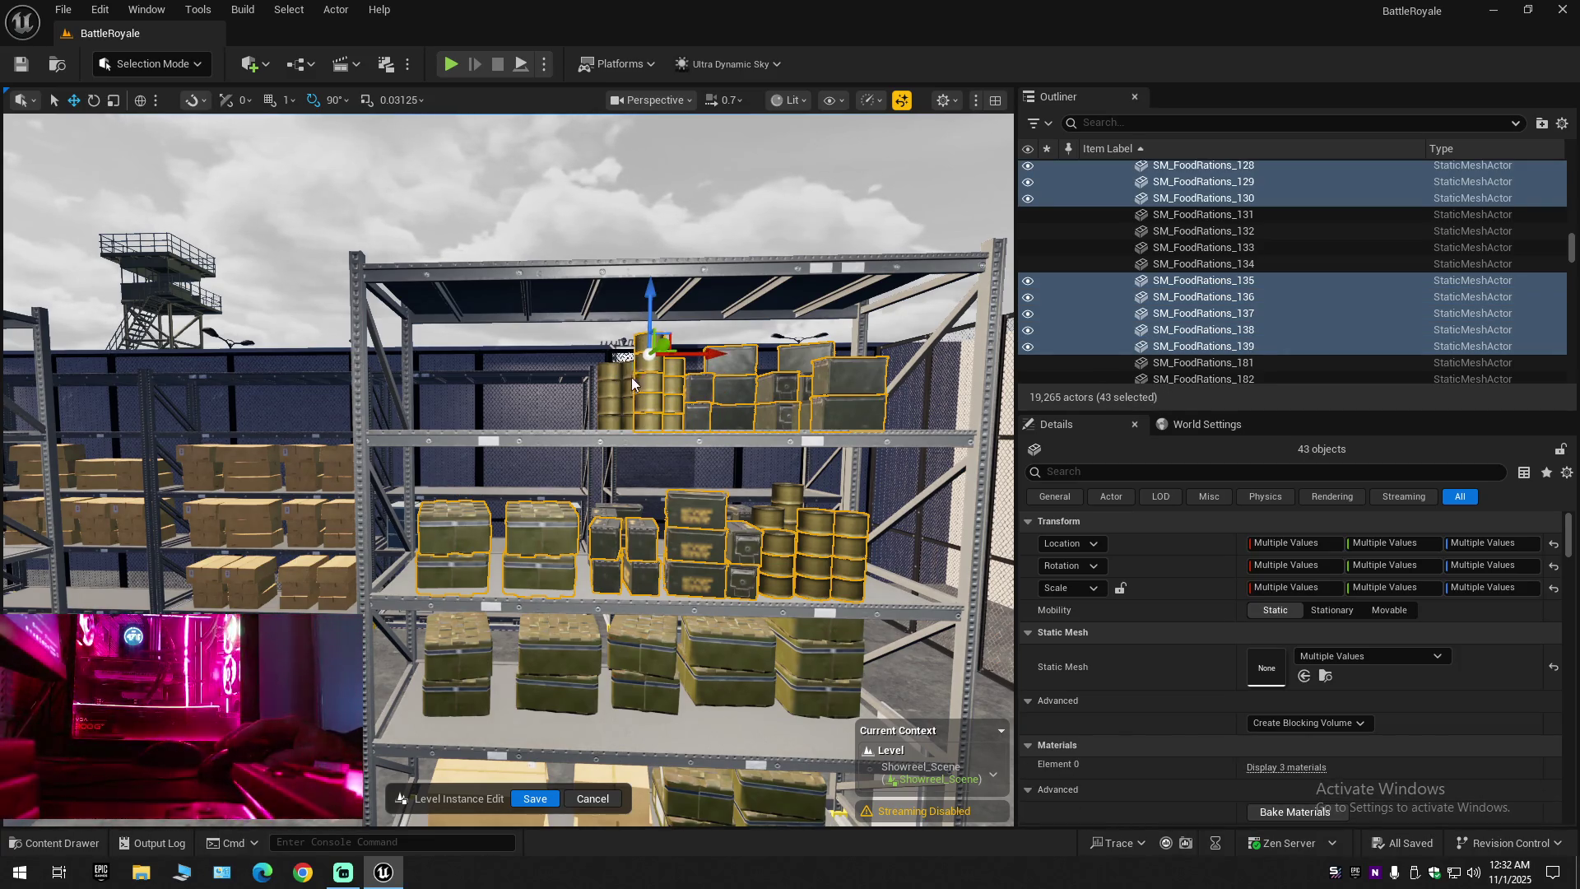
pyautogui.keyDown('ctrl'); pyautogui.click(631, 389); pyautogui.keyUp('ctrl')
pyautogui.keyDown('ctrl'); pyautogui.click(631, 401); pyautogui.keyUp('ctrl')
# Add the top-shelf ration barrels to the selection
pyautogui.keyDown('ctrl'); pyautogui.click(628, 422); pyautogui.keyUp('ctrl')
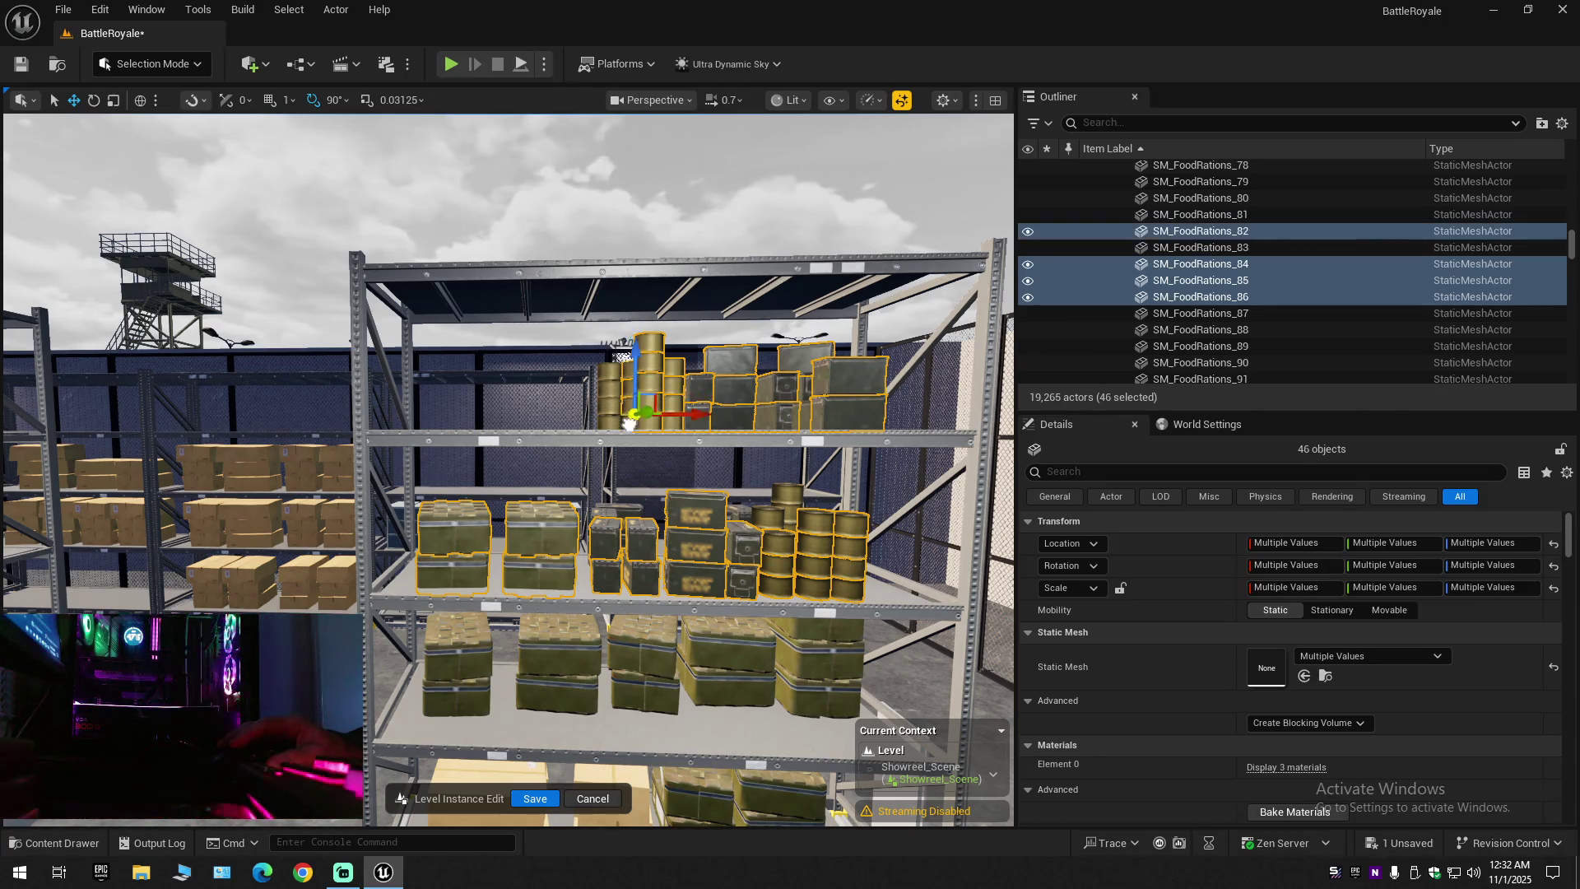
pyautogui.keyDown('ctrl'); pyautogui.click(618, 423); pyautogui.keyUp('ctrl')
pyautogui.keyDown('ctrl'); pyautogui.click(609, 411); pyautogui.keyUp('ctrl')
pyautogui.keyDown('ctrl'); pyautogui.click(608, 385); pyautogui.keyUp('ctrl')
pyautogui.keyDown('ctrl'); pyautogui.click(609, 399); pyautogui.keyUp('ctrl')
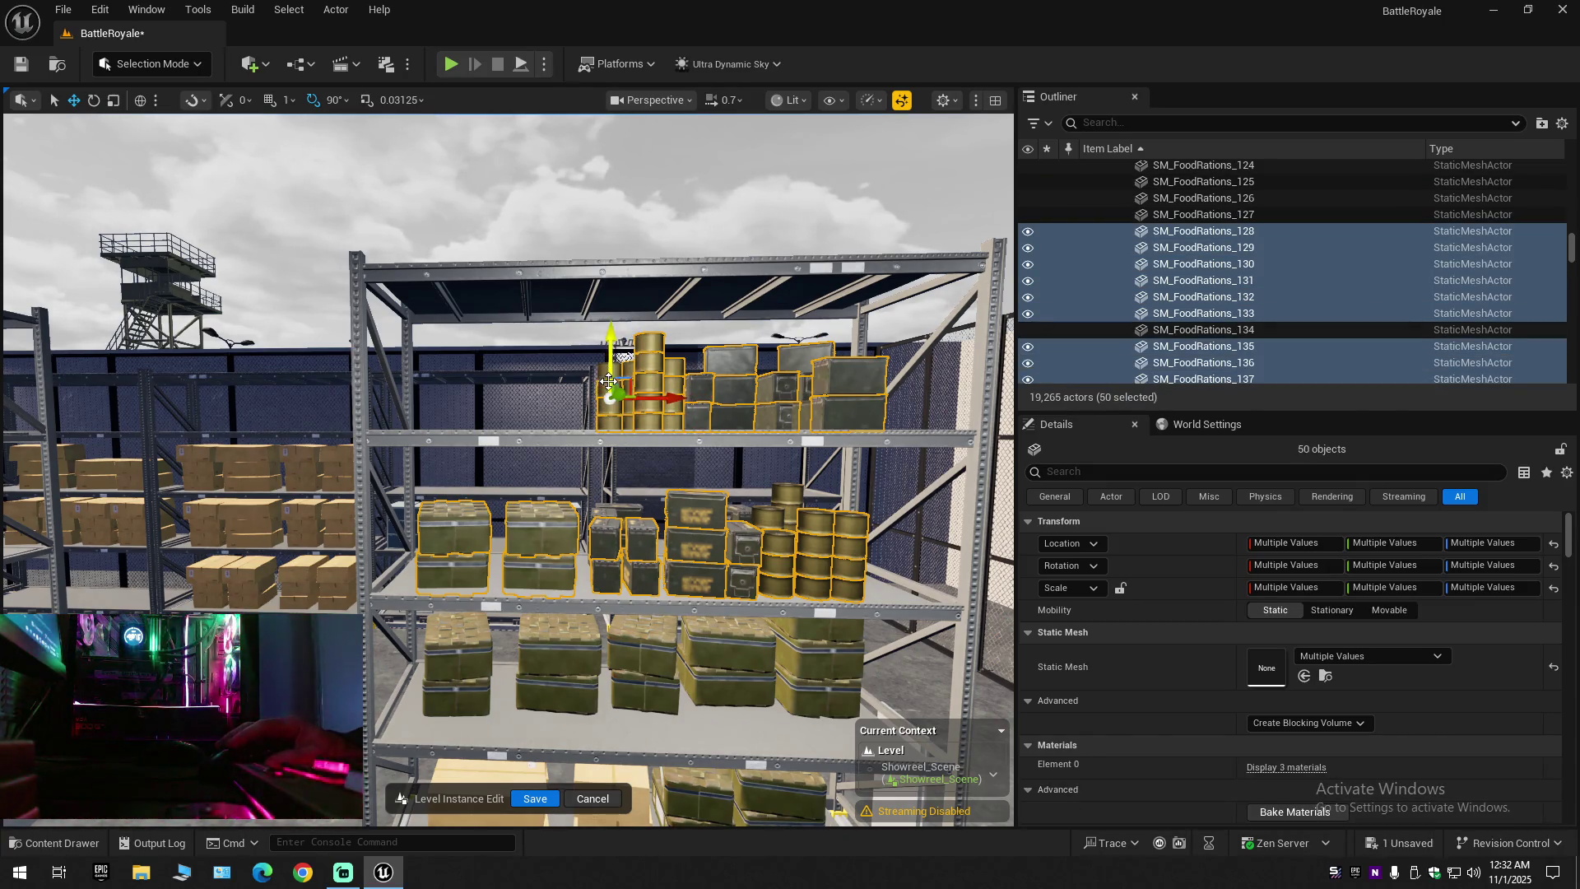
pyautogui.keyDown('ctrl'); pyautogui.click(608, 372); pyautogui.keyUp('ctrl')
# Add the left and right box stacks on the third shelf
pyautogui.moveTo(655, 483); pyautogui.dragTo(656, 354)
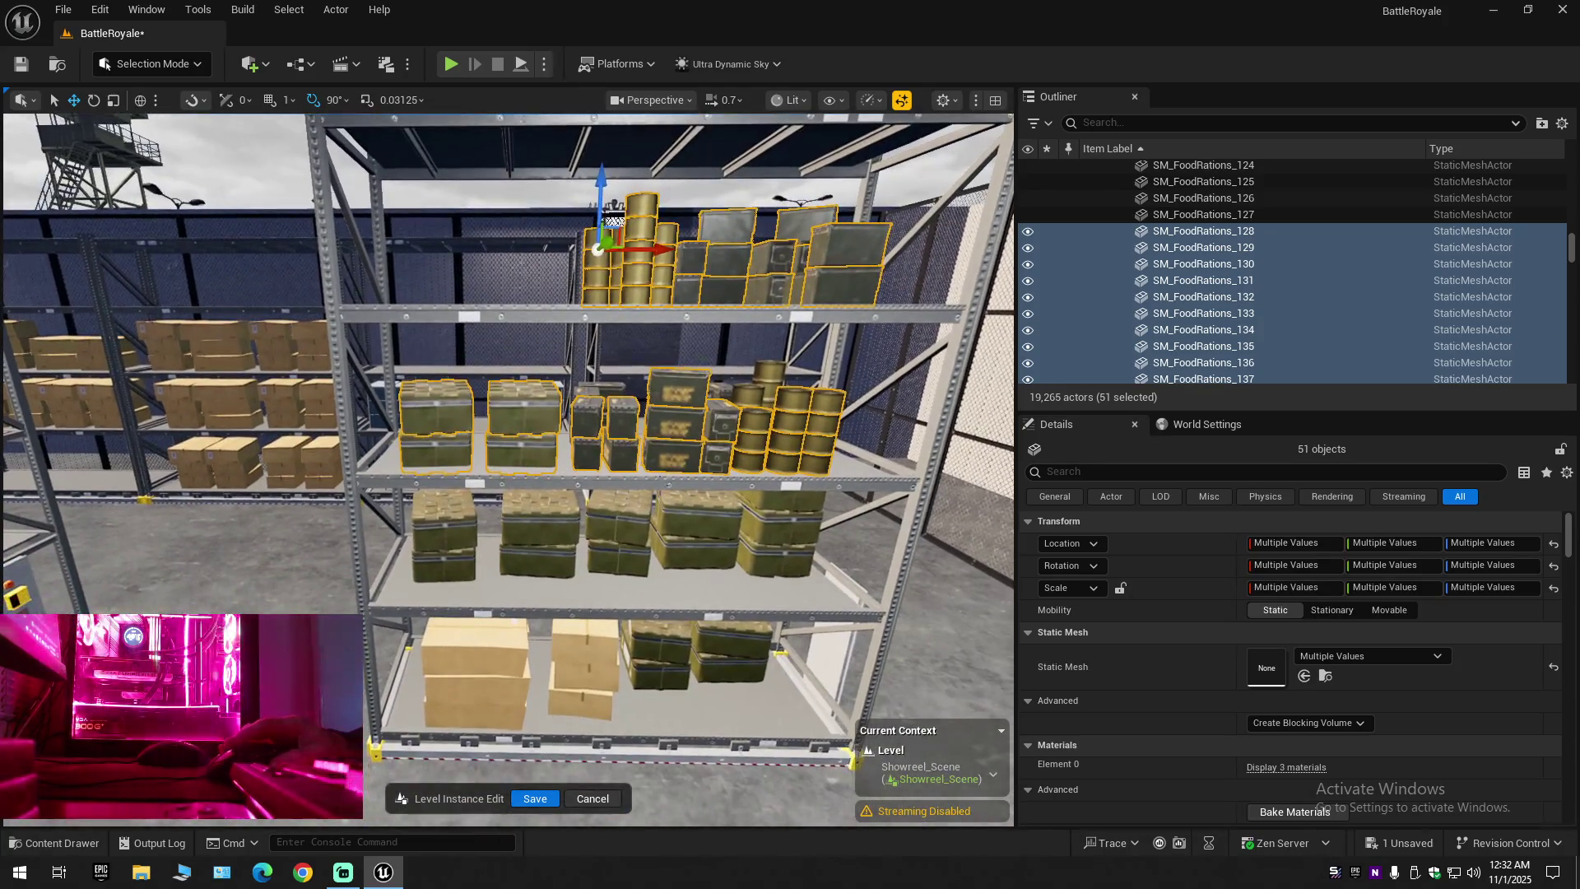
pyautogui.keyDown('ctrl'); pyautogui.click(442, 533); pyautogui.keyUp('ctrl')
pyautogui.keyDown('ctrl'); pyautogui.click(443, 565); pyautogui.keyUp('ctrl')
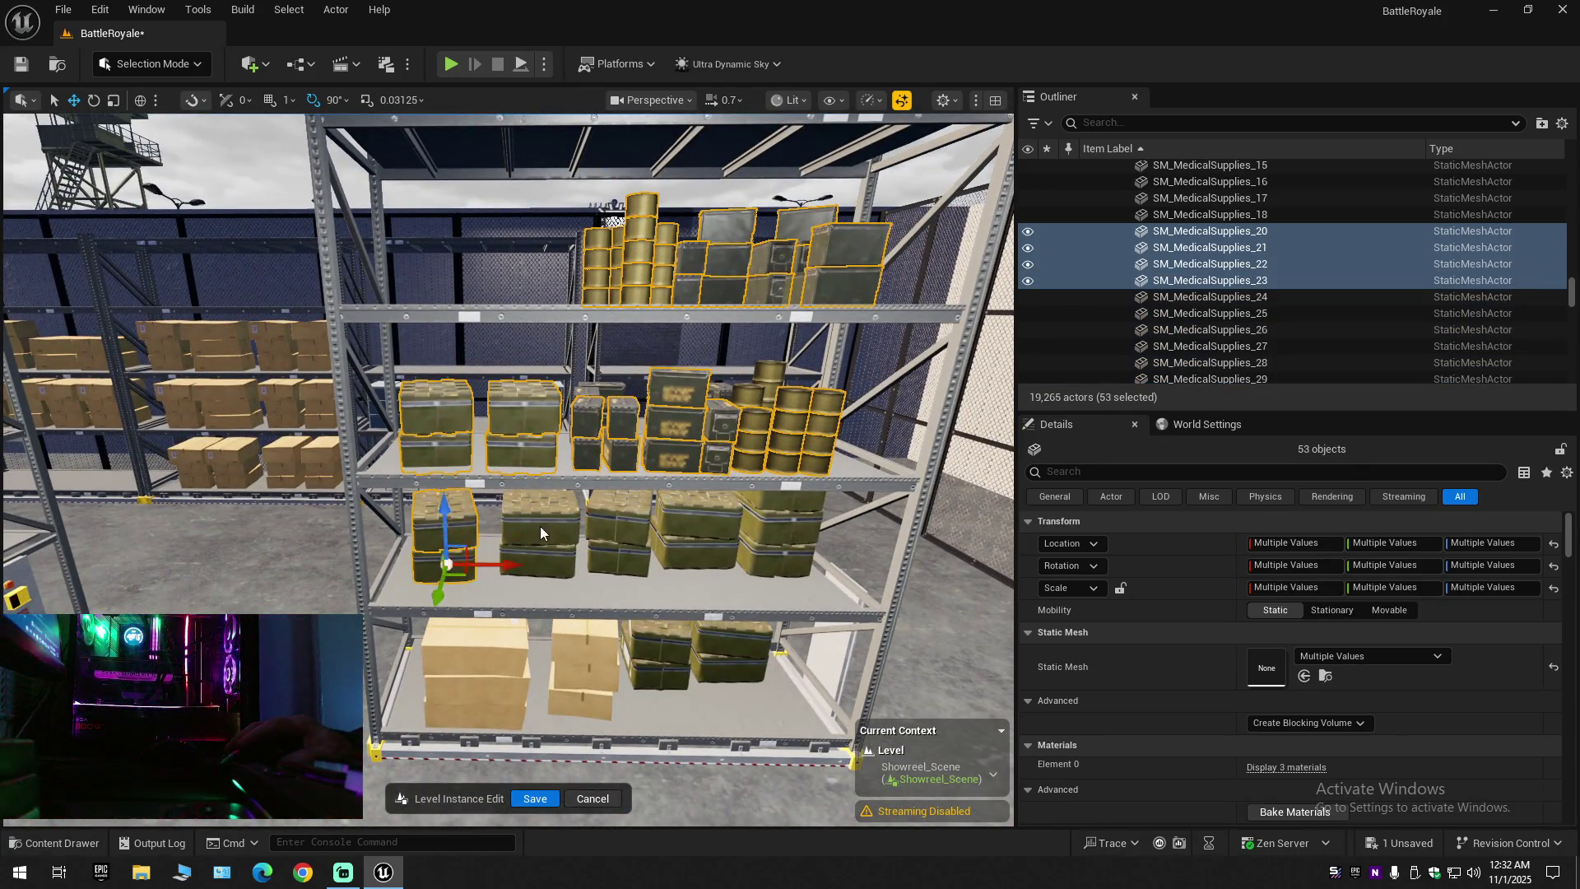
pyautogui.keyDown('ctrl'); pyautogui.click(540, 526); pyautogui.keyUp('ctrl')
pyautogui.keyDown('ctrl'); pyautogui.click(543, 563); pyautogui.keyUp('ctrl')
pyautogui.keyDown('ctrl'); pyautogui.click(617, 514); pyautogui.keyUp('ctrl')
pyautogui.keyDown('ctrl'); pyautogui.click(618, 559); pyautogui.keyUp('ctrl')
pyautogui.keyDown('ctrl'); pyautogui.click(696, 515); pyautogui.keyUp('ctrl')
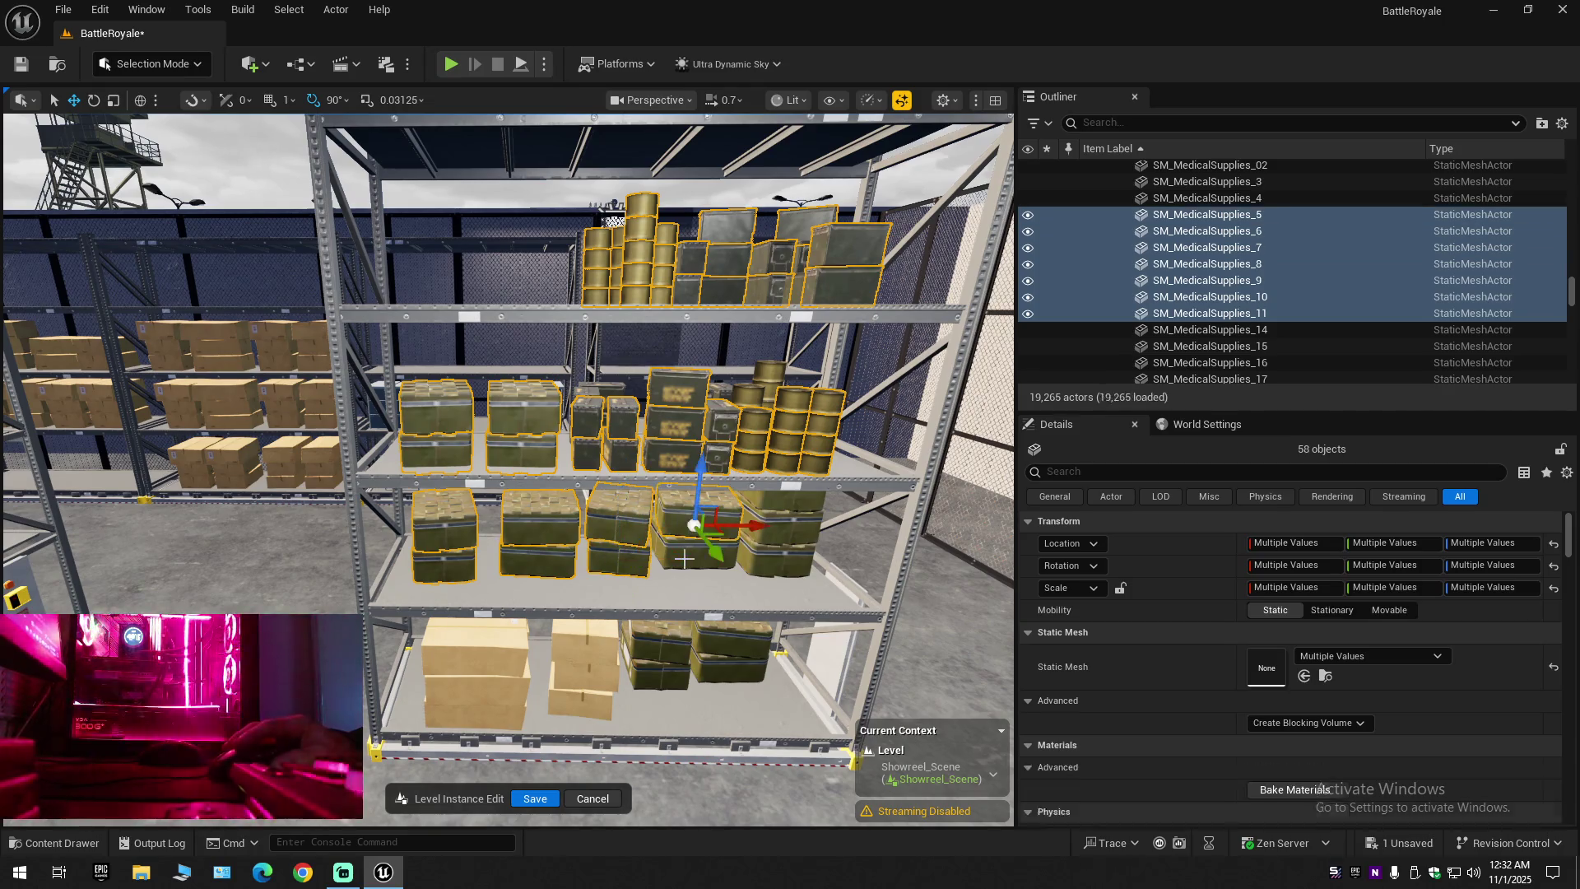
pyautogui.keyDown('ctrl'); pyautogui.click(695, 553); pyautogui.keyUp('ctrl')
pyautogui.keyDown('ctrl'); pyautogui.click(780, 531); pyautogui.keyUp('ctrl')
# Add the last third-shelf box and the bottom-shelf green and cardboard boxes
pyautogui.keyDown('ctrl'); pyautogui.click(780, 561); pyautogui.keyUp('ctrl')
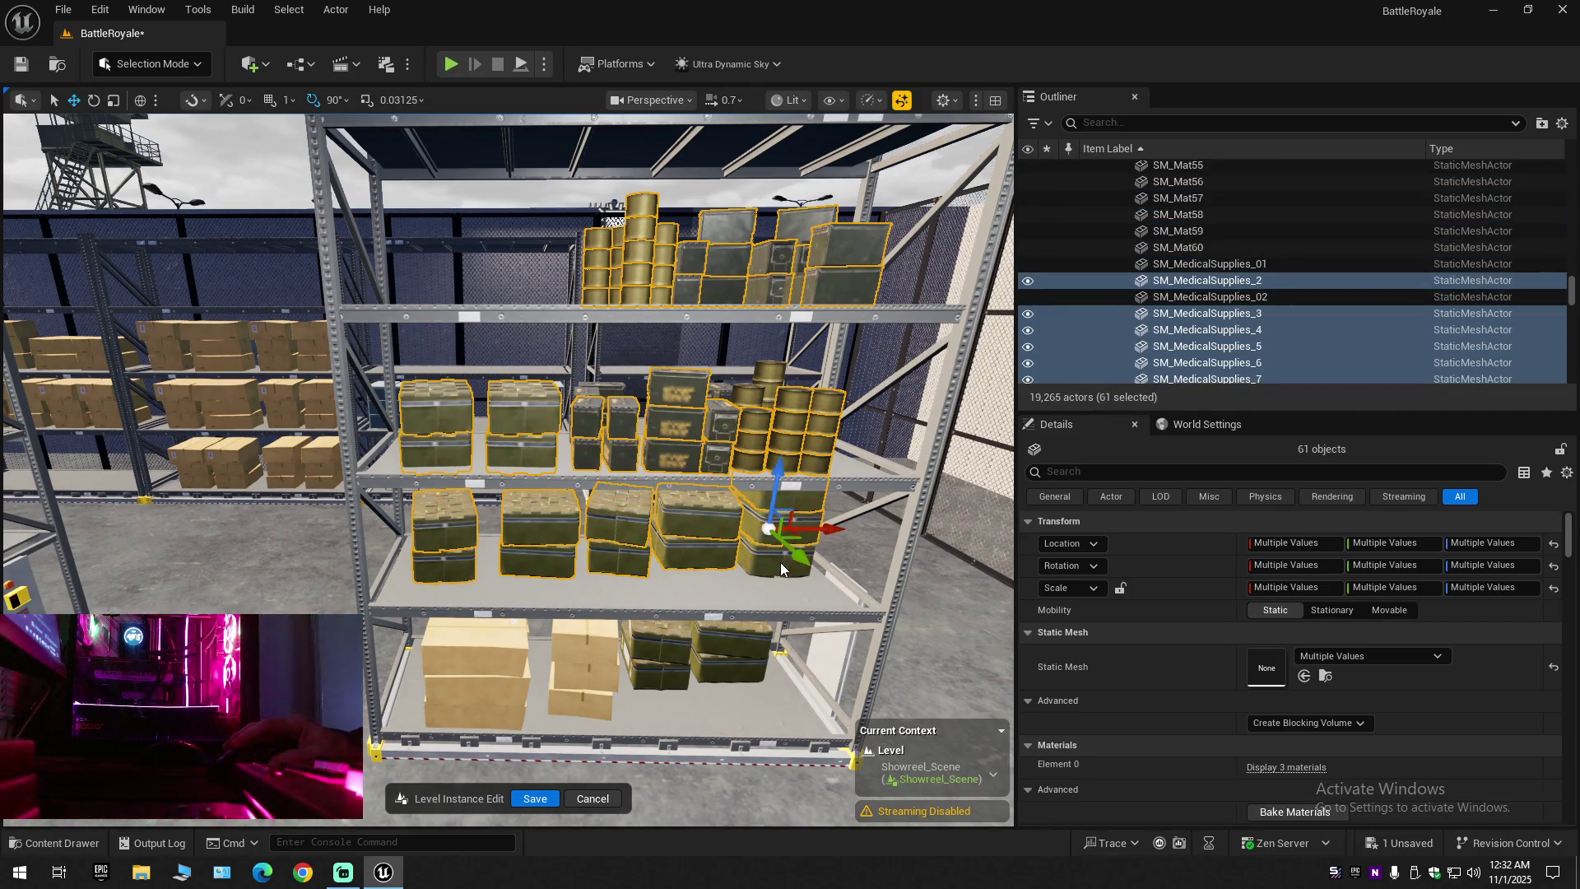
pyautogui.keyDown('ctrl'); pyautogui.click(724, 644); pyautogui.keyUp('ctrl')
pyautogui.keyDown('ctrl'); pyautogui.click(718, 668); pyautogui.keyUp('ctrl')
pyautogui.keyDown('ctrl'); pyautogui.click(665, 669); pyautogui.keyUp('ctrl')
pyautogui.keyDown('ctrl'); pyautogui.click(658, 643); pyautogui.keyUp('ctrl')
pyautogui.keyDown('ctrl'); pyautogui.click(582, 649); pyautogui.keyUp('ctrl')
pyautogui.keyDown('ctrl'); pyautogui.click(573, 670); pyautogui.keyUp('ctrl')
pyautogui.keyDown('ctrl'); pyautogui.click(569, 701); pyautogui.keyUp('ctrl')
pyautogui.keyDown('ctrl'); pyautogui.click(502, 714); pyautogui.keyUp('ctrl')
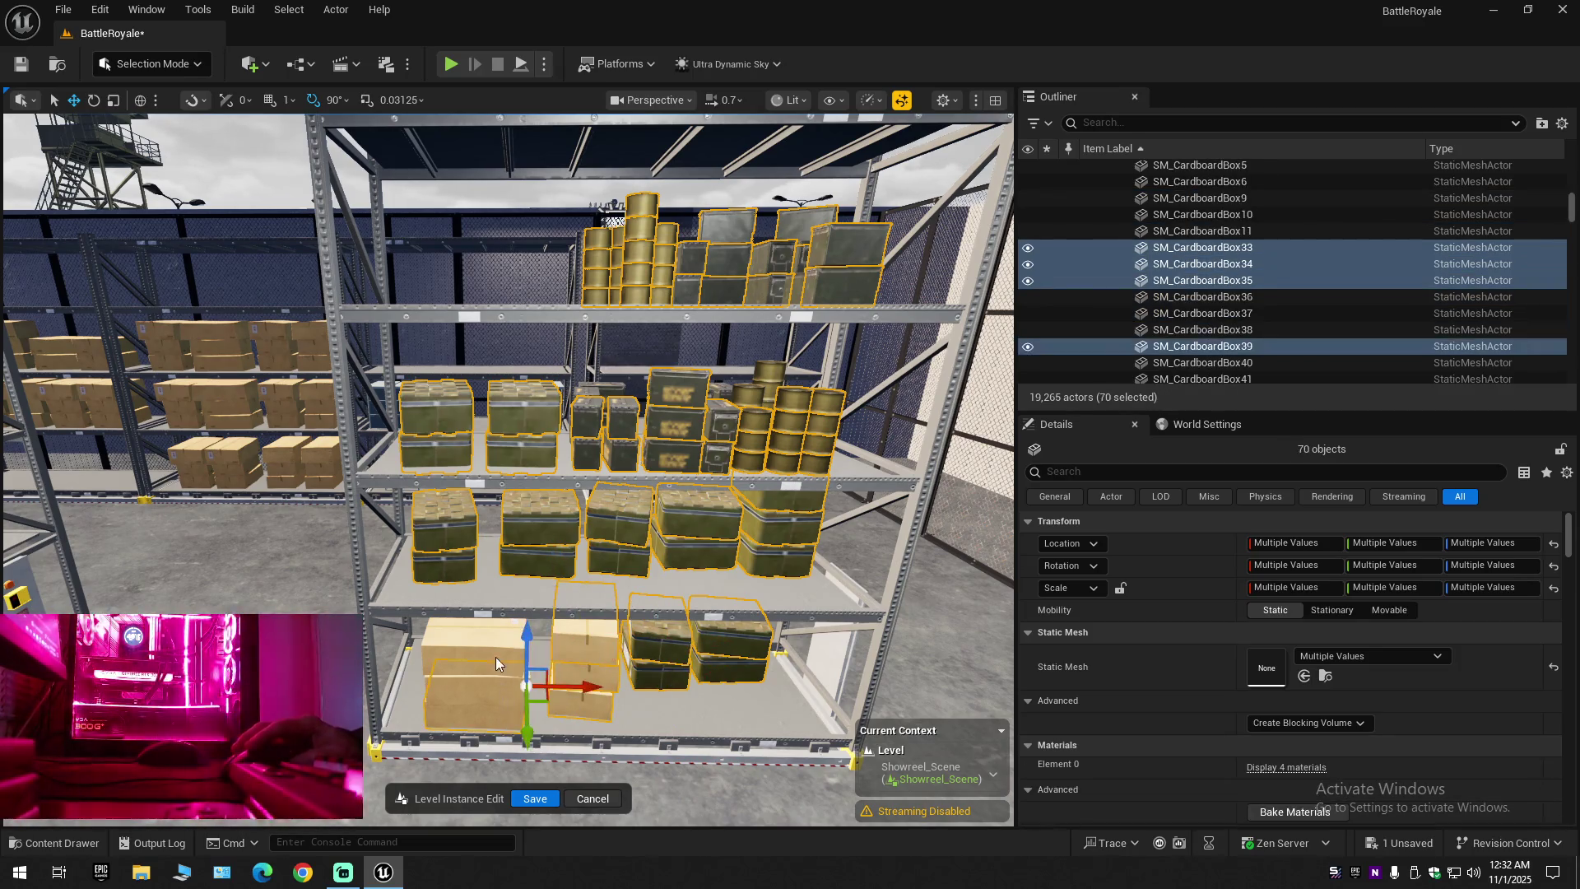
pyautogui.keyDown('ctrl'); pyautogui.click(495, 656); pyautogui.keyUp('ctrl')
pyautogui.keyDown('ctrl'); pyautogui.click(487, 635); pyautogui.keyUp('ctrl')
pyautogui.scroll(-1, 644, 624)
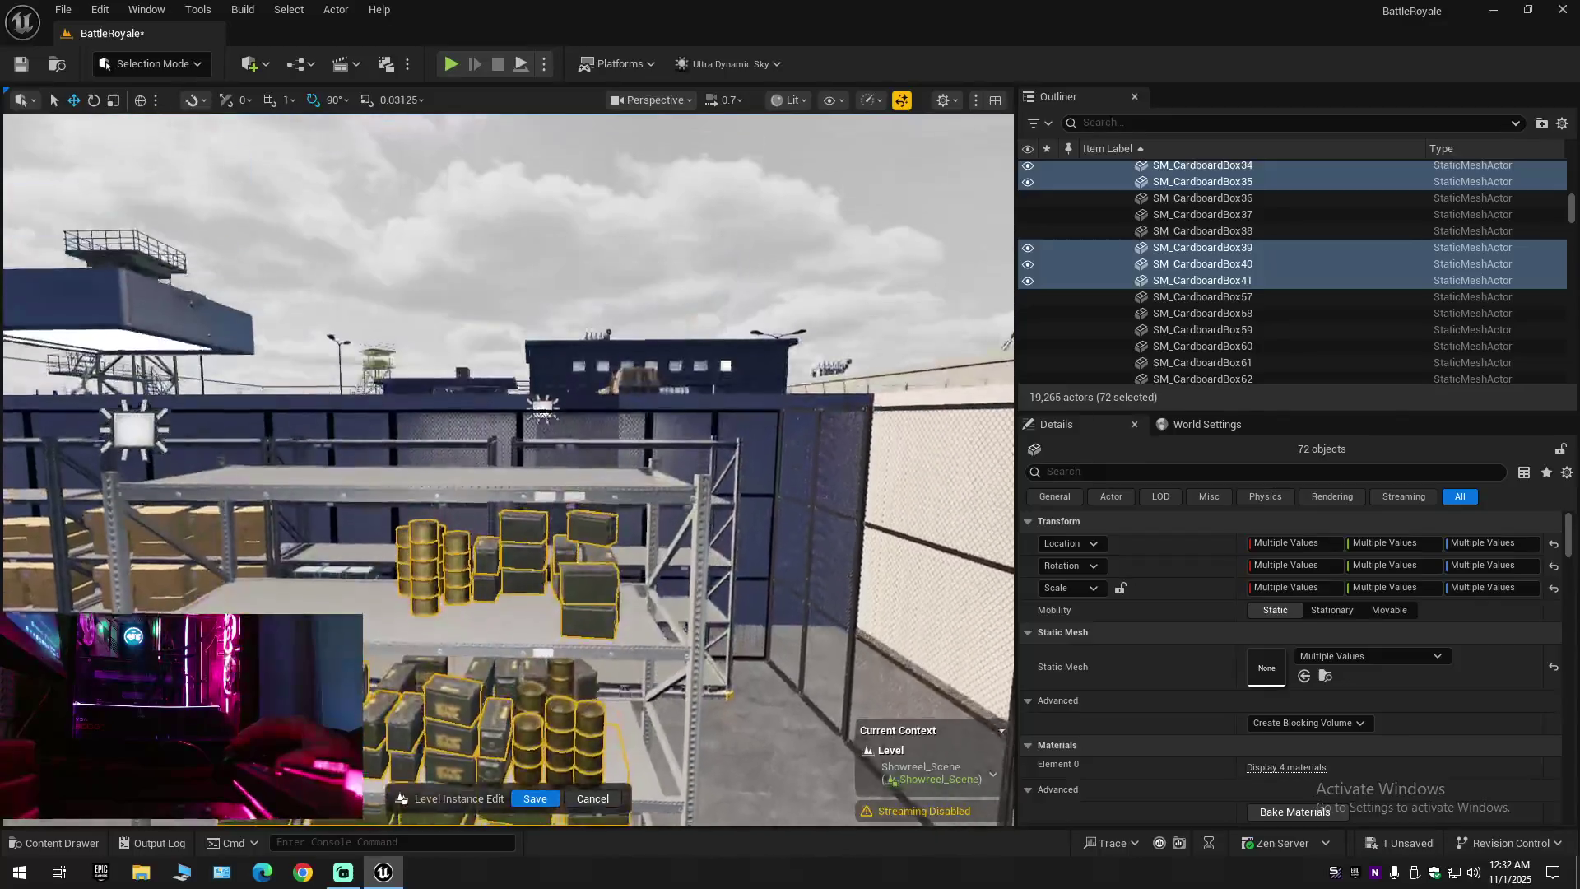
# Add the black and other middle-shelf ammo boxes to the selection
pyautogui.scroll(-2, 644, 624)
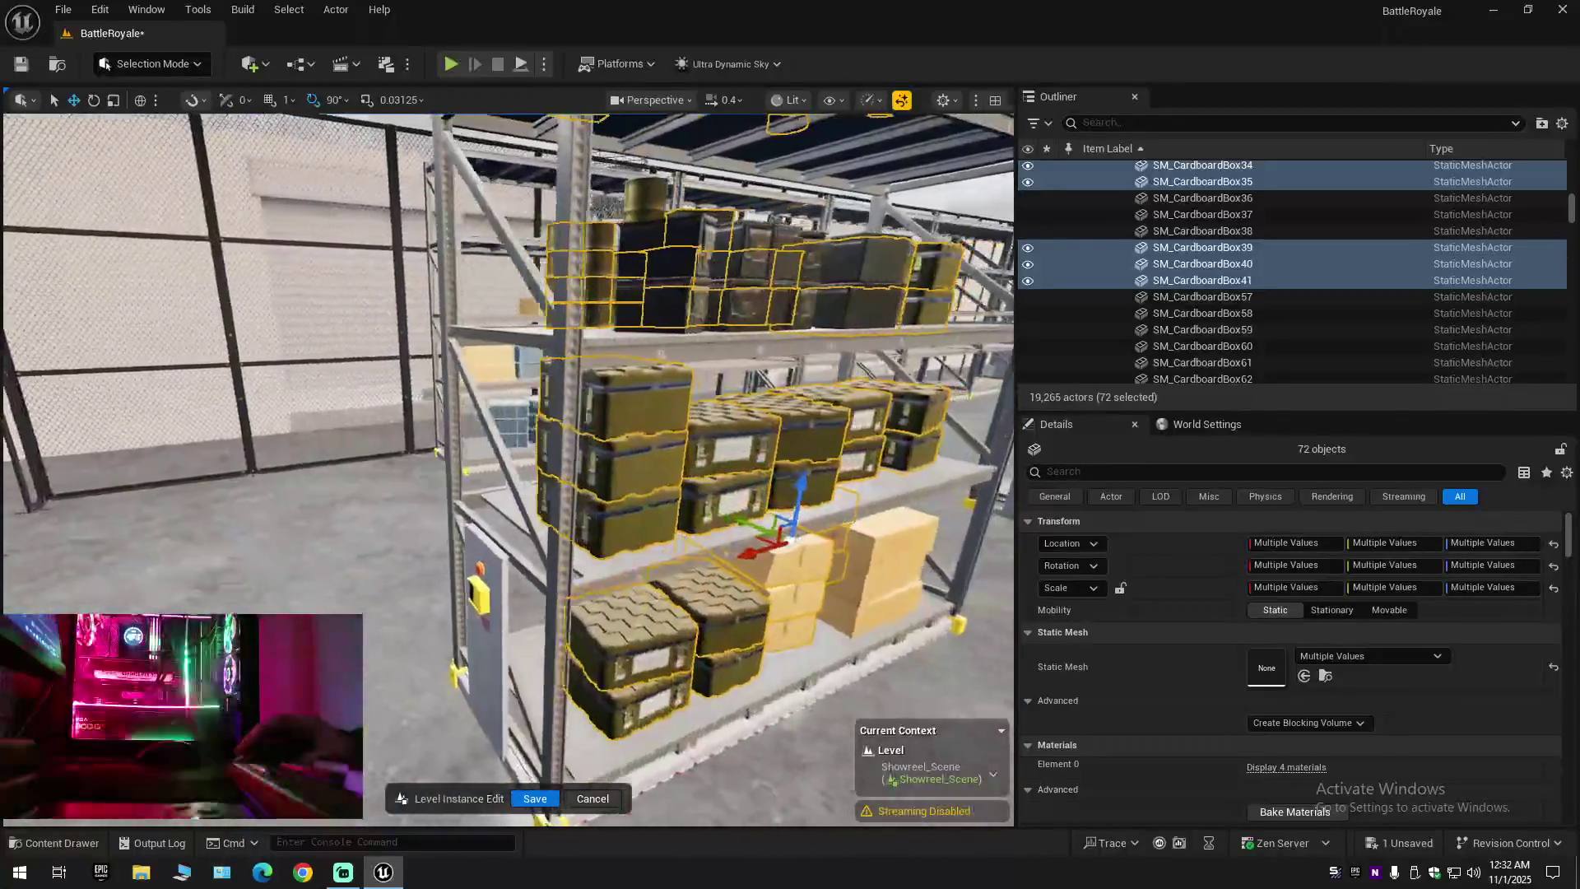
pyautogui.press('w')
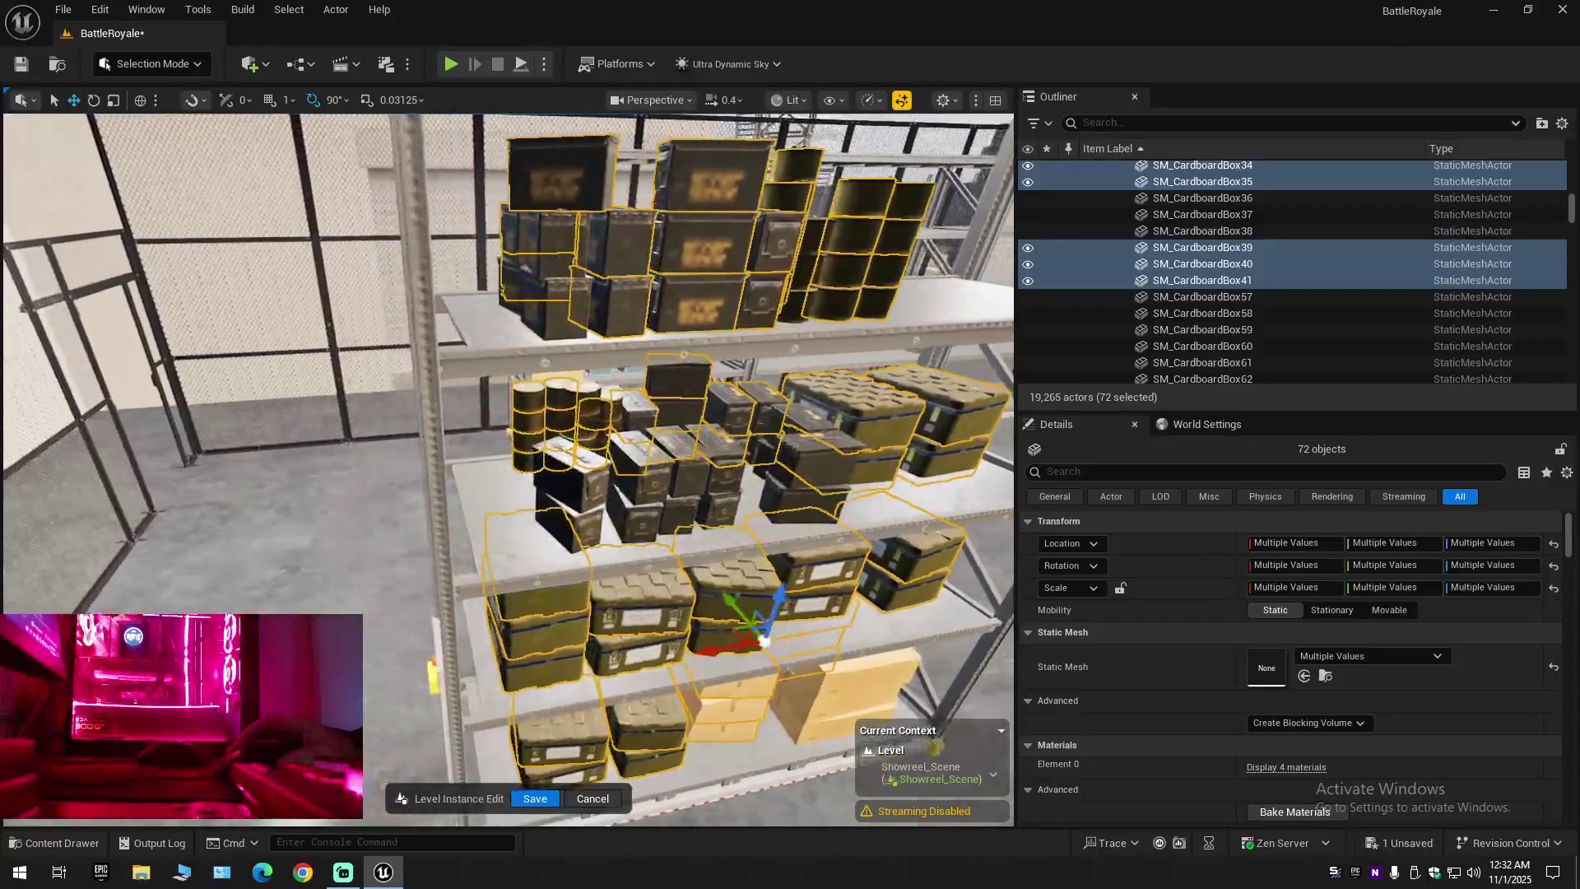
pyautogui.keyDown('ctrl'); pyautogui.click(567, 492); pyautogui.keyUp('ctrl')
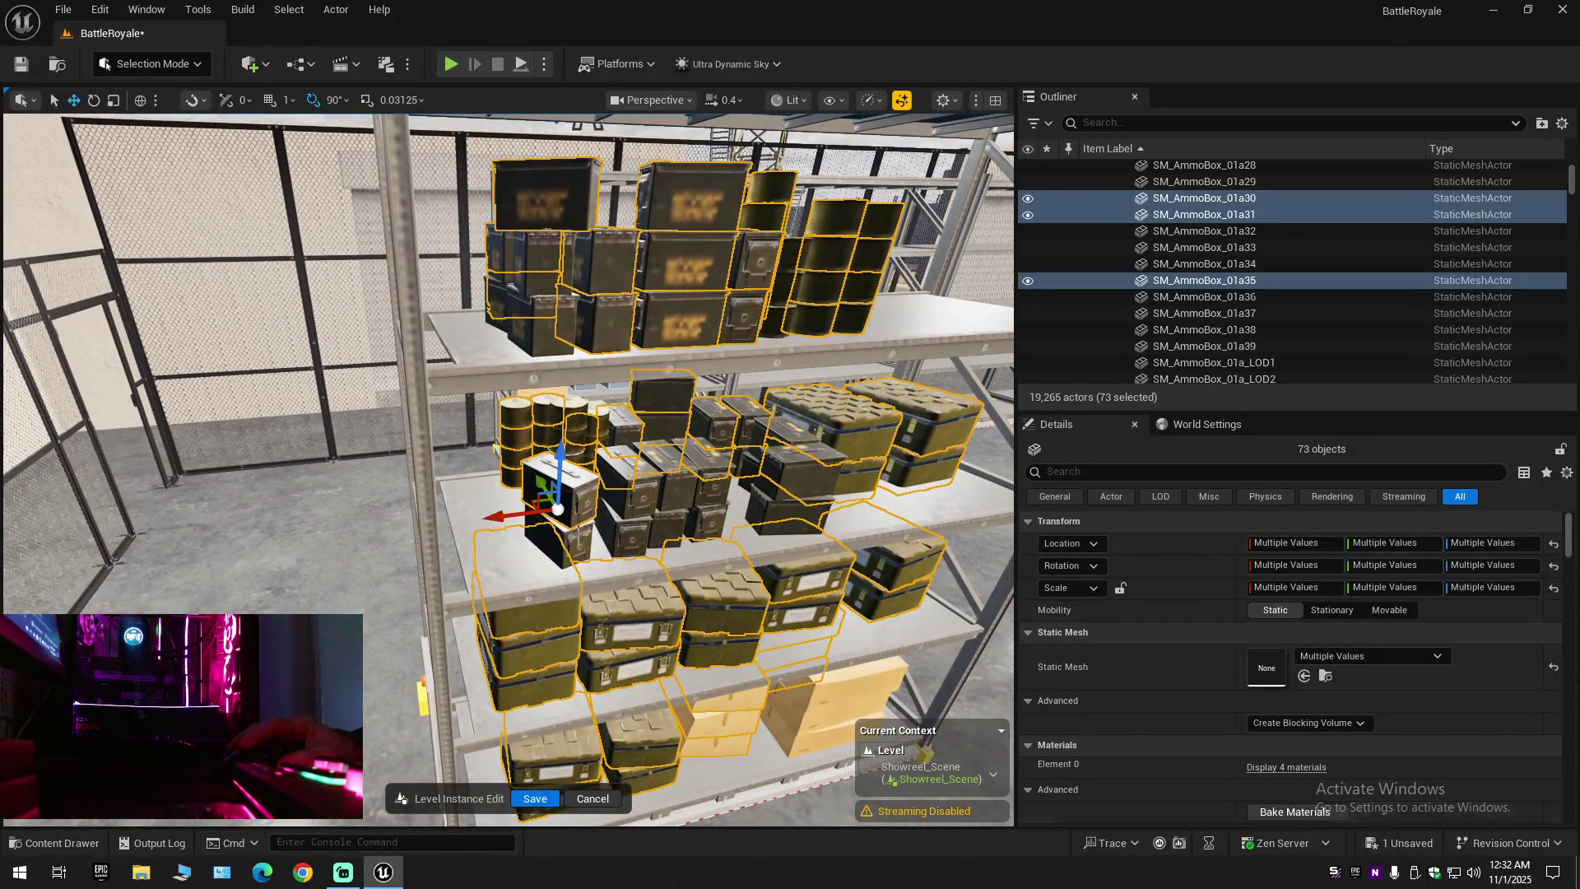
pyautogui.keyDown('ctrl'); pyautogui.click(535, 493); pyautogui.keyUp('ctrl')
pyautogui.keyDown('ctrl'); pyautogui.click(626, 485); pyautogui.keyUp('ctrl')
pyautogui.keyDown('ctrl'); pyautogui.click(593, 493); pyautogui.keyUp('ctrl')
pyautogui.keyDown('ctrl'); pyautogui.click(604, 506); pyautogui.keyUp('ctrl')
pyautogui.keyDown('ctrl'); pyautogui.click(666, 493); pyautogui.keyUp('ctrl')
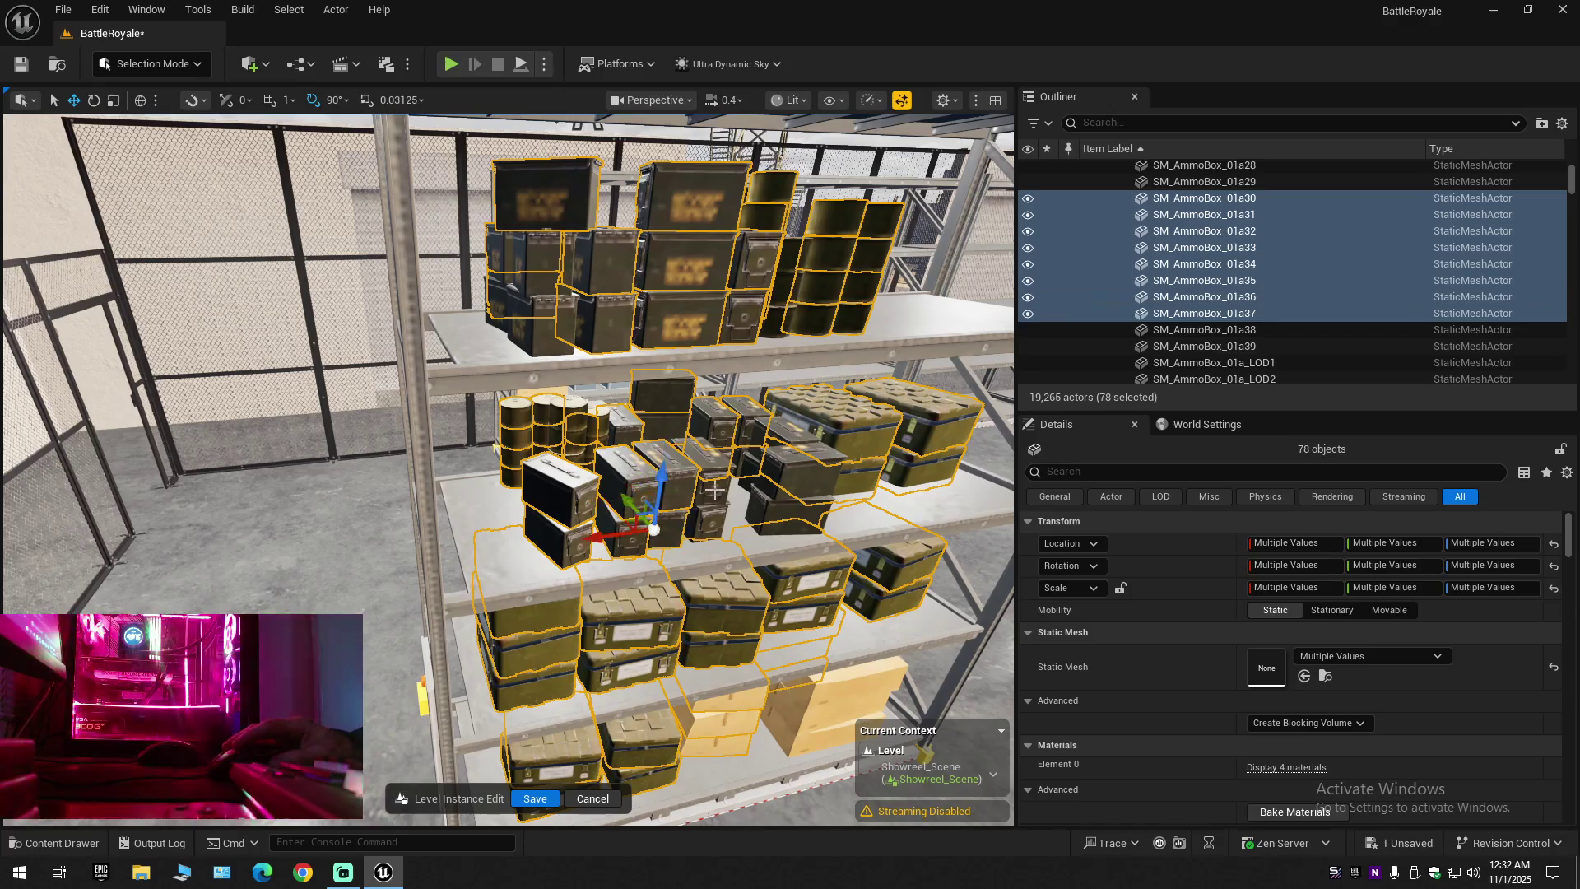
pyautogui.keyDown('ctrl'); pyautogui.click(714, 494); pyautogui.keyUp('ctrl')
pyautogui.keyDown('ctrl'); pyautogui.click(687, 490); pyautogui.keyUp('ctrl')
pyautogui.keyDown('ctrl'); pyautogui.click(781, 487); pyautogui.keyUp('ctrl')
pyautogui.keyDown('ctrl'); pyautogui.click(773, 512); pyautogui.keyUp('ctrl')
# Add two more ammo boxes and four top-shelf ammo boxes
pyautogui.keyDown('ctrl'); pyautogui.click(772, 442); pyautogui.keyUp('ctrl')
pyautogui.keyDown('ctrl'); pyautogui.click(749, 465); pyautogui.keyUp('ctrl')
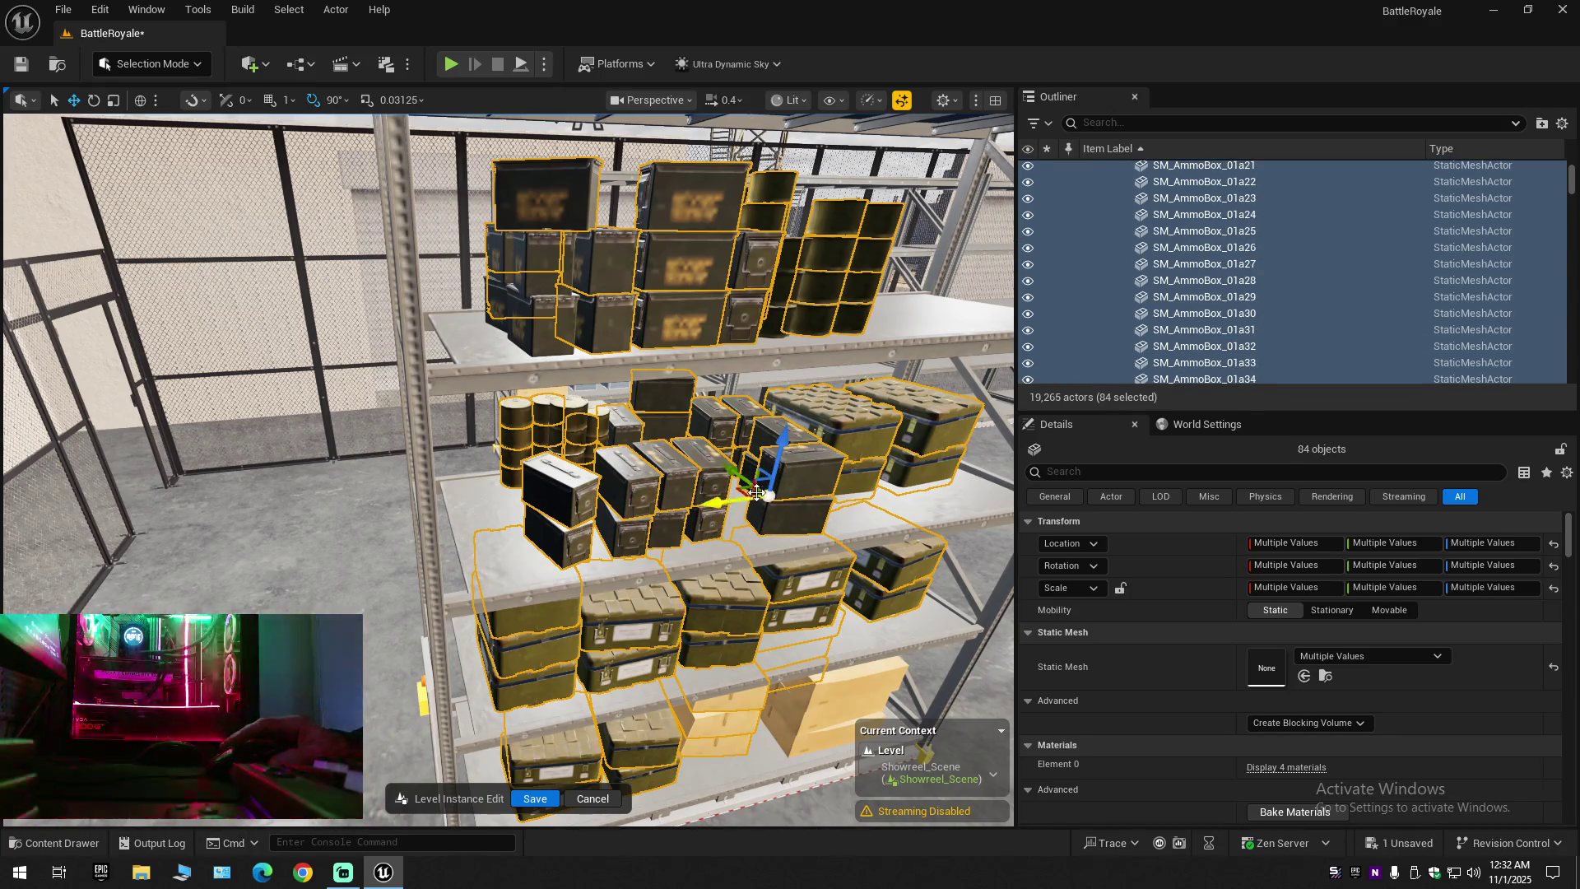
pyautogui.keyDown('ctrl'); pyautogui.click(546, 327); pyautogui.keyUp('ctrl')
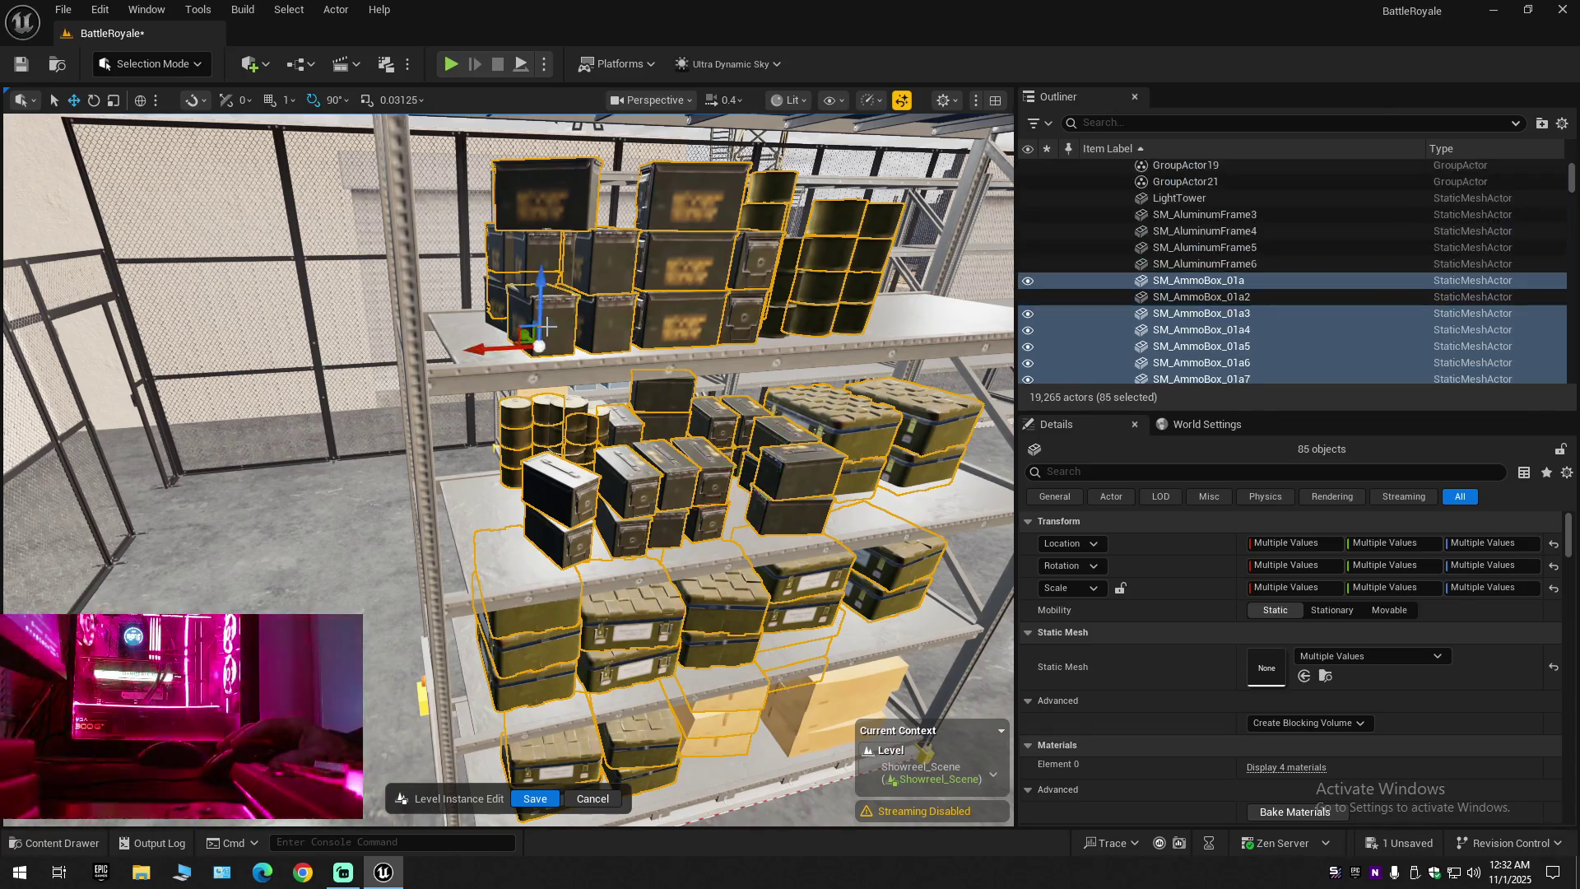
pyautogui.keyDown('ctrl'); pyautogui.click(552, 267); pyautogui.keyUp('ctrl')
pyautogui.keyDown('ctrl'); pyautogui.click(508, 278); pyautogui.keyUp('ctrl')
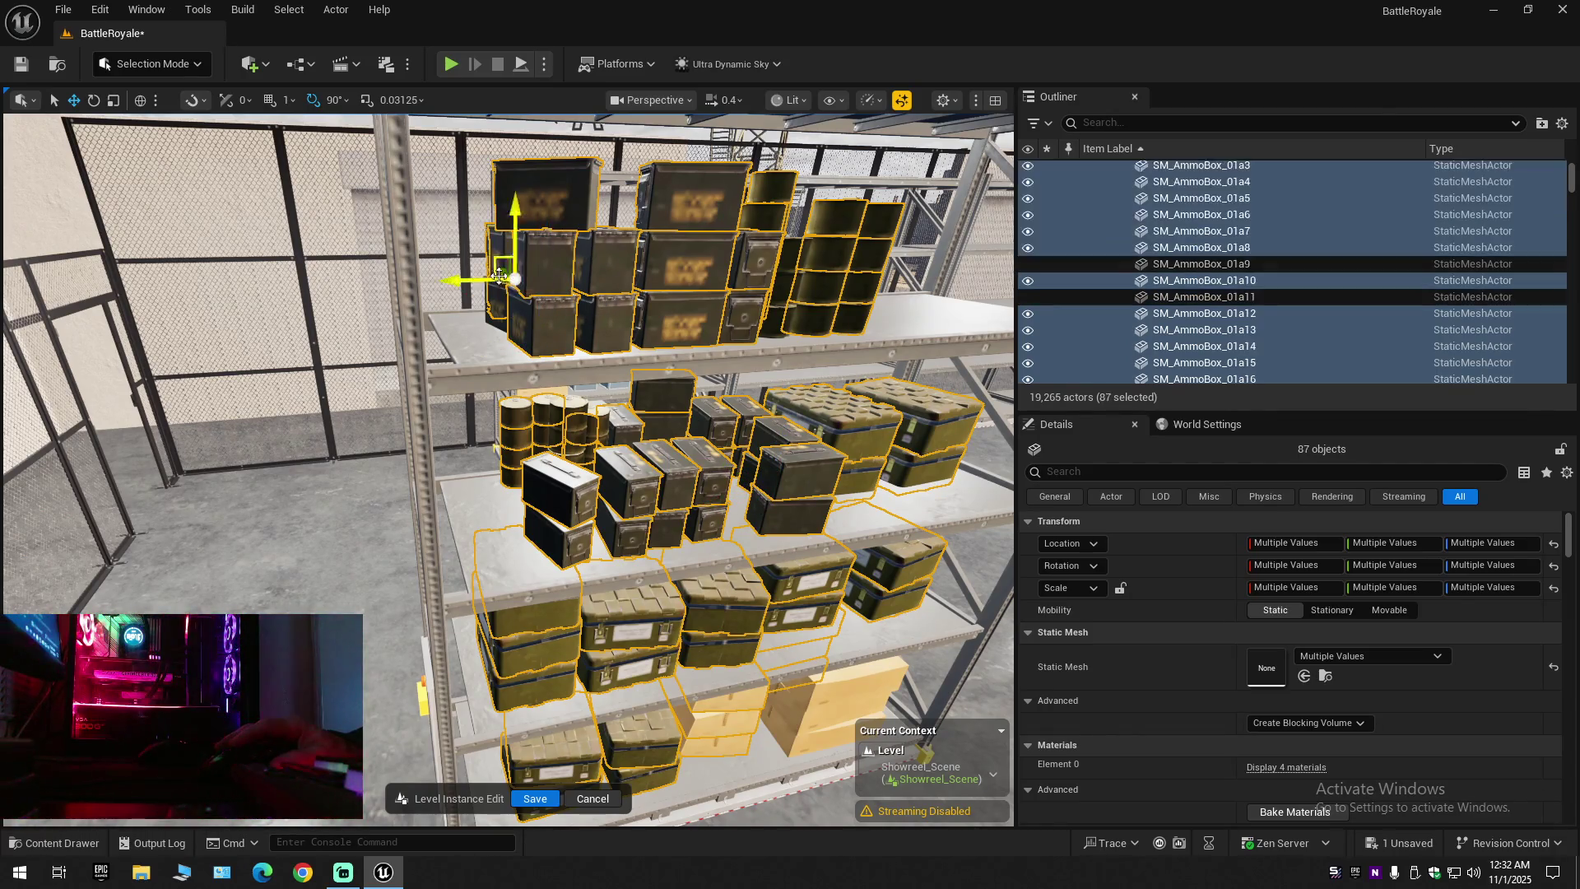
pyautogui.keyDown('ctrl'); pyautogui.click(496, 293); pyautogui.keyUp('ctrl')
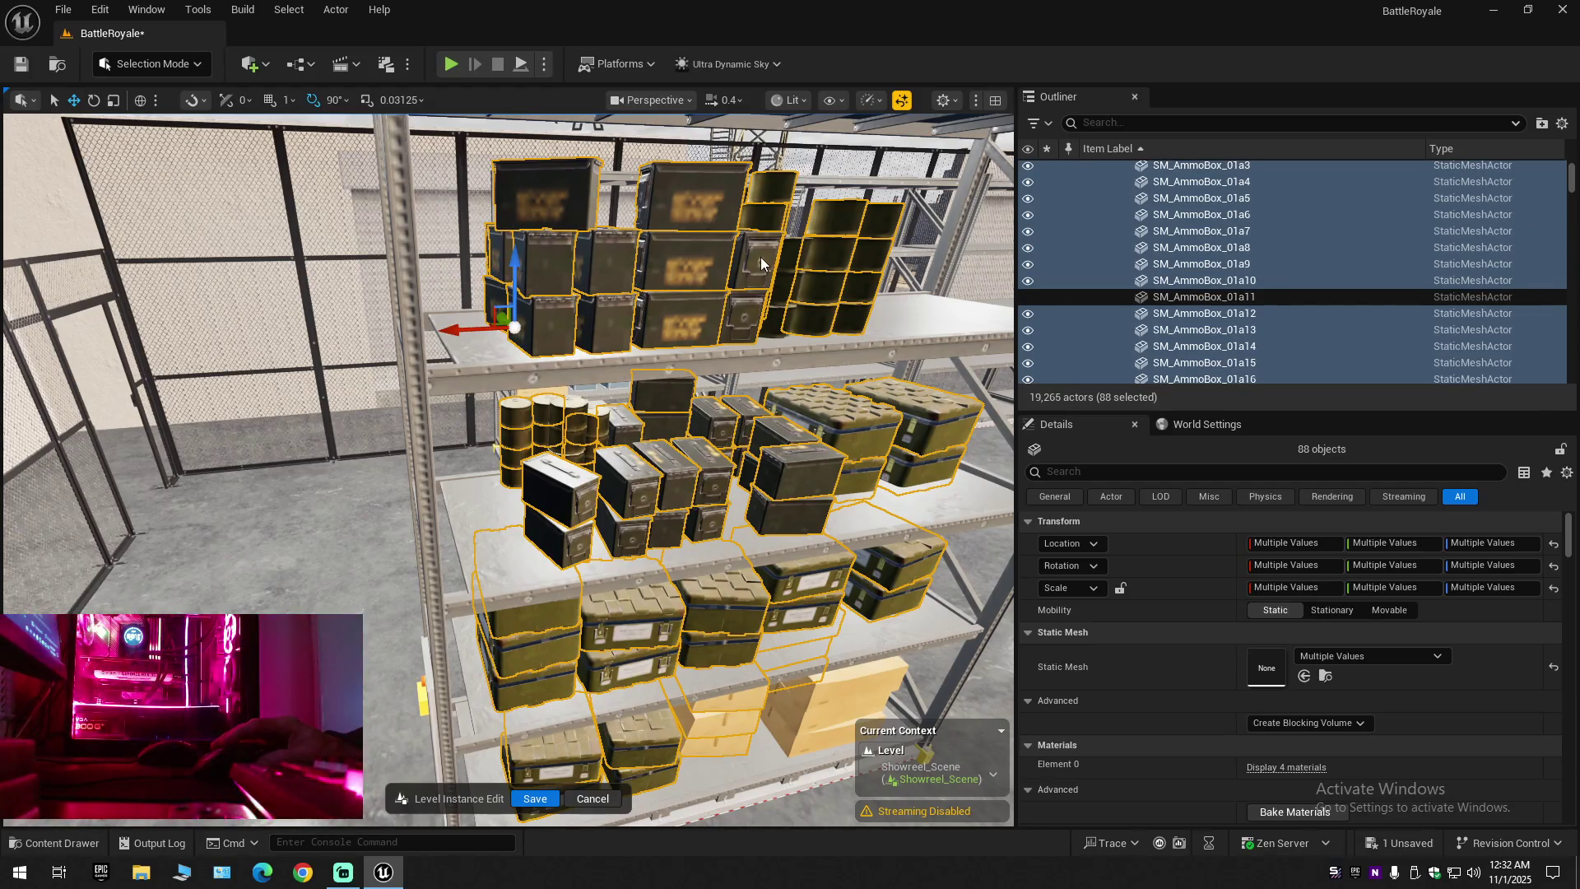
# Add the top-shelf food rations, then test-move the group and undo it
pyautogui.keyDown('ctrl'); pyautogui.click(774, 321); pyautogui.keyUp('ctrl')
pyautogui.keyDown('ctrl'); pyautogui.click(783, 267); pyautogui.keyUp('ctrl')
pyautogui.keyDown('ctrl'); pyautogui.click(783, 295); pyautogui.keyUp('ctrl')
pyautogui.moveTo(510, 460)
pyautogui.mouseDown()
pyautogui.moveTo(444, 395)
pyautogui.moveTo(428, 460)
pyautogui.moveTo(678, 298)
pyautogui.mouseUp()
pyautogui.moveTo(555, 382); pyautogui.dragTo(375, 396)
pyautogui.hotkey('ctrl', 'z')
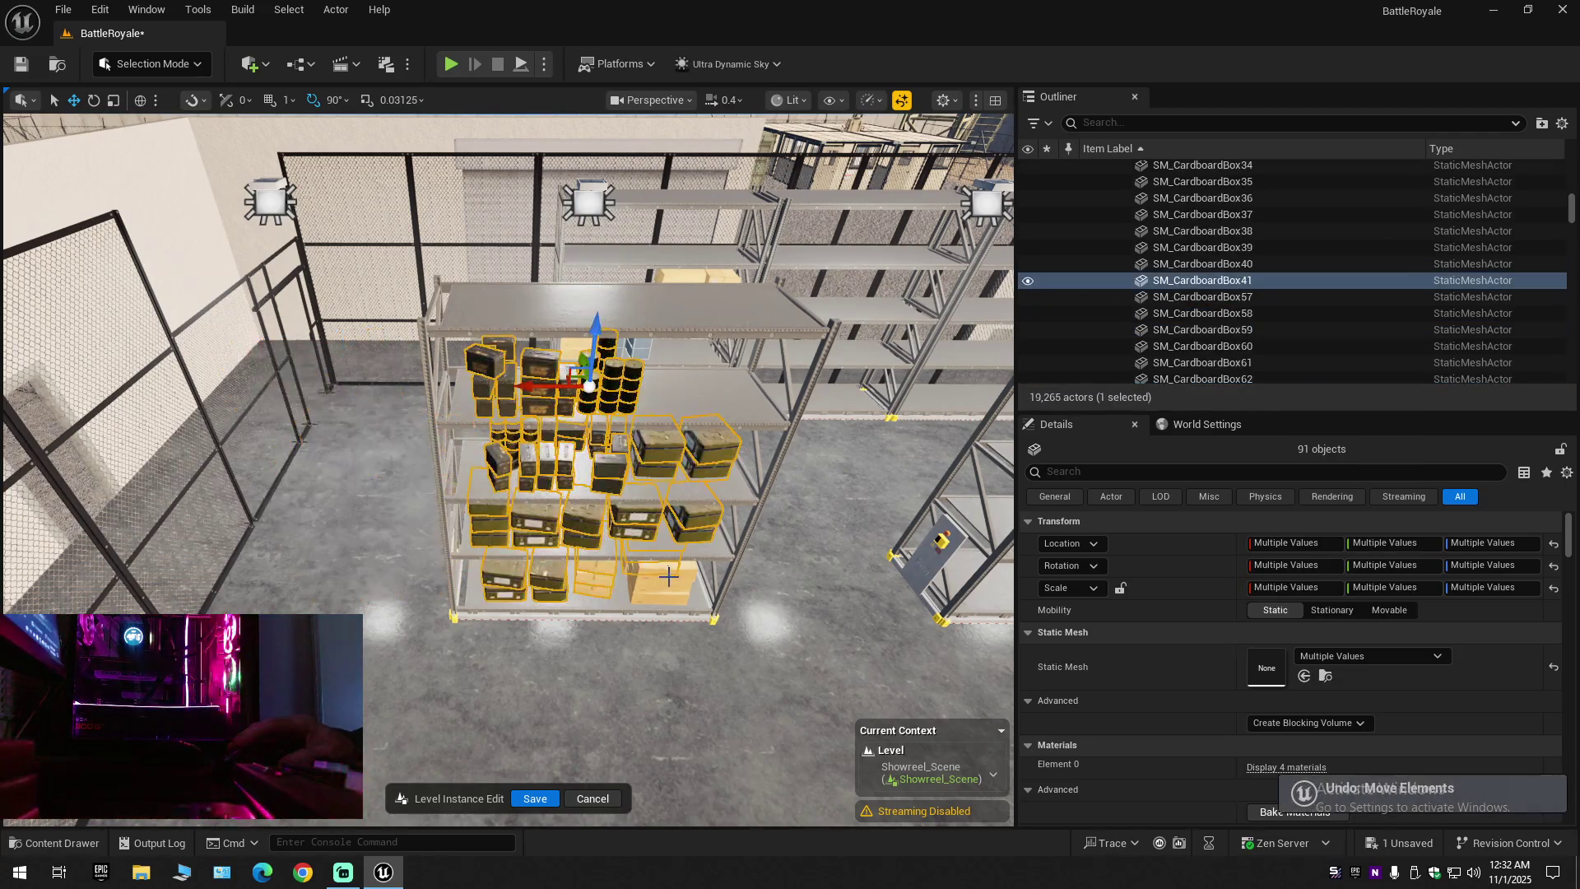
# Add the missed cardboard boxes, then test-move the group to spot leftovers and undo
pyautogui.keyDown('ctrl'); pyautogui.click(668, 576); pyautogui.keyUp('ctrl')
pyautogui.keyDown('ctrl'); pyautogui.click(663, 591); pyautogui.keyUp('ctrl')
pyautogui.keyDown('ctrl'); pyautogui.click(627, 576); pyautogui.keyUp('ctrl')
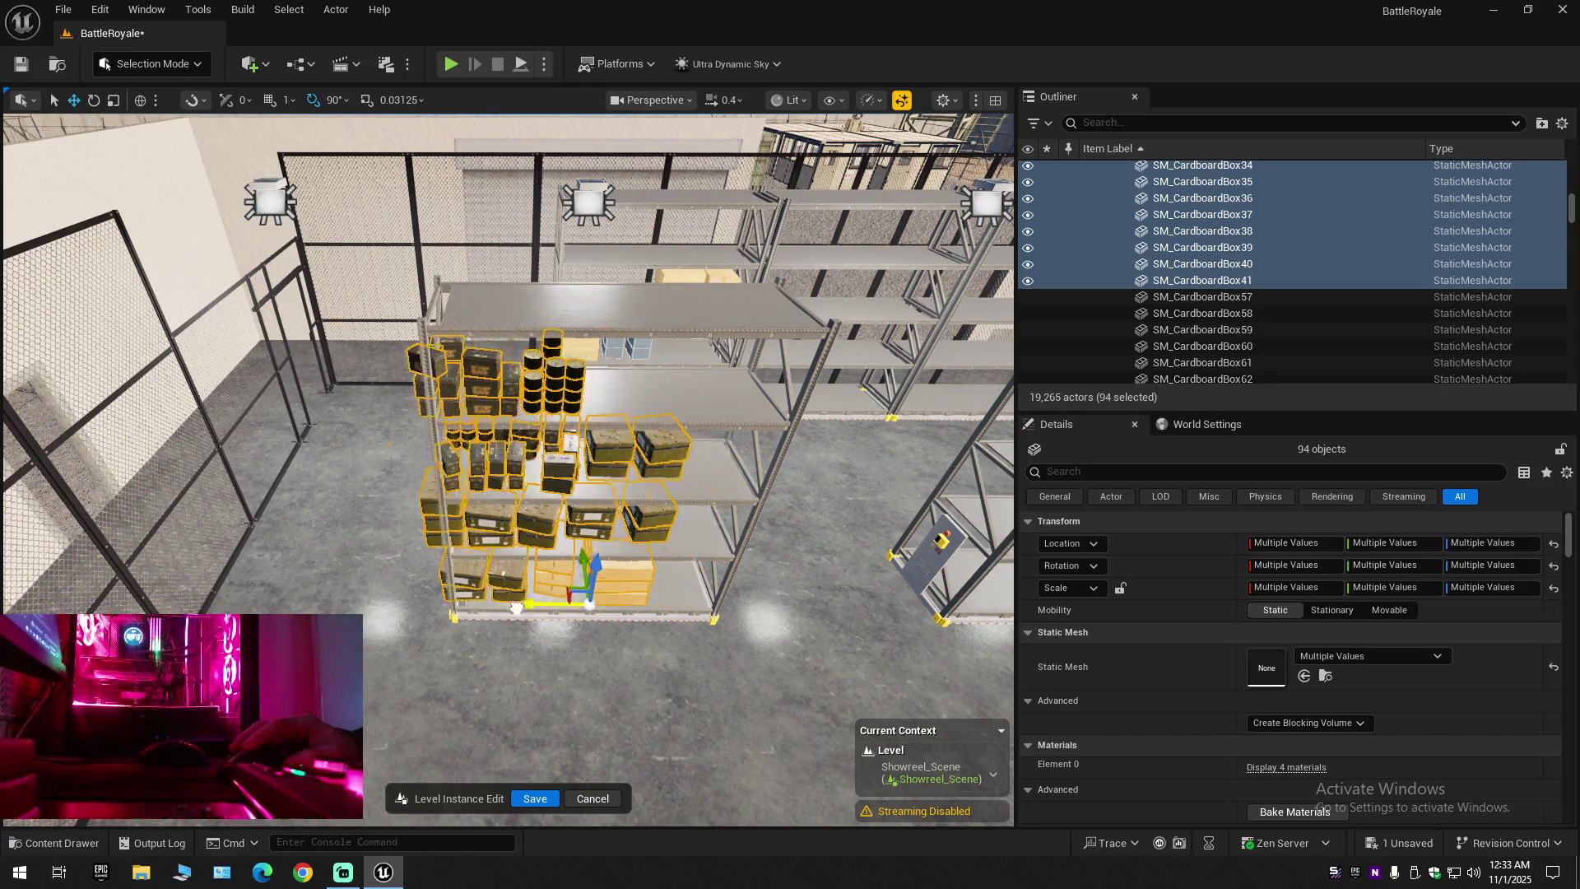
pyautogui.moveTo(516, 608); pyautogui.dragTo(301, 607)
pyautogui.moveTo(507, 527)
pyautogui.mouseDown()
pyautogui.moveTo(507, 486)
pyautogui.moveTo(481, 527)
pyautogui.moveTo(304, 526)
pyautogui.mouseUp()
pyautogui.hotkey('ctrl', 'z')
# Add a missed ammo box and missed food rations on the upper shelf
pyautogui.moveTo(529, 449); pyautogui.dragTo(522, 399)
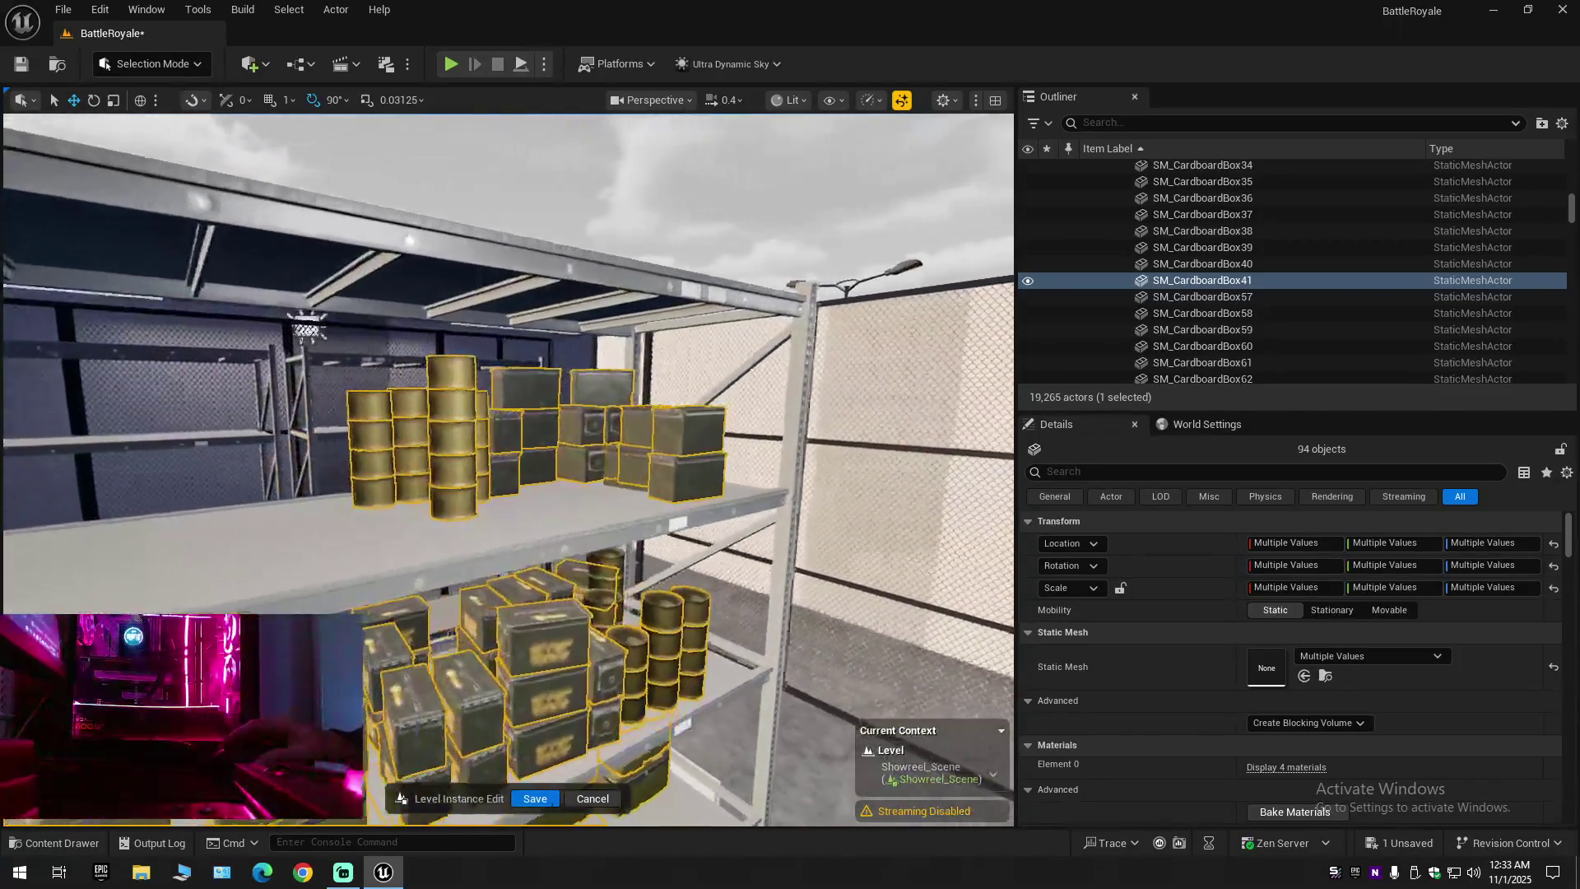
pyautogui.moveTo(568, 519); pyautogui.dragTo(559, 519)
pyautogui.keyDown('ctrl'); pyautogui.click(616, 463); pyautogui.keyUp('ctrl')
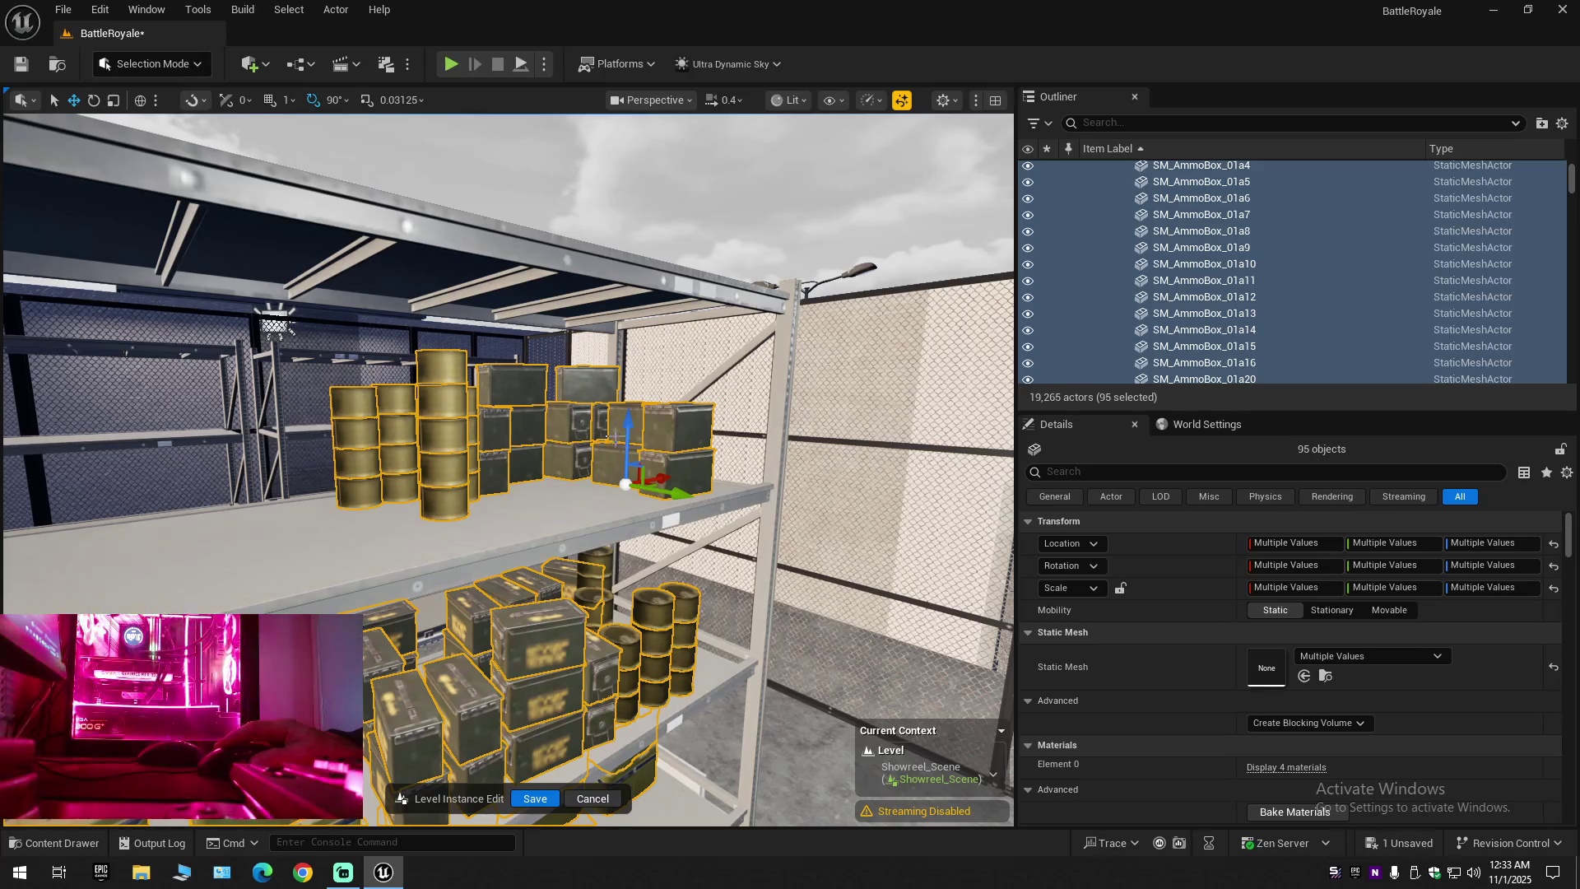
pyautogui.moveTo(601, 437)
pyautogui.mouseDown()
pyautogui.moveTo(584, 392)
pyautogui.moveTo(585, 562)
pyautogui.mouseUp()
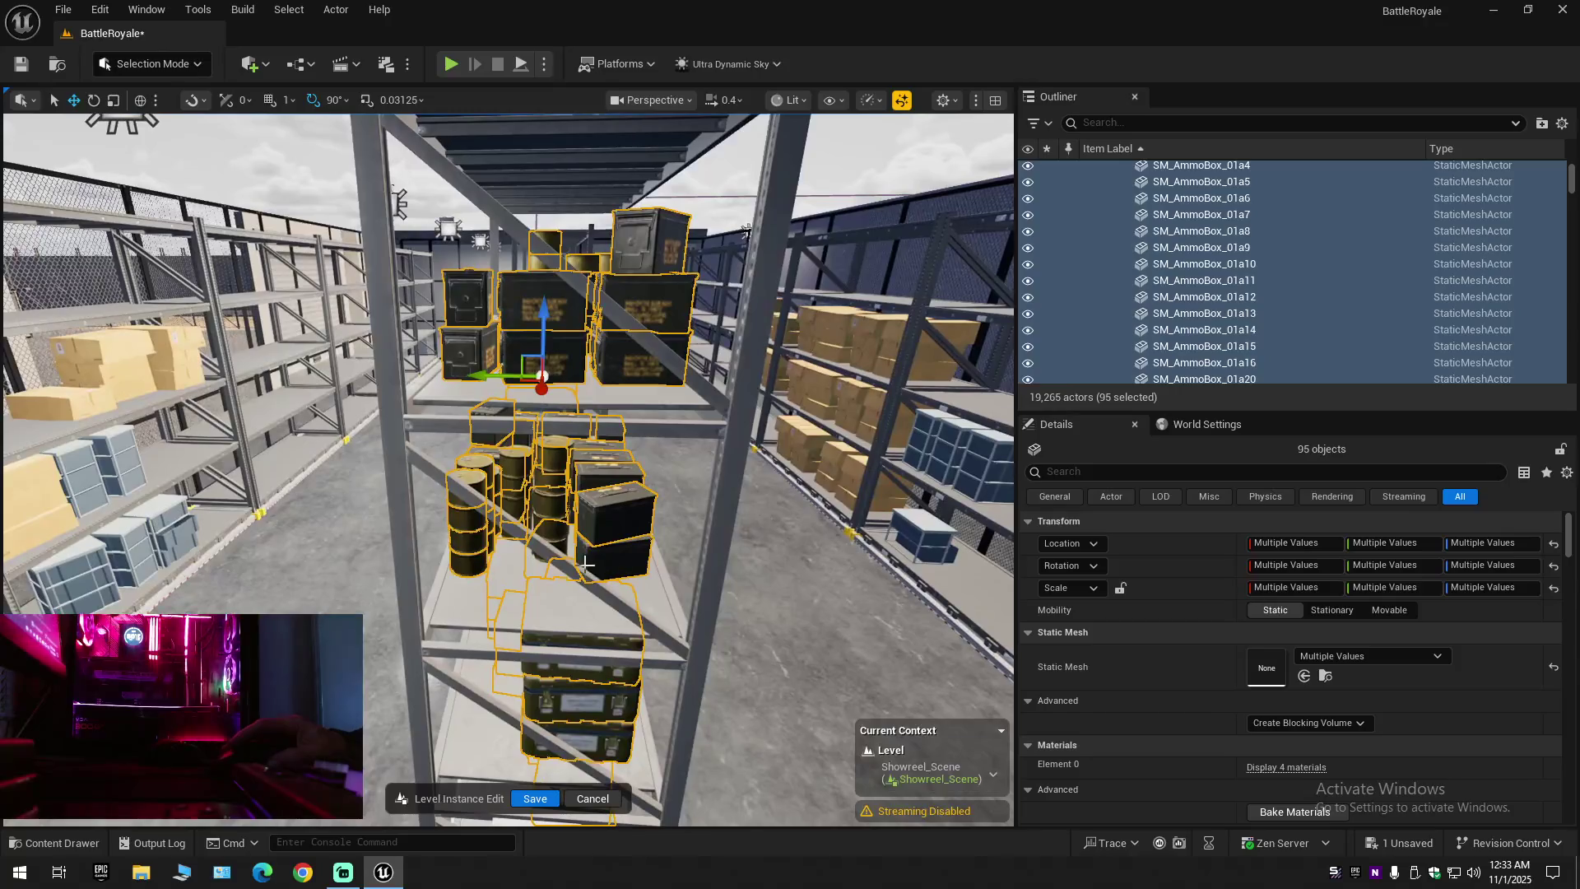
pyautogui.keyDown('ctrl'); pyautogui.click(516, 510); pyautogui.keyUp('ctrl')
pyautogui.keyDown('ctrl'); pyautogui.click(516, 510); pyautogui.keyUp('ctrl')
pyautogui.keyDown('ctrl'); pyautogui.click(516, 510); pyautogui.keyUp('ctrl')
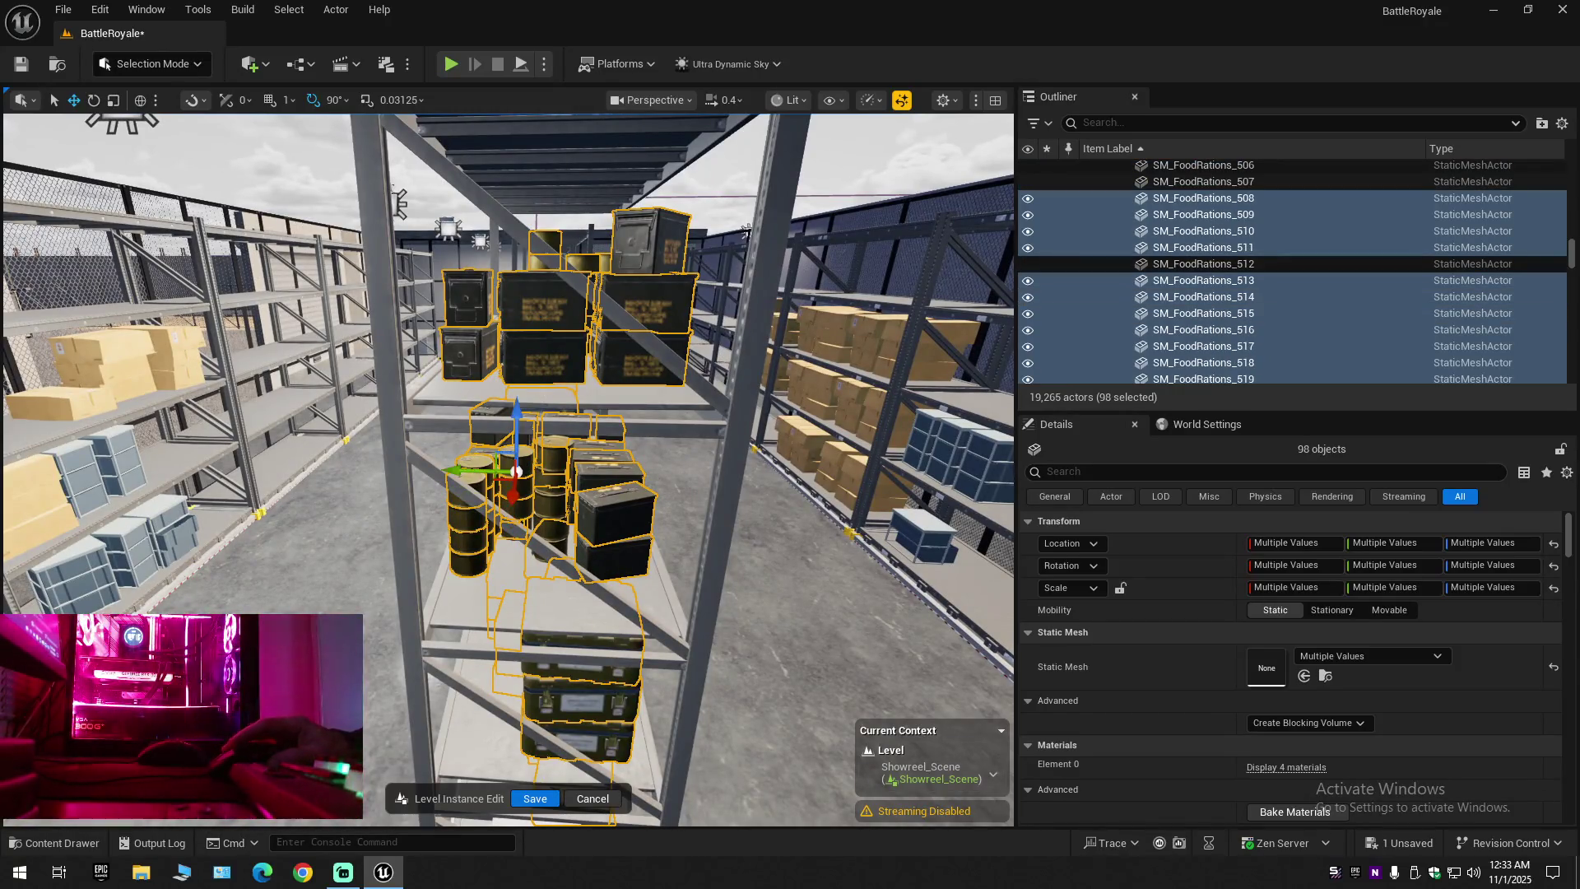
pyautogui.moveTo(516, 510); pyautogui.dragTo(527, 533)
pyautogui.scroll(2, 527, 532)
# Add SM_FoodRations_512, frame the selection, and test-move it off the shelf before undoing
pyautogui.keyDown('ctrl'); pyautogui.click(659, 576); pyautogui.keyUp('ctrl')
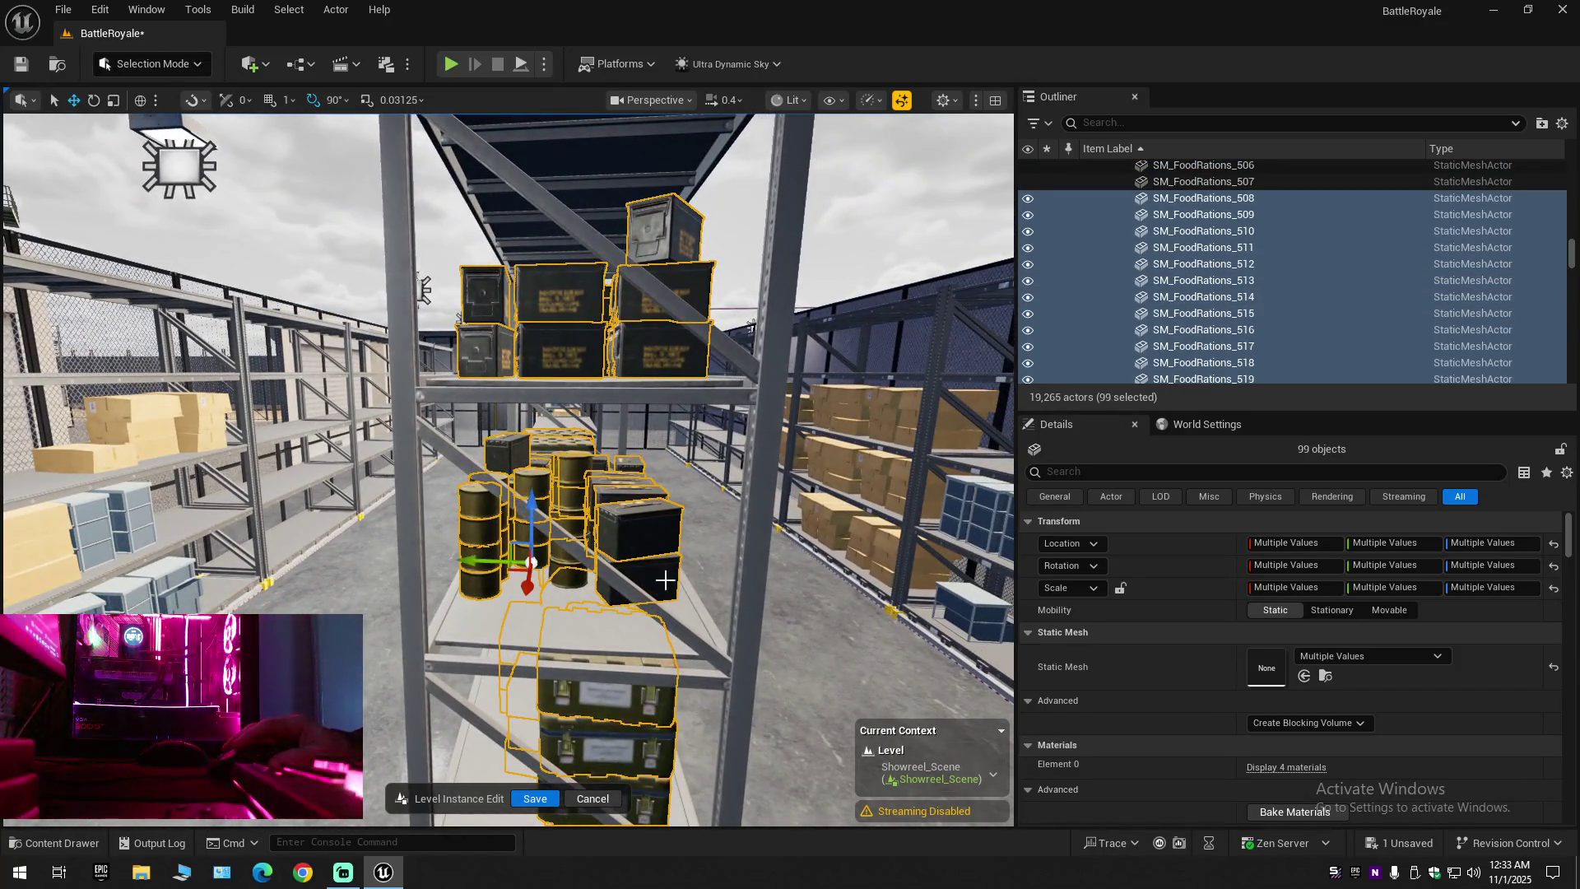
pyautogui.scroll(2, 659, 575)
pyautogui.press('f')
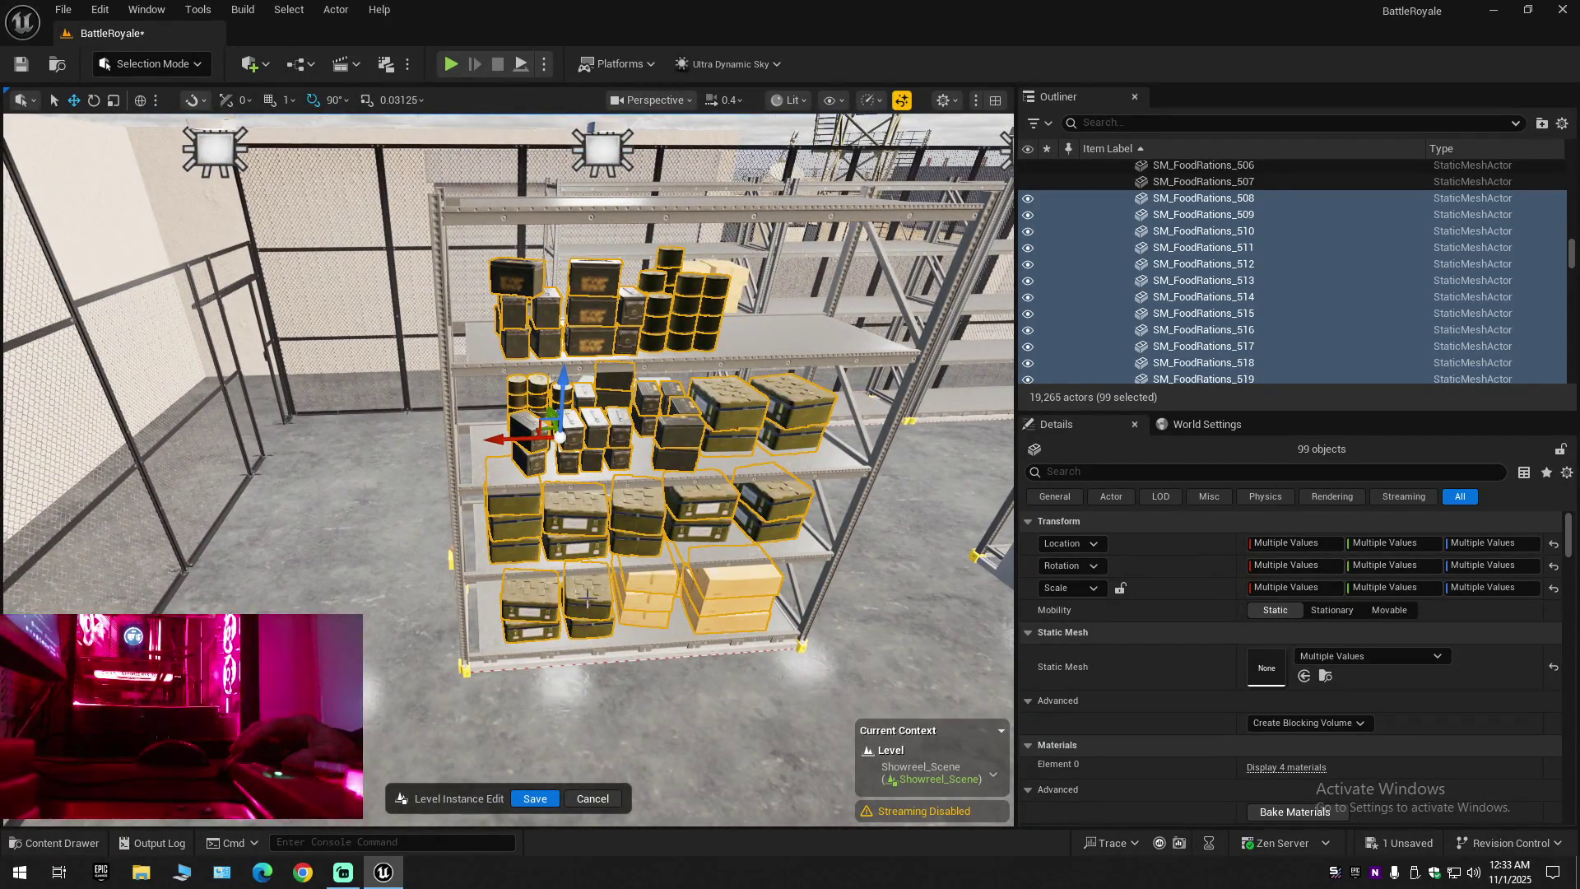
pyautogui.moveTo(506, 438)
pyautogui.mouseDown()
pyautogui.moveTo(24, 443)
pyautogui.moveTo(38, 443)
pyautogui.mouseUp()
pyautogui.hotkey('ctrl', 'z')
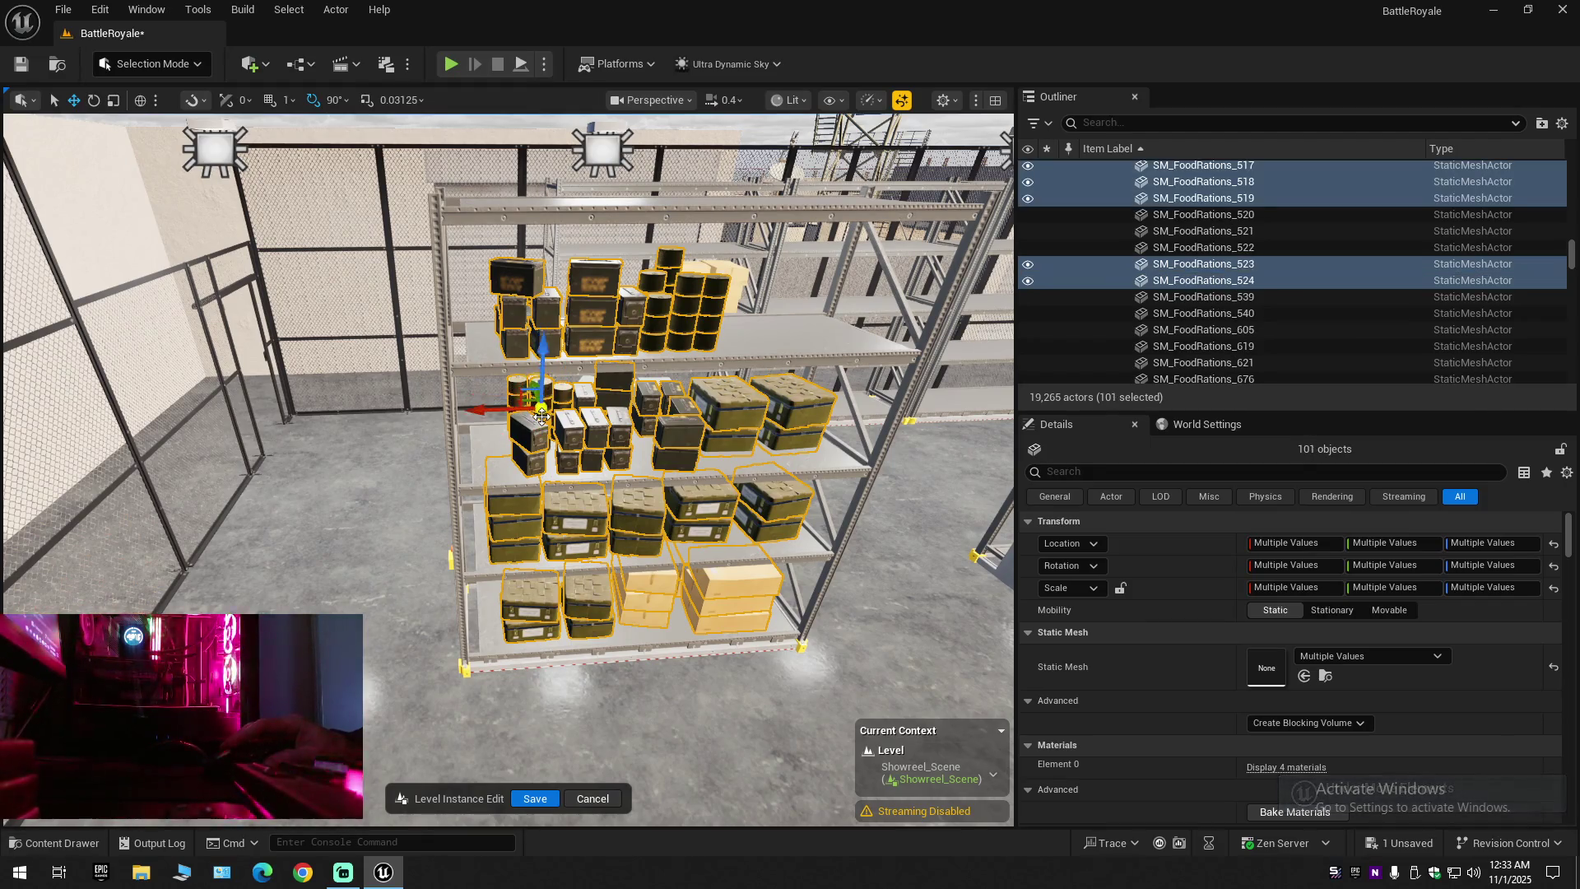
# Add the remaining three food rations to the selection
pyautogui.scroll(10, 559, 465)
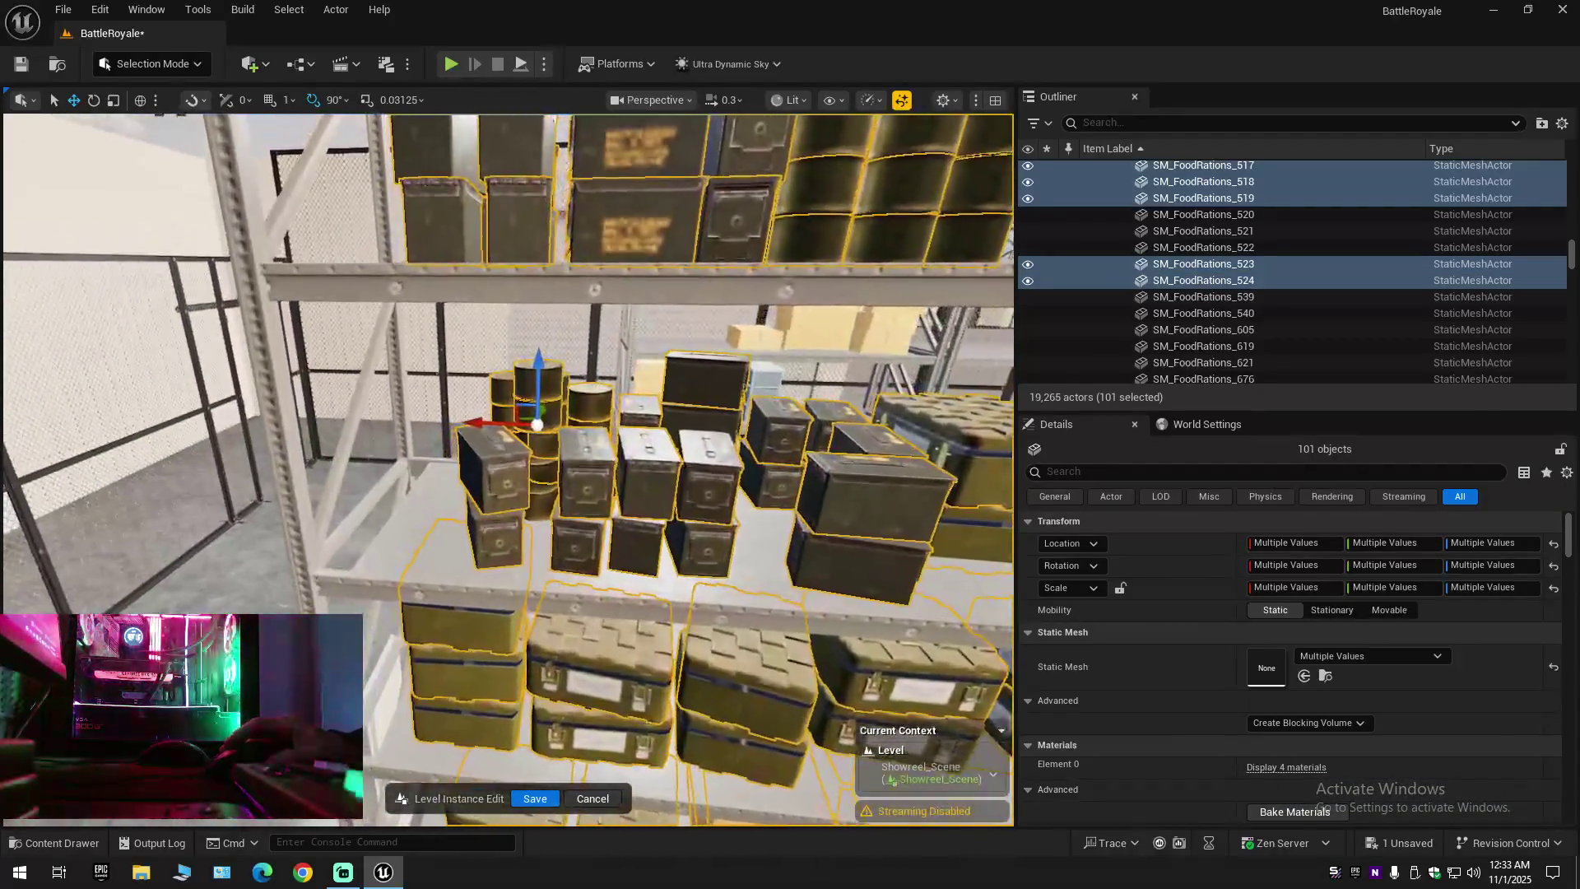
pyautogui.keyDown('ctrl'); pyautogui.click(530, 499); pyautogui.keyUp('ctrl')
pyautogui.keyDown('ctrl'); pyautogui.click(518, 493); pyautogui.keyUp('ctrl')
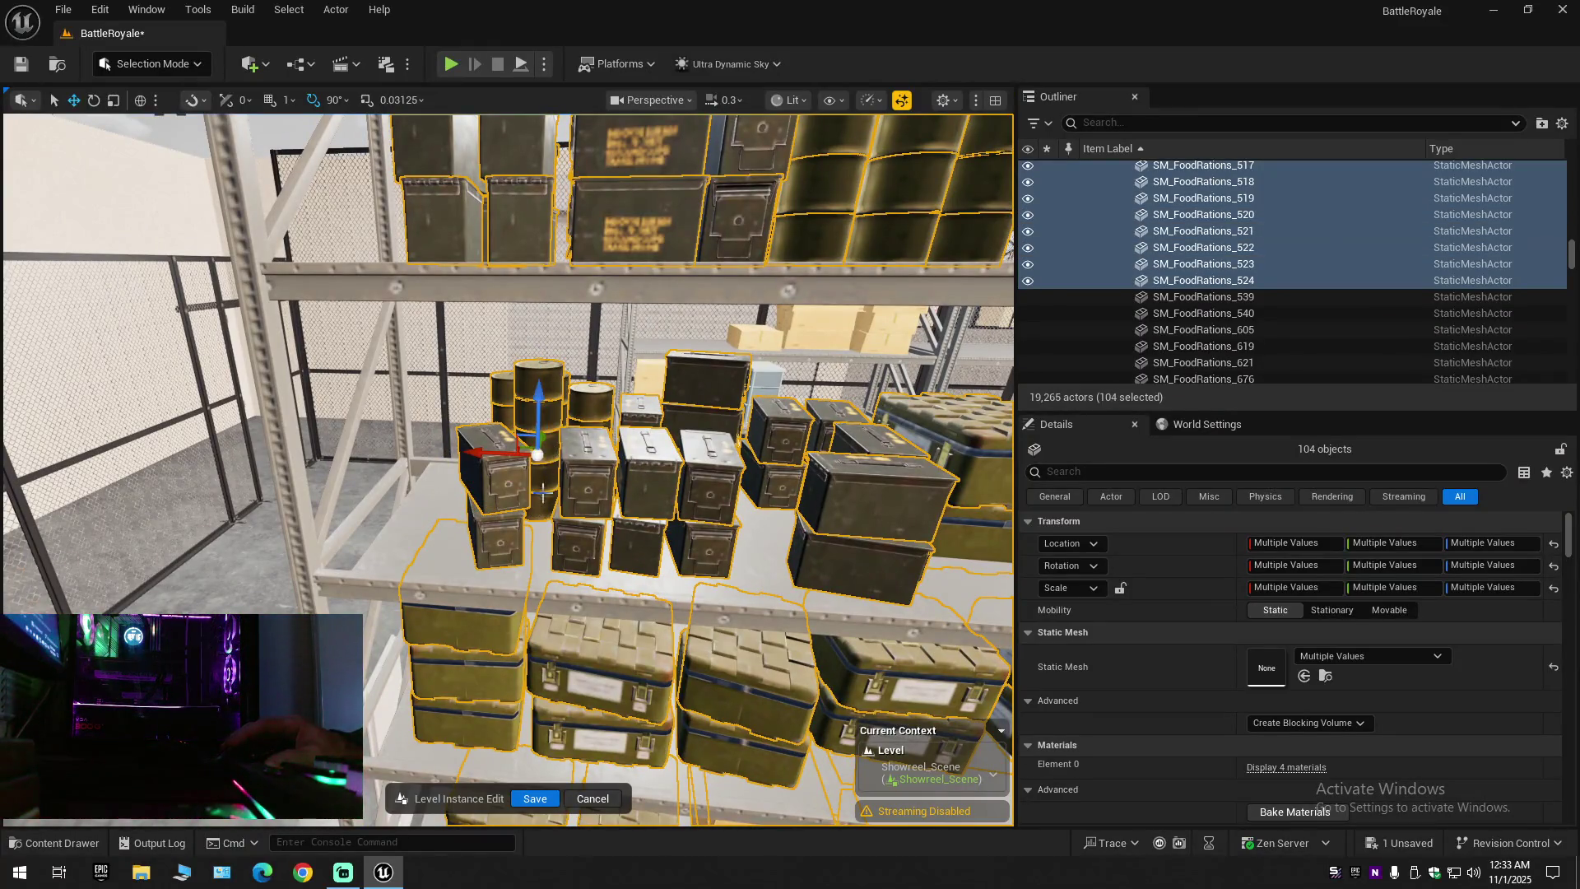
pyautogui.keyDown('ctrl'); pyautogui.click(506, 471); pyautogui.keyUp('ctrl')
pyautogui.scroll(-10, 506, 471)
pyautogui.scroll(-5, 506, 470)
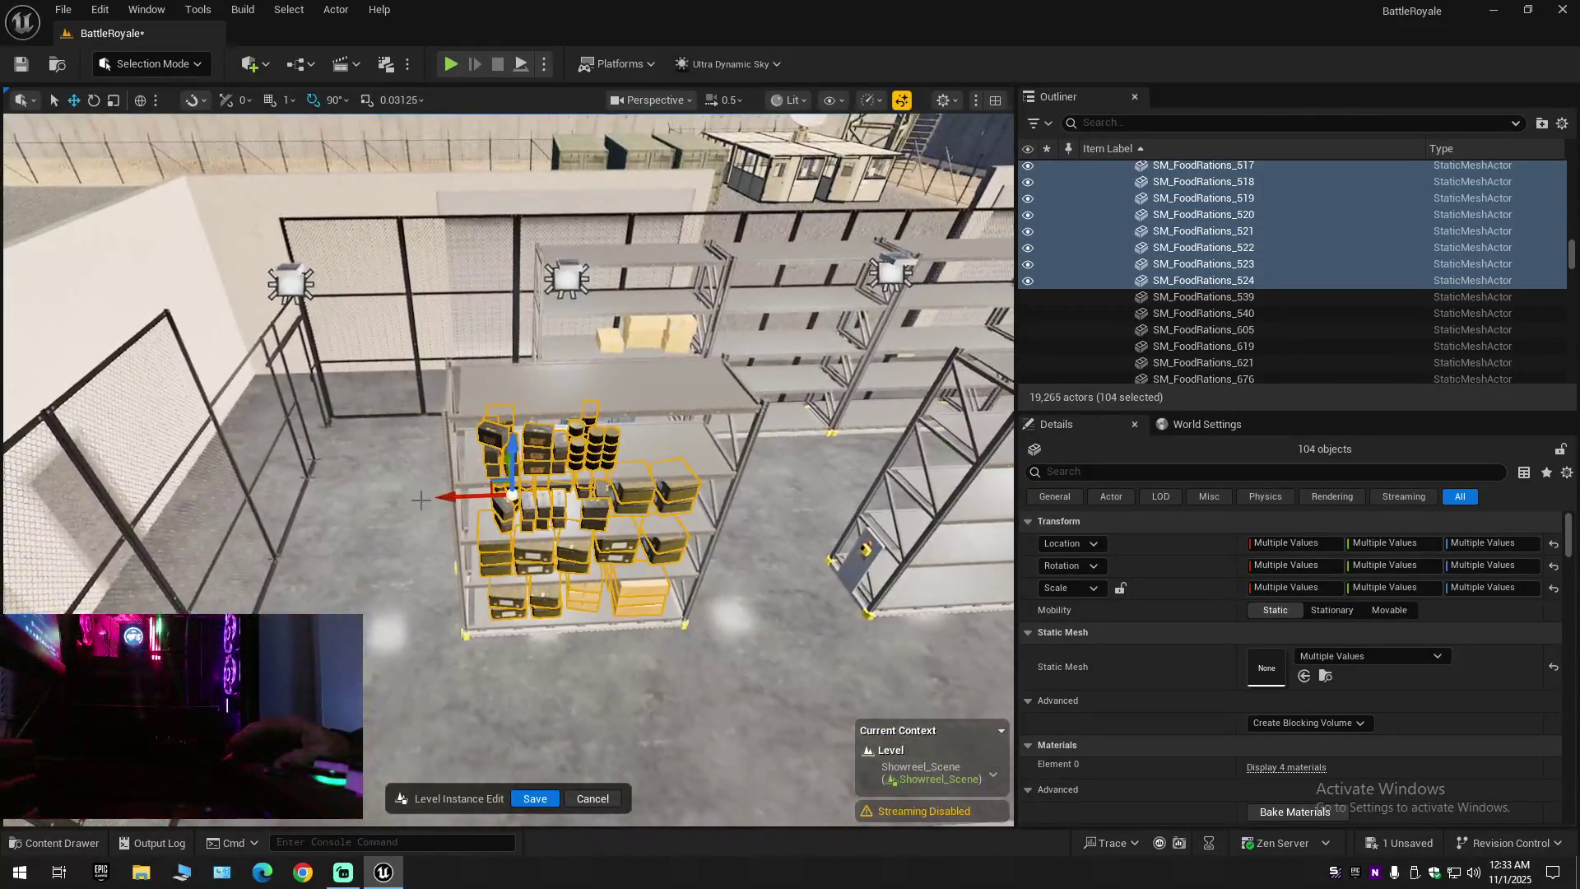
# Test-move the grouped boxes, undo it, and add the two nearby shelf racks to the selection
pyautogui.moveTo(448, 497); pyautogui.dragTo(128, 491)
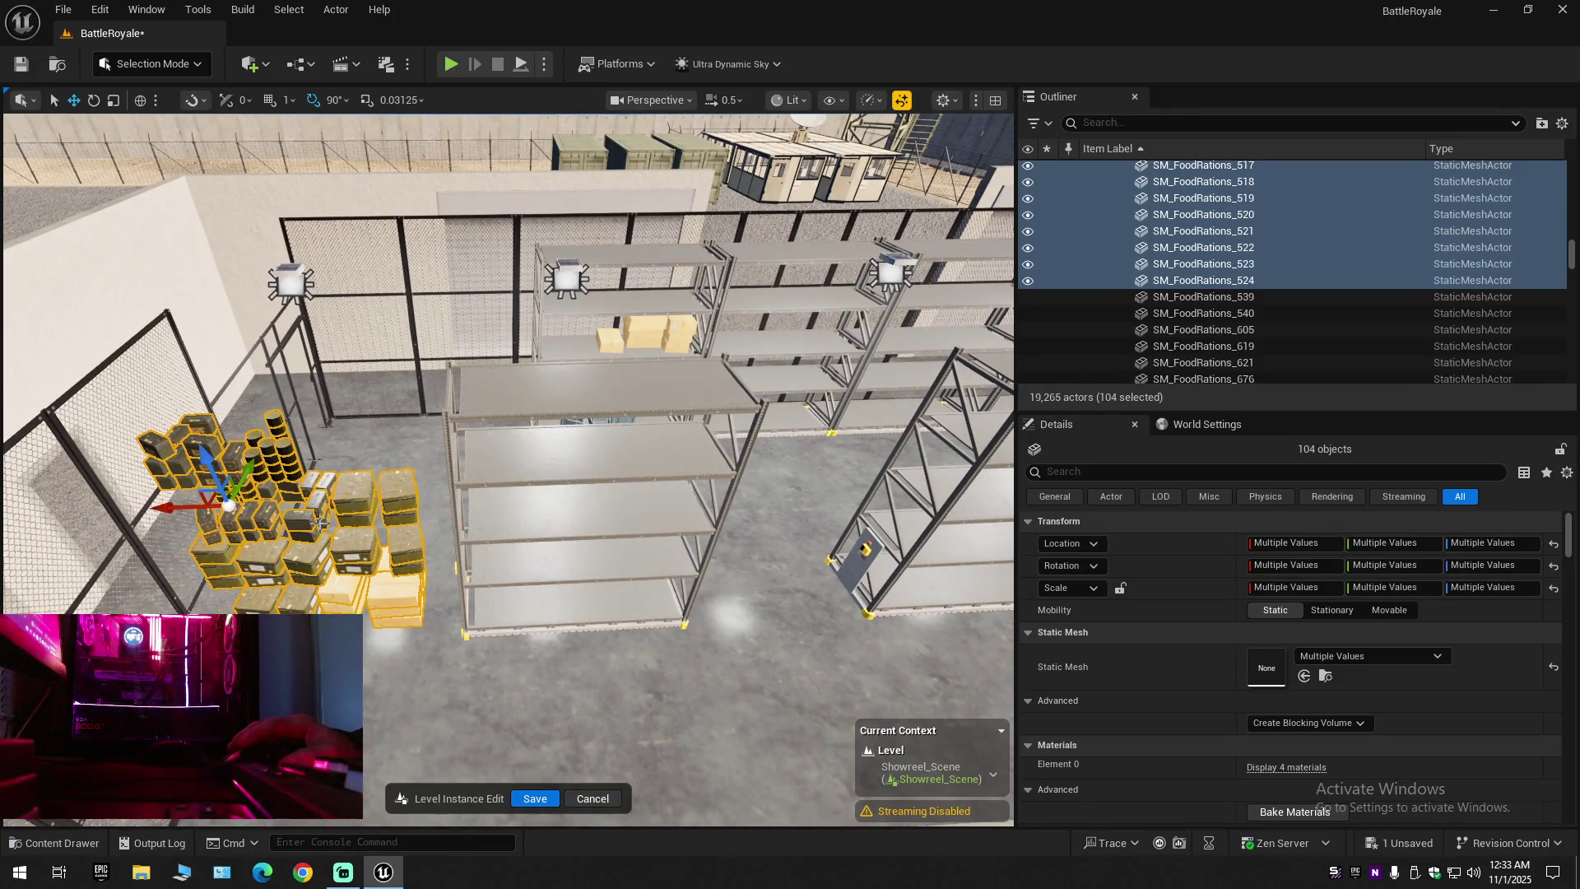
pyautogui.hotkey('ctrl', 'z')
pyautogui.keyDown('ctrl'); pyautogui.click(592, 494); pyautogui.keyUp('ctrl')
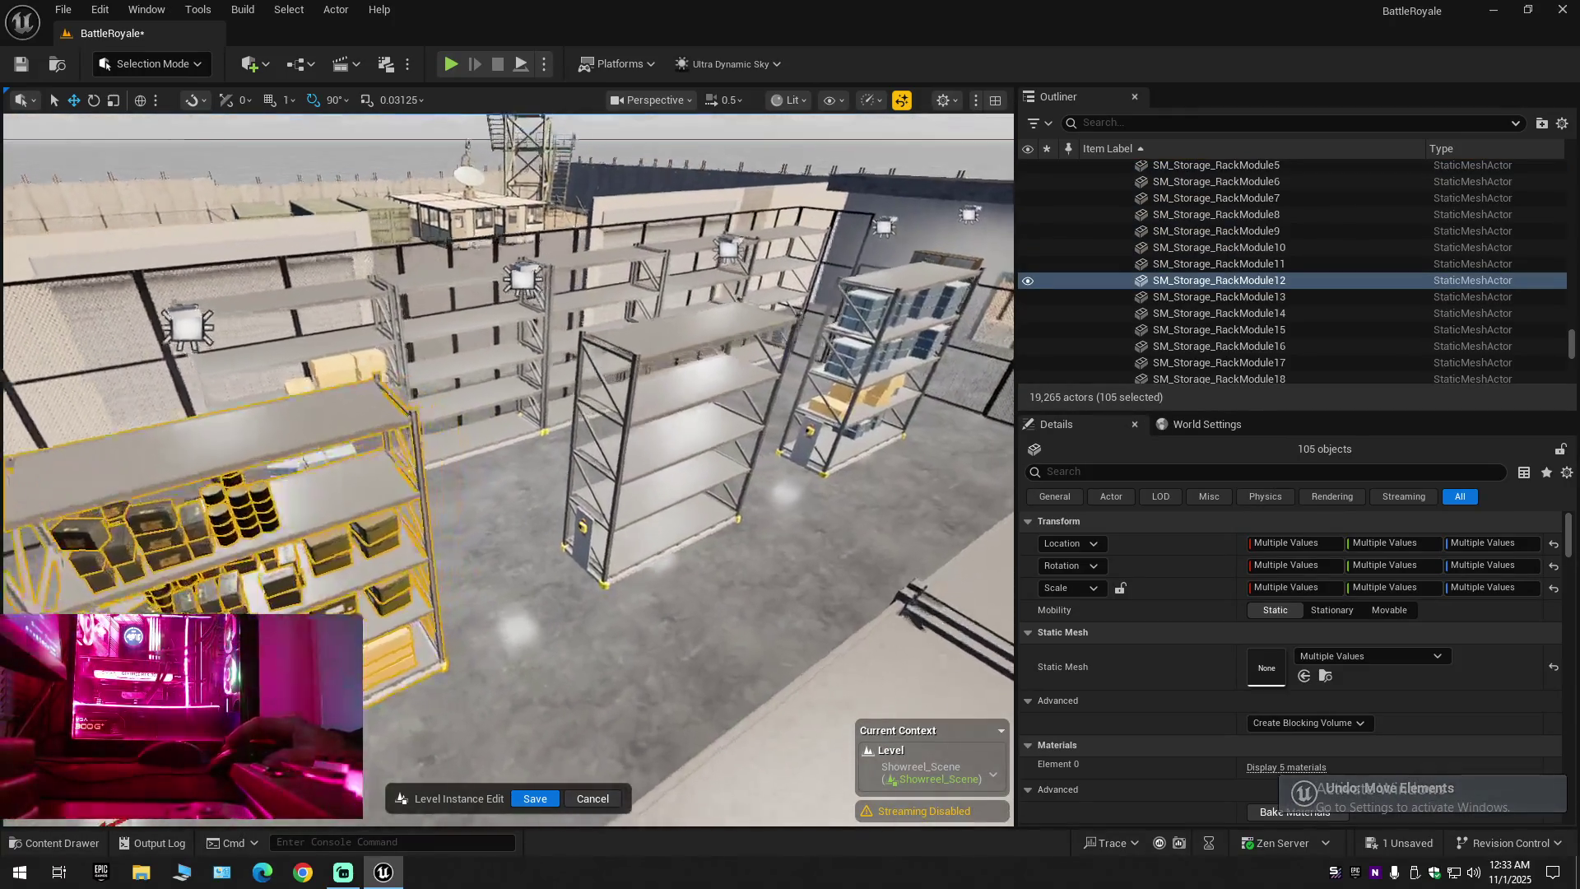
pyautogui.scroll(1, 508, 469)
pyautogui.keyDown('ctrl'); pyautogui.click(627, 497); pyautogui.keyUp('ctrl')
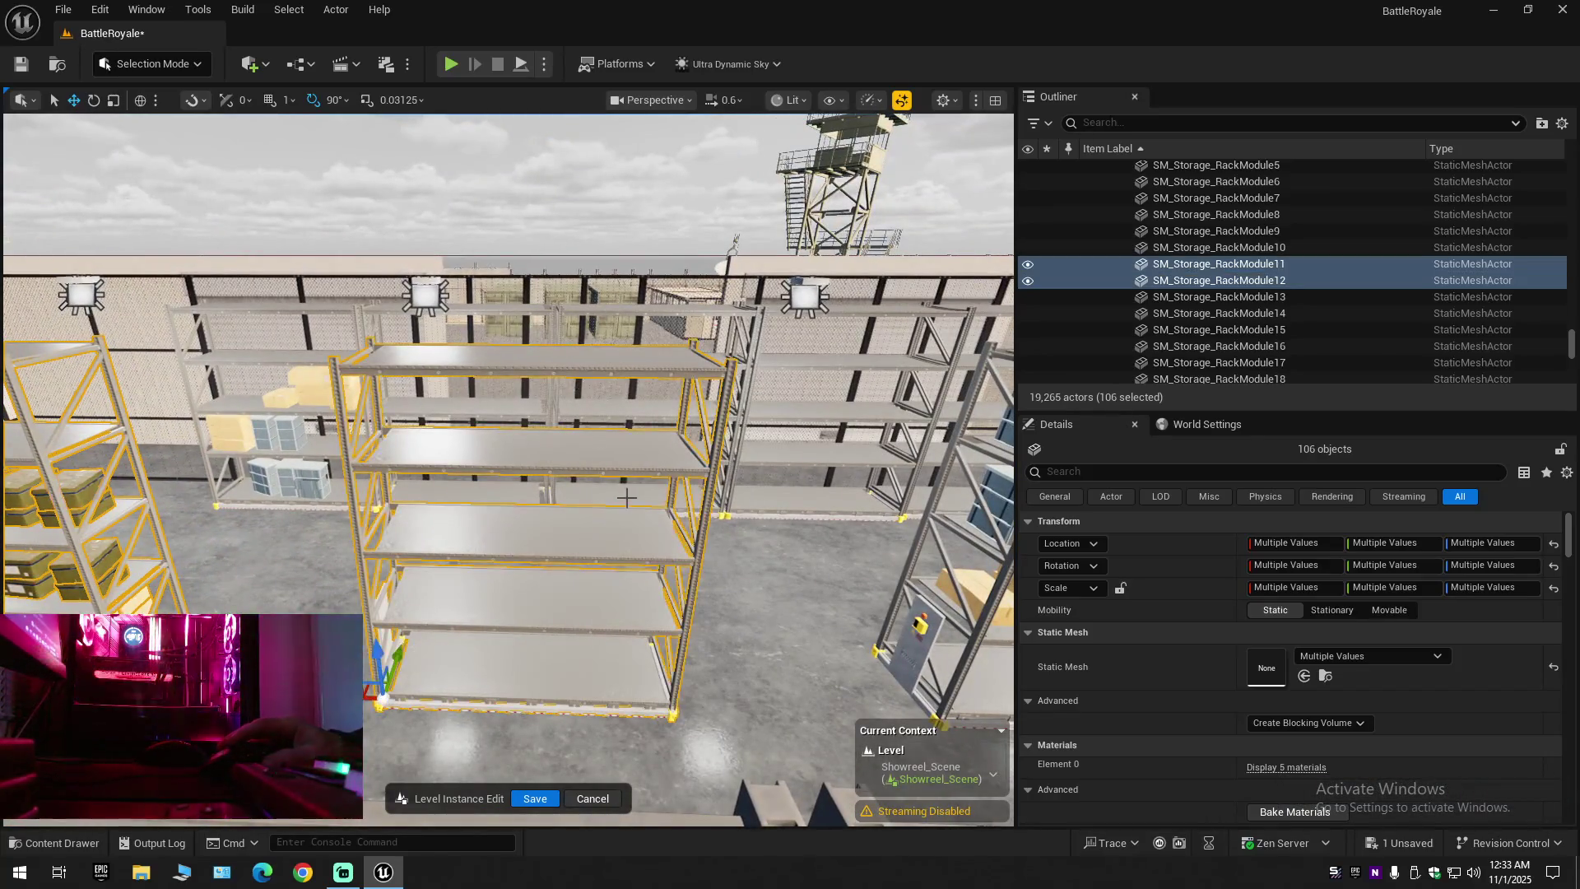
pyautogui.press('d')
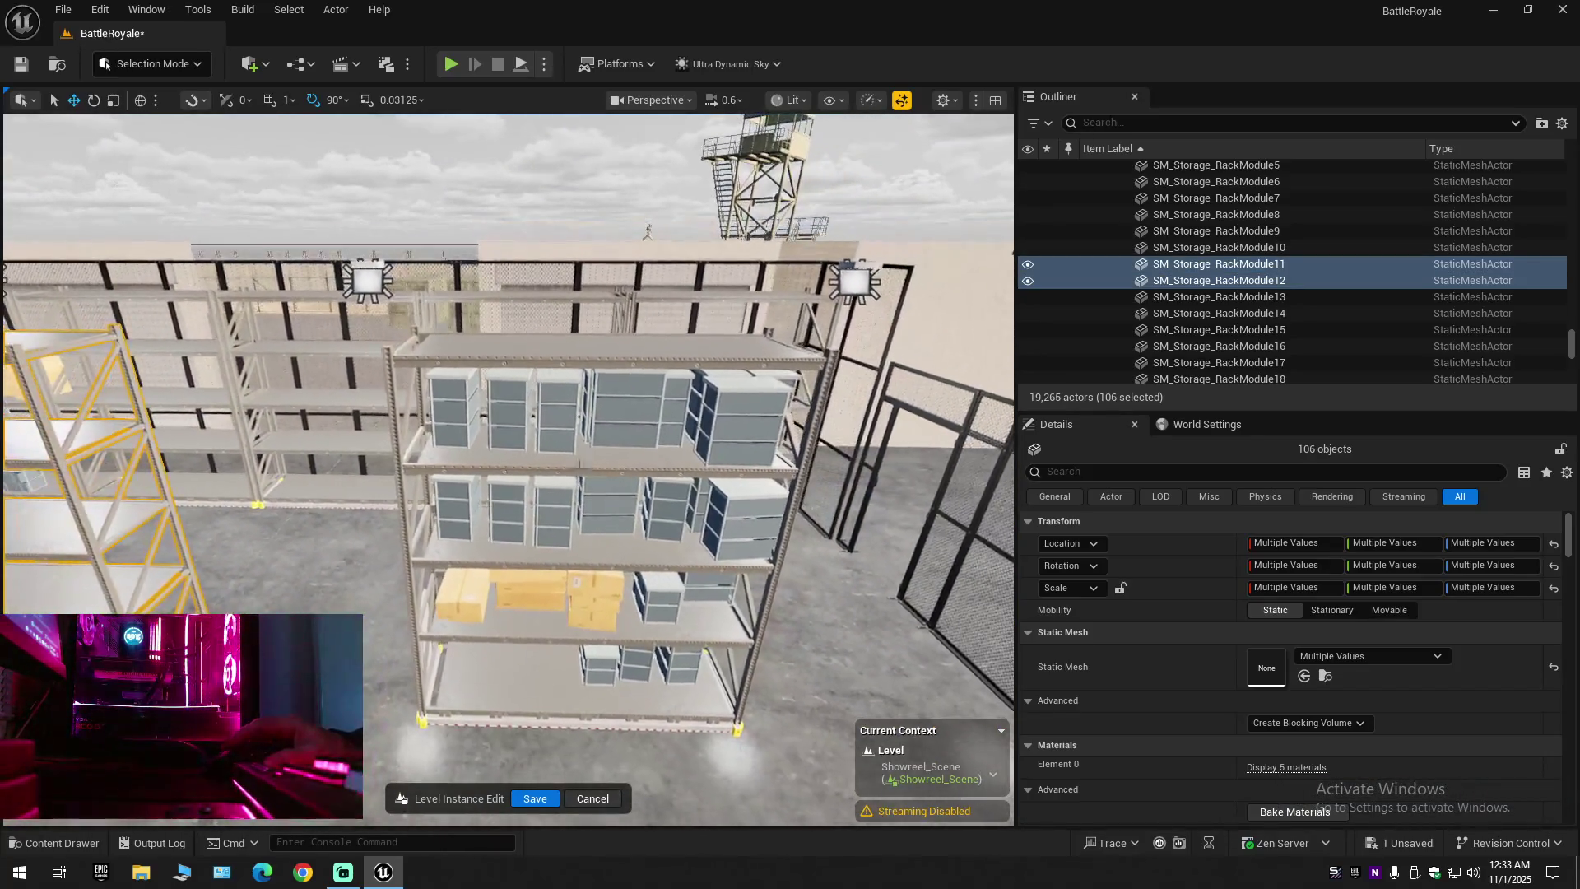
# Add every top-shelf storage box on the box-filled rack, undoing the accidental Landscape2 pick
pyautogui.keyDown('ctrl'); pyautogui.click(429, 403); pyautogui.keyUp('ctrl')
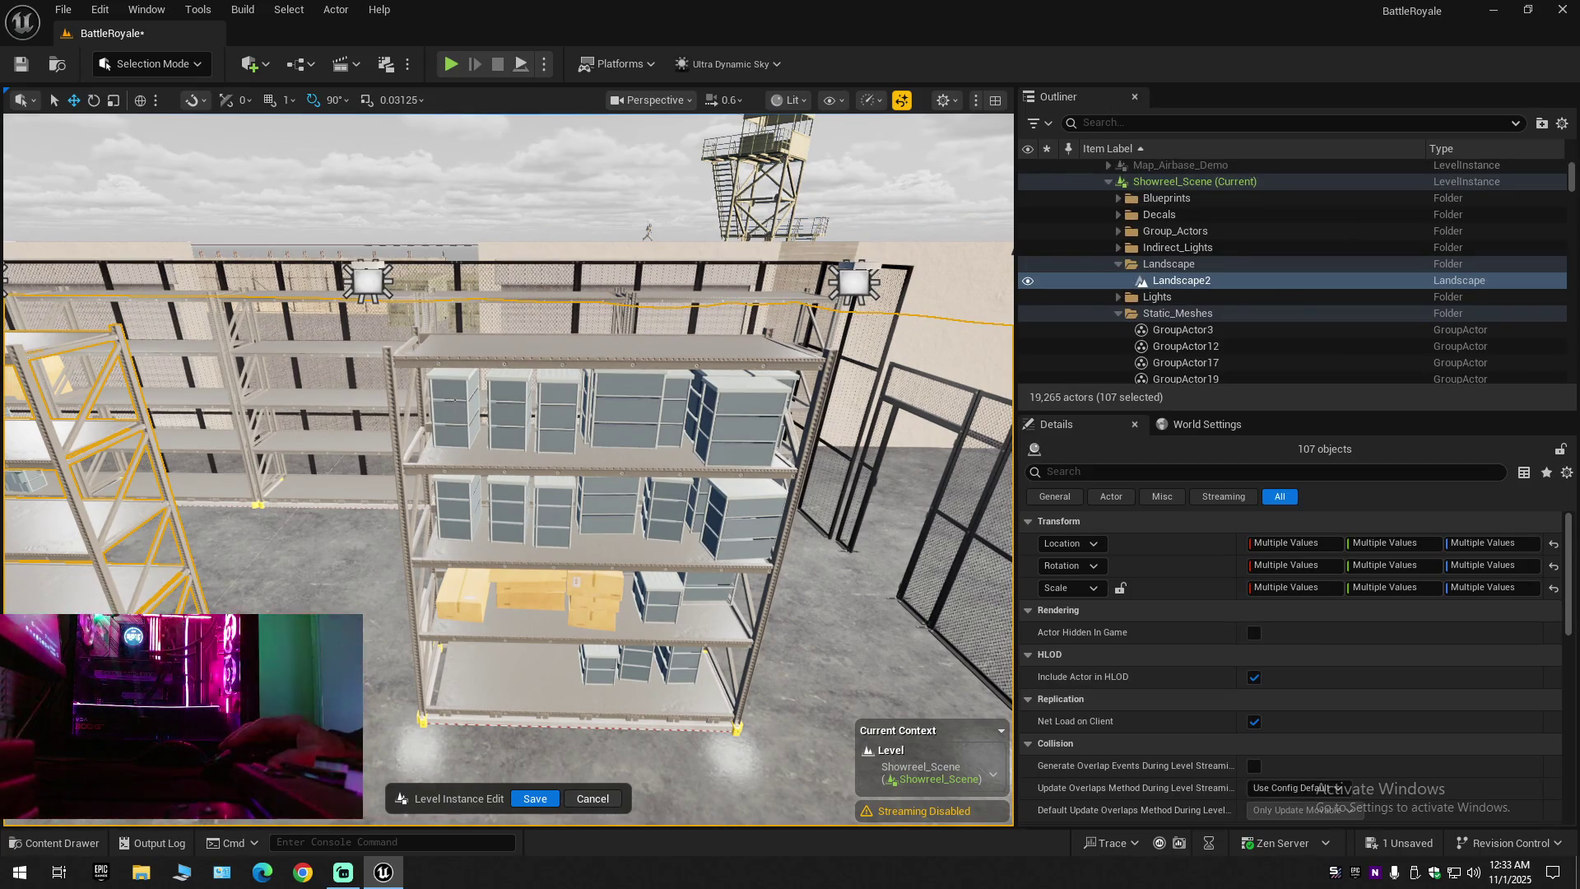
pyautogui.hotkey('ctrl', 'z')
pyautogui.keyDown('ctrl'); pyautogui.click(455, 406); pyautogui.keyUp('ctrl')
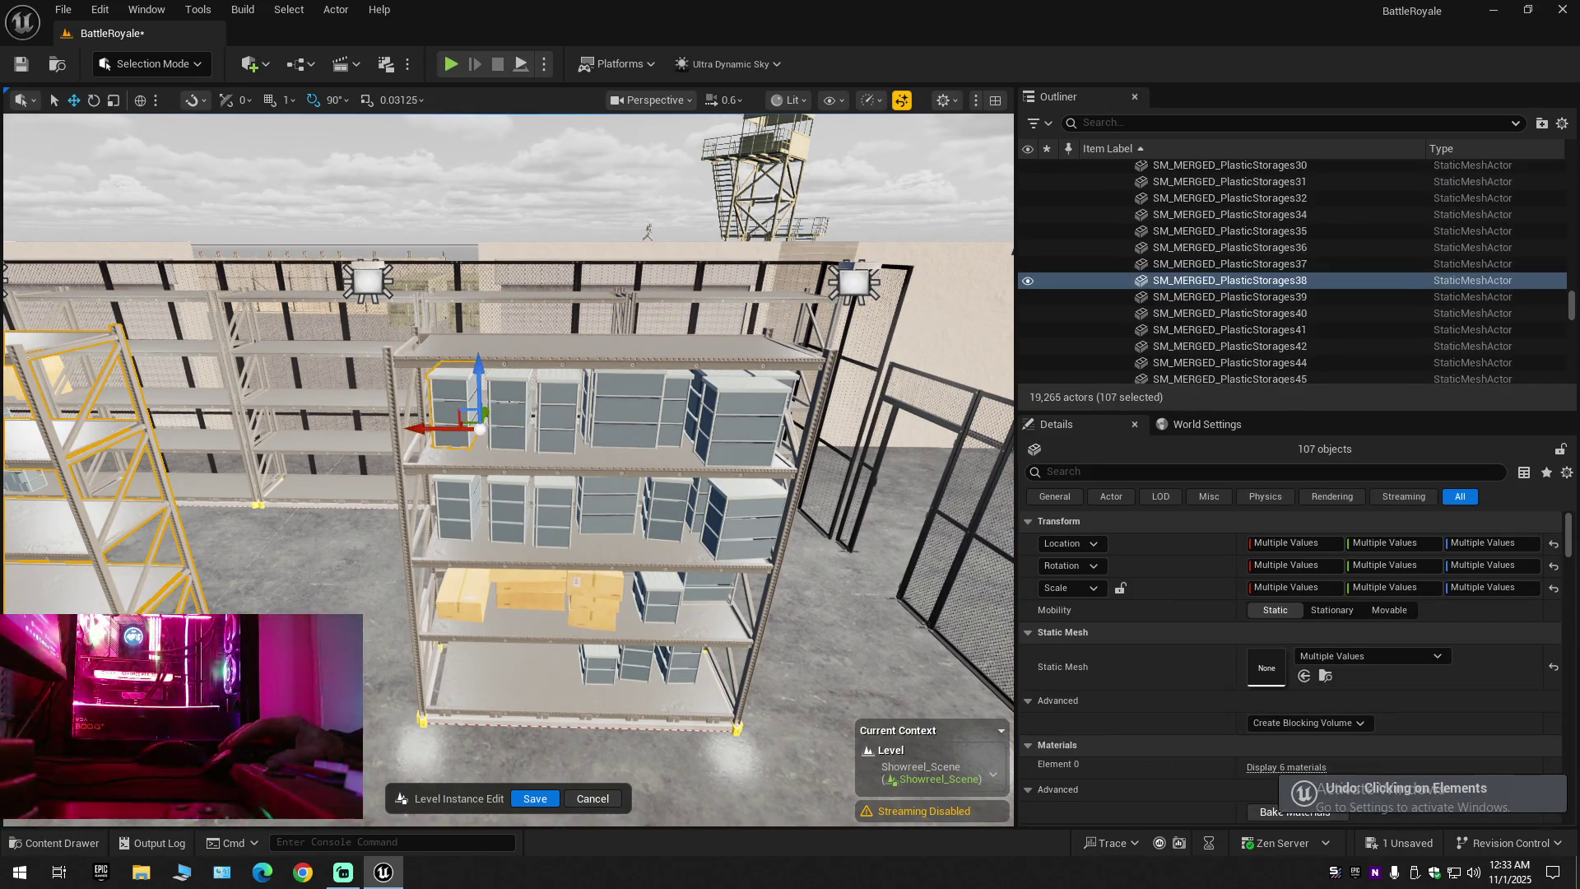
pyautogui.keyDown('ctrl'); pyautogui.click(510, 404); pyautogui.keyUp('ctrl')
pyautogui.keyDown('ctrl'); pyautogui.click(558, 412); pyautogui.keyUp('ctrl')
pyautogui.keyDown('ctrl'); pyautogui.click(625, 408); pyautogui.keyUp('ctrl')
pyautogui.keyDown('ctrl'); pyautogui.click(679, 408); pyautogui.keyUp('ctrl')
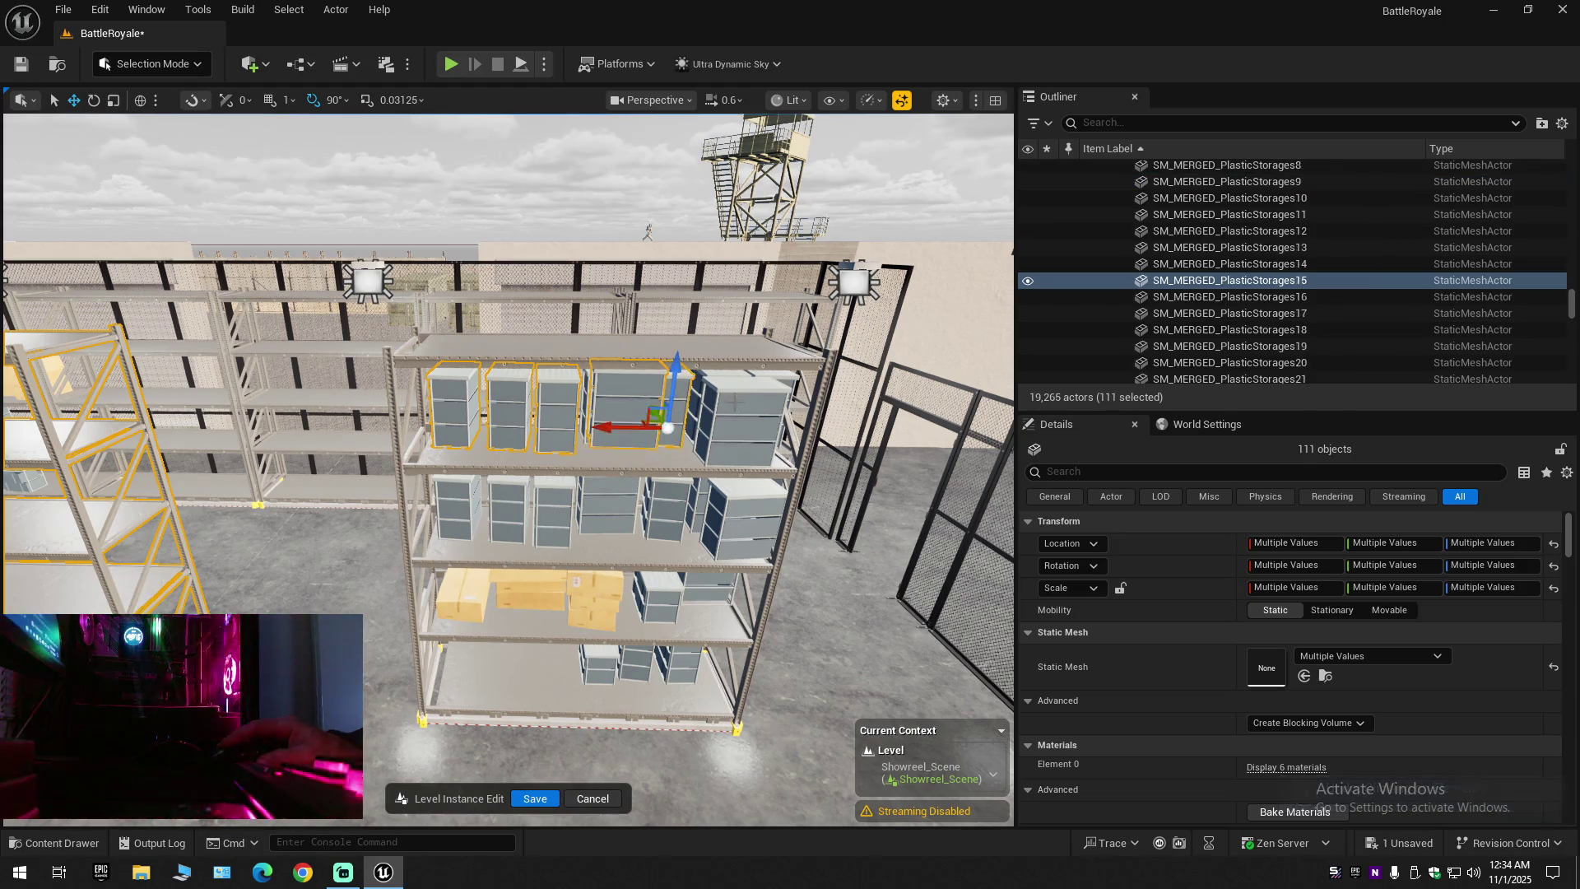
pyautogui.keyDown('ctrl'); pyautogui.click(724, 395); pyautogui.keyUp('ctrl')
pyautogui.keyDown('ctrl'); pyautogui.click(706, 374); pyautogui.keyUp('ctrl')
pyautogui.keyDown('ctrl'); pyautogui.click(750, 377); pyautogui.keyUp('ctrl')
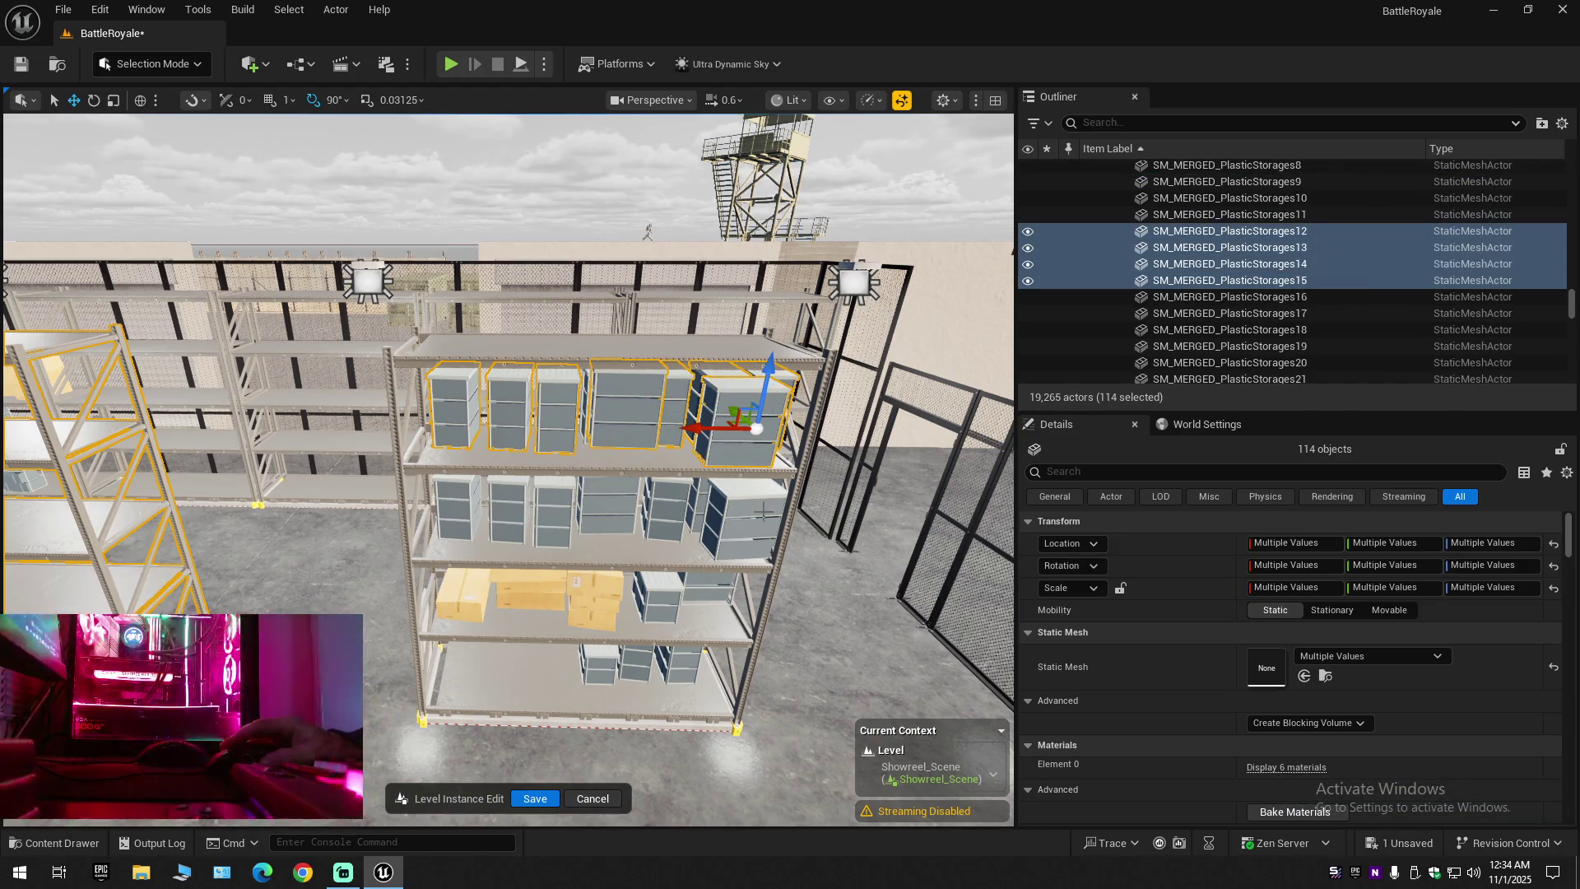
pyautogui.keyDown('ctrl'); pyautogui.click(717, 500); pyautogui.keyUp('ctrl')
# Add the second-shelf storage boxes from right to left to the selection
pyautogui.keyDown('ctrl'); pyautogui.click(668, 503); pyautogui.keyUp('ctrl')
pyautogui.keyDown('ctrl'); pyautogui.click(609, 503); pyautogui.keyUp('ctrl')
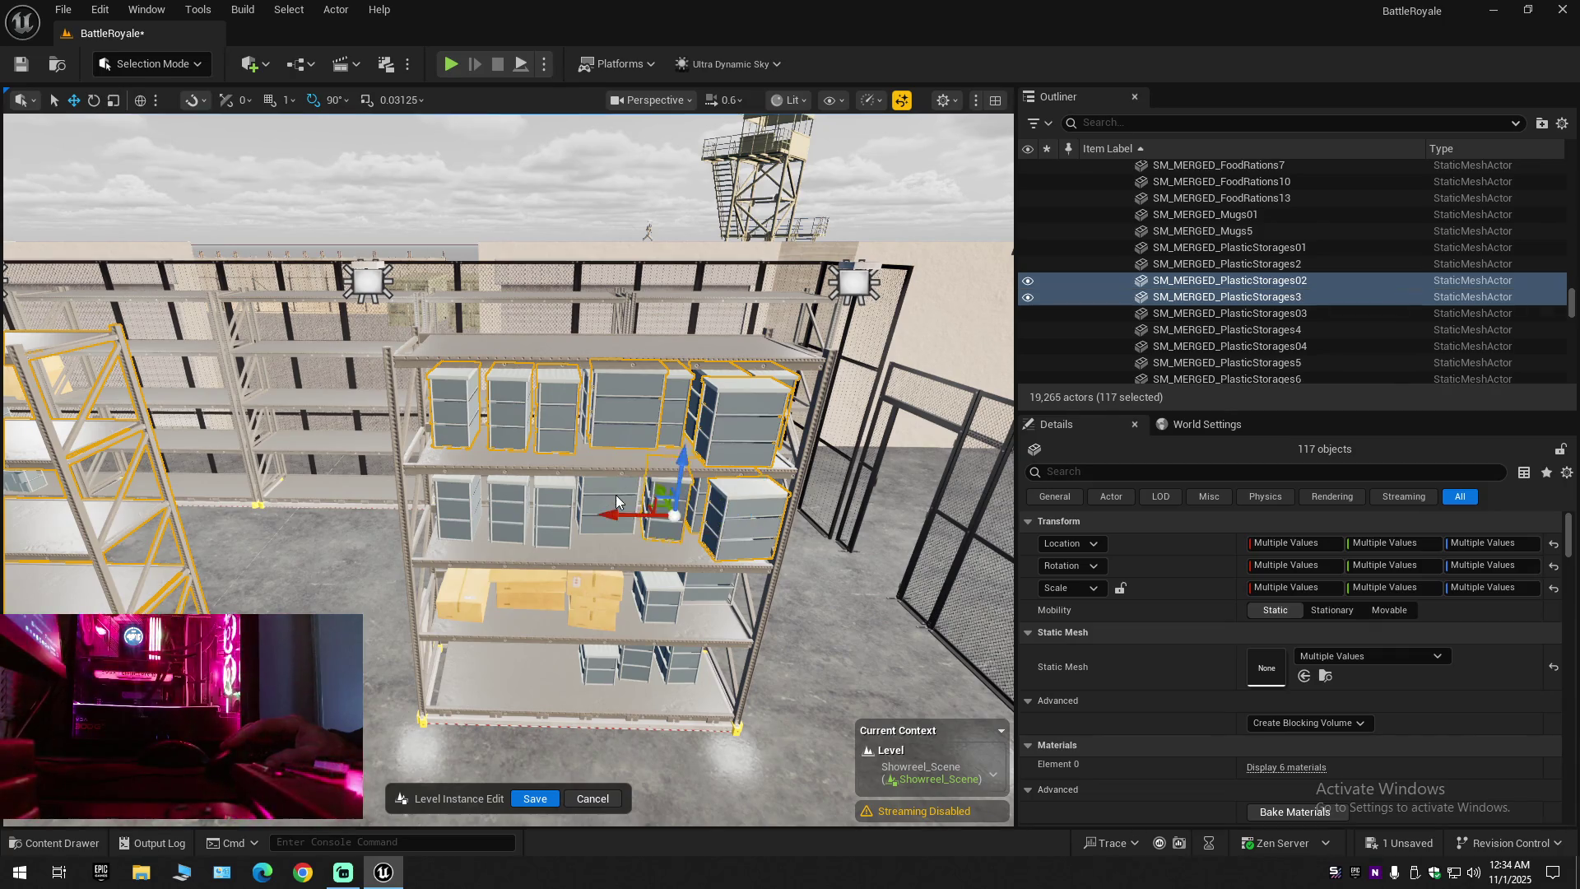
pyautogui.keyDown('ctrl'); pyautogui.click(553, 503); pyautogui.keyUp('ctrl')
pyautogui.keyDown('ctrl'); pyautogui.click(510, 504); pyautogui.keyUp('ctrl')
pyautogui.keyDown('ctrl'); pyautogui.click(457, 498); pyautogui.keyUp('ctrl')
pyautogui.keyDown('ctrl'); pyautogui.click(457, 499); pyautogui.keyUp('ctrl')
# Add the third-shelf cardboard boxes to the selection
pyautogui.keyDown('ctrl'); pyautogui.click(446, 589); pyautogui.keyUp('ctrl')
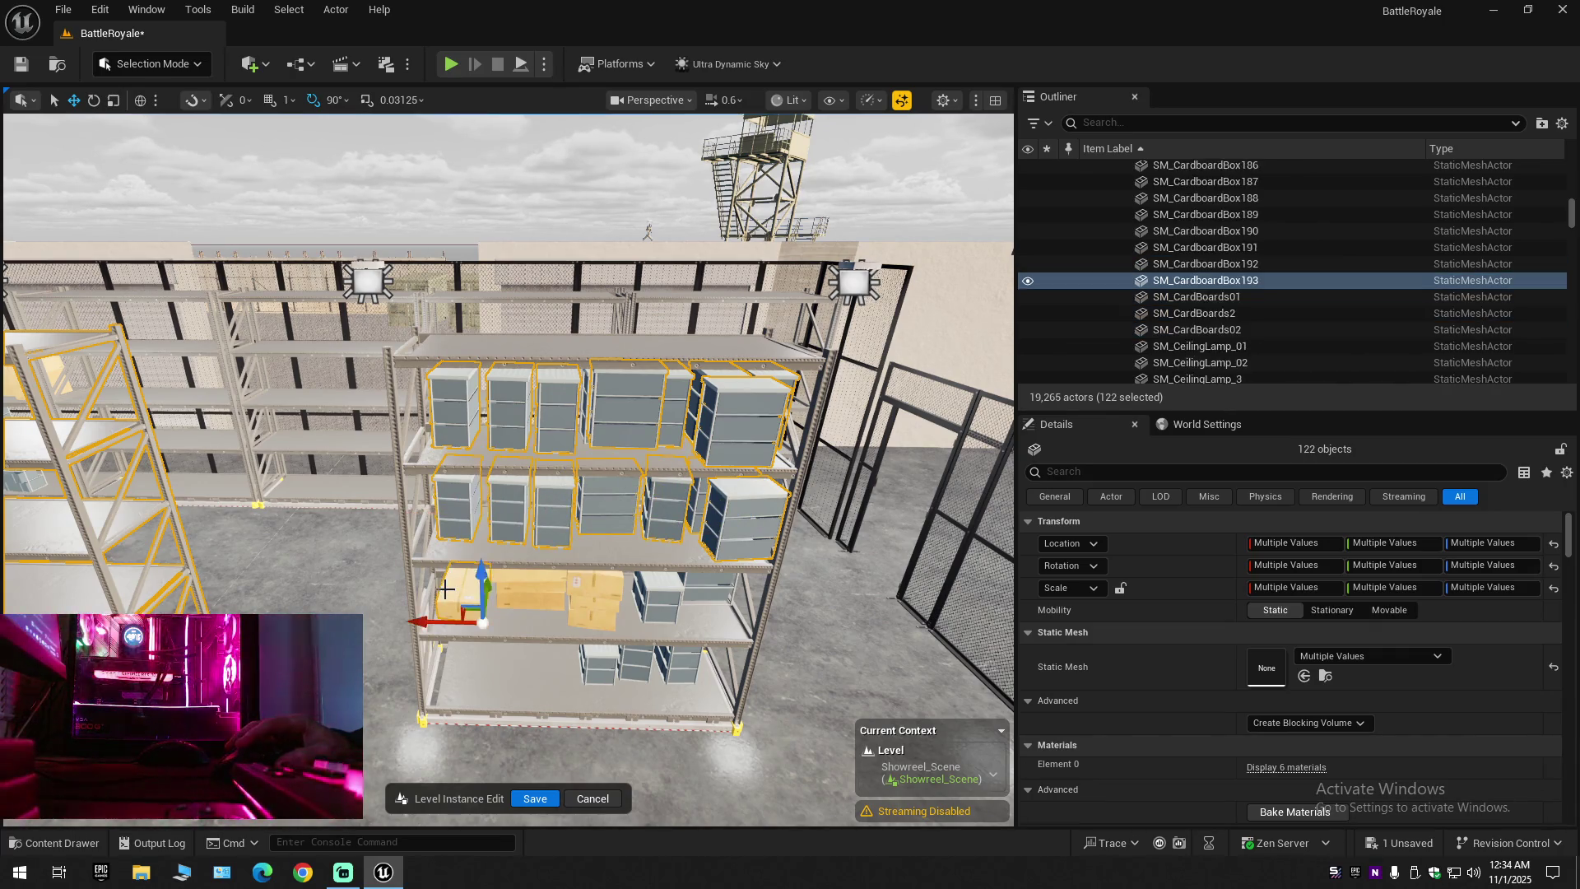
pyautogui.keyDown('ctrl'); pyautogui.click(515, 586); pyautogui.keyUp('ctrl')
pyautogui.keyDown('ctrl'); pyautogui.click(526, 601); pyautogui.keyUp('ctrl')
pyautogui.keyDown('ctrl'); pyautogui.click(582, 586); pyautogui.keyUp('ctrl')
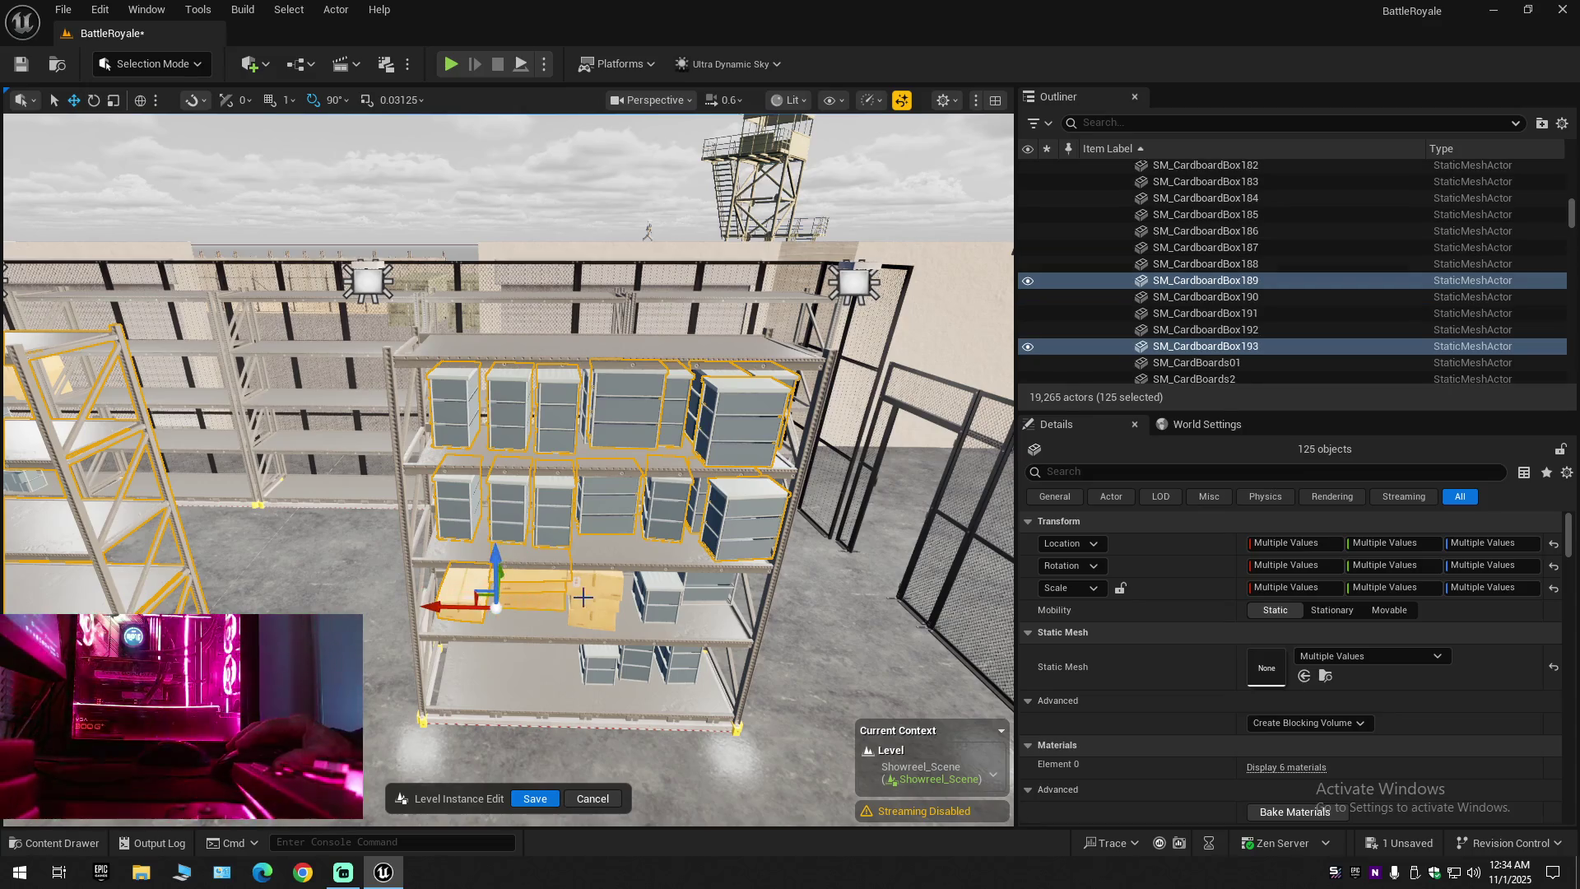
pyautogui.keyDown('ctrl'); pyautogui.click(596, 609); pyautogui.keyUp('ctrl')
pyautogui.keyDown('ctrl'); pyautogui.click(591, 616); pyautogui.keyUp('ctrl')
pyautogui.keyDown('ctrl'); pyautogui.click(581, 582); pyautogui.keyUp('ctrl')
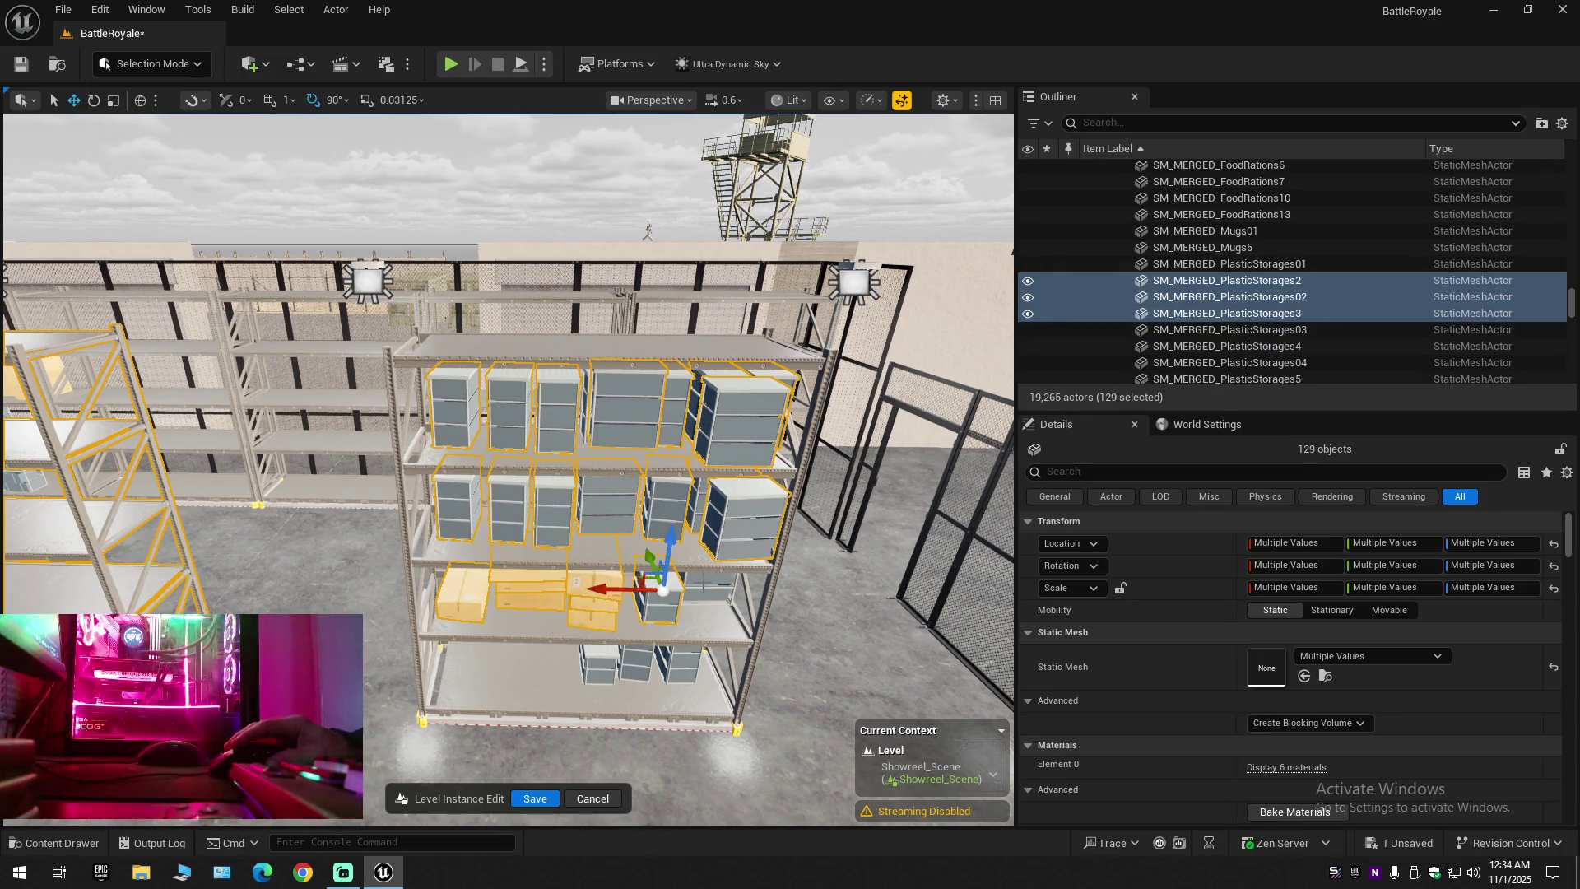
pyautogui.keyDown('ctrl'); pyautogui.click(658, 596); pyautogui.keyUp('ctrl')
pyautogui.keyDown('ctrl'); pyautogui.click(706, 586); pyautogui.keyUp('ctrl')
# Add the bottom-shelf boxes and the rack frame itself to the selection
pyautogui.keyDown('ctrl'); pyautogui.click(658, 613); pyautogui.keyUp('ctrl')
pyautogui.keyDown('ctrl'); pyautogui.click(609, 650); pyautogui.keyUp('ctrl')
pyautogui.keyDown('ctrl'); pyautogui.click(576, 659); pyautogui.keyUp('ctrl')
pyautogui.keyDown('ctrl'); pyautogui.click(558, 656); pyautogui.keyUp('ctrl')
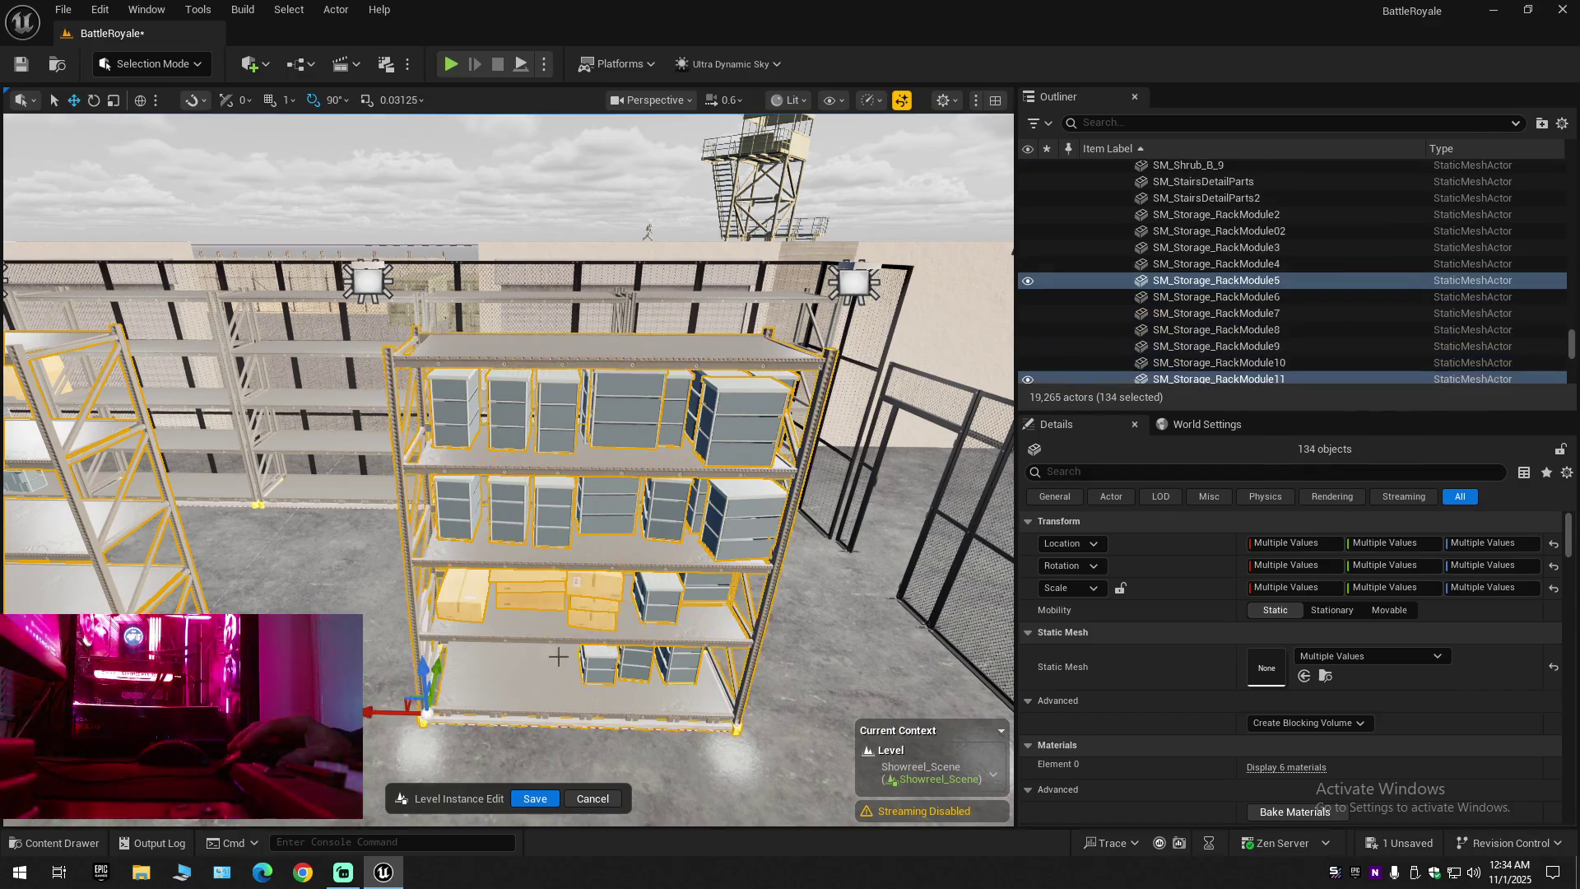
pyautogui.moveTo(572, 641)
pyautogui.mouseDown()
pyautogui.moveTo(560, 626)
pyautogui.moveTo(609, 613)
pyautogui.moveTo(592, 634)
pyautogui.mouseUp()
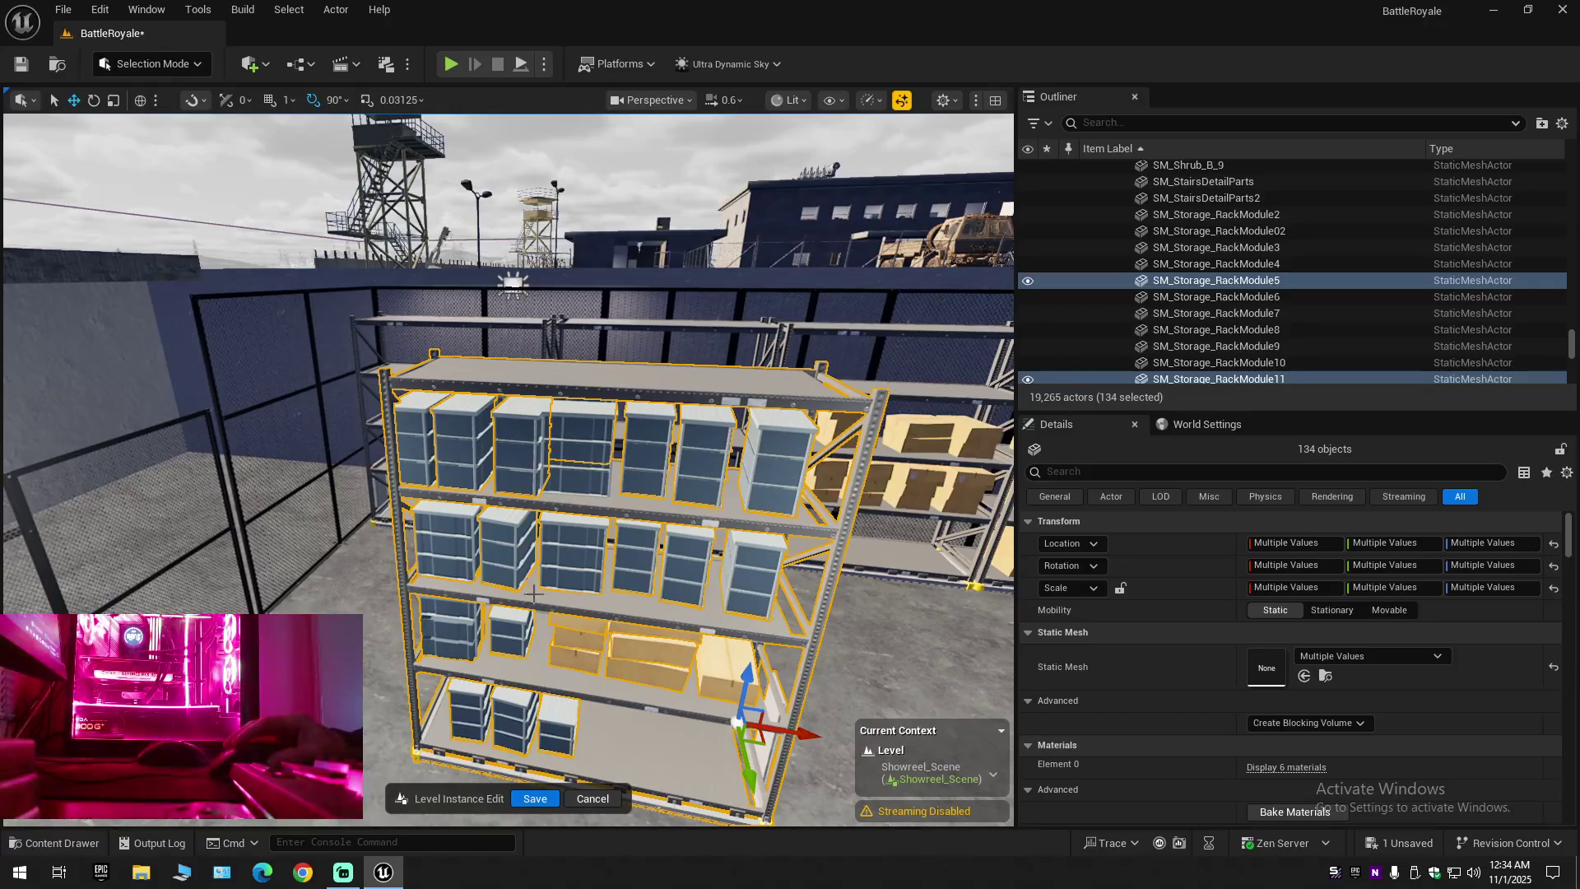
# Add one more storage piece, test-shift the selected shelves right, and undo the move
pyautogui.keyDown('ctrl'); pyautogui.click(589, 458); pyautogui.keyUp('ctrl')
pyautogui.moveTo(655, 595); pyautogui.dragTo(656, 658)
pyautogui.moveTo(494, 506)
pyautogui.mouseDown()
pyautogui.moveTo(872, 493)
pyautogui.moveTo(912, 531)
pyautogui.mouseUp()
pyautogui.hotkey('ctrl', 'z')
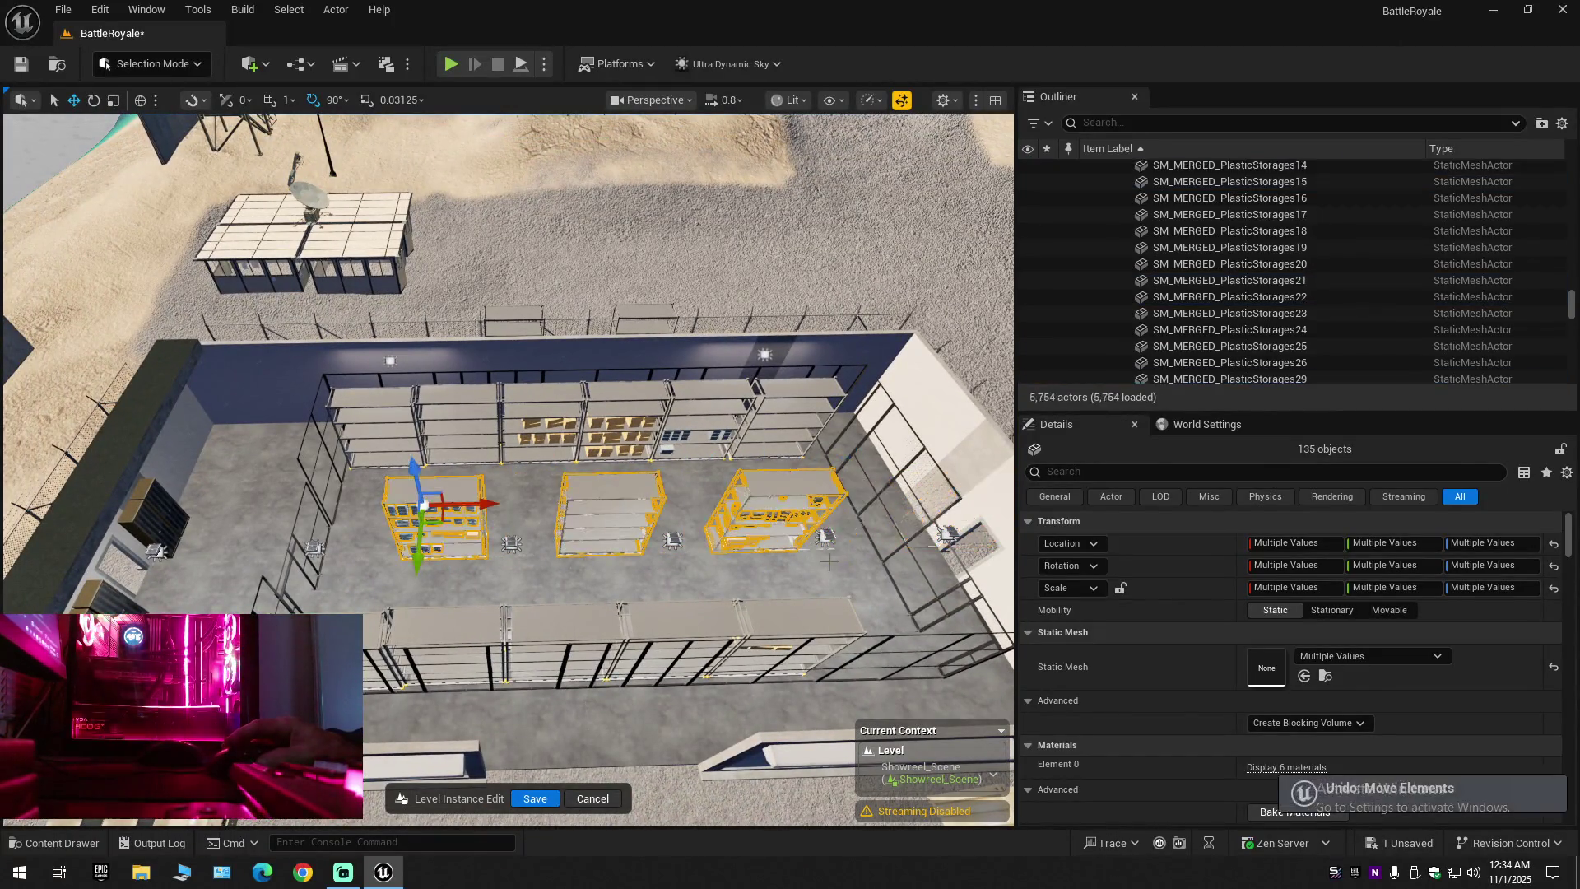
pyautogui.scroll(3, 425, 506)
pyautogui.scroll(5, 426, 506)
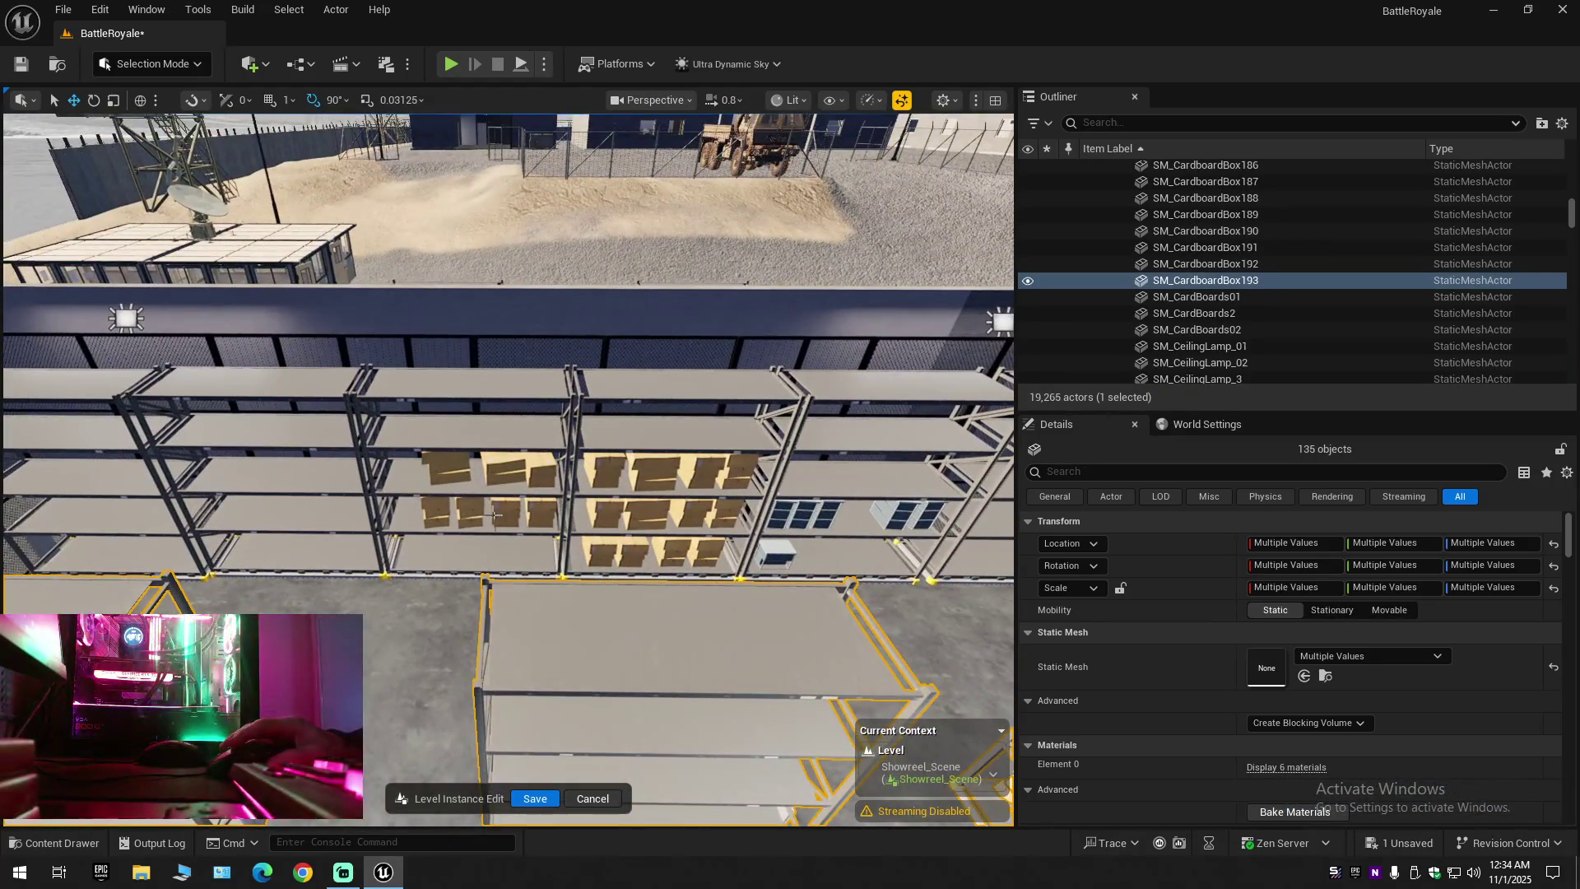
# Add the cardboard boxes on the far shelves to the selection
pyautogui.keyDown('ctrl'); pyautogui.click(439, 458); pyautogui.keyUp('ctrl')
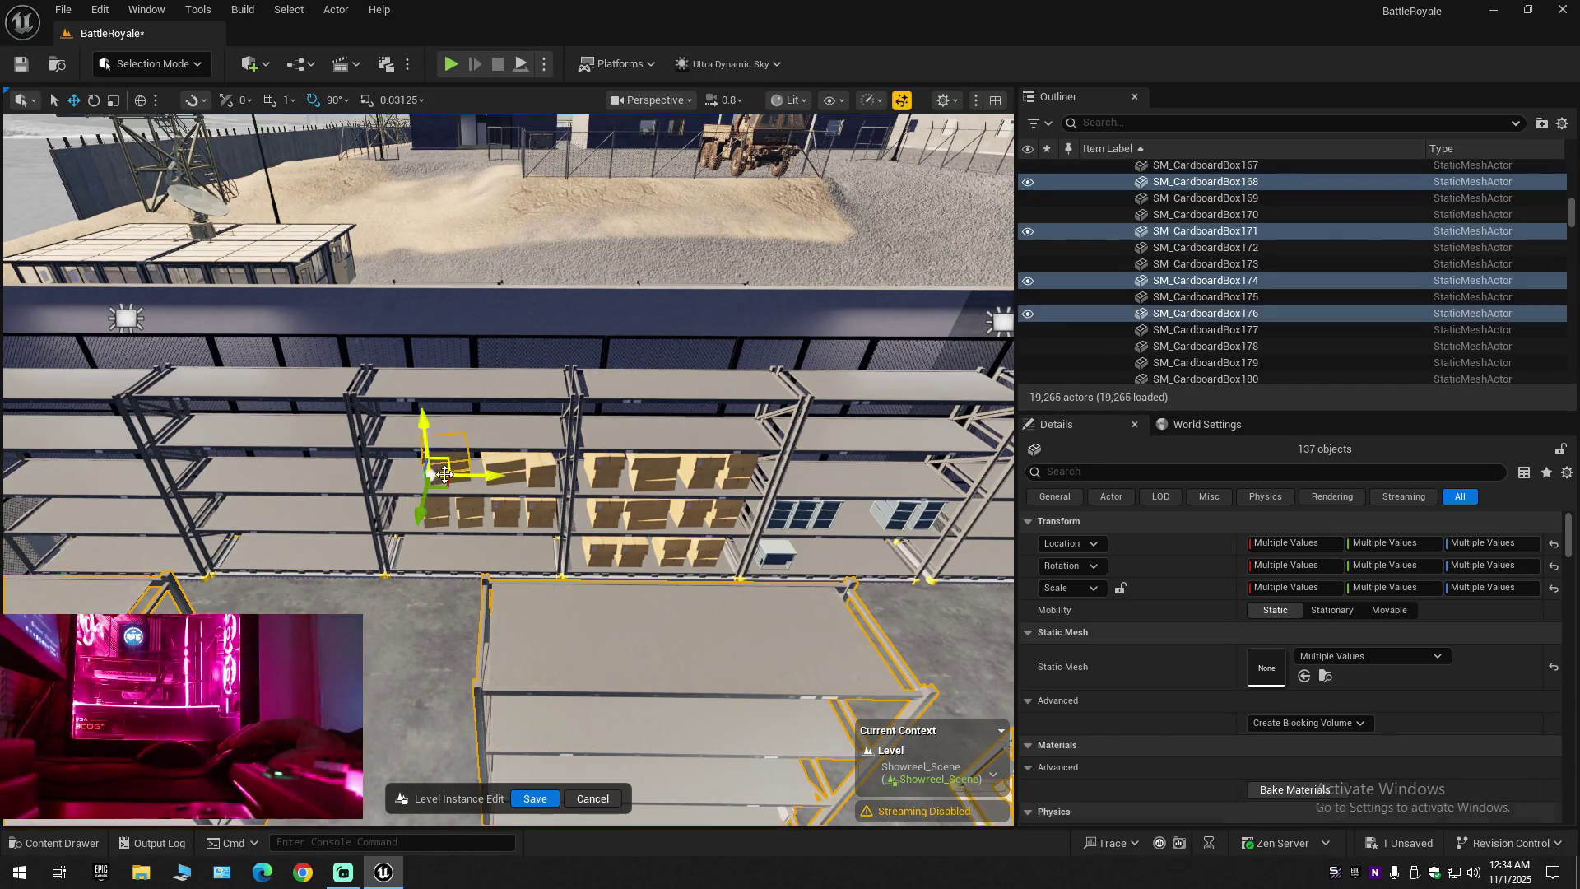
pyautogui.keyDown('ctrl'); pyautogui.click(442, 473); pyautogui.keyUp('ctrl')
pyautogui.keyDown('ctrl'); pyautogui.click(444, 485); pyautogui.keyUp('ctrl')
pyautogui.keyDown('ctrl'); pyautogui.click(431, 514); pyautogui.keyUp('ctrl')
pyautogui.keyDown('ctrl'); pyautogui.click(432, 520); pyautogui.keyUp('ctrl')
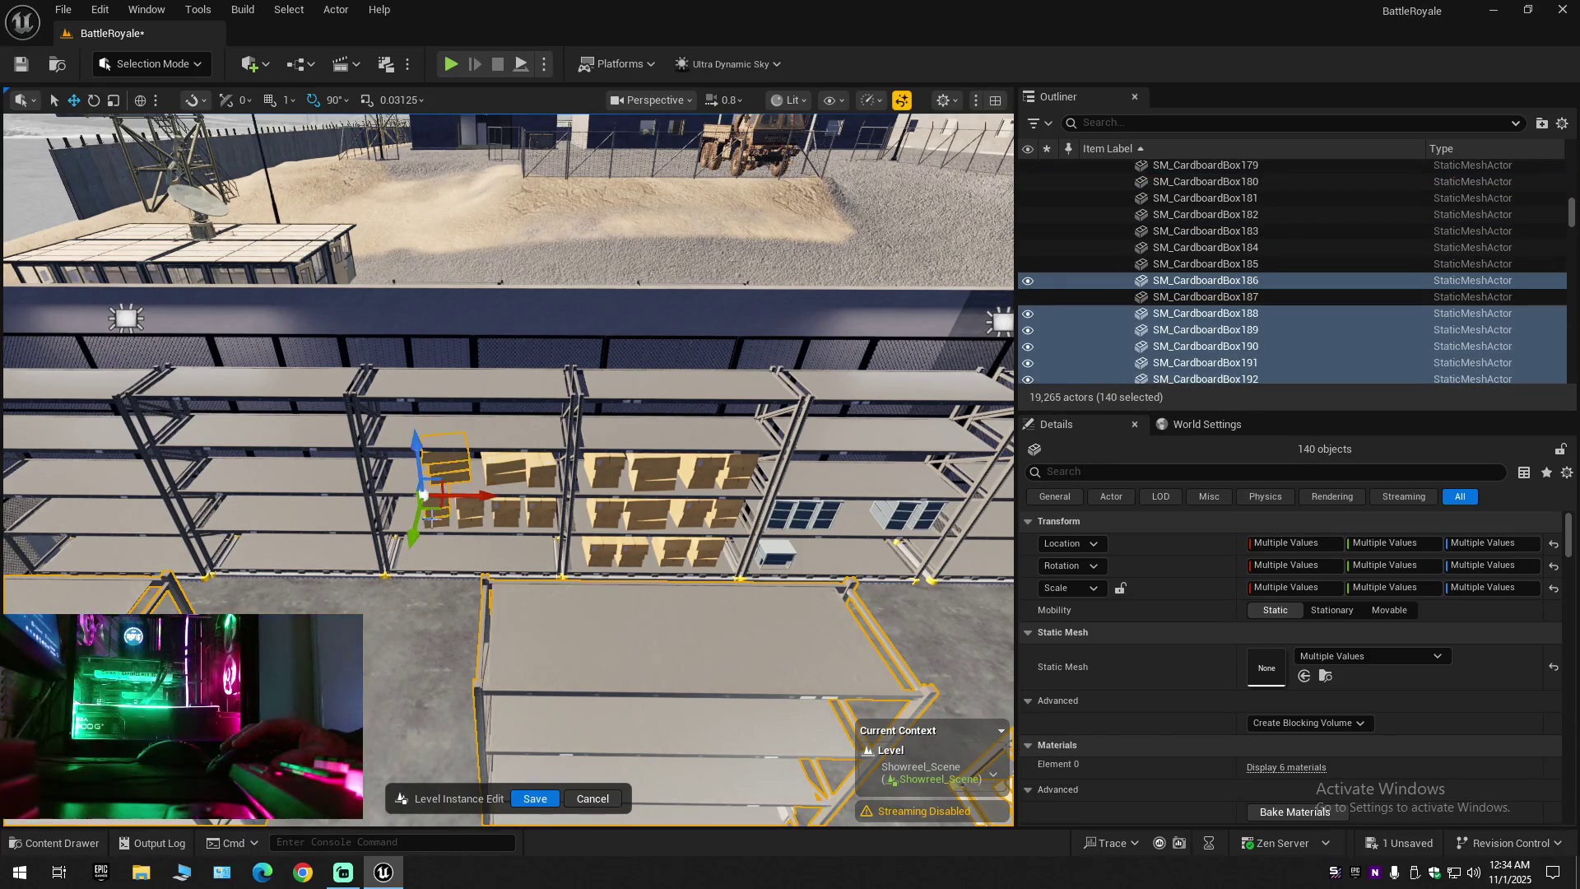
pyautogui.keyDown('ctrl'); pyautogui.click(436, 526); pyautogui.keyUp('ctrl')
pyautogui.keyDown('ctrl'); pyautogui.click(463, 508); pyautogui.keyUp('ctrl')
pyautogui.keyDown('ctrl'); pyautogui.click(480, 526); pyautogui.keyUp('ctrl')
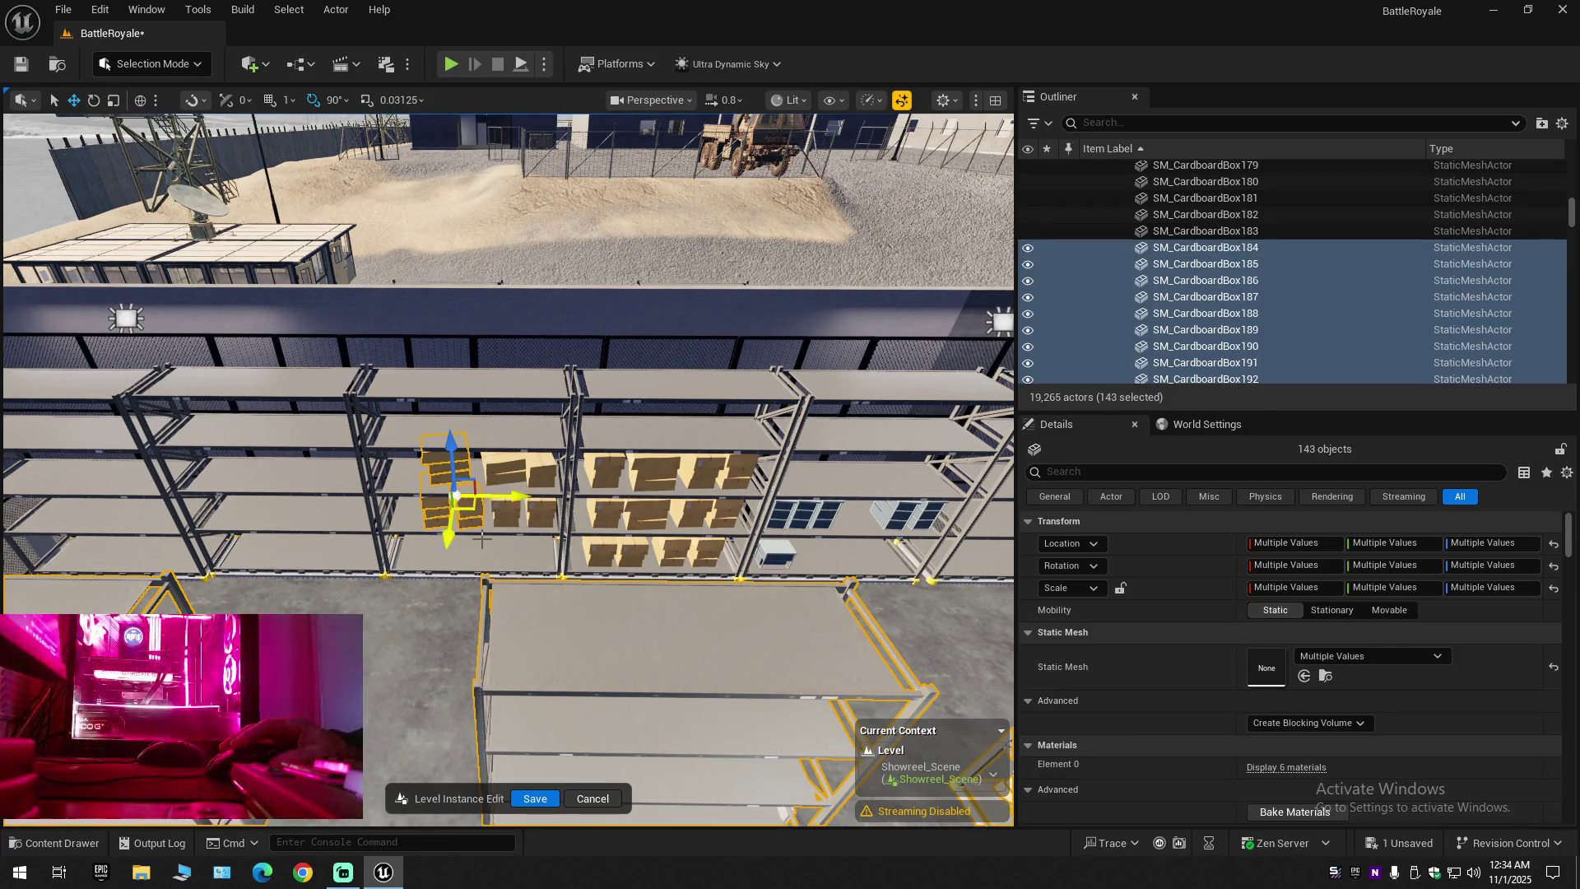
pyautogui.keyDown('ctrl'); pyautogui.click(452, 473); pyautogui.keyUp('ctrl')
# Enlarge the viewport and add the top- and lower-shelf cardboard boxes to the selection
pyautogui.press('F11')
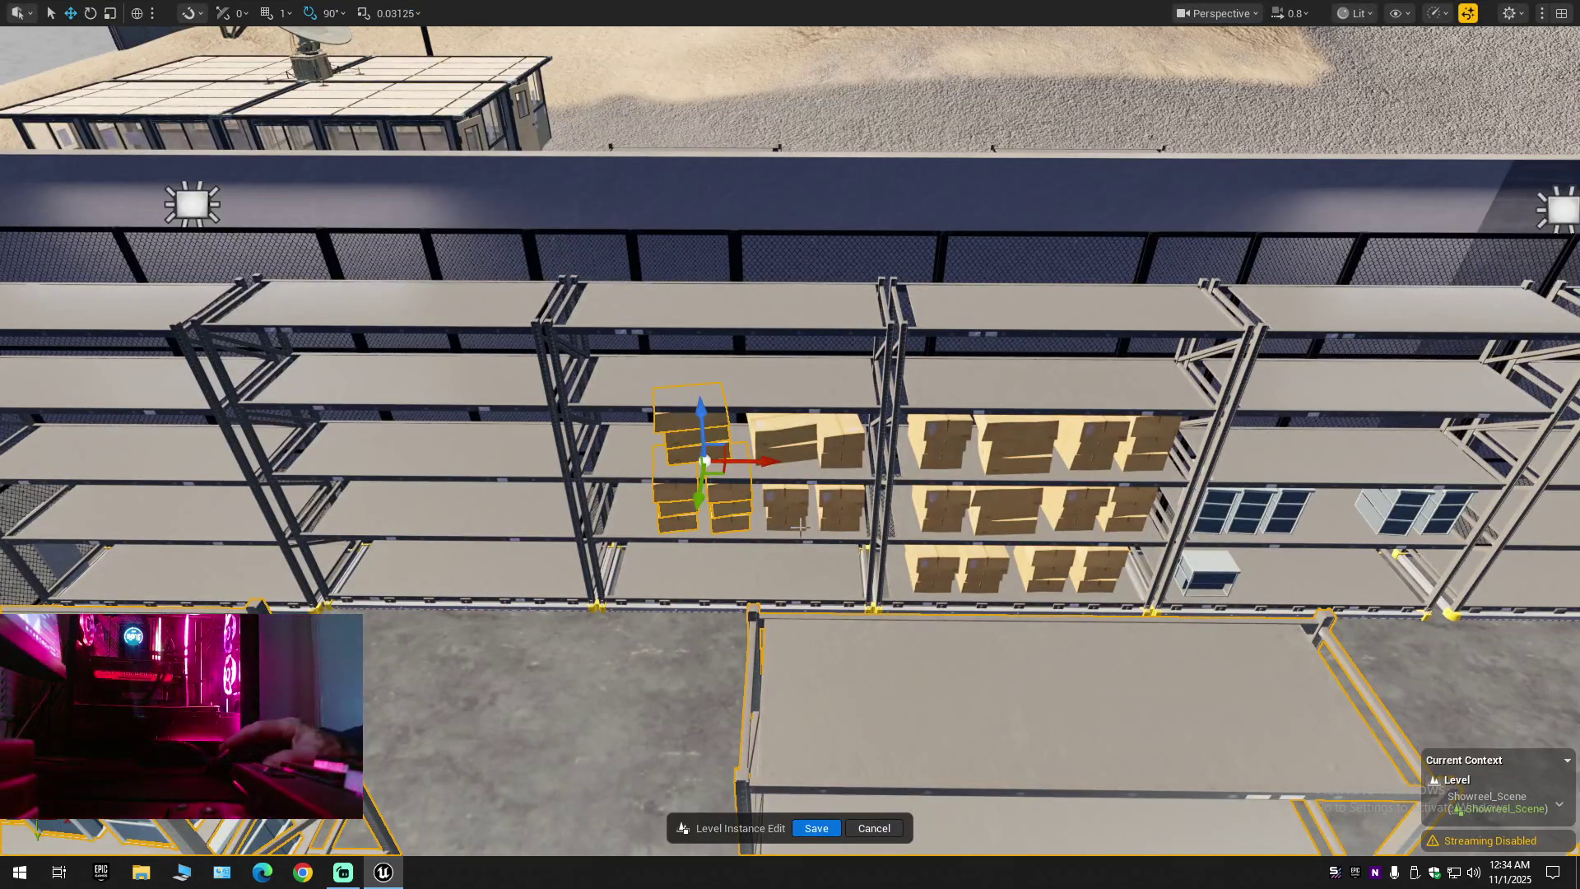
pyautogui.keyDown('ctrl'); pyautogui.click(787, 519); pyautogui.keyUp('ctrl')
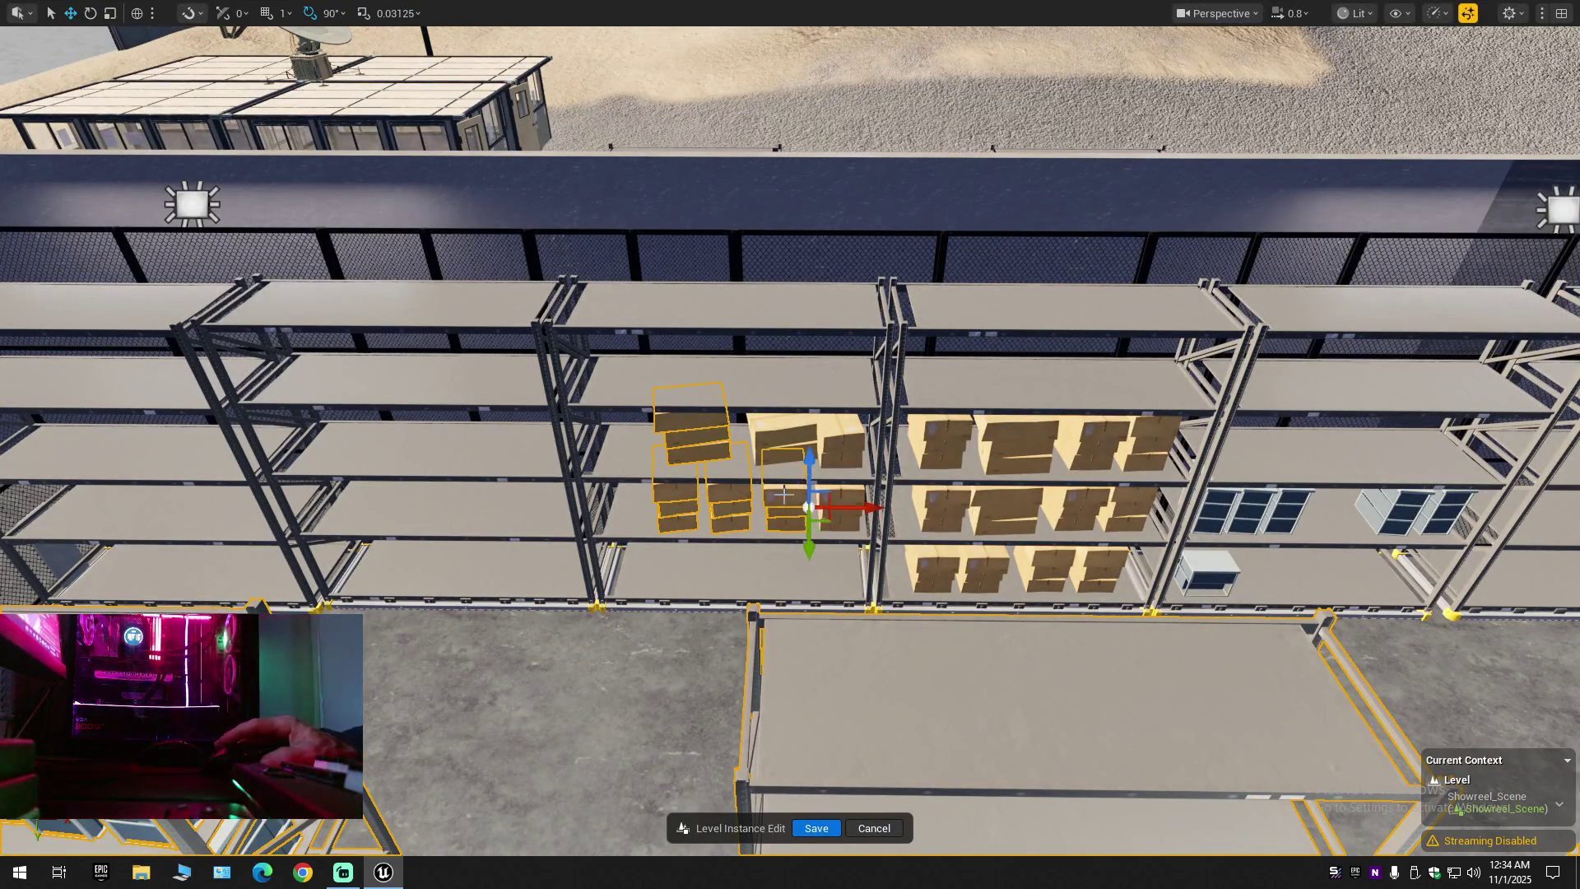
pyautogui.keyDown('ctrl'); pyautogui.click(783, 450); pyautogui.keyUp('ctrl')
pyautogui.keyDown('ctrl'); pyautogui.click(837, 444); pyautogui.keyUp('ctrl')
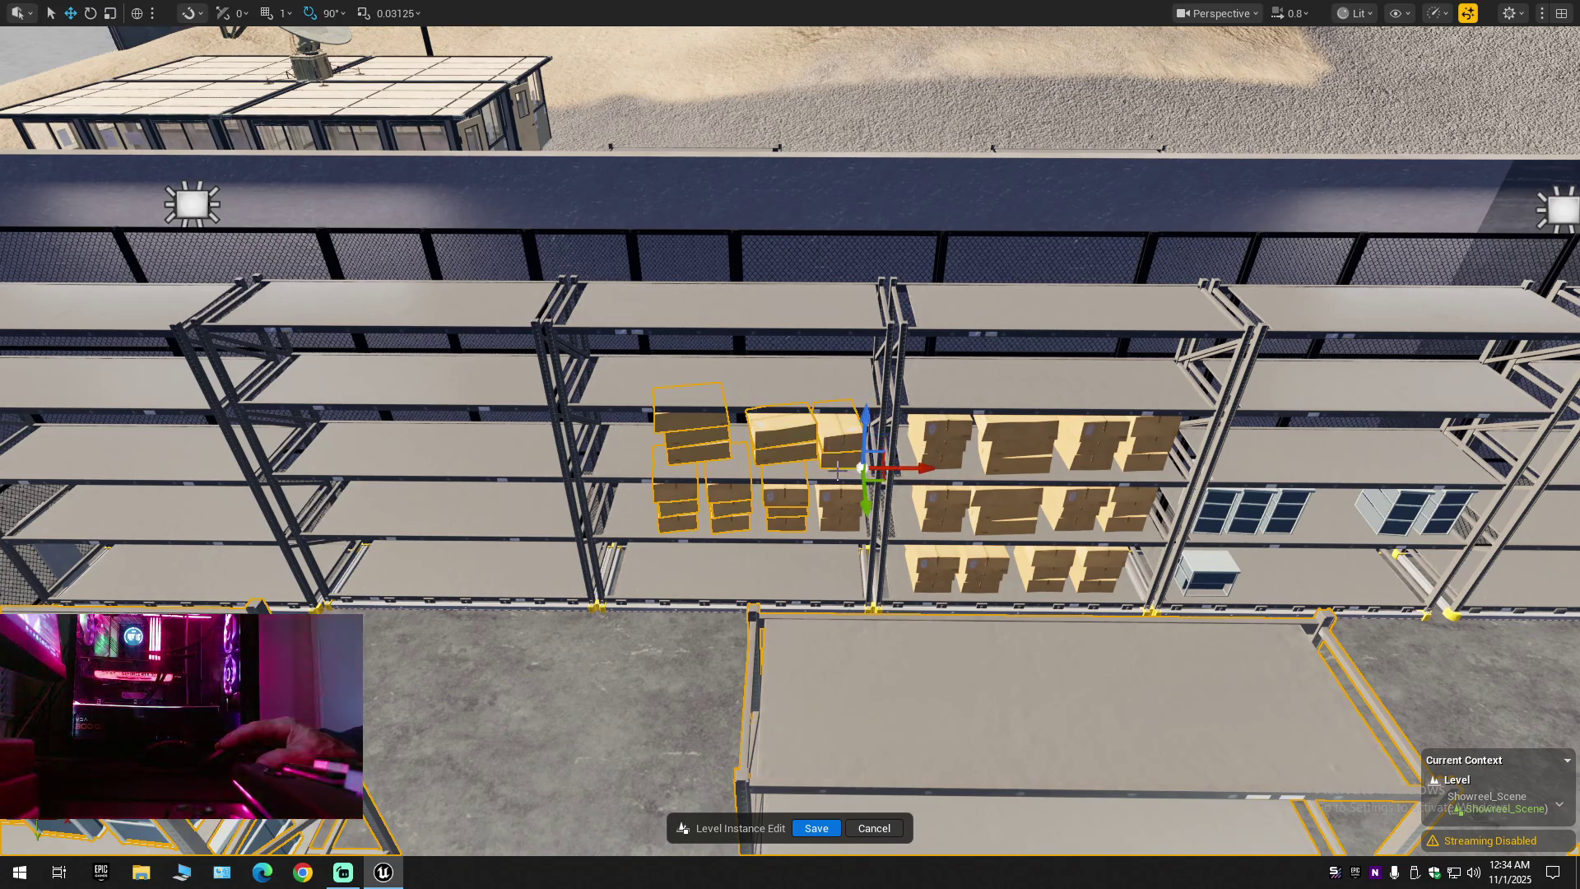
pyautogui.keyDown('ctrl'); pyautogui.click(840, 520); pyautogui.keyUp('ctrl')
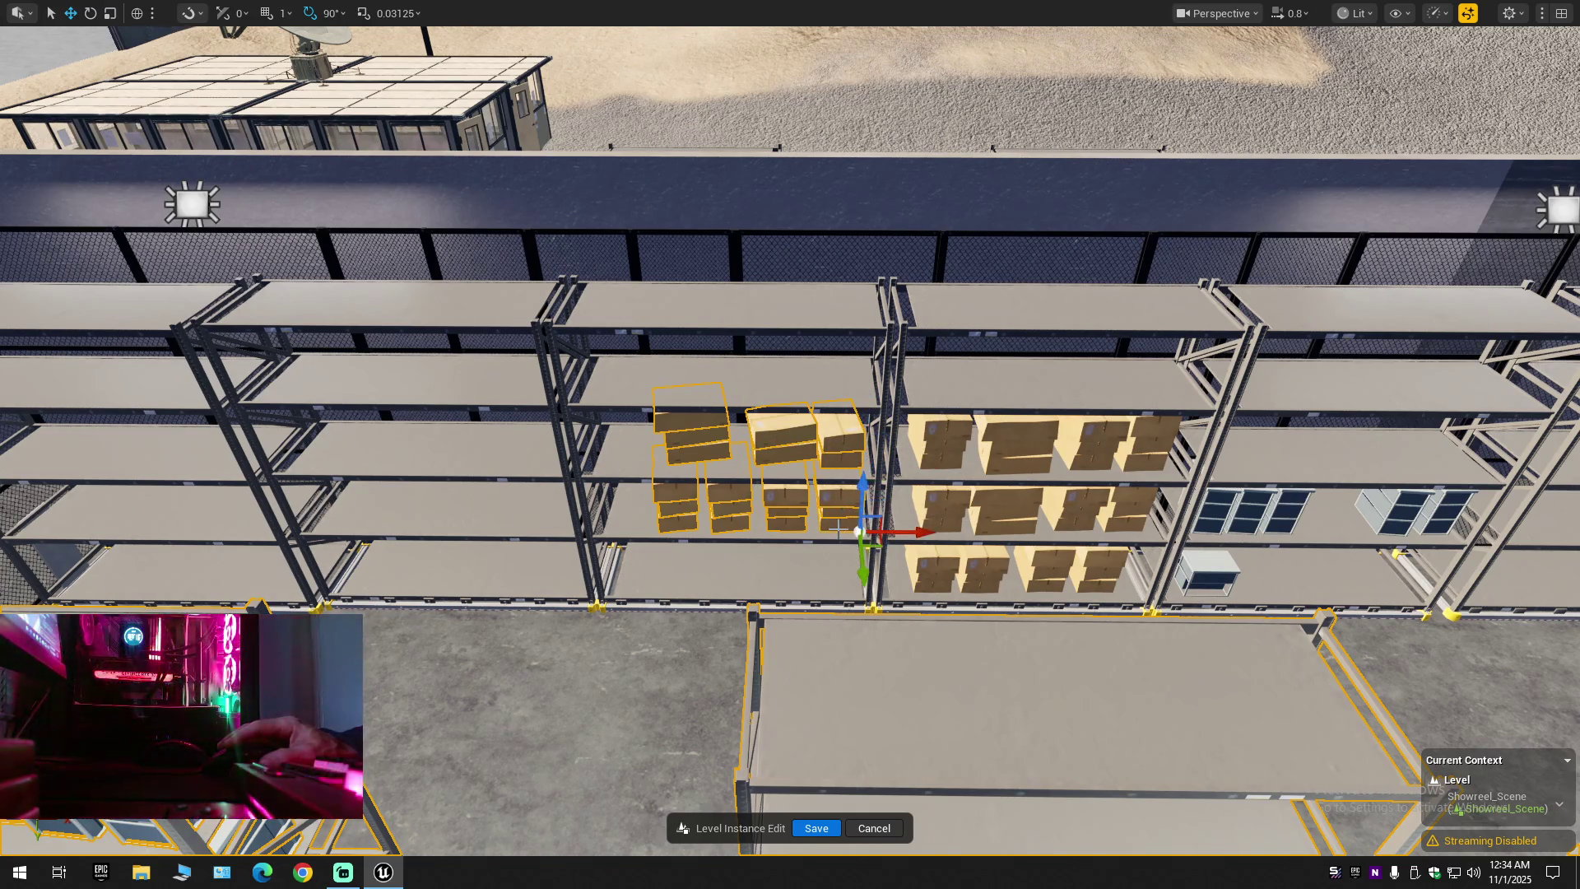
# Add the four top-shelf boxes on the right rack and the right shelf unit
pyautogui.keyDown('ctrl'); pyautogui.click(943, 453); pyautogui.keyUp('ctrl')
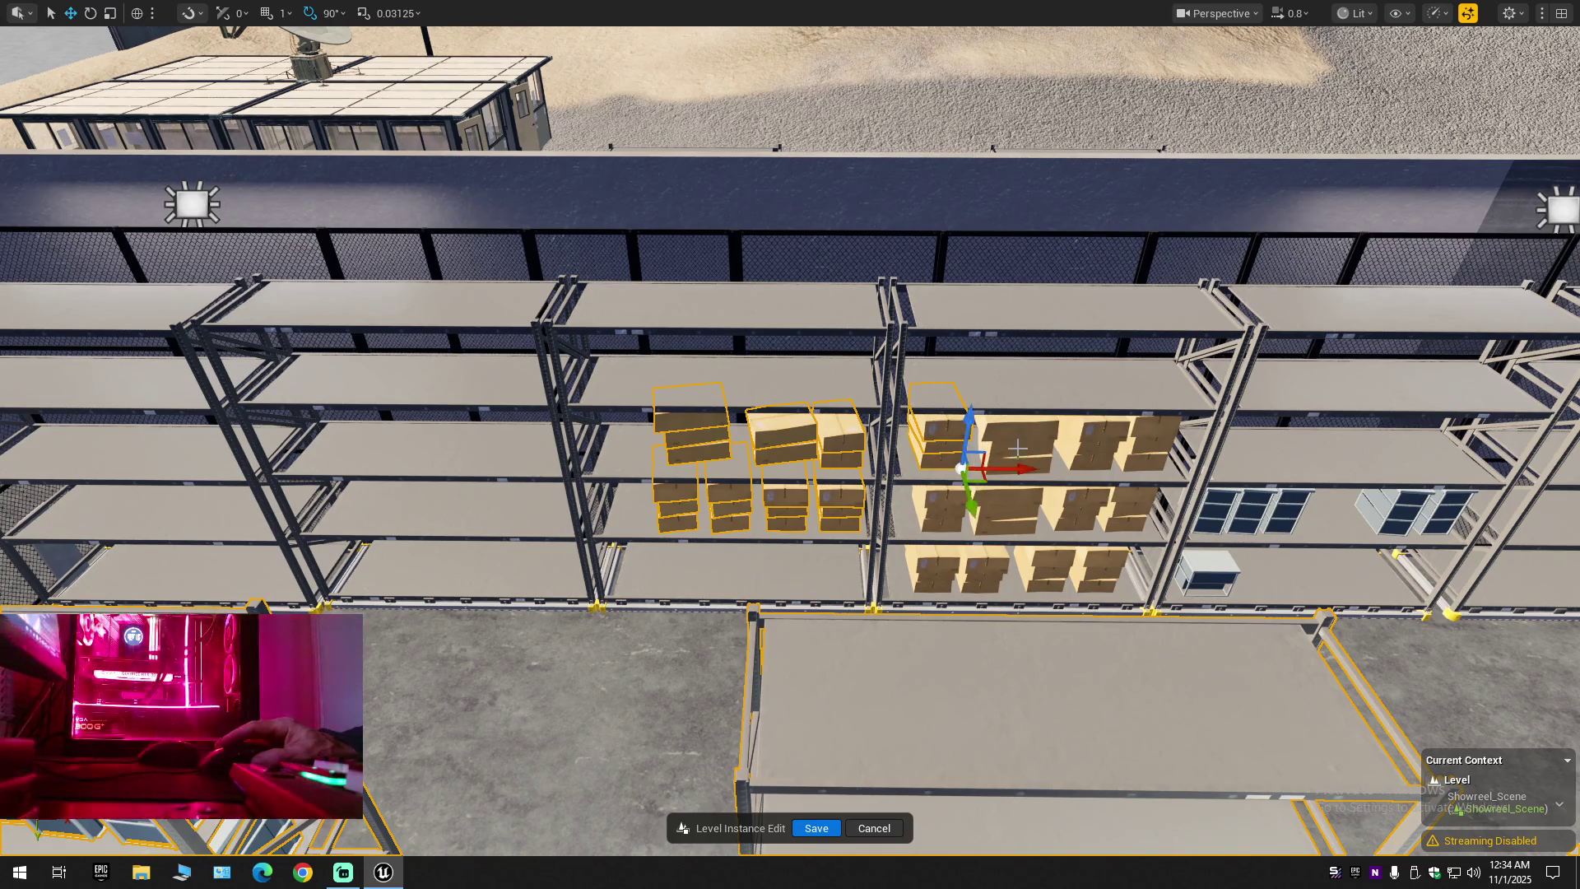
pyautogui.keyDown('ctrl'); pyautogui.click(1019, 451); pyautogui.keyUp('ctrl')
pyautogui.keyDown('ctrl'); pyautogui.click(1095, 438); pyautogui.keyUp('ctrl')
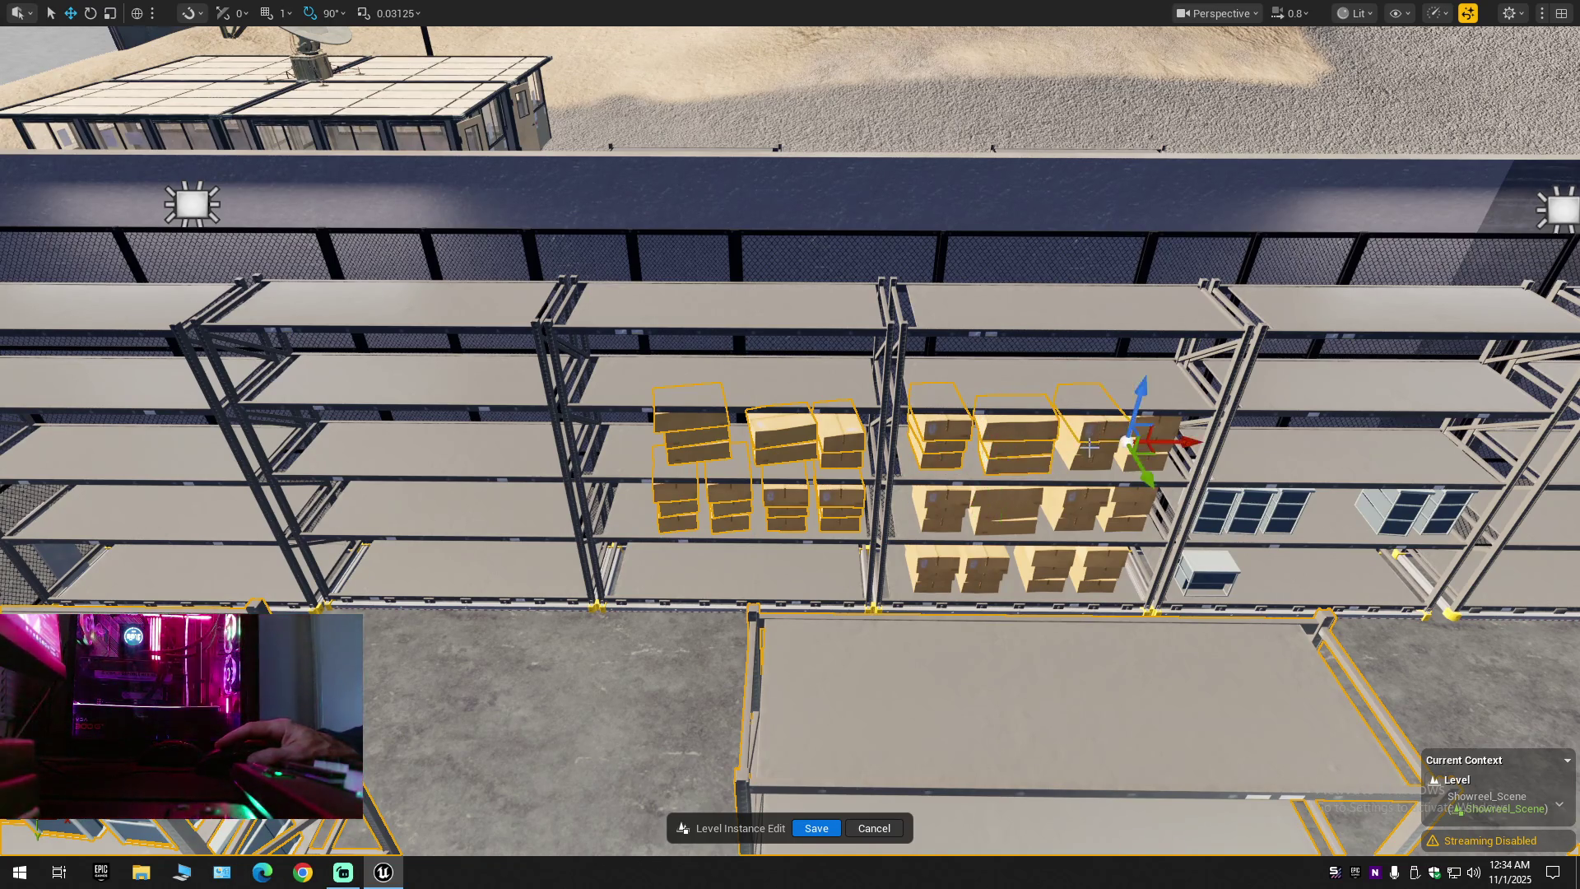
pyautogui.keyDown('ctrl'); pyautogui.click(1150, 438); pyautogui.keyUp('ctrl')
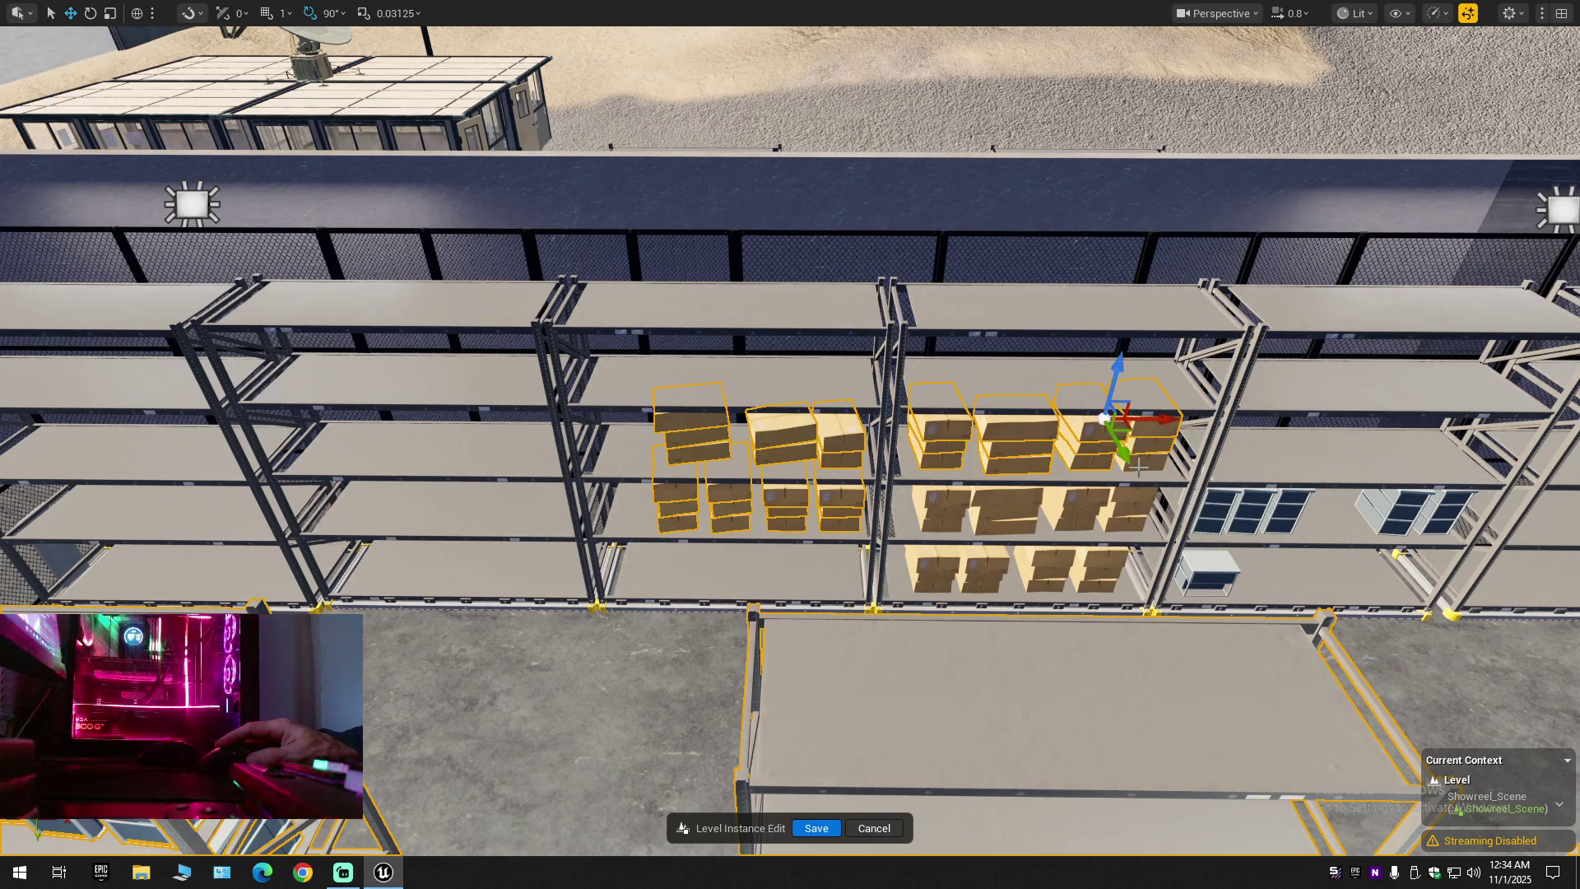
pyautogui.keyDown('ctrl'); pyautogui.click(1124, 508); pyautogui.keyUp('ctrl')
# Add the middle-shelf boxes across the right rack to the selection
pyautogui.keyDown('ctrl'); pyautogui.click(1126, 500); pyautogui.keyUp('ctrl')
pyautogui.keyDown('ctrl'); pyautogui.click(1107, 504); pyautogui.keyUp('ctrl')
pyautogui.keyDown('ctrl'); pyautogui.click(1088, 506); pyautogui.keyUp('ctrl')
pyautogui.keyDown('ctrl'); pyautogui.click(1070, 506); pyautogui.keyUp('ctrl')
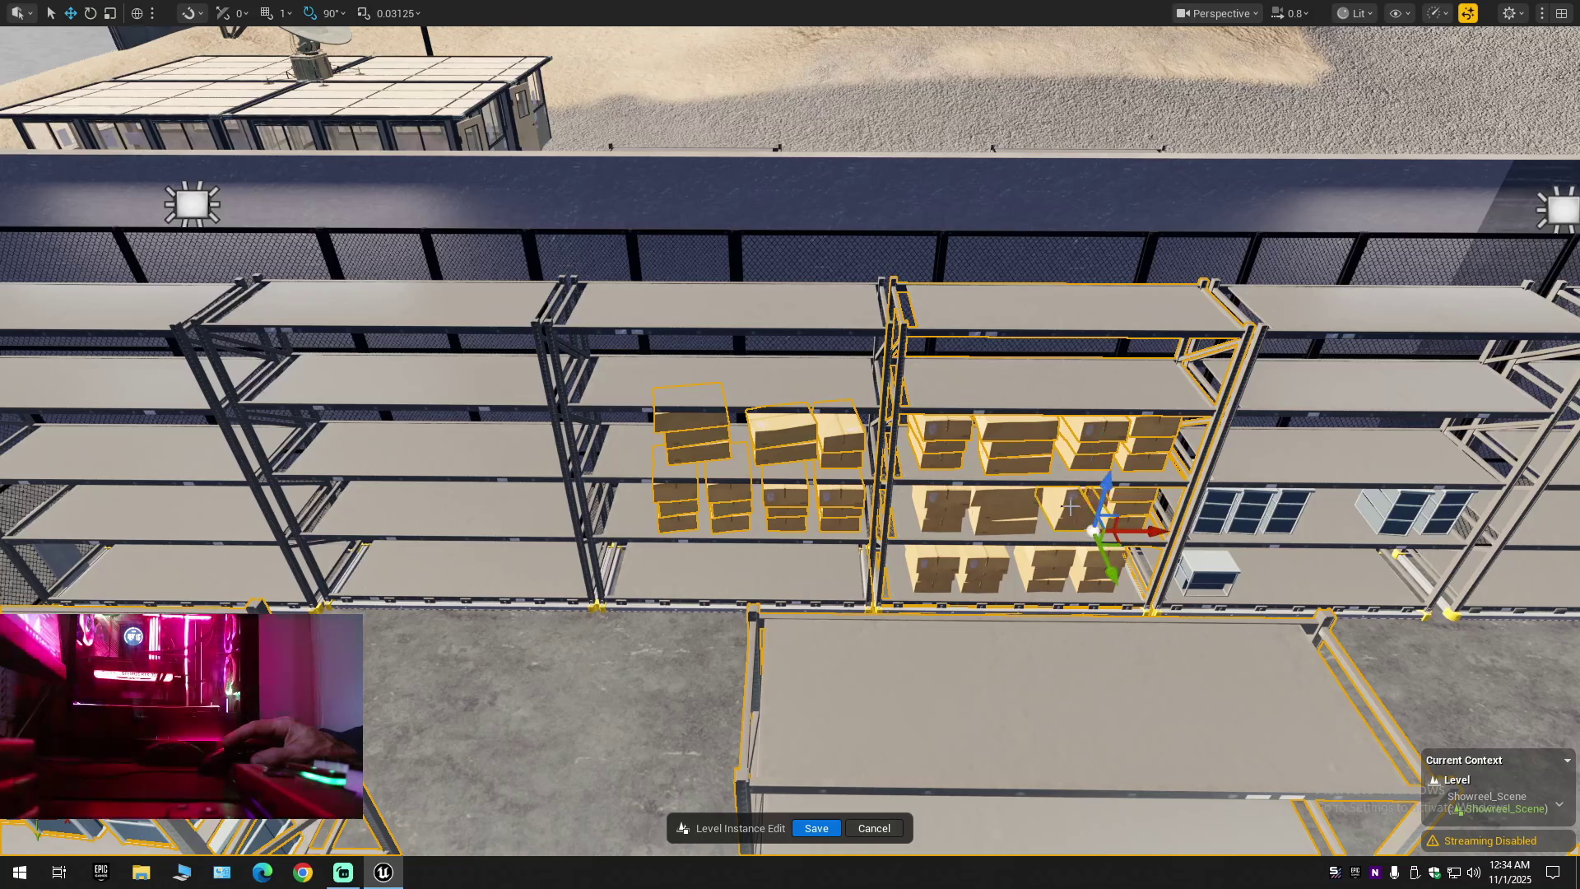
pyautogui.keyDown('ctrl'); pyautogui.click(1069, 499); pyautogui.keyUp('ctrl')
pyautogui.keyDown('ctrl'); pyautogui.click(1047, 511); pyautogui.keyUp('ctrl')
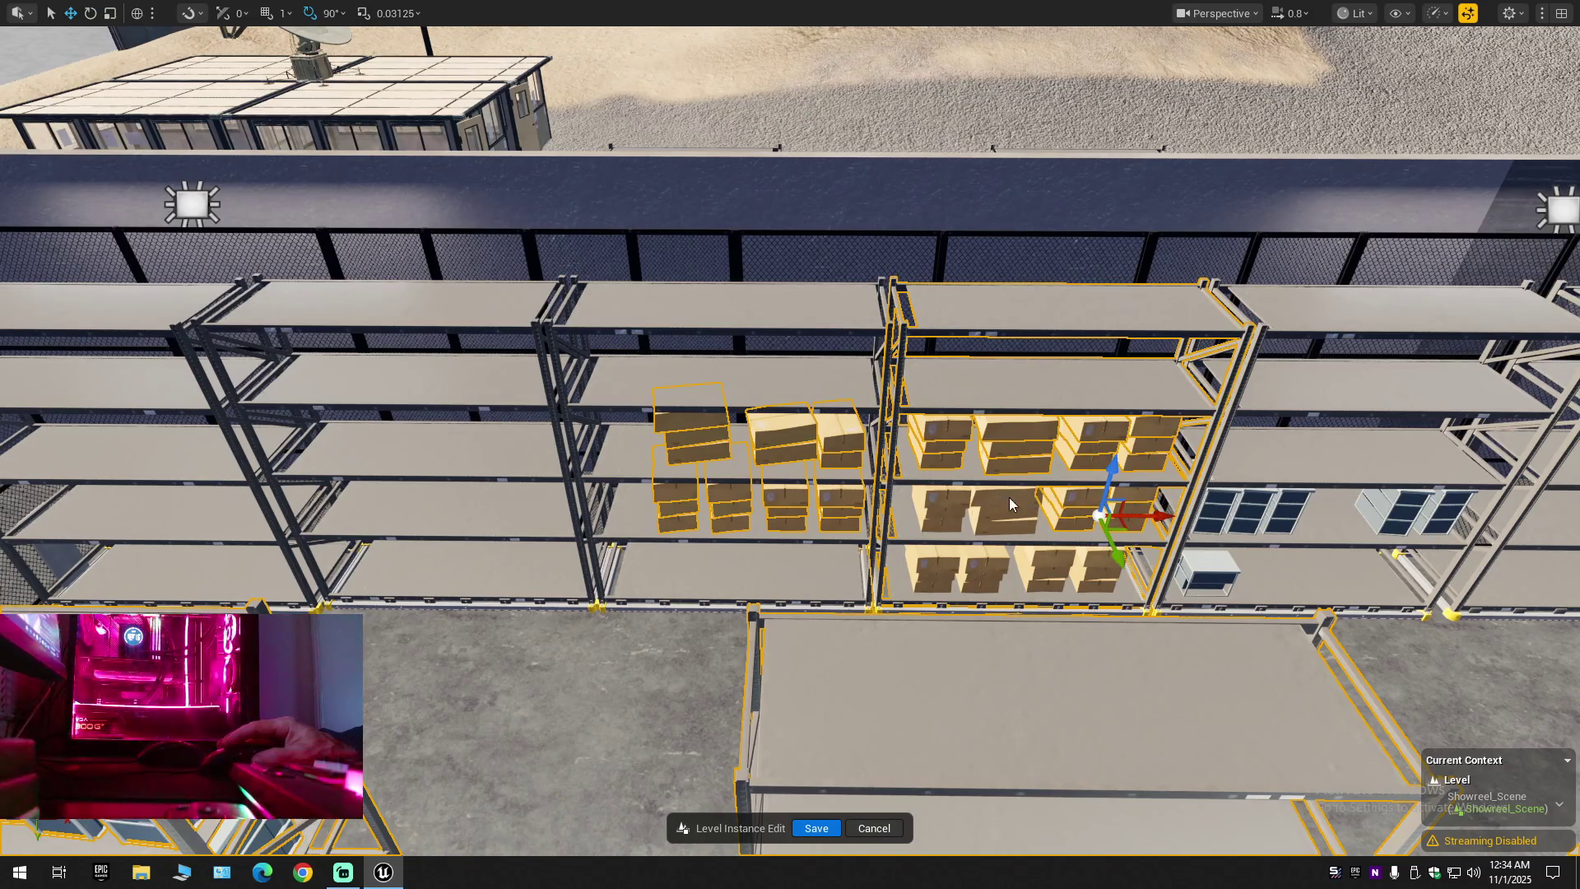
pyautogui.keyDown('ctrl'); pyautogui.click(1011, 503); pyautogui.keyUp('ctrl')
pyautogui.keyDown('ctrl'); pyautogui.click(1004, 527); pyautogui.keyUp('ctrl')
pyautogui.keyDown('ctrl'); pyautogui.click(999, 518); pyautogui.keyUp('ctrl')
pyautogui.keyDown('ctrl'); pyautogui.click(938, 514); pyautogui.keyUp('ctrl')
# Add the bottom-shelf boxes and one remaining middle-shelf box to the selection
pyautogui.keyDown('ctrl'); pyautogui.click(935, 534); pyautogui.keyUp('ctrl')
pyautogui.keyDown('ctrl'); pyautogui.click(932, 557); pyautogui.keyUp('ctrl')
pyautogui.keyDown('ctrl'); pyautogui.click(931, 572); pyautogui.keyUp('ctrl')
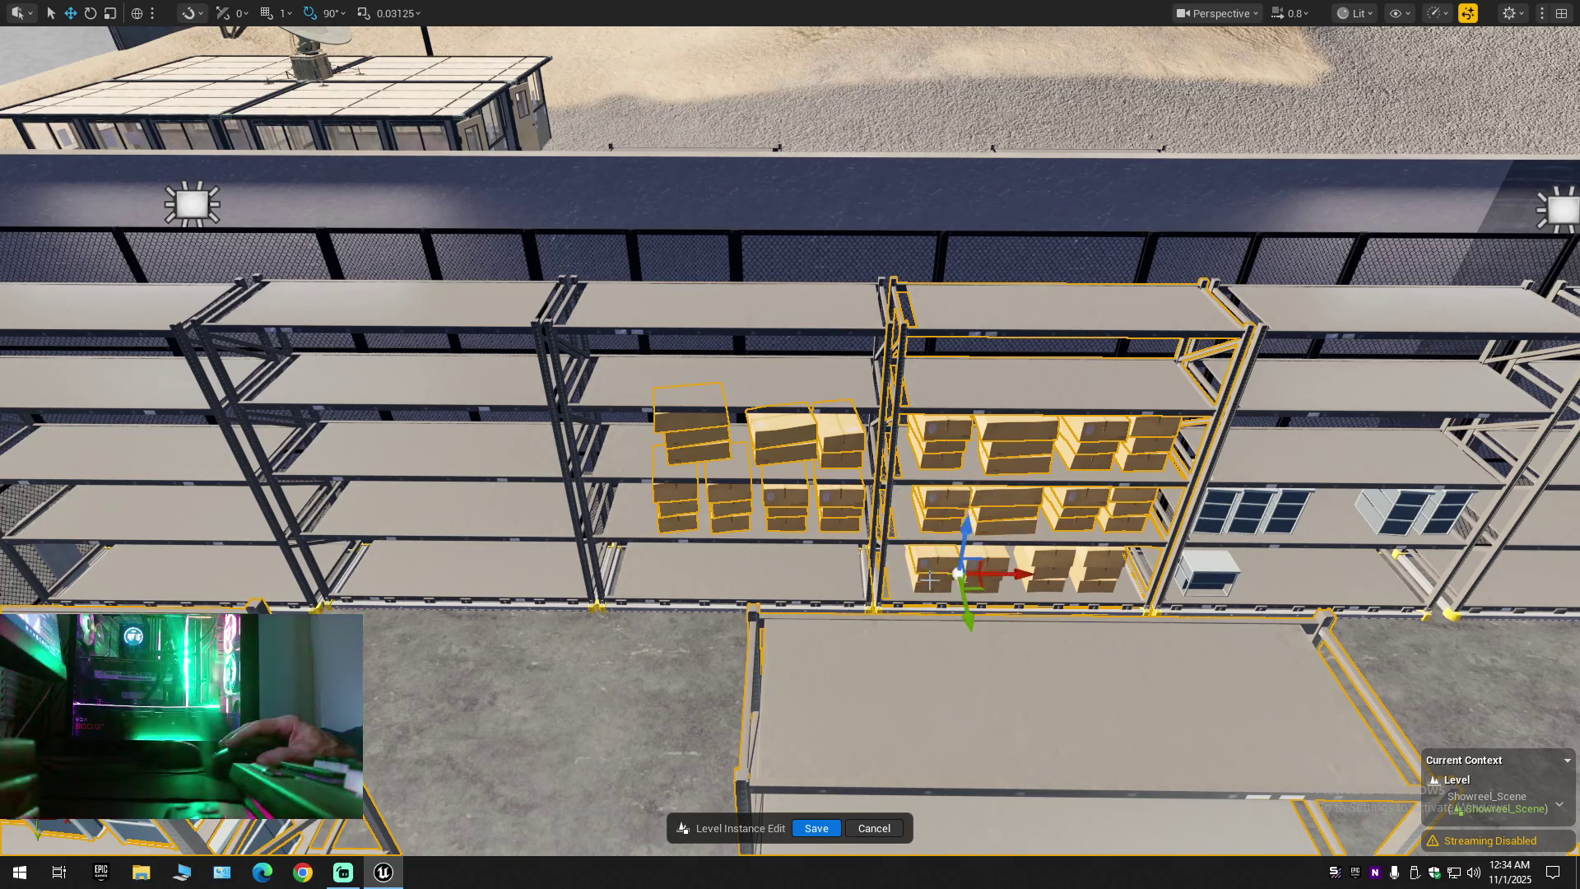
pyautogui.keyDown('ctrl'); pyautogui.click(929, 588); pyautogui.keyUp('ctrl')
pyautogui.keyDown('ctrl'); pyautogui.click(987, 564); pyautogui.keyUp('ctrl')
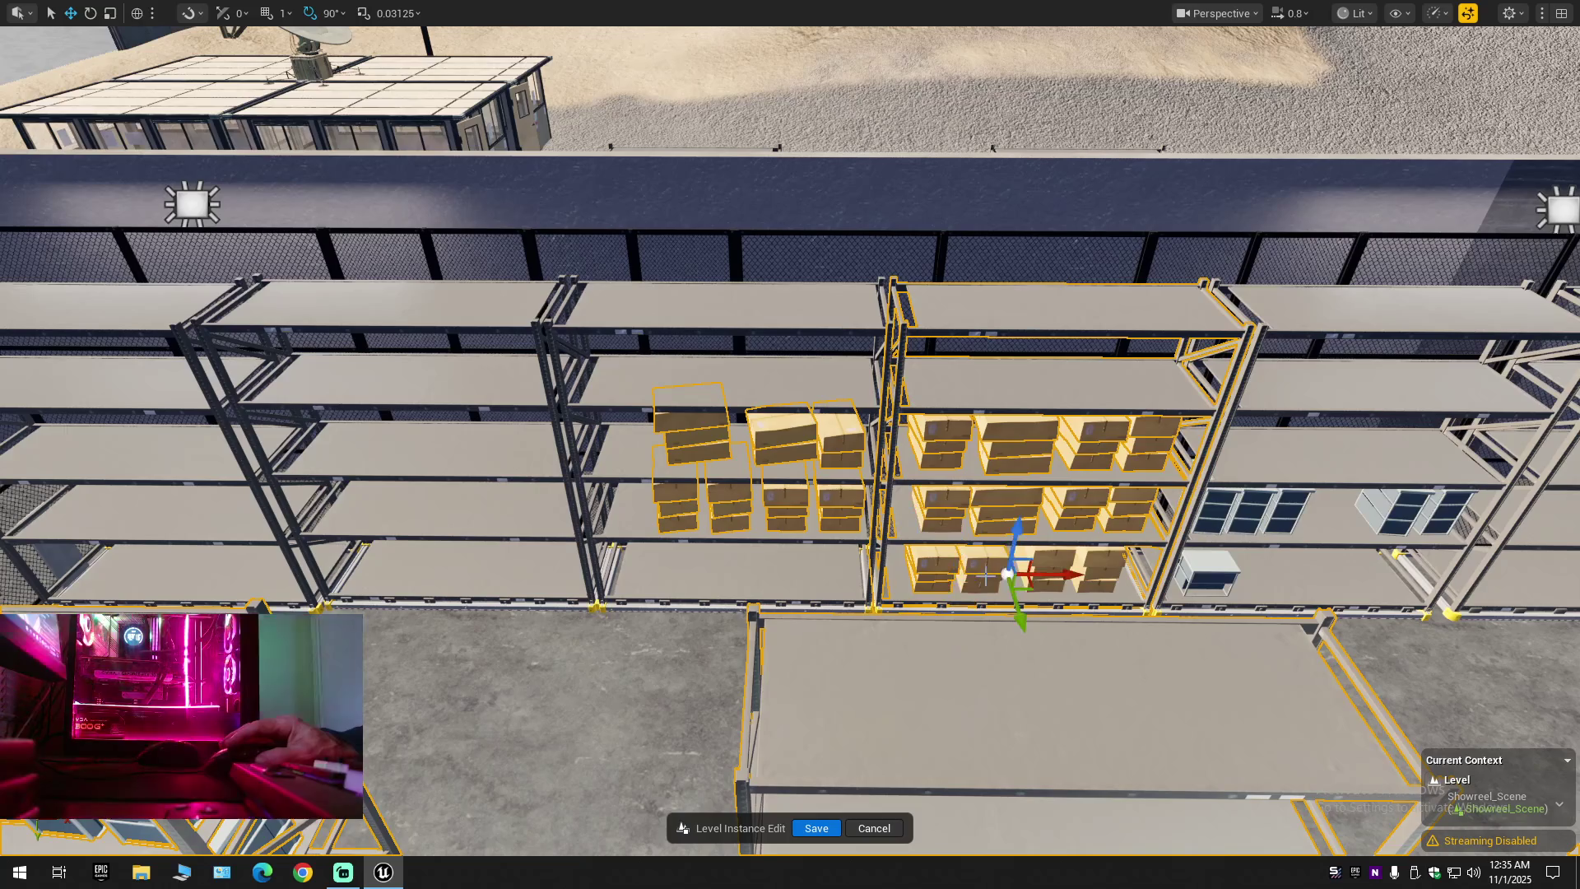
pyautogui.keyDown('ctrl'); pyautogui.click(1022, 570); pyautogui.keyUp('ctrl')
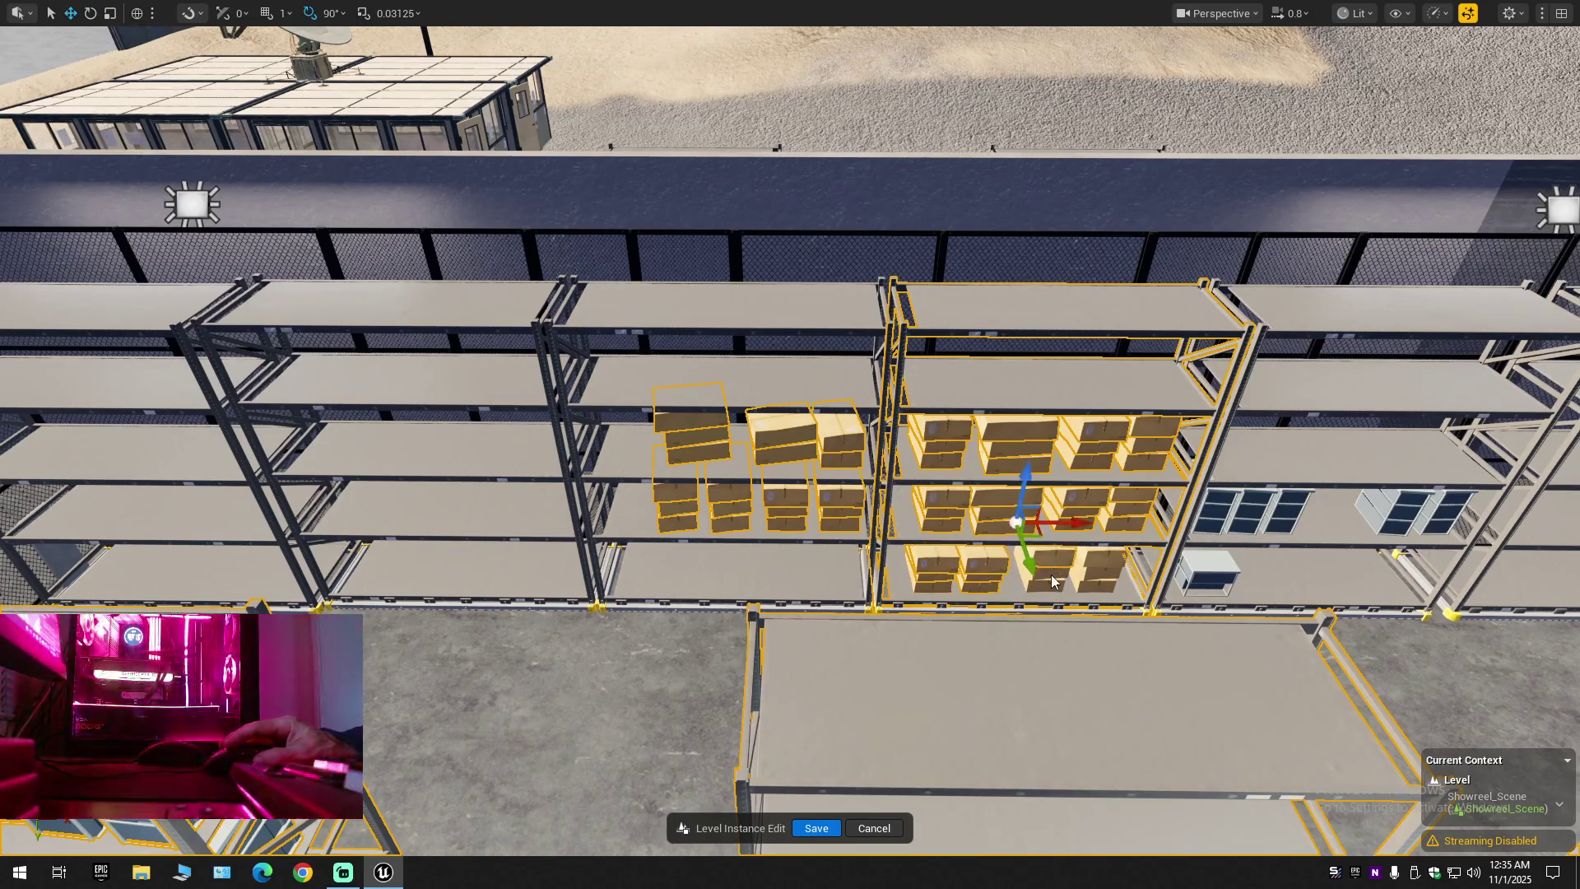
pyautogui.click(1093, 574)
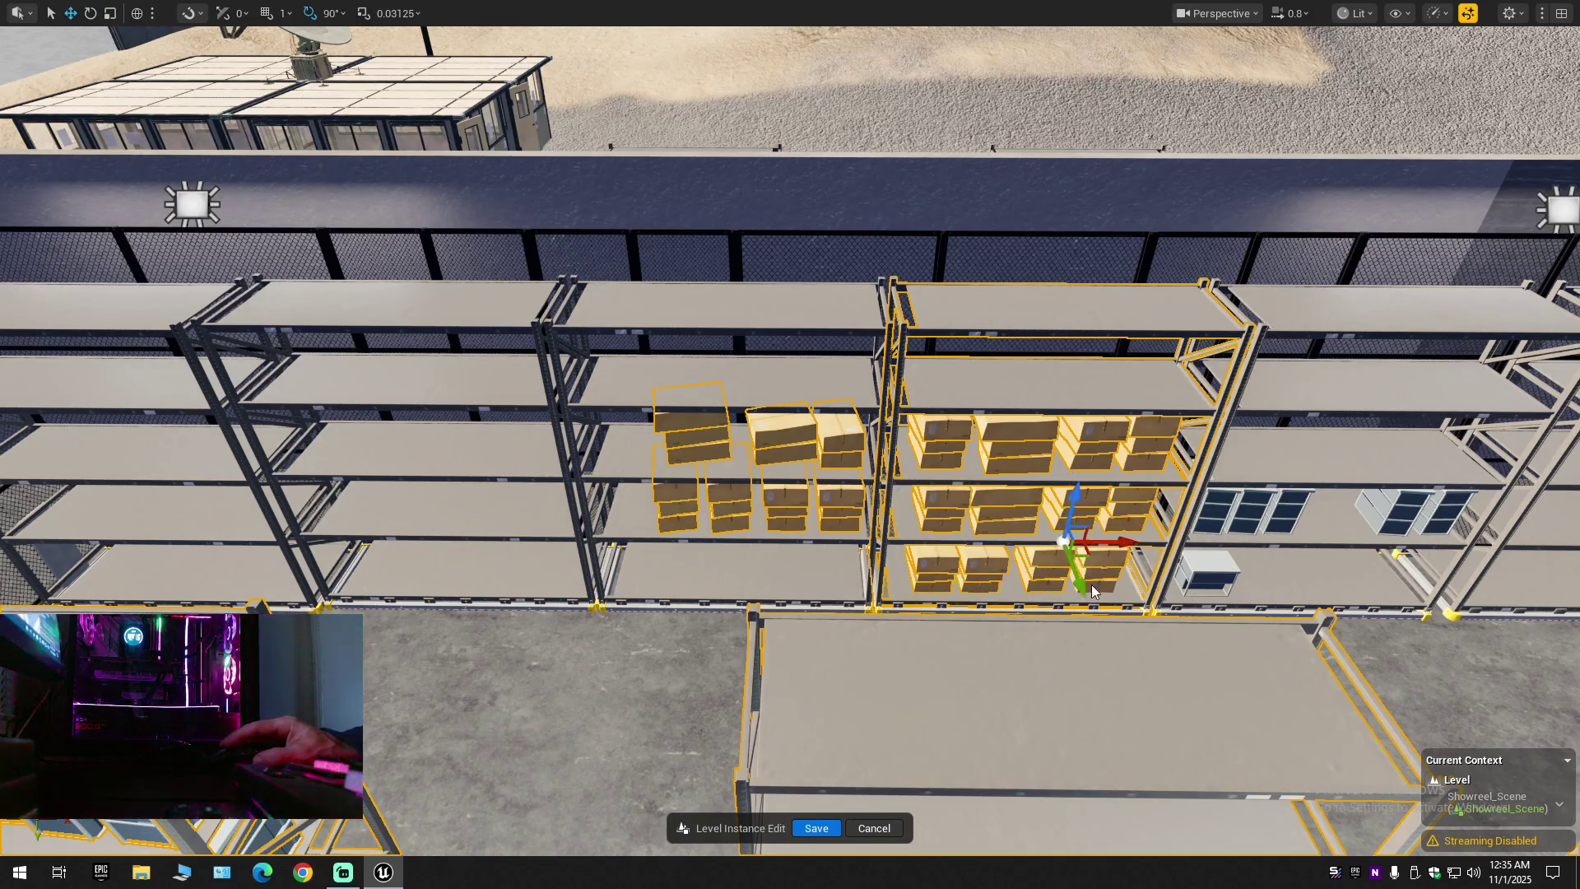
# Add the small white box and both window-panel groups to the selection
pyautogui.click(1213, 571)
pyautogui.click(1226, 511)
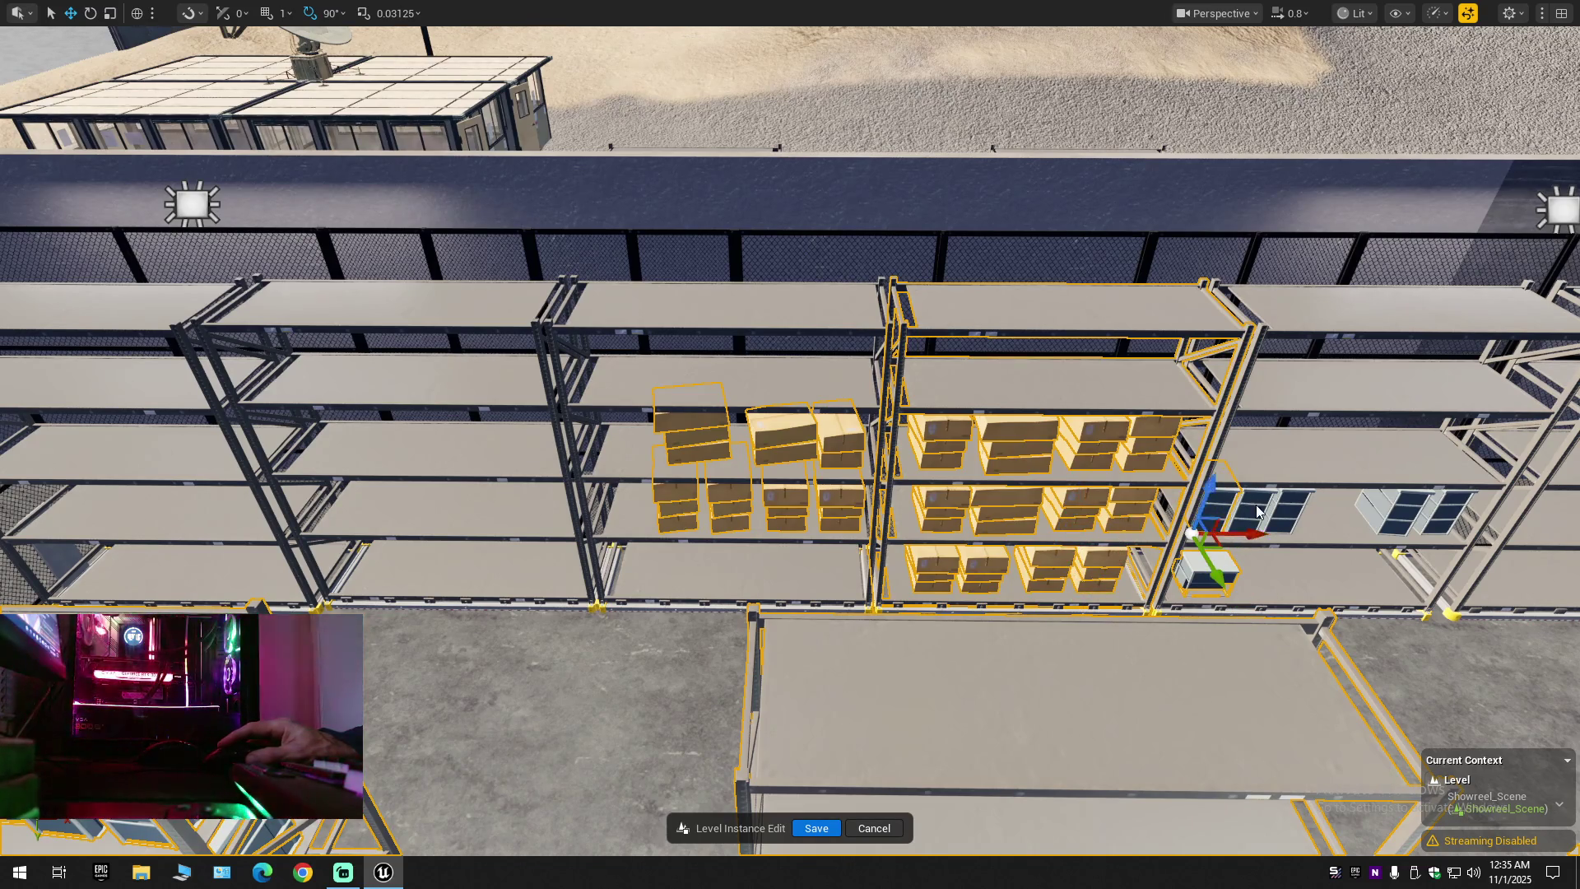
pyautogui.keyDown('ctrl'); pyautogui.click(1453, 514); pyautogui.keyUp('ctrl')
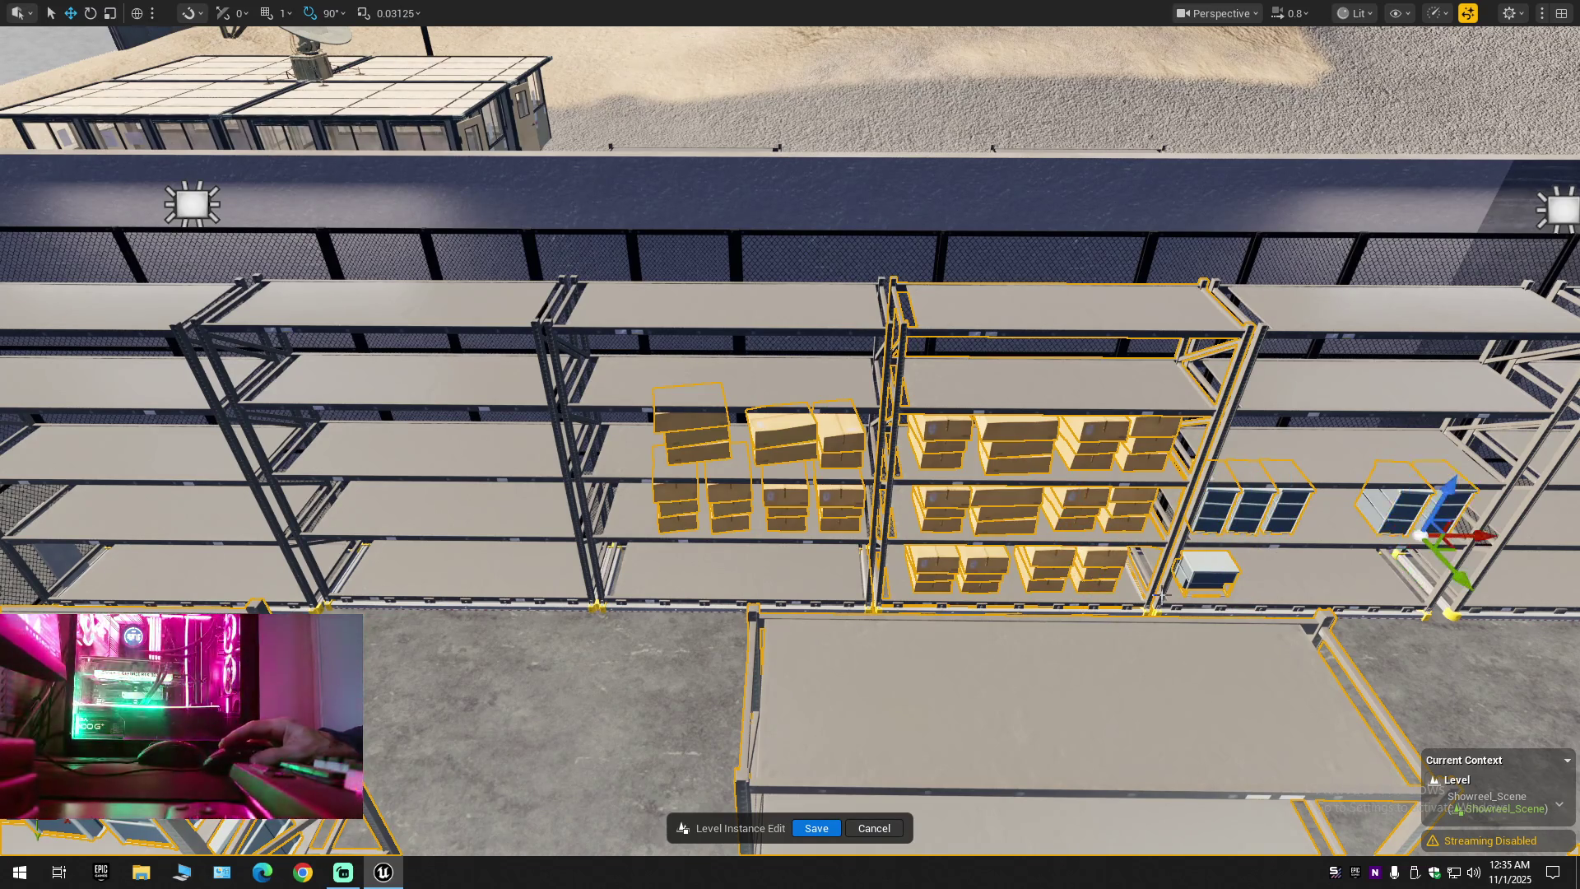
pyautogui.moveTo(1076, 602)
pyautogui.mouseDown()
pyautogui.moveTo(1004, 625)
pyautogui.moveTo(868, 514)
pyautogui.mouseUp()
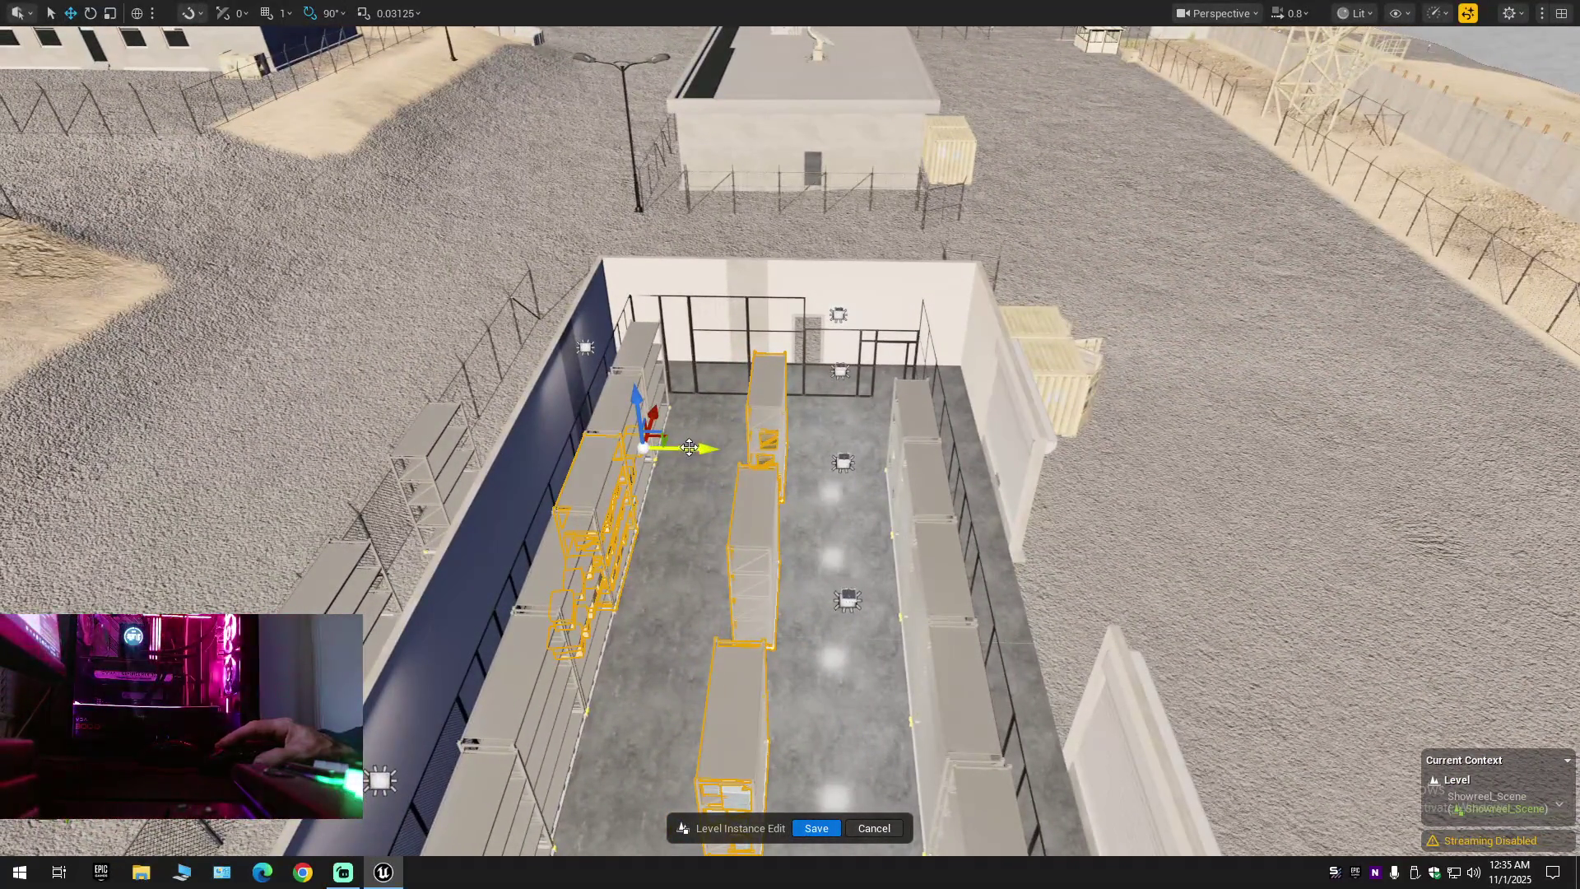
# Test-shift the shelving, undo it, and add five back-row shelving units to the selection
pyautogui.moveTo(691, 449)
pyautogui.mouseDown()
pyautogui.moveTo(806, 474)
pyautogui.moveTo(736, 516)
pyautogui.mouseUp()
pyautogui.hotkey('ctrl', 'z')
pyautogui.keyDown('ctrl'); pyautogui.click(345, 452); pyautogui.keyUp('ctrl')
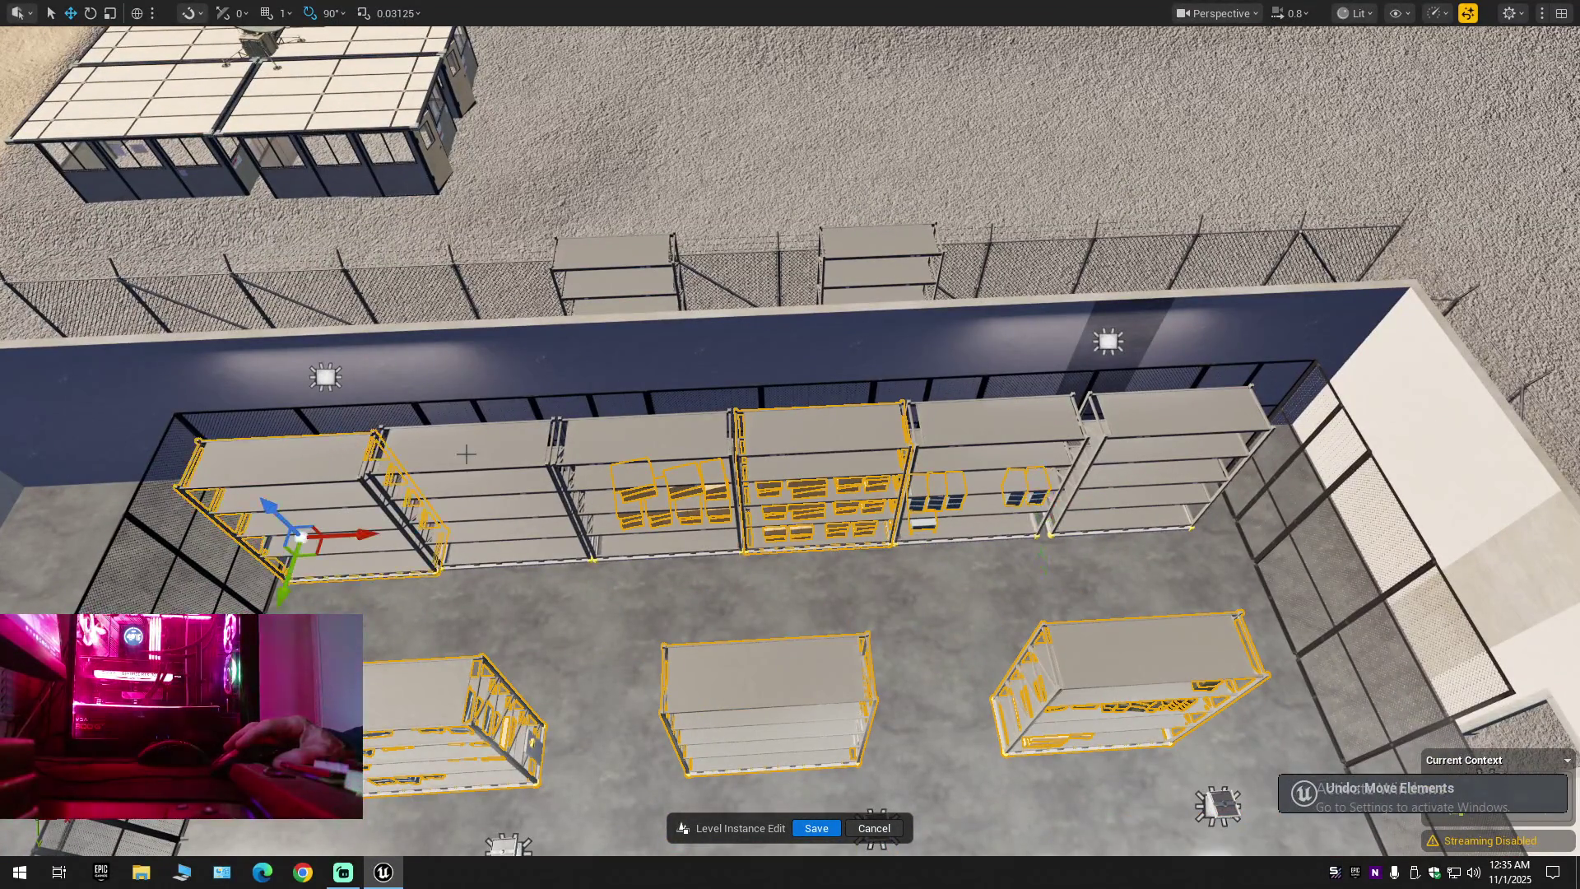
pyautogui.keyDown('ctrl'); pyautogui.click(448, 446); pyautogui.keyUp('ctrl')
pyautogui.keyDown('ctrl'); pyautogui.click(647, 448); pyautogui.keyUp('ctrl')
pyautogui.keyDown('ctrl'); pyautogui.click(1032, 428); pyautogui.keyUp('ctrl')
pyautogui.keyDown('ctrl'); pyautogui.click(1155, 415); pyautogui.keyUp('ctrl')
pyautogui.moveTo(1155, 415)
pyautogui.mouseDown()
pyautogui.moveTo(1070, 428)
pyautogui.moveTo(1037, 407)
pyautogui.moveTo(947, 461)
pyautogui.mouseUp()
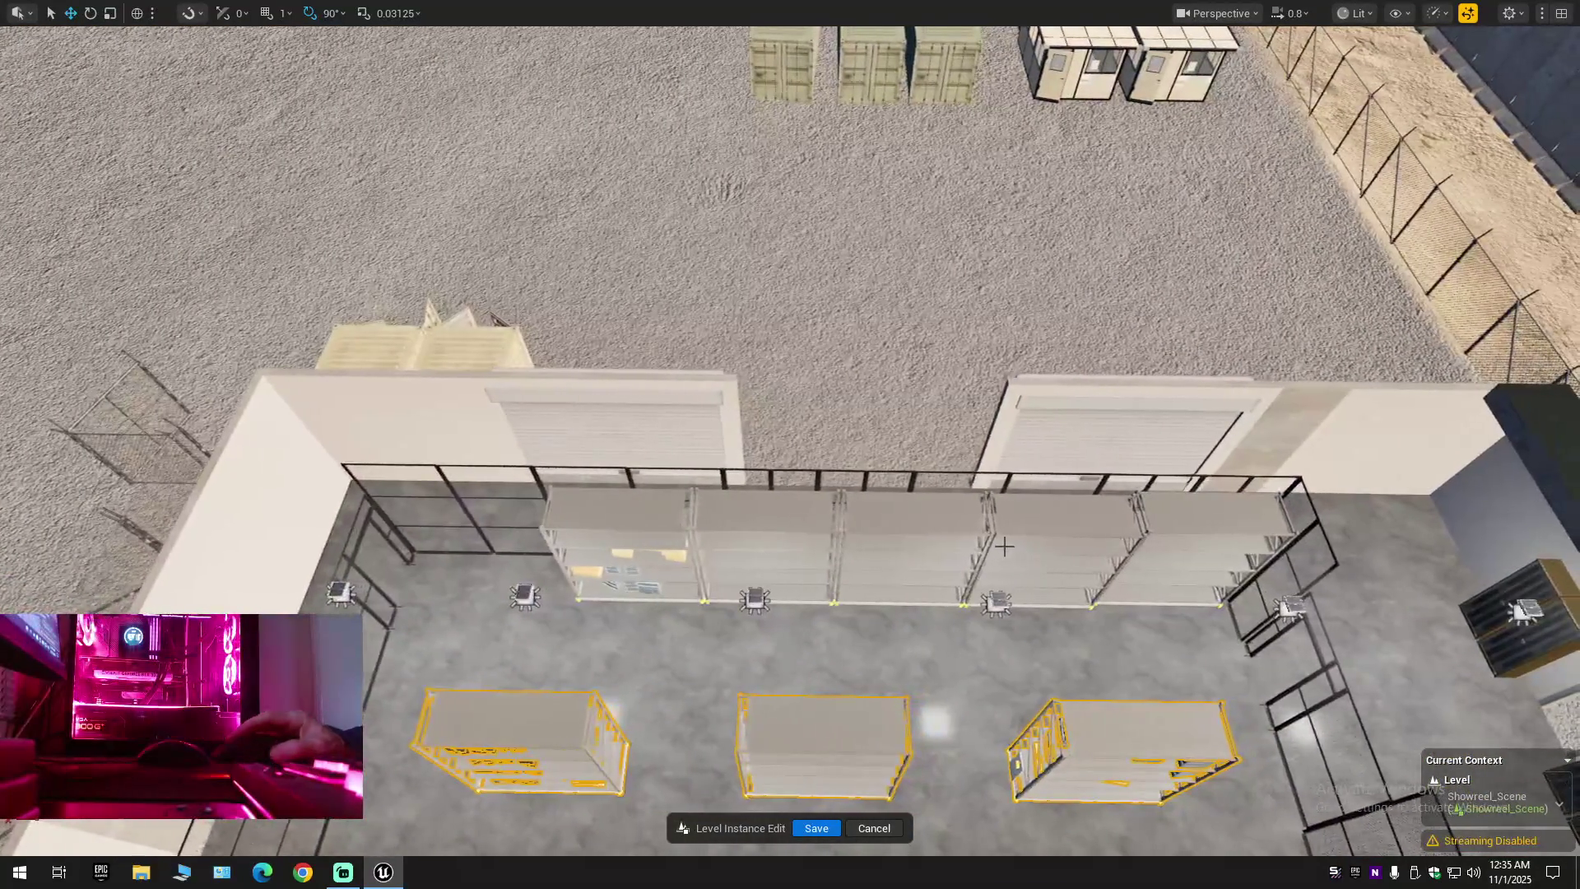
# Add the five shelving units along the roller-door wall to the selection
pyautogui.keyDown('ctrl'); pyautogui.click(617, 543); pyautogui.keyUp('ctrl')
pyautogui.keyDown('ctrl'); pyautogui.click(765, 543); pyautogui.keyUp('ctrl')
pyautogui.keyDown('ctrl'); pyautogui.click(914, 534); pyautogui.keyUp('ctrl')
pyautogui.keyDown('ctrl'); pyautogui.click(1062, 535); pyautogui.keyUp('ctrl')
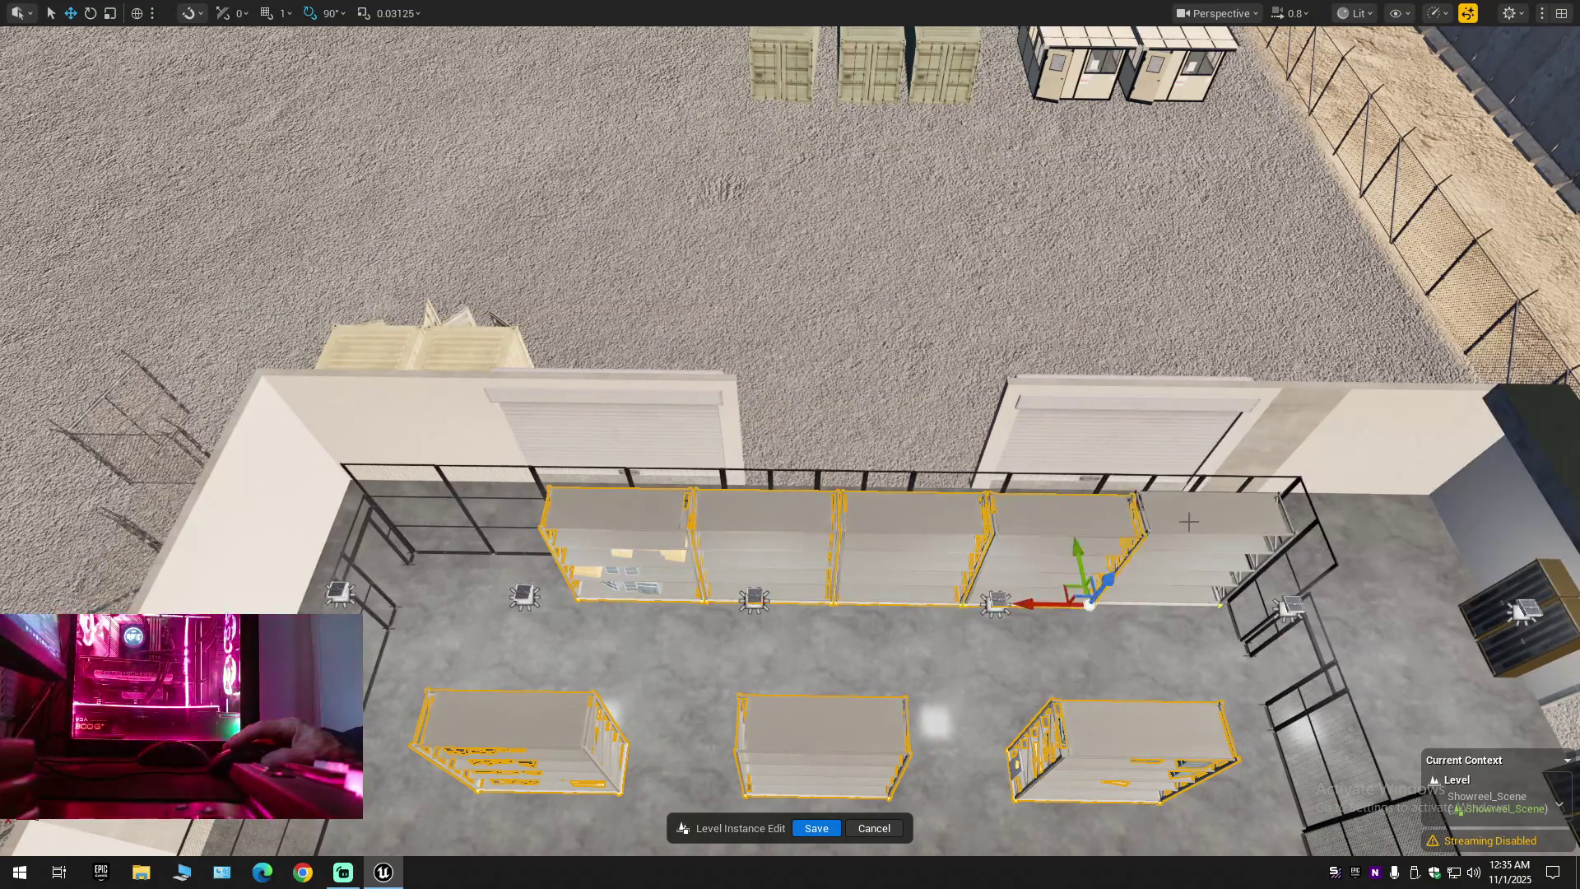
pyautogui.keyDown('ctrl'); pyautogui.click(1193, 526); pyautogui.keyUp('ctrl')
pyautogui.moveTo(1193, 526); pyautogui.dragTo(1177, 510)
pyautogui.moveTo(892, 573)
pyautogui.mouseDown()
pyautogui.moveTo(893, 535)
pyautogui.moveTo(892, 574)
pyautogui.mouseUp()
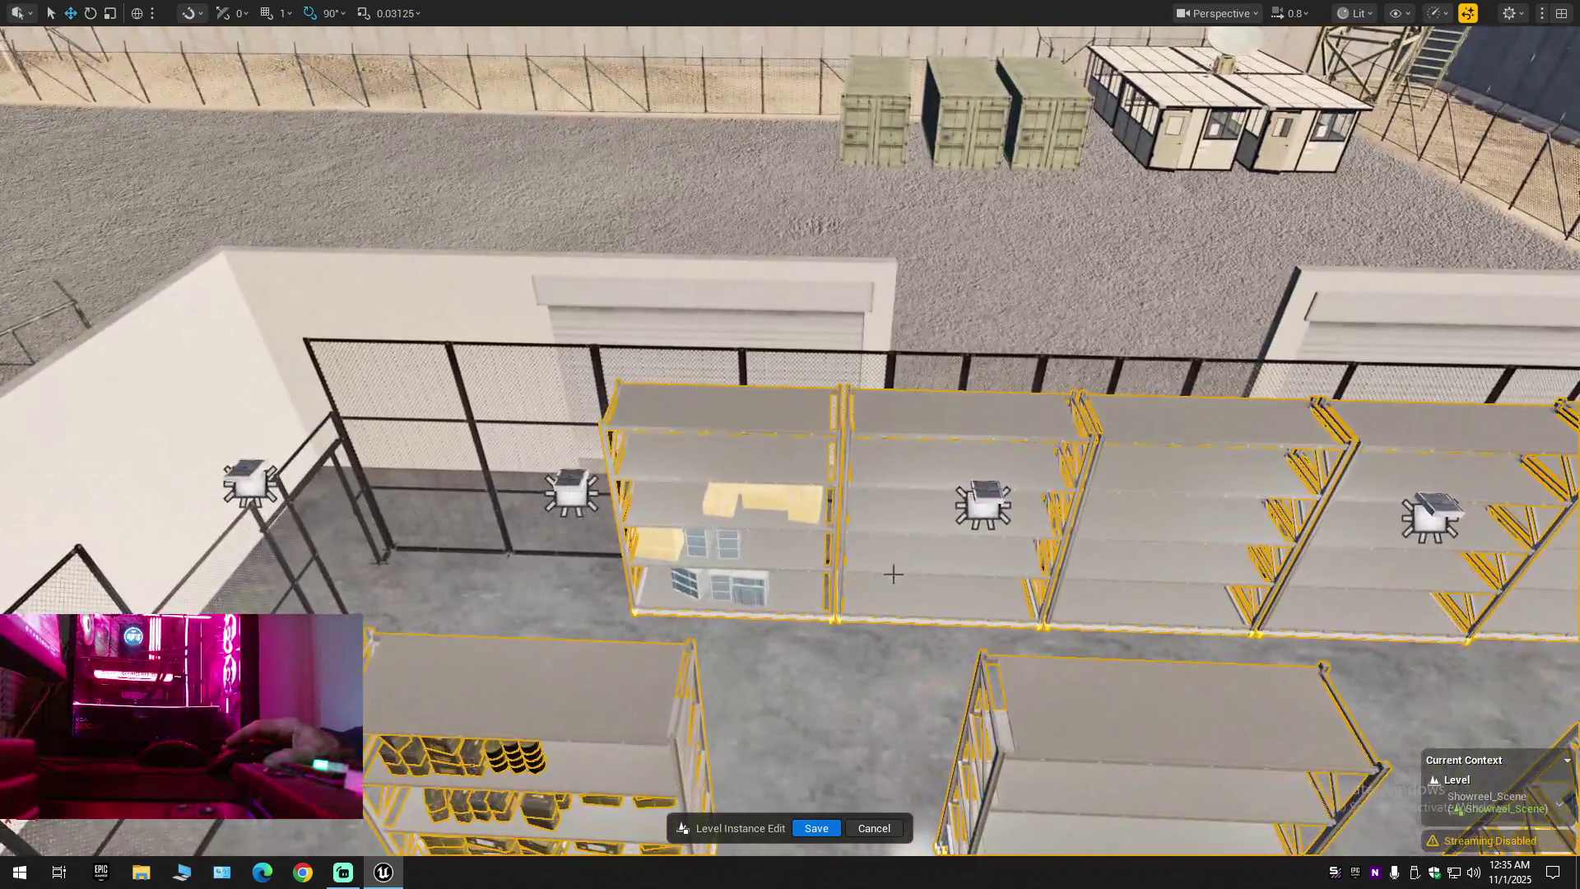
# Add the small box, the lower-shelf boxes and both tan middle-shelf boxes
pyautogui.click(644, 536)
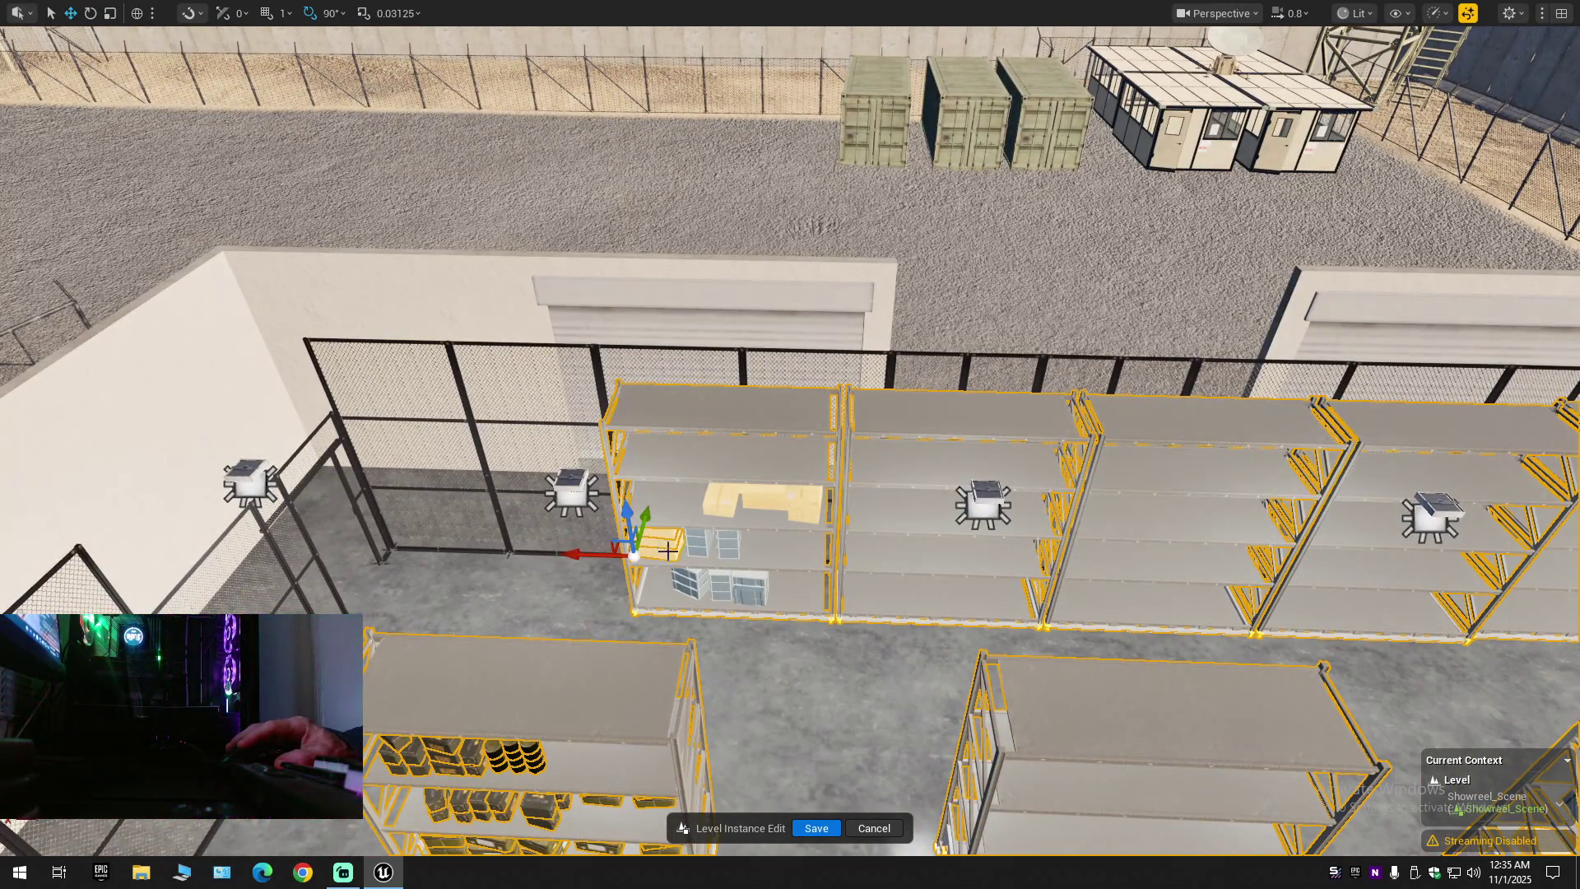
pyautogui.click(727, 589)
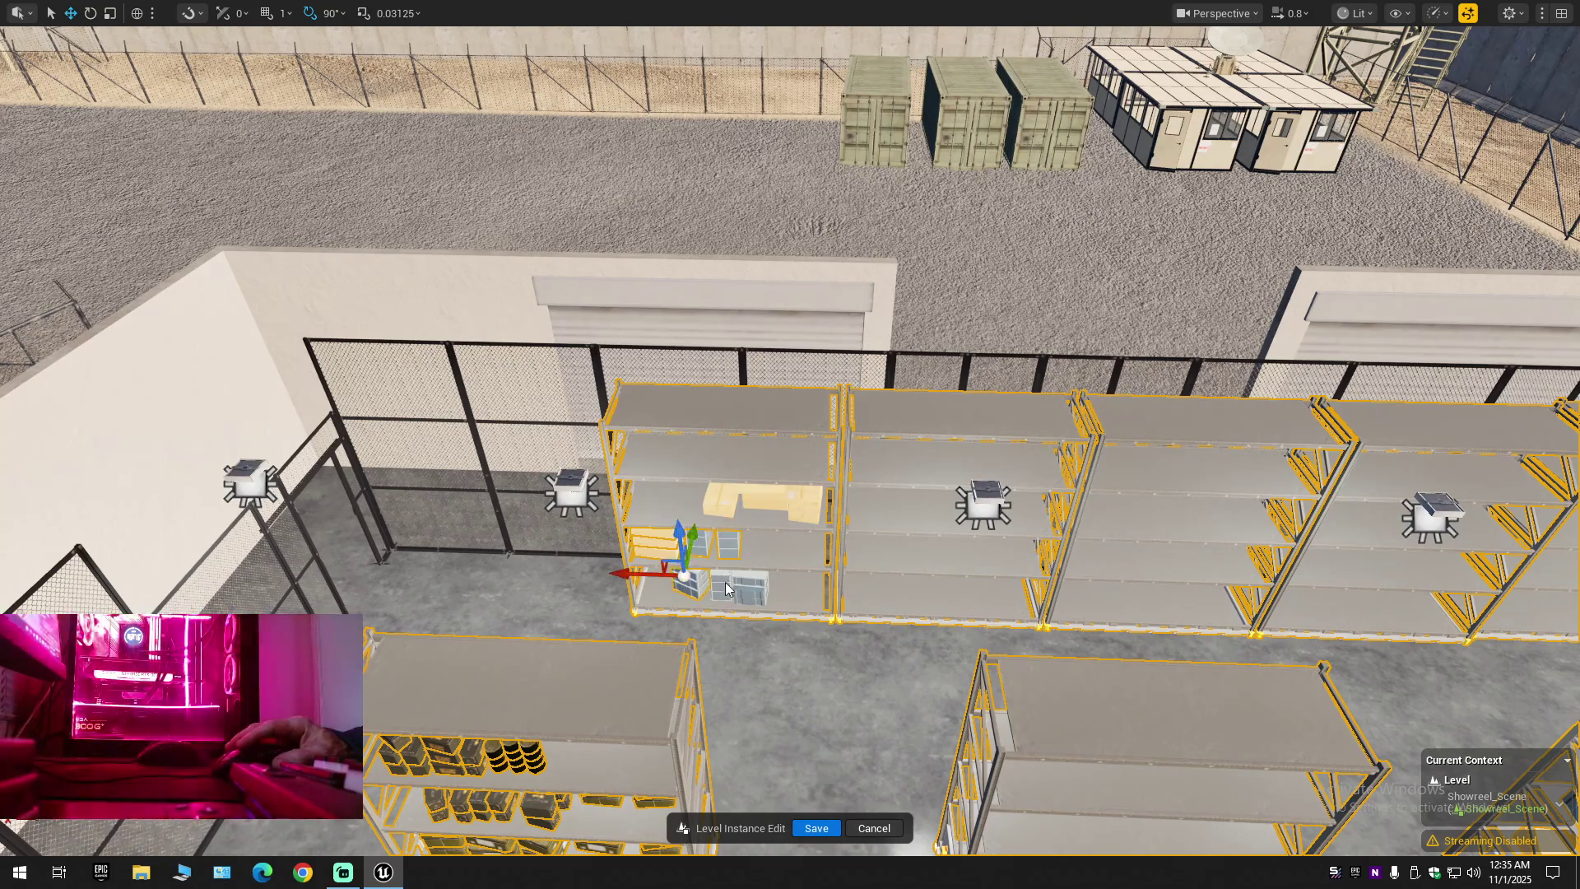
pyautogui.click(736, 587)
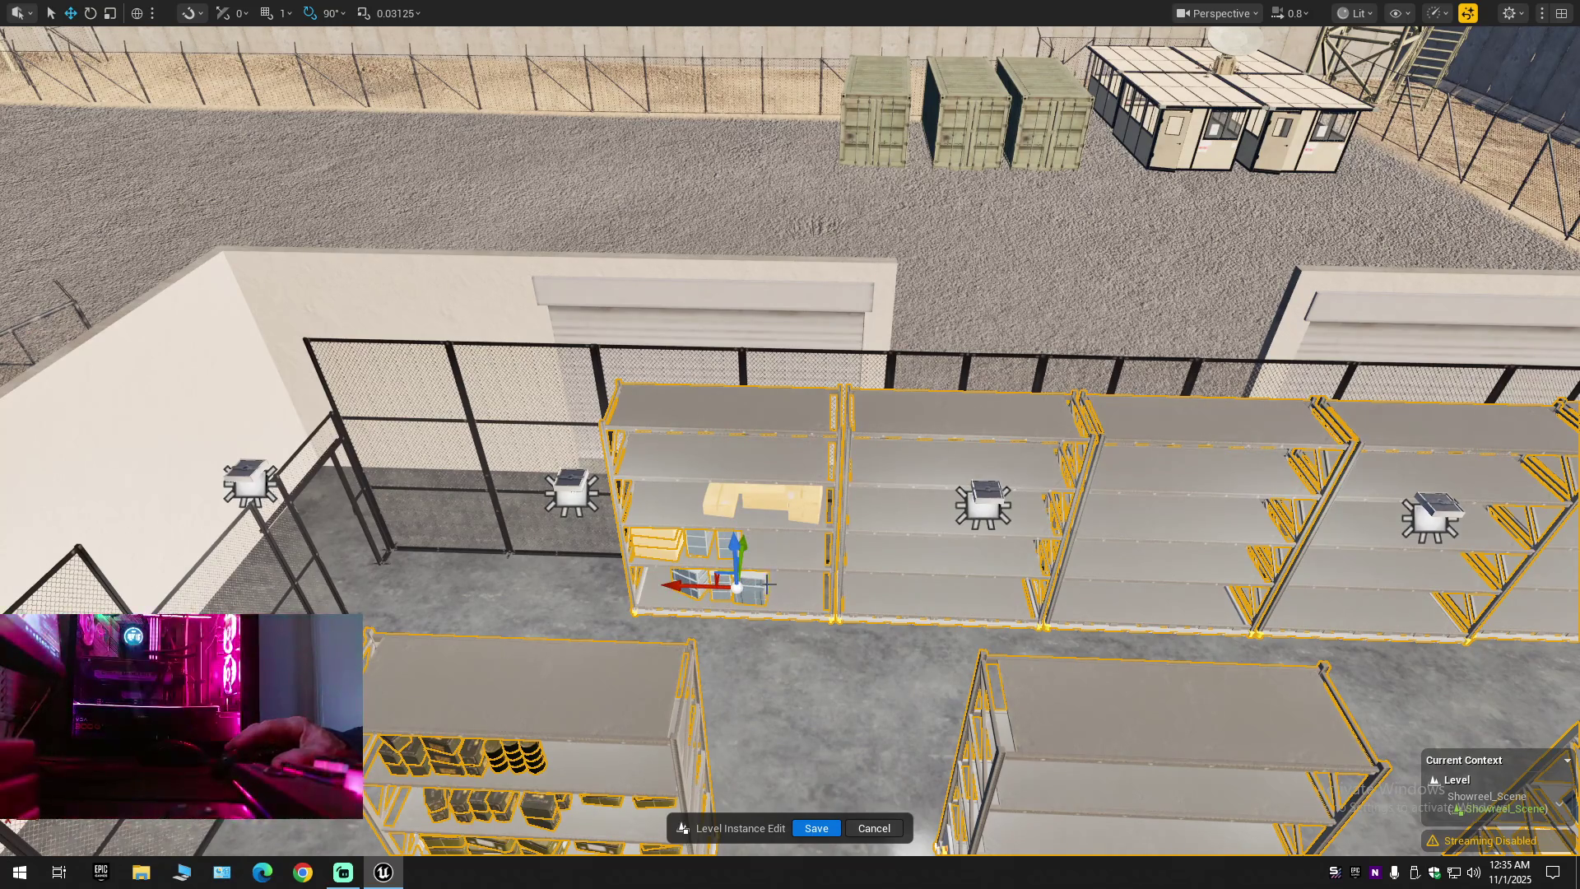
pyautogui.click(725, 500)
pyautogui.moveTo(752, 489); pyautogui.dragTo(804, 500)
pyautogui.click(805, 494)
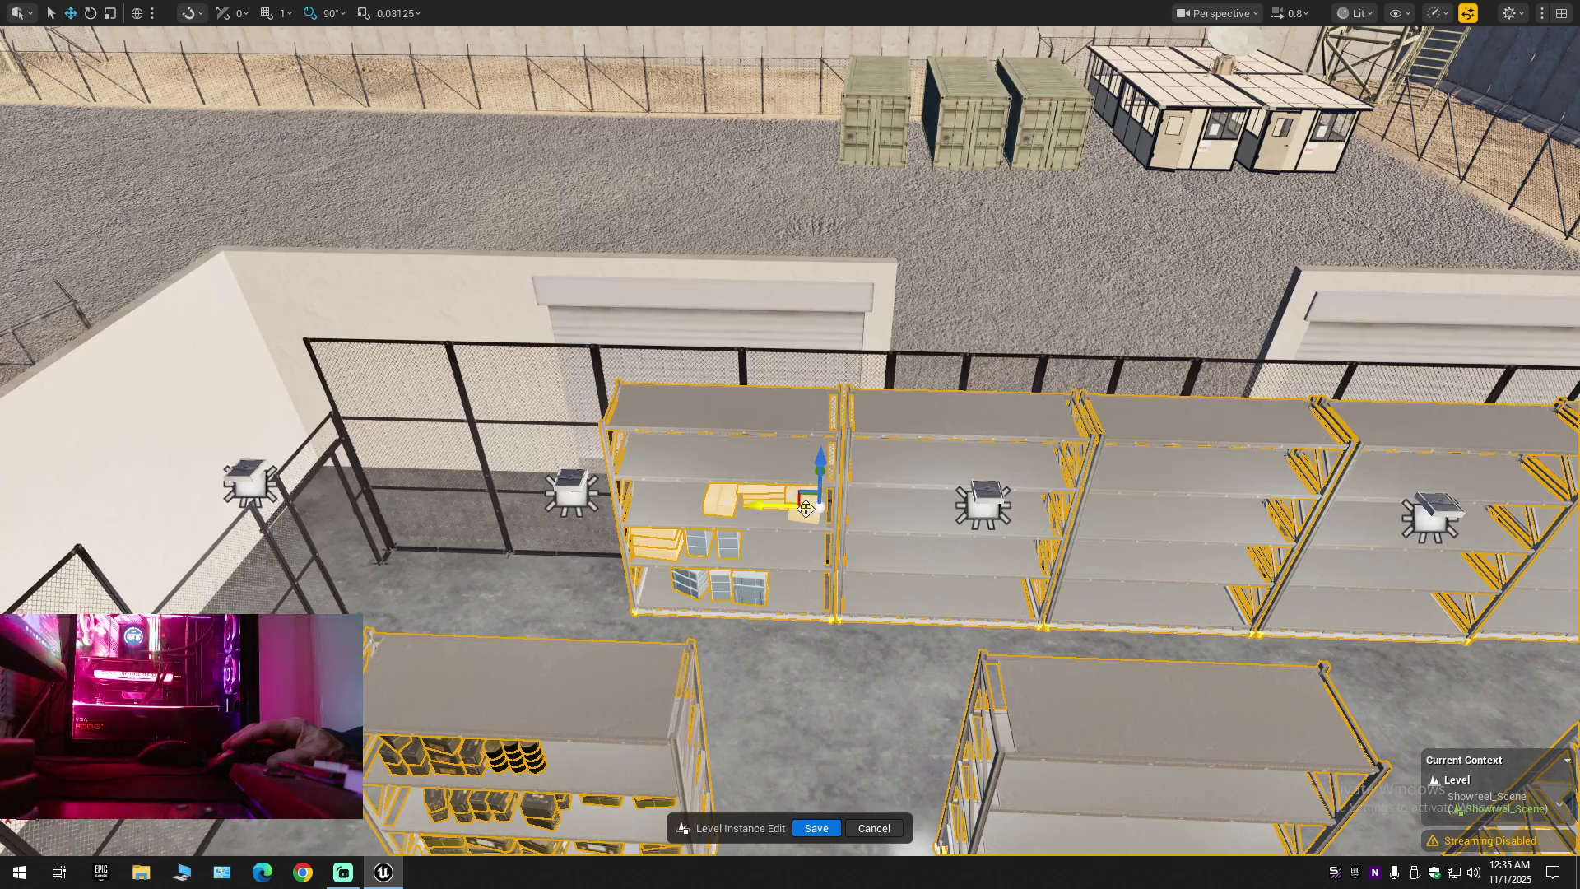
pyautogui.moveTo(820, 479); pyautogui.dragTo(820, 486)
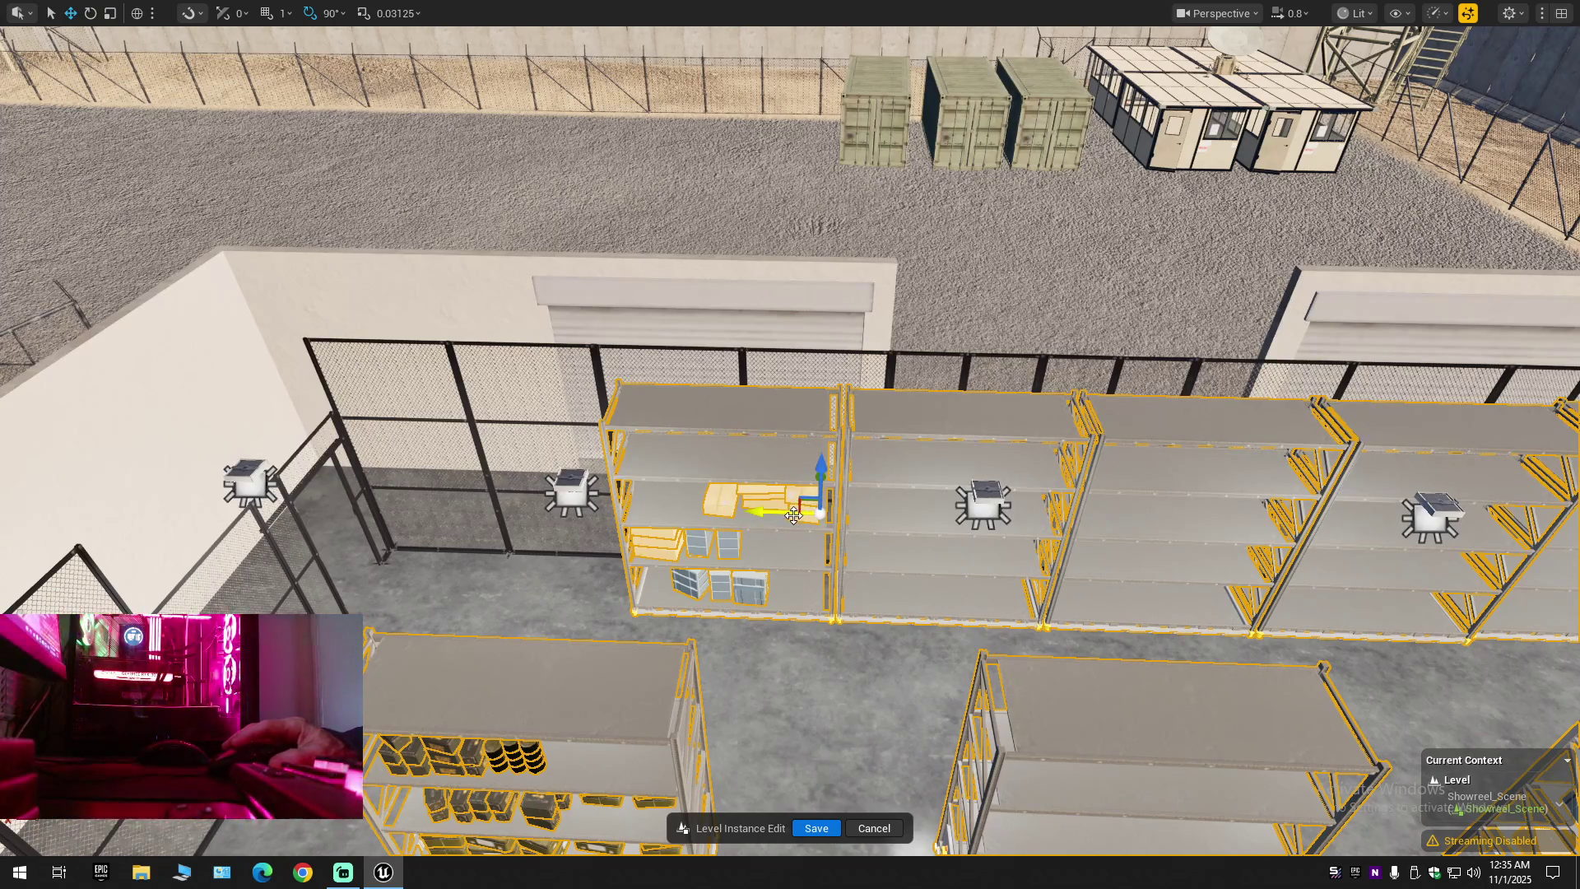
# Add the fence panel behind the shelf and the left fence panels to the selection
pyautogui.click(598, 362)
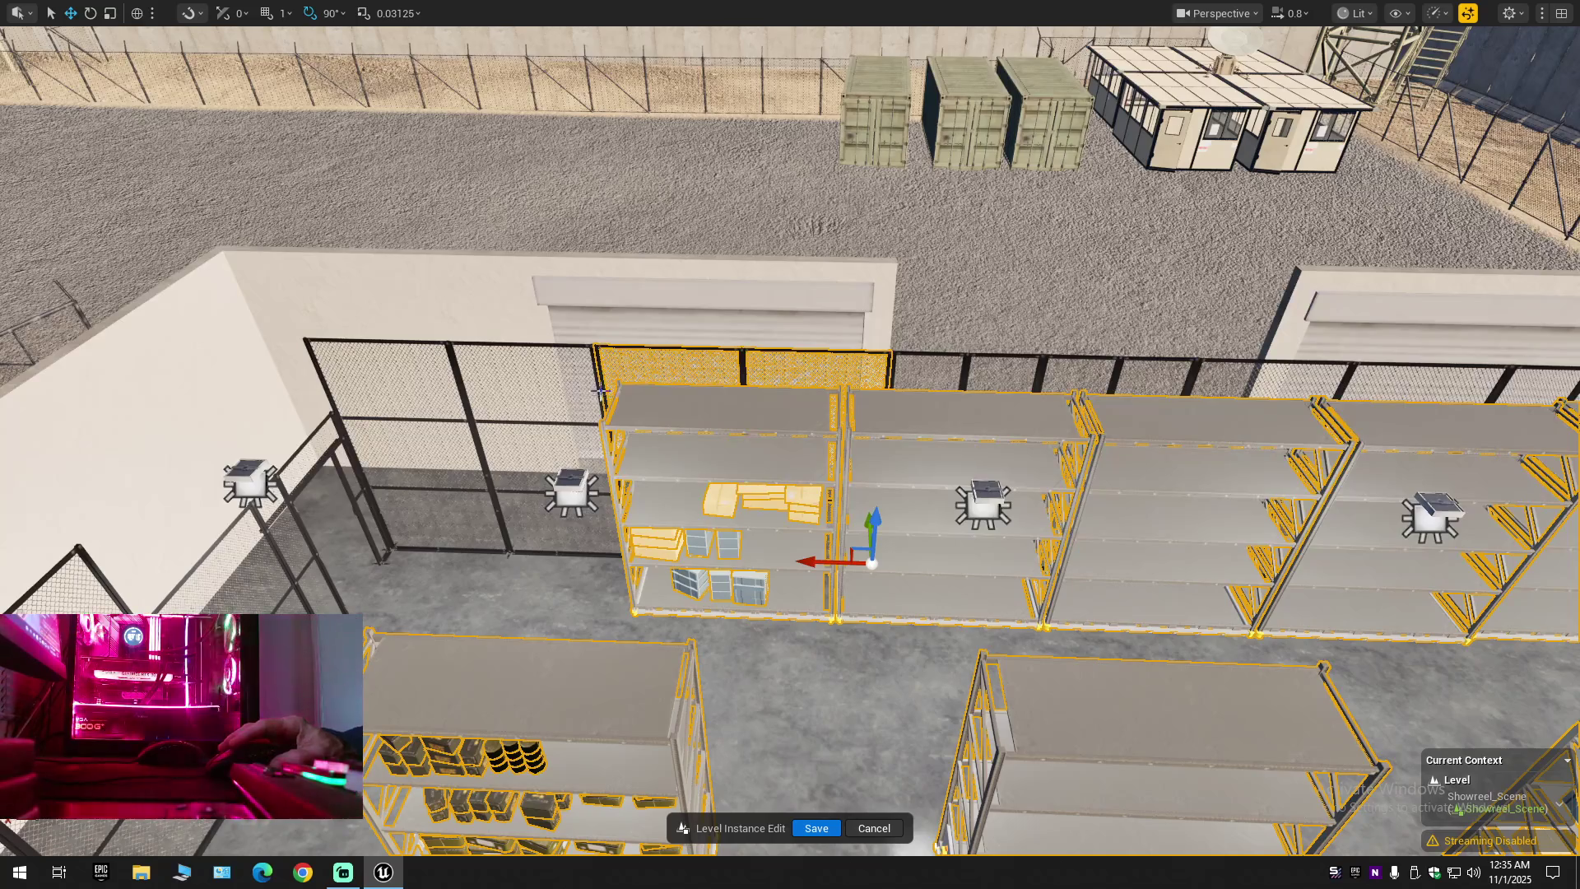
pyautogui.keyDown('ctrl'); pyautogui.click(465, 362); pyautogui.keyUp('ctrl')
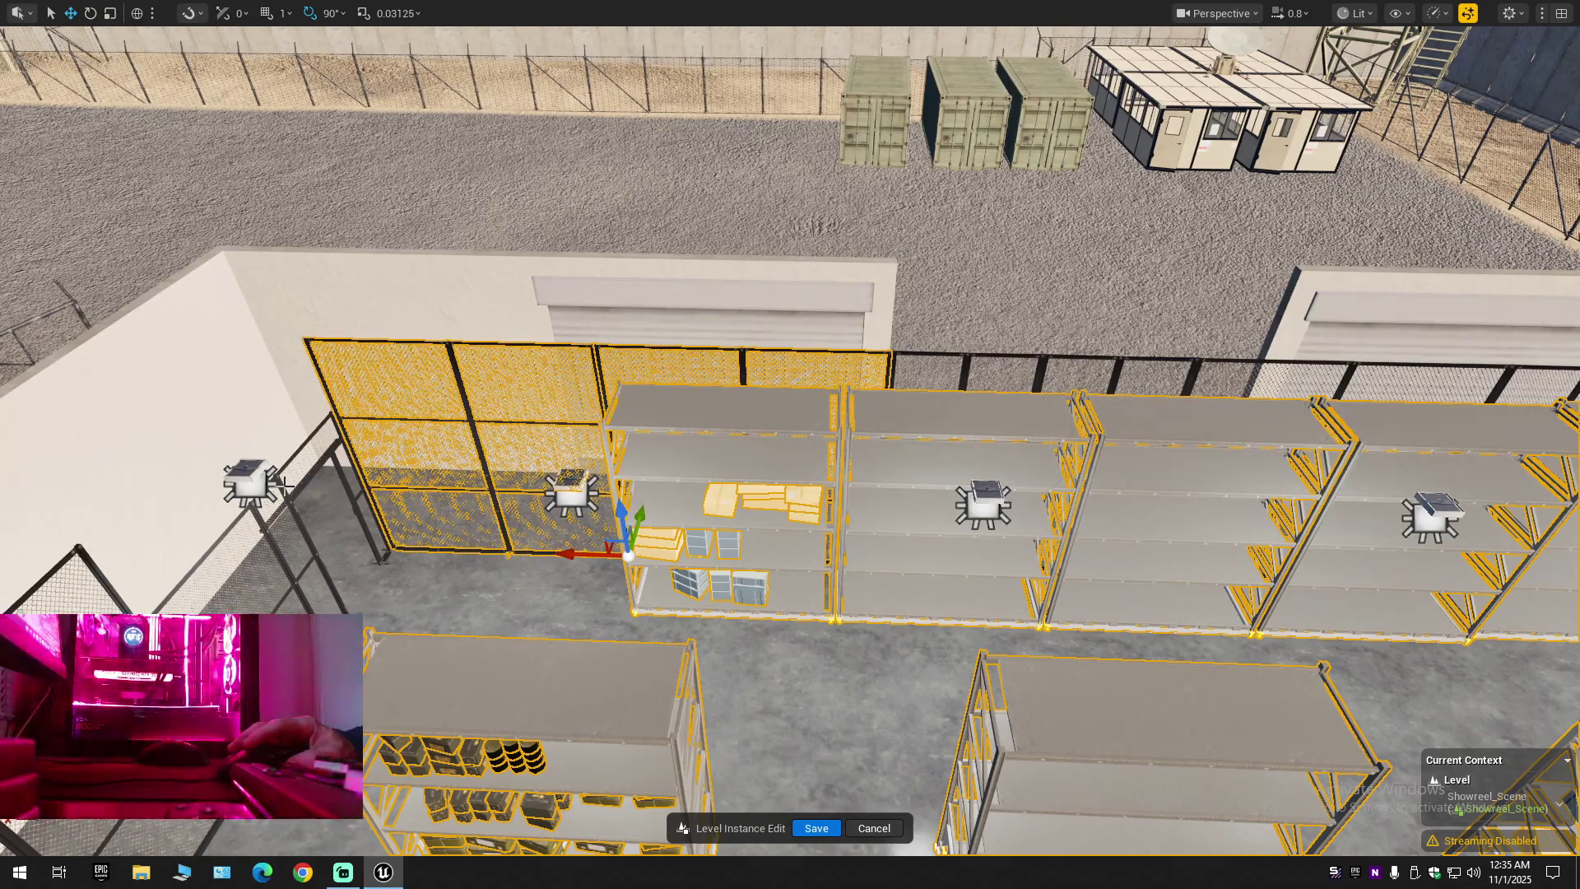
pyautogui.moveTo(284, 486)
pyautogui.mouseDown()
pyautogui.moveTo(576, 436)
pyautogui.moveTo(600, 362)
pyautogui.mouseUp()
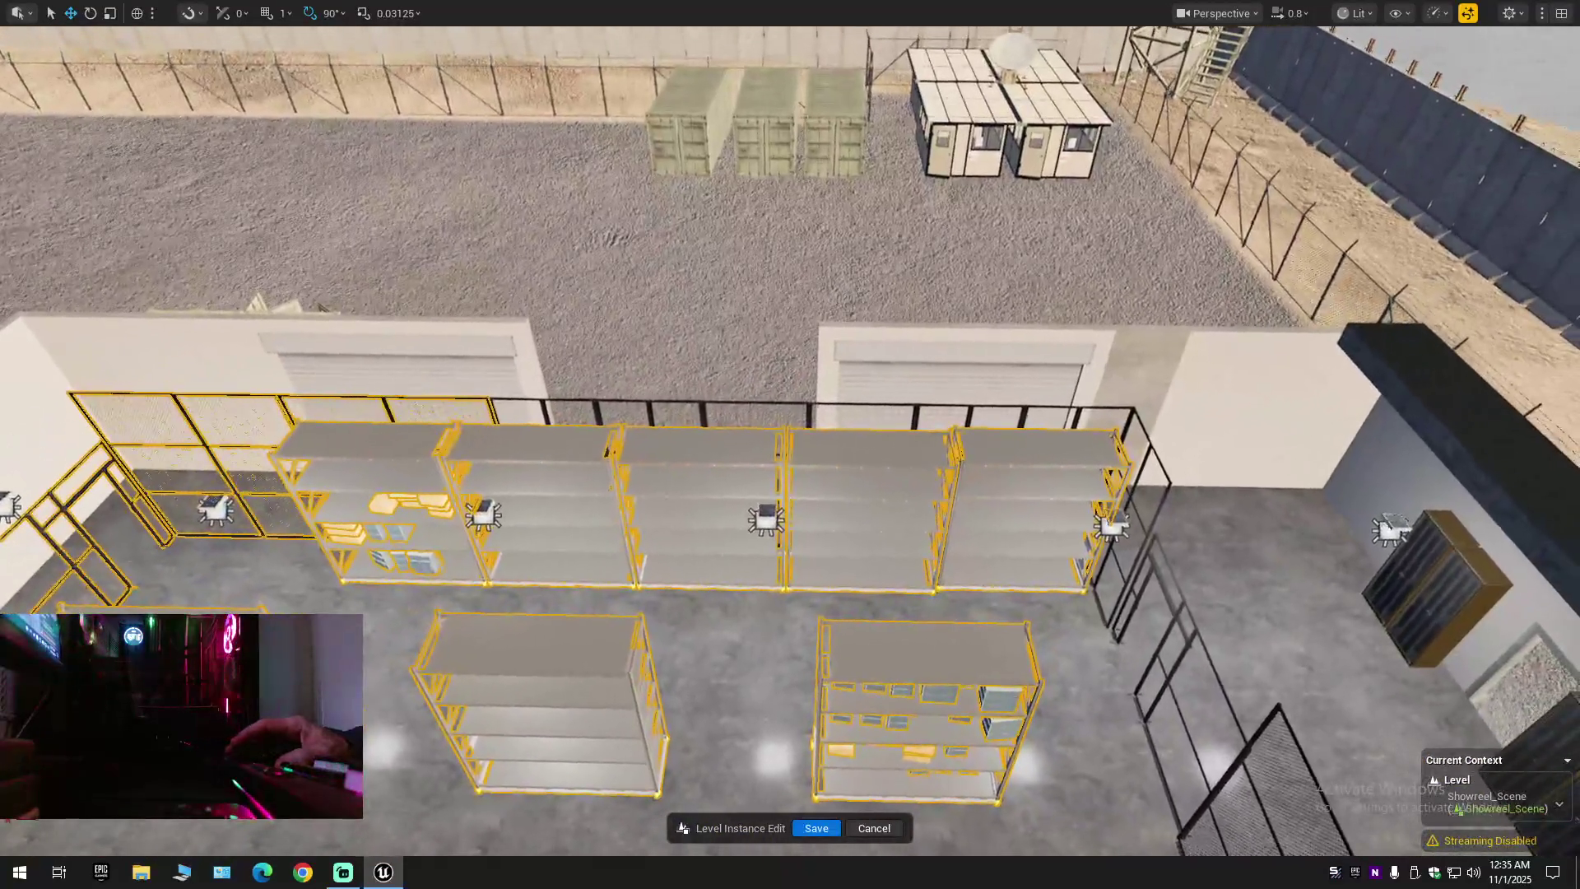
# Add the row of fence panels and the angled corner fence panel to the selection
pyautogui.keyDown('ctrl'); pyautogui.click(543, 403); pyautogui.keyUp('ctrl')
pyautogui.keyDown('ctrl'); pyautogui.click(702, 405); pyautogui.keyUp('ctrl')
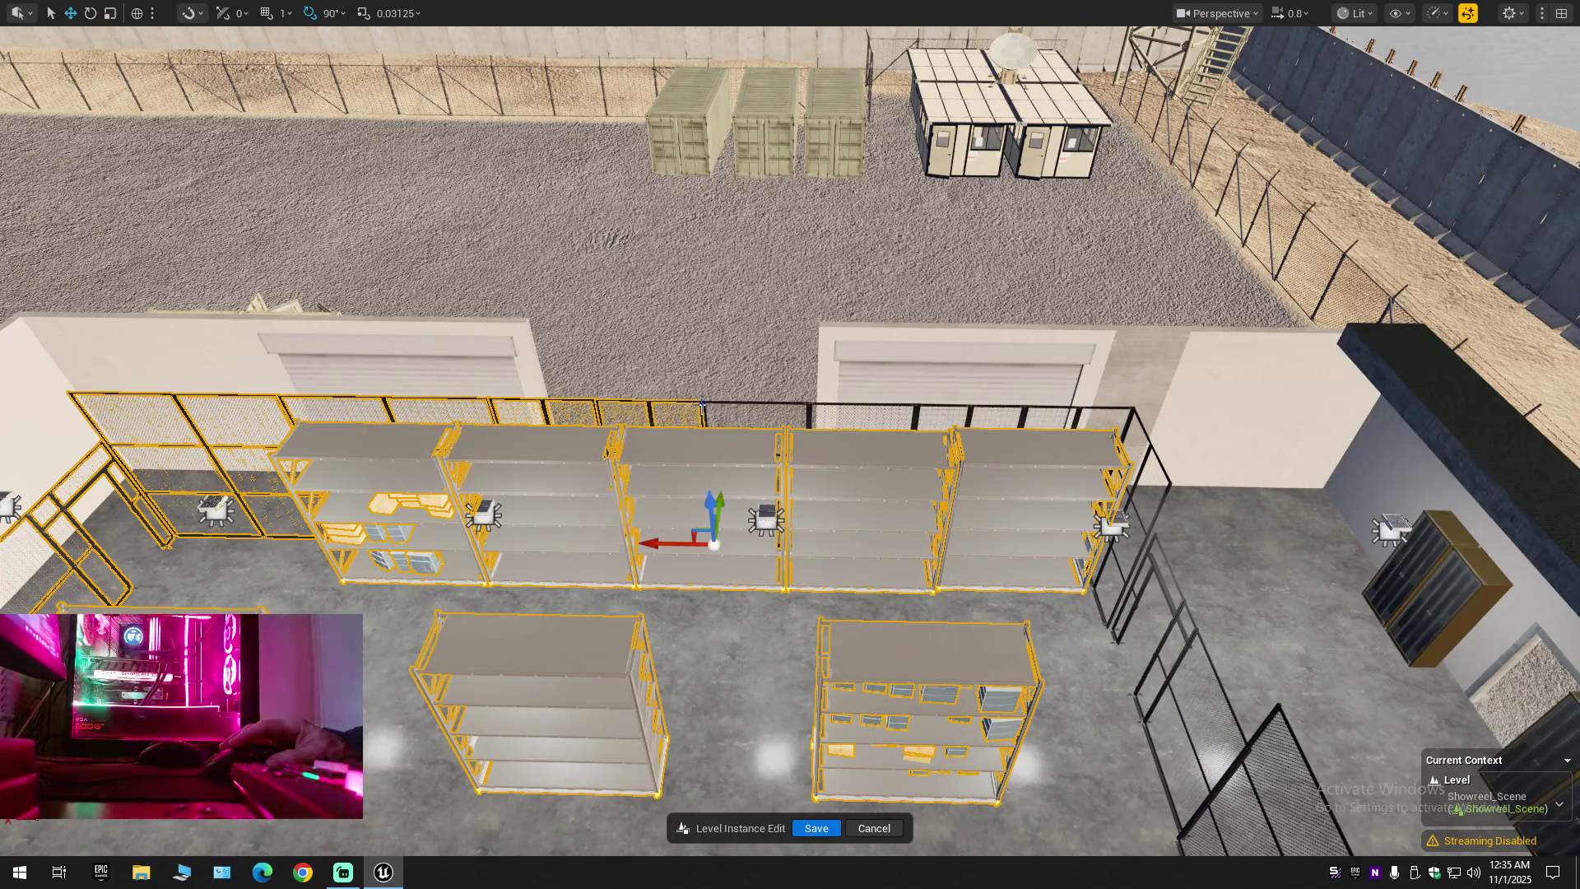
pyautogui.keyDown('ctrl'); pyautogui.click(808, 409); pyautogui.keyUp('ctrl')
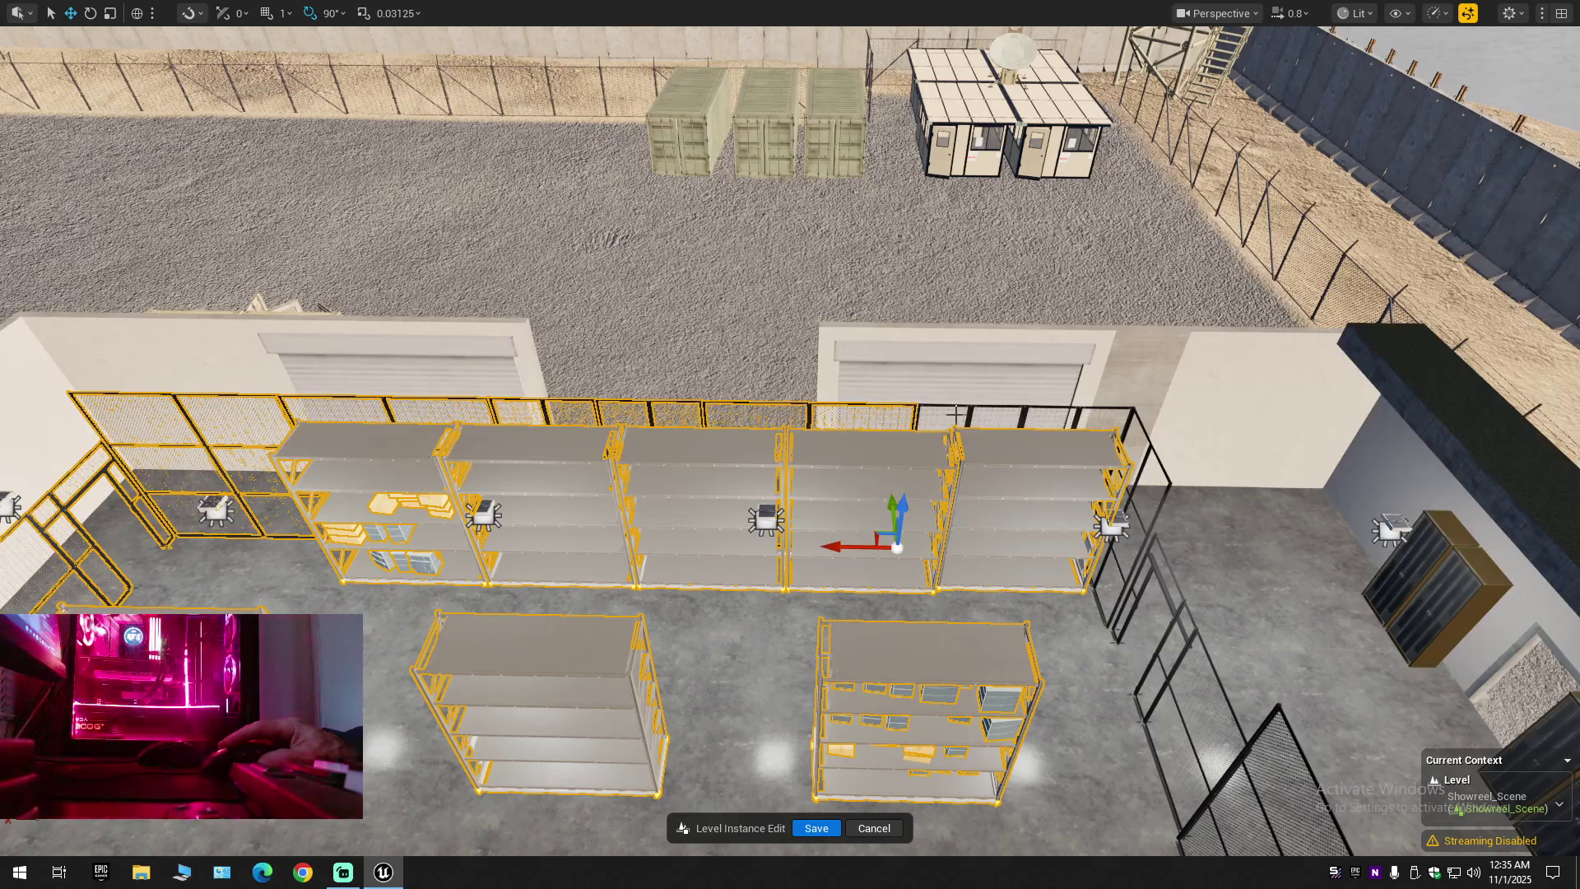
pyautogui.keyDown('ctrl'); pyautogui.click(987, 412); pyautogui.keyUp('ctrl')
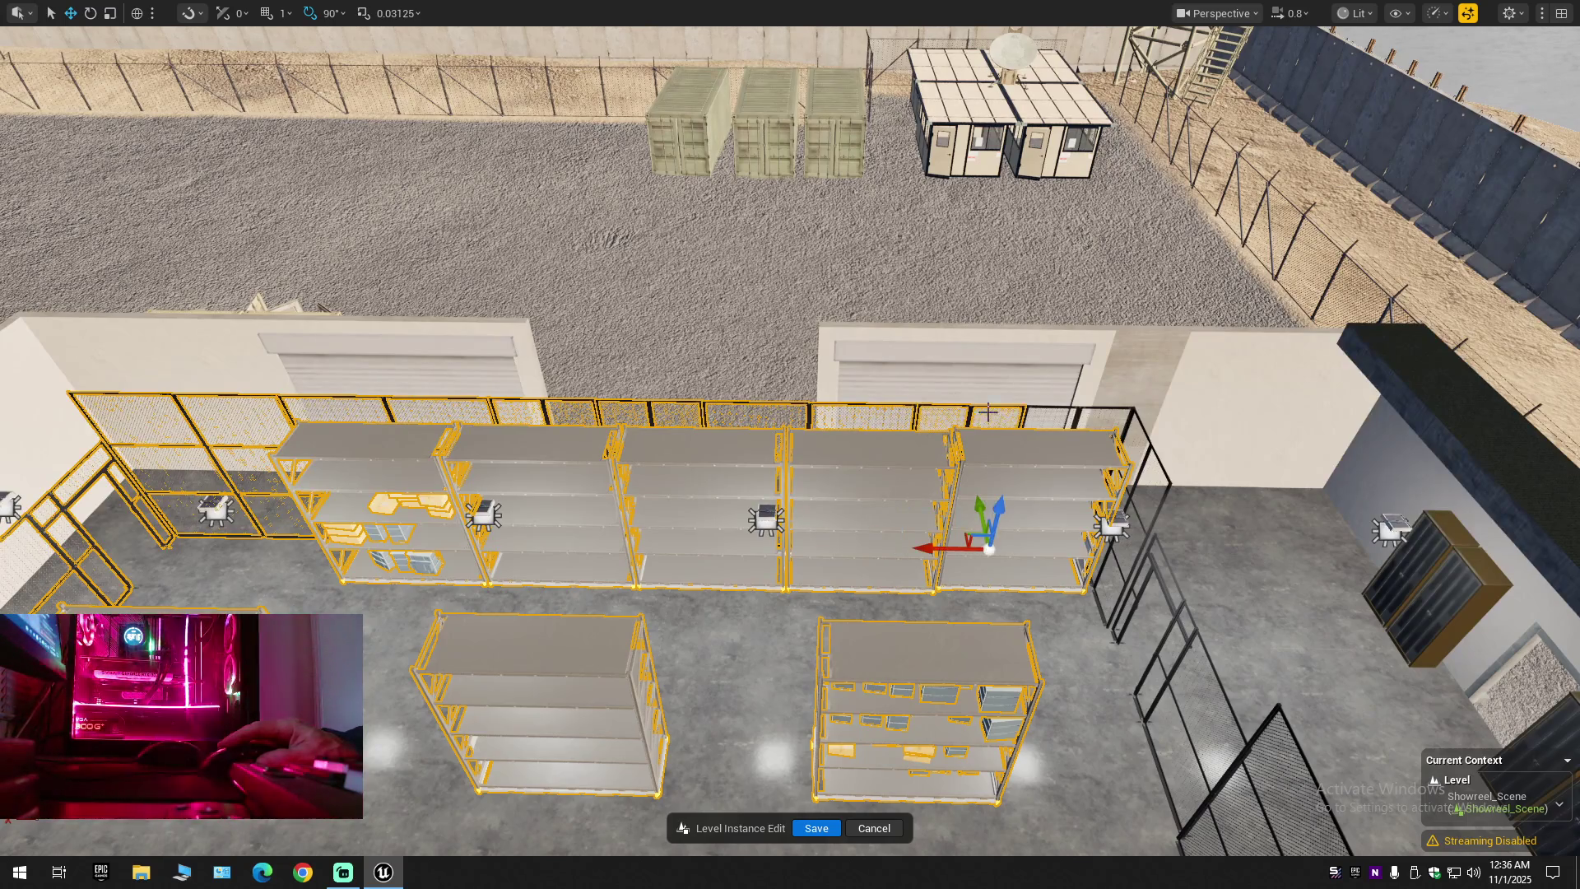
pyautogui.keyDown('ctrl'); pyautogui.click(1079, 416); pyautogui.keyUp('ctrl')
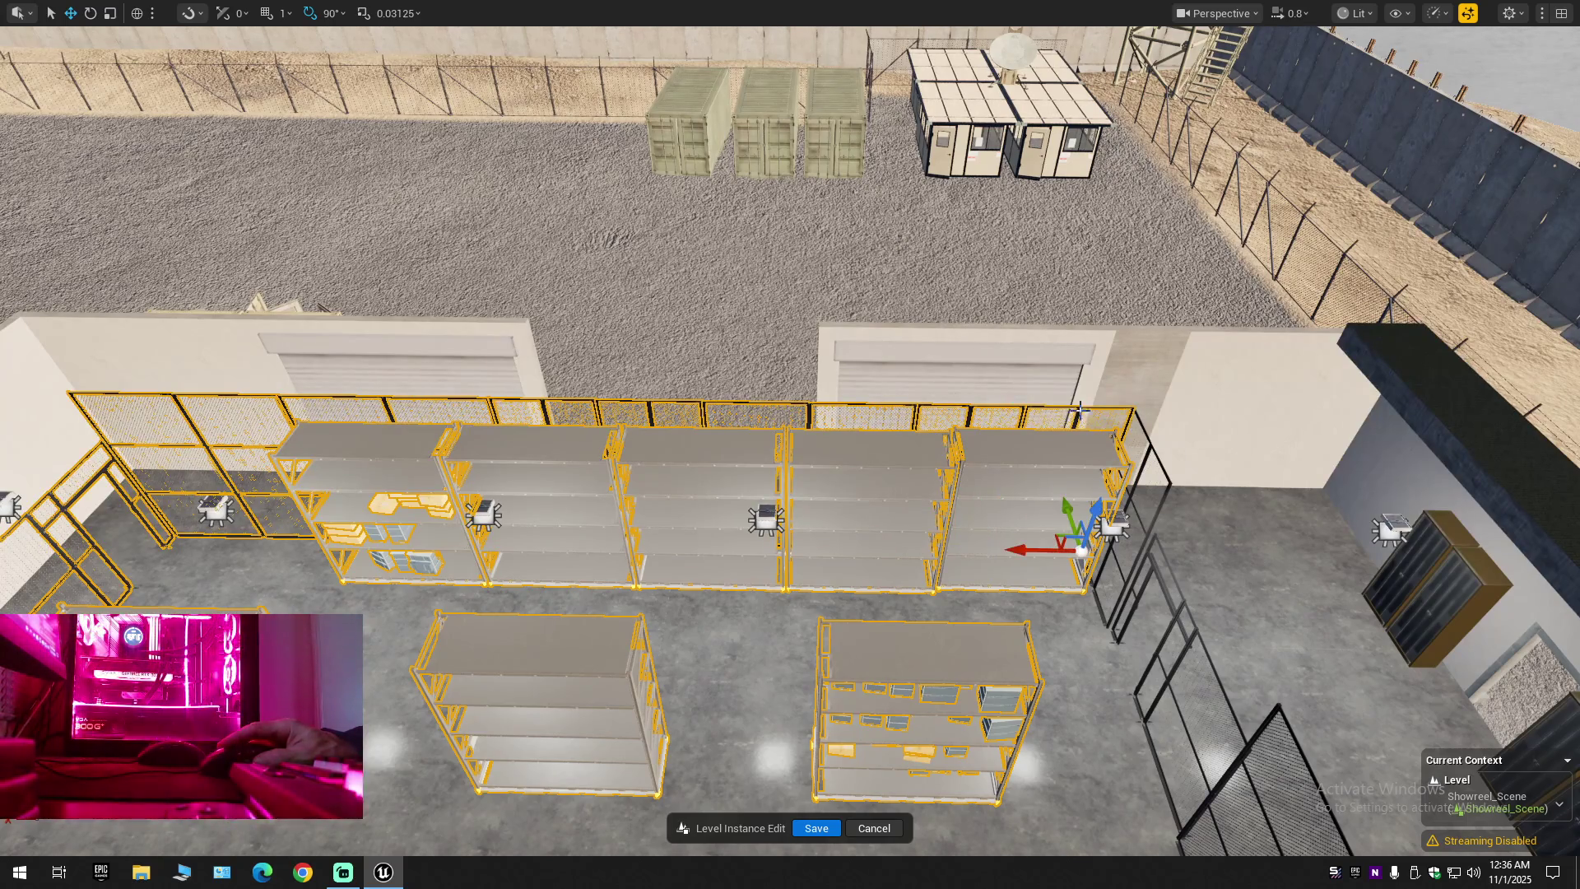
pyautogui.keyDown('ctrl'); pyautogui.click(1150, 450); pyautogui.keyUp('ctrl')
pyautogui.moveTo(1155, 572)
pyautogui.mouseDown()
pyautogui.moveTo(1234, 568)
pyautogui.moveTo(1086, 535)
pyautogui.moveTo(1061, 551)
pyautogui.moveTo(630, 453)
pyautogui.mouseUp()
# Add the corner mesh panel, back chain-link fence, and left and back-right mesh panels
pyautogui.keyDown('ctrl'); pyautogui.click(630, 453); pyautogui.keyUp('ctrl')
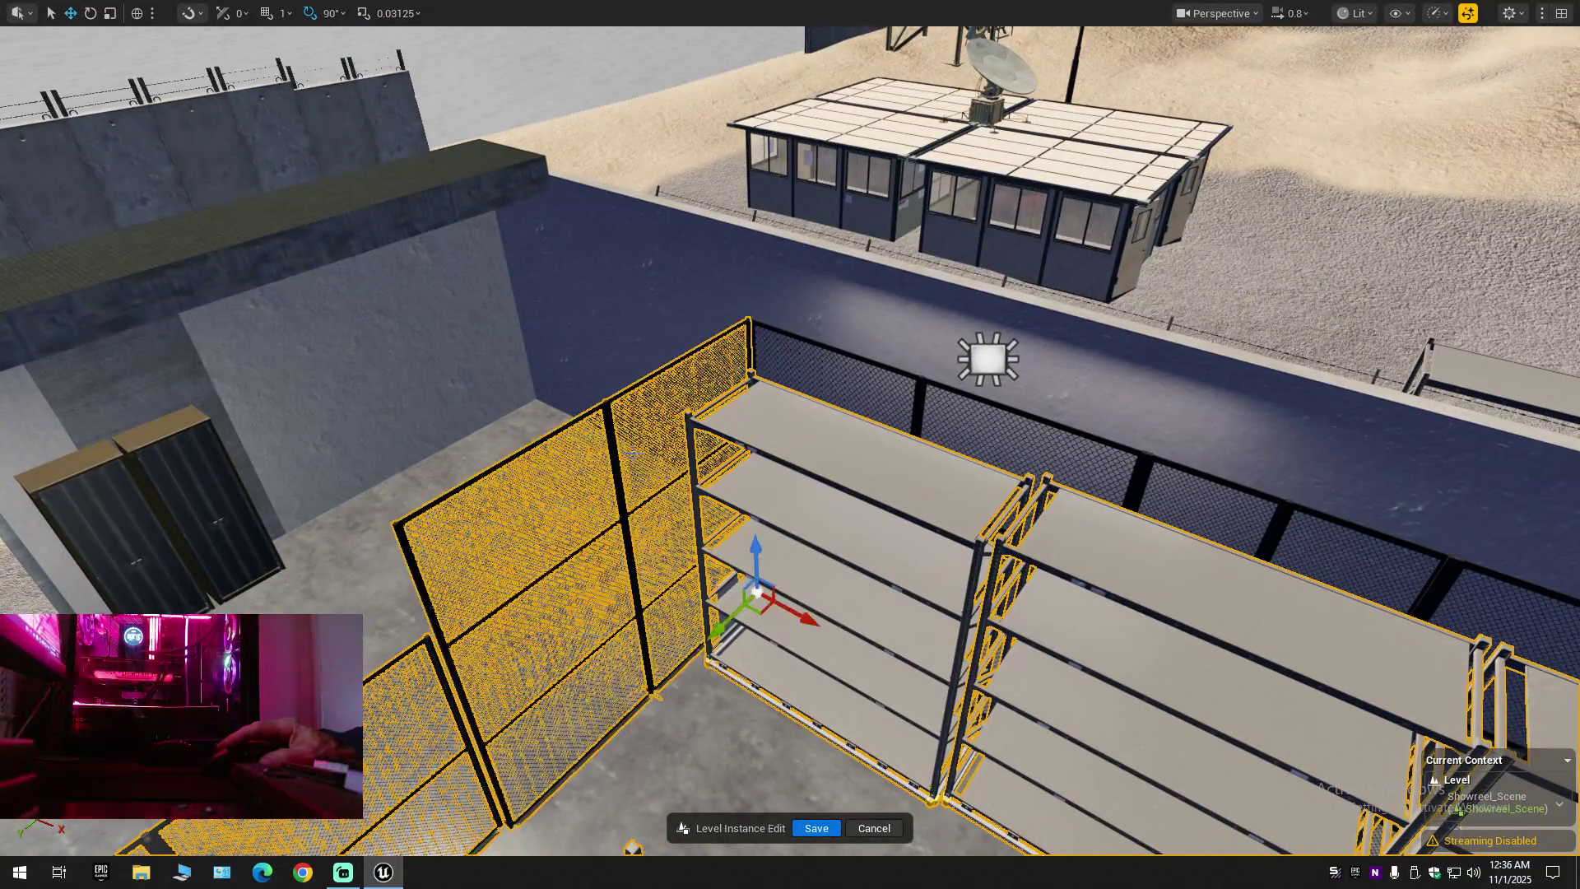
pyautogui.keyDown('ctrl'); pyautogui.click(917, 411); pyautogui.keyUp('ctrl')
pyautogui.moveTo(917, 412)
pyautogui.mouseDown()
pyautogui.moveTo(987, 411)
pyautogui.moveTo(708, 469)
pyautogui.mouseUp()
pyautogui.keyDown('ctrl'); pyautogui.click(654, 479); pyautogui.keyUp('ctrl')
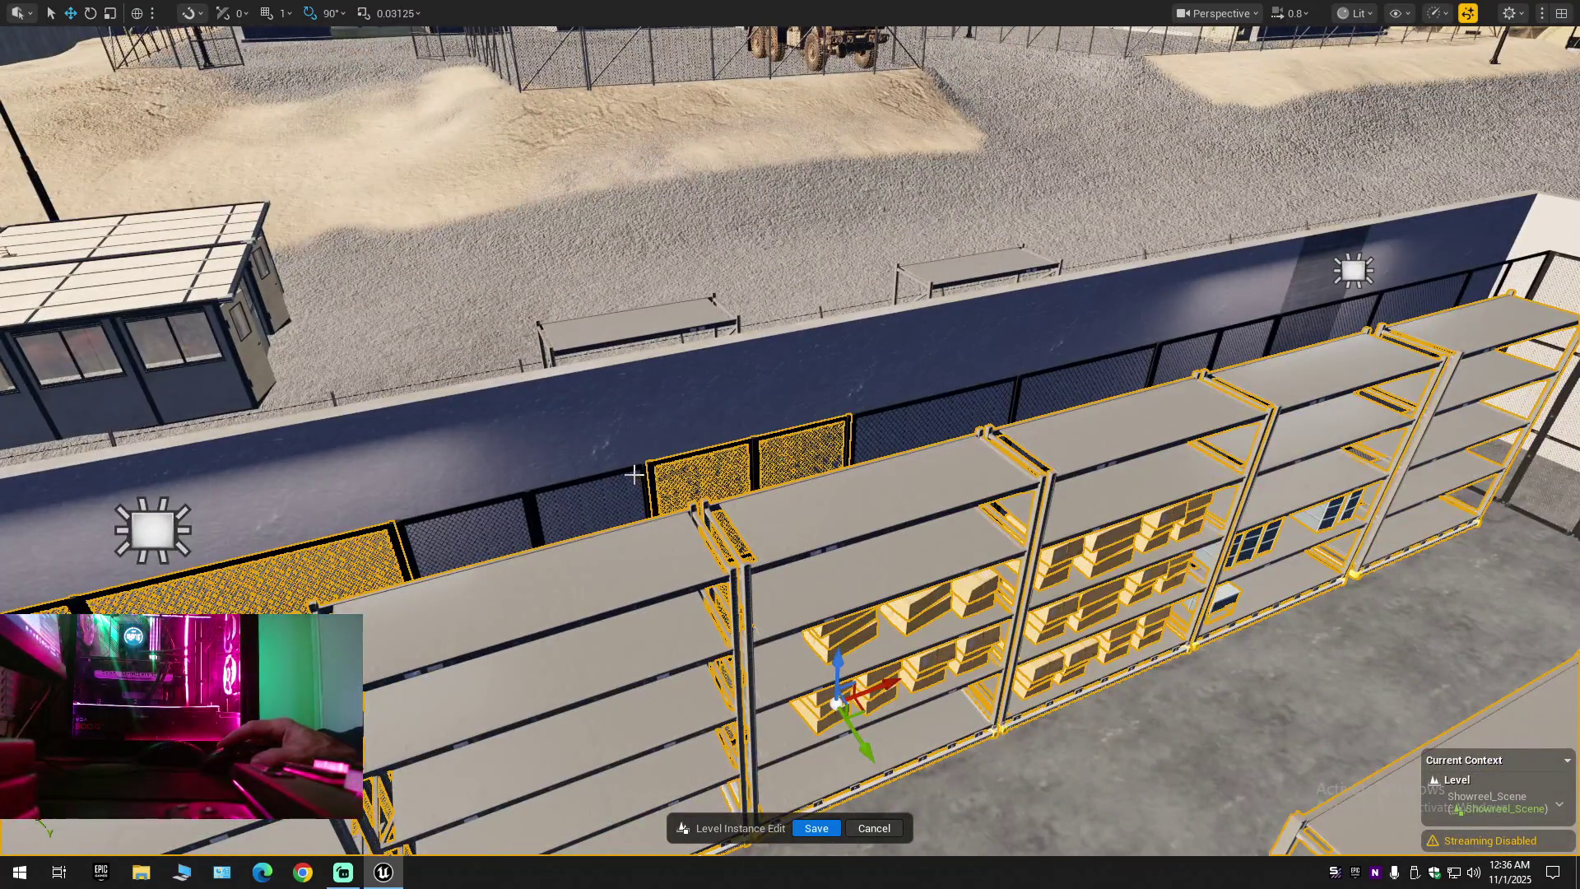
pyautogui.keyDown('ctrl'); pyautogui.click(525, 504); pyautogui.keyUp('ctrl')
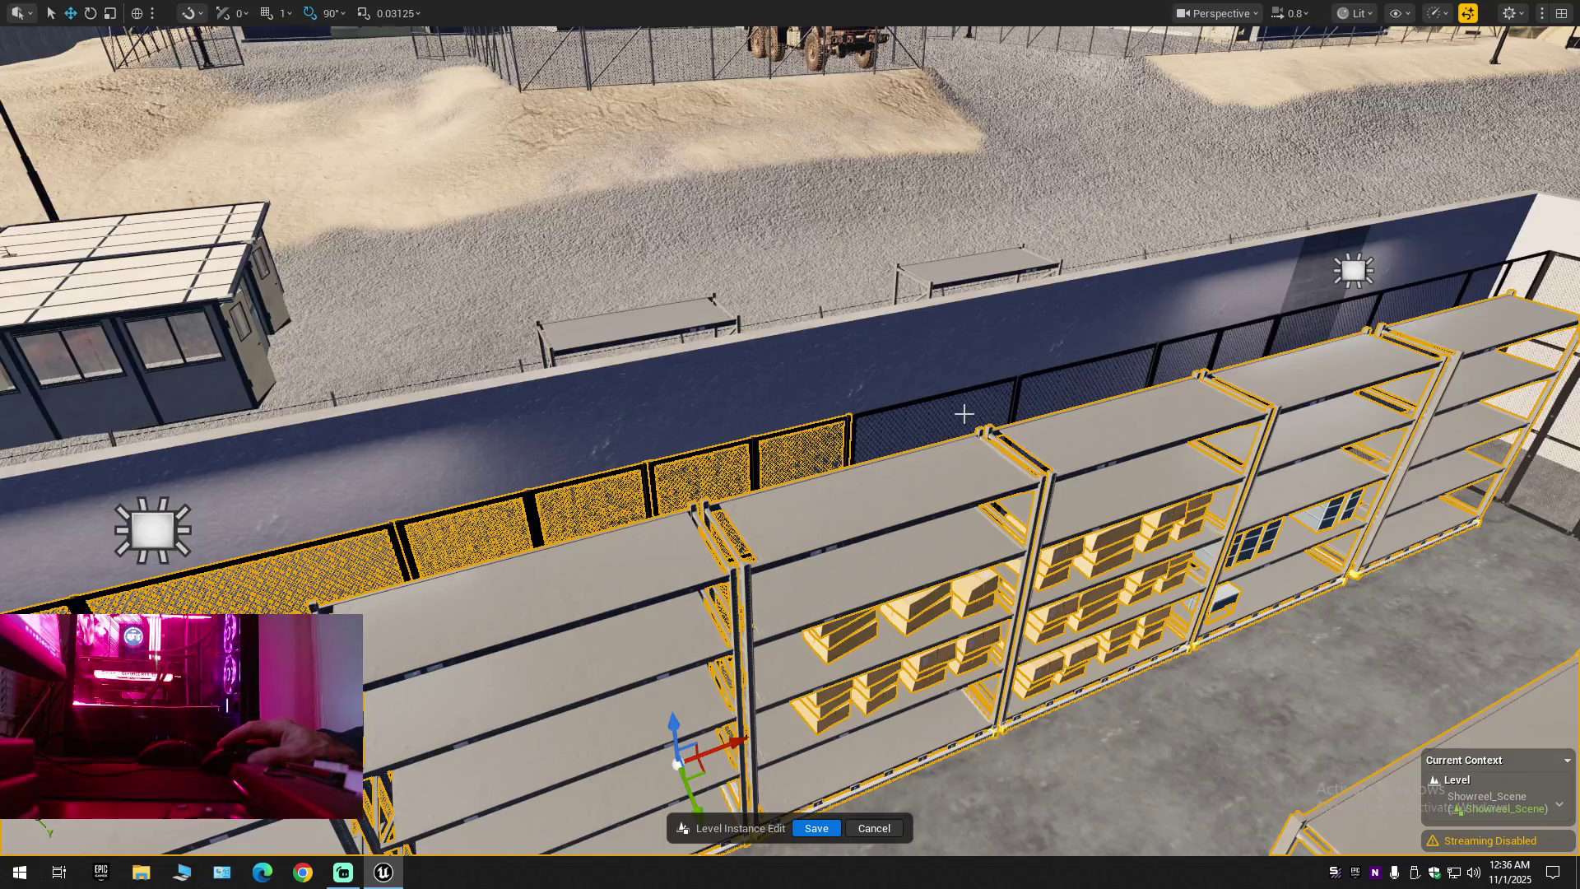
pyautogui.keyDown('ctrl'); pyautogui.click(1016, 380); pyautogui.keyUp('ctrl')
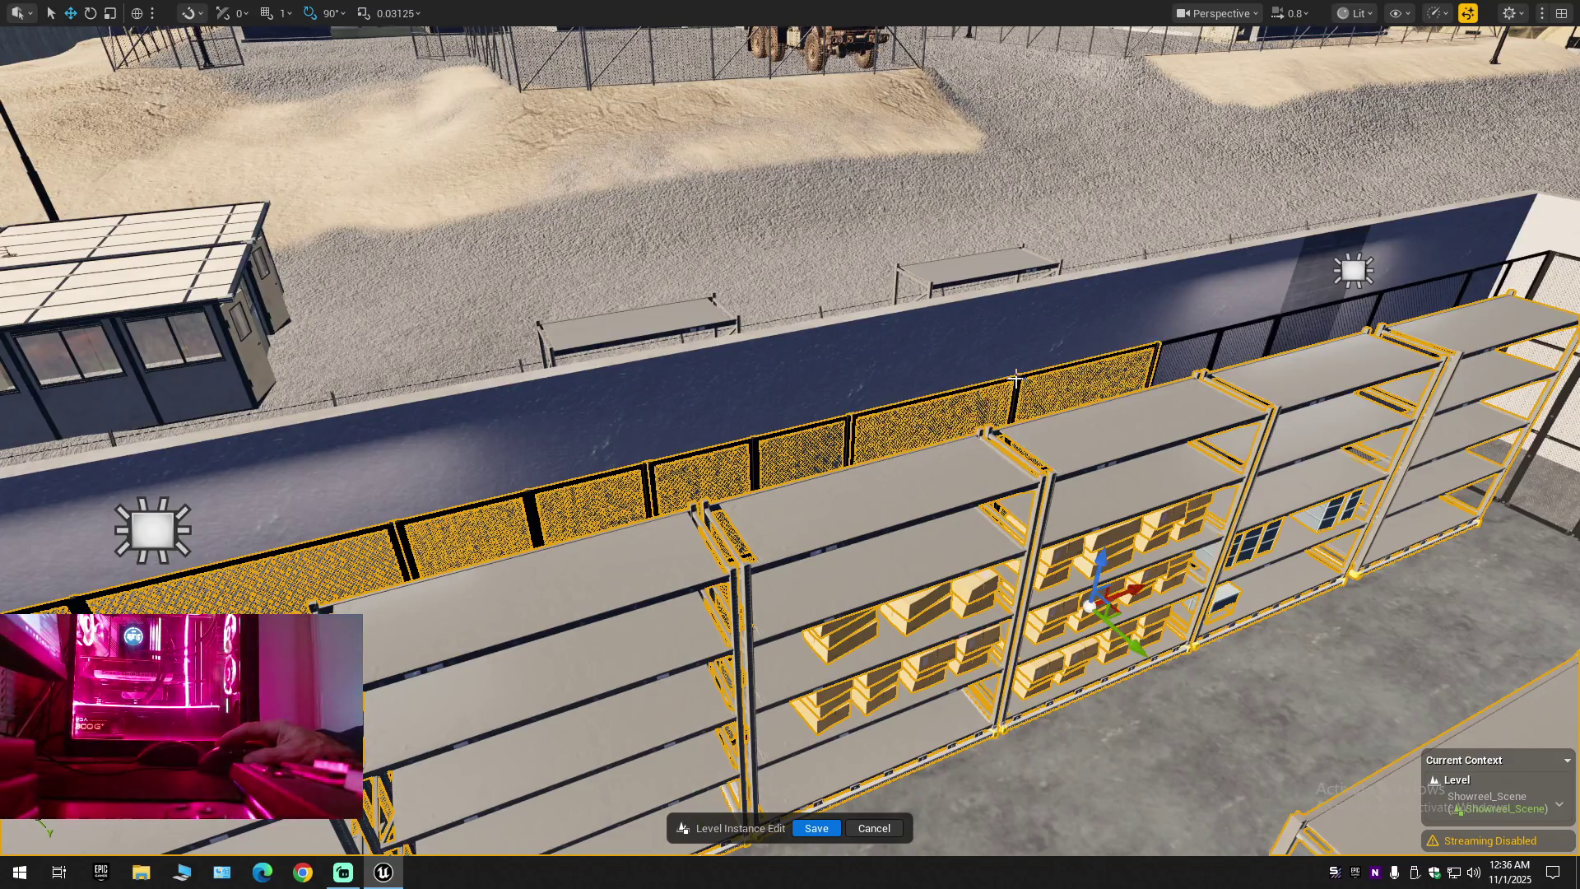
pyautogui.keyDown('ctrl'); pyautogui.click(1220, 340); pyautogui.keyUp('ctrl')
pyautogui.keyDown('ctrl'); pyautogui.click(1378, 296); pyautogui.keyUp('ctrl')
# Add the mesh panels behind the shelf, the corner fence panels and the right-hand fence panels
pyautogui.moveTo(790, 445)
pyautogui.mouseDown()
pyautogui.moveTo(691, 461)
pyautogui.moveTo(987, 430)
pyautogui.mouseUp()
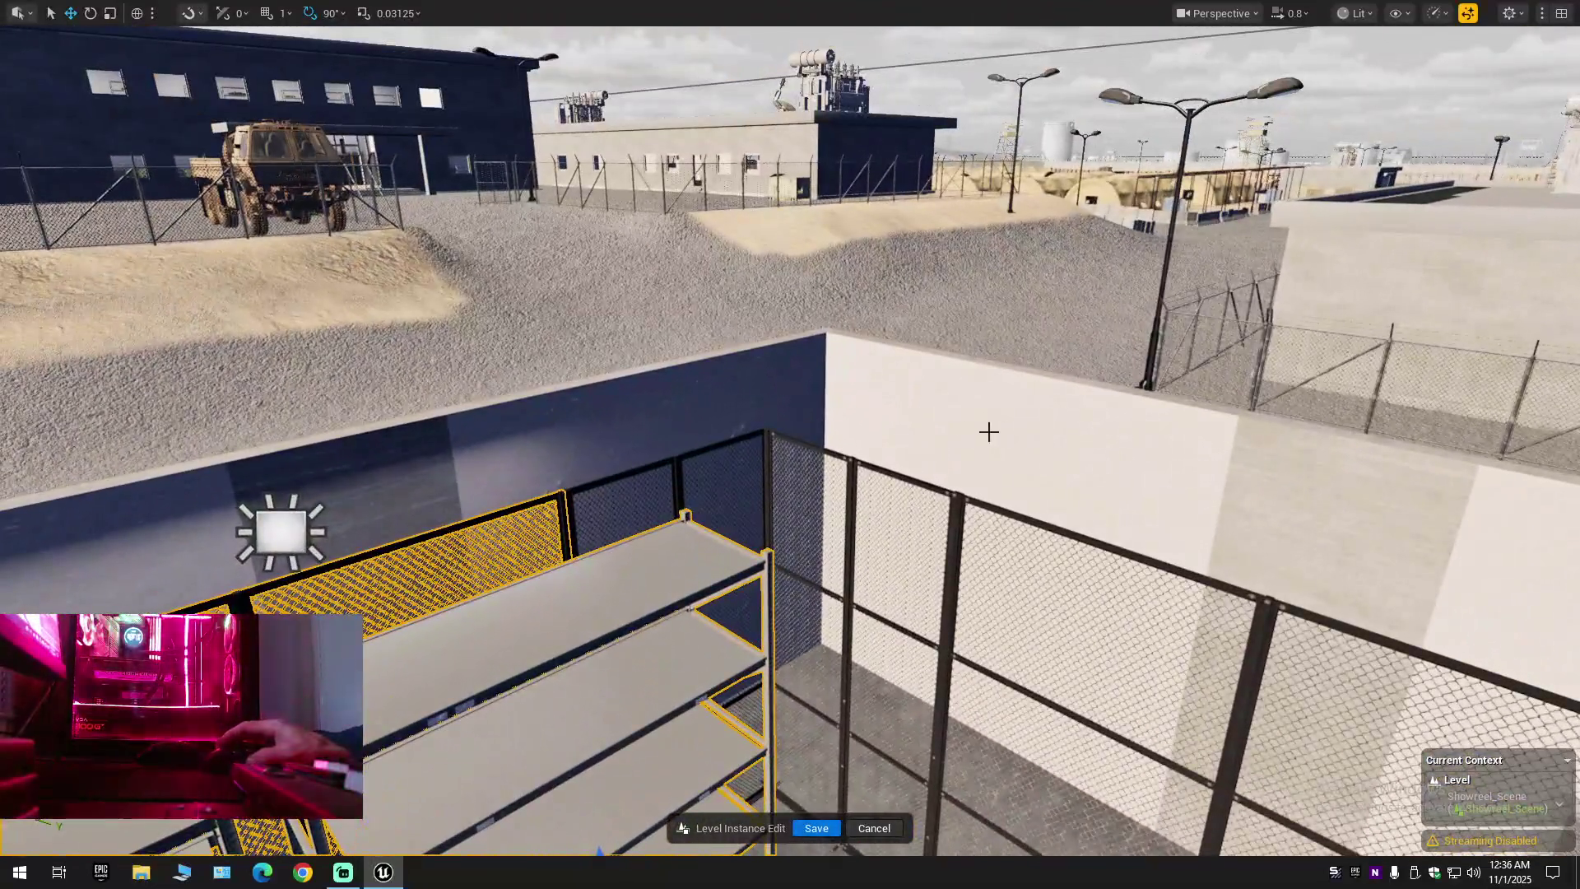
pyautogui.keyDown('ctrl'); pyautogui.click(678, 466); pyautogui.keyUp('ctrl')
pyautogui.keyDown('ctrl'); pyautogui.click(848, 467); pyautogui.keyUp('ctrl')
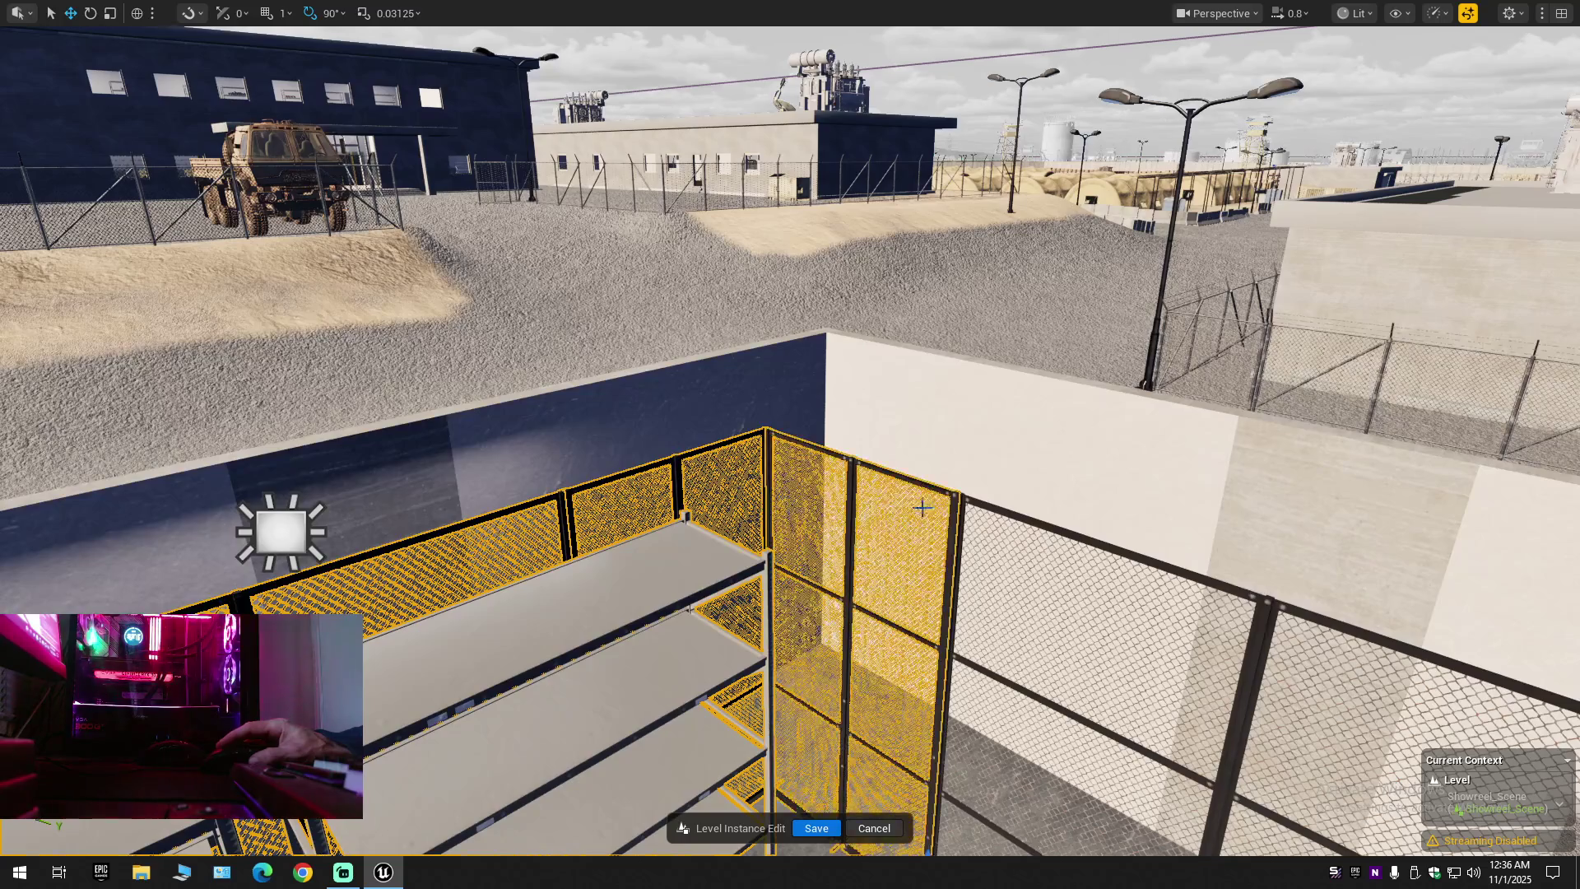
pyautogui.keyDown('ctrl'); pyautogui.click(1089, 635); pyautogui.keyUp('ctrl')
pyautogui.moveTo(1089, 634)
pyautogui.mouseDown()
pyautogui.moveTo(1053, 617)
pyautogui.moveTo(1090, 852)
pyautogui.mouseUp()
pyautogui.scroll(-1, 790, 445)
pyautogui.moveTo(996, 449); pyautogui.dragTo(478, 460)
pyautogui.scroll(6, 478, 460)
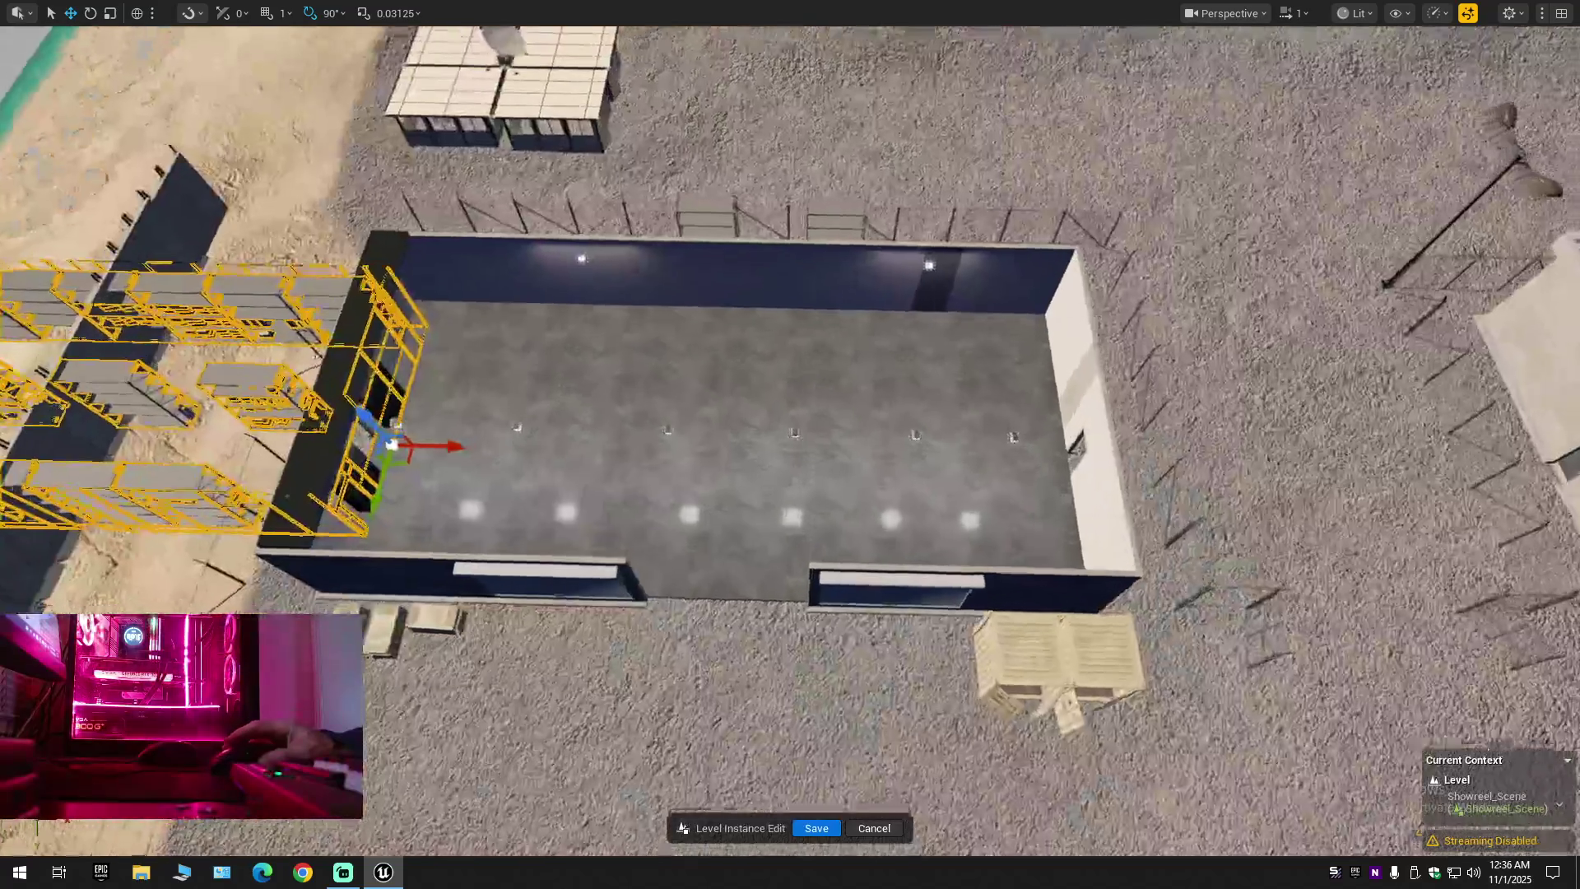
pyautogui.scroll(-5, 790, 445)
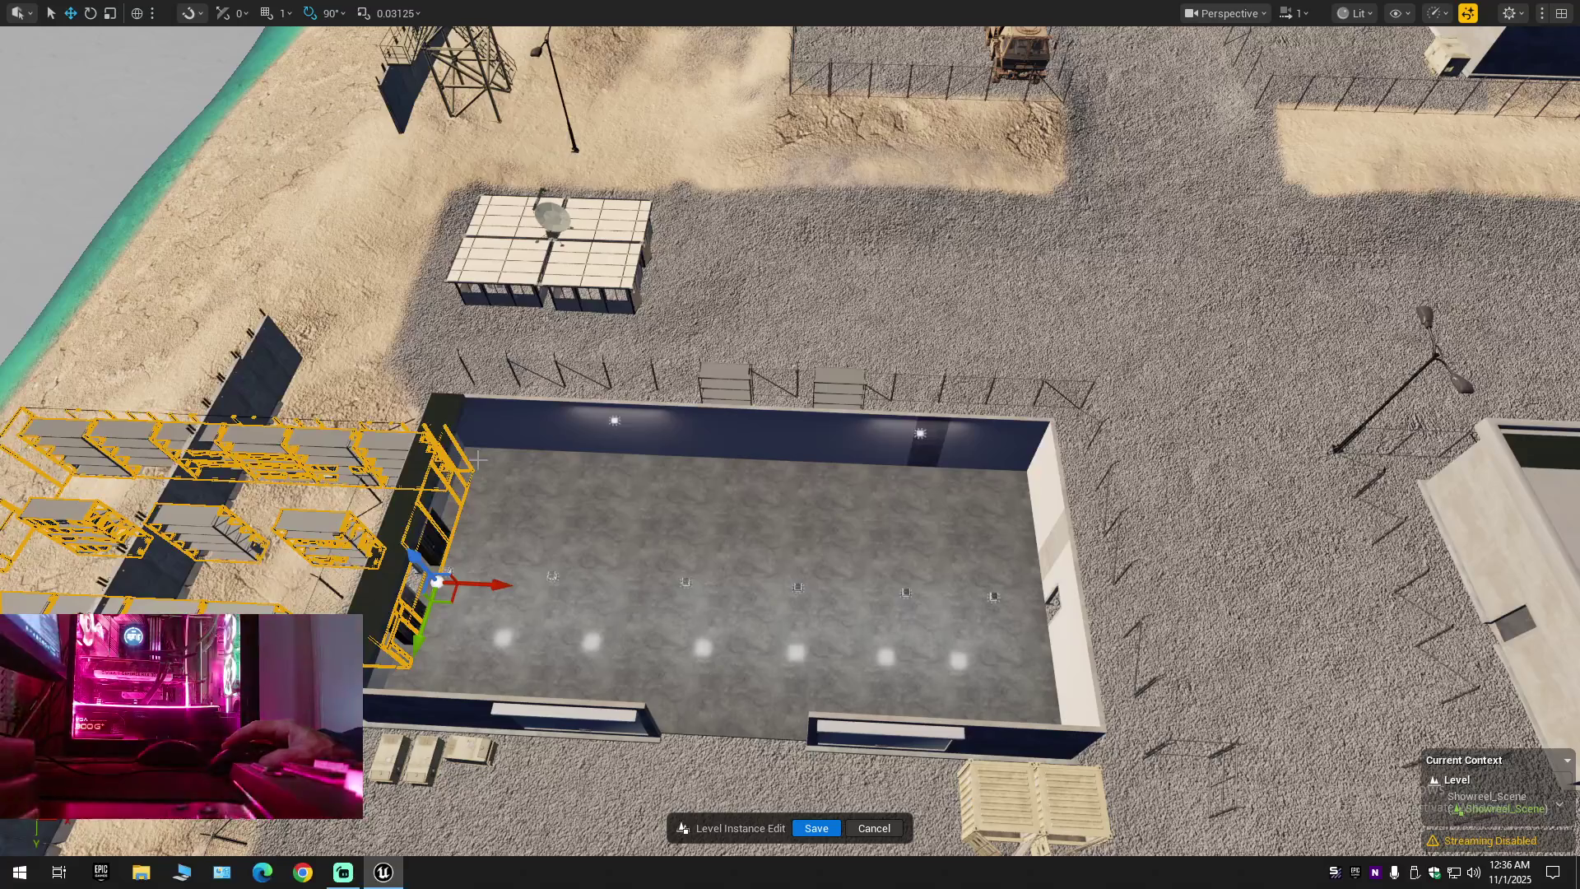
pyautogui.hotkey('ctrl', 'z')
pyautogui.scroll(-5, 790, 444)
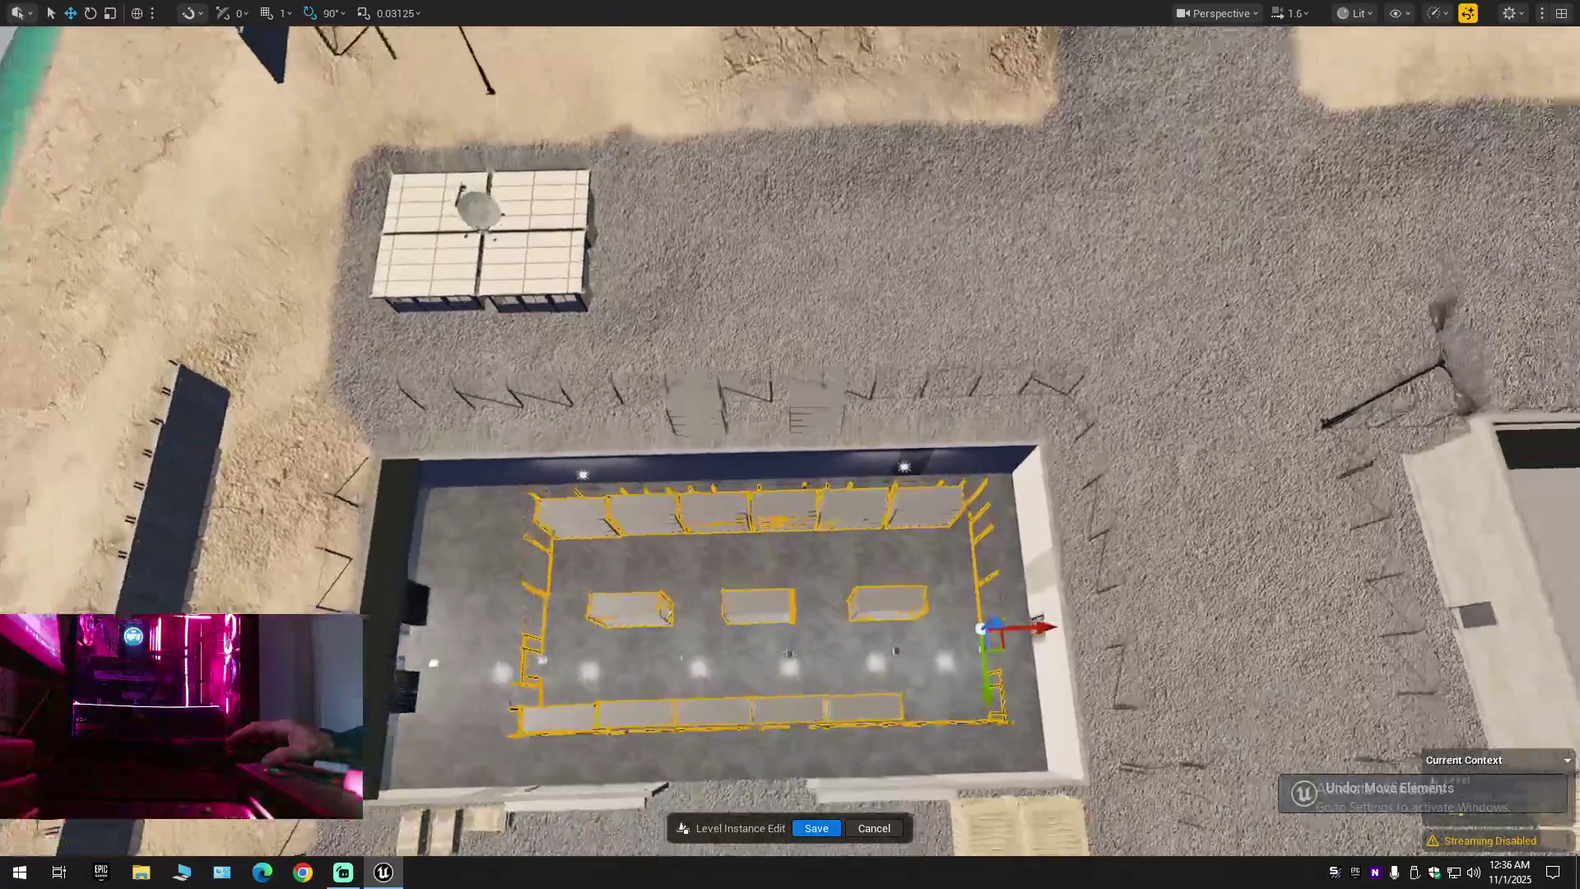
pyautogui.press('Down')
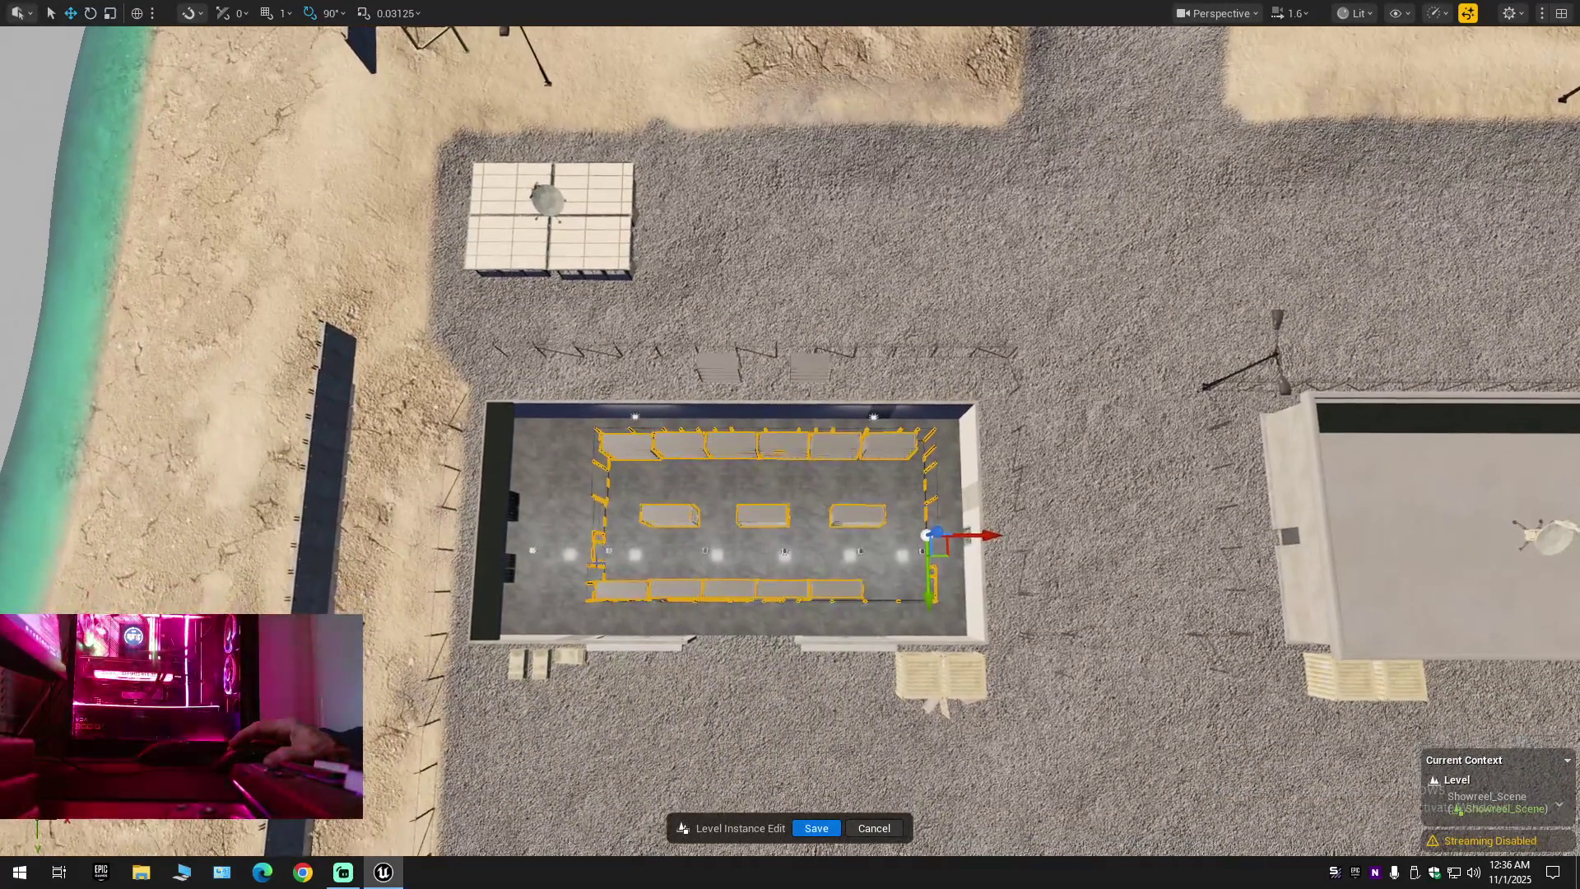
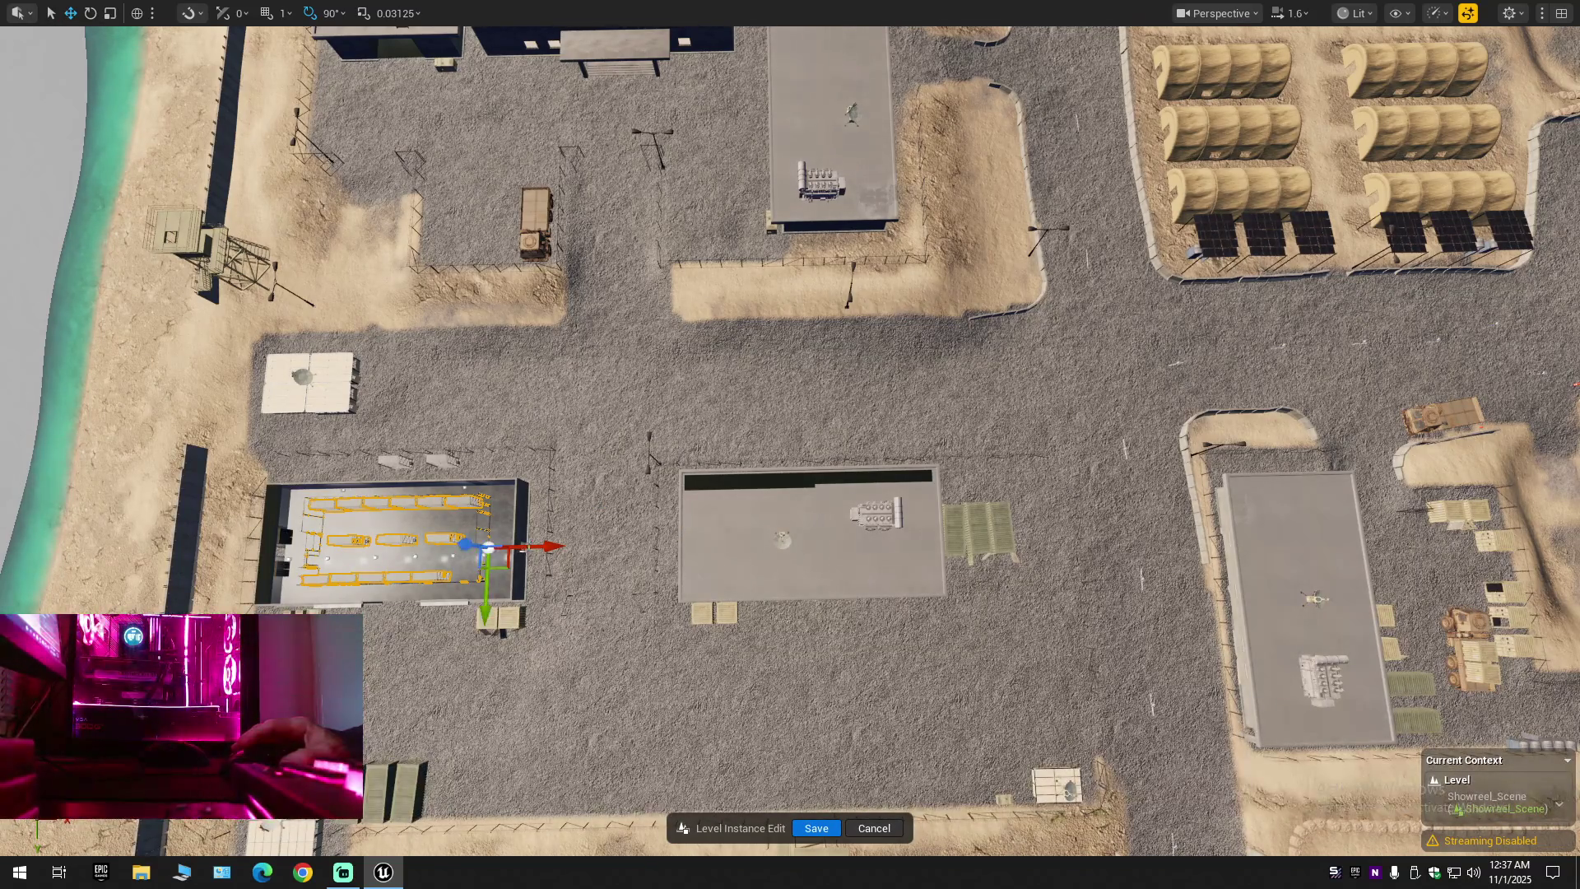
# Slide the furnished interior level instance along X into the central building, then zoom out
pyautogui.moveTo(608, 554)
pyautogui.mouseDown()
pyautogui.moveTo(892, 563)
pyautogui.moveTo(969, 585)
pyautogui.moveTo(848, 637)
pyautogui.moveTo(847, 675)
pyautogui.moveTo(847, 428)
pyautogui.mouseUp()
pyautogui.scroll(-5, 970, 585)
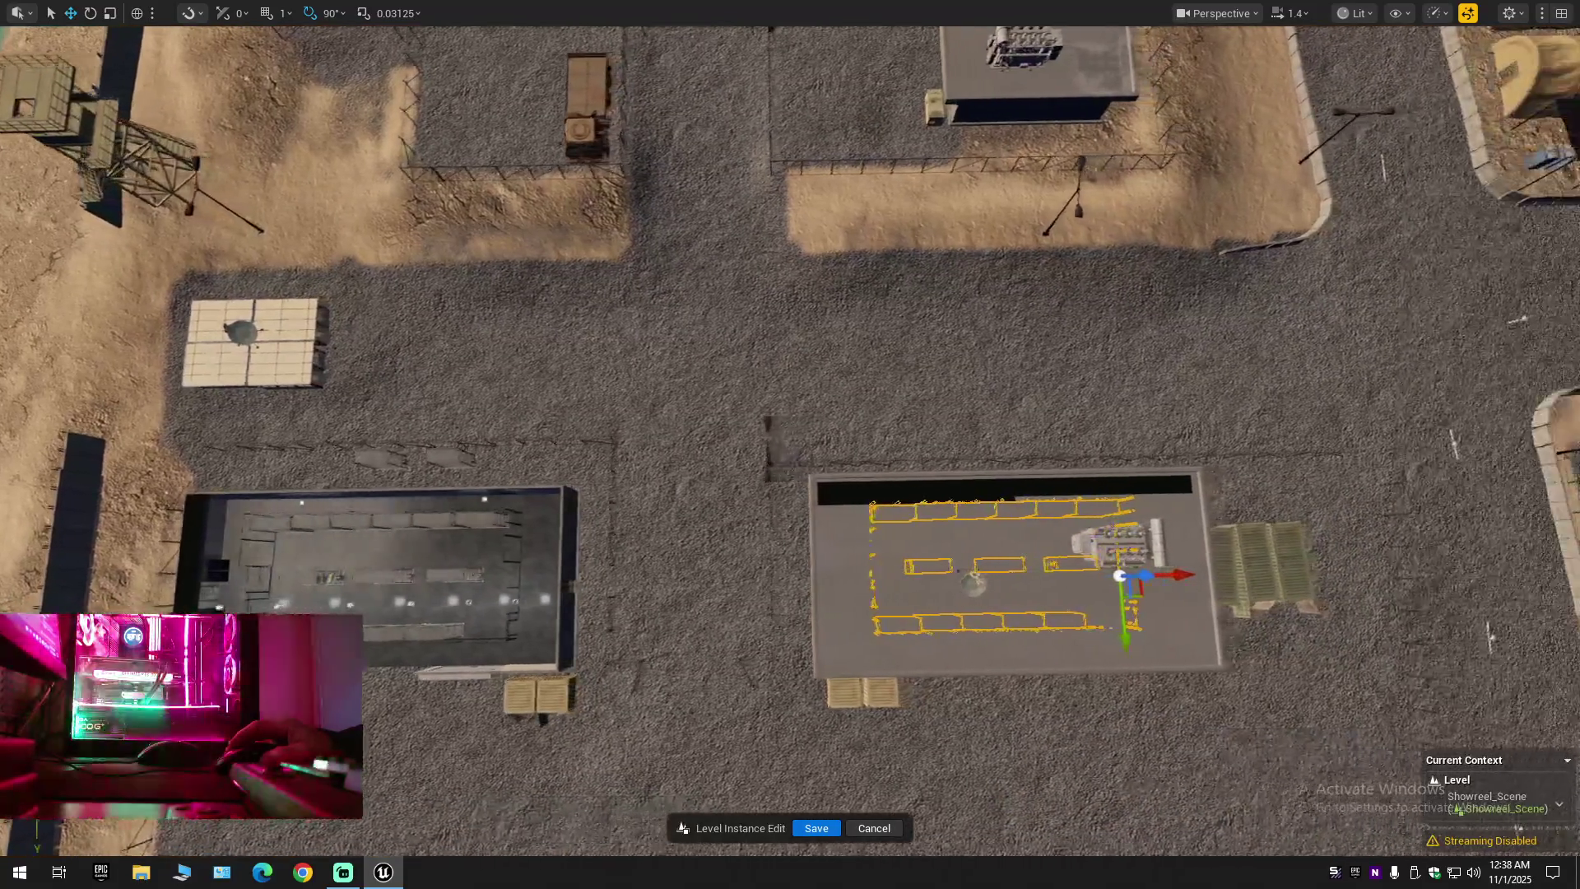
# Fly into the relocated warehouse aisles, frame the furnishings, and leave immersive mode with F11
pyautogui.scroll(-2, 790, 444)
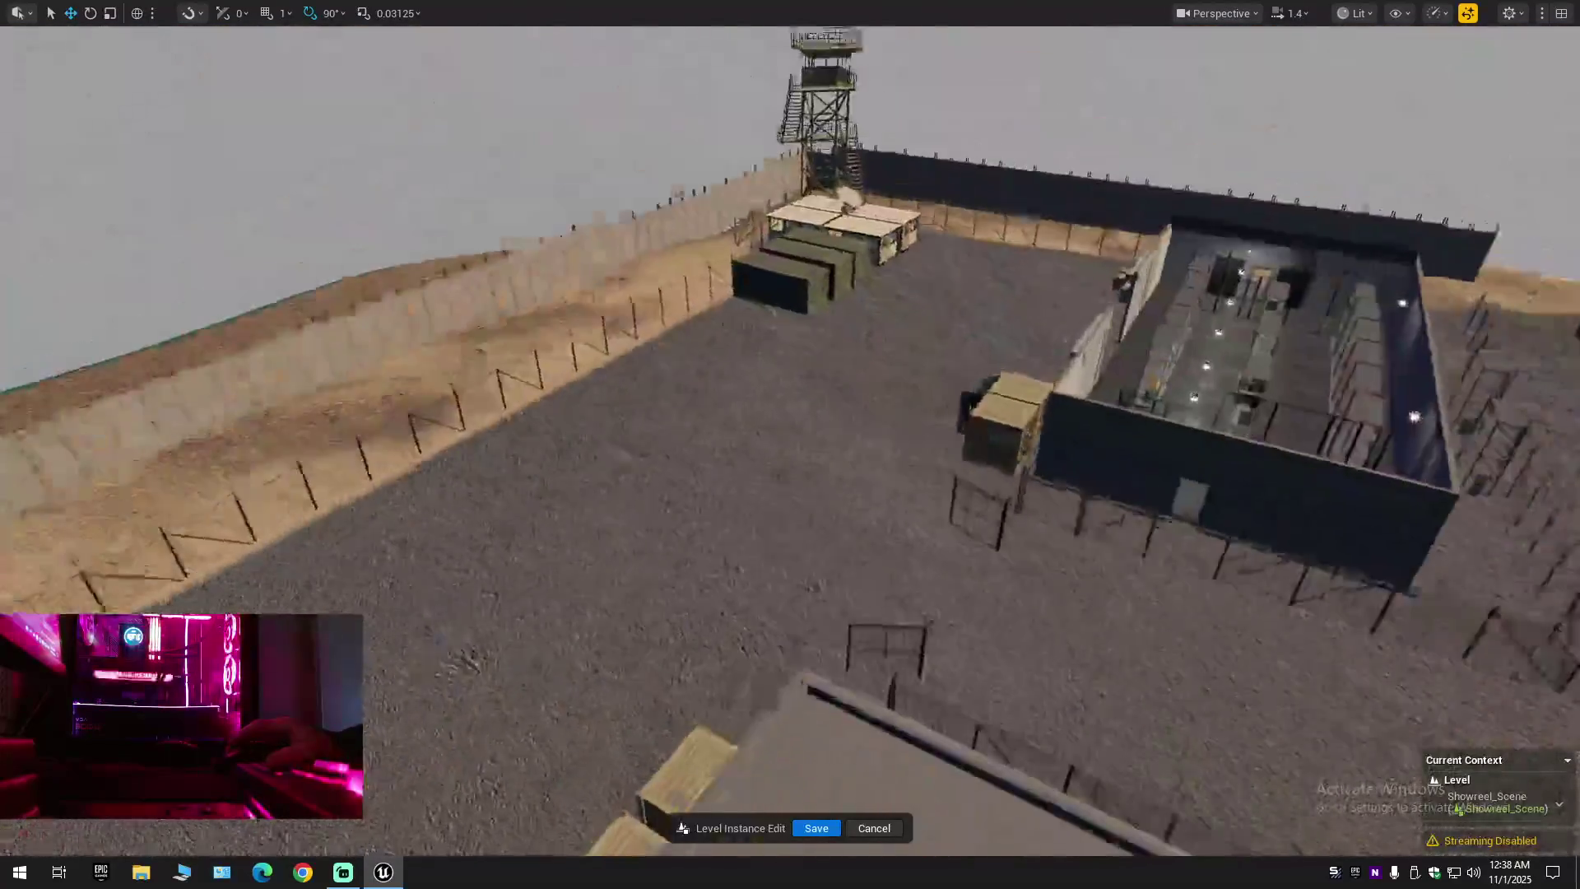
pyautogui.scroll(-1, 790, 444)
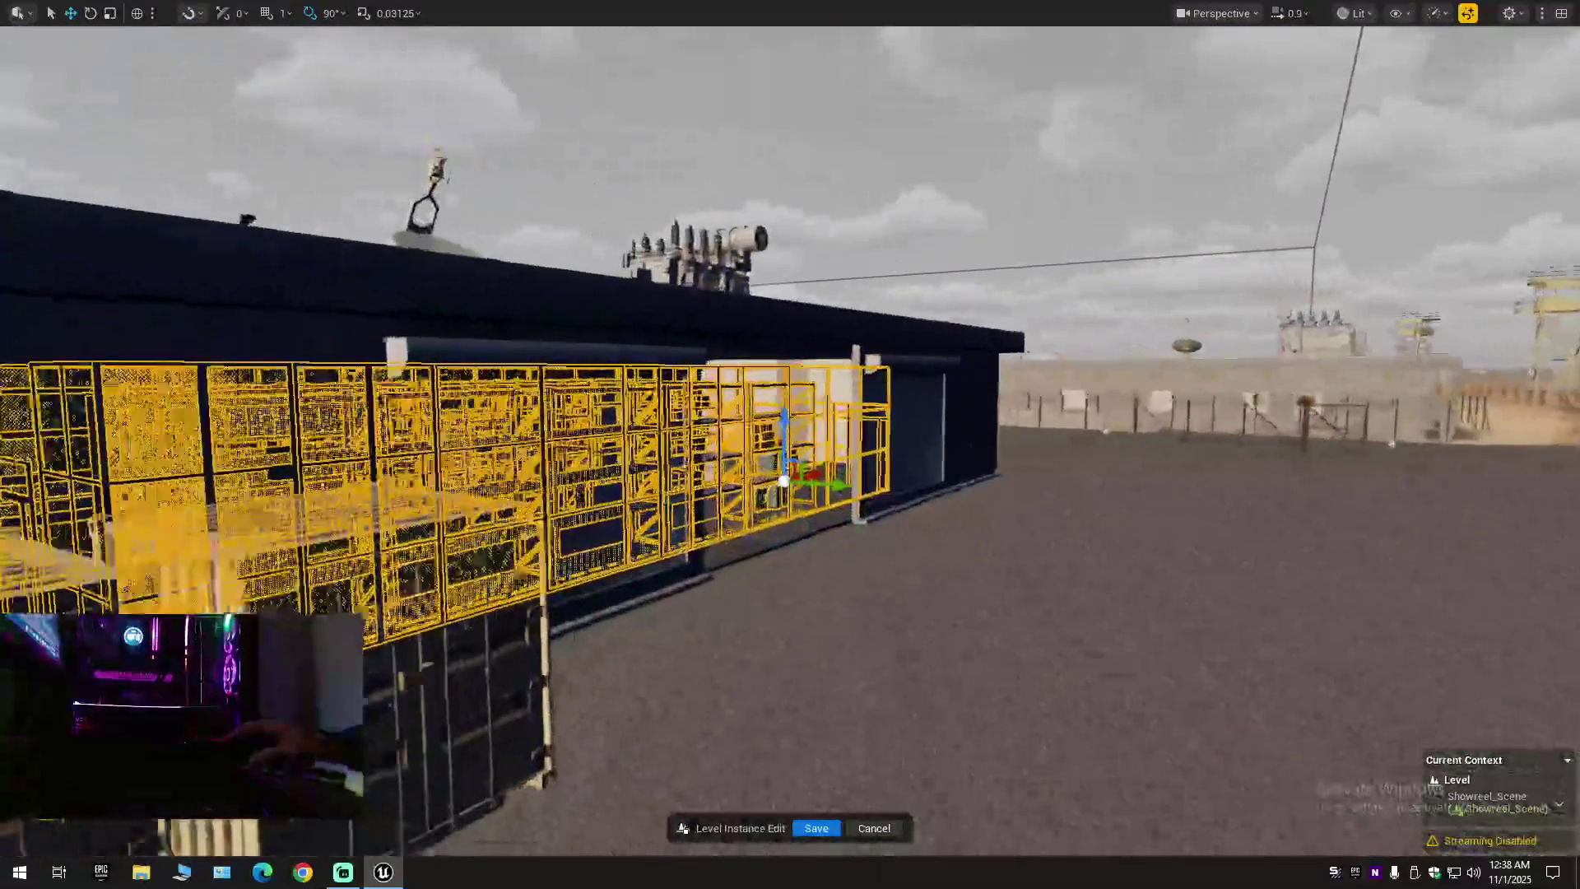
pyautogui.scroll(-3, 790, 444)
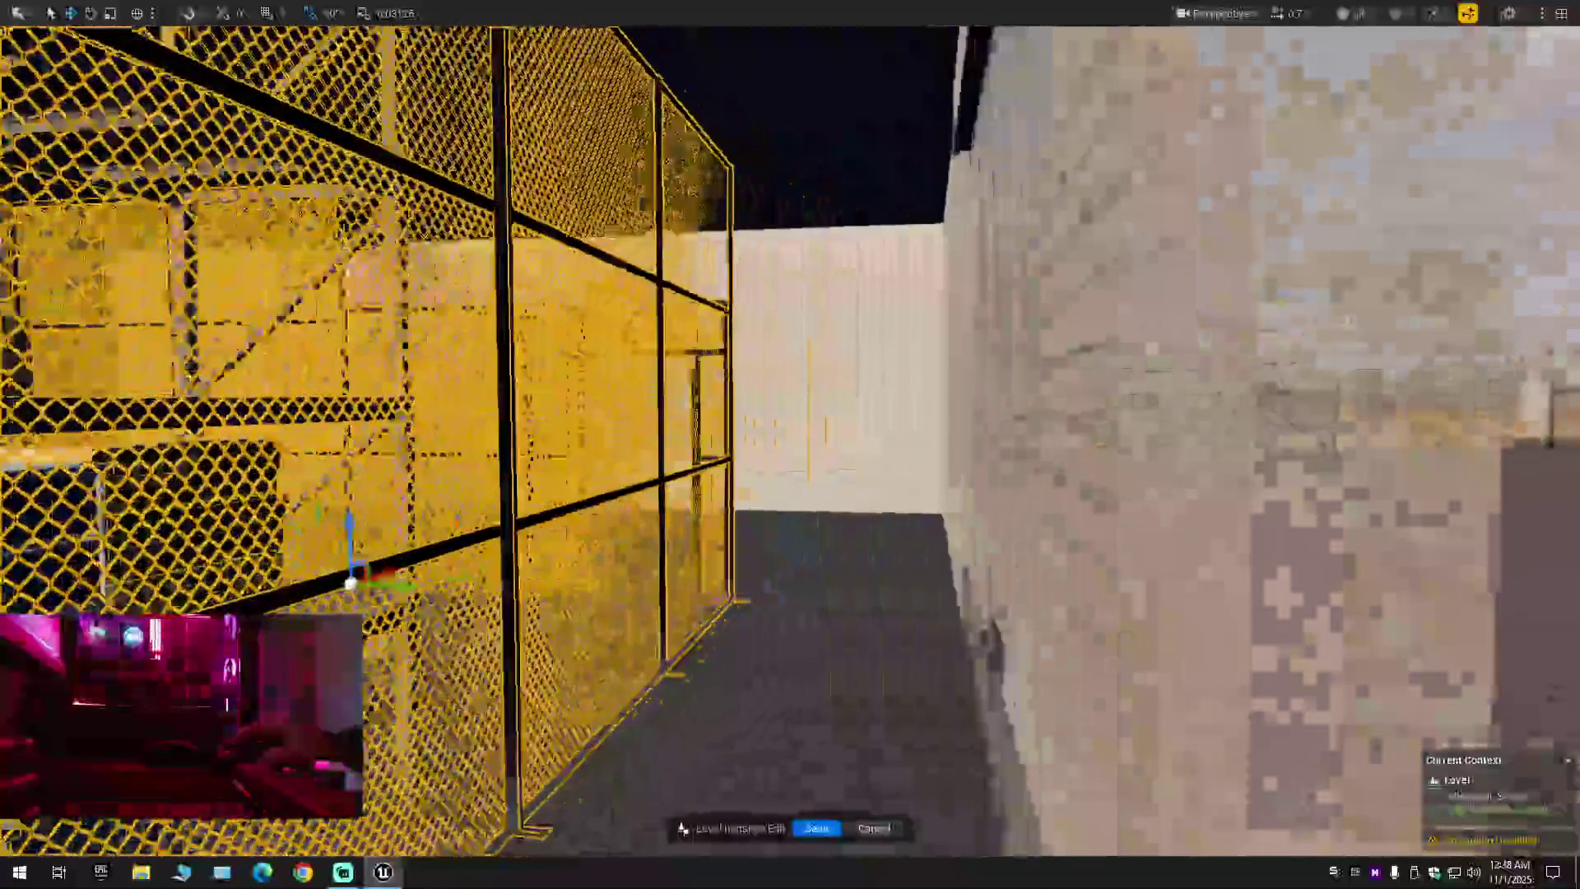
pyautogui.scroll(-1, 790, 444)
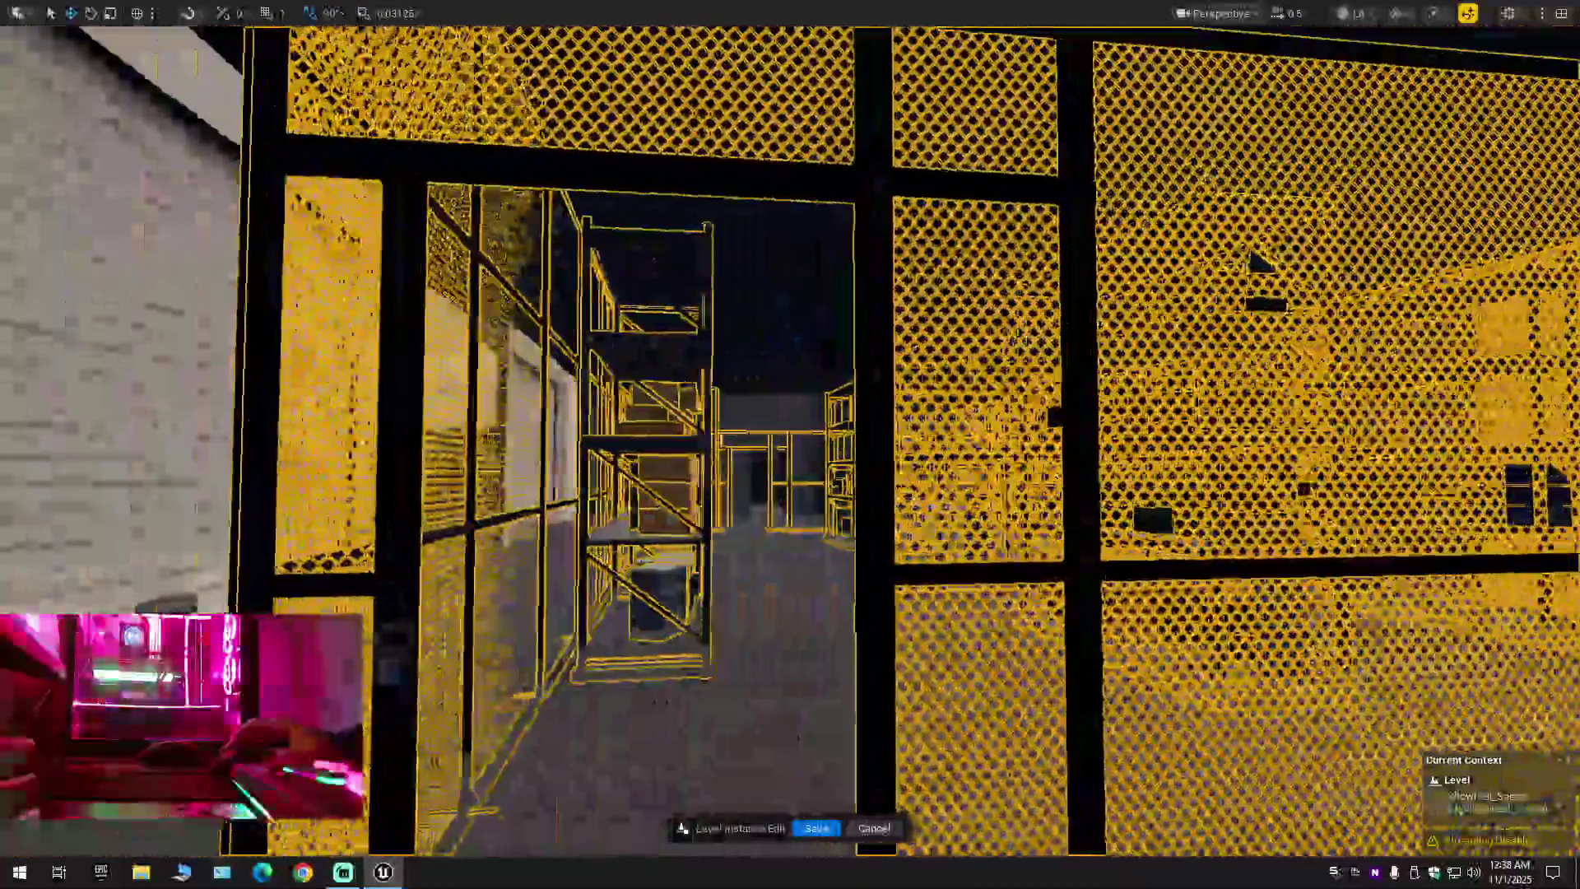
pyautogui.scroll(-3, 790, 444)
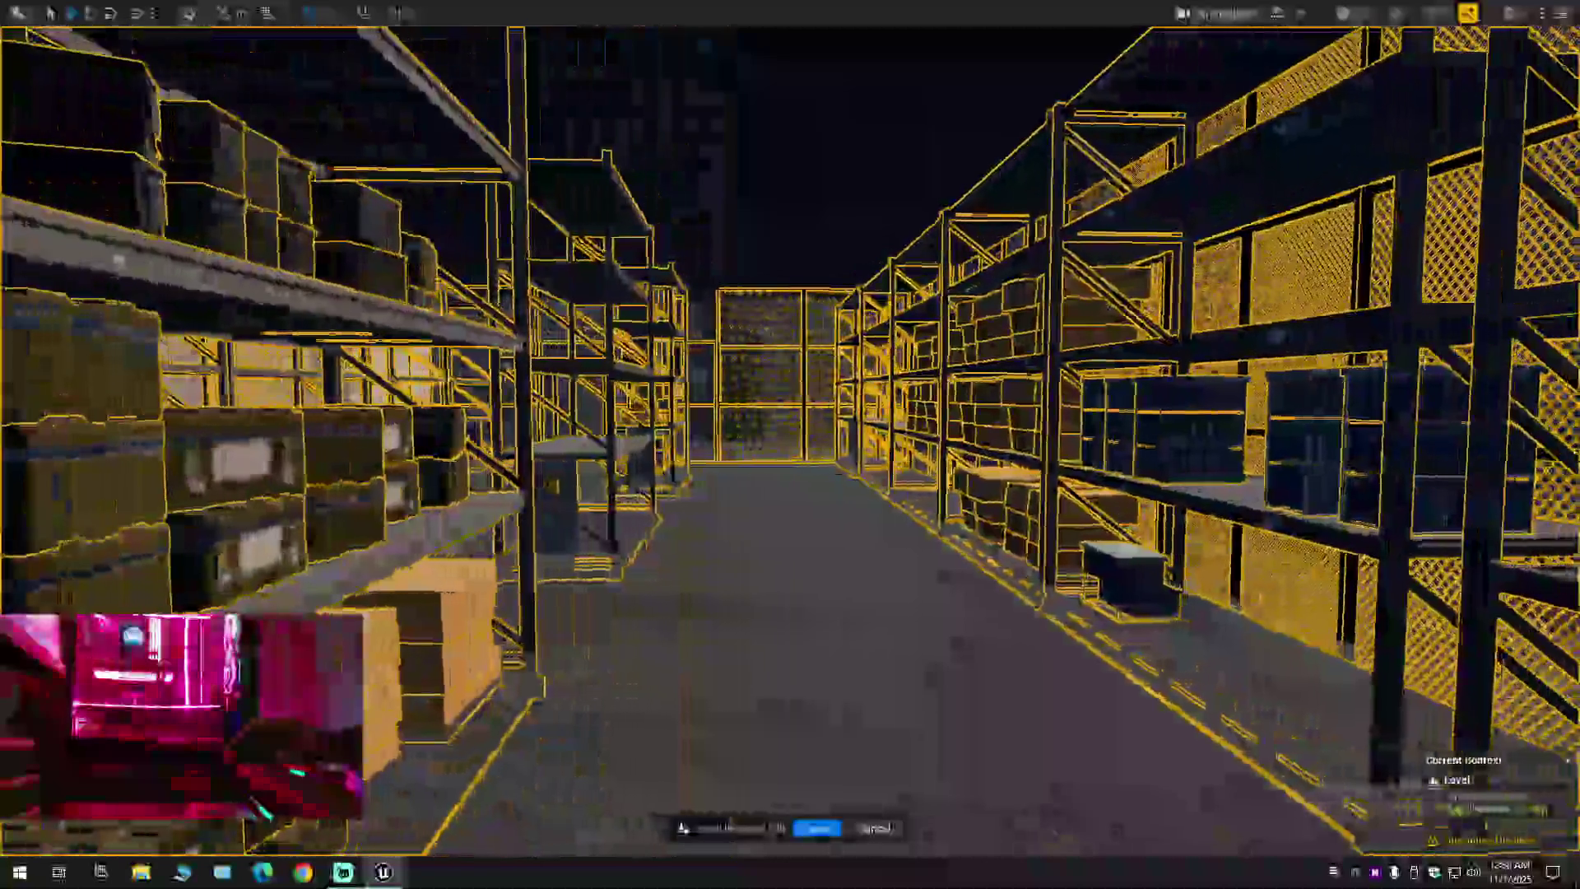
pyautogui.press('f')
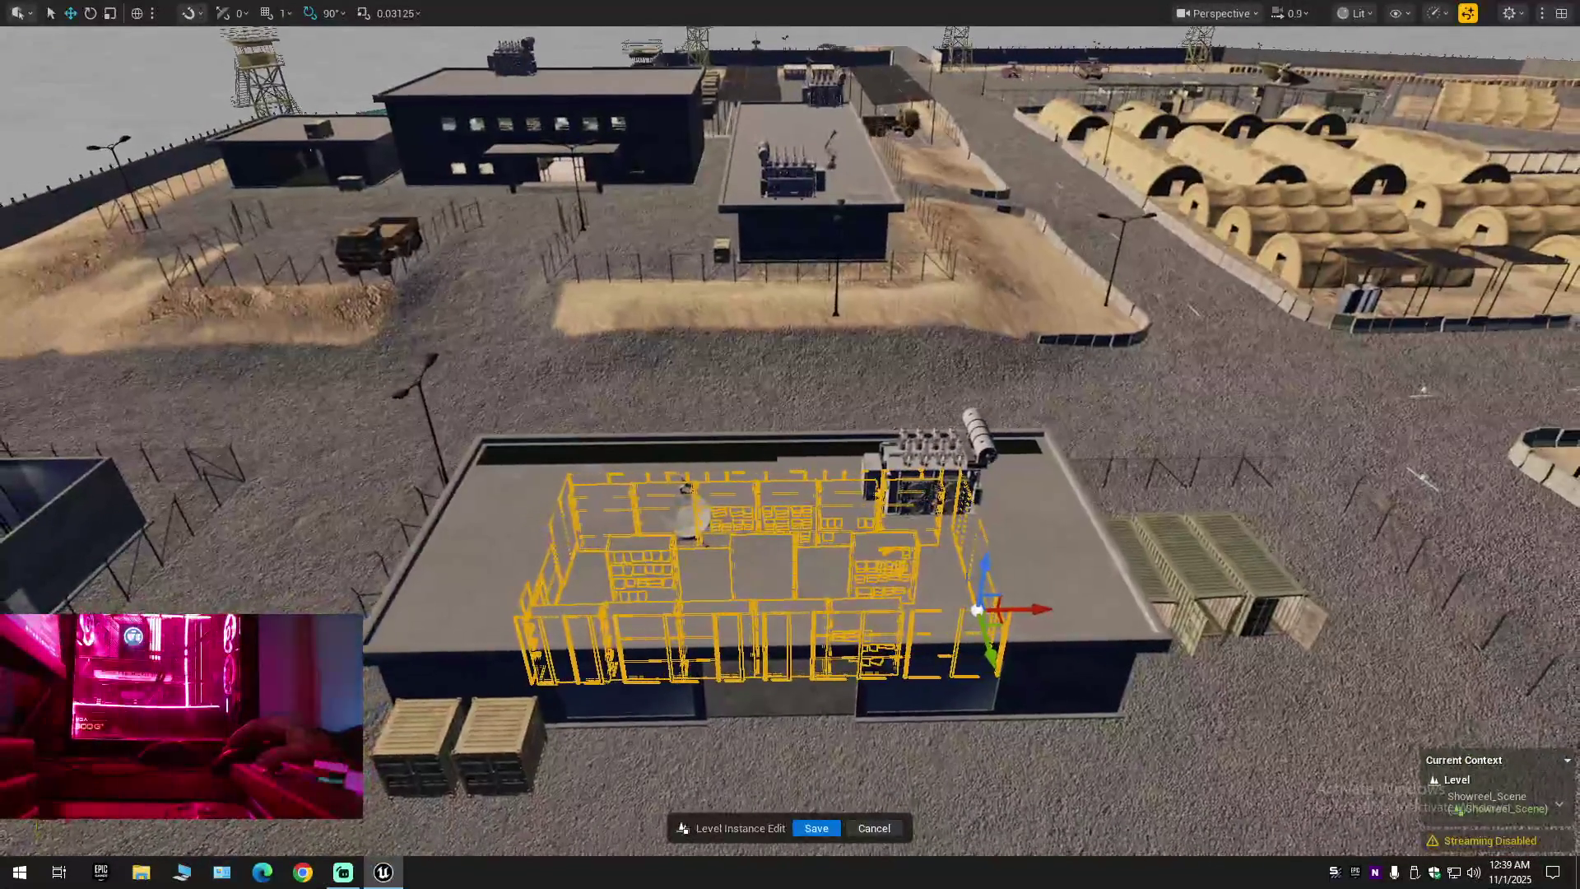
pyautogui.press('F11')
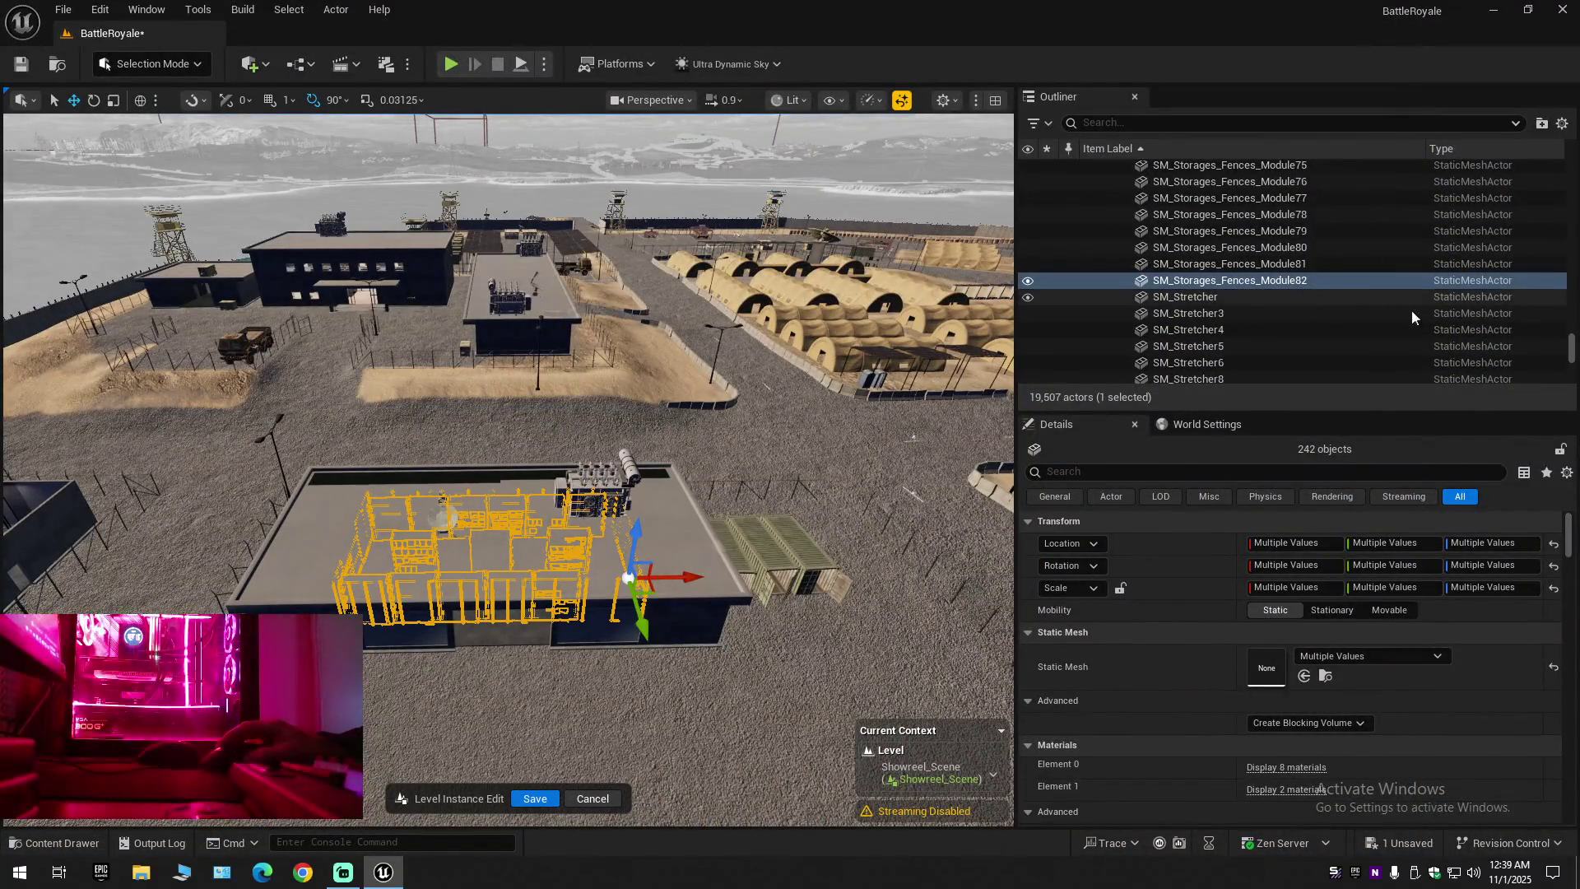
# Frame the building, collapse the Outliner hierarchy to its top level, and deselect the building
pyautogui.moveTo(1572, 346)
pyautogui.mouseDown()
pyautogui.moveTo(1577, 366)
pyautogui.moveTo(1577, 172)
pyautogui.mouseUp()
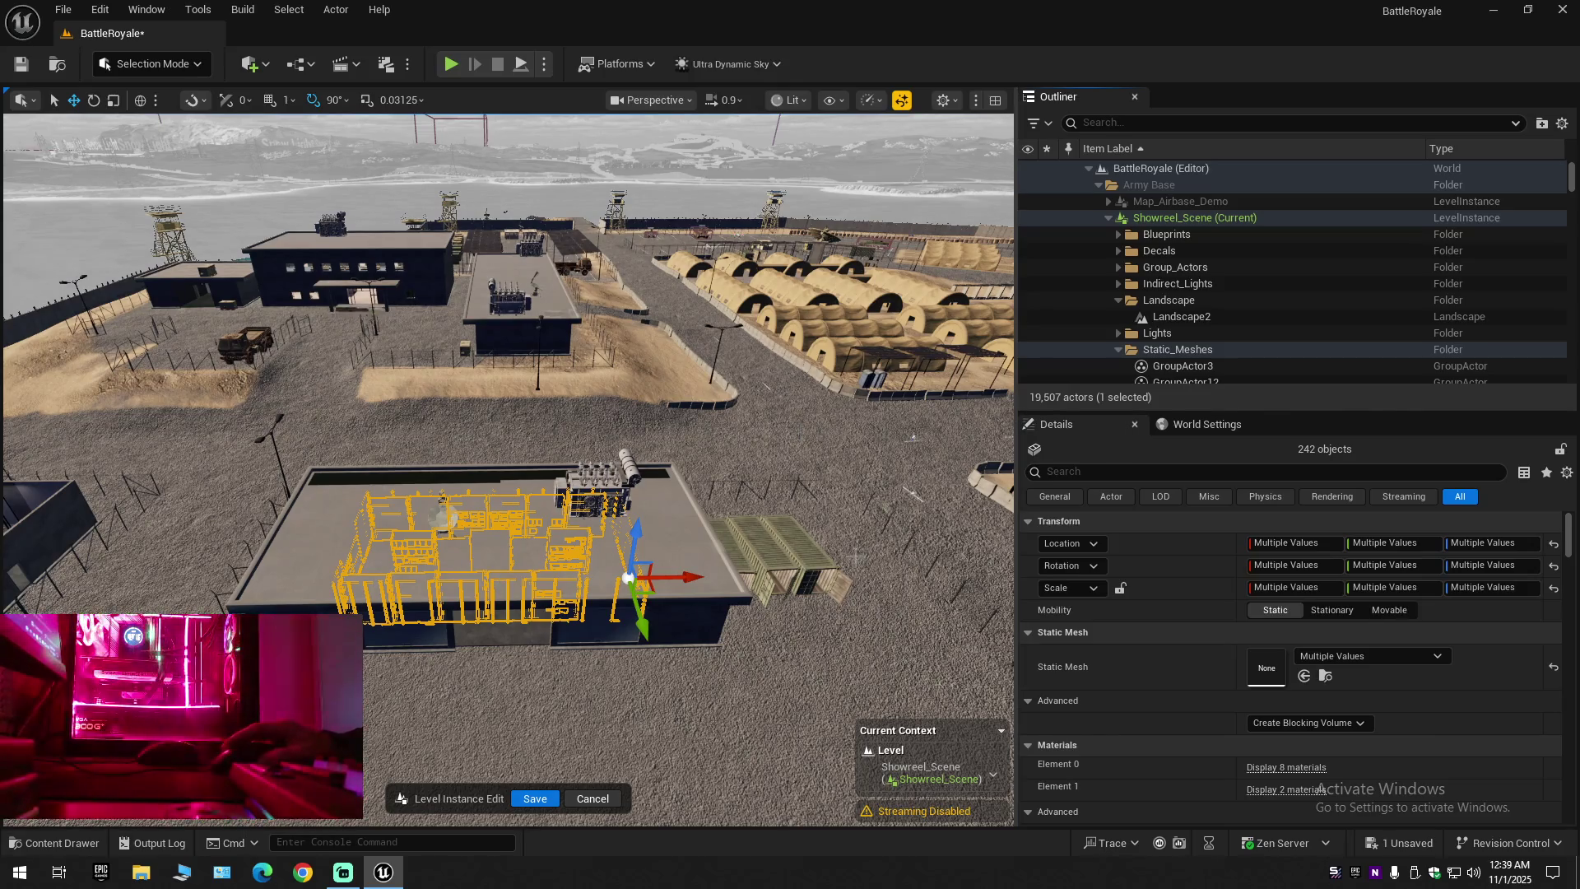
pyautogui.press('w')
pyautogui.press('f')
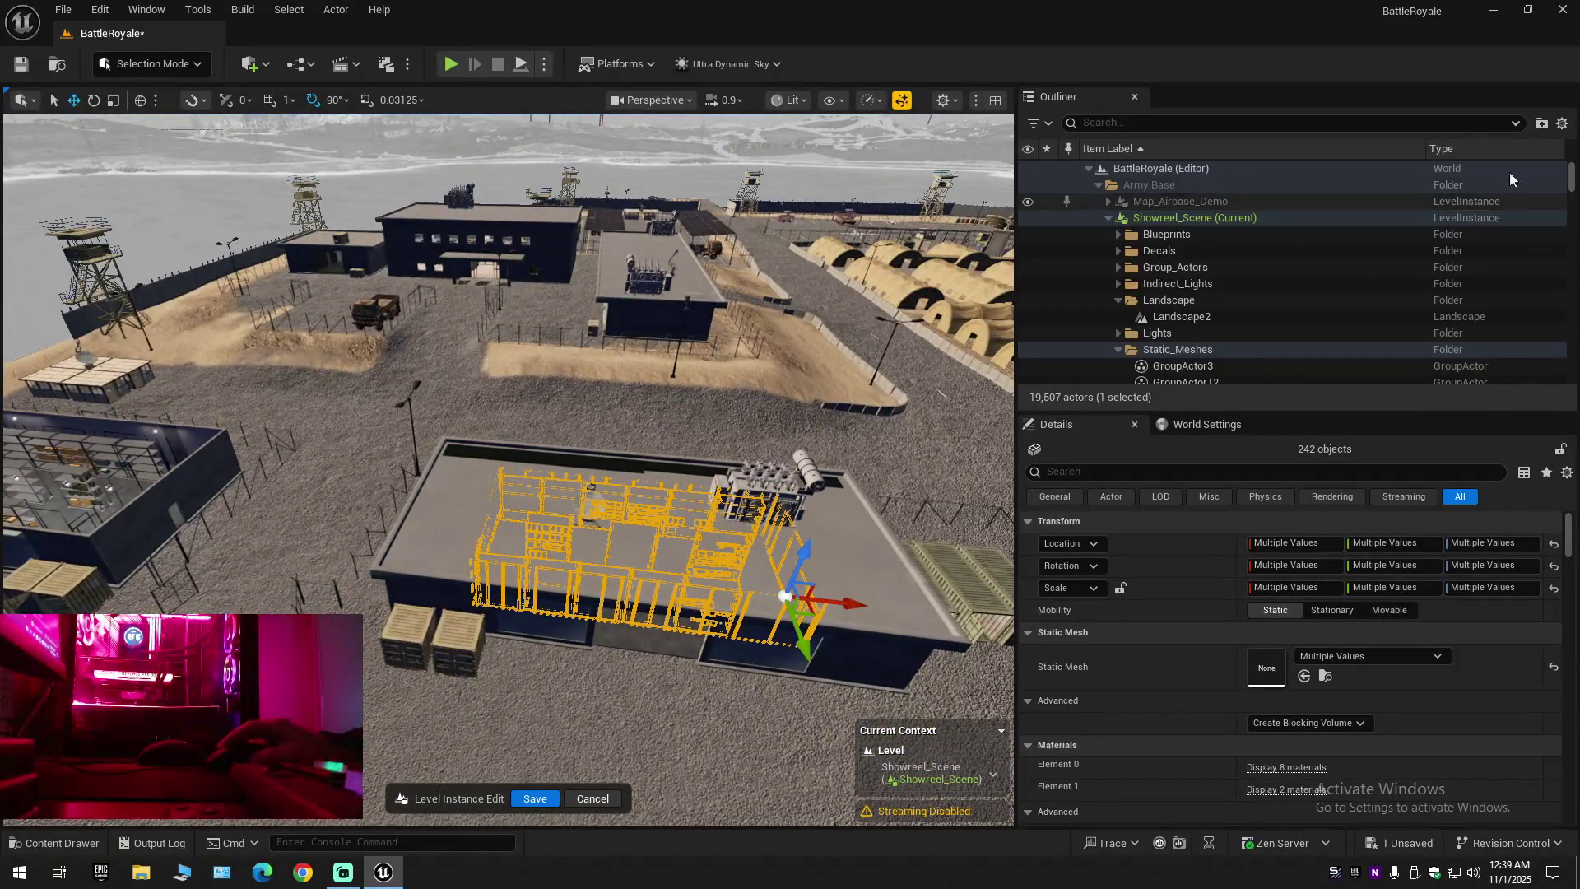
pyautogui.click(1562, 122)
pyautogui.click(1382, 202)
pyautogui.click(1162, 199)
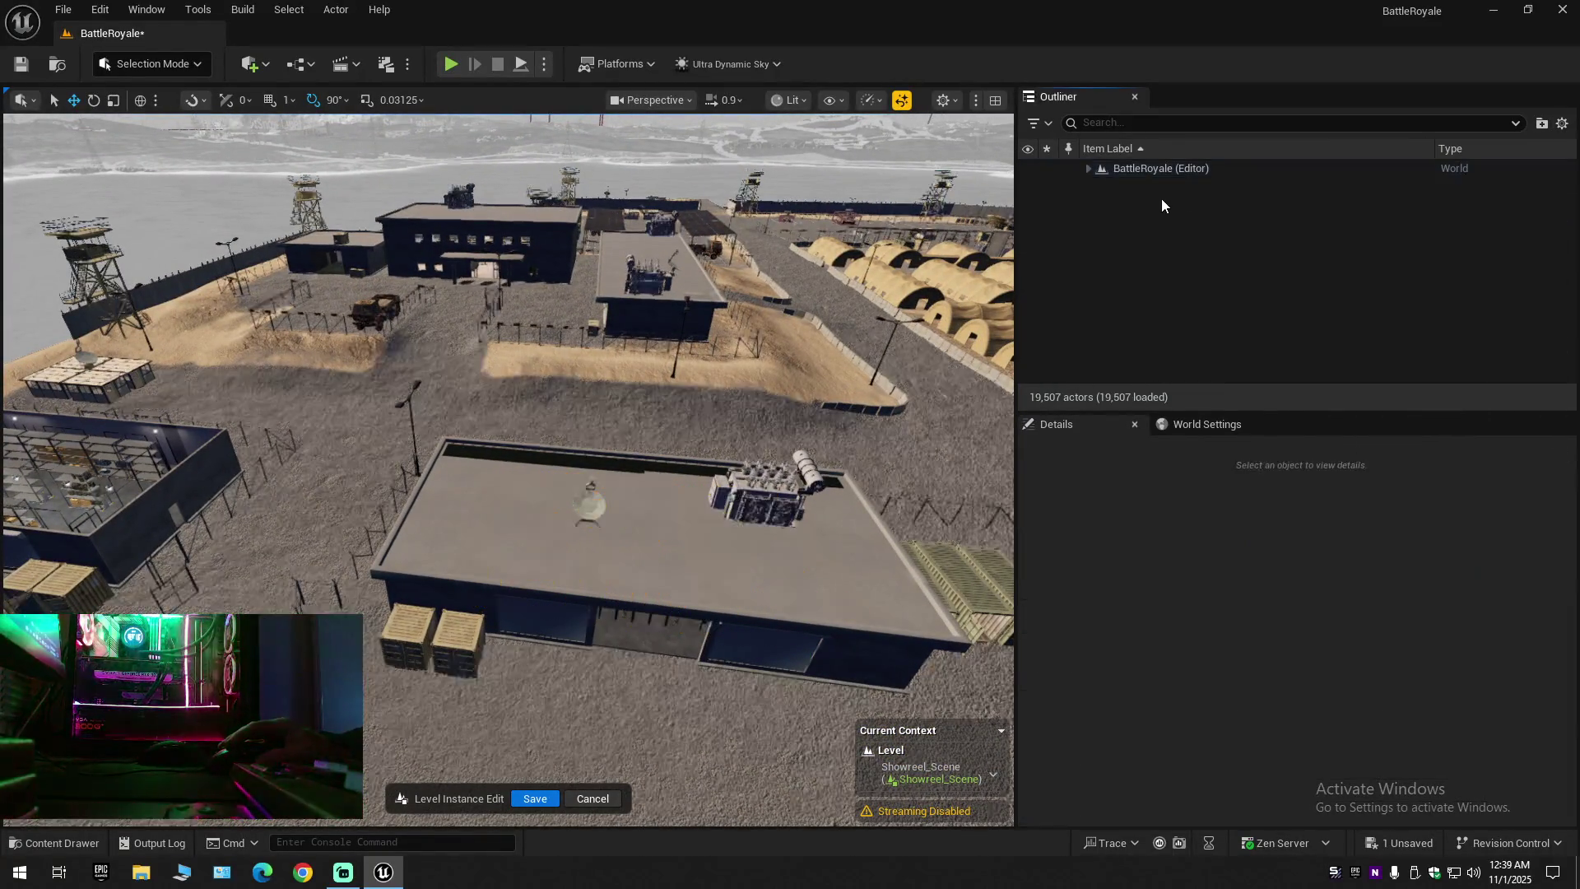
pyautogui.click(1088, 168)
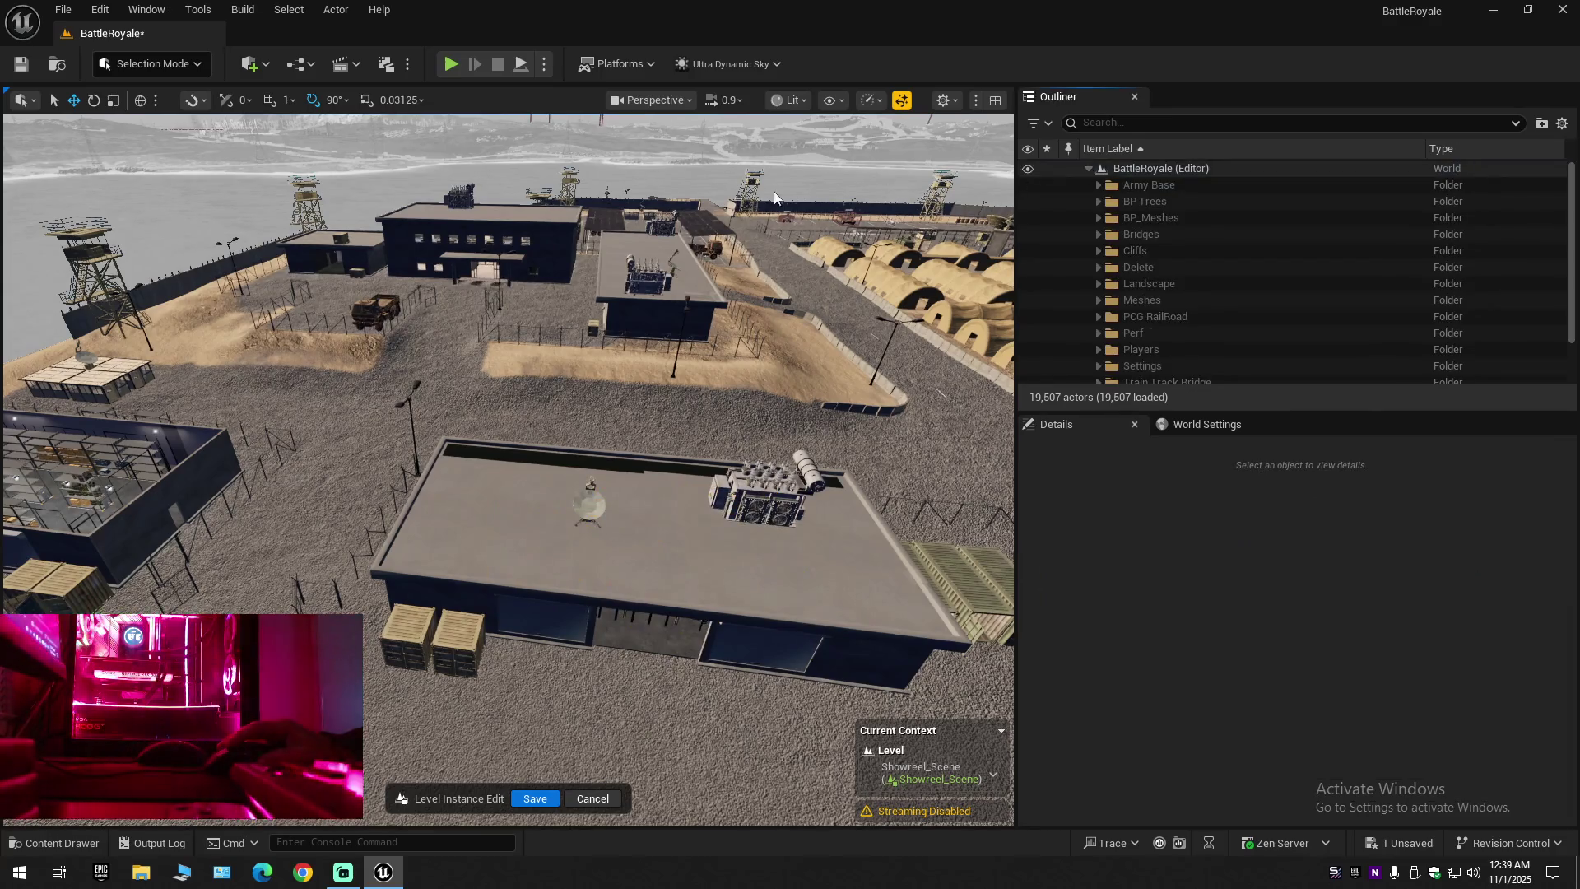
# Save the Showreel_Scene level, then save all modified assets with File > Save All
pyautogui.click(27, 66)
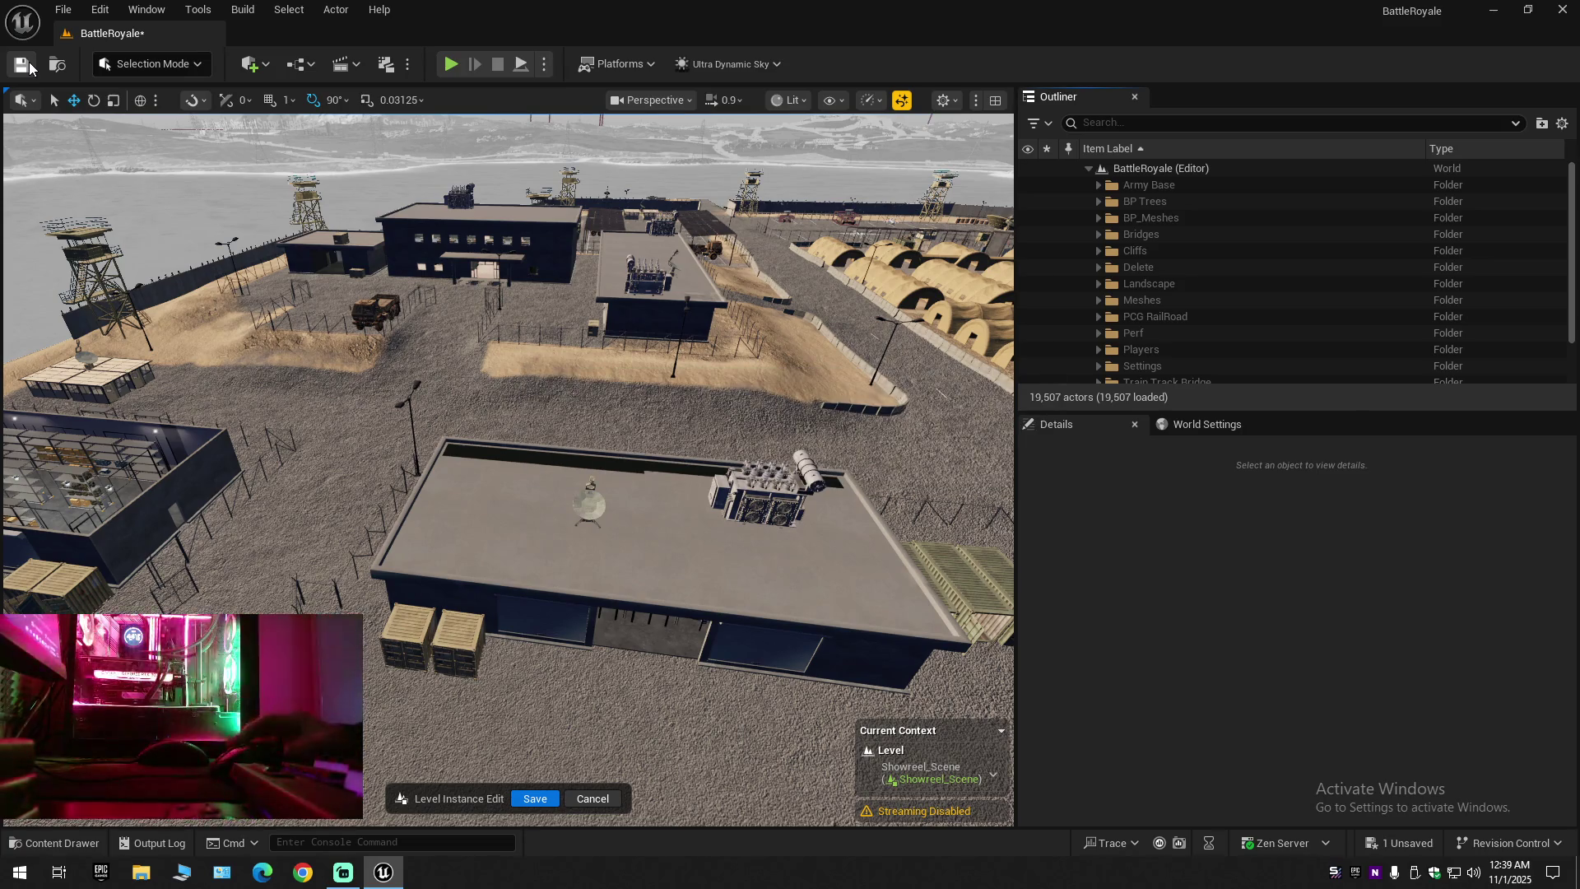
pyautogui.click(64, 9)
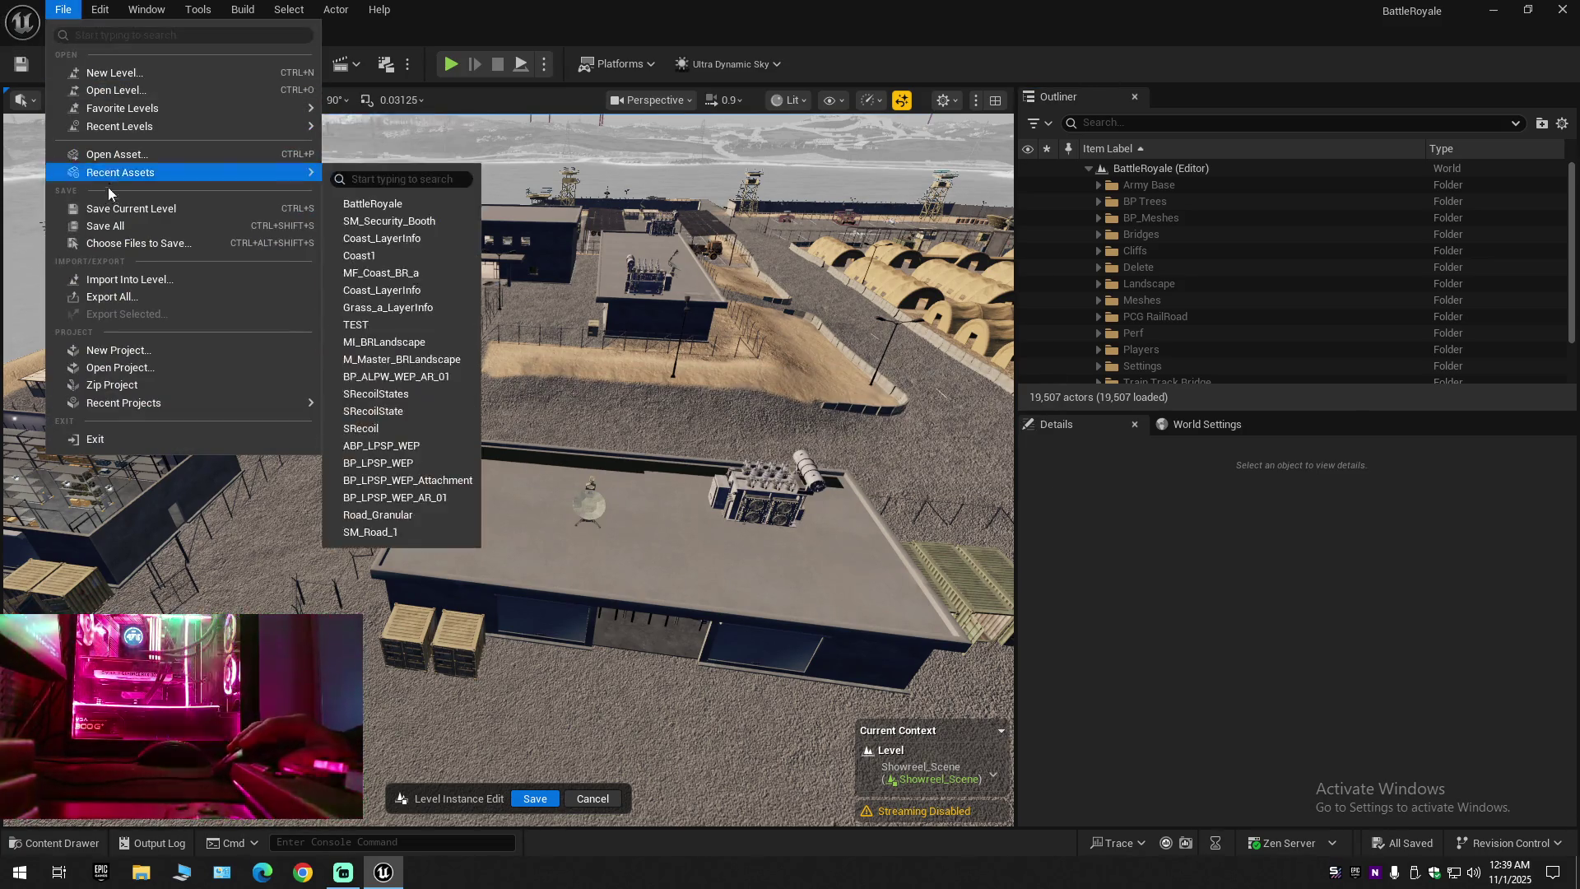
pyautogui.click(107, 214)
pyautogui.click(64, 9)
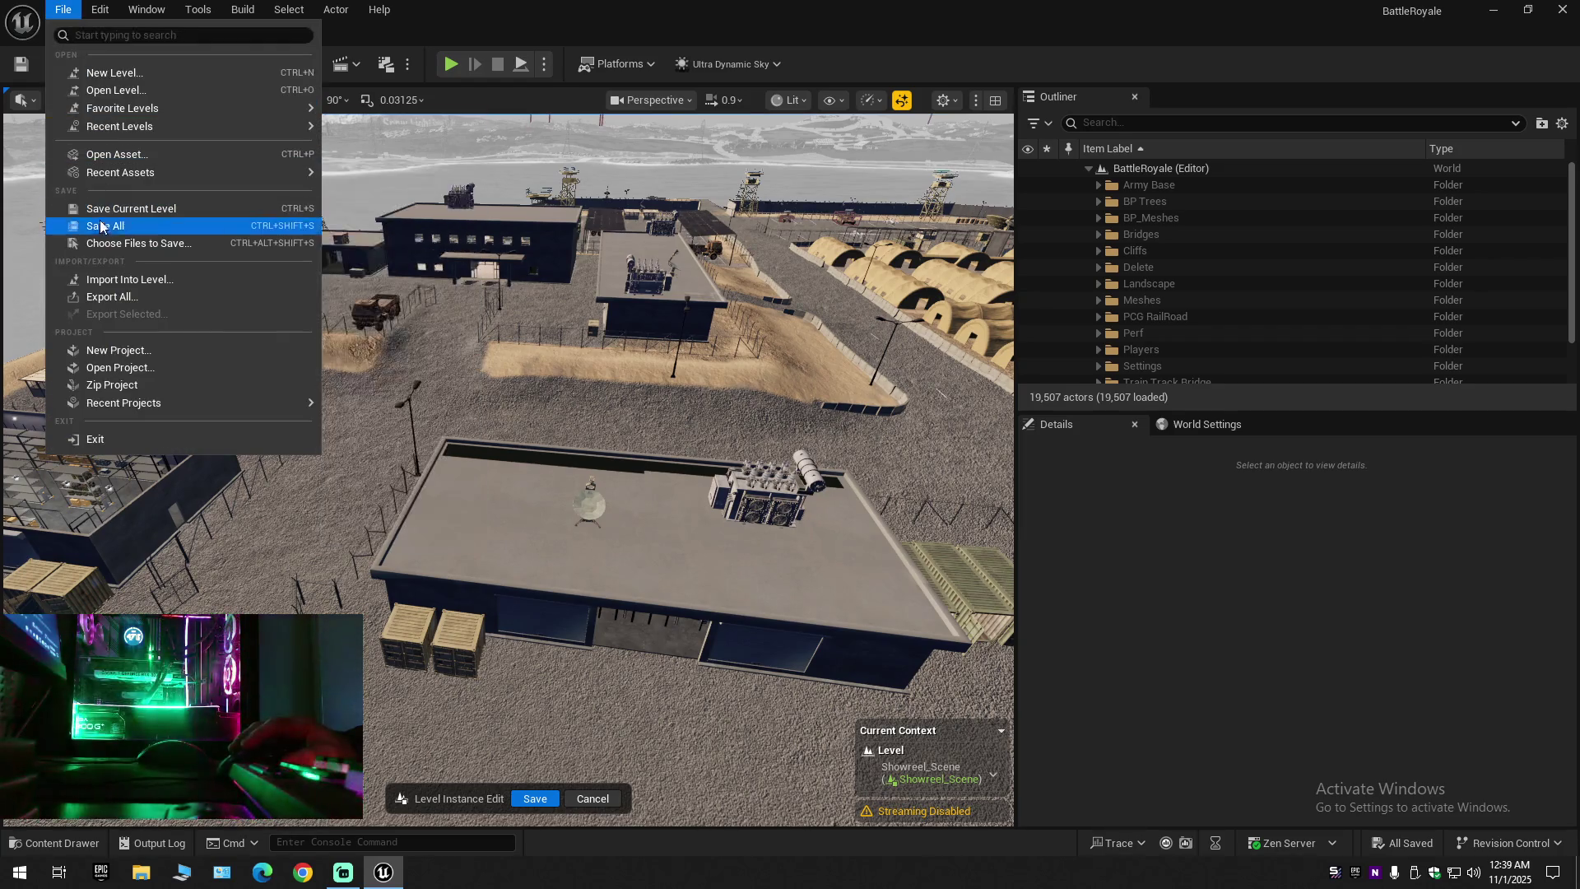
pyautogui.click(100, 231)
# Fly over the rooftop, select a floor tile, try lowering it, and undo the move
pyautogui.press('w')
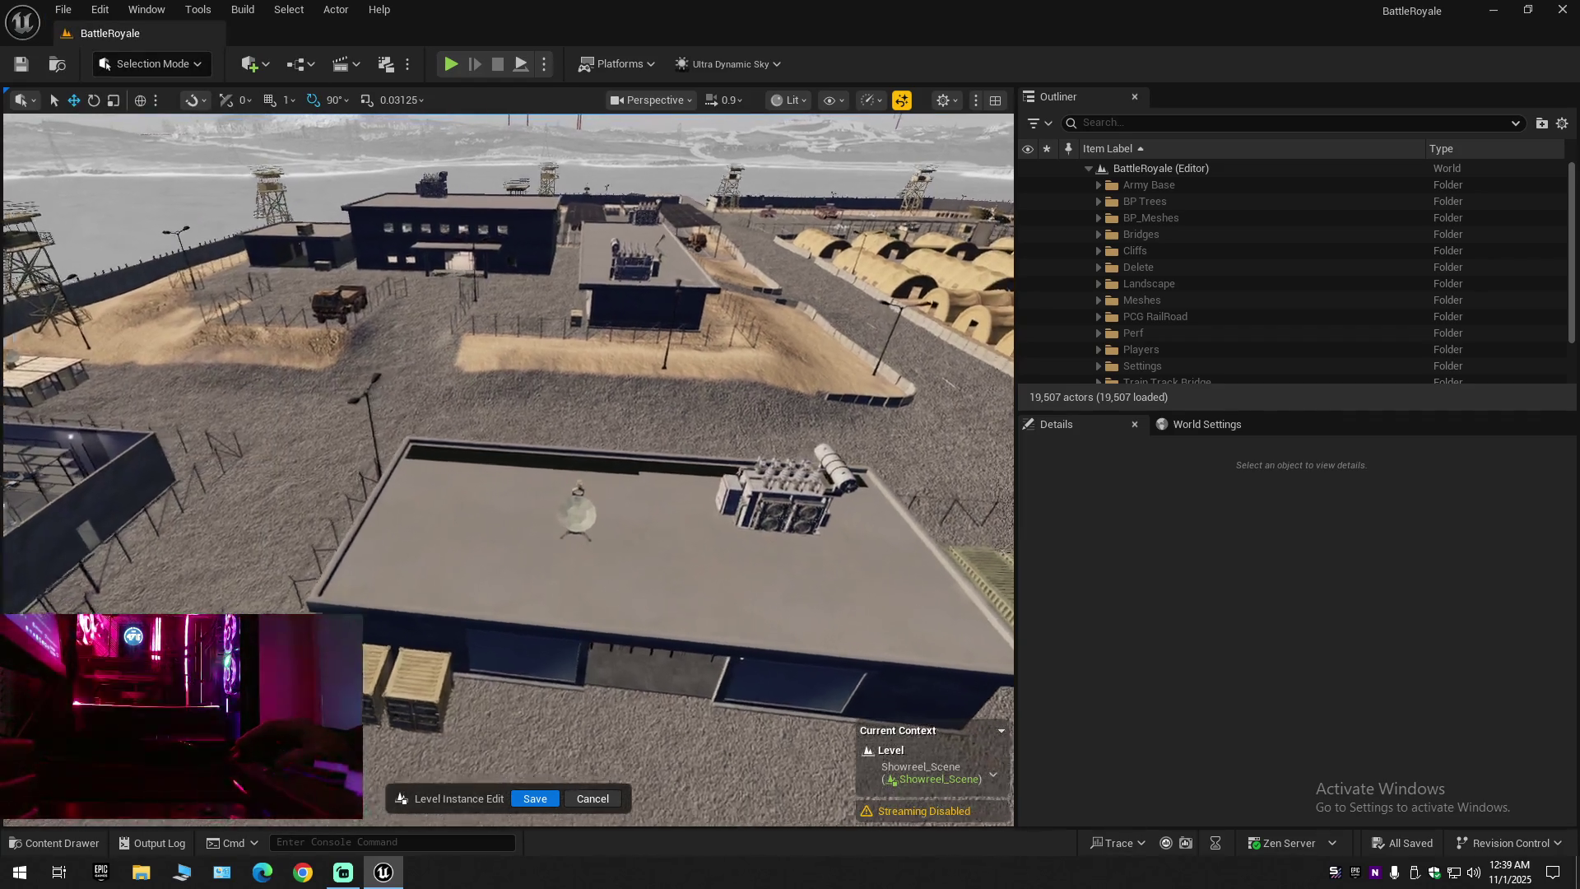
pyautogui.scroll(-1, 507, 469)
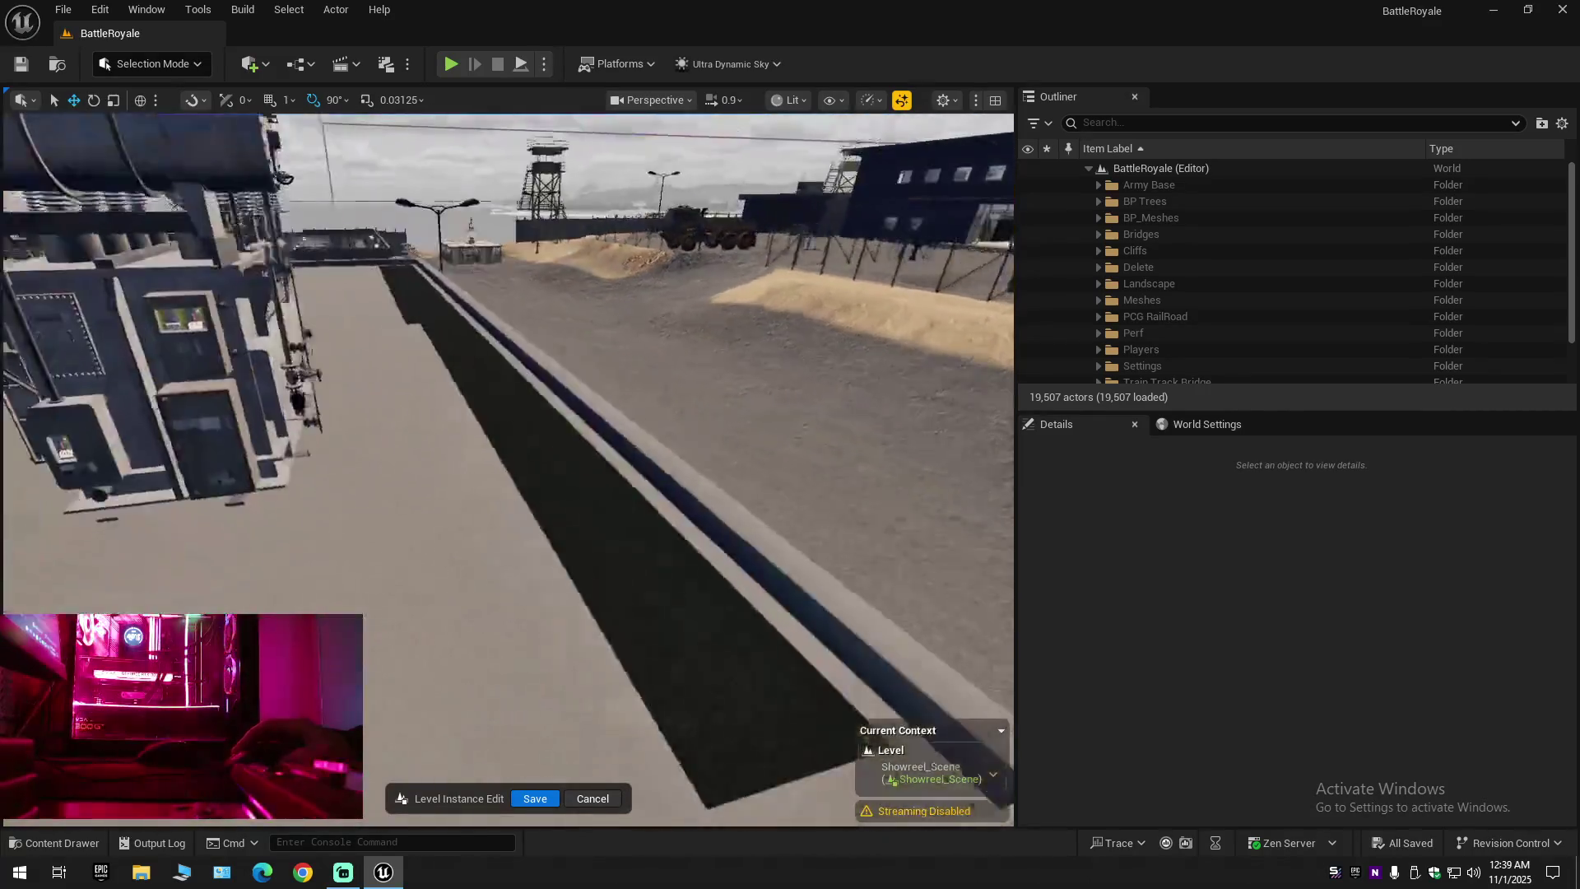
pyautogui.press('w')
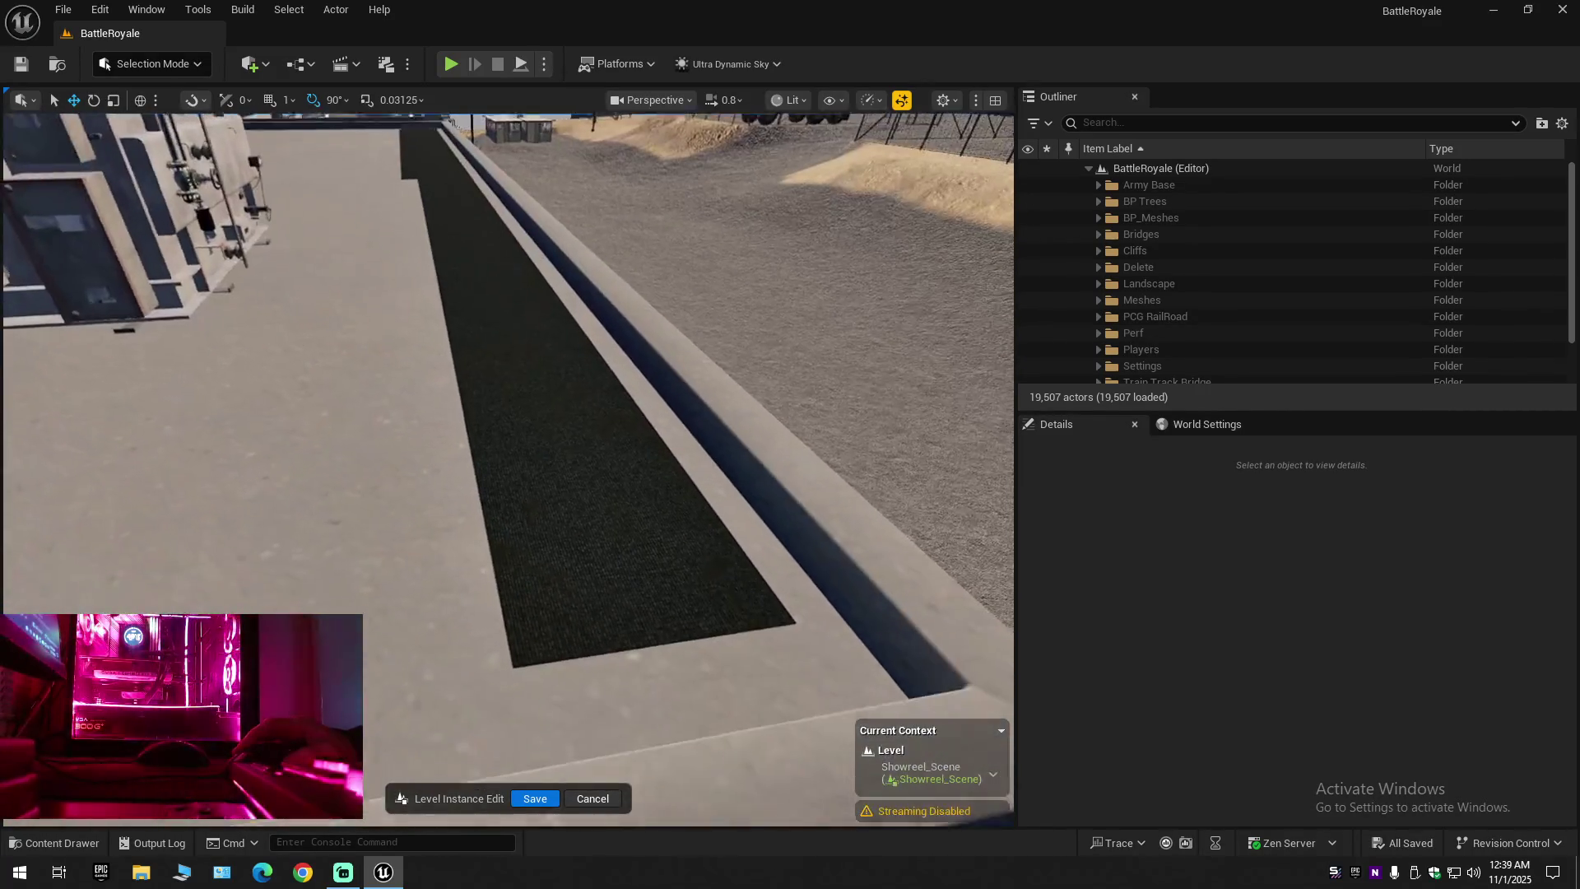
pyautogui.press('w')
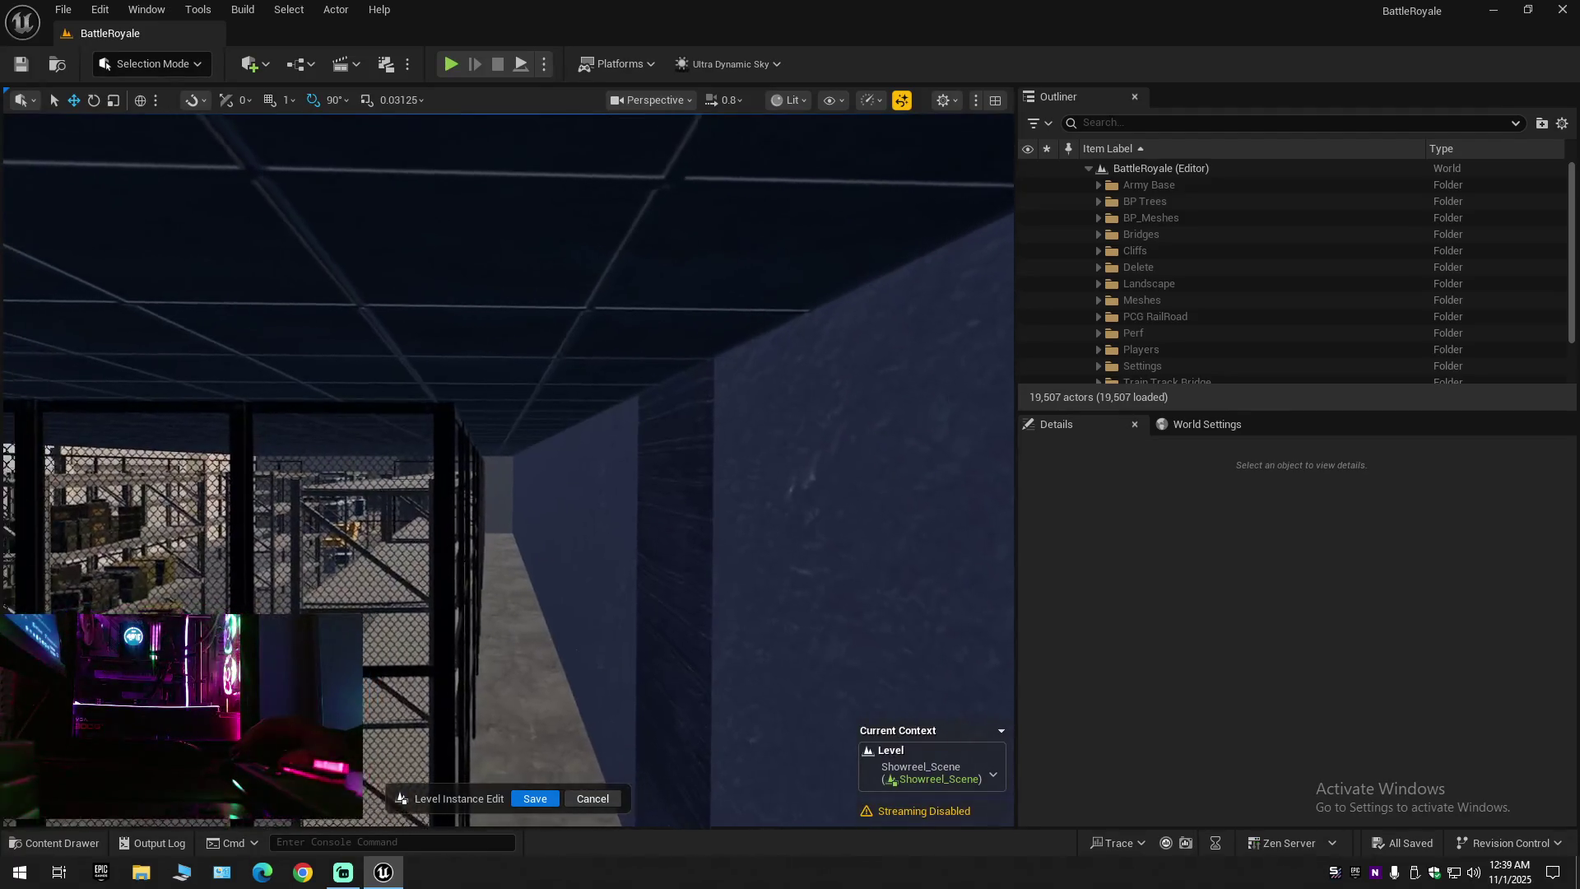
pyautogui.scroll(-1, 508, 469)
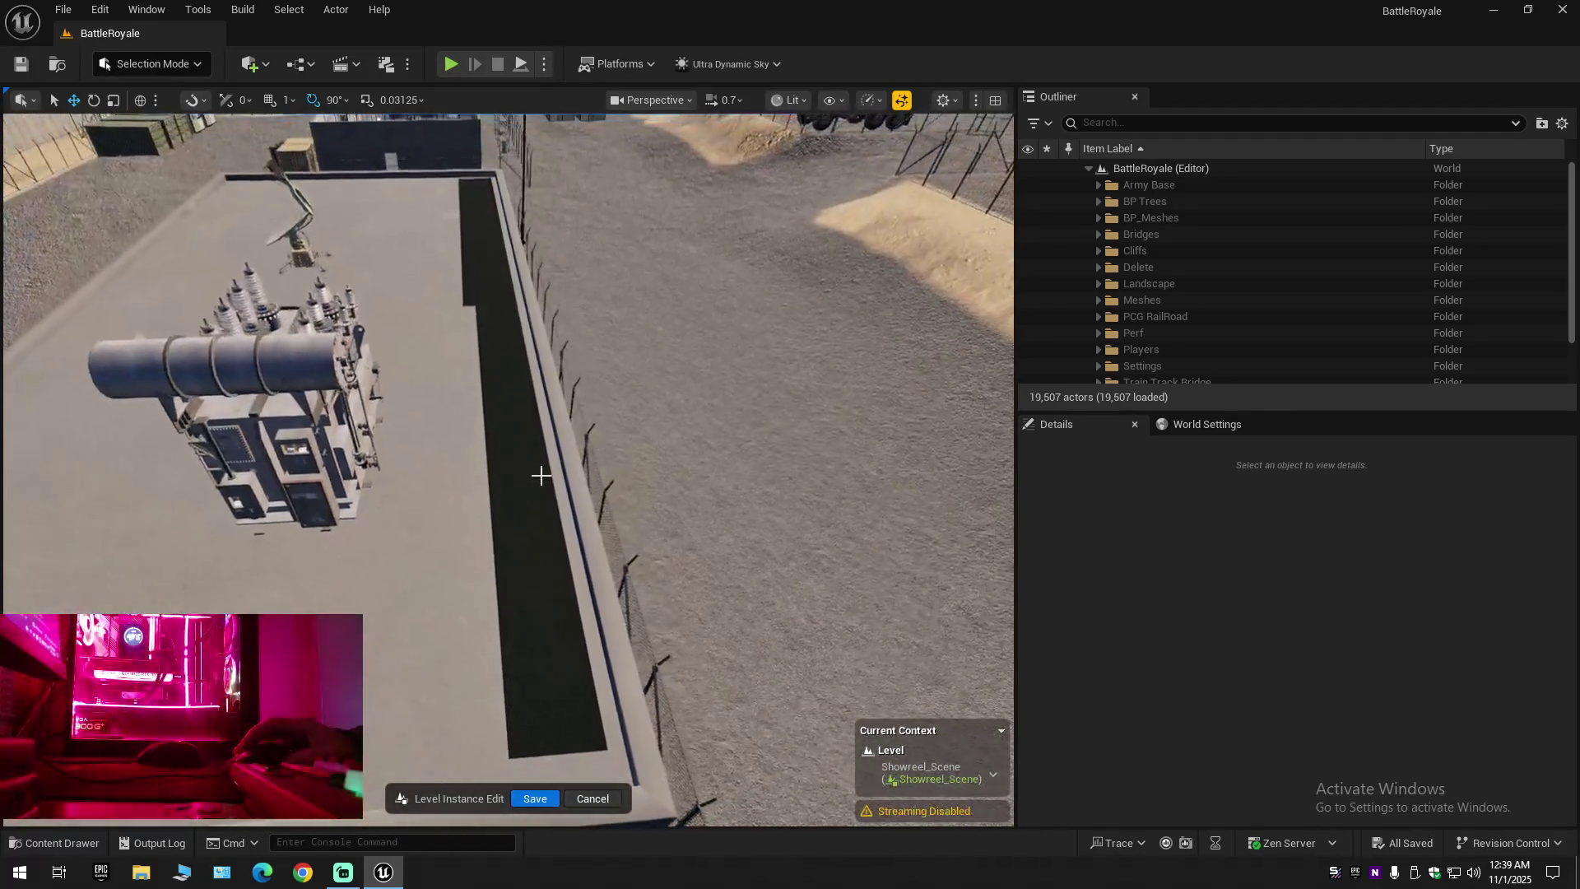
pyautogui.click(511, 483)
pyautogui.press('w')
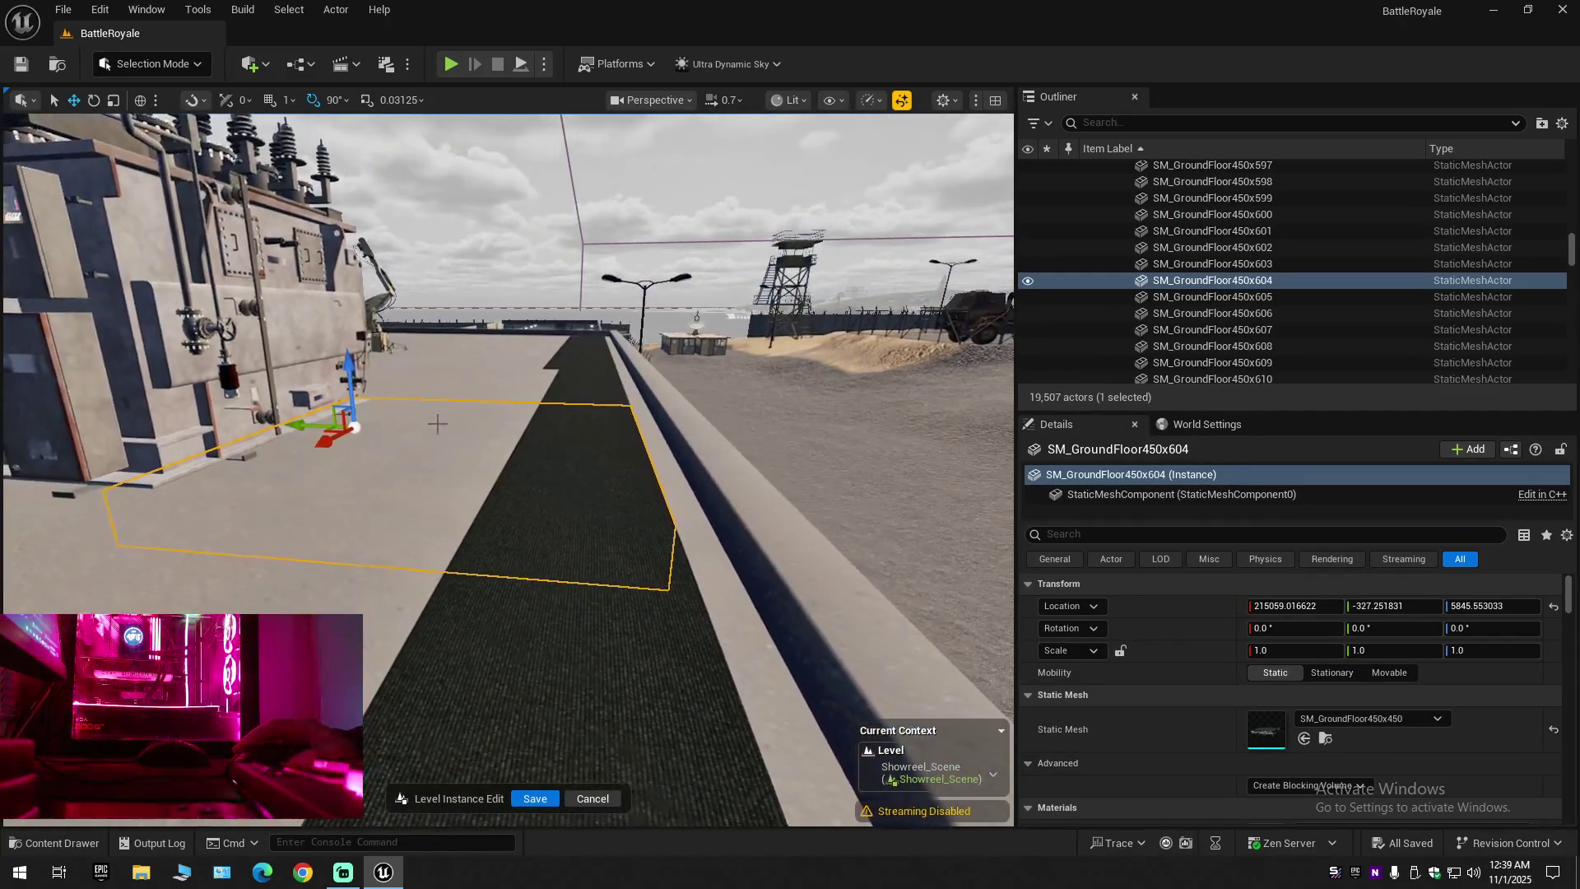
pyautogui.moveTo(345, 381); pyautogui.dragTo(356, 423)
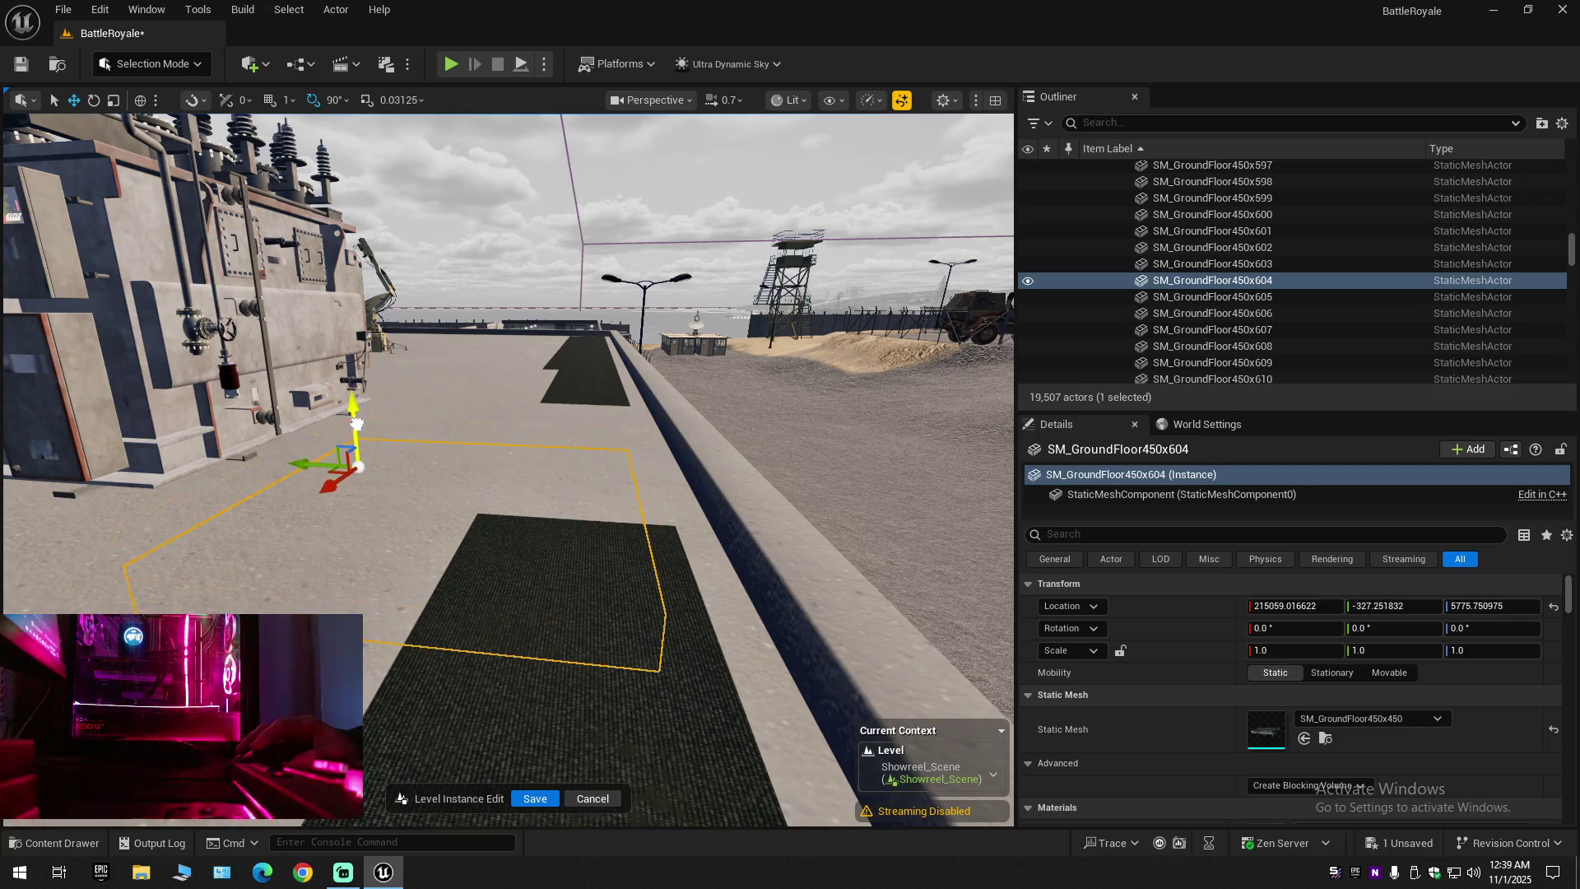
pyautogui.hotkey('ctrl', 'z')
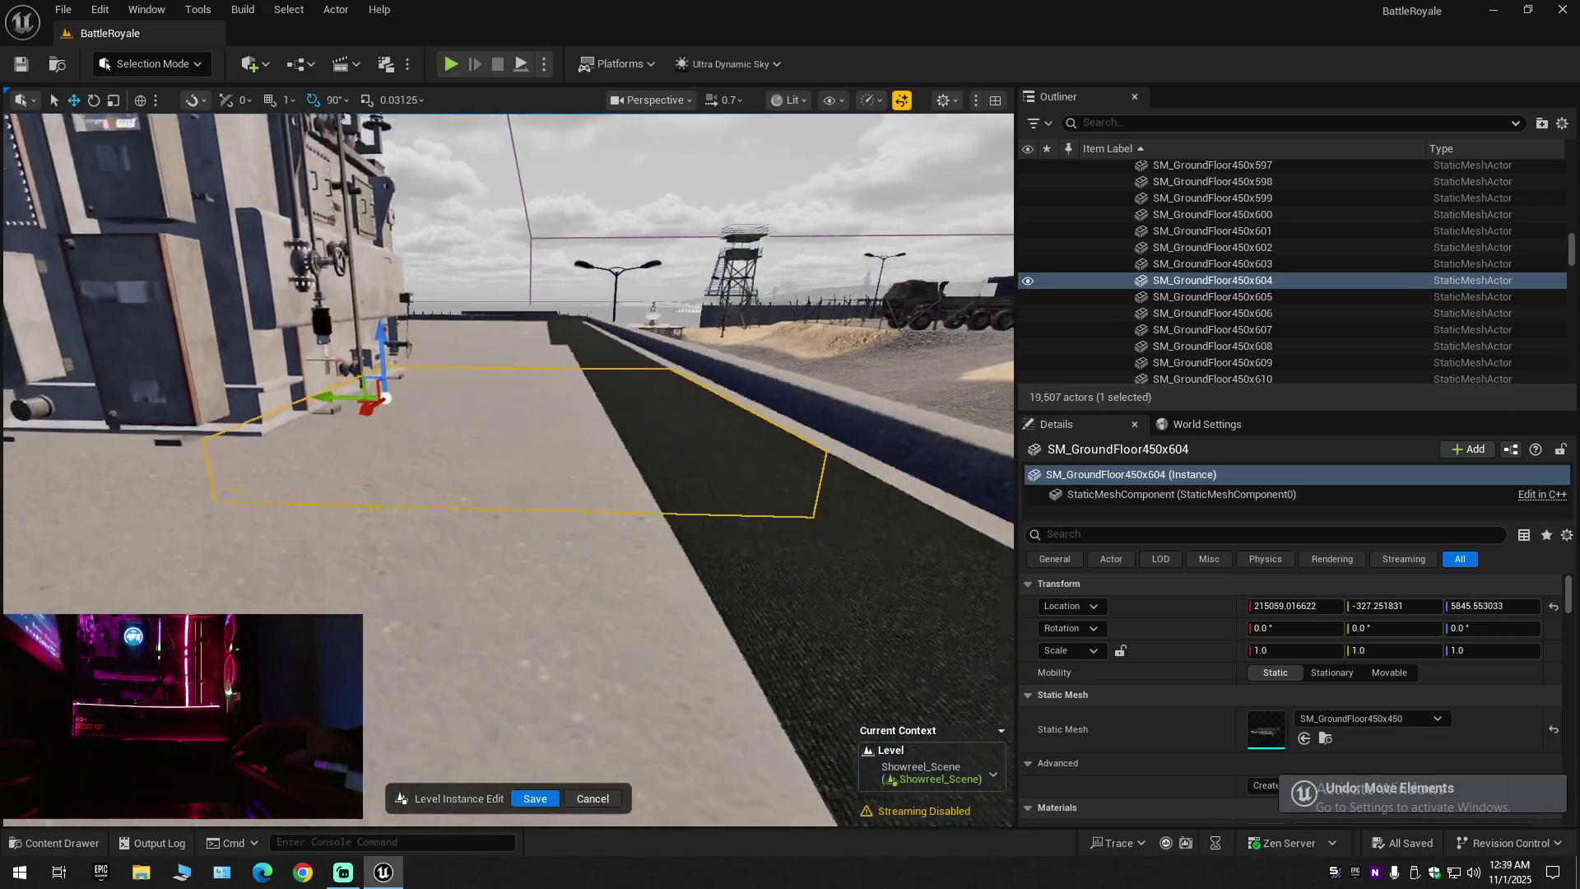
# From inside, push the tile lower to check the ceiling, then undo it back to Z 5845.553033
pyautogui.scroll(-1, 507, 469)
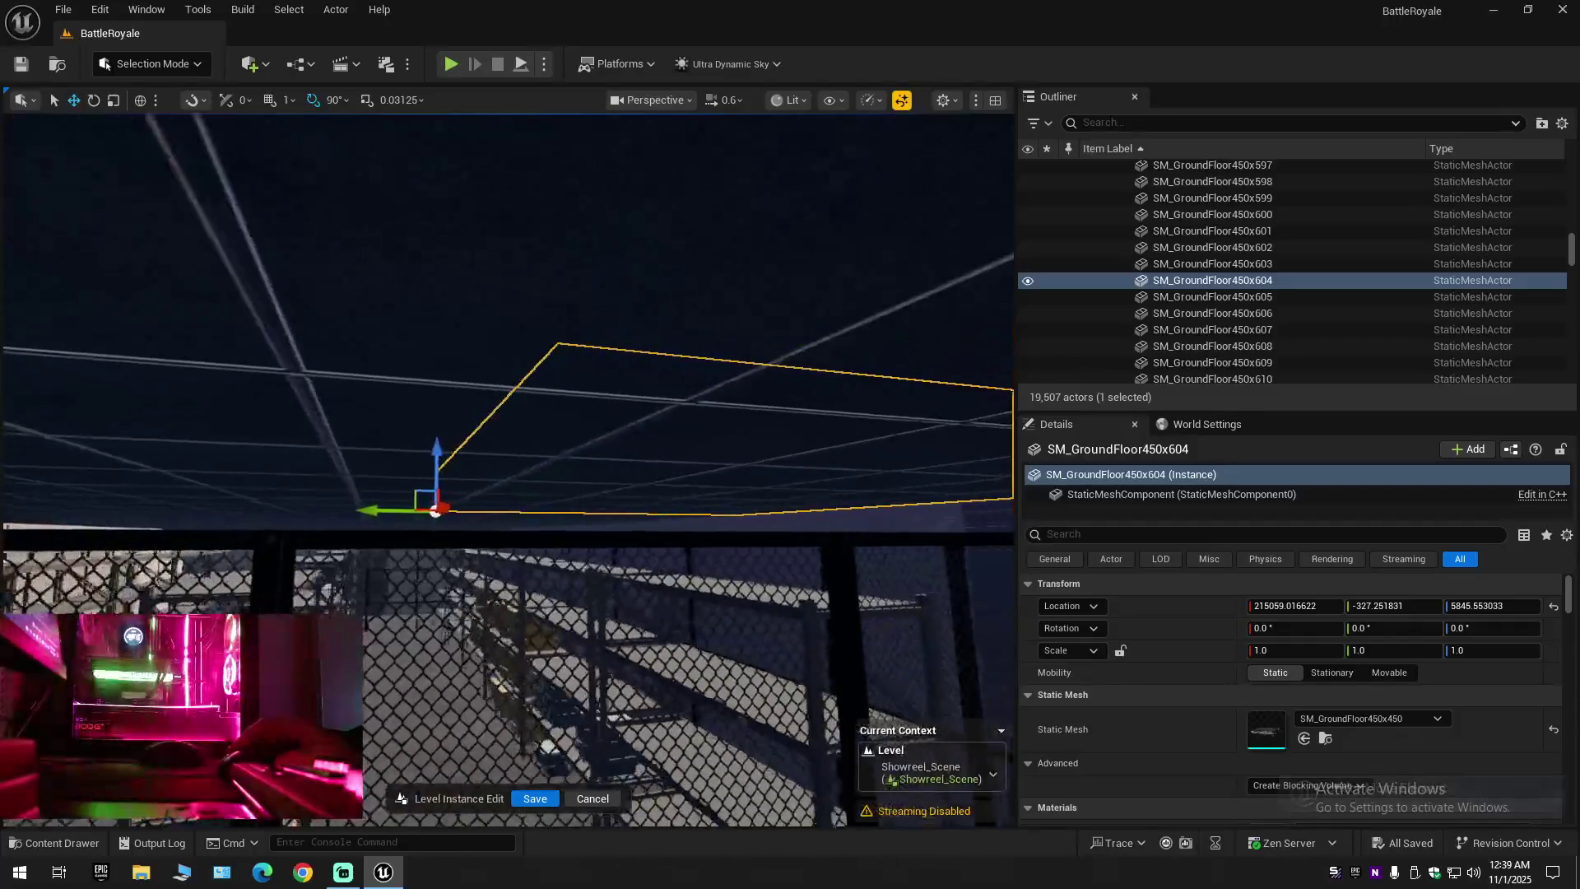
pyautogui.press('w')
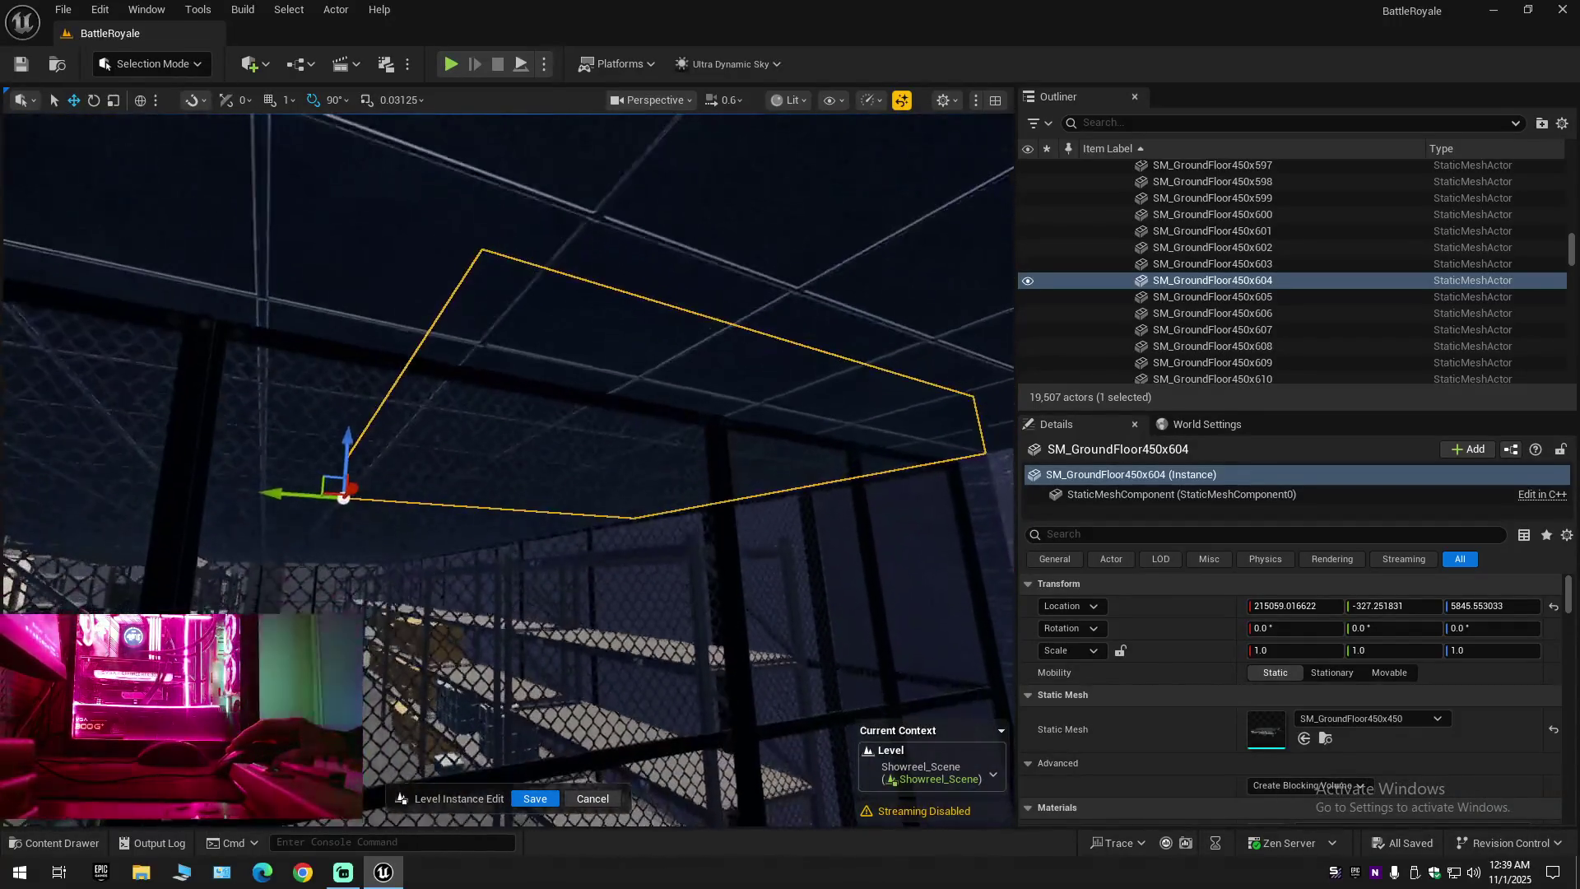
pyautogui.moveTo(346, 435); pyautogui.dragTo(344, 567)
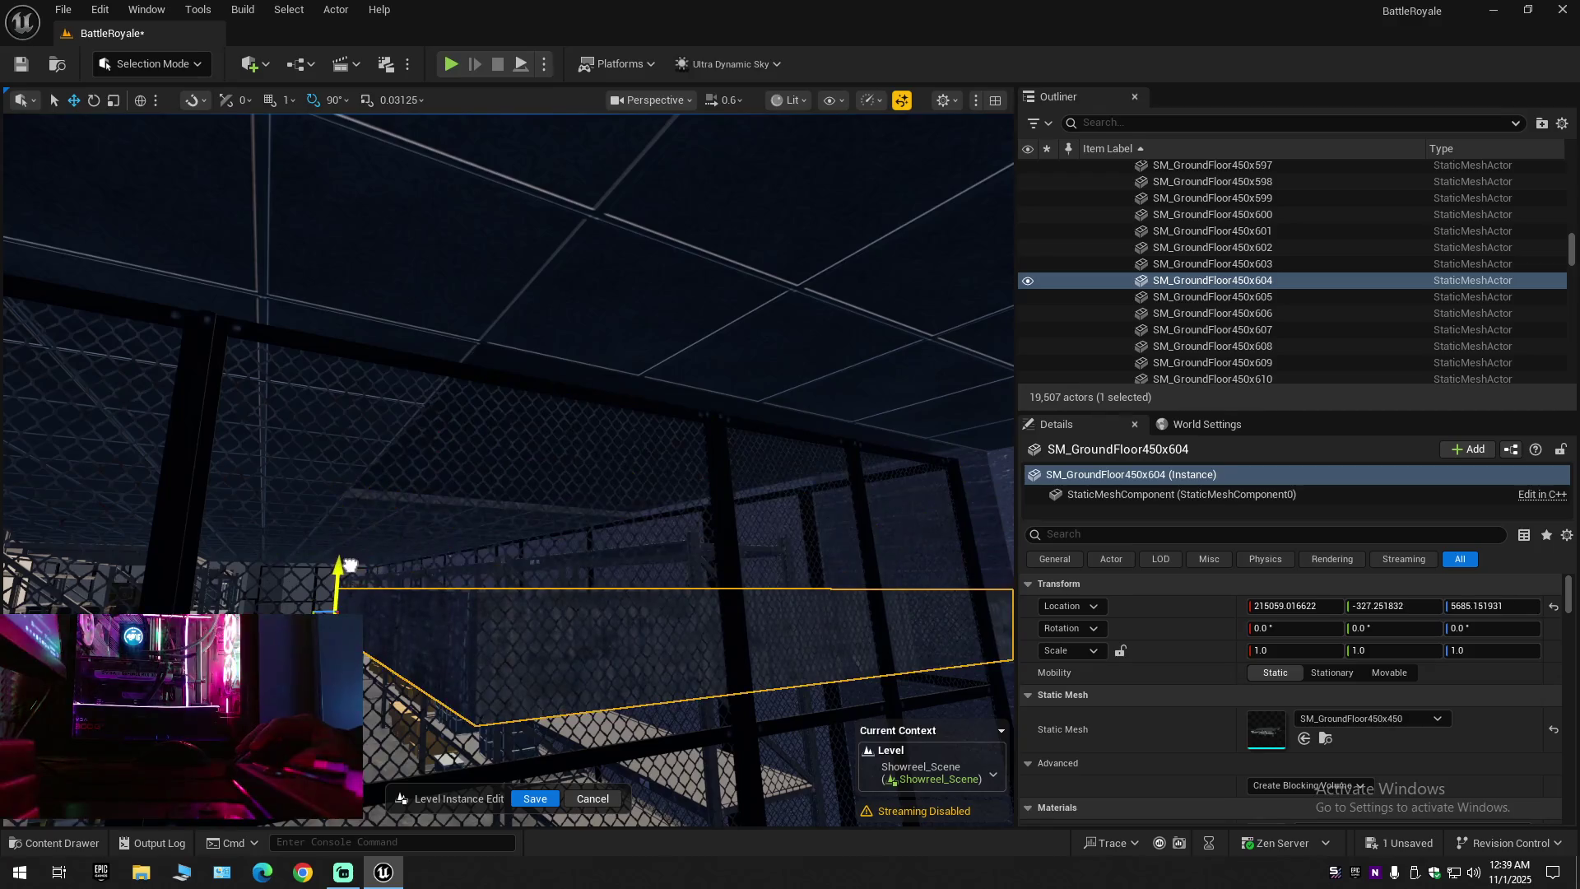
pyautogui.scroll(-1, 507, 469)
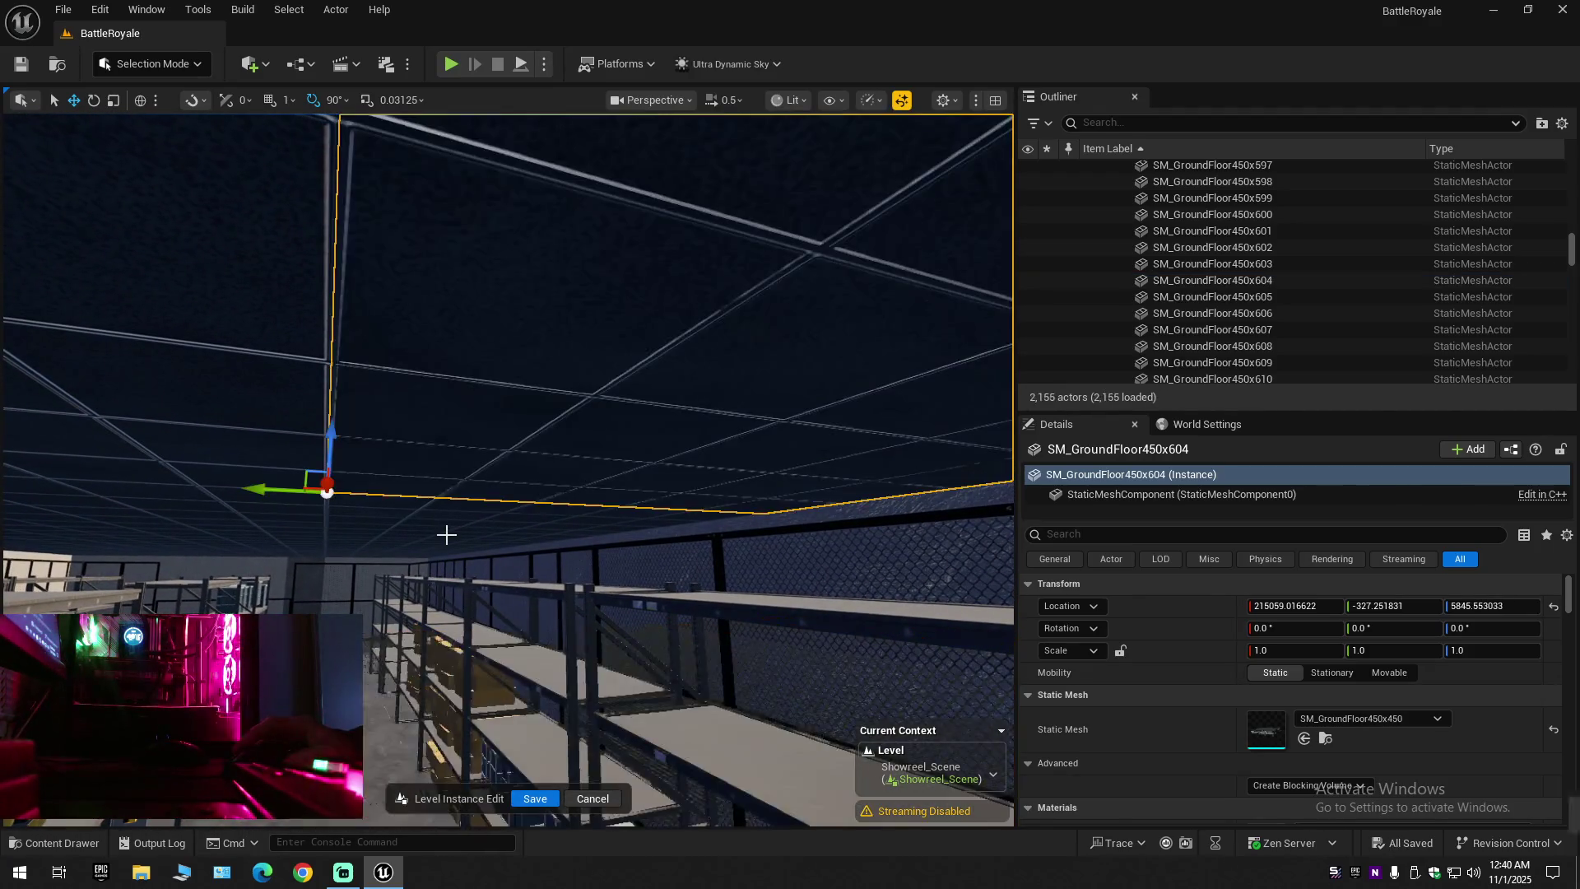
pyautogui.hotkey('ctrl', 'z')
pyautogui.scroll(-1, 507, 469)
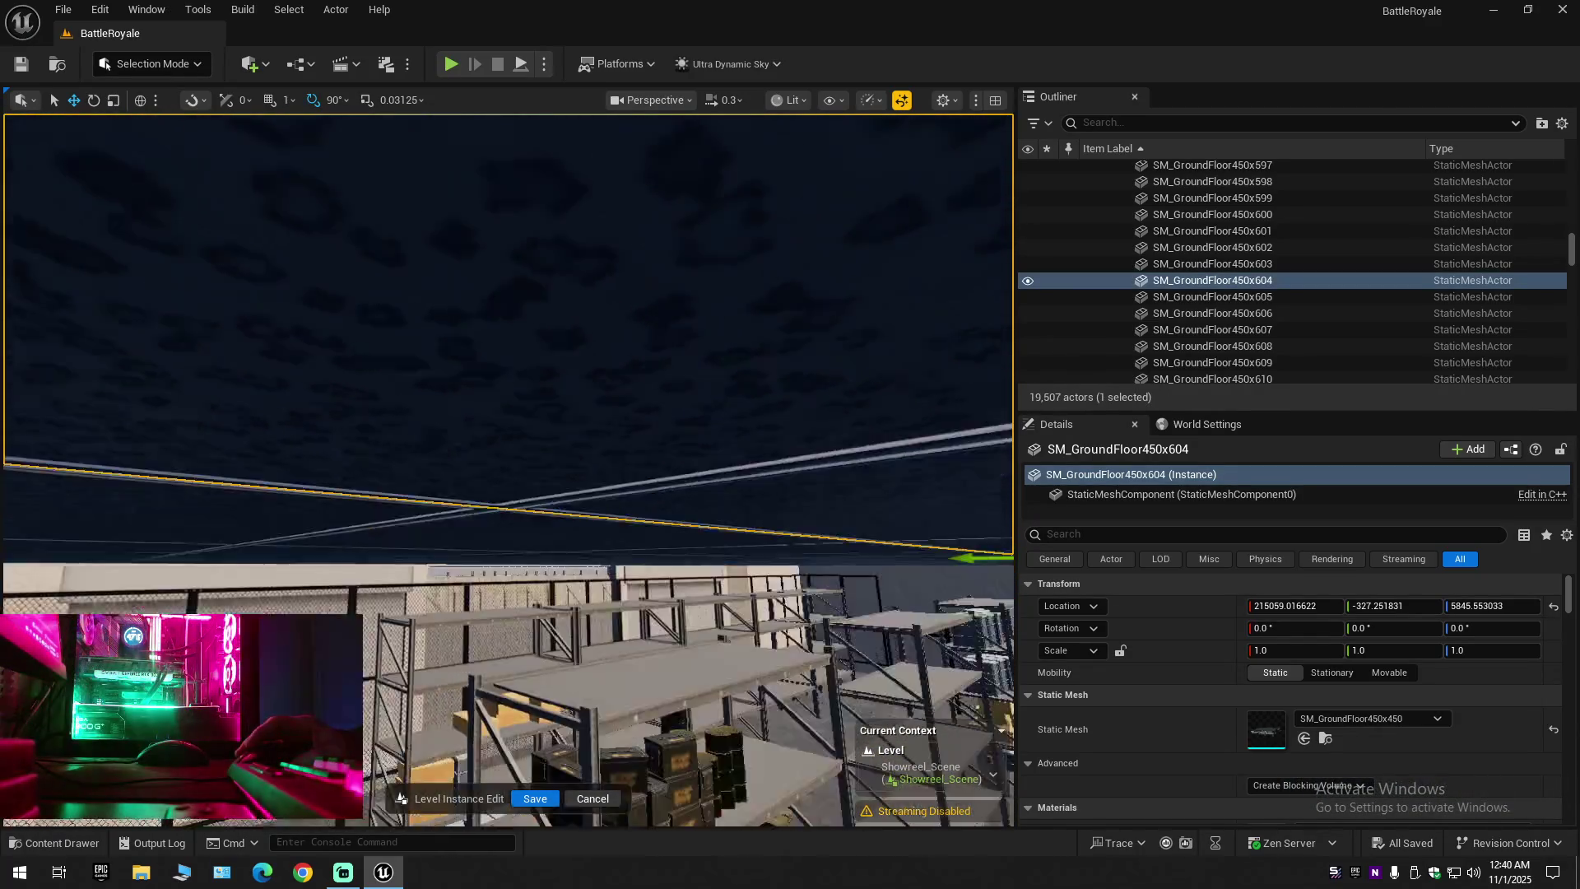
pyautogui.scroll(4, 507, 469)
pyautogui.scroll(2, 507, 469)
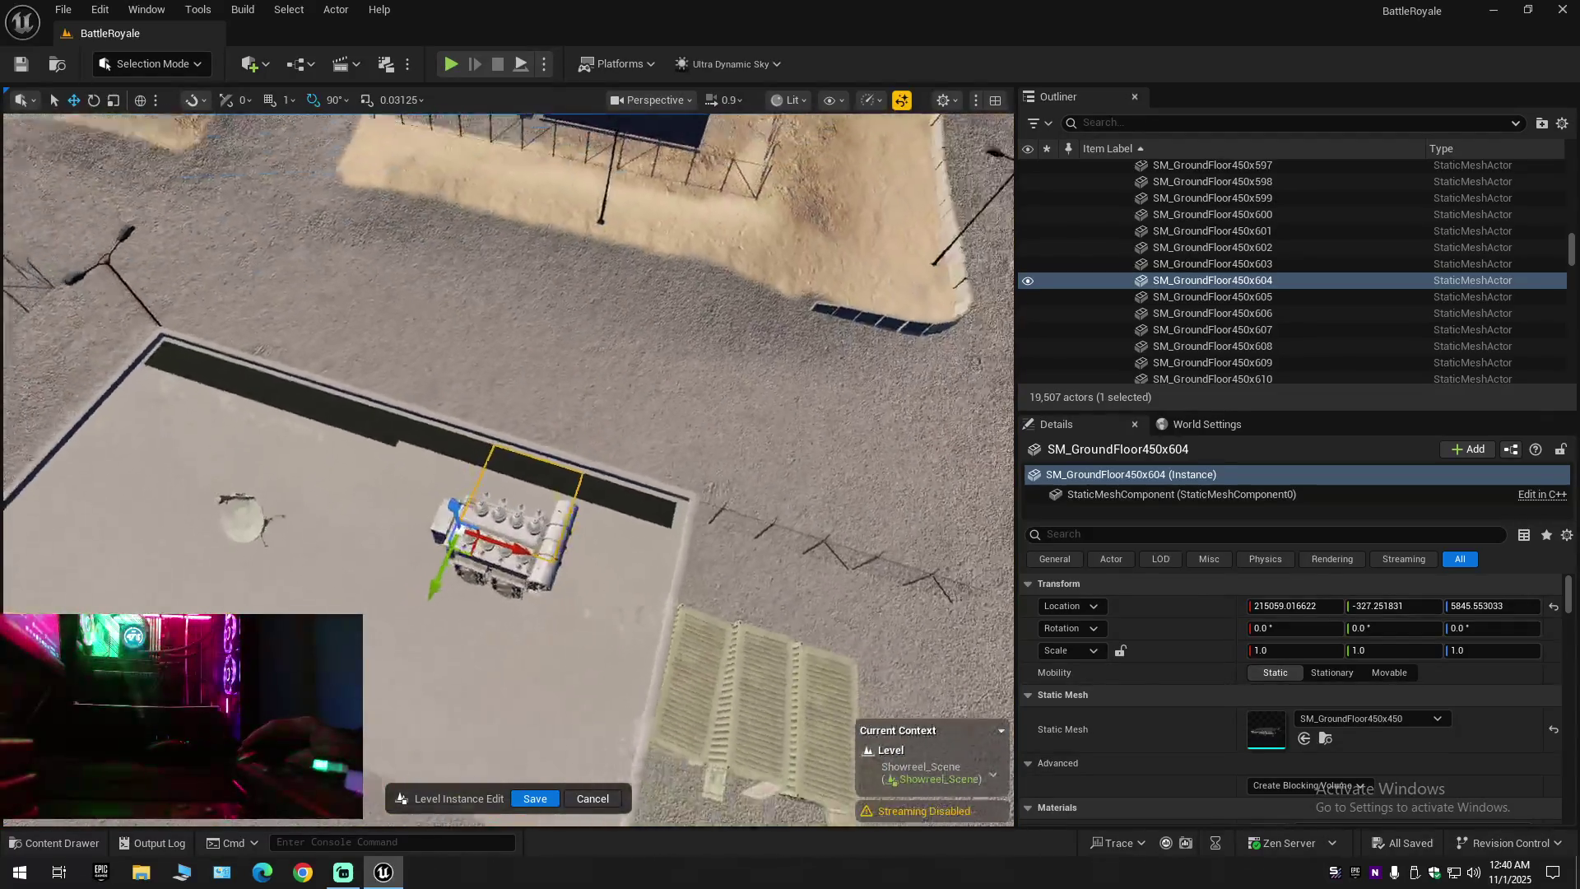
# Ctrl-select seven rooftop floor tiles along the roof wall
pyautogui.press('a')
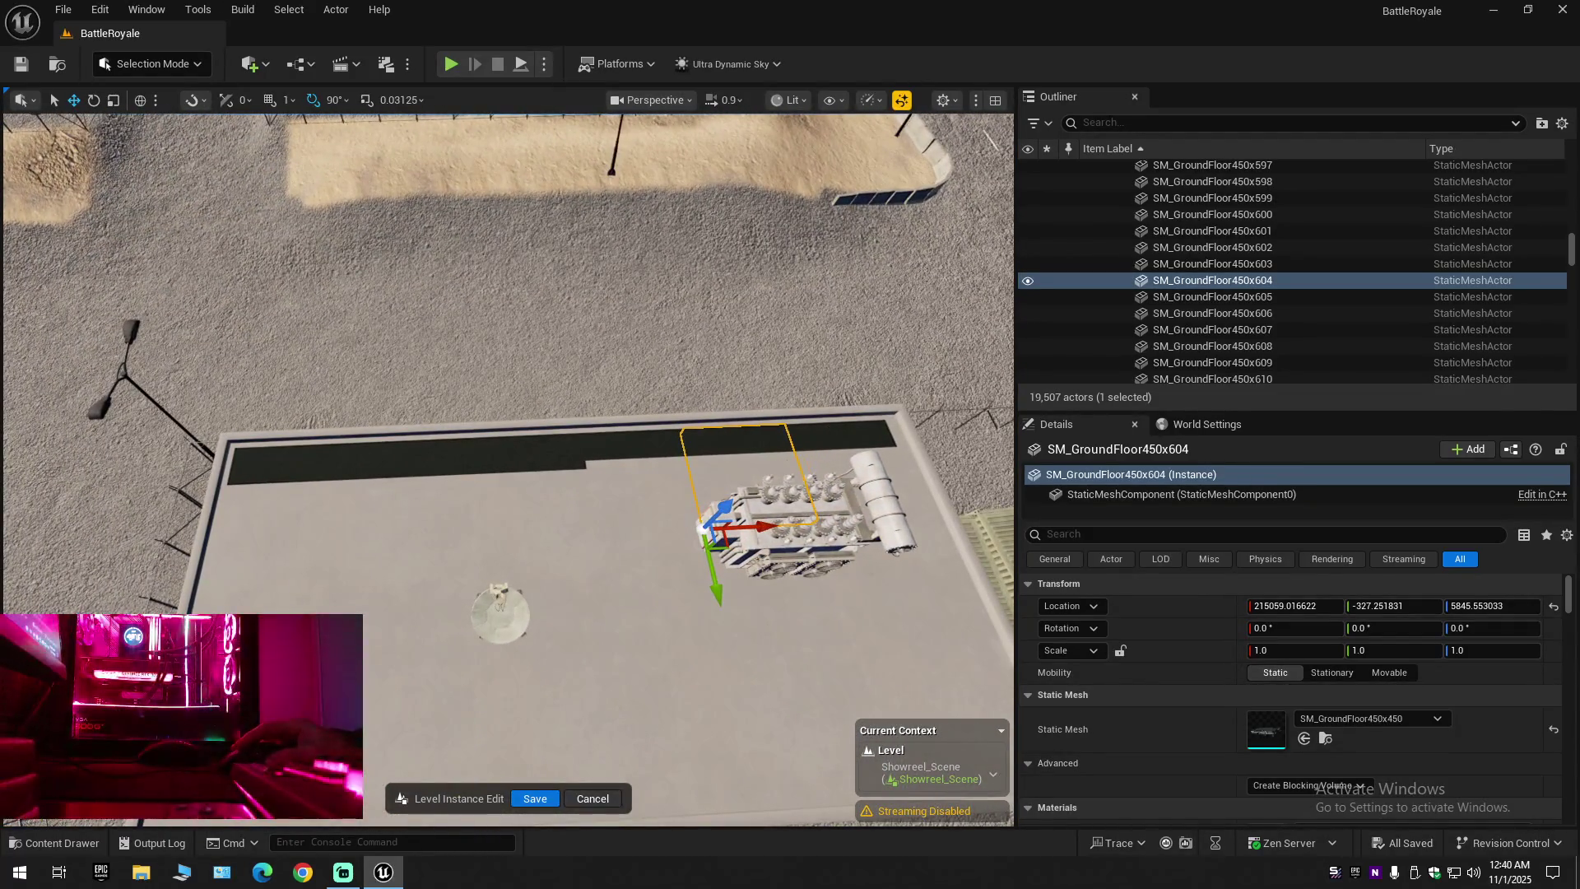
pyautogui.keyDown('ctrl'); pyautogui.click(860, 486); pyautogui.keyUp('ctrl')
pyautogui.keyDown('ctrl'); pyautogui.click(617, 445); pyautogui.keyUp('ctrl')
pyautogui.keyDown('ctrl'); pyautogui.click(529, 453); pyautogui.keyUp('ctrl')
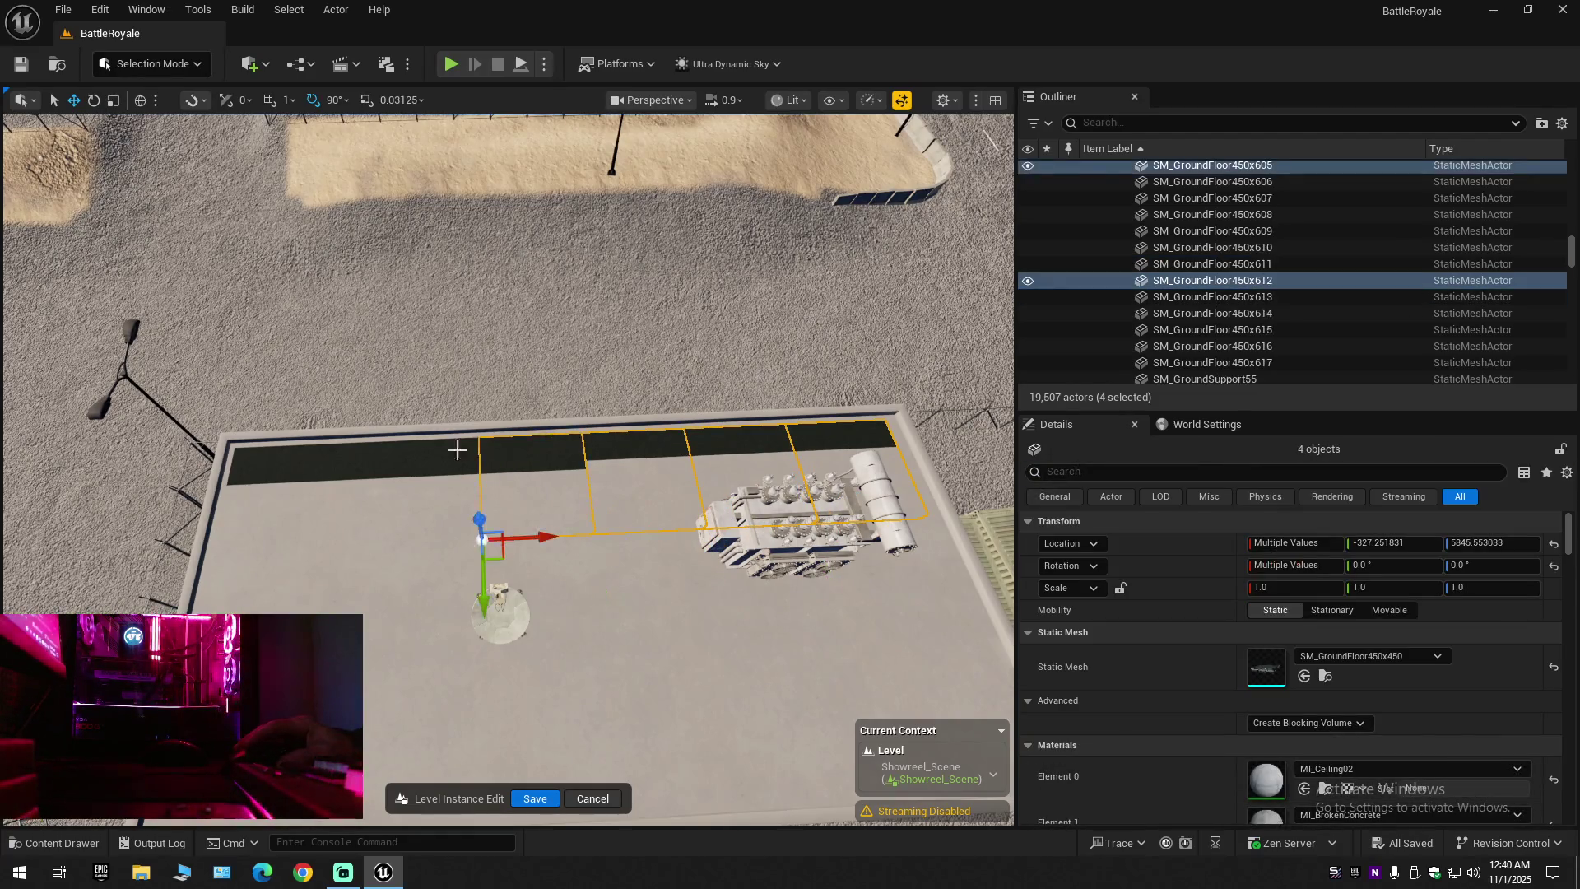
pyautogui.keyDown('ctrl'); pyautogui.click(405, 449); pyautogui.keyUp('ctrl')
pyautogui.keyDown('ctrl'); pyautogui.click(306, 453); pyautogui.keyUp('ctrl')
pyautogui.keyDown('ctrl'); pyautogui.click(253, 458); pyautogui.keyUp('ctrl')
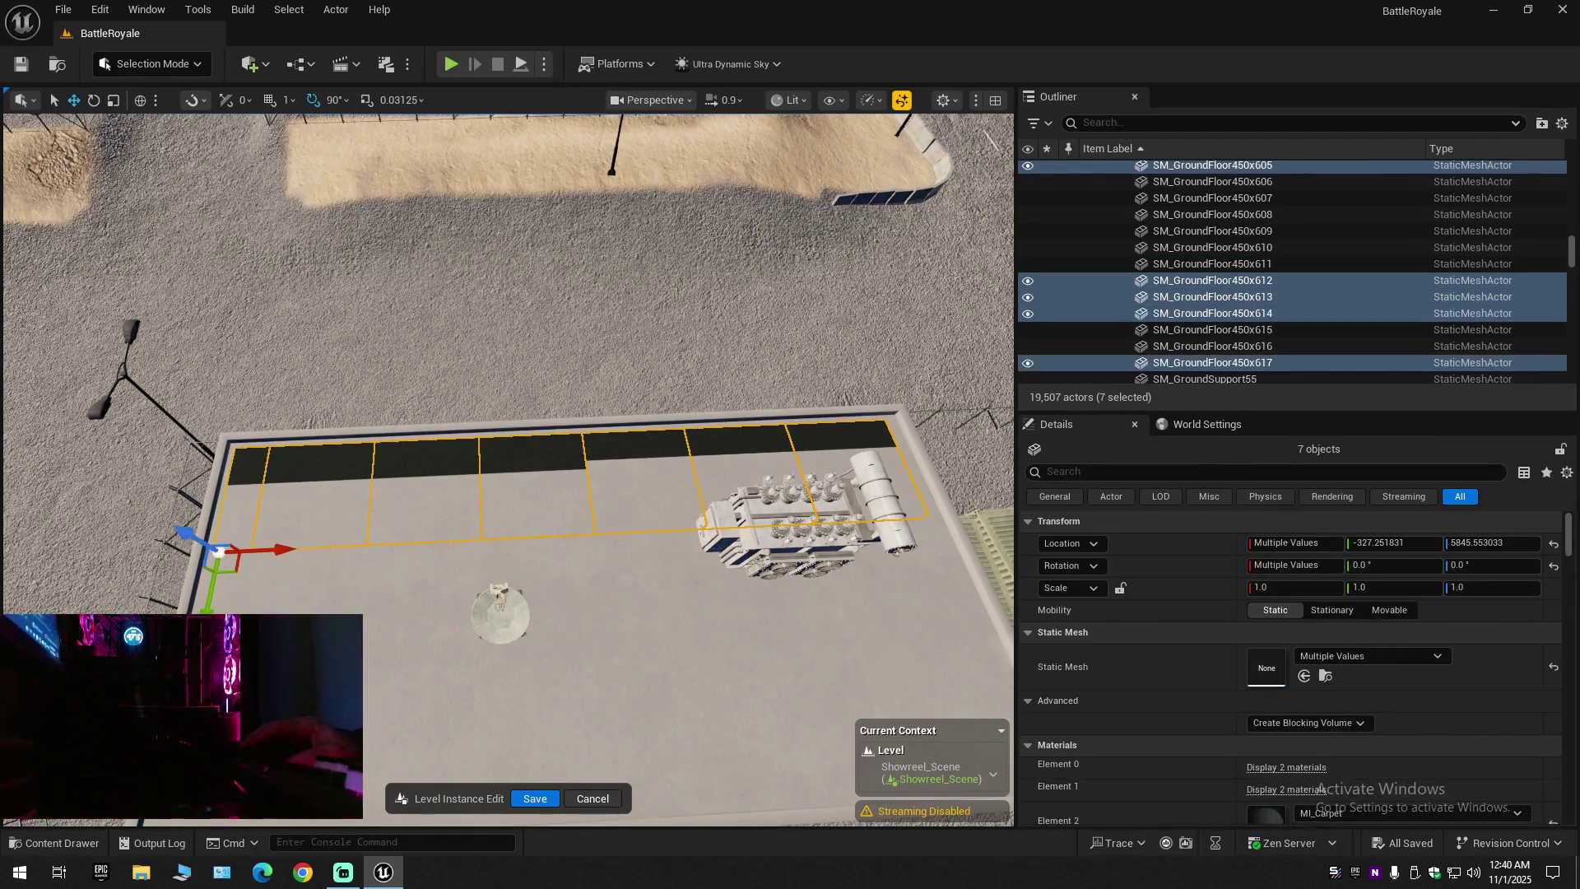
# From the inside ceiling corner, raise the seven tiles slightly, then undo back to Z 5845.553033
pyautogui.scroll(-2, 253, 458)
pyautogui.scroll(-1, 507, 469)
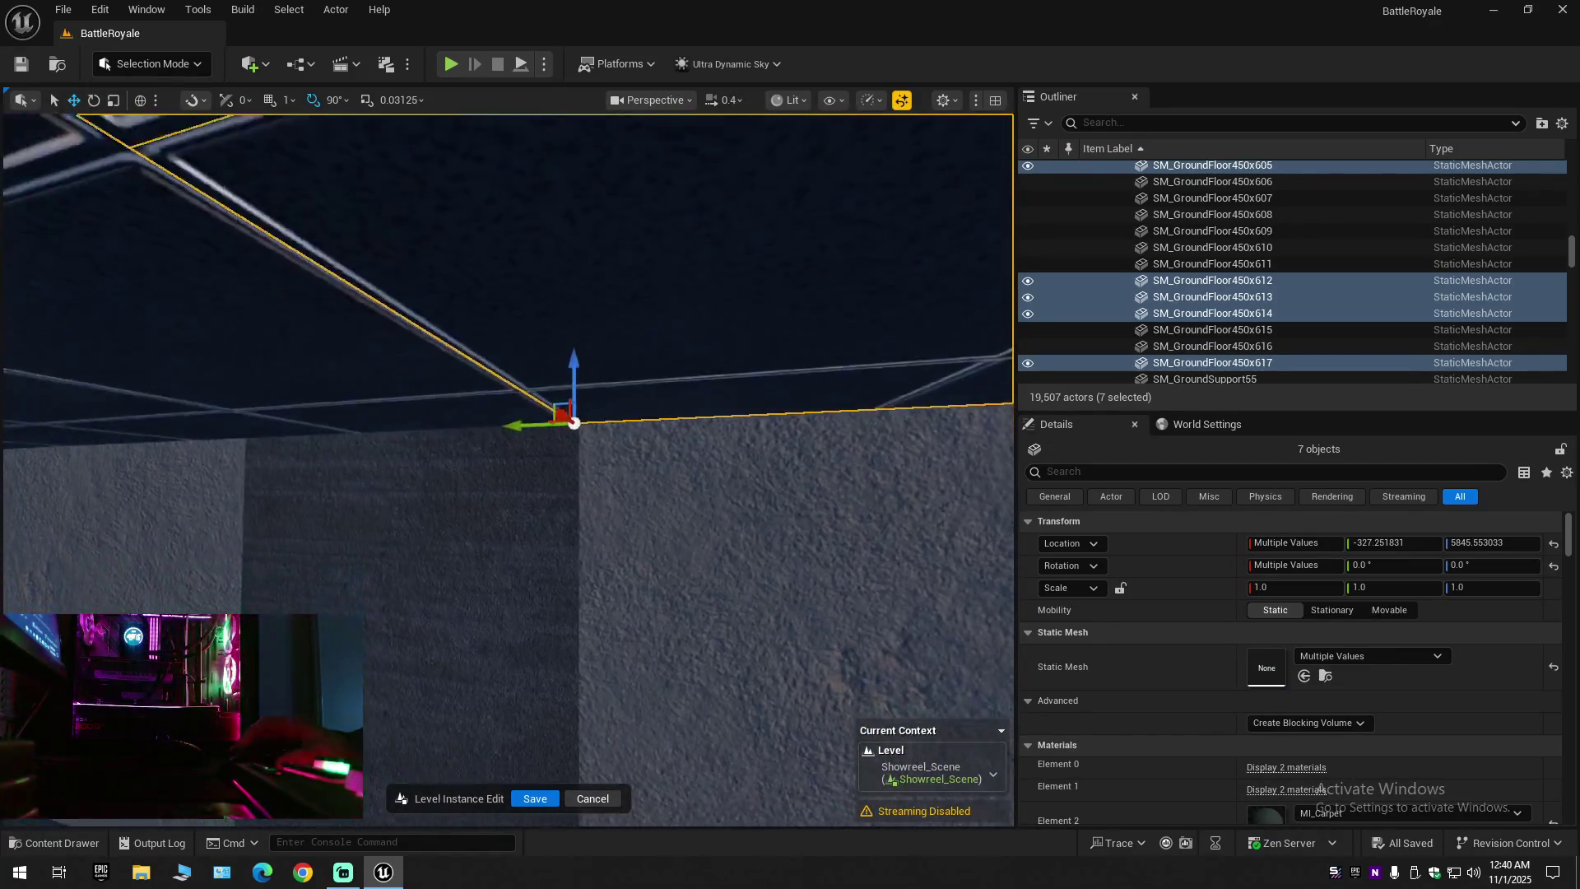
pyautogui.scroll(-1, 506, 469)
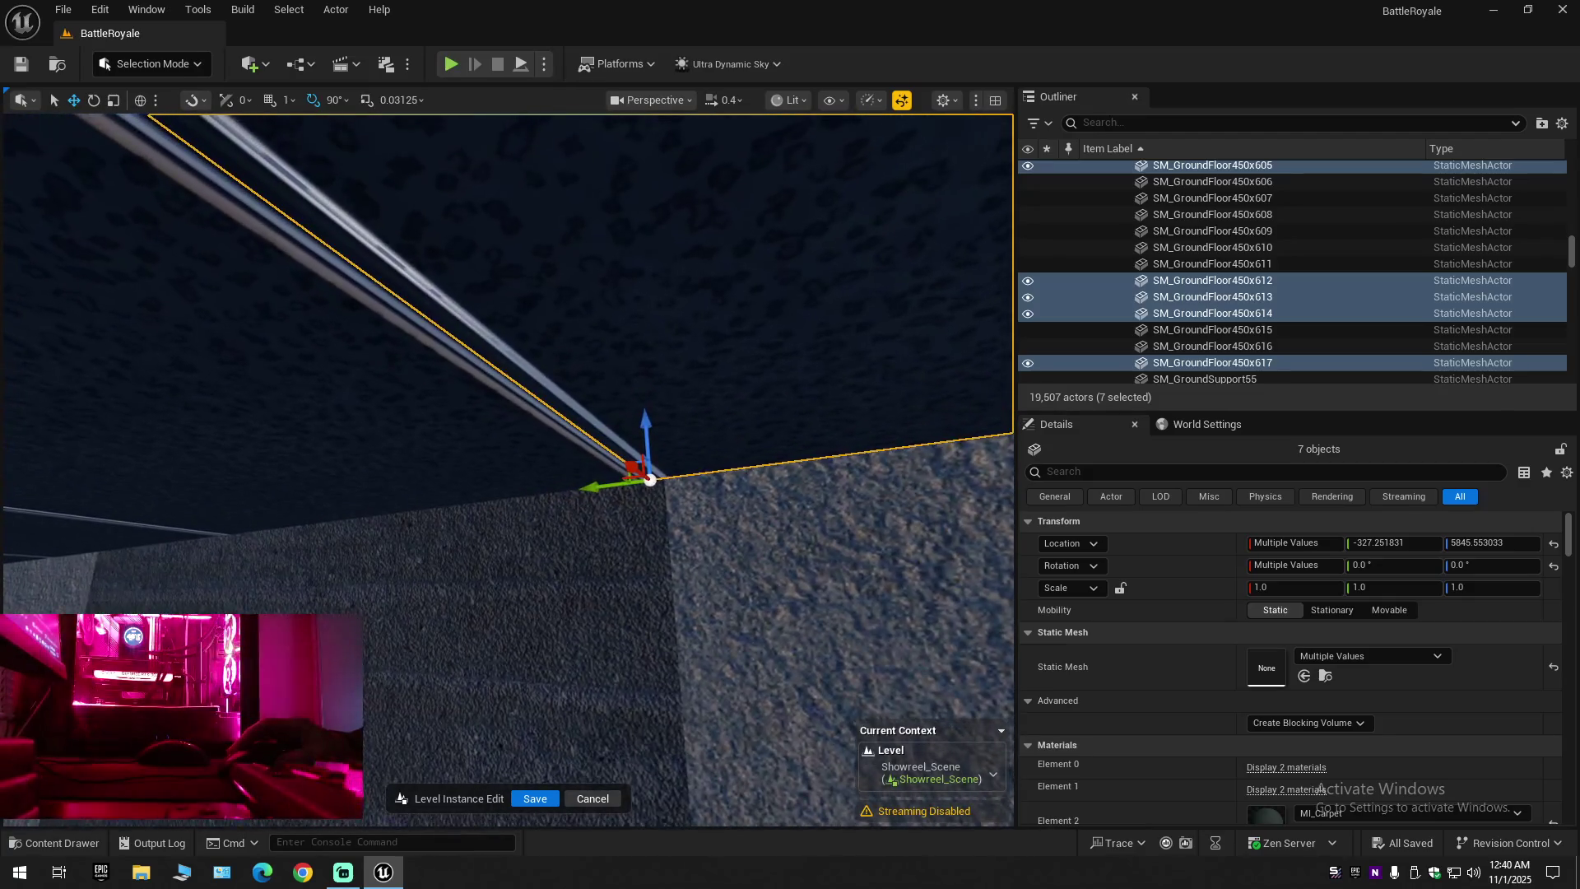
pyautogui.scroll(-1, 508, 469)
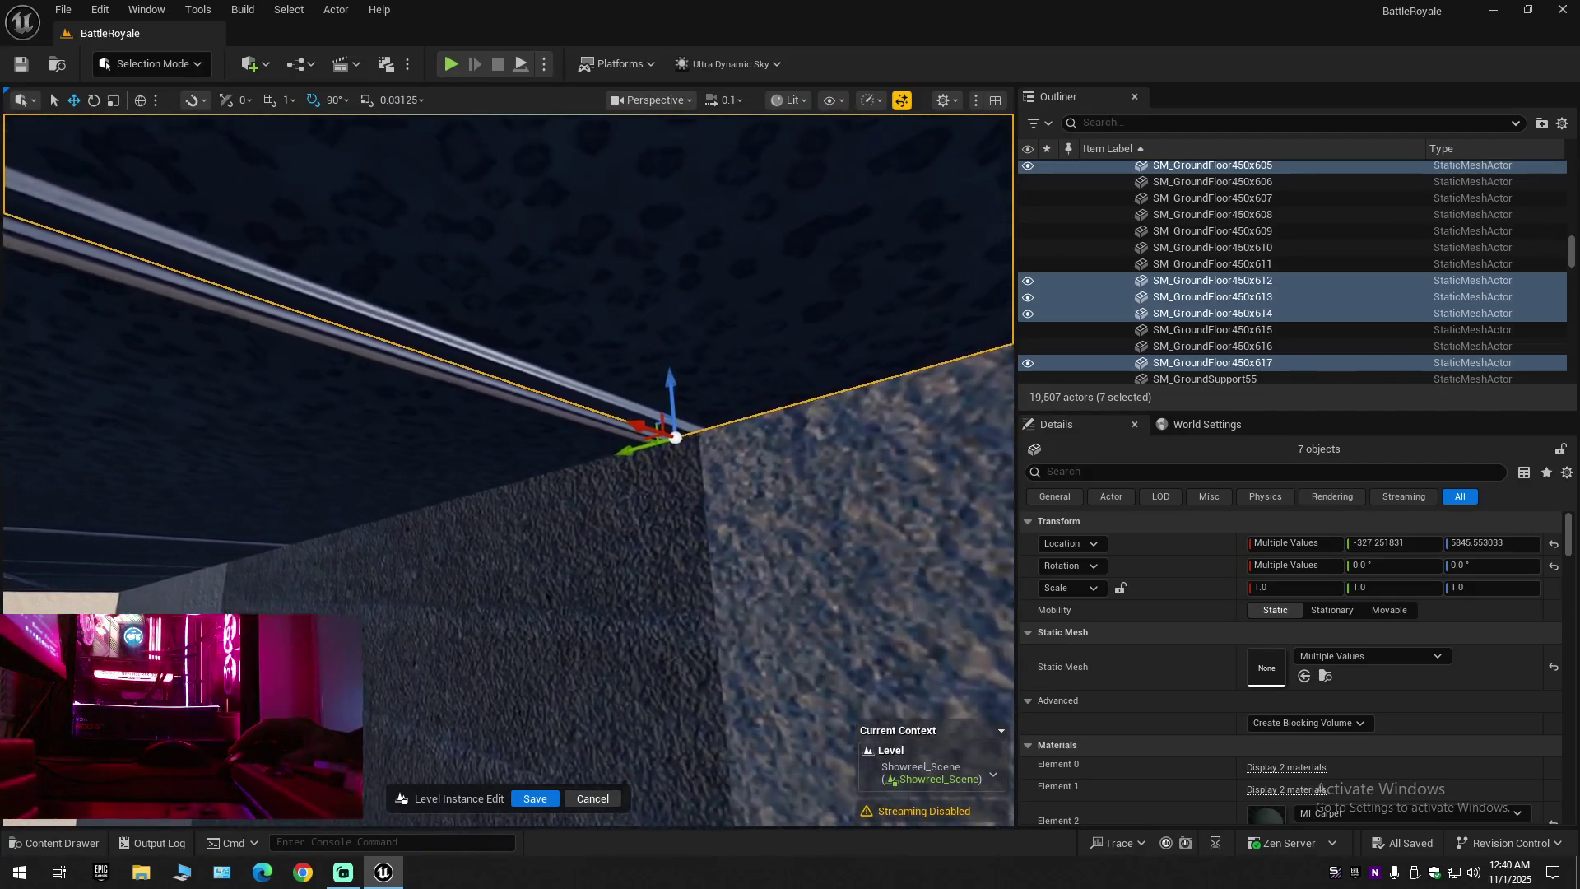
pyautogui.scroll(-2, 411, 381)
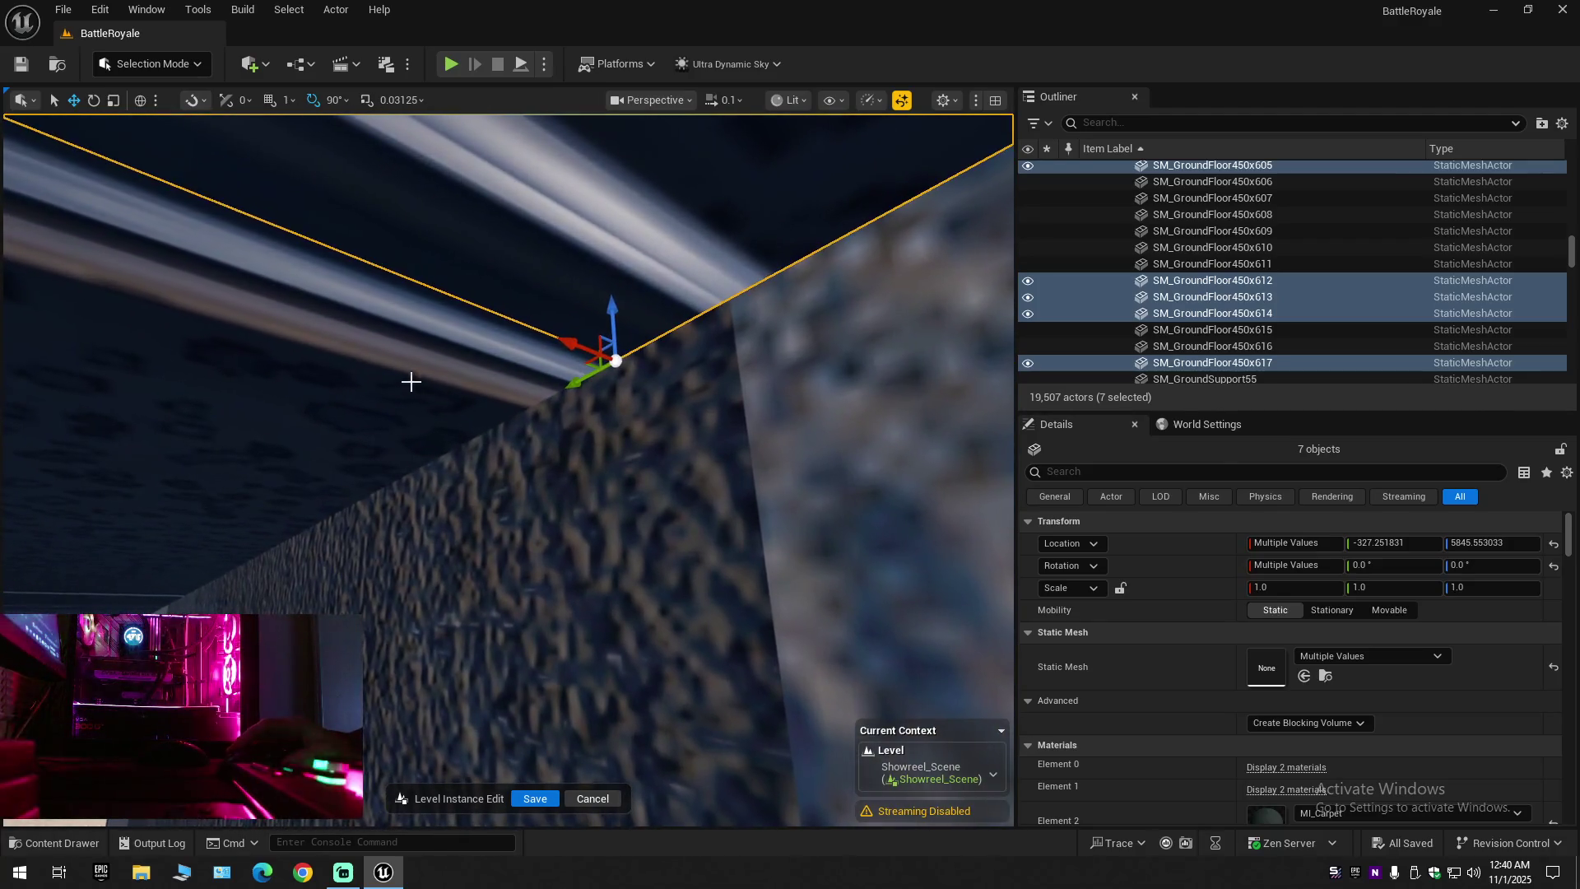
pyautogui.moveTo(604, 321); pyautogui.dragTo(611, 300)
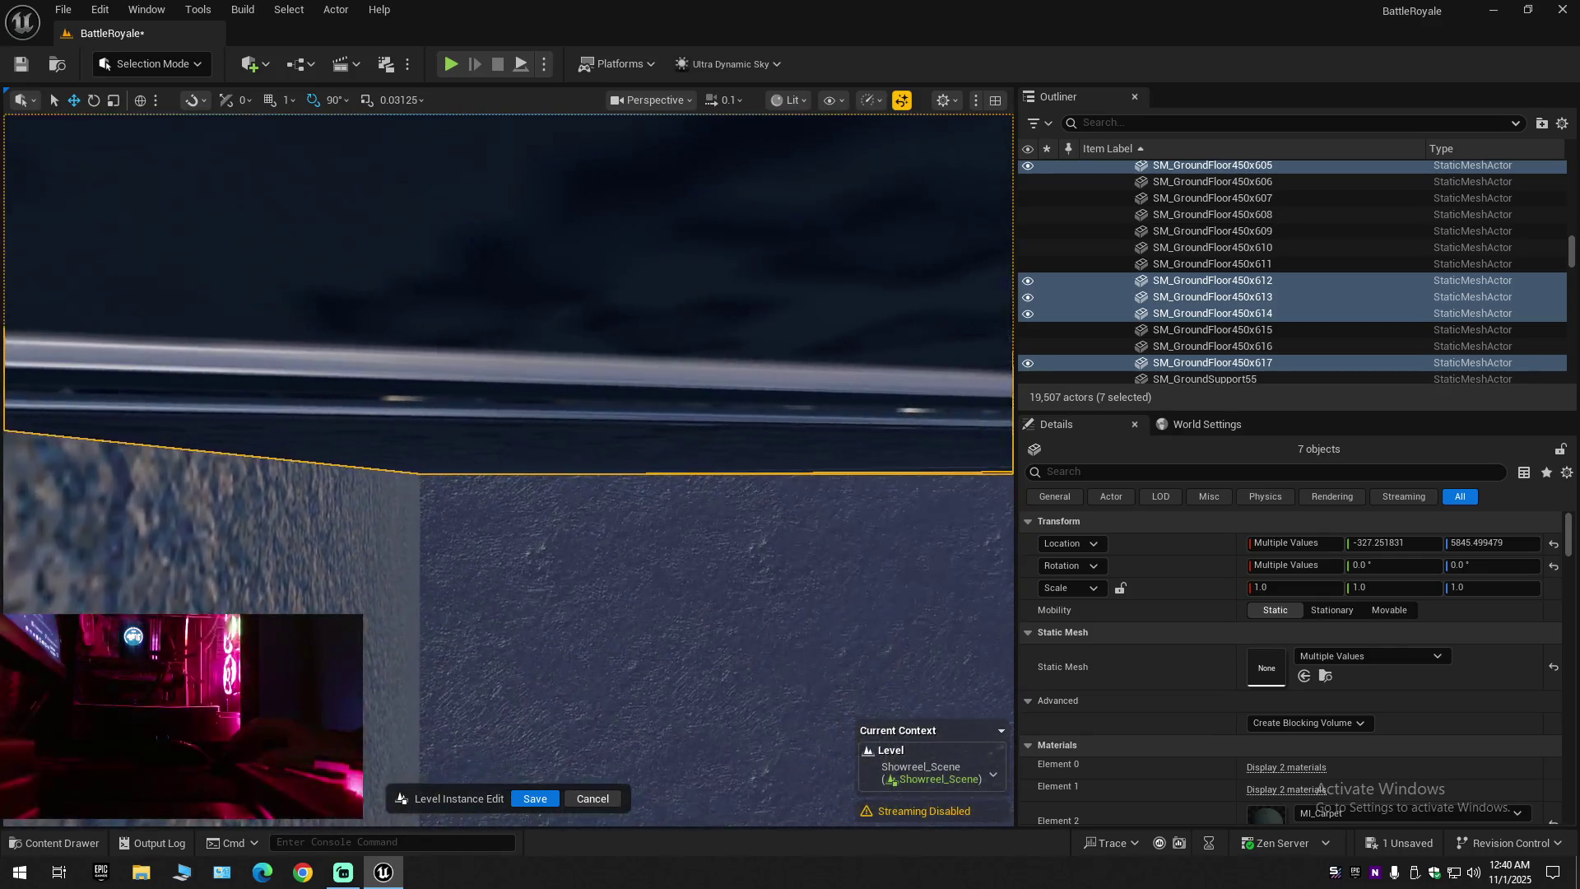
pyautogui.press('s')
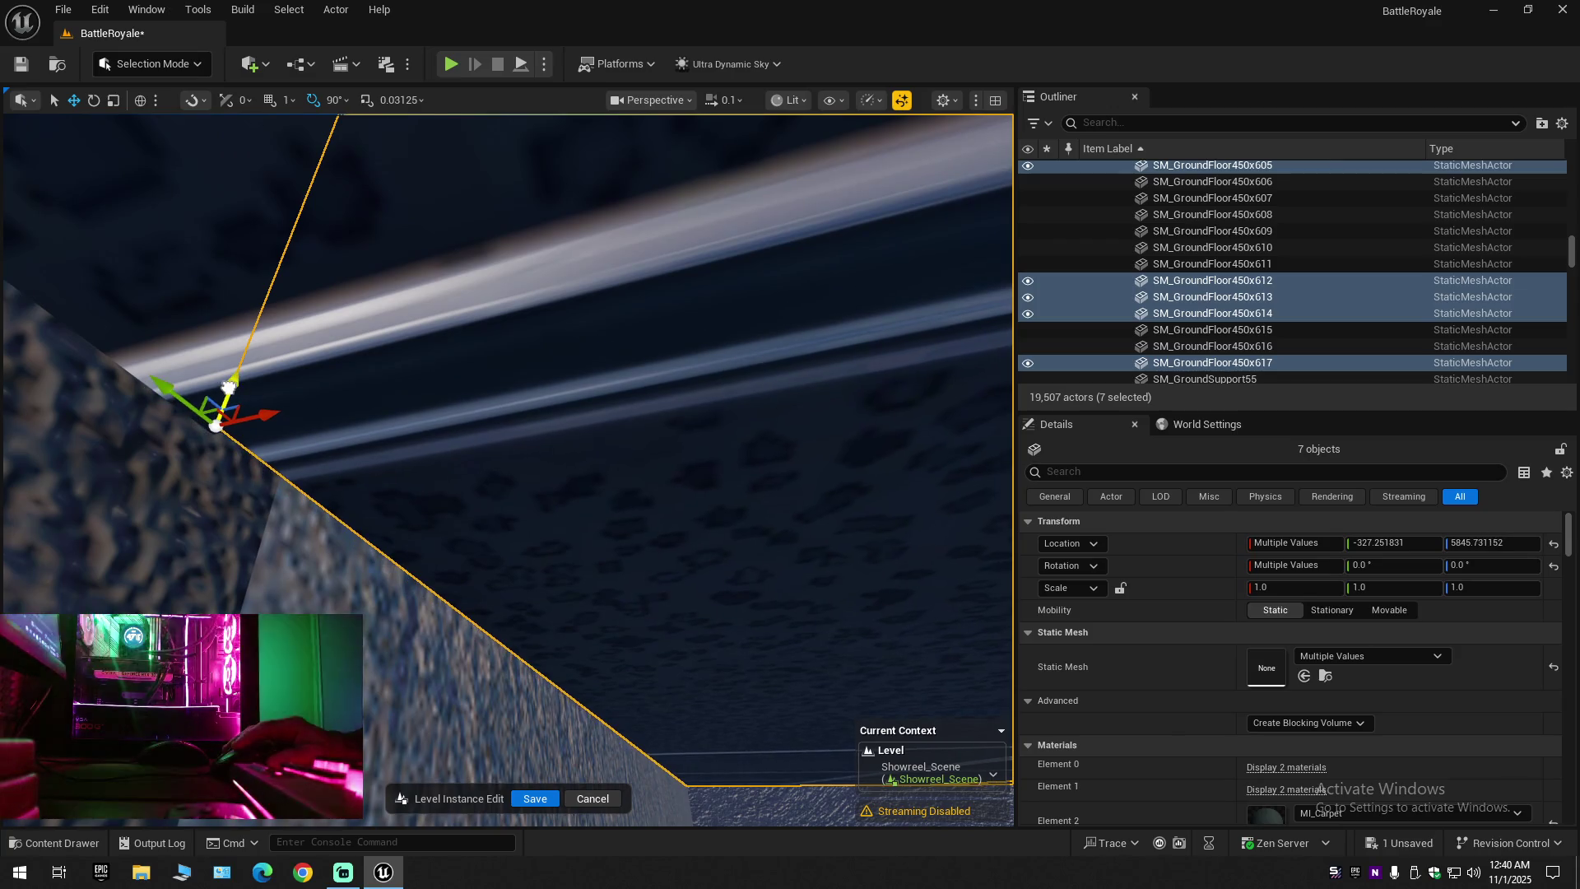
pyautogui.hotkey('ctrl', 'z')
pyautogui.hotkey('ctrl', 'z')
pyautogui.hotkey('ctrl', 'z')
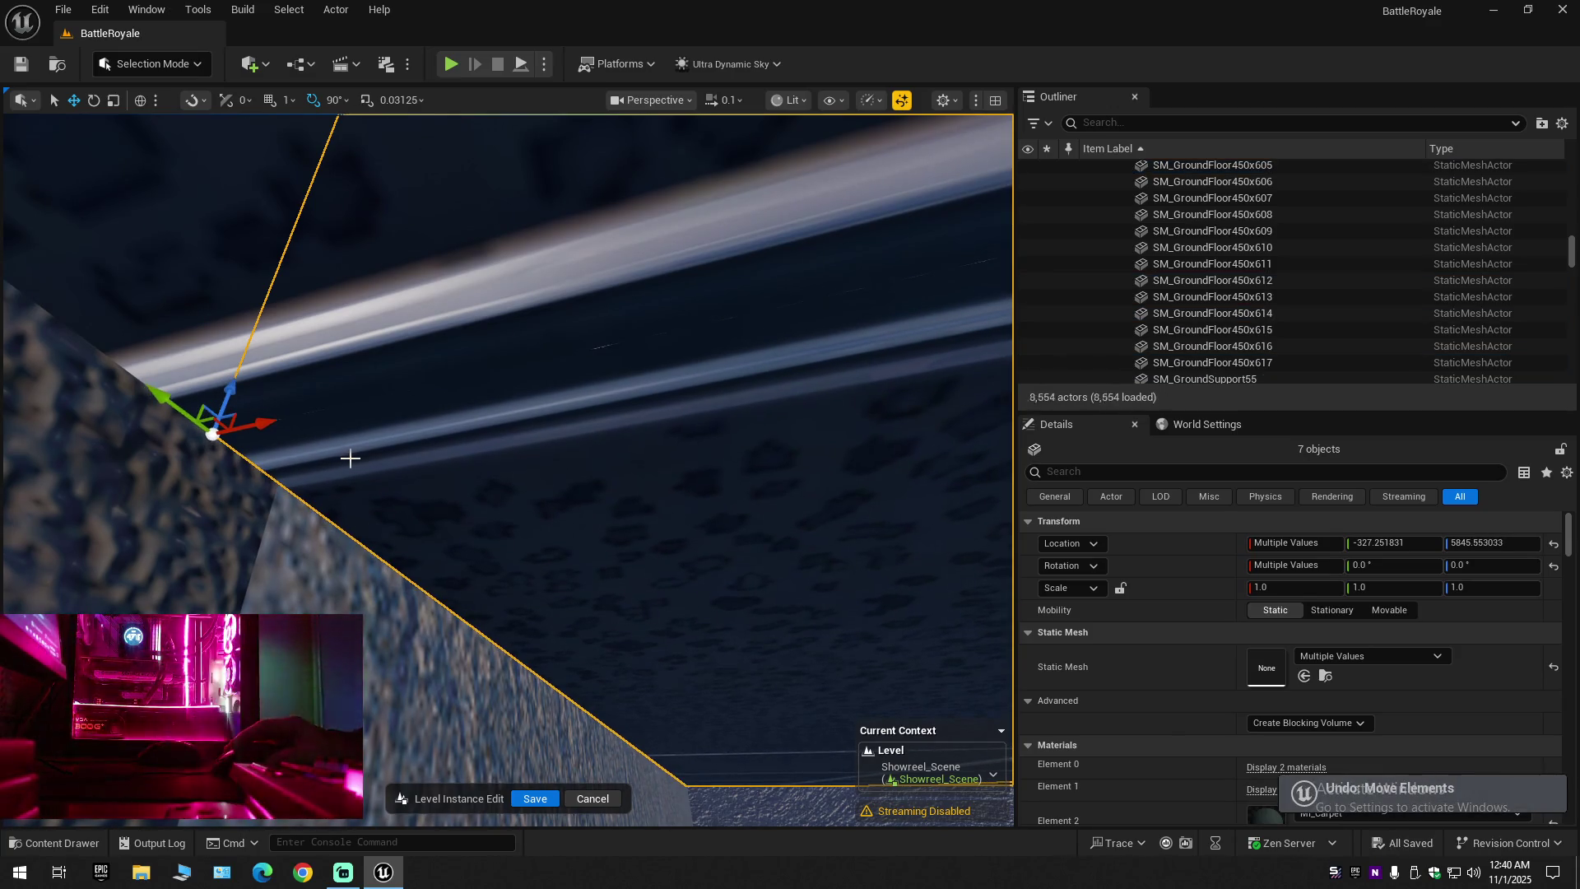
pyautogui.press('w')
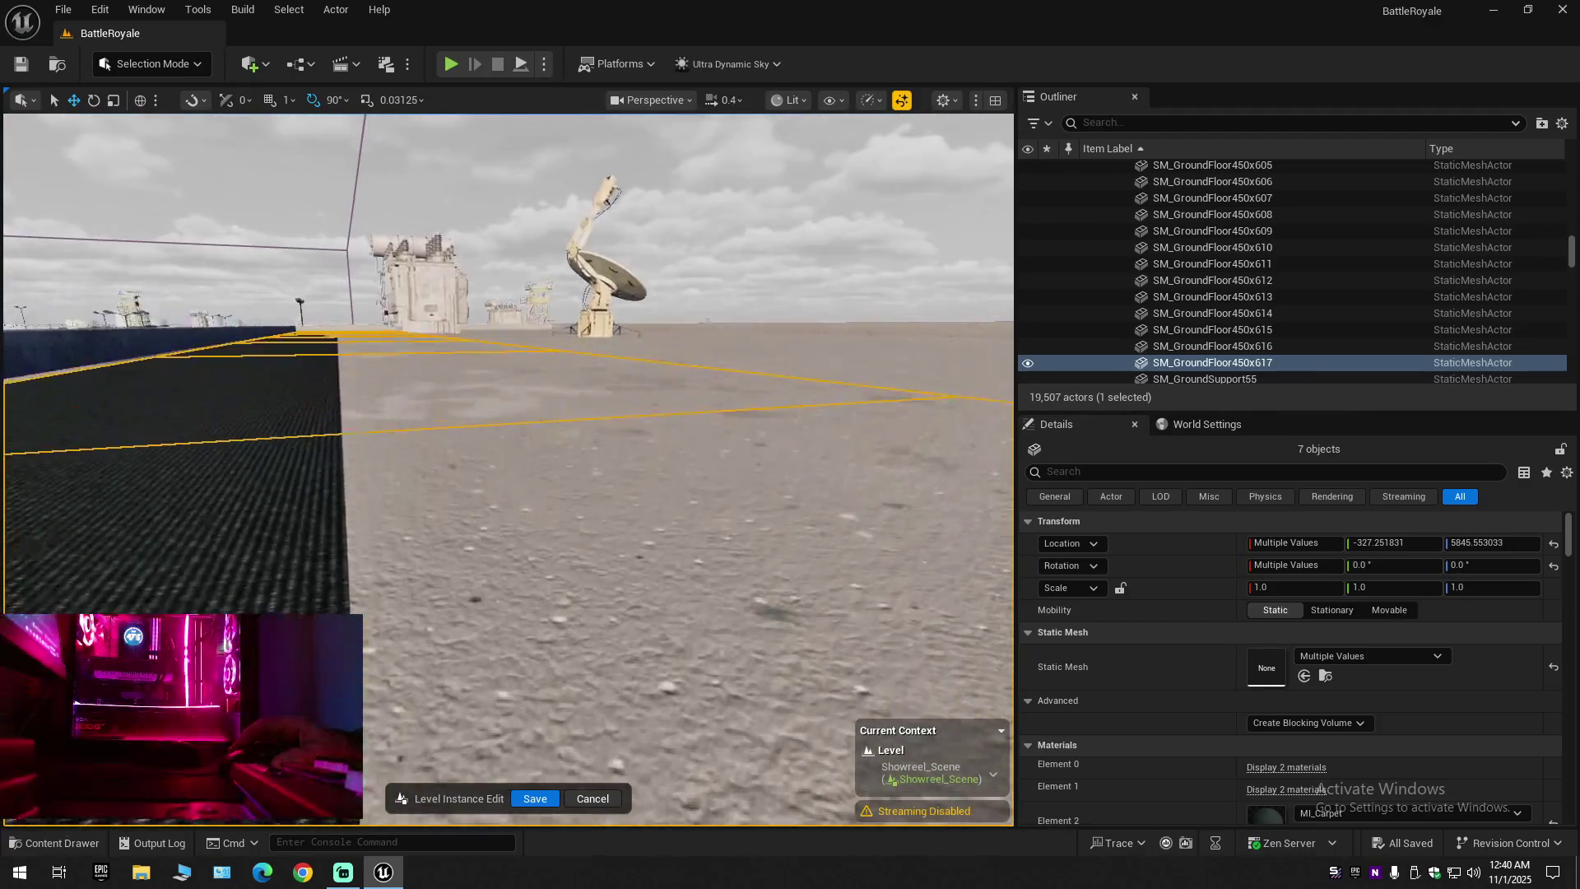
# Select the whole 44-actor warehouse and open the 450x450 floor tile mesh via Edit Multiple Assets
pyautogui.moveTo(283, 475); pyautogui.dragTo(284, 475)
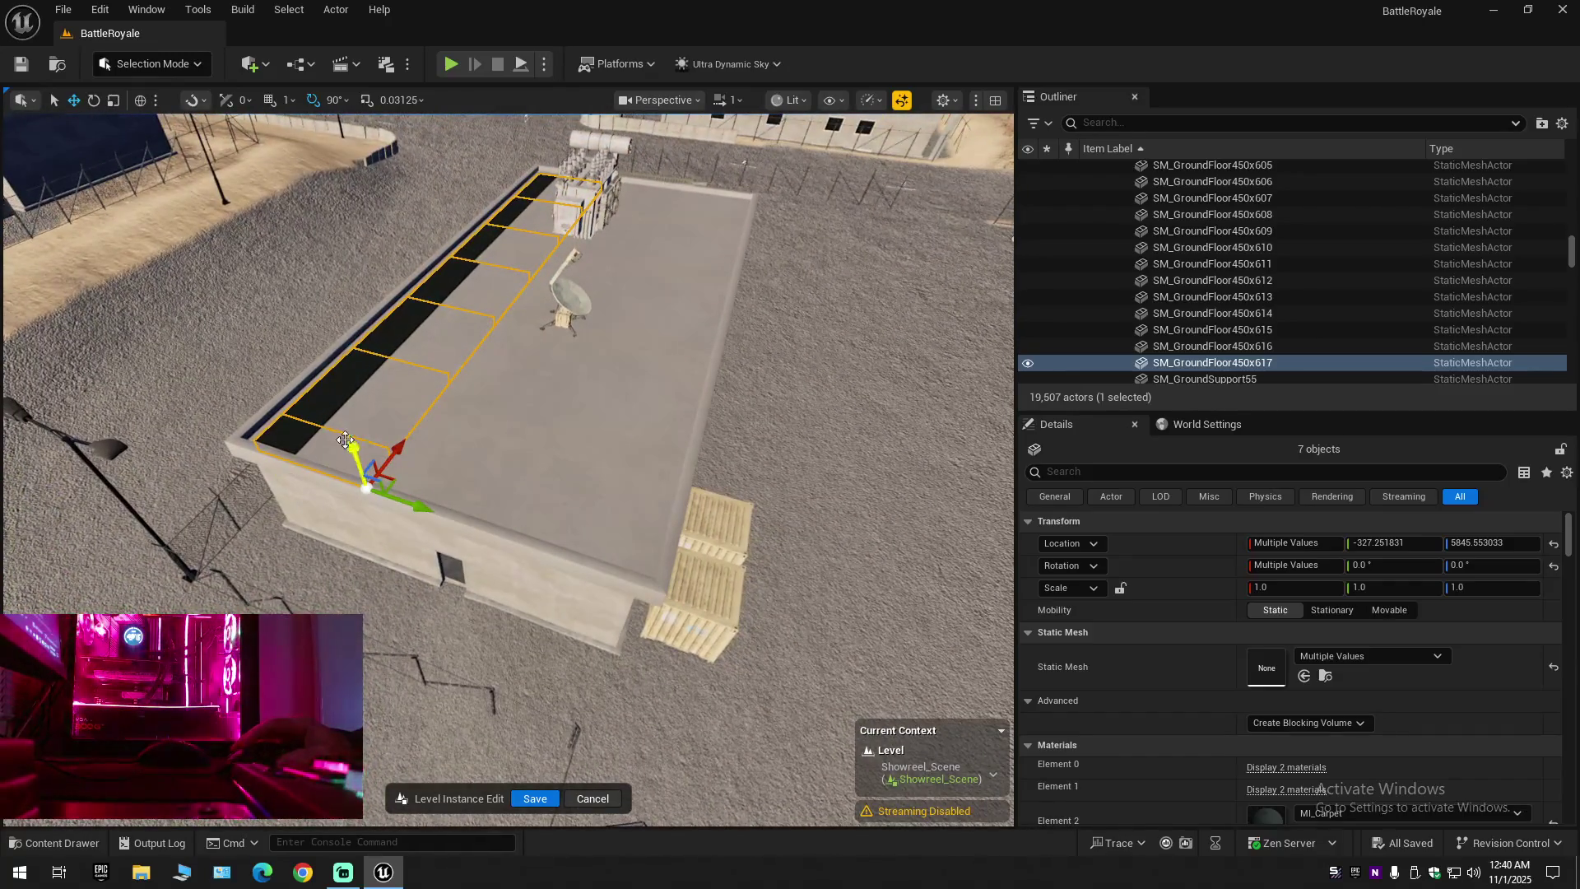
pyautogui.click(593, 497)
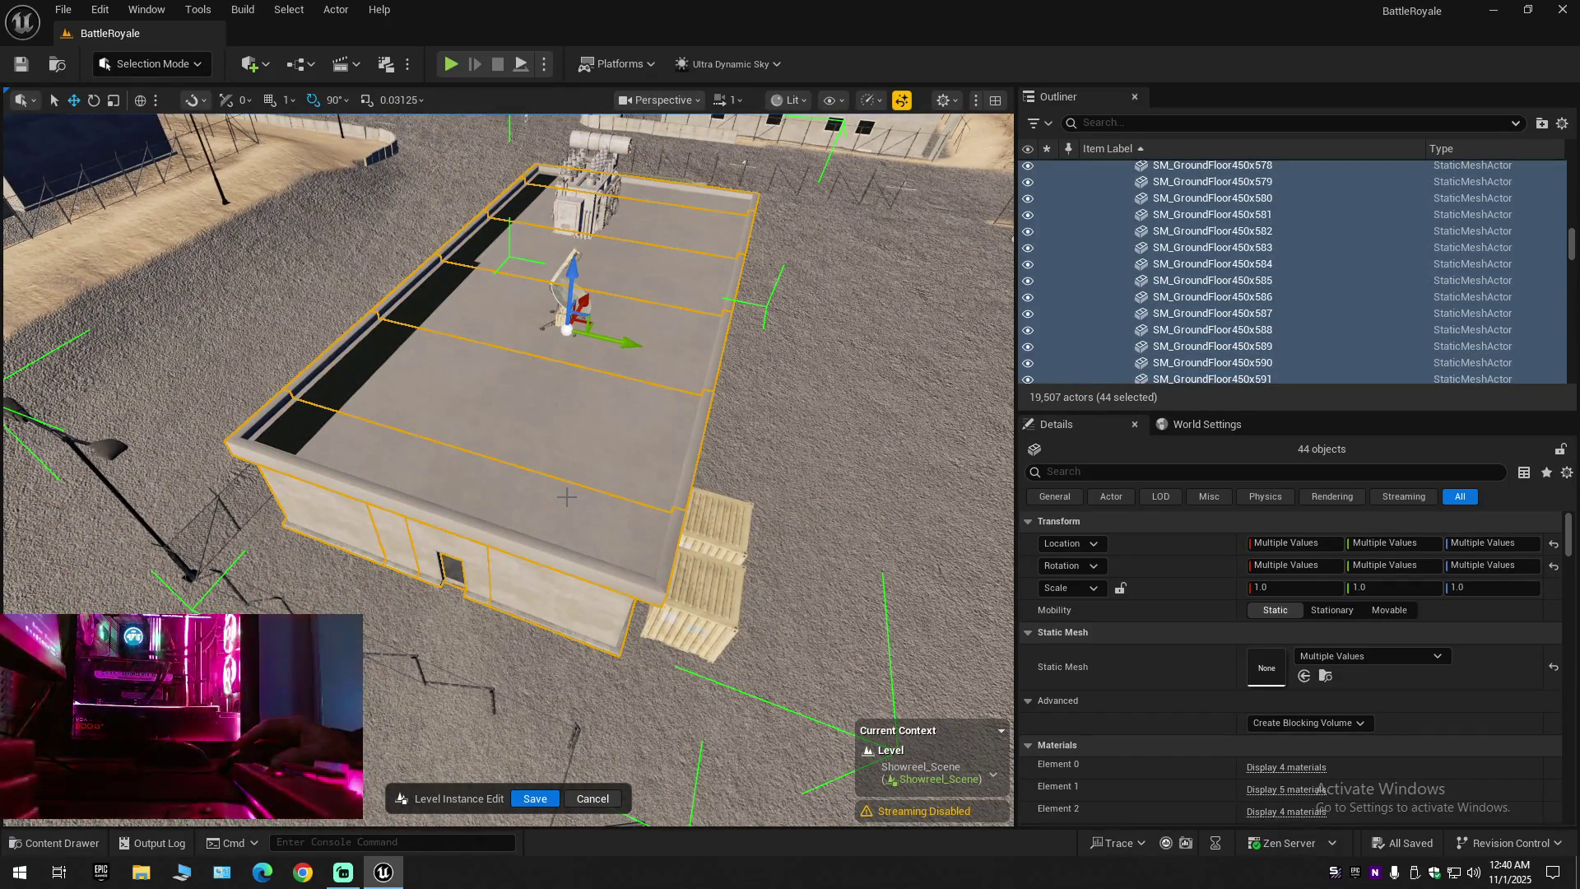
pyautogui.moveTo(566, 495); pyautogui.dragTo(574, 459)
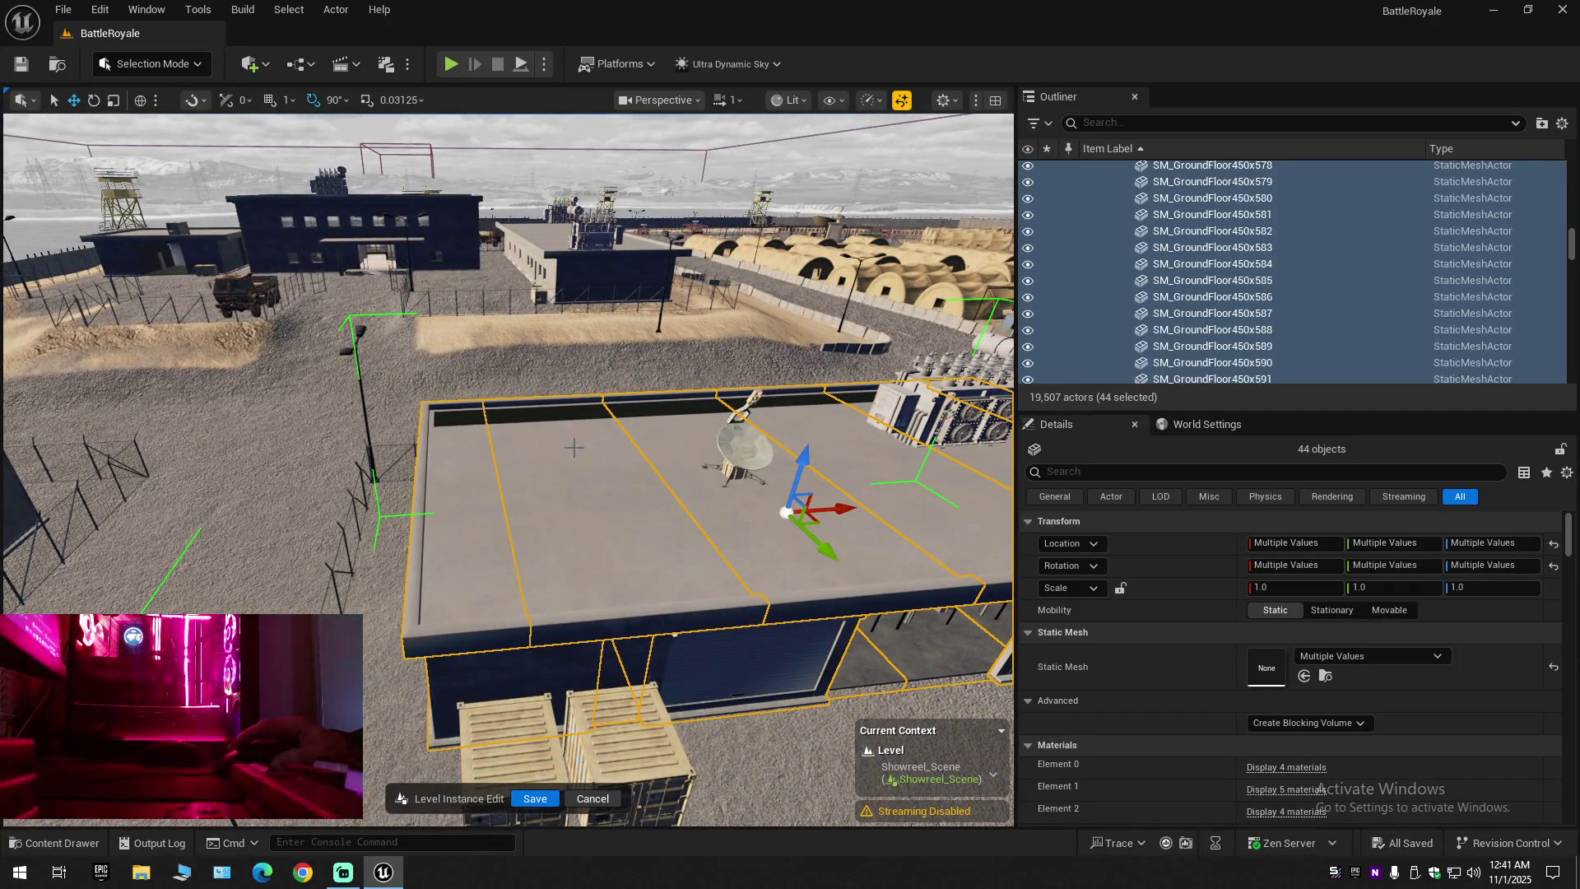
pyautogui.rightClick(585, 506)
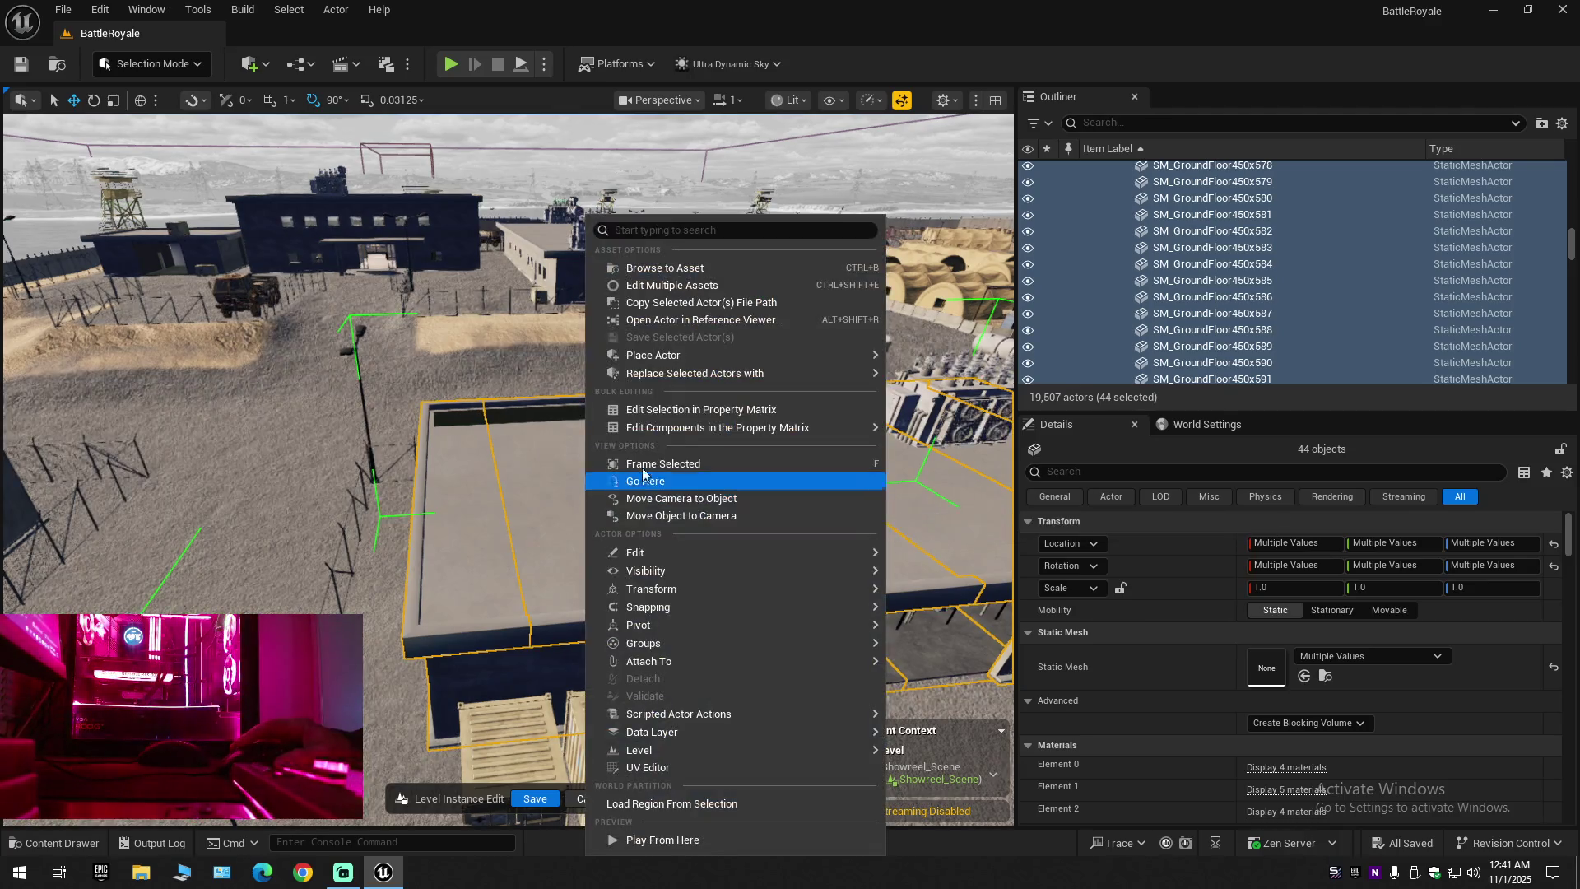
pyautogui.click(679, 288)
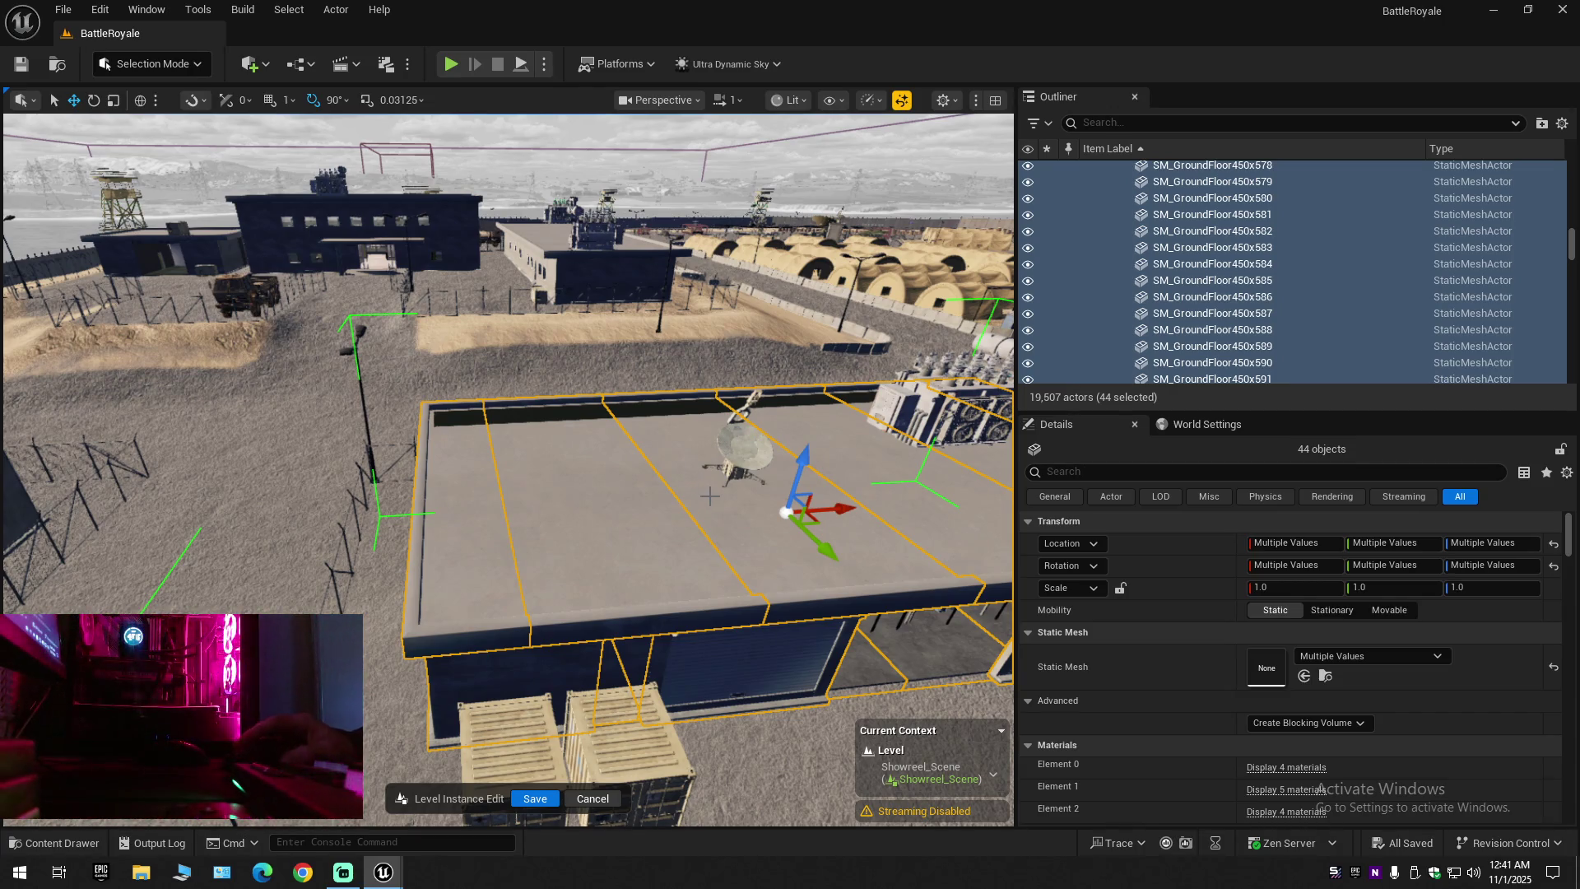
pyautogui.hotkey('ctrl', 'e')
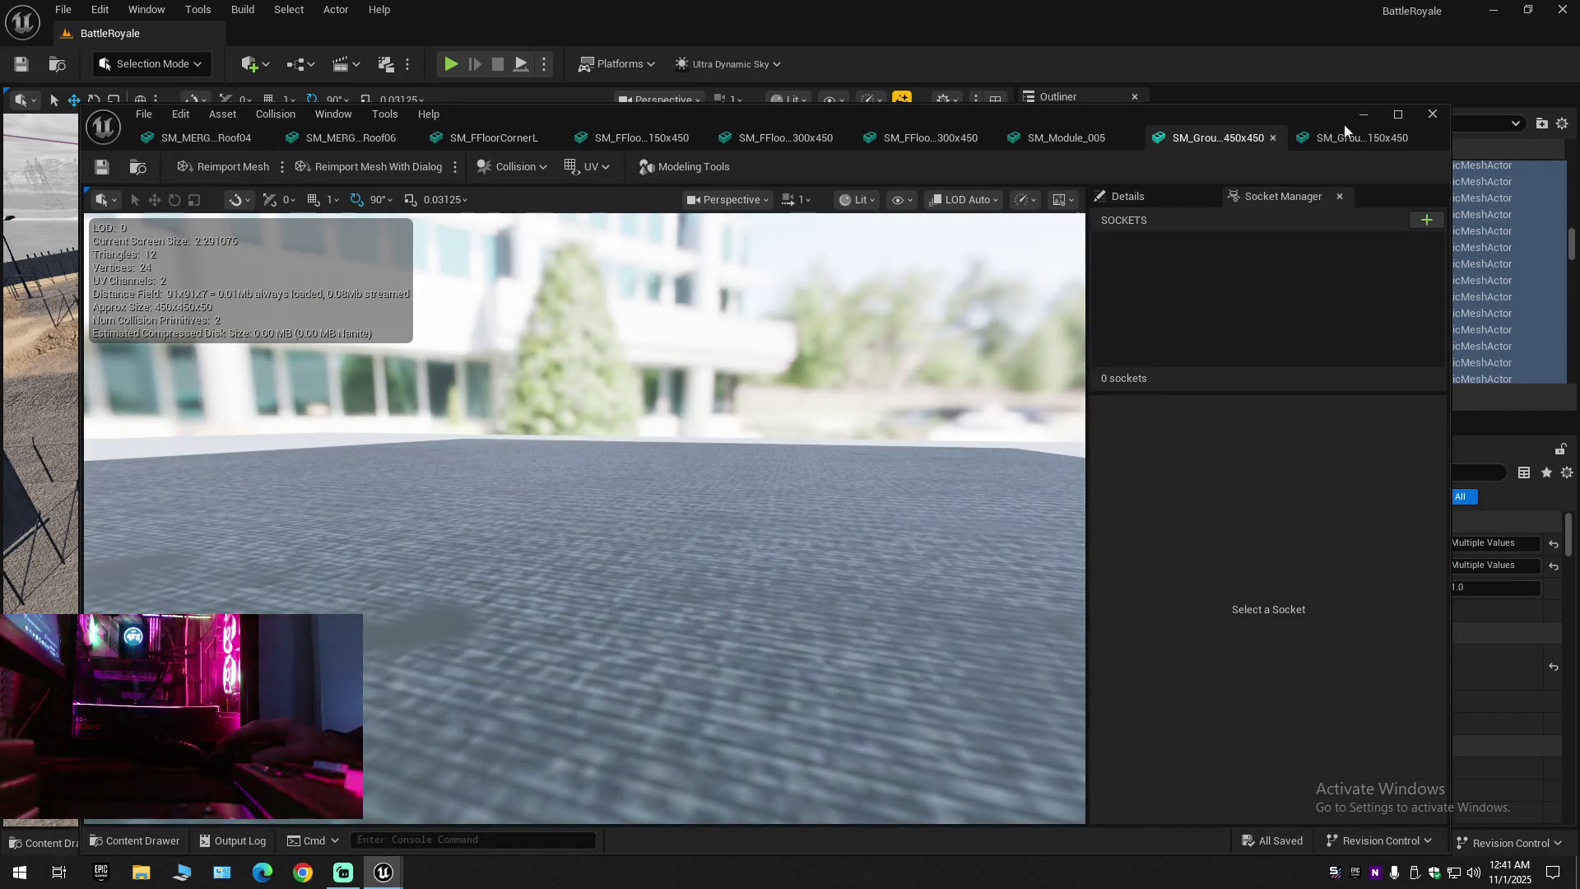
# Close the Static Mesh Editor and drag the splitter right to widen the level viewport
pyautogui.click(1434, 115)
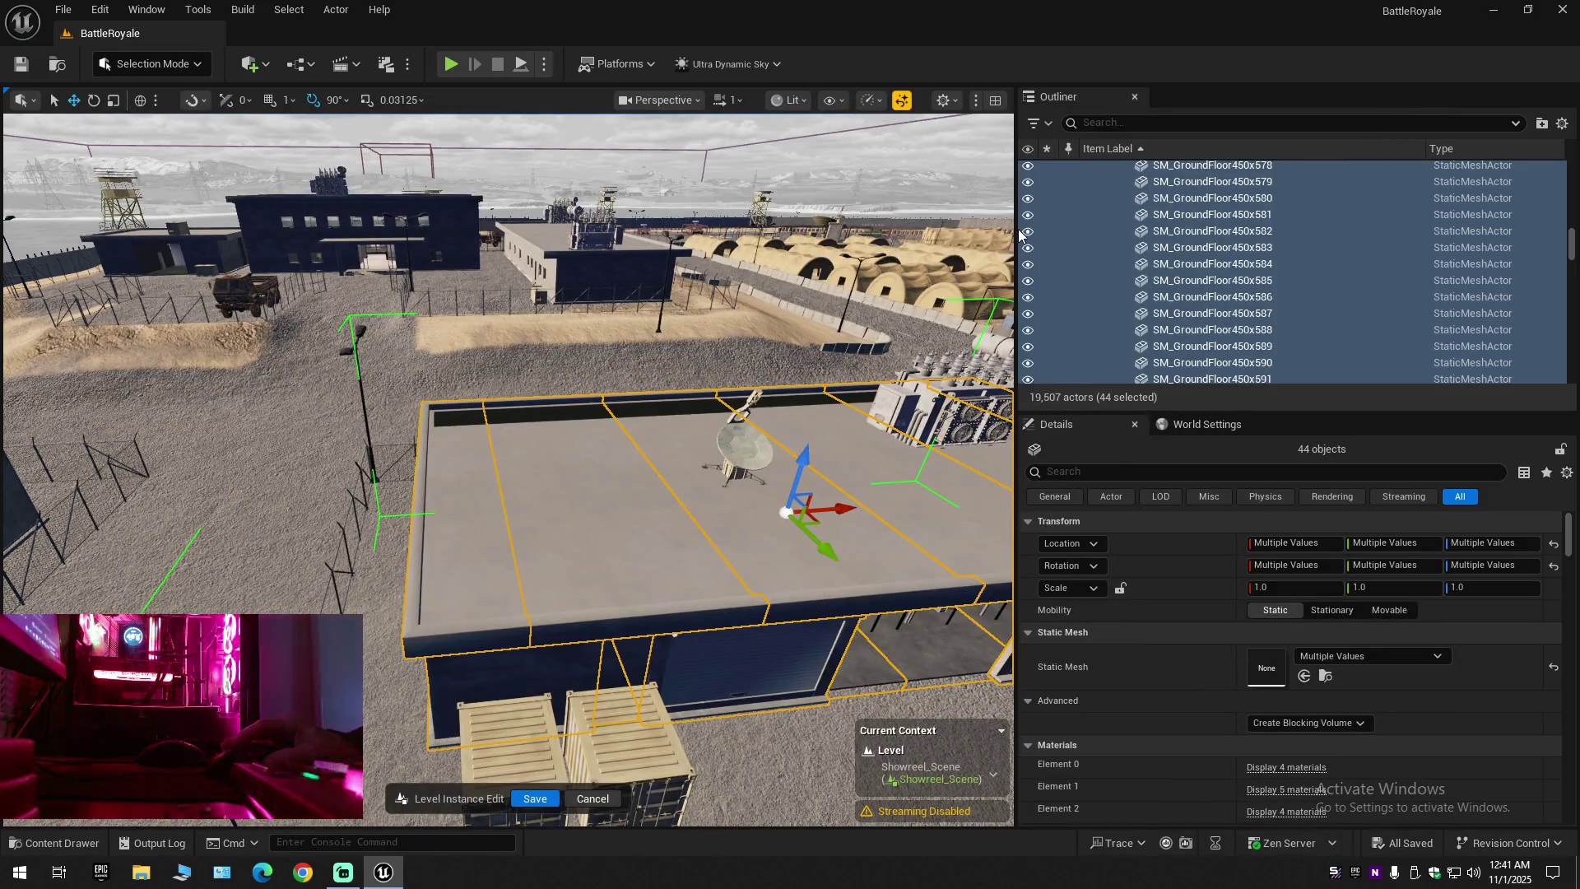
pyautogui.moveTo(1016, 230); pyautogui.dragTo(1209, 231)
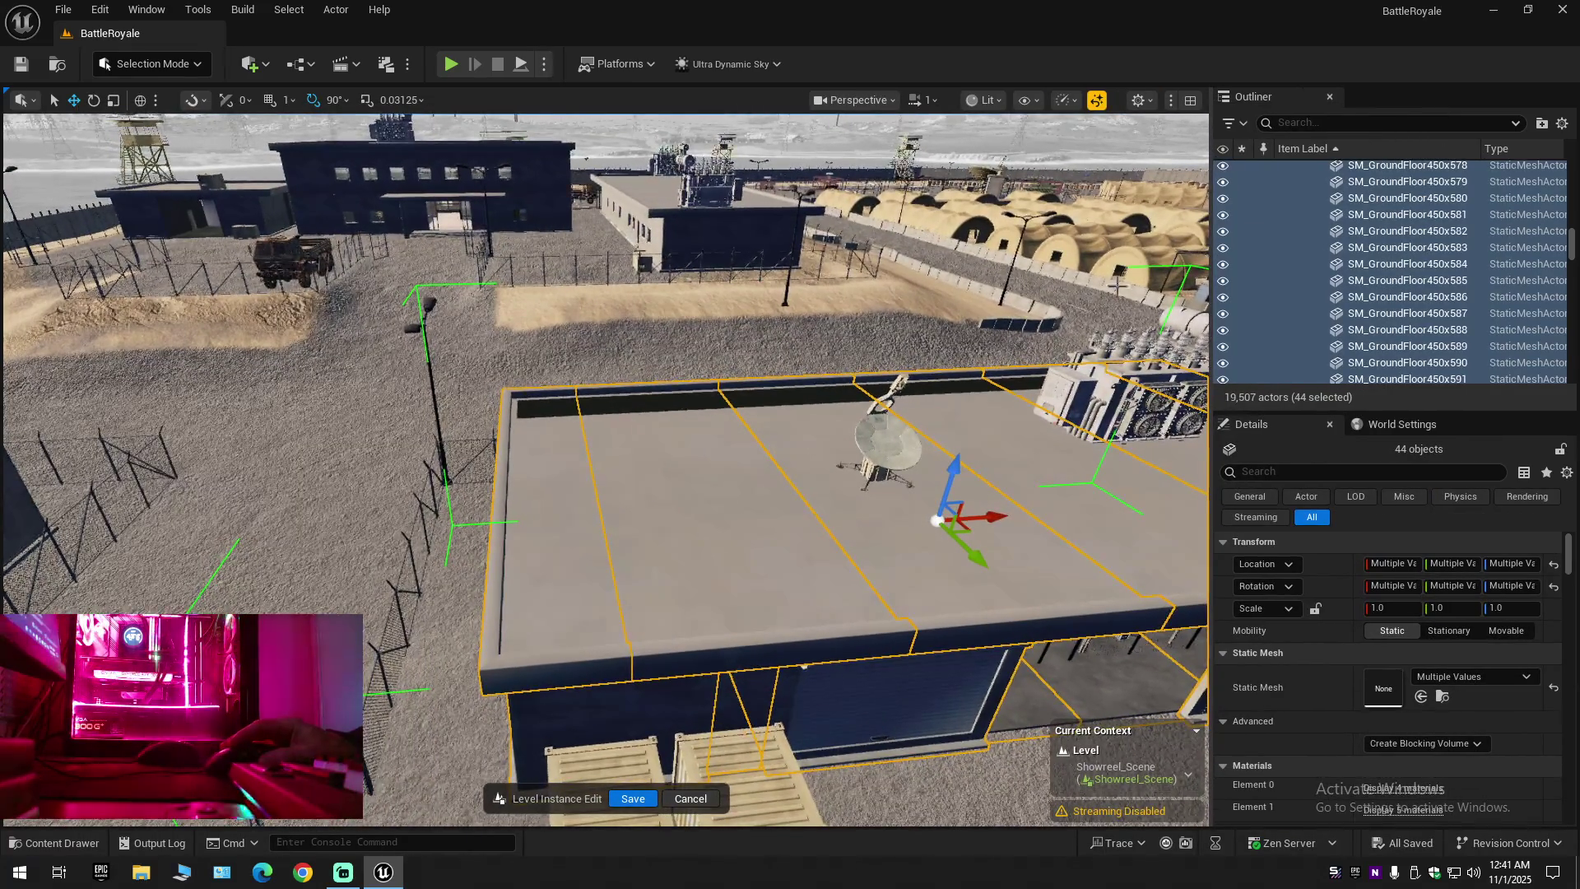
pyautogui.moveTo(801, 462)
pyautogui.mouseDown()
pyautogui.moveTo(790, 457)
pyautogui.moveTo(802, 461)
pyautogui.mouseUp()
pyautogui.moveTo(679, 508)
pyautogui.mouseDown()
pyautogui.moveTo(679, 481)
pyautogui.moveTo(679, 508)
pyautogui.mouseUp()
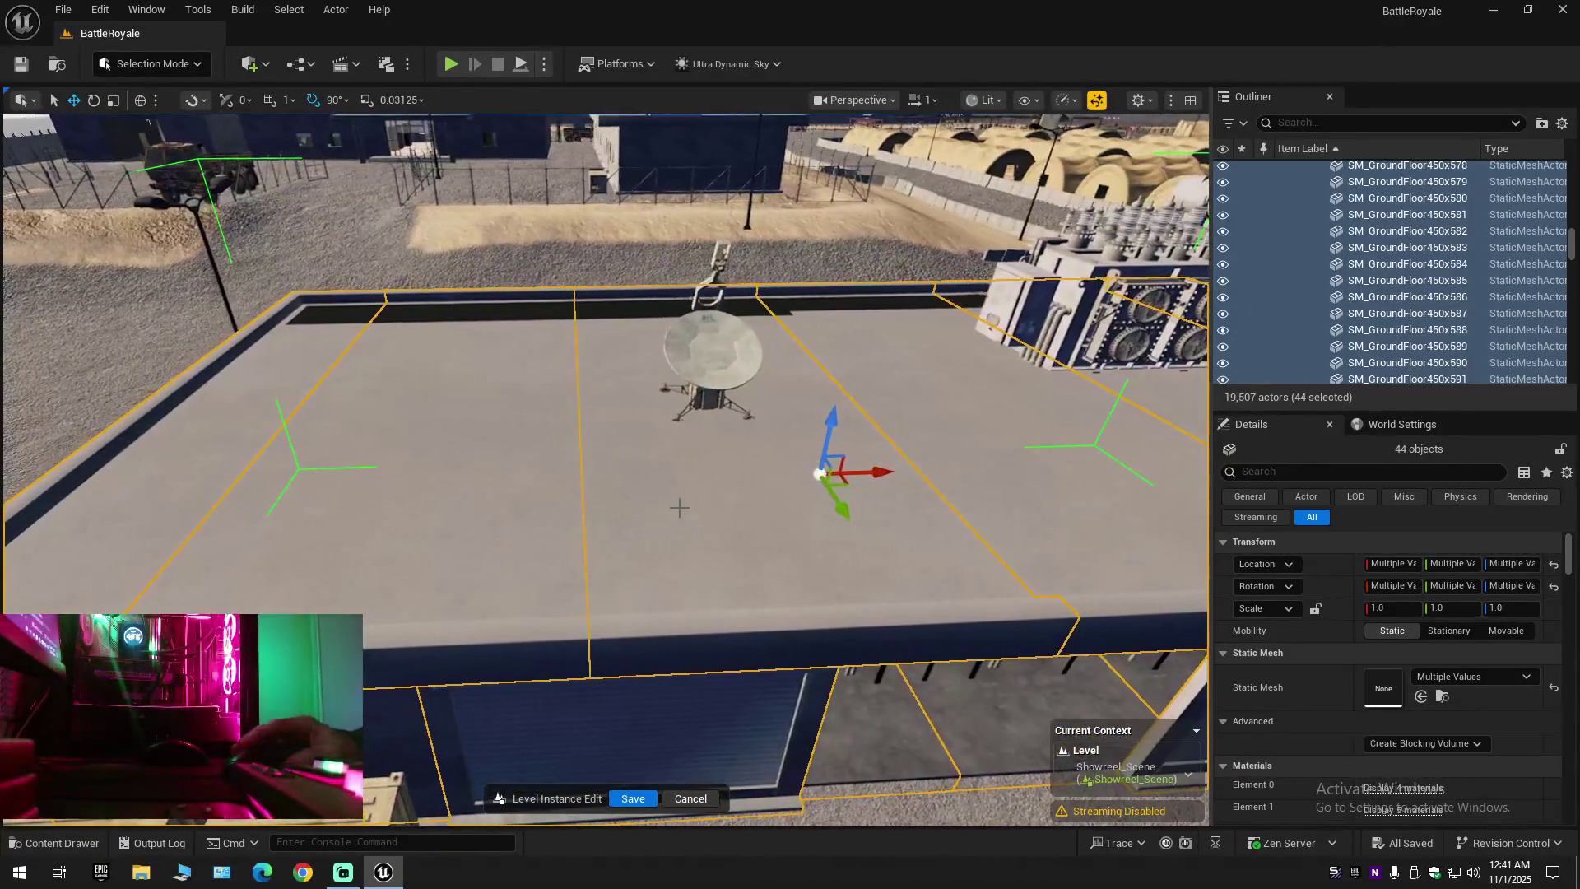
# Reopen the 450x450 slab mesh via Edit Multiple Assets, orbit it, then close the editor
pyautogui.rightClick(679, 508)
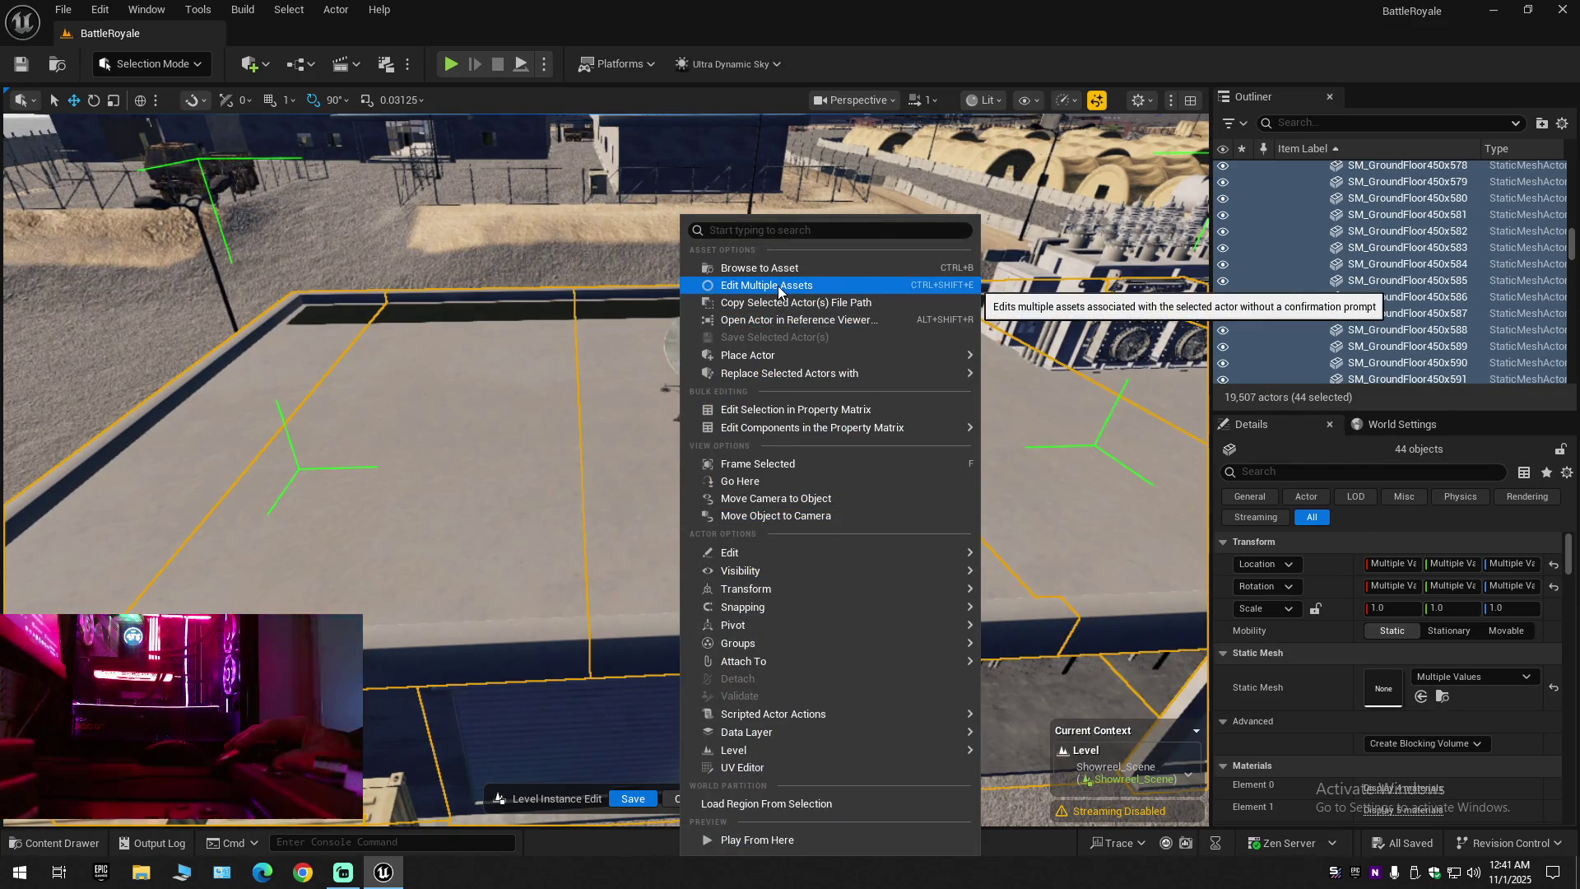
pyautogui.click(778, 285)
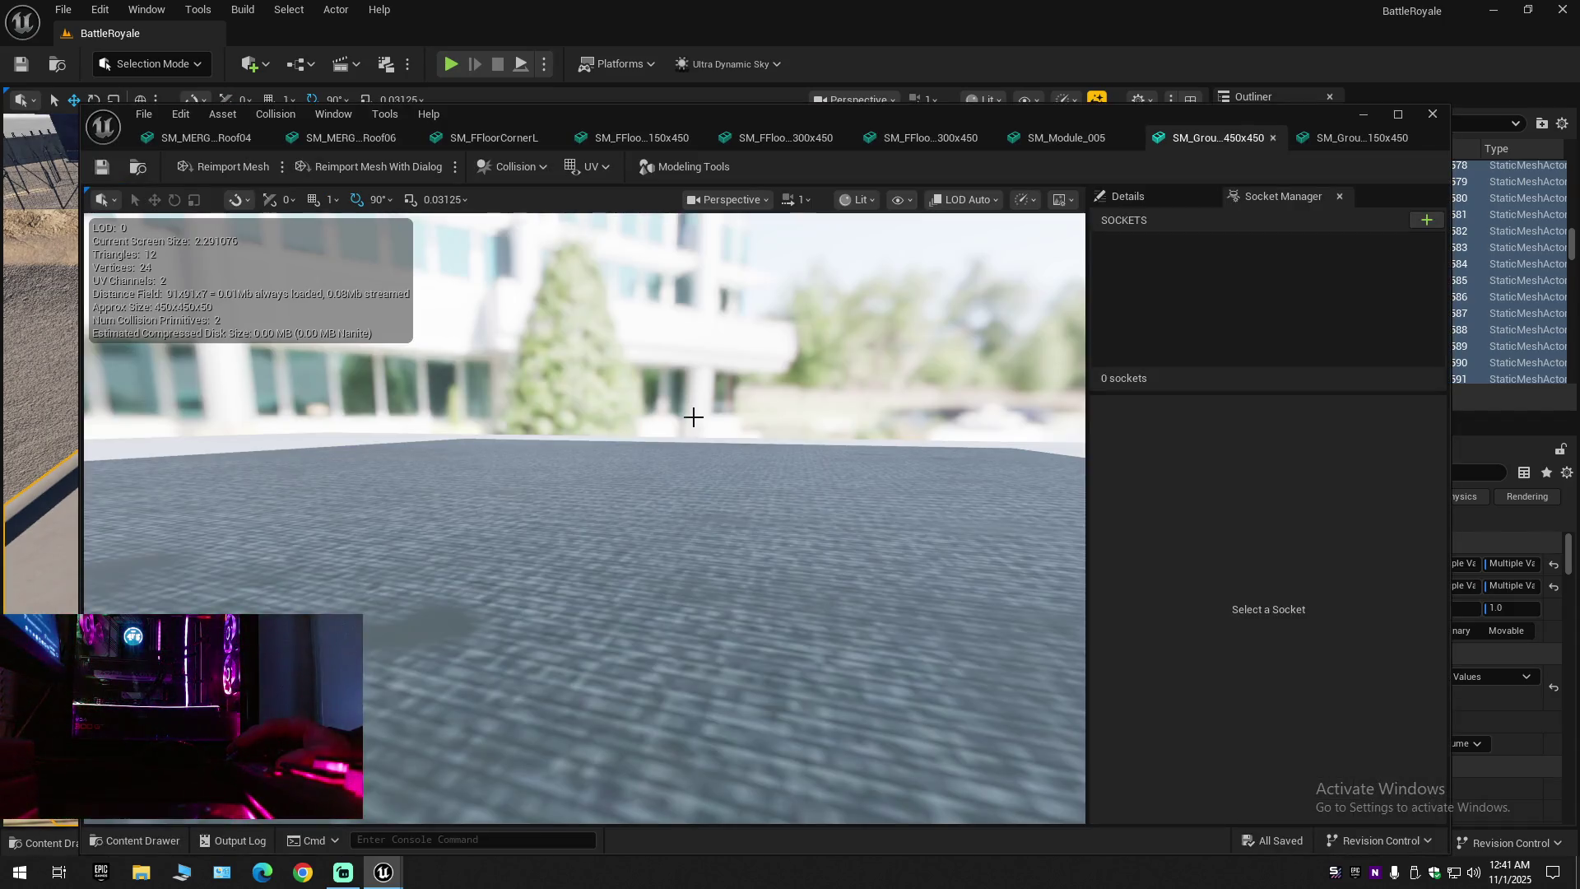
pyautogui.moveTo(642, 463)
pyautogui.mouseDown()
pyautogui.moveTo(626, 527)
pyautogui.moveTo(593, 493)
pyautogui.moveTo(647, 411)
pyautogui.mouseUp()
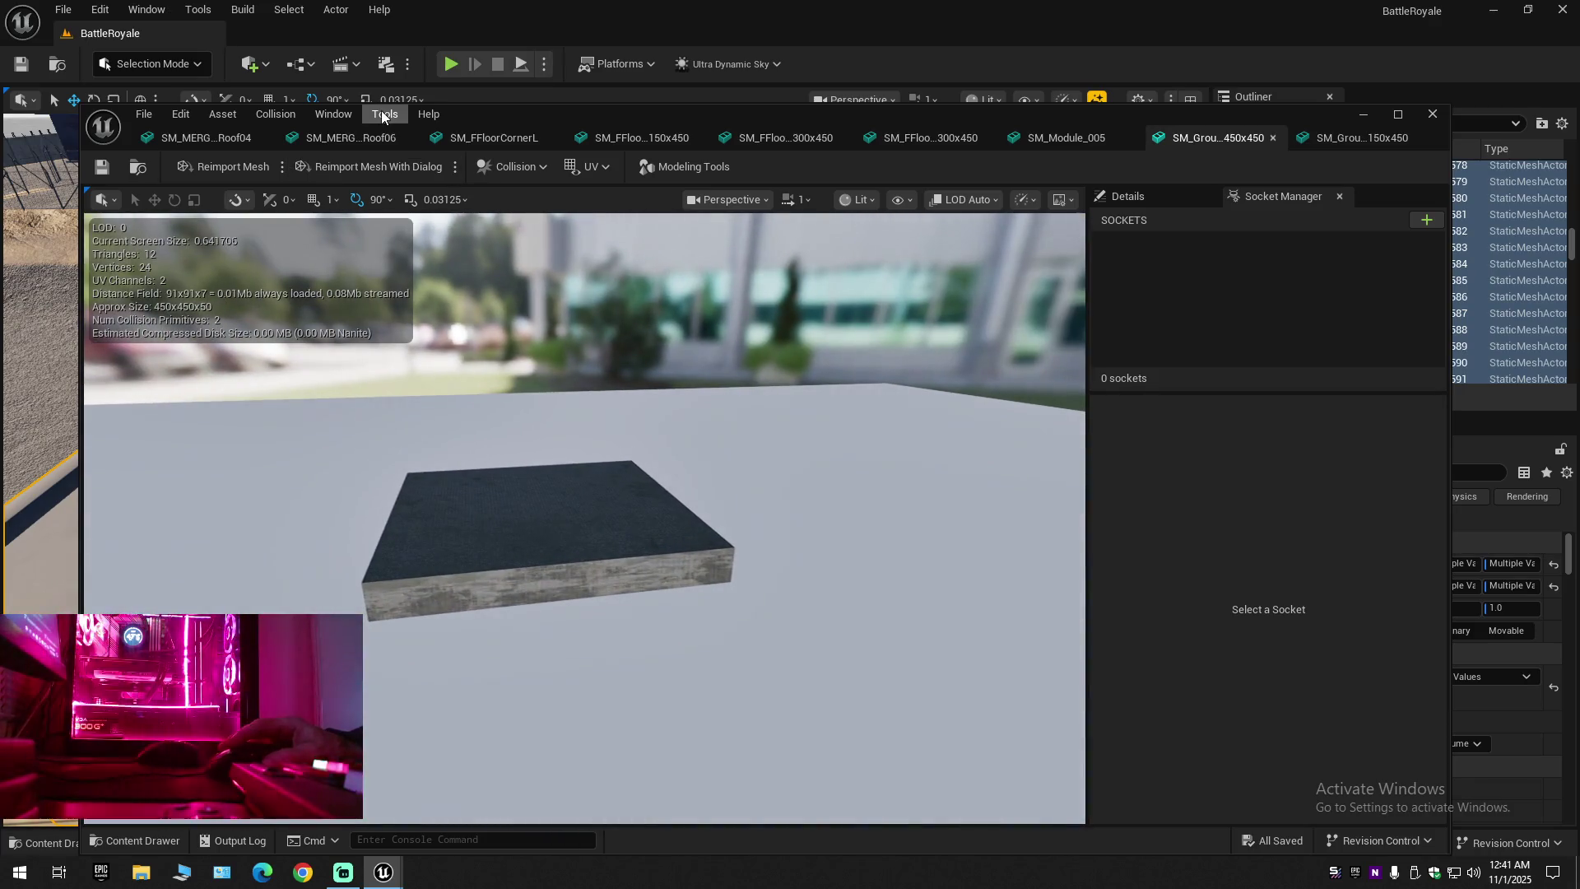
pyautogui.click(1433, 114)
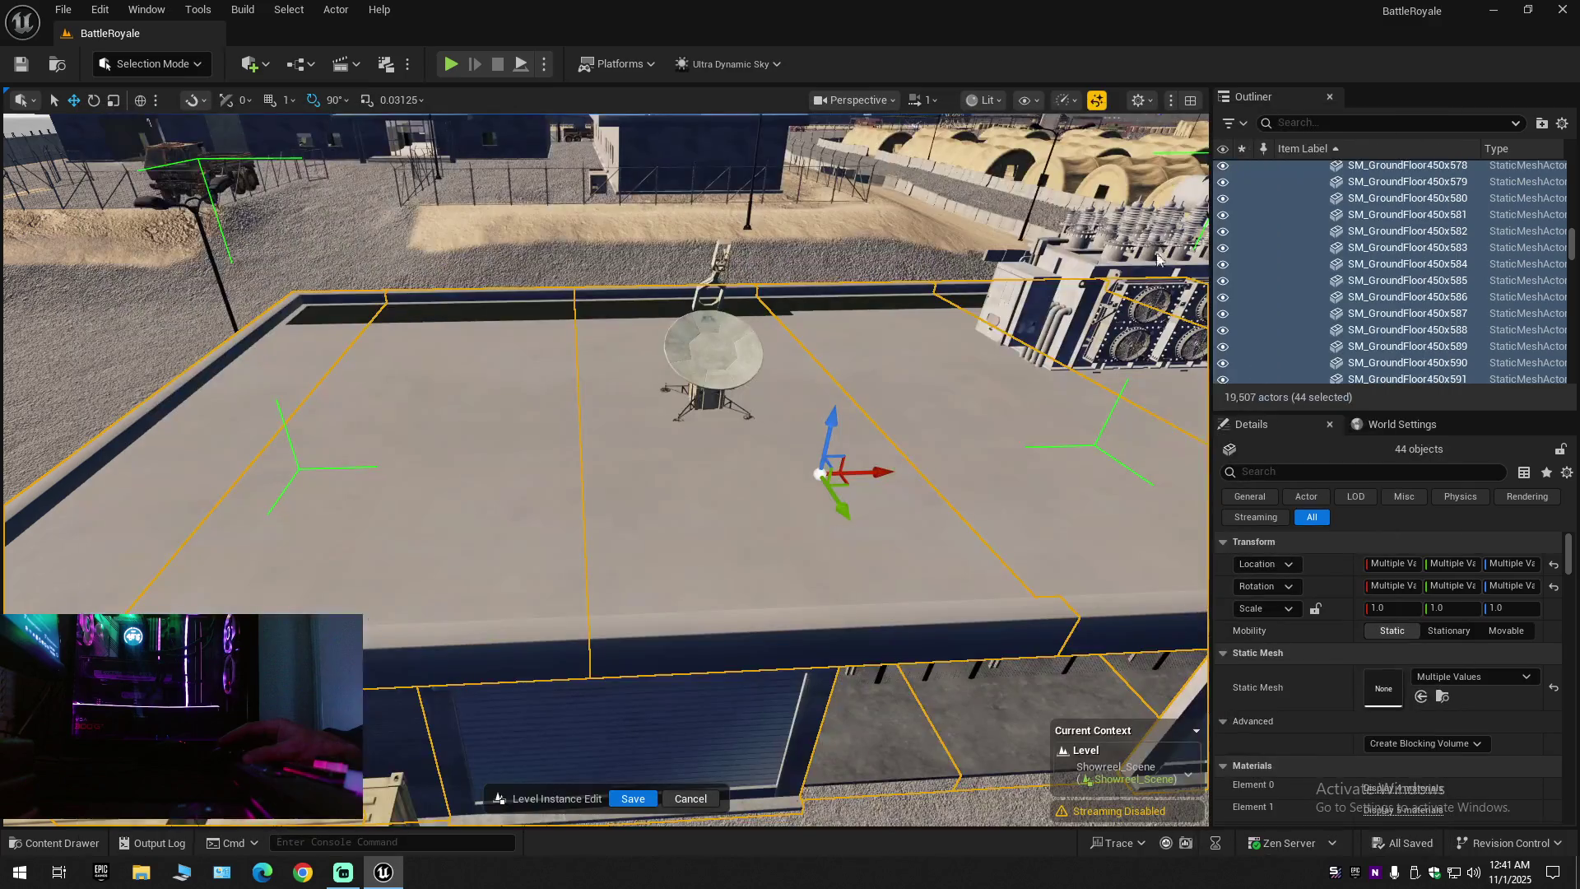
pyautogui.moveTo(610, 373); pyautogui.dragTo(610, 313)
pyautogui.moveTo(825, 493); pyautogui.dragTo(824, 543)
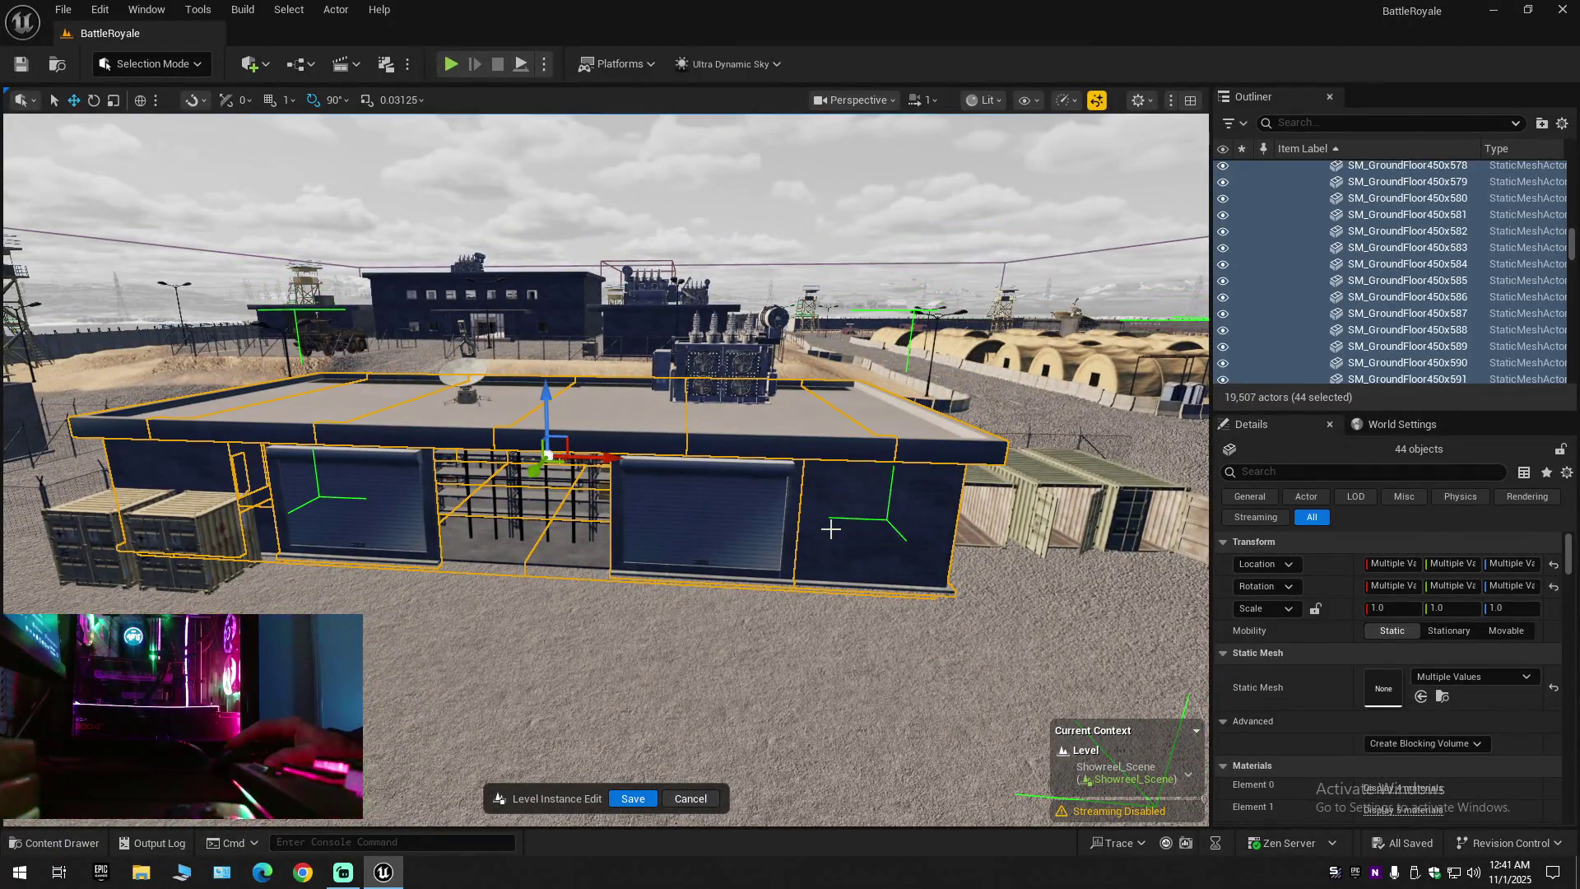
# Select floor piece SM_FFloorMiddle450x464, then select the whole warehouse and undo its two accidental moves
pyautogui.rightClick(826, 517)
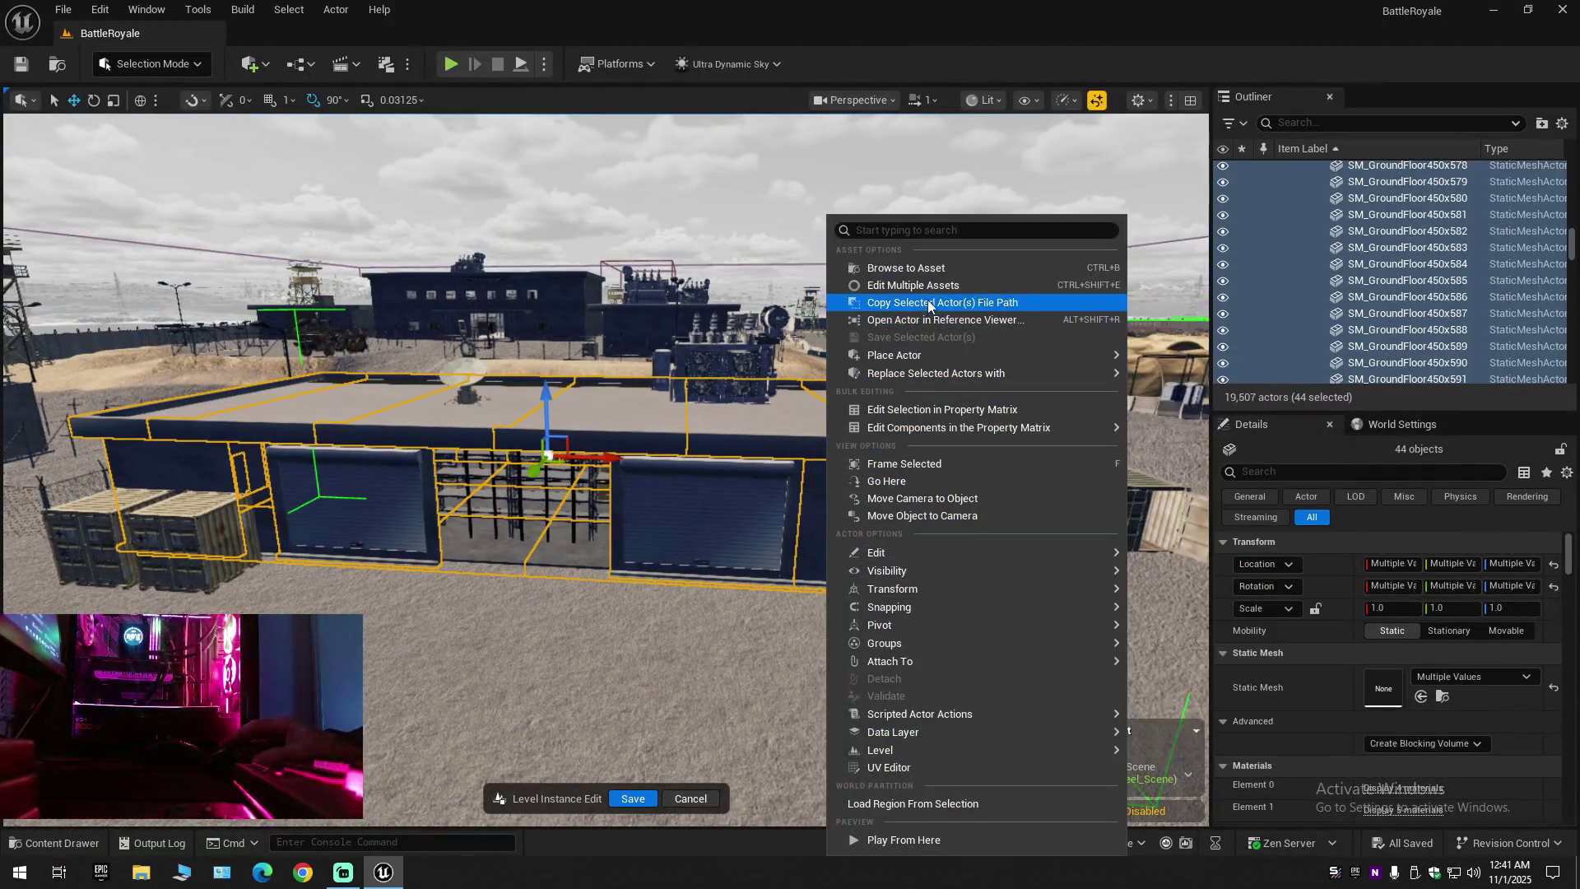
pyautogui.click(580, 292)
pyautogui.click(579, 292)
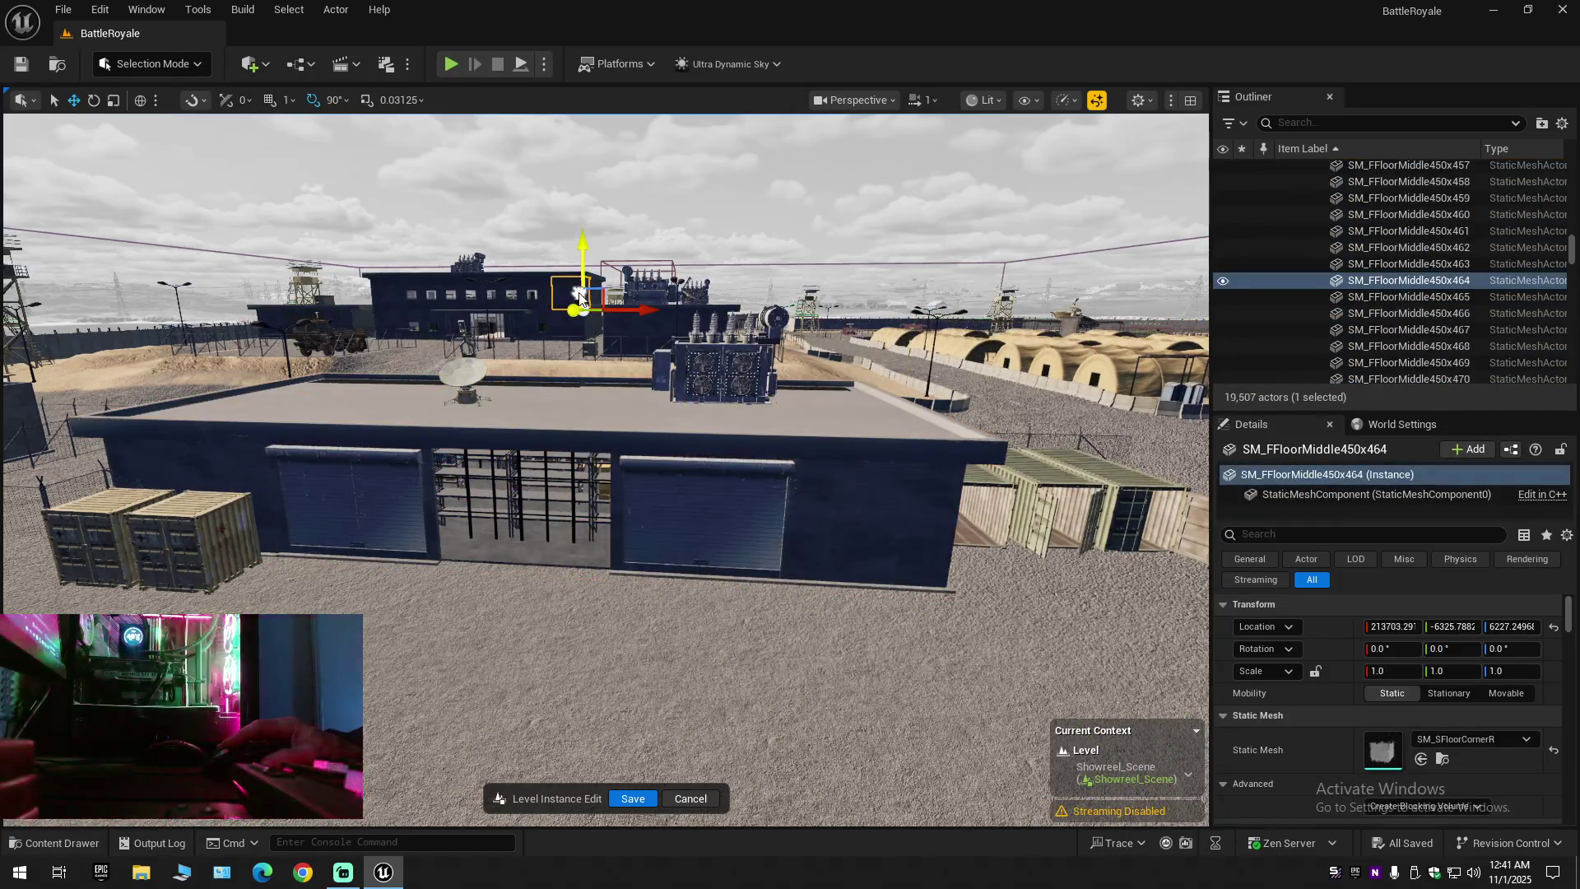
pyautogui.rightClick(580, 298)
pyautogui.click(542, 367)
pyautogui.moveTo(542, 367)
pyautogui.mouseDown()
pyautogui.moveTo(506, 316)
pyautogui.moveTo(460, 490)
pyautogui.moveTo(511, 422)
pyautogui.moveTo(487, 443)
pyautogui.moveTo(489, 423)
pyautogui.moveTo(498, 477)
pyautogui.moveTo(474, 445)
pyautogui.mouseUp()
pyautogui.click(473, 437)
pyautogui.hotkey('ctrl', 'z')
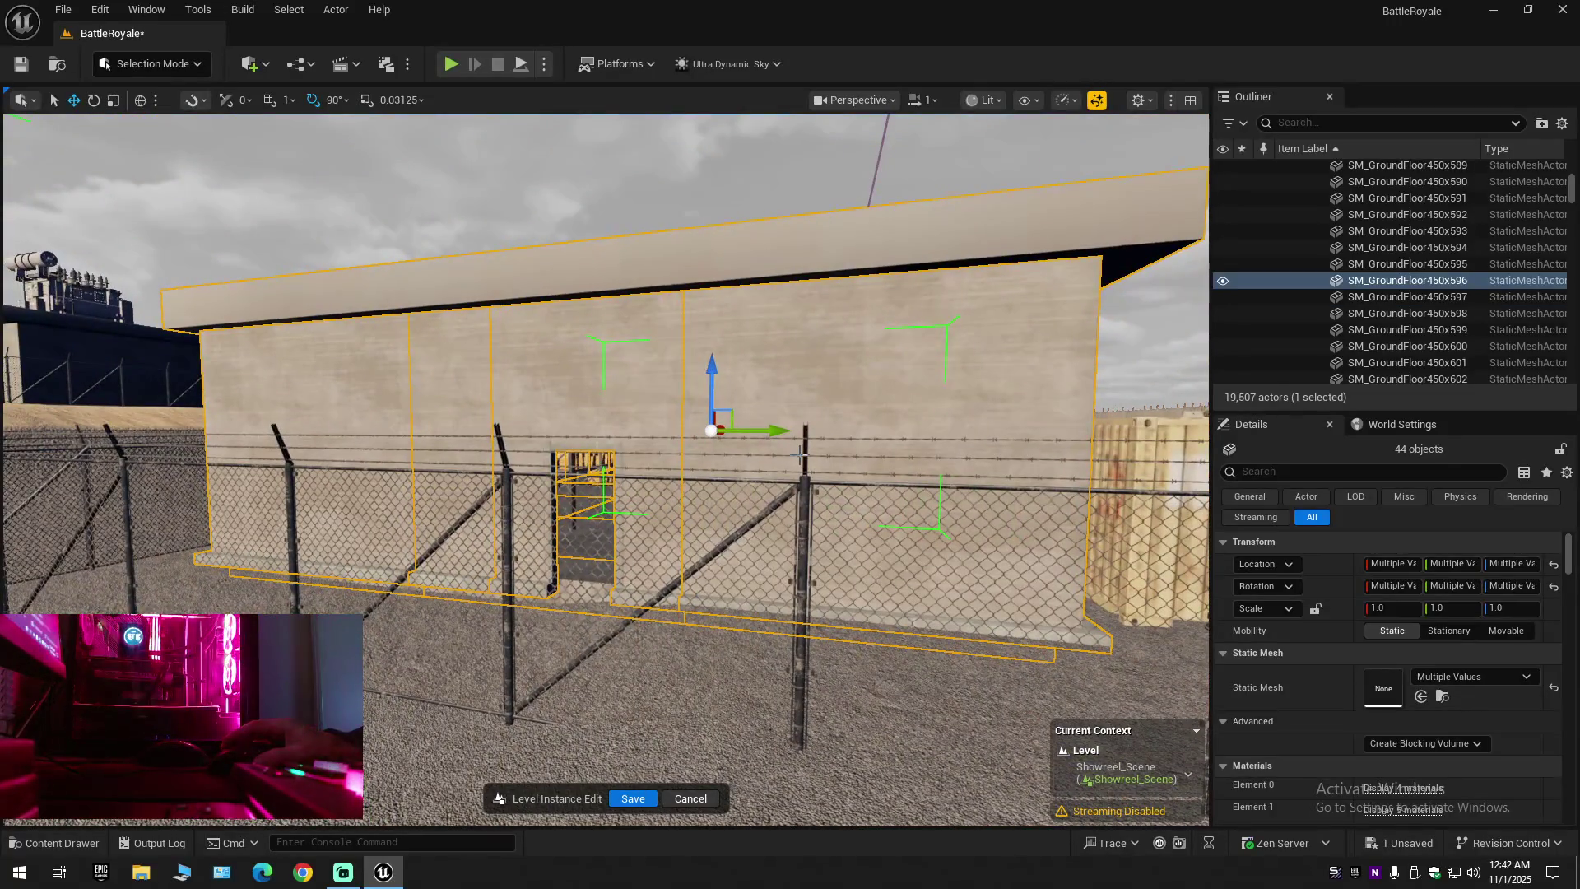
pyautogui.hotkey('ctrl', 'z')
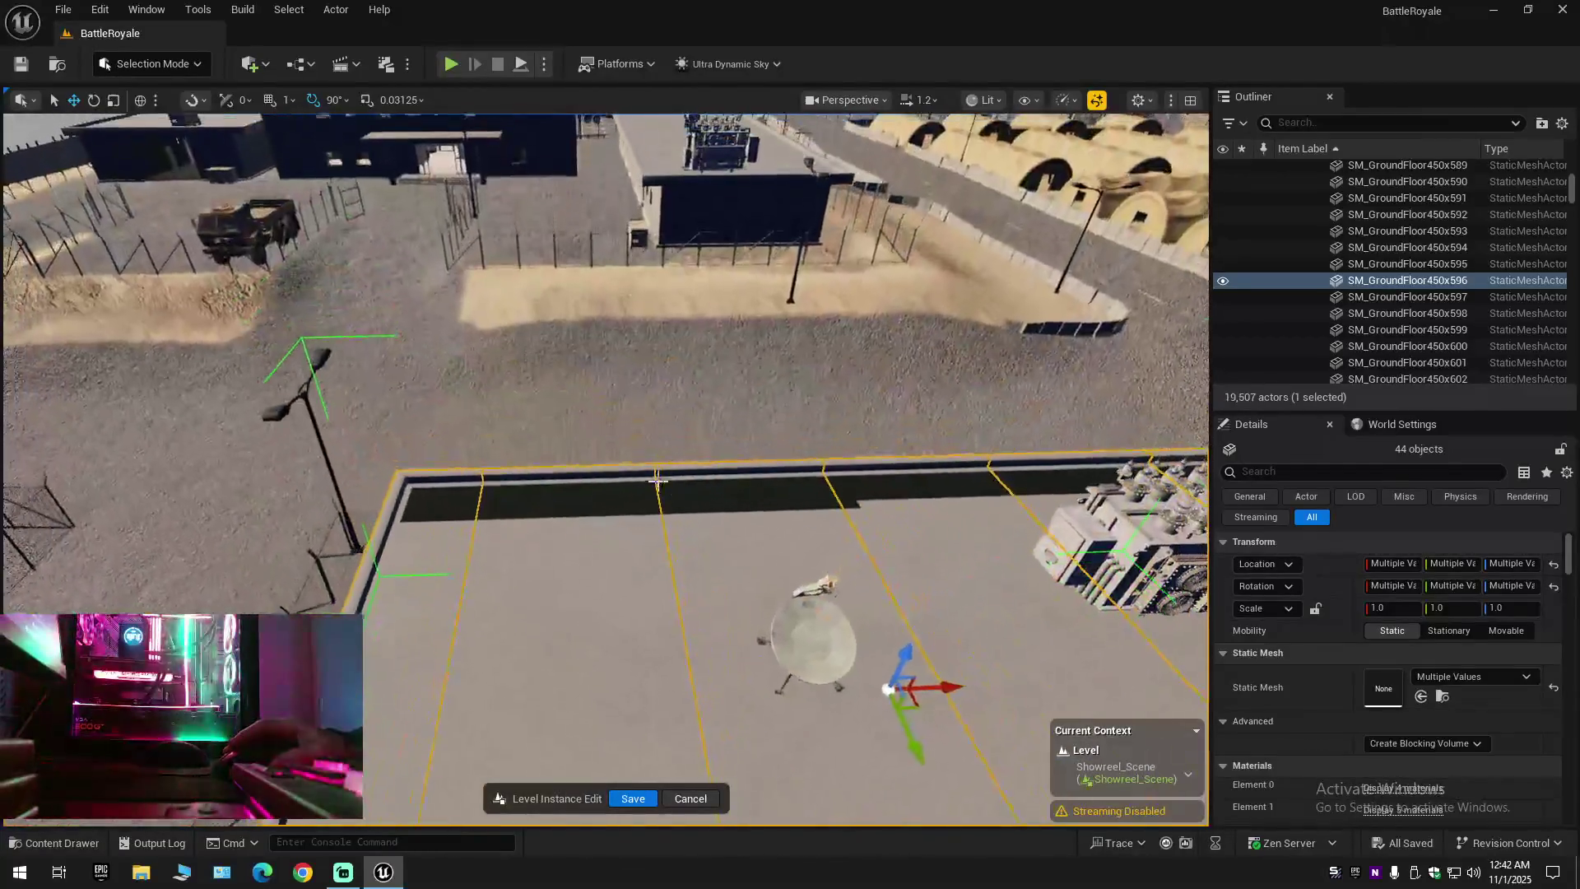
# Ctrl-select roof tiles SM_GroundFloor450x603–605, 612–614 and 617, inspect them along the roof, and save
pyautogui.click(445, 517)
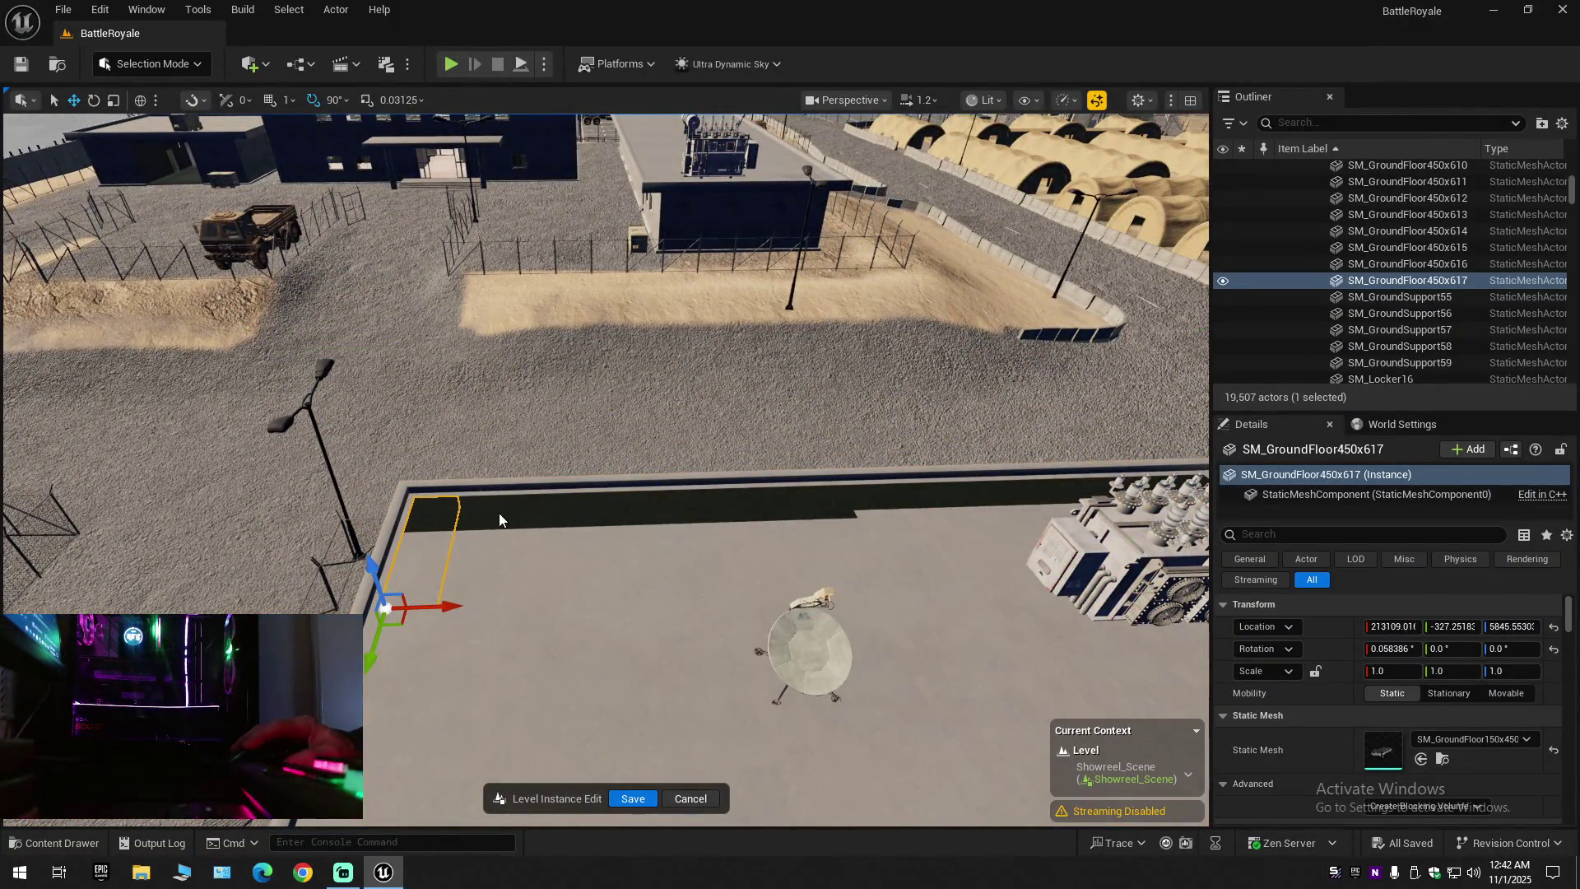
pyautogui.keyDown('ctrl'); pyautogui.click(502, 518); pyautogui.keyUp('ctrl')
pyautogui.keyDown('ctrl'); pyautogui.click(630, 520); pyautogui.keyUp('ctrl')
pyautogui.keyDown('ctrl'); pyautogui.click(733, 519); pyautogui.keyUp('ctrl')
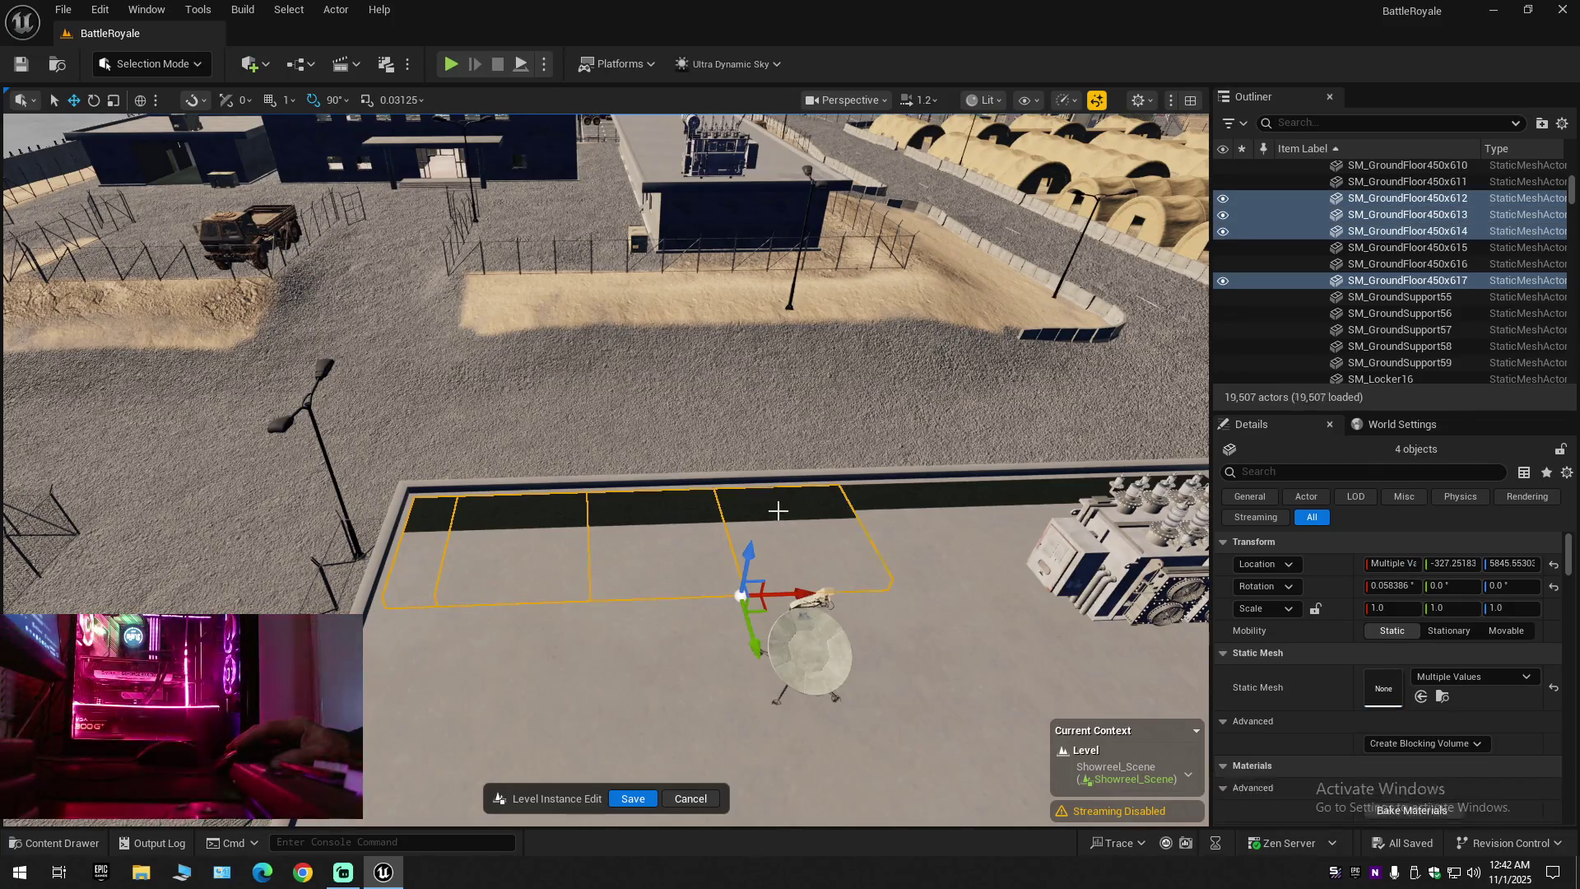
pyautogui.keyDown('ctrl'); pyautogui.click(904, 514); pyautogui.keyUp('ctrl')
pyautogui.keyDown('ctrl'); pyautogui.click(971, 526); pyautogui.keyUp('ctrl')
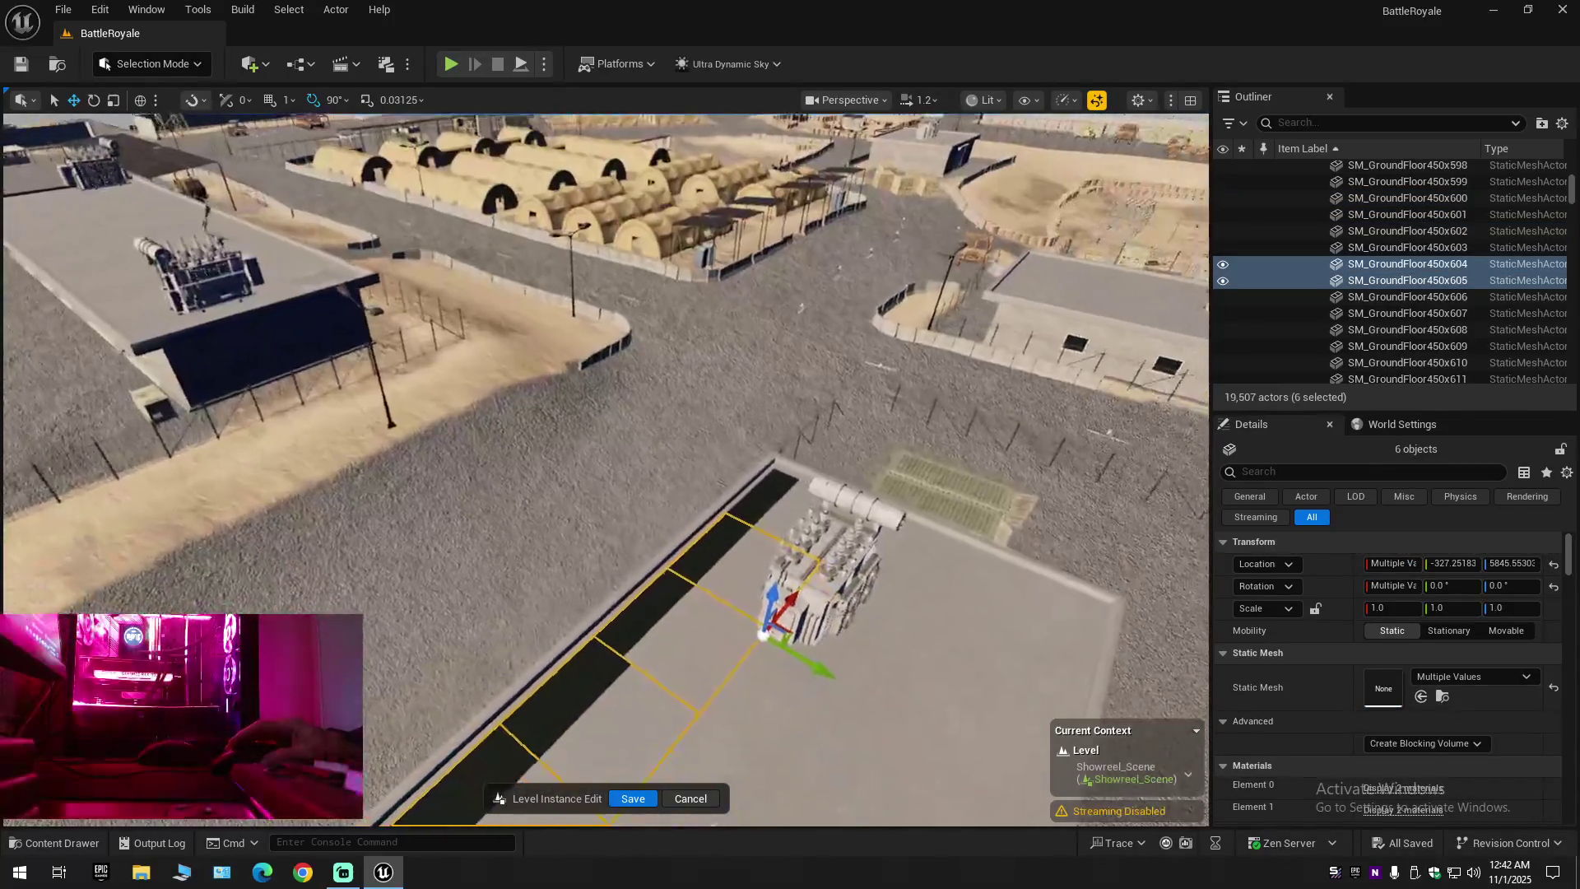
pyautogui.moveTo(908, 520); pyautogui.dragTo(908, 520)
pyautogui.keyDown('ctrl'); pyautogui.click(773, 501); pyautogui.keyUp('ctrl')
pyautogui.moveTo(774, 501); pyautogui.dragTo(774, 502)
pyautogui.moveTo(631, 533)
pyautogui.mouseDown()
pyautogui.moveTo(636, 559)
pyautogui.moveTo(567, 533)
pyautogui.moveTo(573, 544)
pyautogui.moveTo(605, 469)
pyautogui.moveTo(605, 370)
pyautogui.moveTo(605, 408)
pyautogui.moveTo(630, 407)
pyautogui.moveTo(629, 370)
pyautogui.moveTo(659, 375)
pyautogui.moveTo(739, 527)
pyautogui.mouseUp()
pyautogui.hotkey('ctrl', 's')
# Undo the tiles' shift, hide tile 617, and try sliding tile 616 along Y before undoing
pyautogui.hotkey('ctrl', 'z')
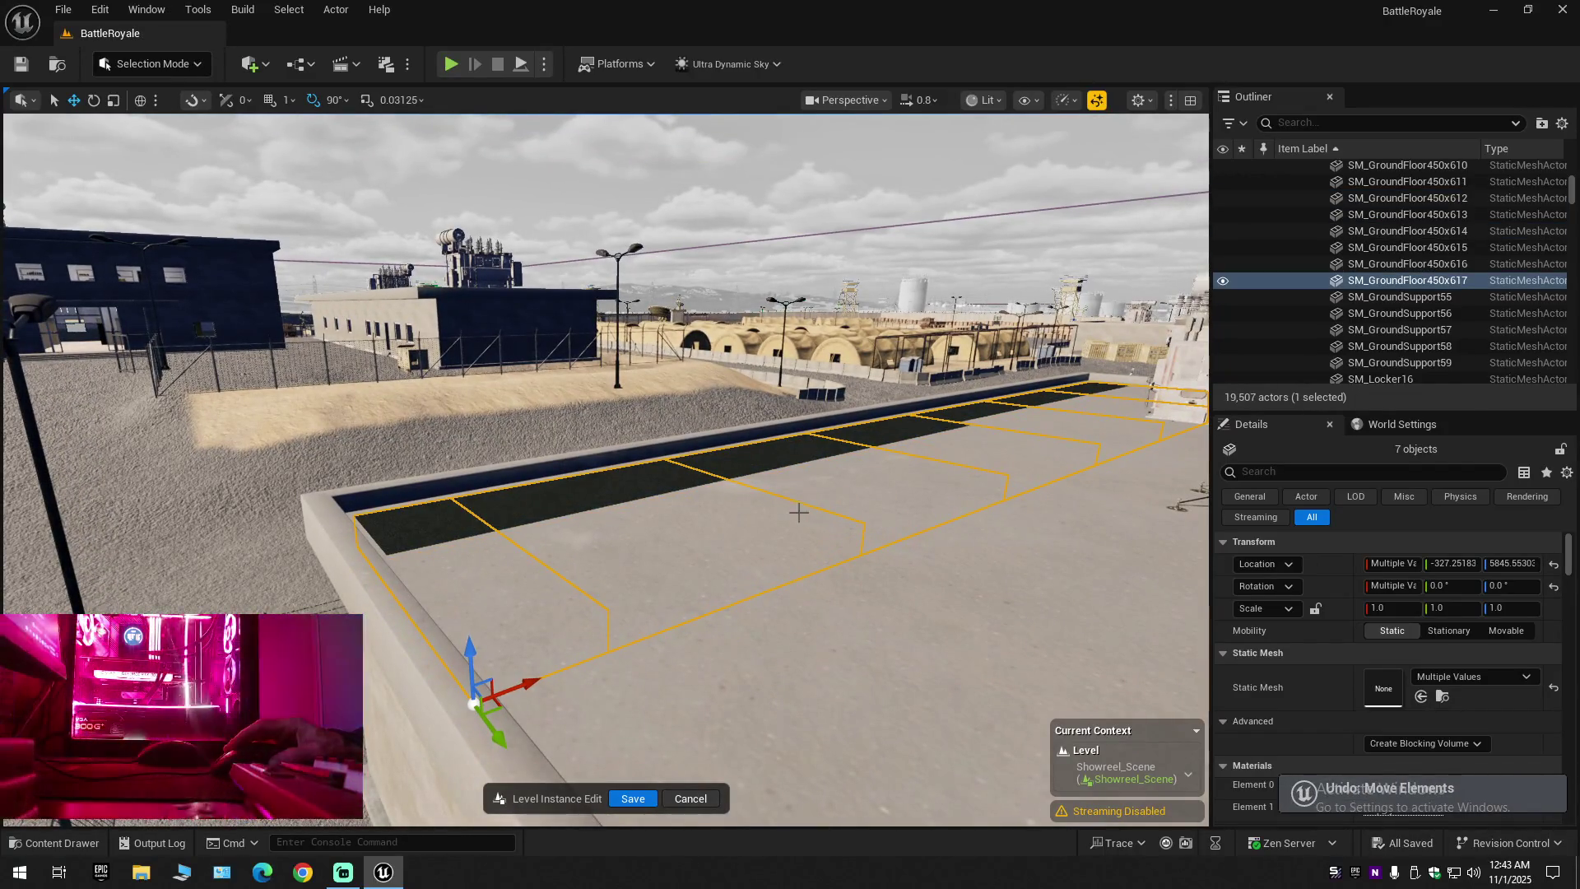
pyautogui.click(1222, 281)
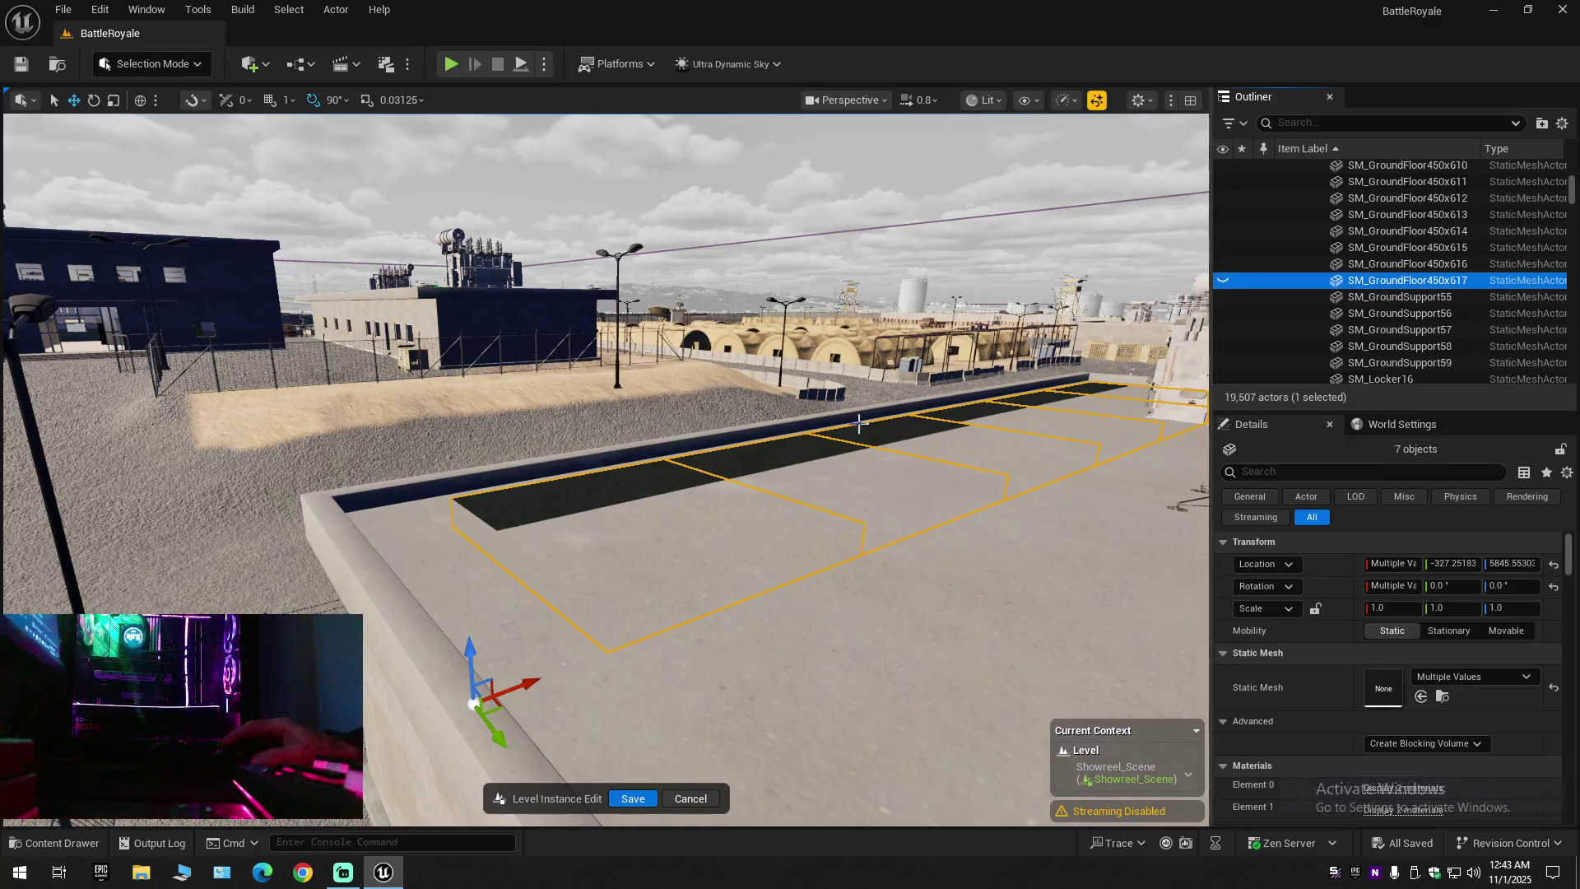
pyautogui.press('f')
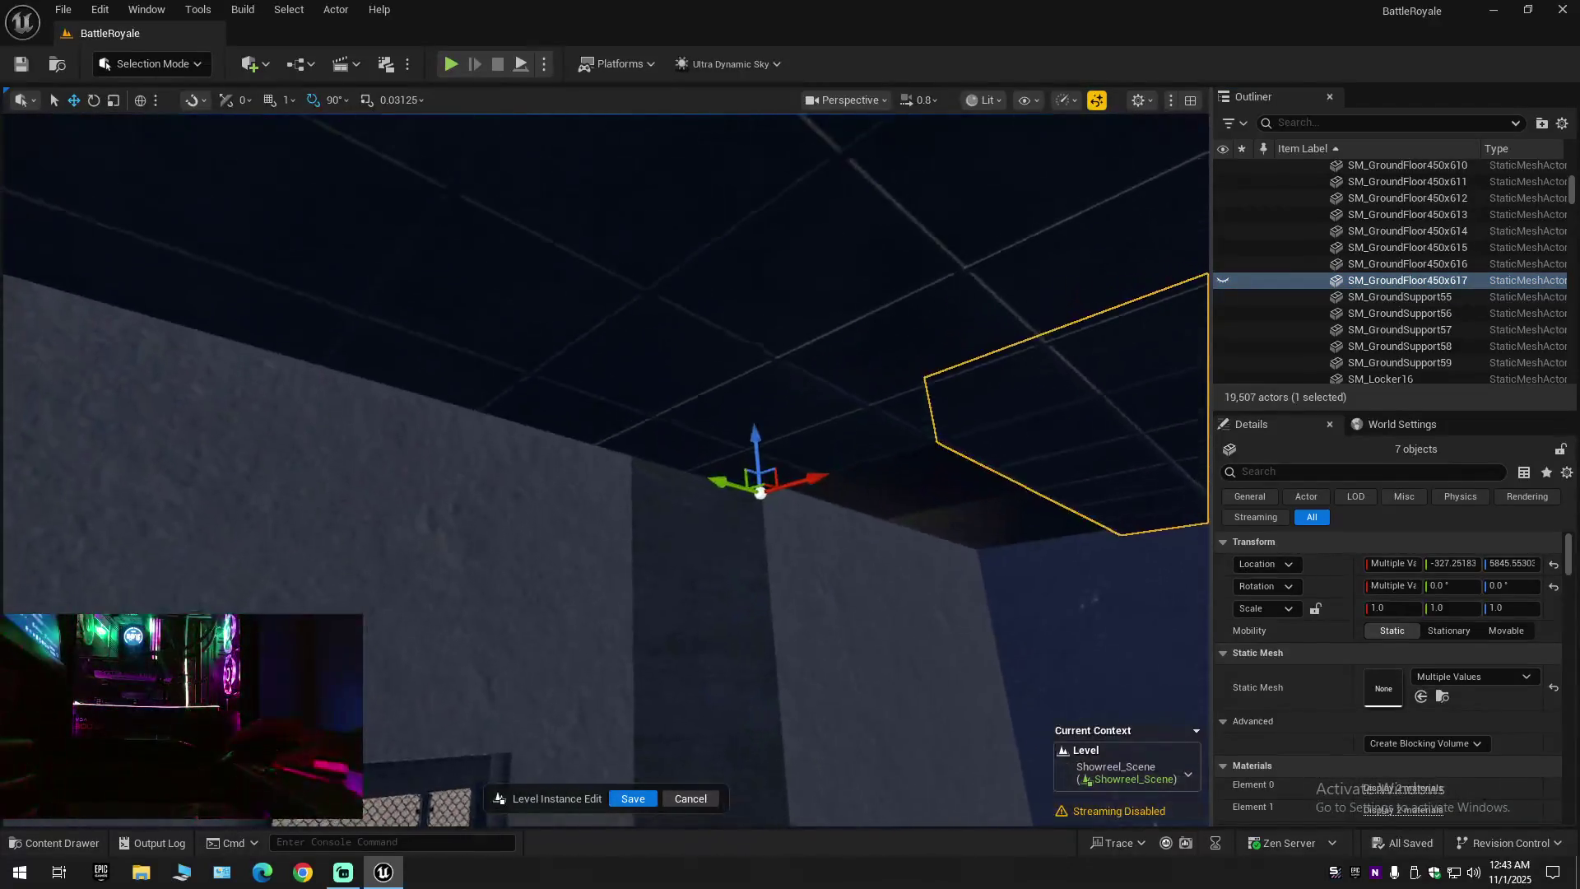
pyautogui.click(834, 504)
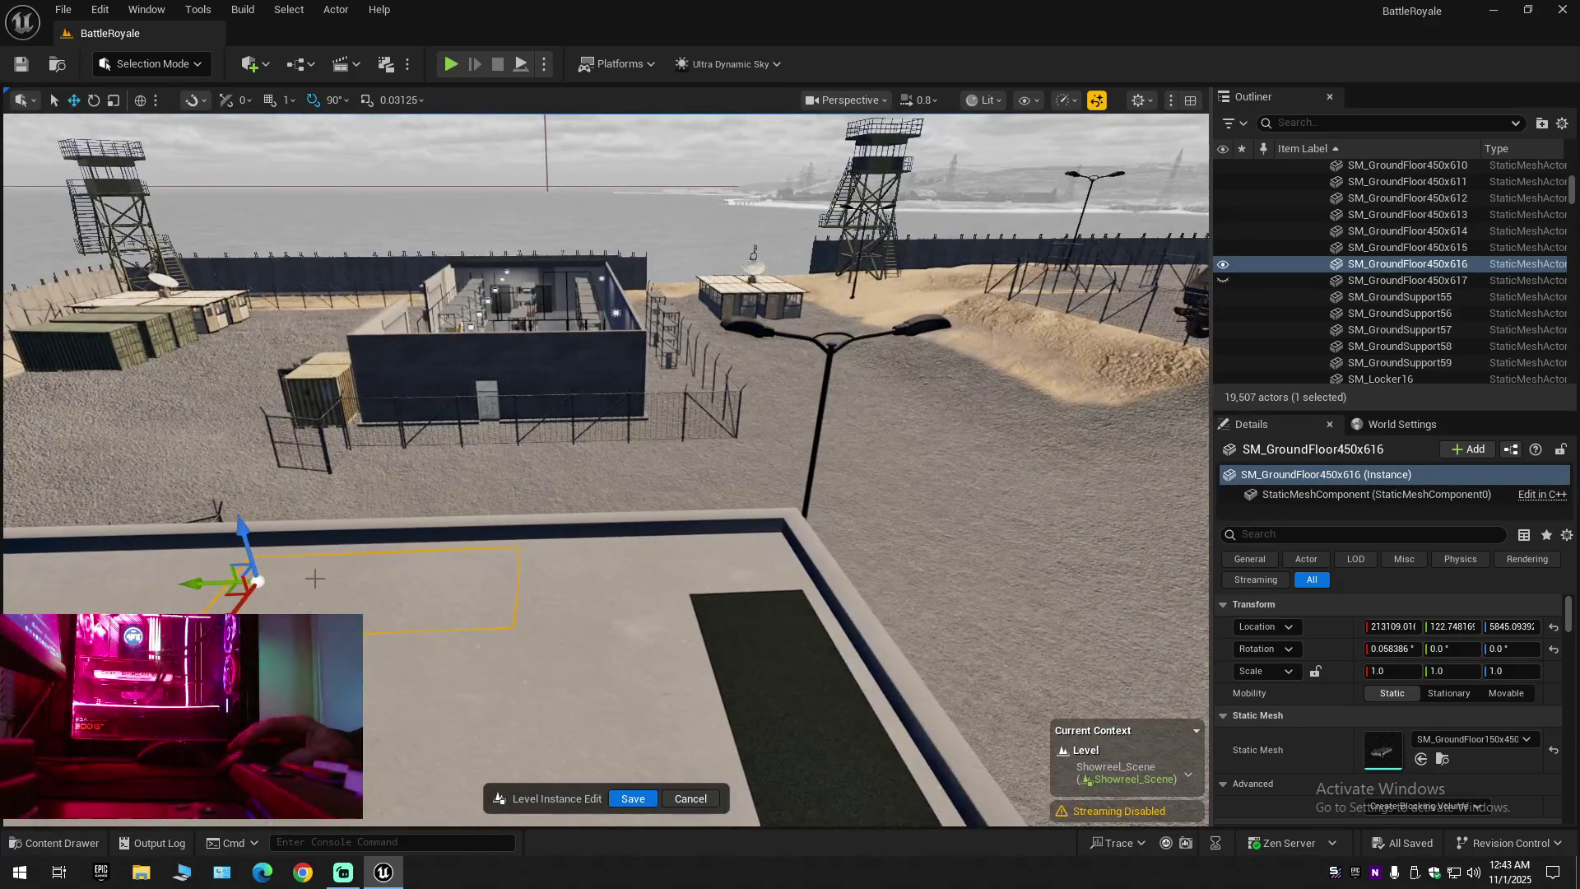
pyautogui.moveTo(390, 590); pyautogui.dragTo(464, 592)
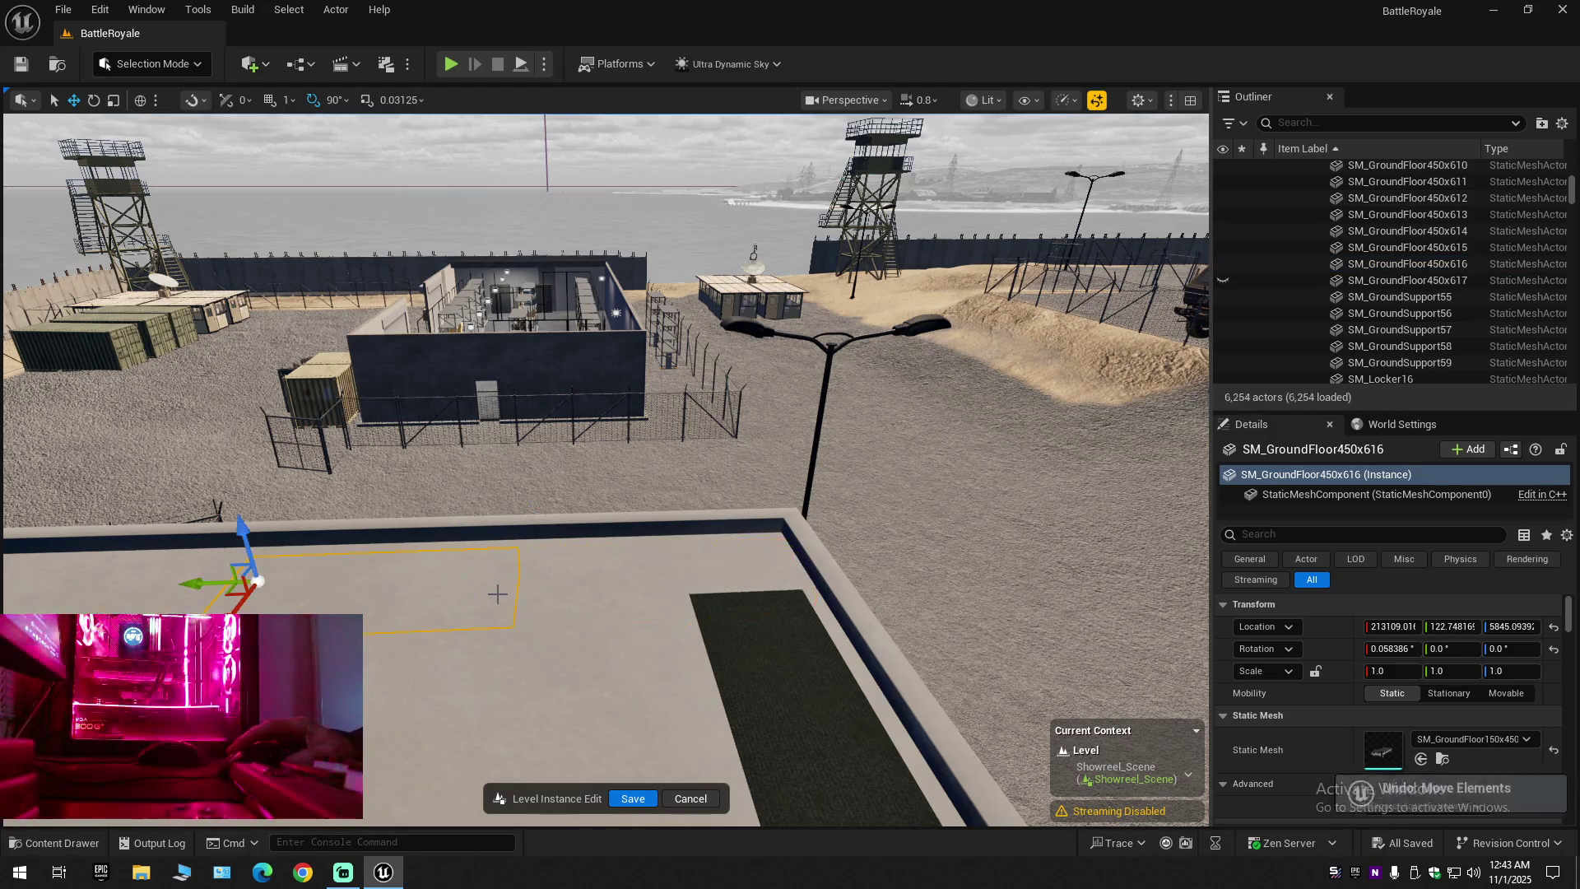
pyautogui.hotkey('ctrl', 'z')
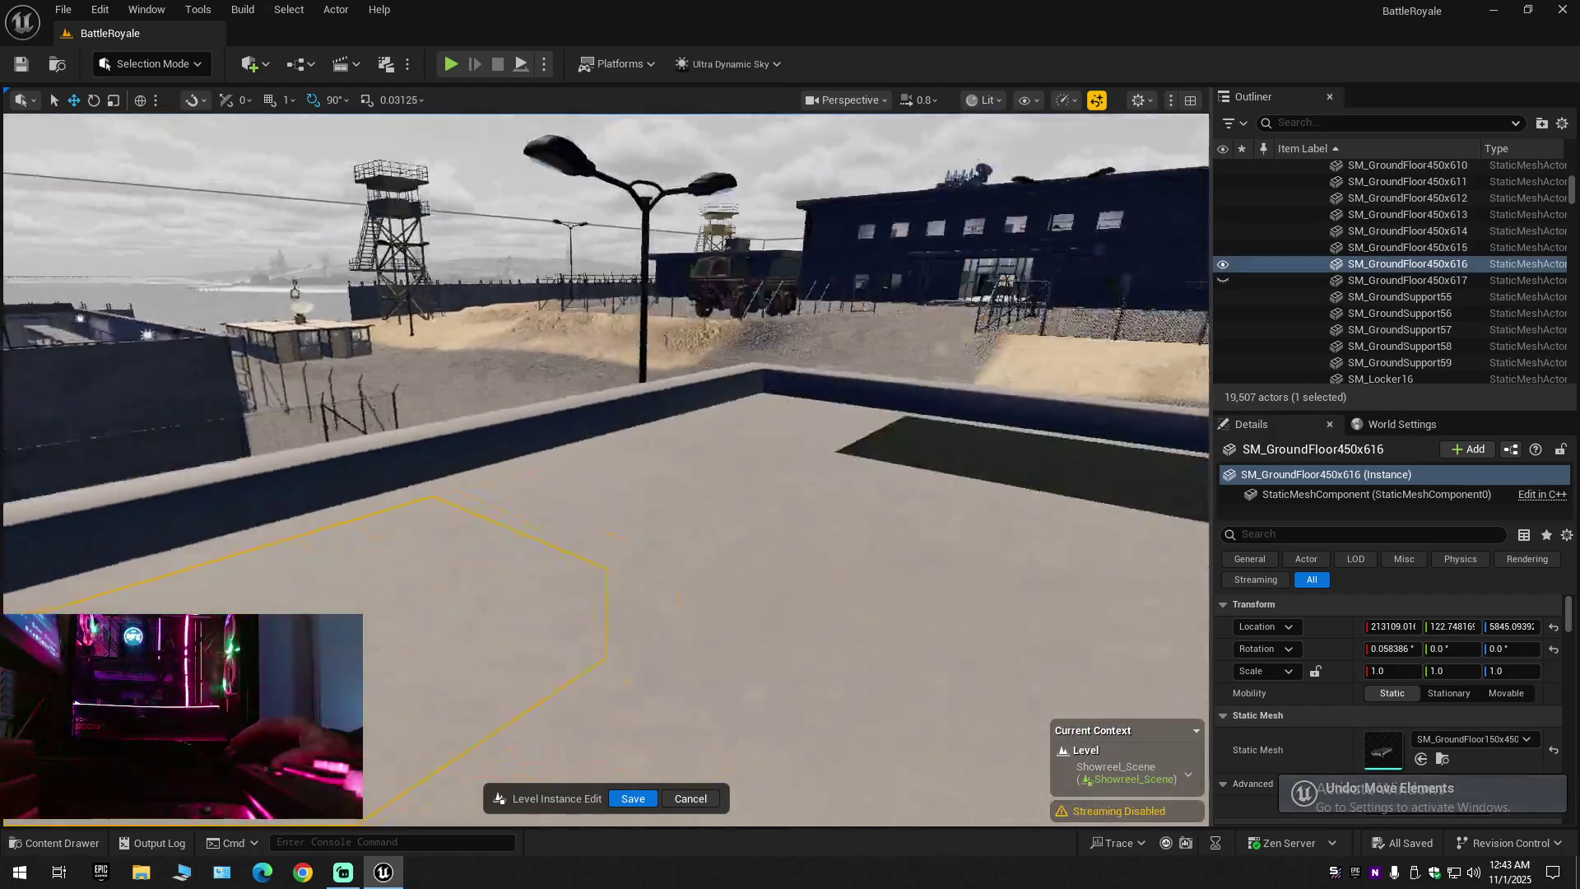
# Restore the seven-tile selection and switch the gizmo to rotate mode
pyautogui.moveTo(551, 593); pyautogui.dragTo(552, 593)
pyautogui.hotkey('ctrl', 'z')
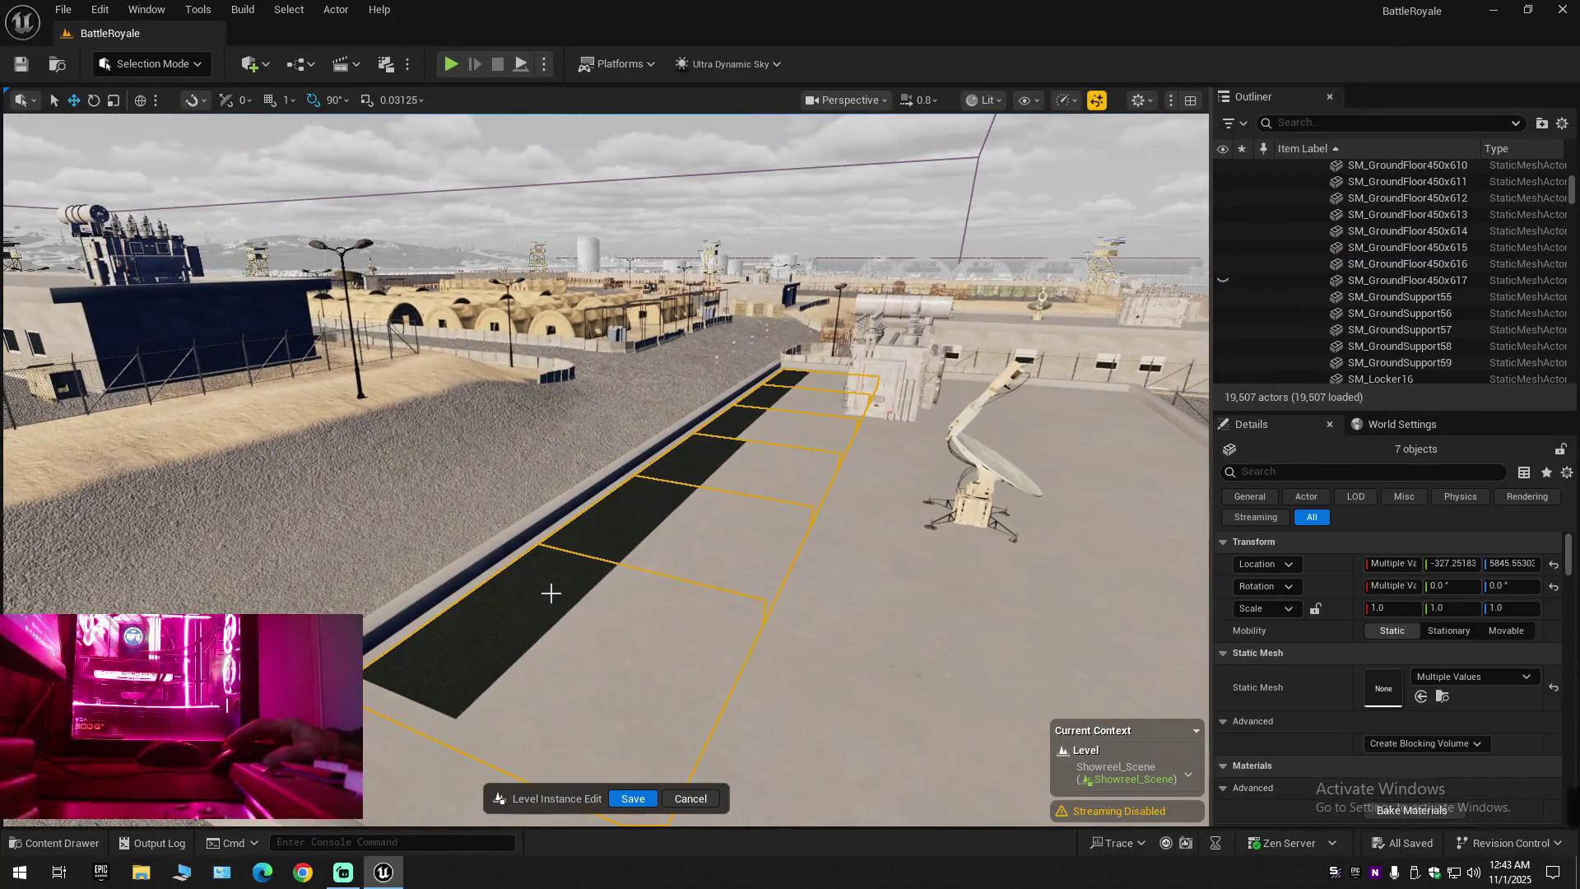
pyautogui.moveTo(564, 599); pyautogui.dragTo(564, 600)
pyautogui.press('e')
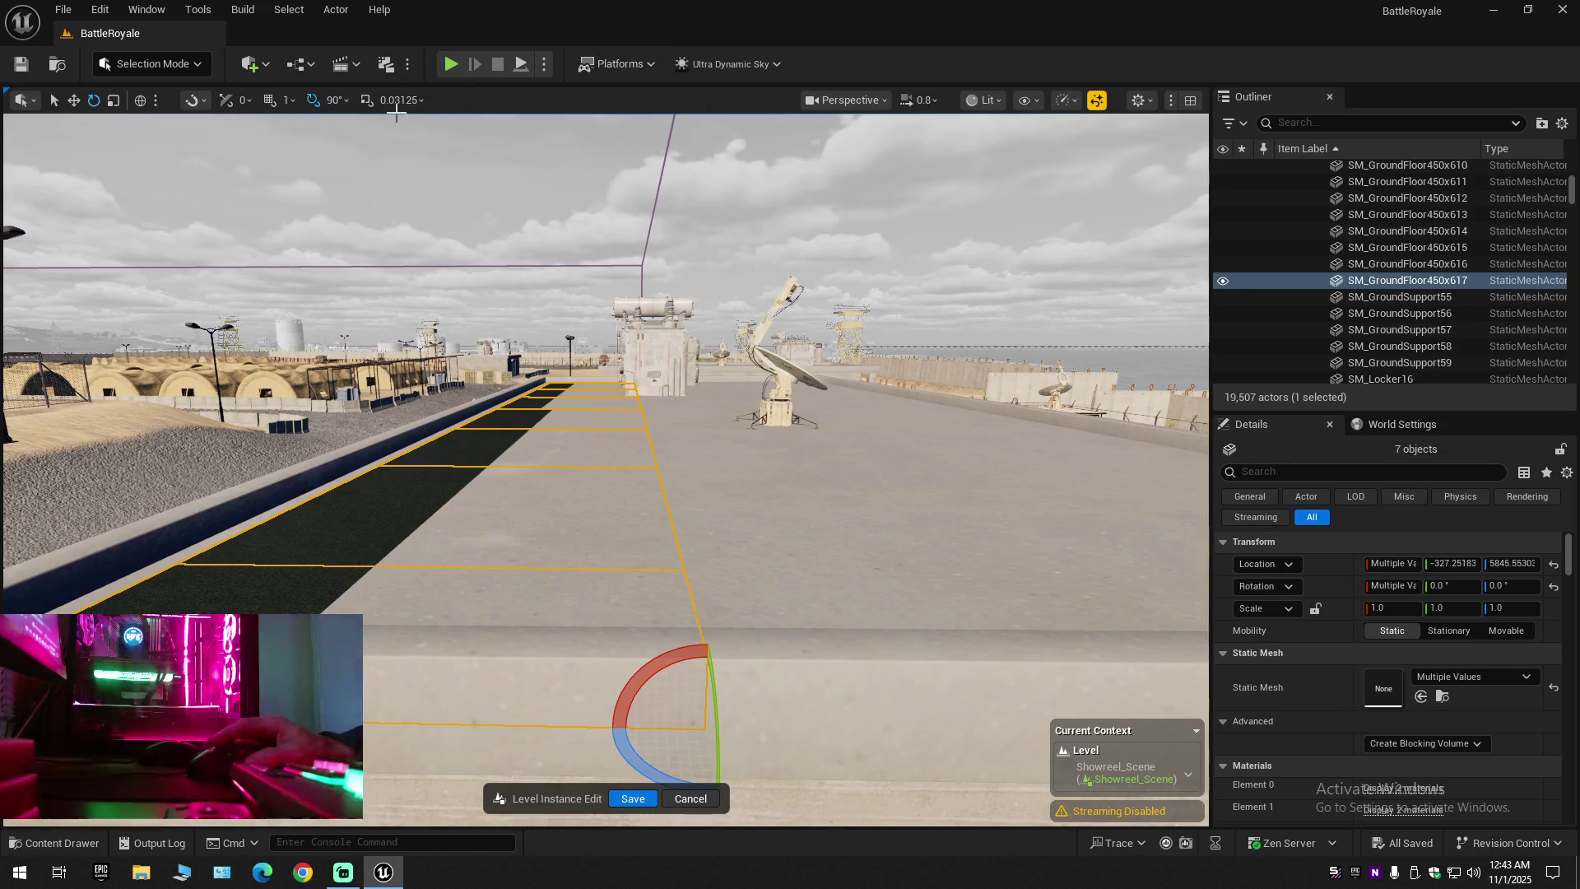
# Rotate the seven roof tiles by a fraction of a degree with the rotate gizmo arc
pyautogui.click(332, 100)
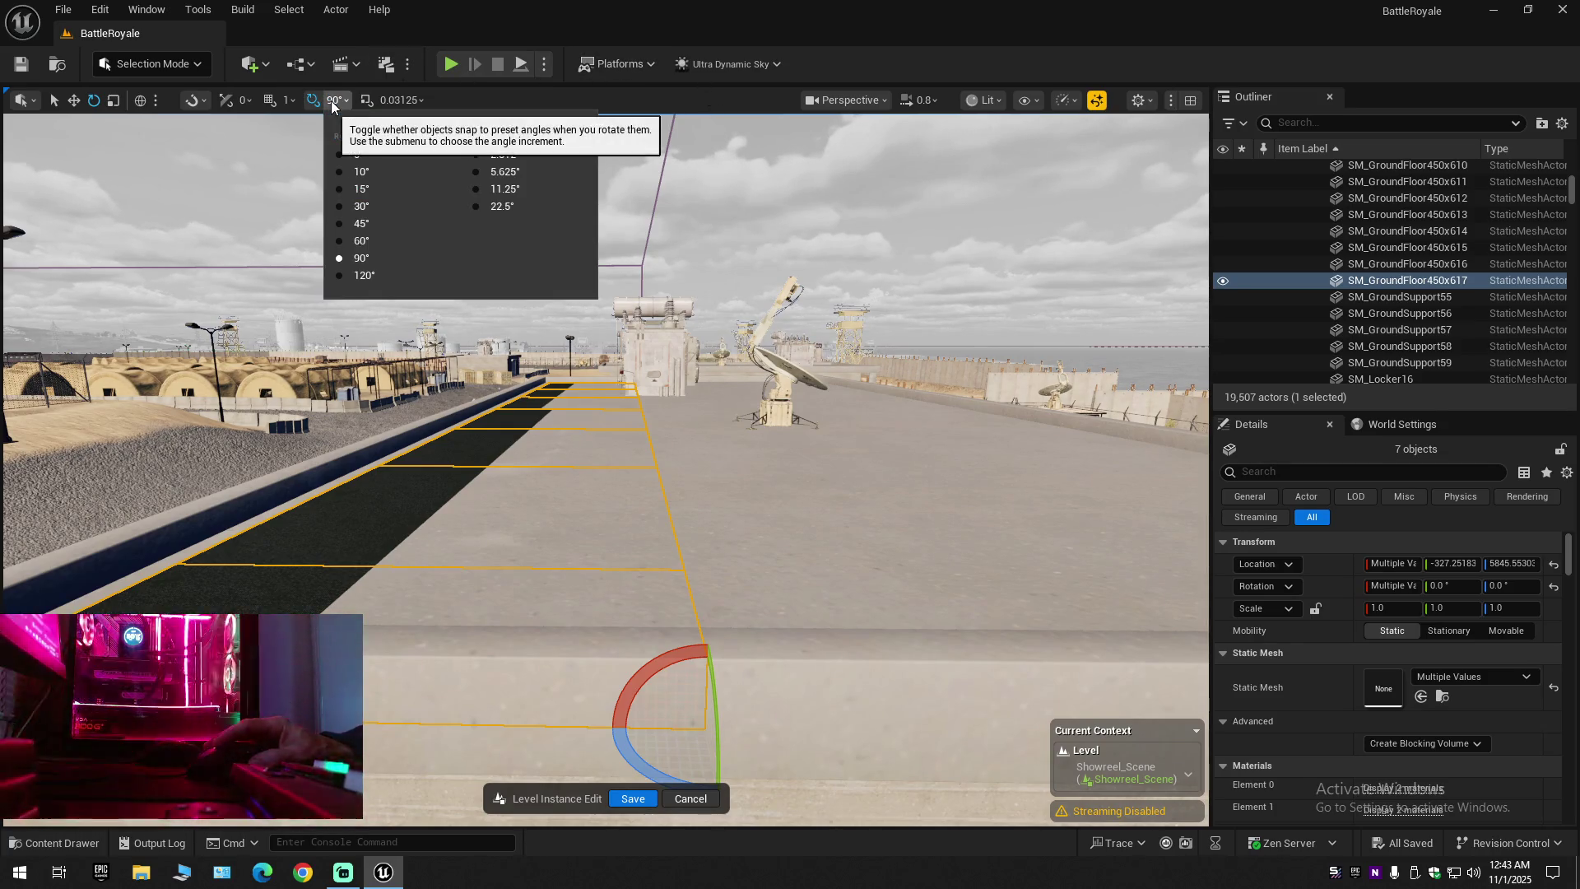
pyautogui.click(311, 104)
pyautogui.moveTo(650, 664); pyautogui.dragTo(648, 665)
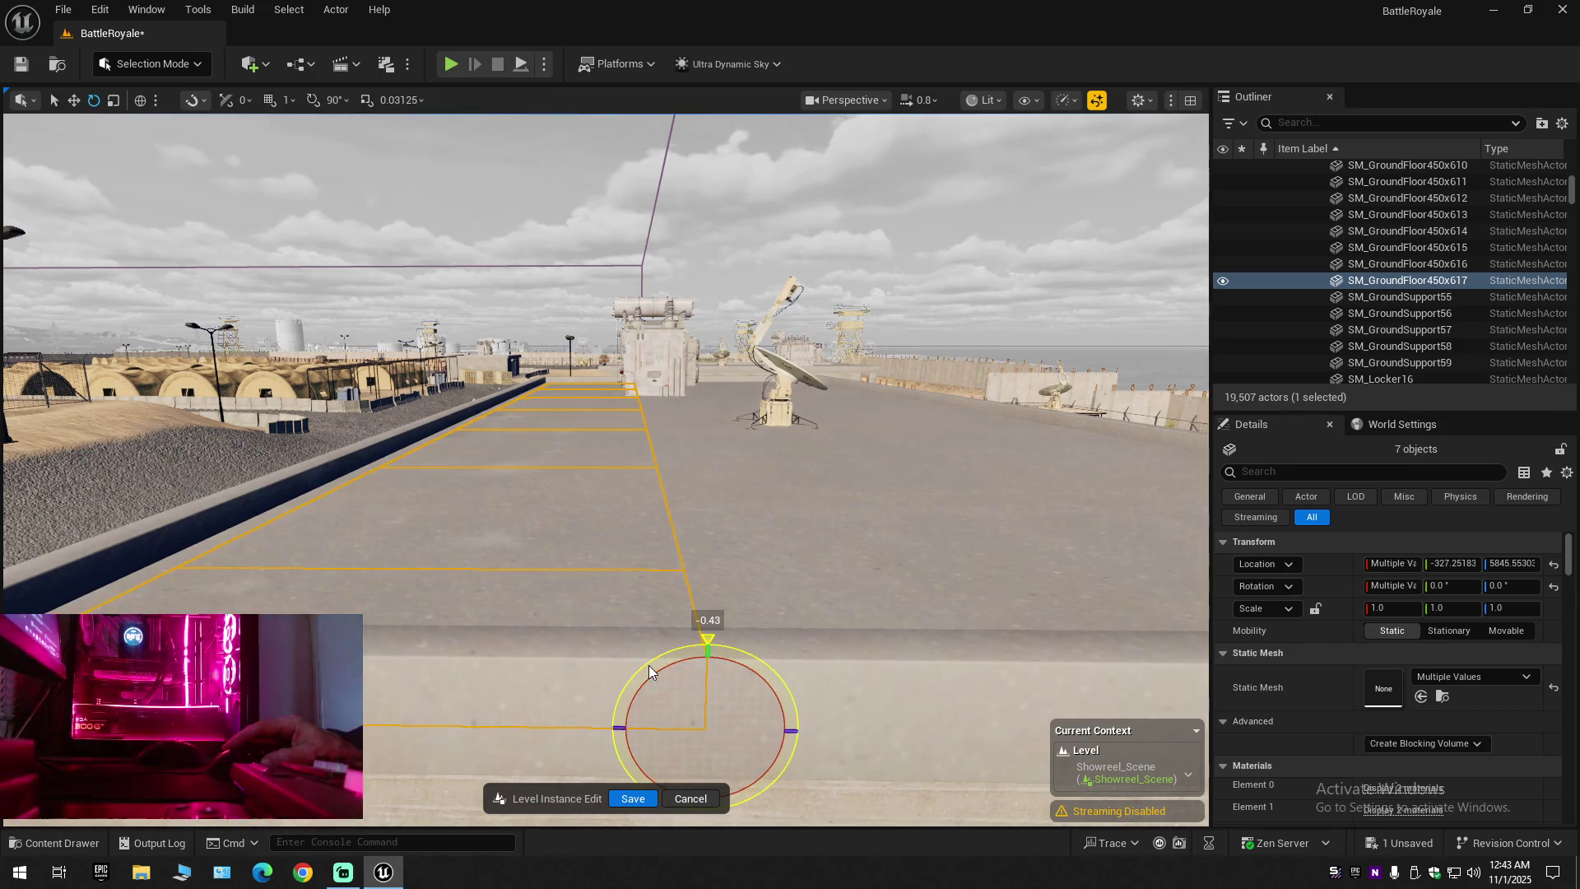
# Fly under the roof to inspect the ceiling's underside above the row of cages
pyautogui.scroll(2, 648, 665)
pyautogui.press('w')
pyautogui.scroll(-1, 605, 469)
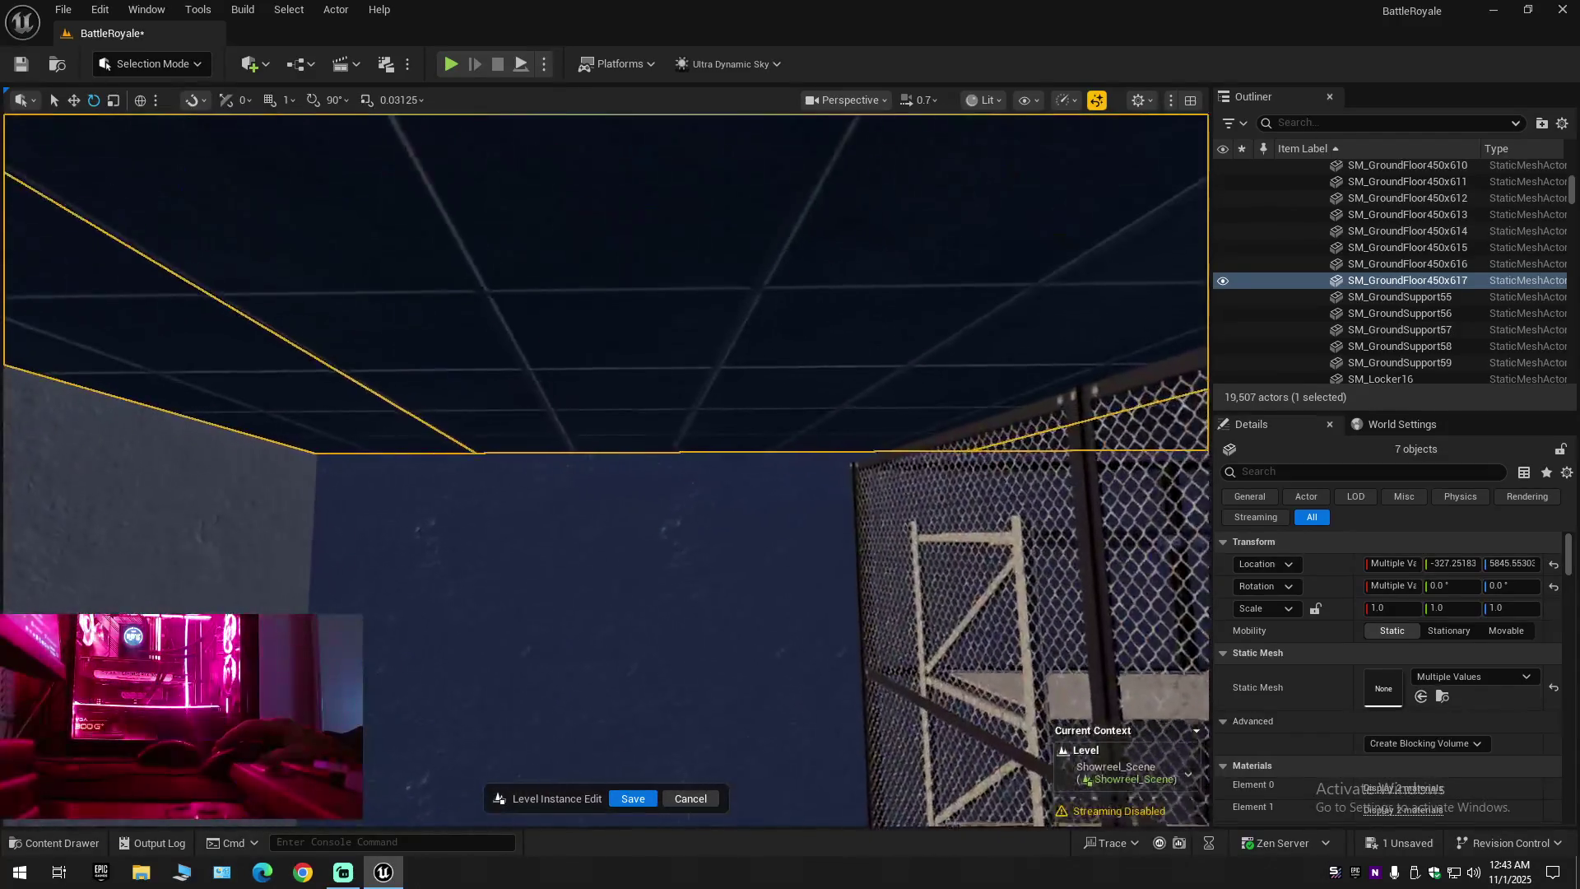
pyautogui.press('s')
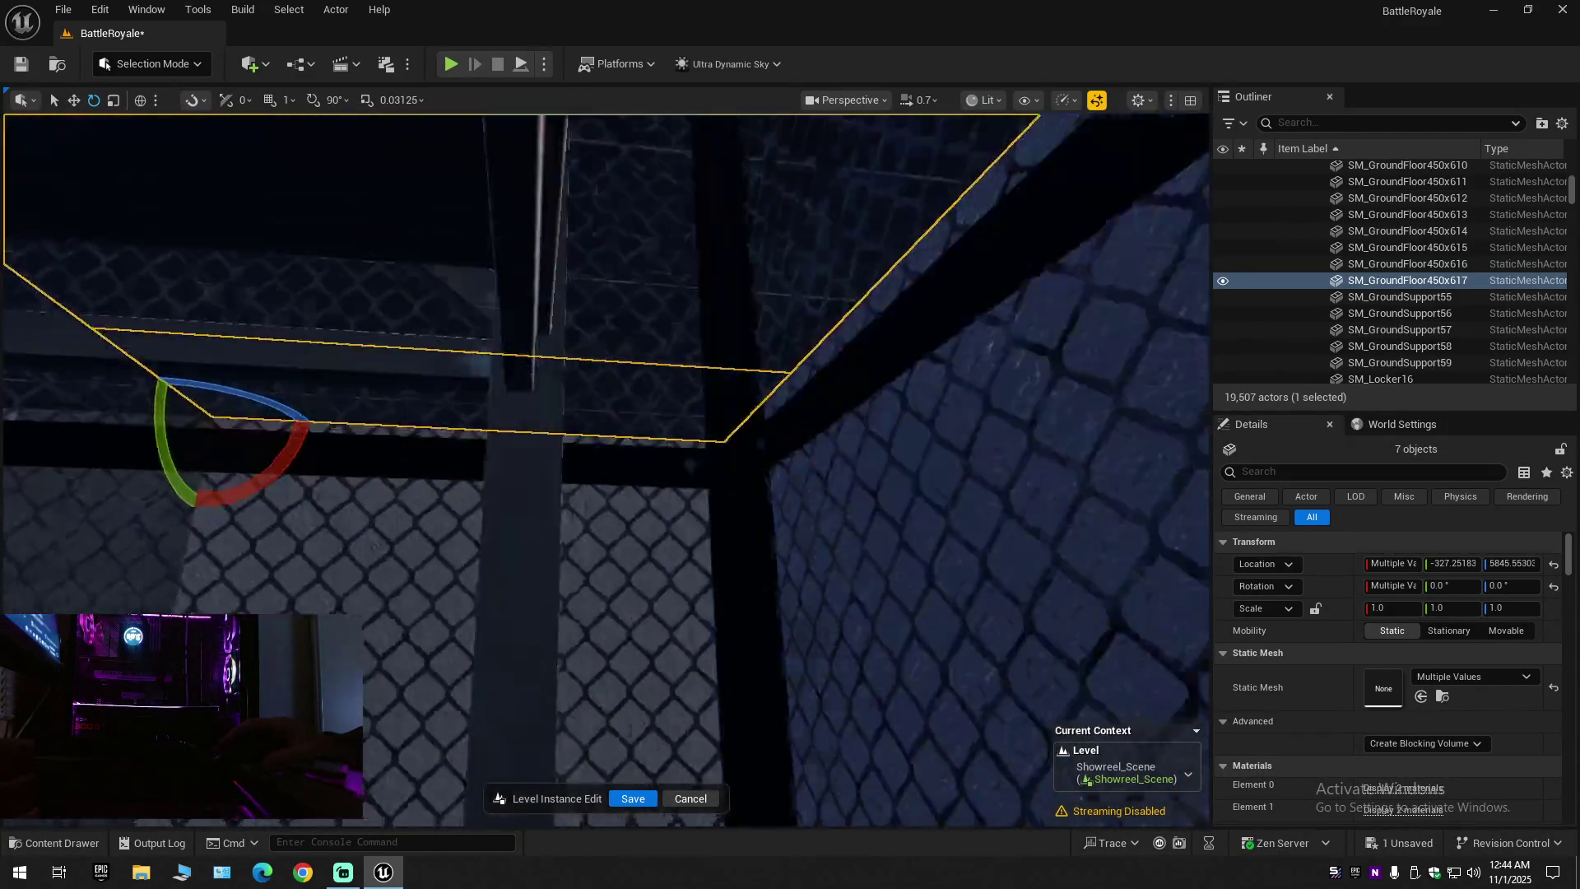
pyautogui.scroll(-1, 605, 469)
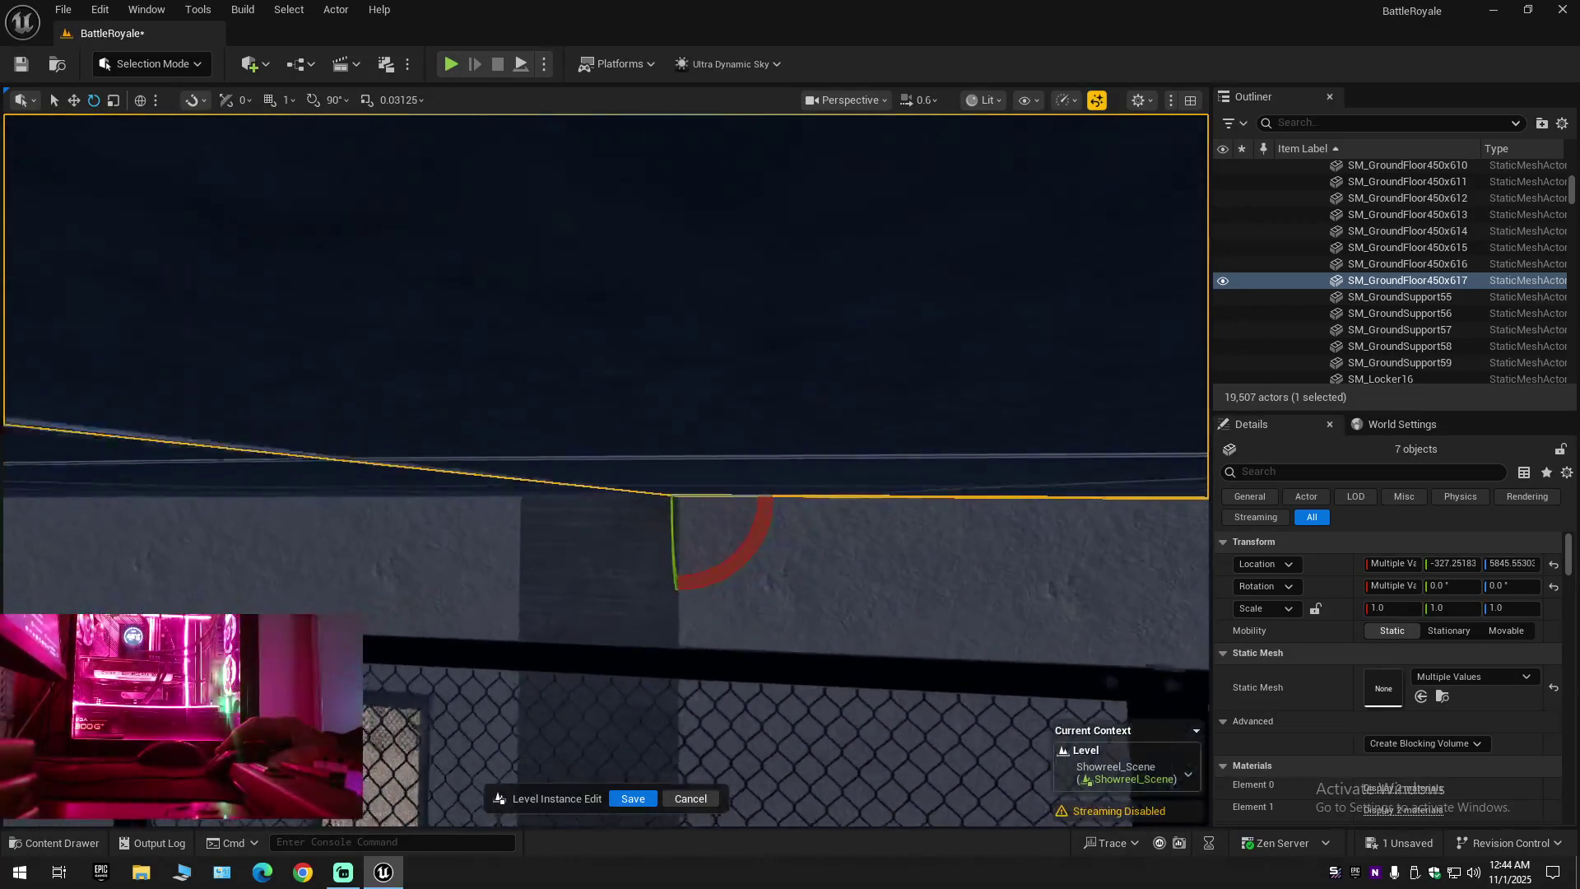
pyautogui.press('w')
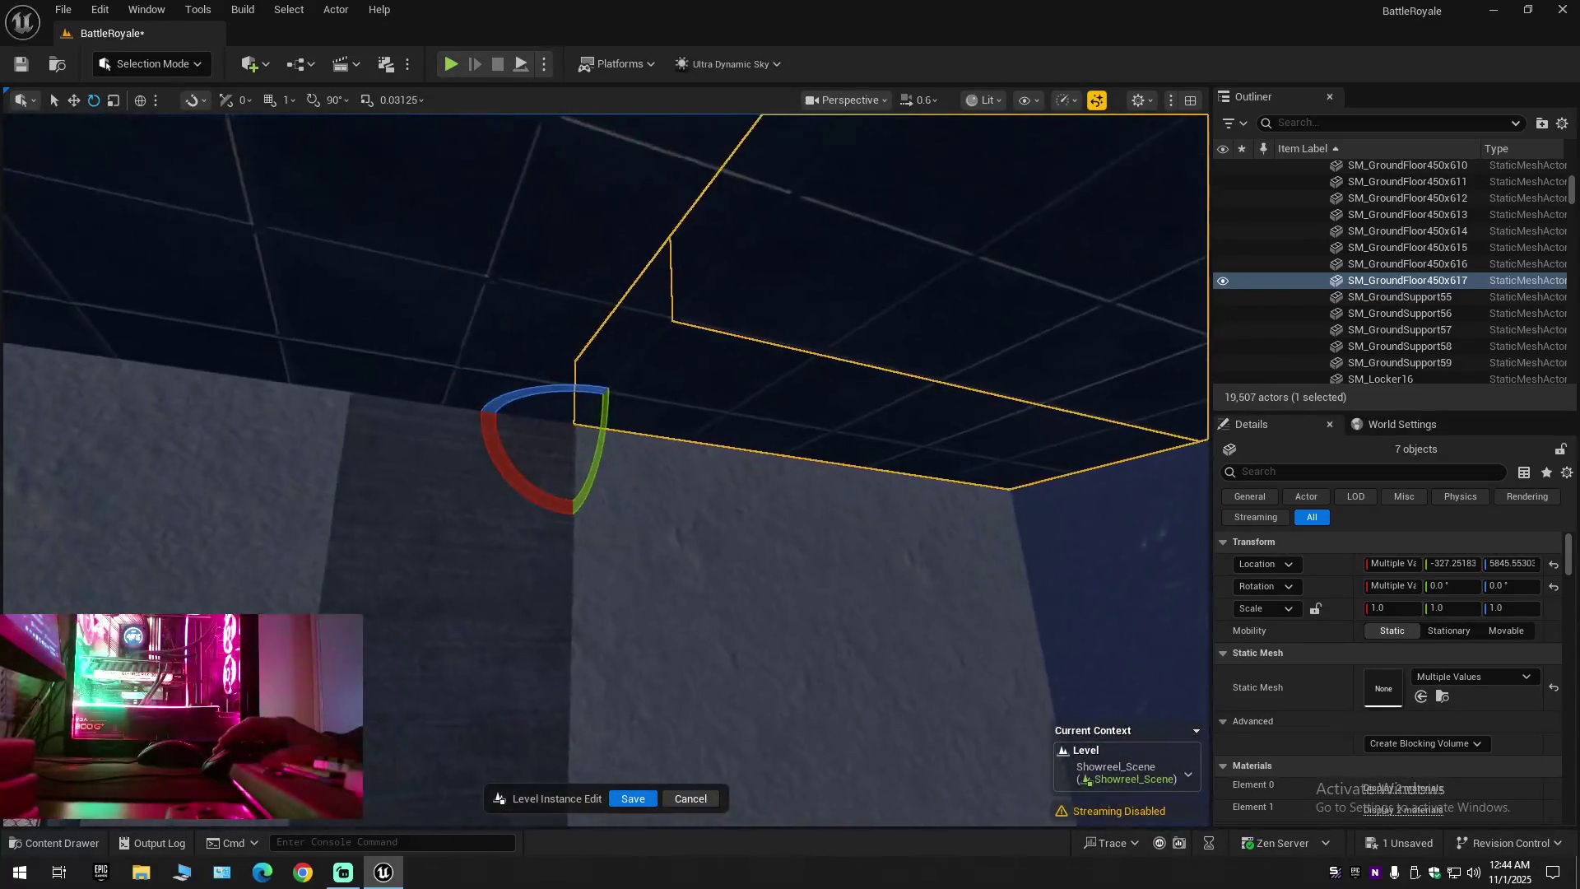
pyautogui.press('s')
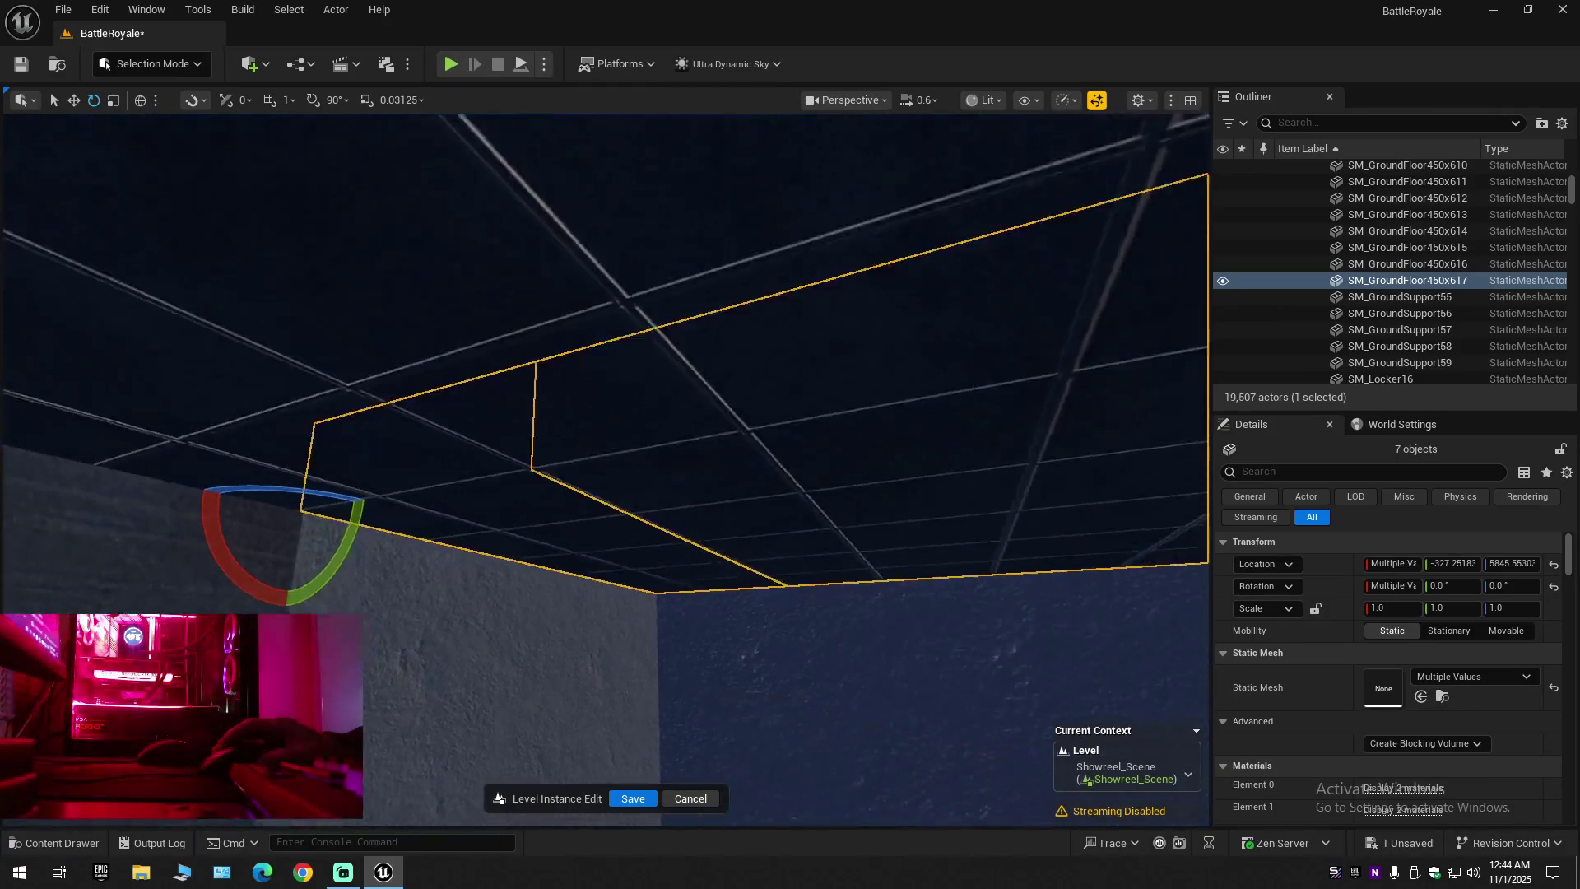
pyautogui.scroll(1, 606, 469)
pyautogui.press('w')
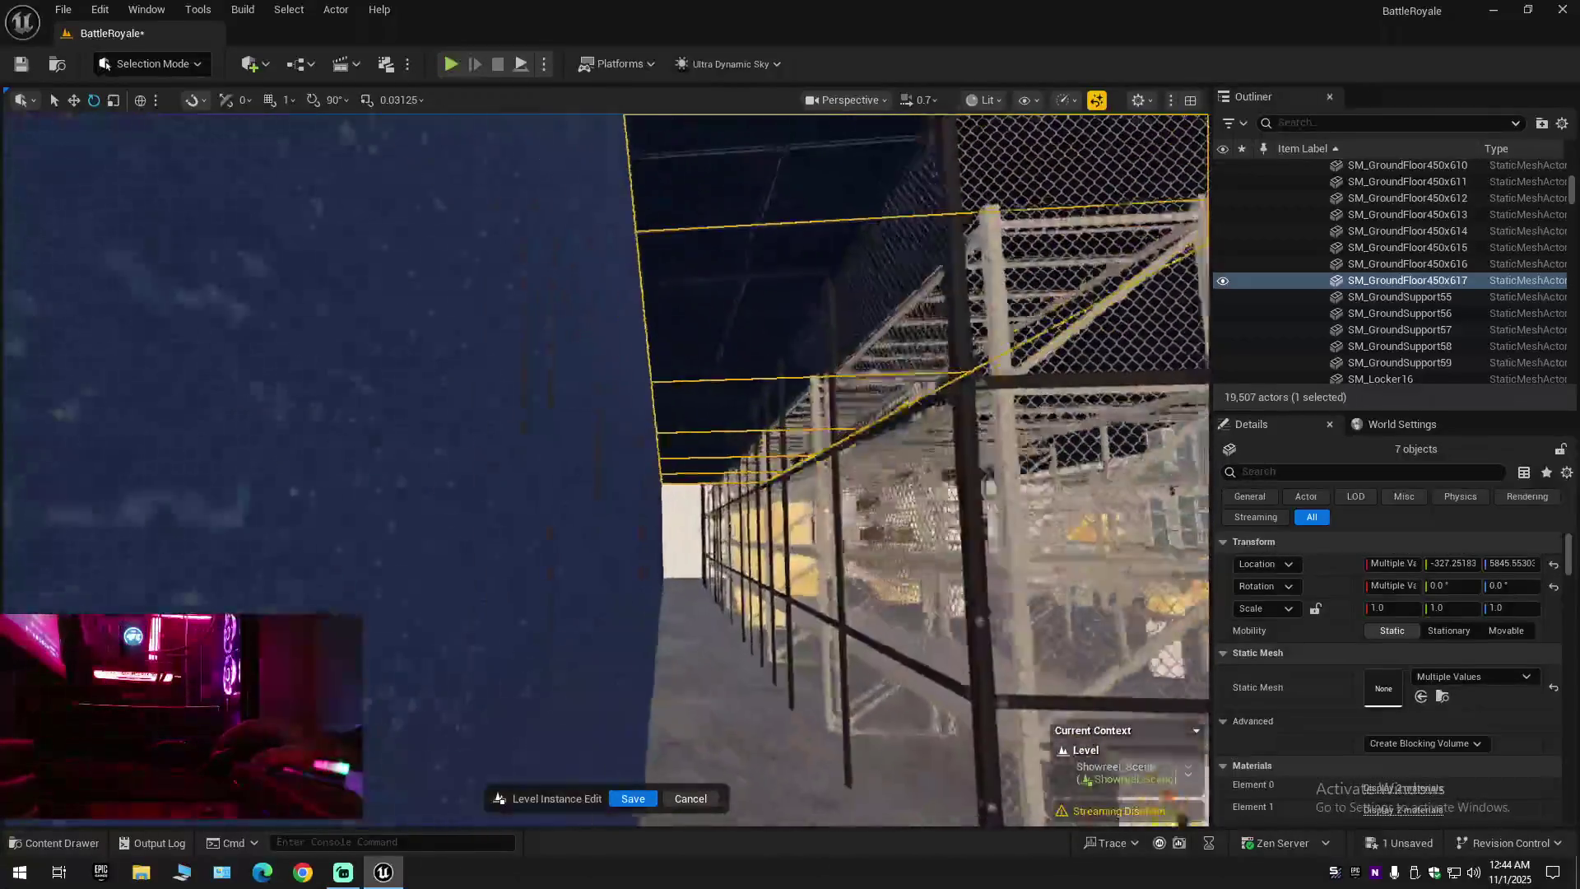
pyautogui.press('w')
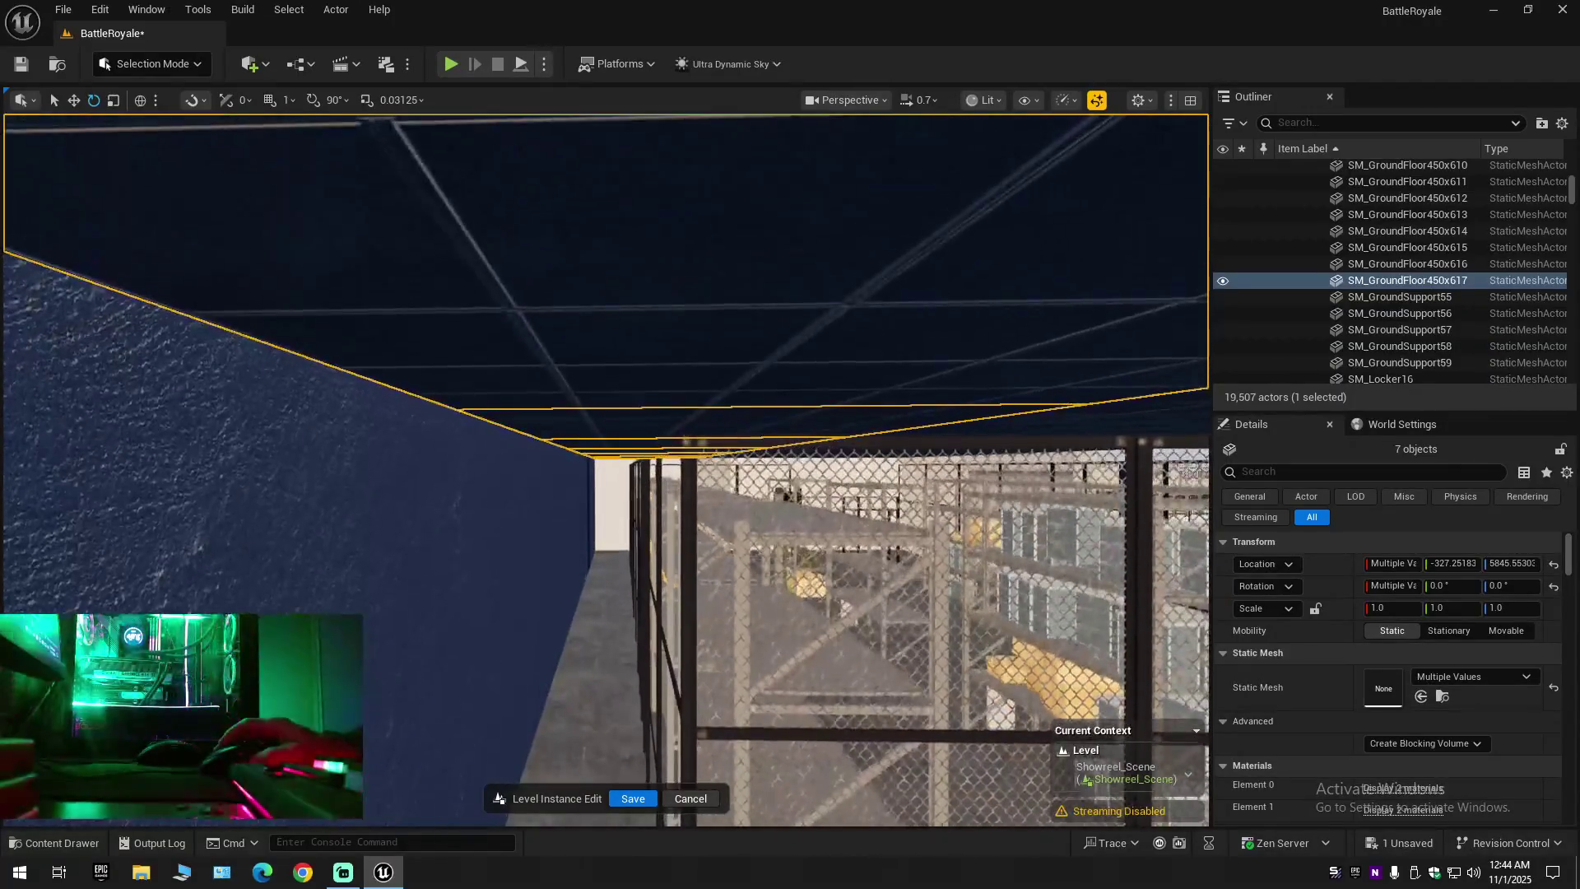
# Rise through the roof and look down to check the tile lines from above
pyautogui.press('w')
pyautogui.scroll(-1, 606, 469)
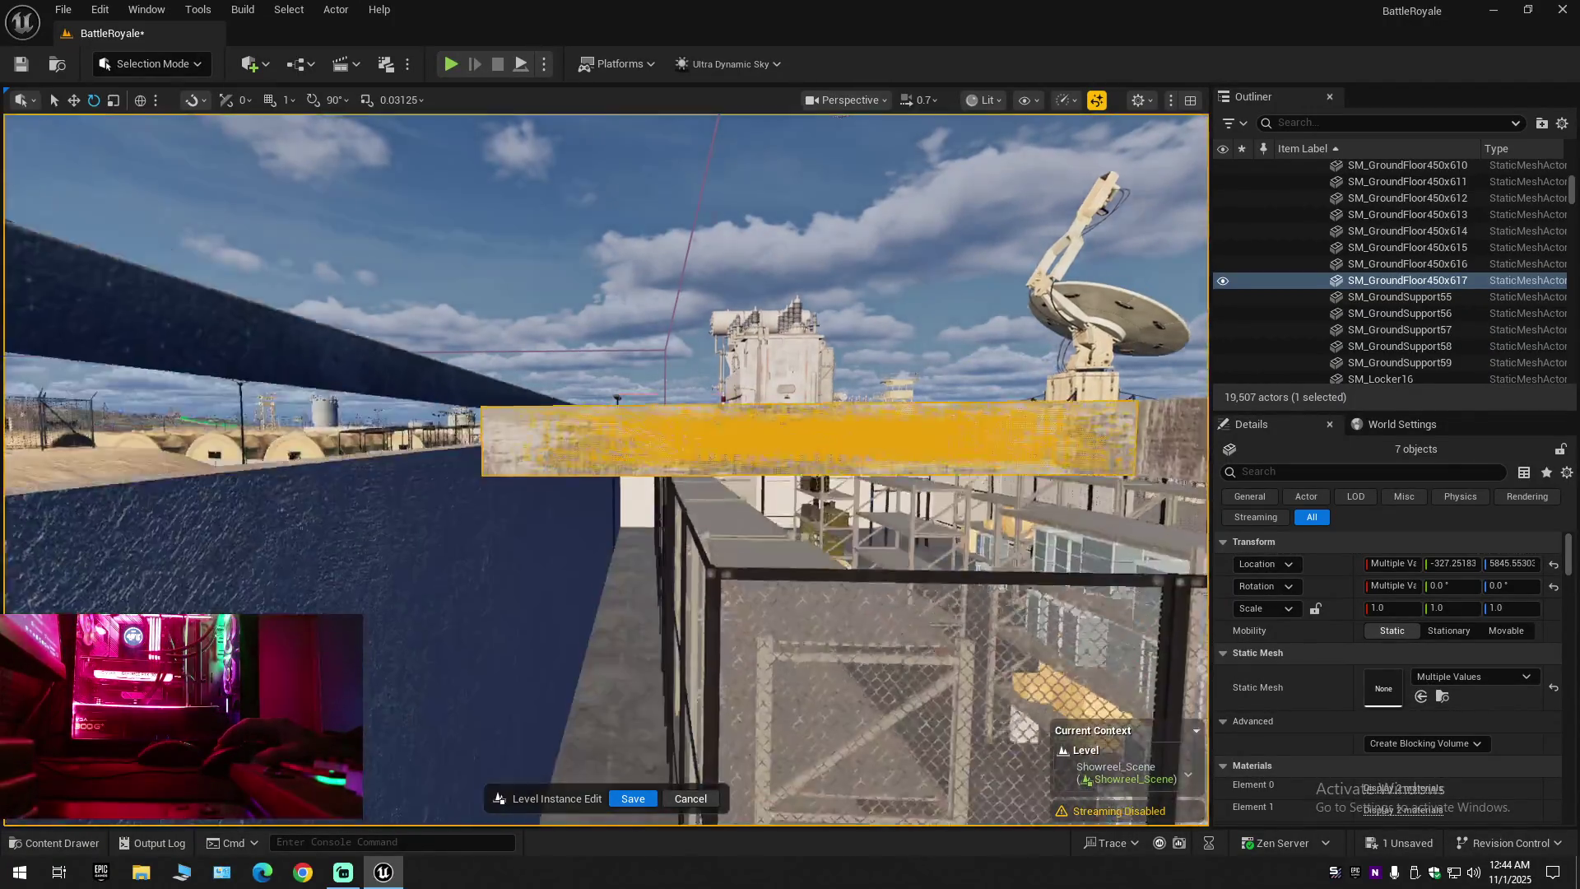
pyautogui.scroll(2, 606, 469)
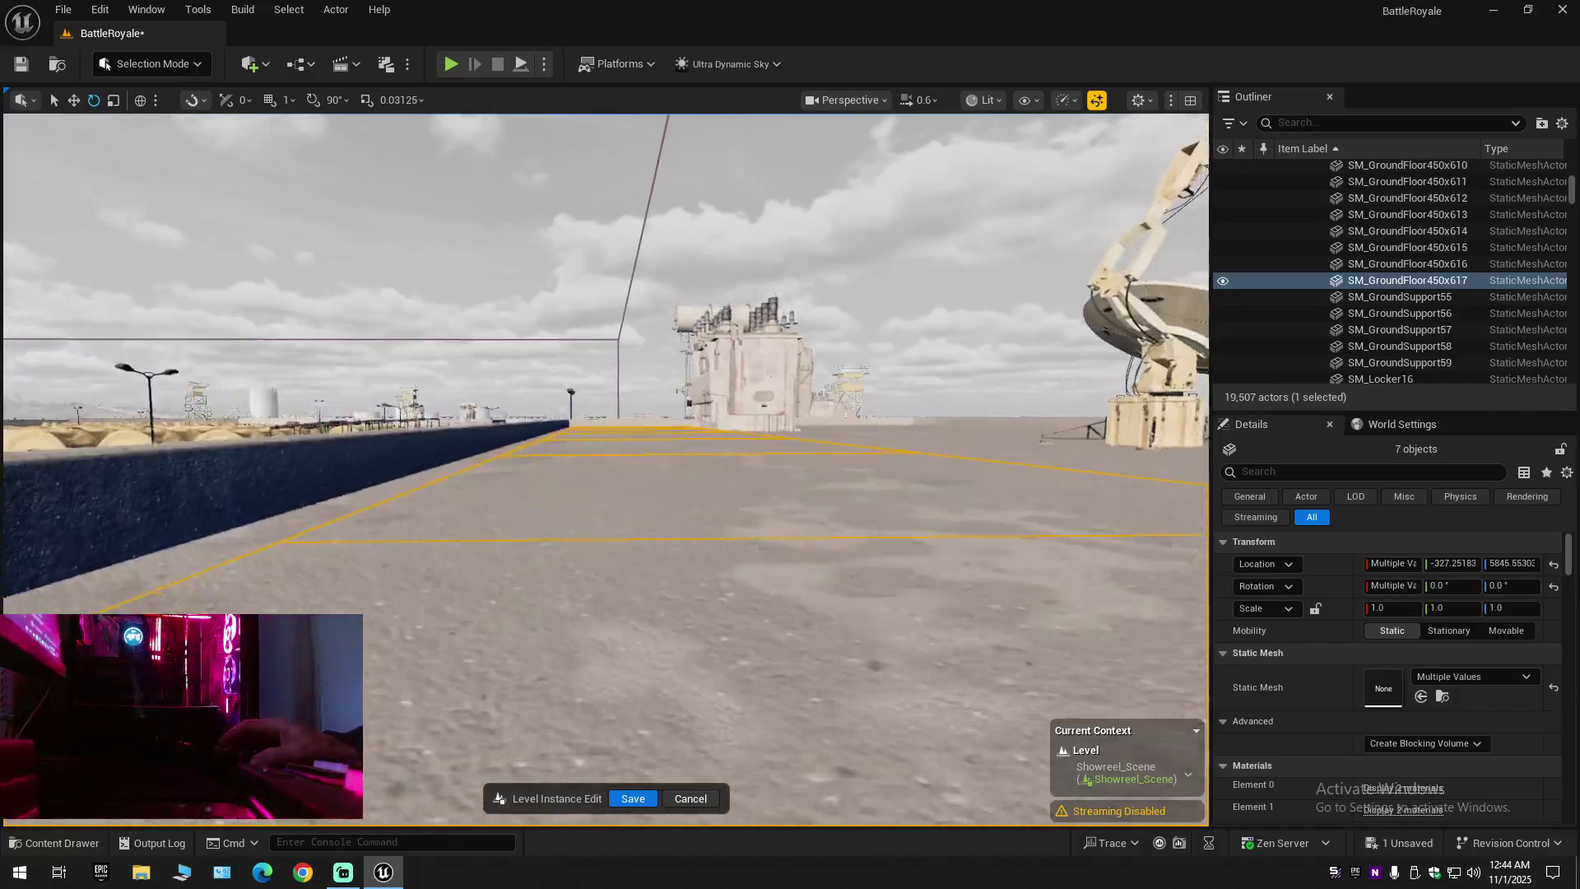
pyautogui.press('e')
pyautogui.press('q')
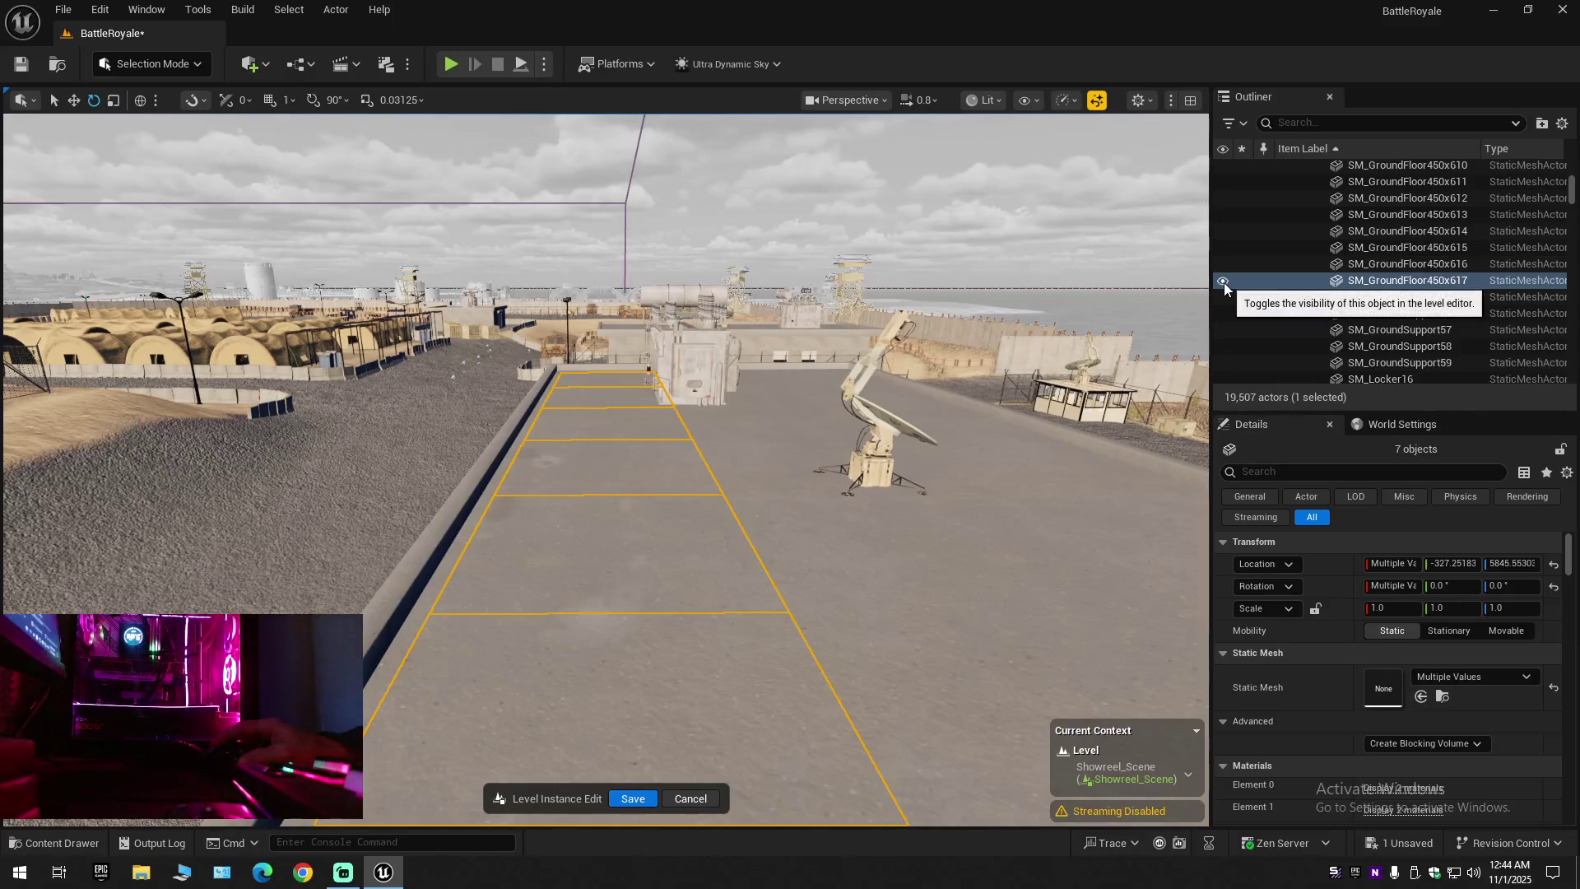
# Select roof tile SM_GroundFloor450x613, hide it, then make it visible again via the Outliner eye
pyautogui.click(739, 520)
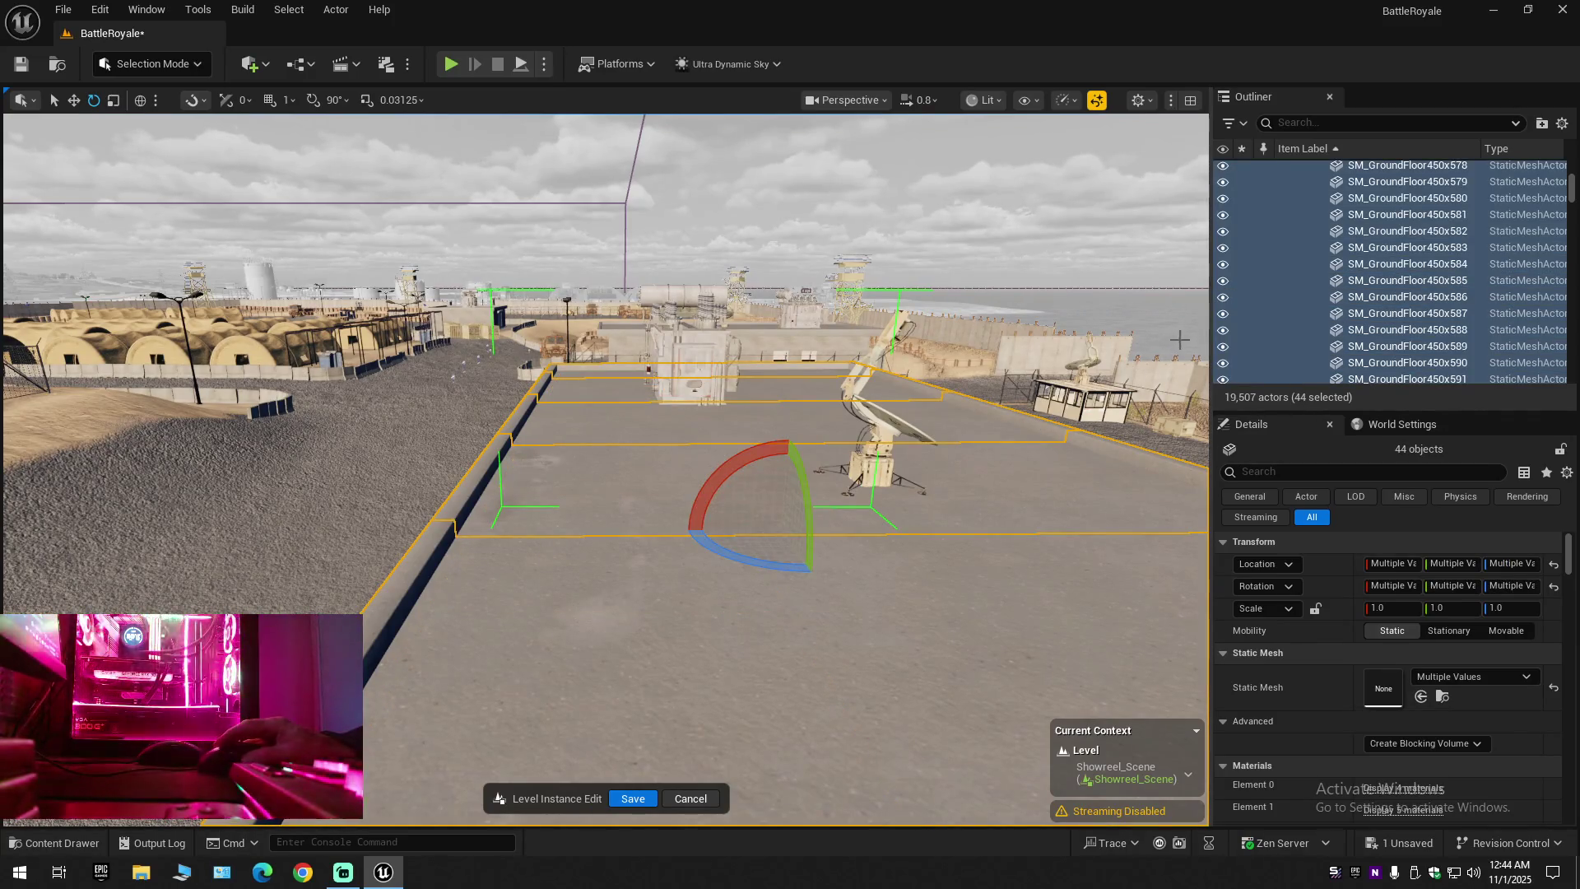
pyautogui.scroll(10, 643, 462)
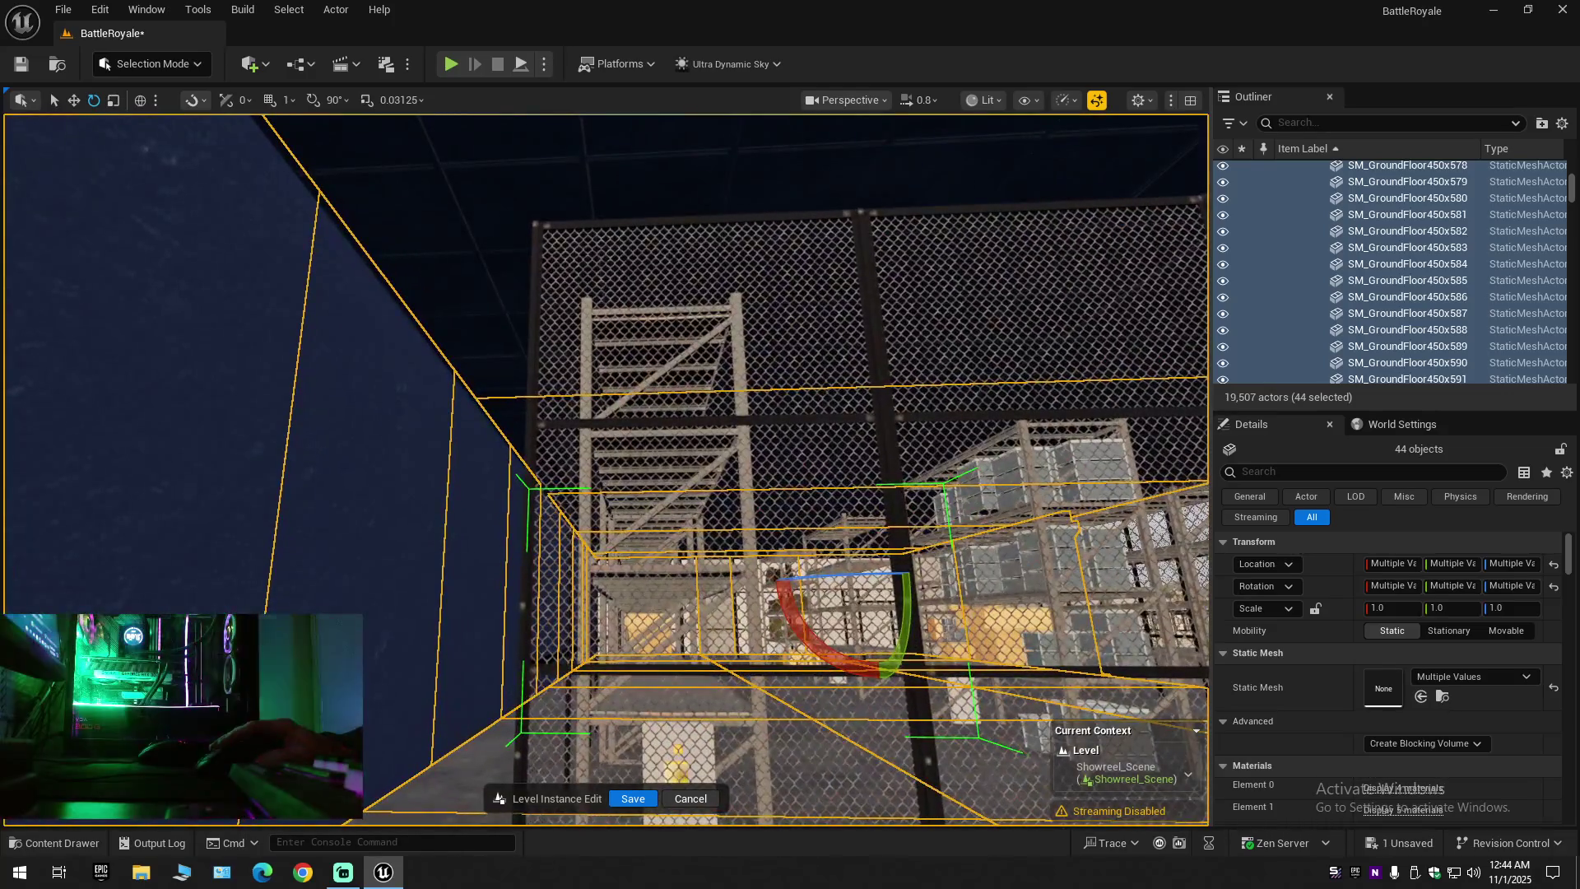
pyautogui.click(790, 423)
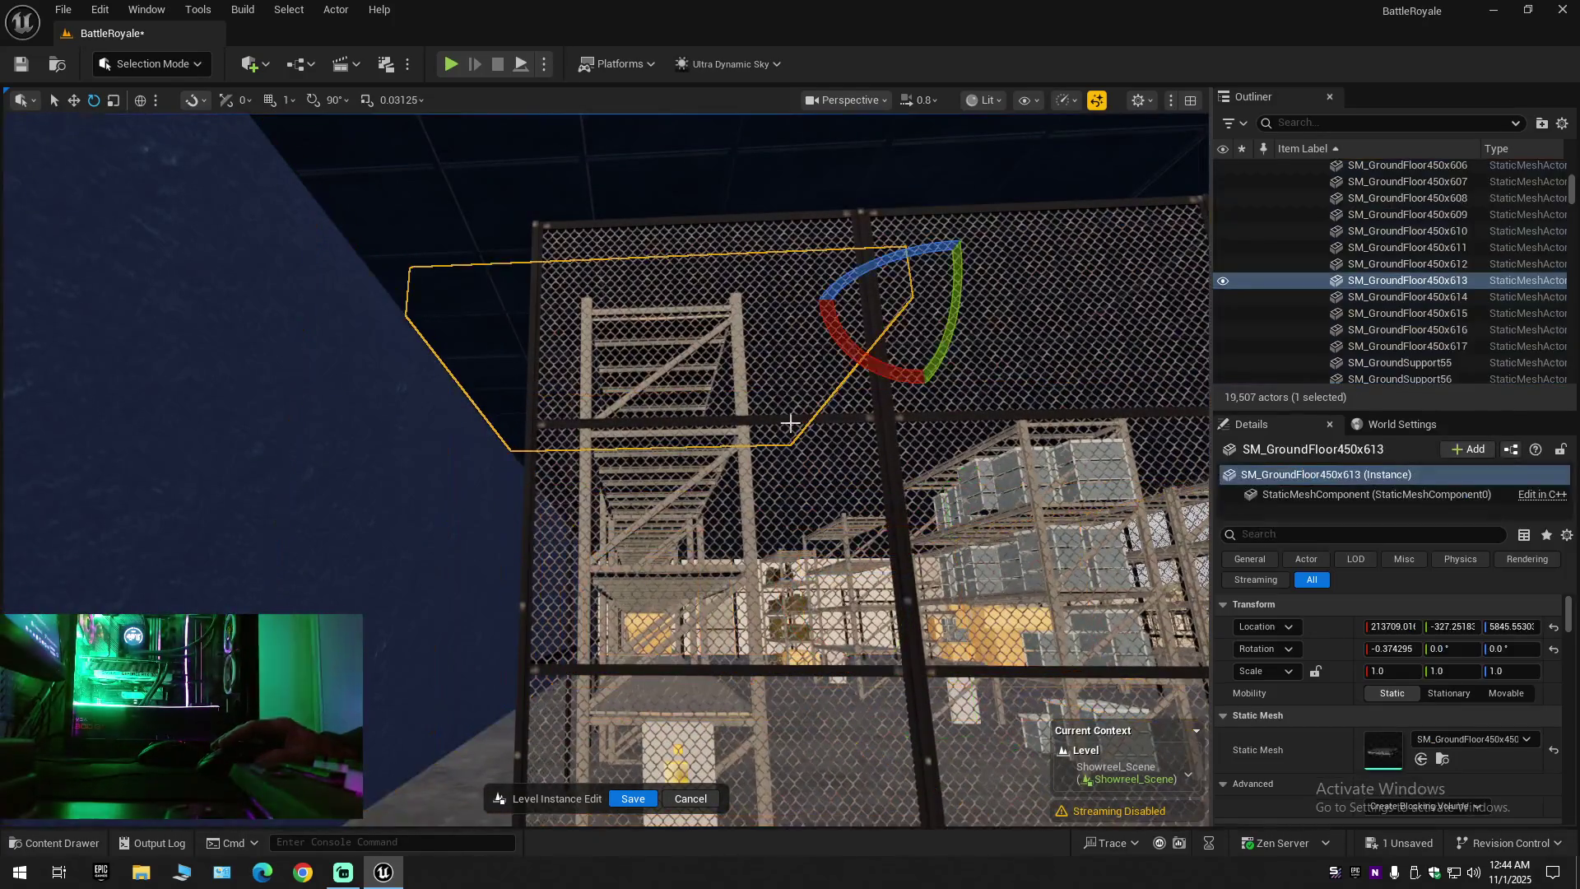
pyautogui.click(1223, 281)
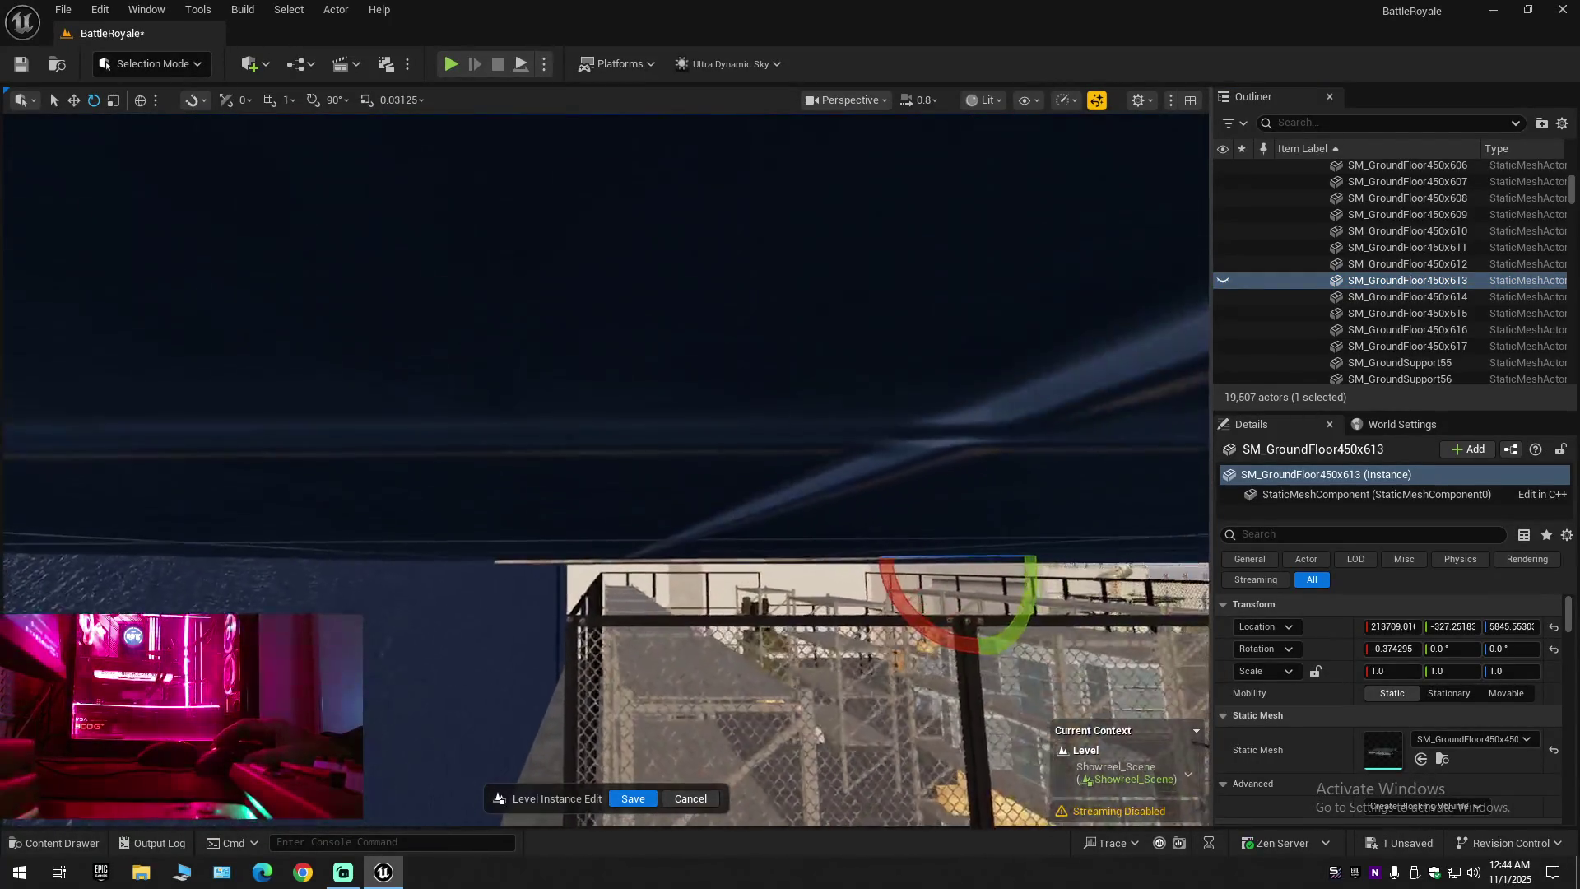
pyautogui.click(1224, 282)
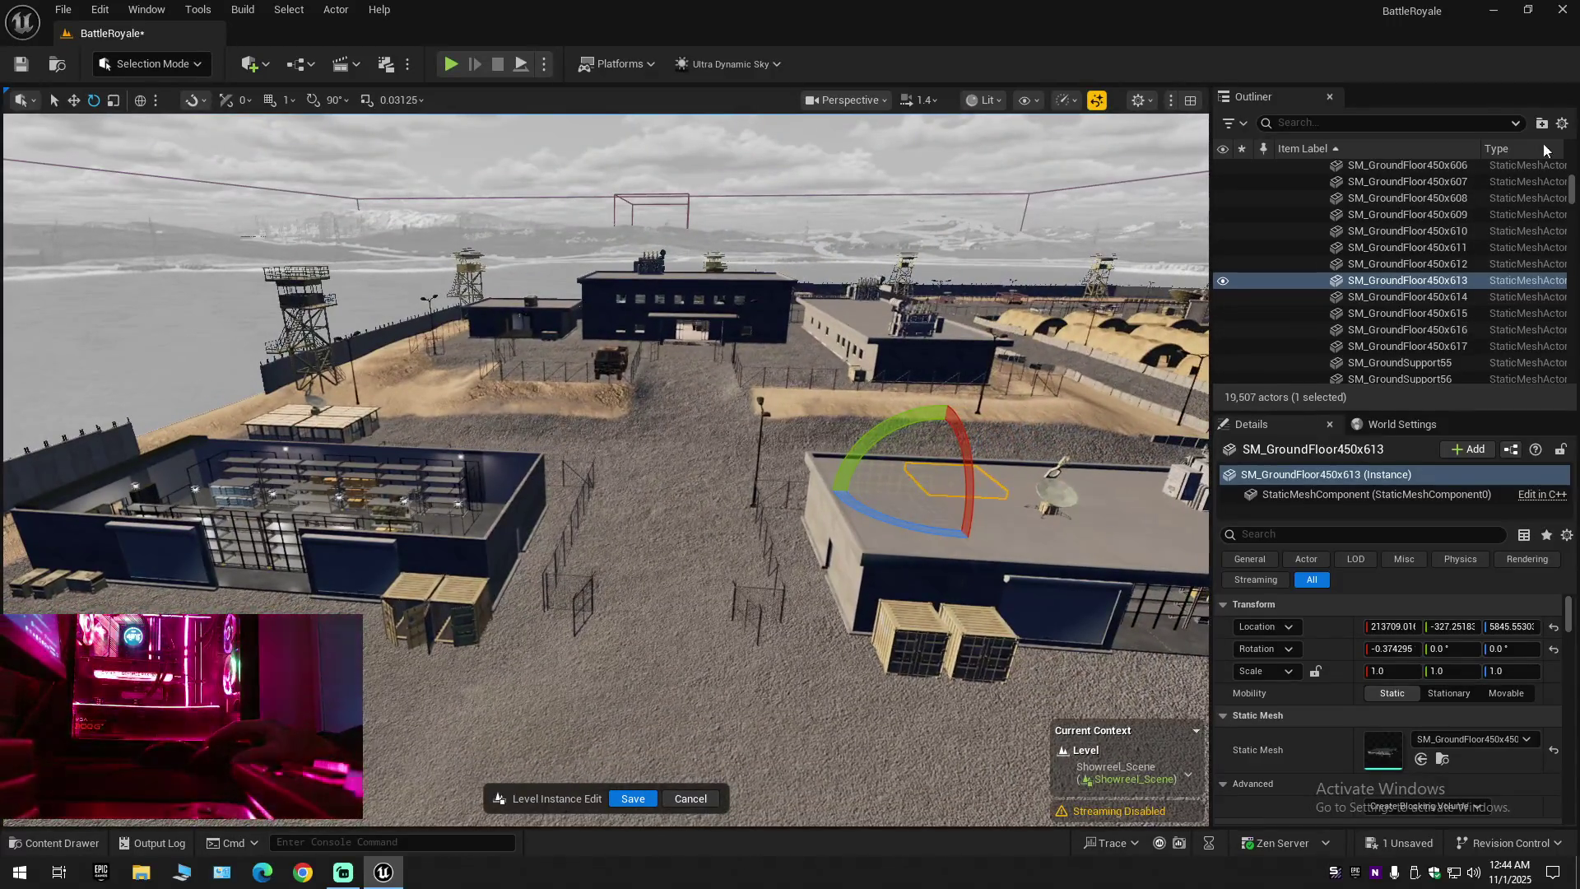
# Collapse the Outliner actor tree and expand the level to its top folders
pyautogui.click(1563, 124)
pyautogui.click(1443, 205)
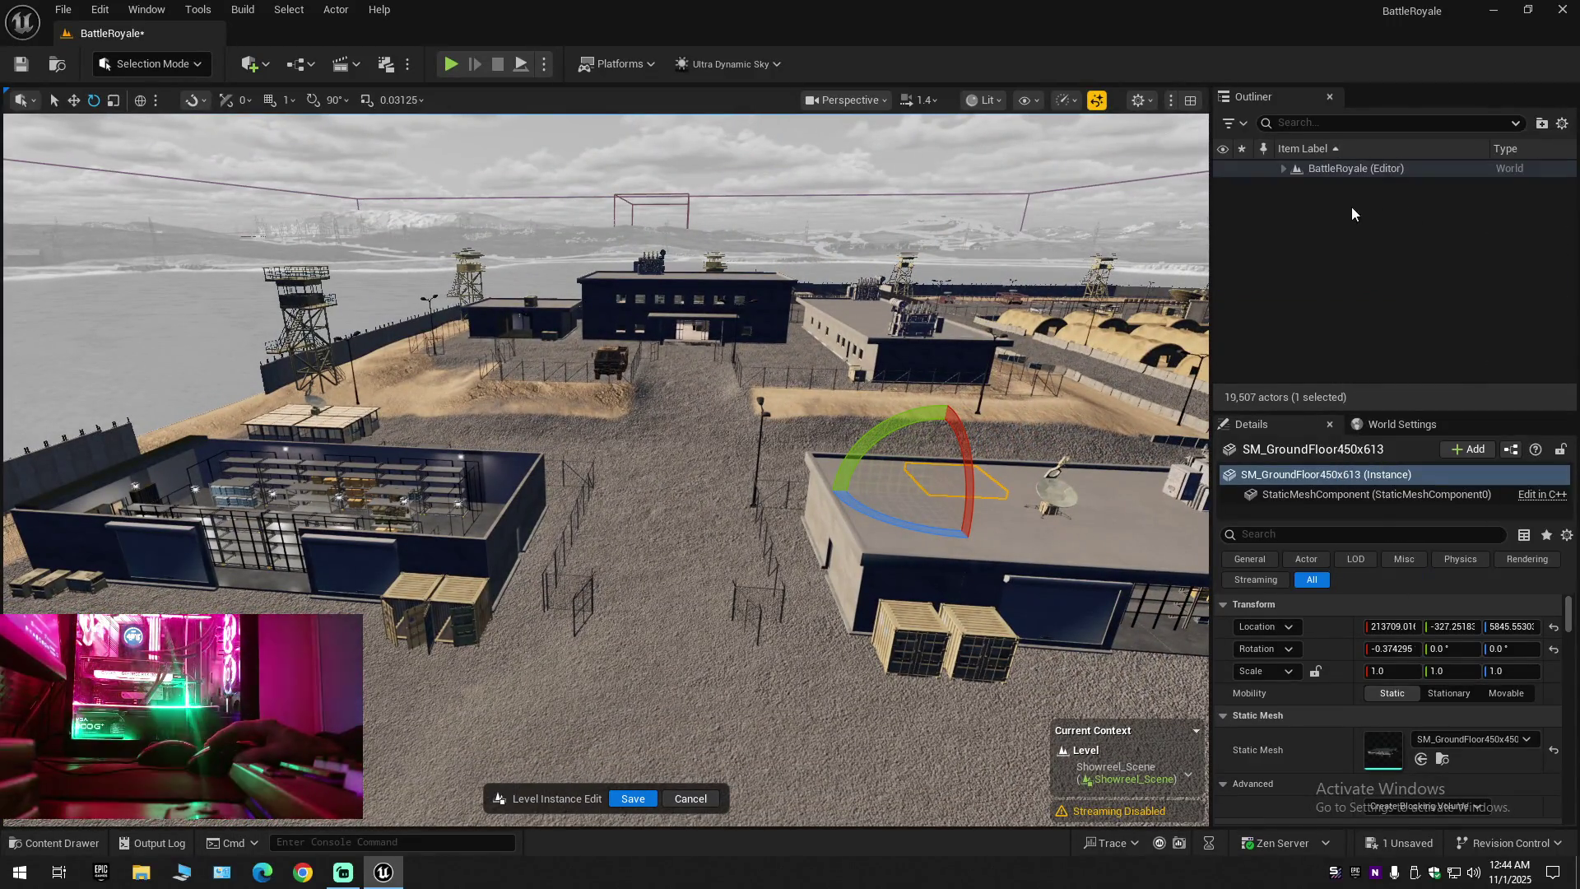
pyautogui.click(1284, 168)
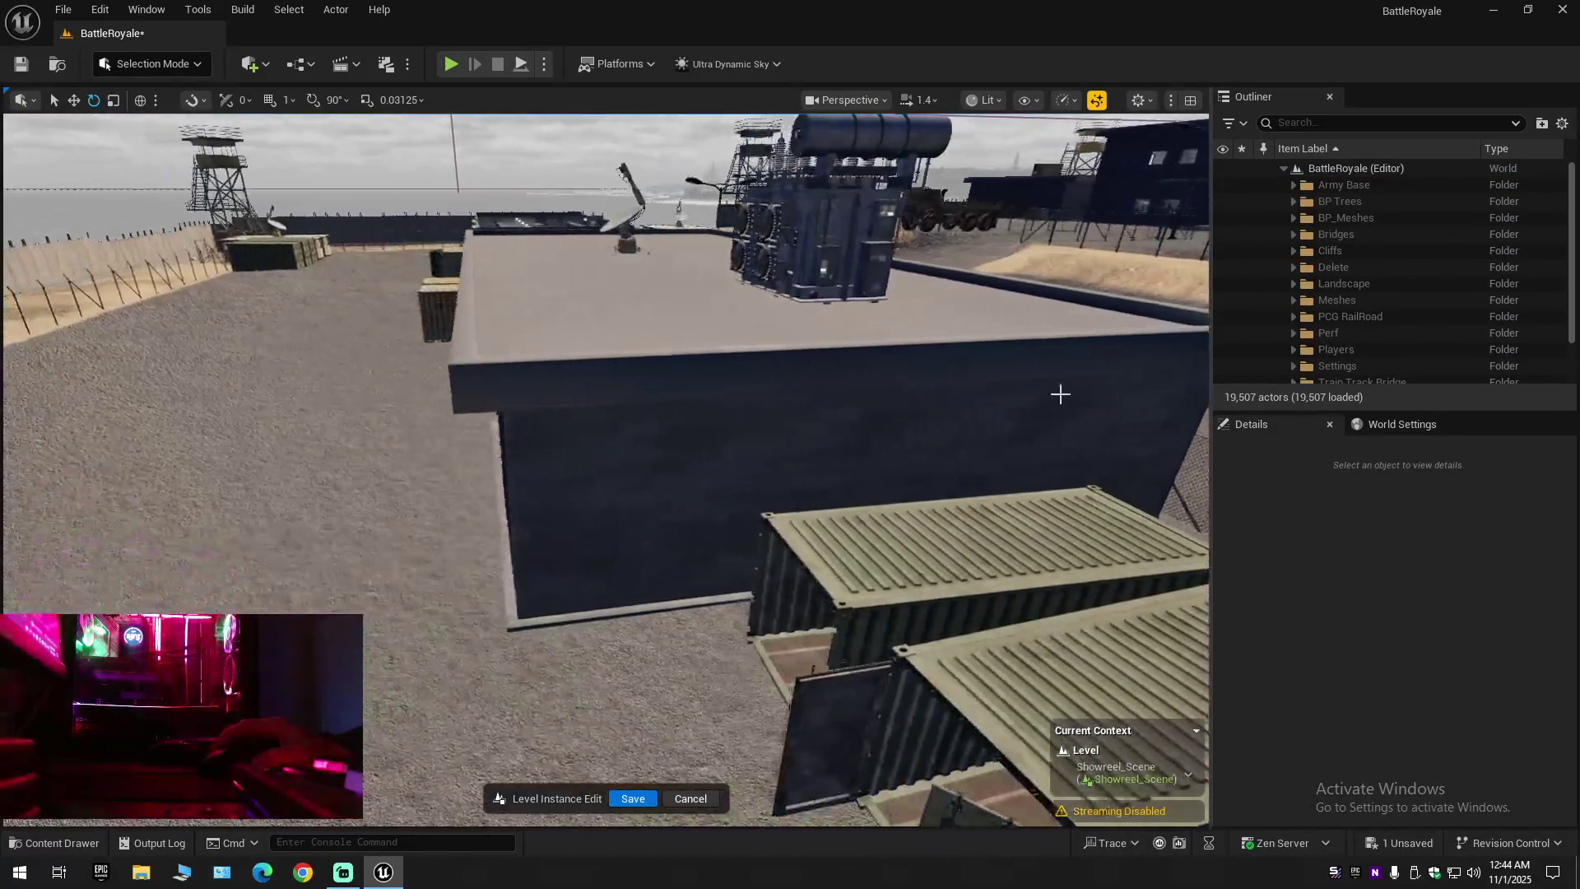
# Select the building's roof floor tiles and scroll the Outliner to their rows
pyautogui.click(897, 478)
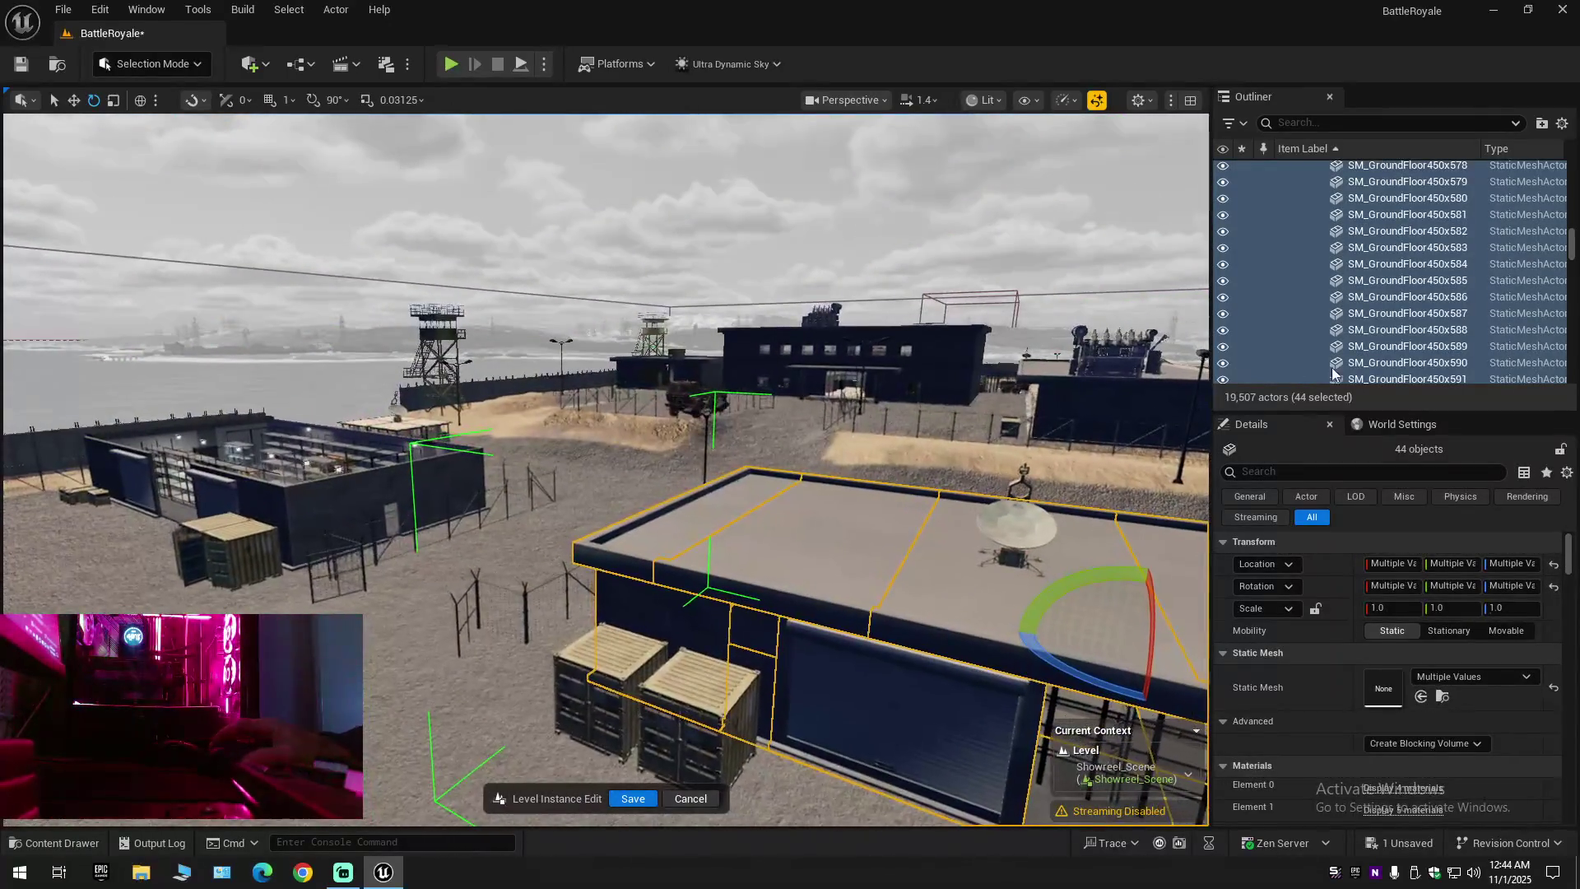
pyautogui.scroll(3, 1333, 371)
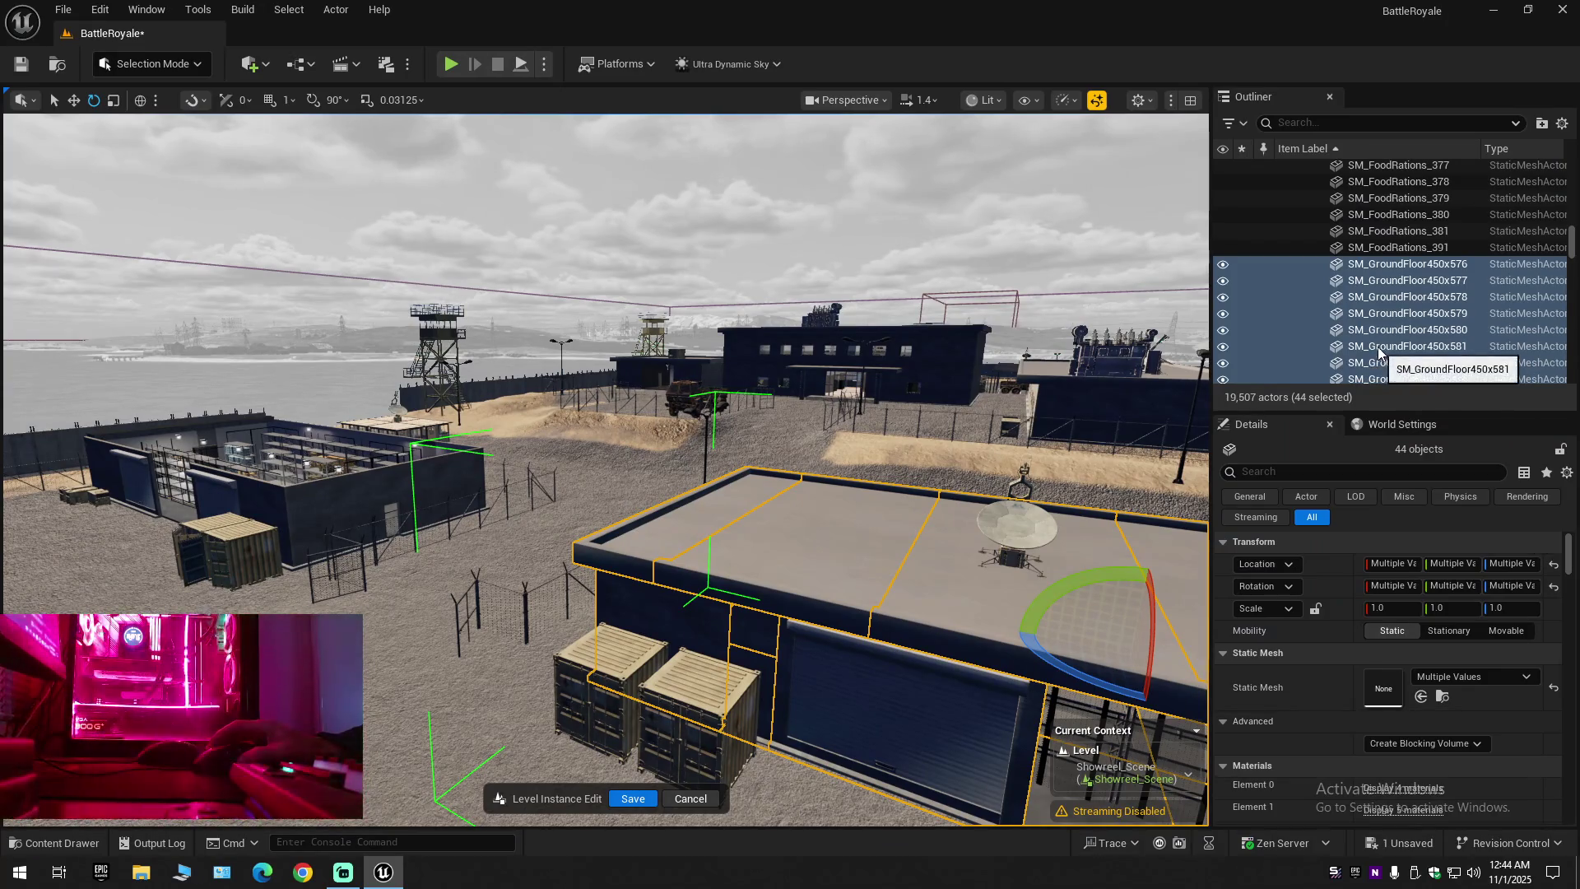
pyautogui.click(1275, 276)
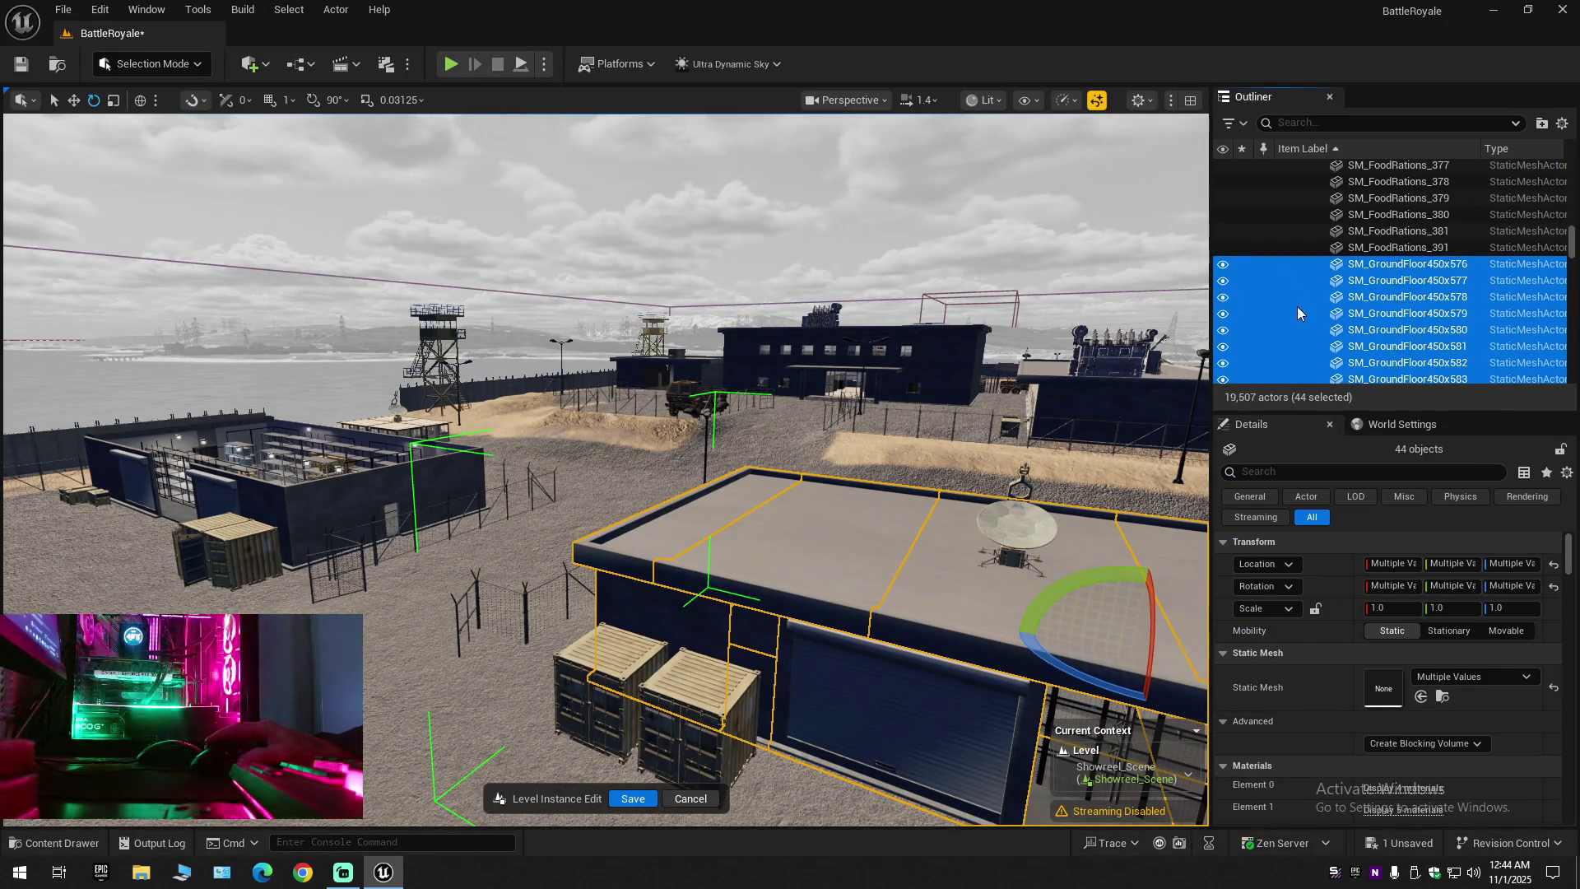
pyautogui.scroll(-8, 1297, 313)
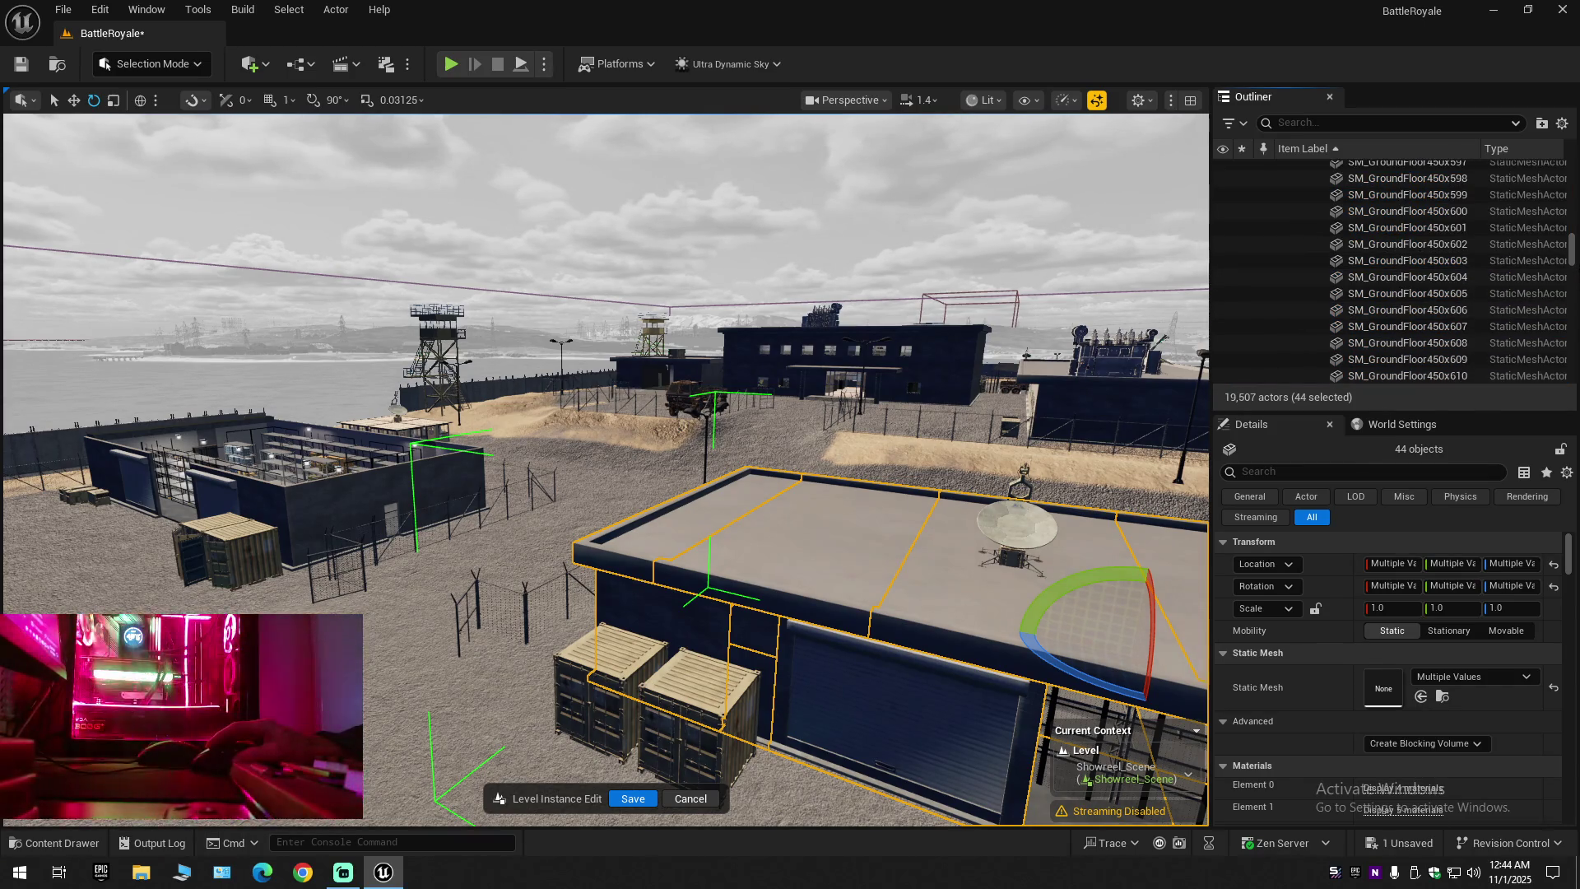
pyautogui.moveTo(1573, 247)
pyautogui.mouseDown()
pyautogui.moveTo(1573, 321)
pyautogui.moveTo(1571, 138)
pyautogui.mouseUp()
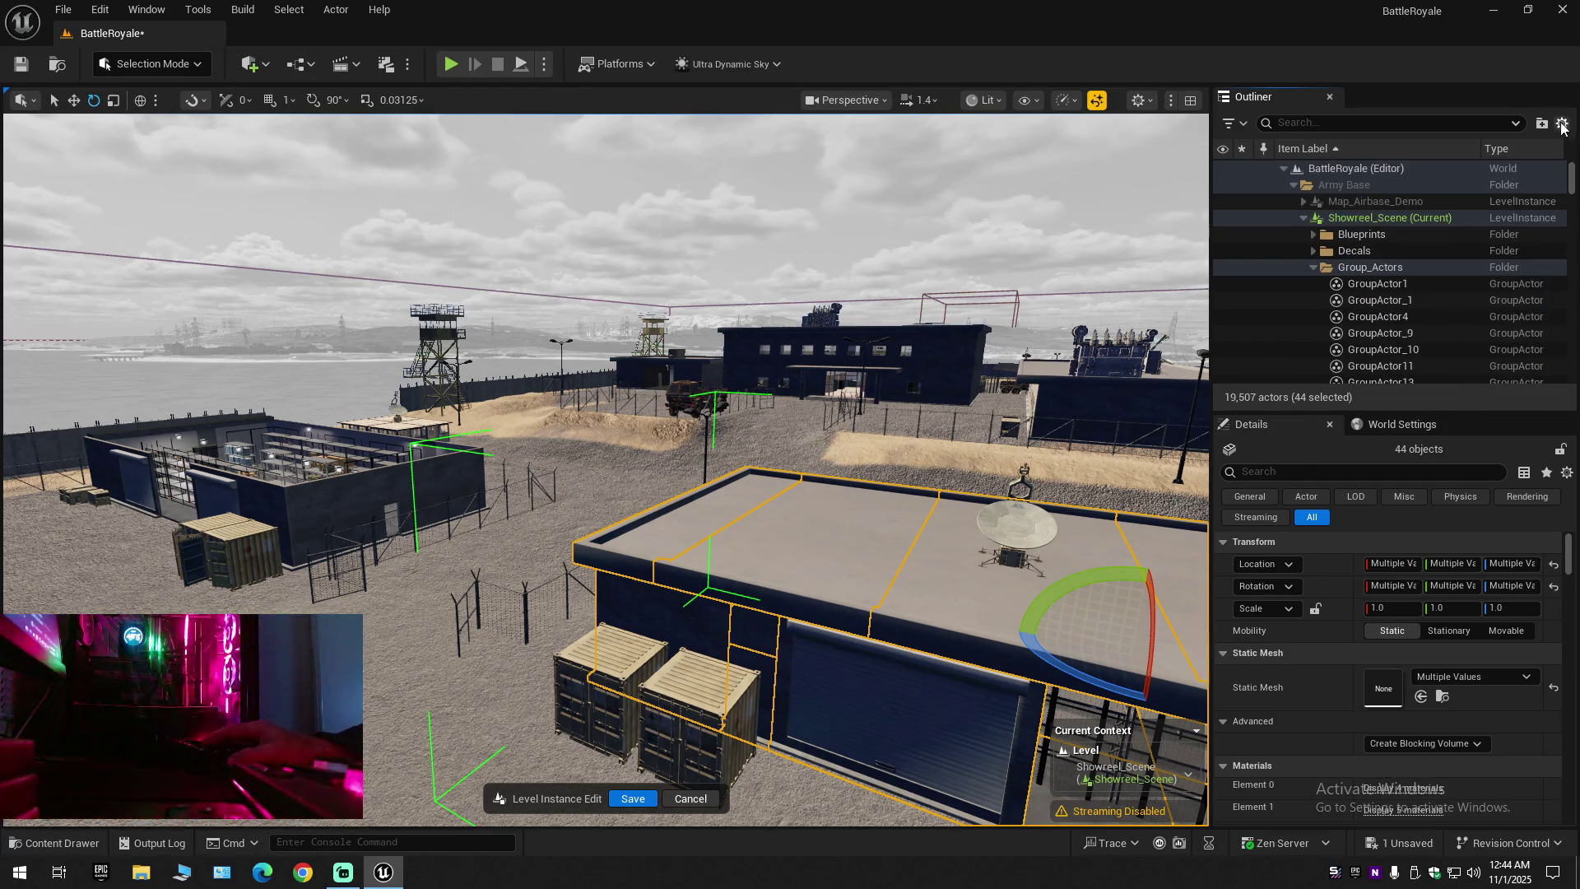
# Collapse the tree again, re-expand the level, and toggle Showreel_Scene's visibility
pyautogui.click(1561, 125)
pyautogui.click(1459, 201)
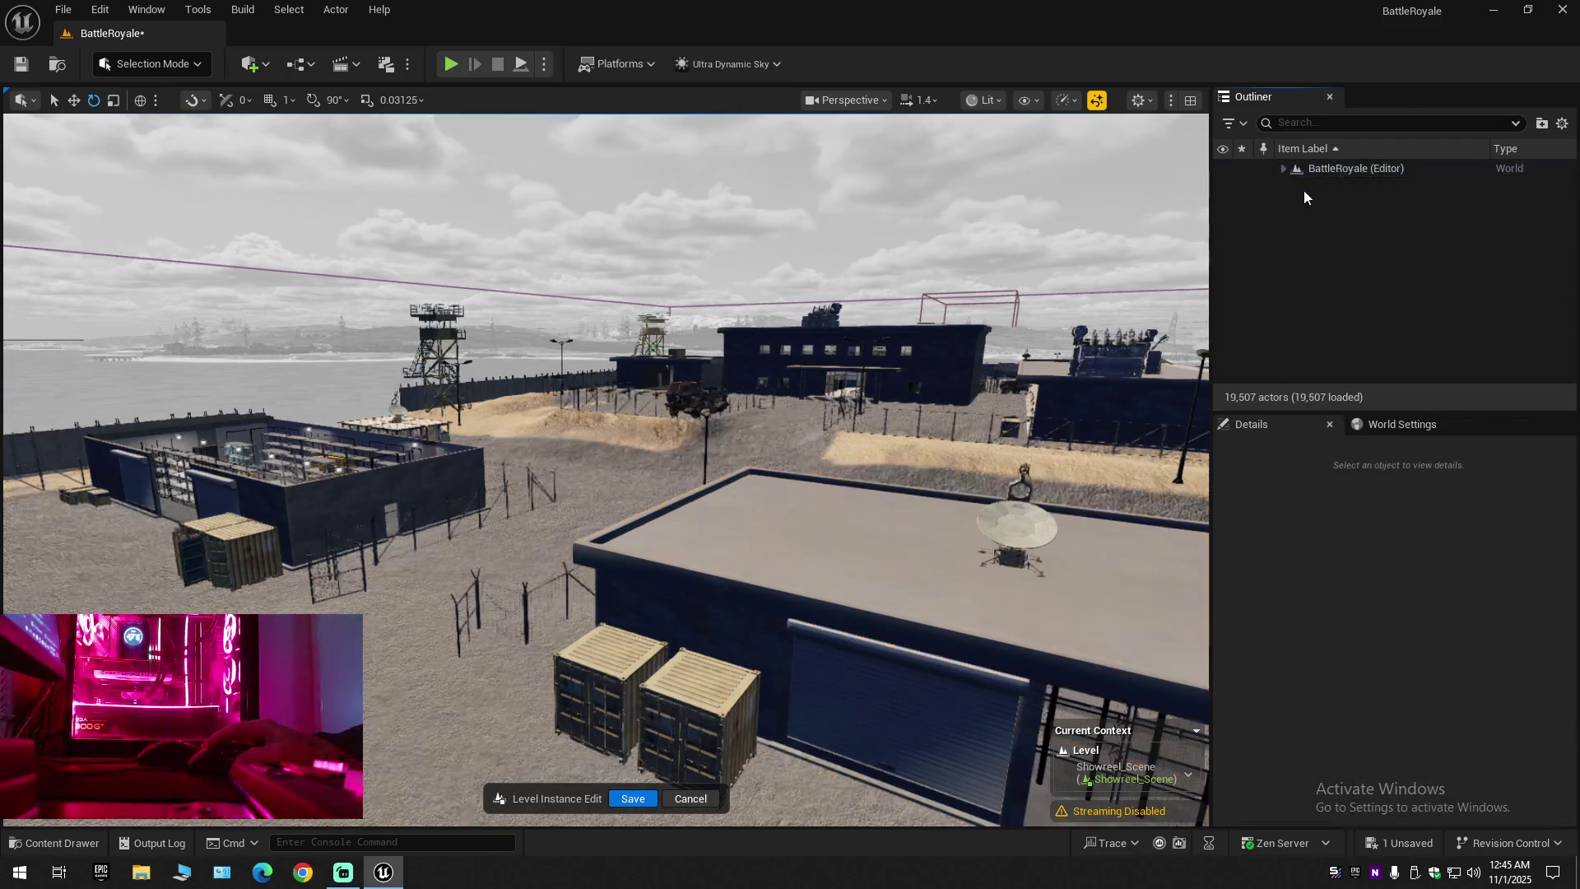
pyautogui.click(1285, 167)
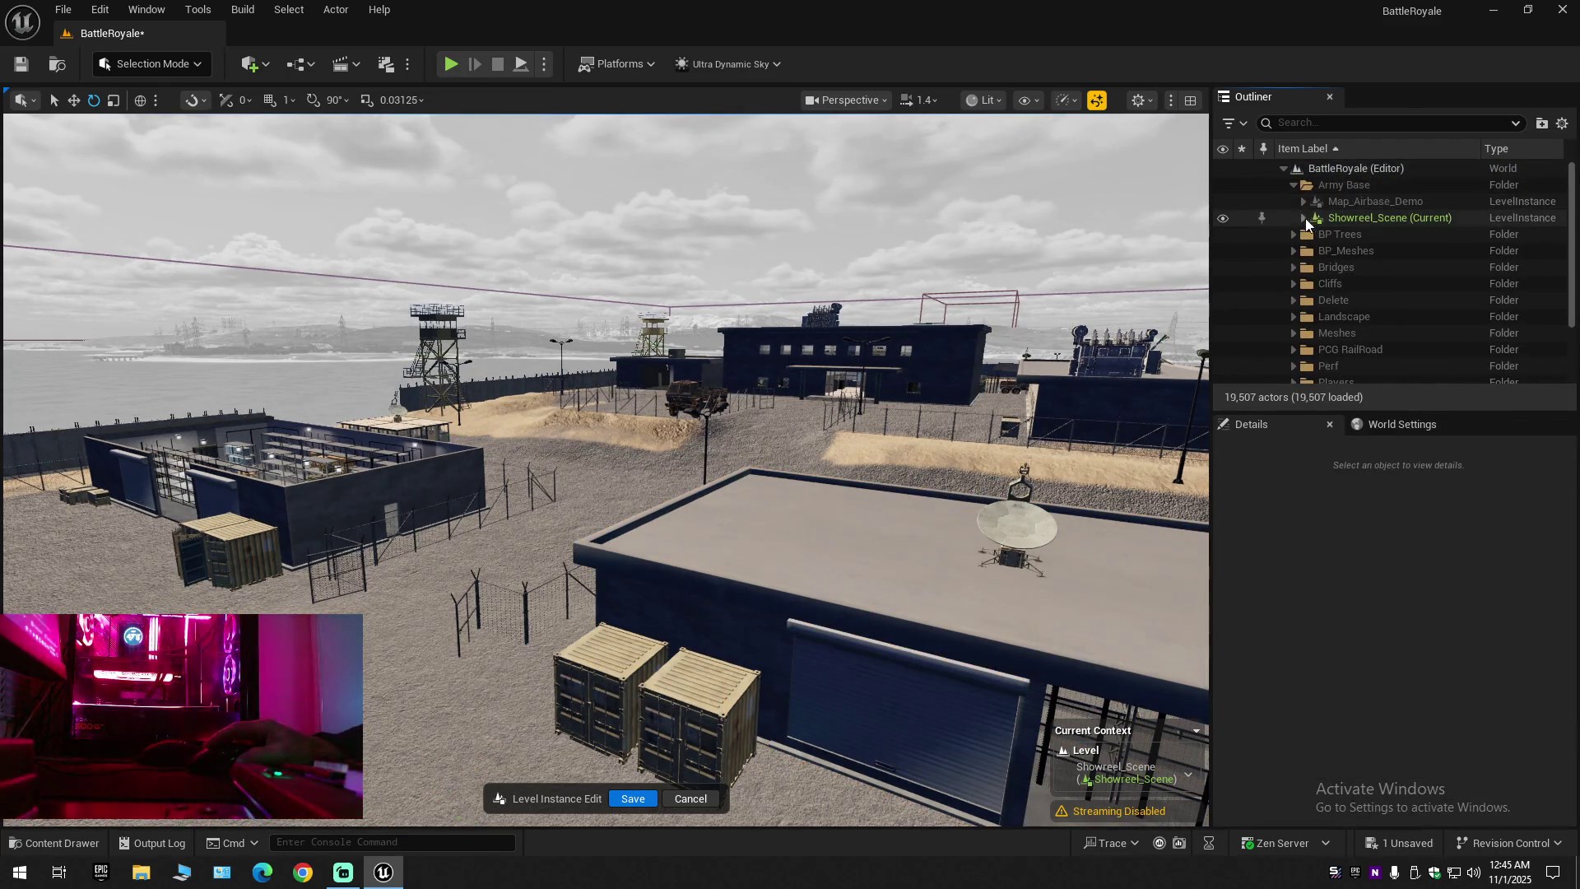
pyautogui.click(1222, 220)
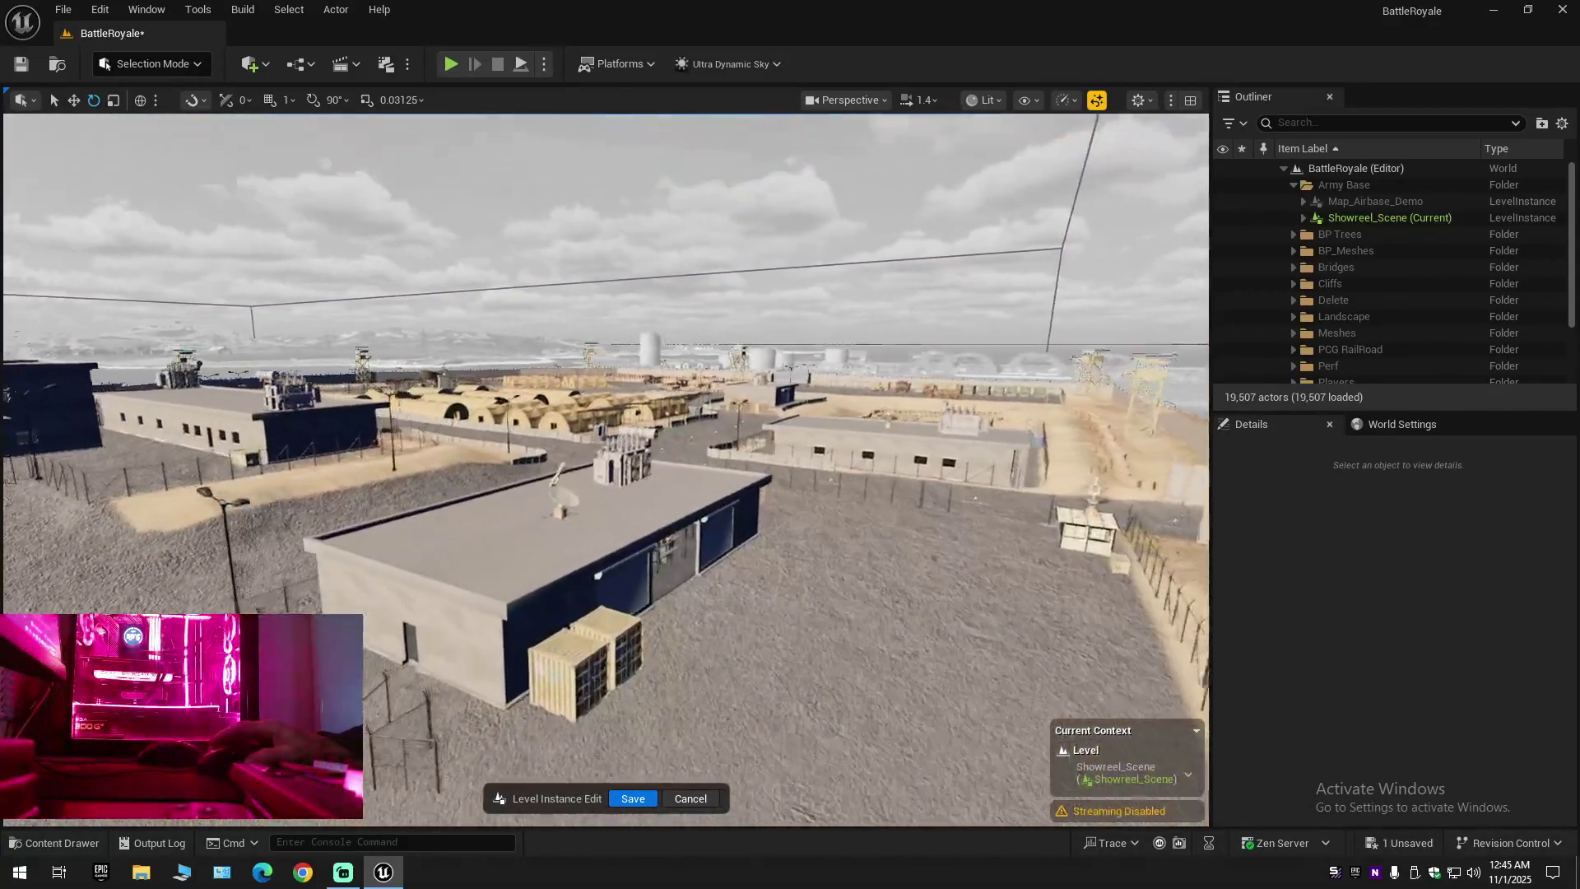
# Fly forward between the warehouse shelving and select its 44 floor tiles
pyautogui.scroll(-1, 605, 469)
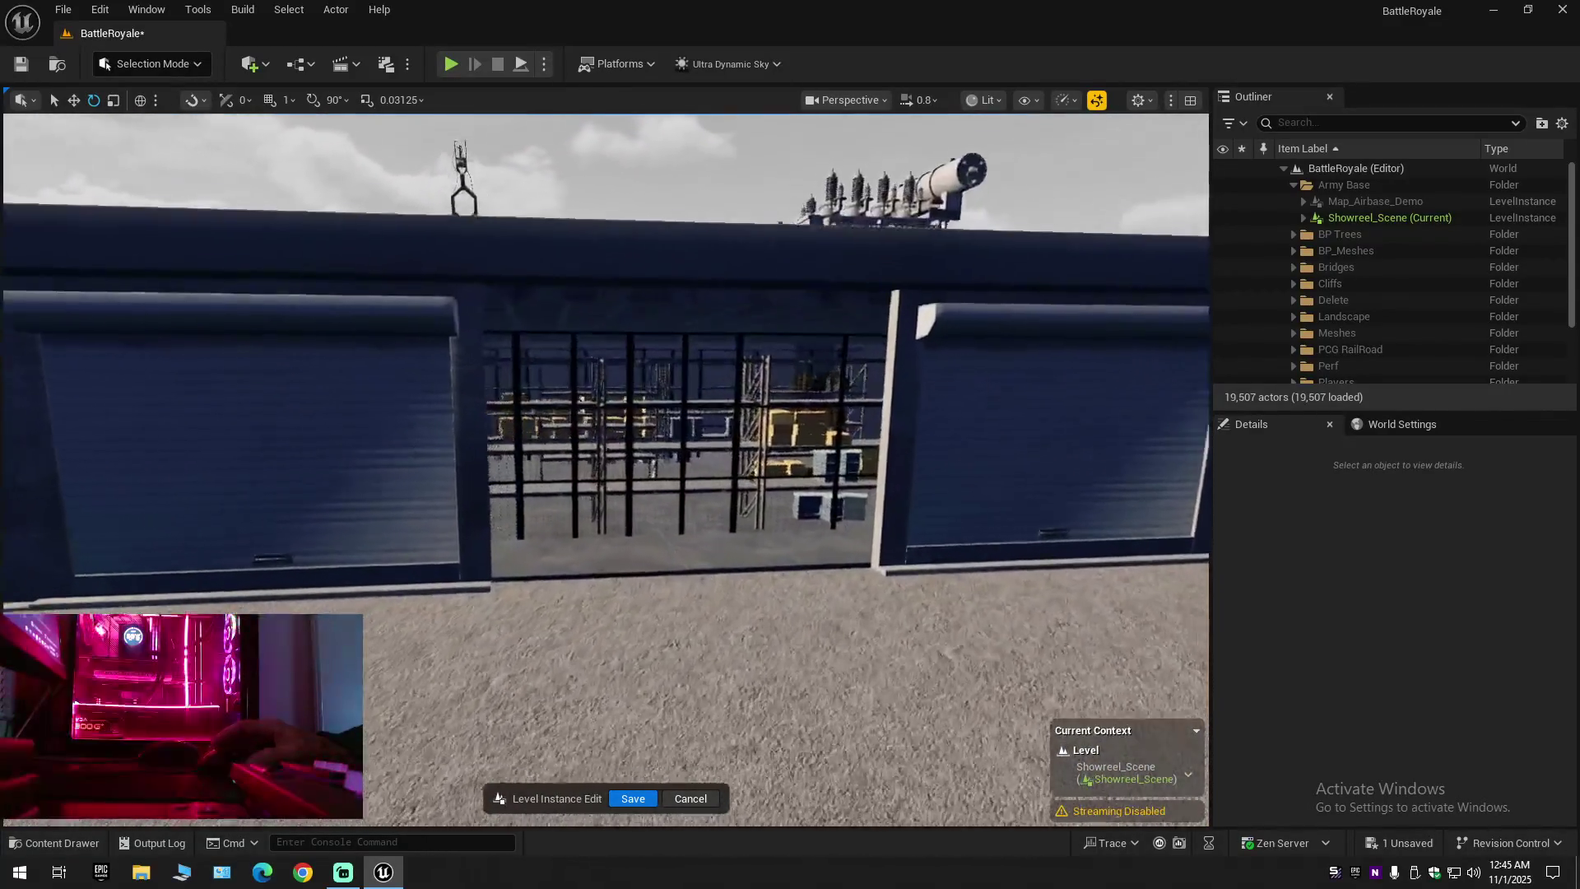
pyautogui.scroll(-1, 605, 469)
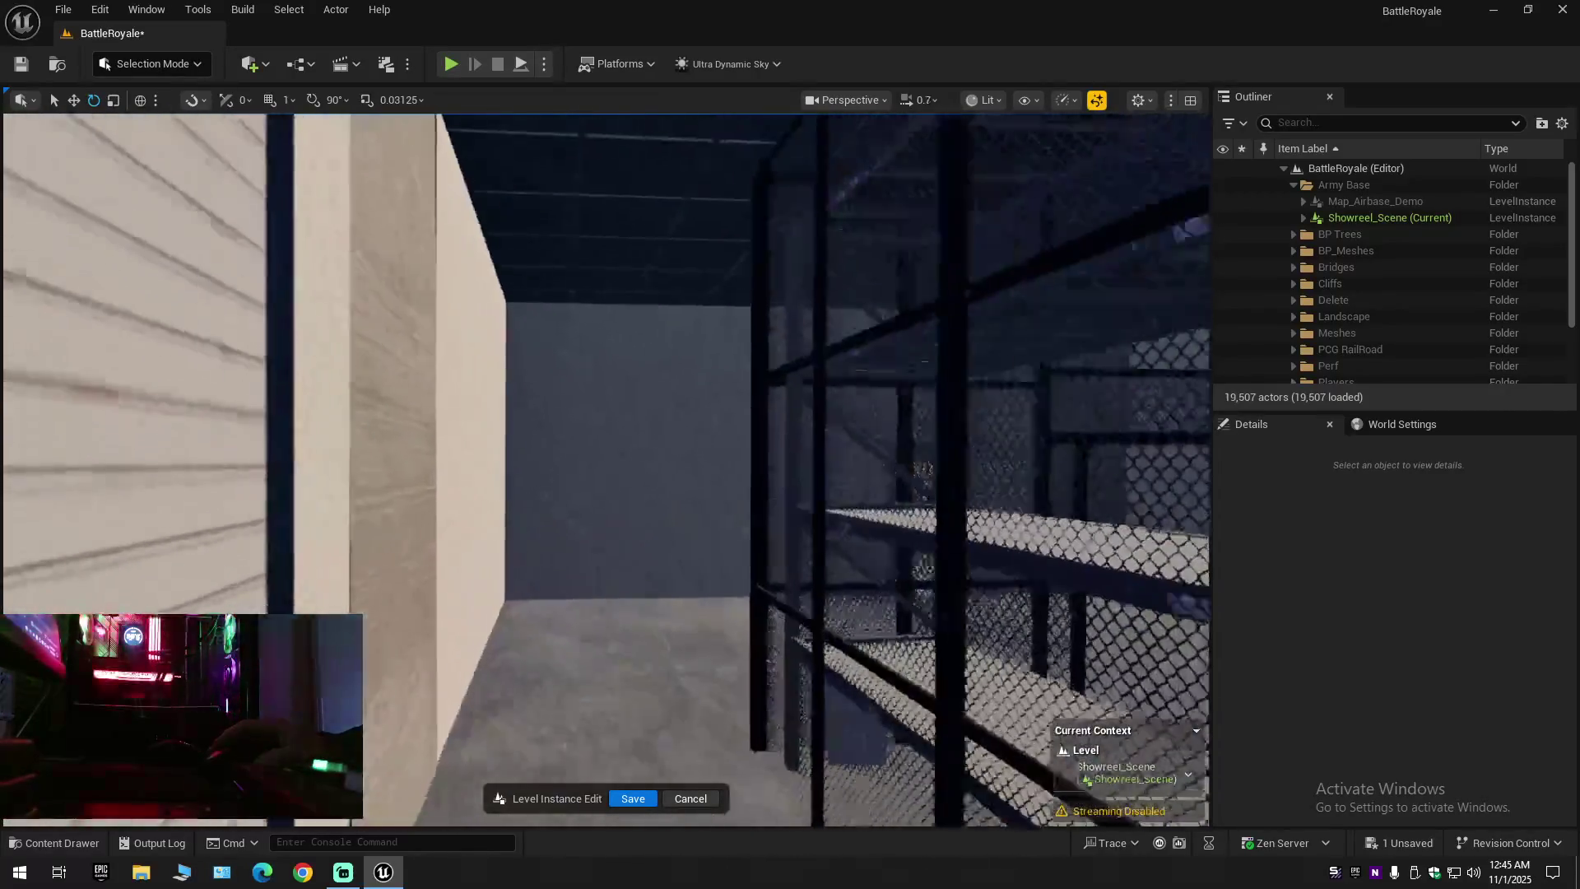
pyautogui.scroll(-1, 605, 469)
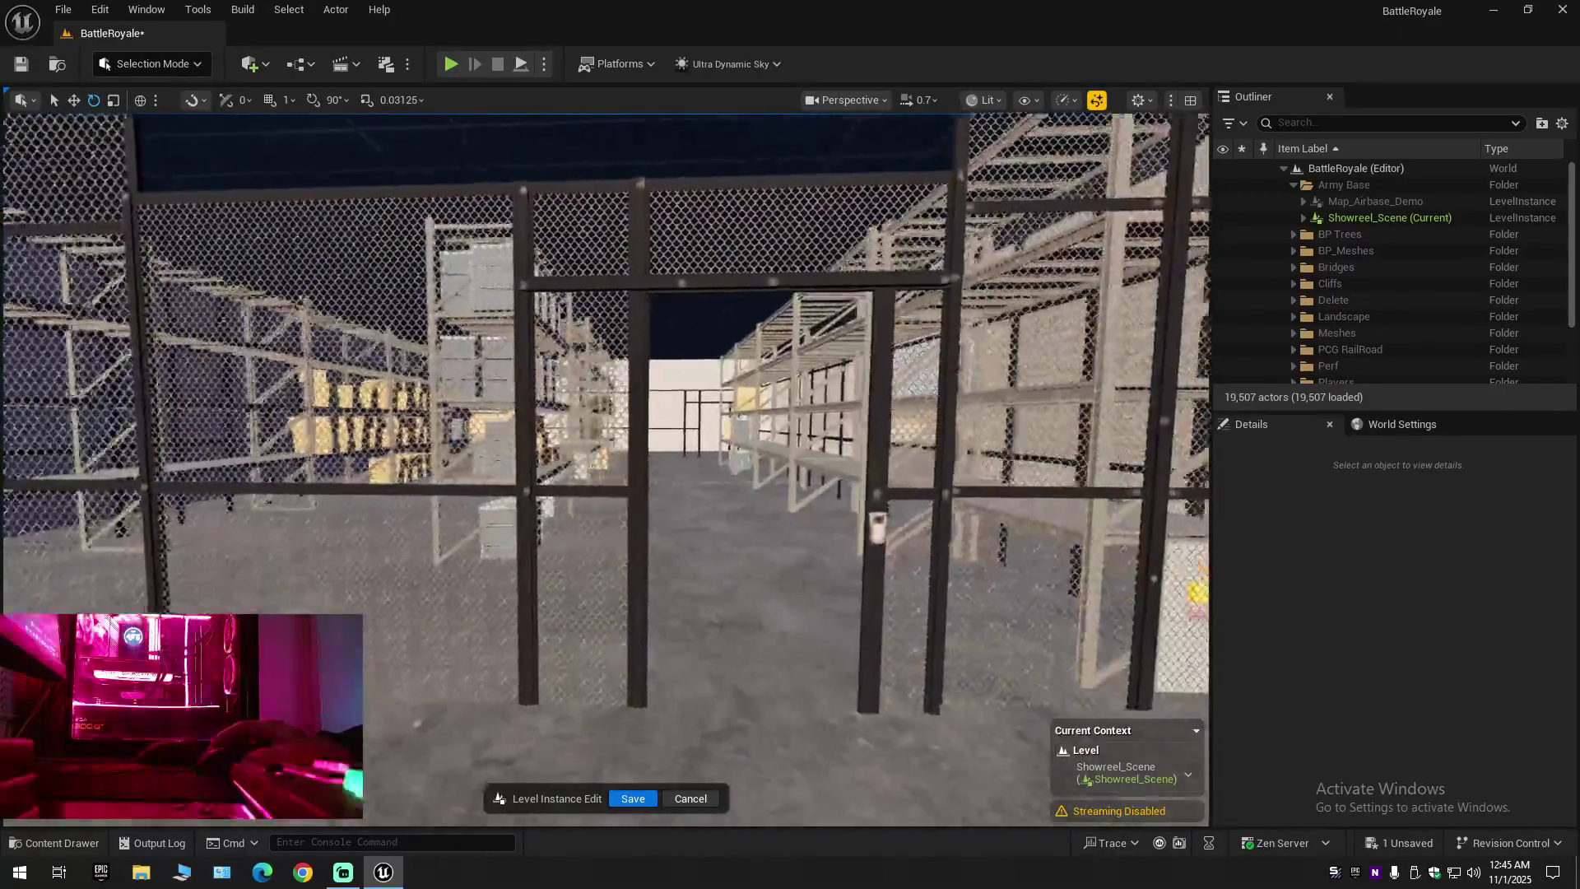
pyautogui.press('w')
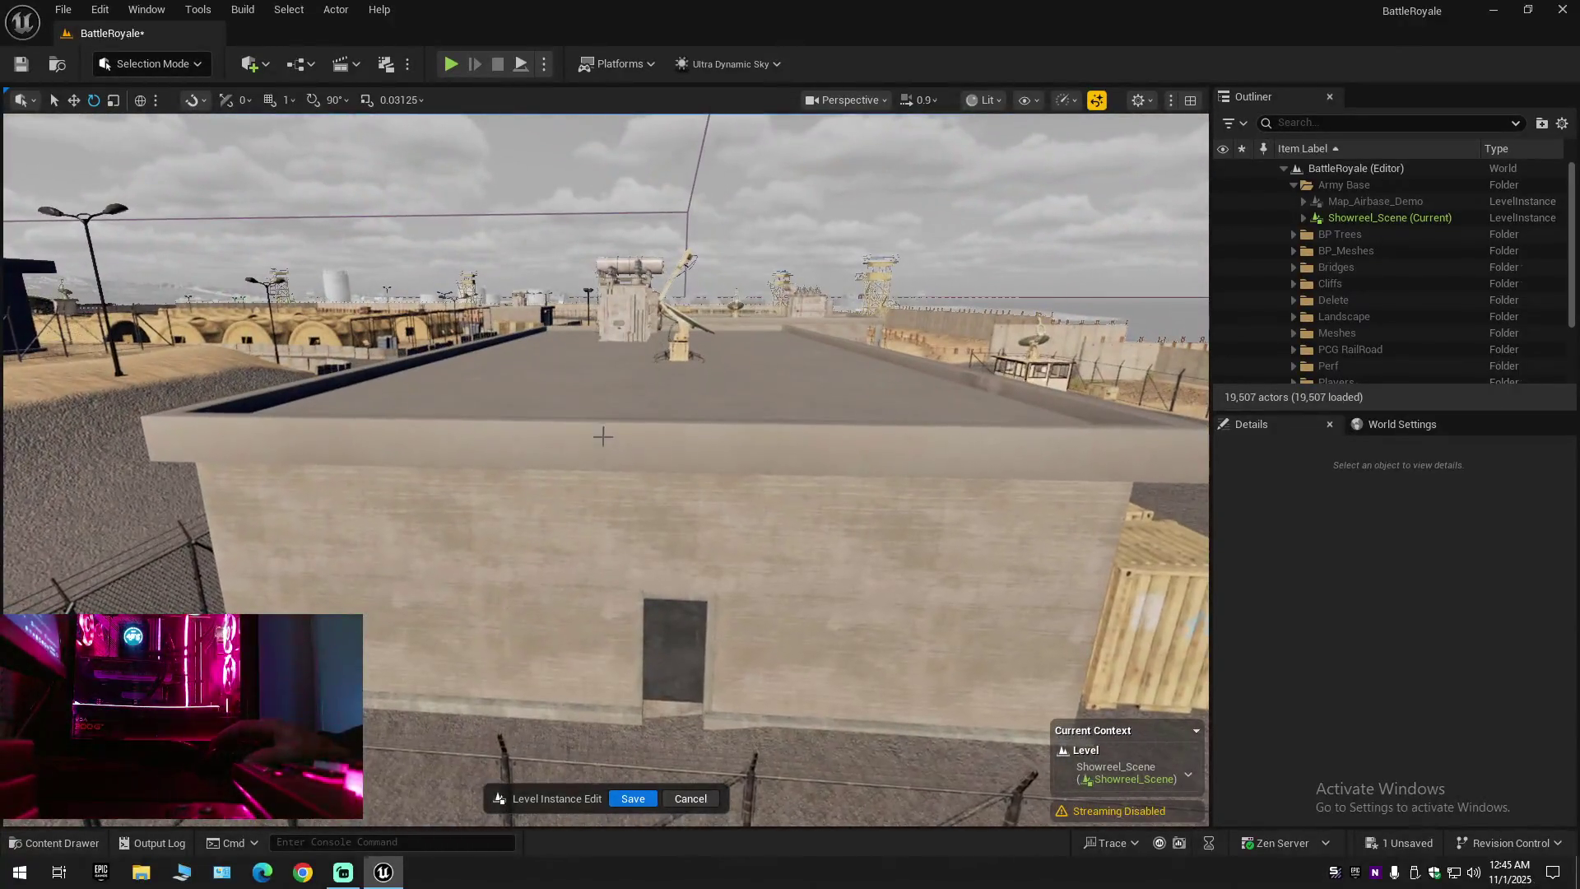
pyautogui.click(602, 436)
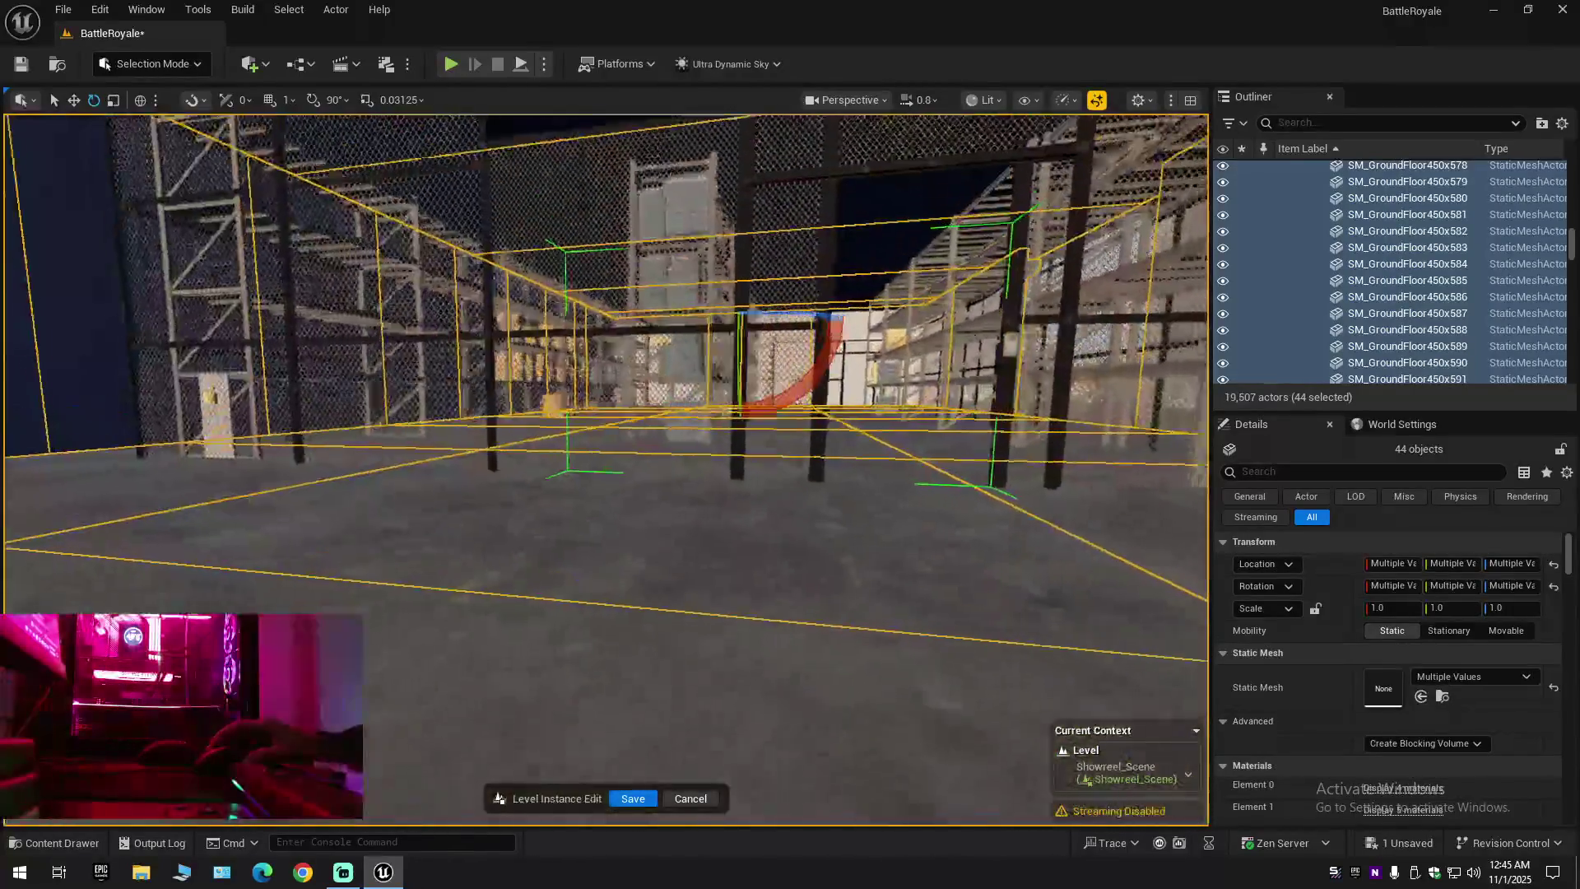
# Fly through the warehouse at floor level toward the yellow block to check tile edges
pyautogui.press('w')
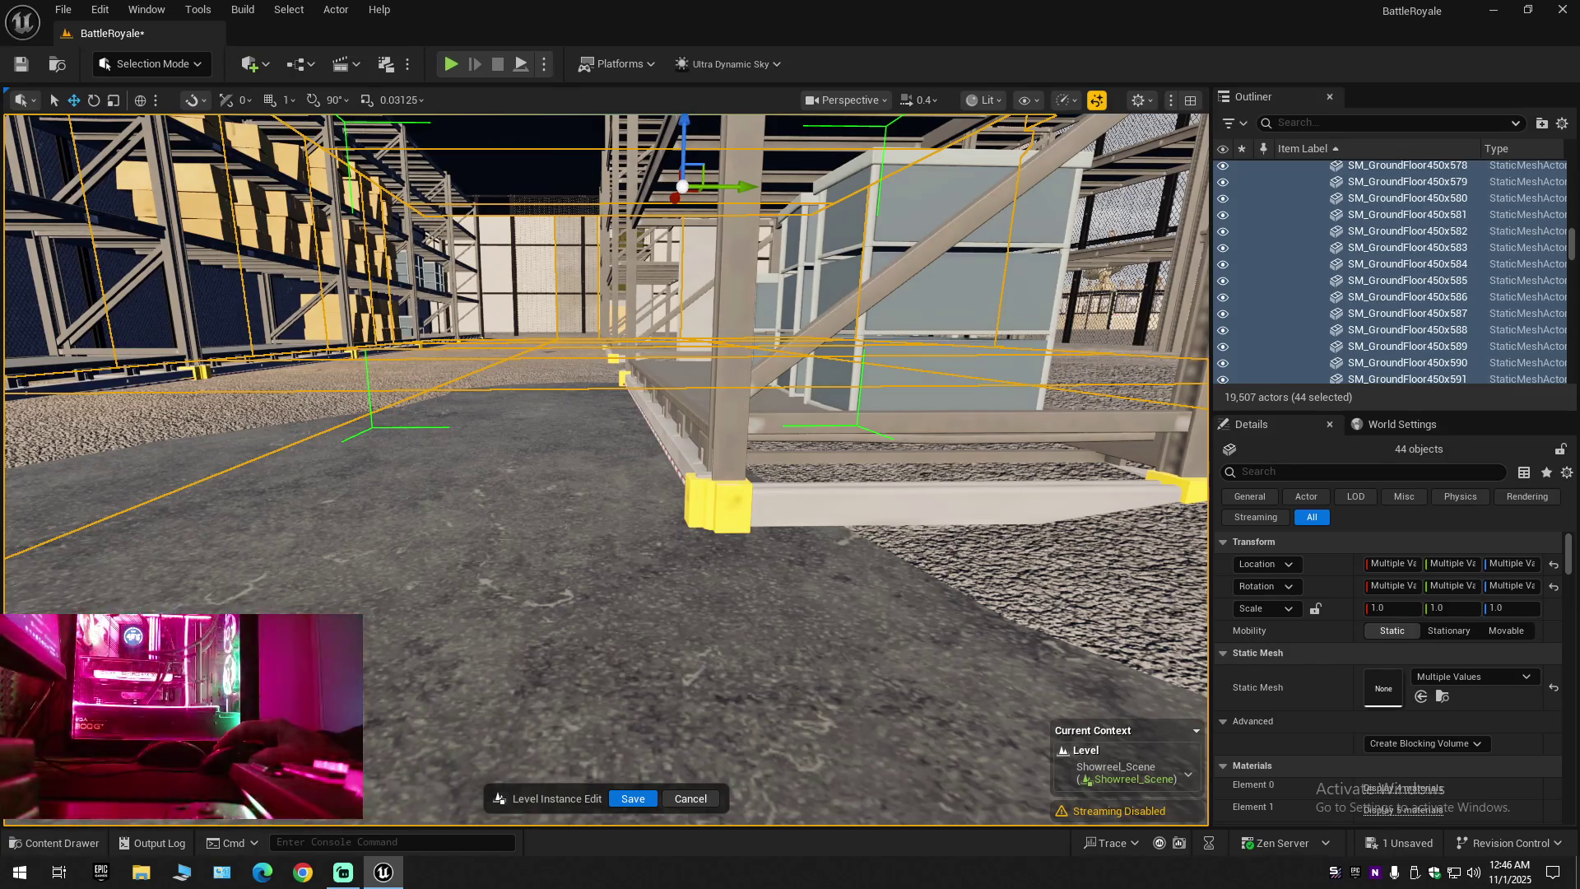
pyautogui.press('s')
pyautogui.scroll(-1, 605, 469)
pyautogui.scroll(-1, 605, 469)
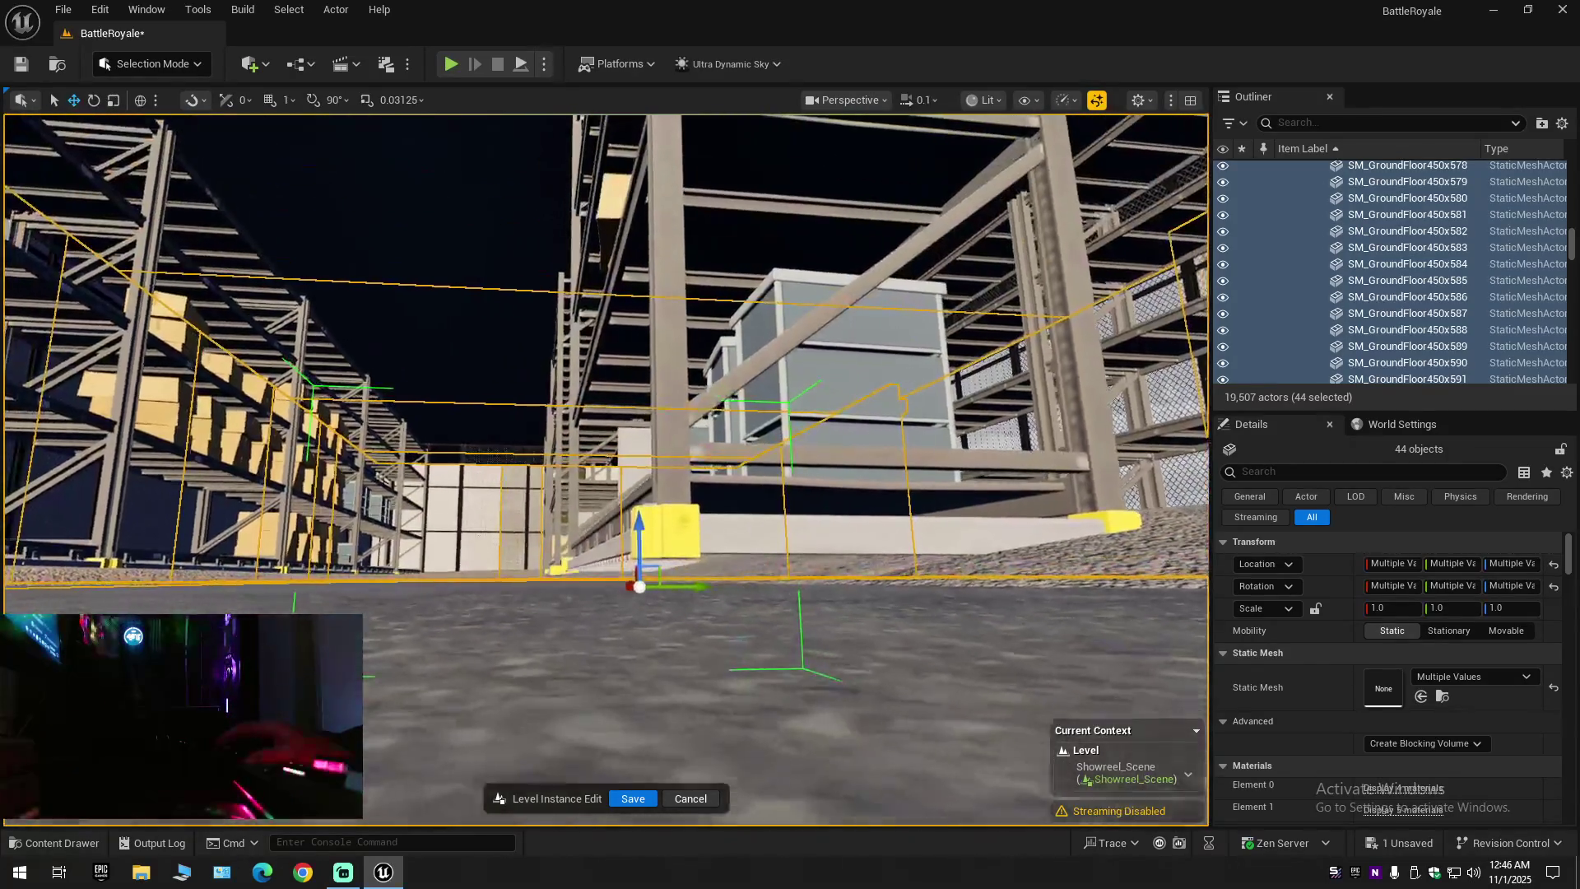
pyautogui.press('w')
pyautogui.scroll(1, 605, 469)
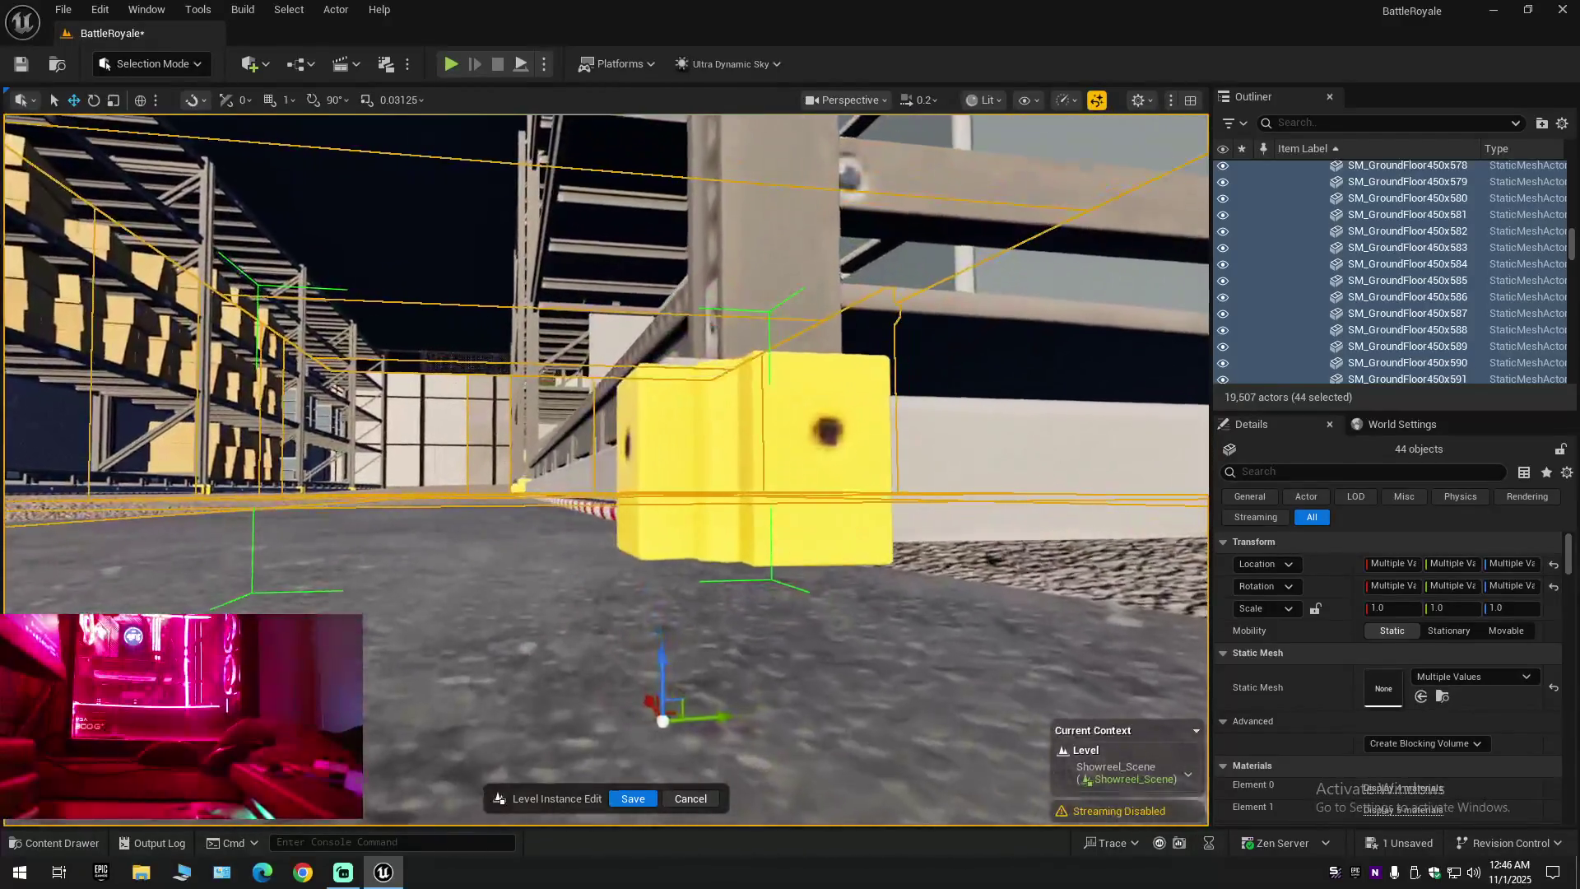
pyautogui.press('e')
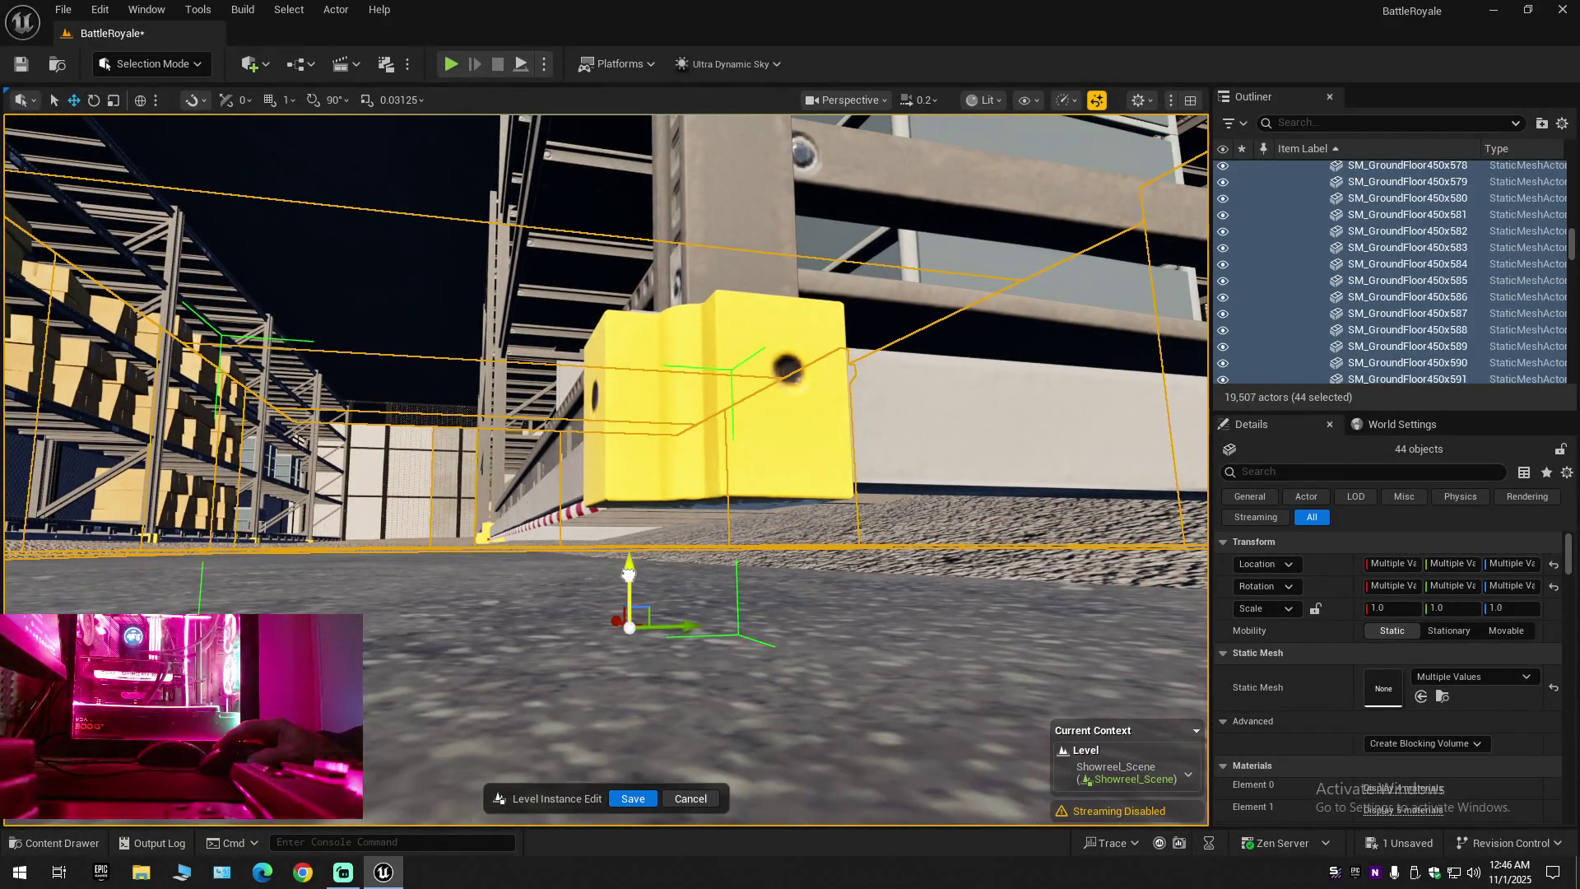
pyautogui.scroll(-1, 604, 475)
pyautogui.press('w')
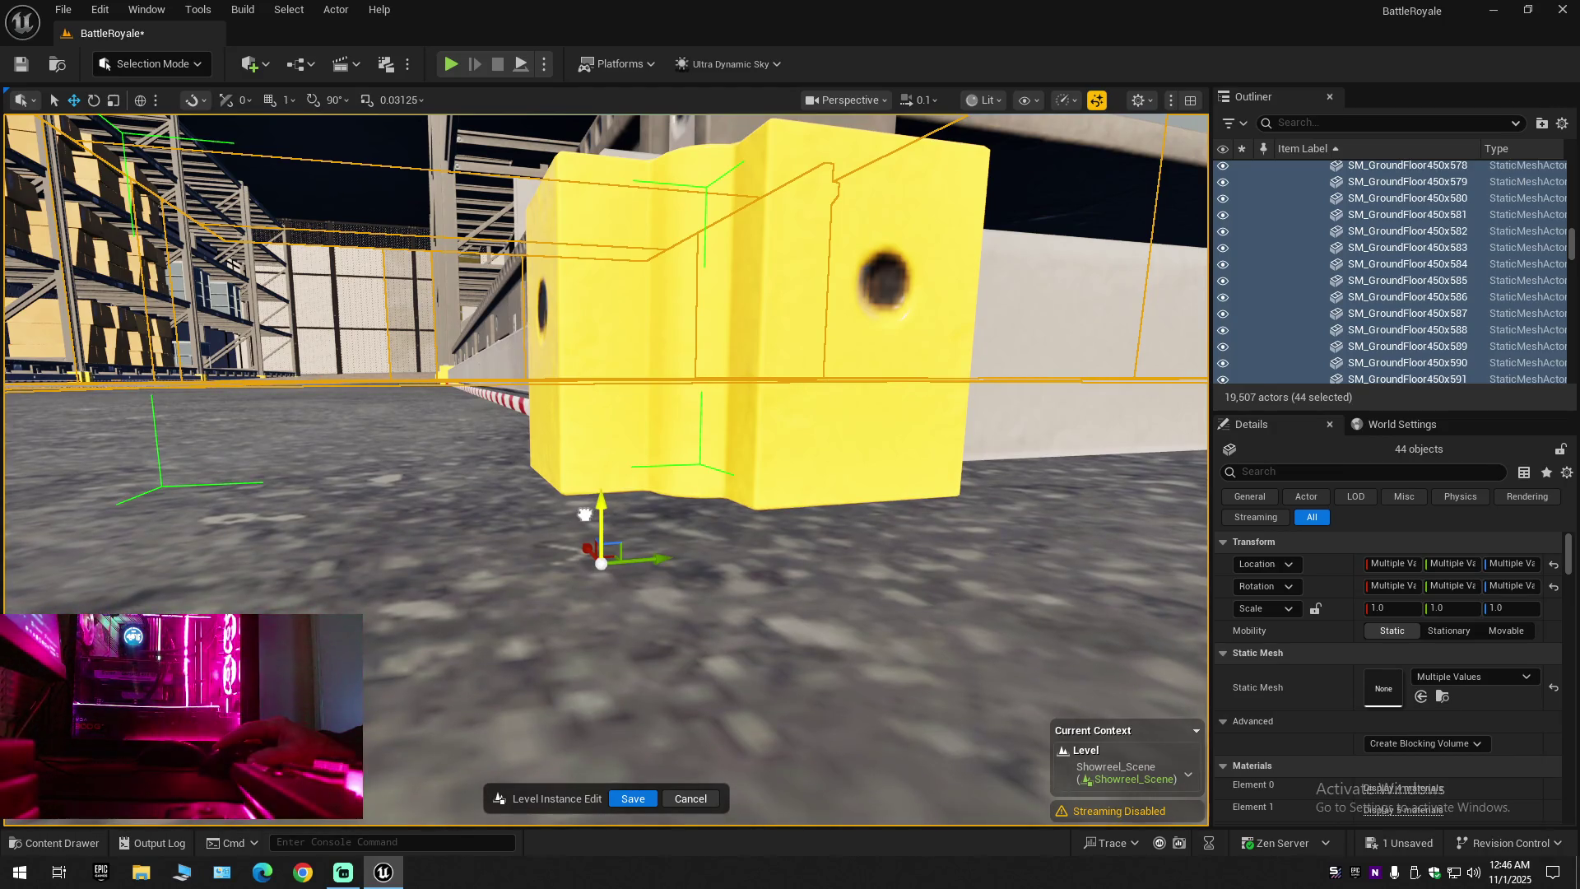
# Move past the yellow block along the floor edge and doorway to the inner fence
pyautogui.scroll(1, 584, 514)
pyautogui.press('d')
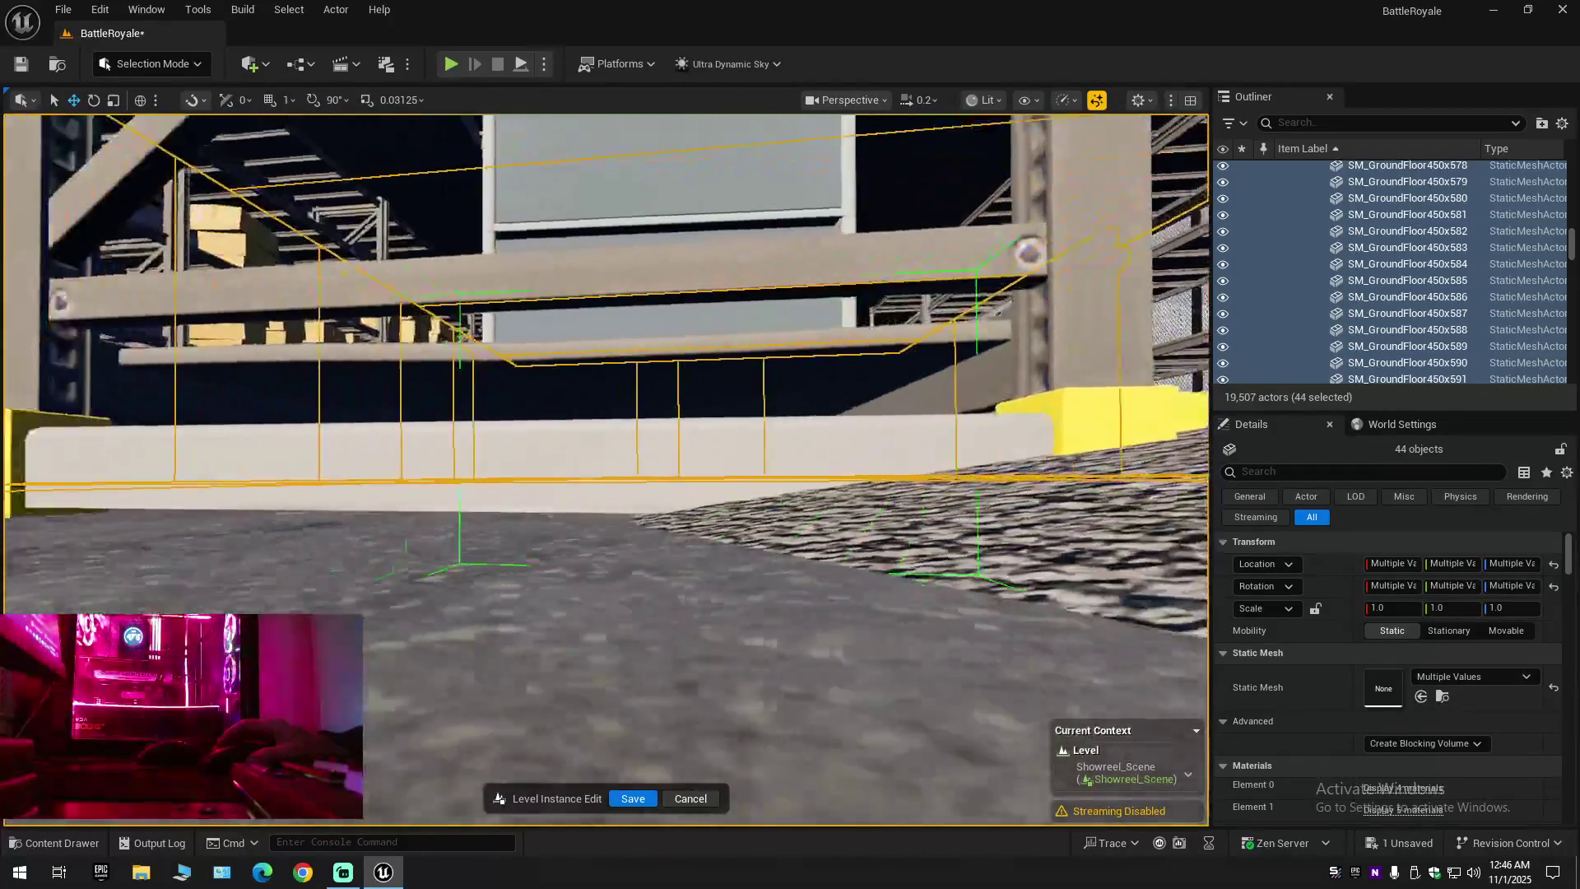
pyautogui.press('w')
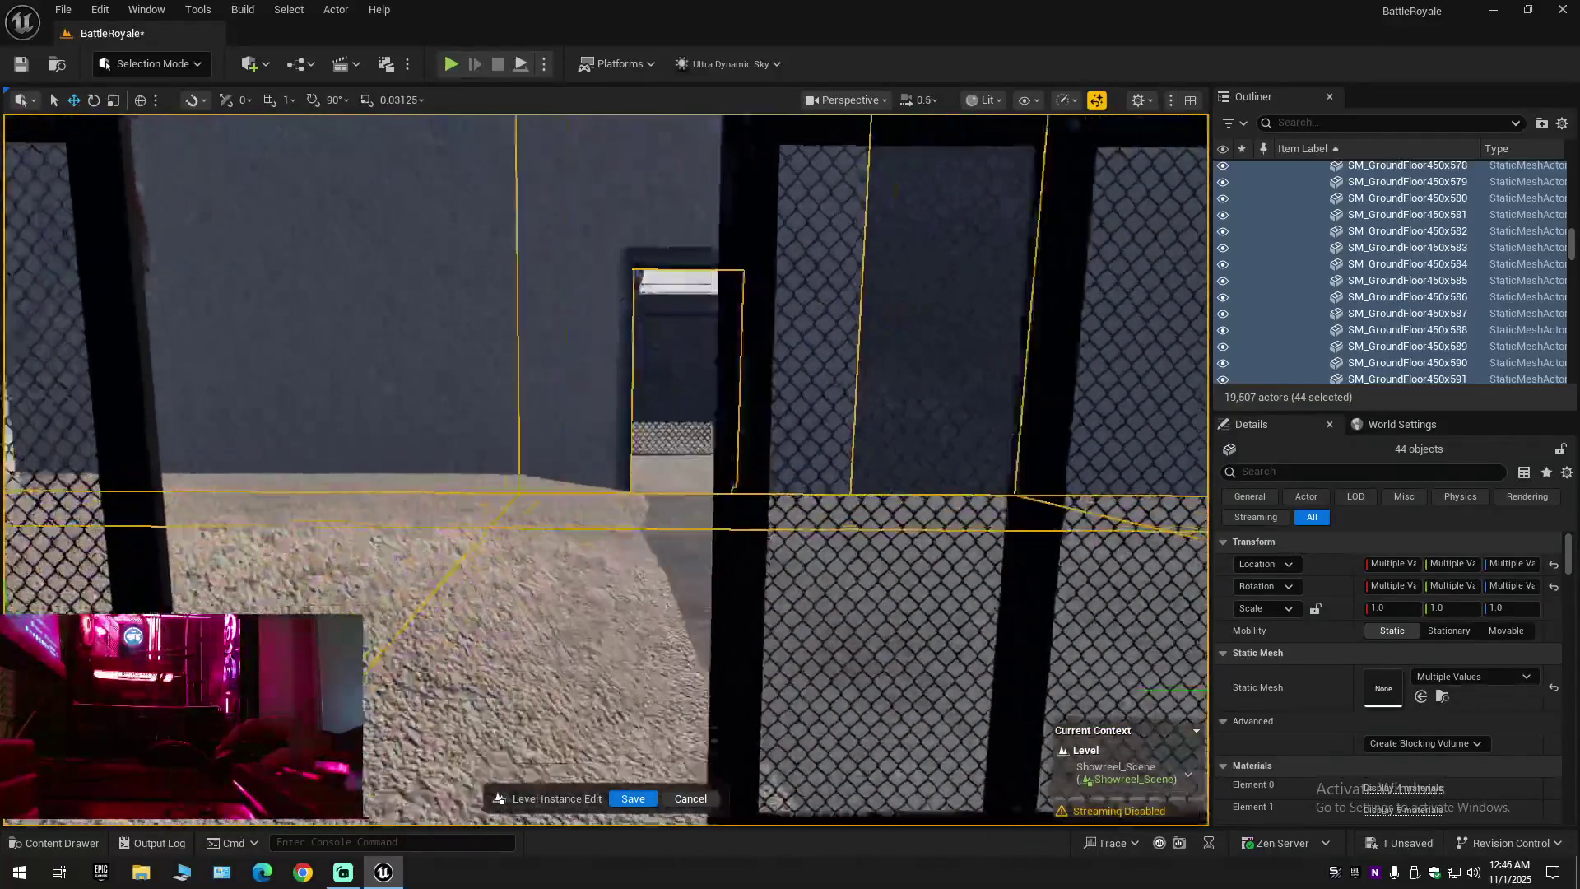
pyautogui.scroll(1, 605, 469)
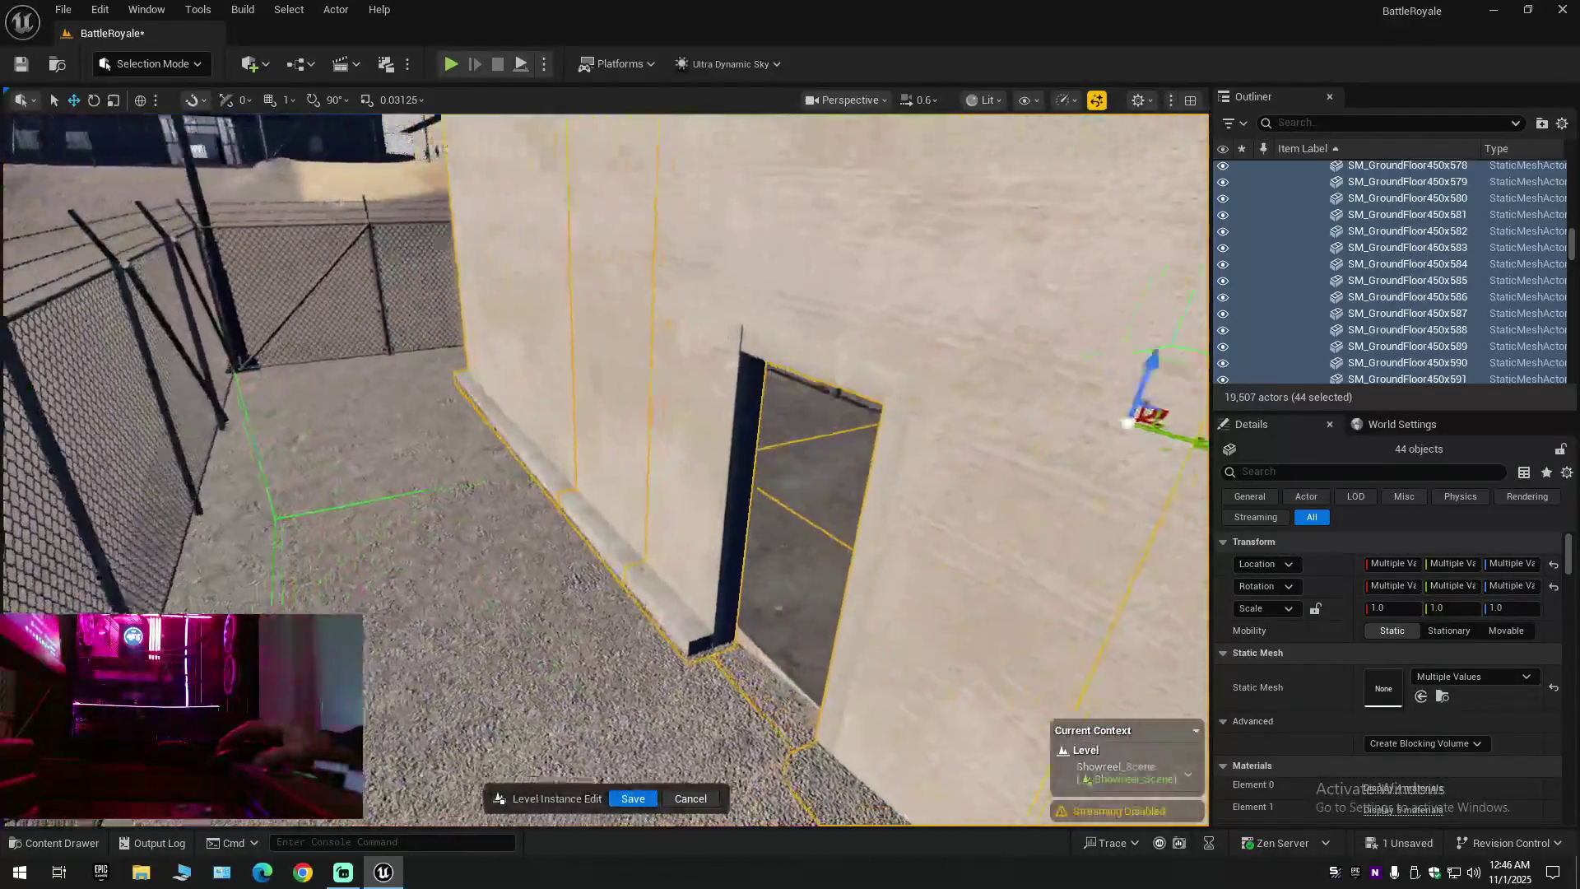
pyautogui.press('d')
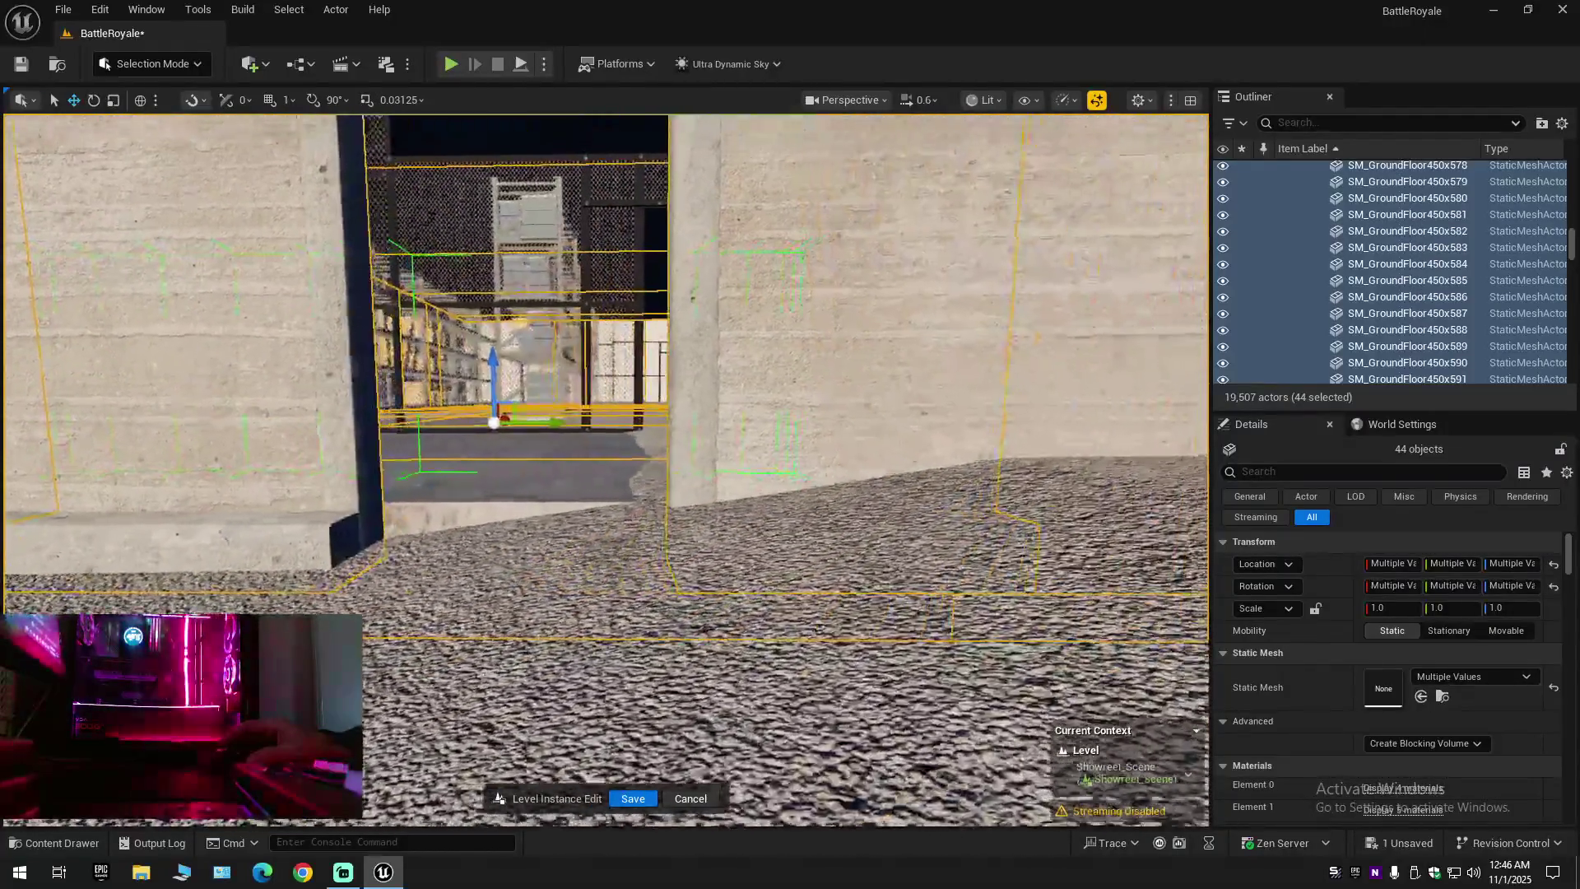
pyautogui.press('w')
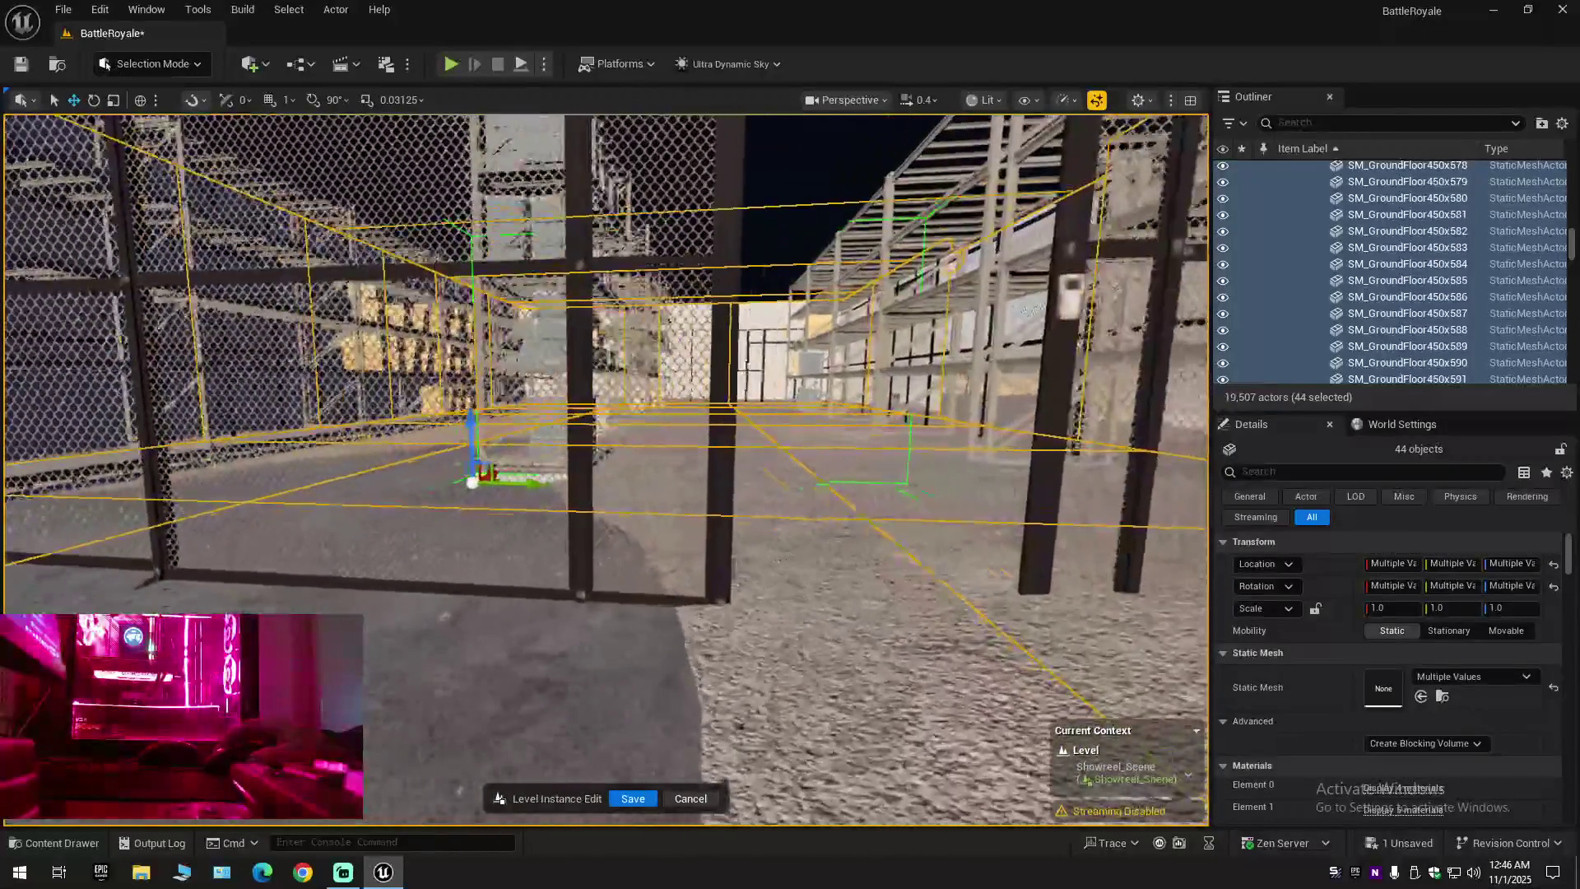